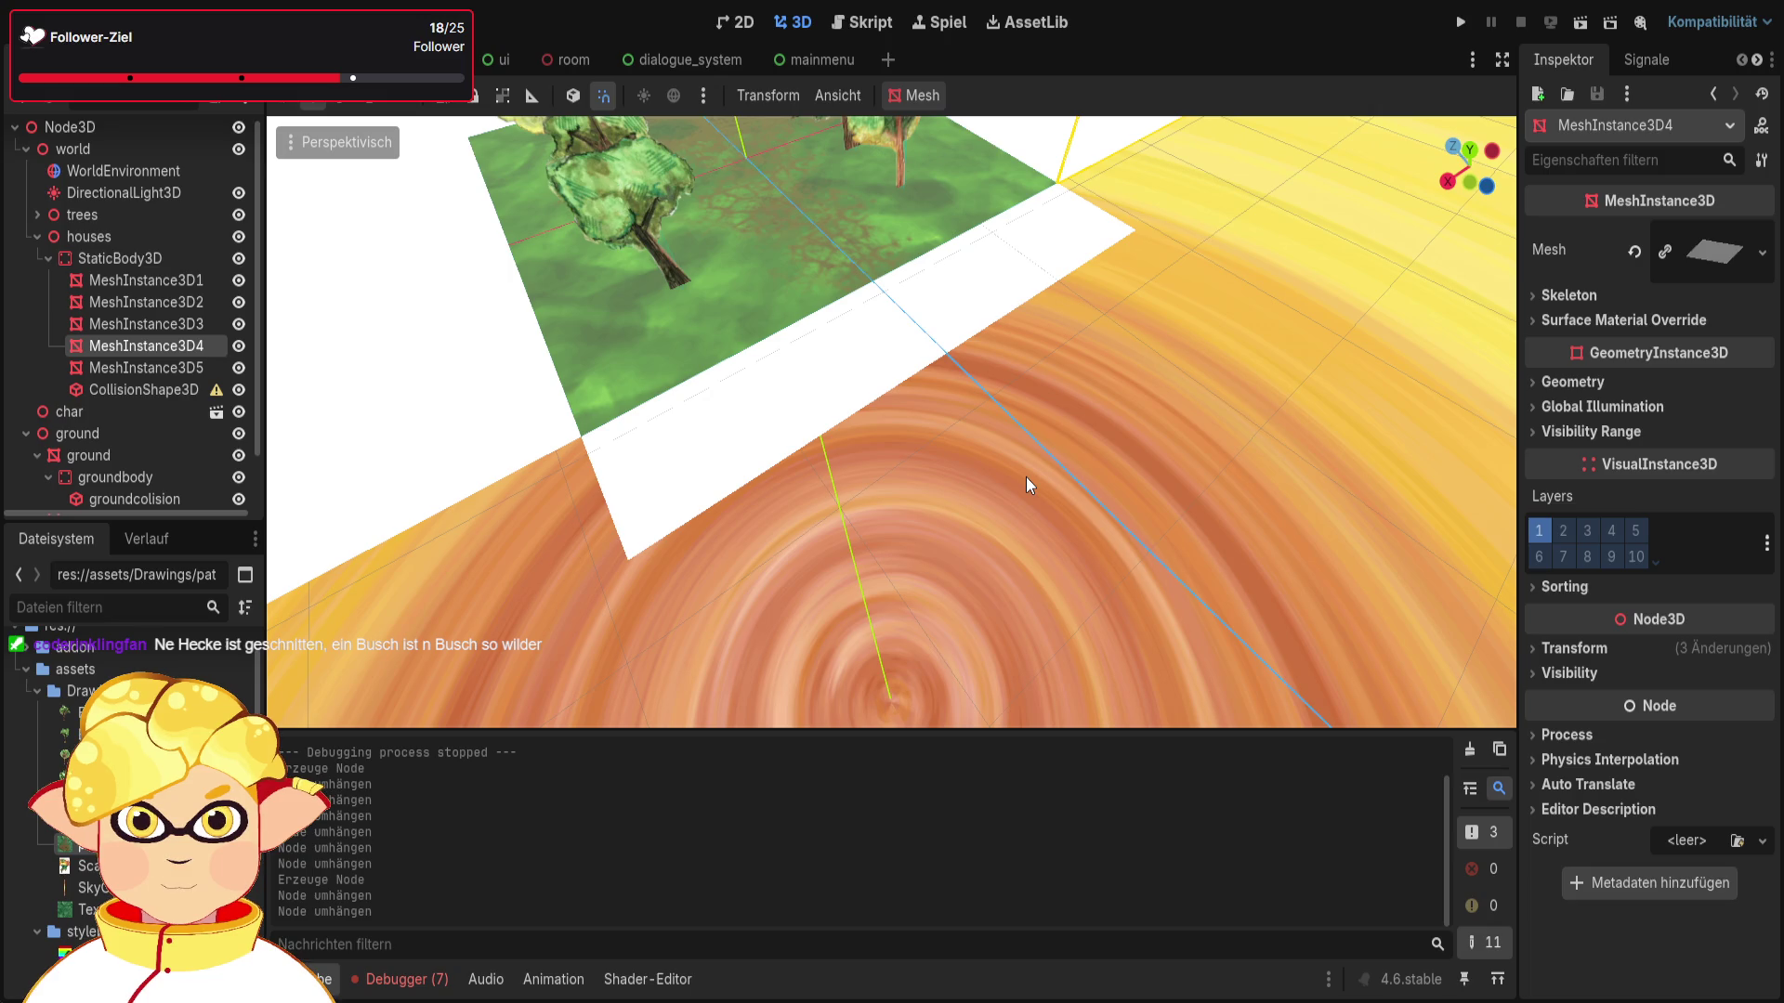
Step: Orbit the Godot view over the trees, green ground and white road plane
mouse_move(1026, 476)
left_mouse_down()
mouse_move(1112, 466)
mouse_move(1161, 520)
mouse_move(1069, 604)
mouse_move(920, 455)
mouse_move(742, 408)
left_mouse_up()
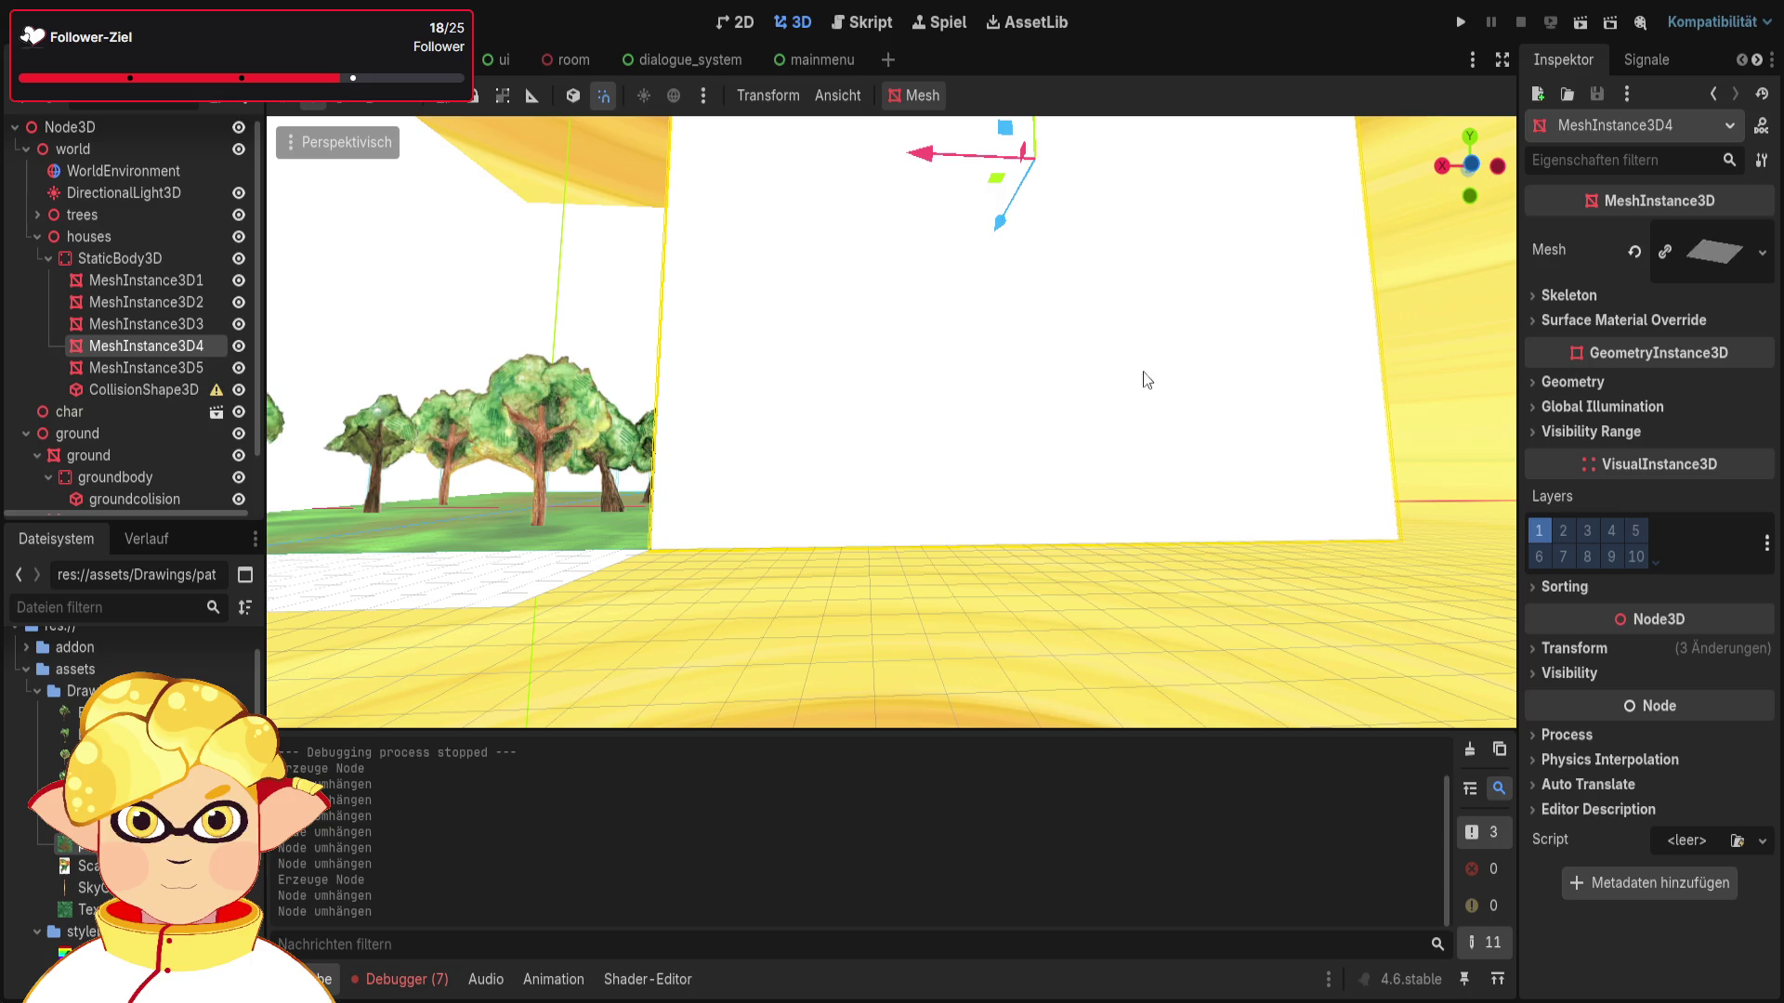
mouse_move(1407, 417)
left_mouse_down()
mouse_move(1114, 279)
mouse_move(1022, 334)
mouse_move(1024, 527)
left_mouse_up()
left_click(1023, 527)
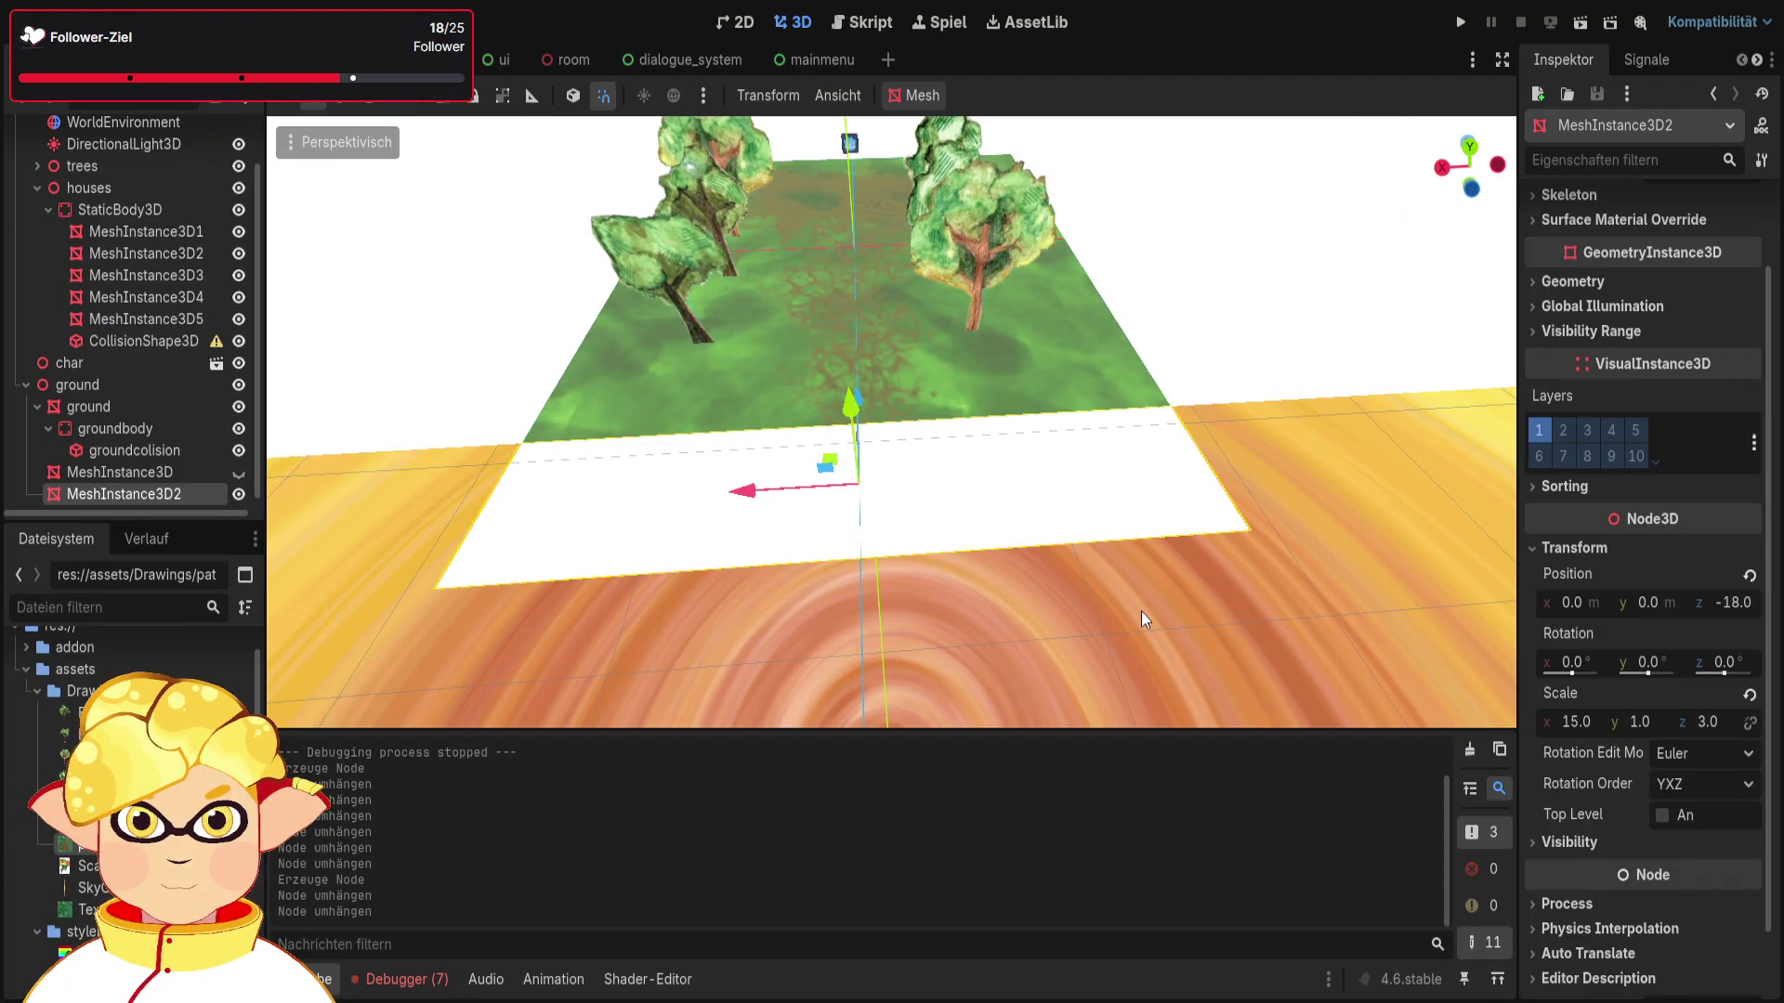
left_click_drag(1141, 608, 1147, 627)
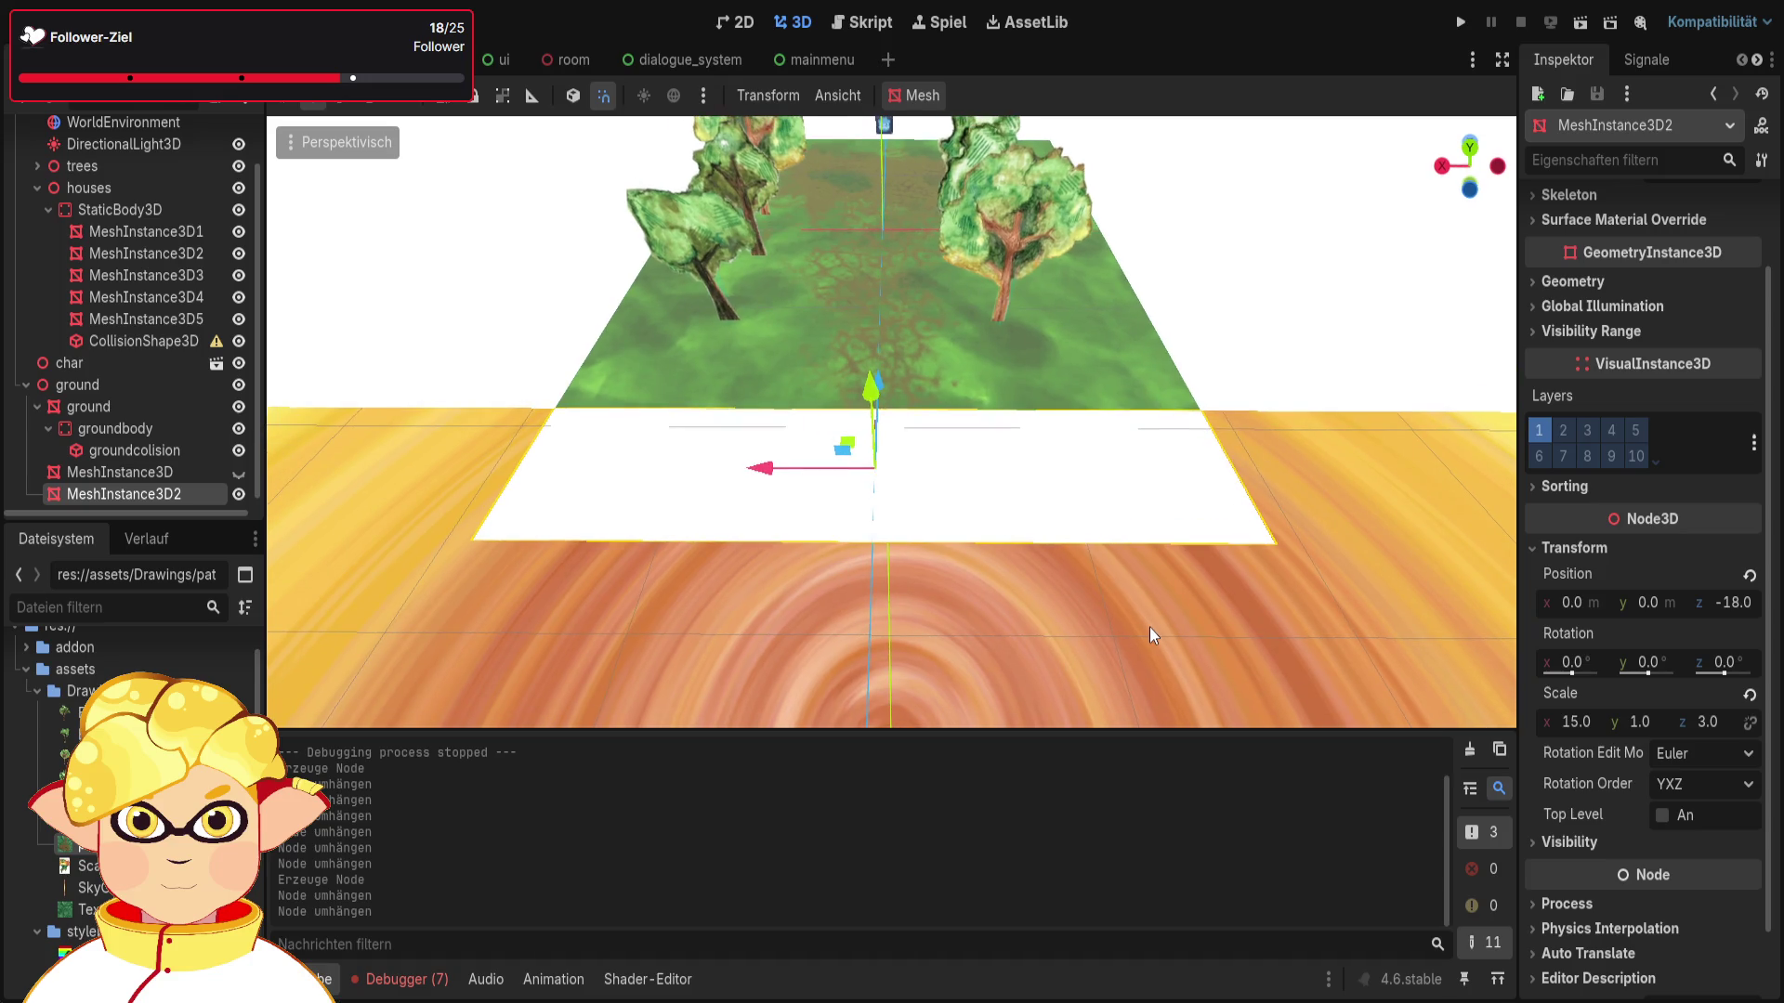
left_click(1177, 641)
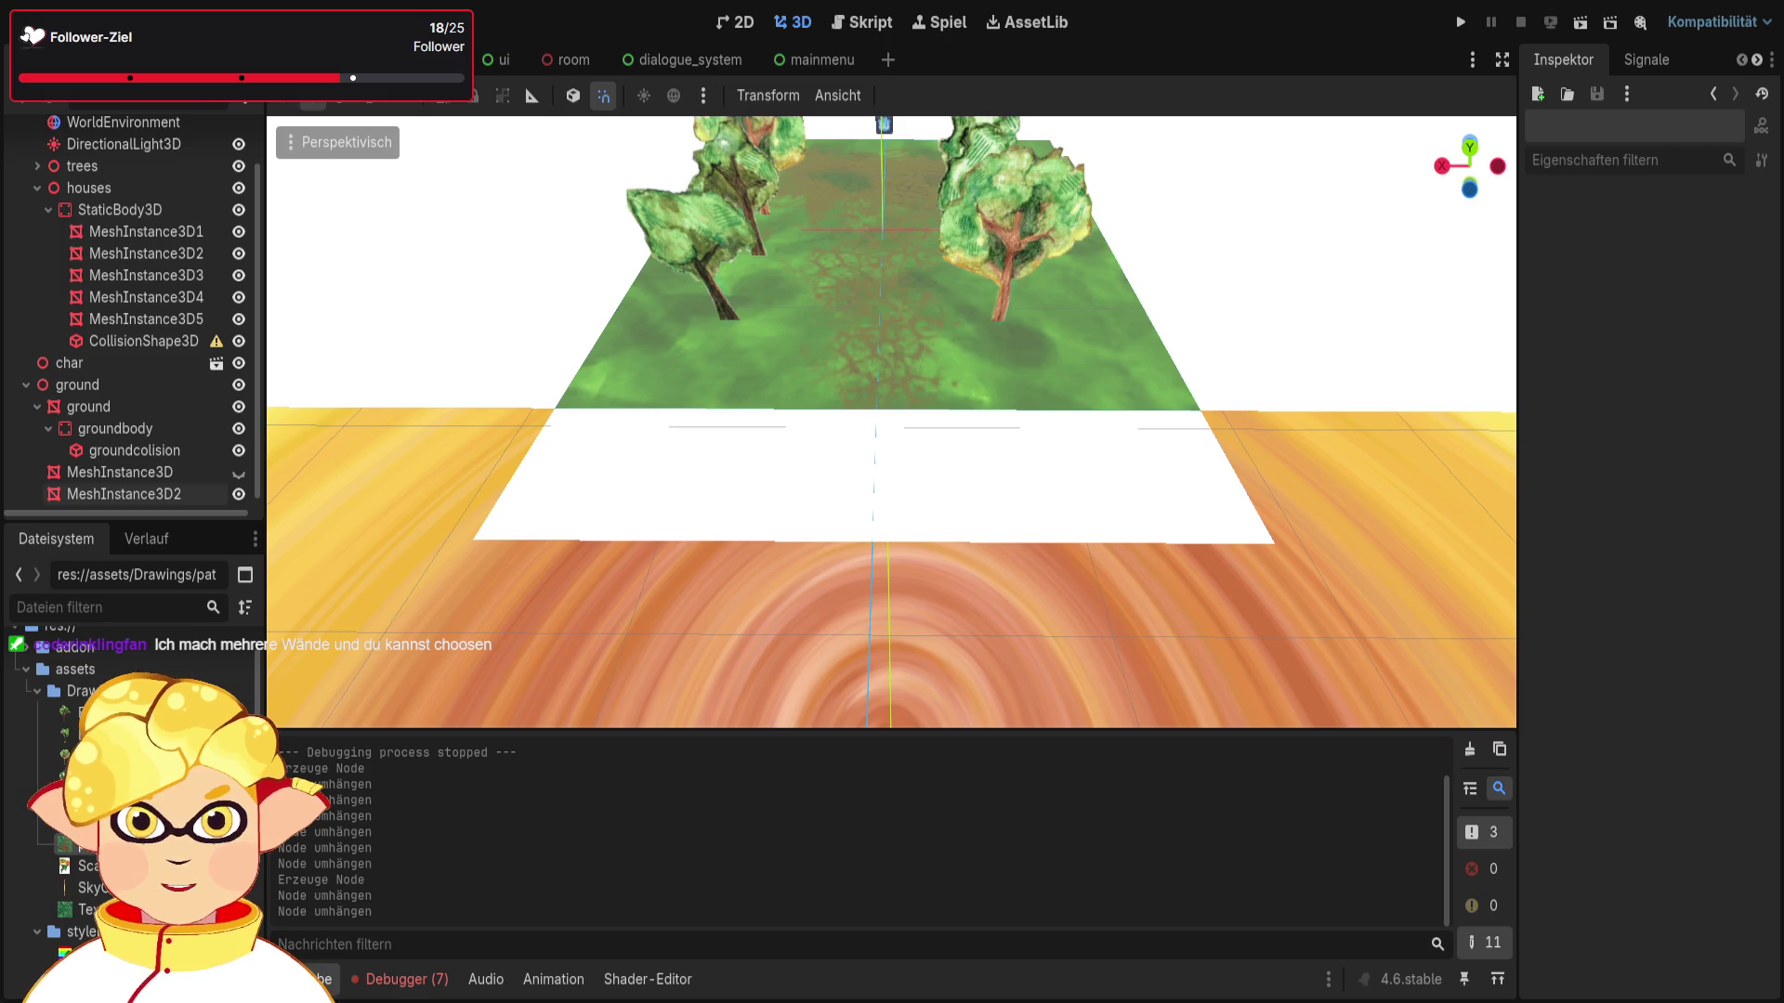
Step: In GIMP, undo the brown path strokes so the ground texture is plain green
key("alt+Tab")
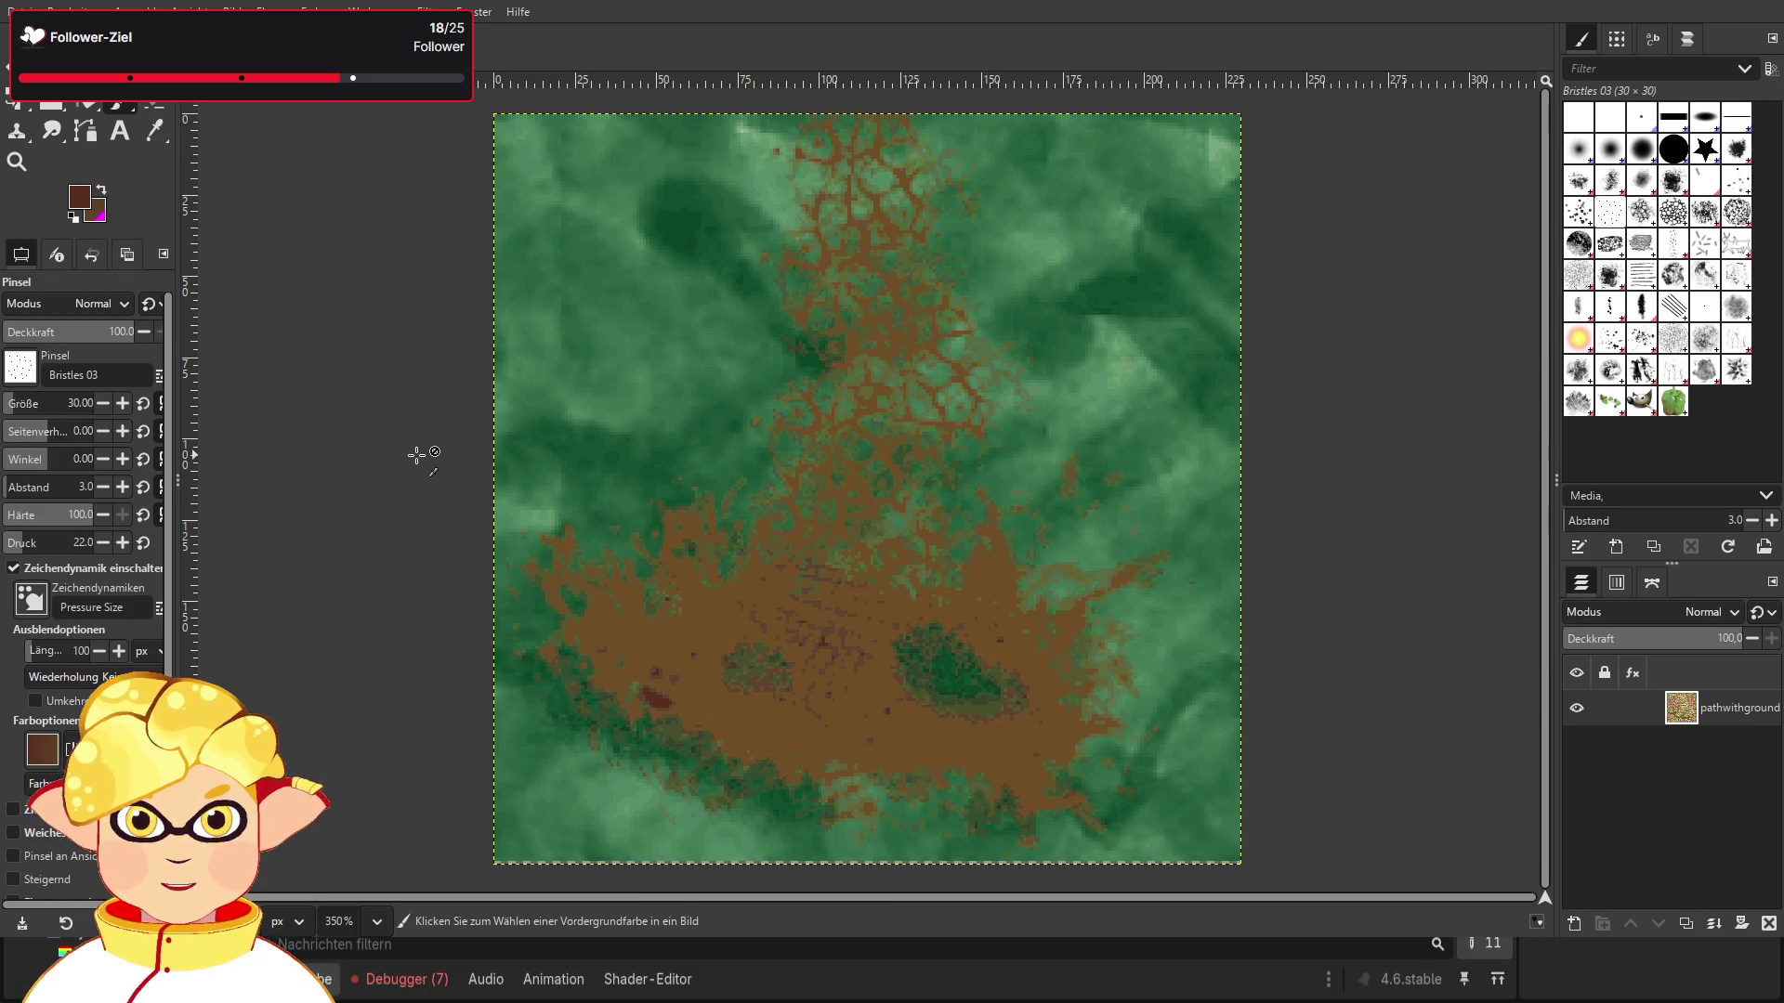
key("ctrl+z")
key("ctrl+z")
key("ctrl+z")
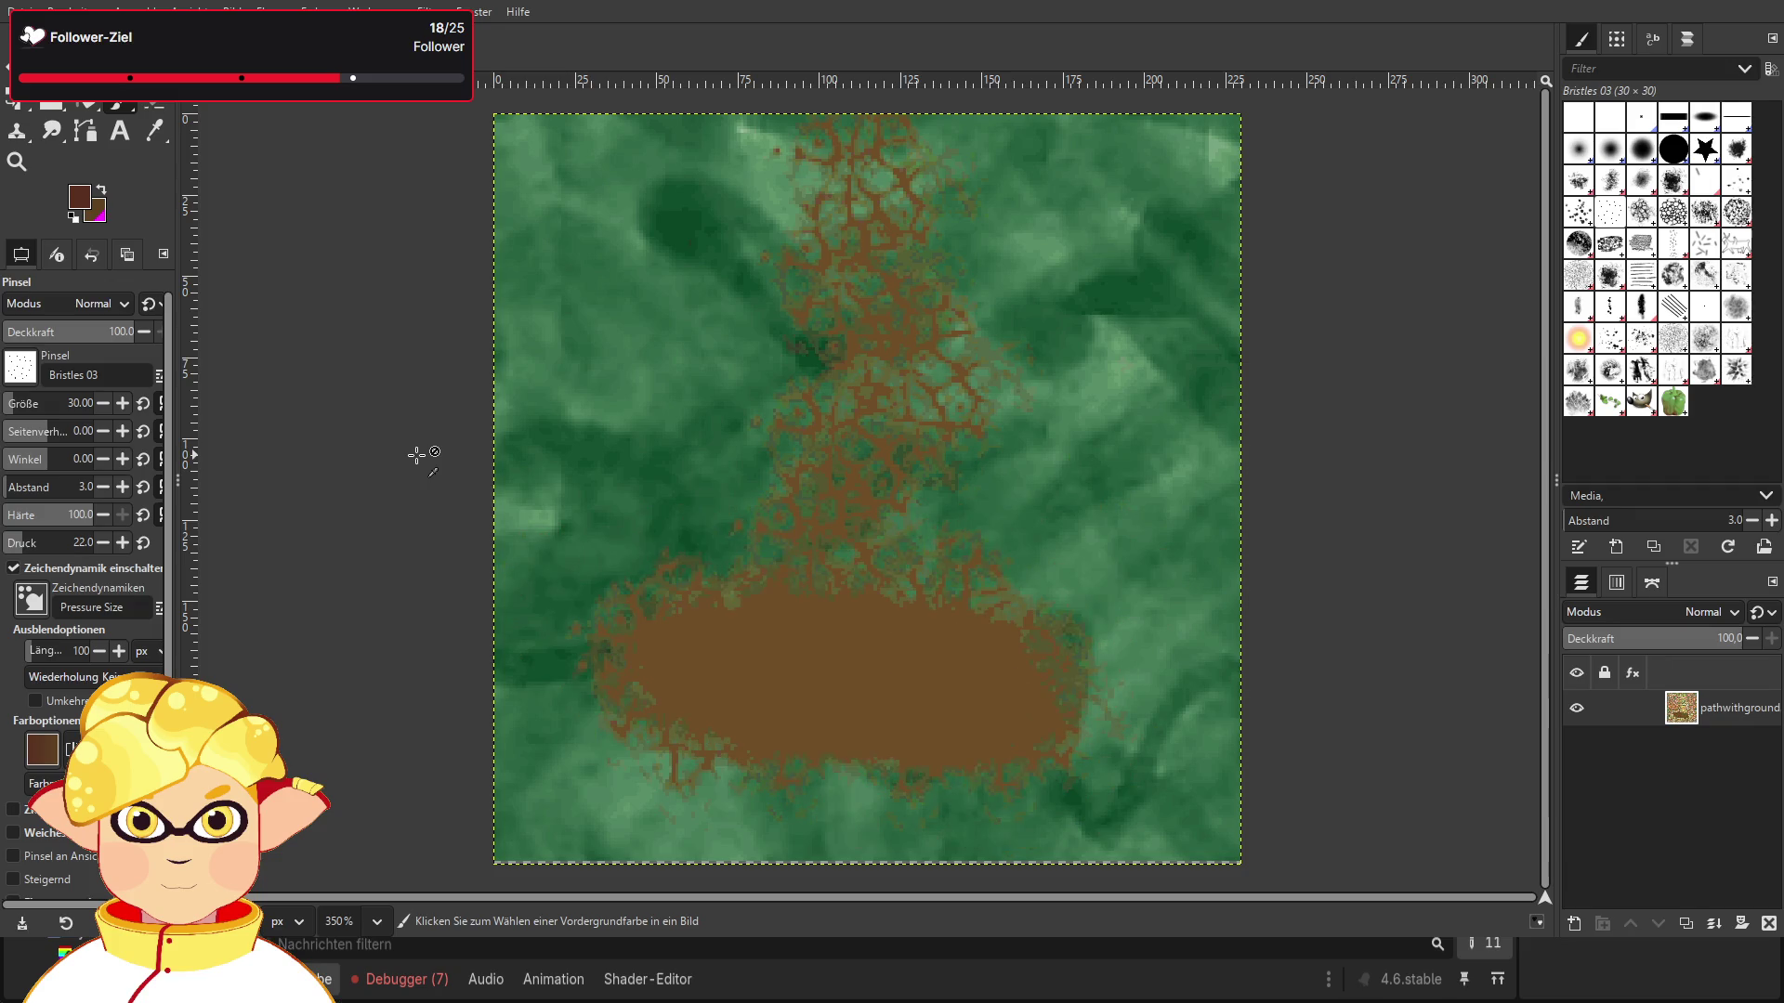
key("ctrl+z")
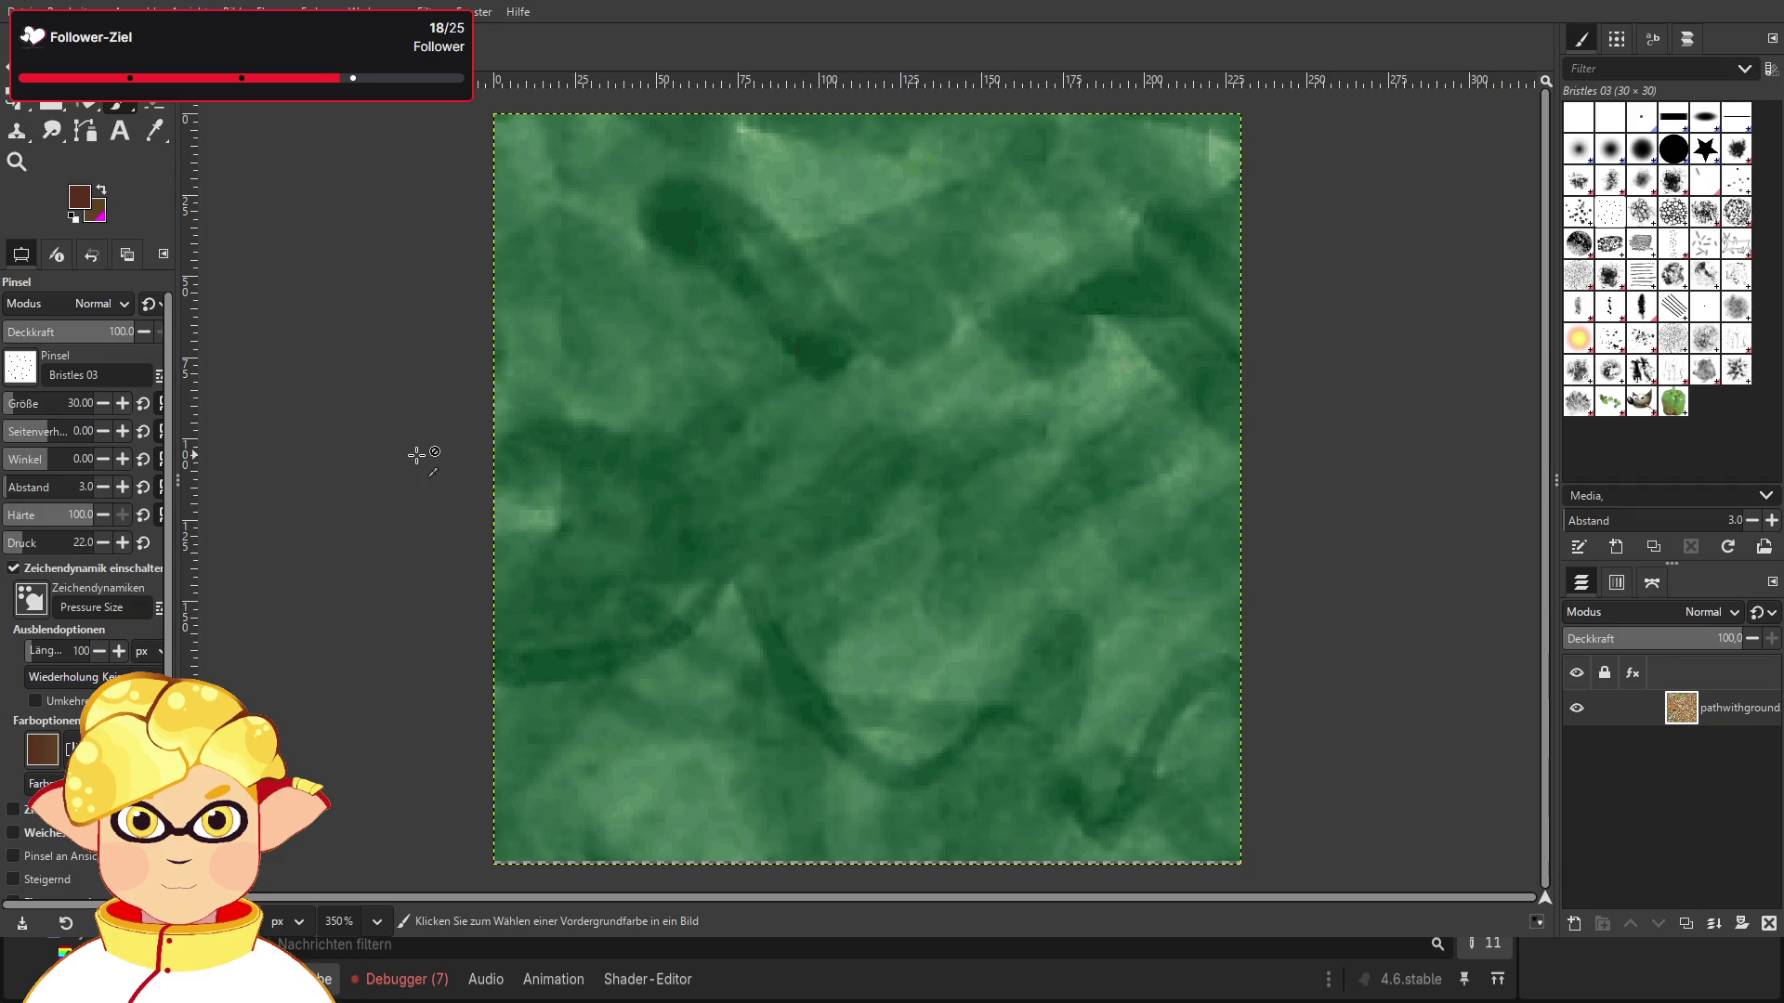
Step: Test the Cell 02 and then the larger Cell 01 brush, undoing each stroke
left_click(1675, 218)
mouse_move(856, 219)
left_mouse_down()
mouse_move(796, 298)
mouse_move(832, 232)
mouse_move(900, 472)
mouse_move(822, 859)
left_mouse_up()
key("ctrl+z")
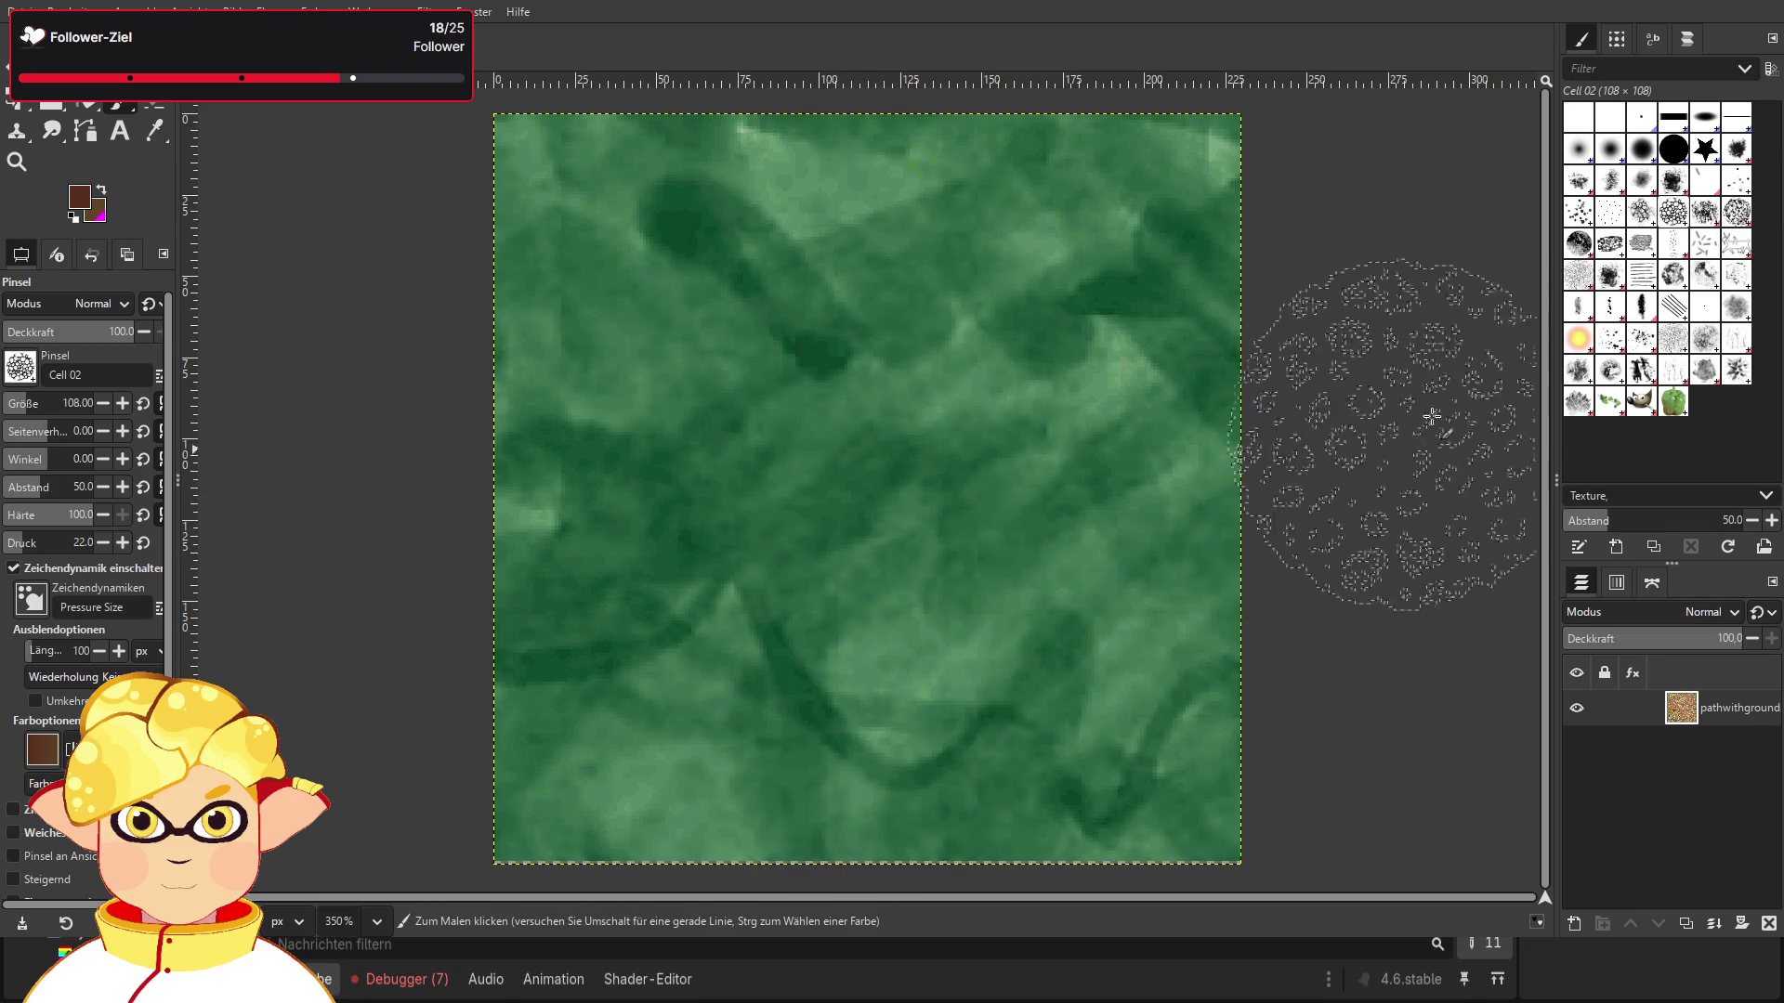
left_click(1642, 212)
mouse_move(1050, 241)
left_mouse_down()
mouse_move(882, 520)
mouse_move(873, 790)
left_mouse_up()
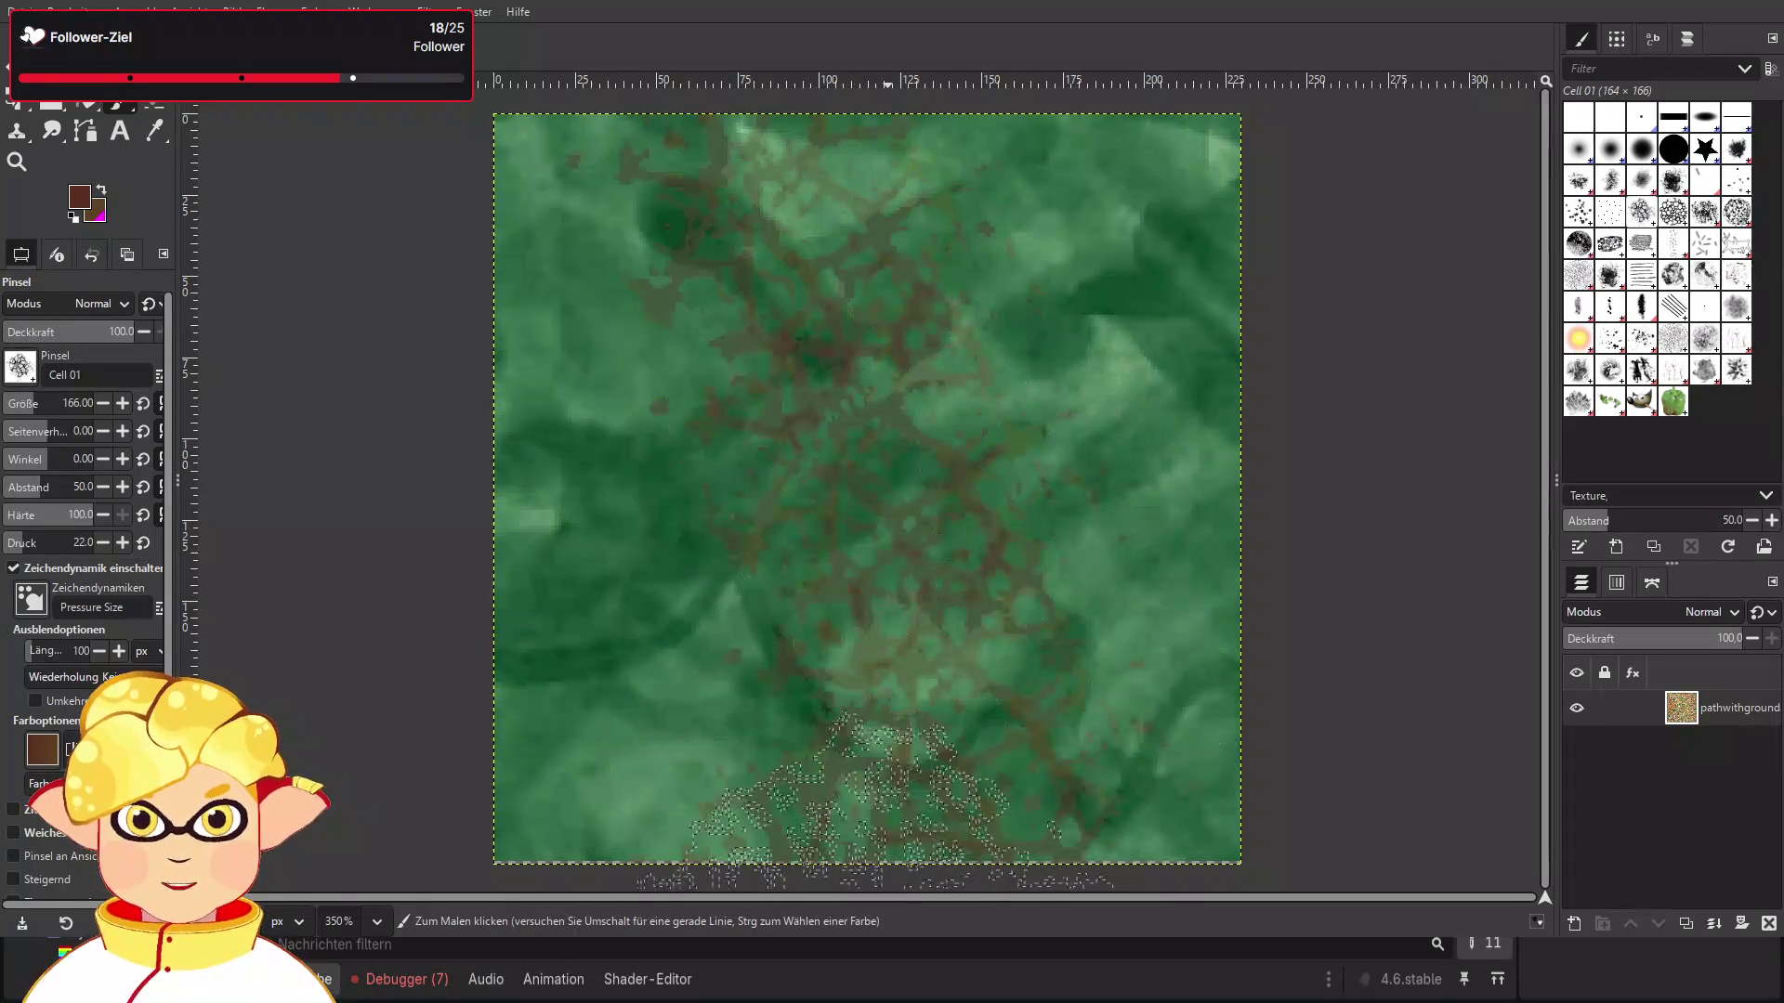
key("ctrl+z")
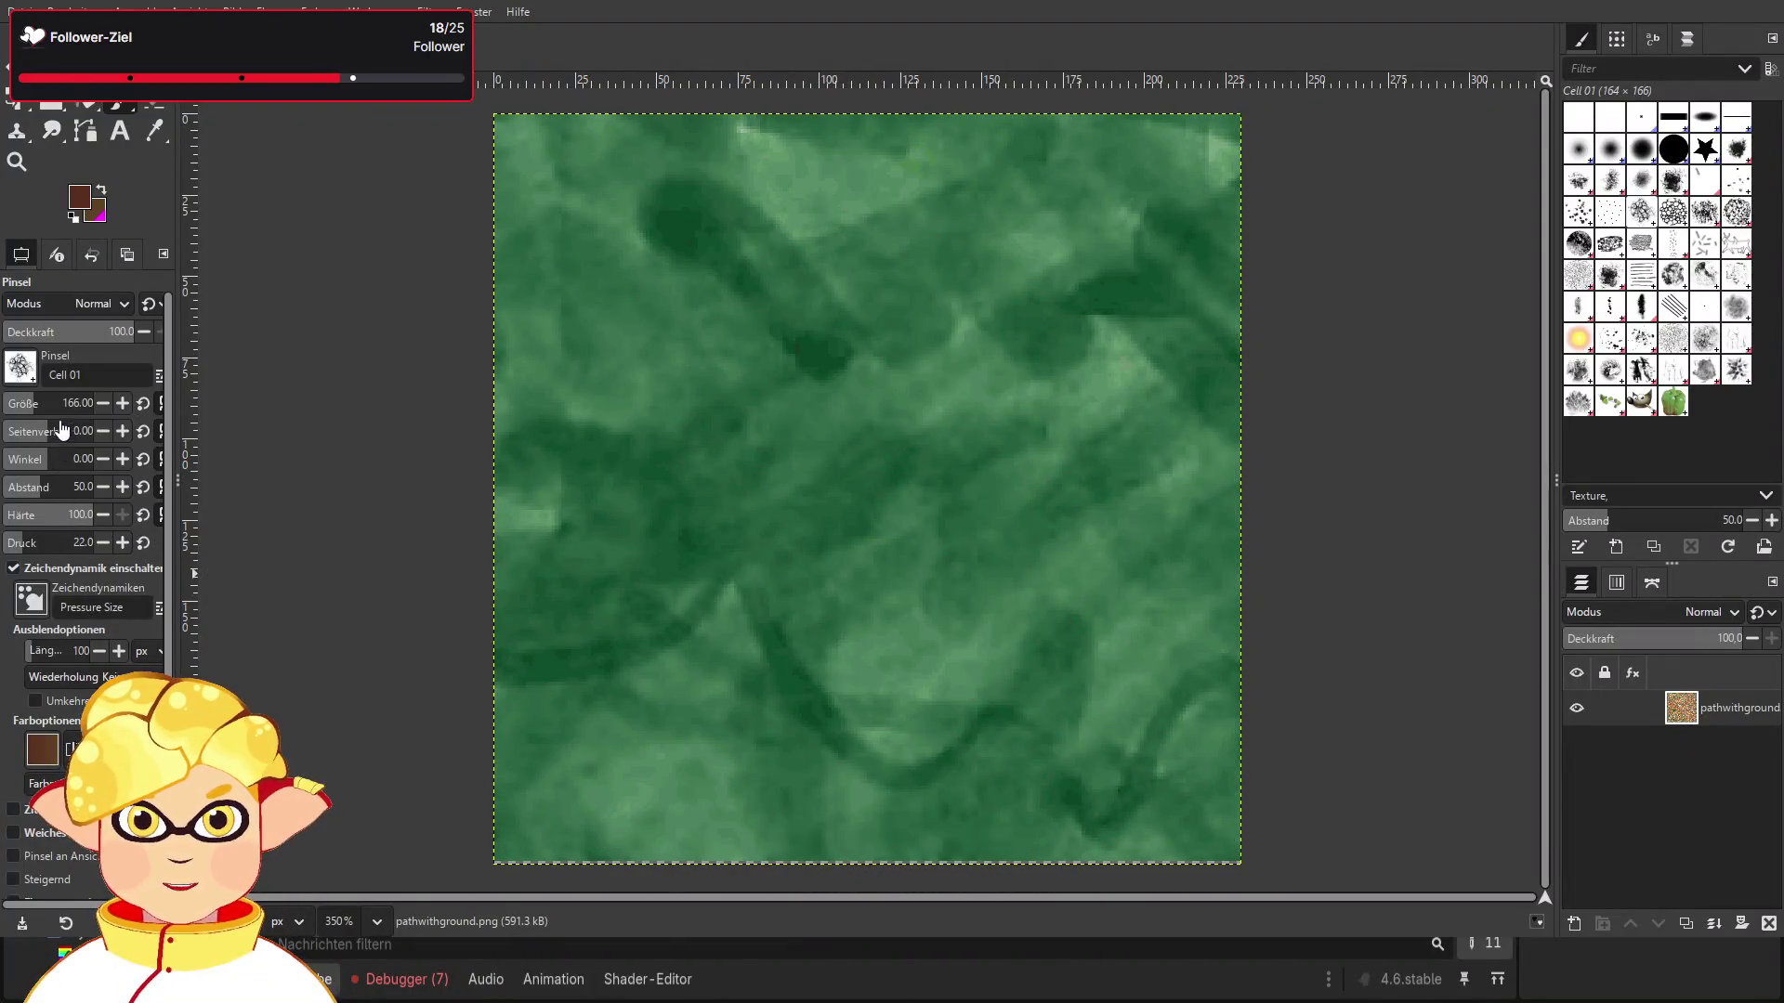
Step: Raise the brush pressure to 63, then undo the large brown test stroke
left_click(52, 545)
left_click_drag(53, 545, 59, 545)
mouse_move(812, 378)
left_mouse_down()
mouse_move(657, 641)
mouse_move(828, 779)
left_mouse_up()
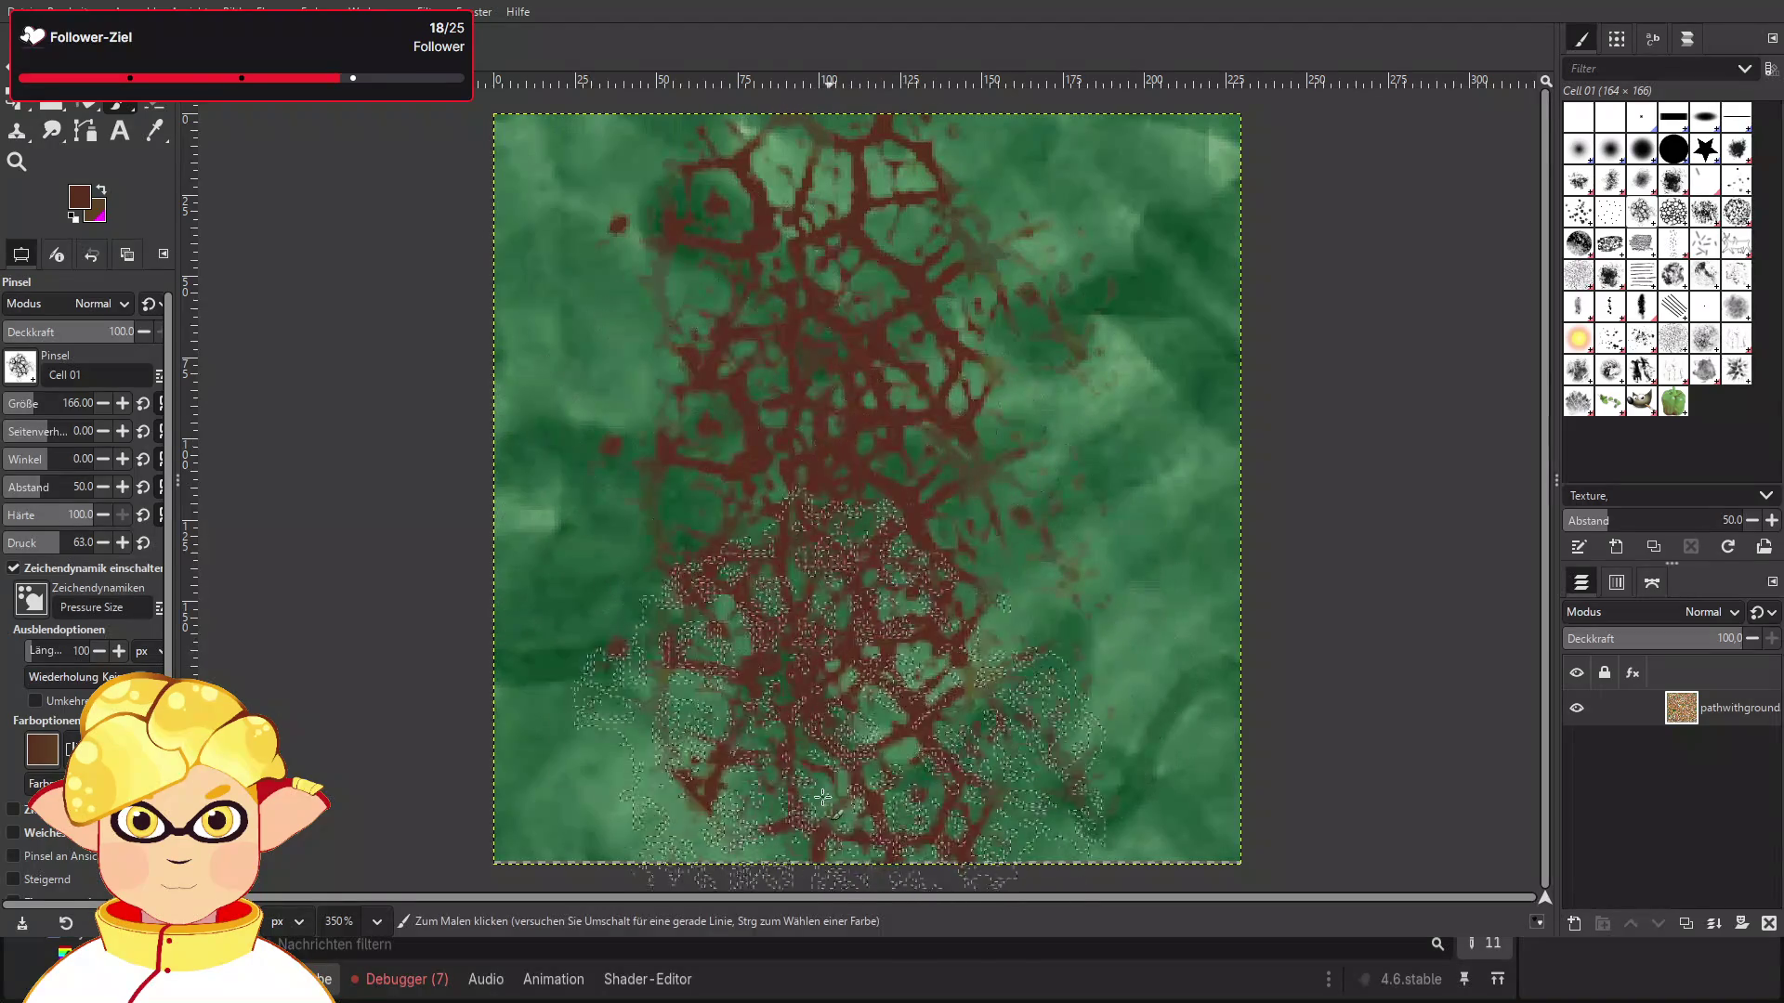
key("ctrl+z")
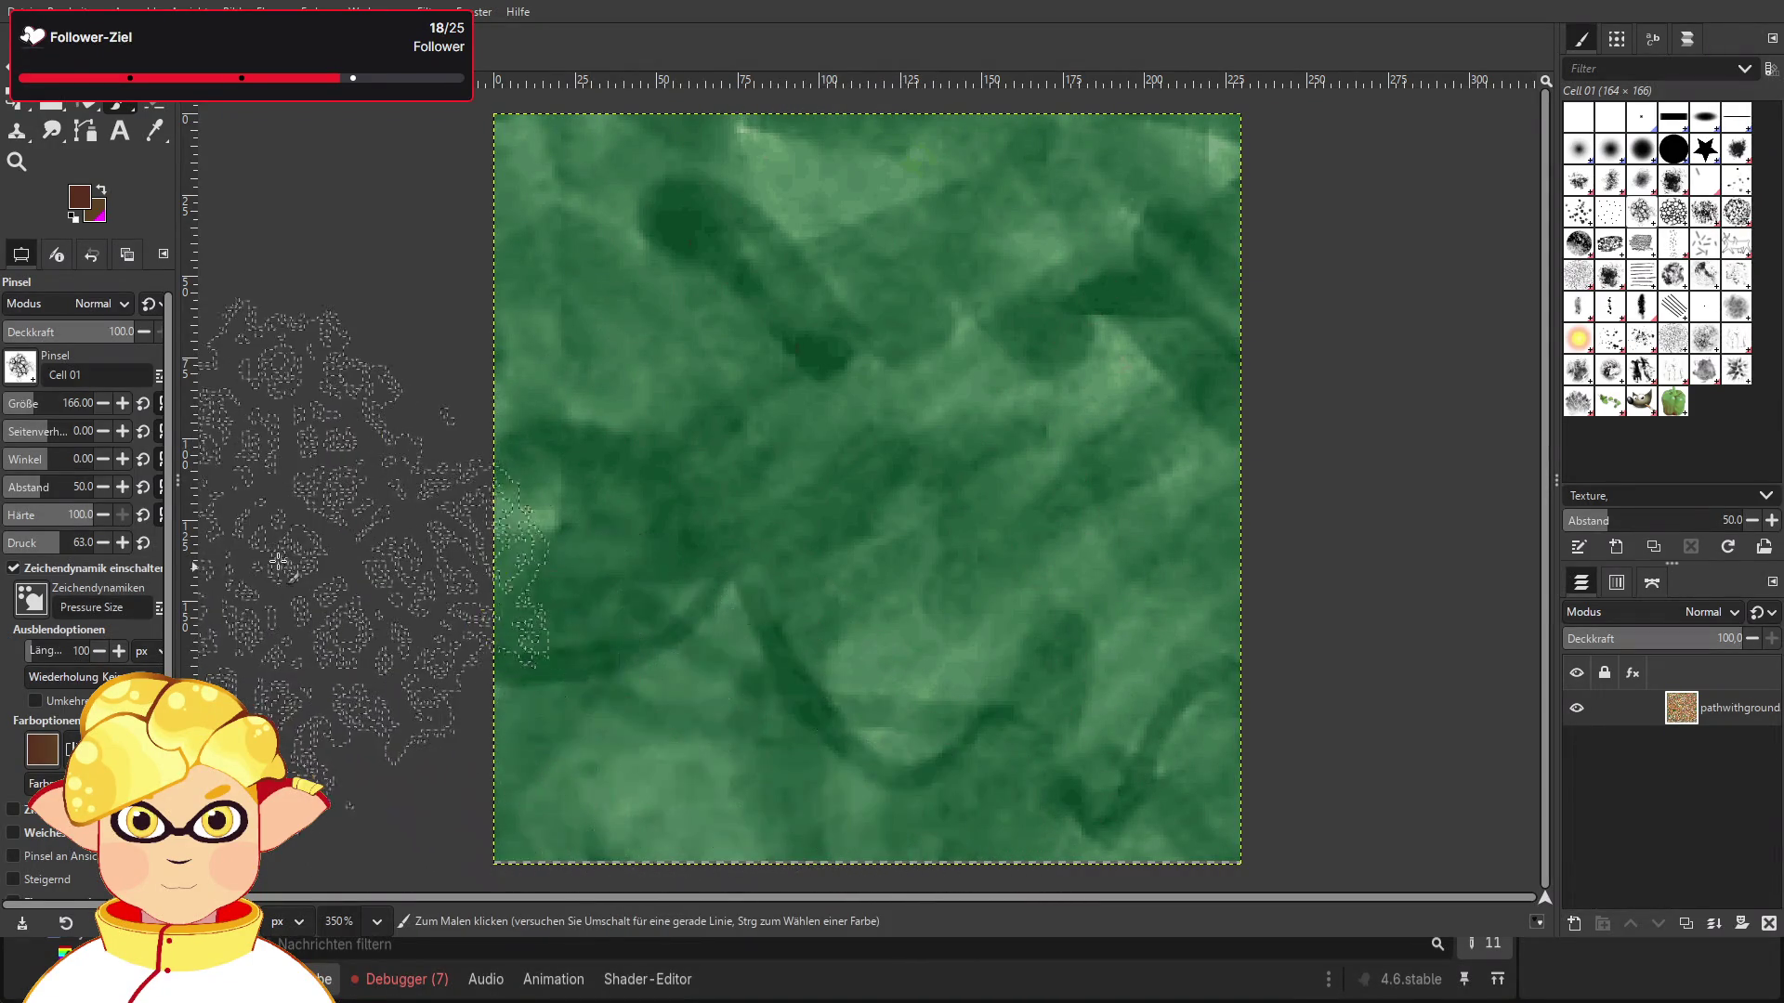
Step: Paint a brown path up the centre with a size-82 brush and export it as pathwithground2.png
key("x")
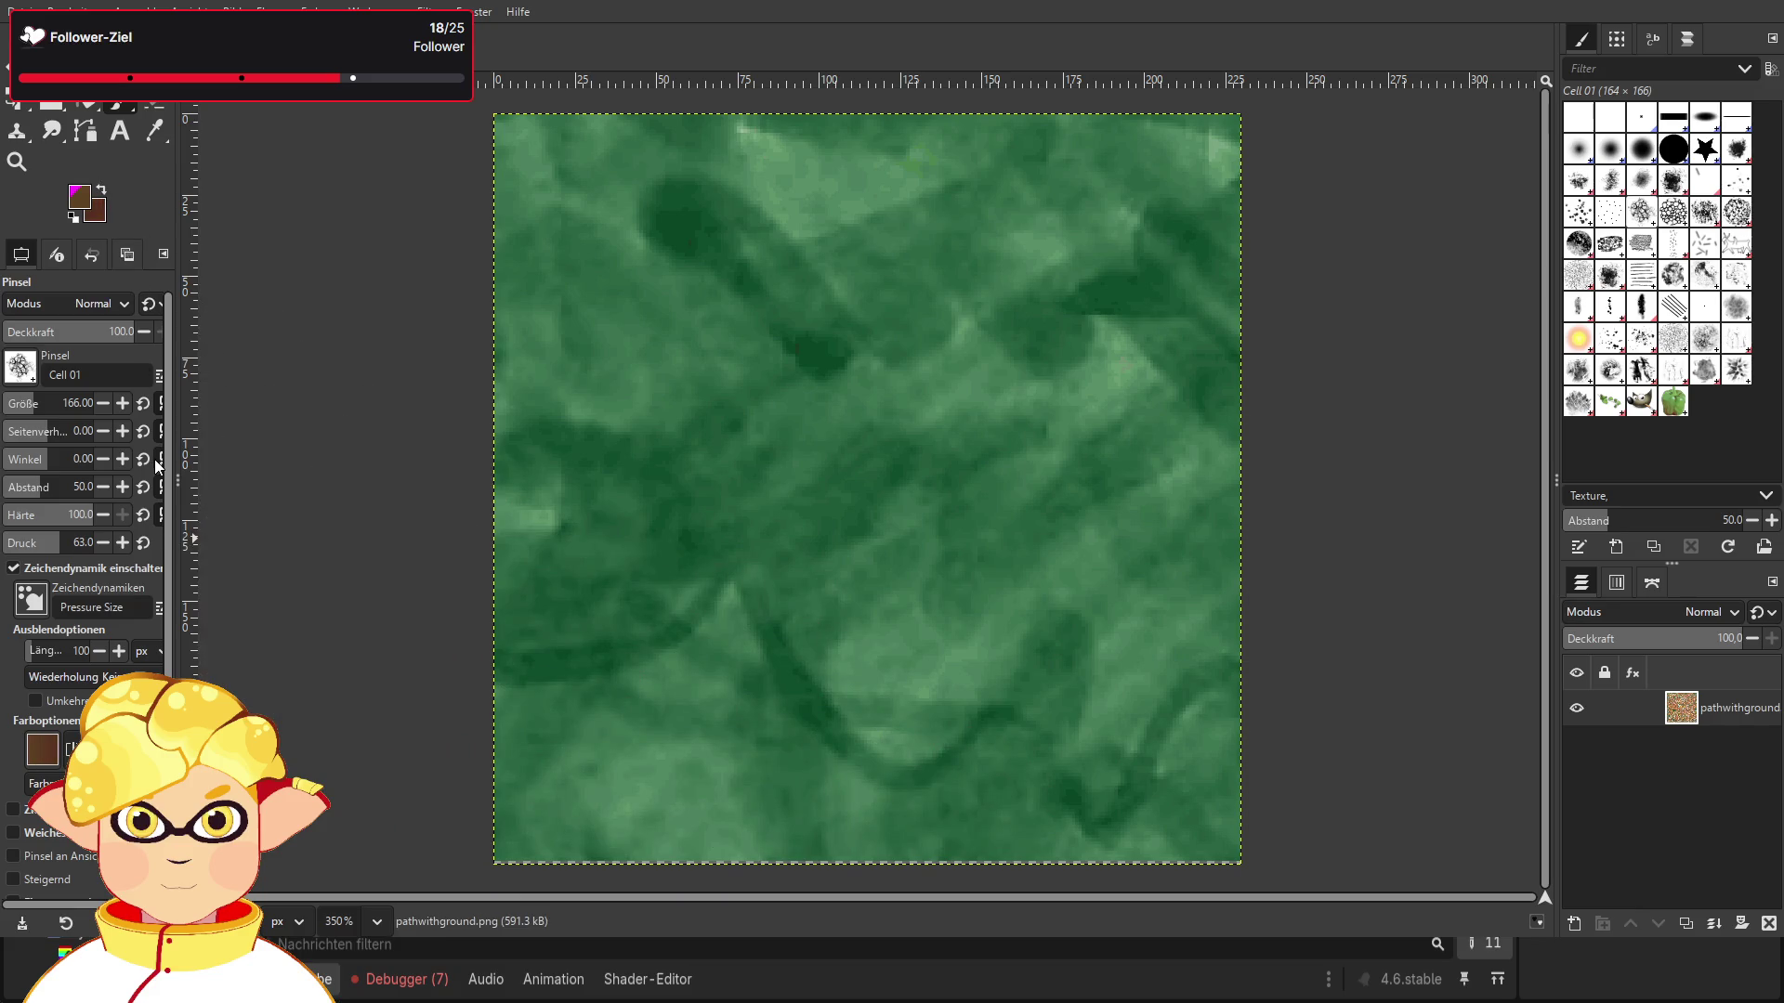
left_click_drag(69, 409, 23, 405)
mouse_move(858, 773)
left_mouse_down()
mouse_move(836, 744)
mouse_move(856, 677)
mouse_move(817, 521)
mouse_move(840, 377)
mouse_move(846, 181)
mouse_move(845, 237)
mouse_move(818, 159)
mouse_move(832, 158)
mouse_move(900, 247)
mouse_move(815, 830)
mouse_move(852, 839)
left_mouse_up()
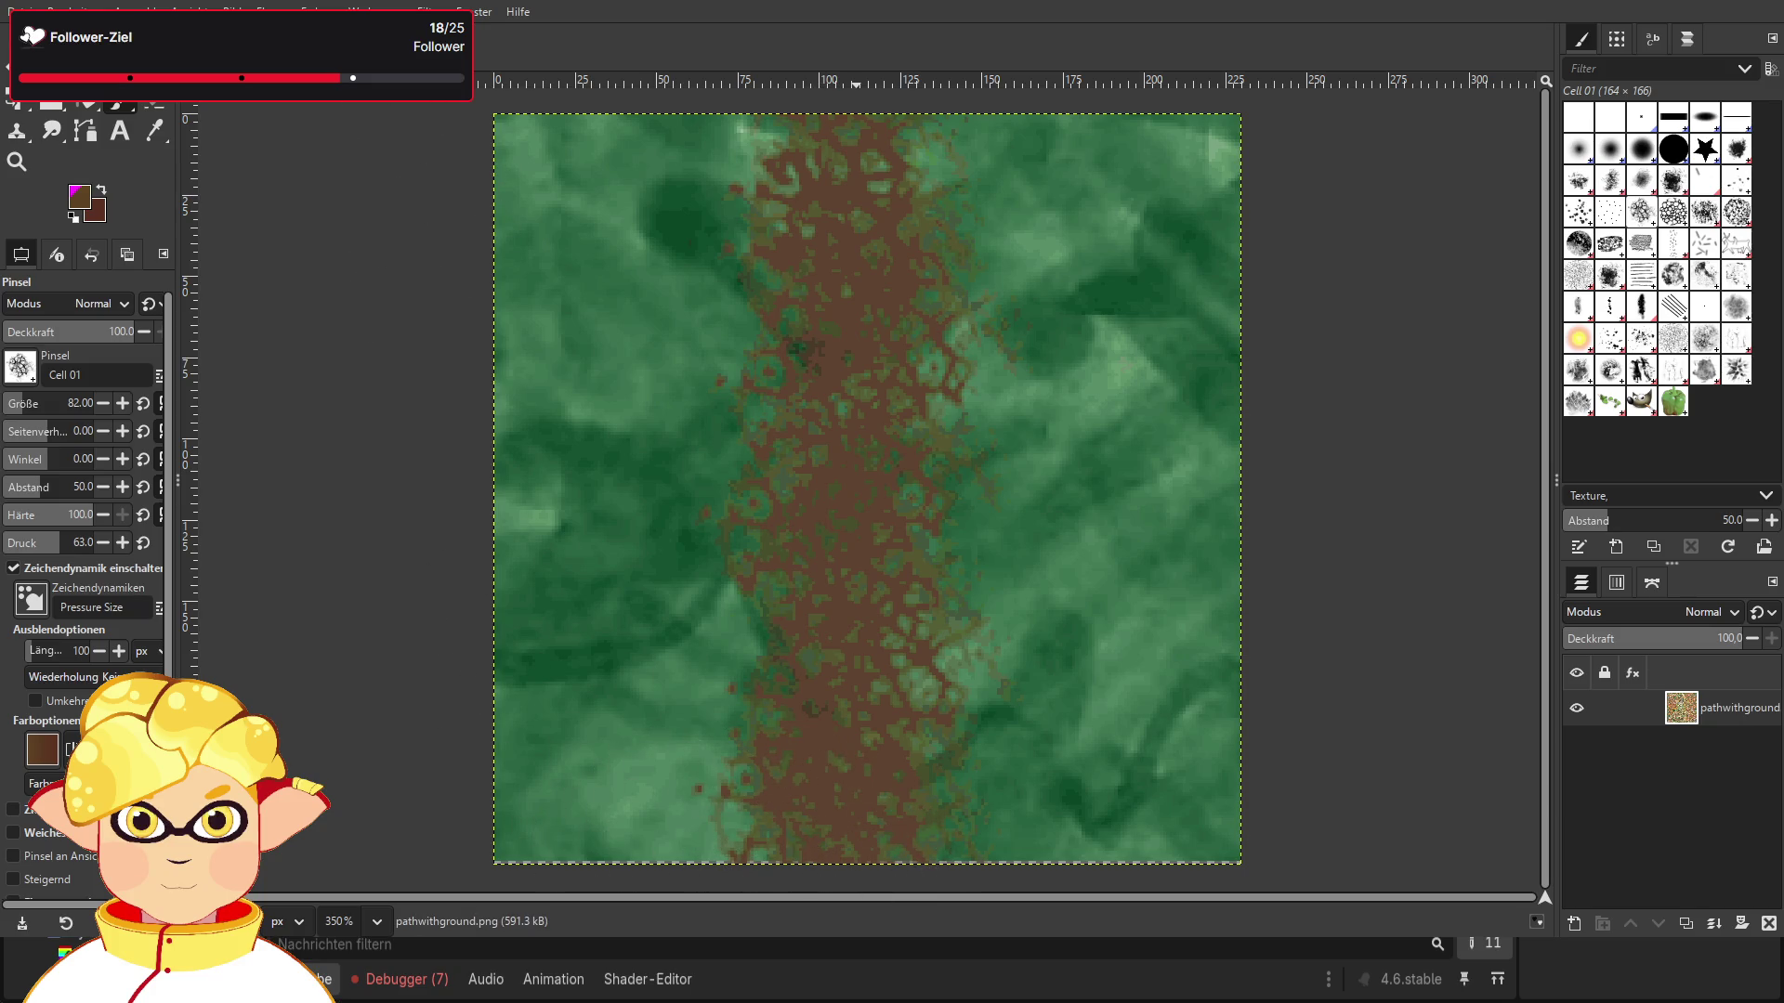
key("ctrl+e")
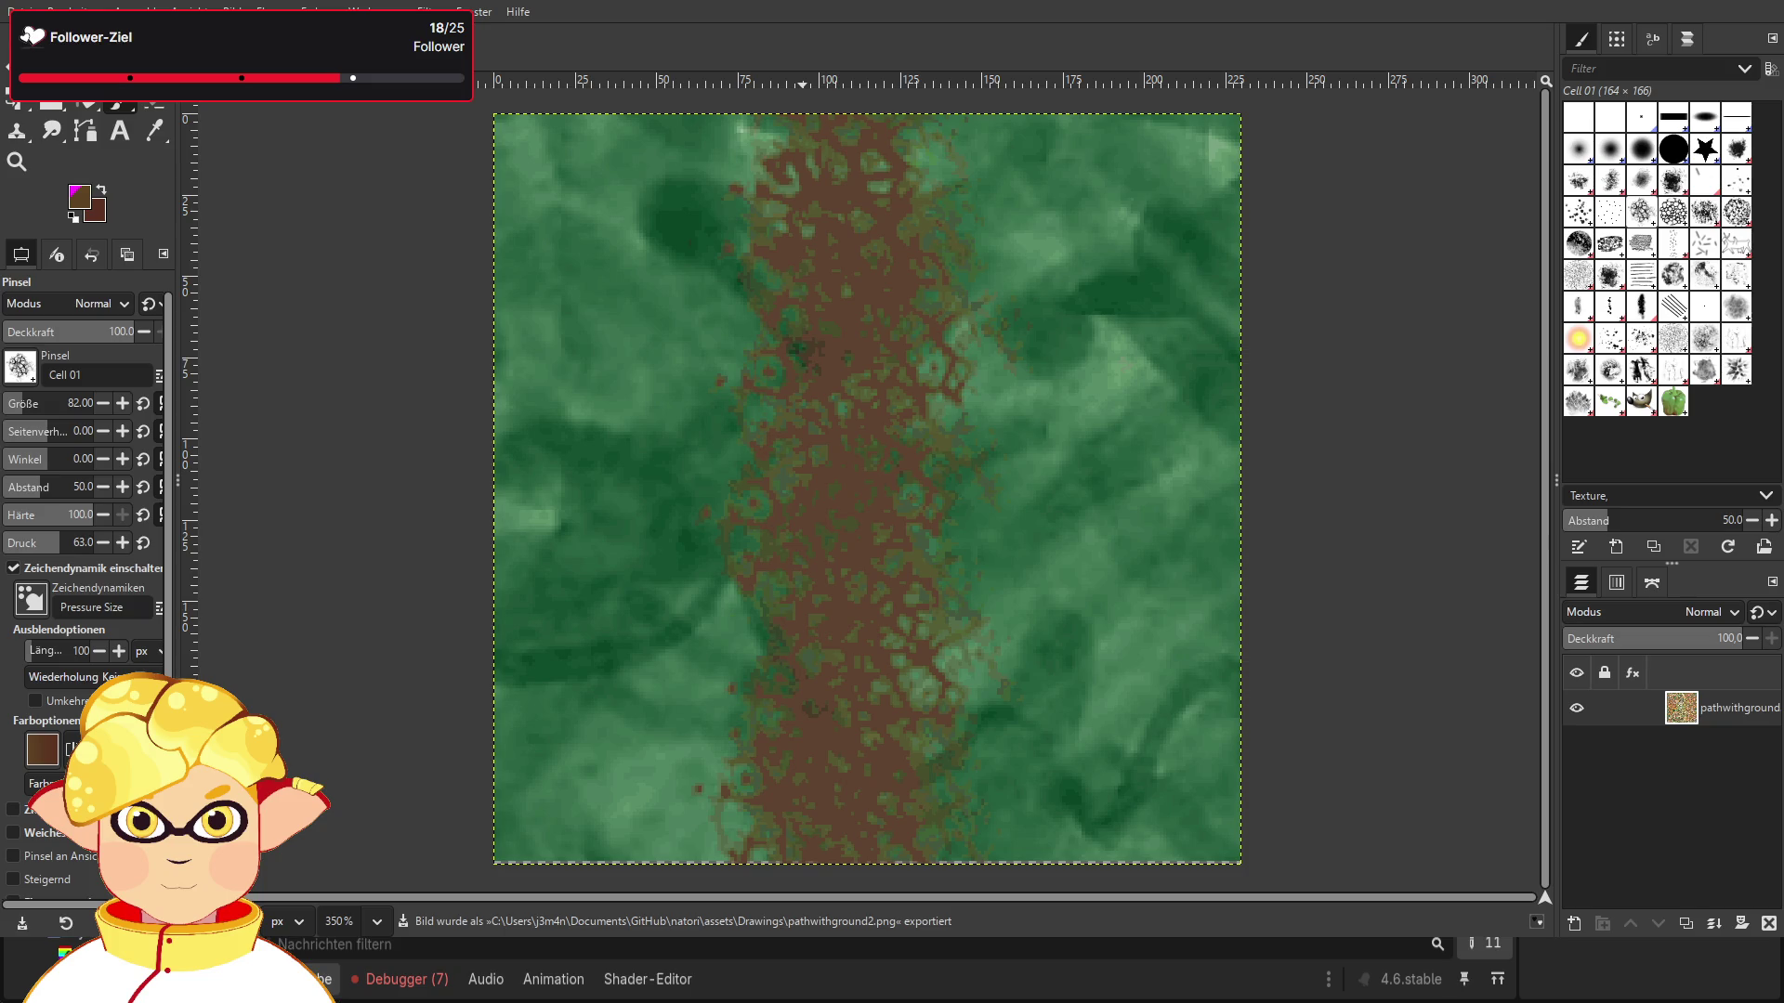
key("alt+Tab")
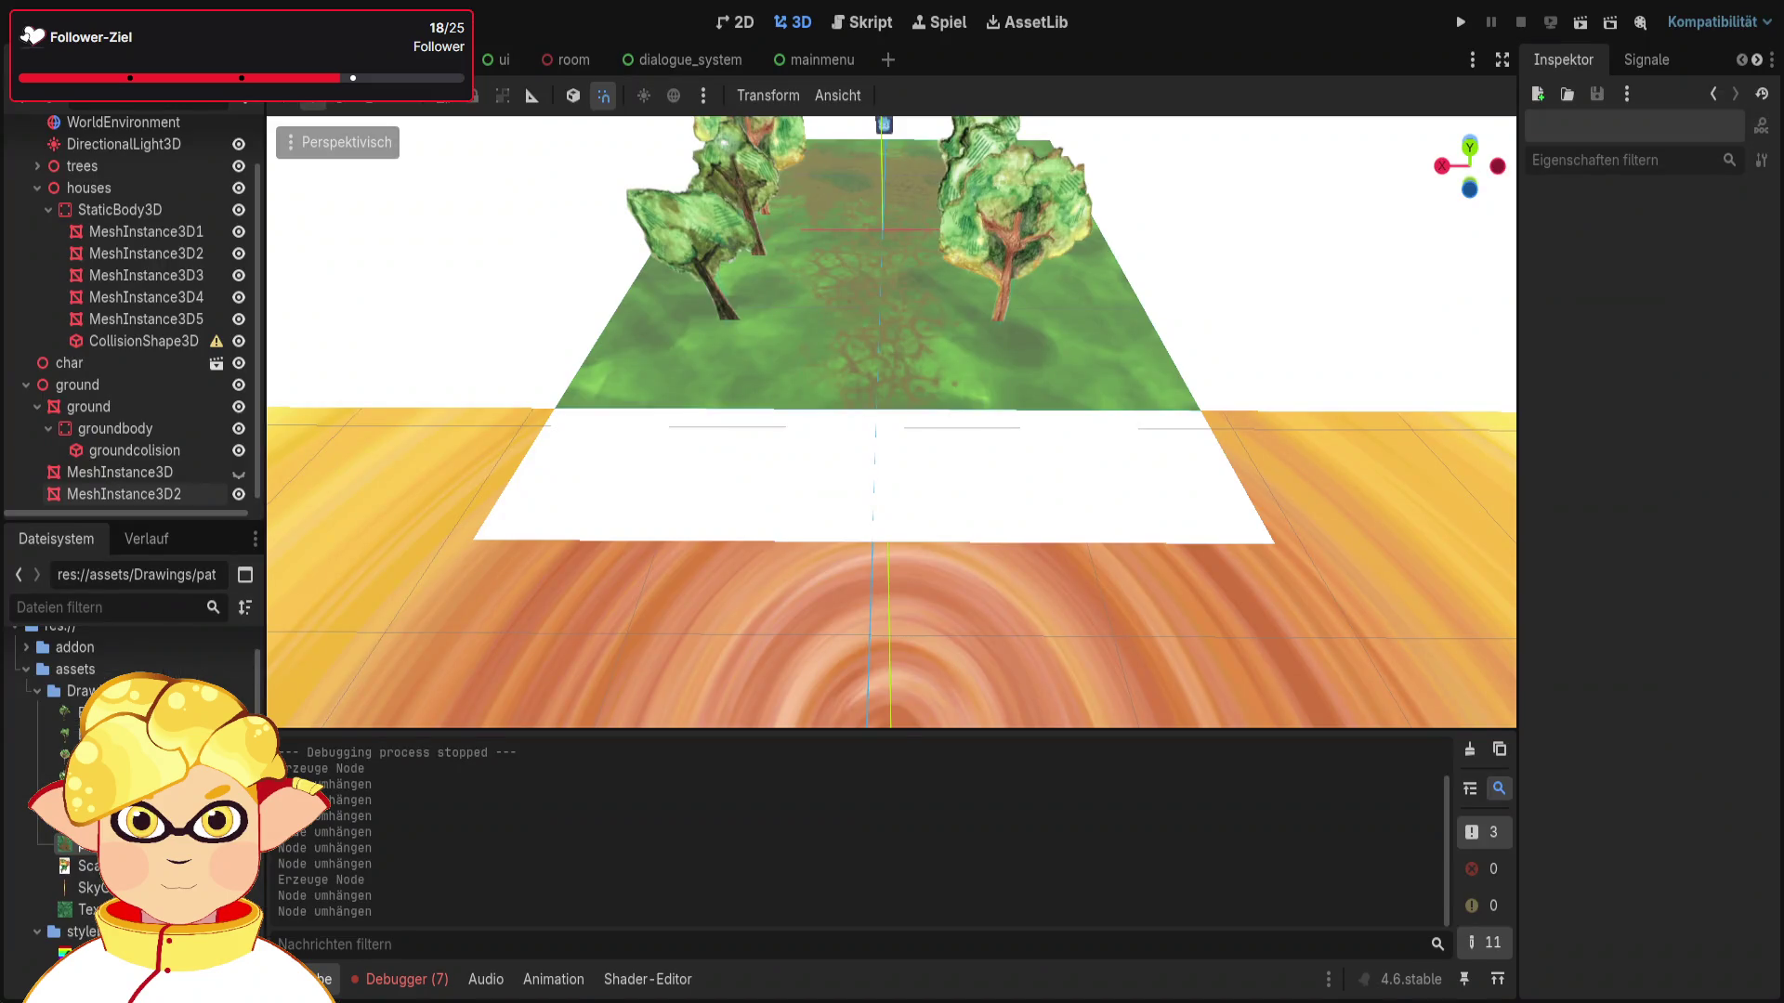
Step: Copy the ground mesh, paste it under ground as ground2, and slide it along the Z axis
mouse_move(698, 377)
left_mouse_down()
mouse_move(716, 367)
mouse_move(699, 377)
left_mouse_up()
left_click(698, 377)
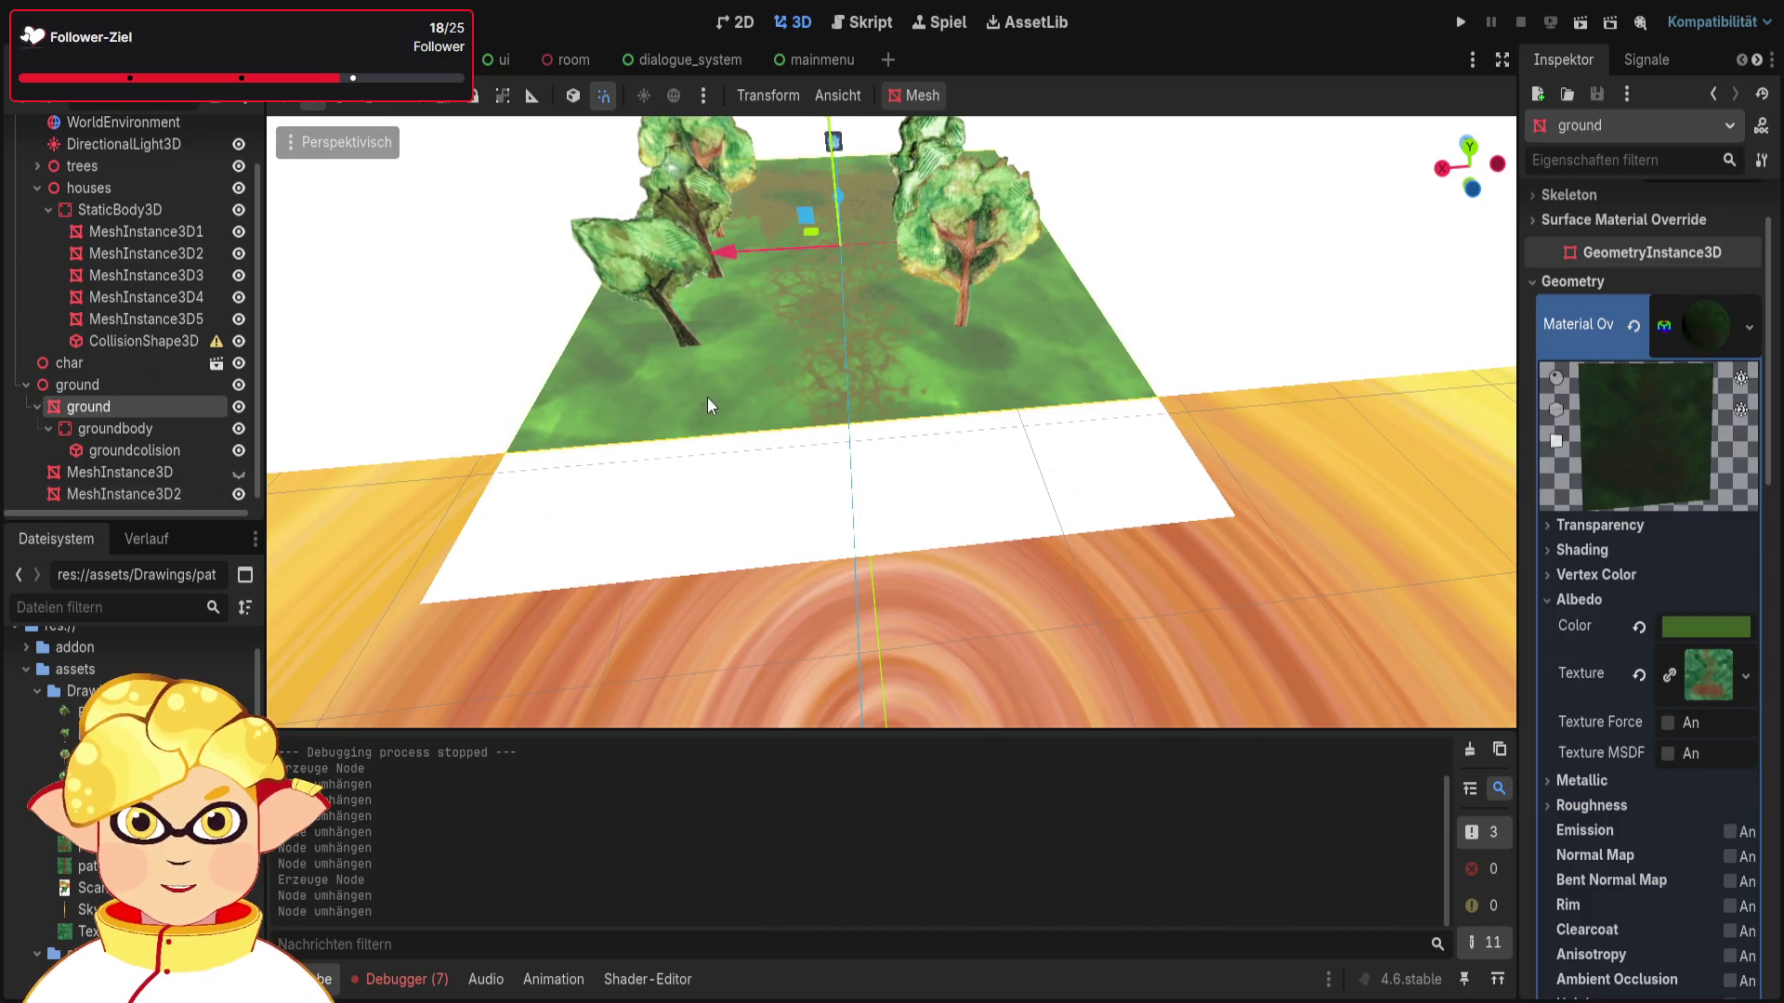
left_click(114, 372)
key("ctrl+v")
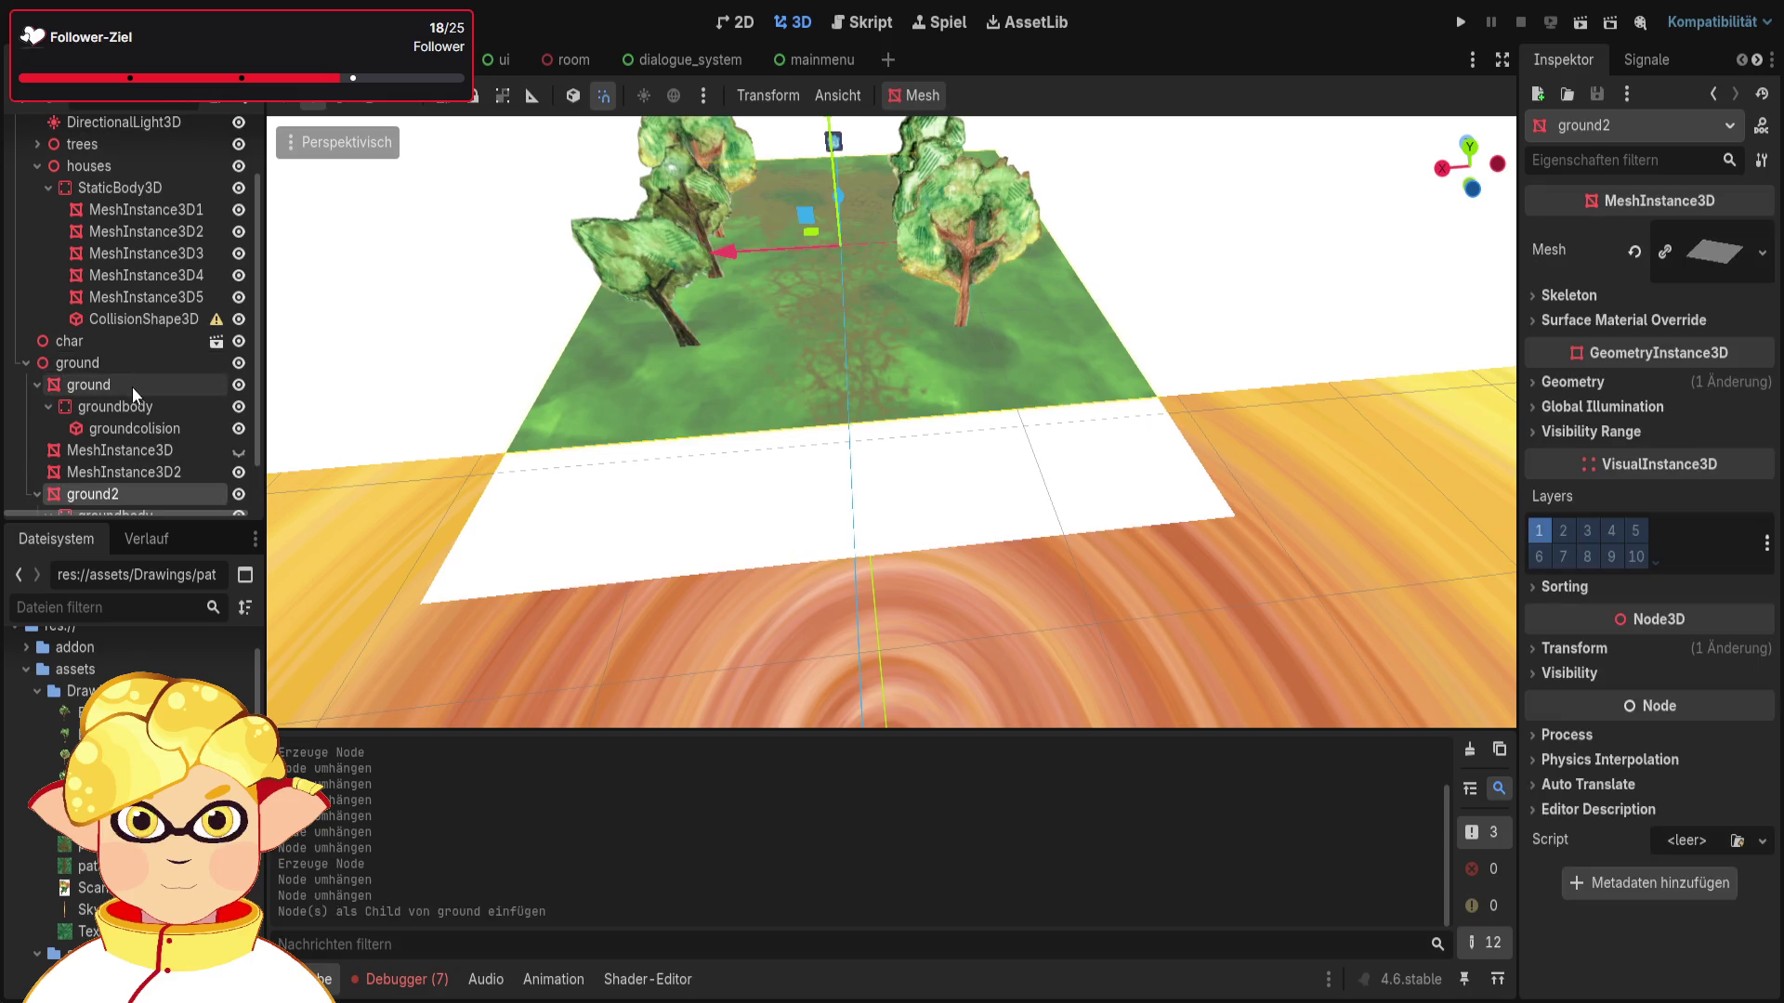
scroll(136, 388, "down", 1)
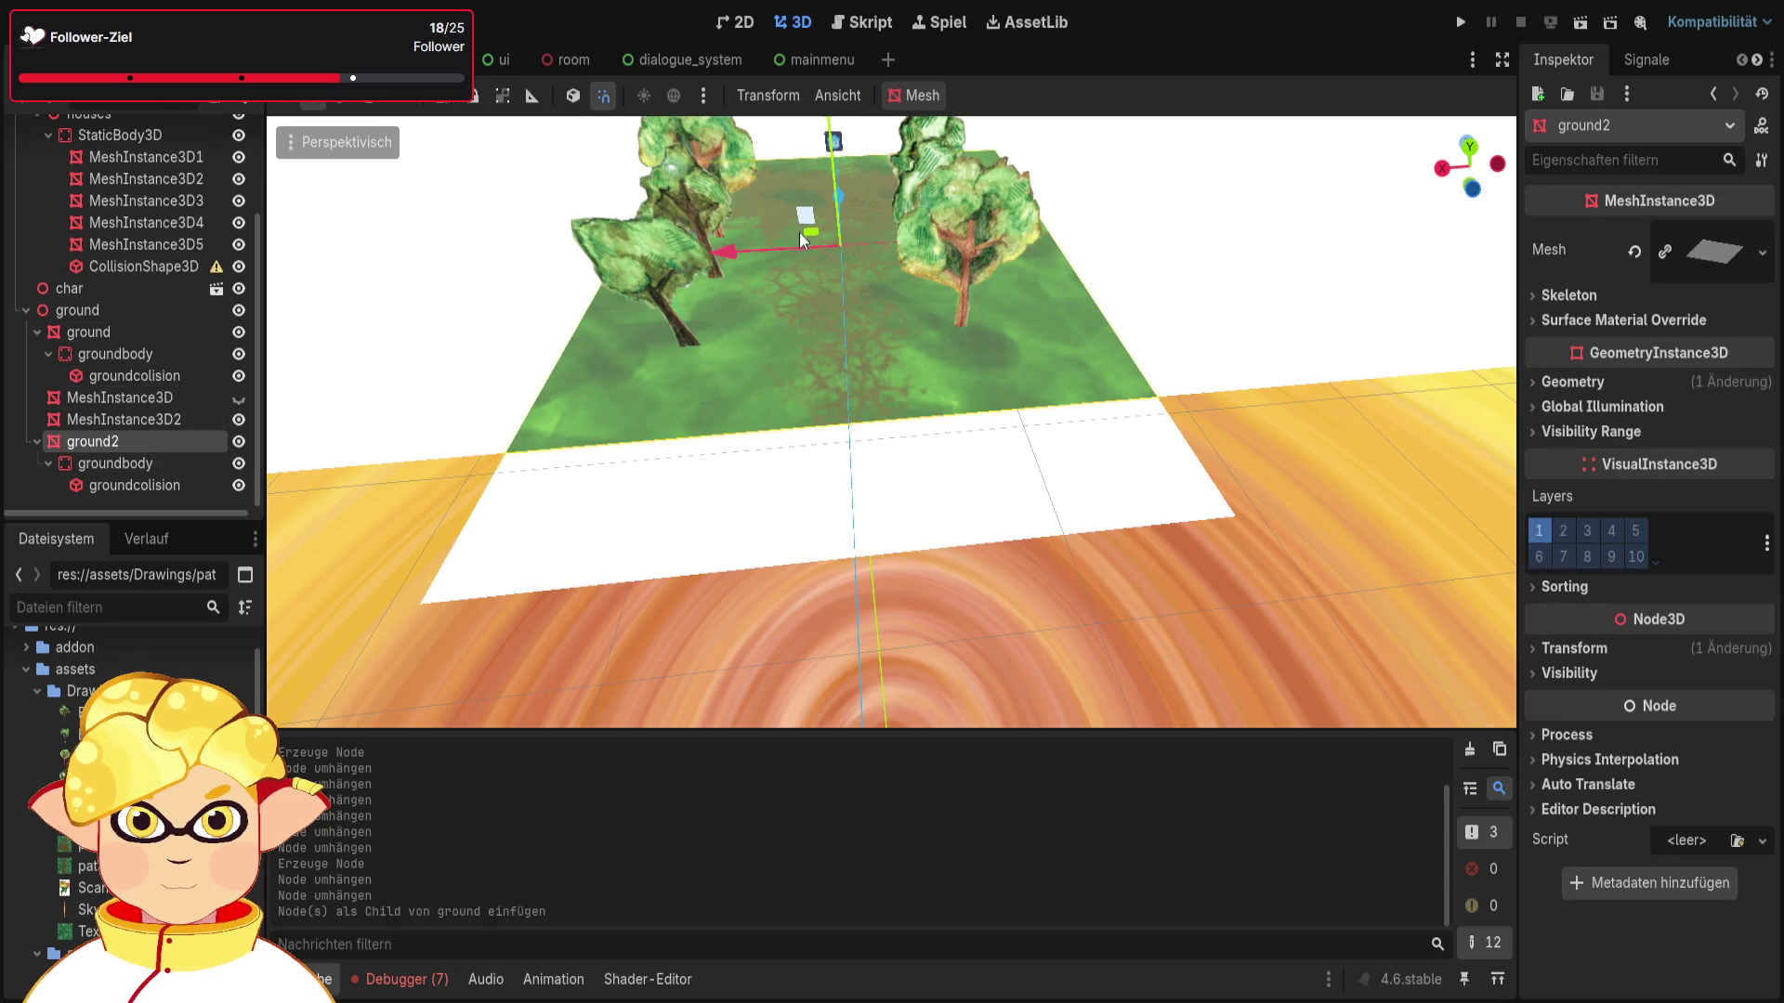
mouse_move(843, 199)
left_mouse_down()
mouse_move(921, 710)
mouse_move(977, 693)
mouse_move(955, 689)
left_mouse_up()
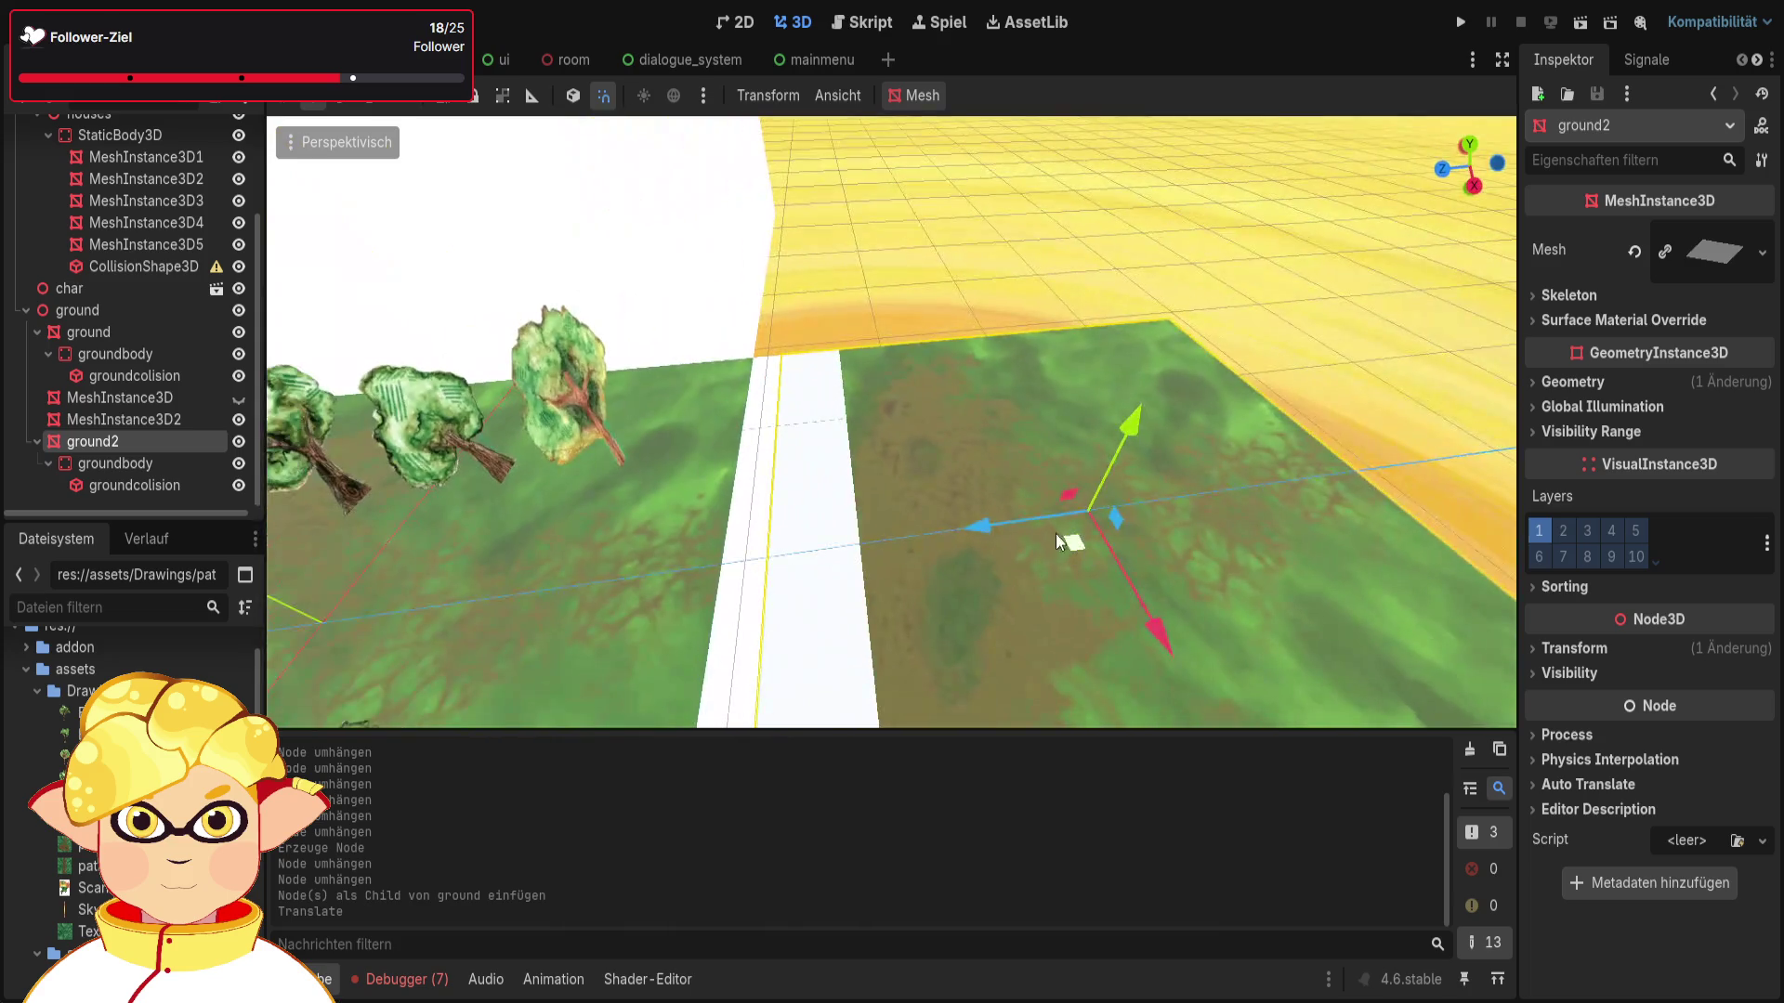
mouse_move(1055, 533)
left_mouse_down()
mouse_move(1013, 522)
mouse_move(1096, 509)
mouse_move(1038, 595)
left_mouse_up()
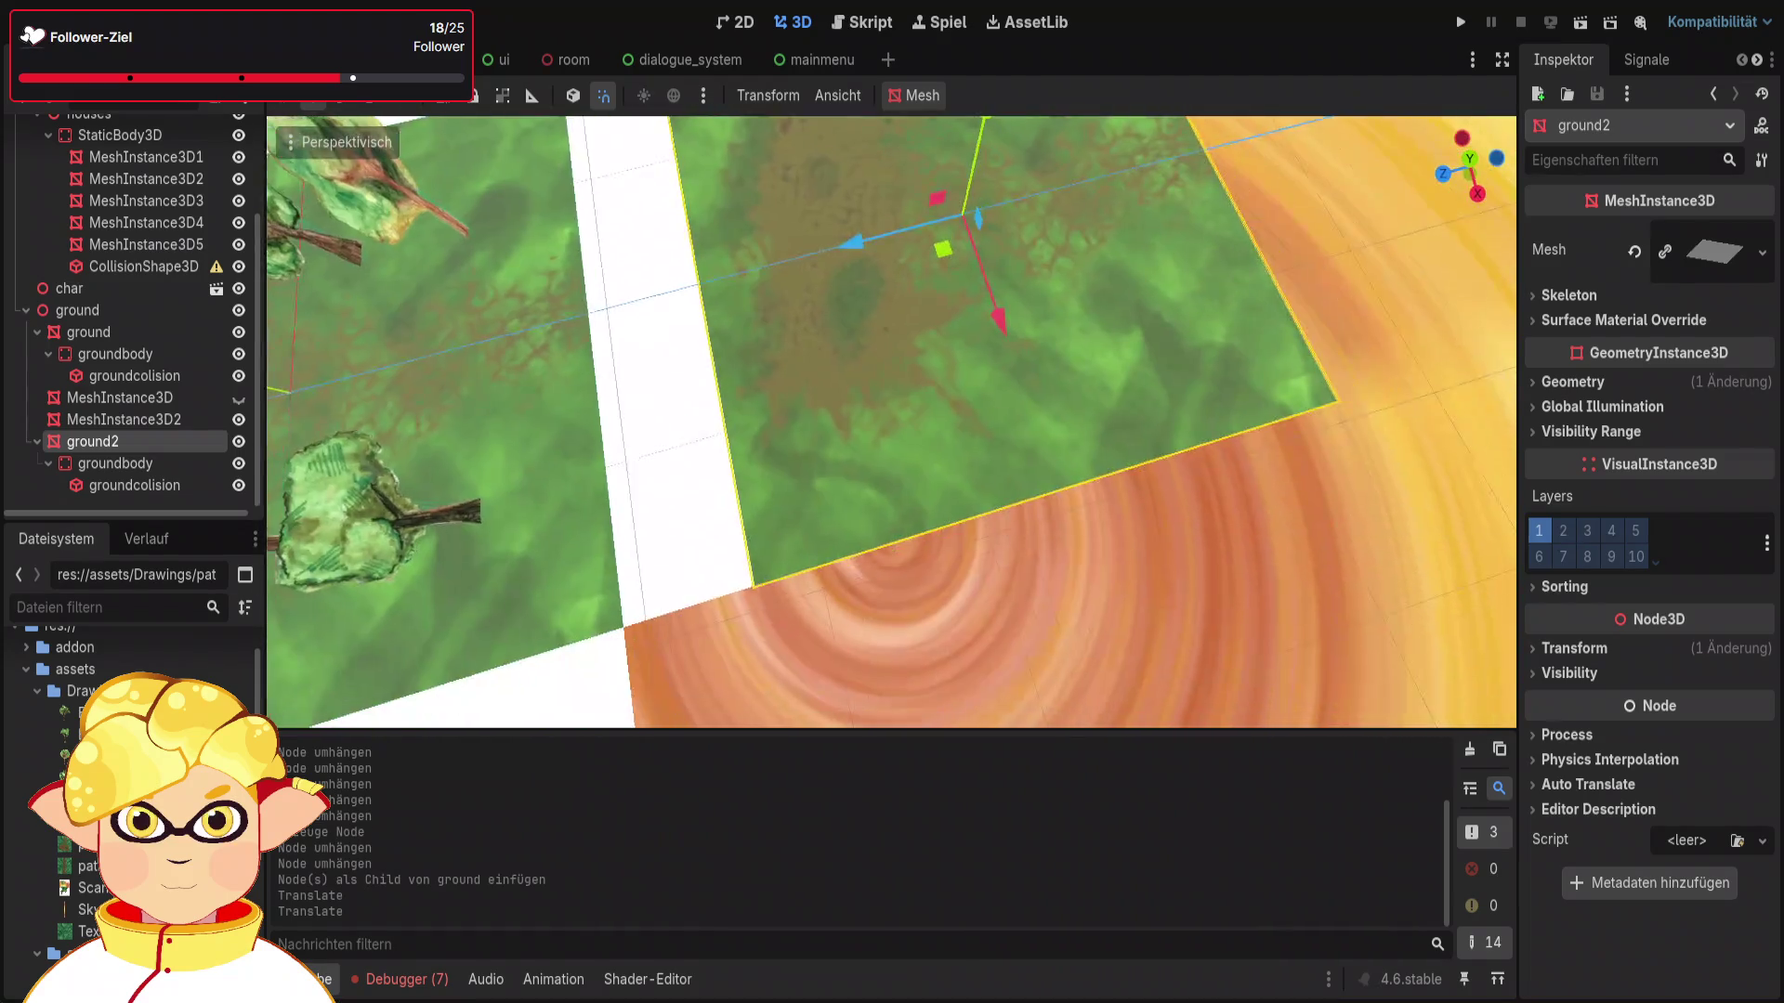
Step: Browse ground2's Transform, Visibility and Global Illumination sections in the Inspector
left_click(1581, 645)
left_click(1581, 645)
left_click(1583, 670)
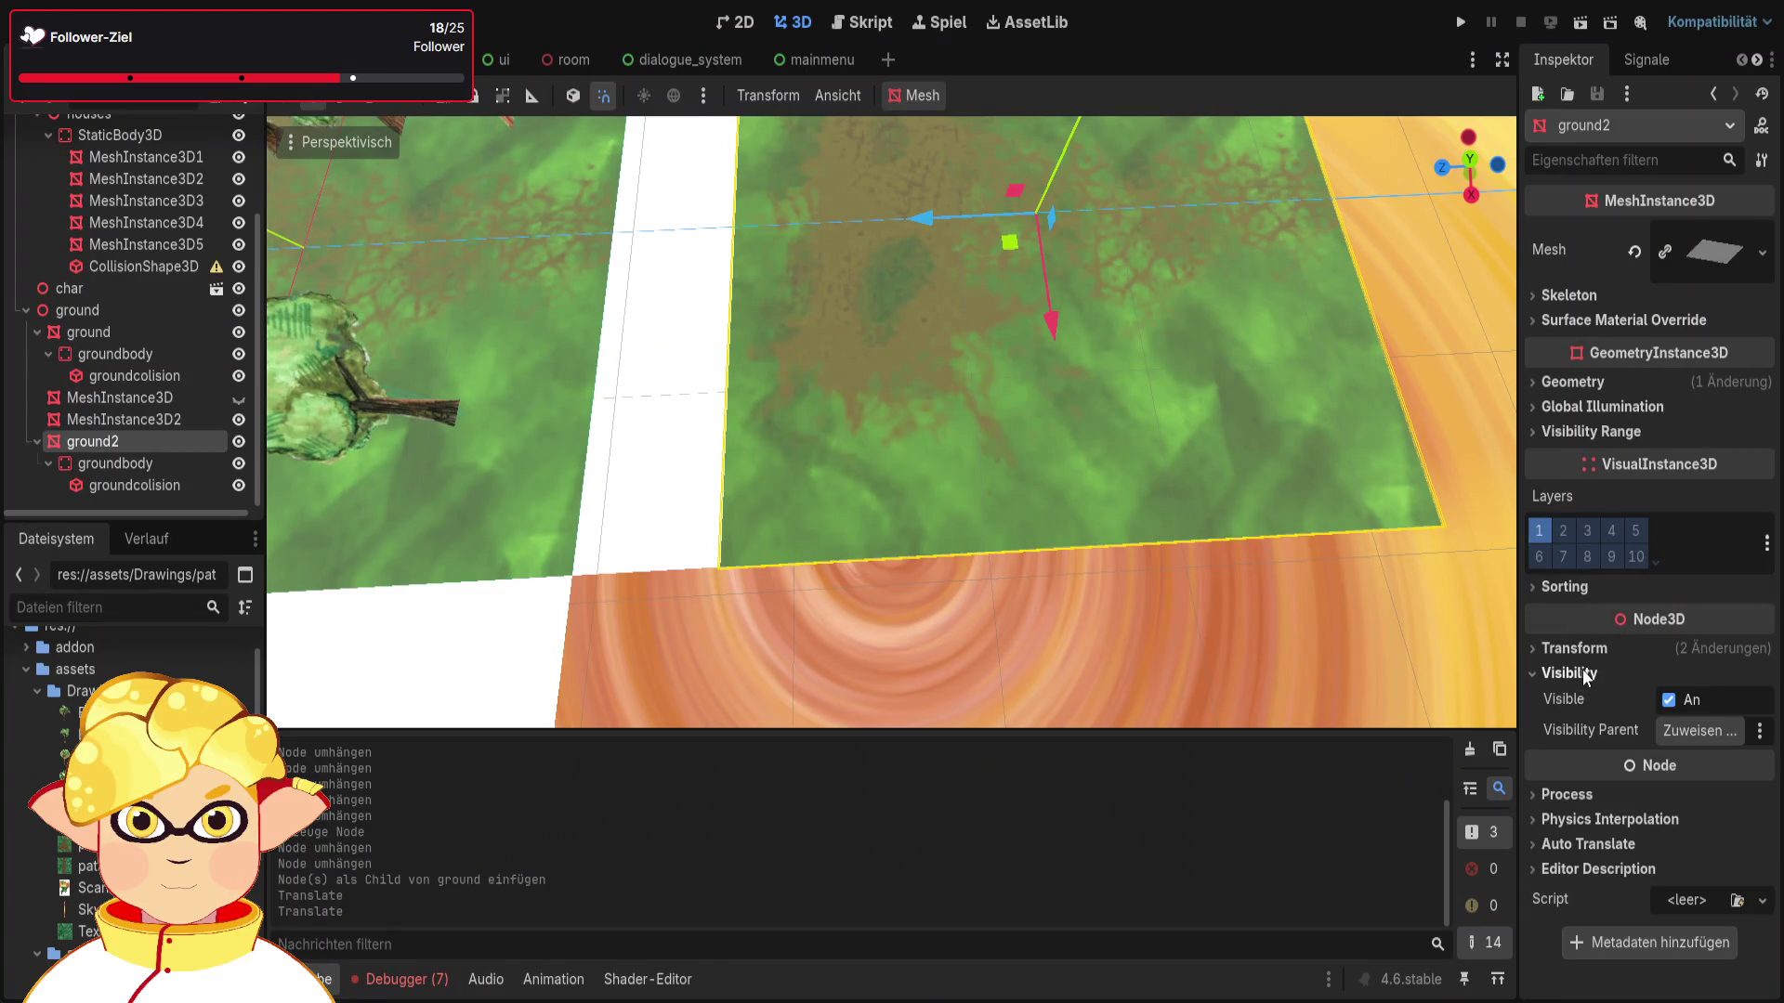
left_click(1581, 671)
left_click(1589, 409)
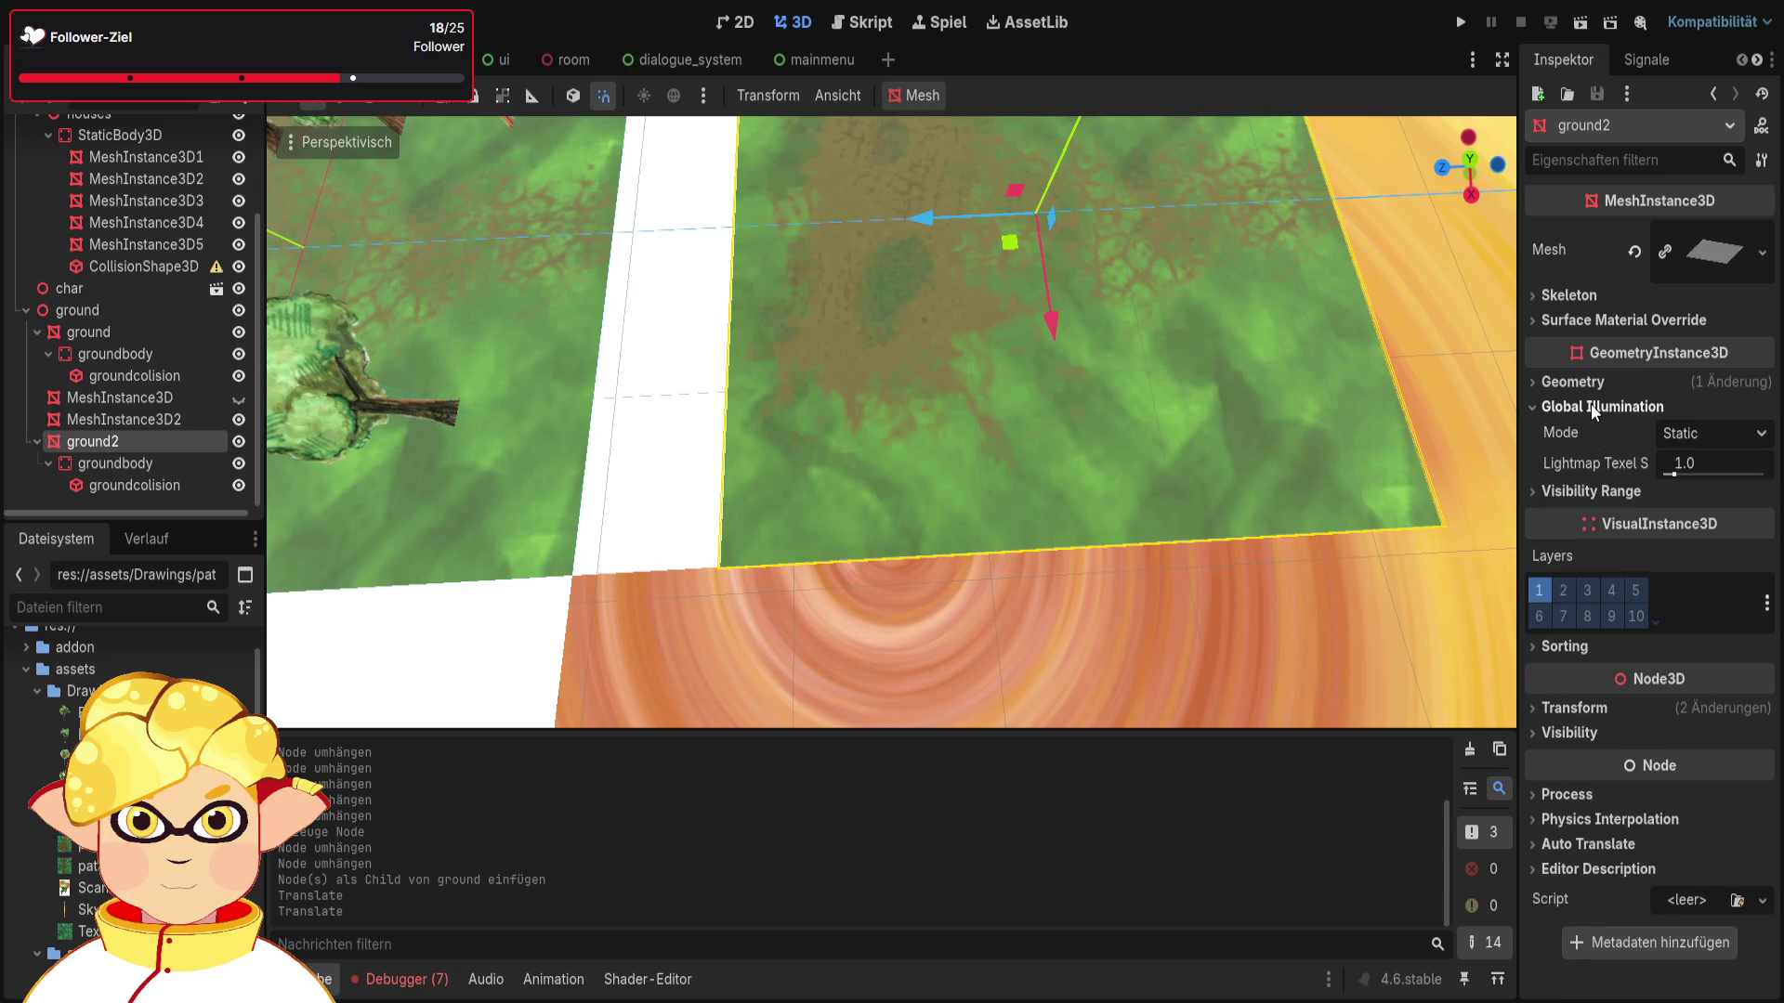
left_click(1591, 407)
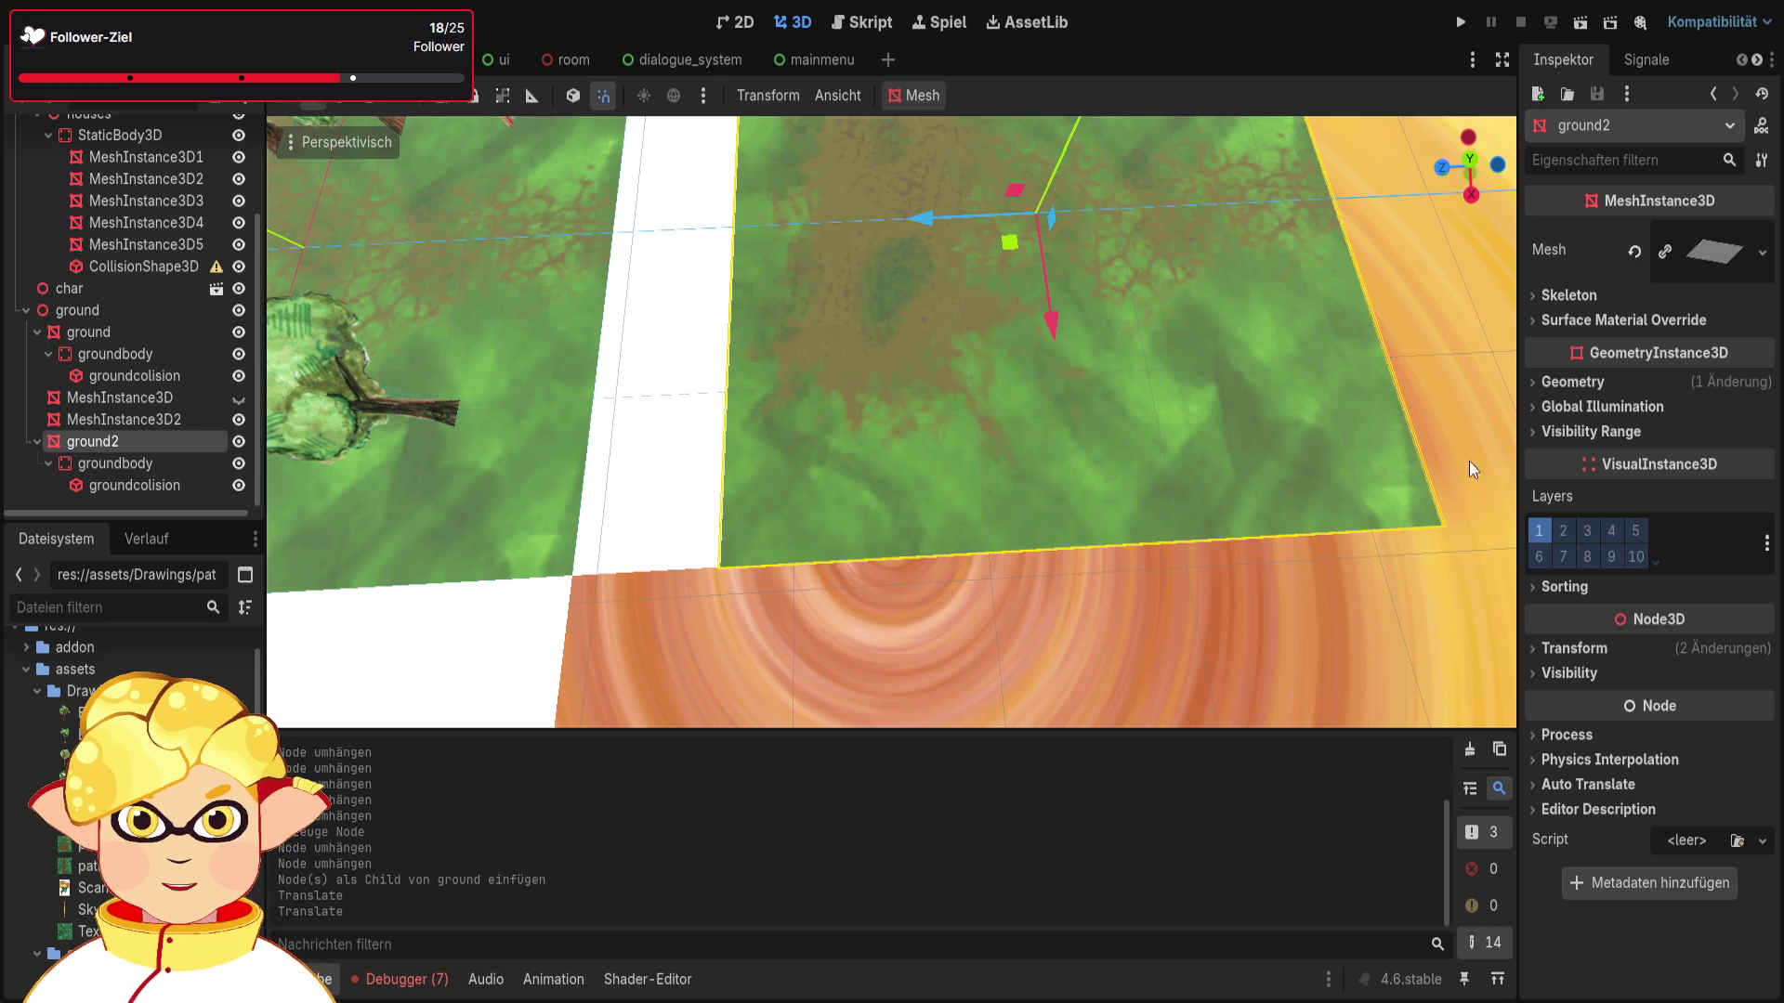
left_click(1575, 650)
left_click(1575, 651)
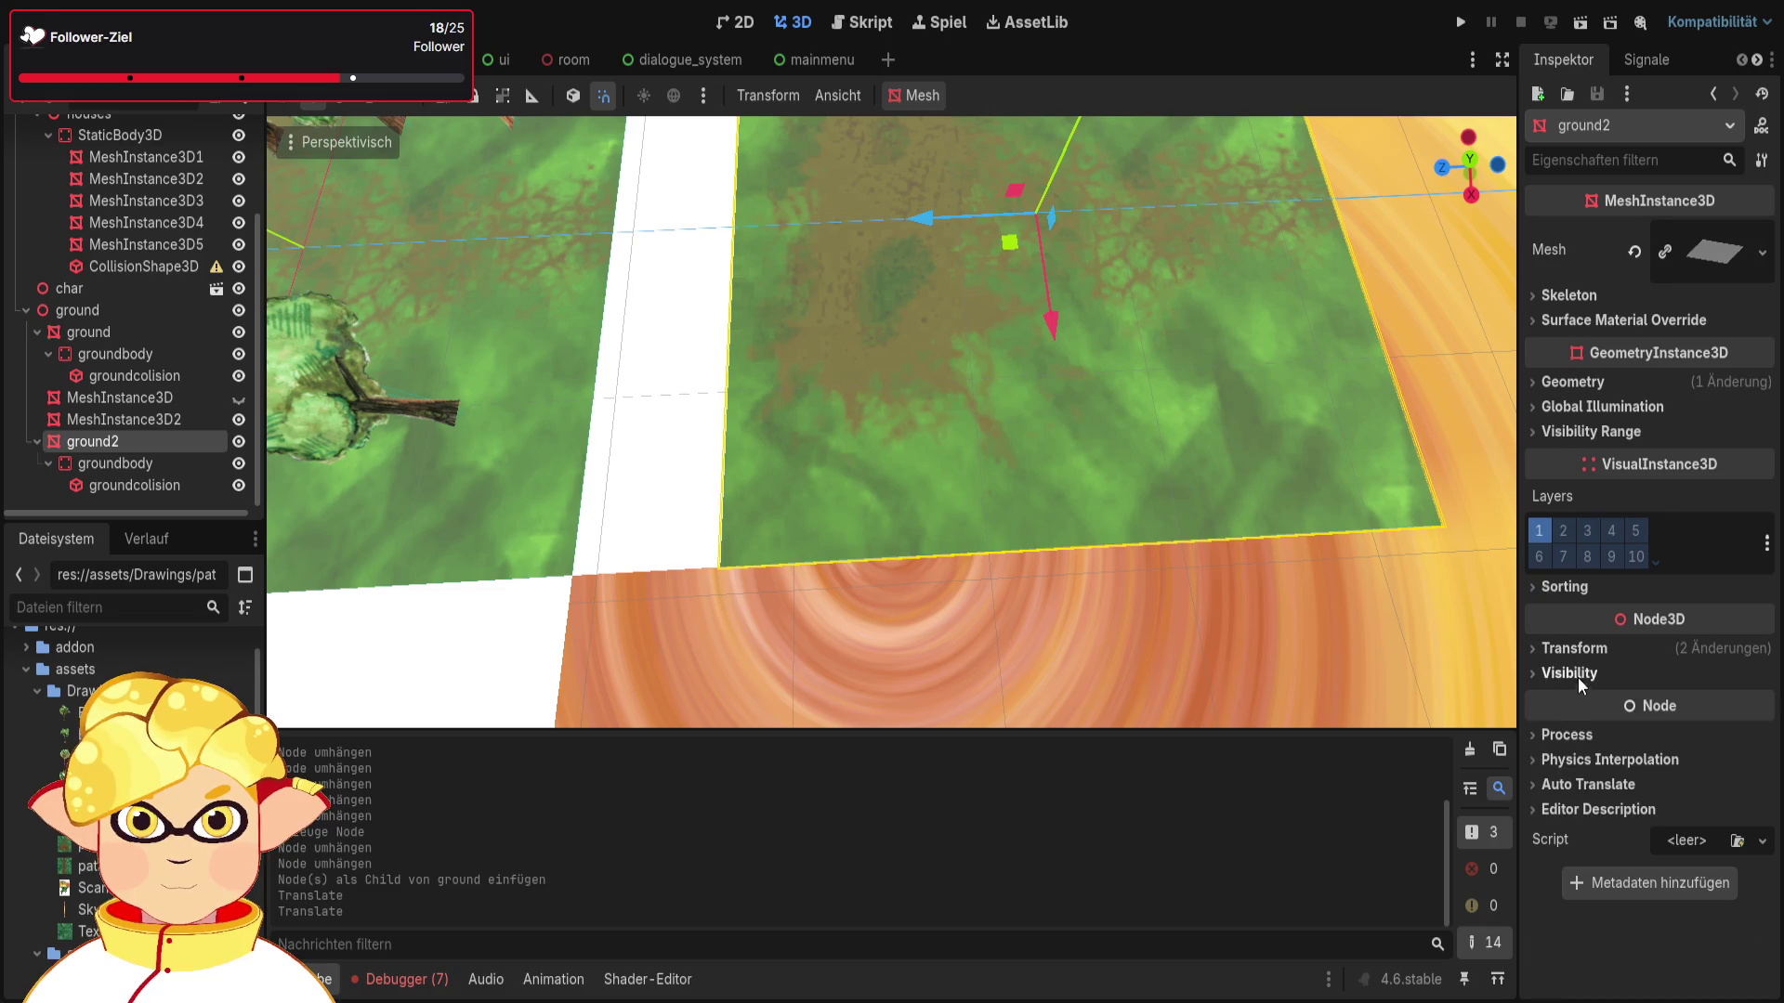
left_click(1581, 672)
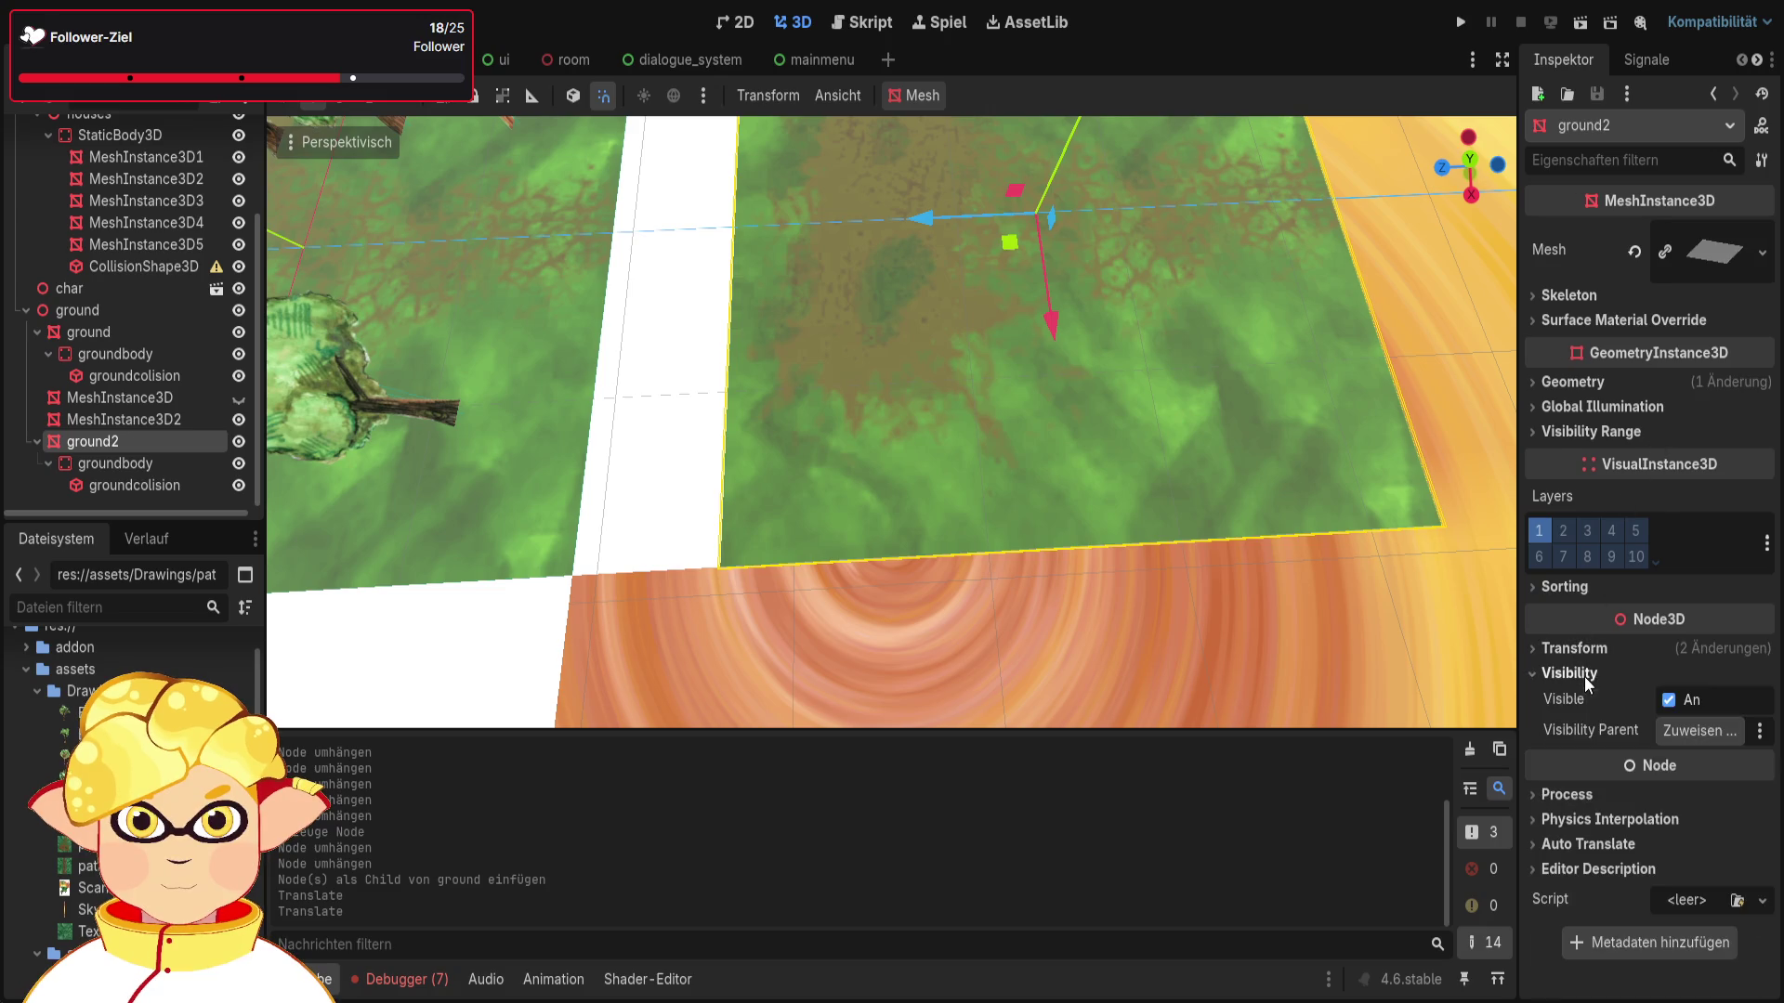
left_click(1564, 671)
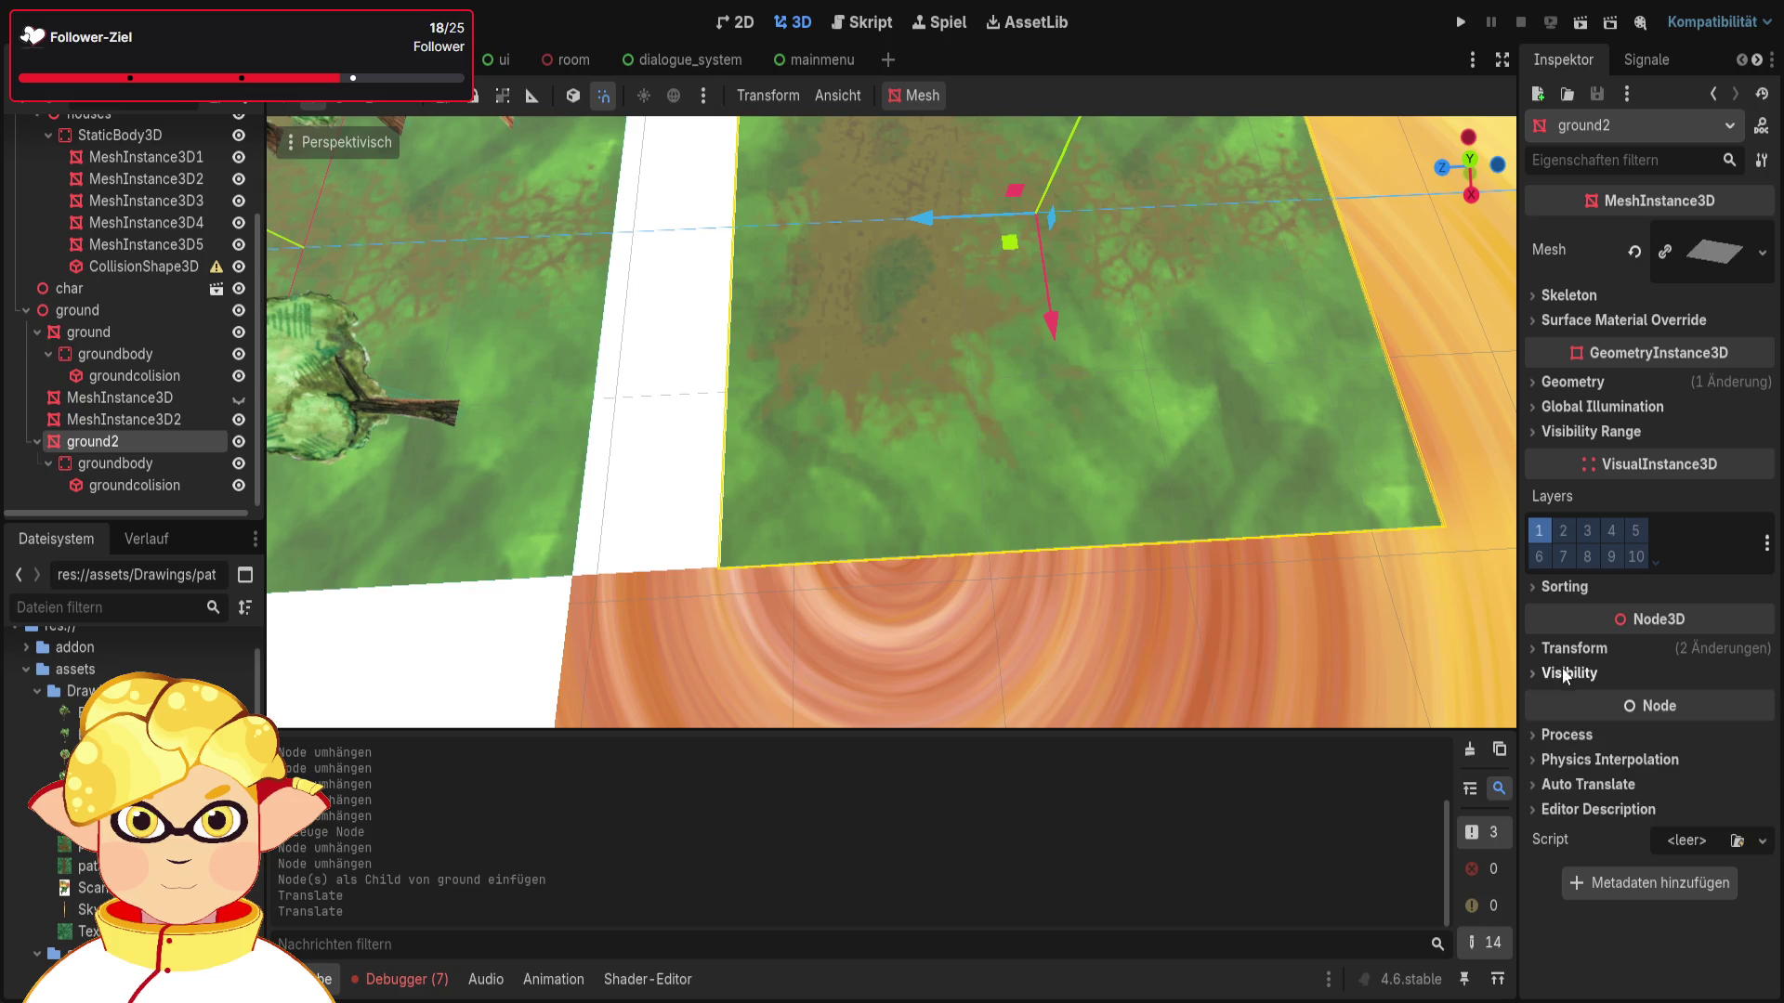
Step: Unhide the MeshInstance3D node in the Scene tree and select it
left_click(148, 459)
left_click(144, 441)
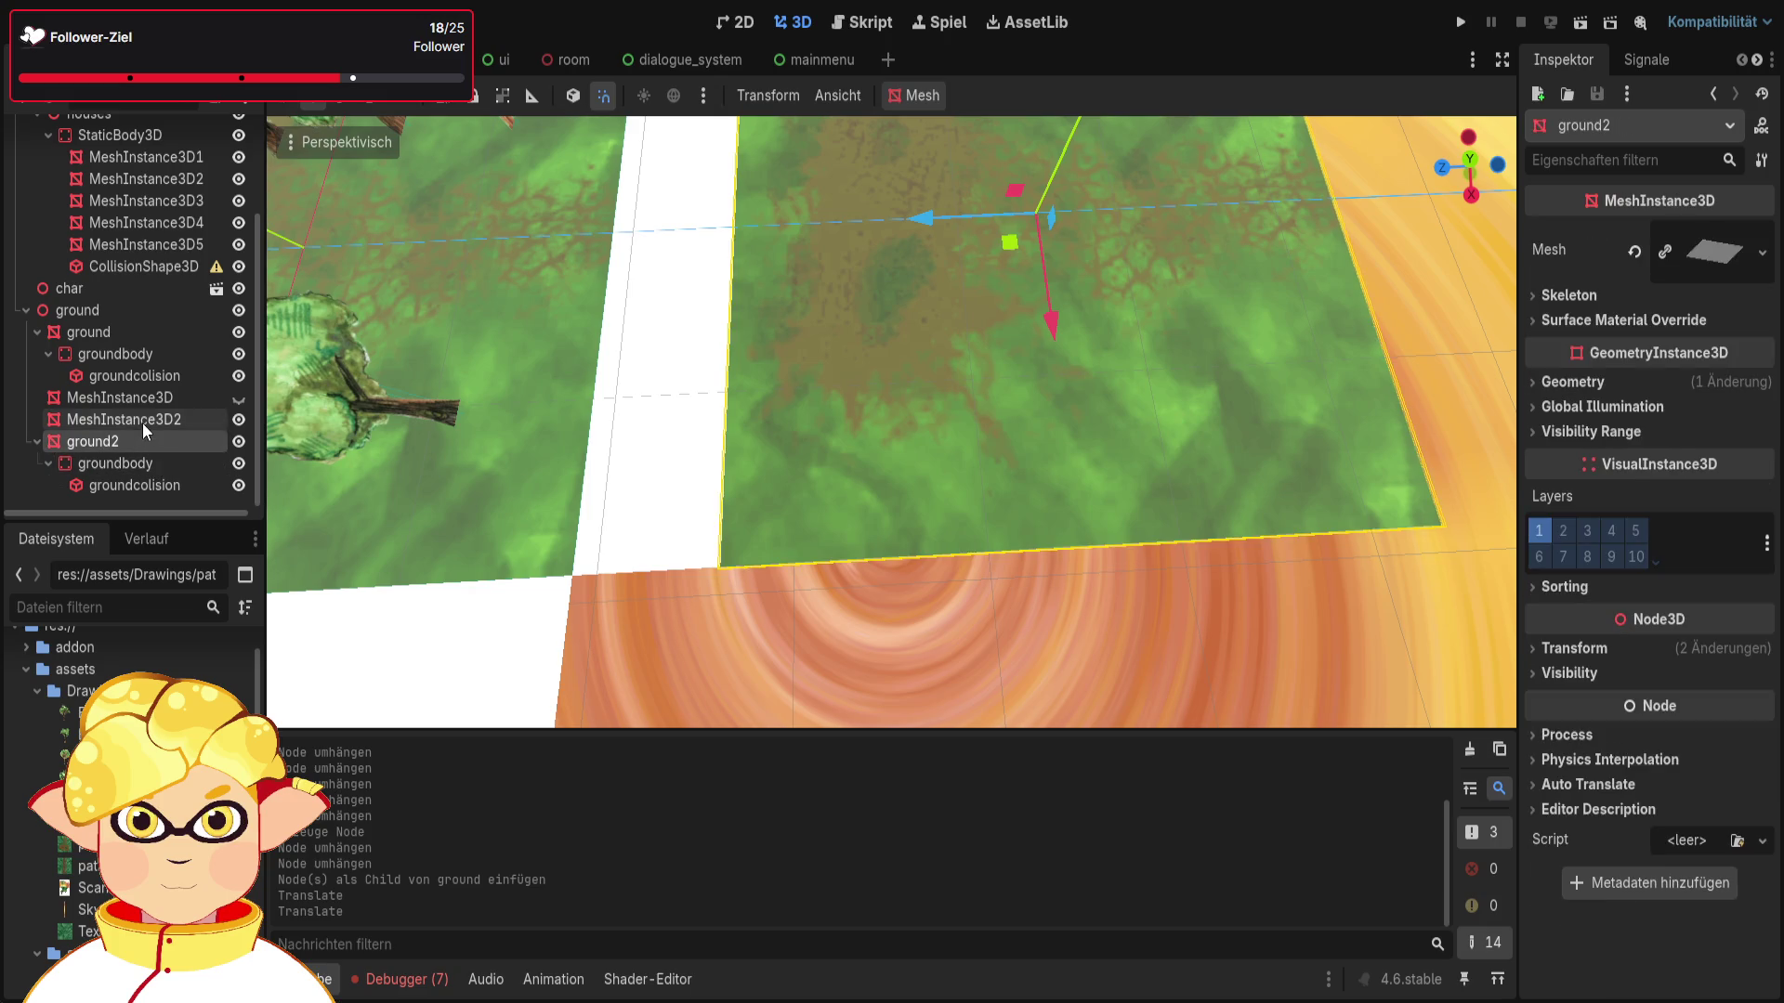
left_click(239, 399)
left_click(190, 399)
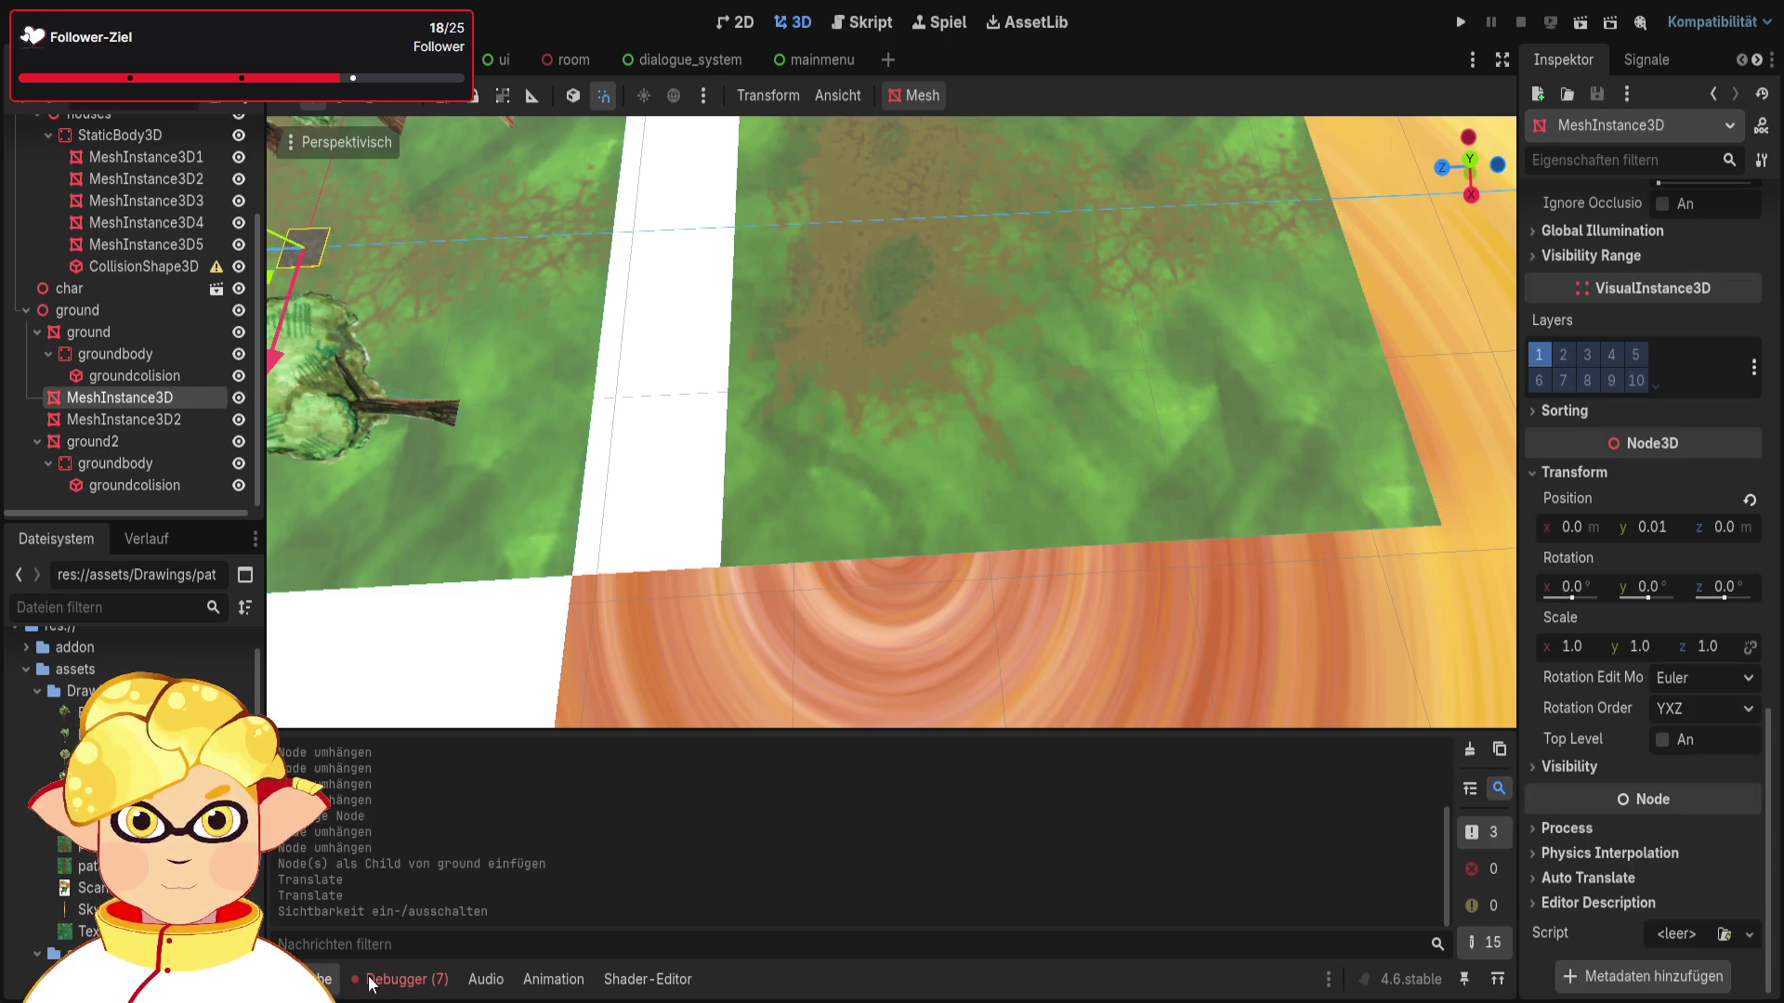
Step: Delete the extra MeshInstance3D and check the groundbody's transform values
key("Delete")
left_click(142, 465)
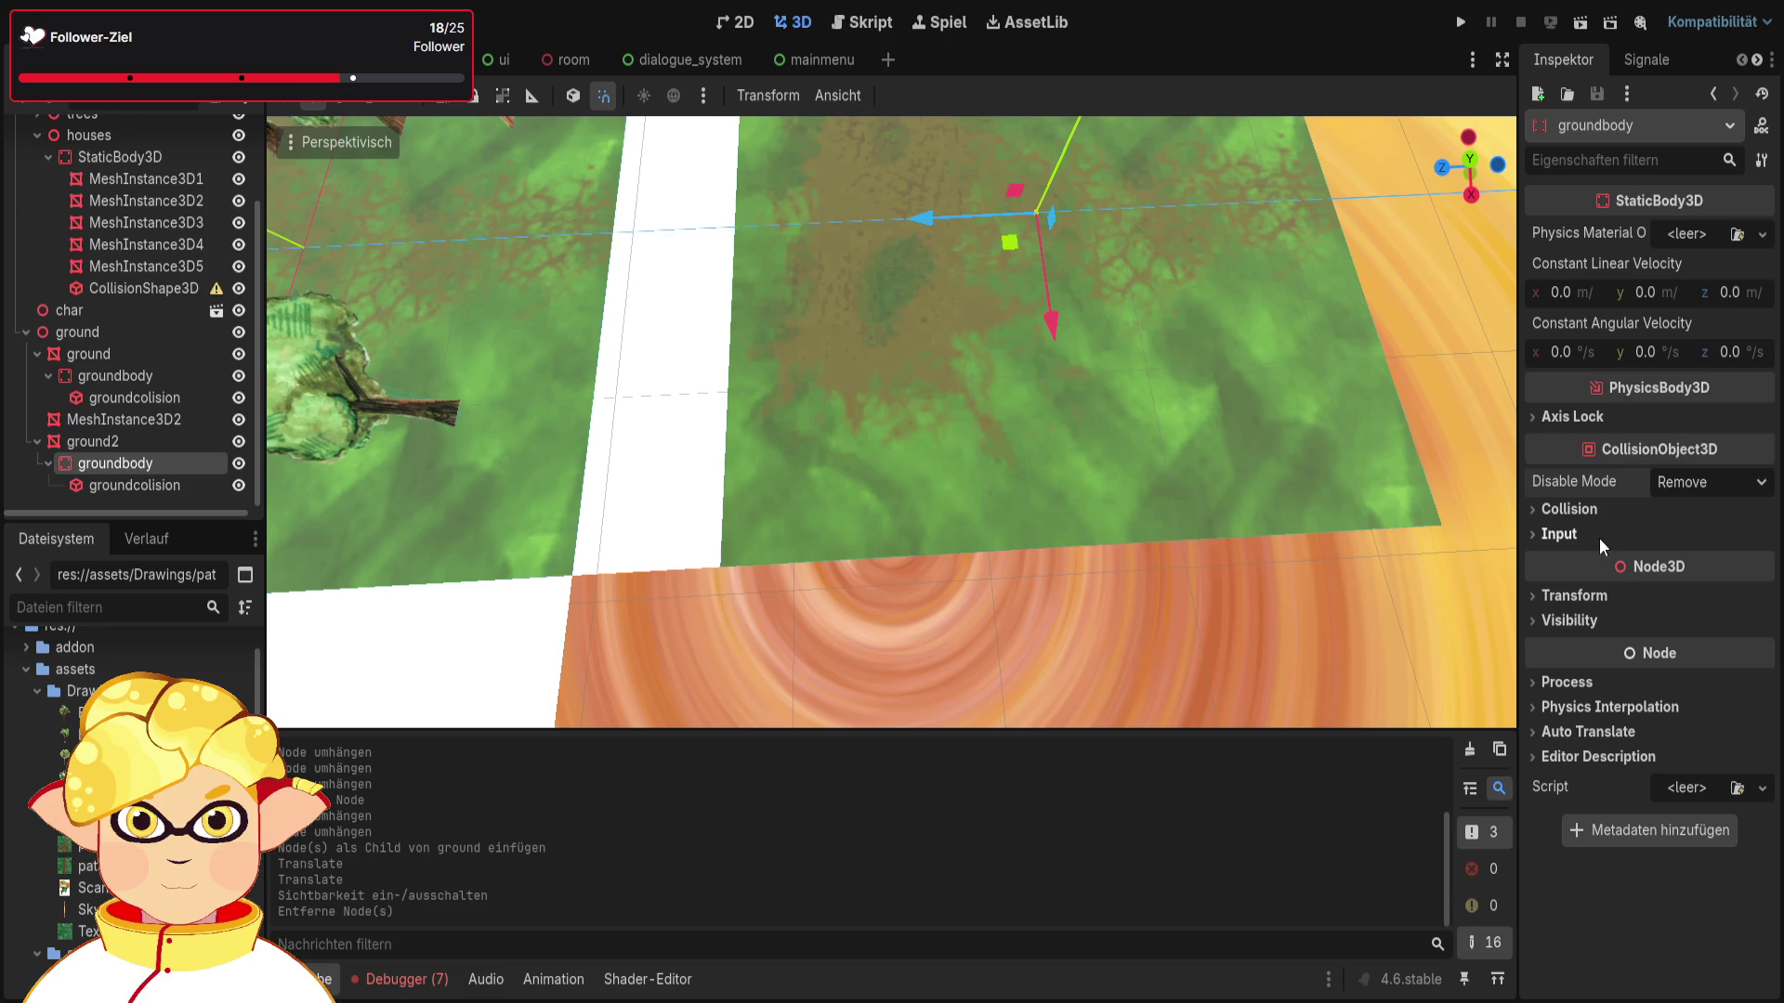
left_click(1575, 596)
left_click(1599, 603)
Step: Inspect ground2's visibility and transform settings
left_click(136, 443)
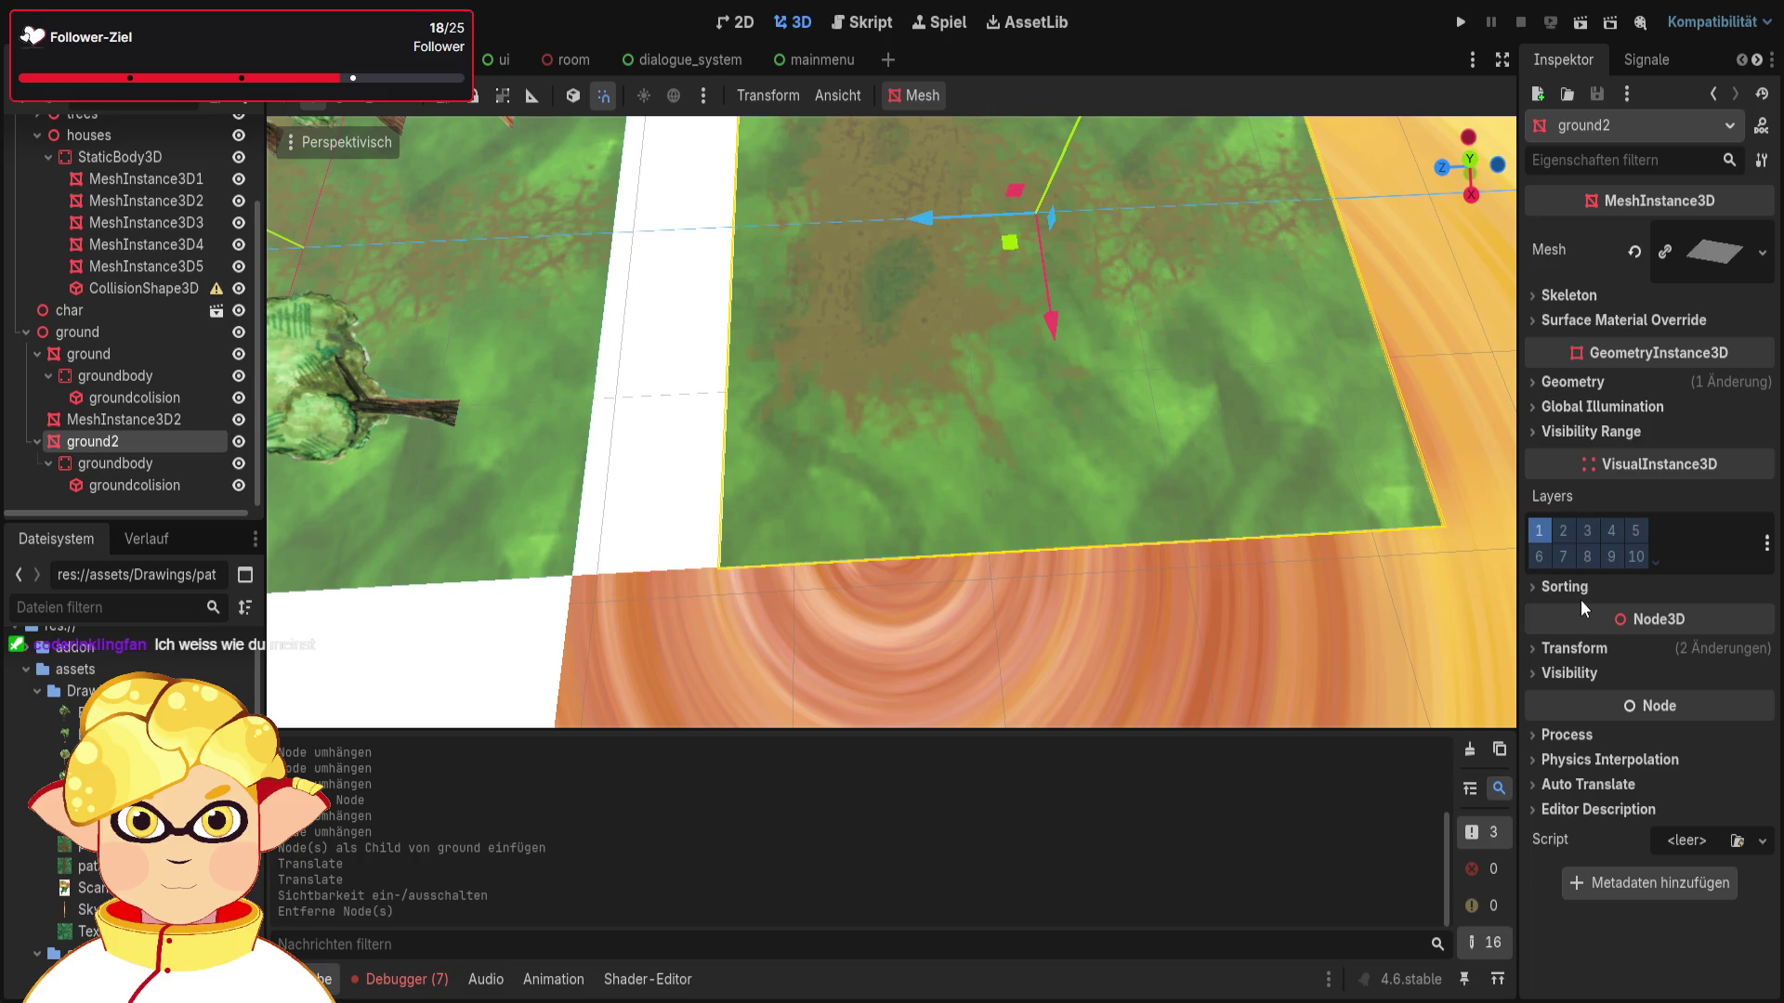
left_click(1593, 675)
left_click(1593, 674)
left_click(1590, 650)
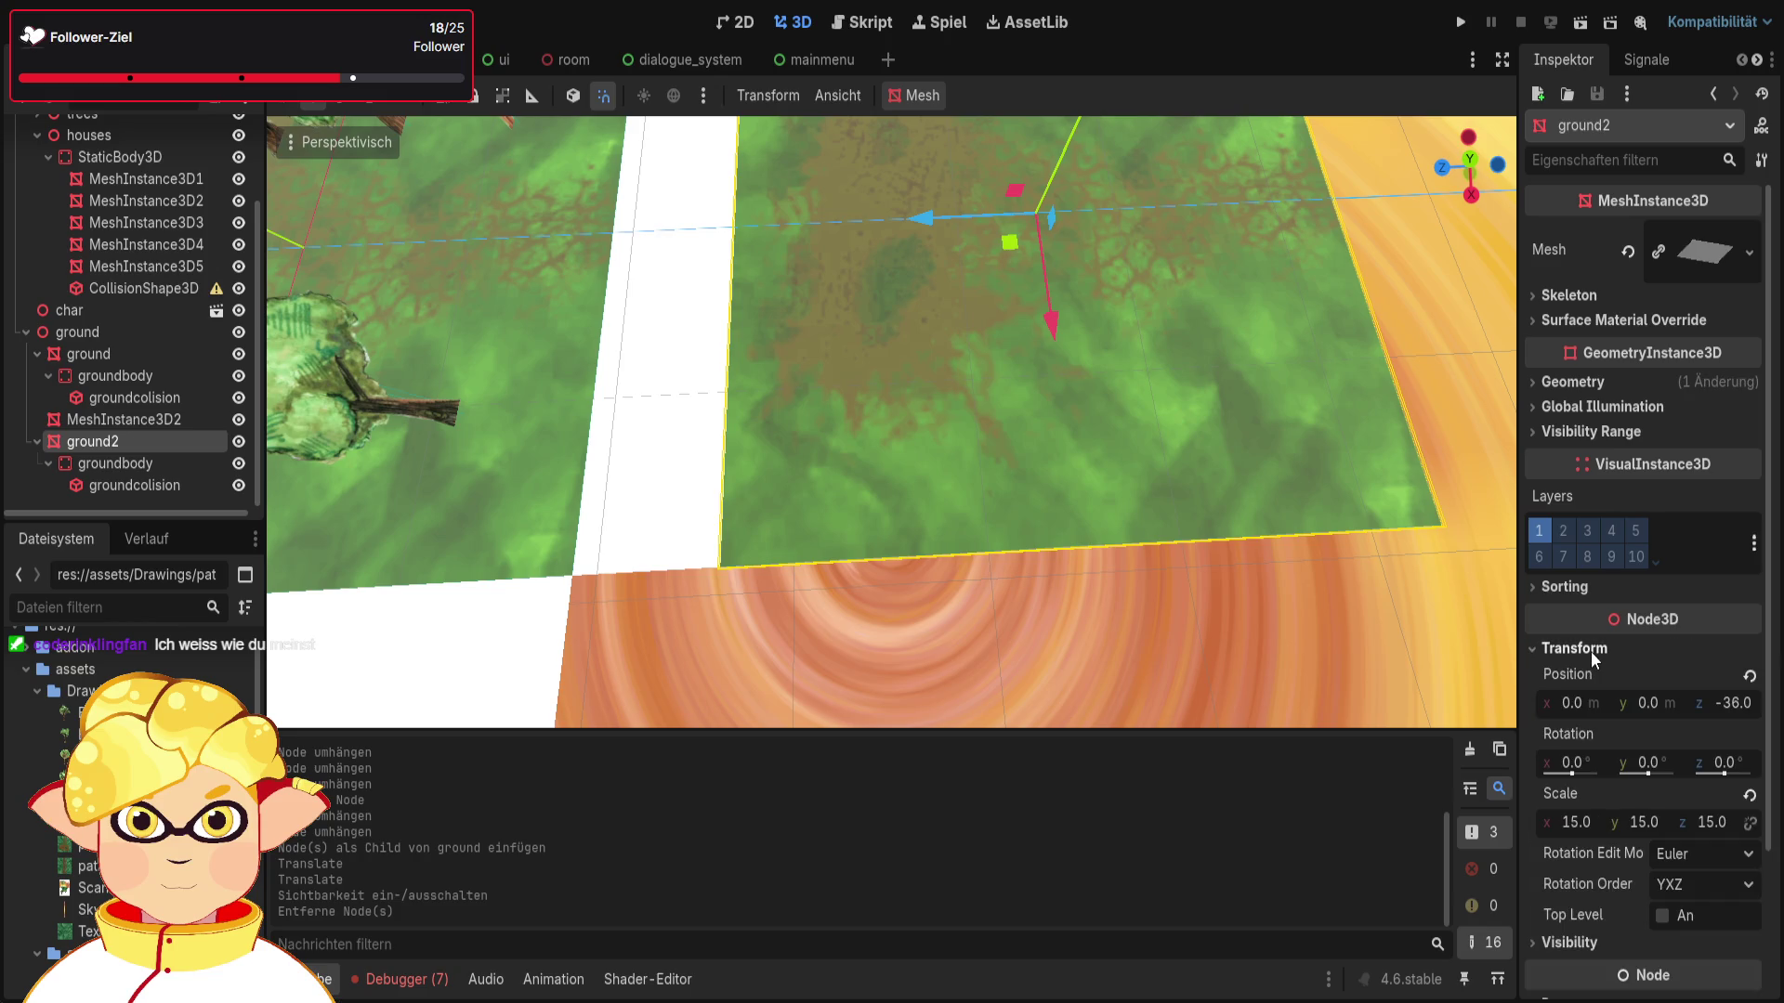
left_click(1590, 650)
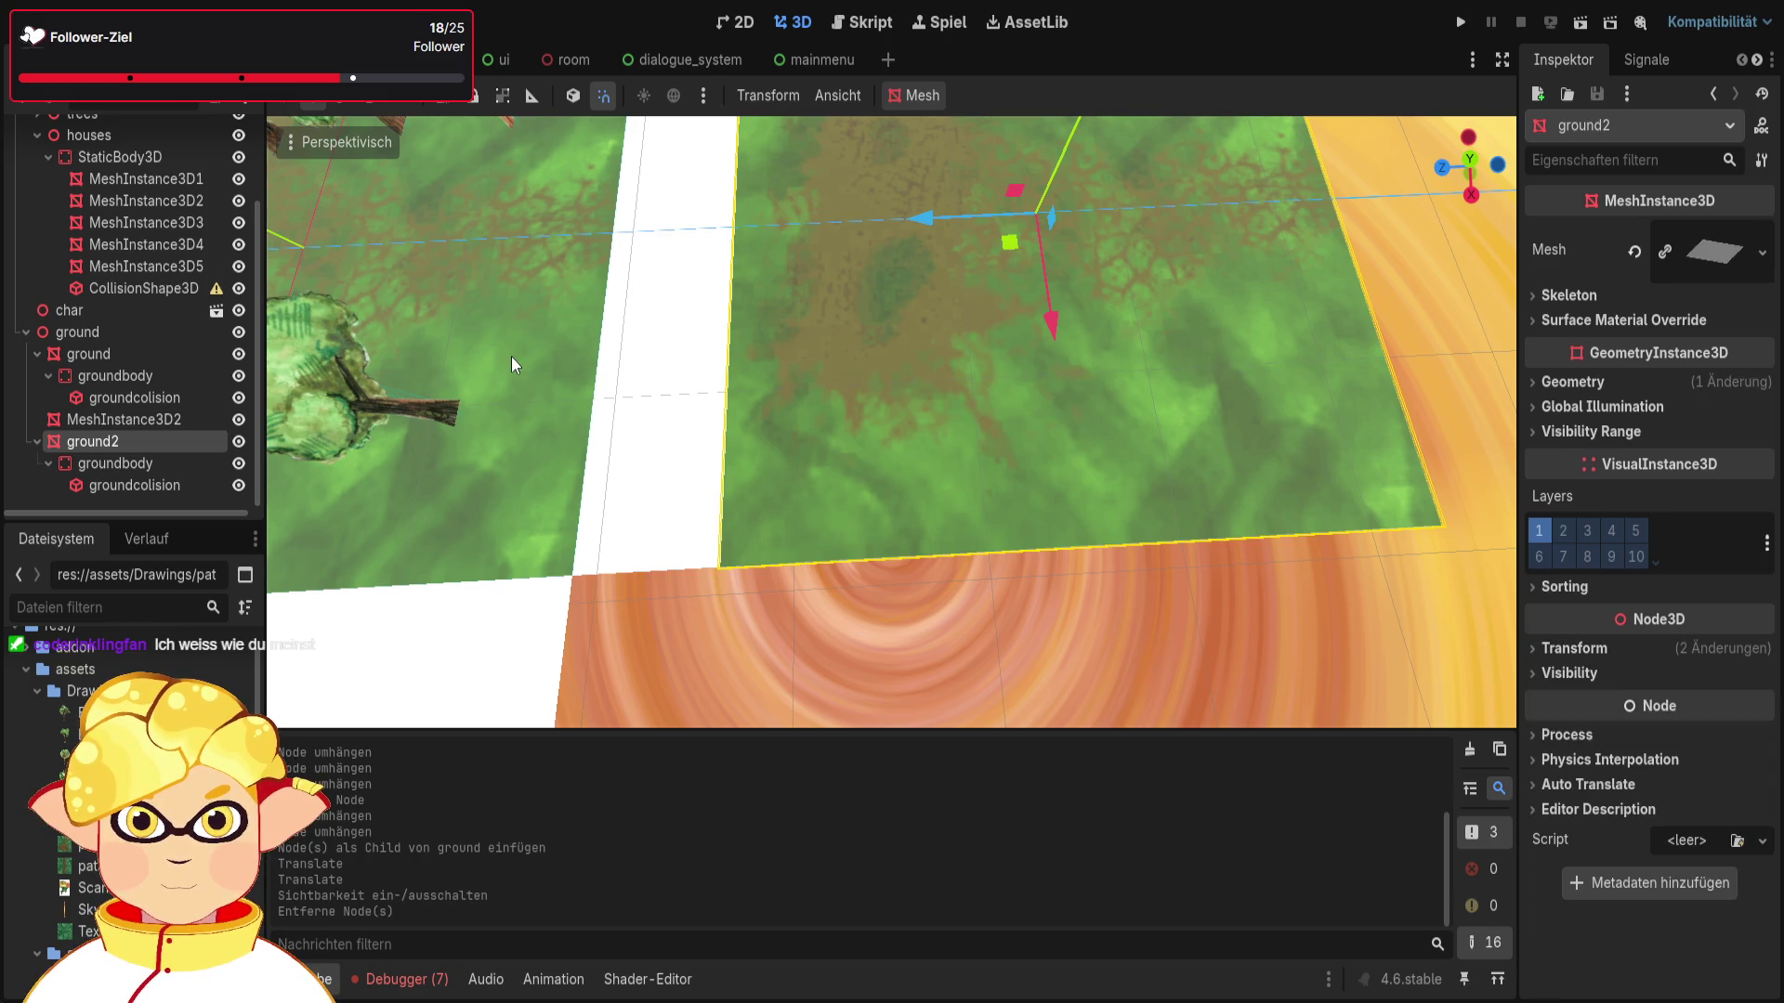
scroll(176, 307, "up", 3)
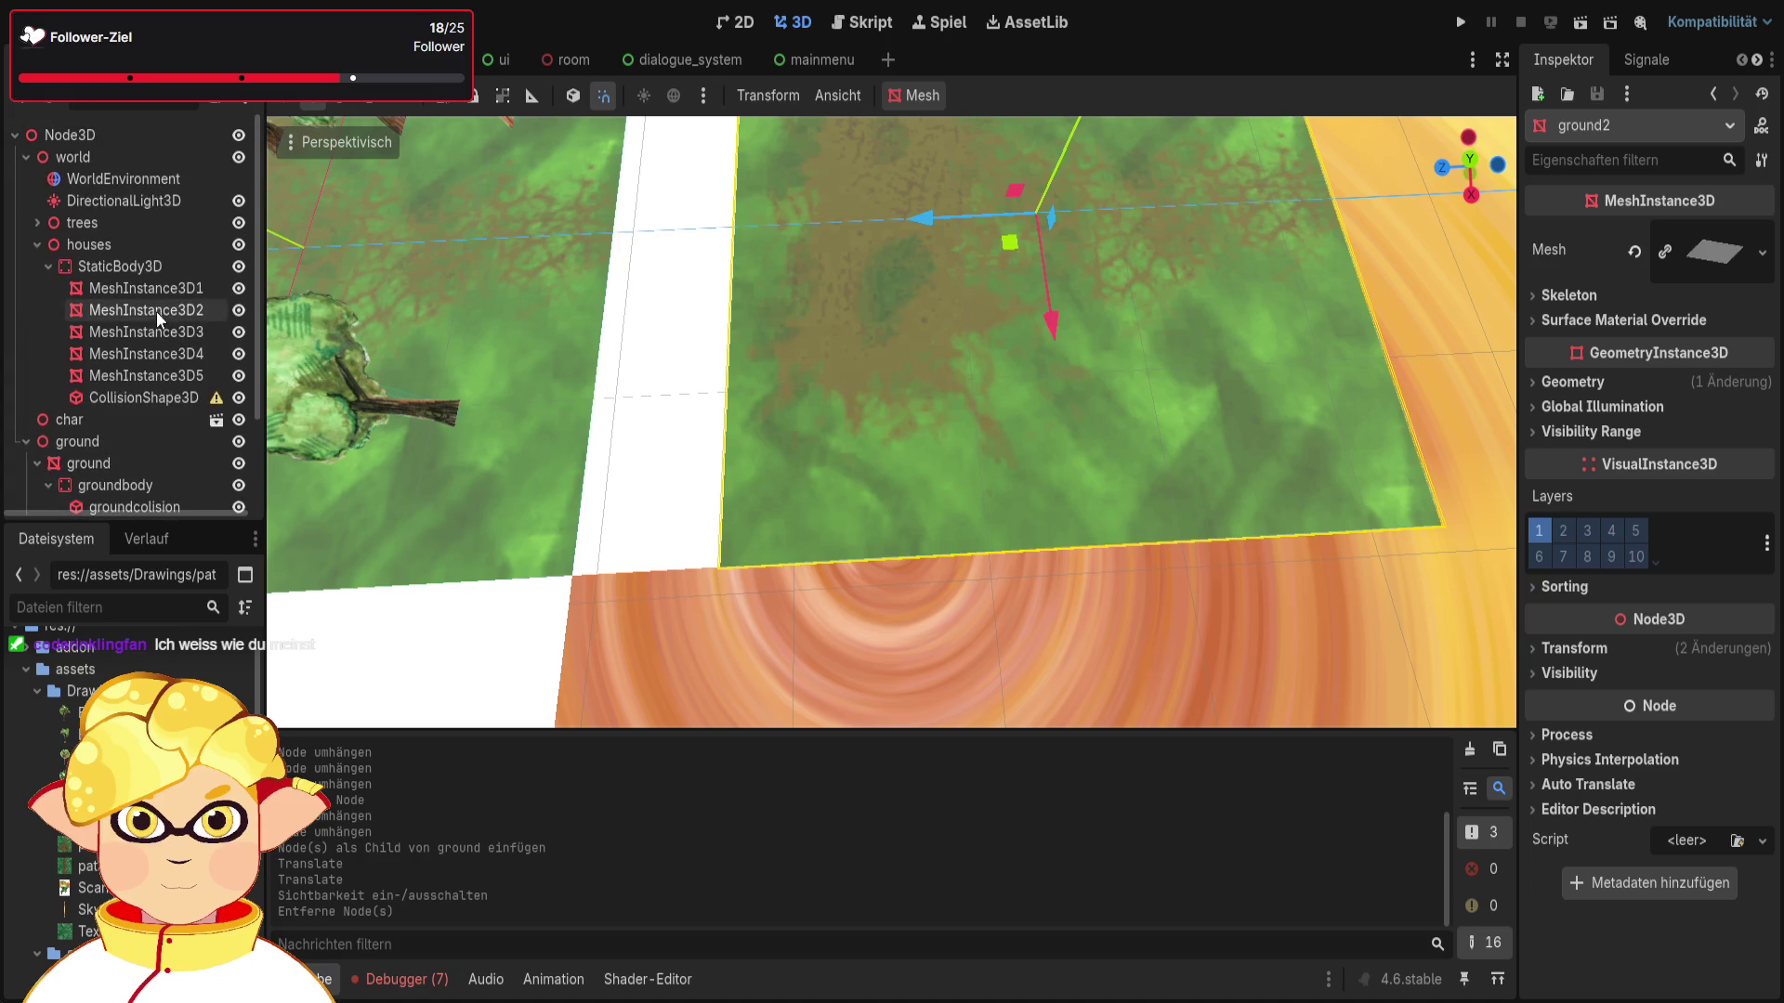
scroll(137, 307, "down", 2)
Step: Assign pathwithground2.png as the albedo texture of ground2's material override
left_click(153, 410)
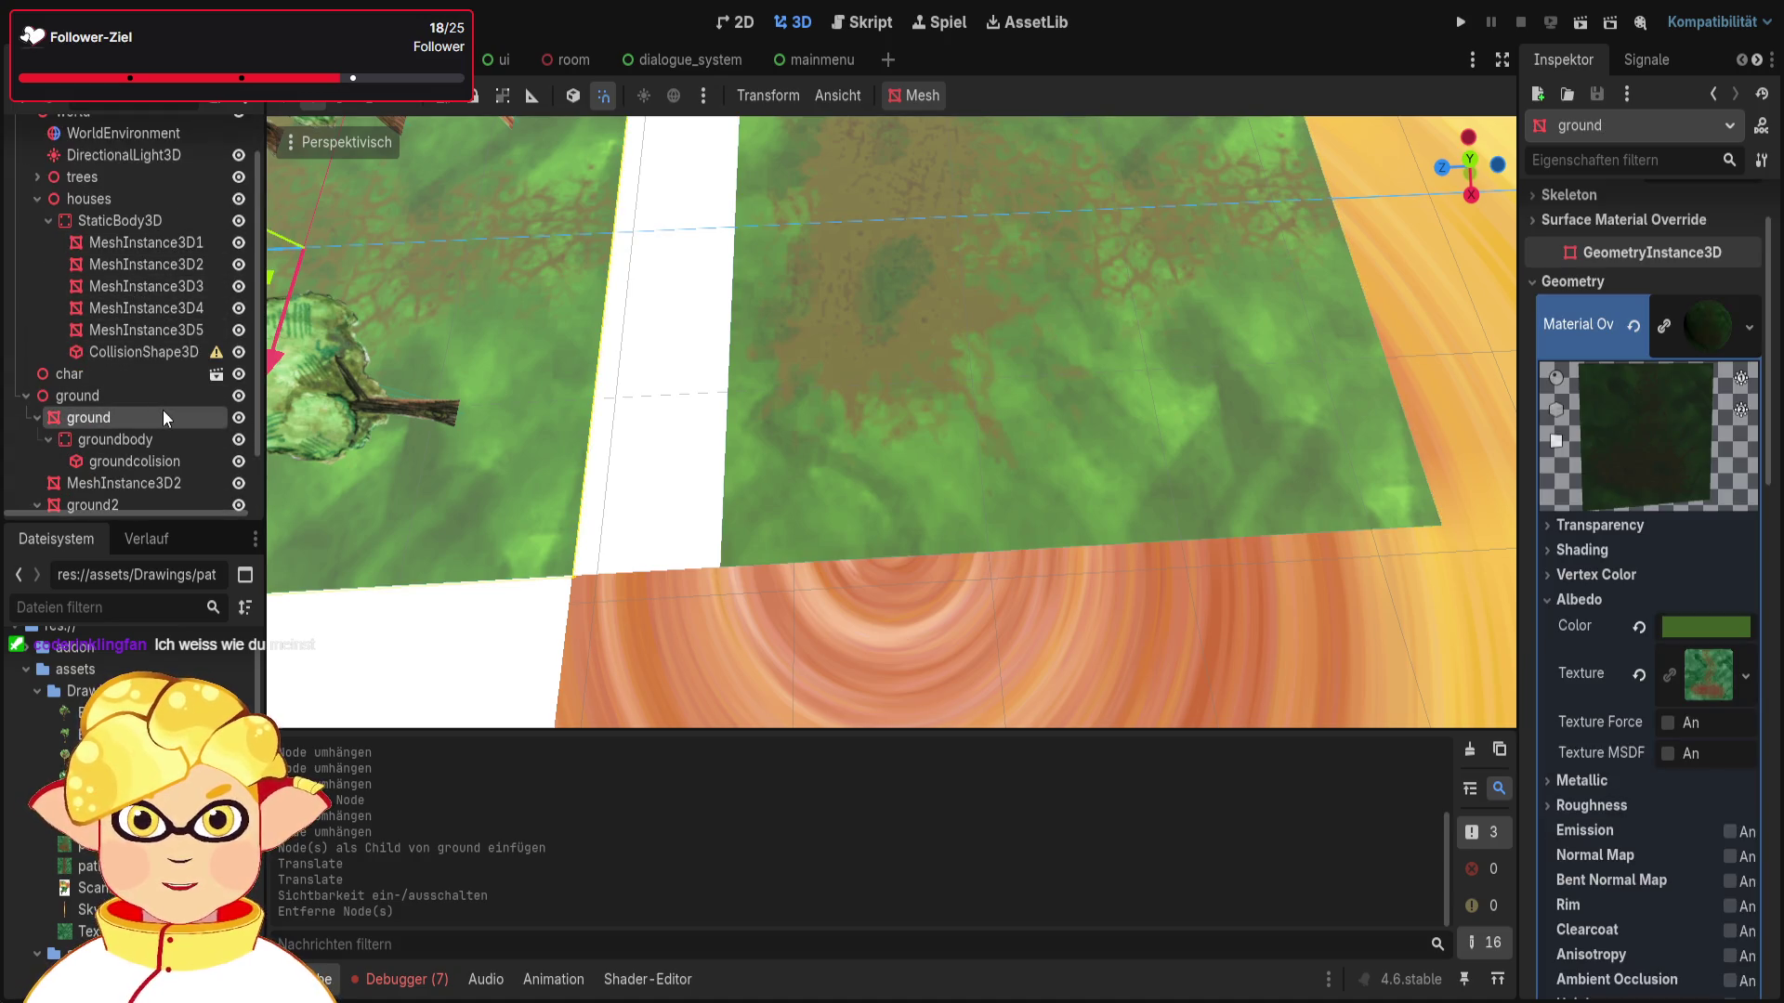
left_click(127, 502)
left_click(1574, 382)
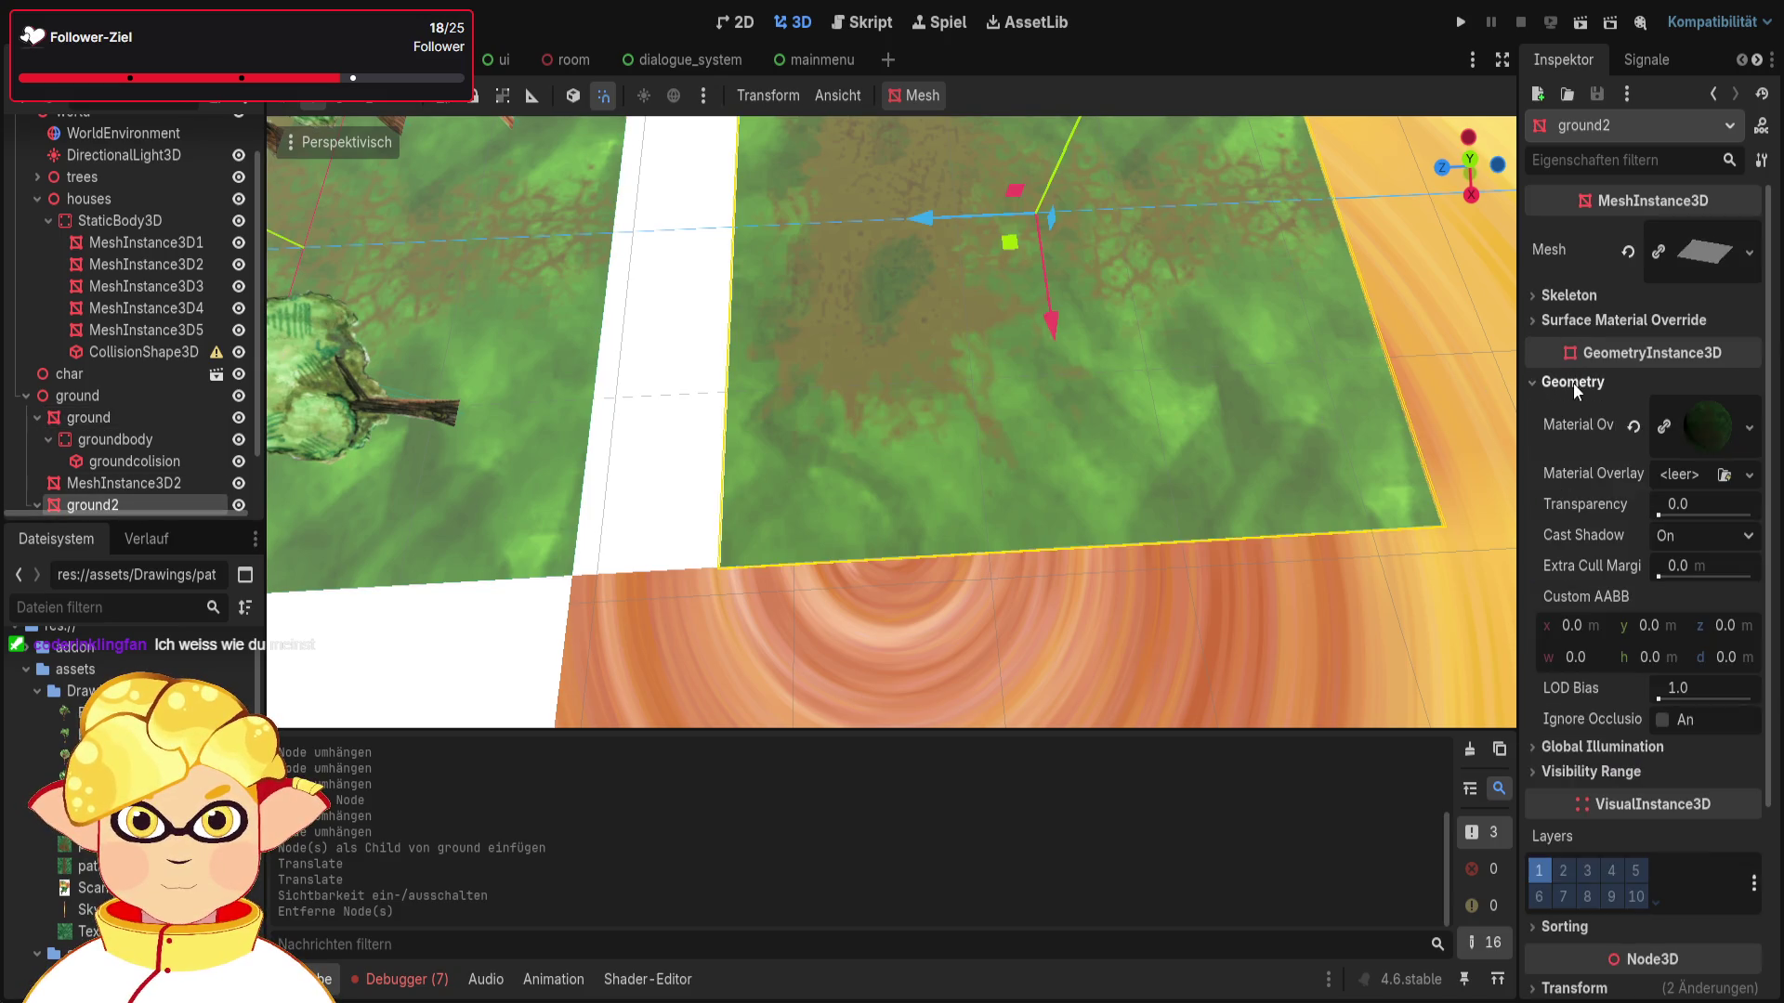
left_click(1719, 427)
left_click(1682, 771)
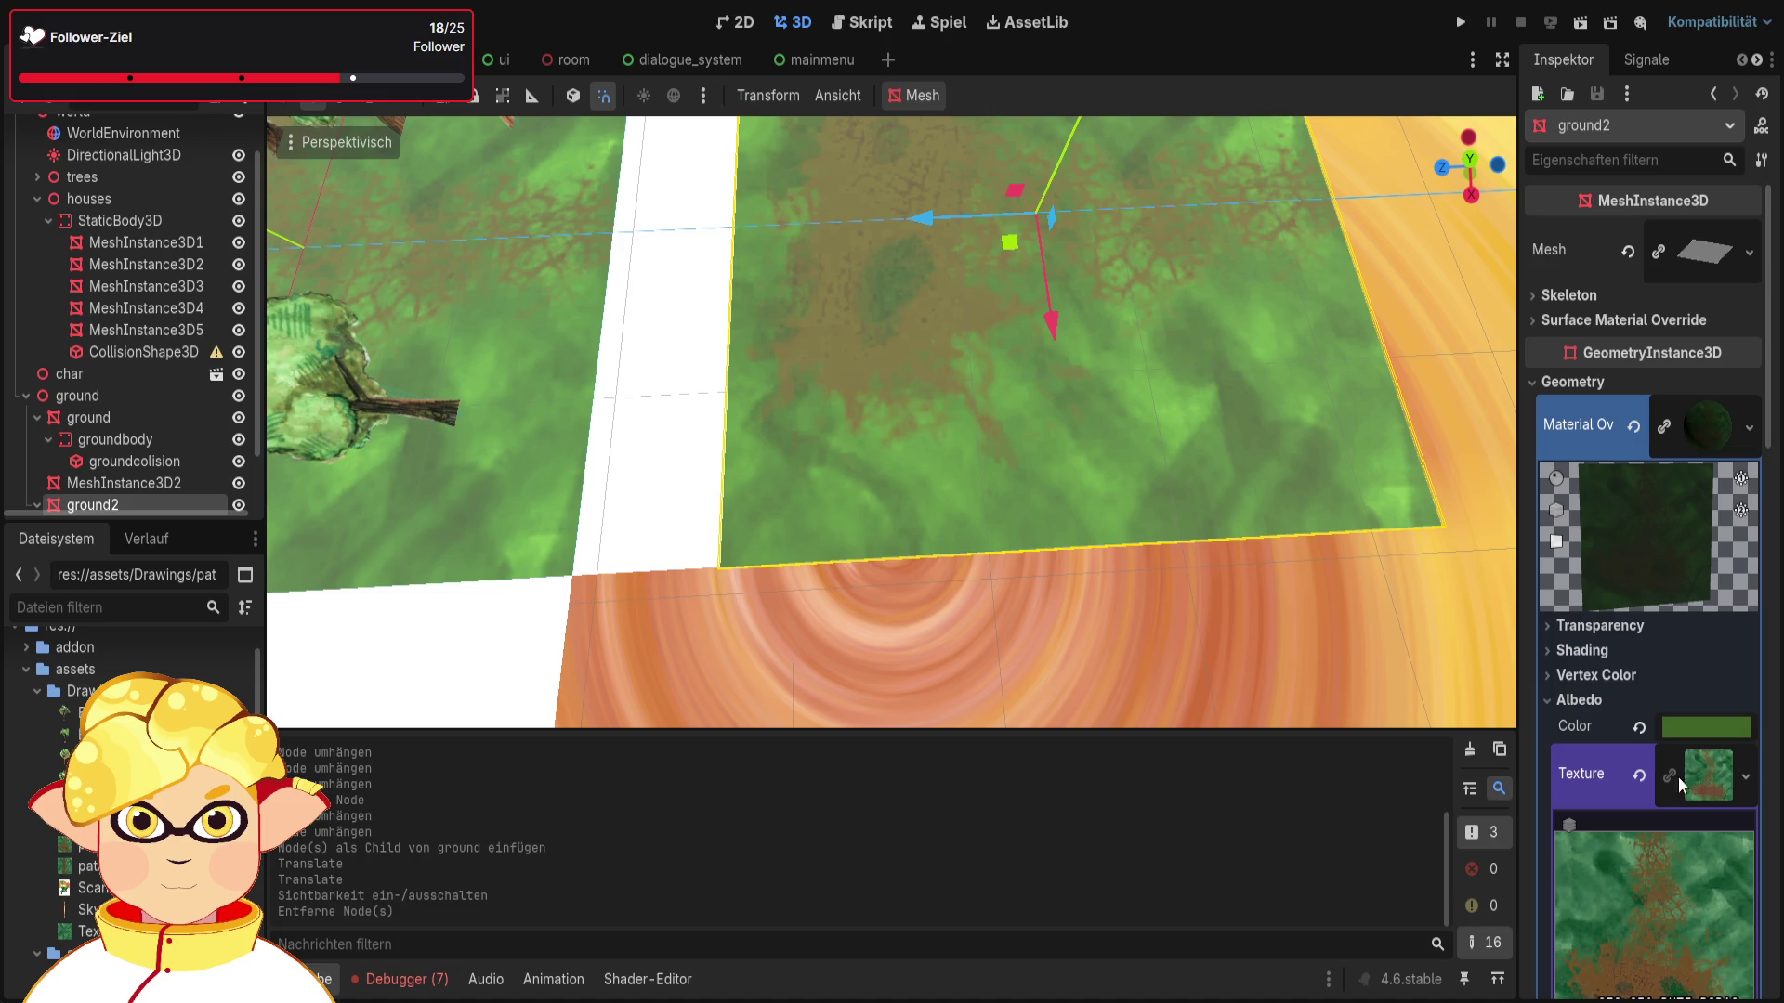
scroll(1684, 770, "down", 2)
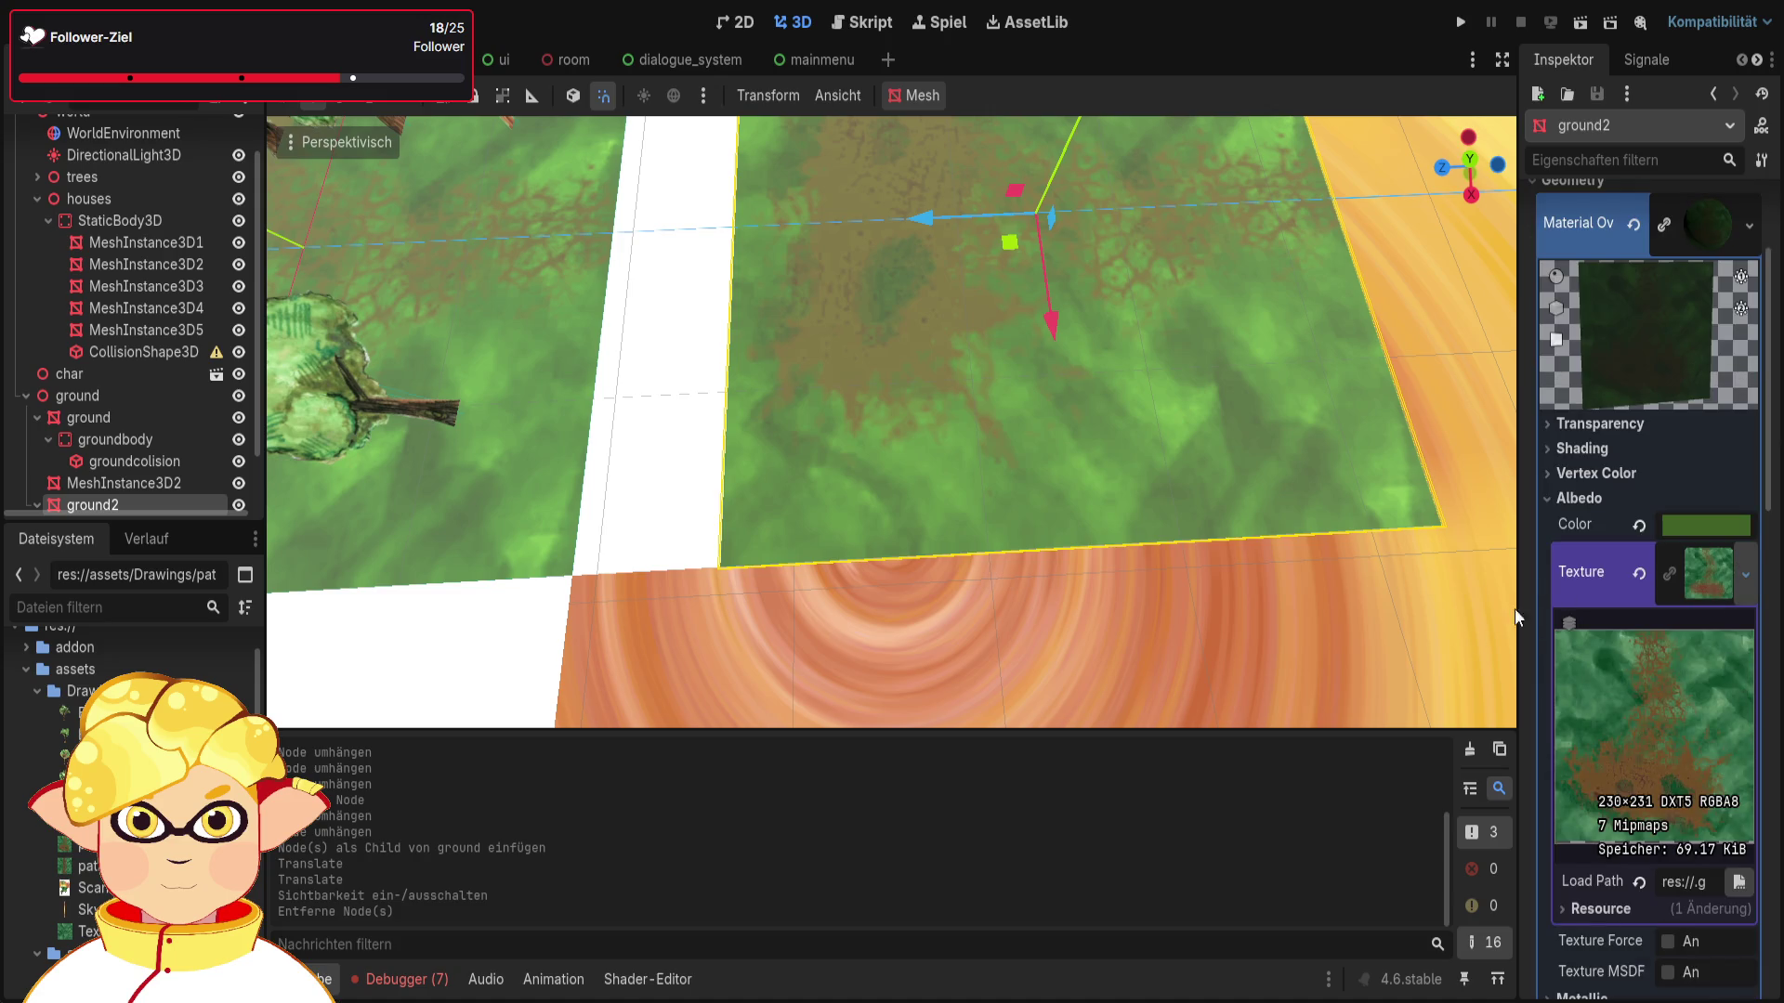
mouse_move(84, 866)
left_mouse_down()
mouse_move(594, 716)
mouse_move(1718, 608)
left_mouse_up()
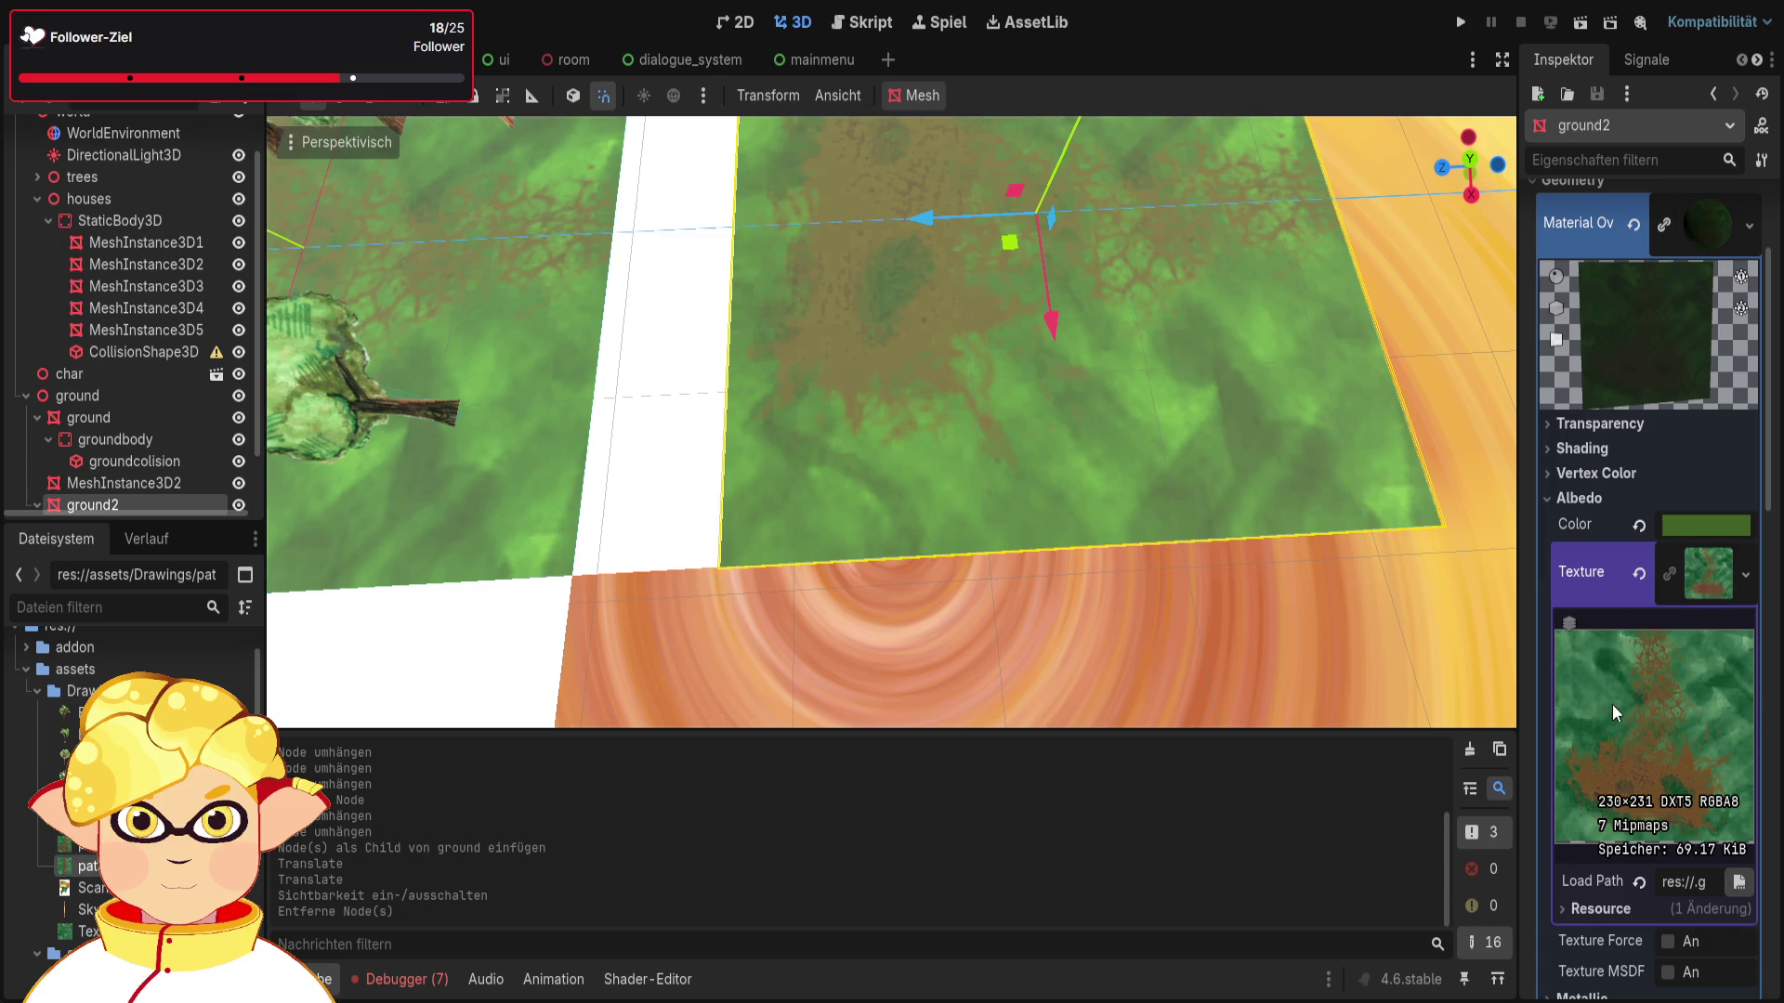
mouse_move(83, 866)
left_mouse_down()
mouse_move(602, 816)
mouse_move(1715, 576)
left_mouse_up()
left_click(1160, 688)
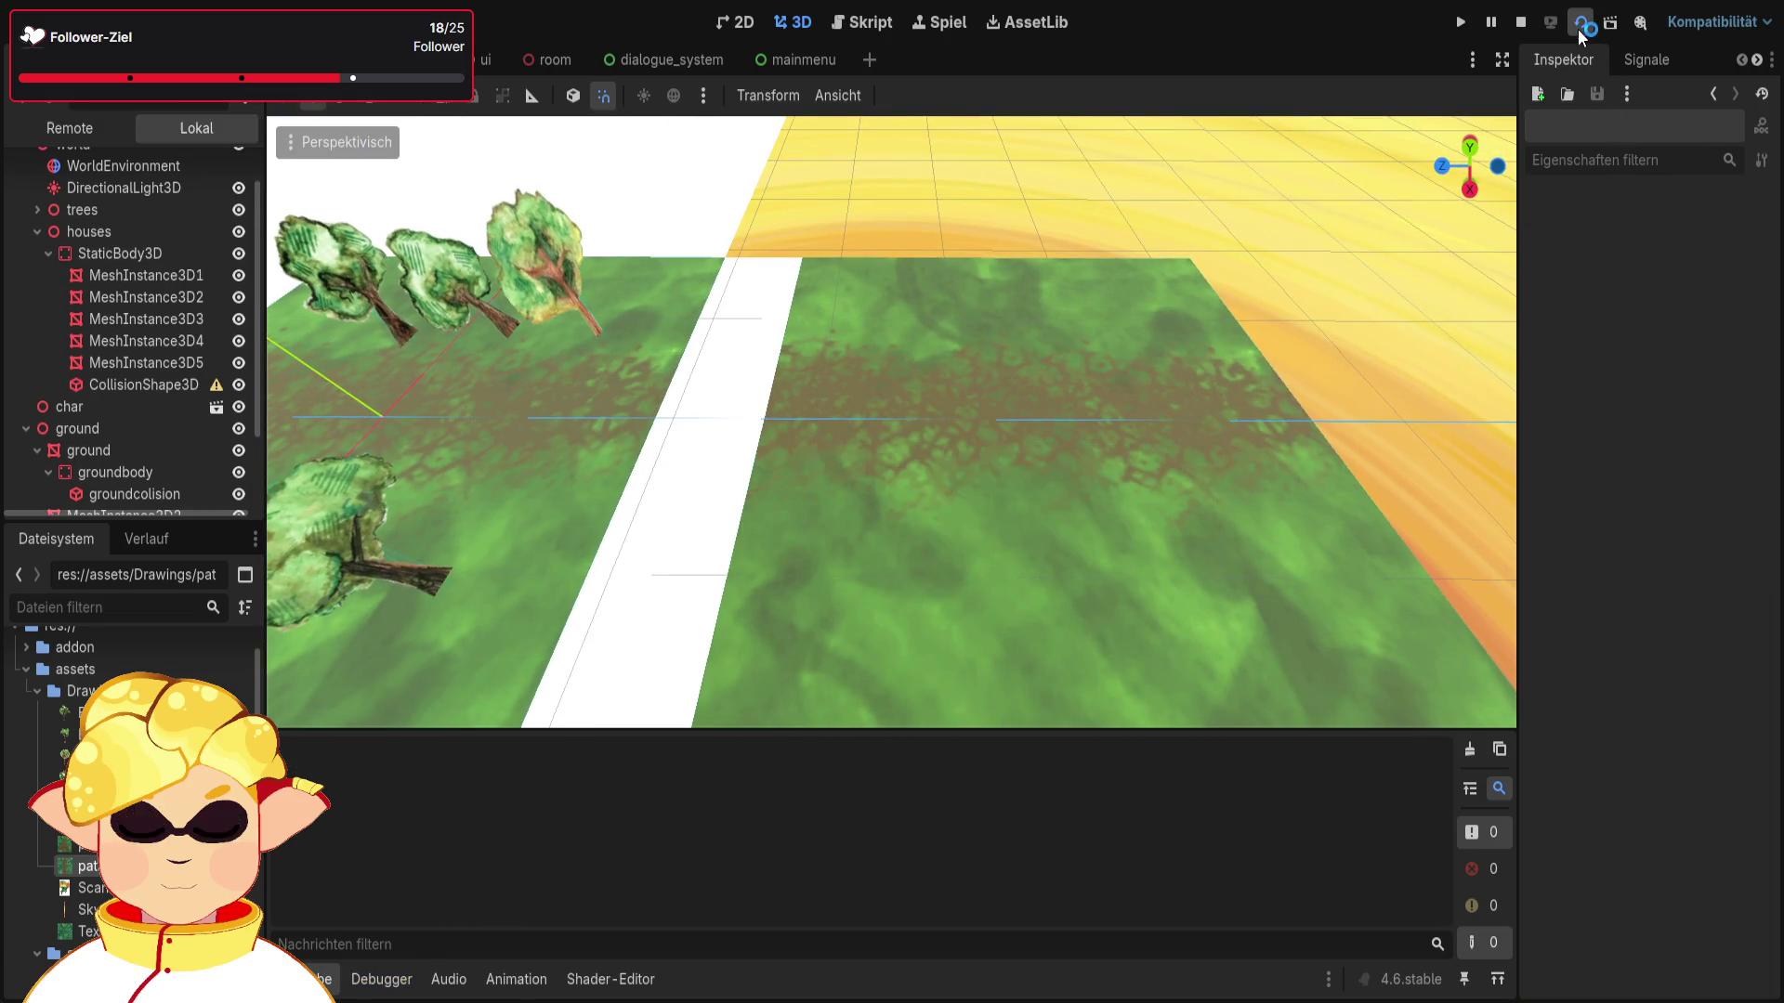
left_click(1579, 21)
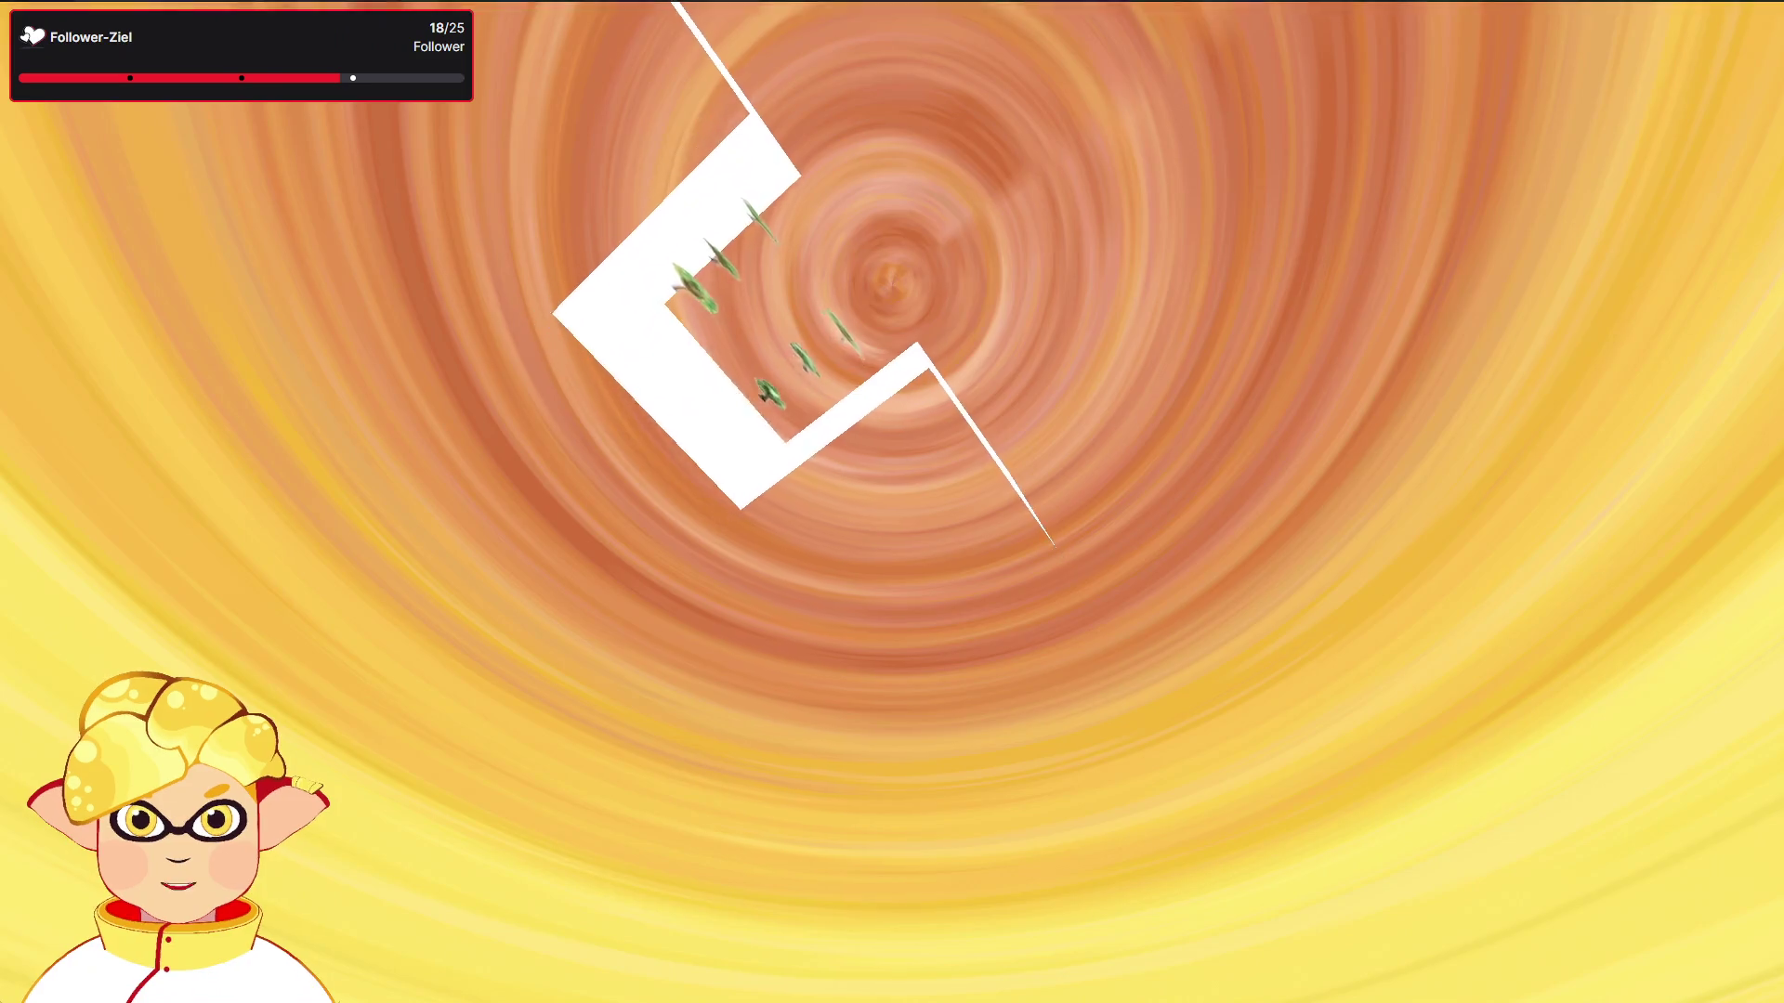
key("Escape")
mouse_move(970, 544)
left_mouse_down()
mouse_move(892, 483)
mouse_move(817, 343)
mouse_move(861, 475)
mouse_move(817, 469)
left_mouse_up()
left_click(861, 475)
Step: Frame the road mesh MeshInstance3D2 in the viewport with F
key("f")
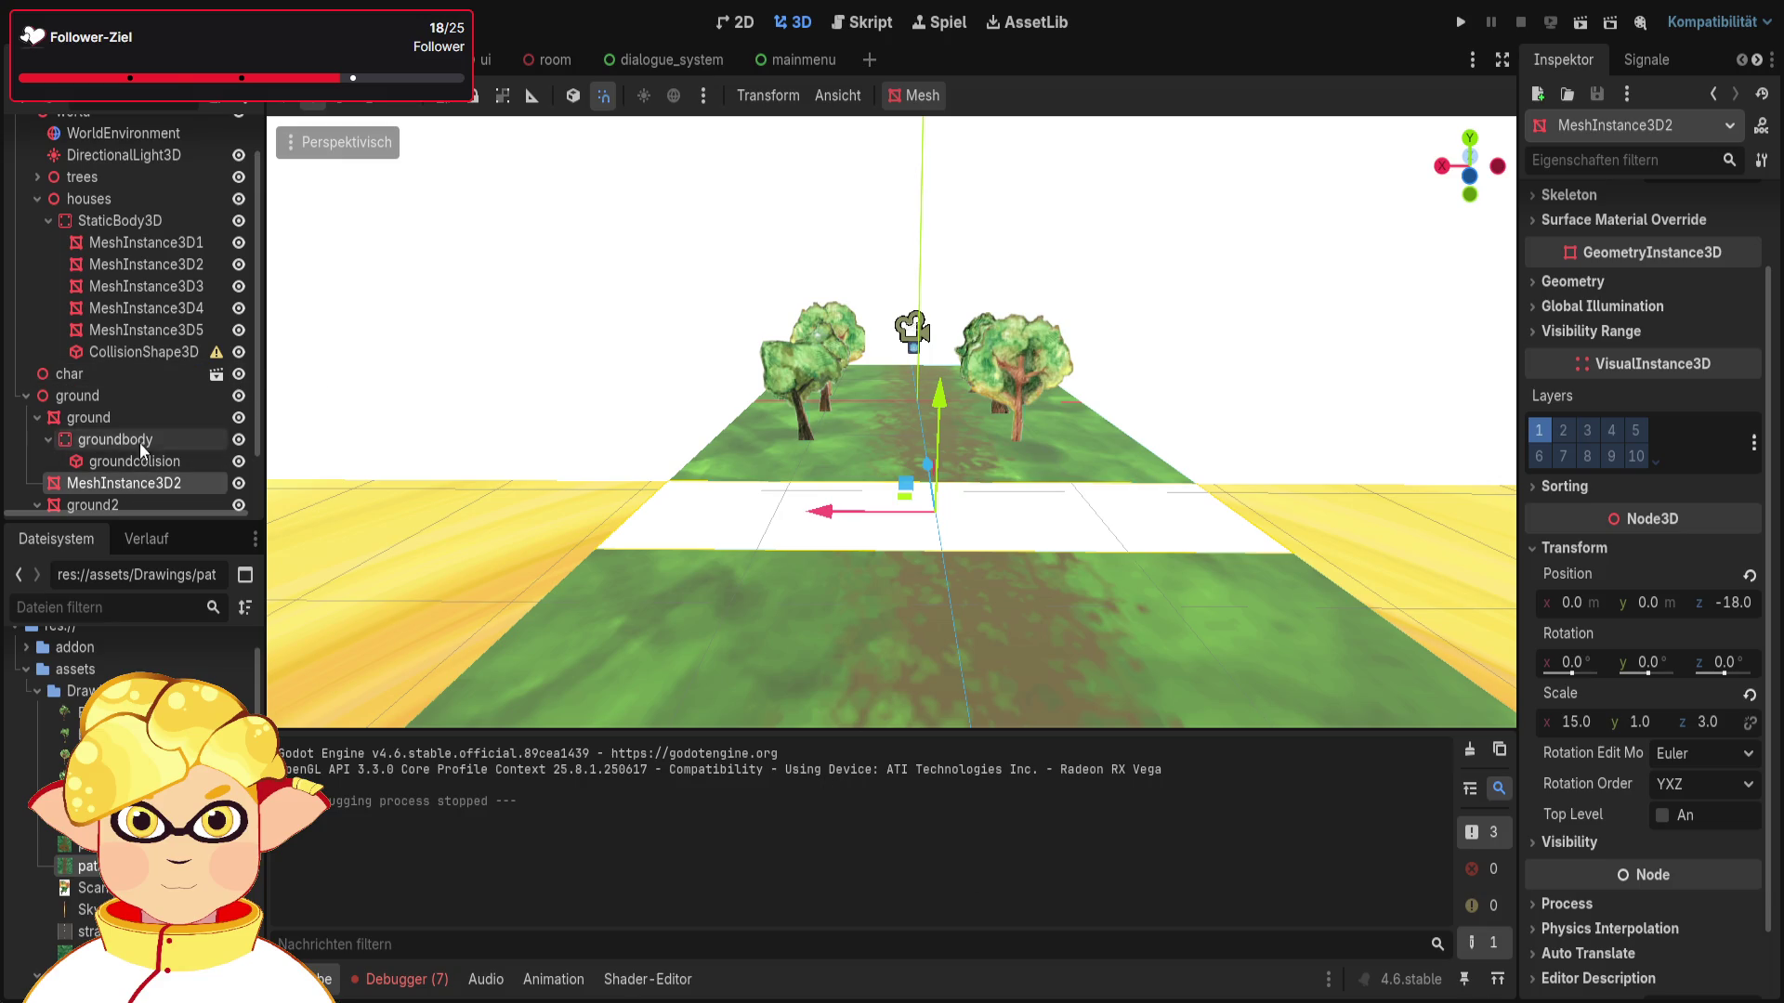
Step: Drop straße.png onto the road mesh and orbit to view the textured road
scroll(137, 444, "down", 2)
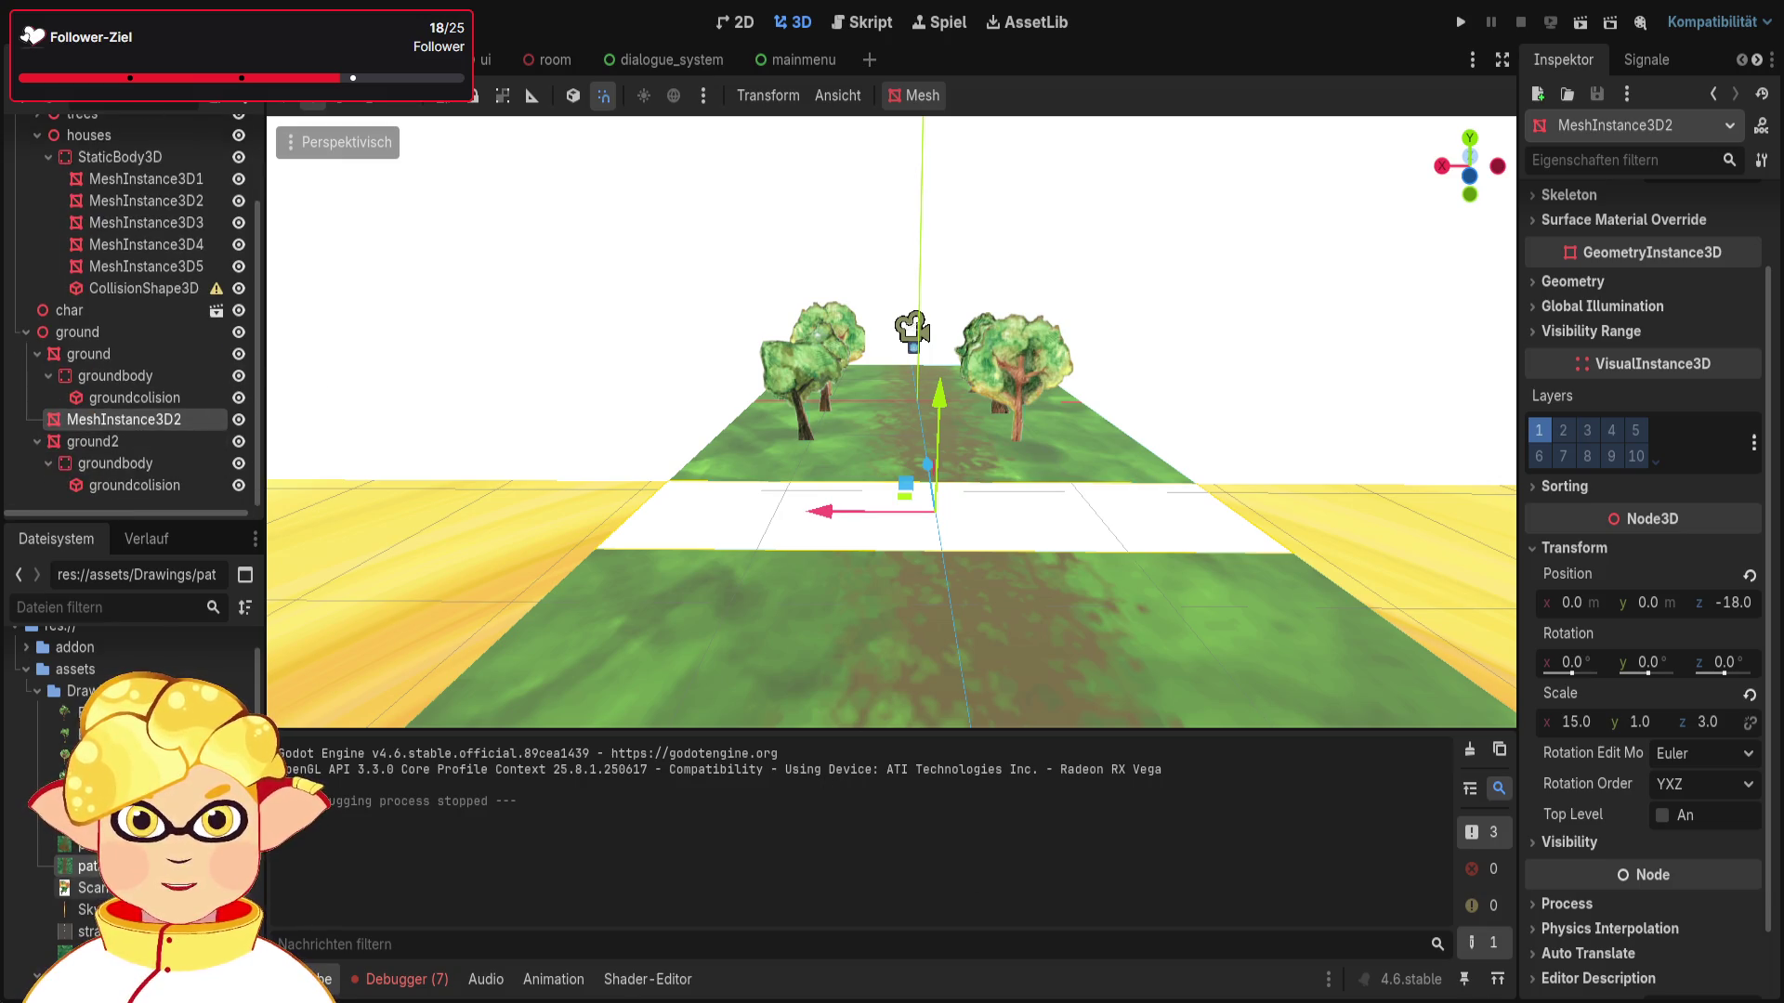
left_click_drag(88, 931, 784, 511)
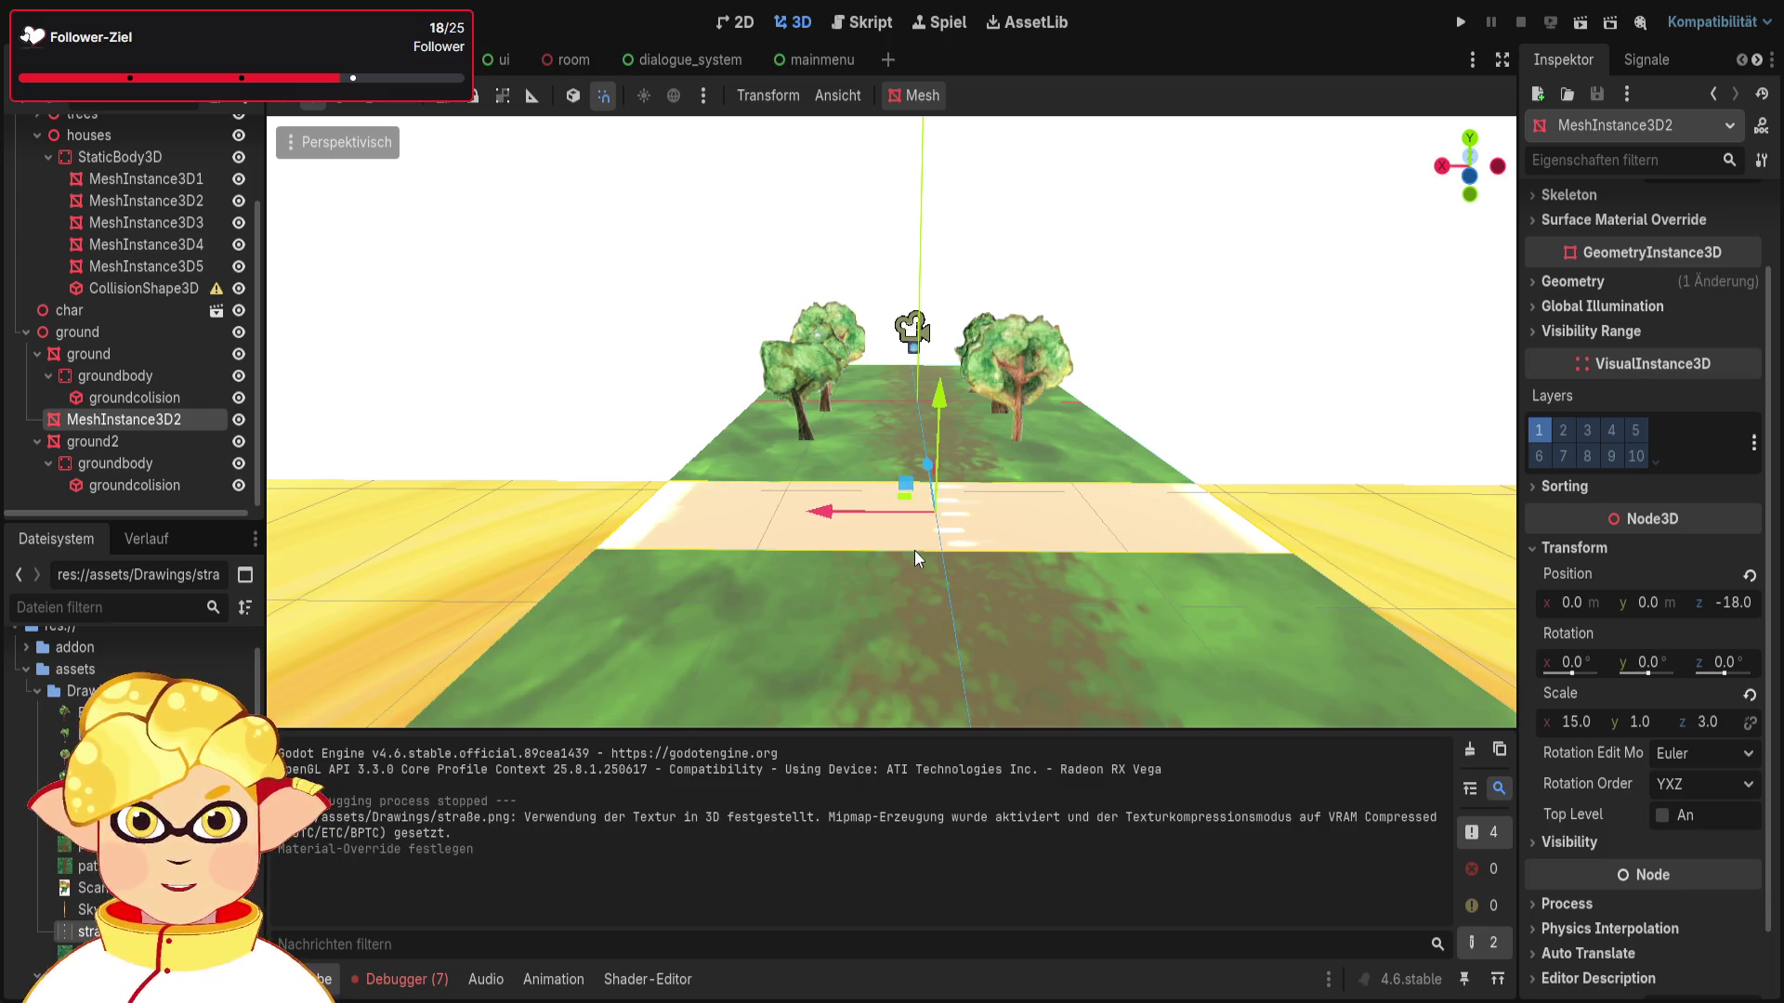
left_click_drag(1085, 588, 859, 544)
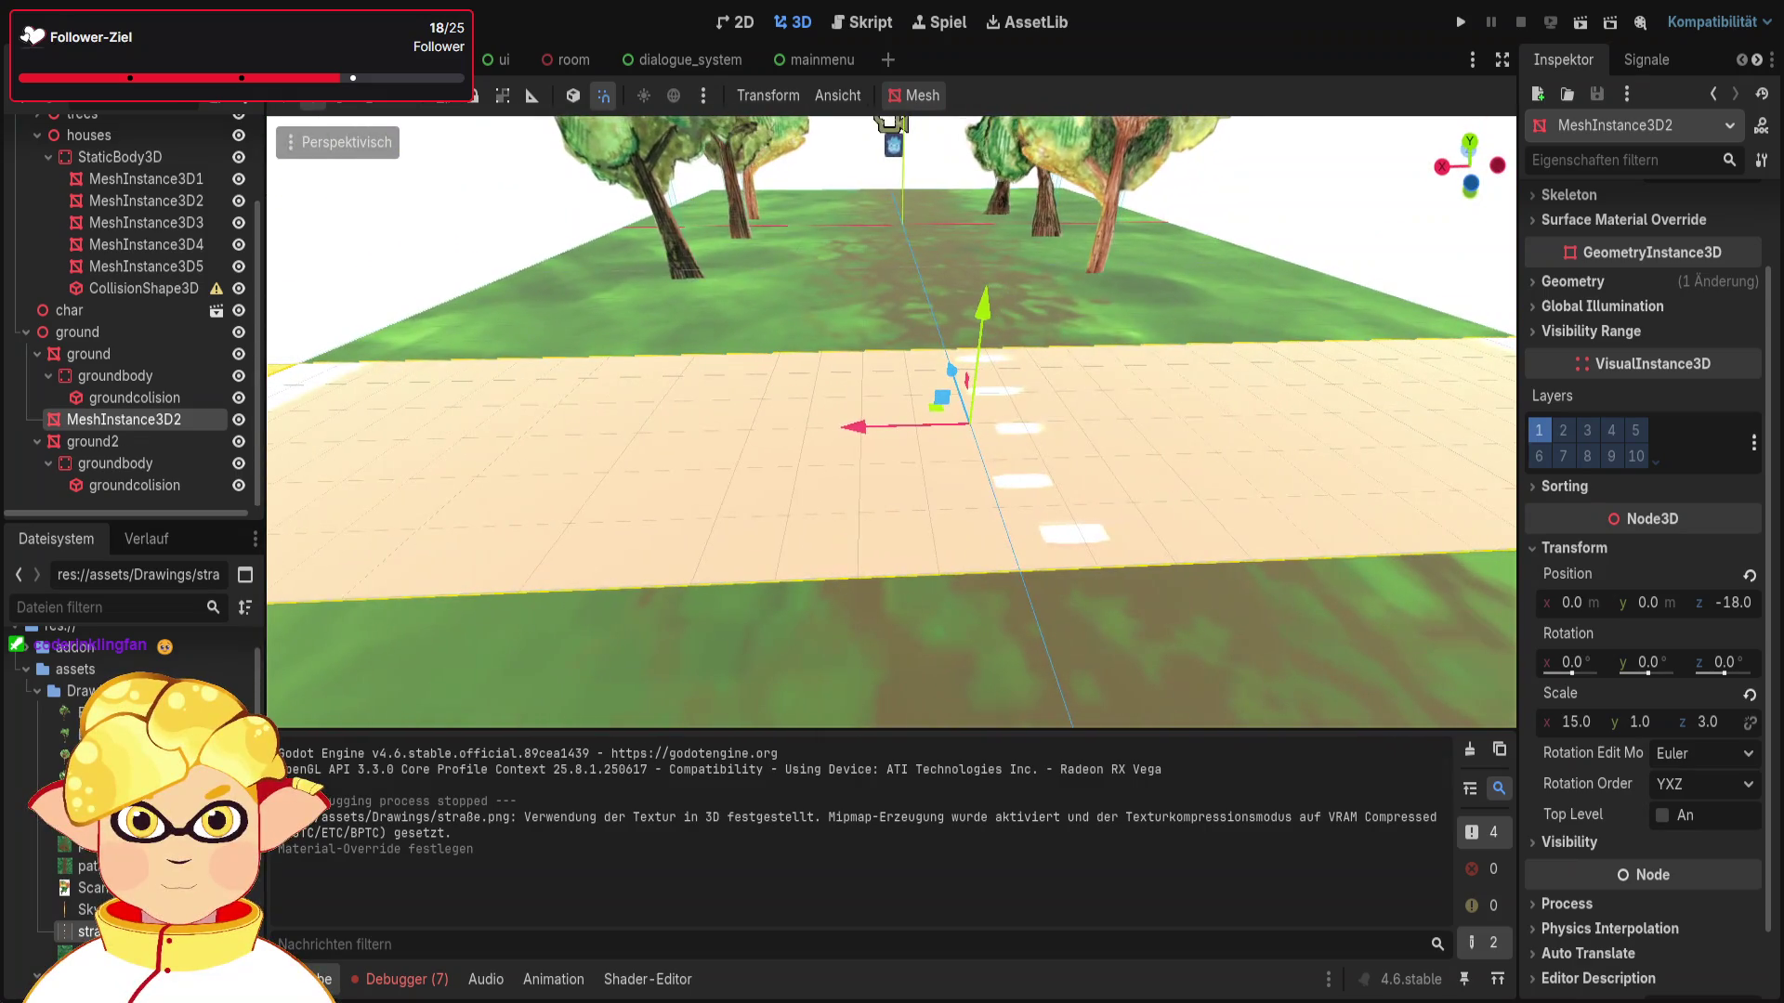
mouse_move(1087, 588)
left_mouse_down()
mouse_move(1003, 576)
mouse_move(1087, 588)
left_mouse_up()
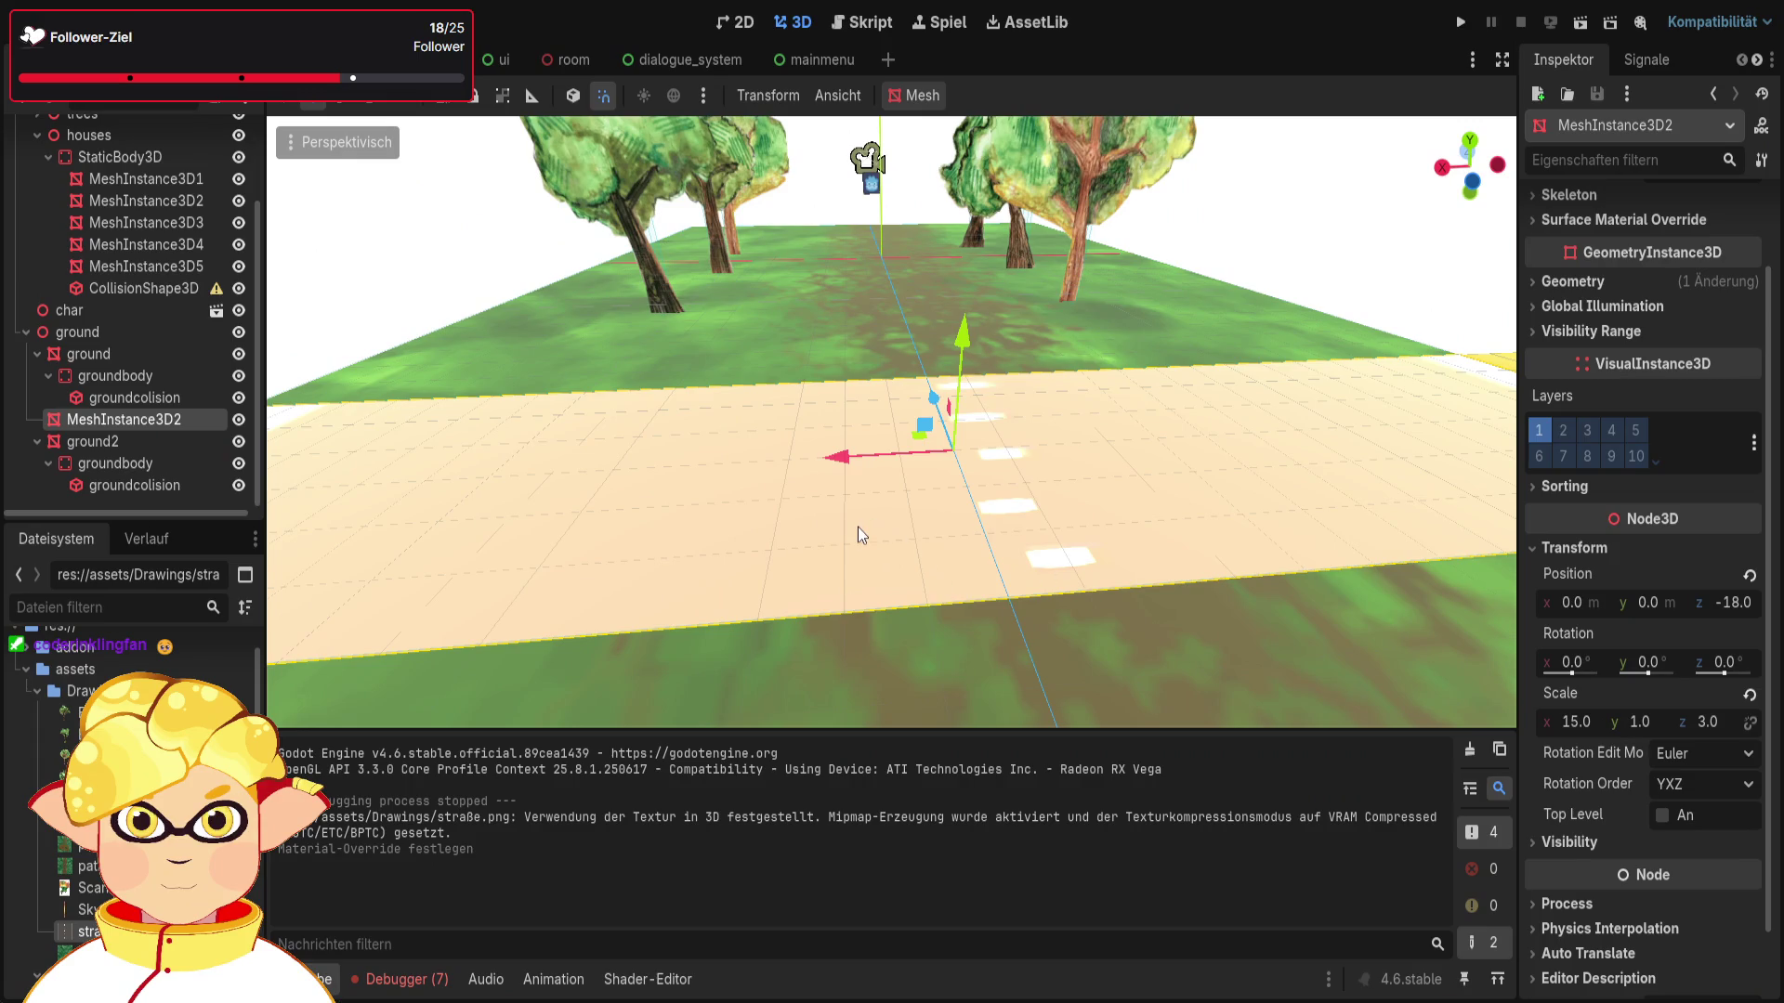
Step: Scale the road to x 3 and z 15, making it 3 × 1 × 15
left_click(1708, 723)
type("1")
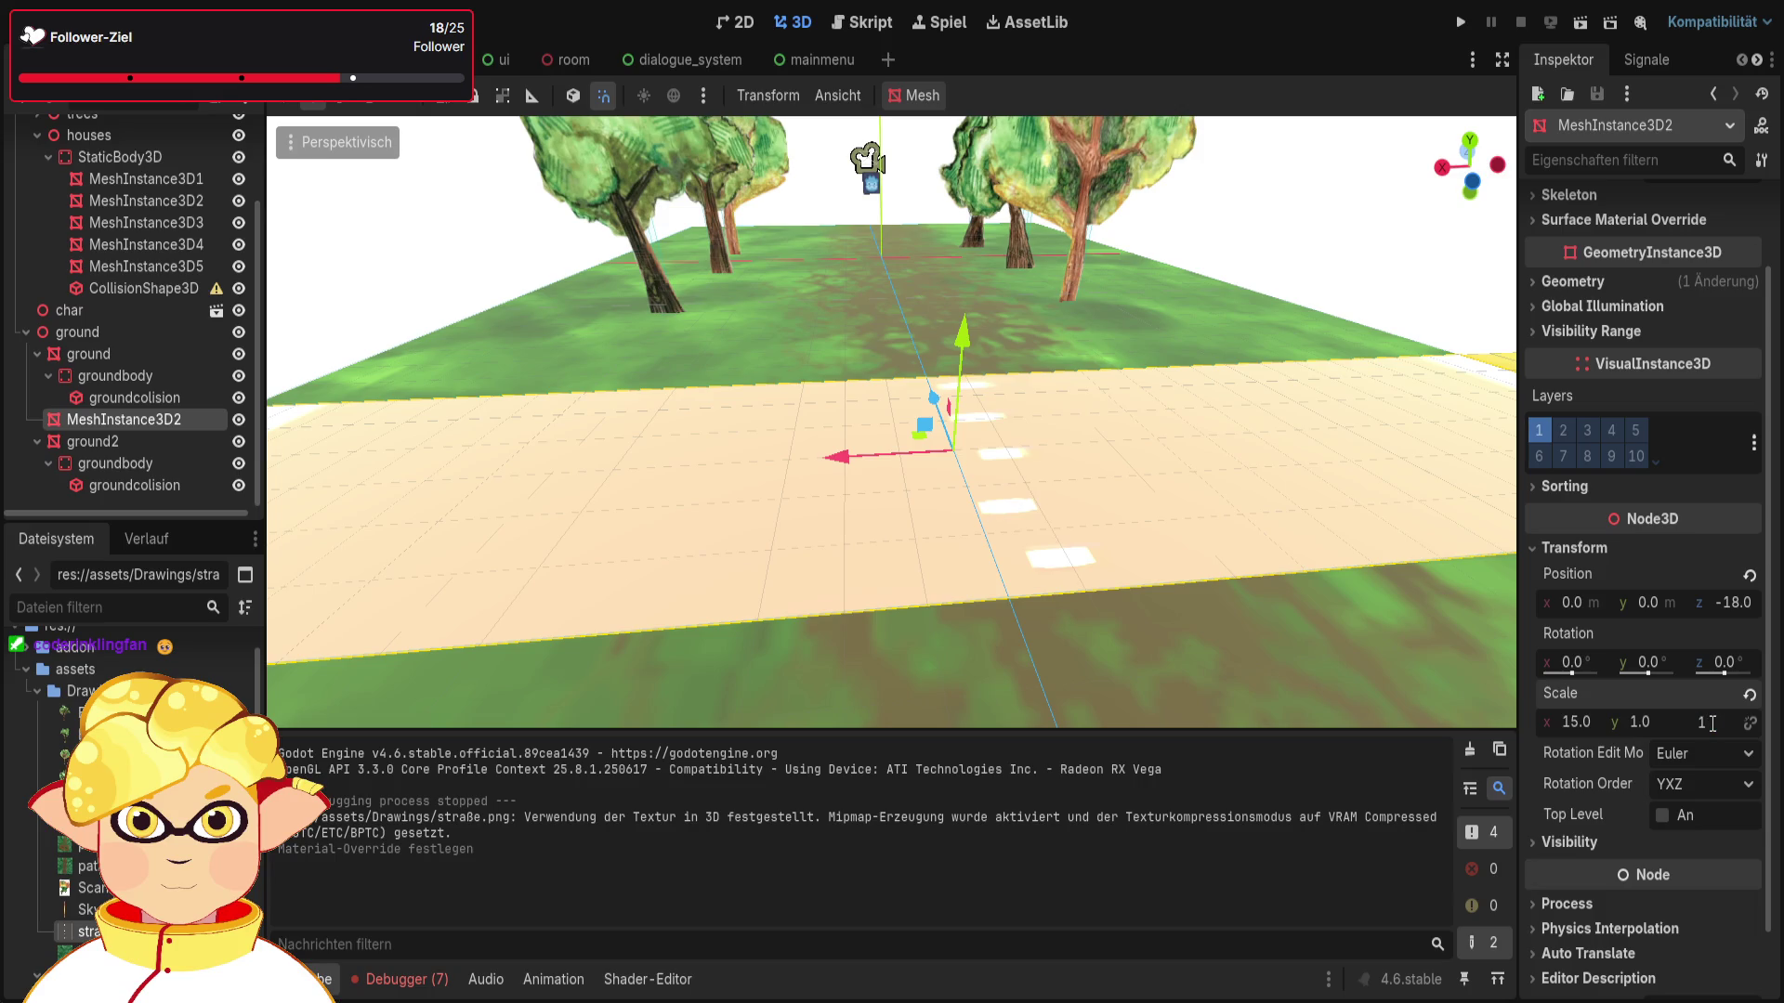
key("Return")
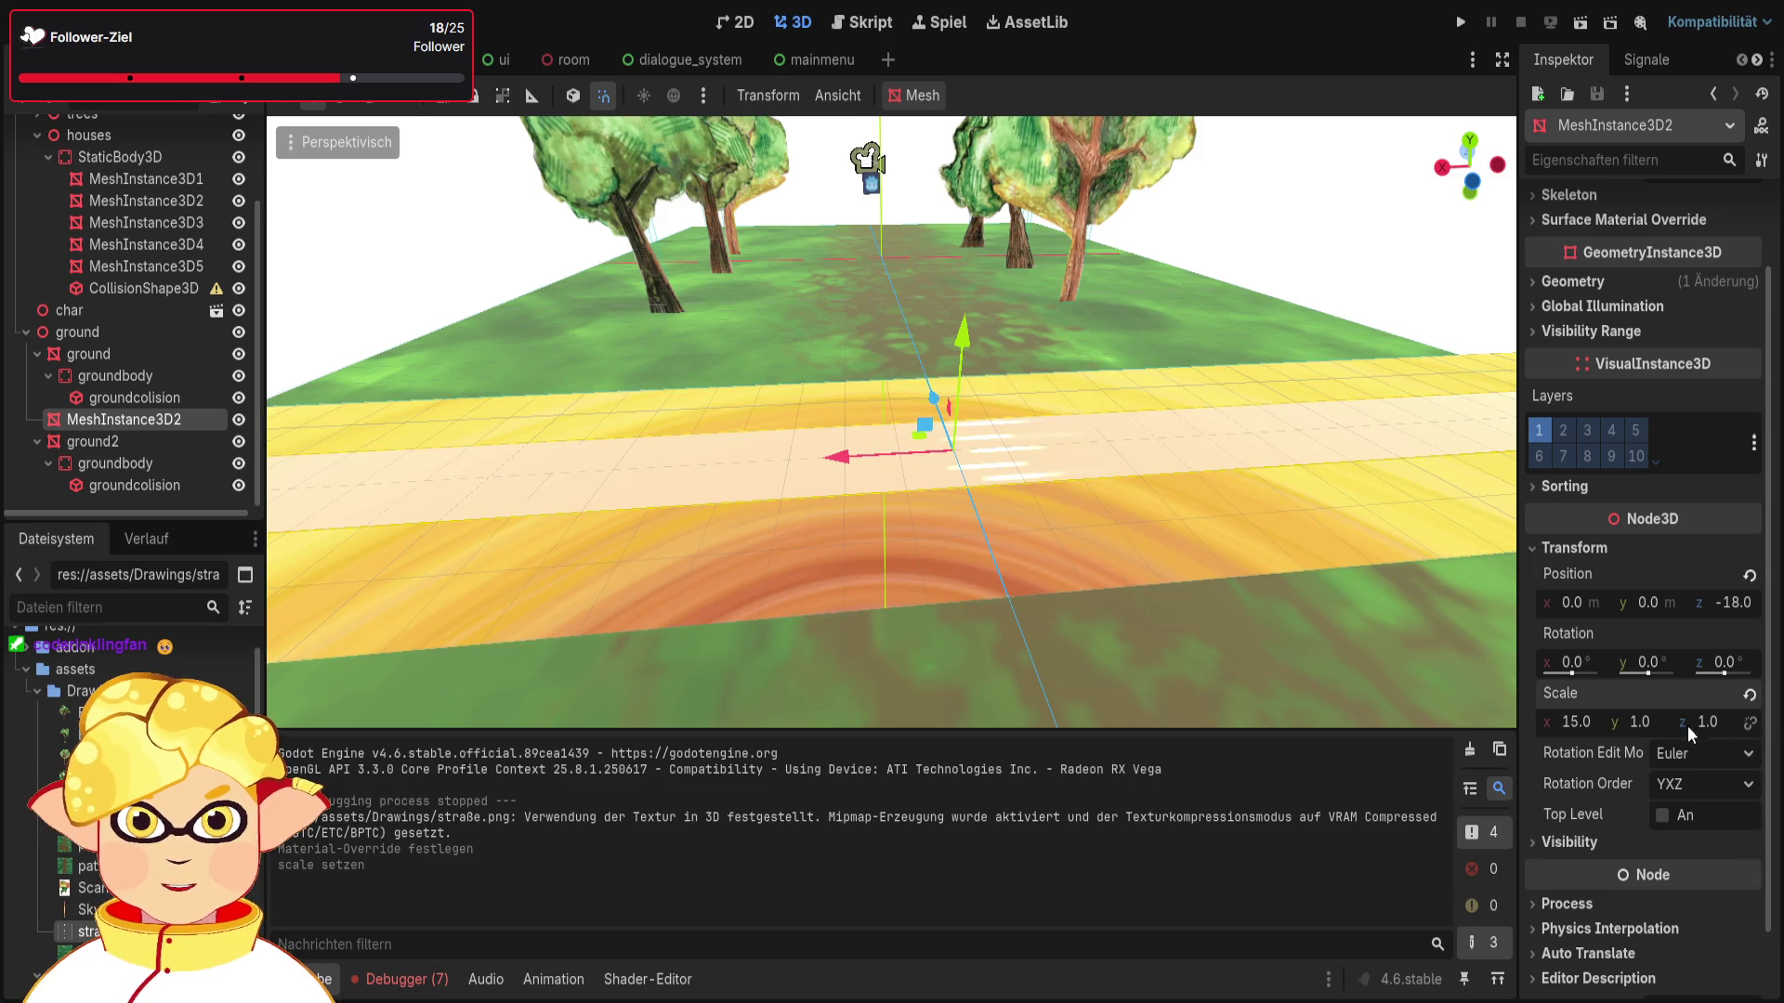
left_click(1709, 724)
type("3")
key("Return")
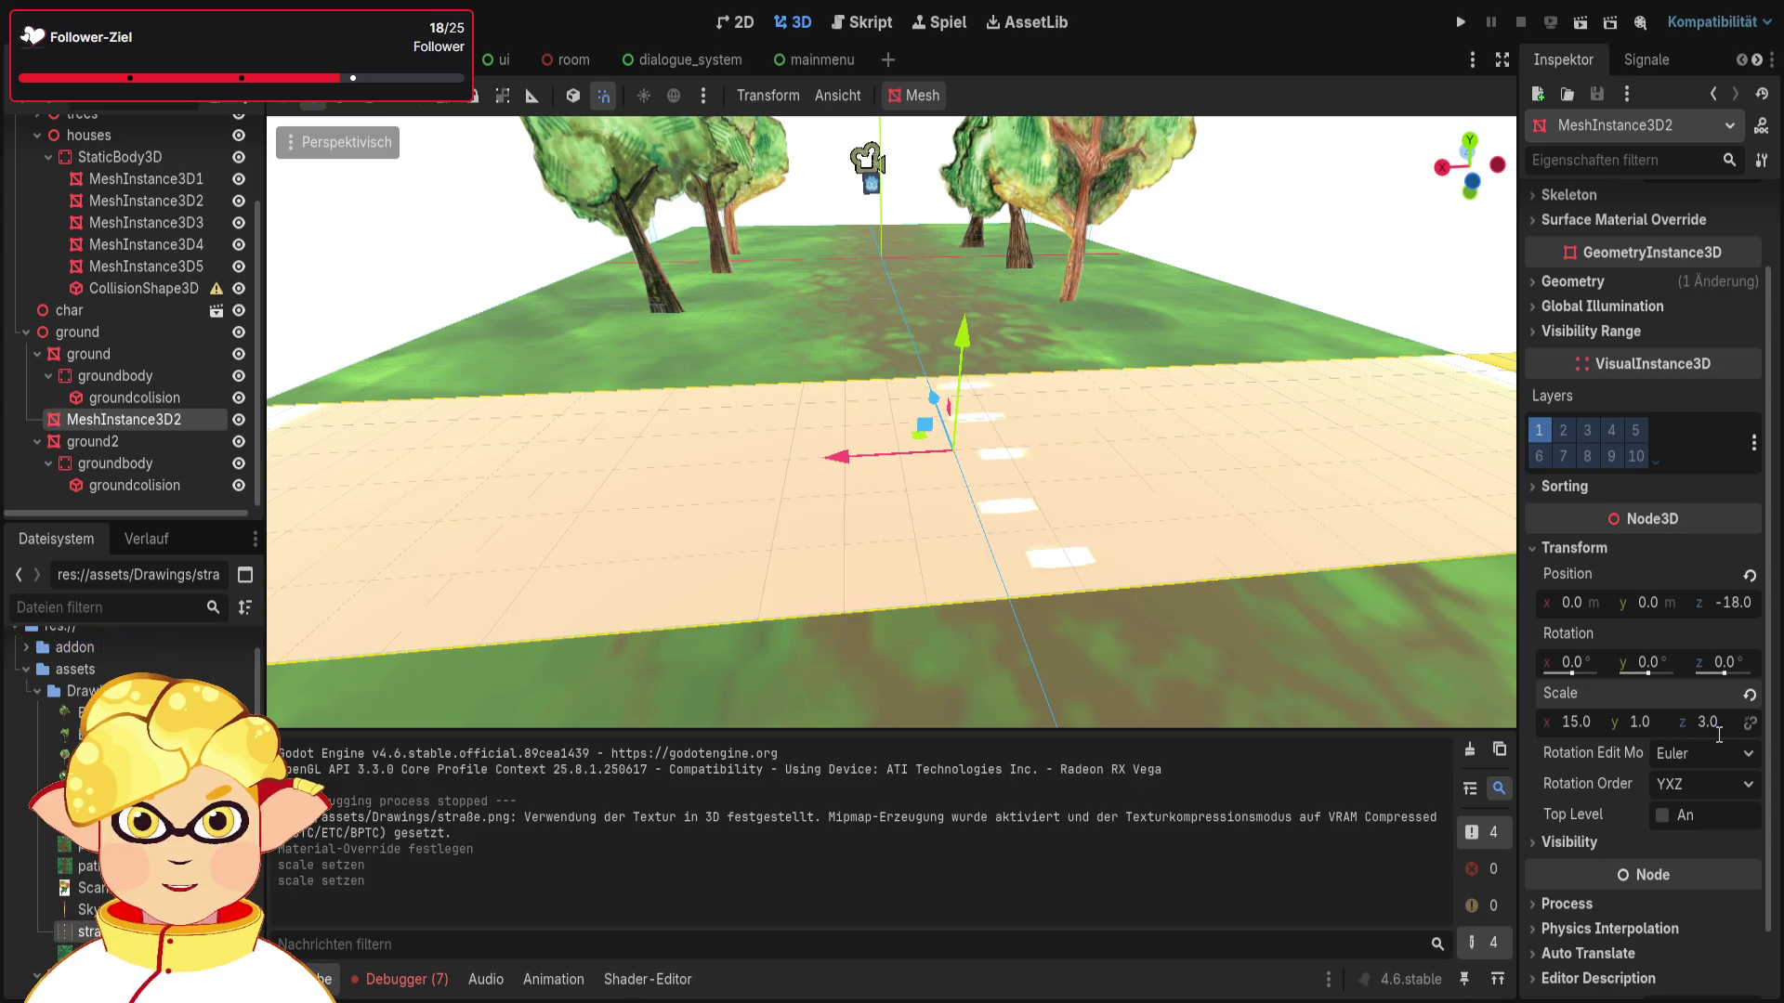
left_click(1574, 721)
type("3")
key("Return")
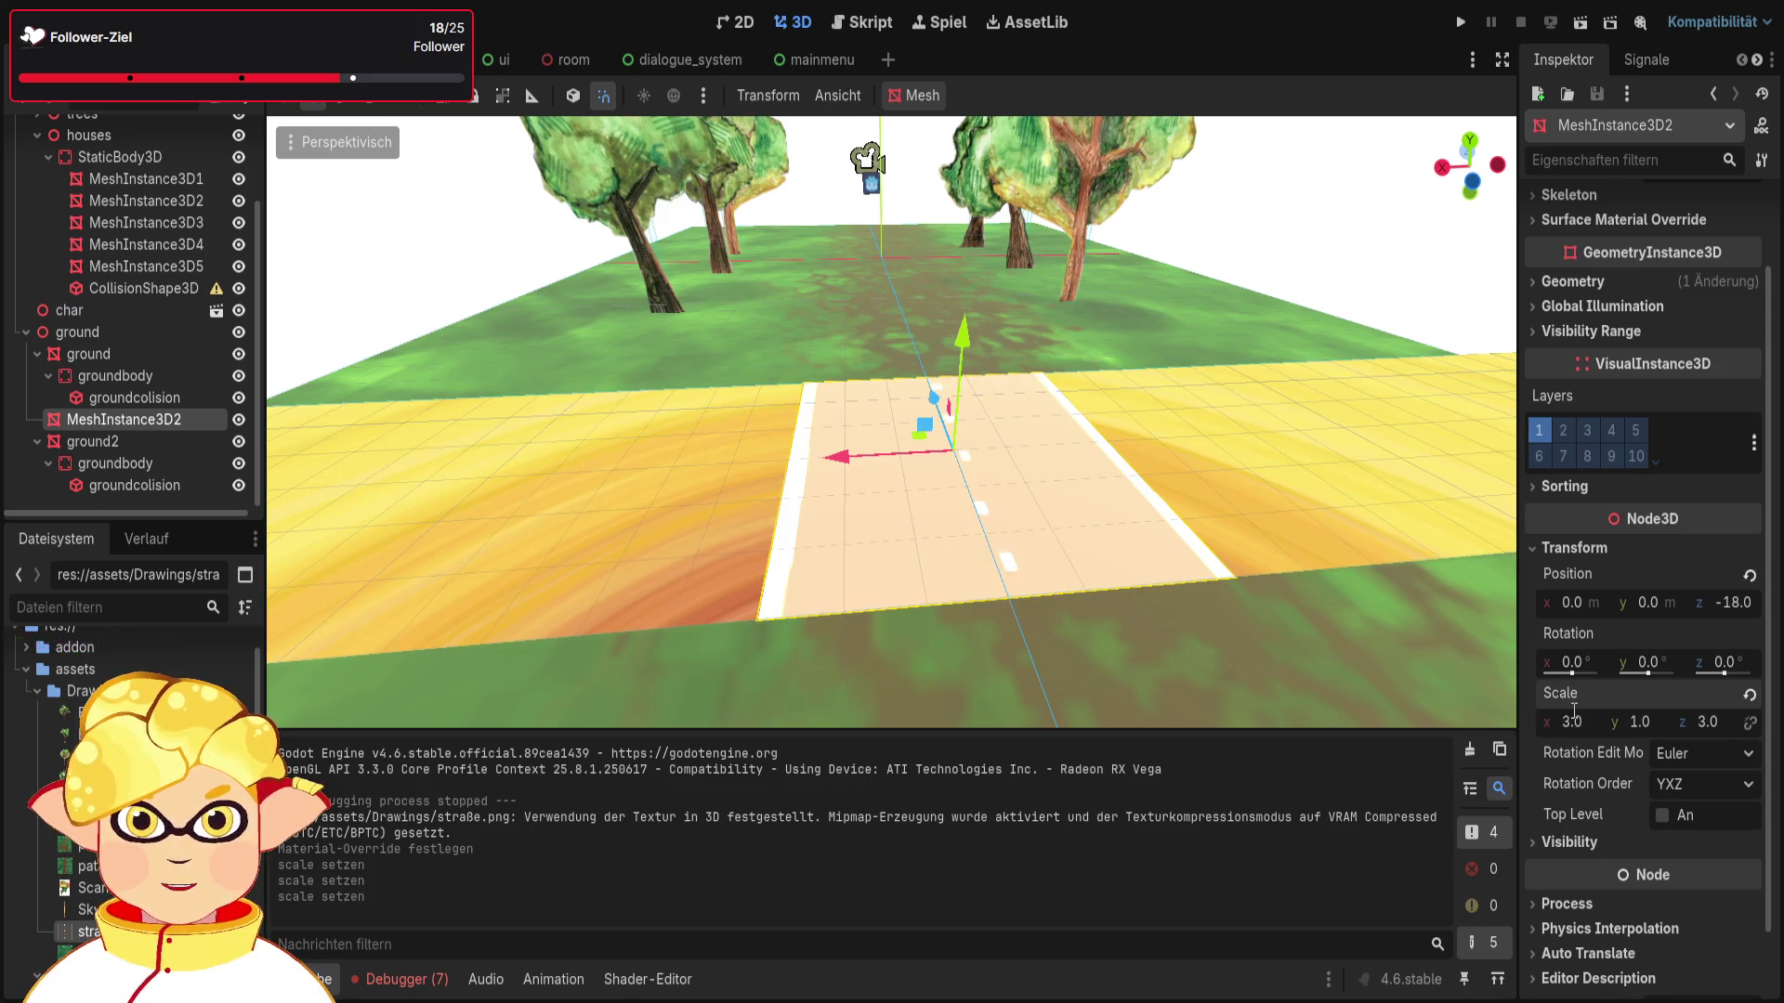
left_click(1709, 724)
type("15")
key("Return")
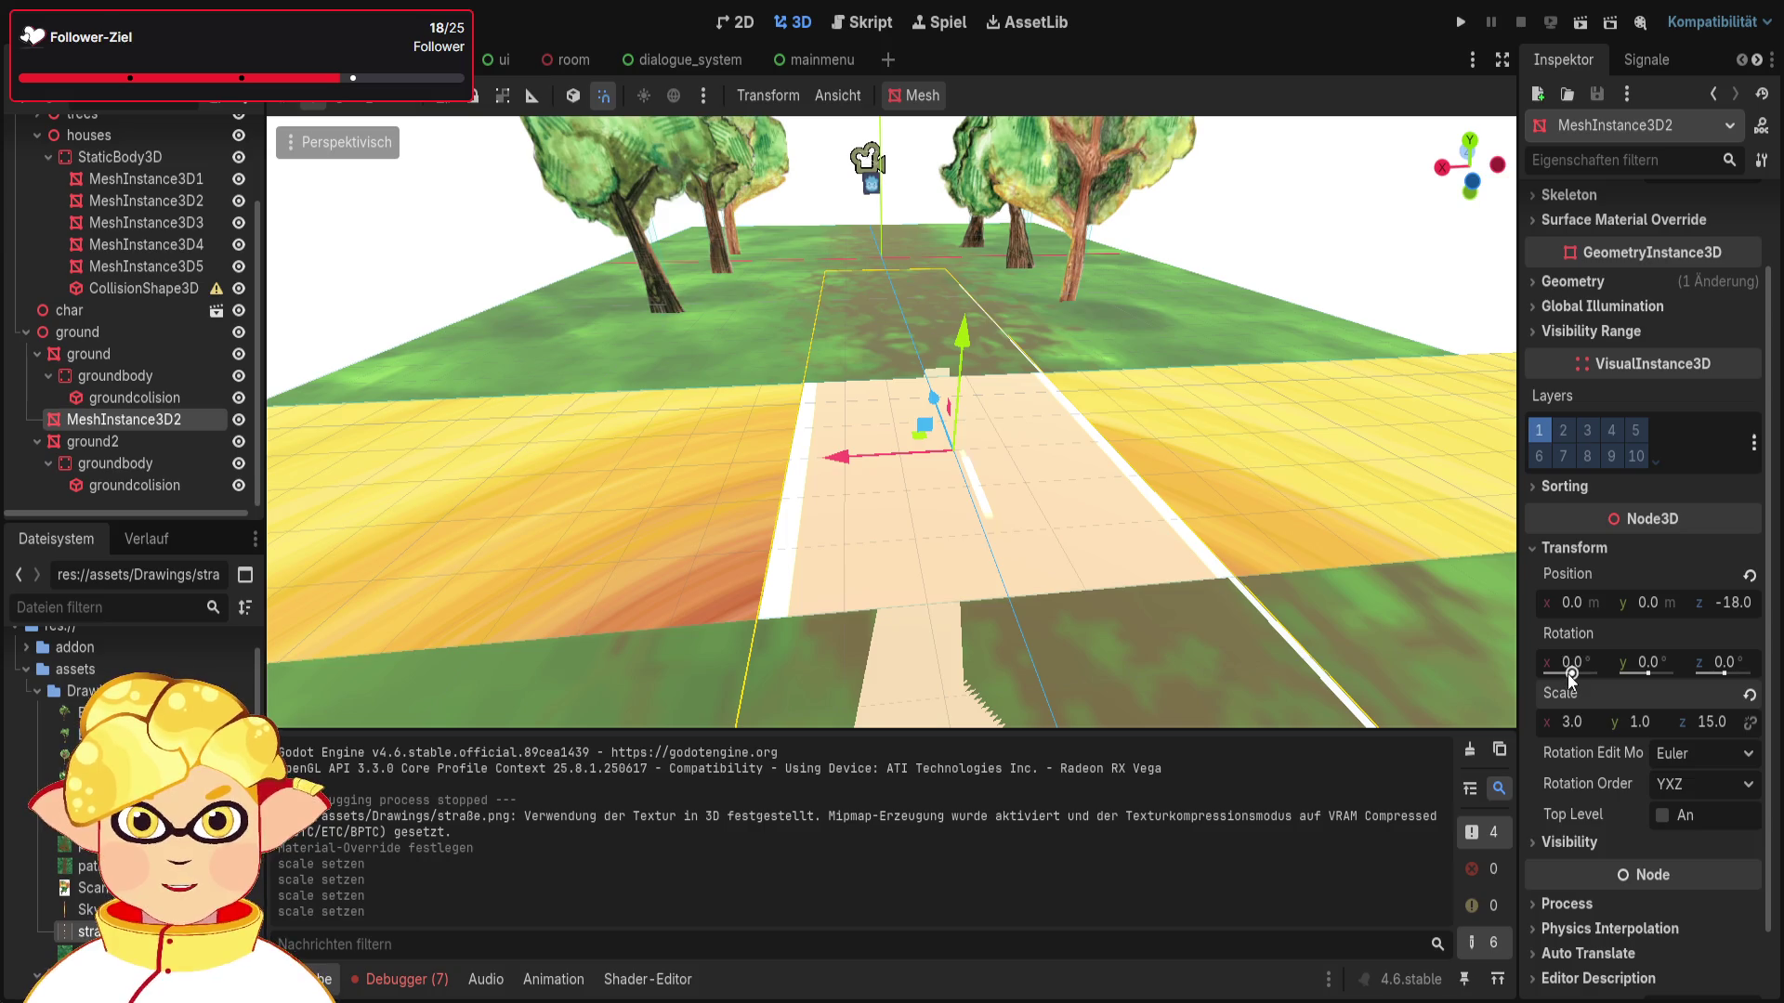
Step: Rotate the road 90° around the Y axis
left_click(1647, 663)
type("90")
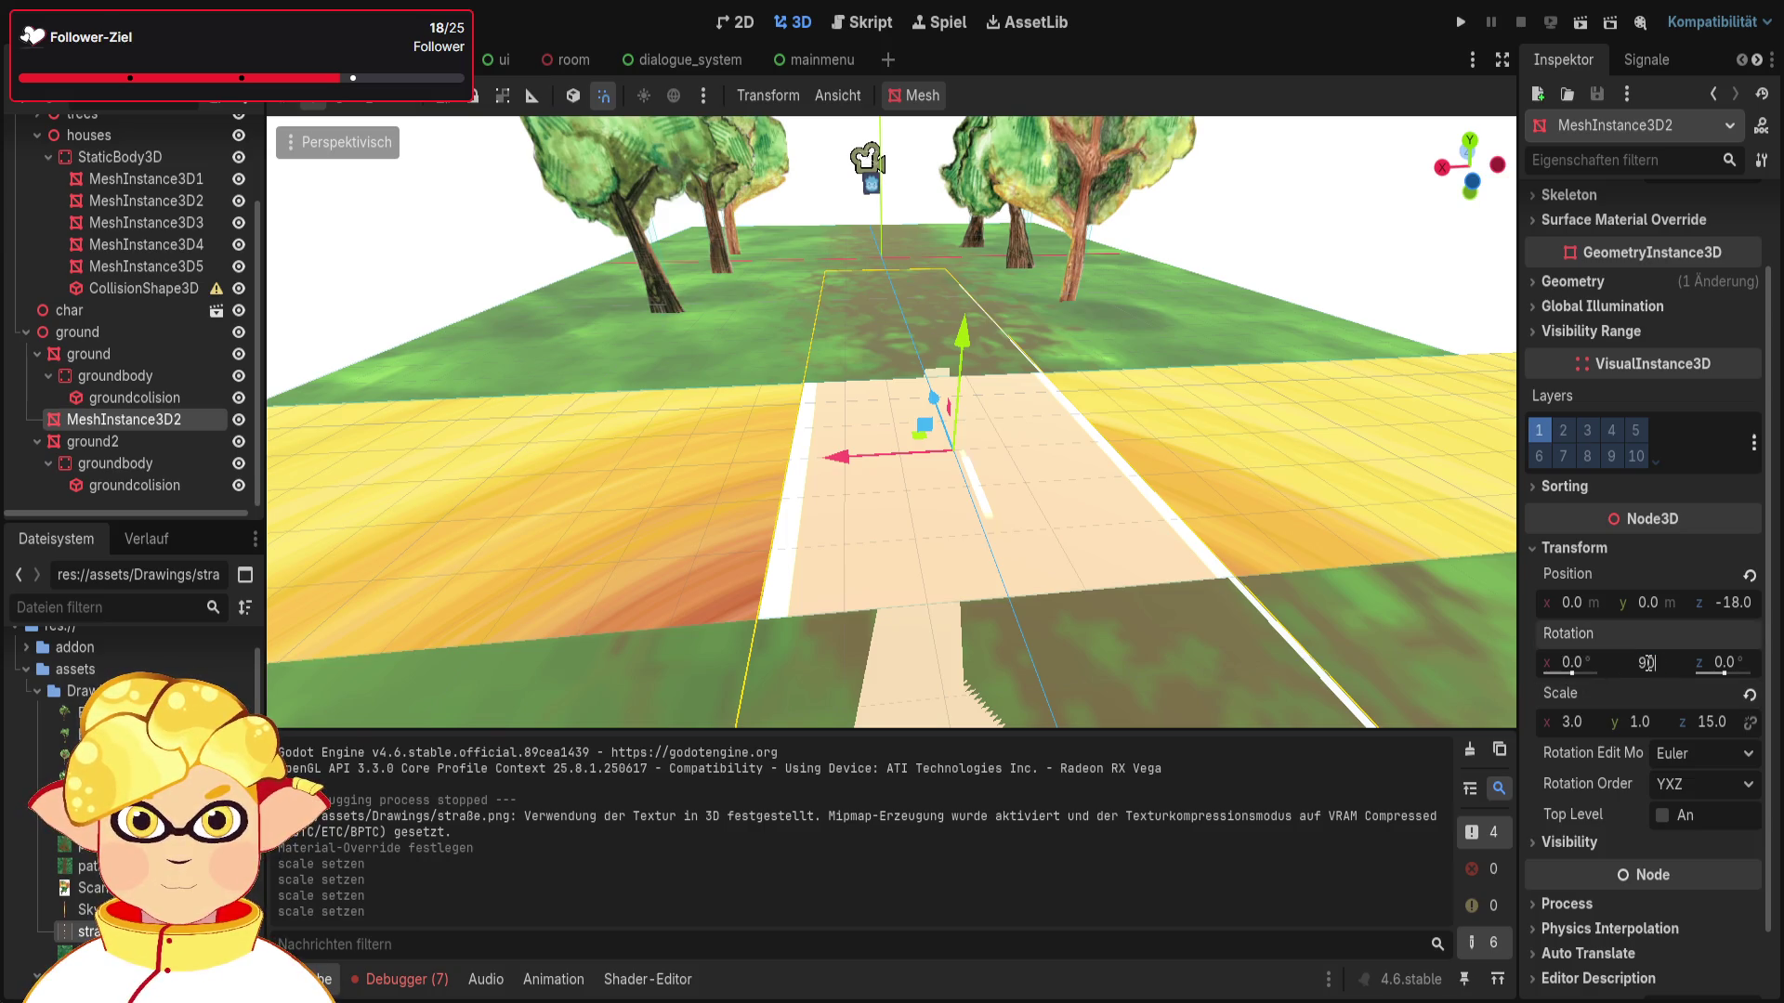
key("Return")
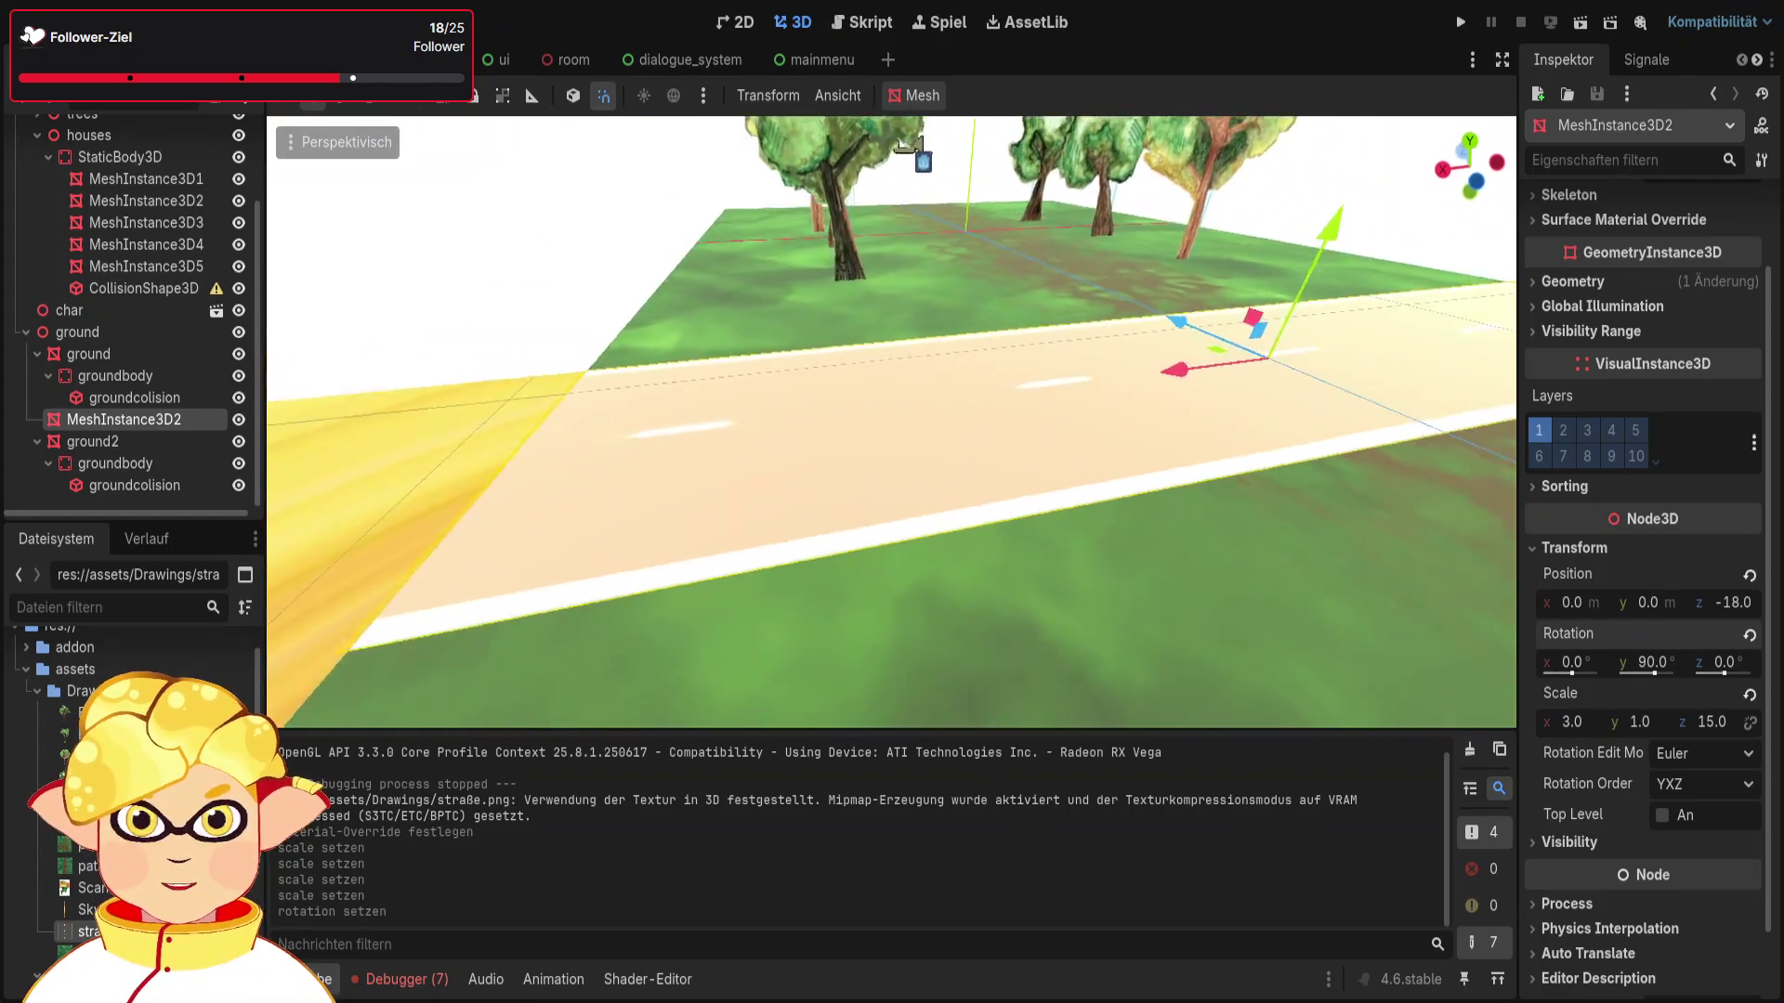
left_click(1580, 281)
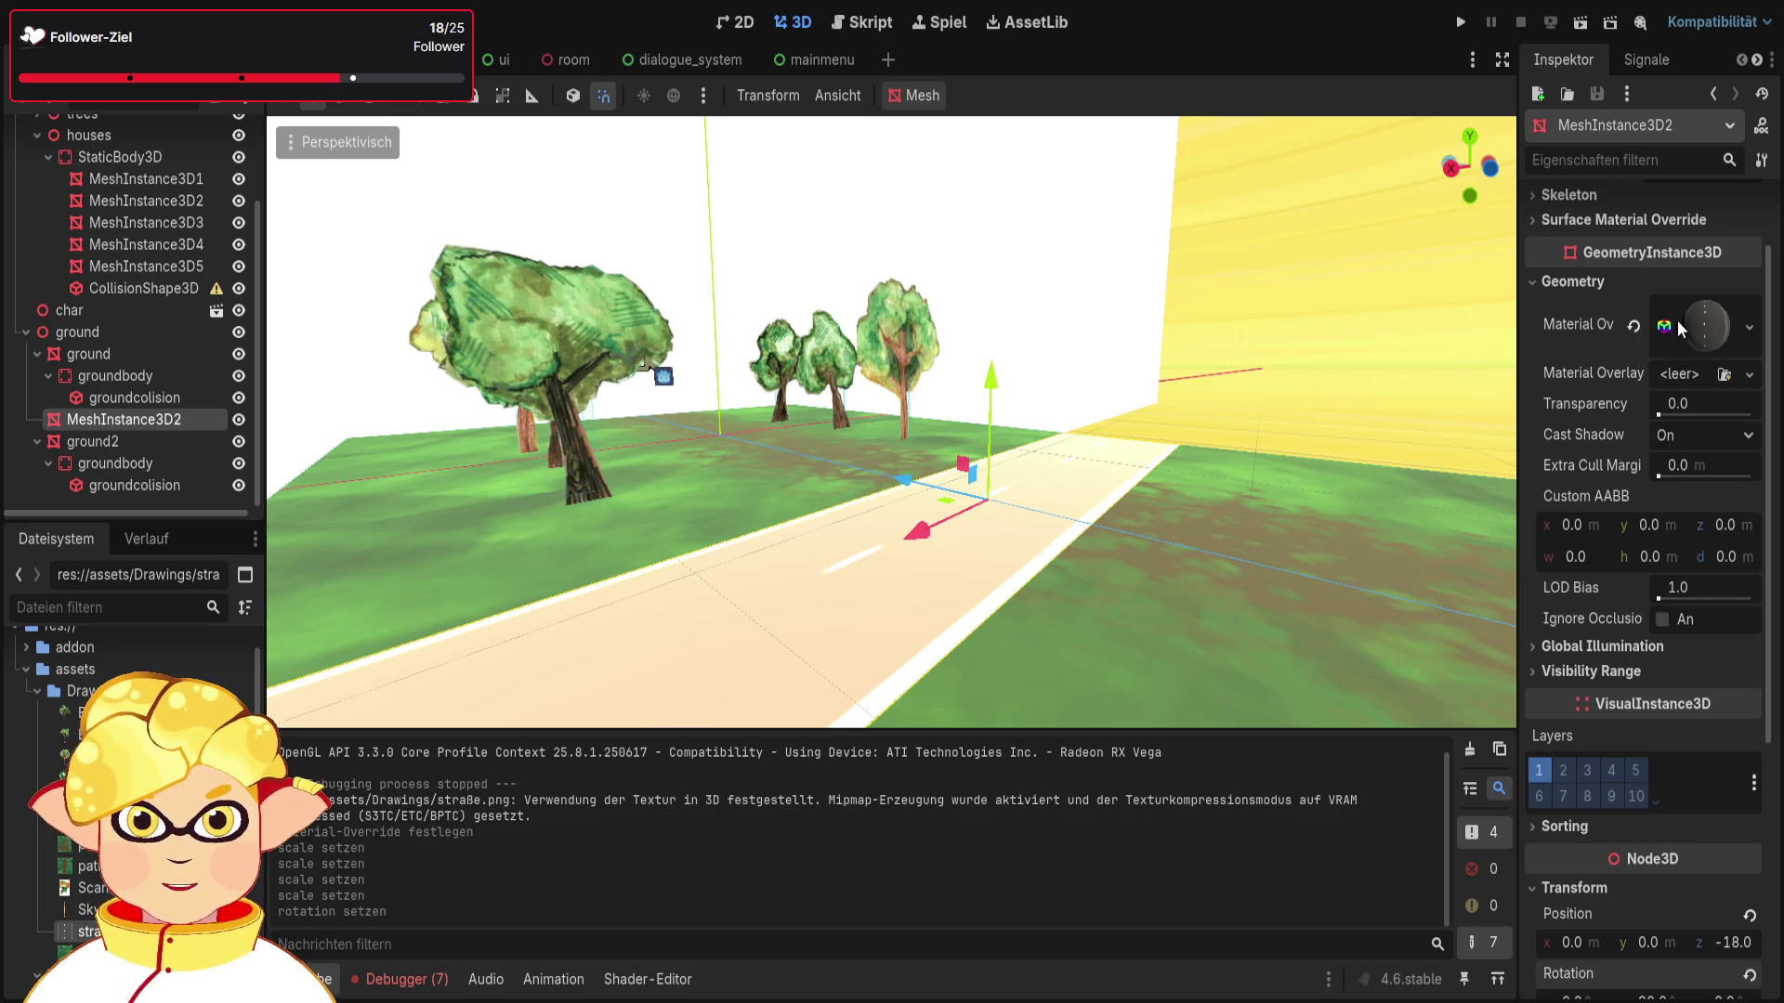
Step: Set the road material override's albedo colour to dark gray, then select DirectionalLight3D
left_click(1719, 327)
scroll(1616, 539, "down", 2)
left_click(1579, 499)
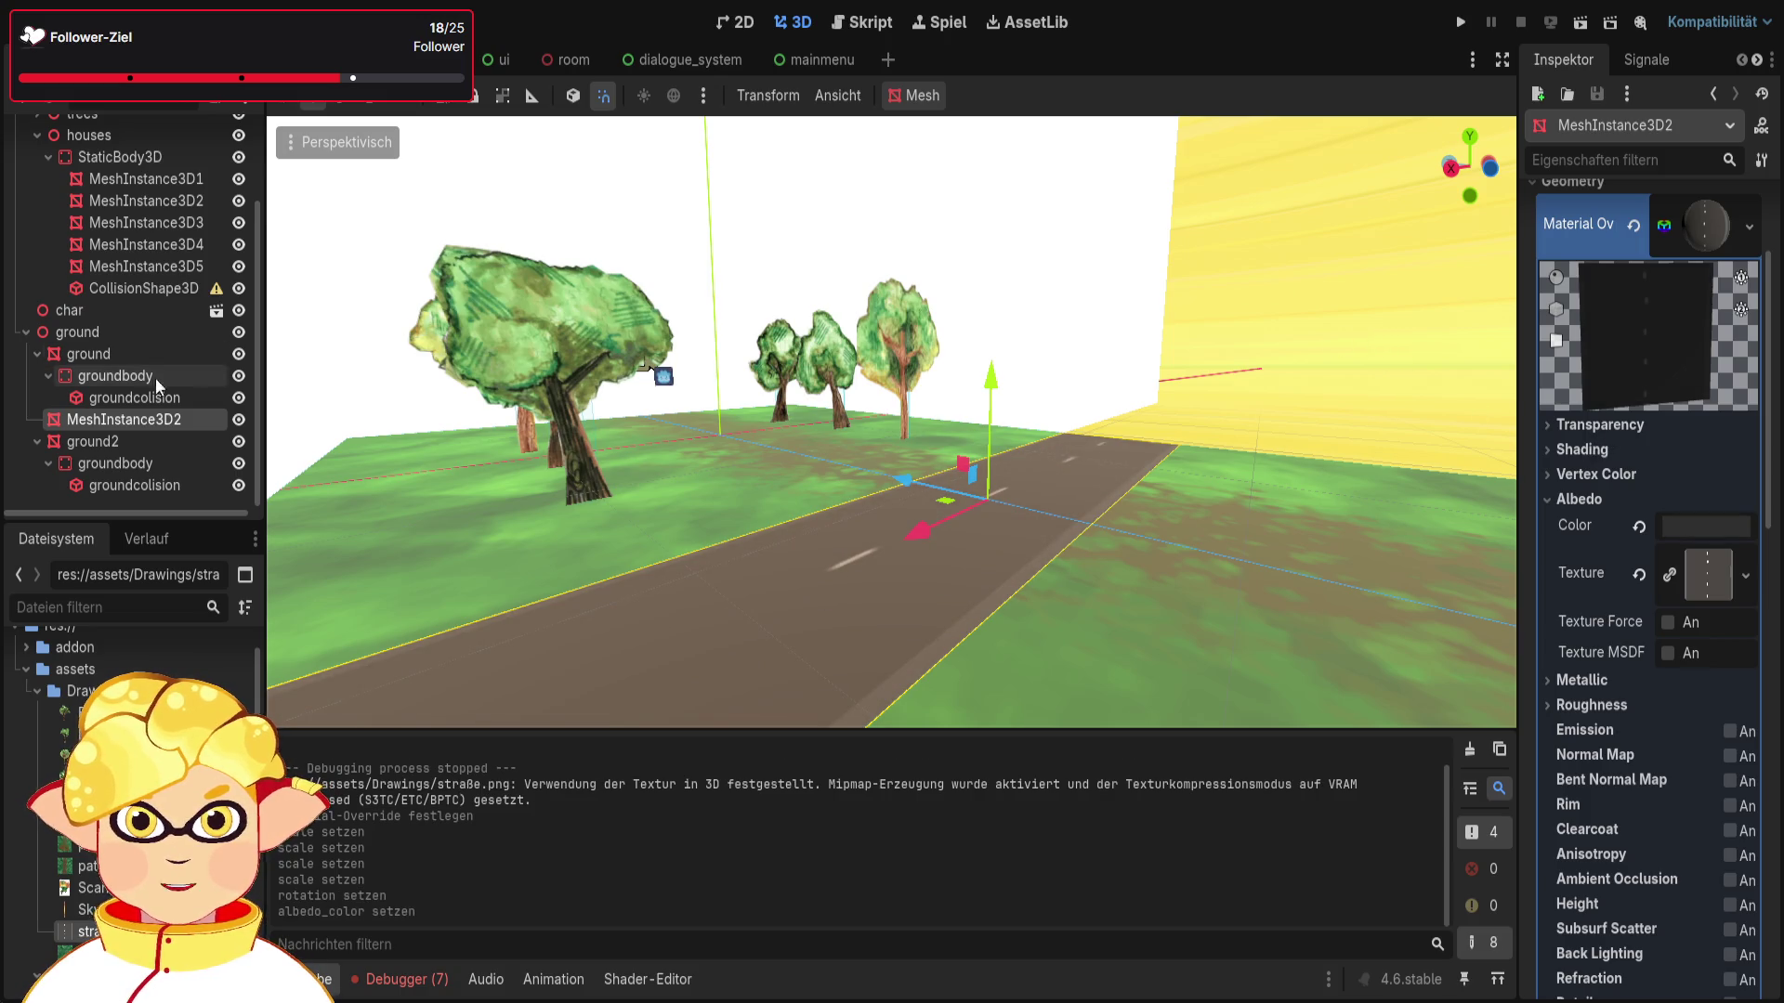
scroll(115, 395, "up", 2)
scroll(88, 225, "up", 3)
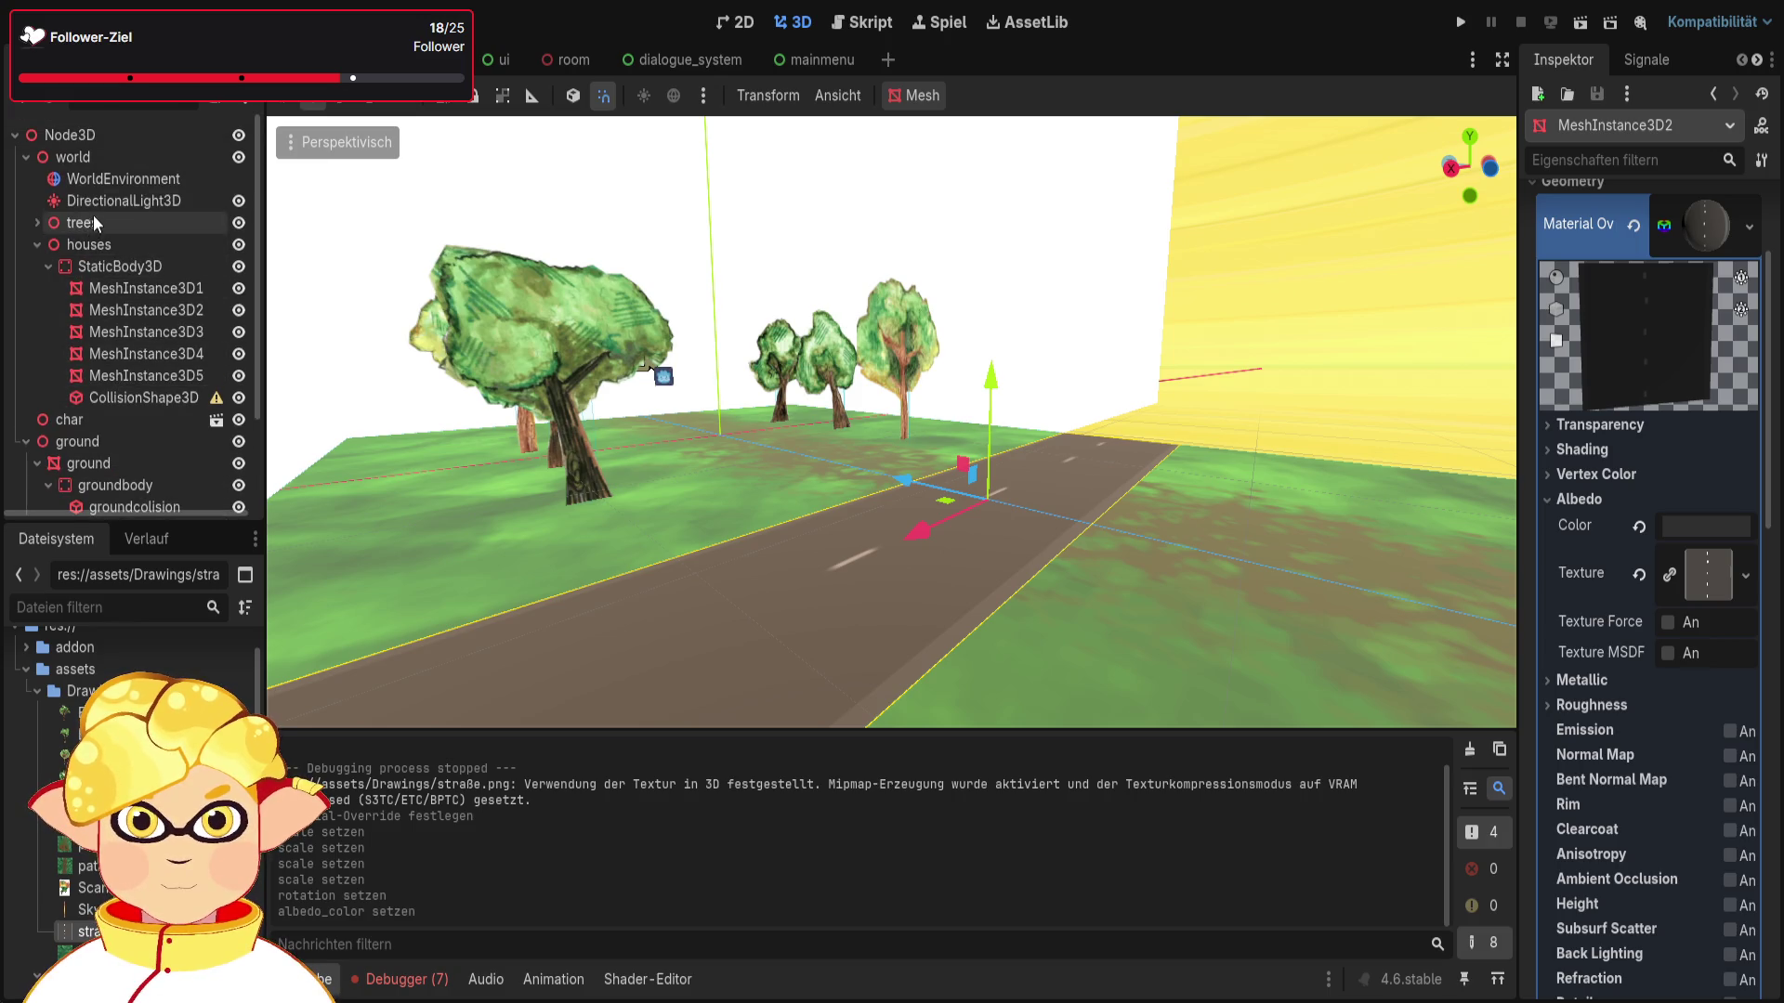
left_click(97, 206)
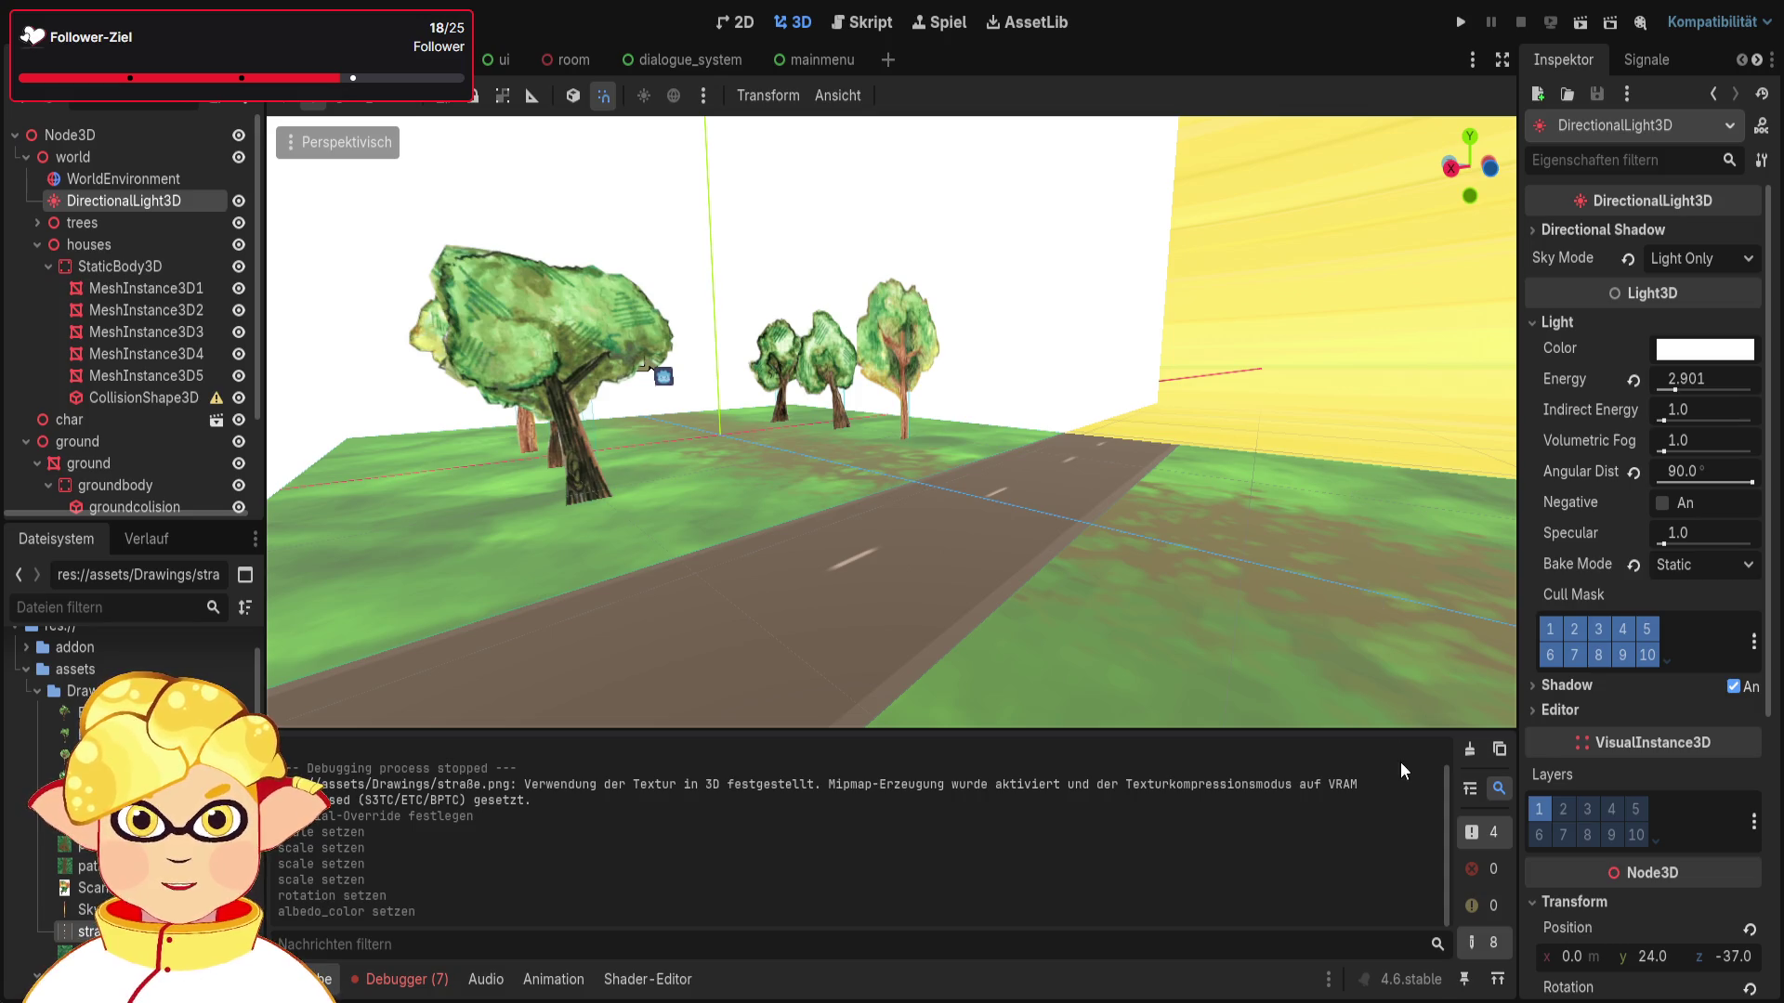
Step: Set the DirectionalLight3D energy to 2.0 and reselect the road mesh MeshInstance3D2
mouse_move(1675, 386)
left_mouse_down()
mouse_move(1728, 386)
mouse_move(1665, 382)
left_mouse_up()
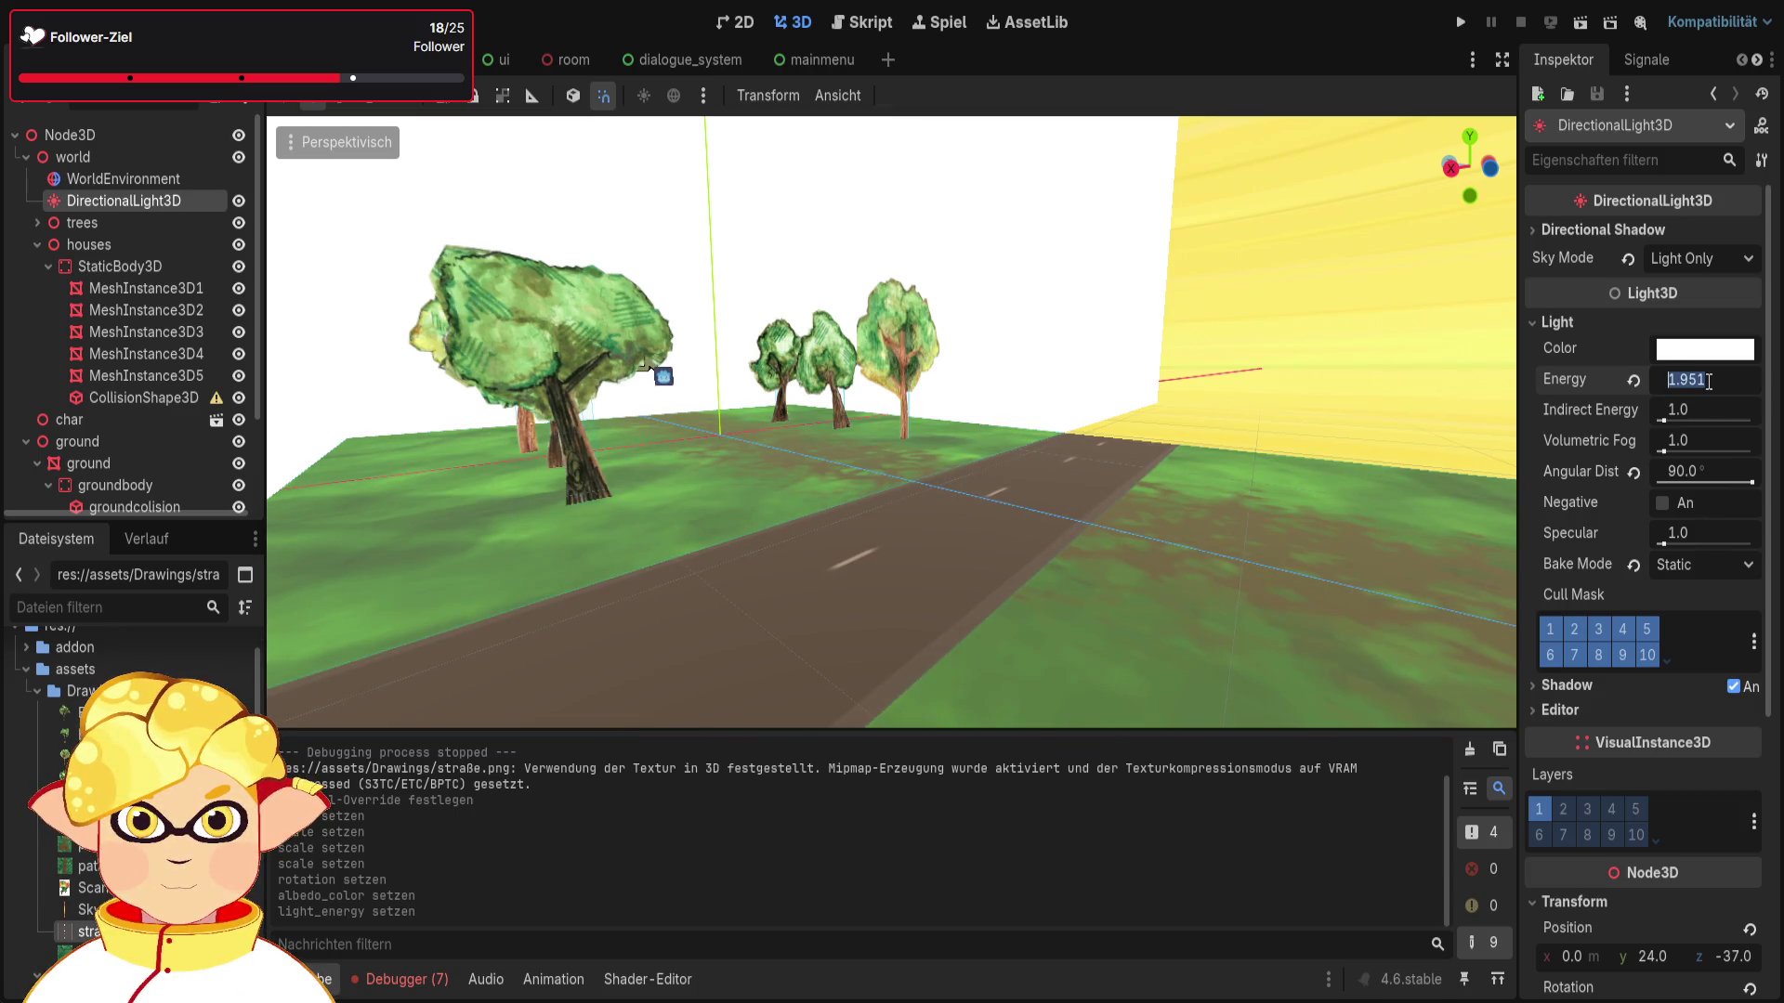
type("2")
key("Return")
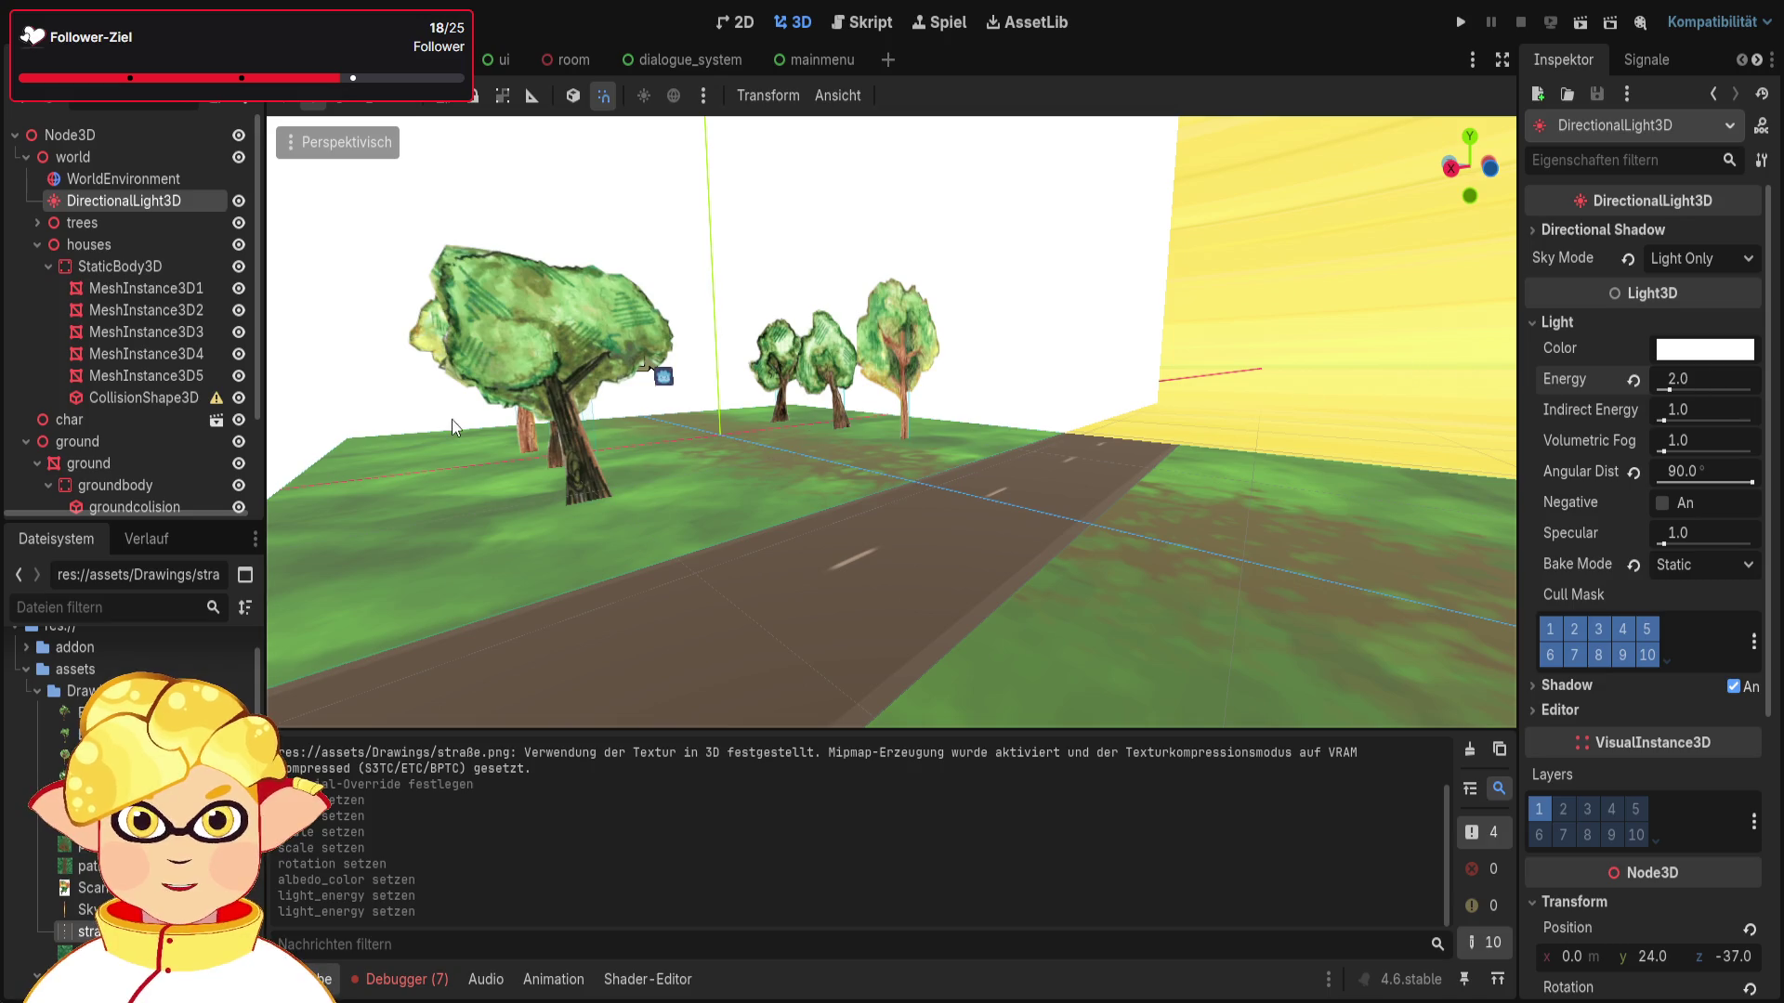
scroll(125, 405, "down", 3)
left_click(125, 417)
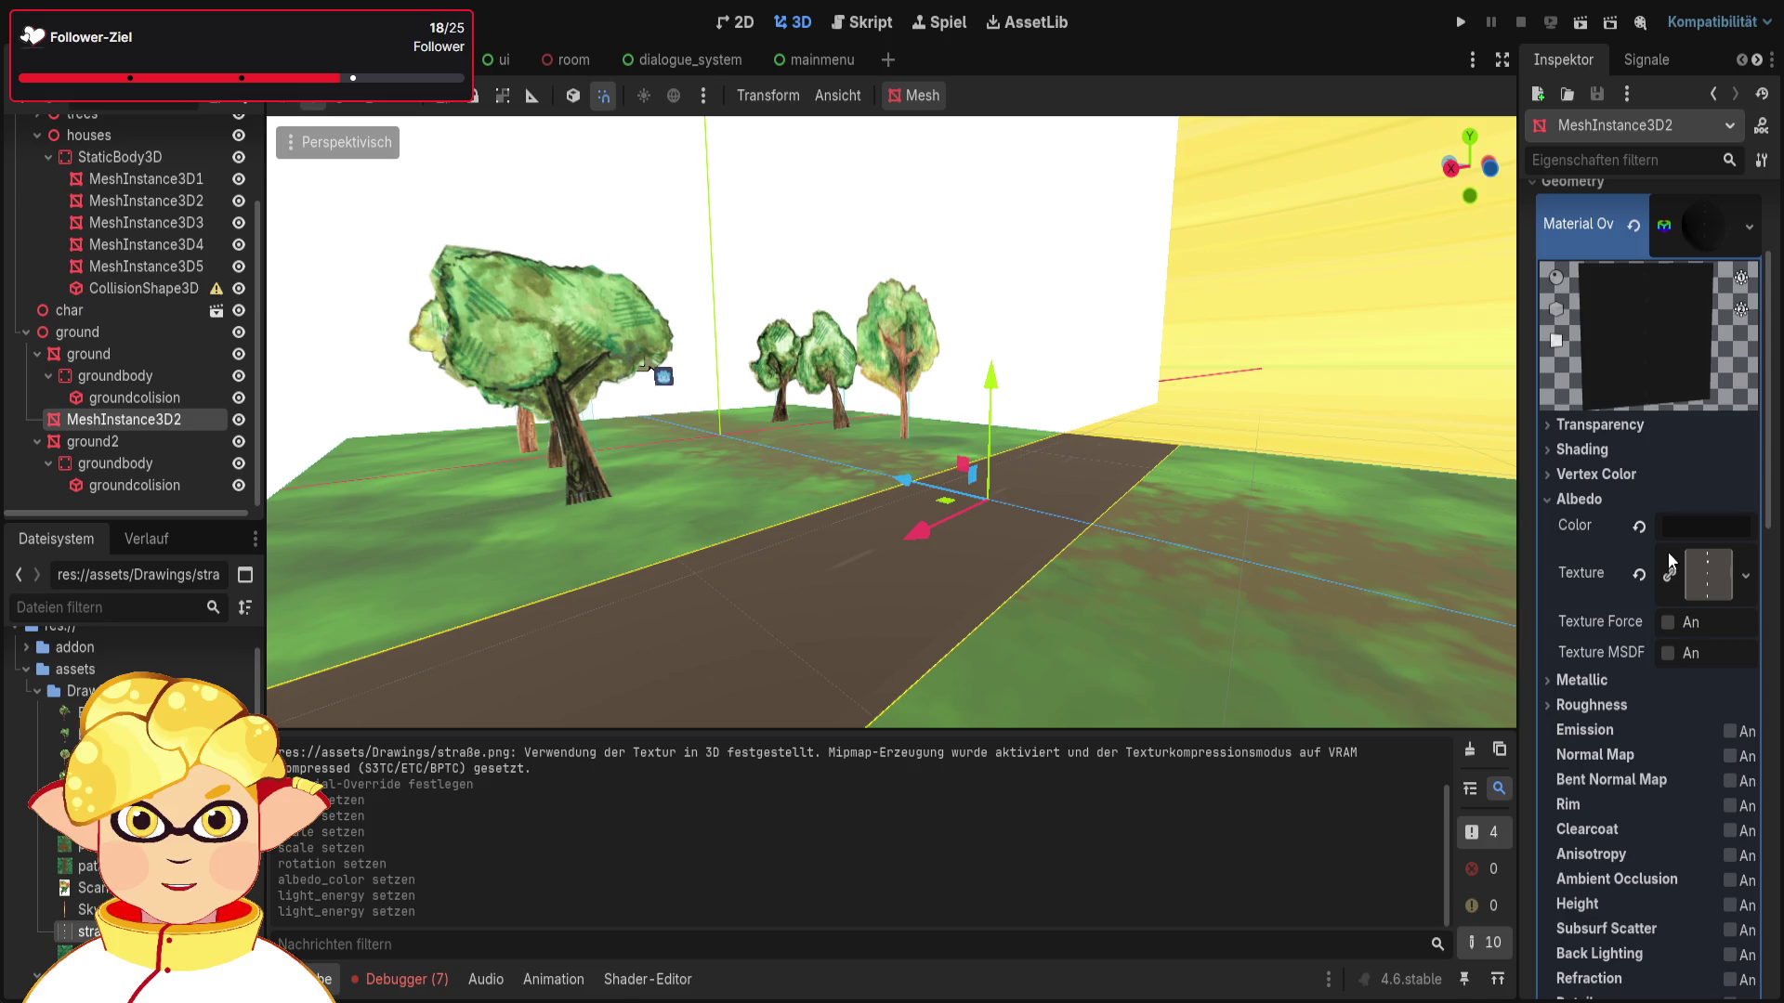
Step: Force sRGB on the road's albedo texture and reset its albedo colour to white
left_click_drag(1370, 376, 1352, 451)
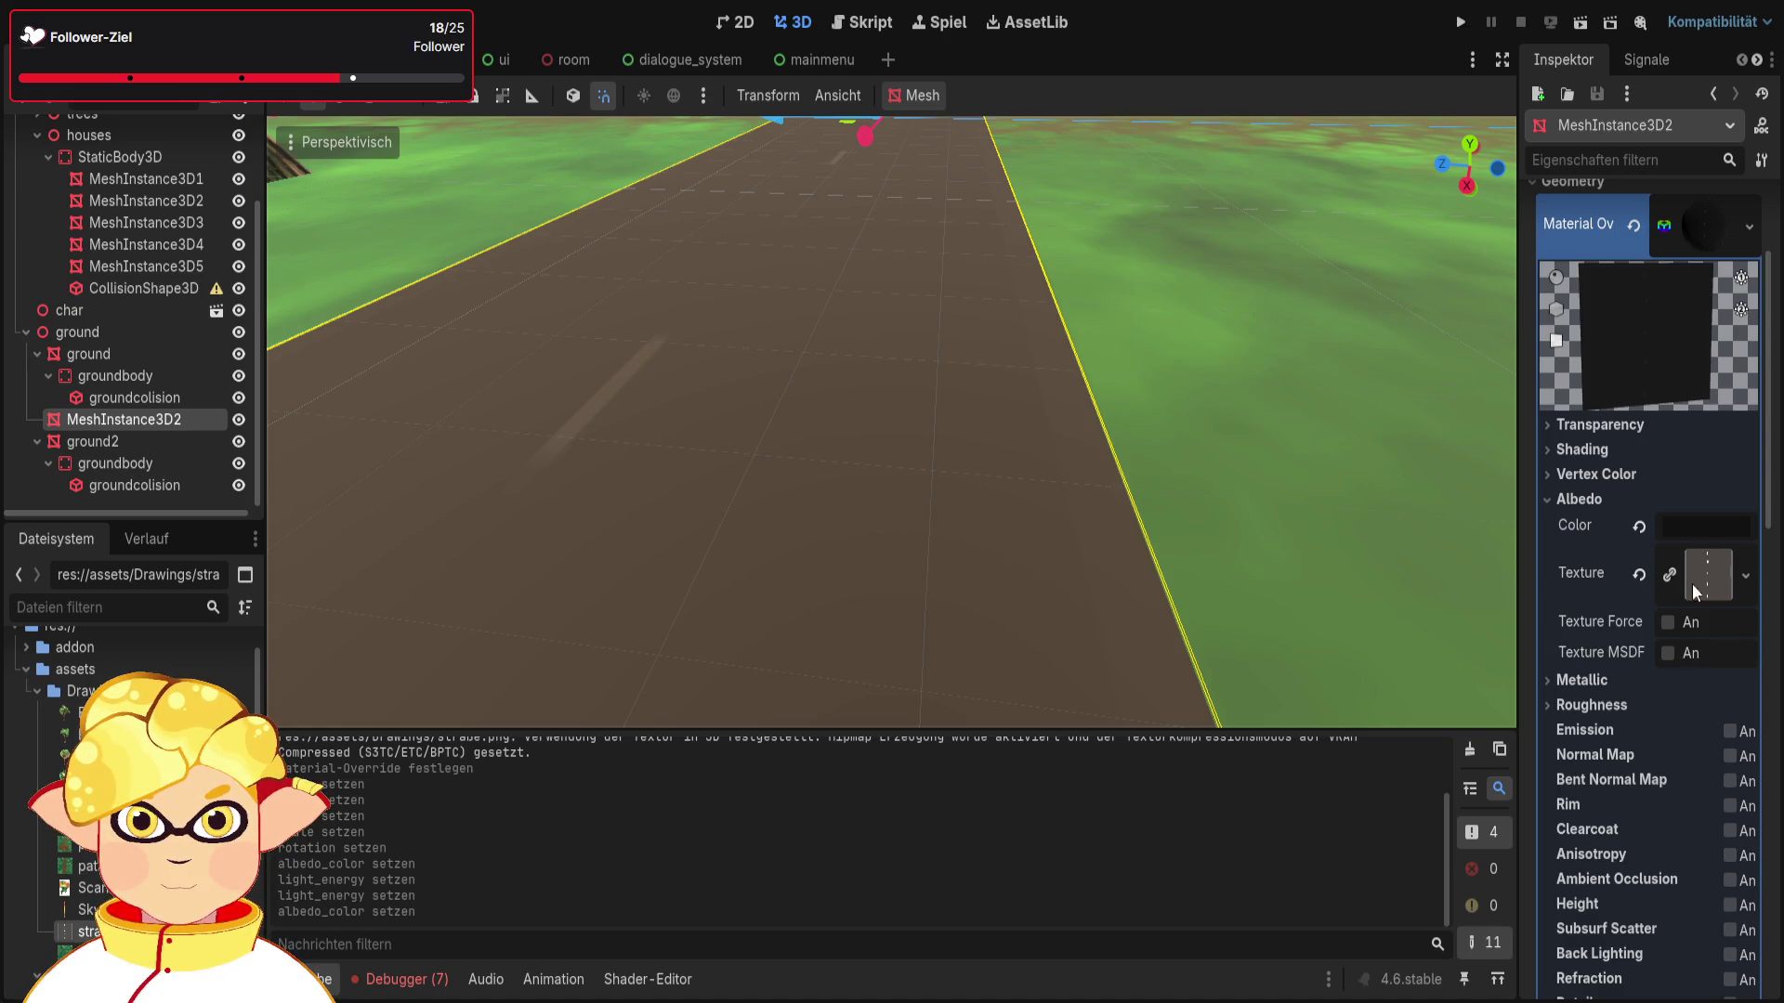
left_click(1668, 622)
left_click(1668, 622)
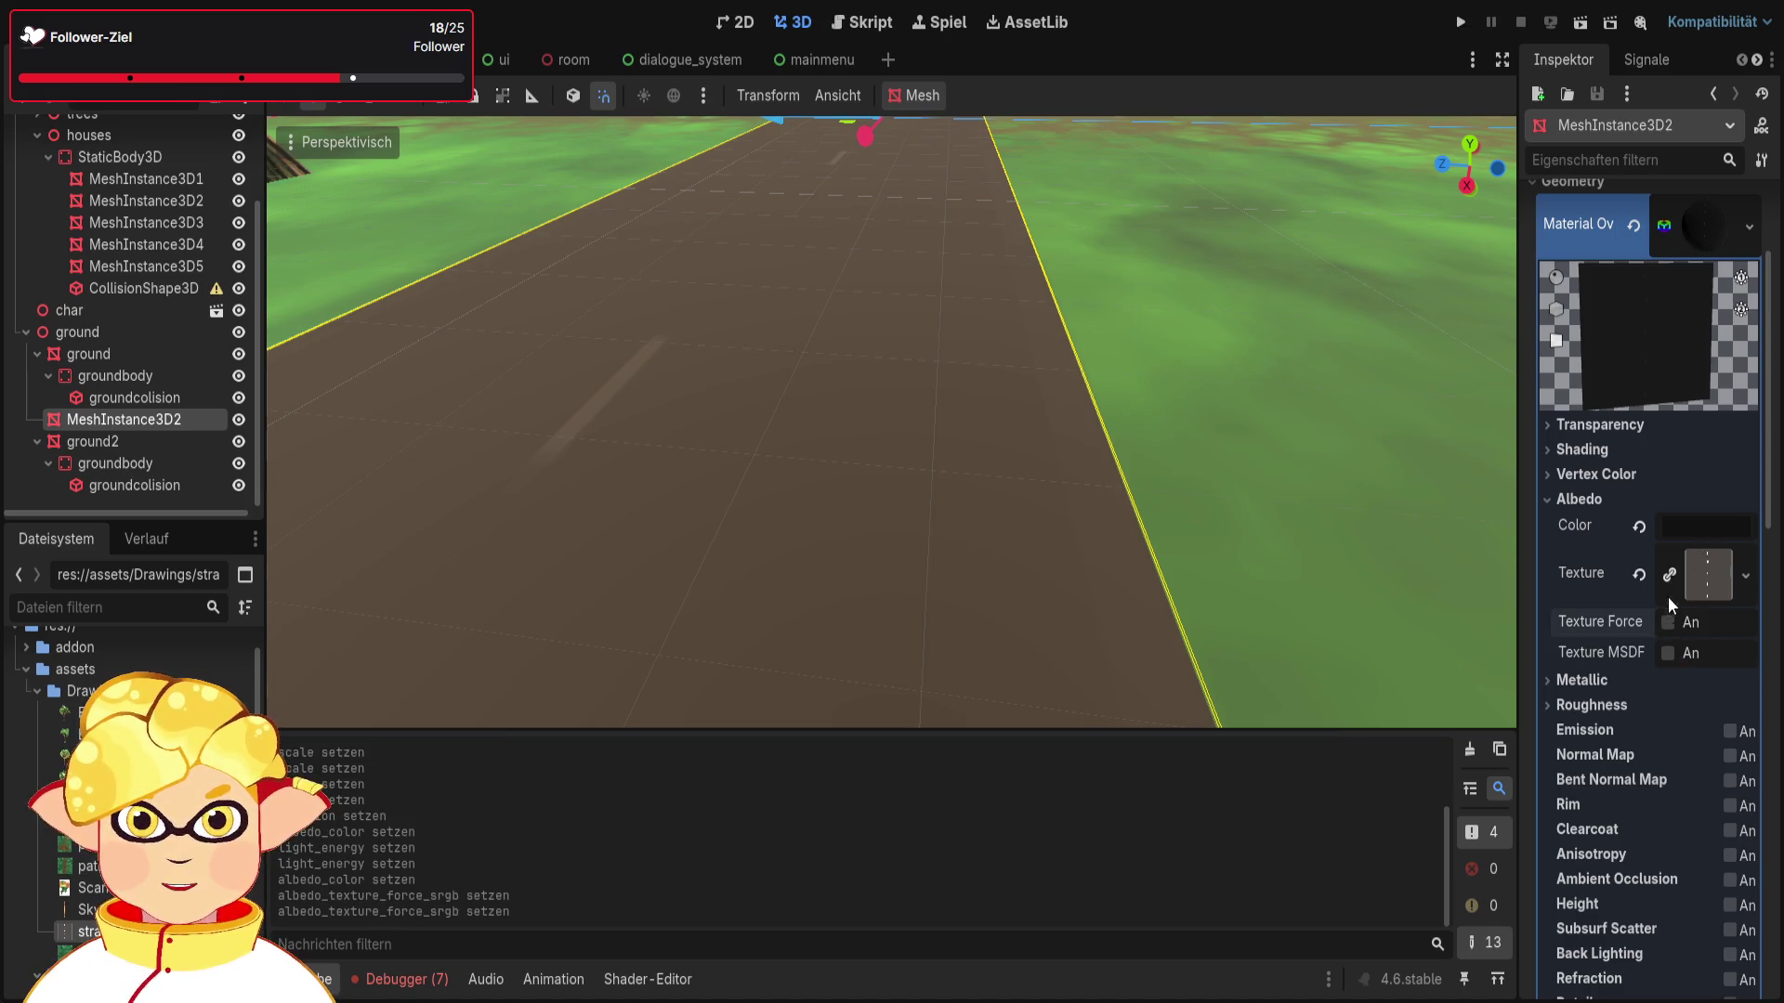
left_click(1669, 621)
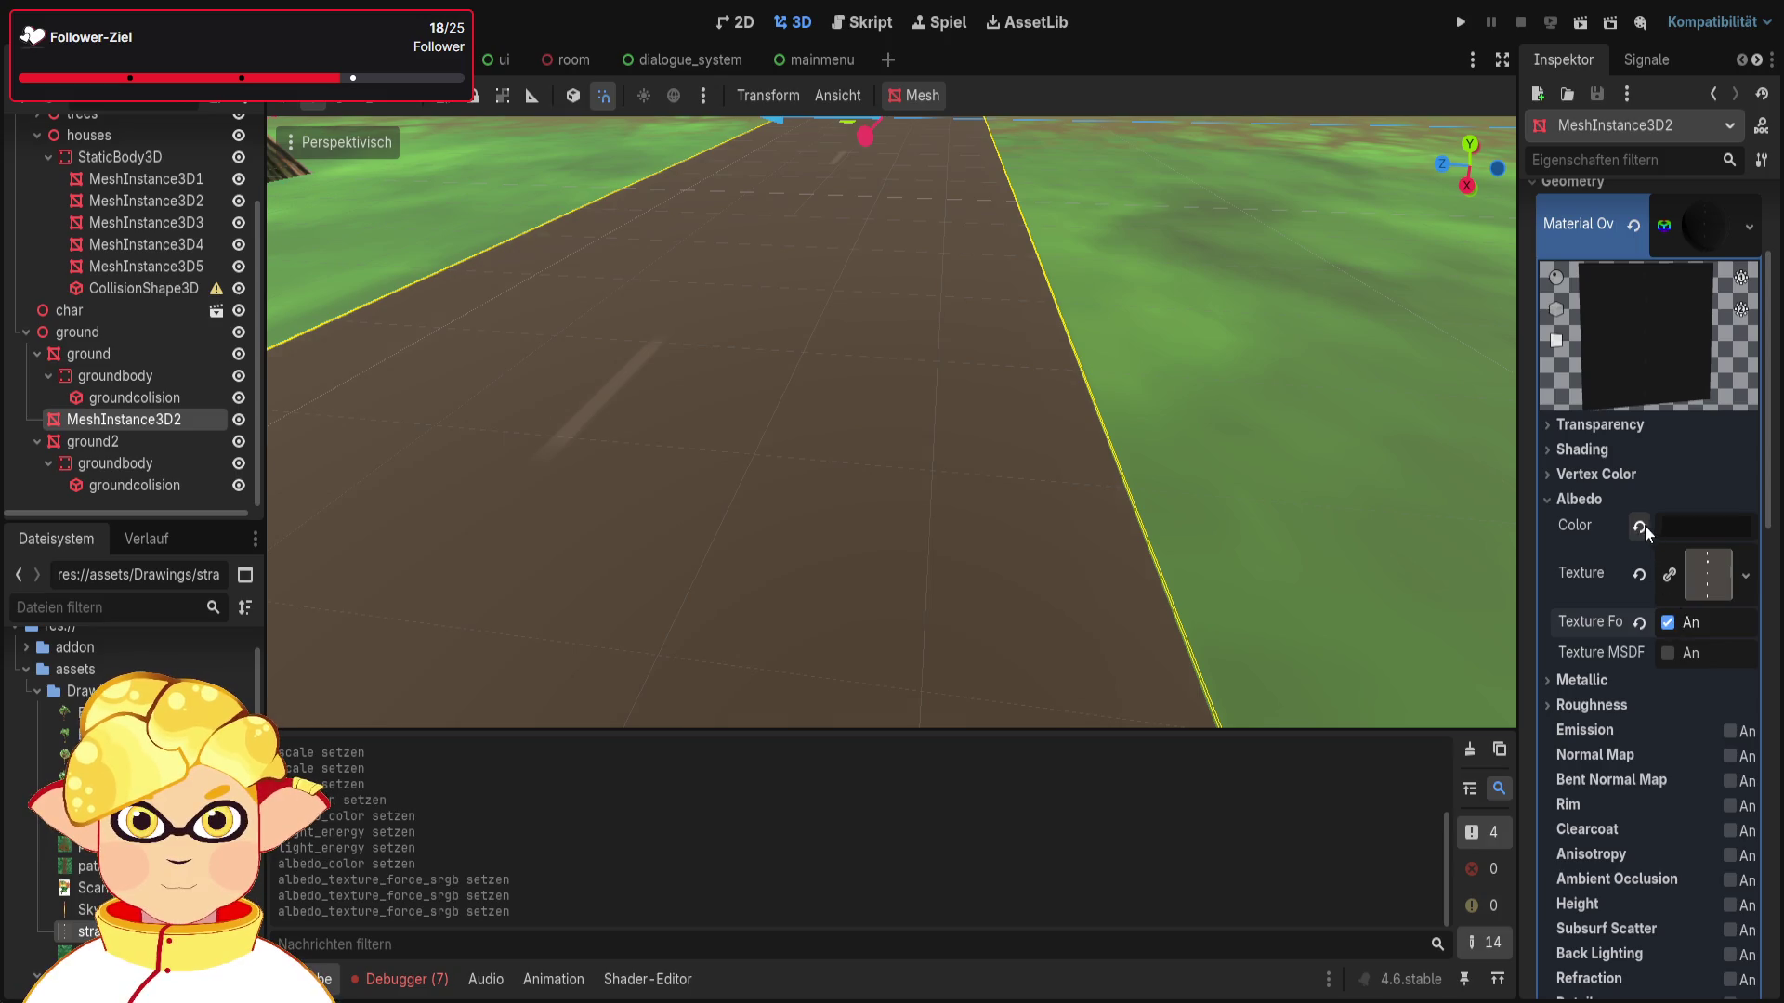
left_click(1639, 526)
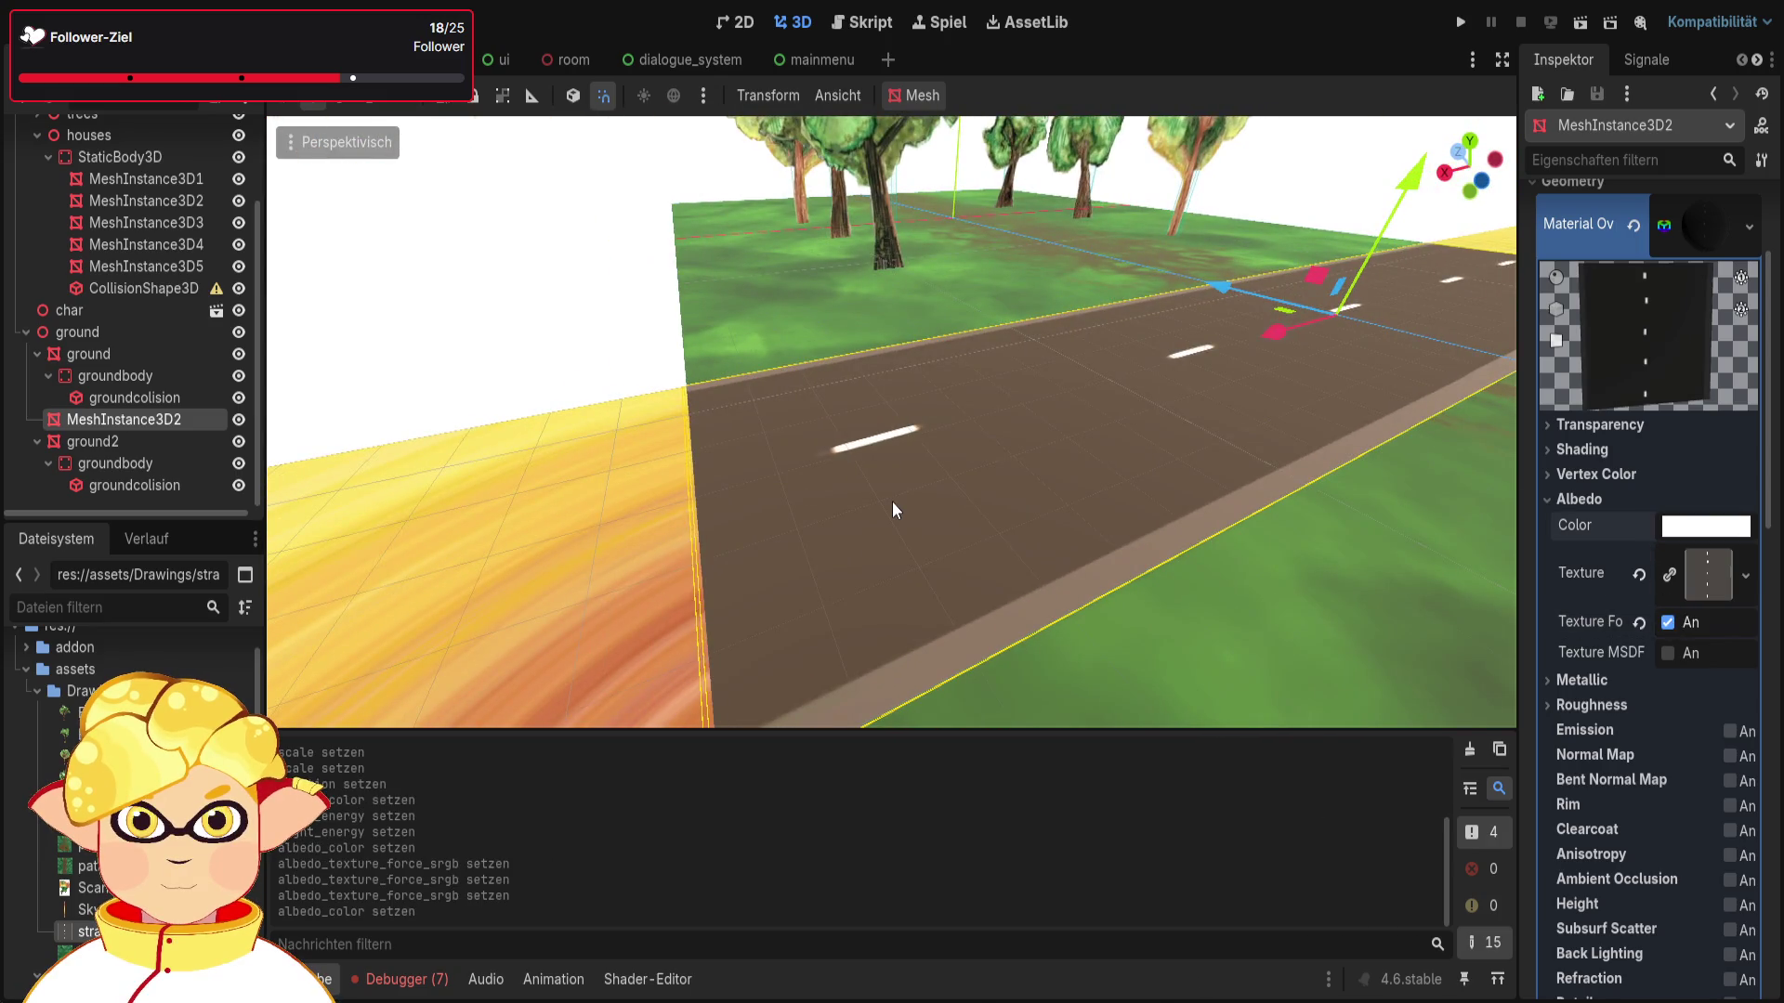
Step: Enable Texture Force sRGB on the ground and ground2 materials
left_click(1005, 277)
scroll(1580, 613, "down", 3)
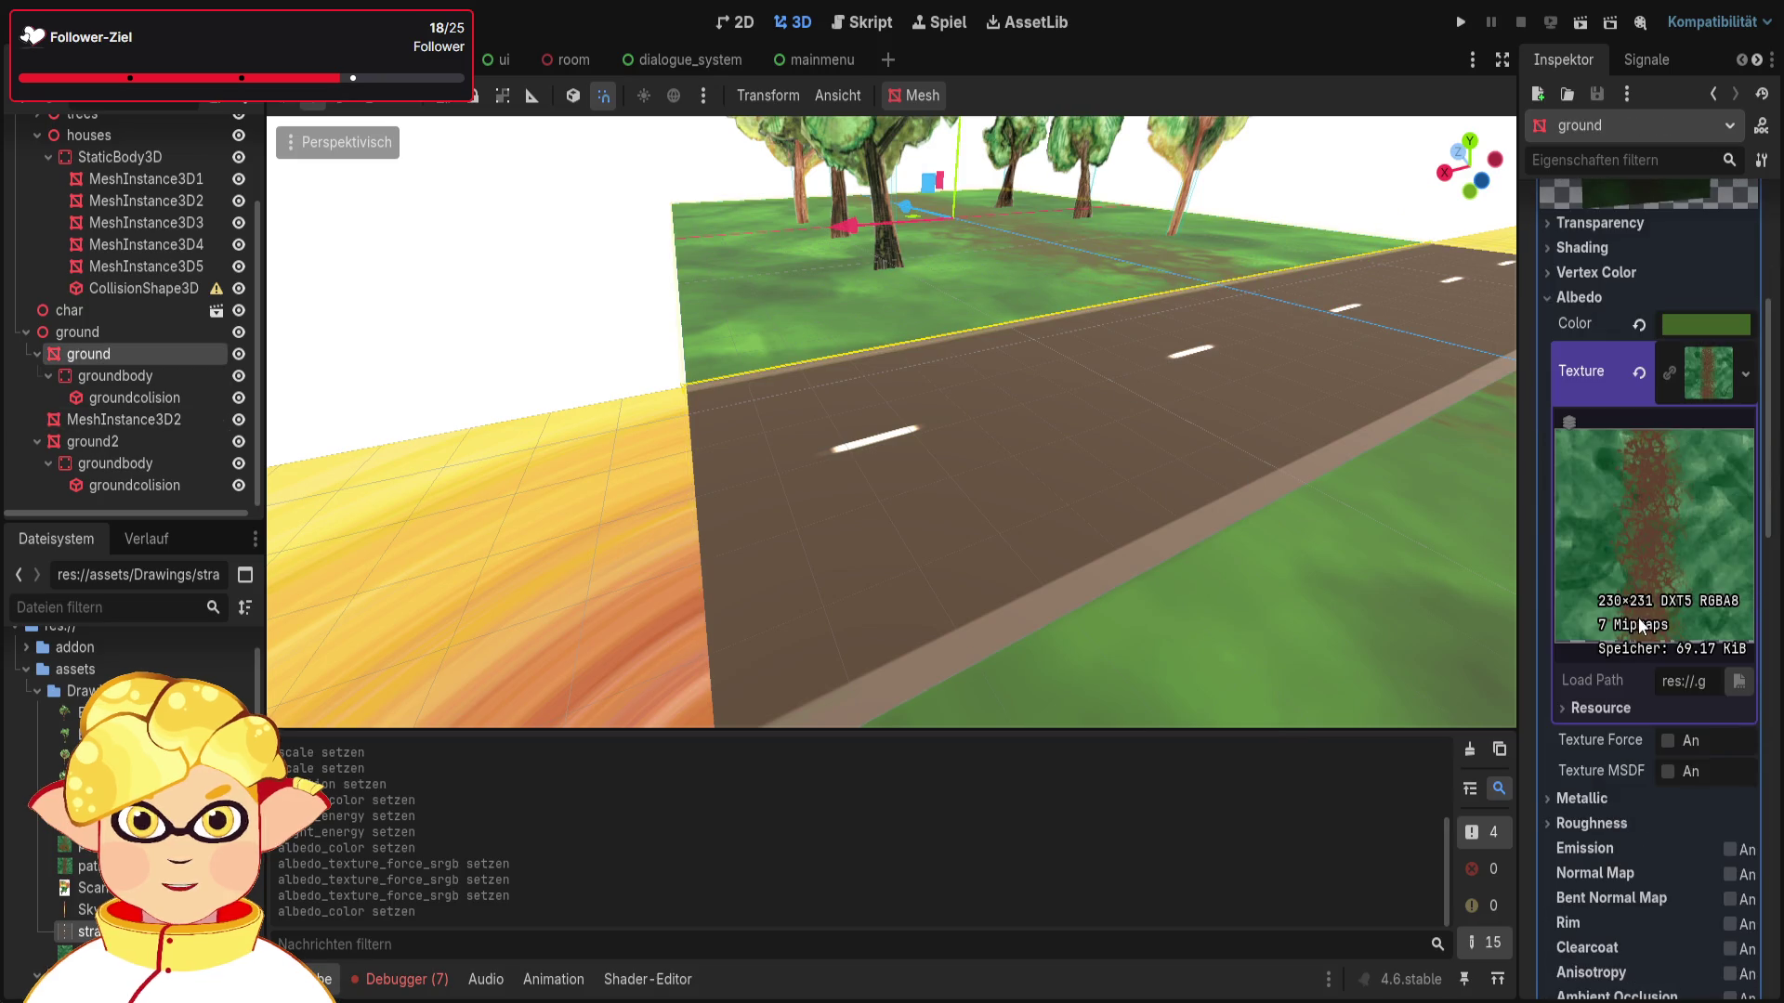
scroll(1657, 604, "up", 1)
scroll(1657, 605, "down", 3)
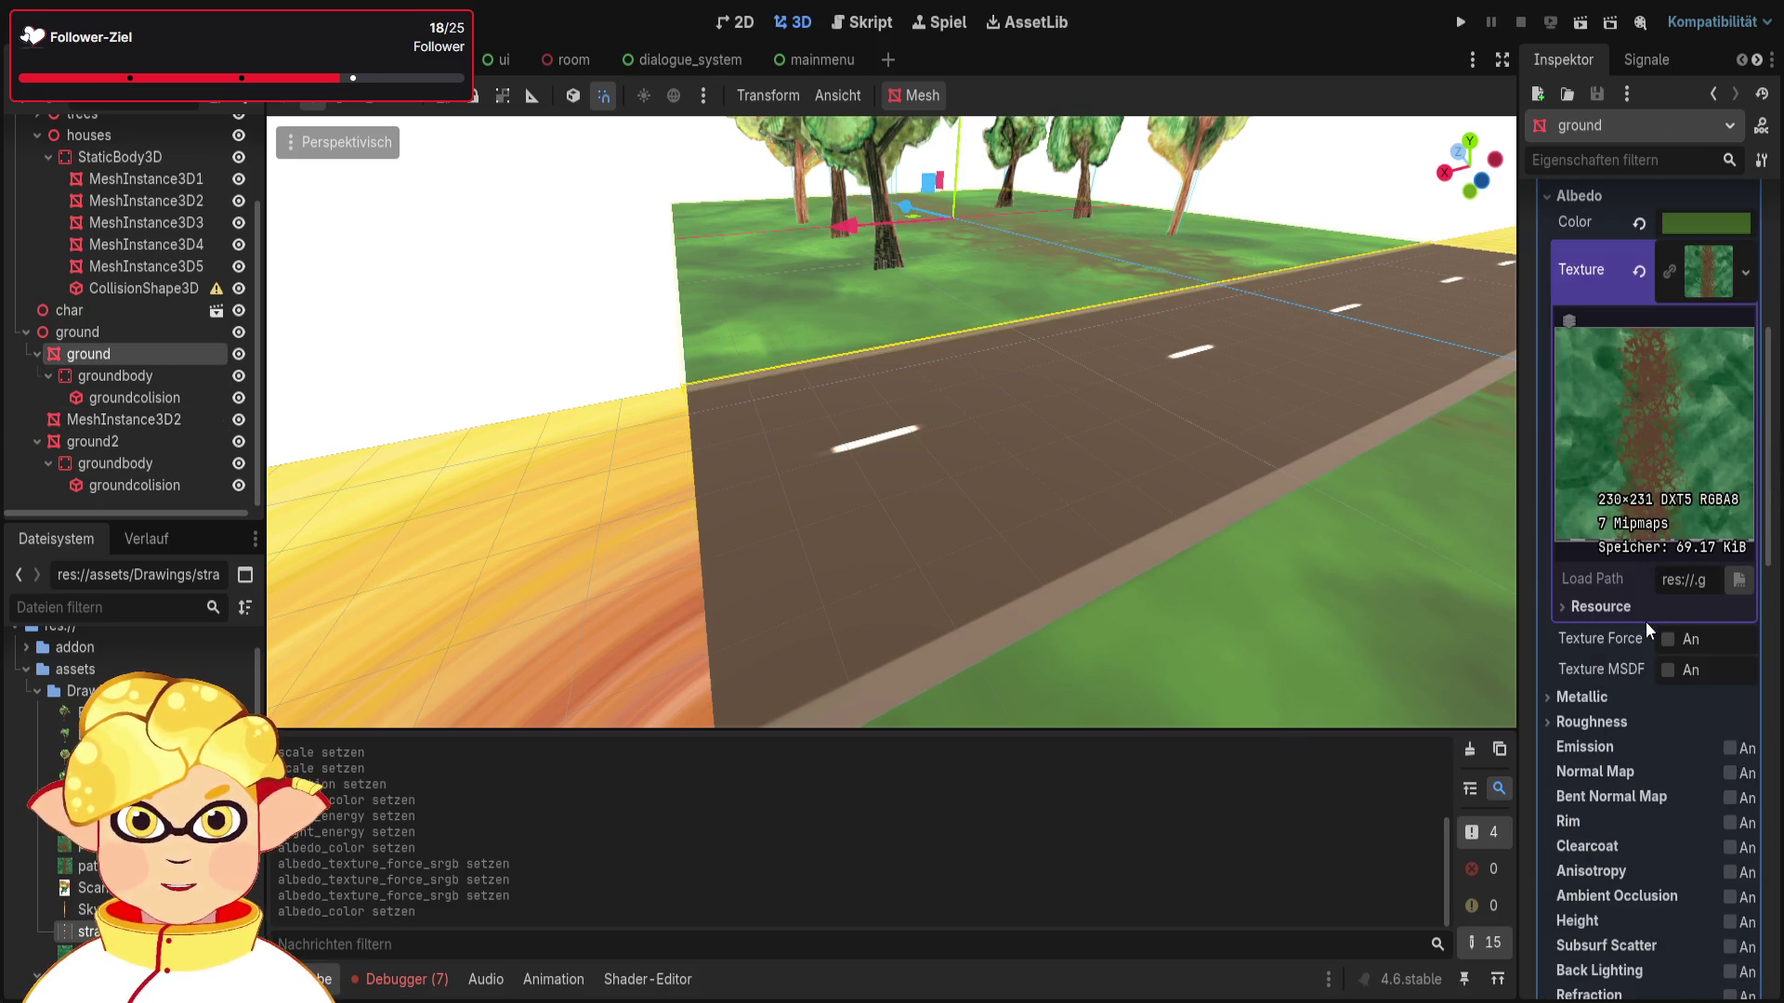
left_click(1668, 640)
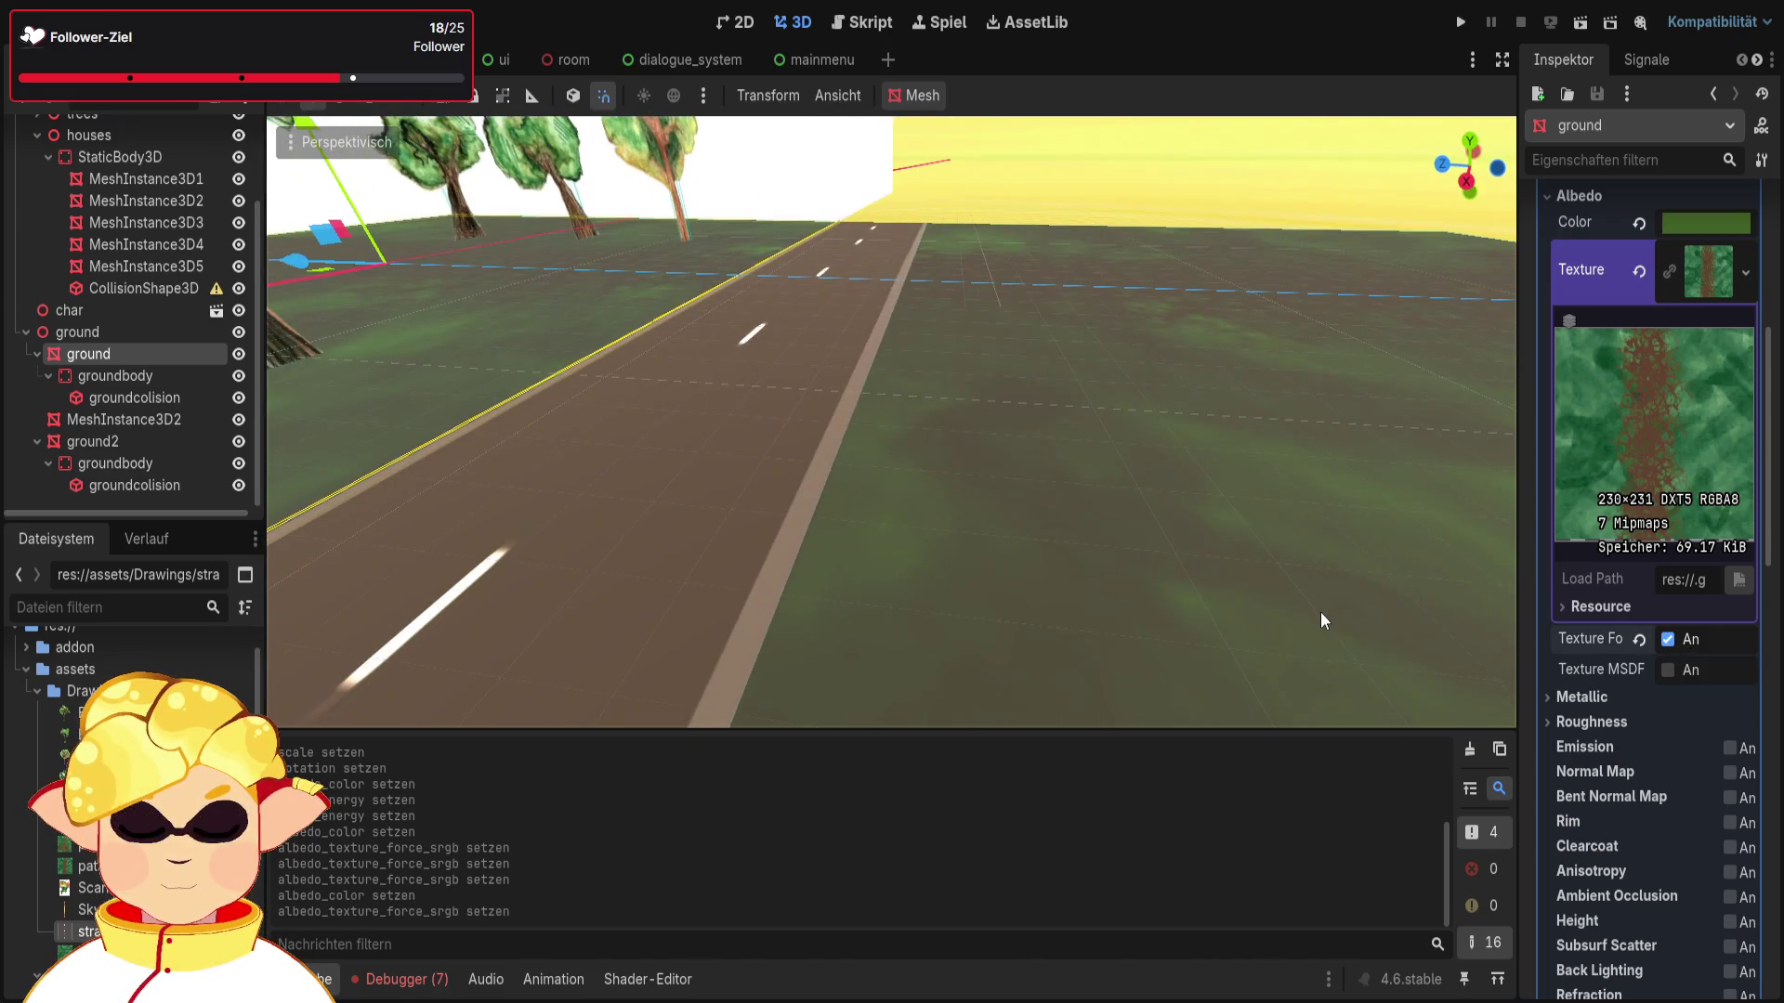
left_click(1318, 610)
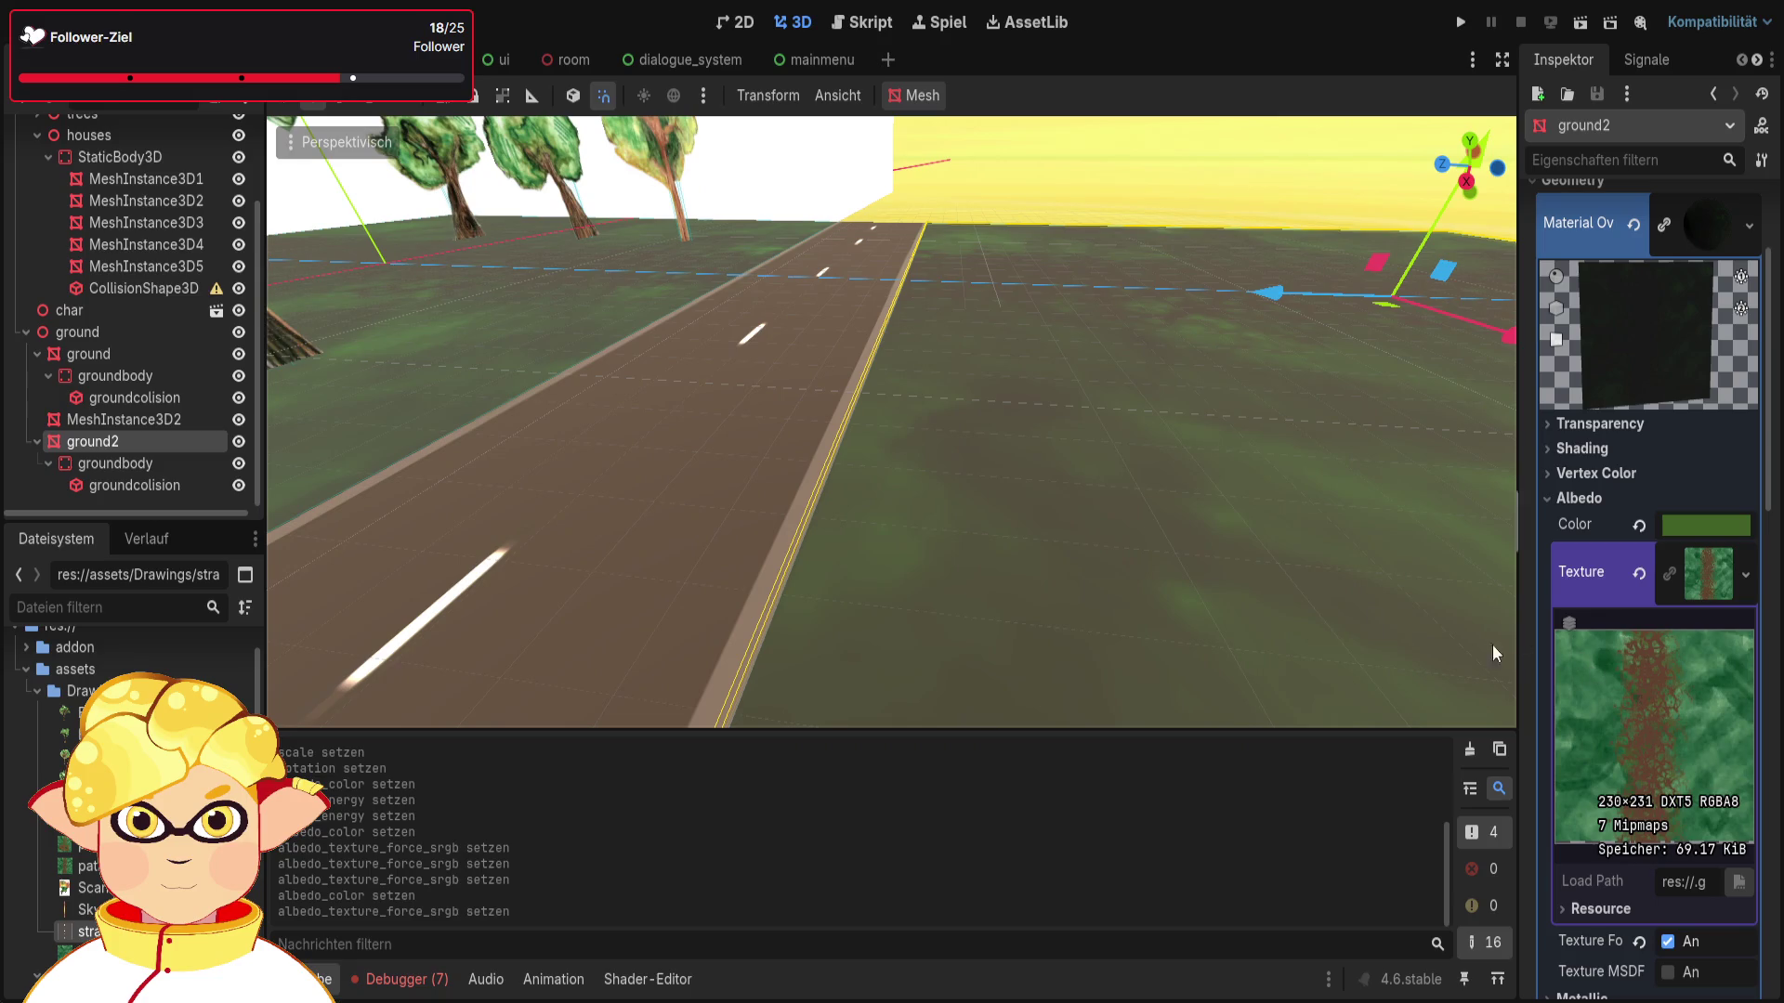
scroll(1151, 576, "down", 3)
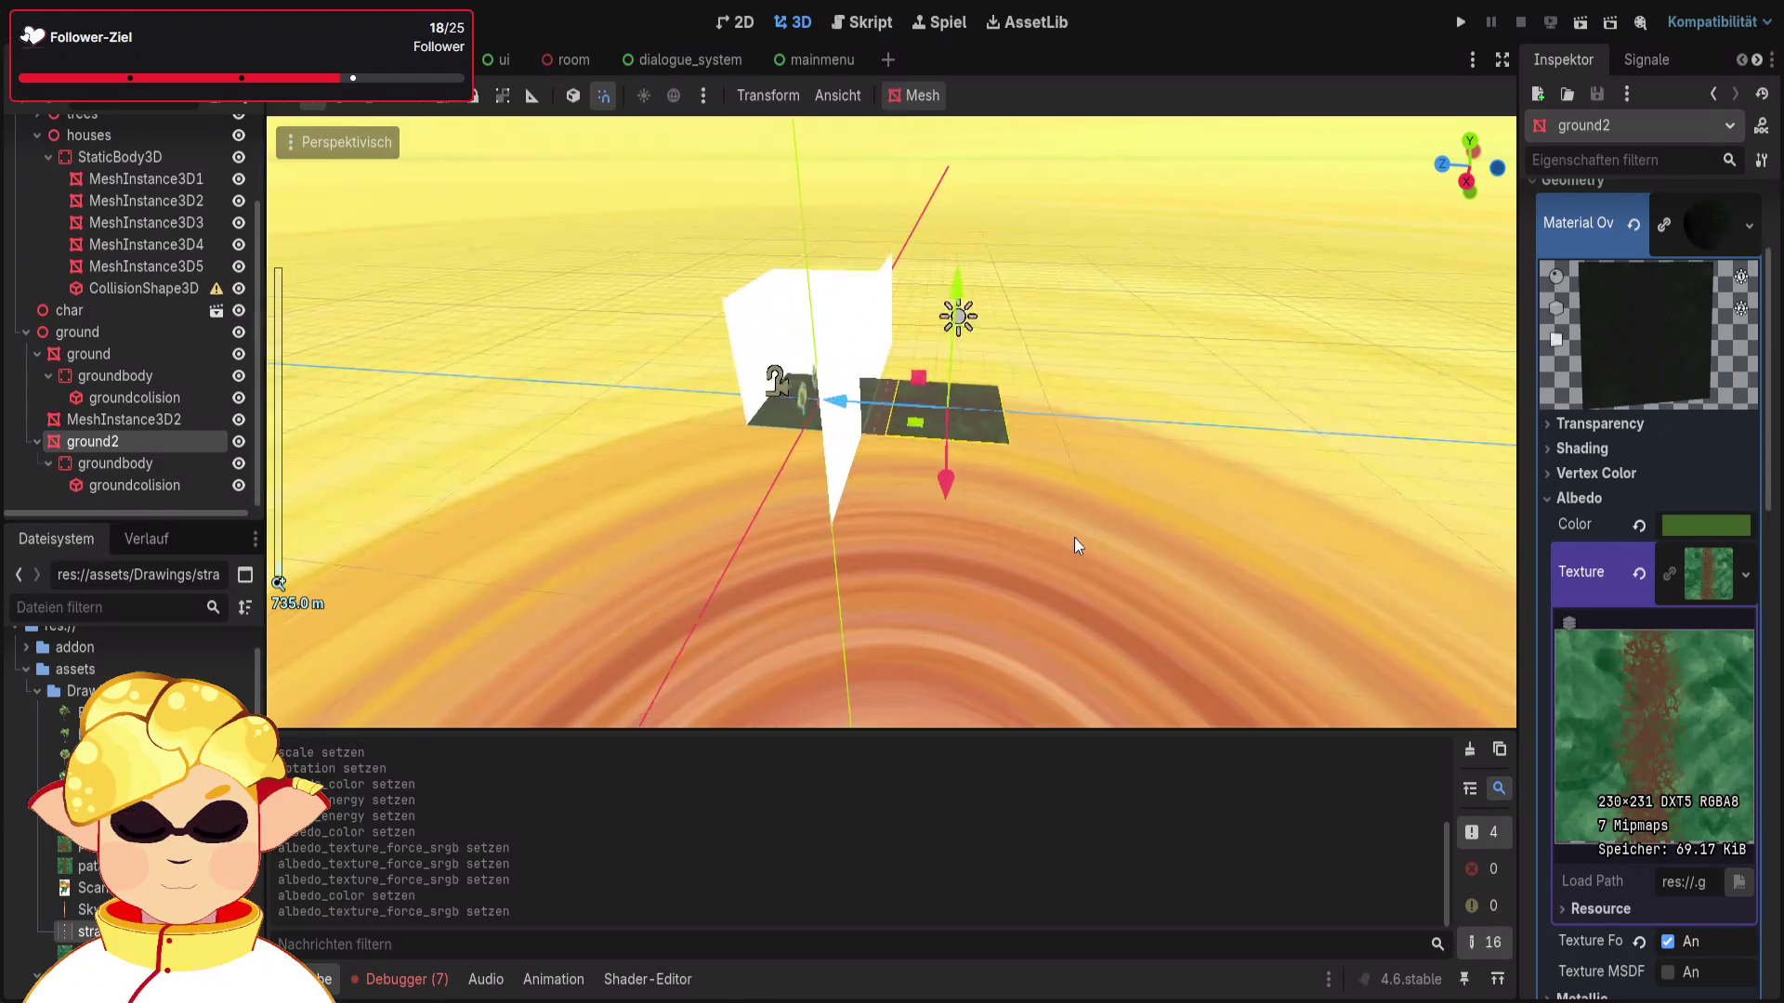
left_click(1074, 546)
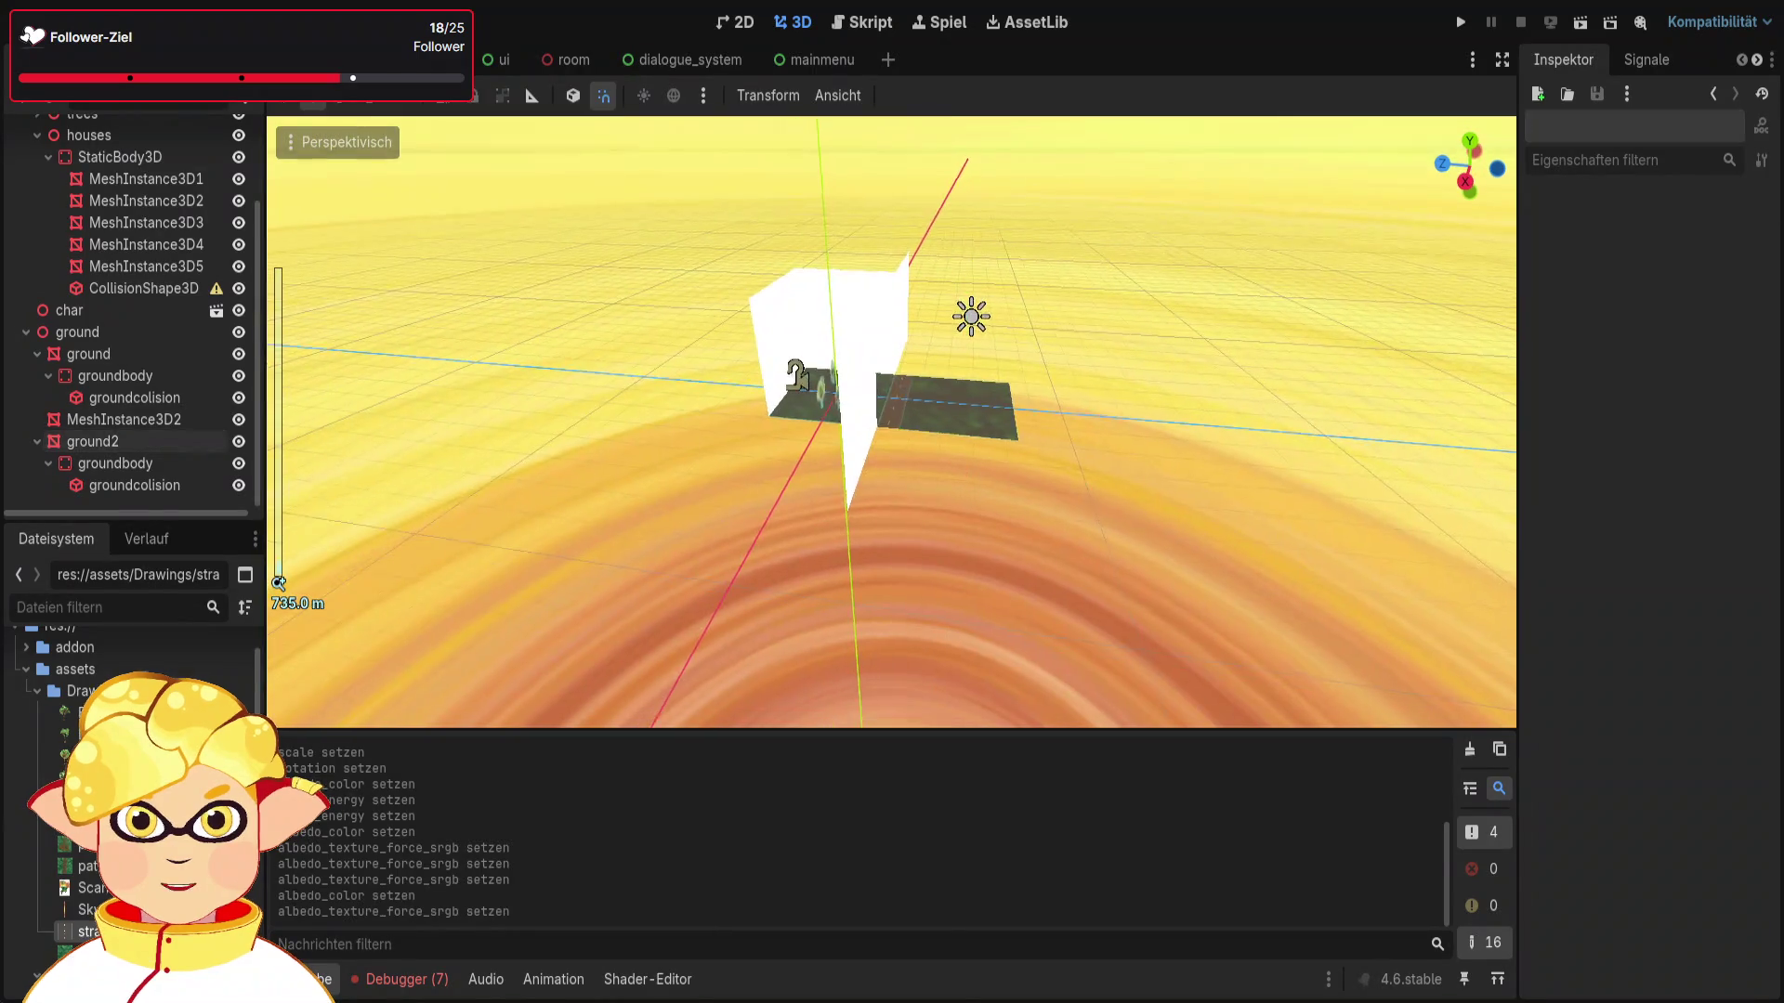
Step: Fly the camera over the darkened road and trees, then select DirectionalLight3D
key("w")
key("w")
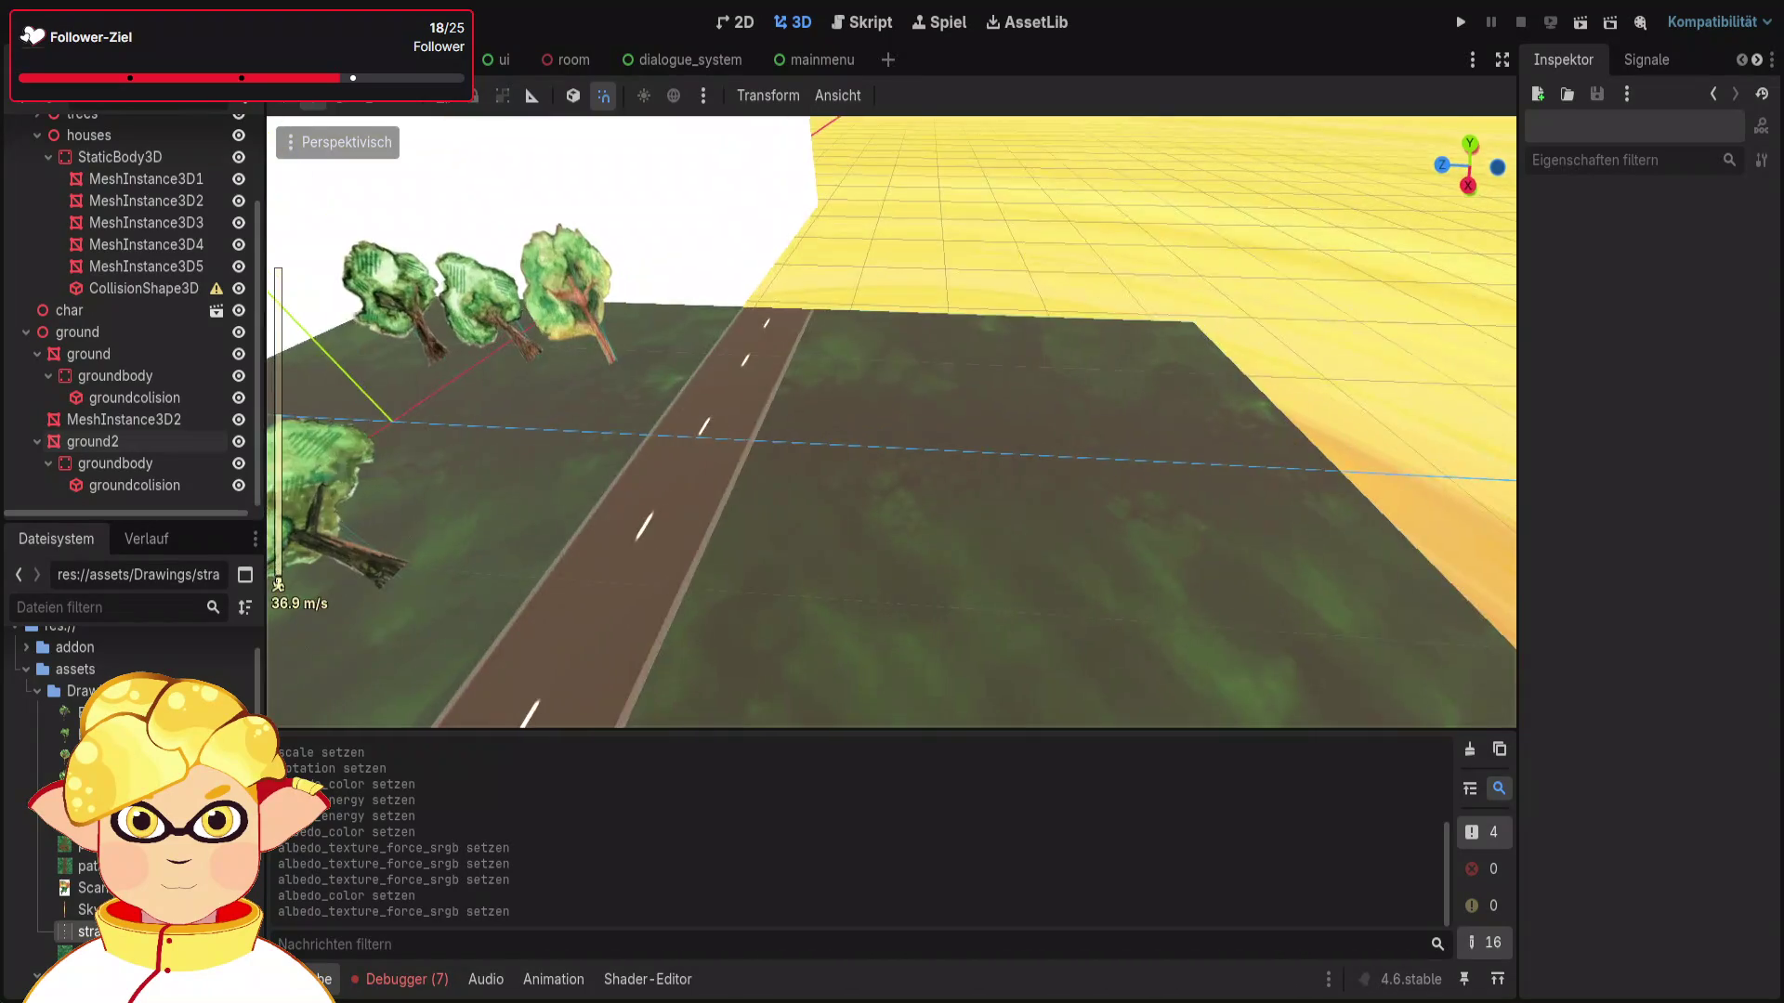
key("w")
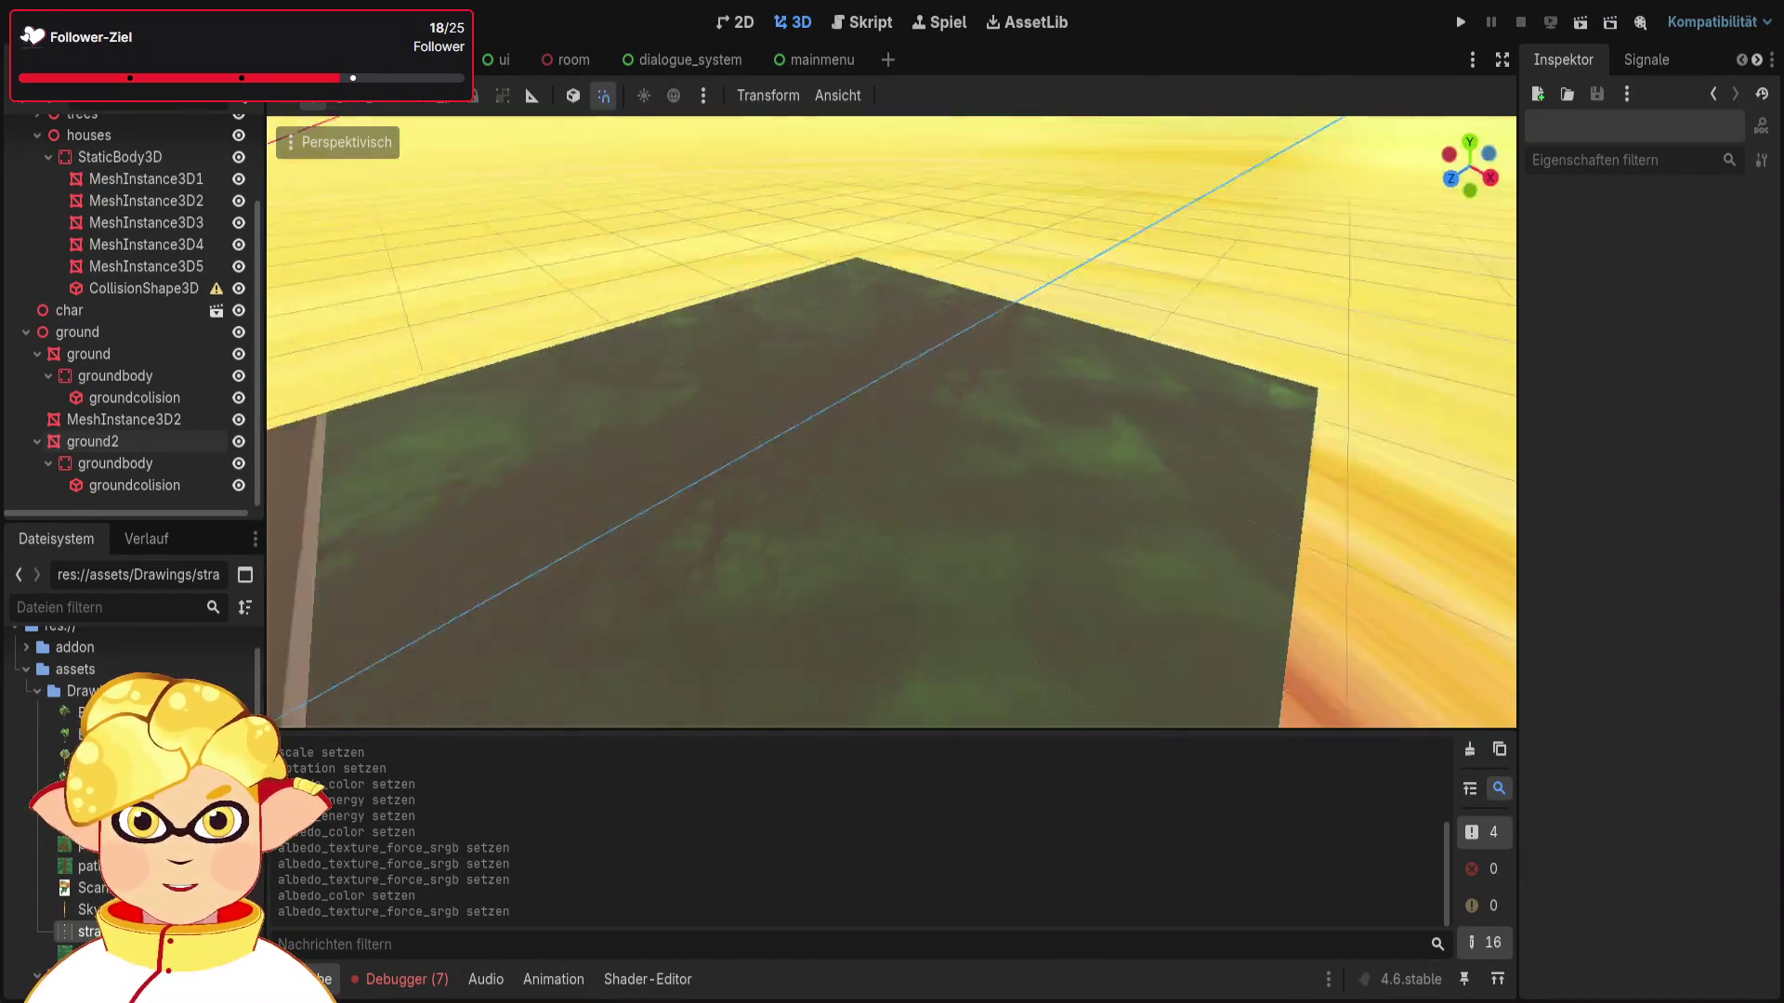
key("w")
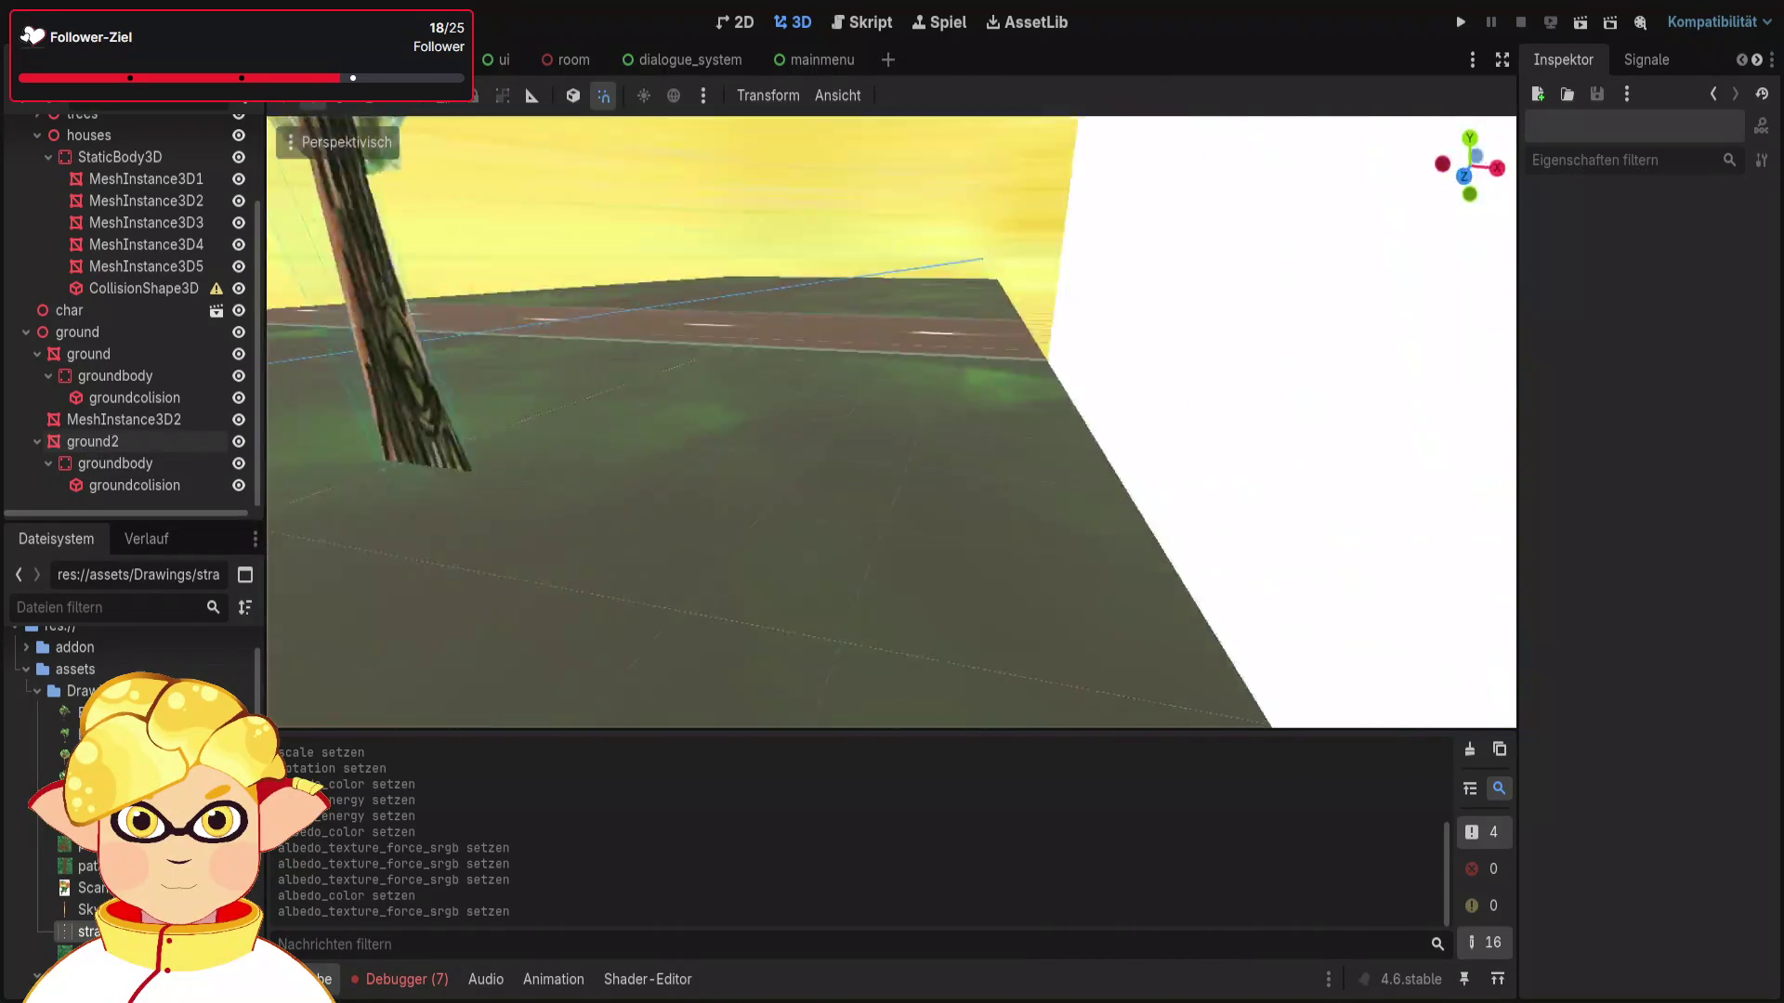
key("s")
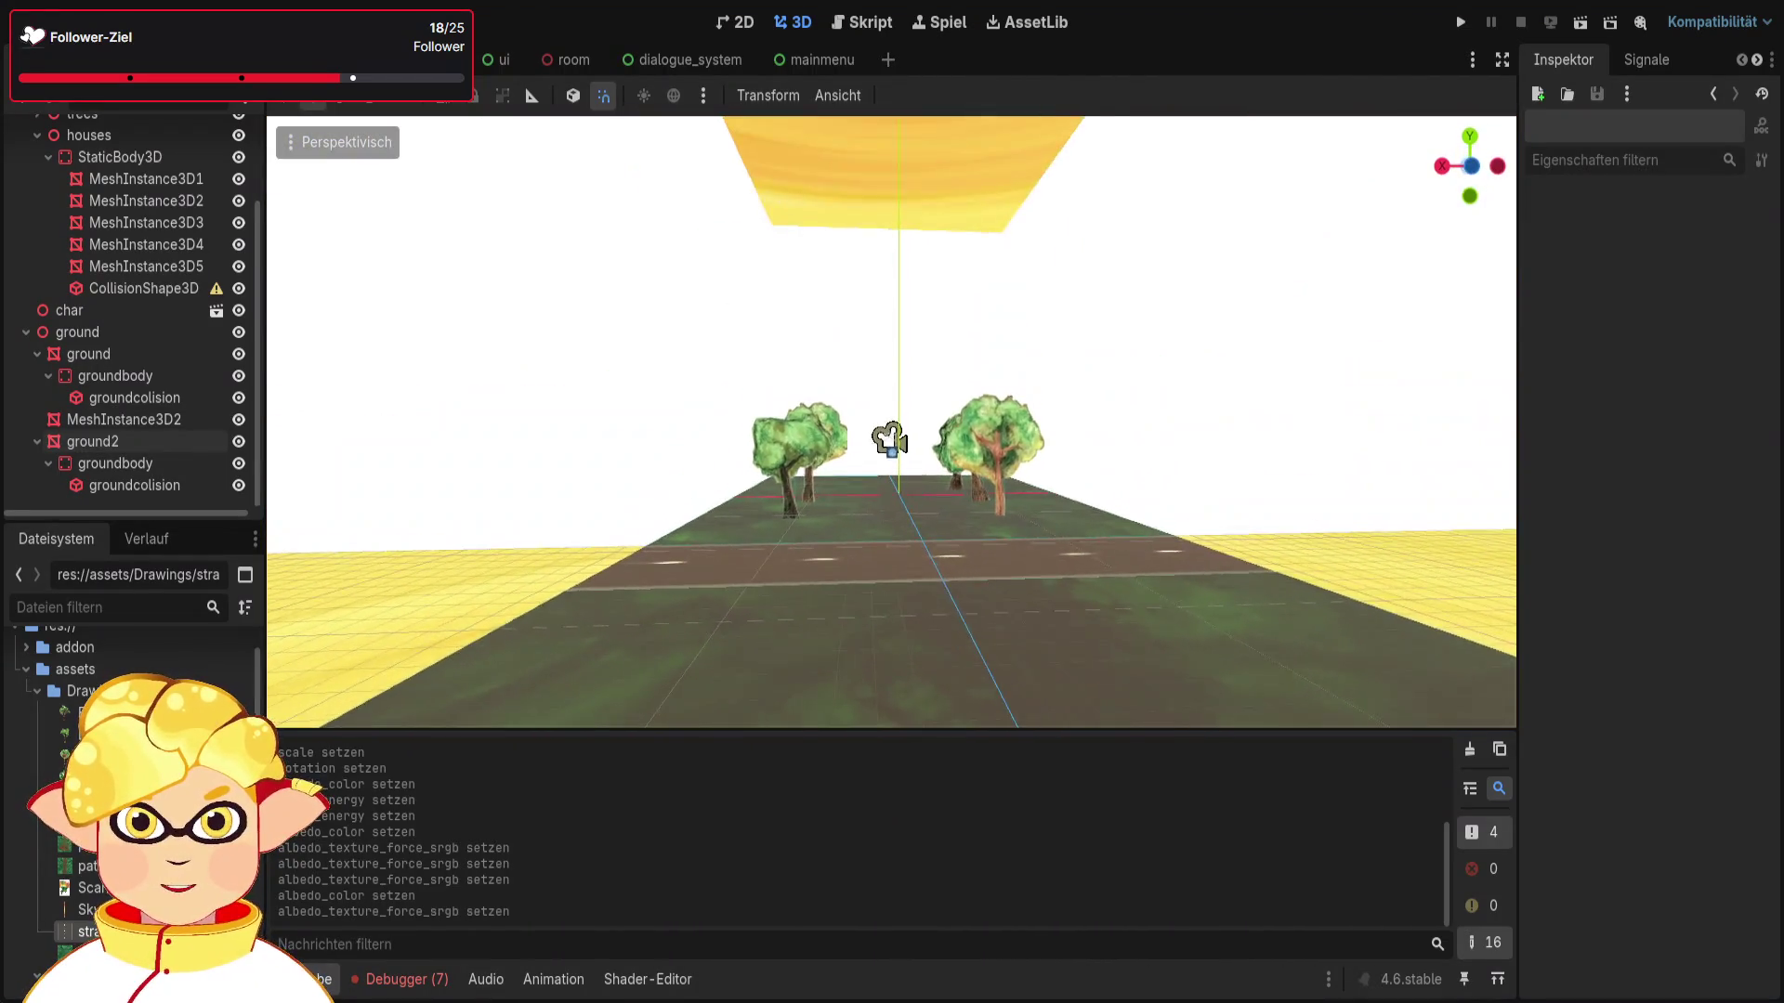
scroll(162, 342, "up", 4)
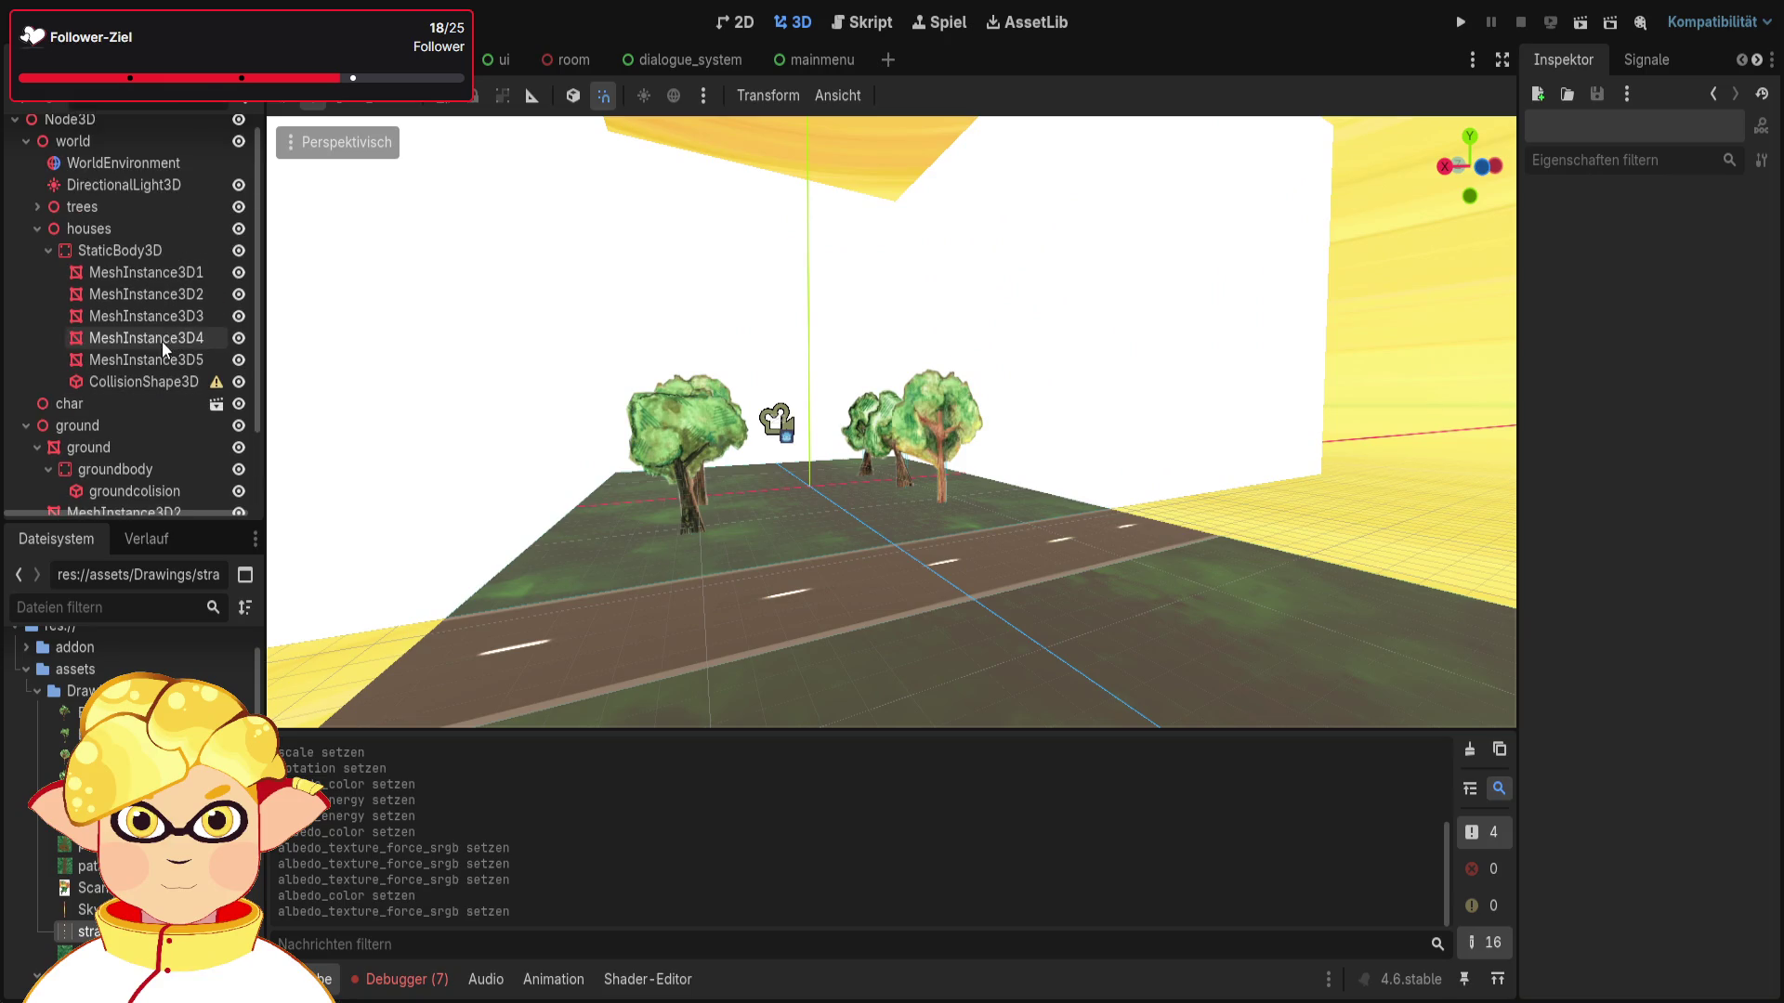
double_click(123, 184)
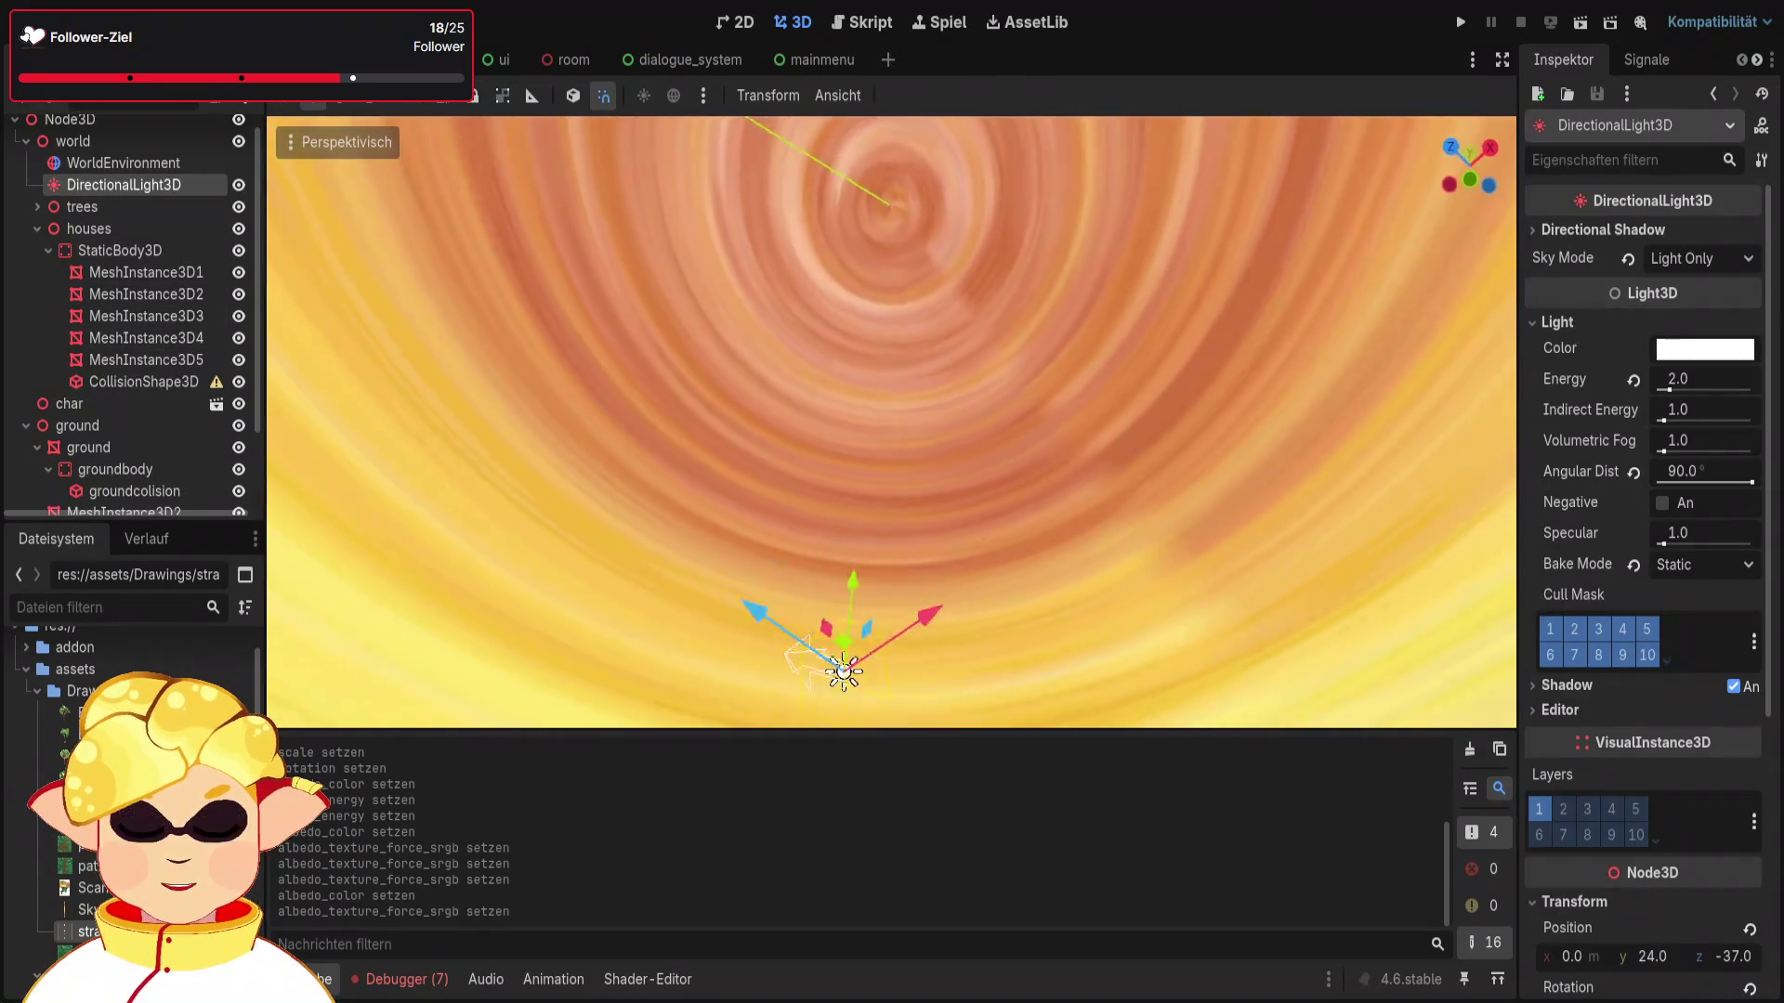
Step: Tilt the directional light to -45 on its X rotation
key("f")
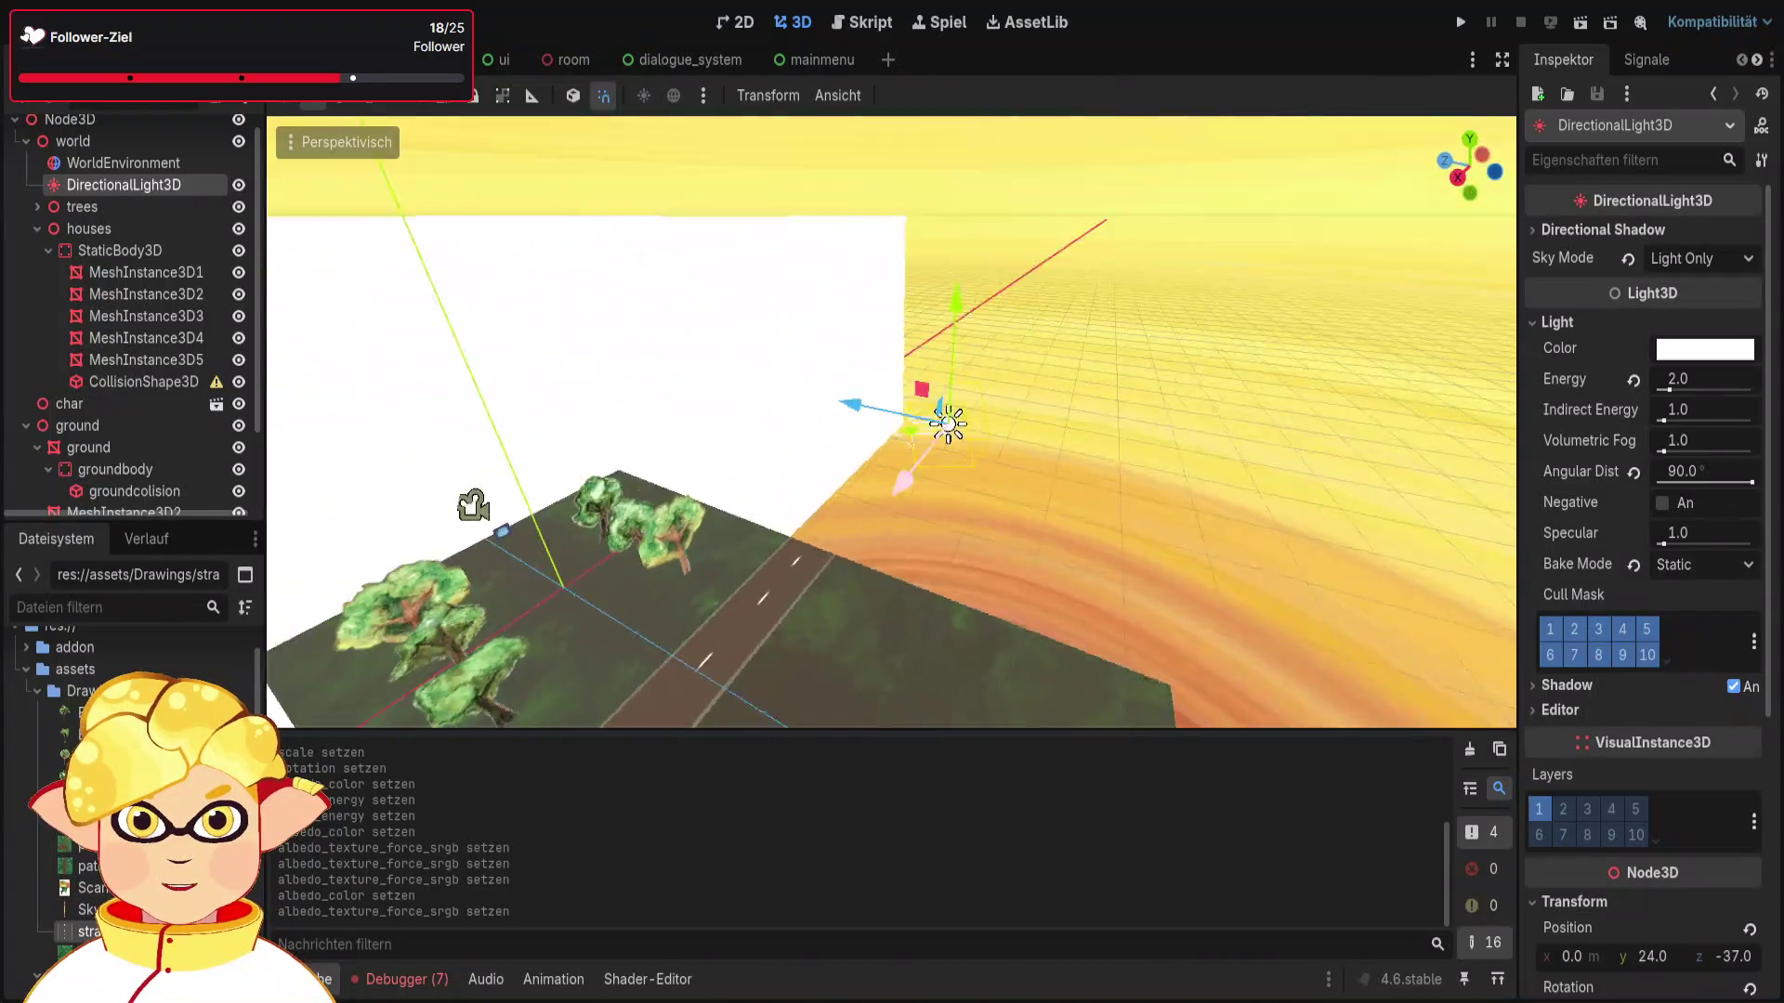
left_click_drag(829, 543, 1323, 673)
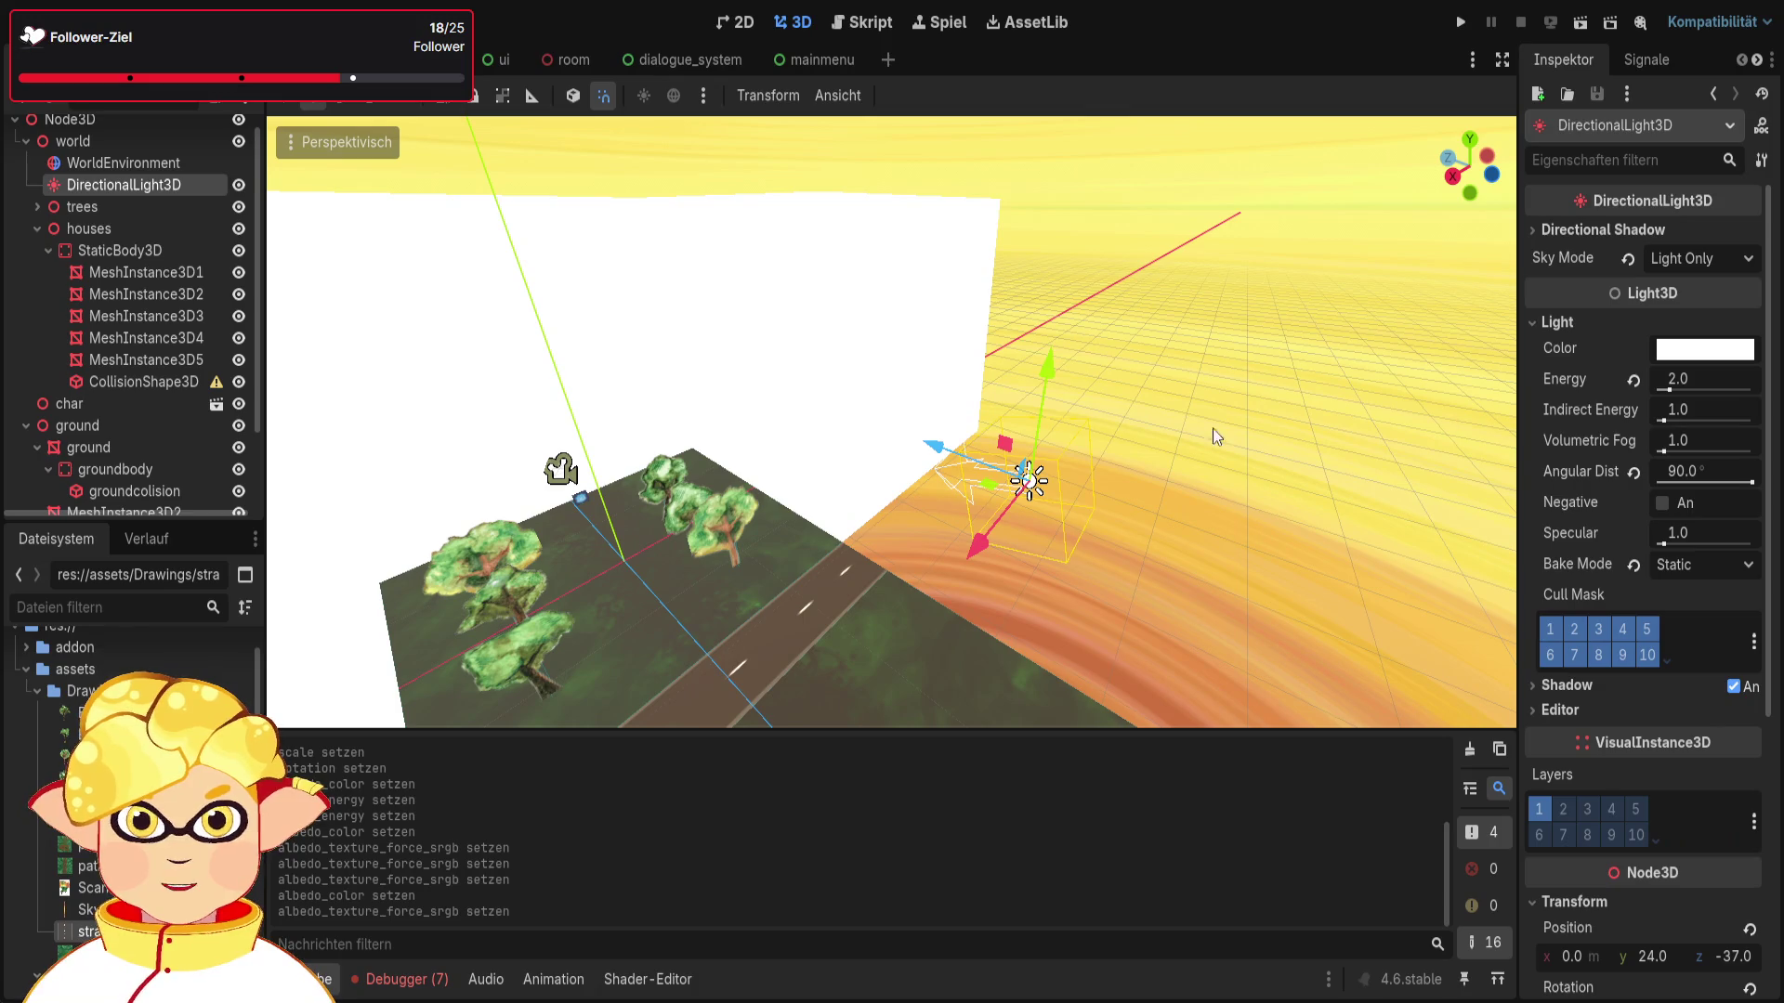
scroll(1633, 551, "down", 5)
left_click(1584, 712)
type("-45")
key("Return")
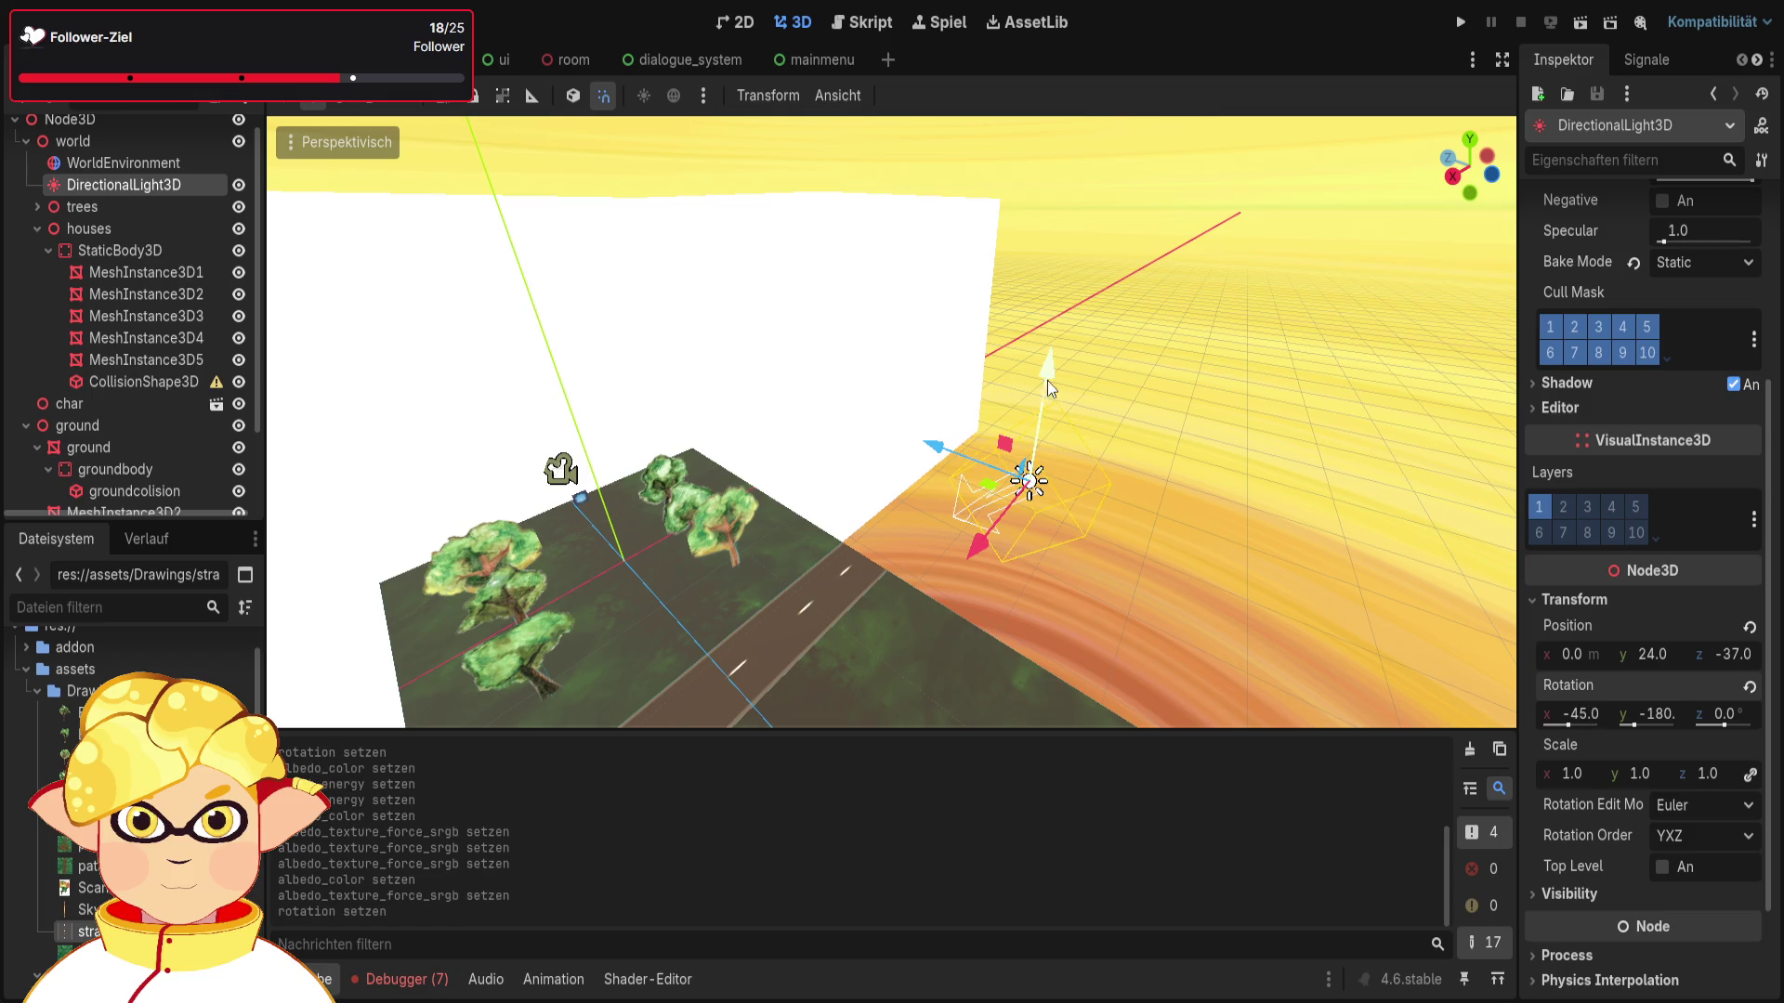
Step: Raise the directional light's energy to 5.0
scroll(1659, 414, "up", 3)
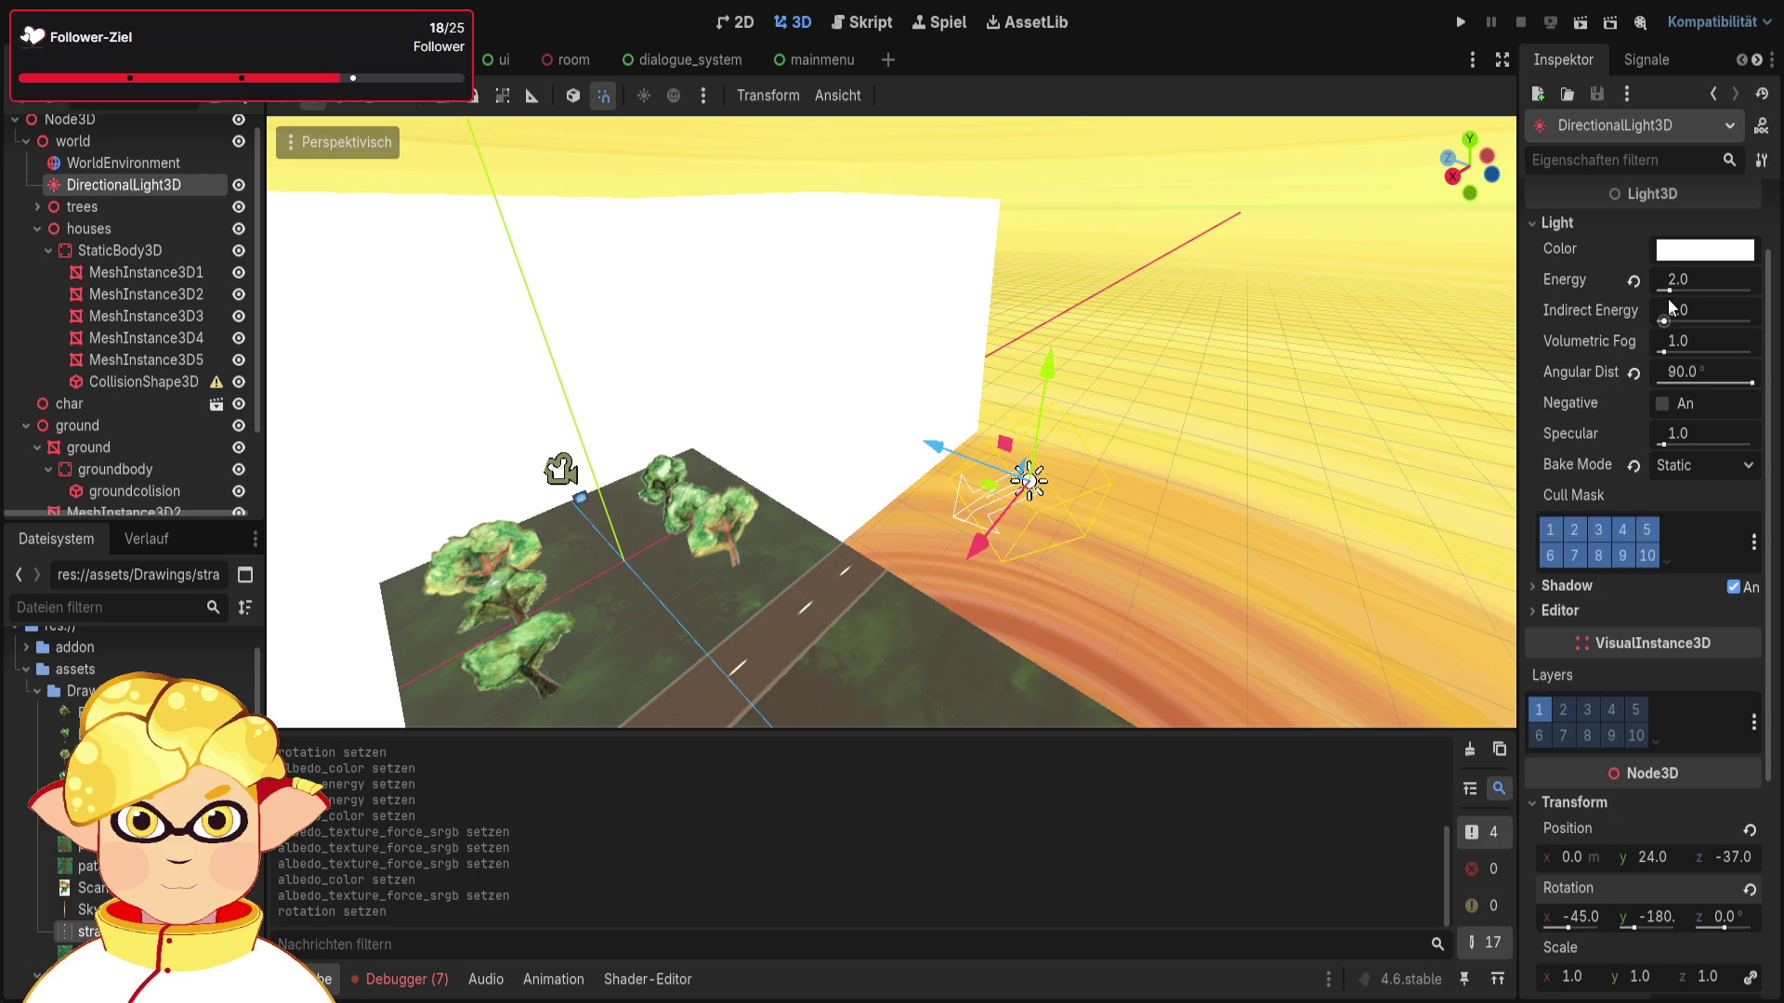
mouse_move(1671, 290)
left_mouse_down()
mouse_move(1708, 288)
mouse_move(1691, 286)
left_mouse_up()
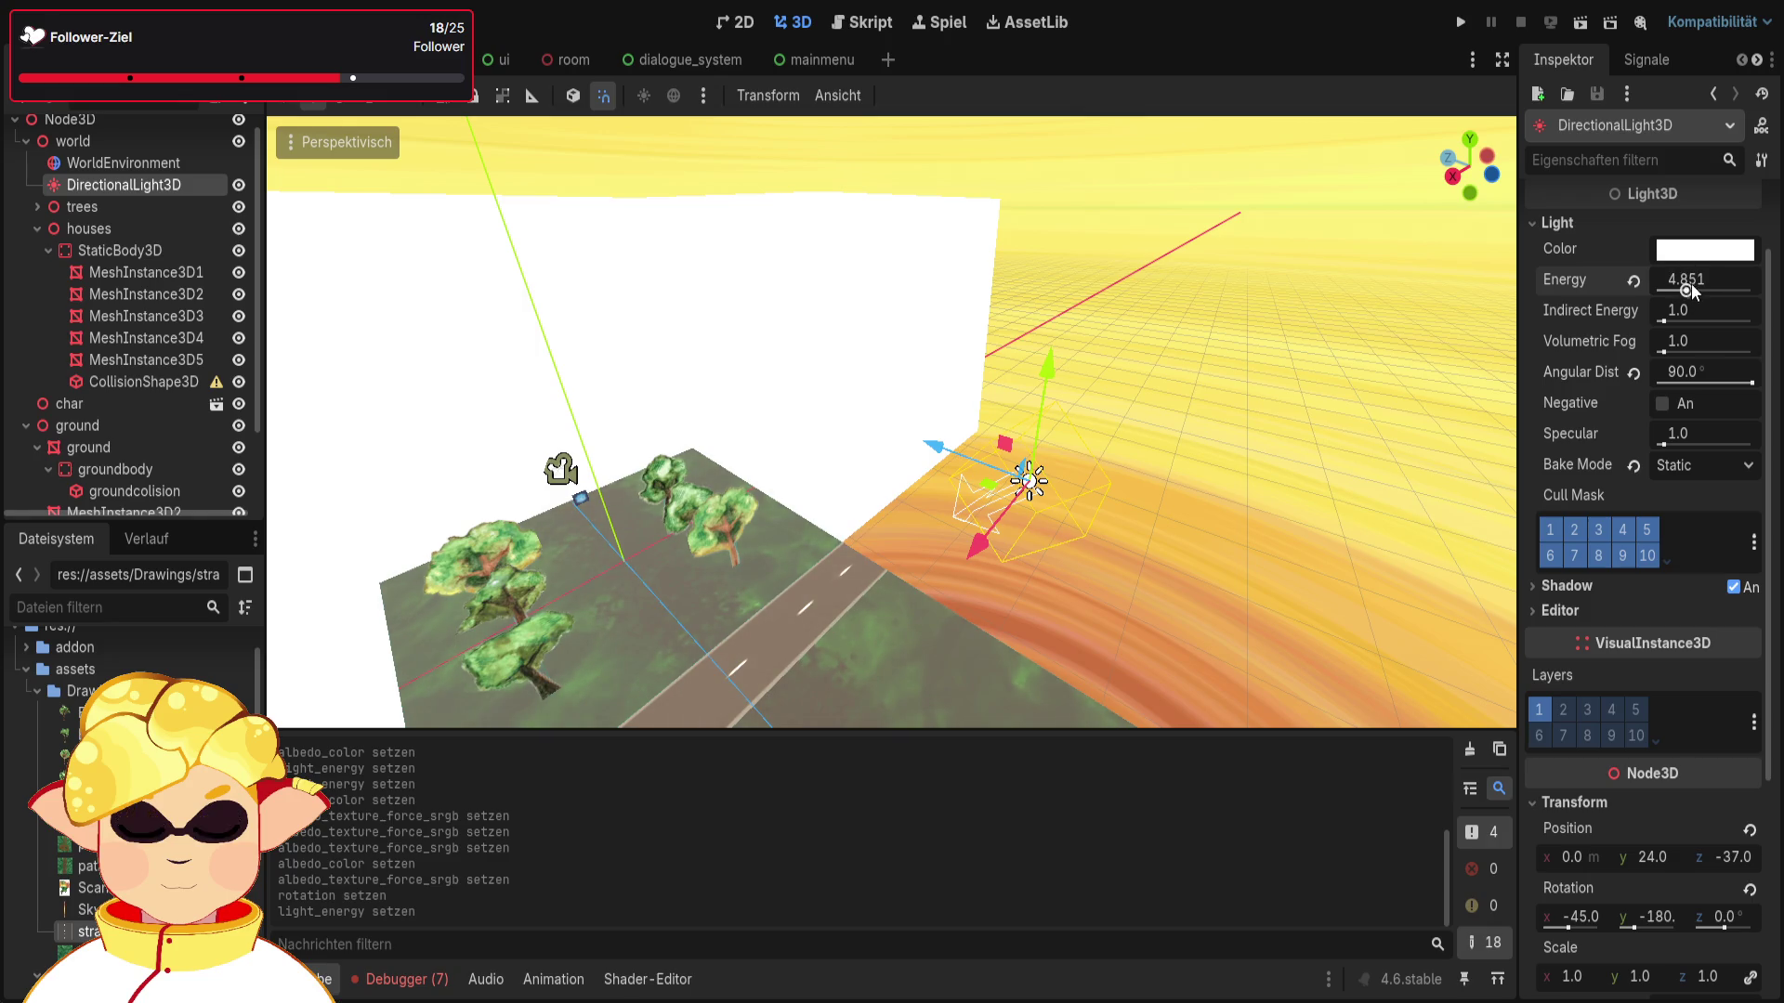
left_click(1691, 286)
type("5")
key("Return")
left_click(1342, 404)
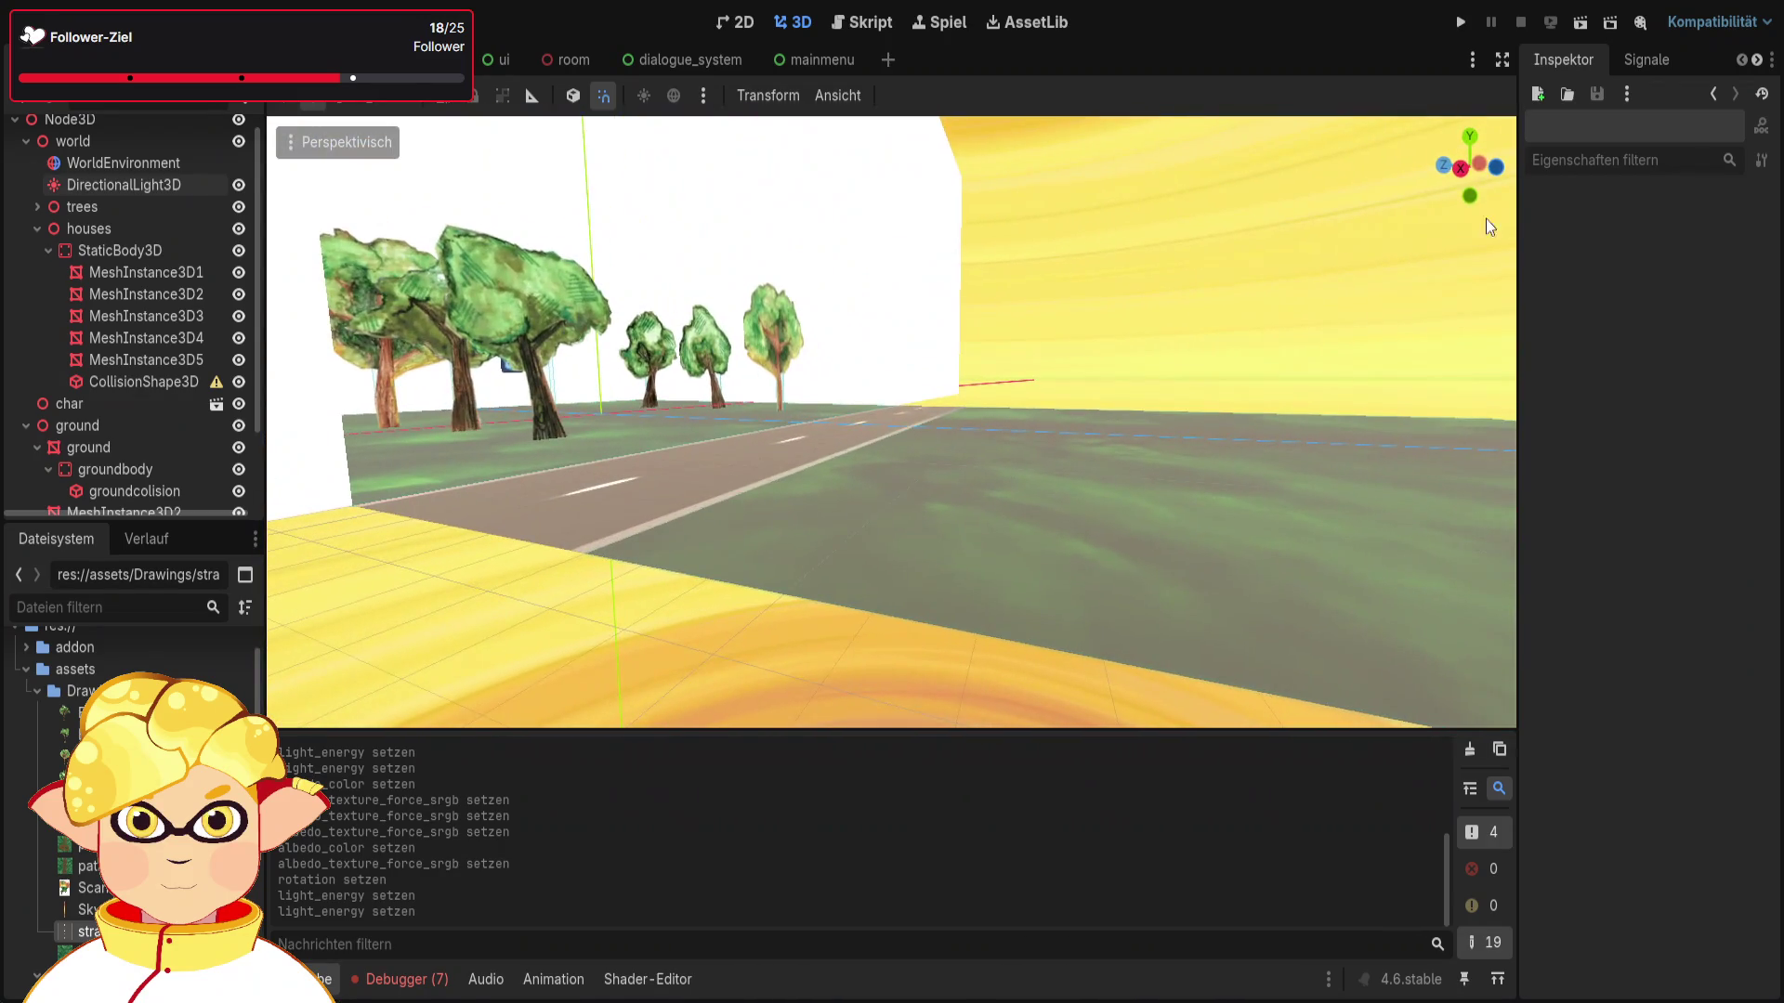
Step: Test-run the scene, then undo the most recent change
left_click(1581, 24)
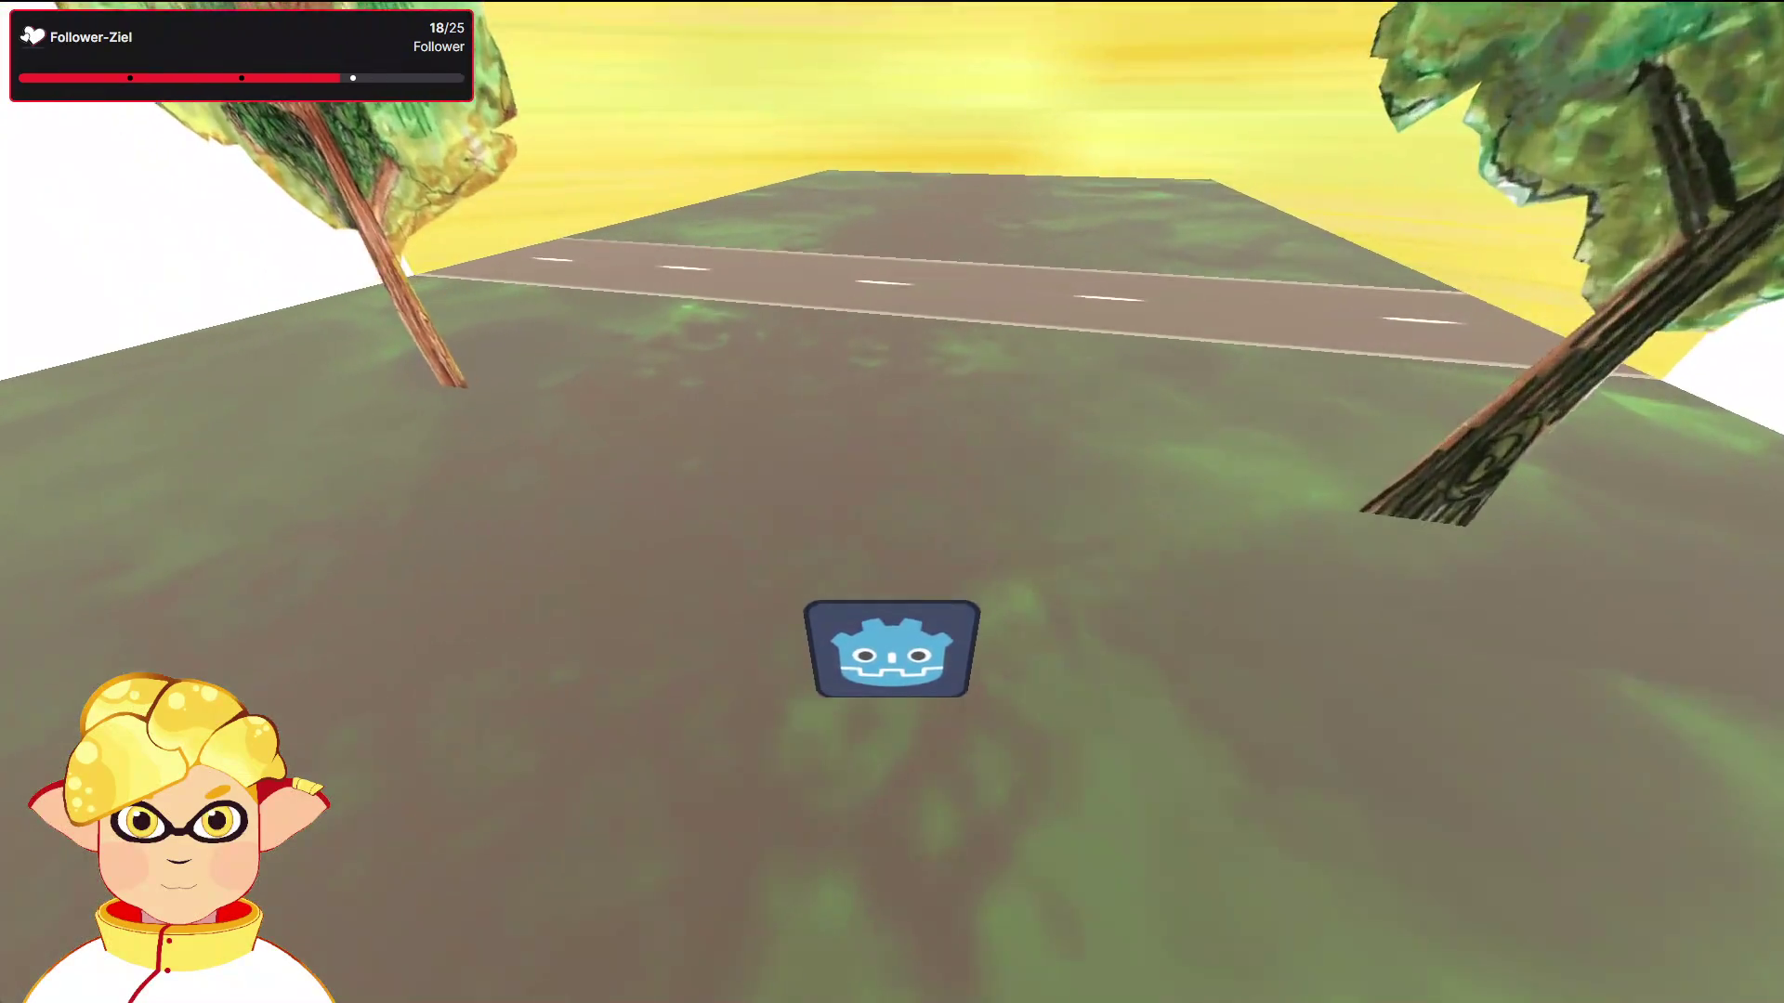
key("Escape")
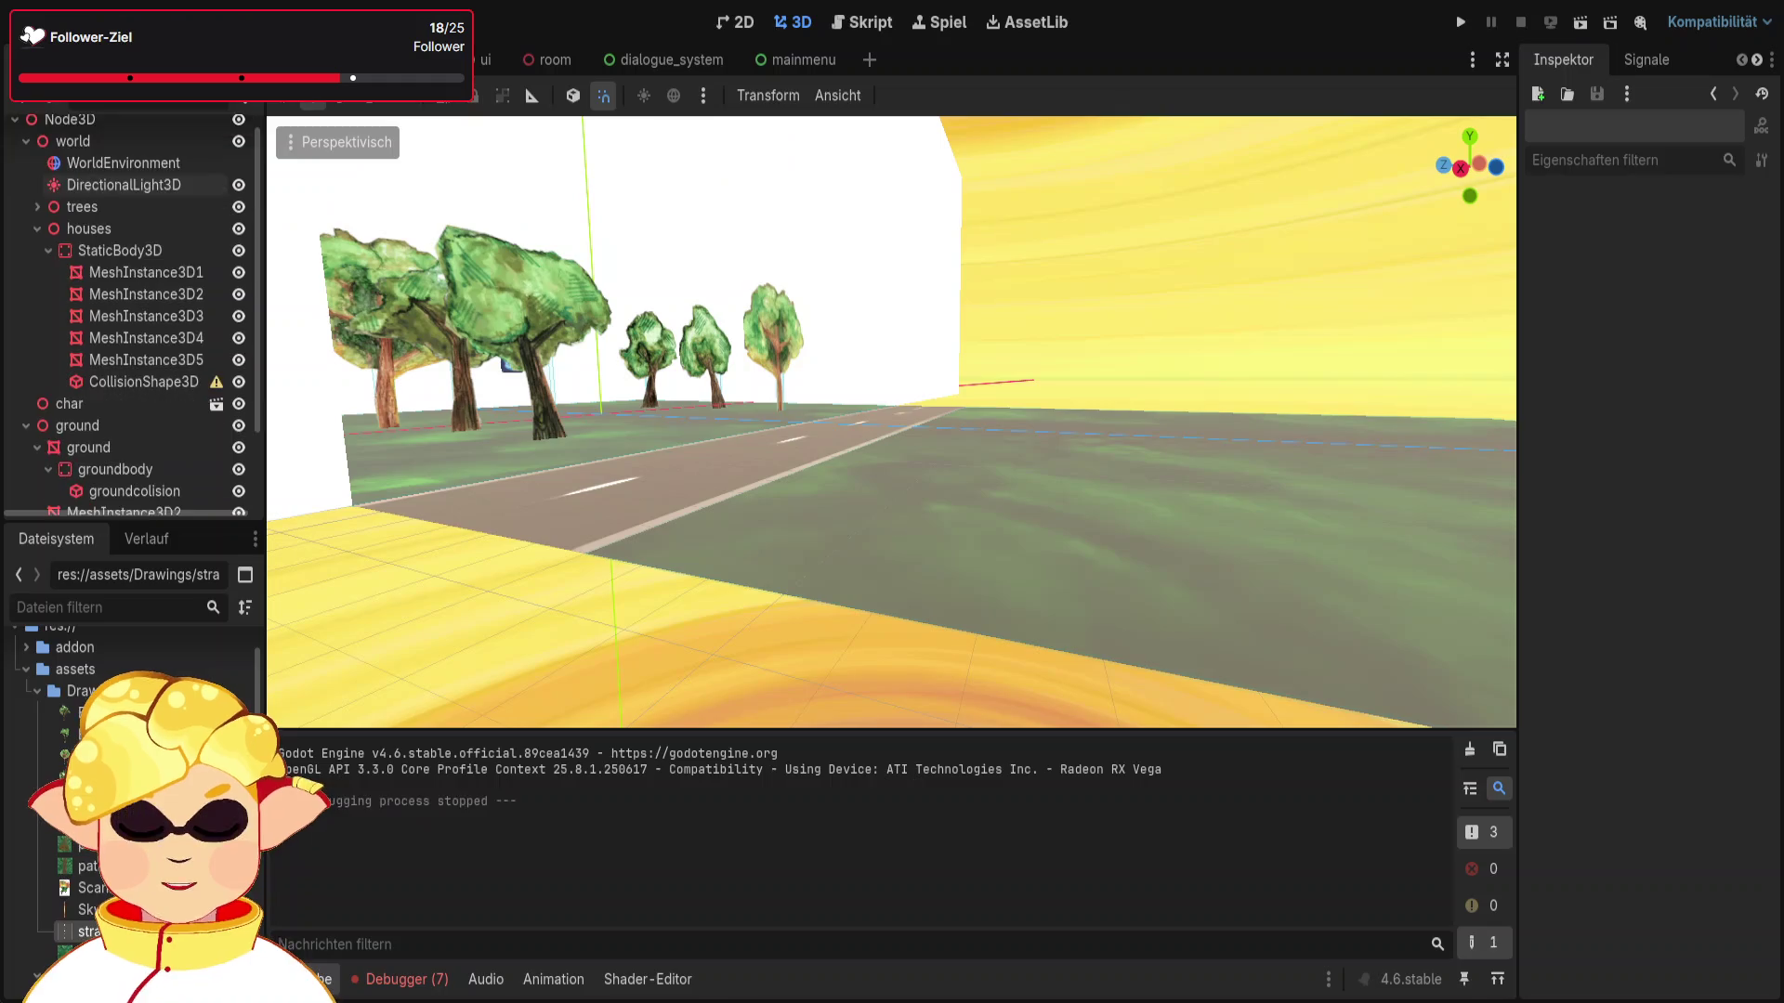
scroll(994, 516, "up", 5)
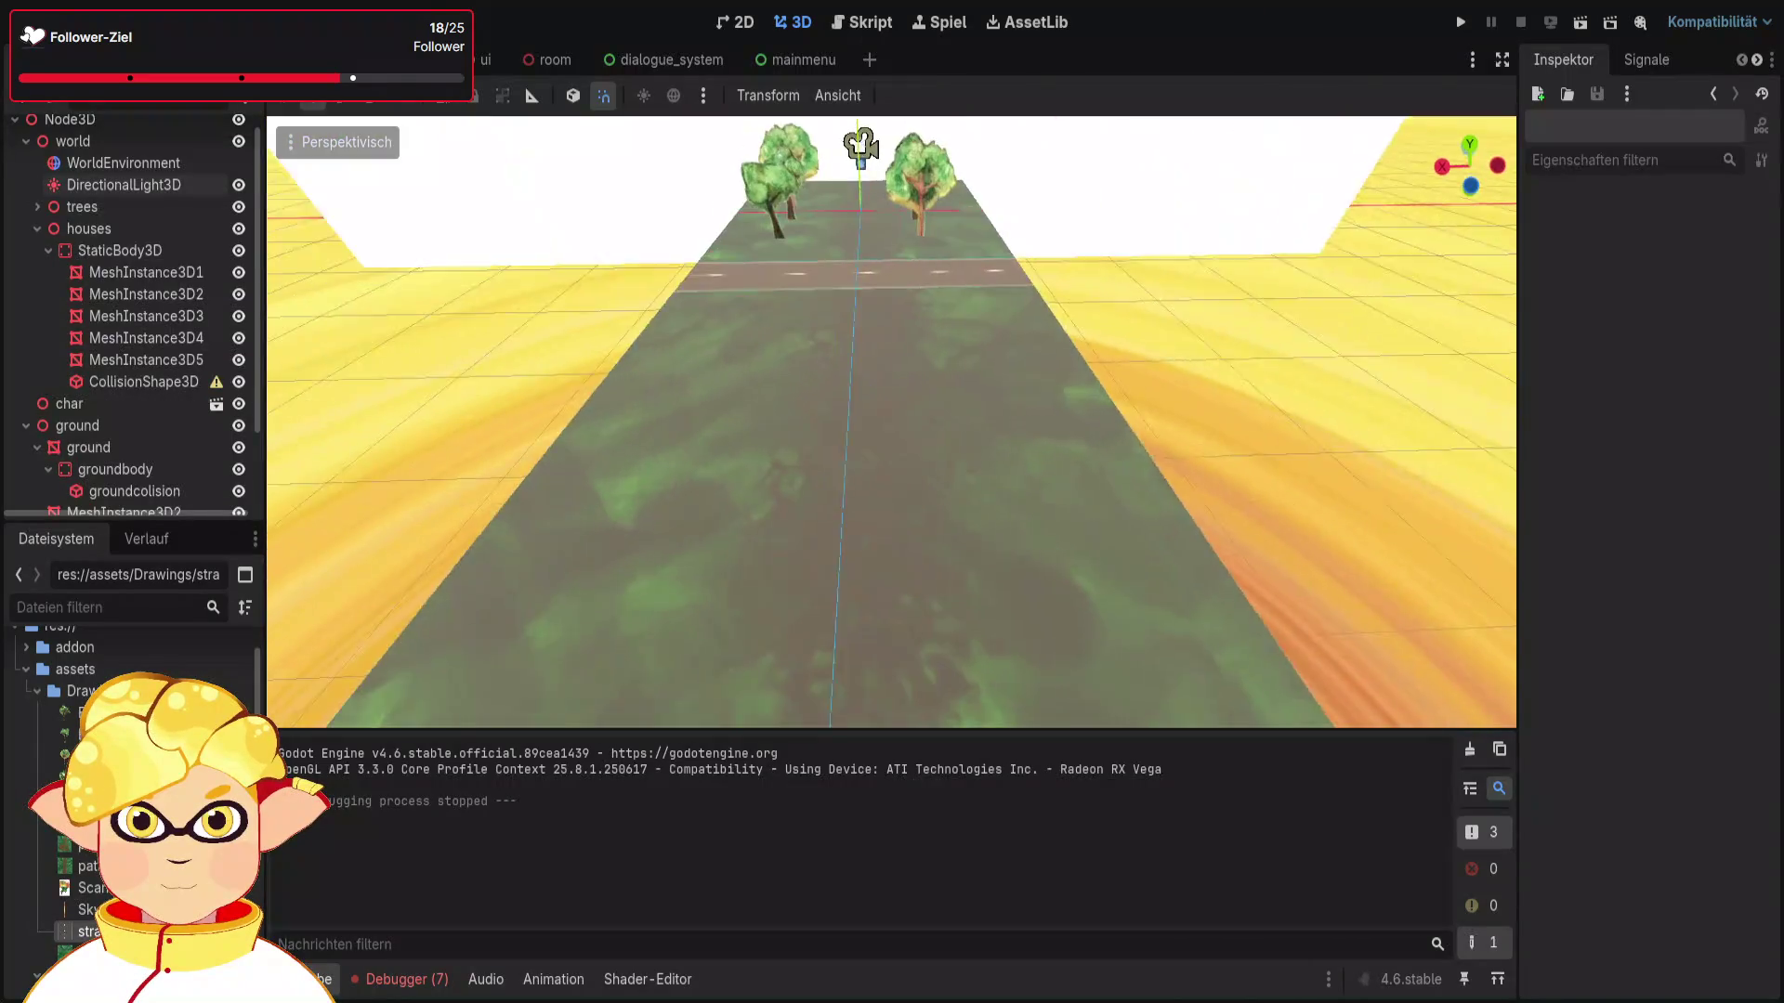
key("ctrl+z")
key("ctrl+z")
key("ctrl+z")
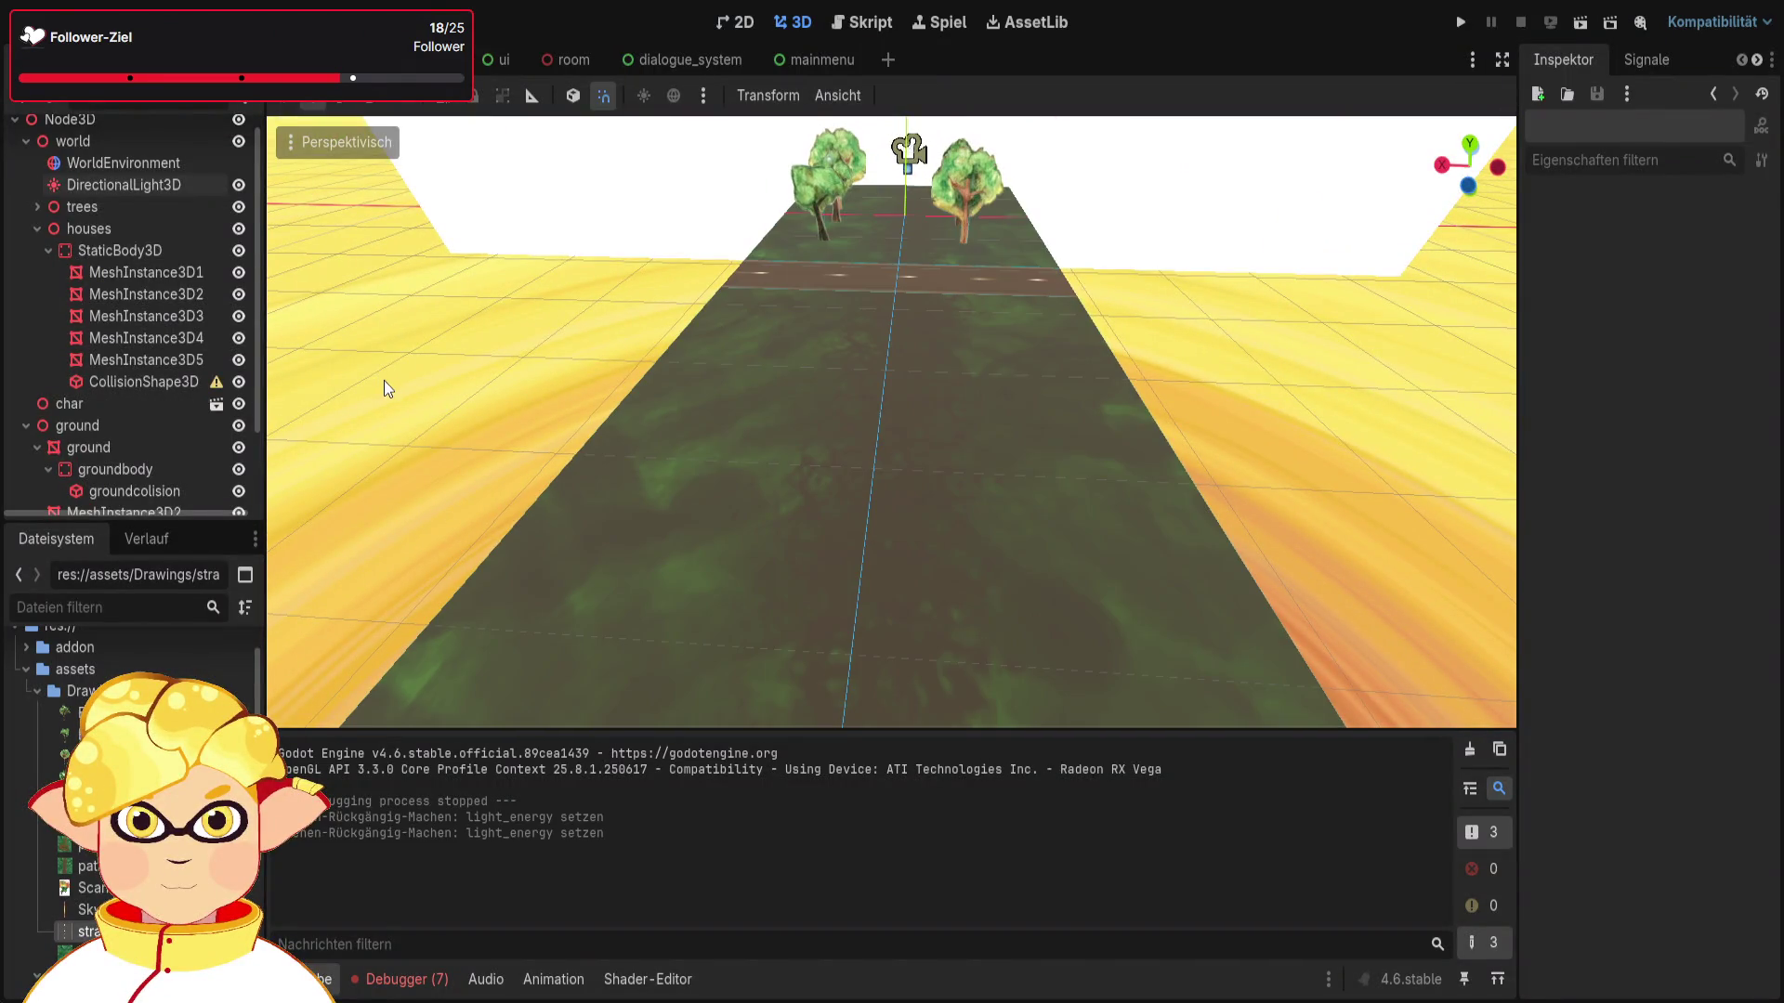
left_click_drag(392, 381, 507, 374)
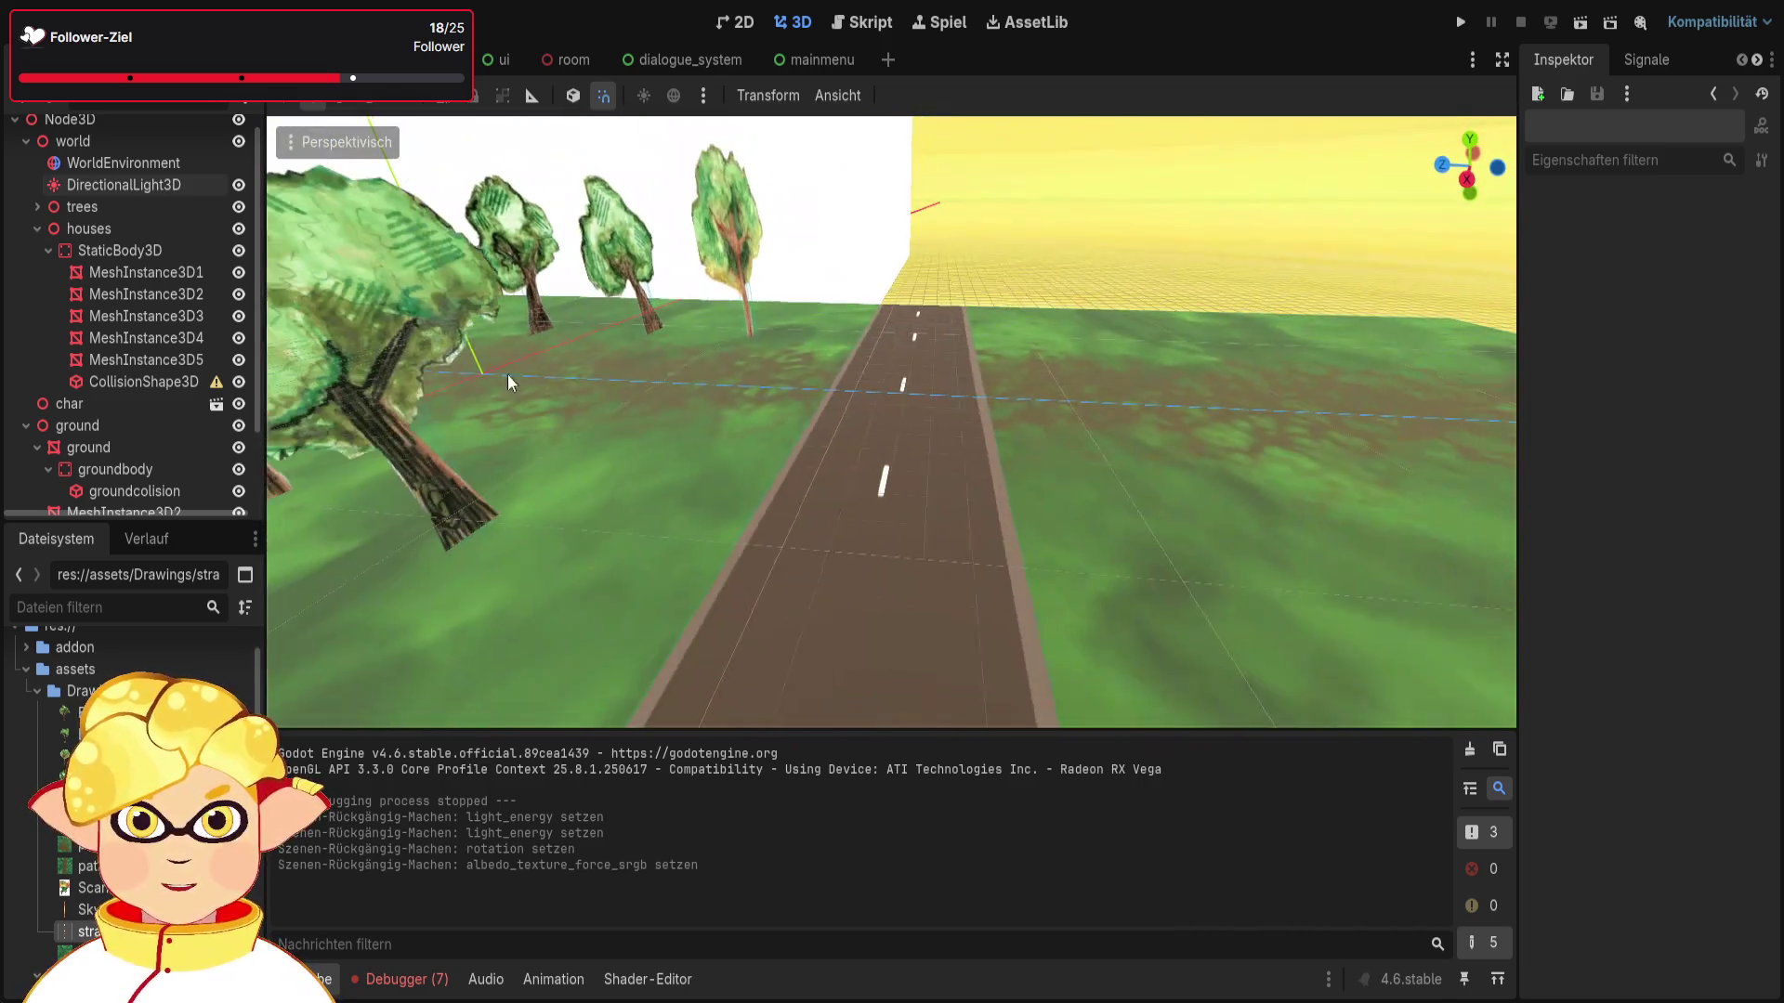
Step: Toggle MSDF on the road texture and back off, keeping its brown texture
left_click(879, 426)
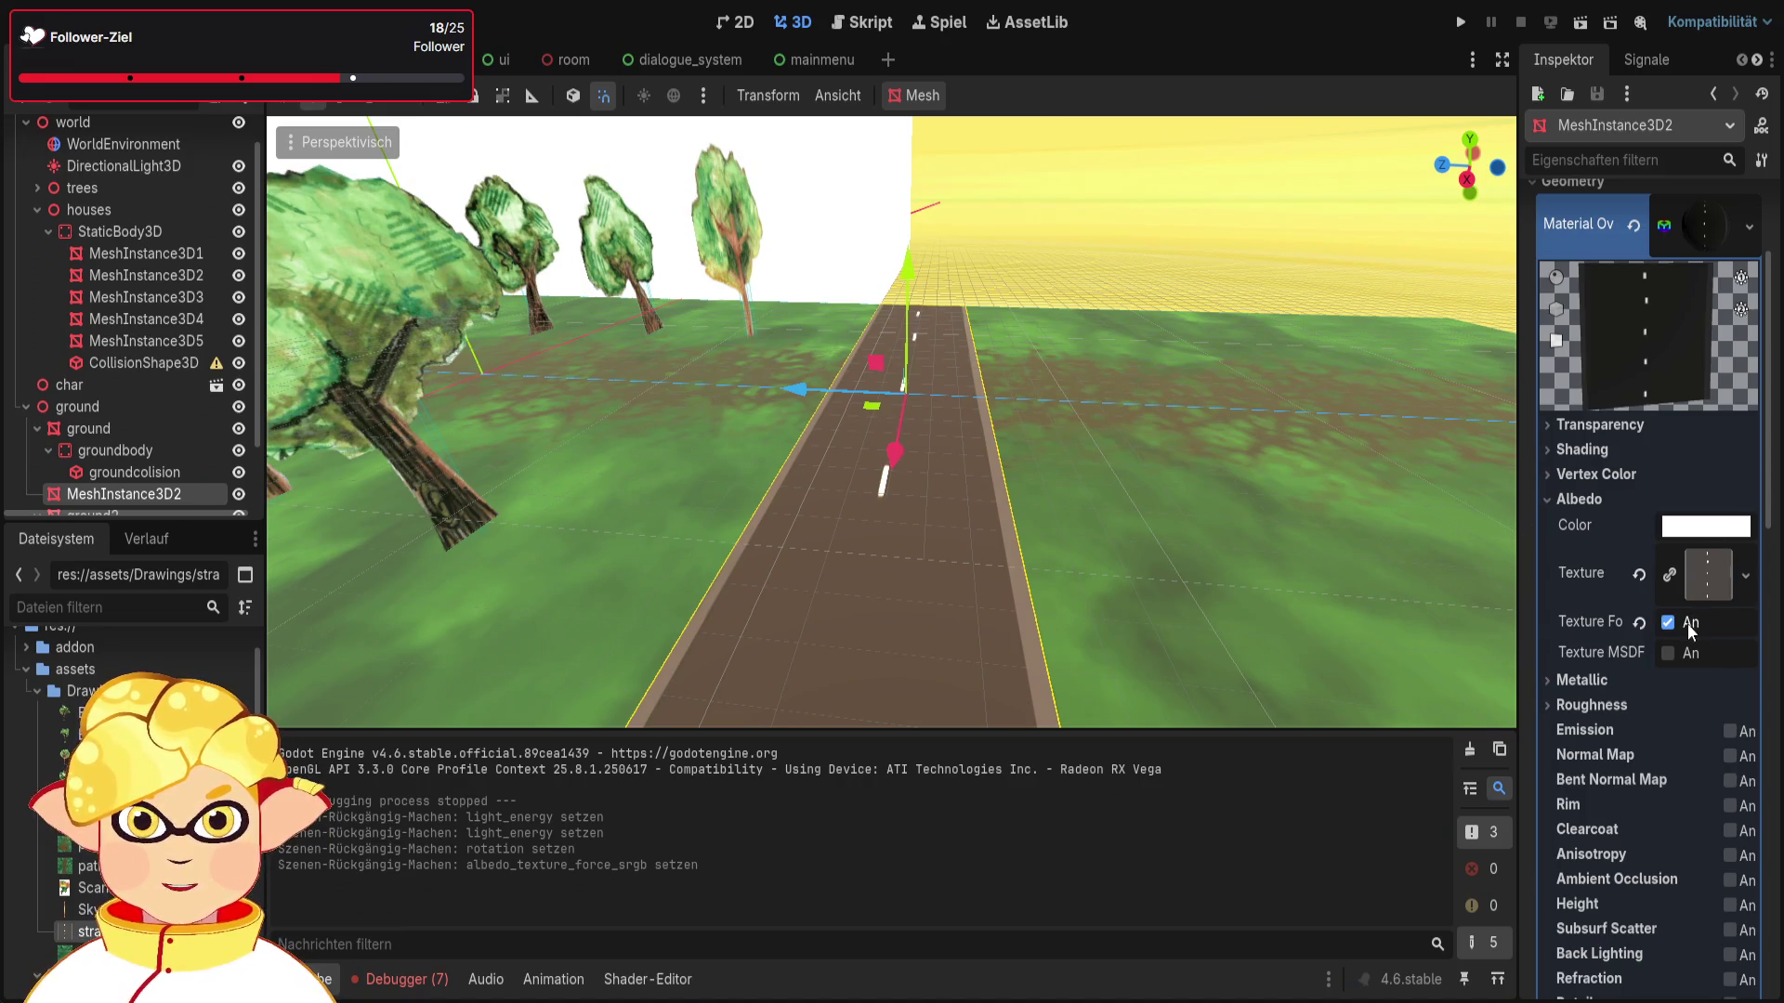
left_click(1669, 653)
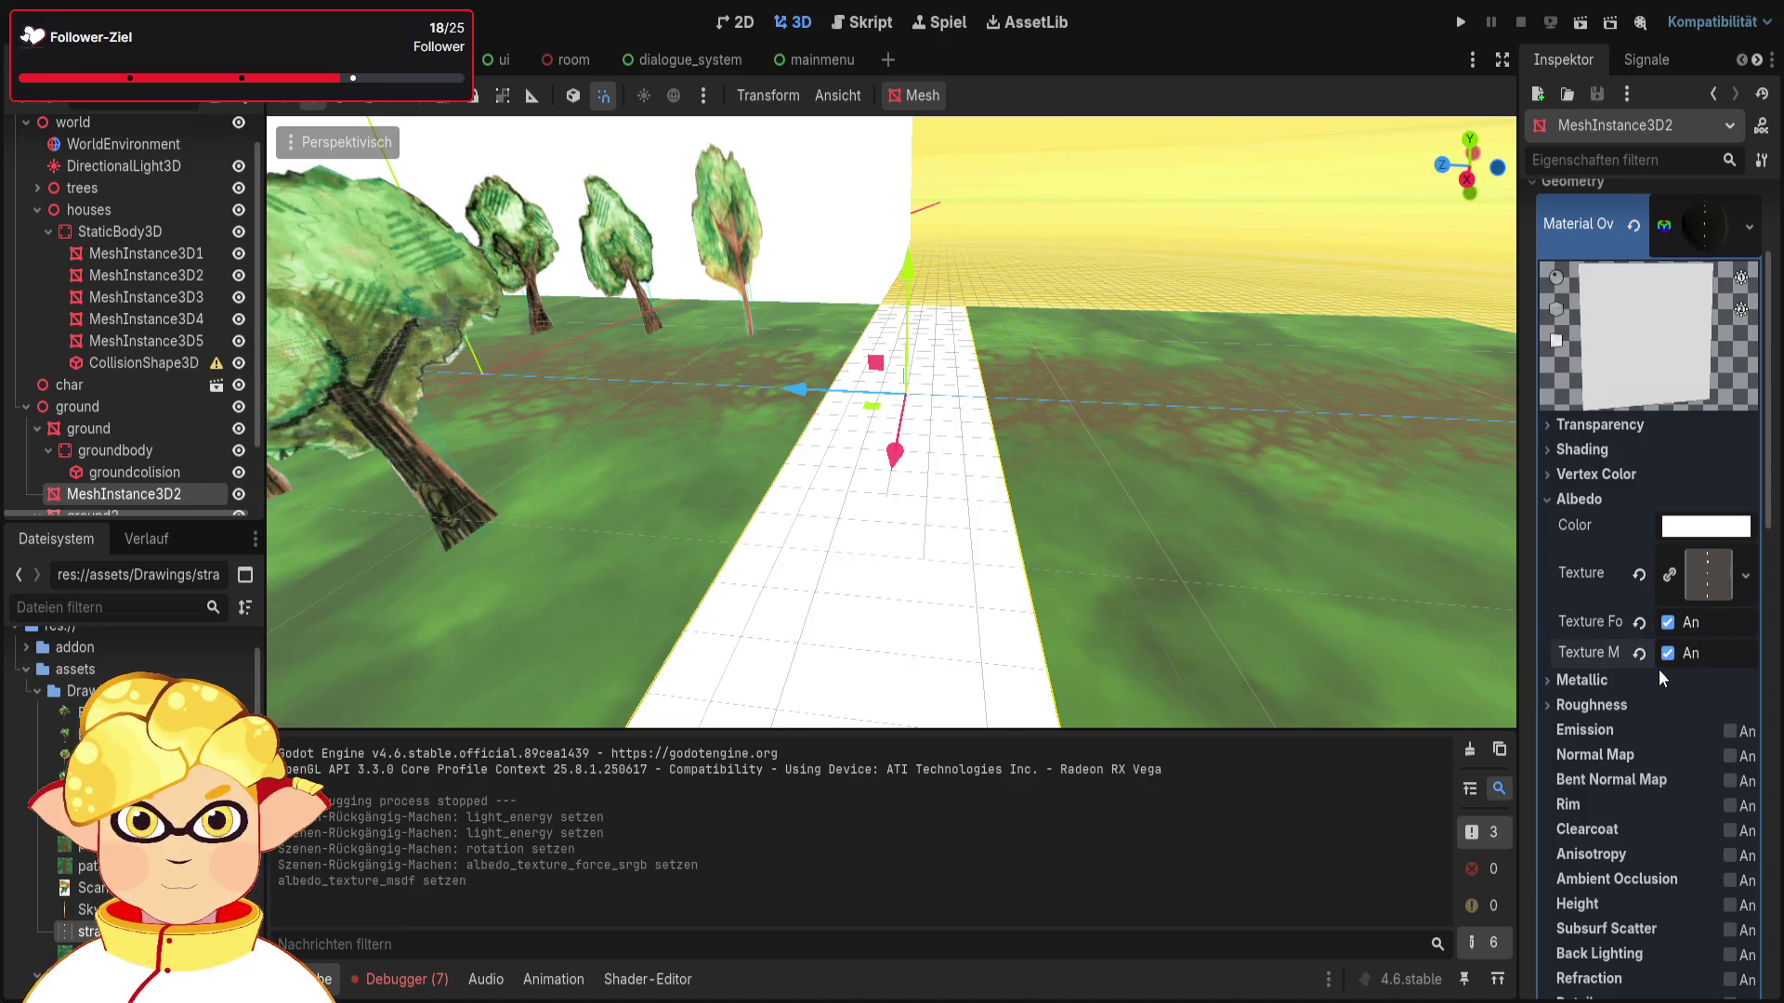
left_click(1668, 656)
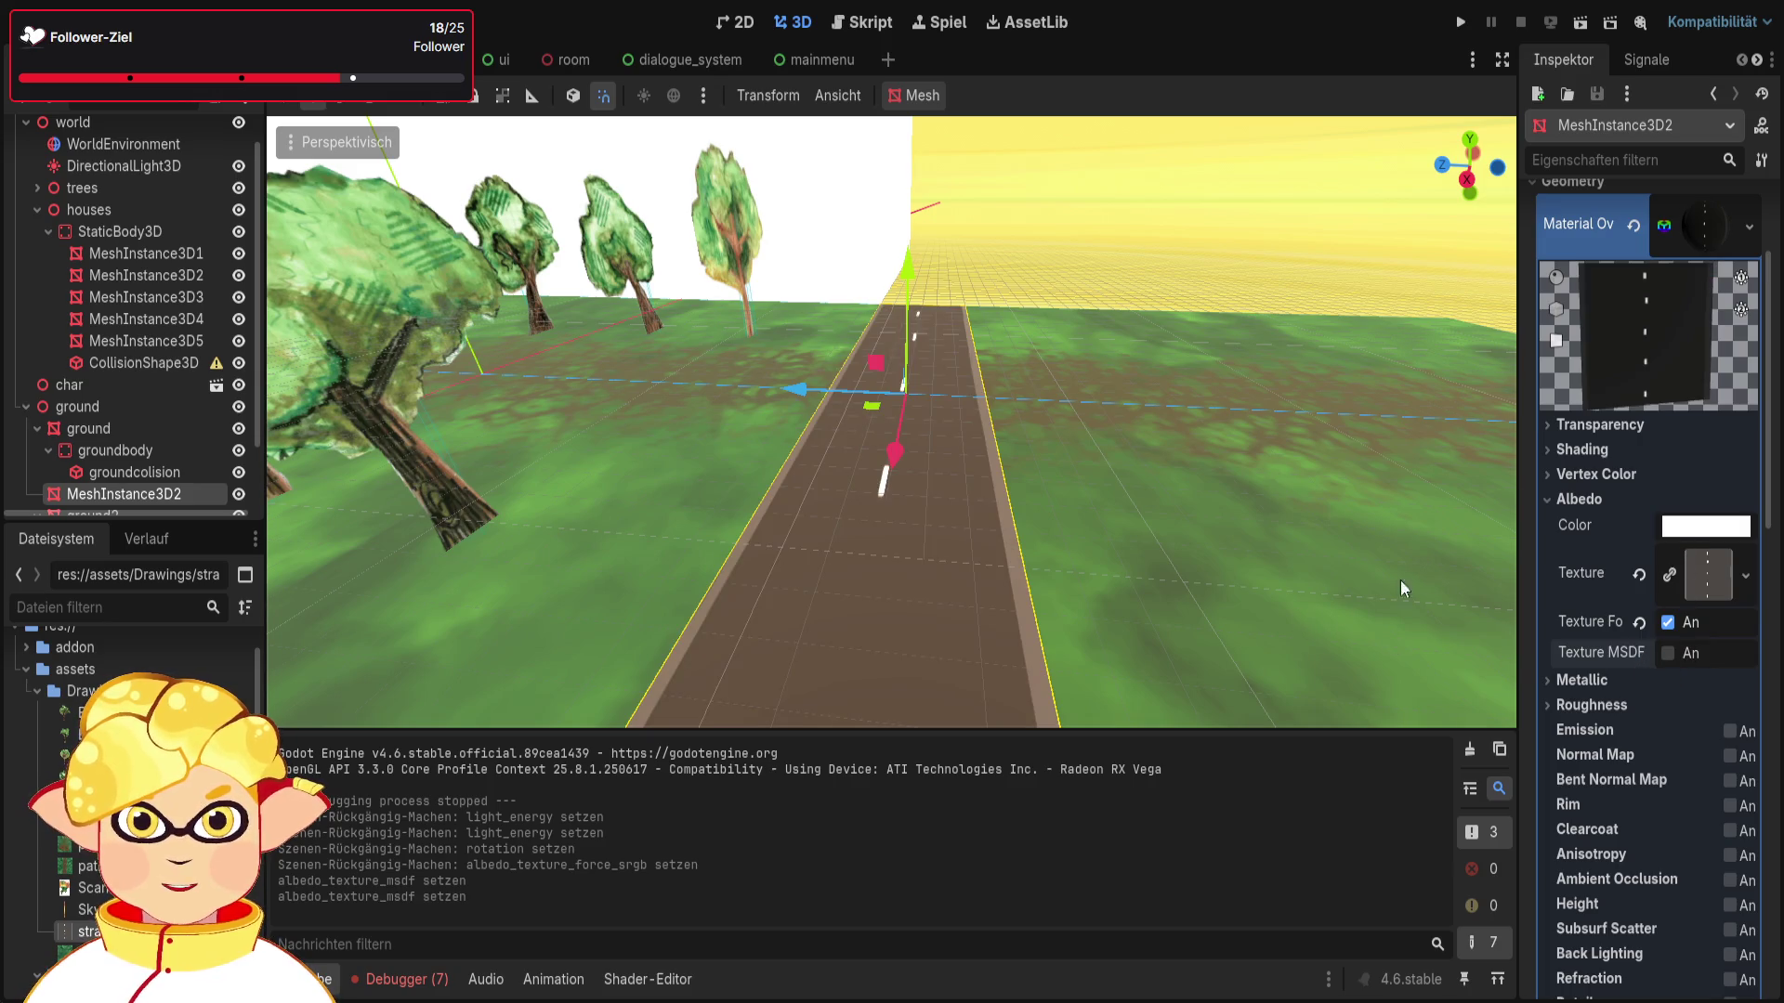
left_click(1217, 259)
Step: Play-test the scene by moving the player along the road, then stop the game
left_click(1572, 23)
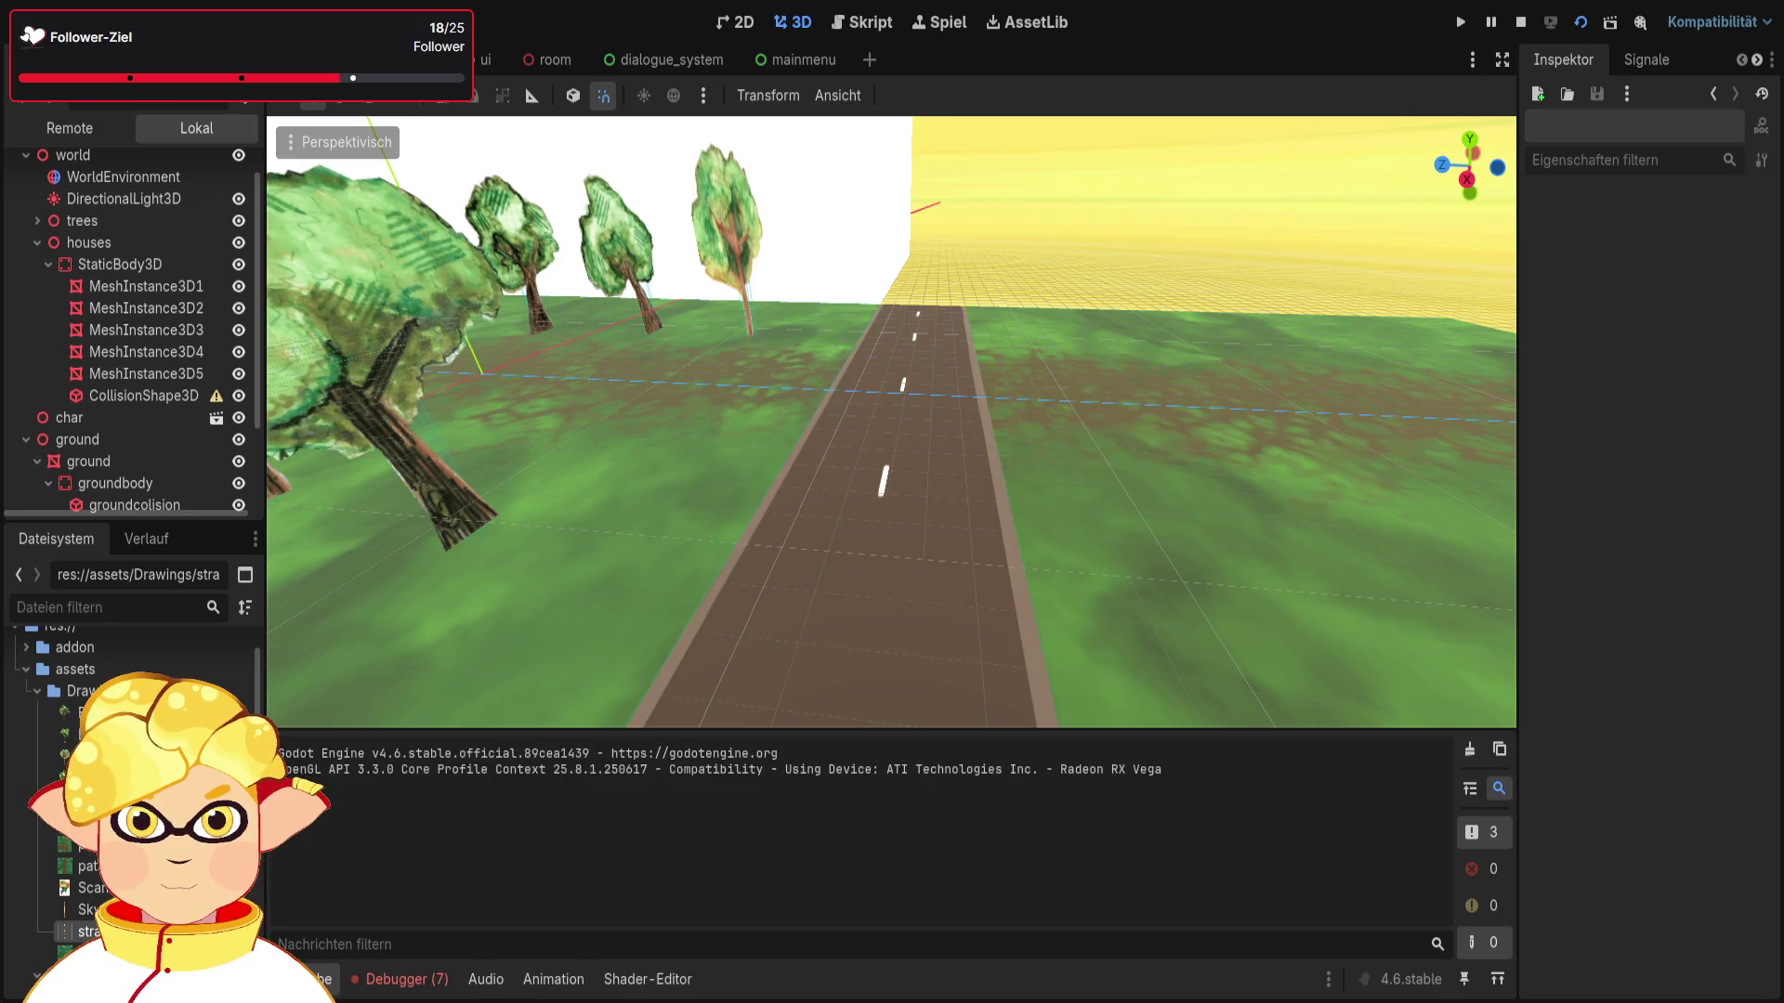
key("w")
key("d")
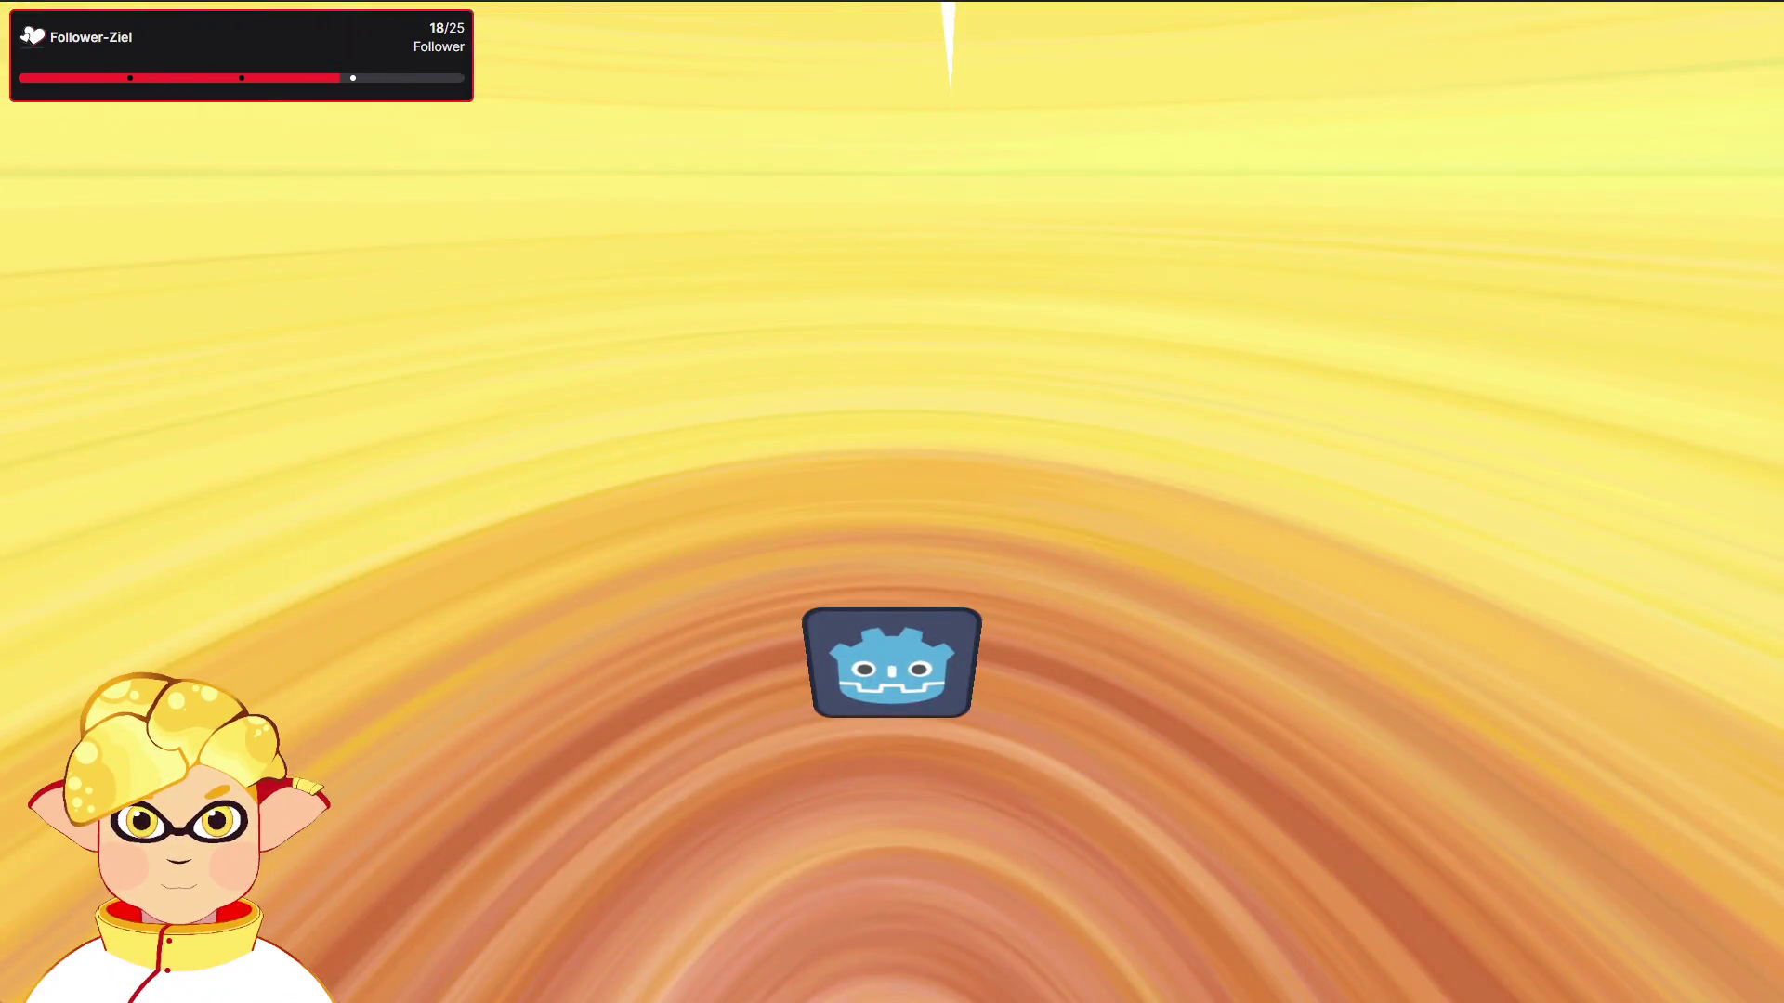
key("F8")
scroll(1013, 449, "down", 5)
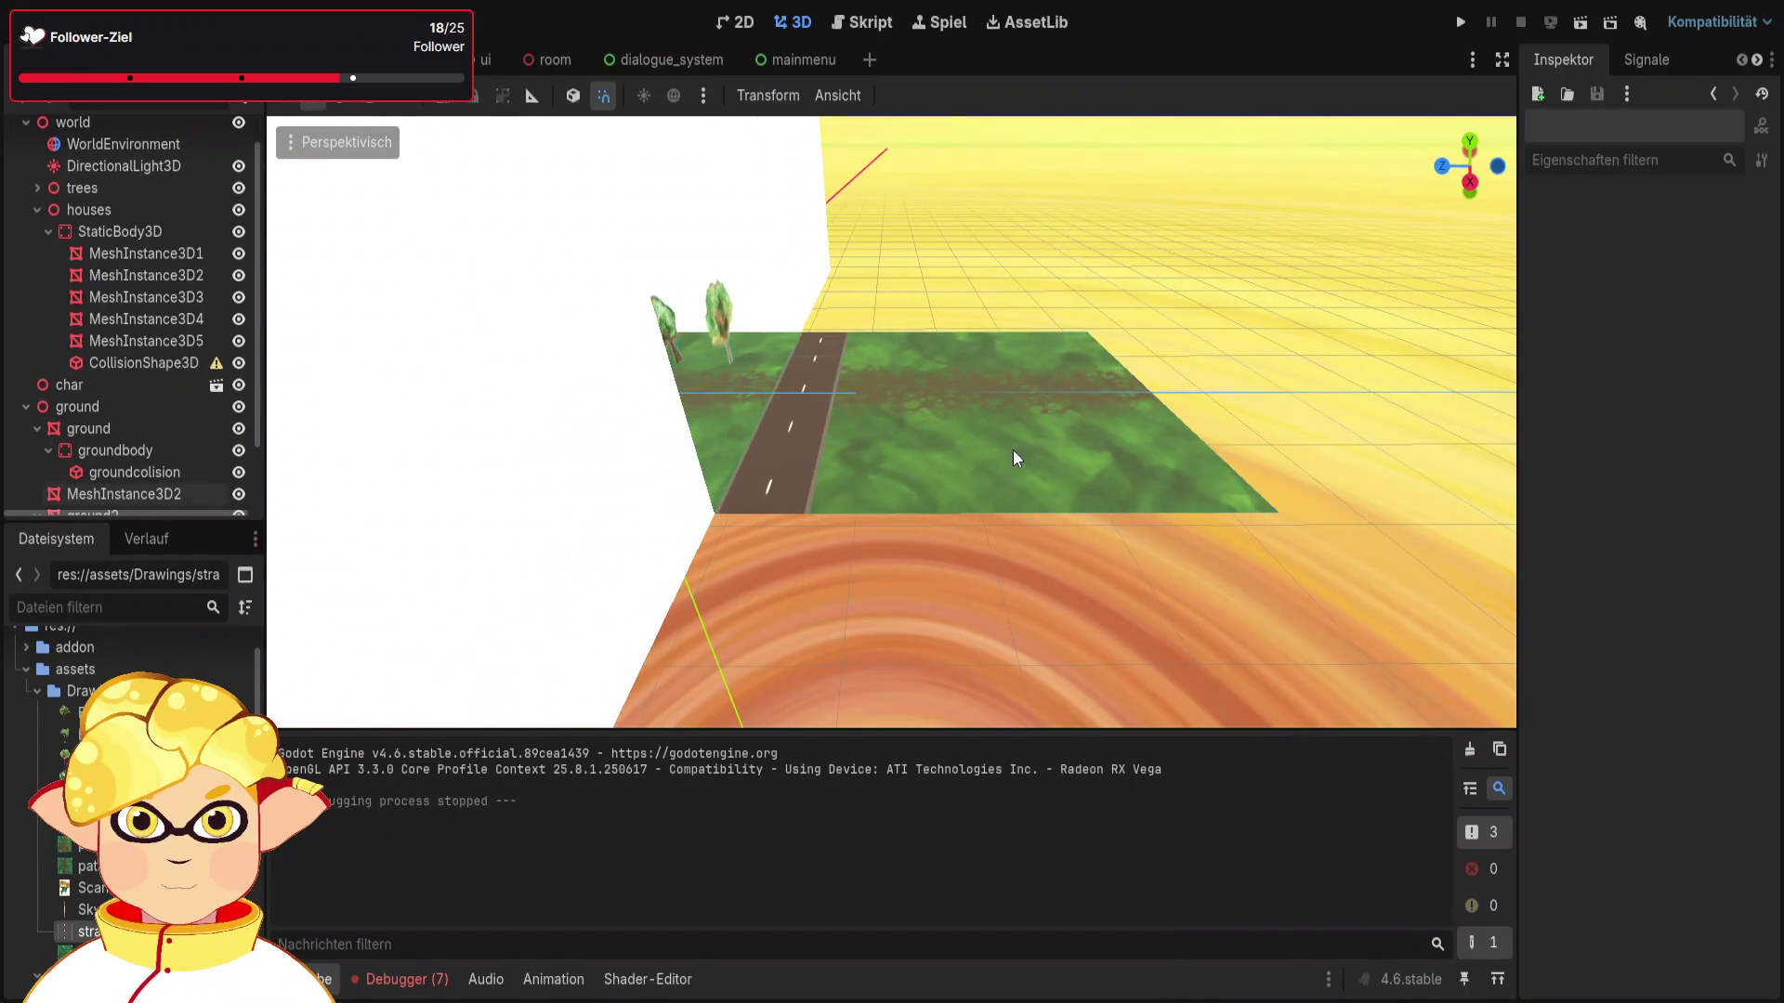
Step: Nudge ground2 slightly along the Z axis next to the road
left_click(1012, 450)
left_click_drag(883, 402, 896, 403)
left_click(810, 427)
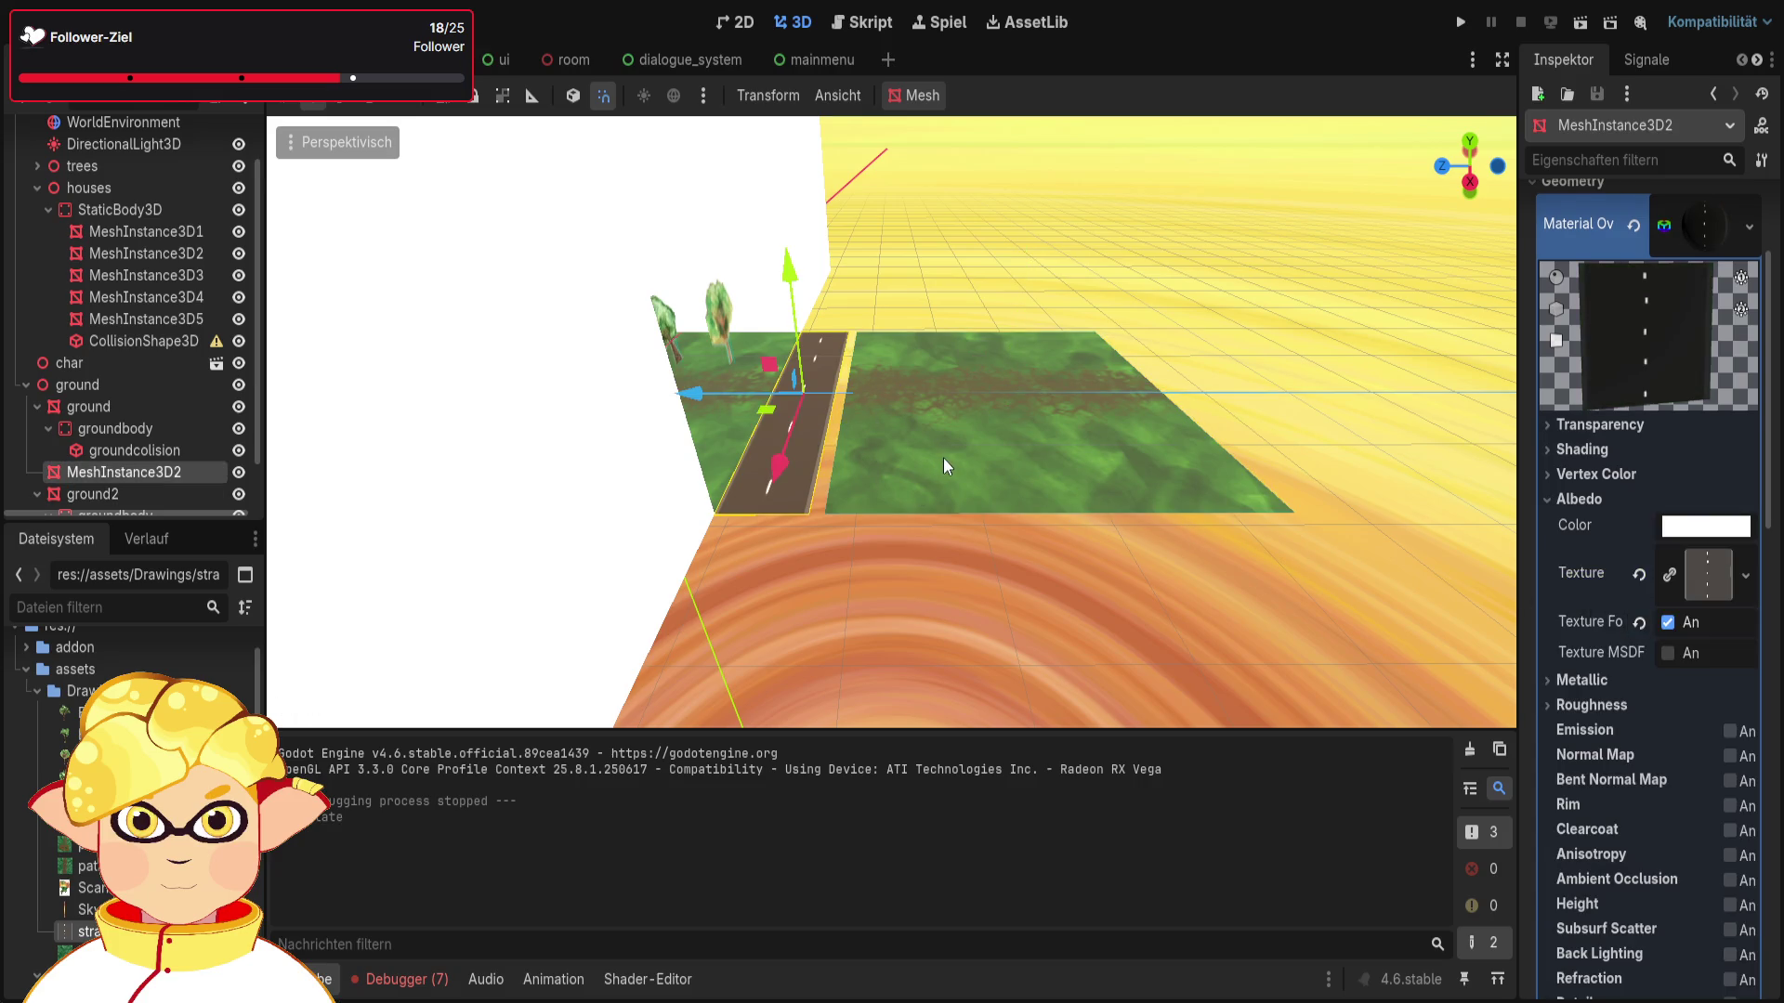
left_click(944, 459)
left_click_drag(918, 391, 934, 391)
left_click(779, 429)
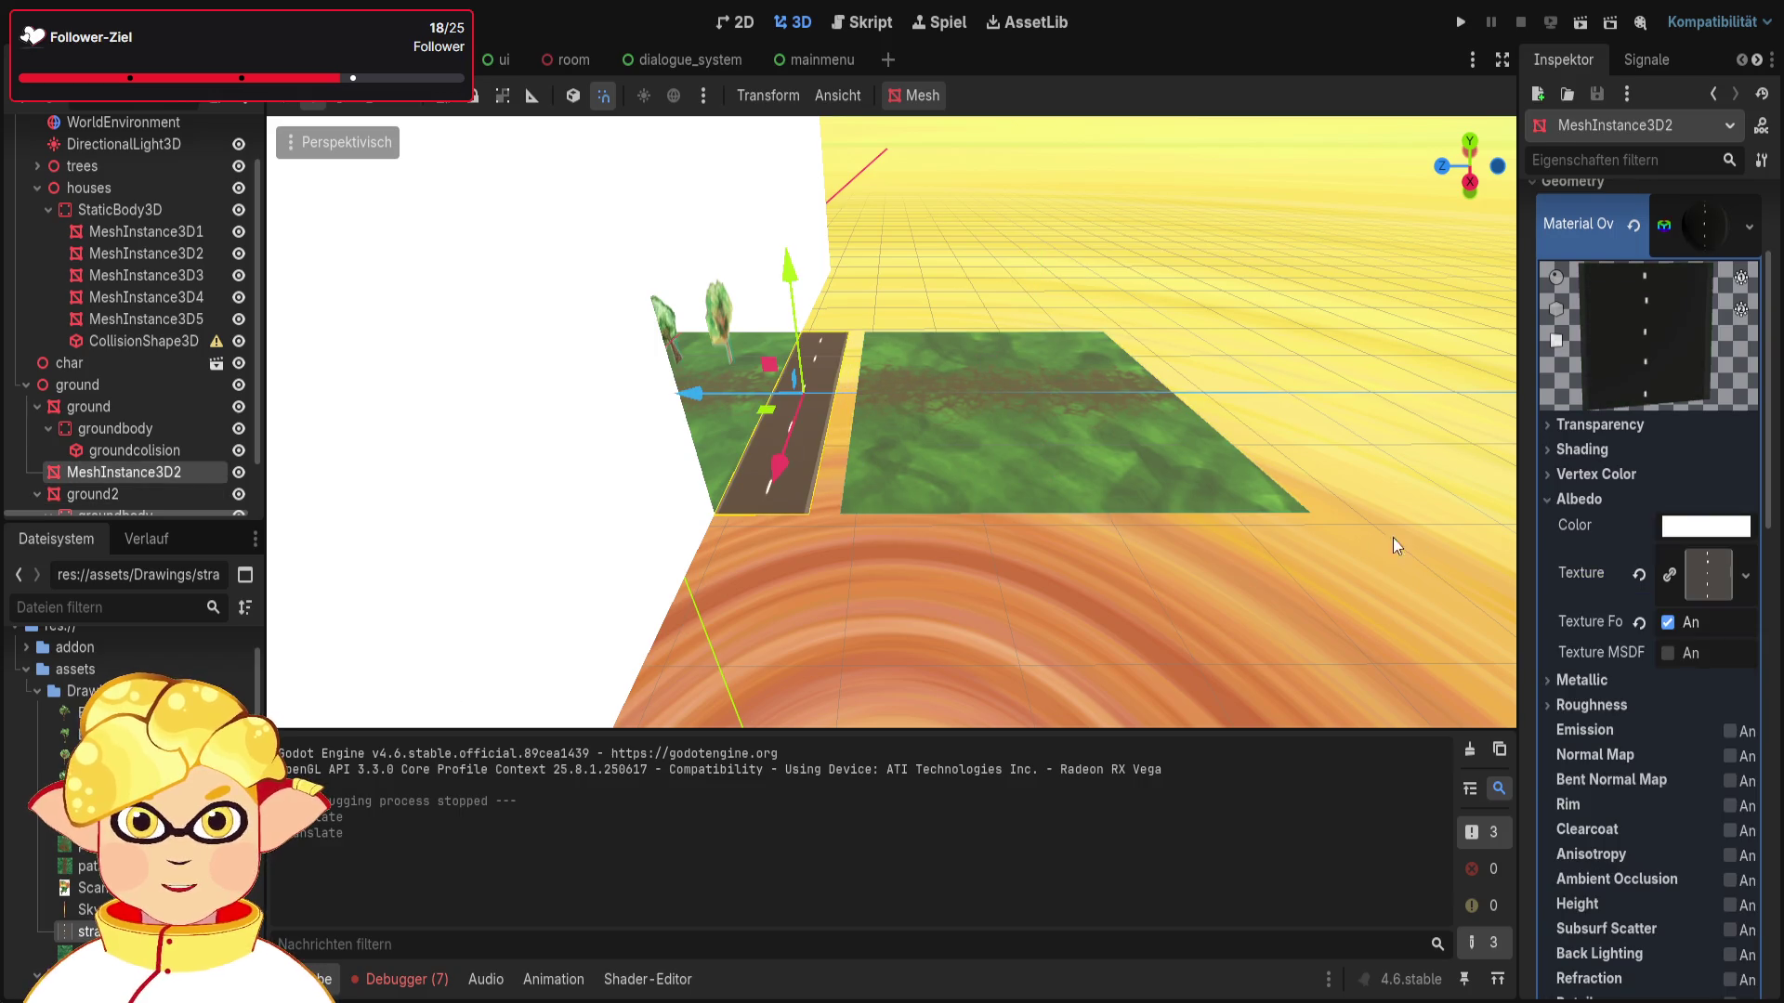
Step: Set the road's x scale to 4 to widen it
scroll(1596, 311, "up", 2)
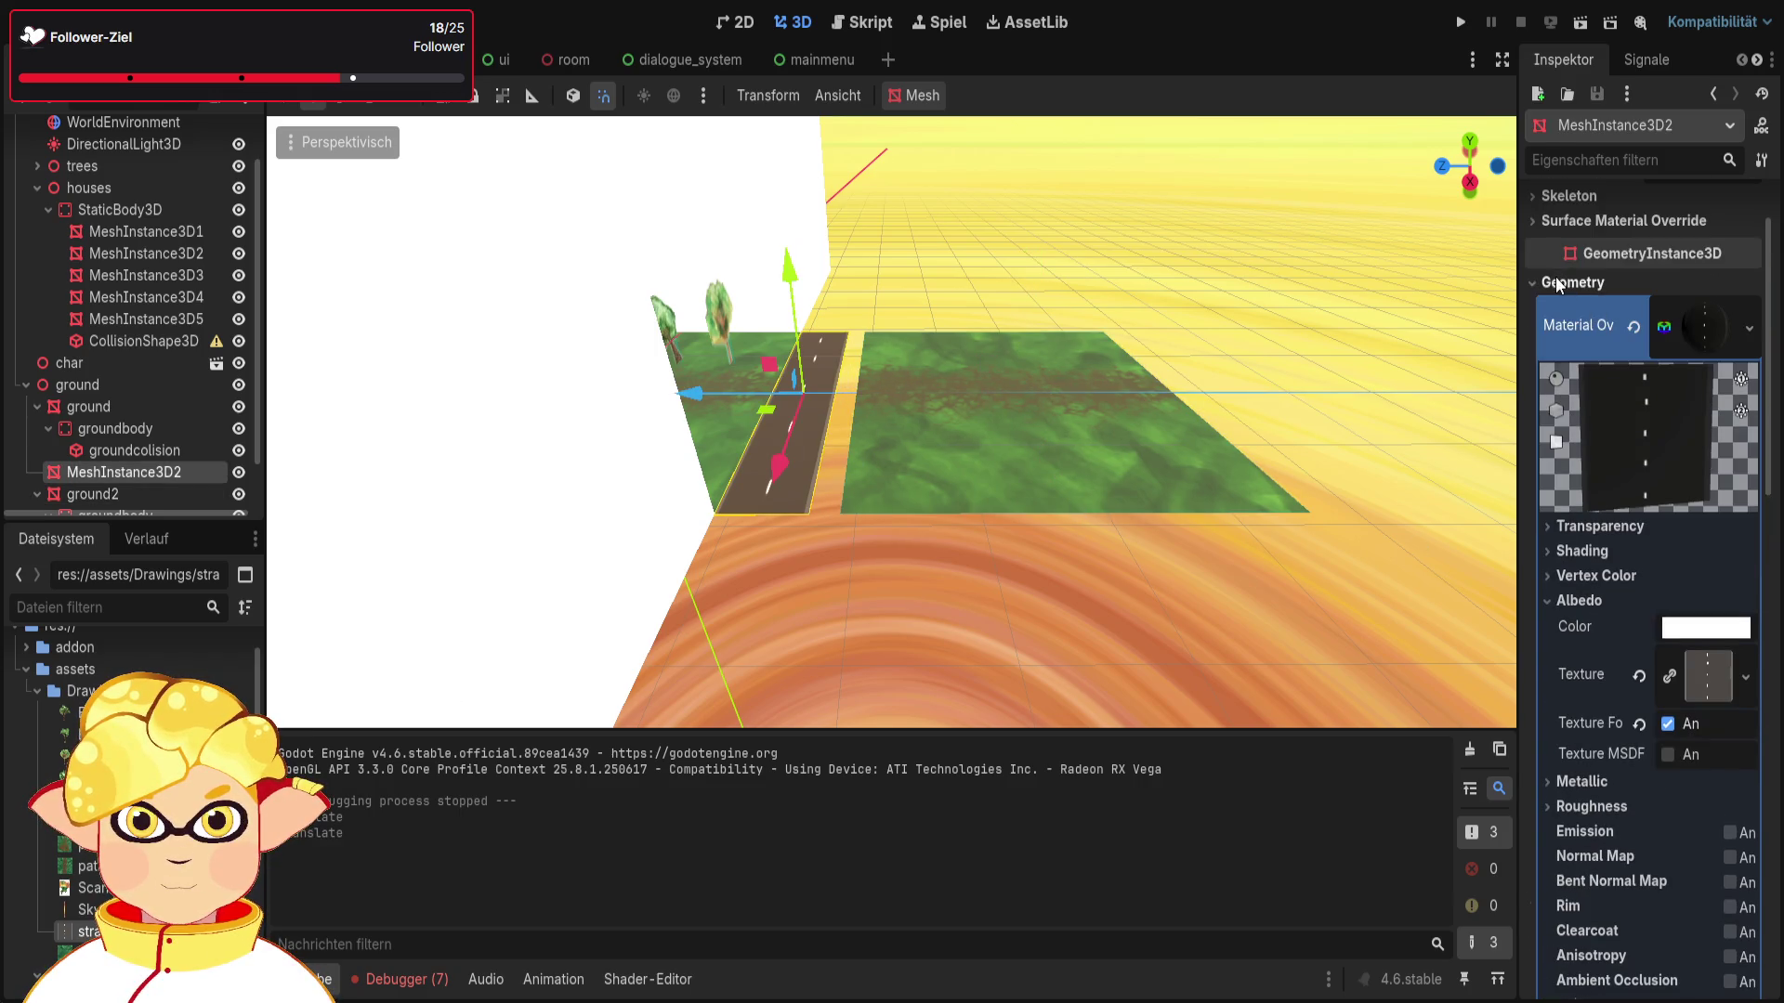
left_click(1570, 282)
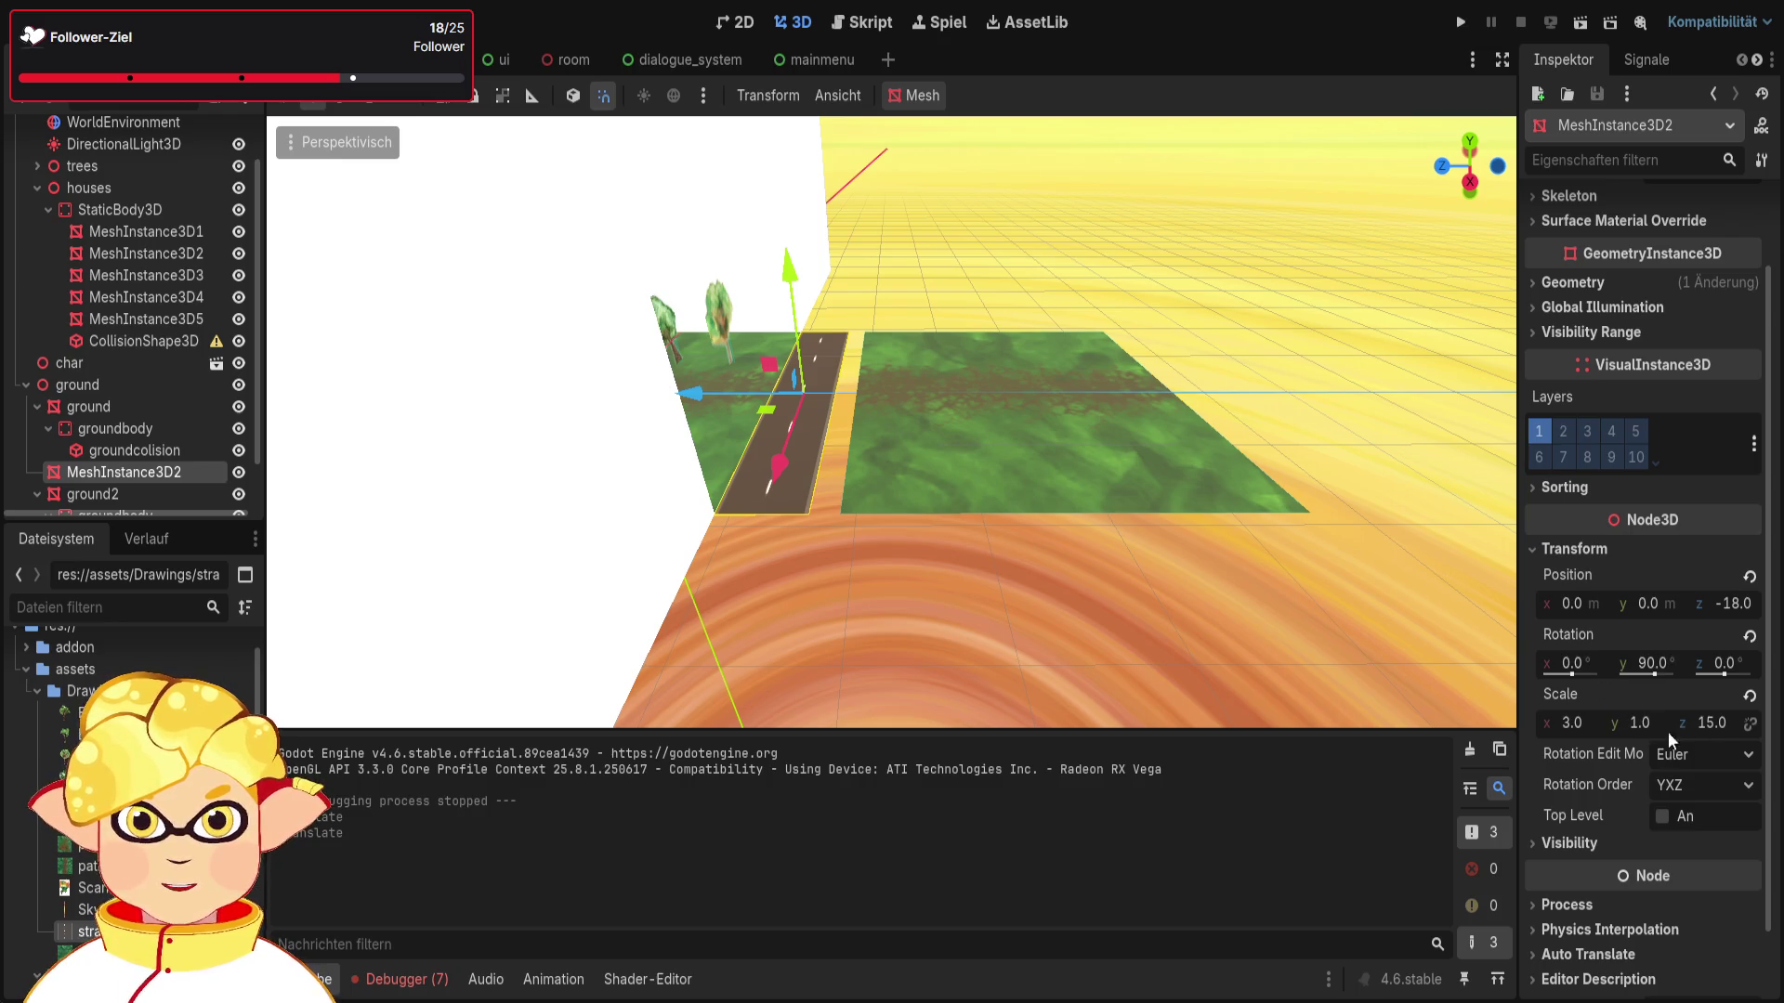
left_click(1580, 723)
type("5")
key("Return")
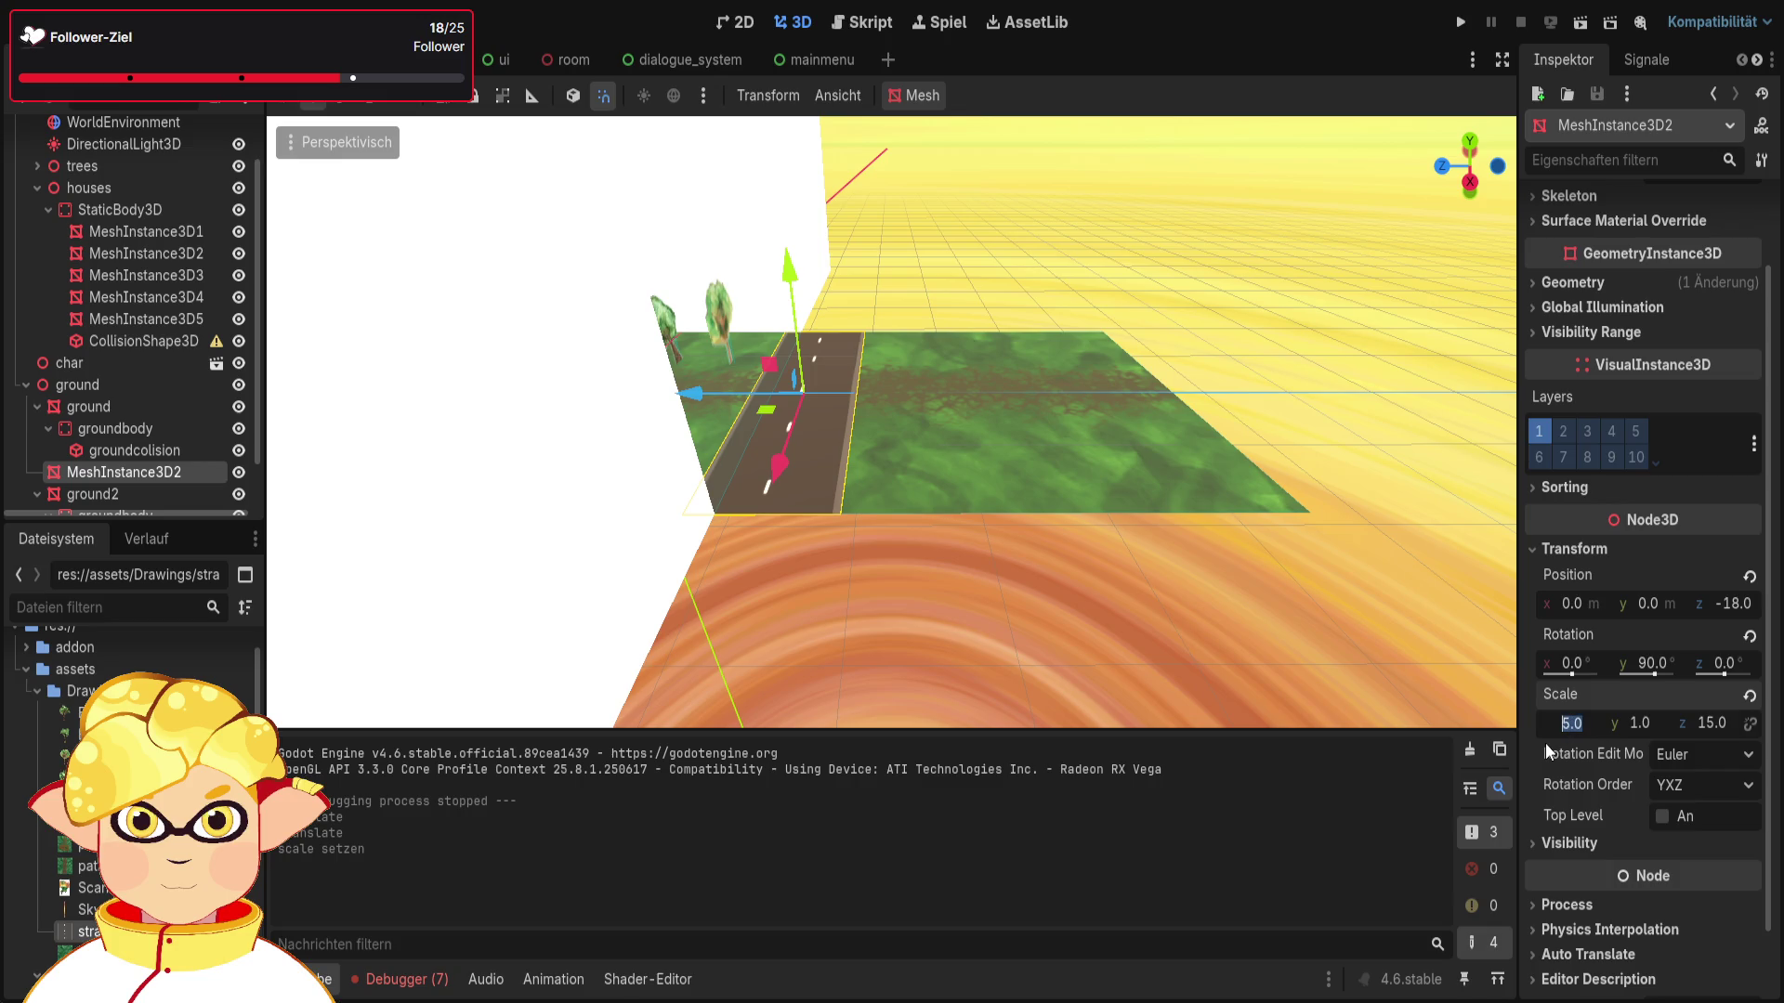
type("4")
key("Return")
Step: Move the road one unit along Z and switch to its texture in GIMP
left_click_drag(695, 394, 866, 598)
left_click(865, 598)
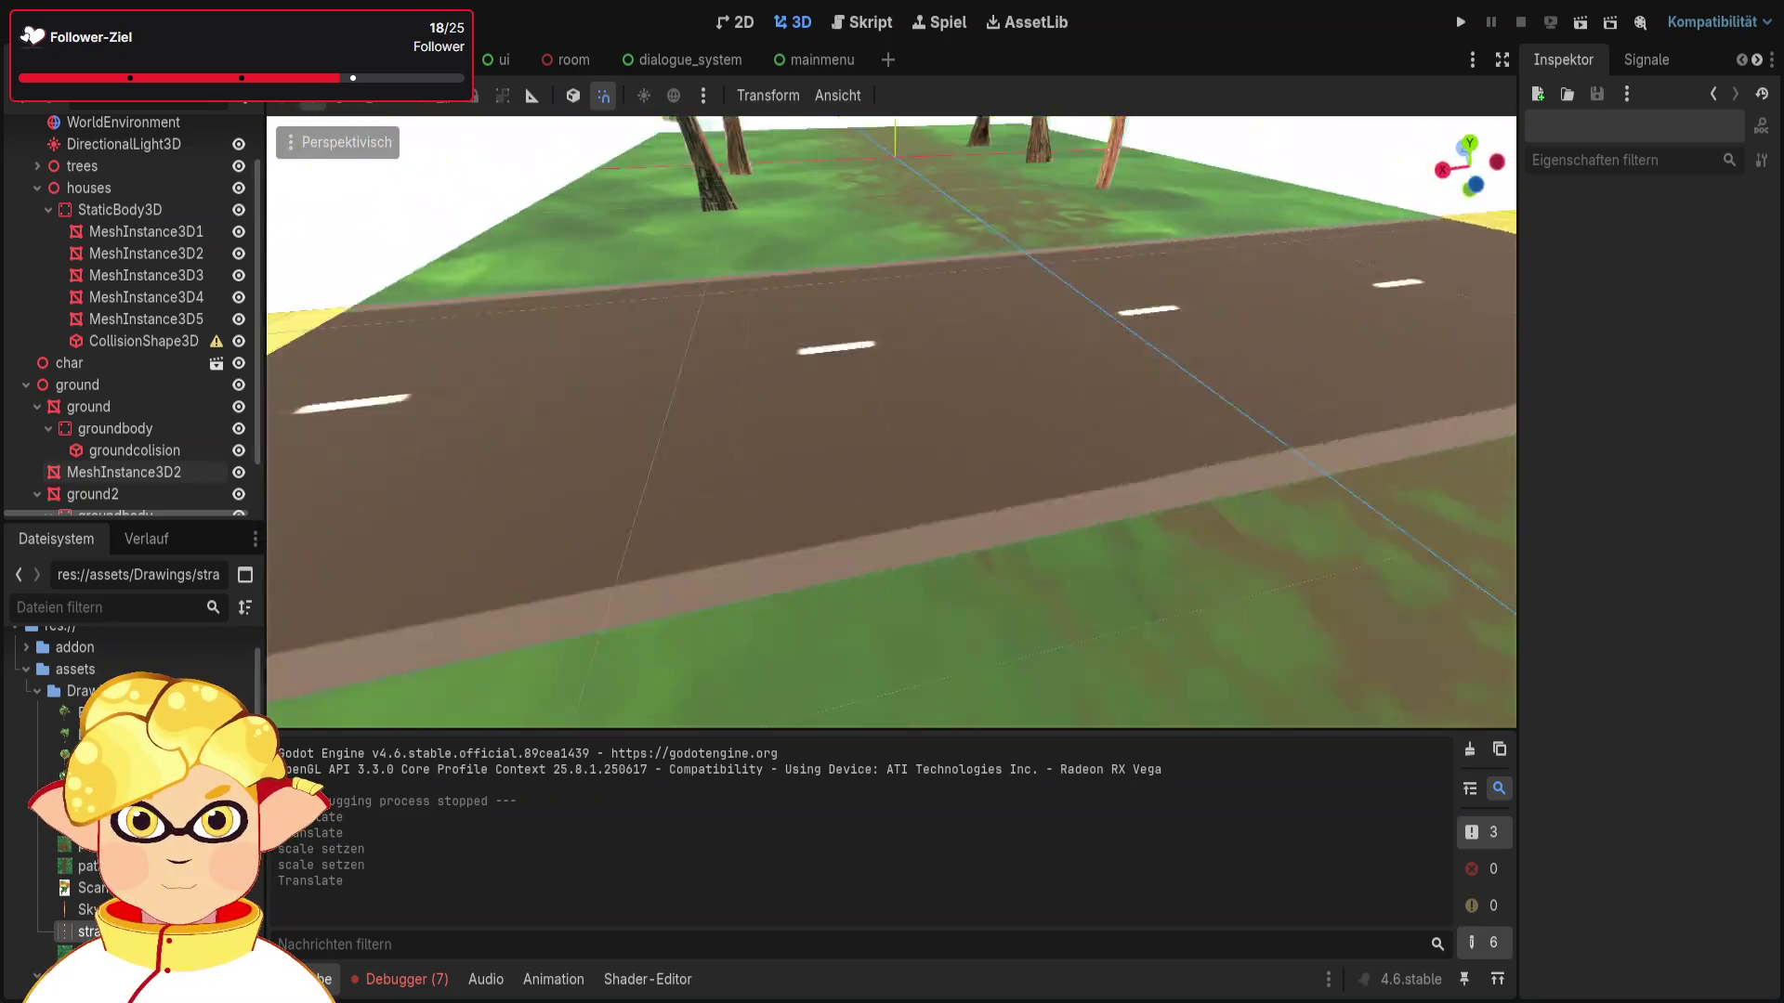
key("s")
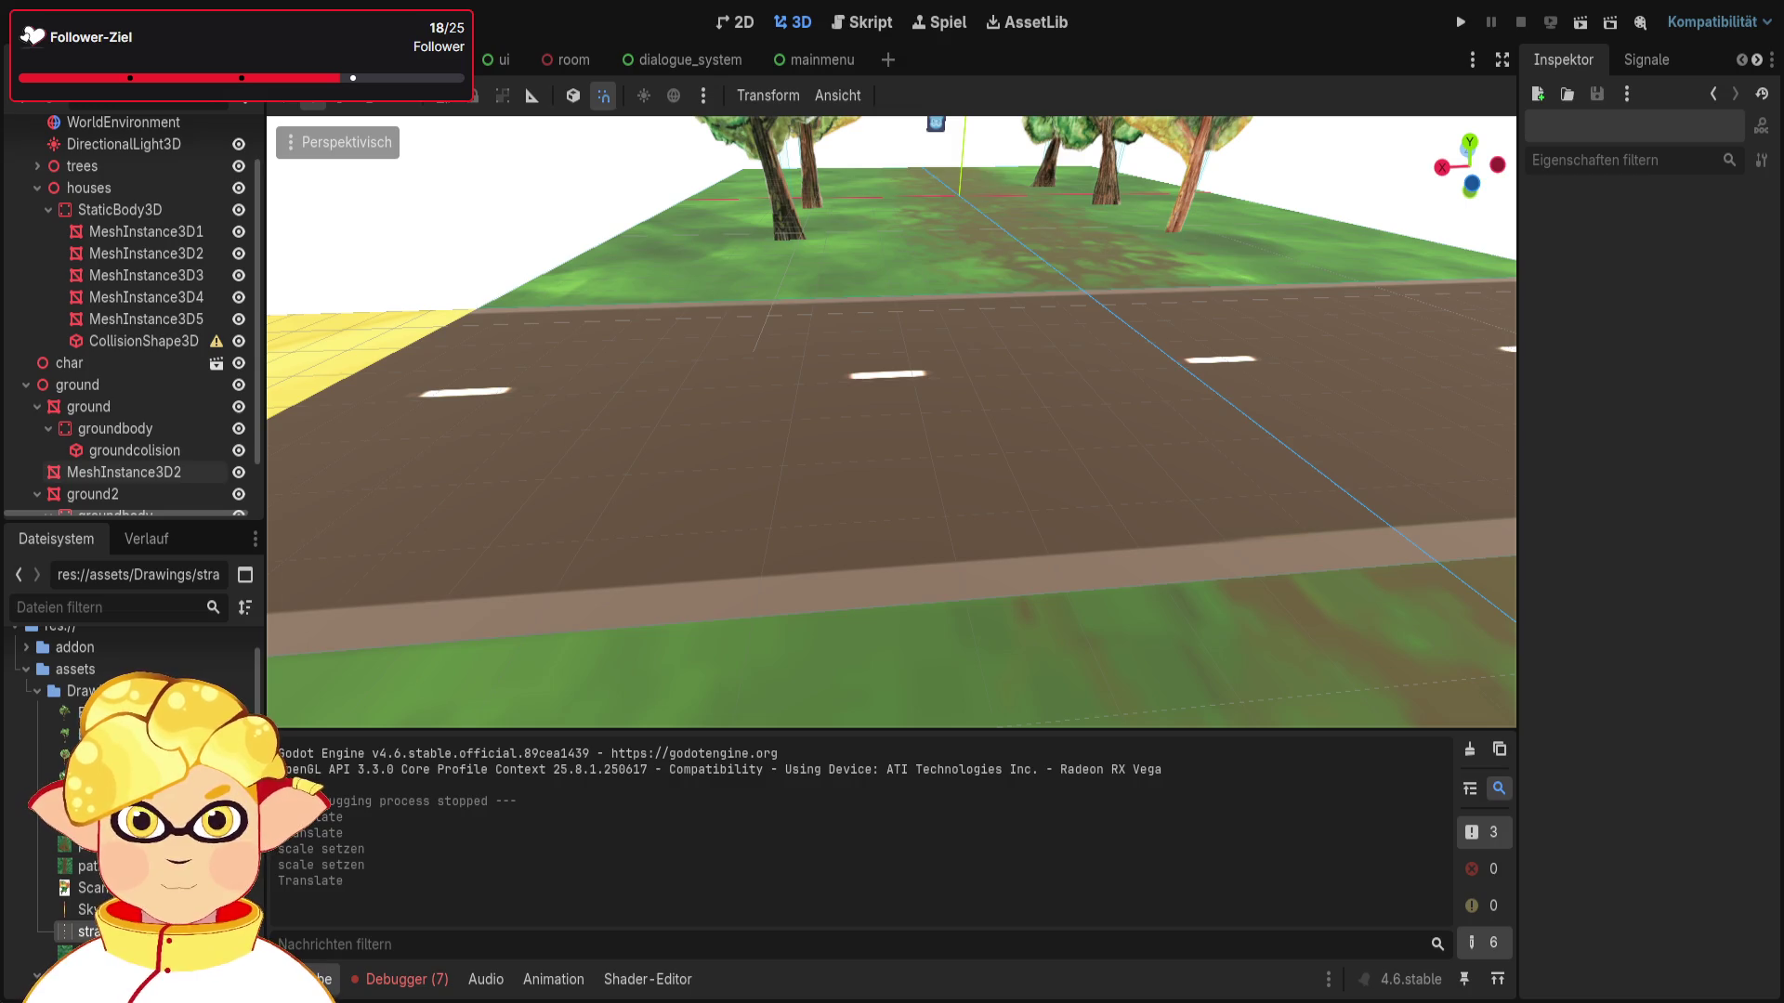
key("alt+Tab")
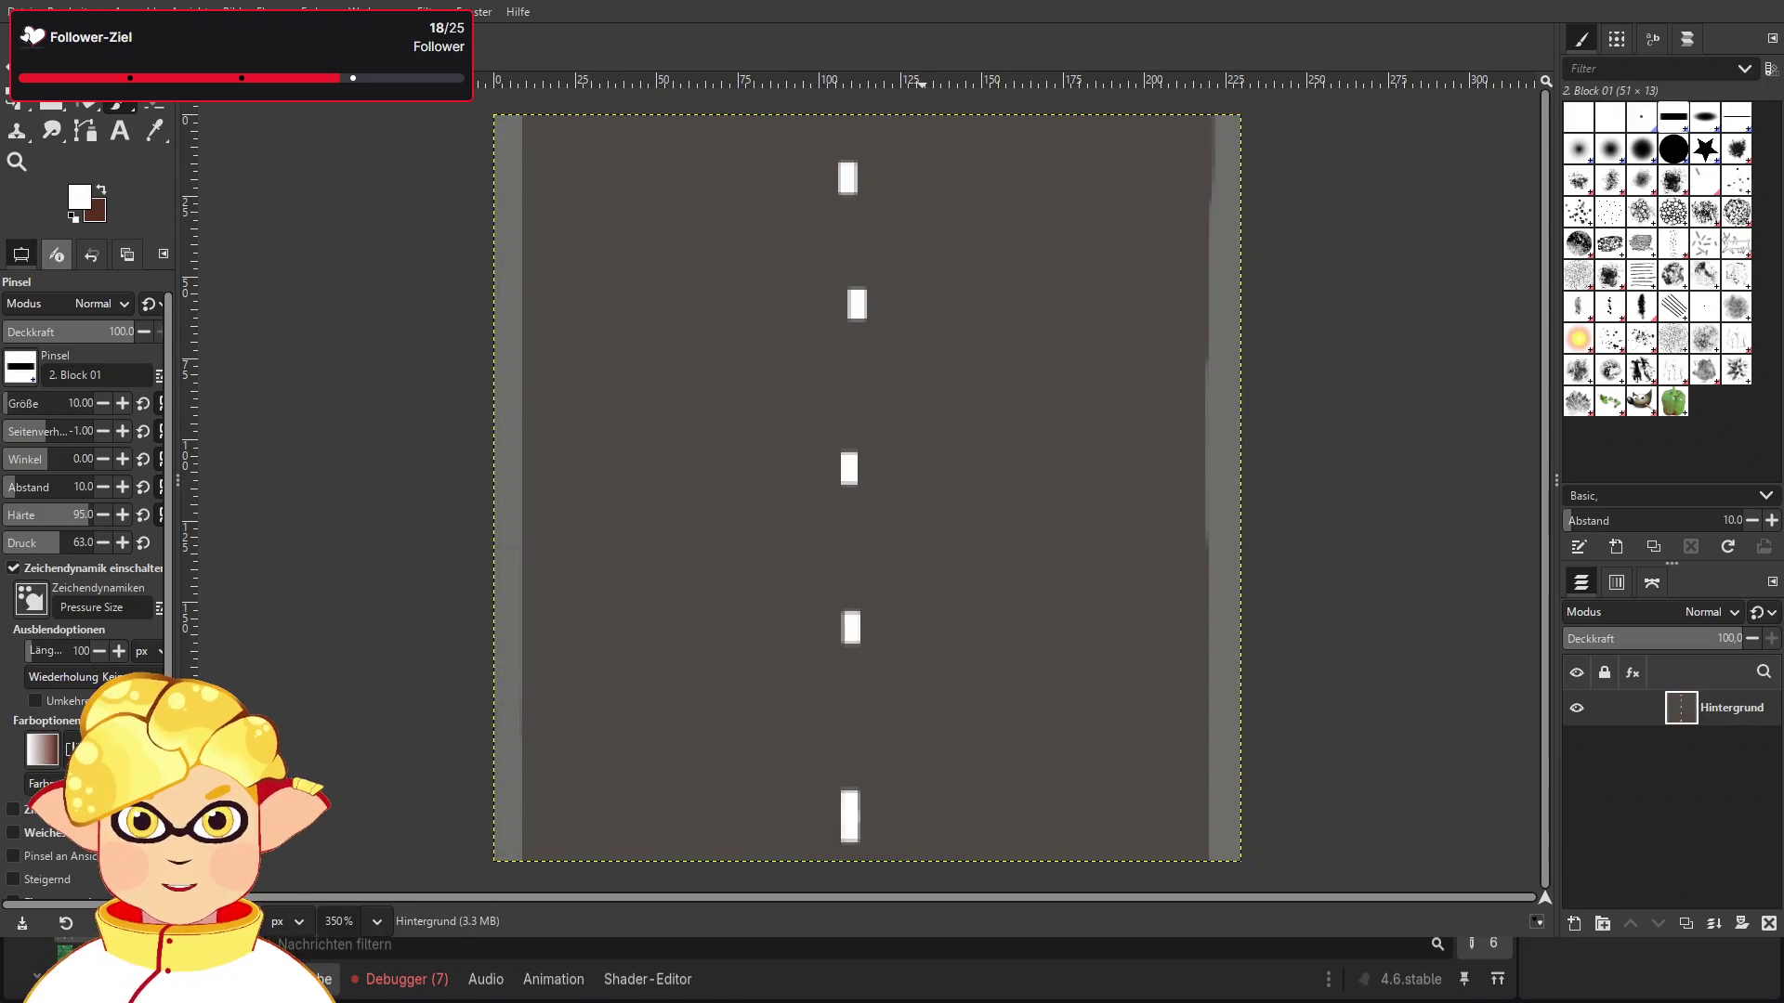
Step: Lengthen the bottom dash and make the paintbrush tall, narrow and larger than 20
left_click(850, 843)
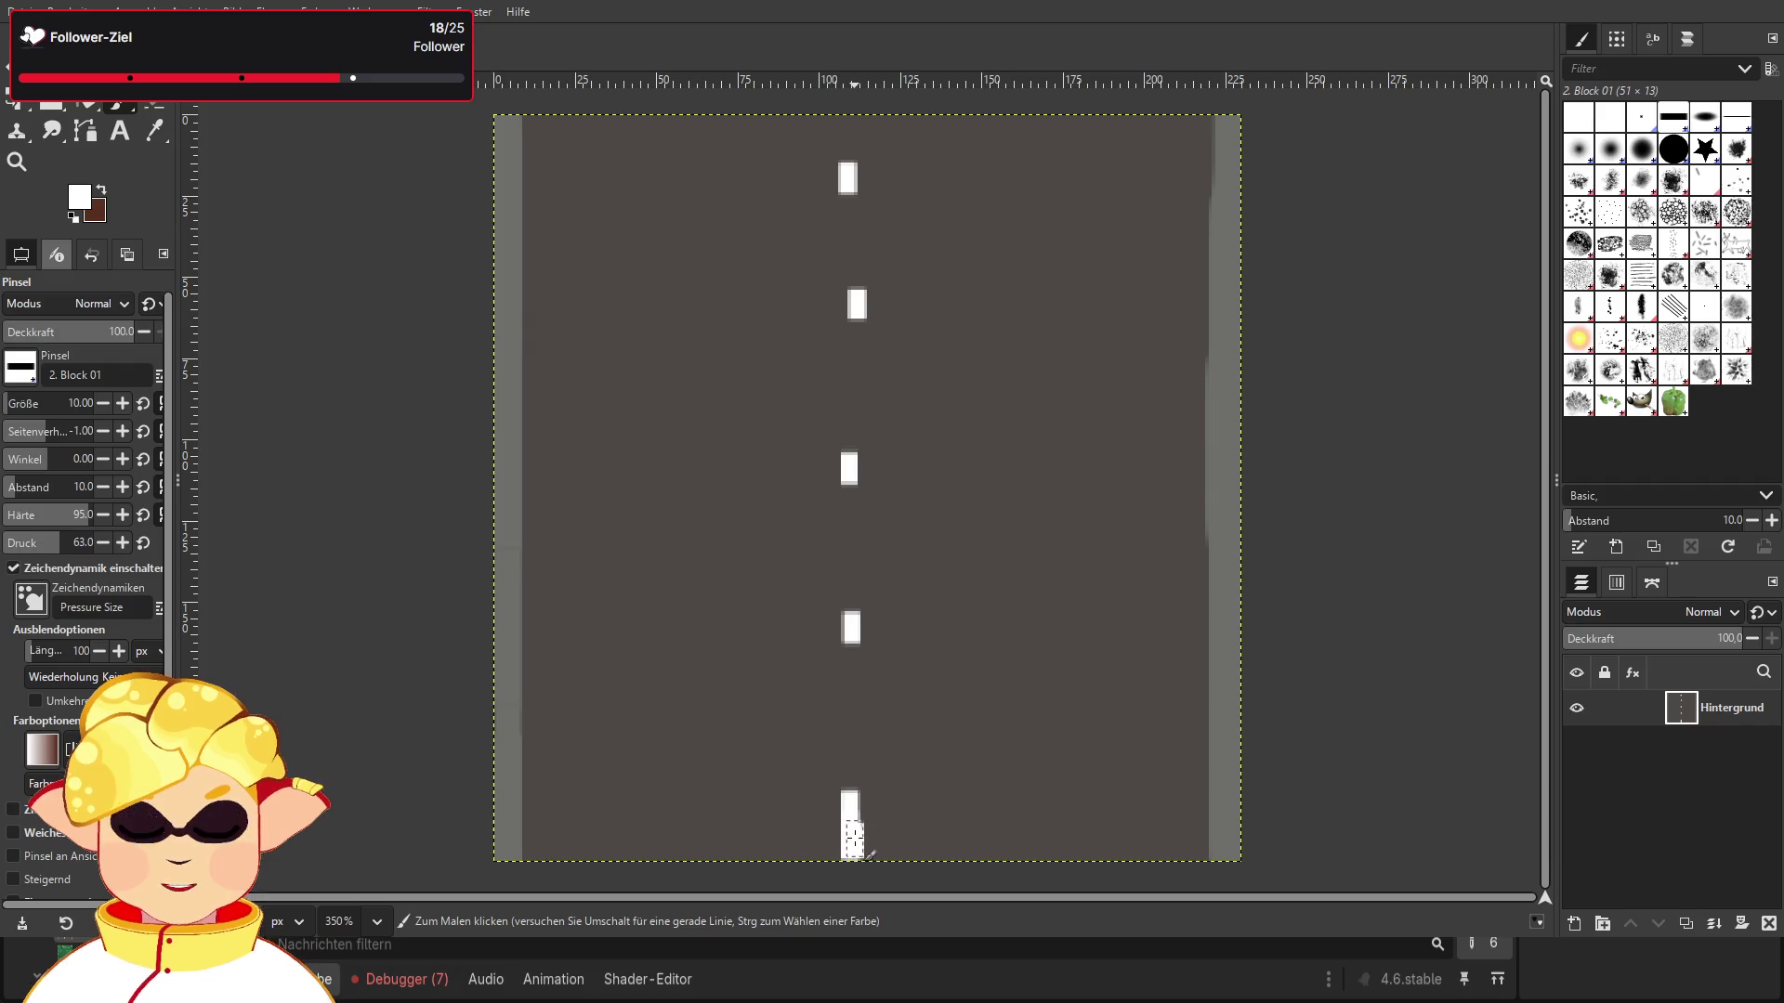
left_click(867, 813)
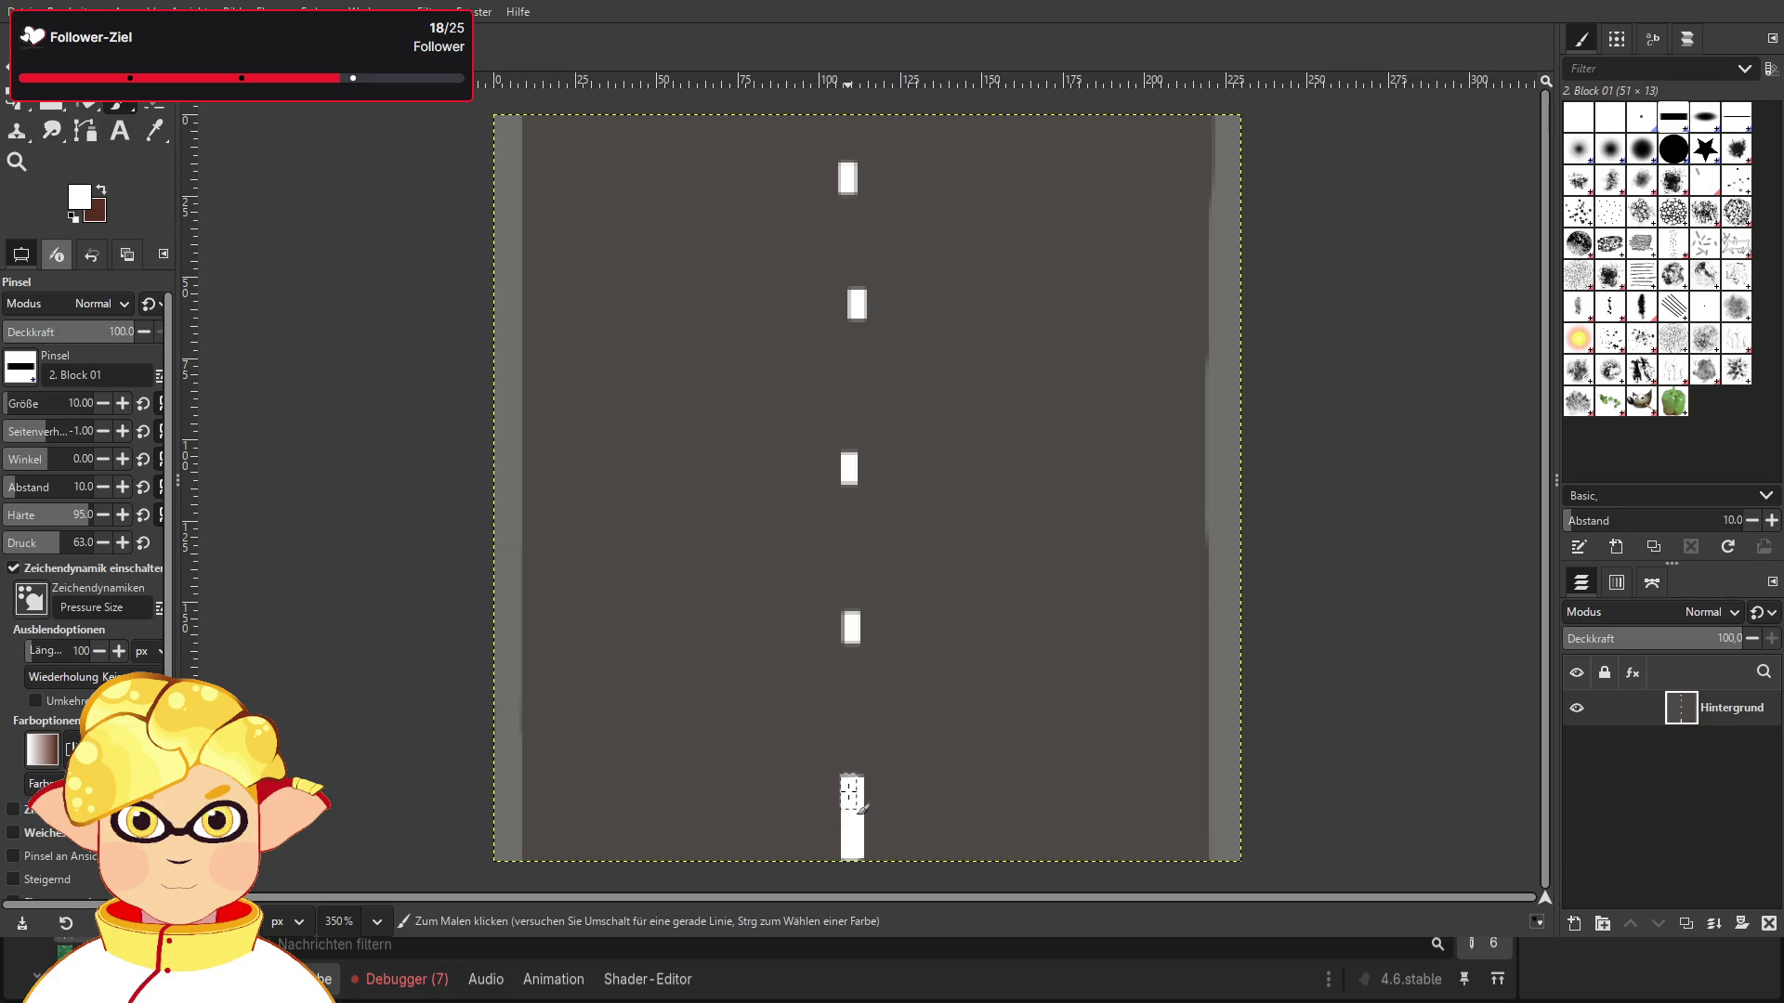
left_click(125, 405)
left_click(99, 404)
left_click(99, 405)
left_click(98, 404)
left_click(99, 404)
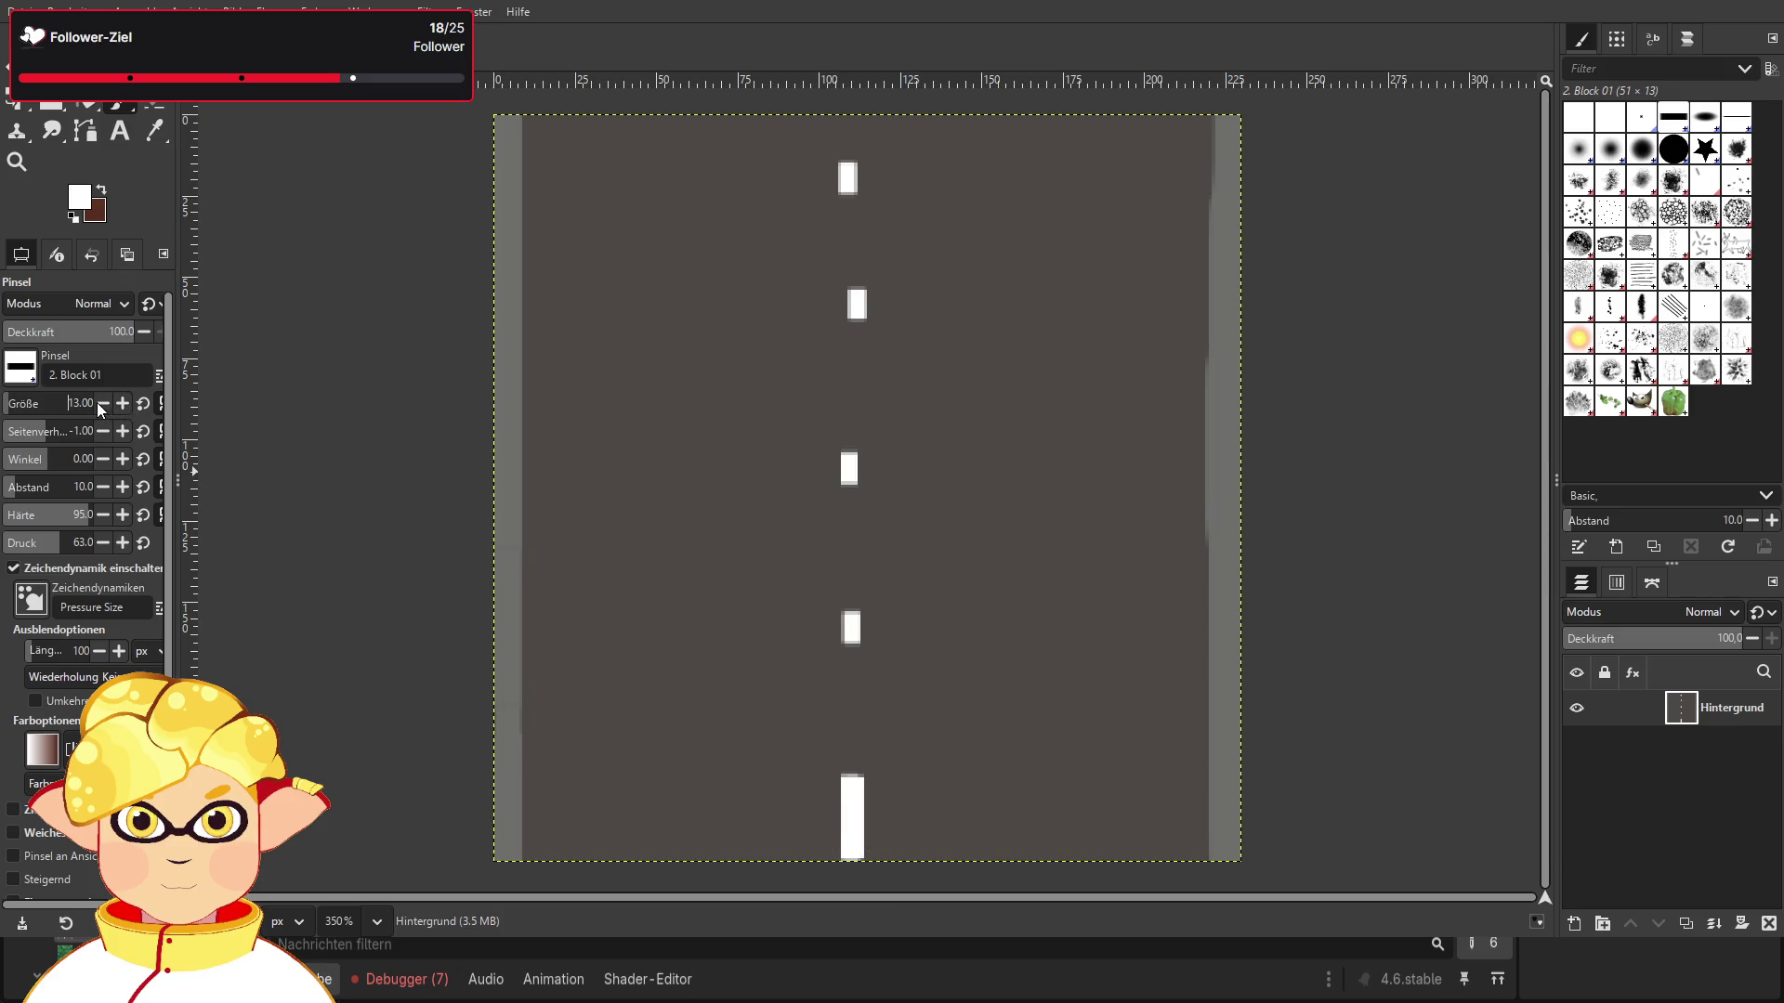
left_click(103, 431)
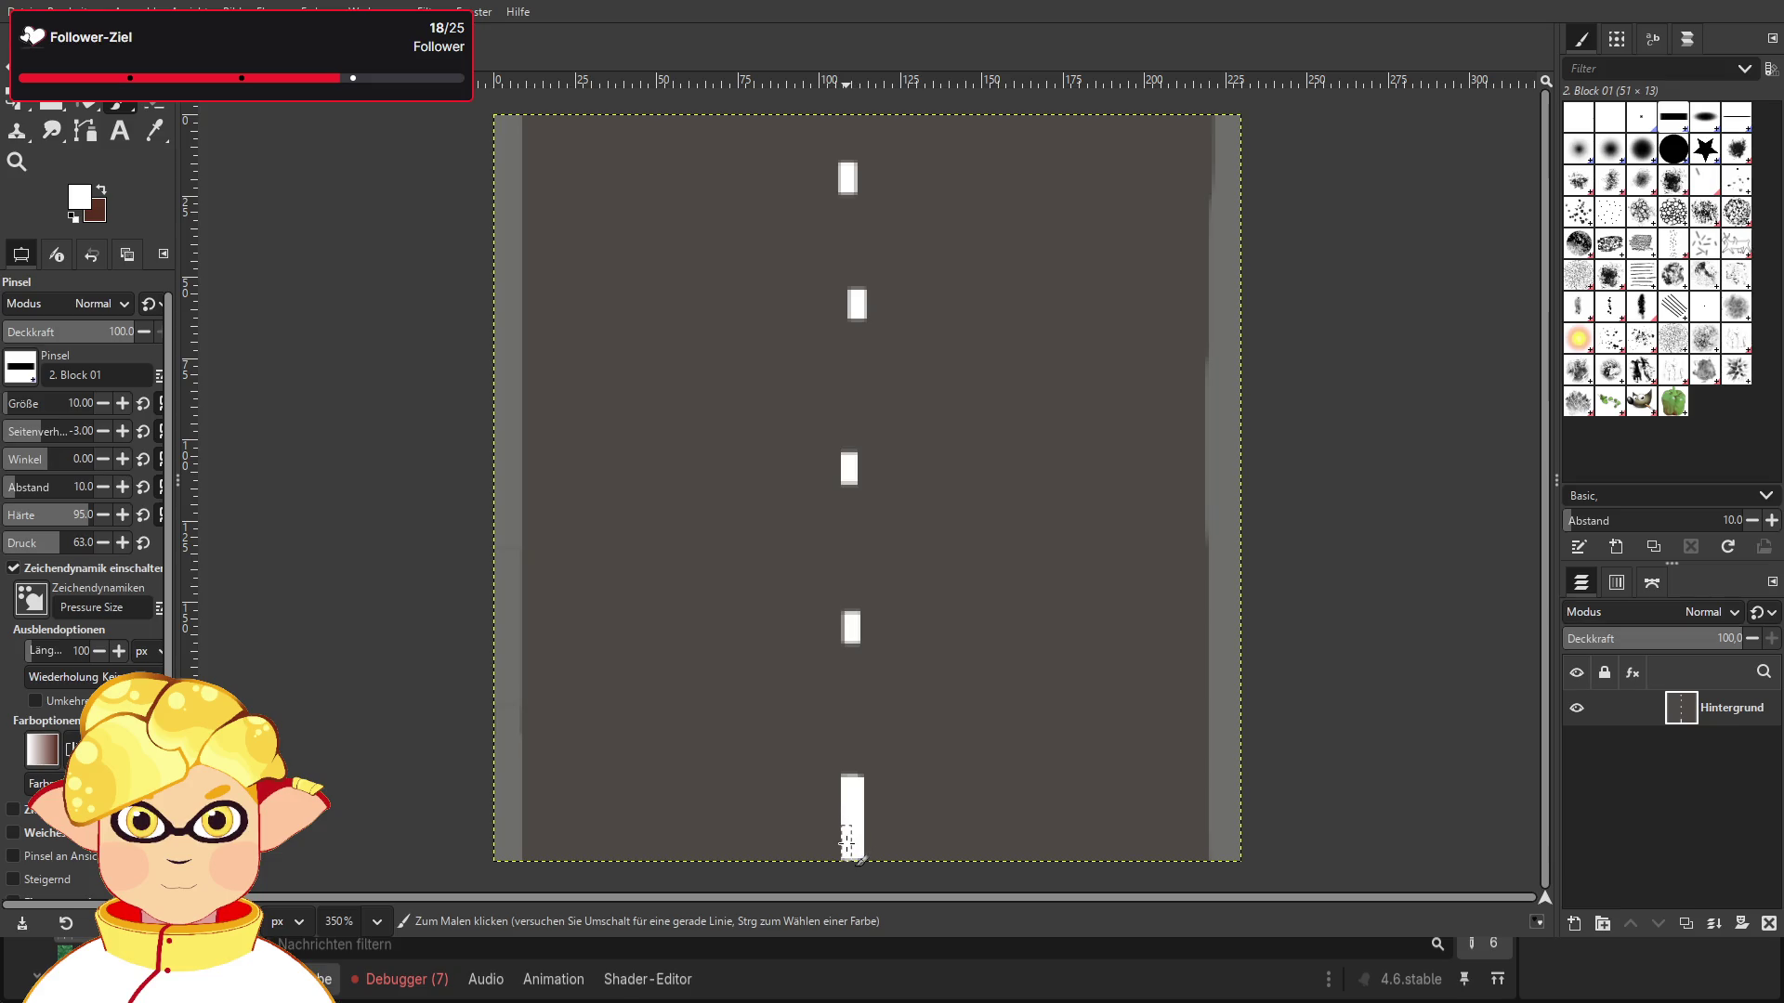
left_click(122, 405)
left_click(123, 406)
left_click(122, 405)
left_click(123, 406)
left_click(123, 406)
left_click(122, 405)
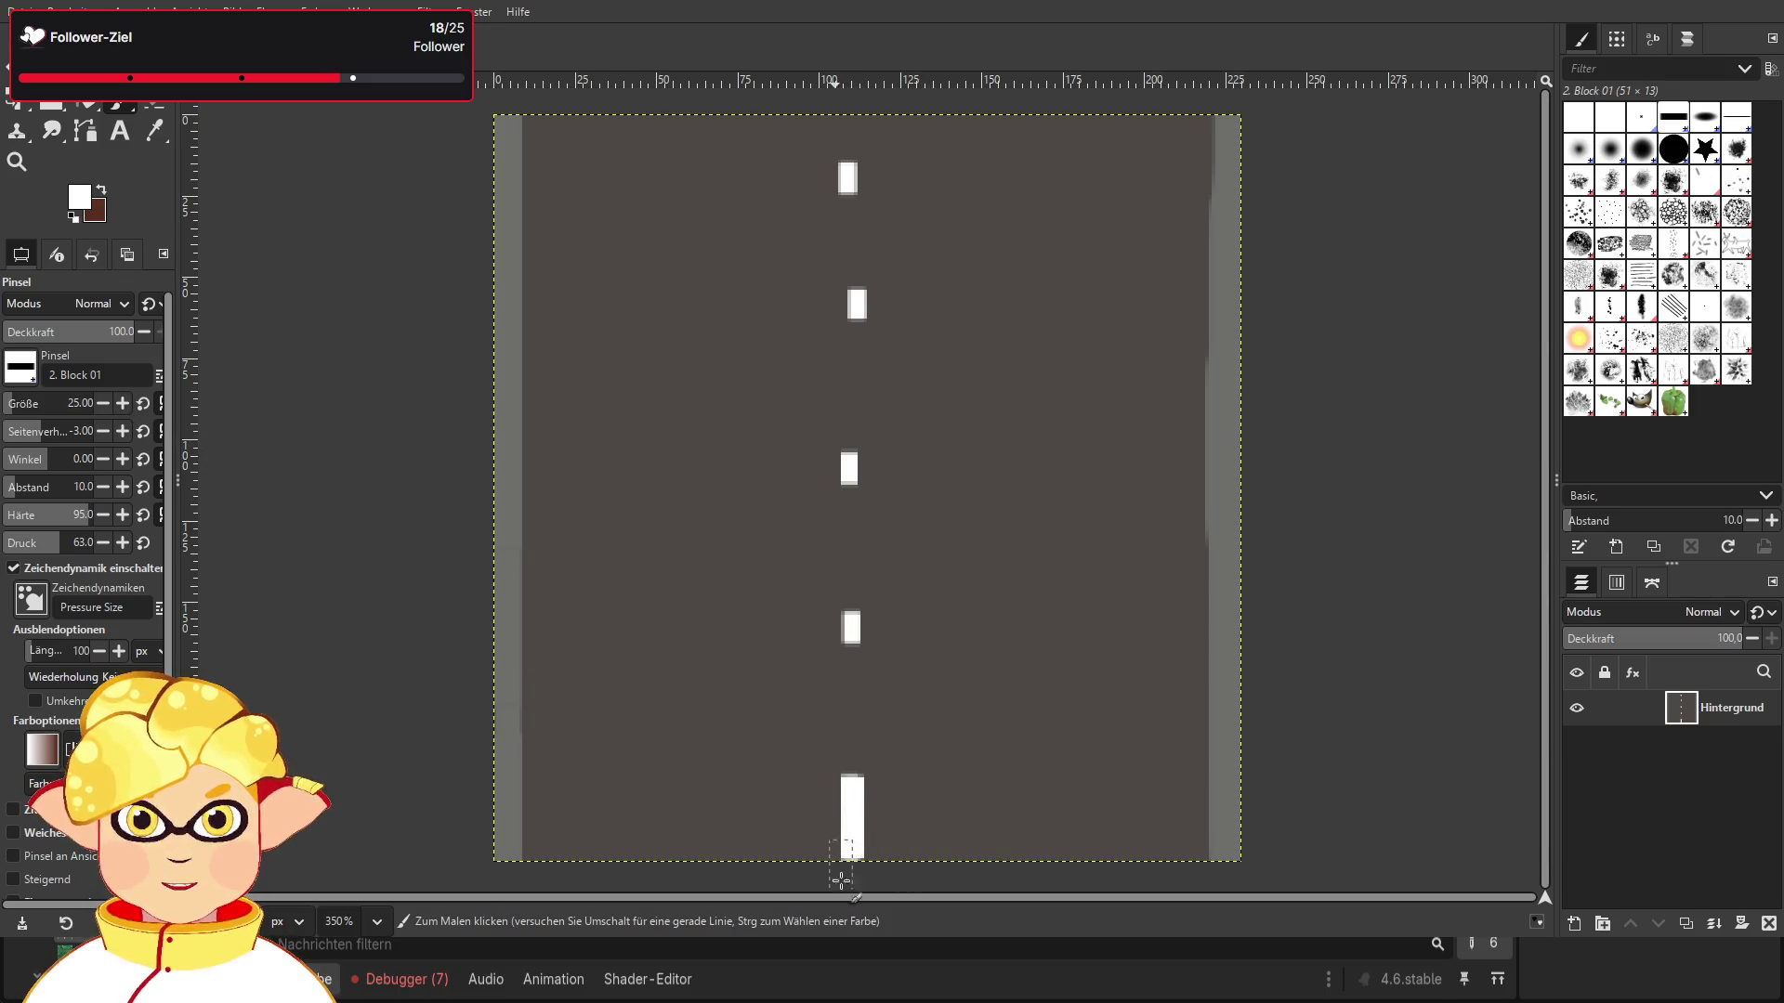
Step: Repaint the fourth, third and second dashes as tall white stripes
left_click(852, 632)
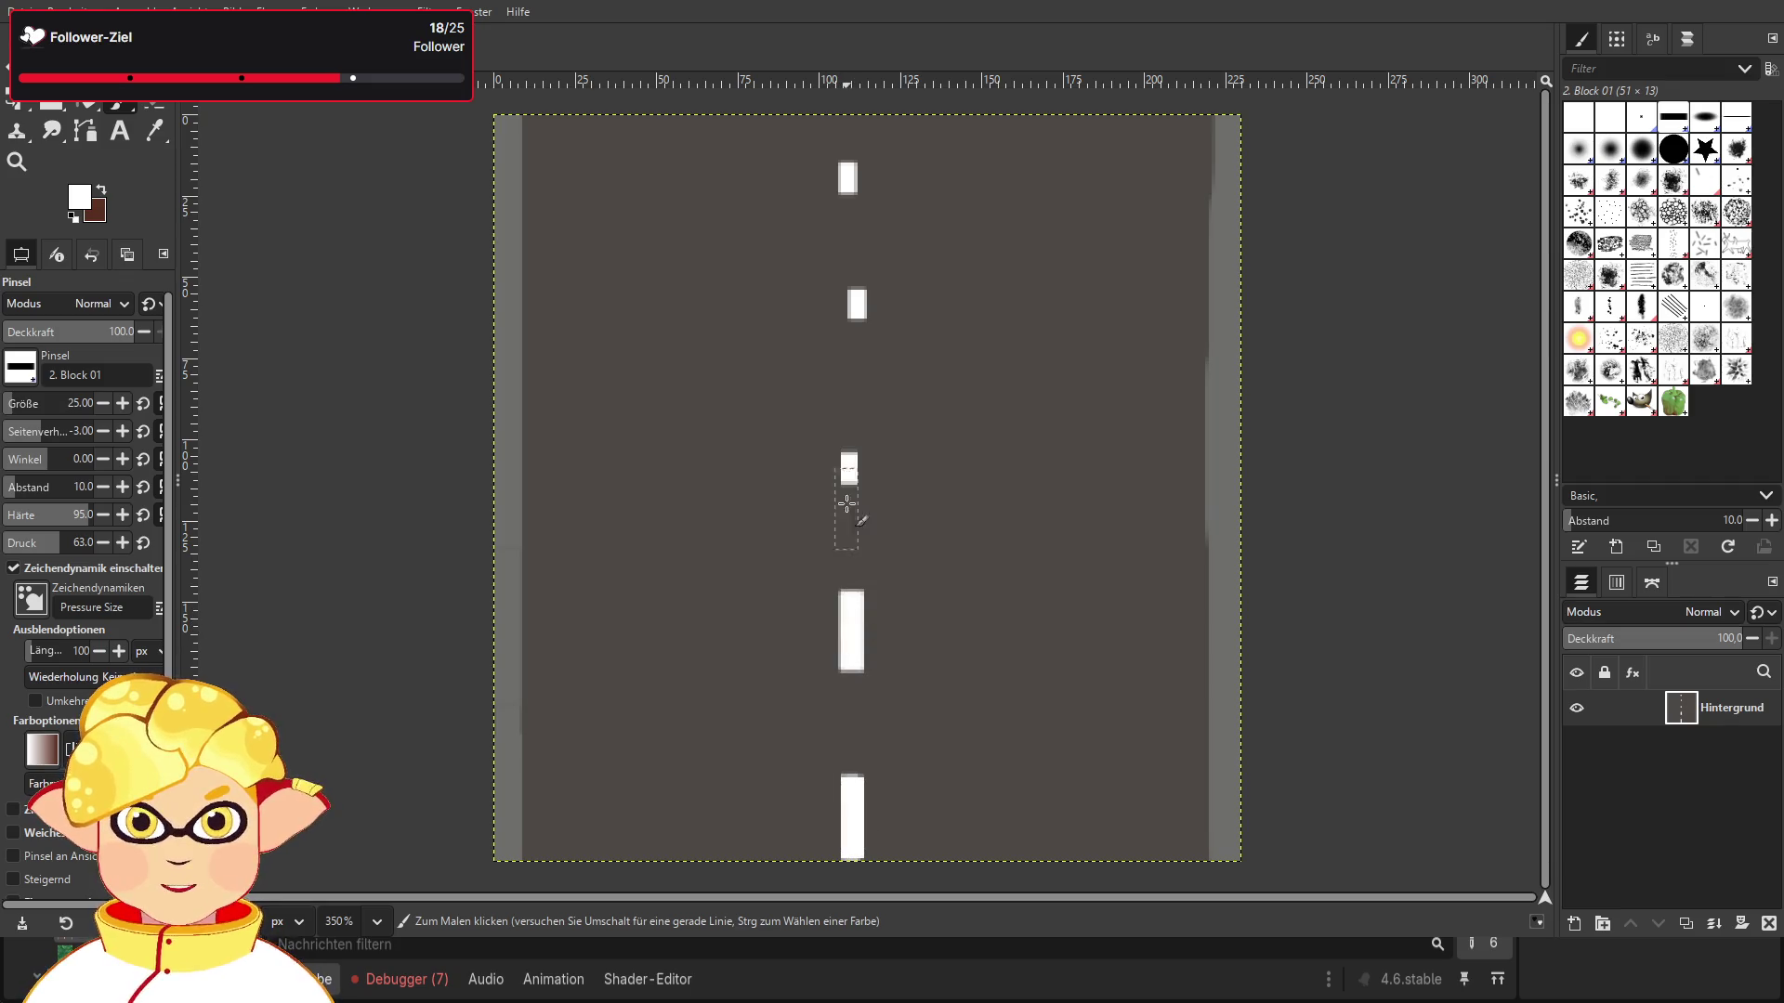
left_click(849, 466)
left_click(852, 309)
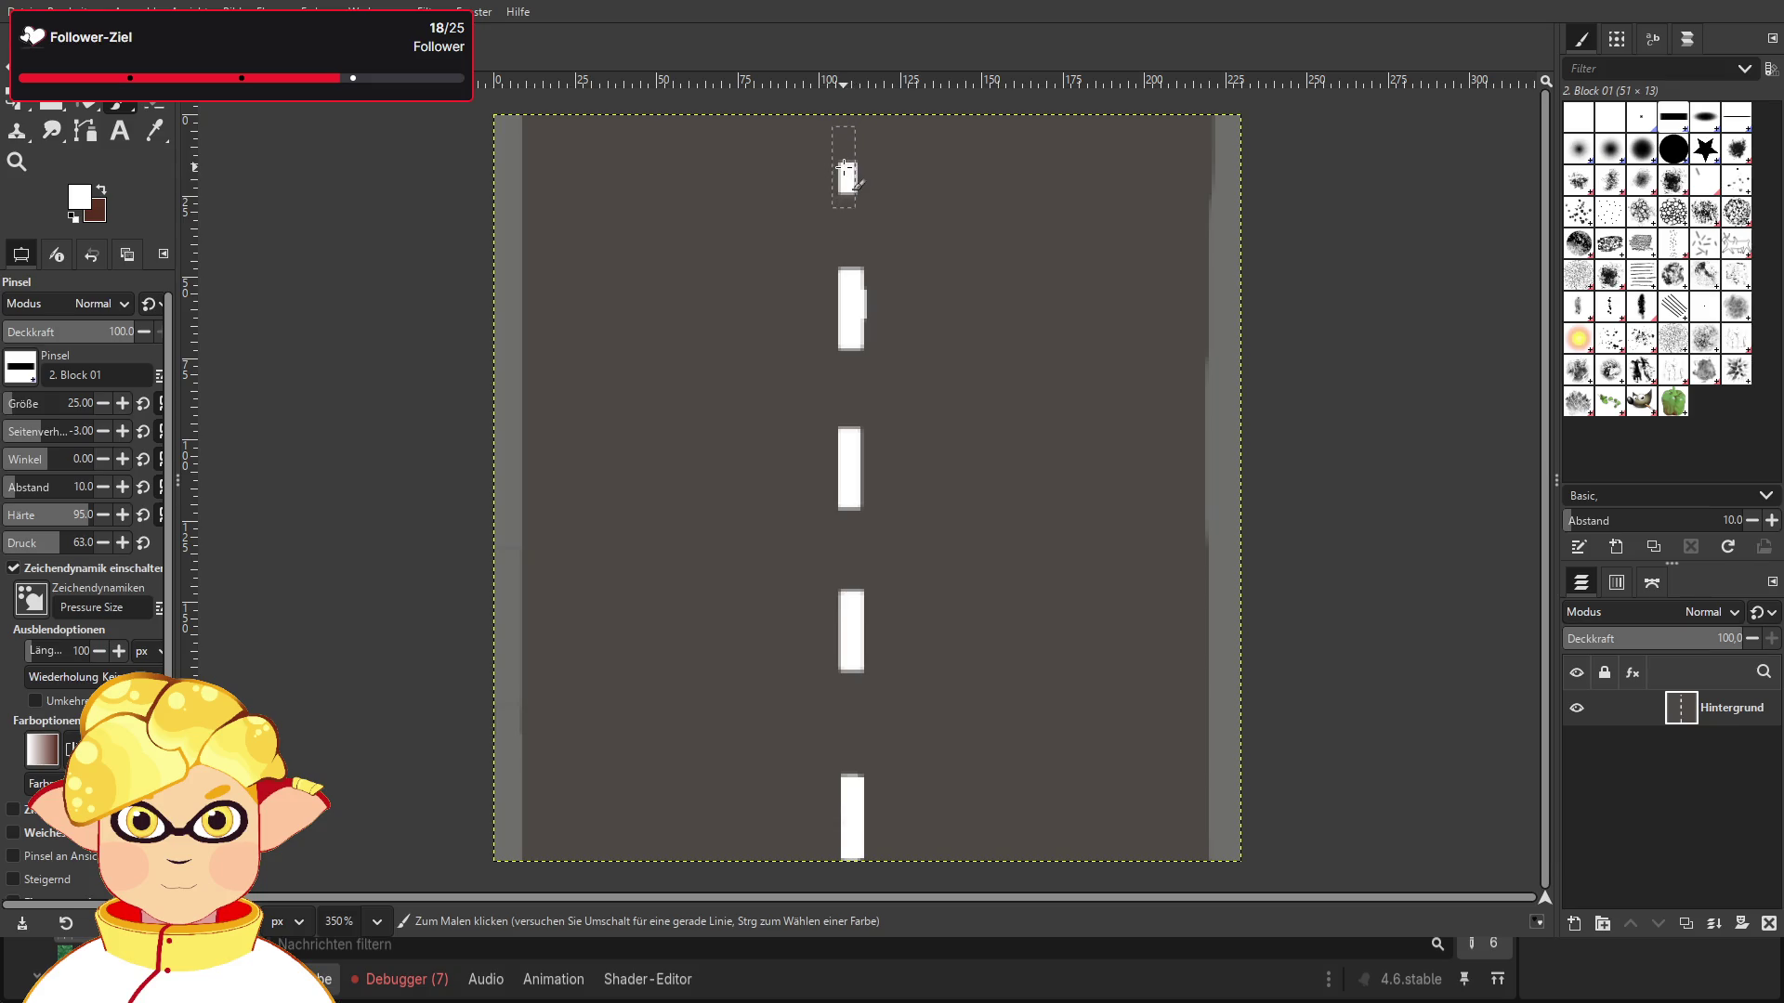
left_click(87, 104)
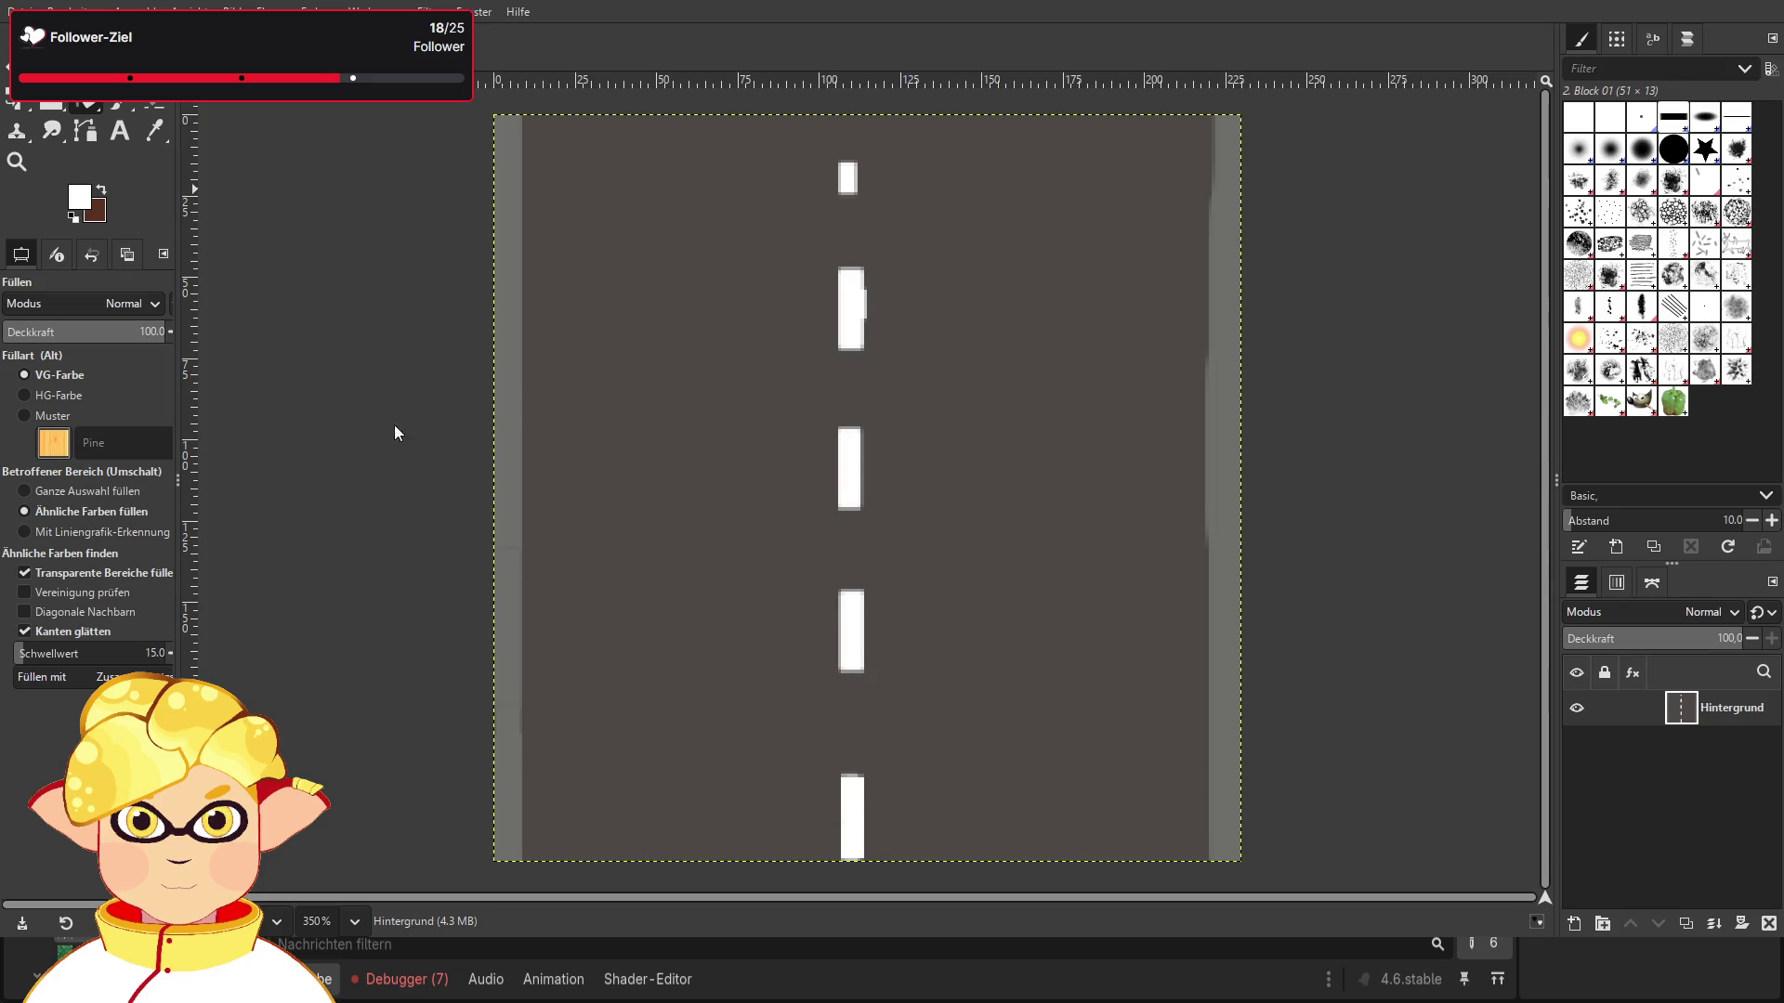
Step: Paint over the top dash in the road's grey and export over the existing texture file
left_click(785, 218, "ctrl")
left_click(122, 105)
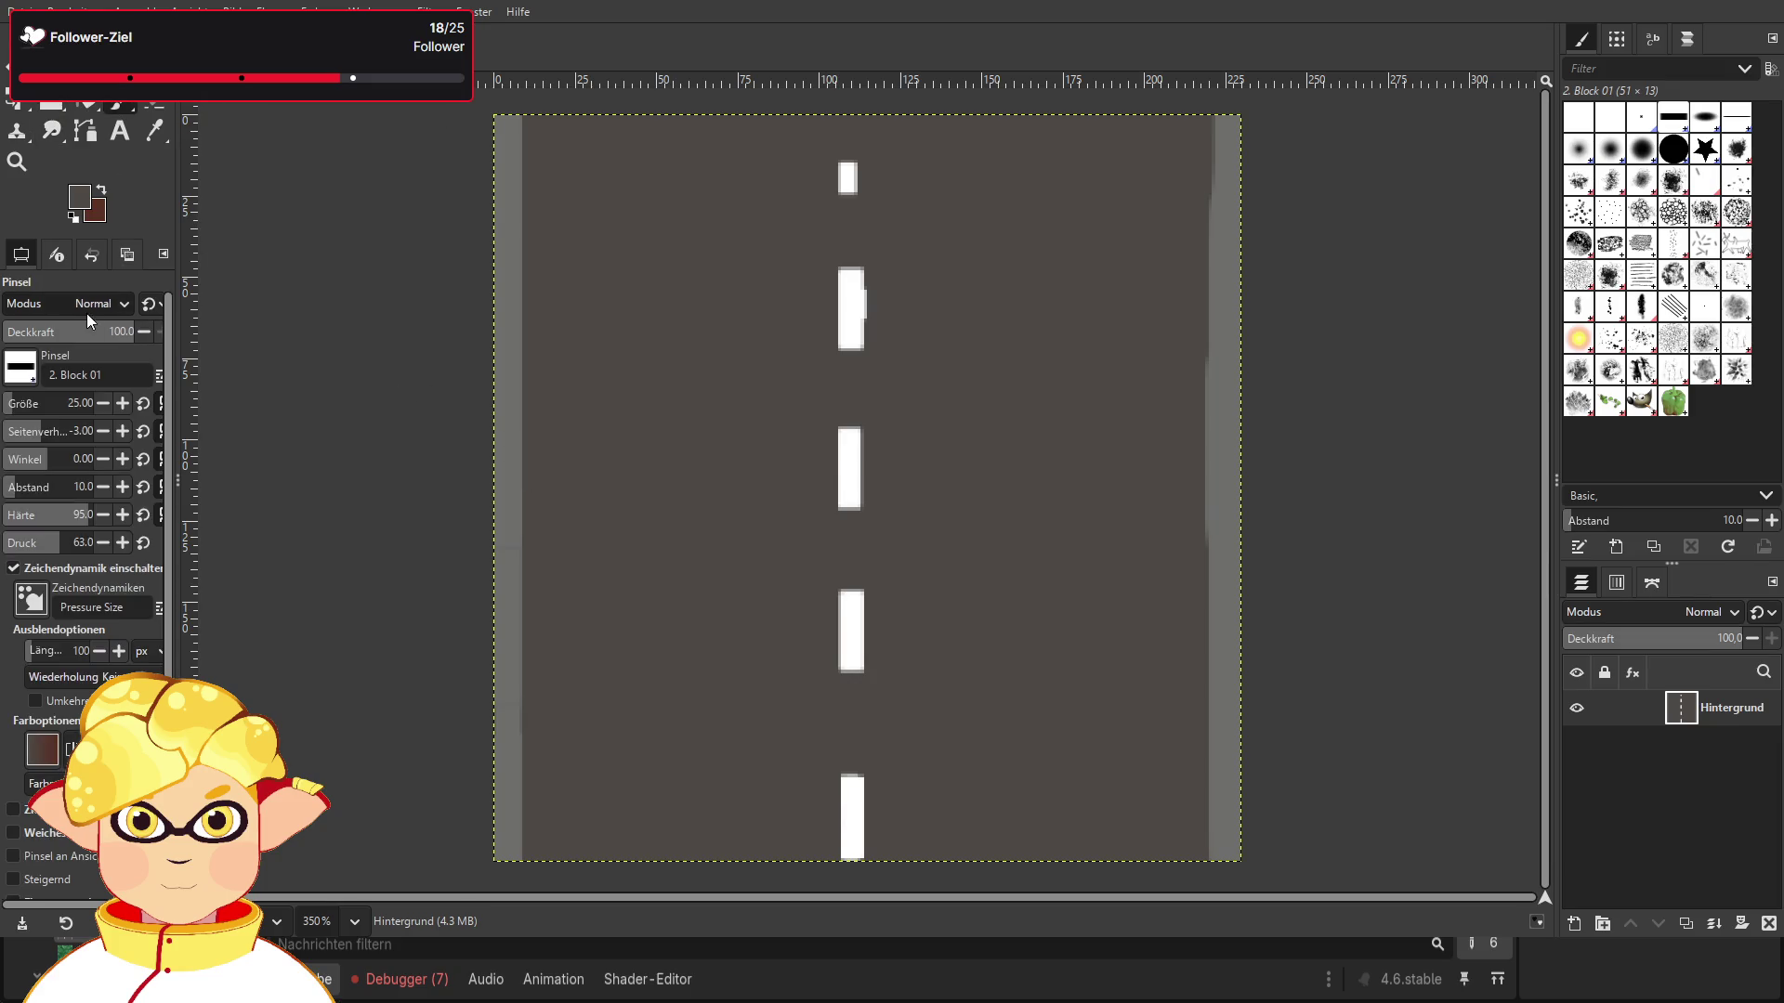
left_click(848, 179)
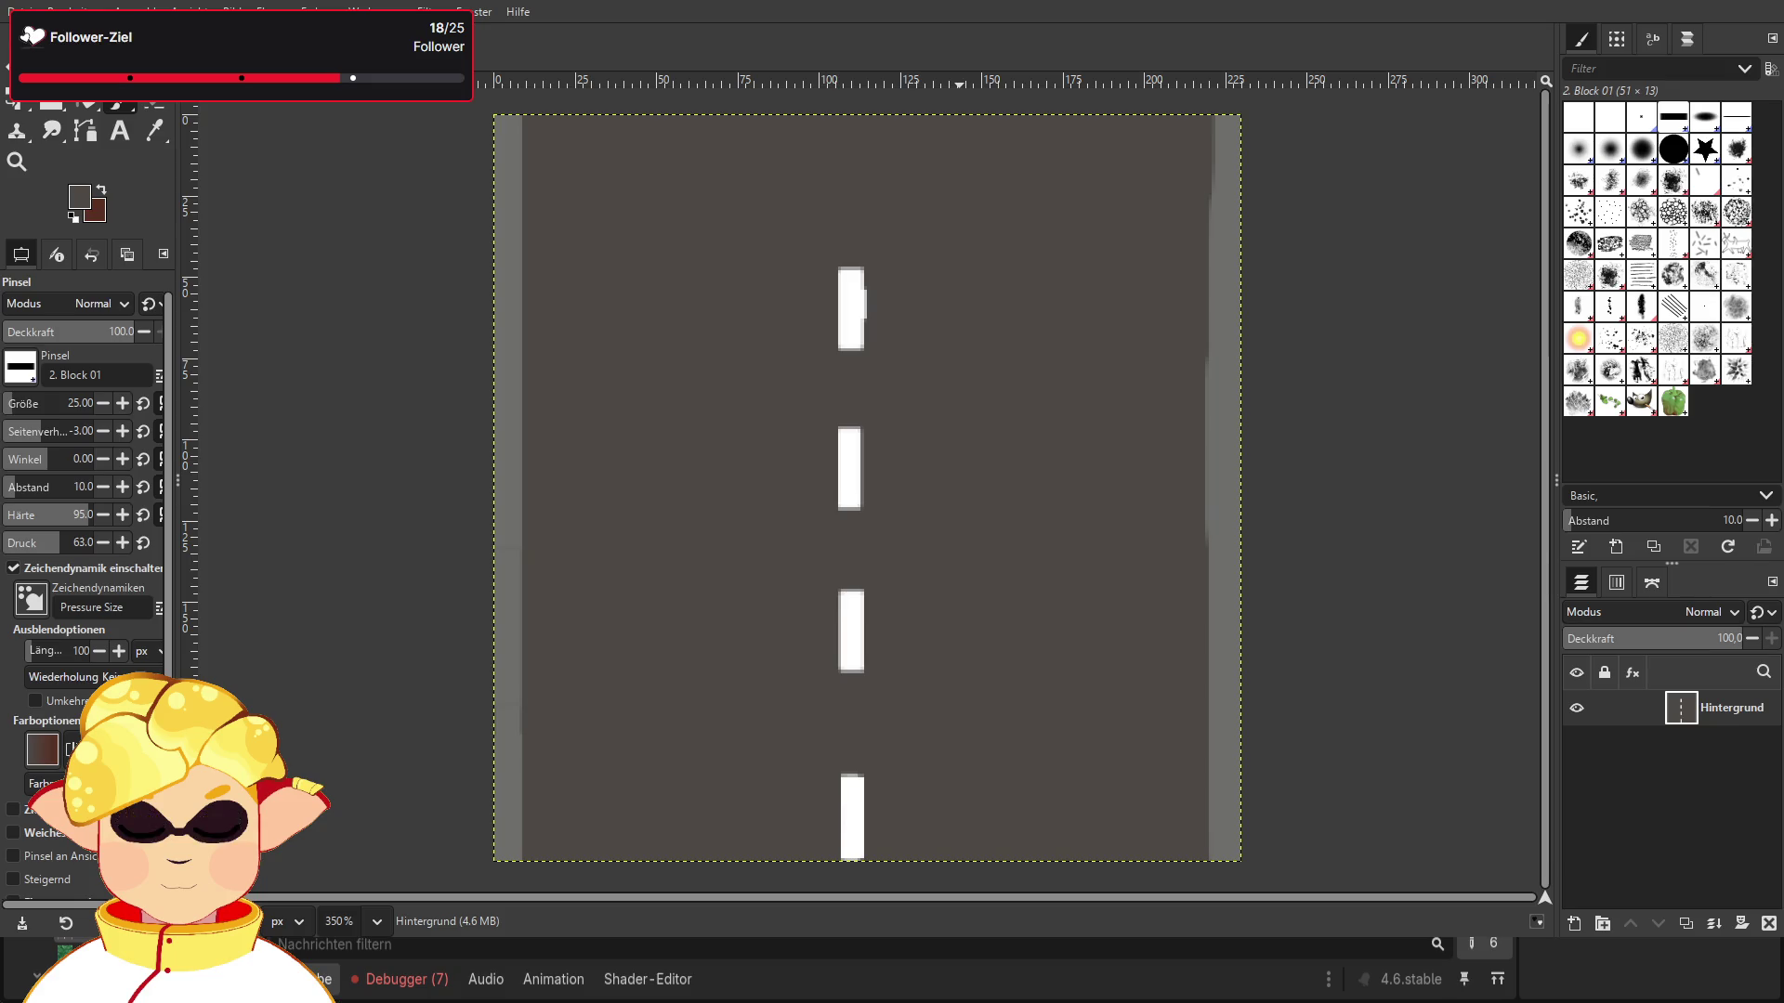
key("ctrl+e")
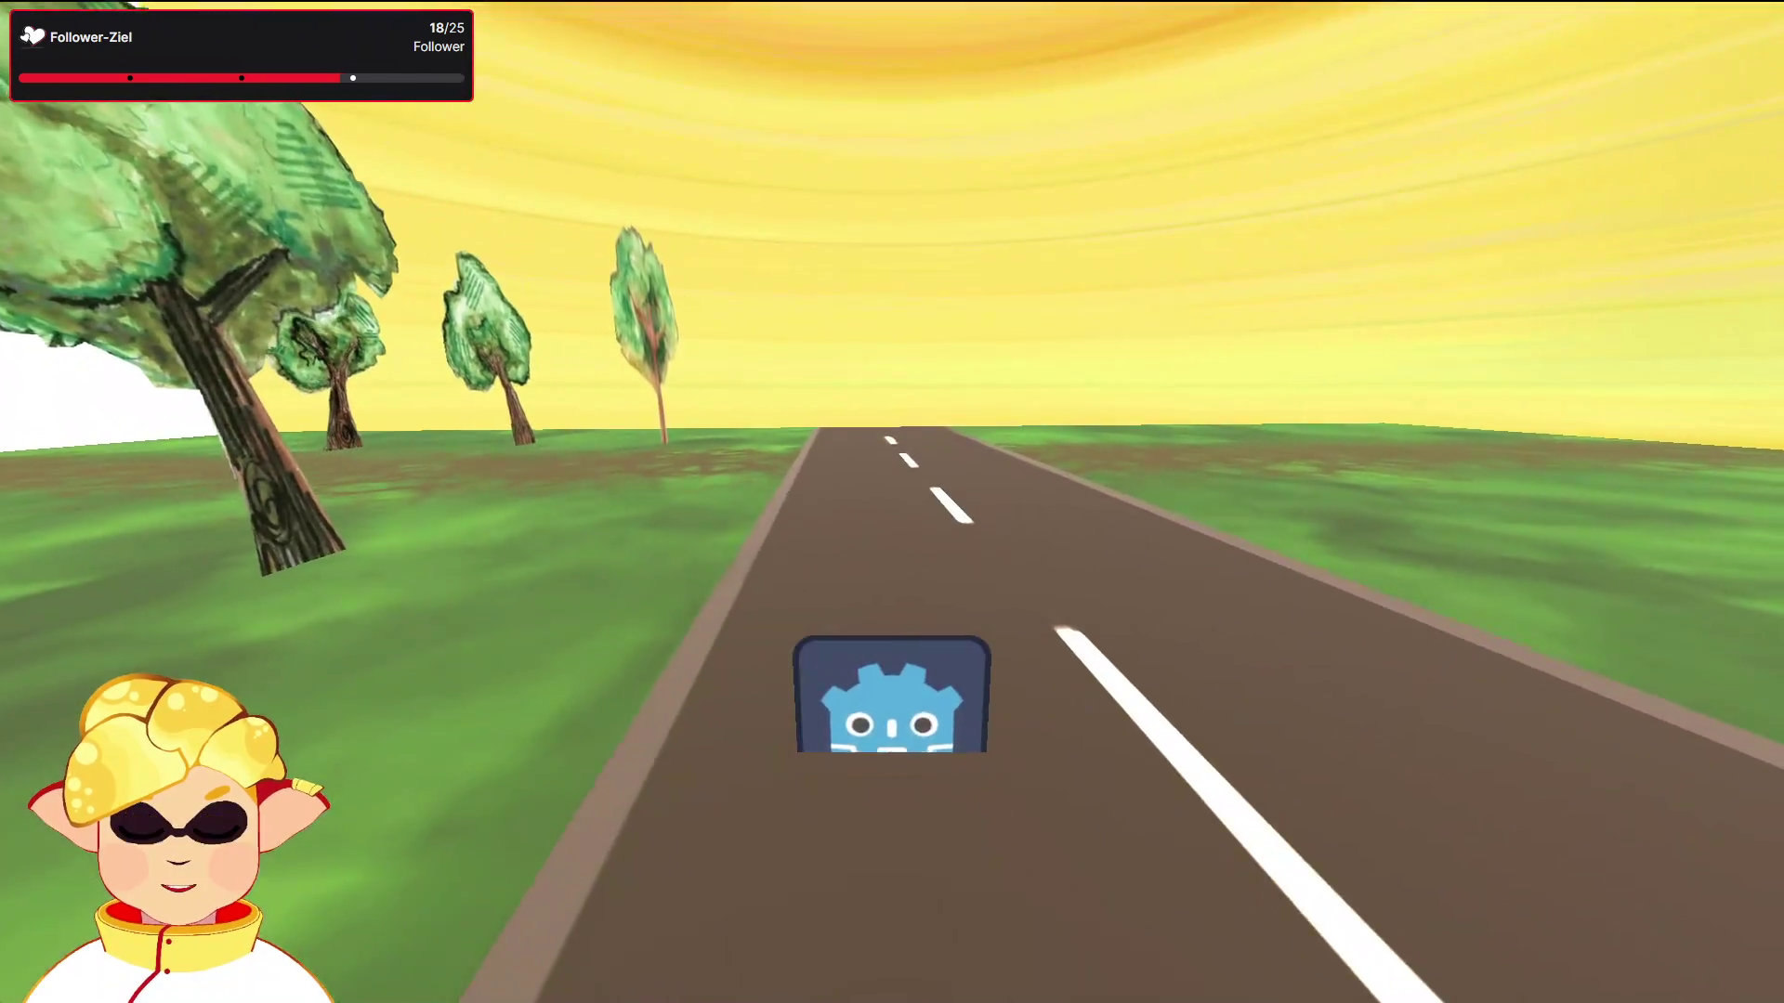
Step: Close the test game and paste a copy of house2 as house3 under houses
key("alt+F4")
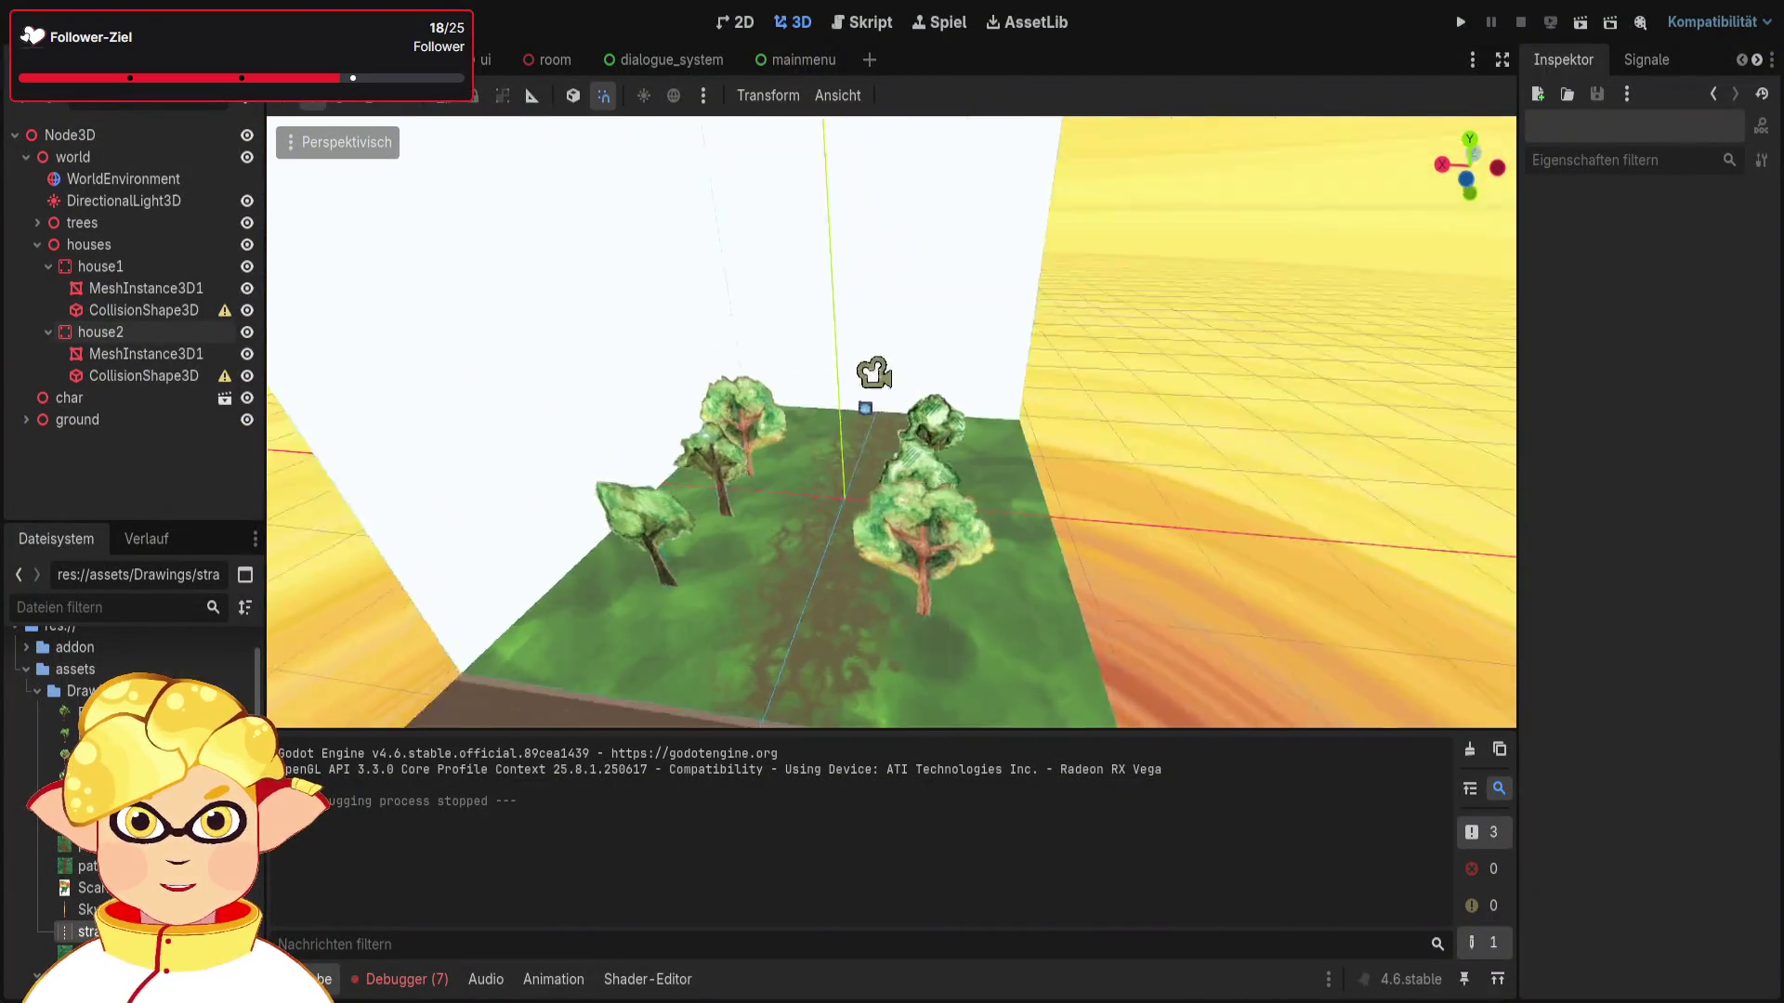
left_click(586, 391)
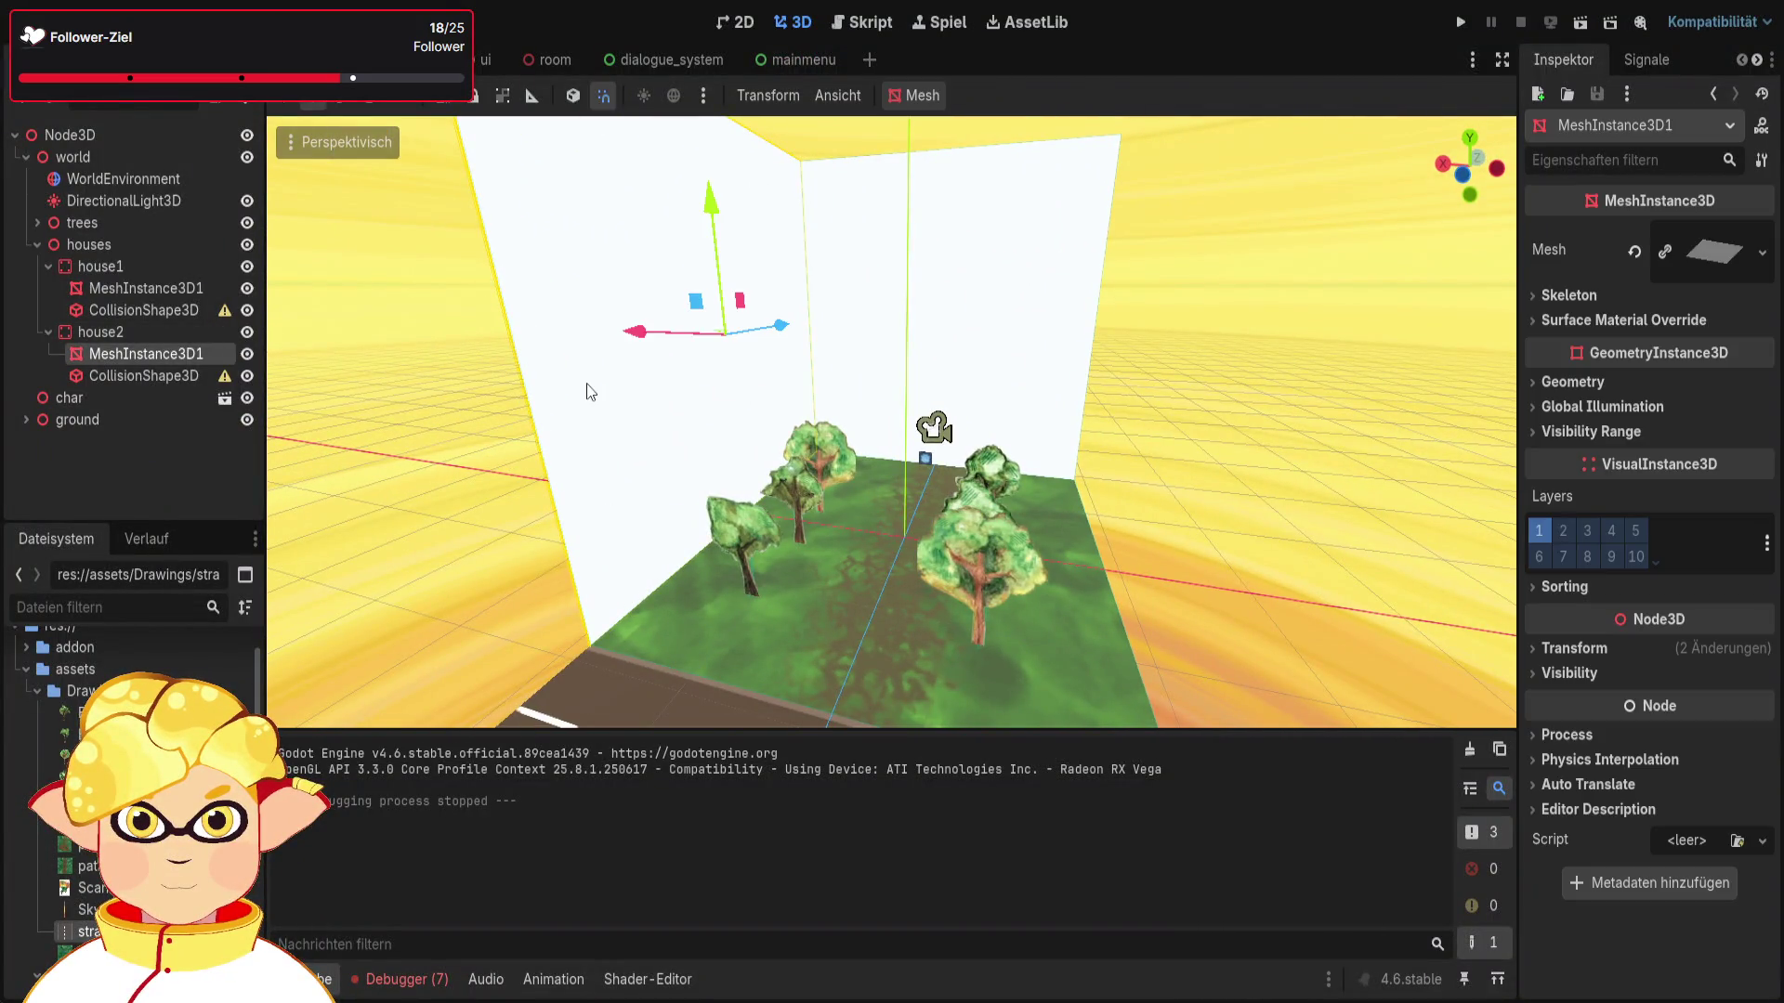
left_click(133, 334)
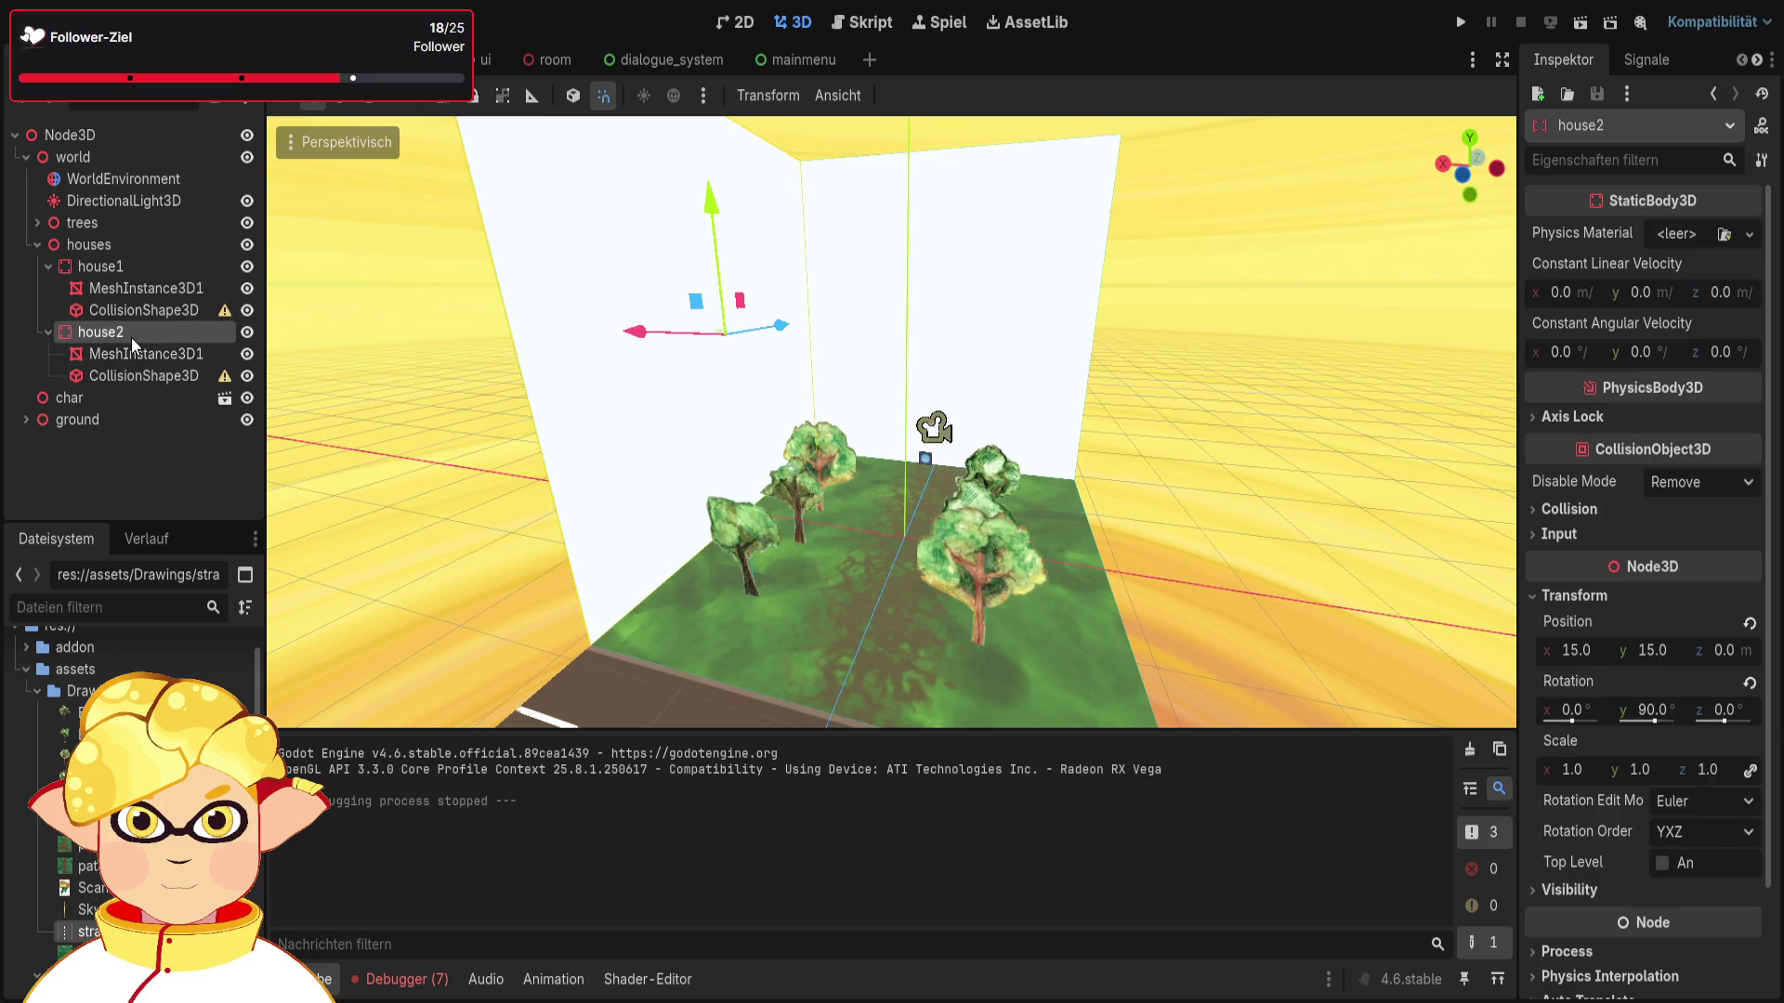
key("ctrl+v")
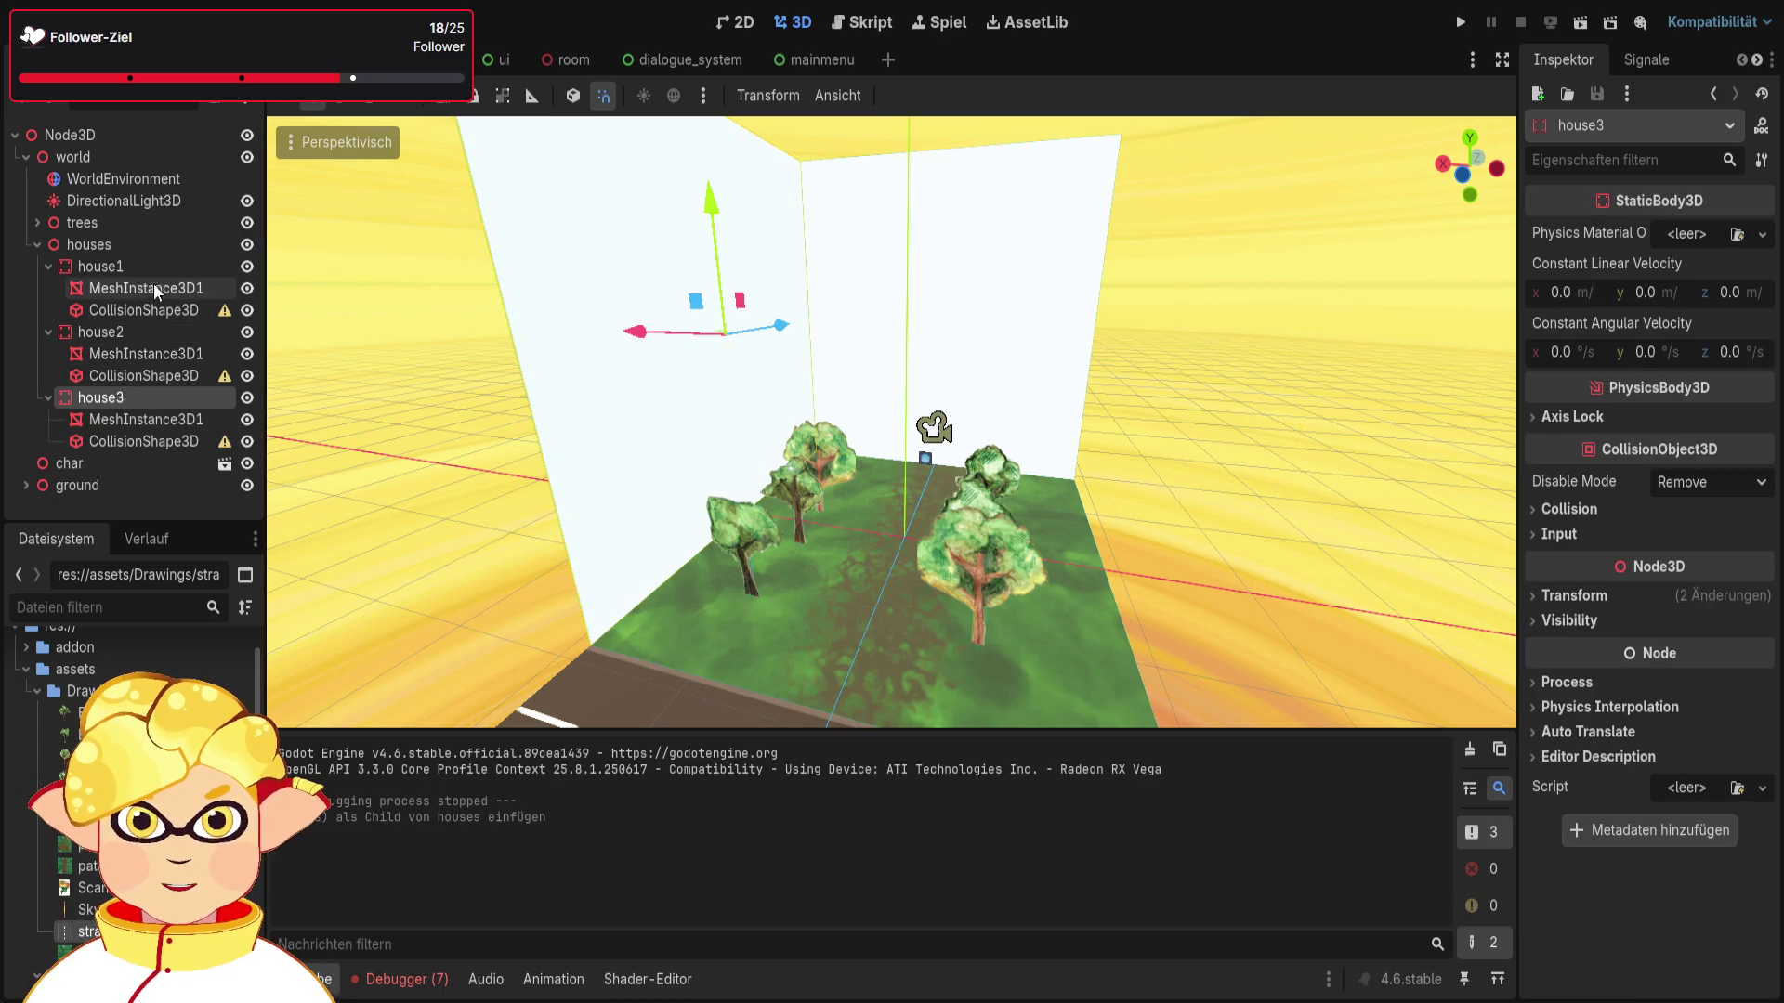
Step: Drag house3 along X from 15 to -17, across the road
left_click(47, 265)
left_click(50, 287)
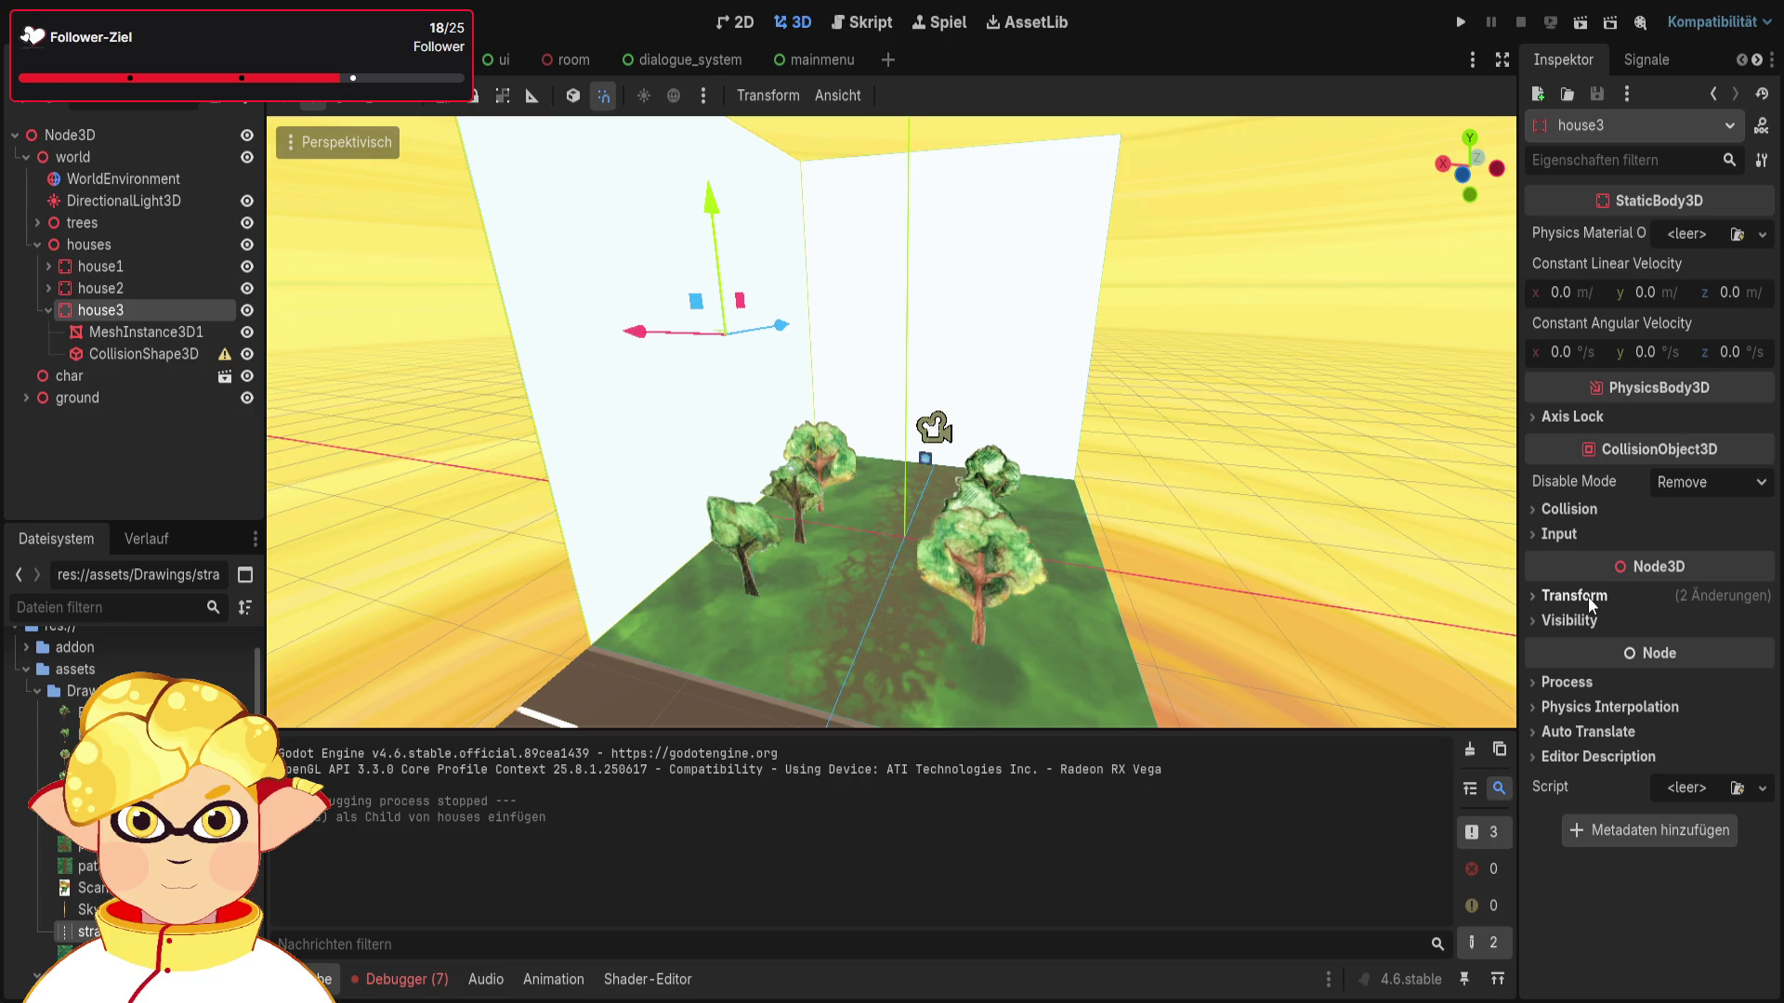
left_click(1580, 595)
left_click(1653, 709)
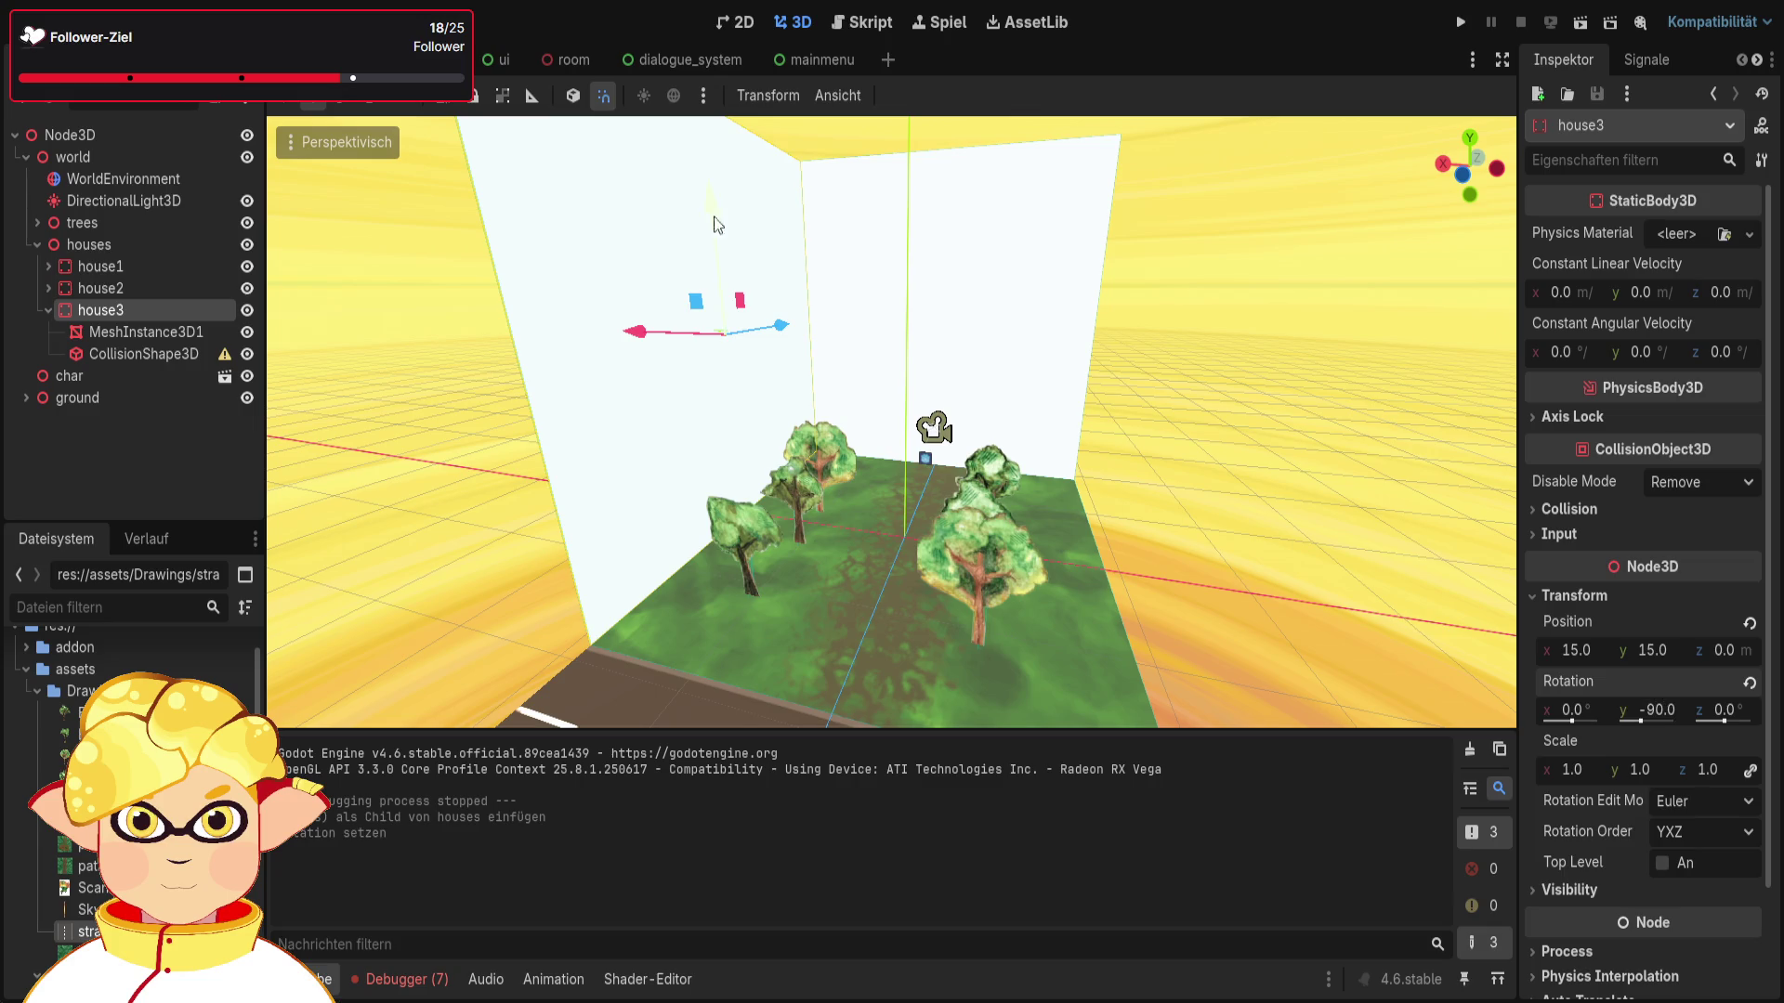
left_click_drag(637, 333, 1064, 434)
left_click(1388, 585)
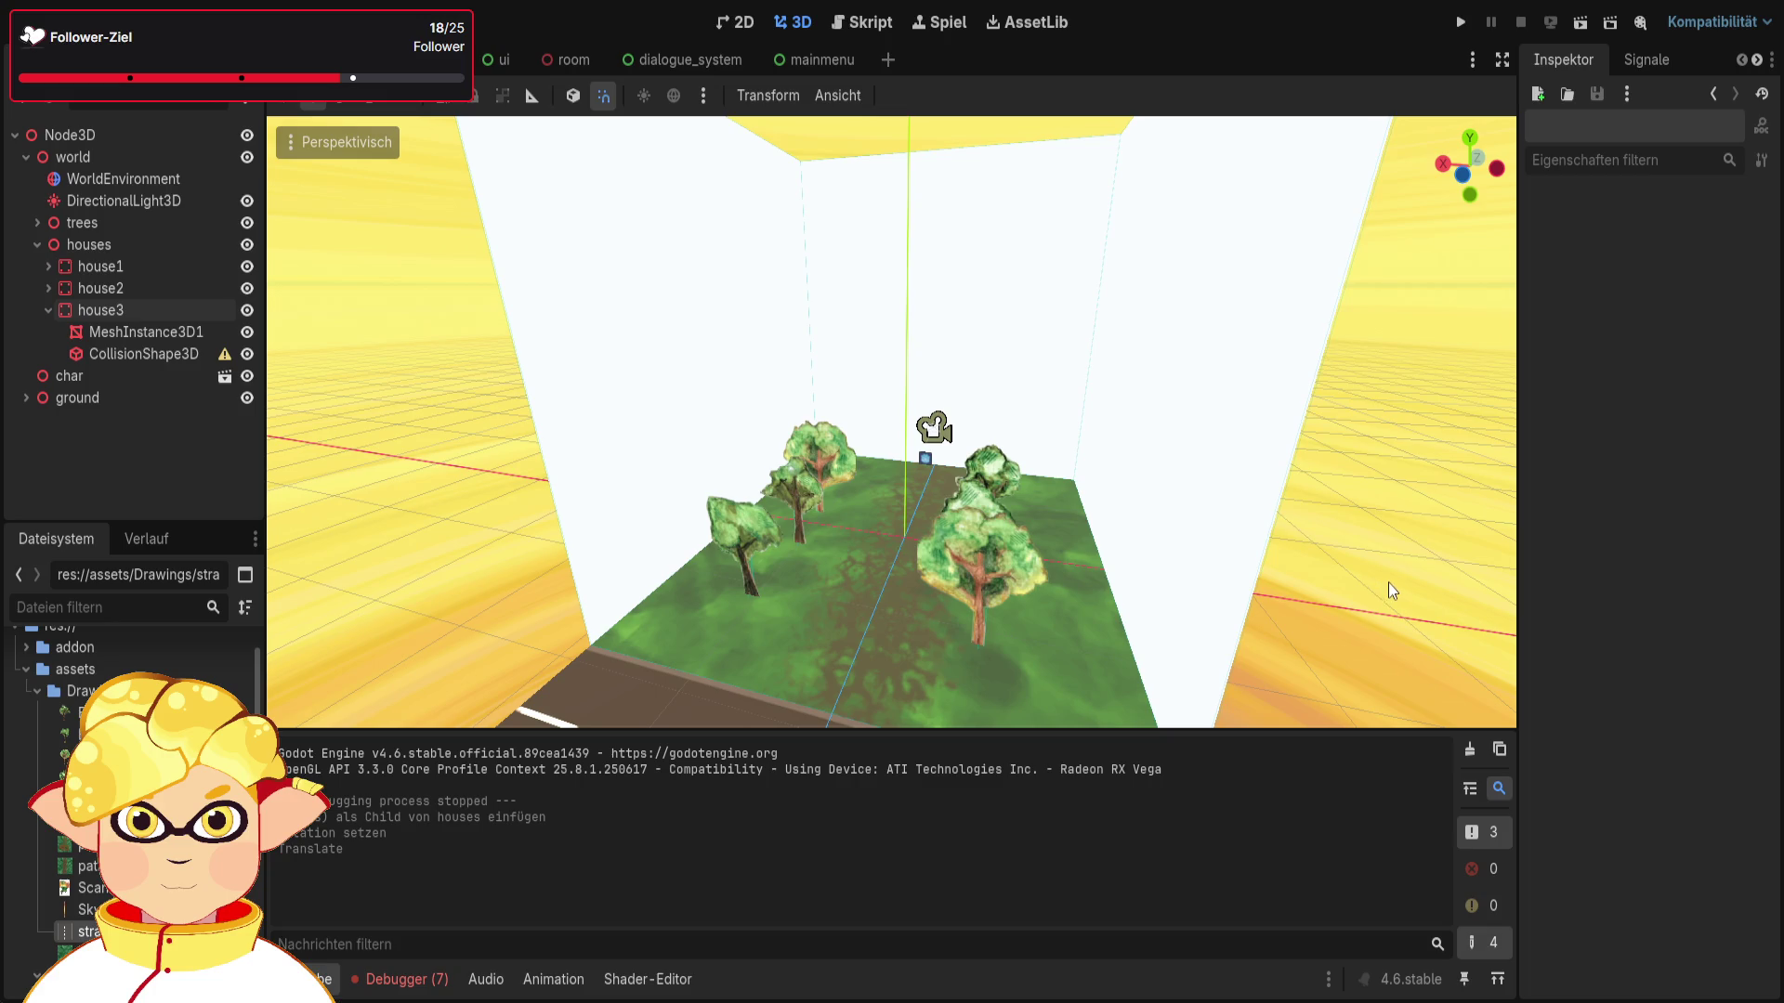
scroll(1388, 582, "down", 5)
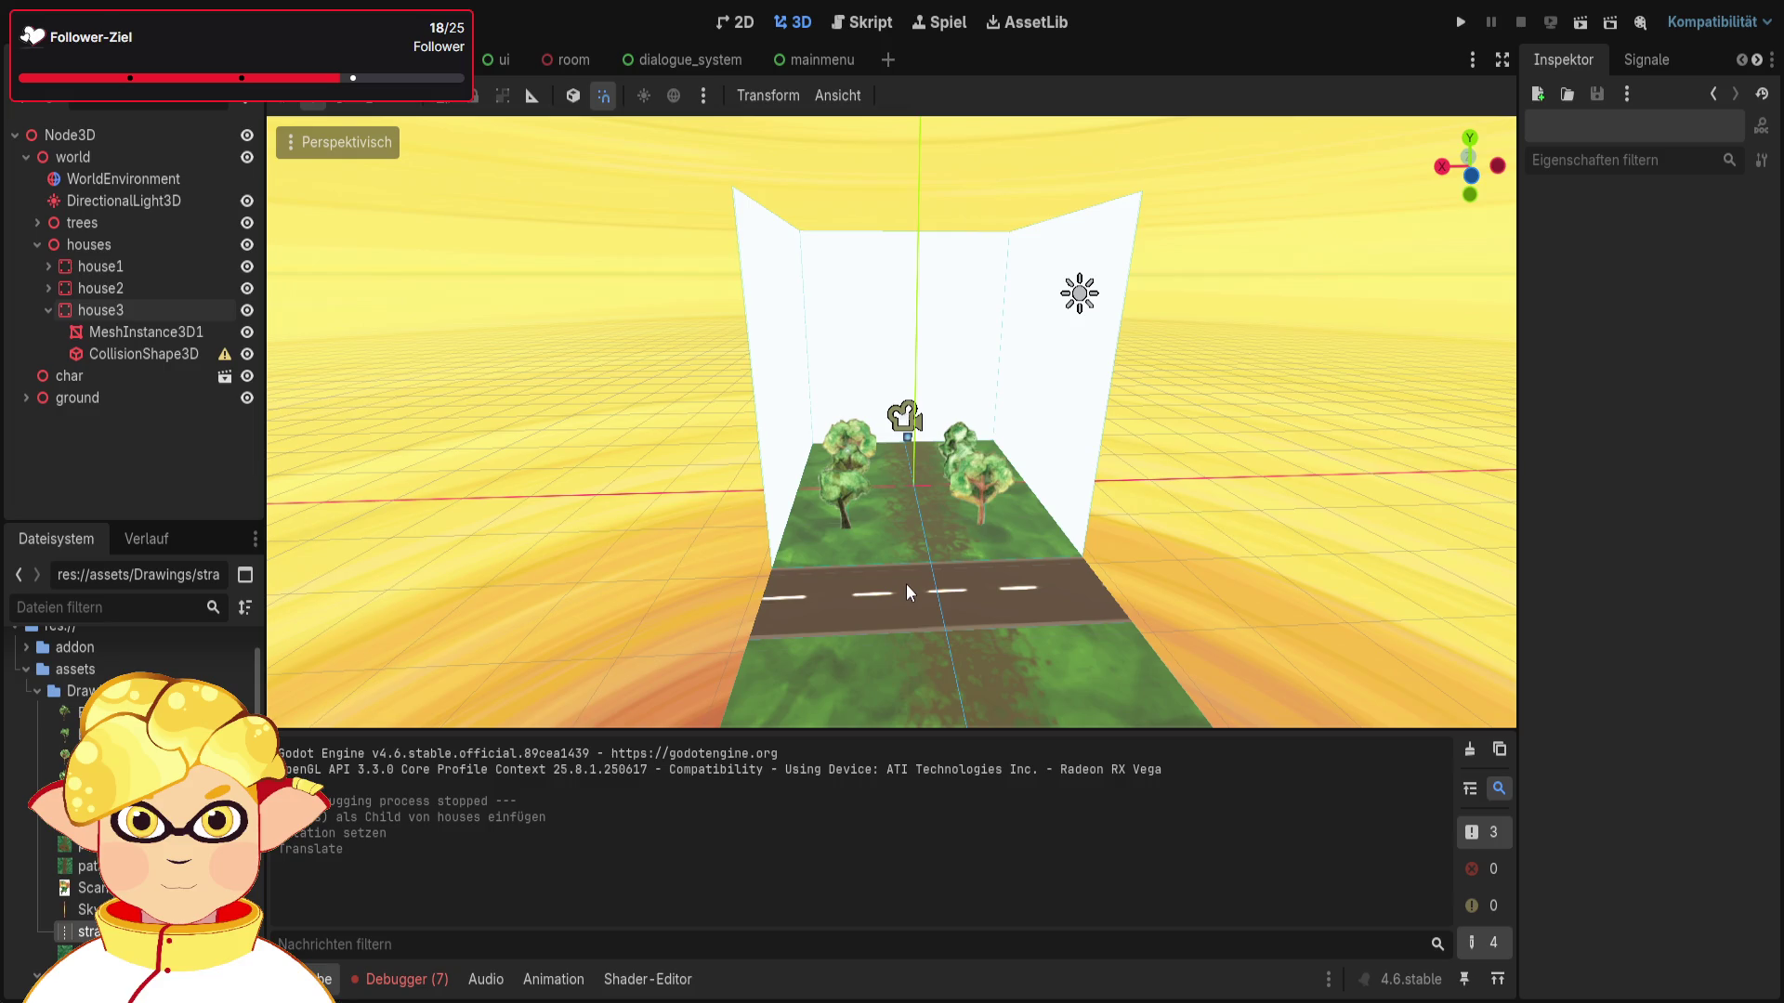
Step: Expand and collapse house1 and house2 to check their children
left_click(46, 288)
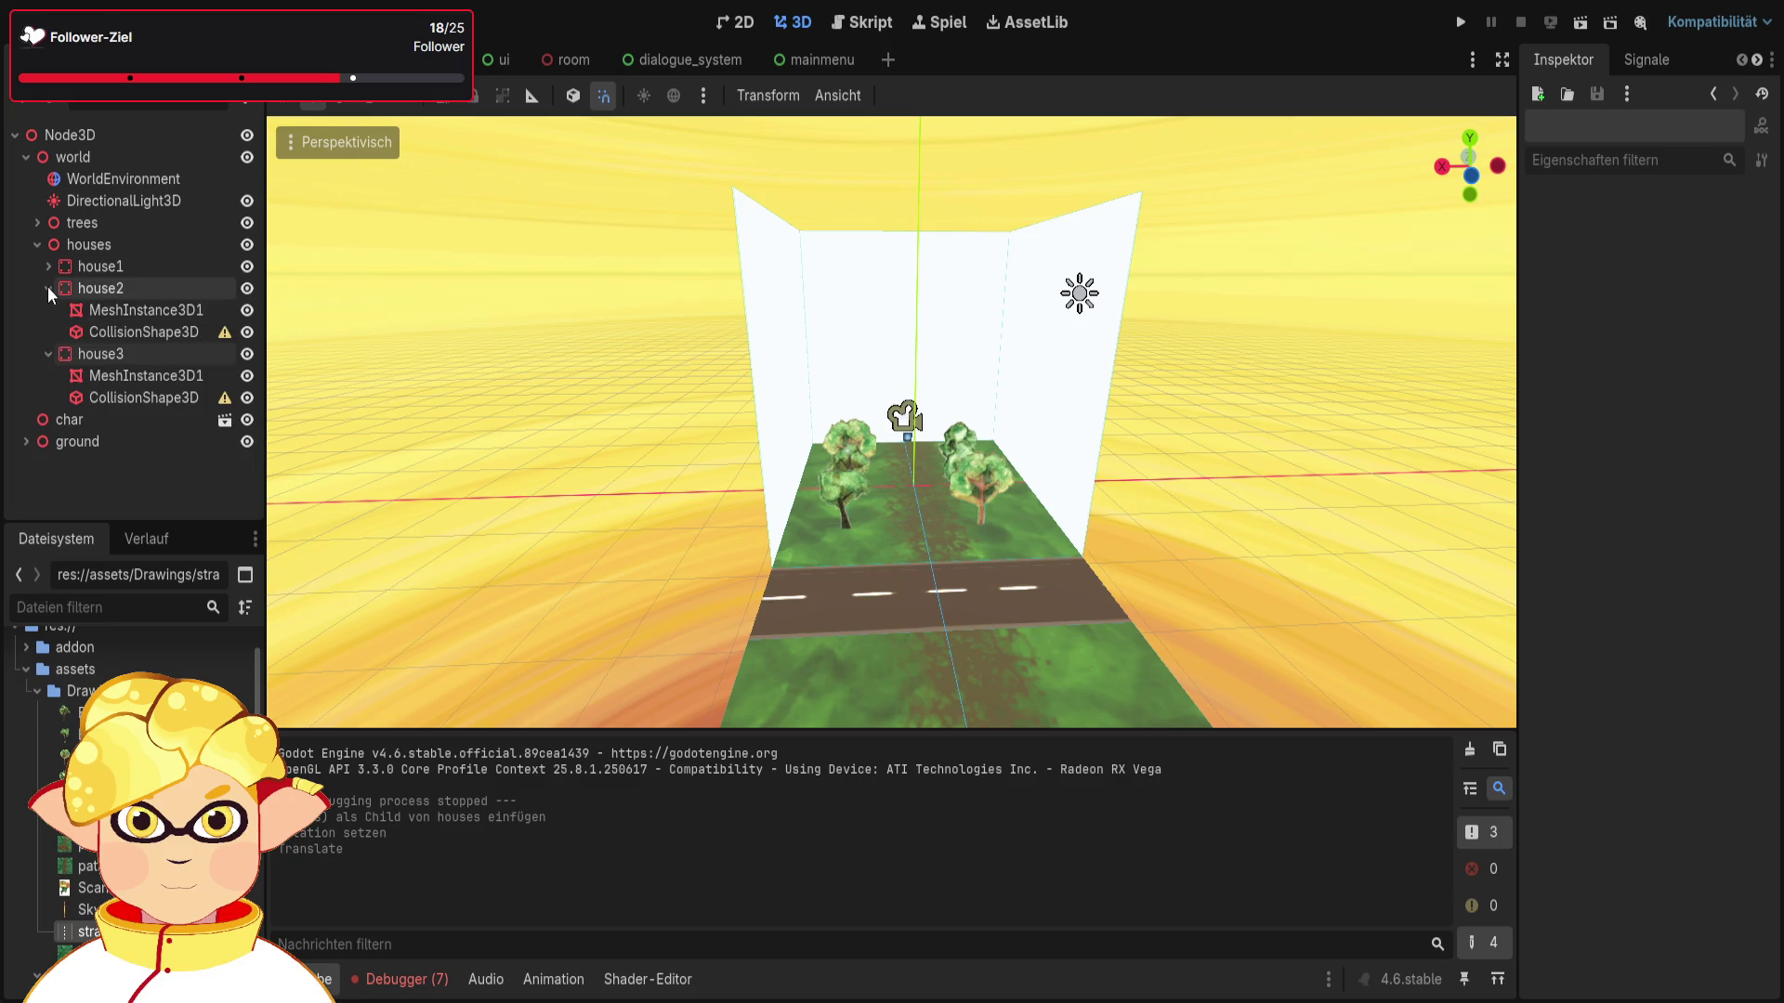
left_click(48, 287)
left_click(52, 265)
left_click(50, 266)
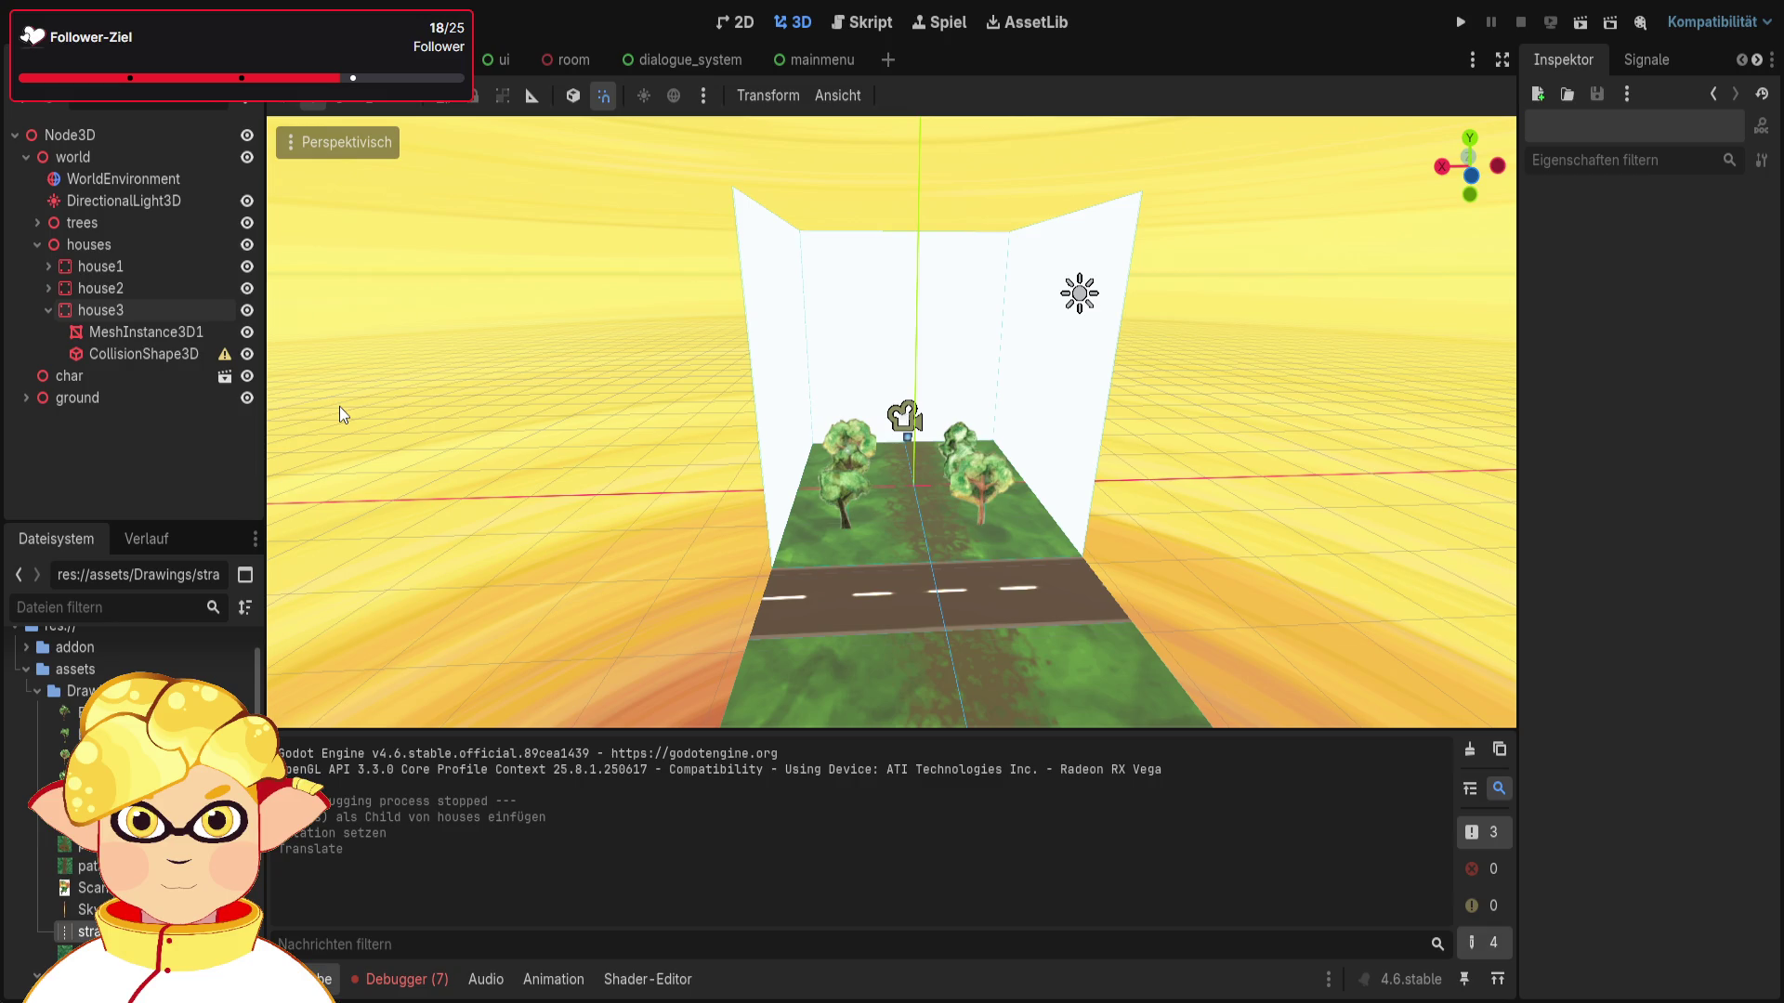
Step: Paste house4 under houses and move it about 31 units along the road
left_click(125, 267)
scroll(500, 377, "up", 2)
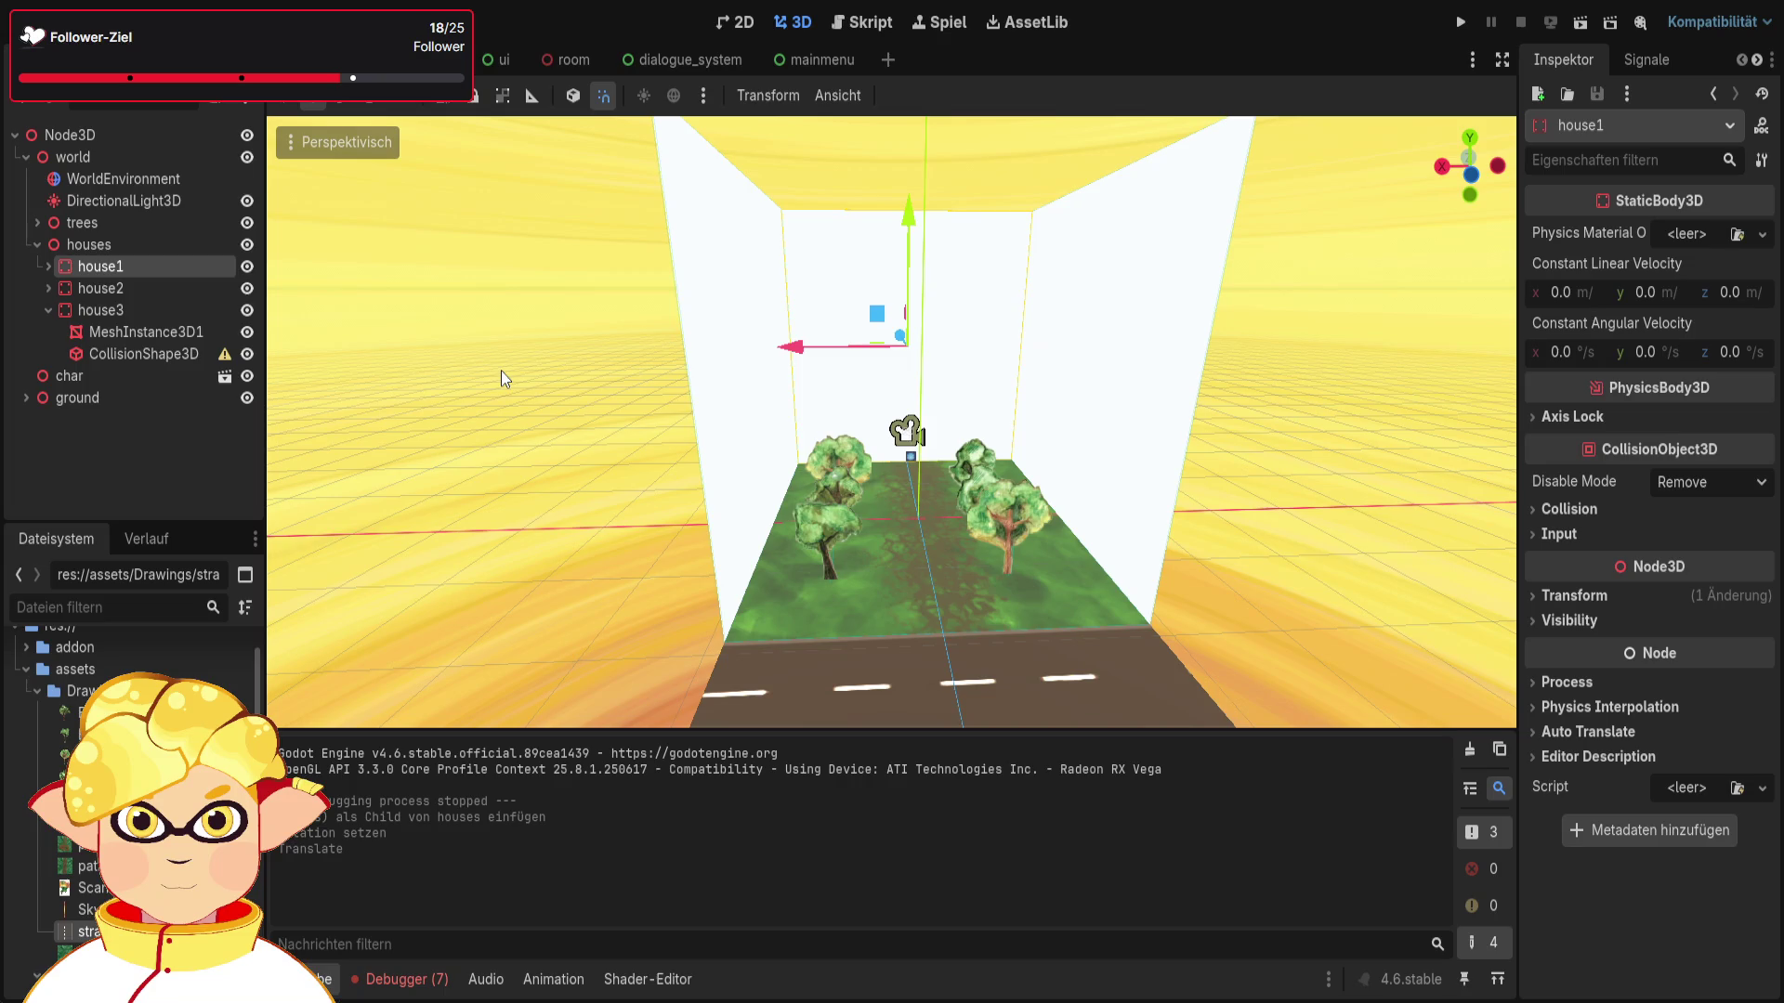
left_click(103, 245)
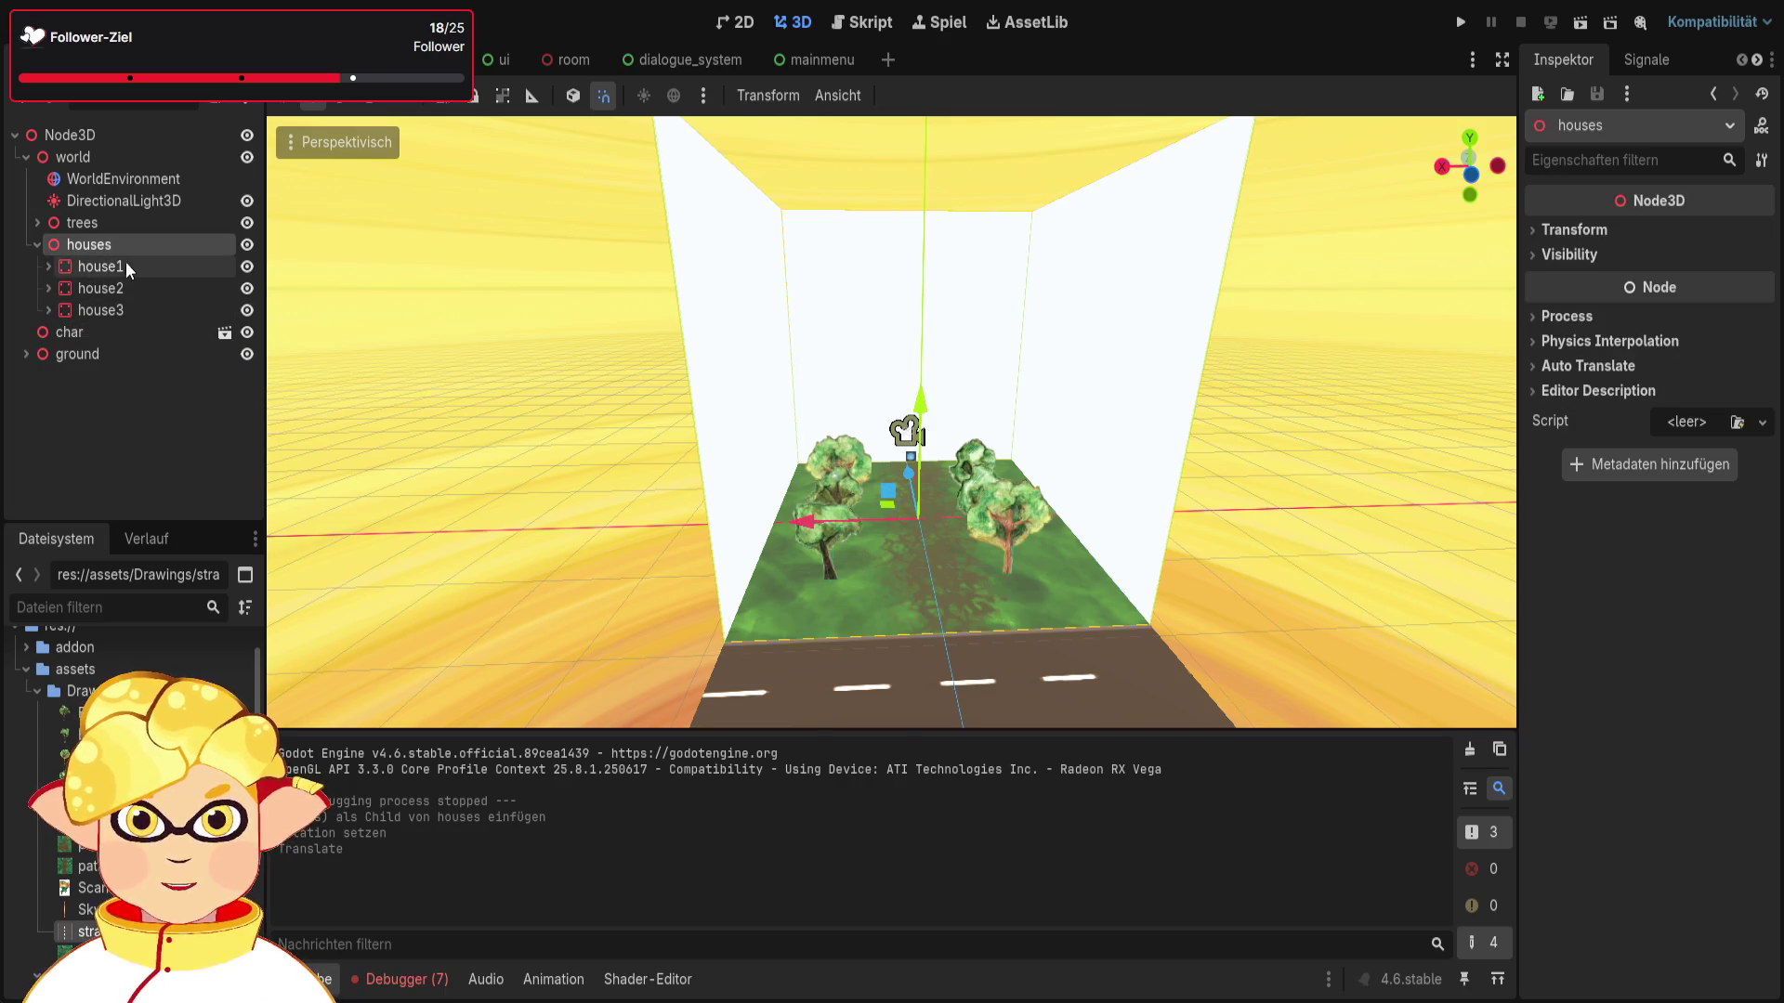
key("ctrl+v")
mouse_move(797, 336)
left_mouse_down()
mouse_move(902, 416)
mouse_move(895, 374)
mouse_move(595, 421)
mouse_move(265, 437)
mouse_move(283, 435)
left_mouse_up()
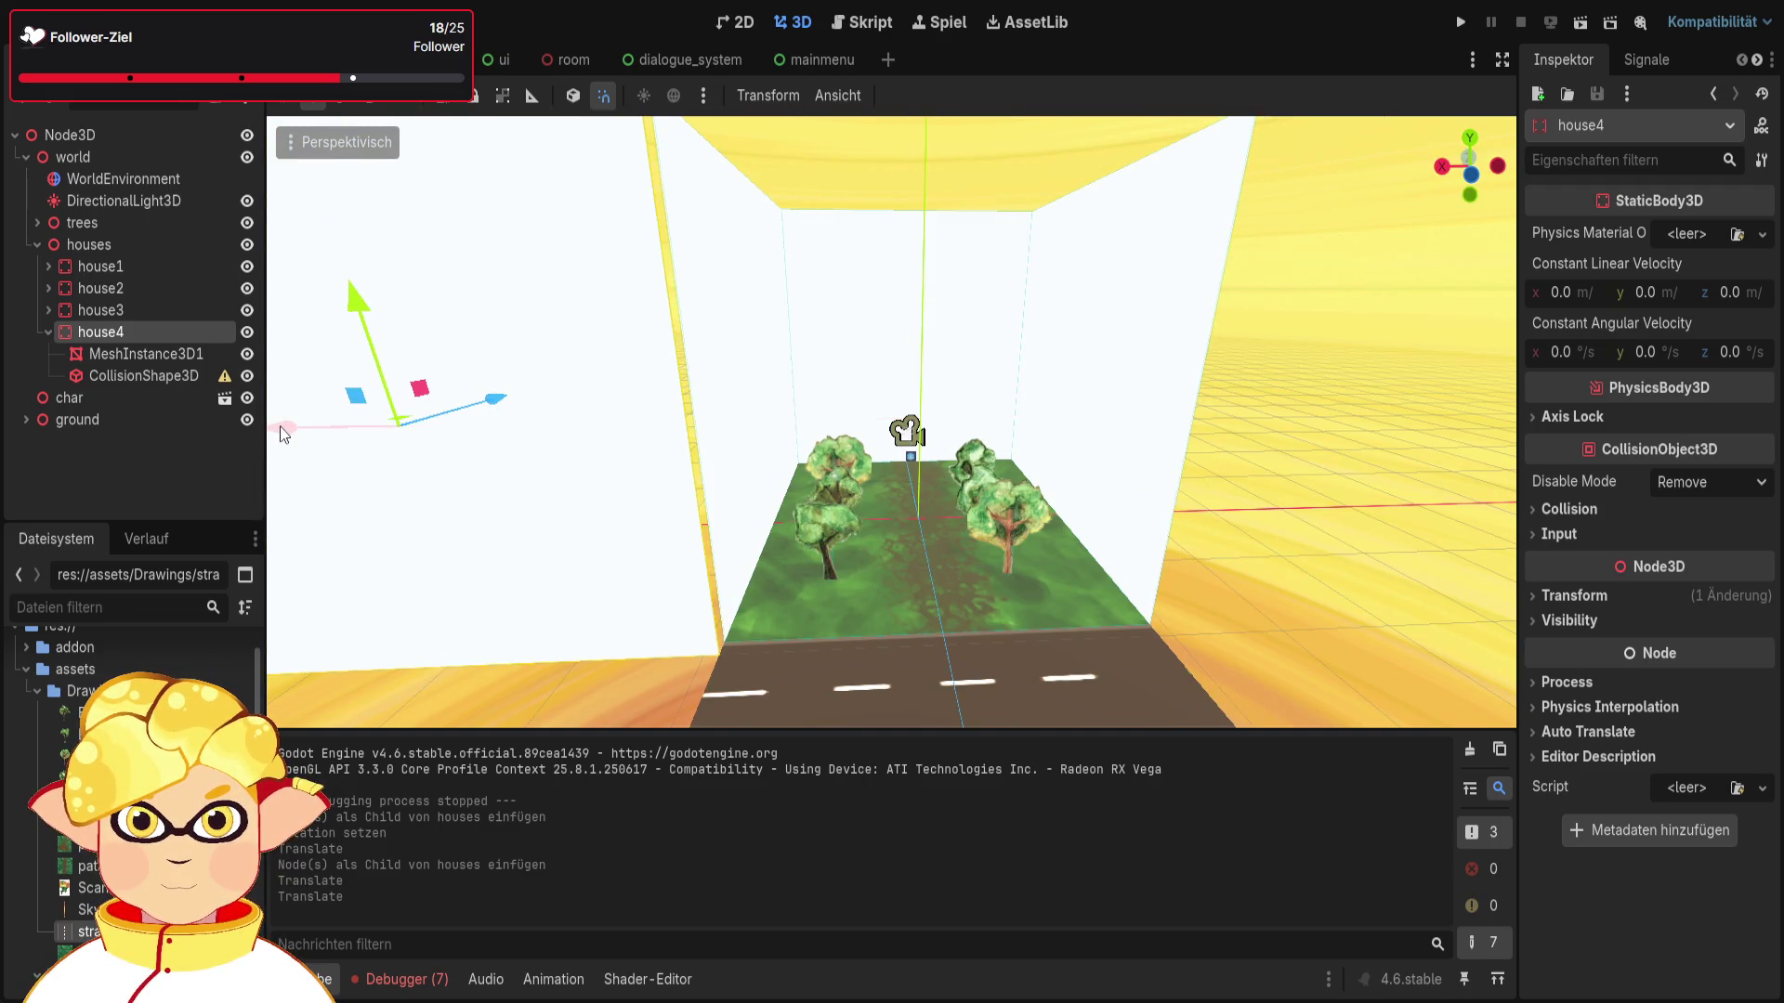
left_click_drag(485, 400, 496, 408)
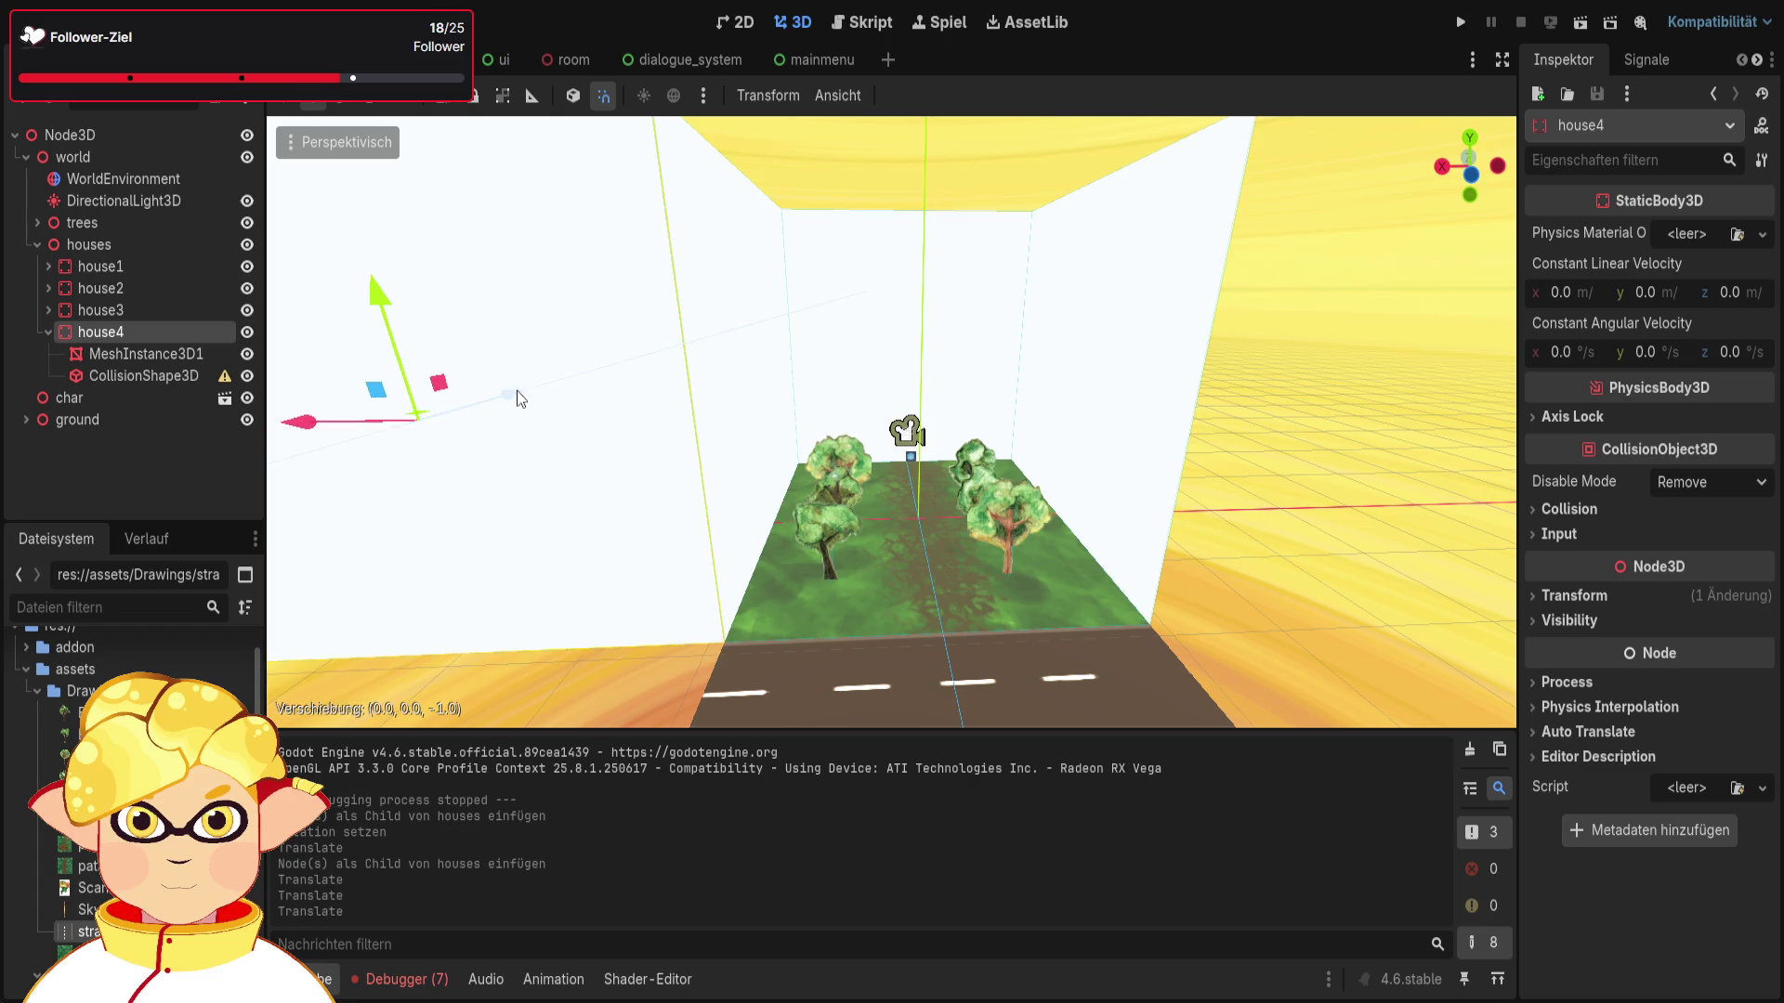
left_click(665, 671)
Step: Paste house5 under houses and move it 30 units along the road
scroll(892, 423, "down", 3)
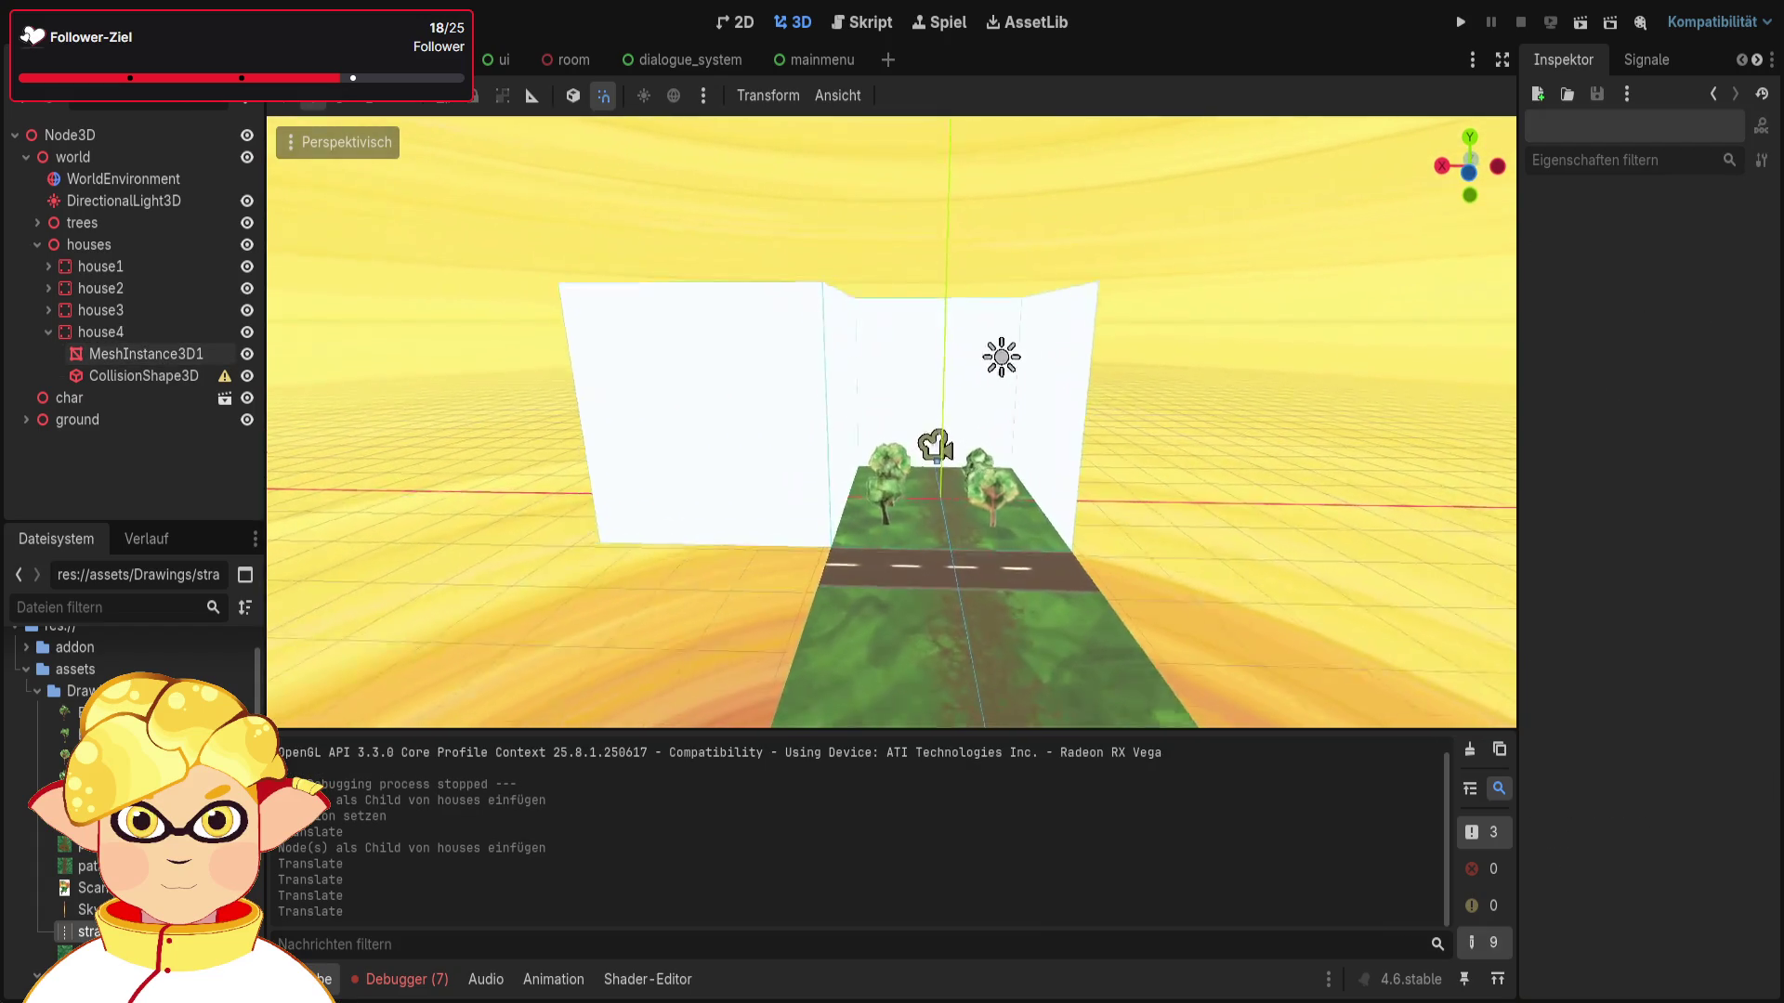
left_click(48, 332)
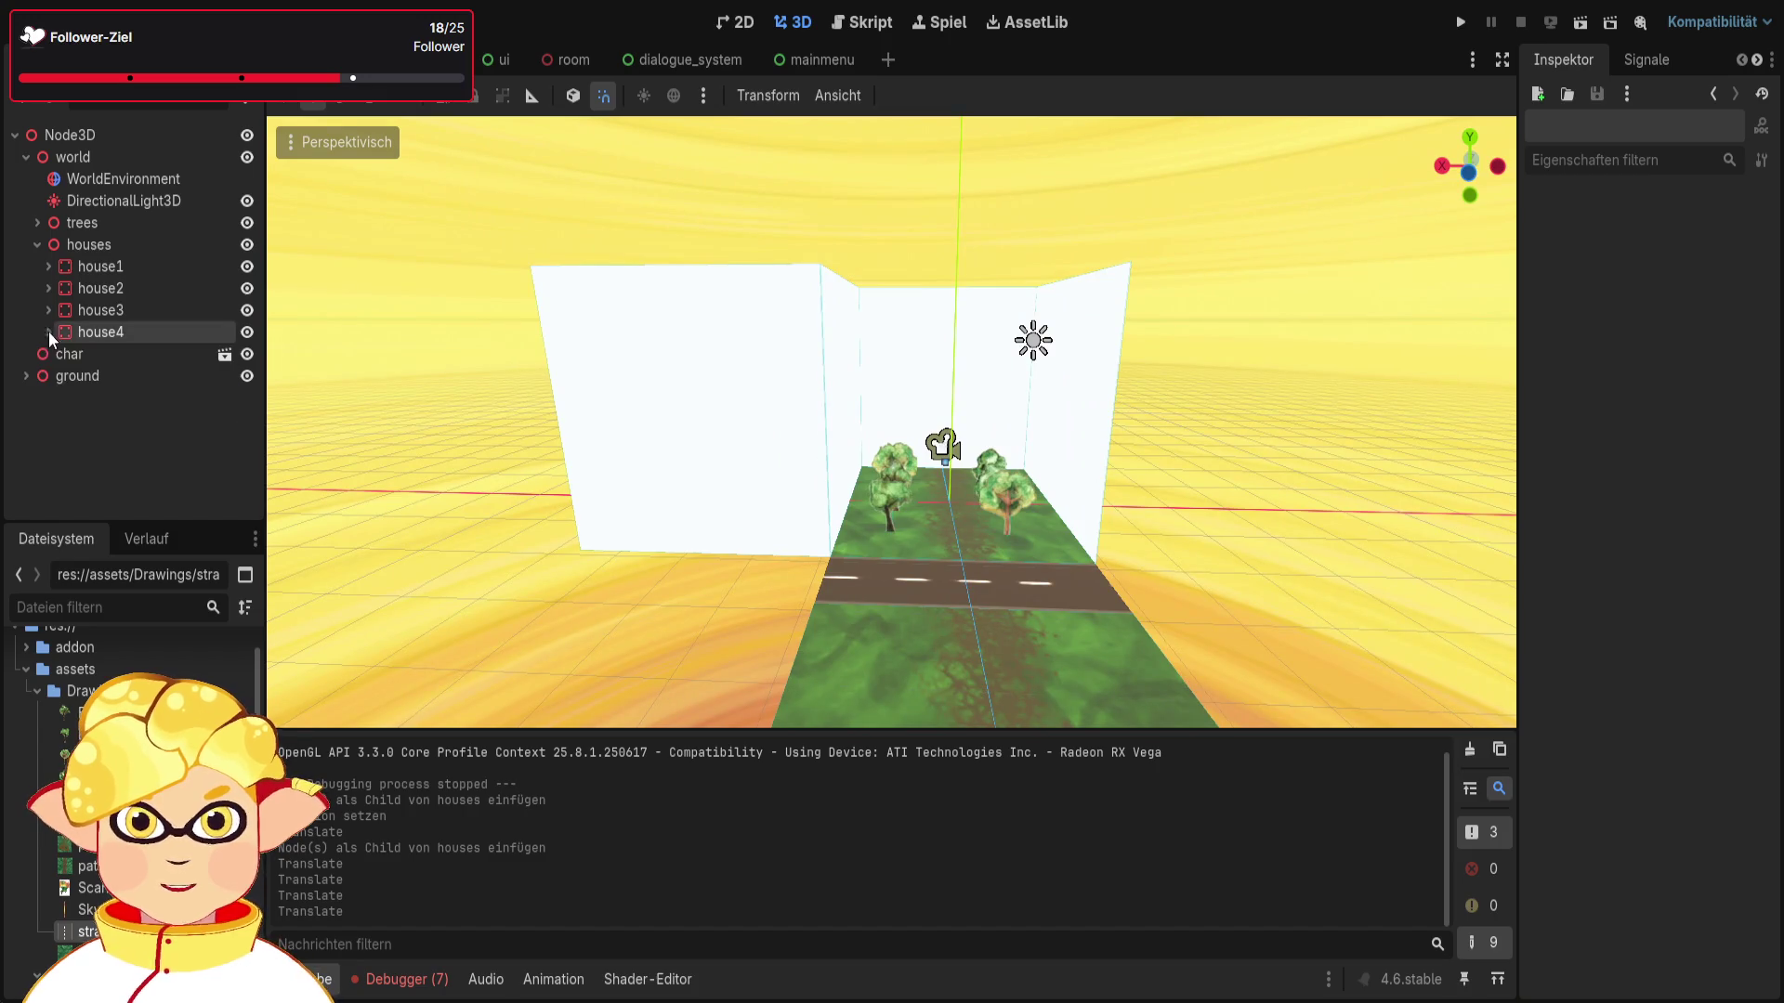
left_click(117, 251)
key("ctrl+v")
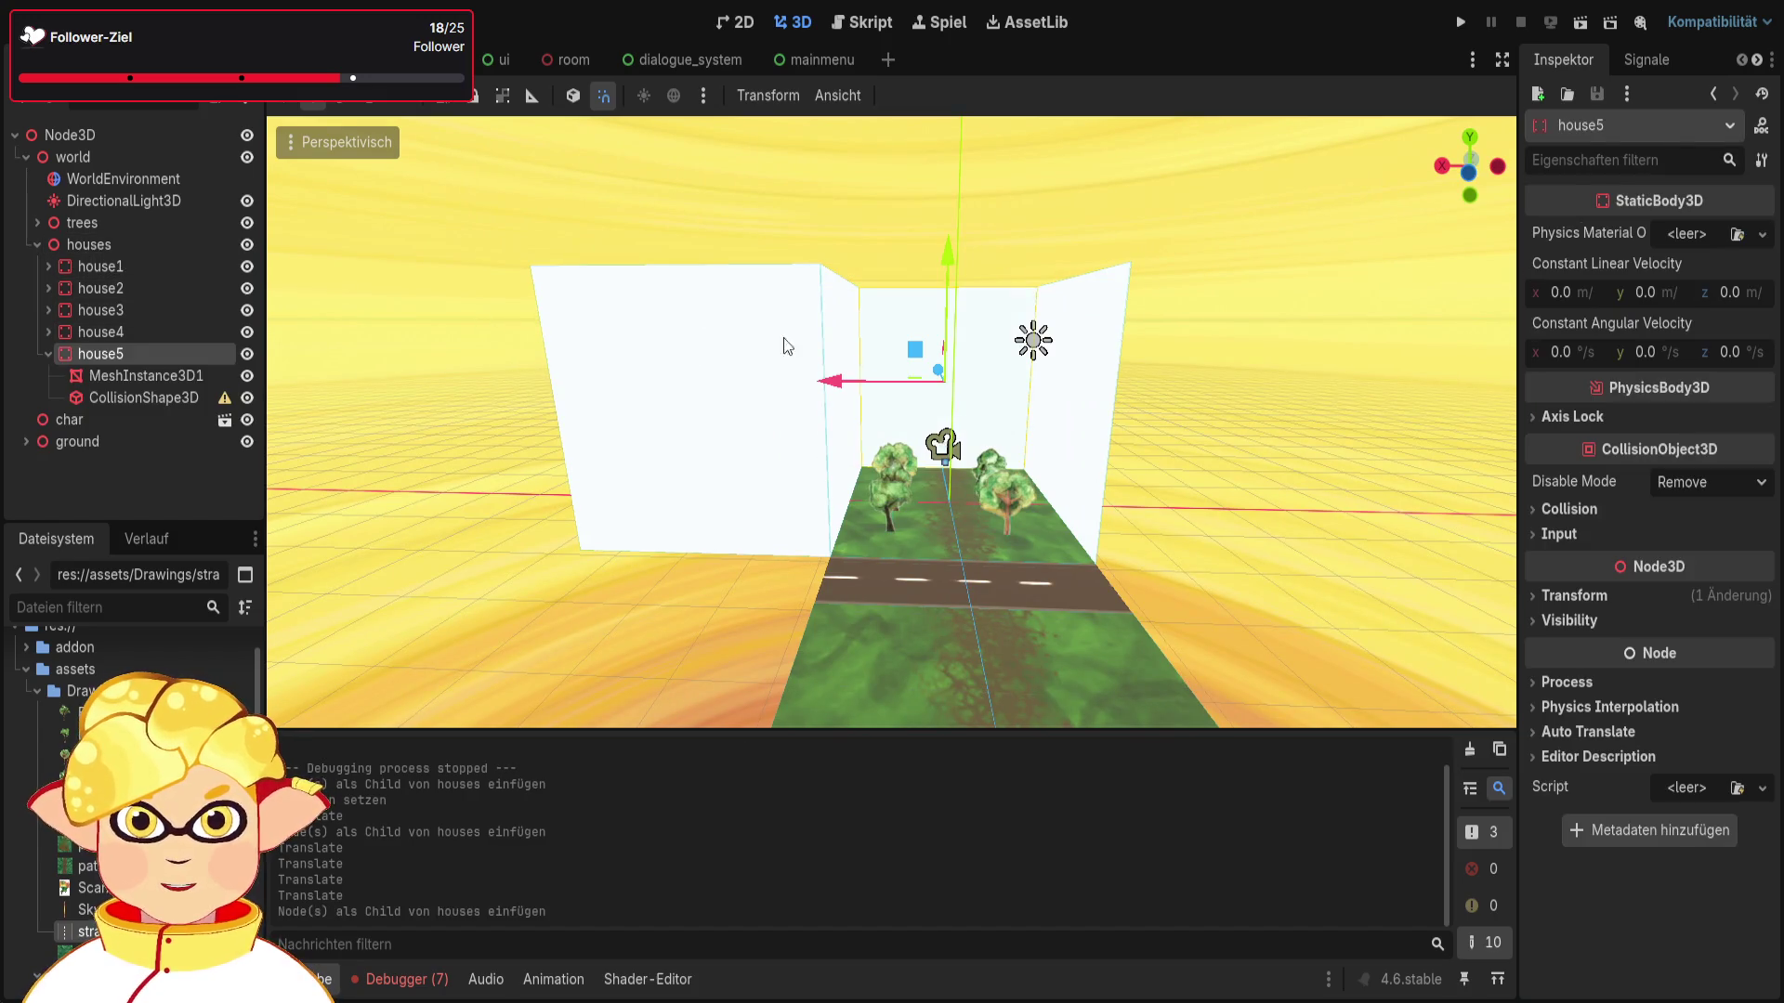
mouse_move(933, 375)
left_mouse_down()
mouse_move(944, 414)
mouse_move(939, 388)
mouse_move(1038, 431)
mouse_move(1170, 451)
left_mouse_up()
left_click(1207, 598)
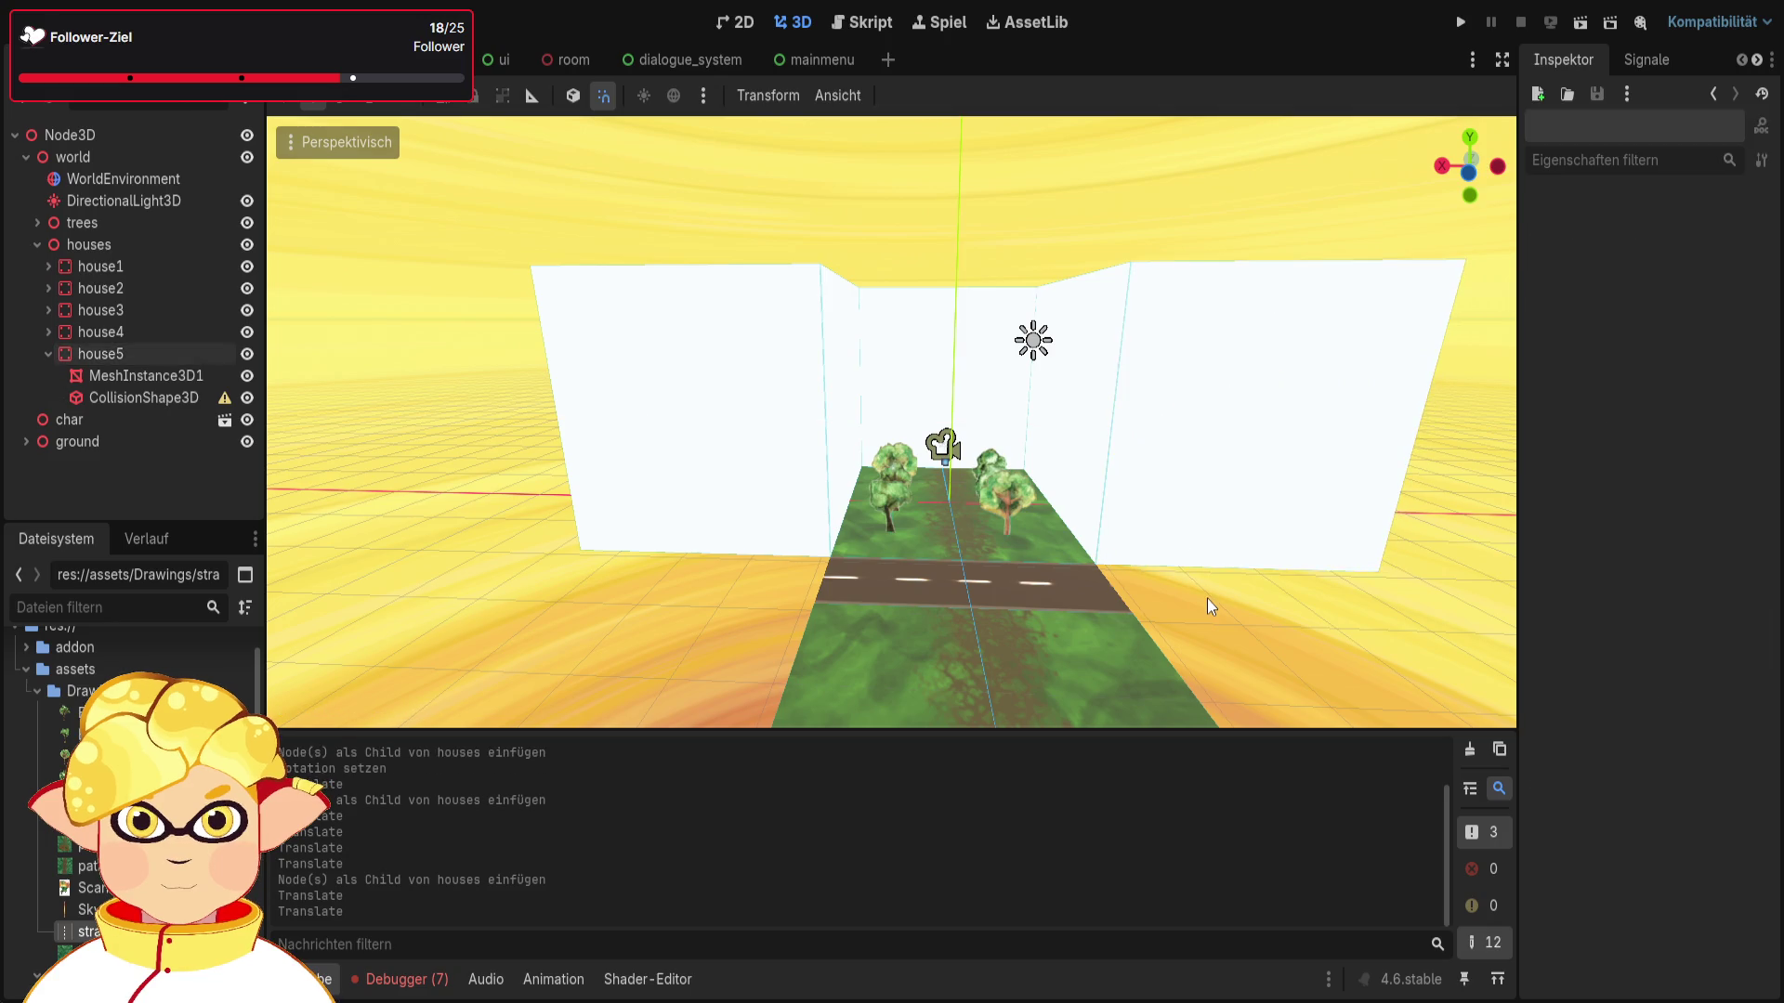
Step: Rename the road mesh MeshInstance3D2 under ground to 'street', then add a StaticBody3D child to ground
key("w")
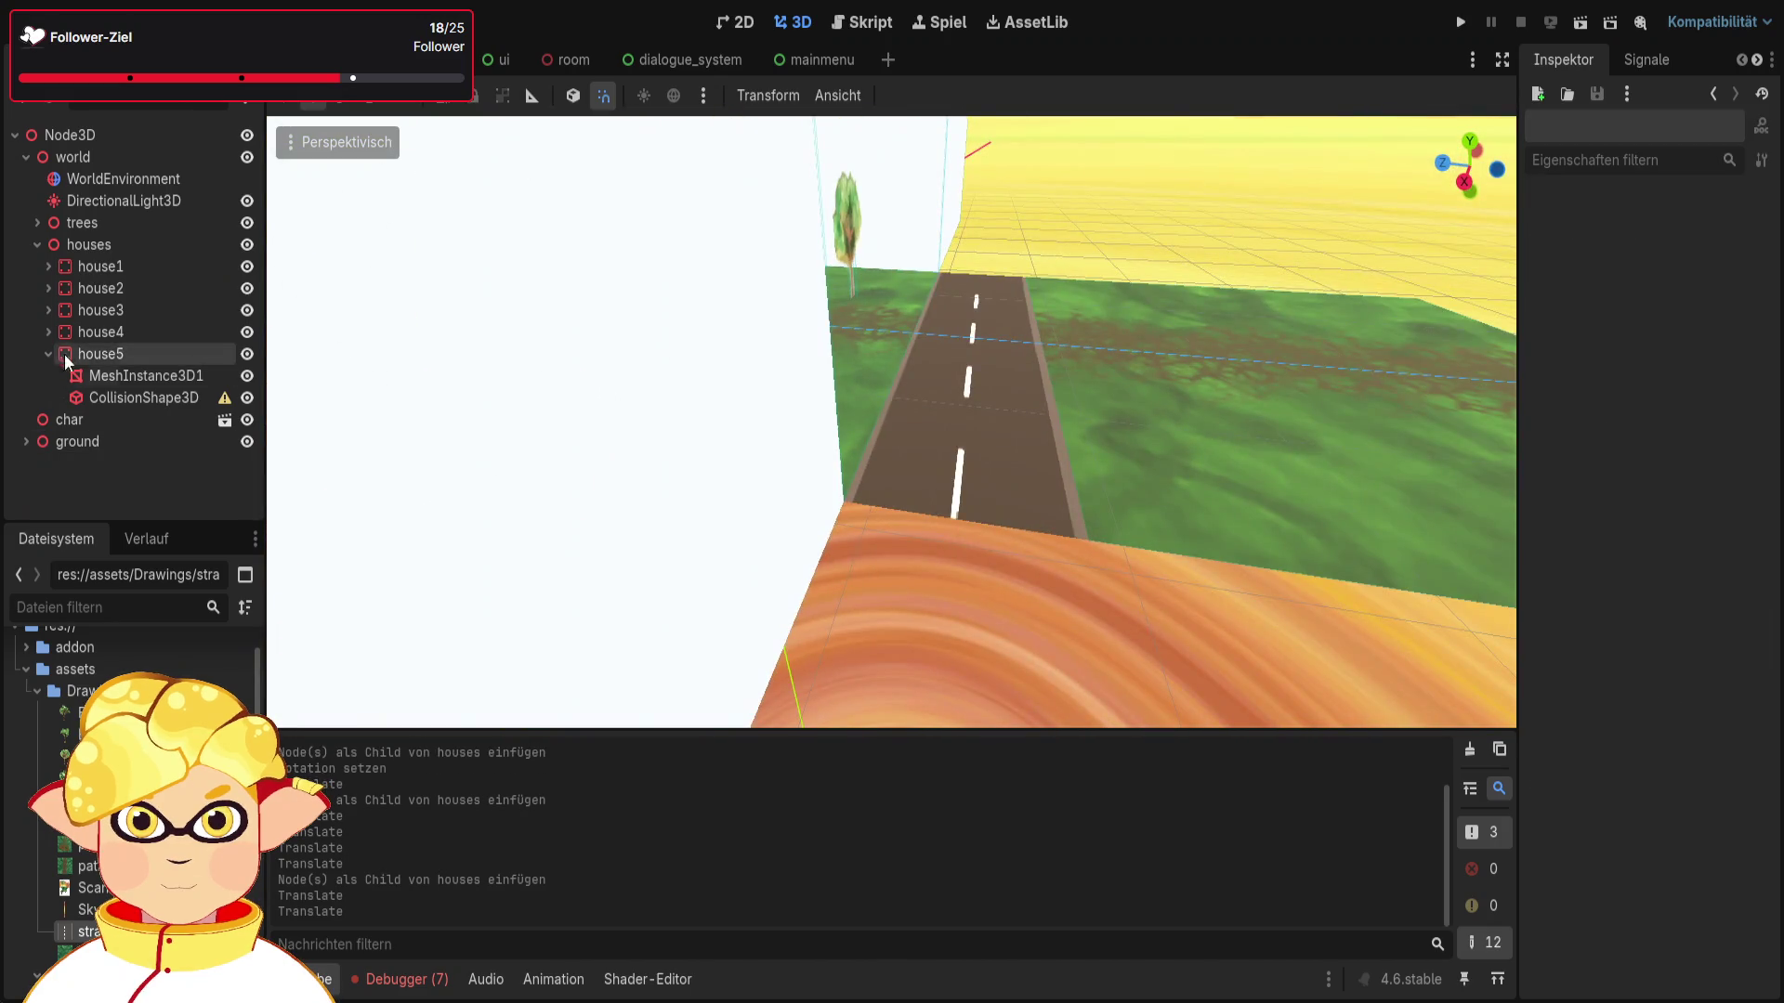
key("w")
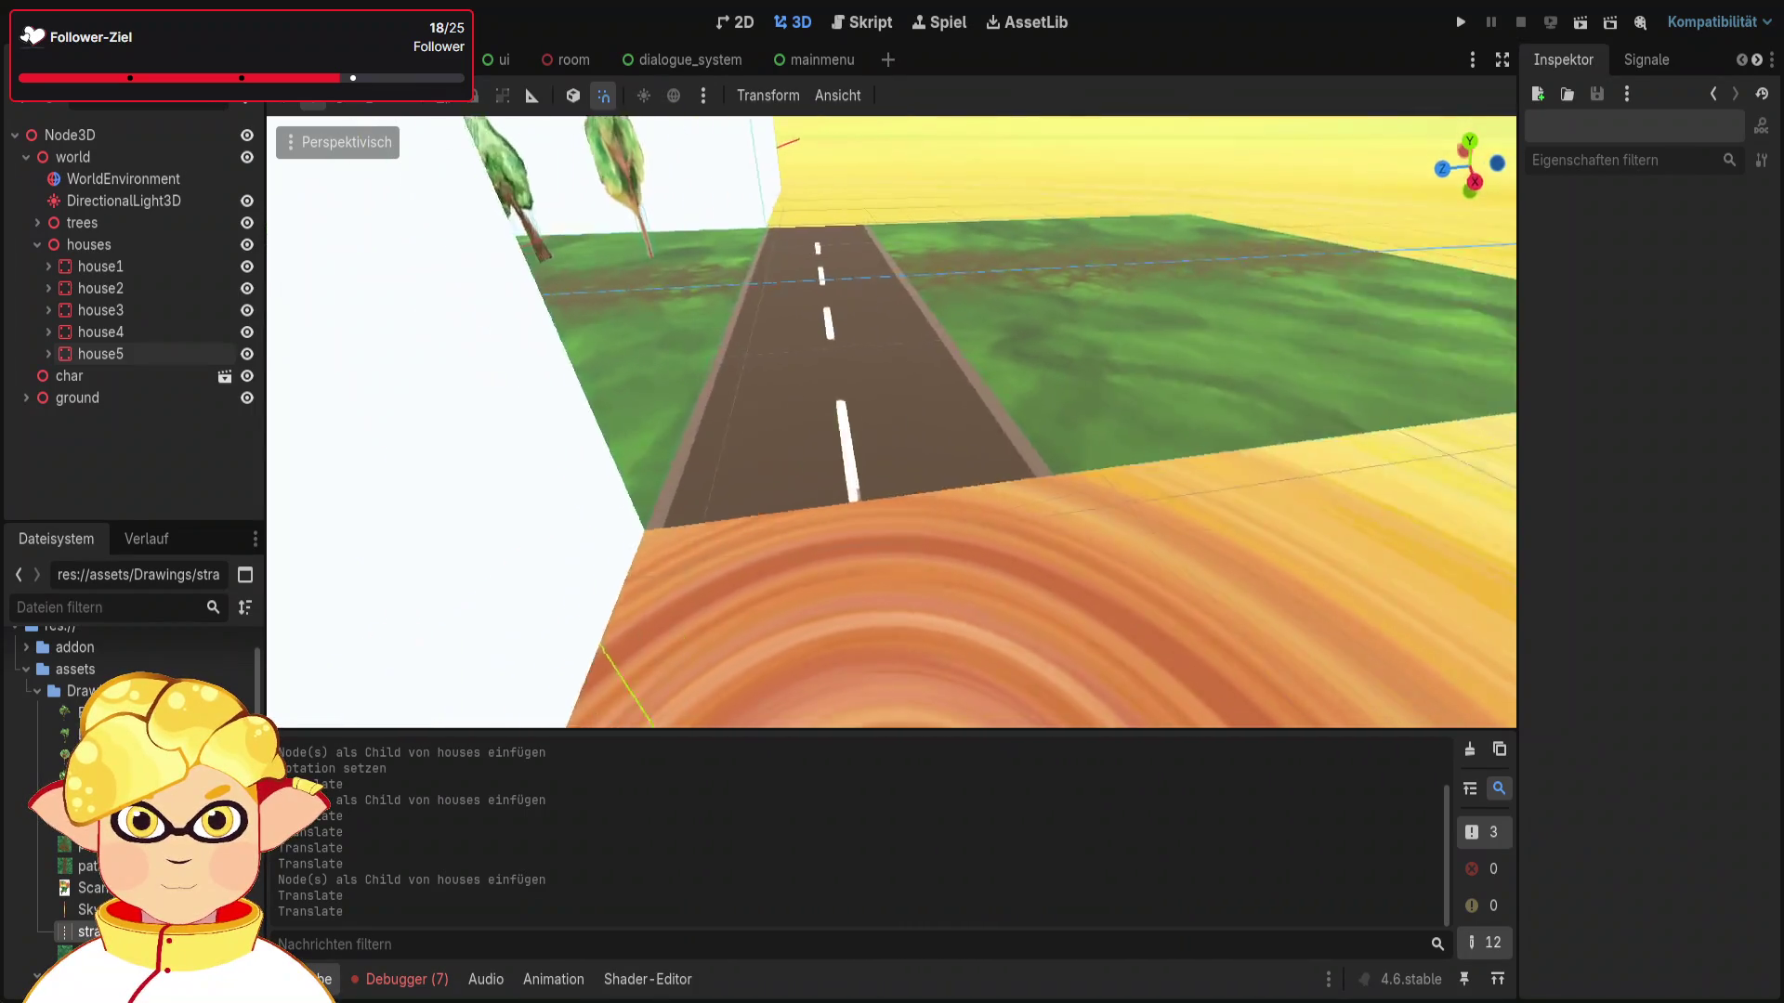
key("w")
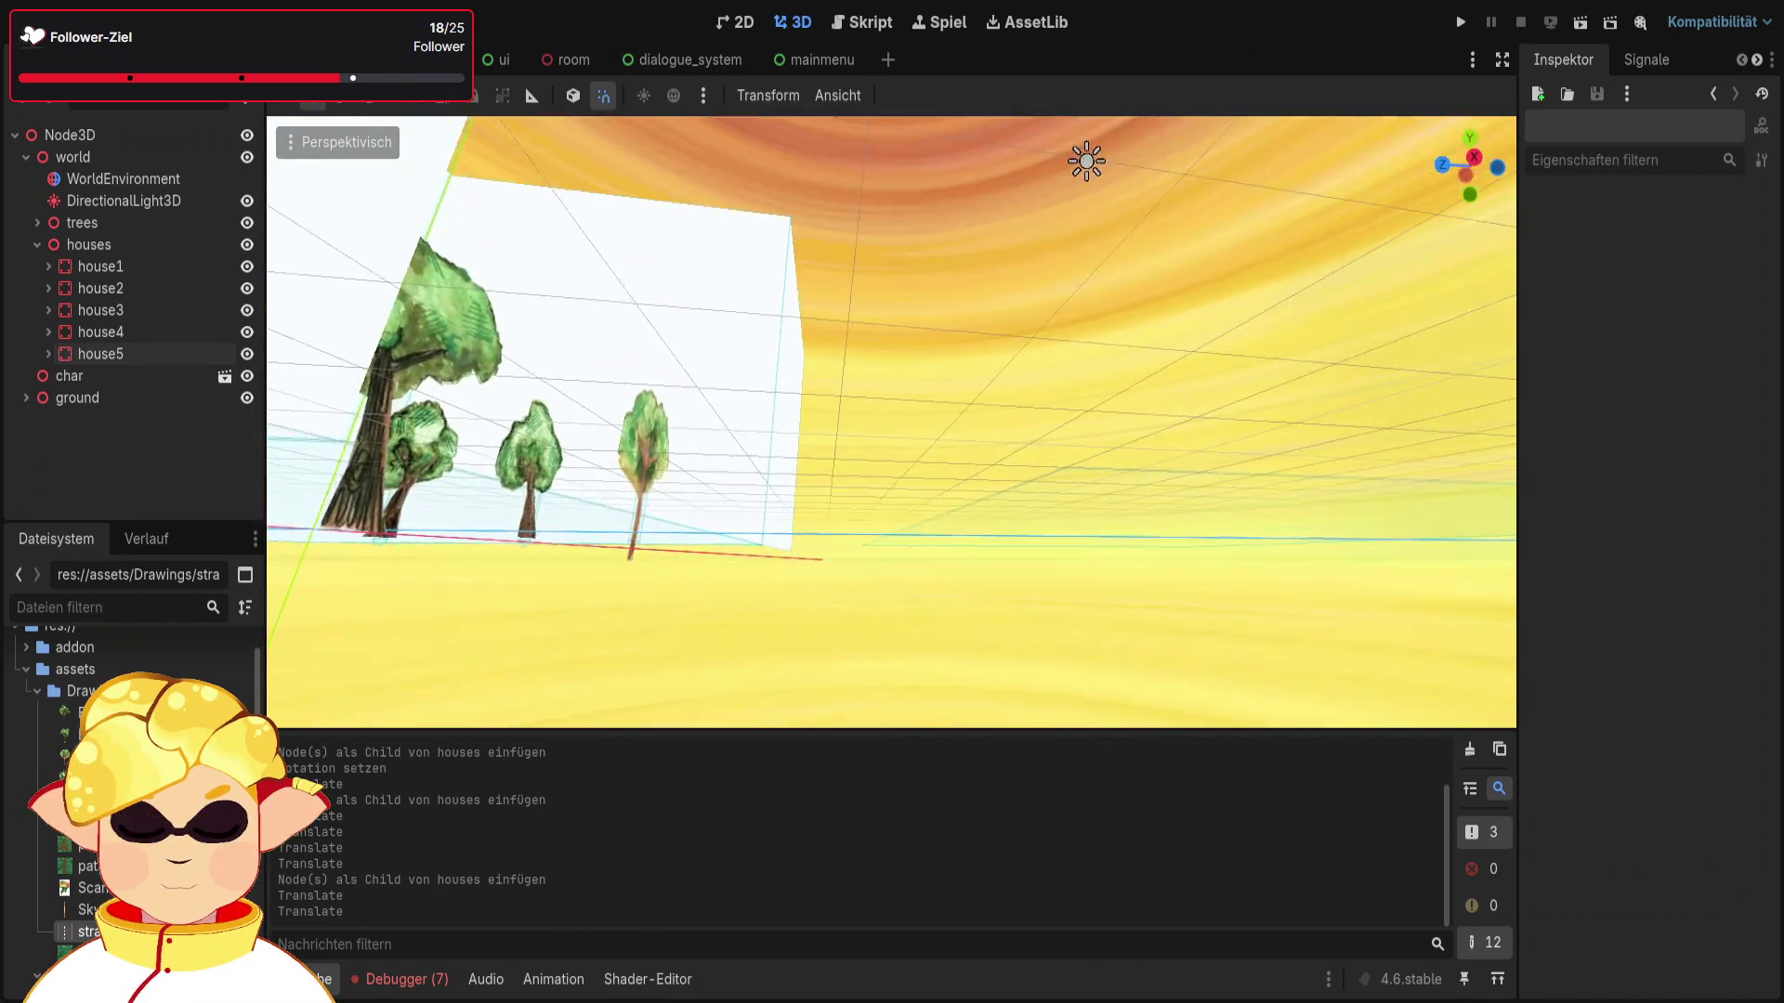
key("w")
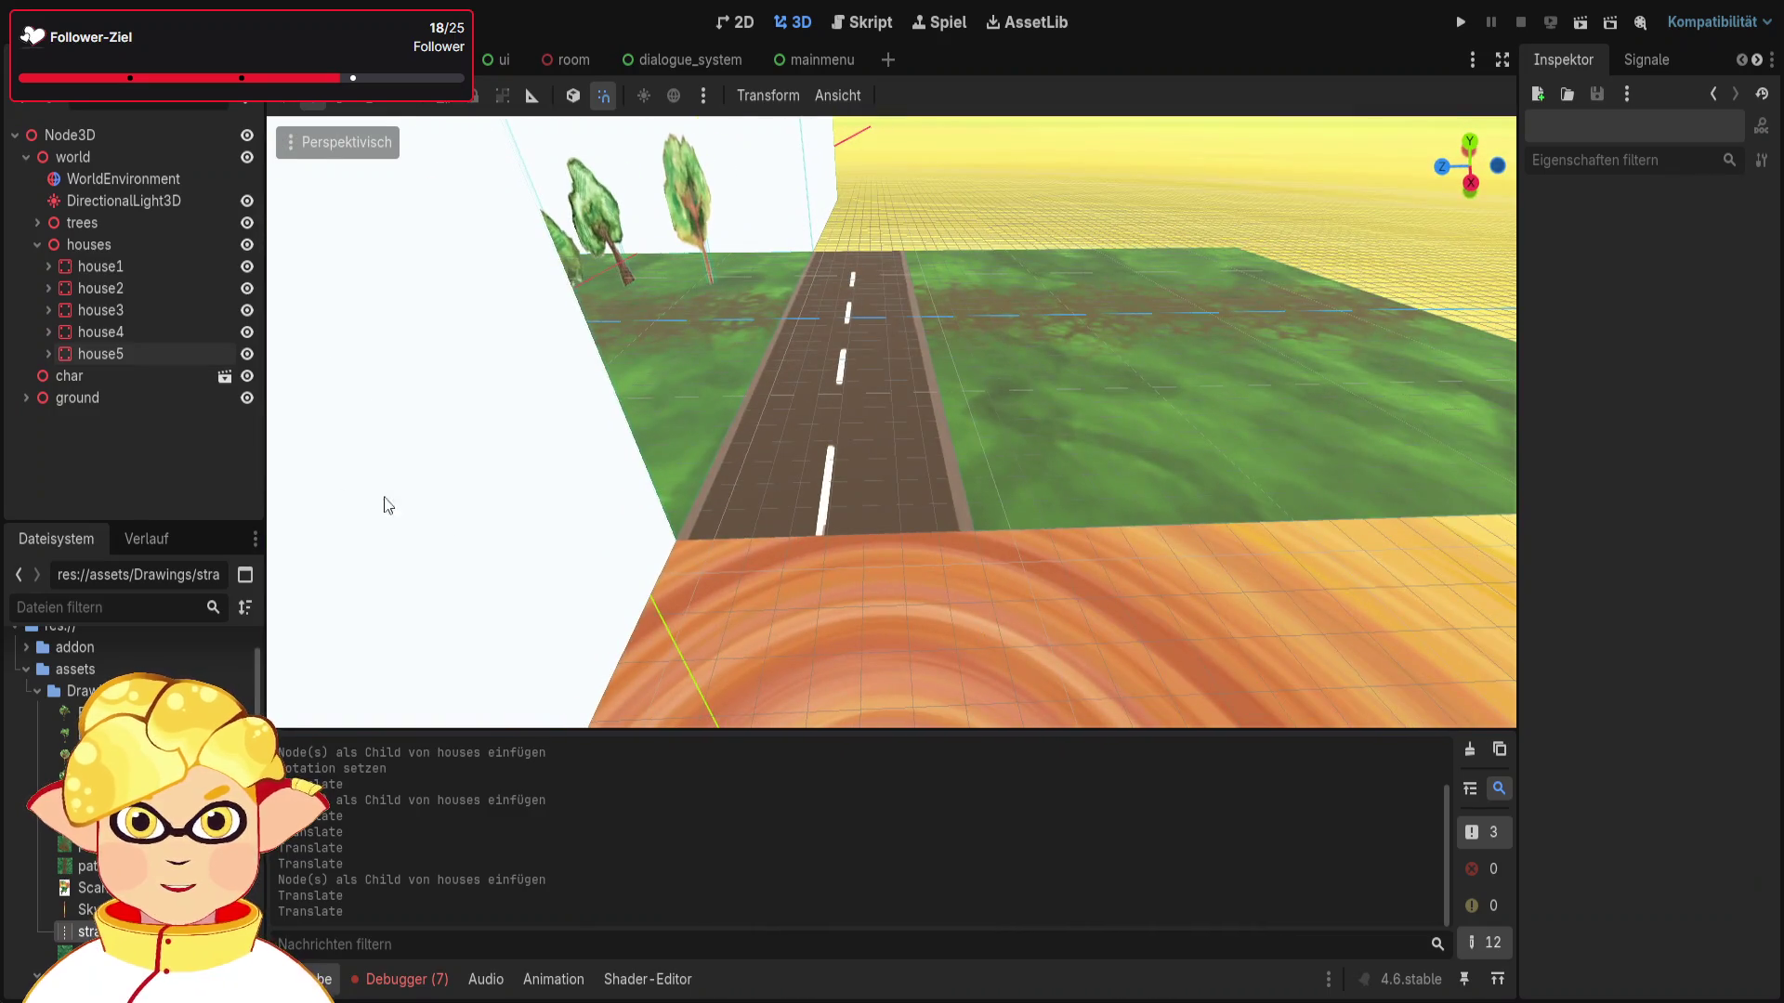
left_click(38, 399)
scroll(93, 398, "down", 1)
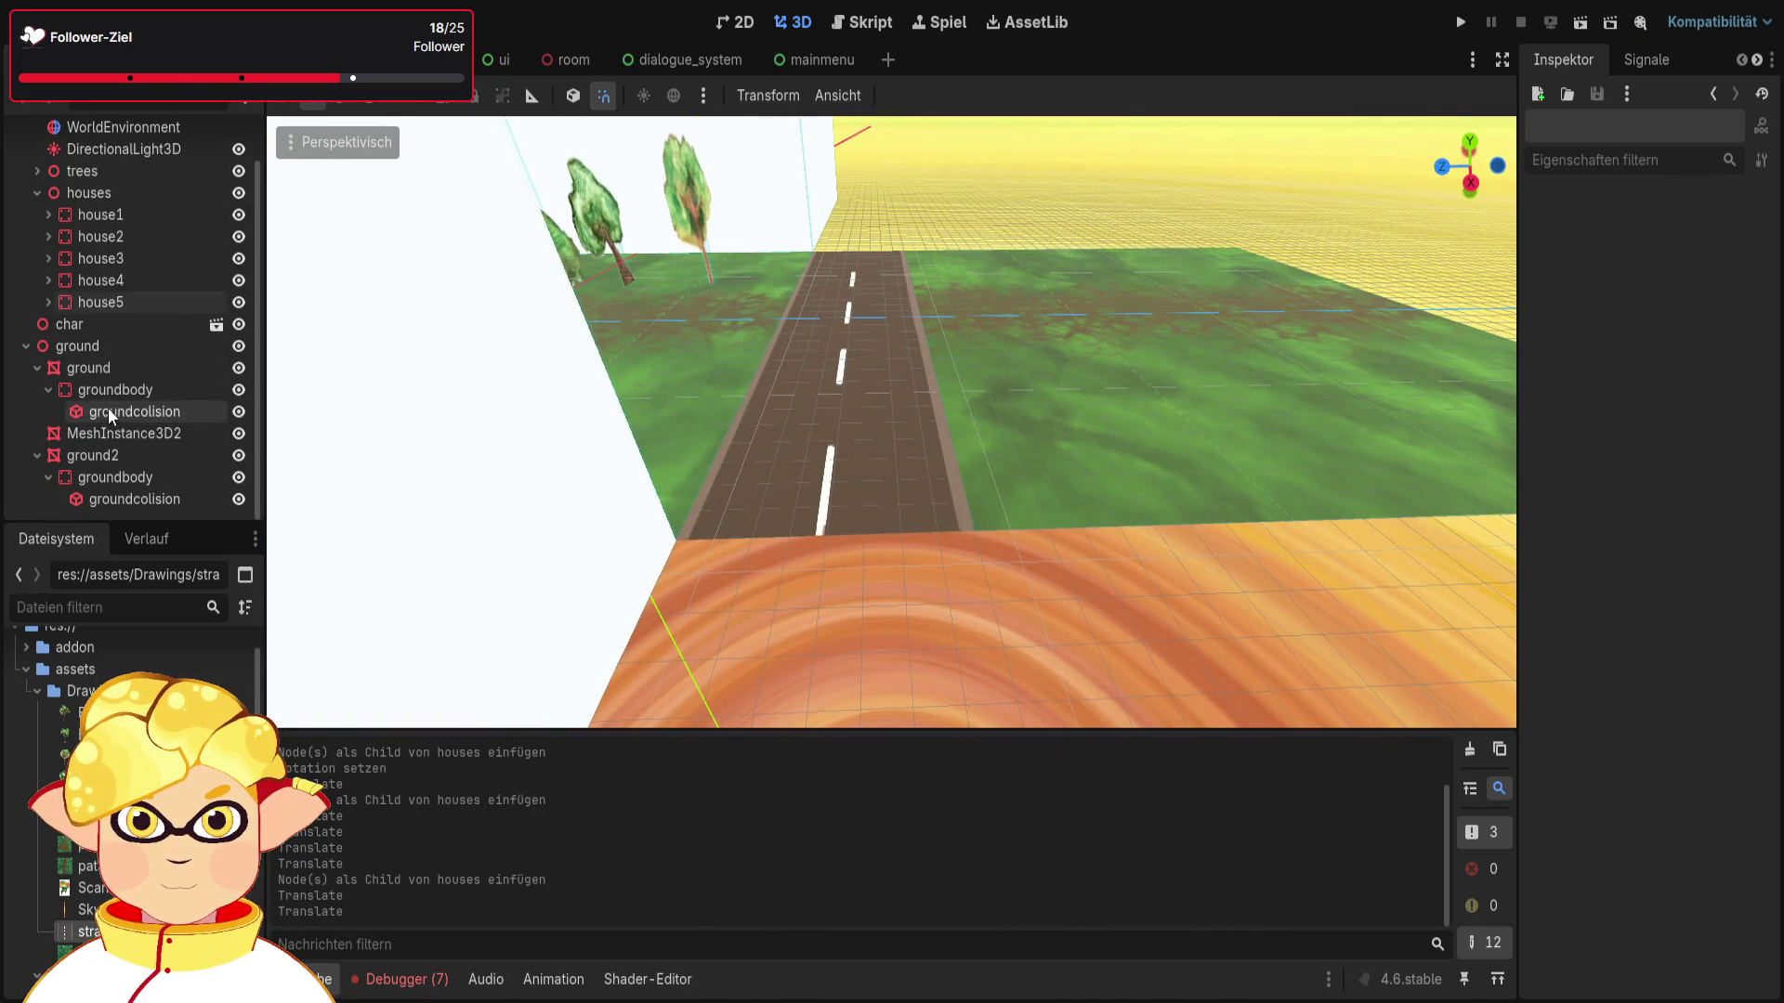
left_click(120, 433)
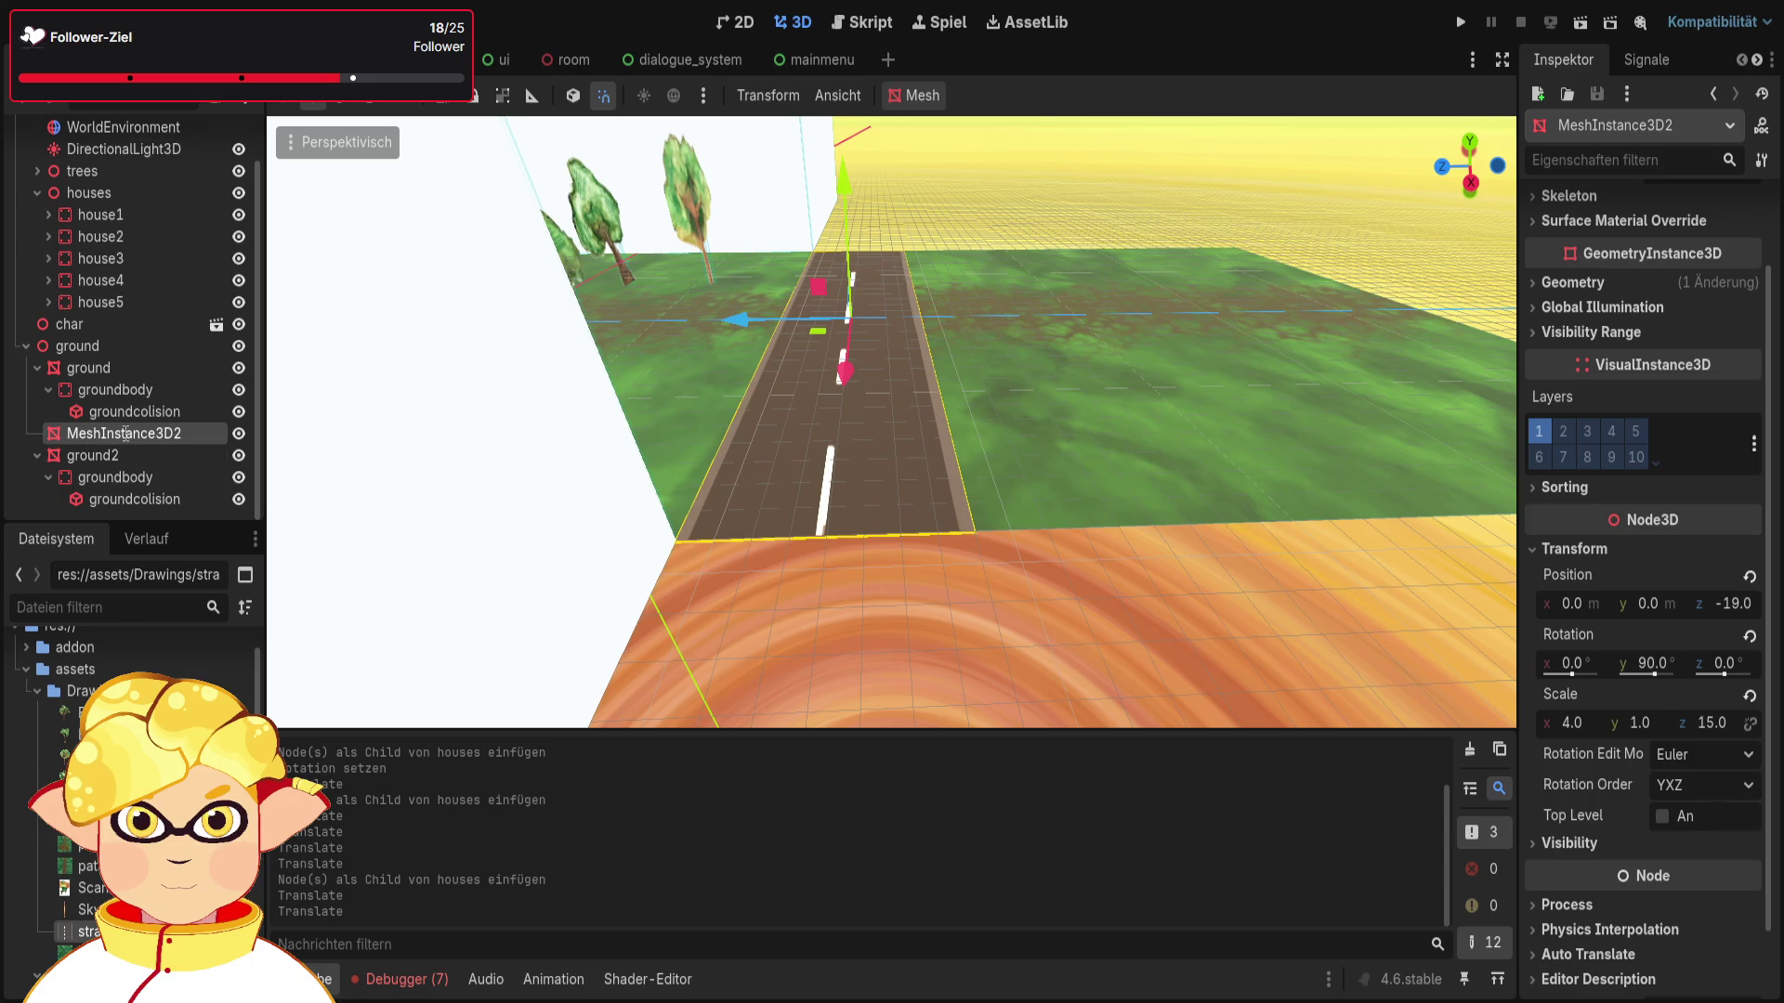
type("street")
key("Return")
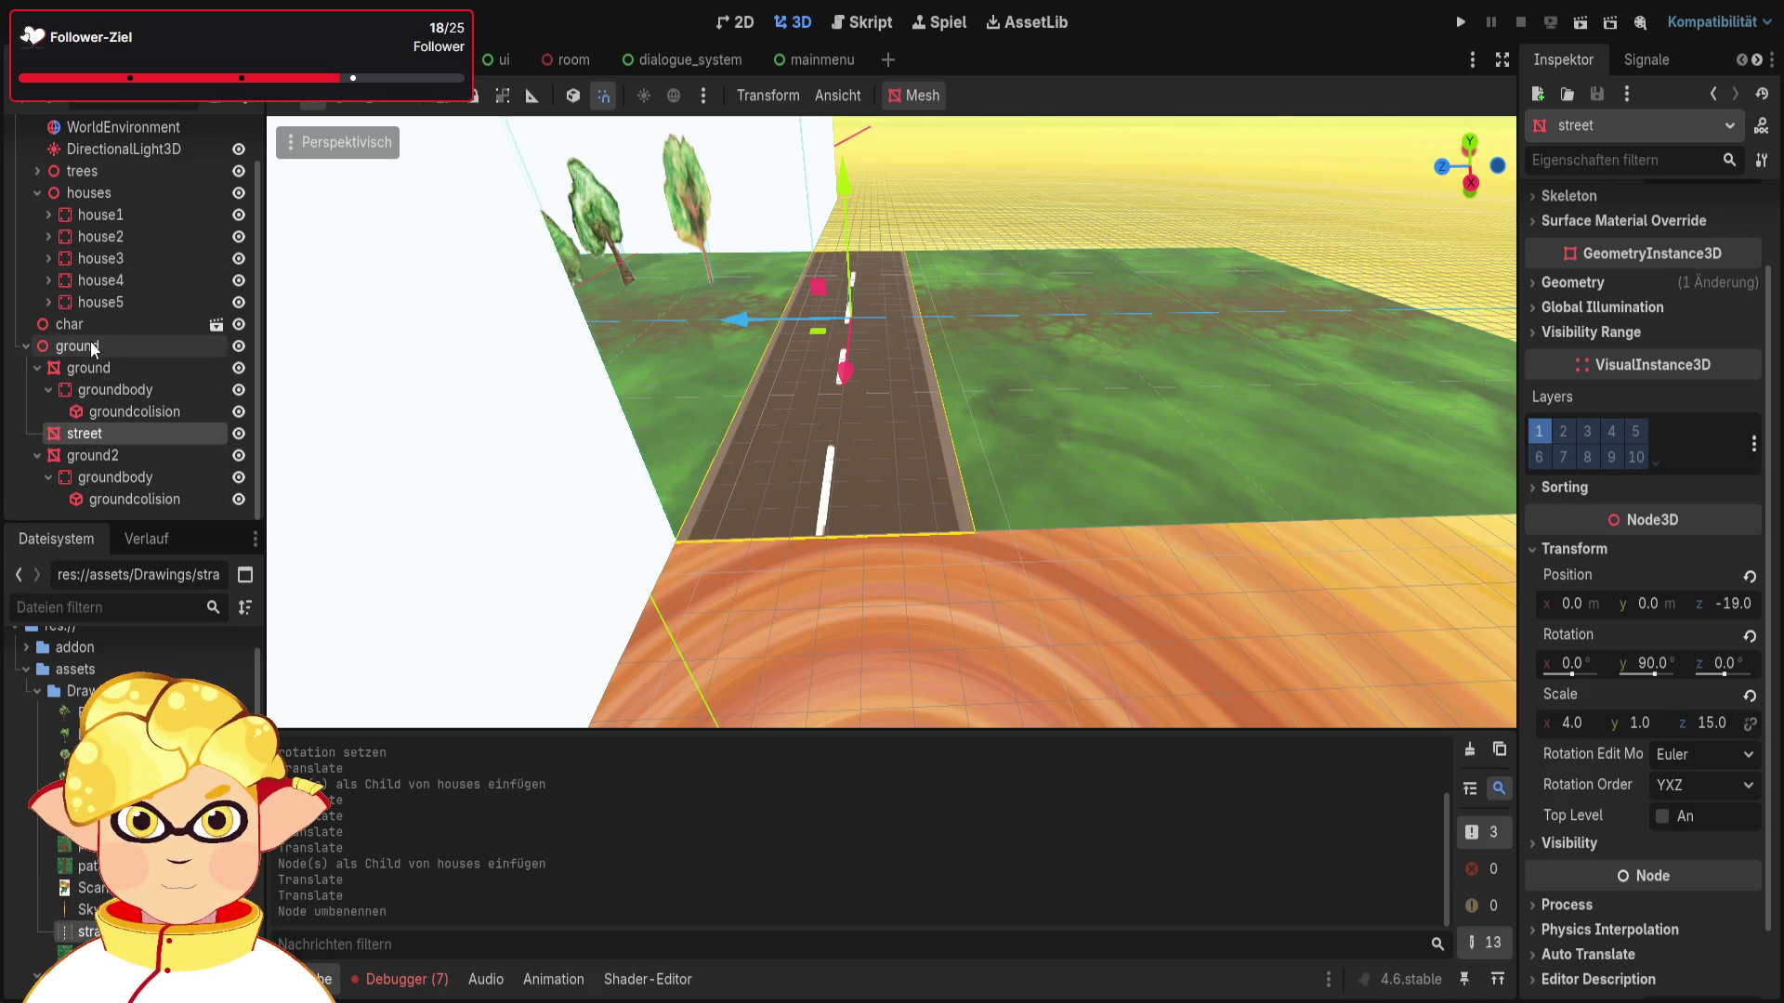
left_click(77, 345)
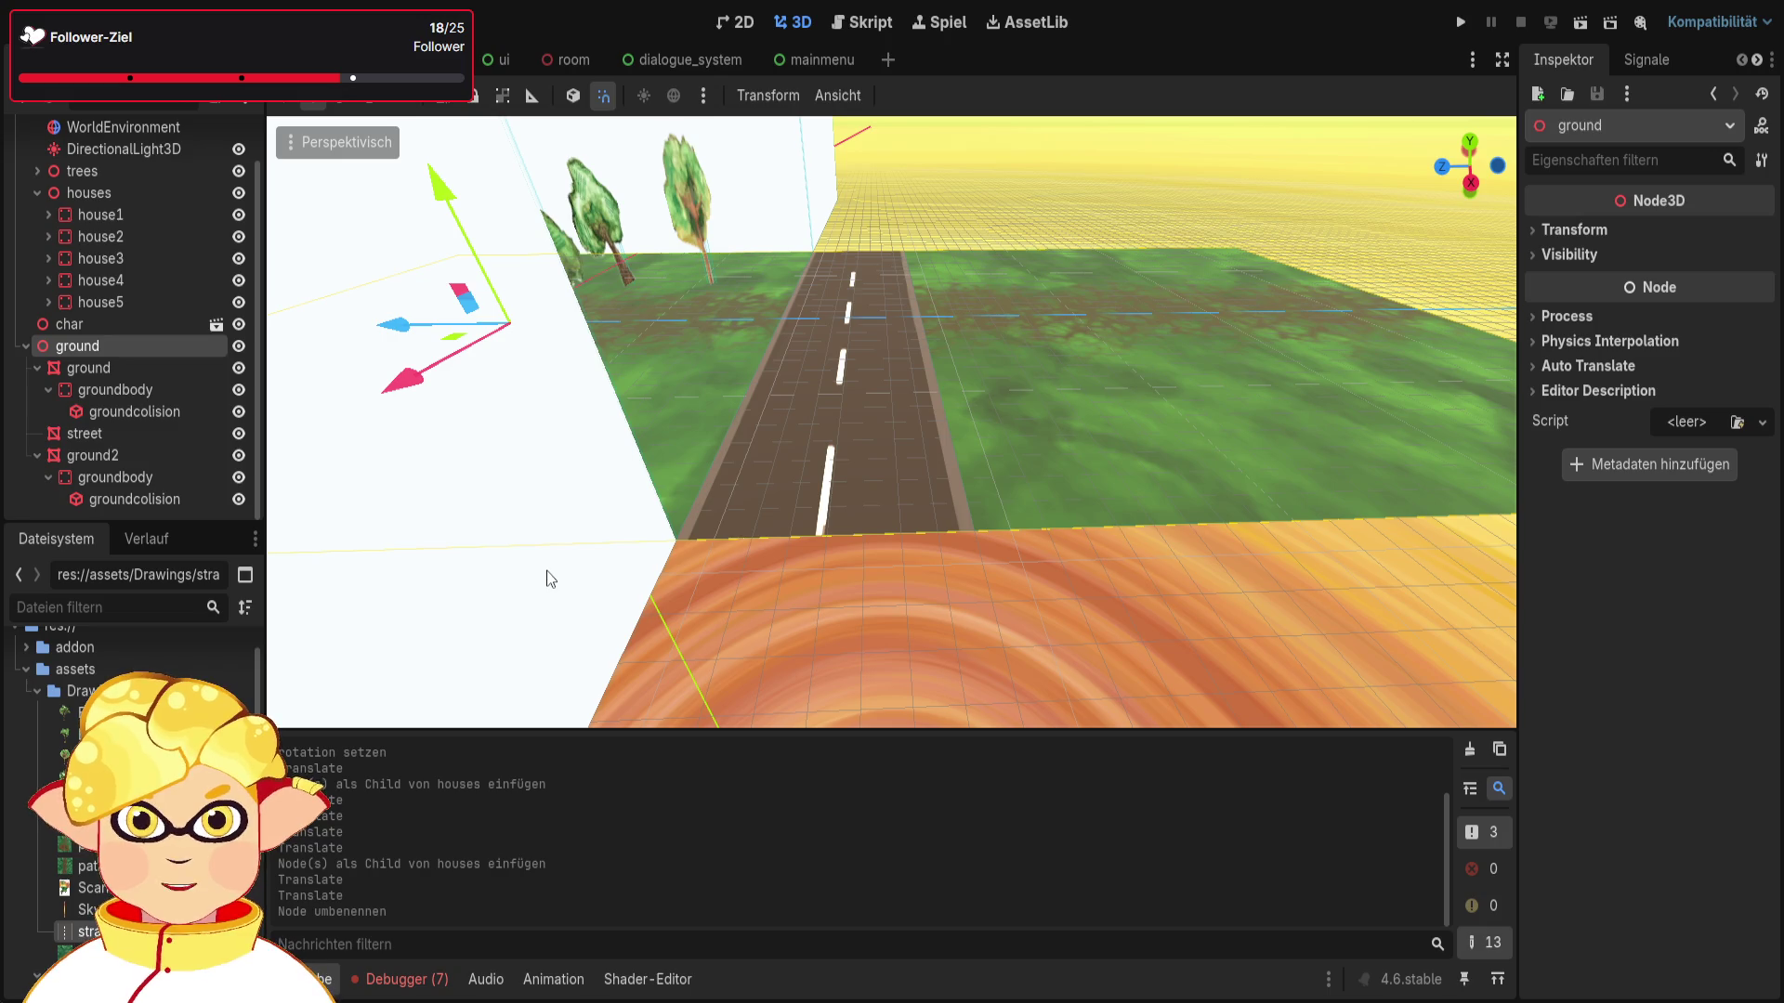
key("ctrl+a")
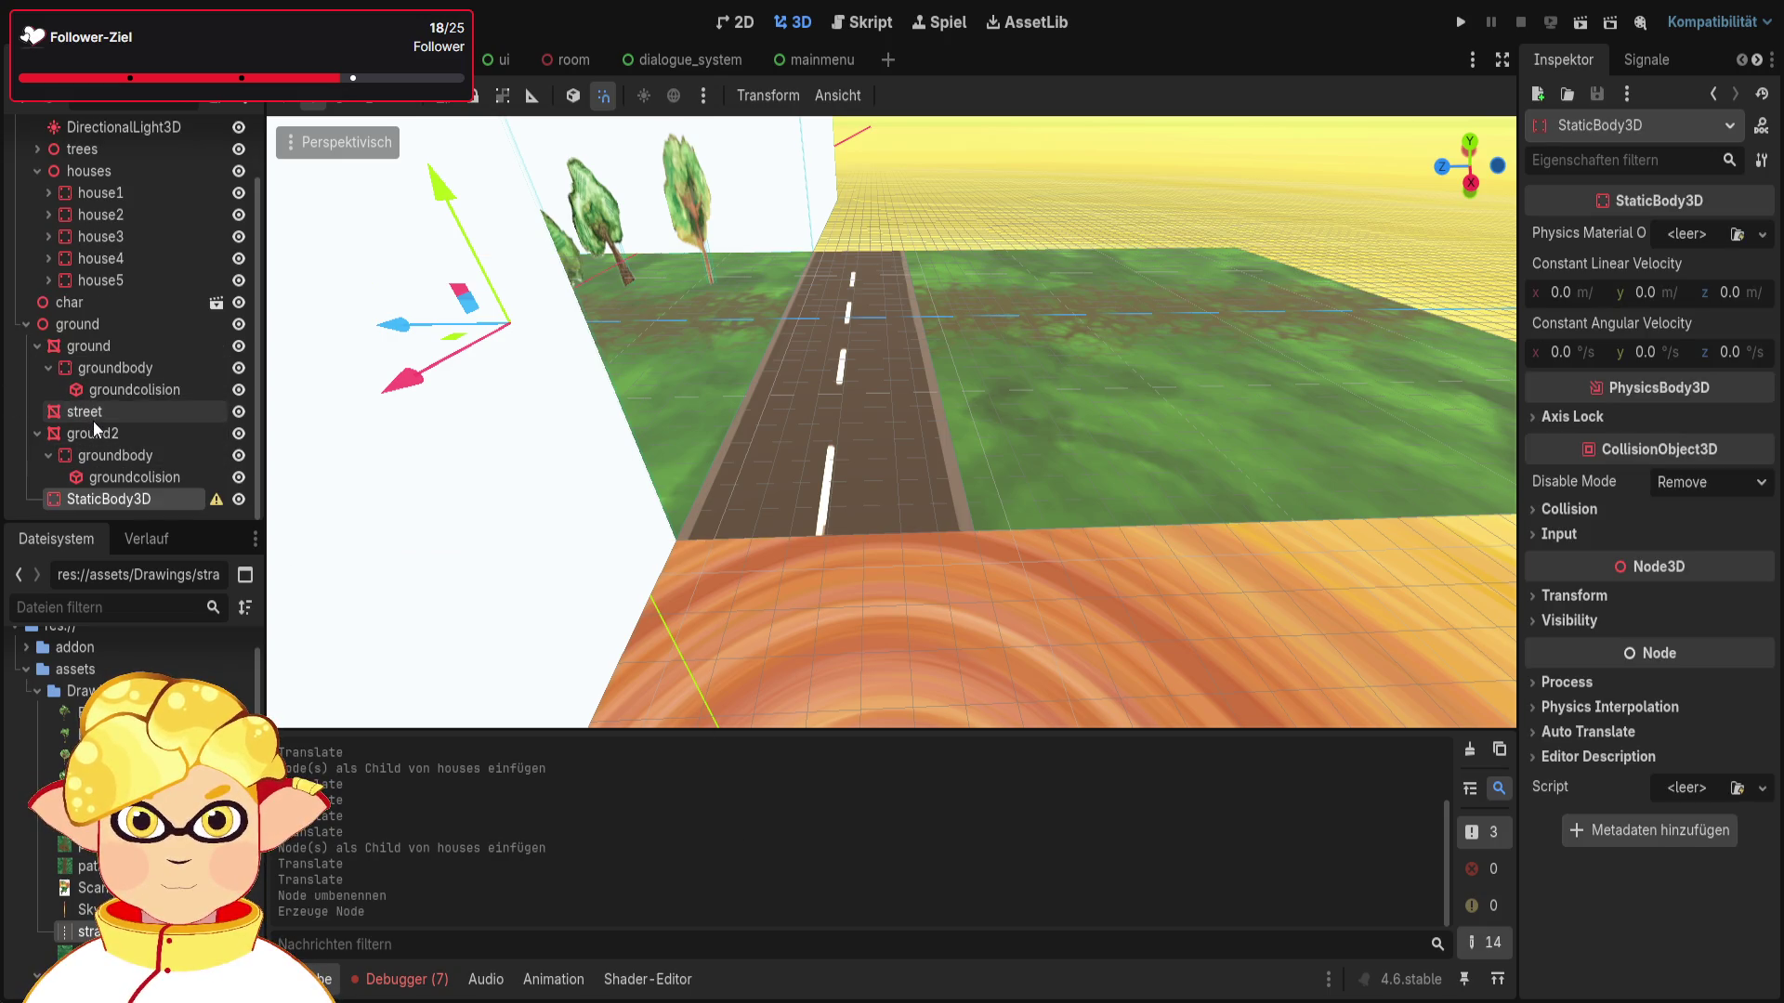
Step: Move street under the new StaticBody3D and give the body a CollisionShape3D with a BoxShape
left_click(94, 419)
left_click_drag(105, 507, 107, 502)
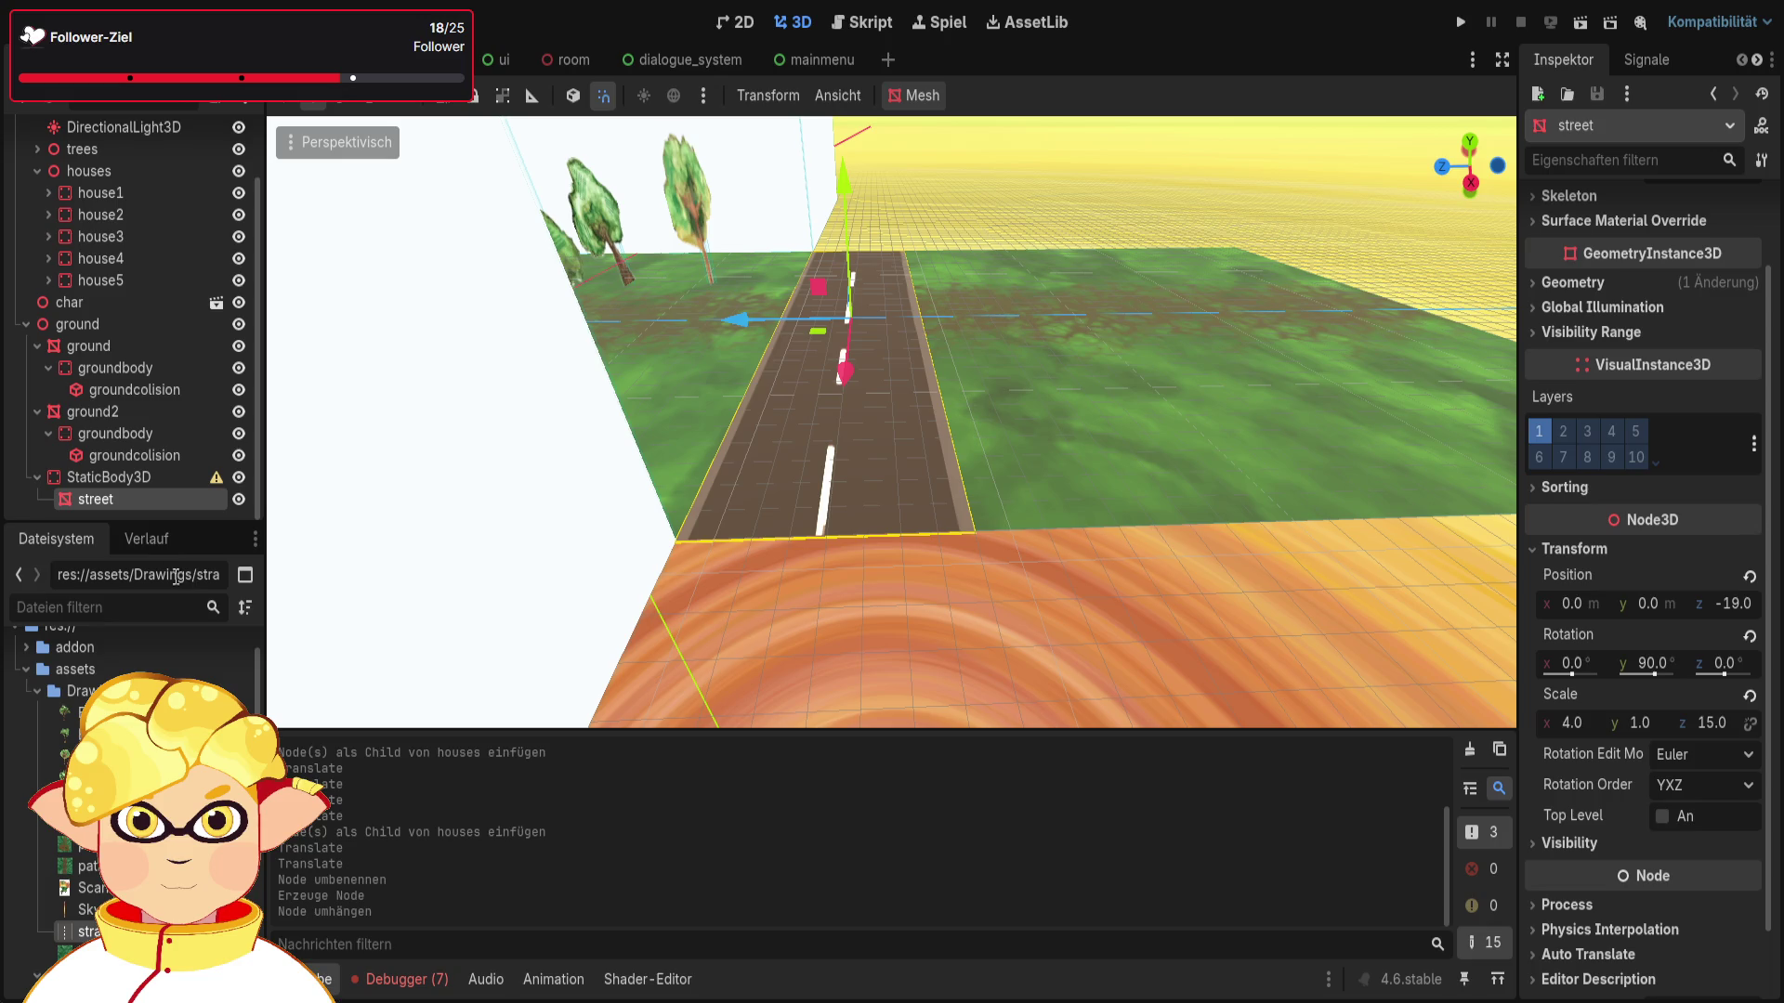
left_click(61, 478)
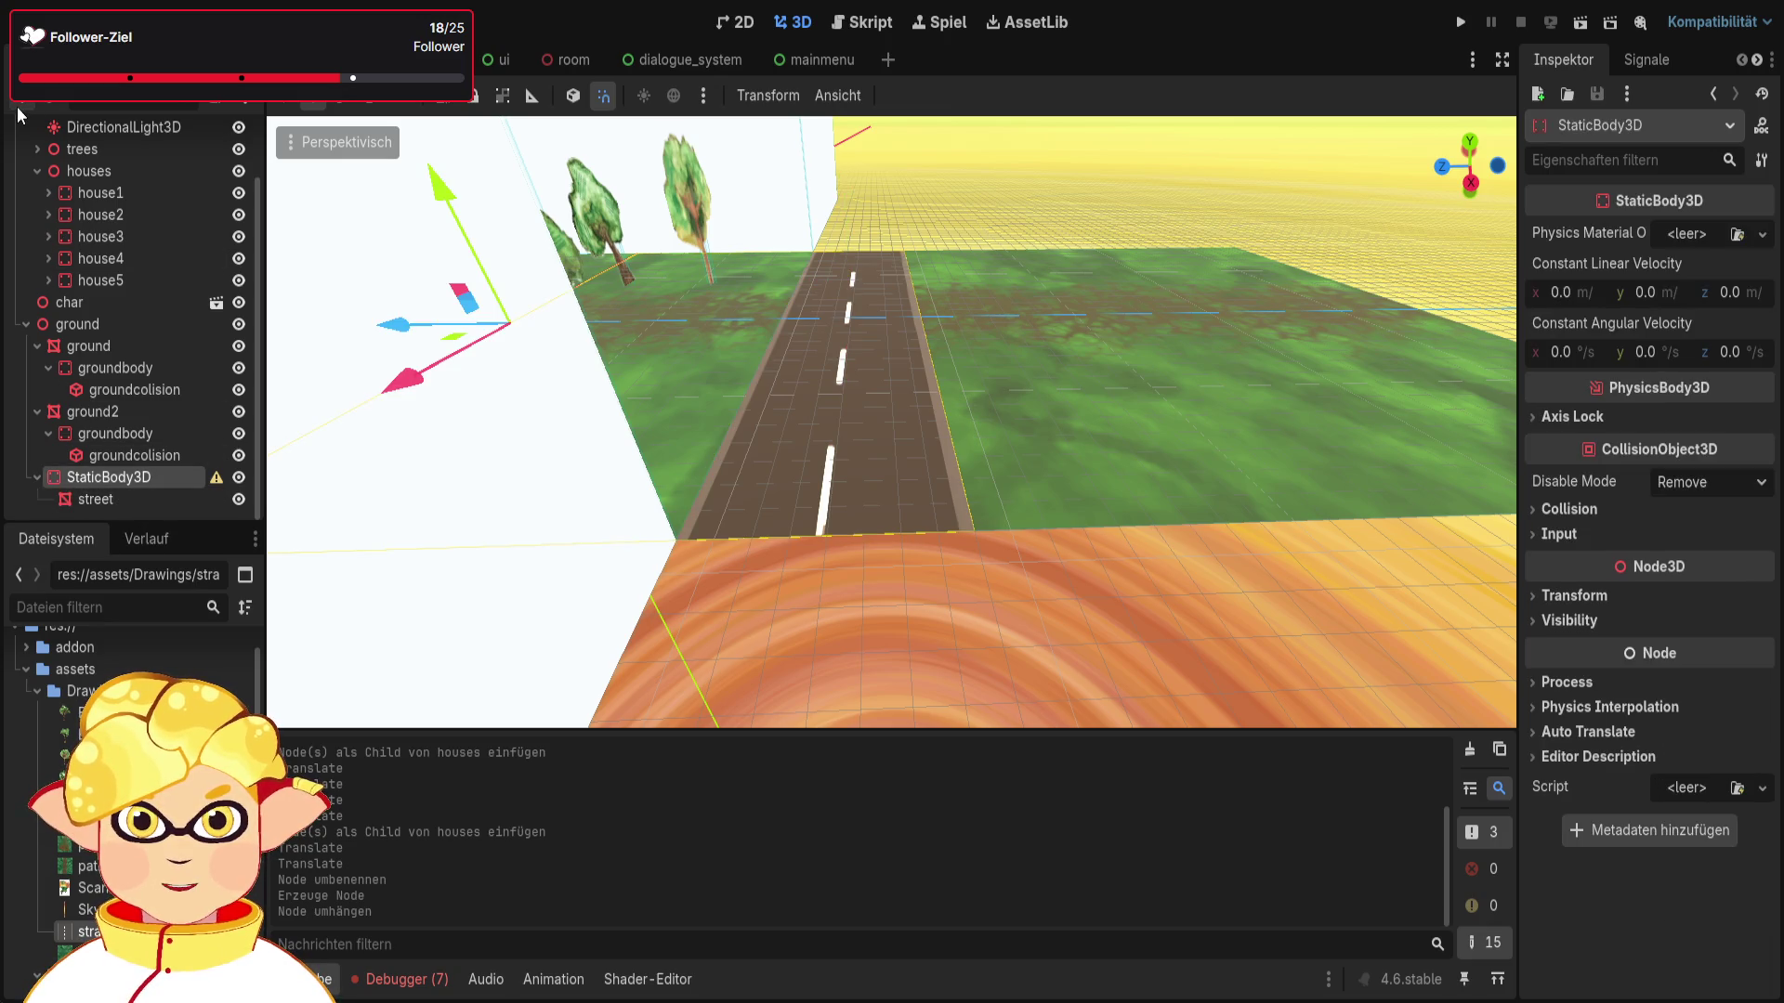
left_click(725, 843)
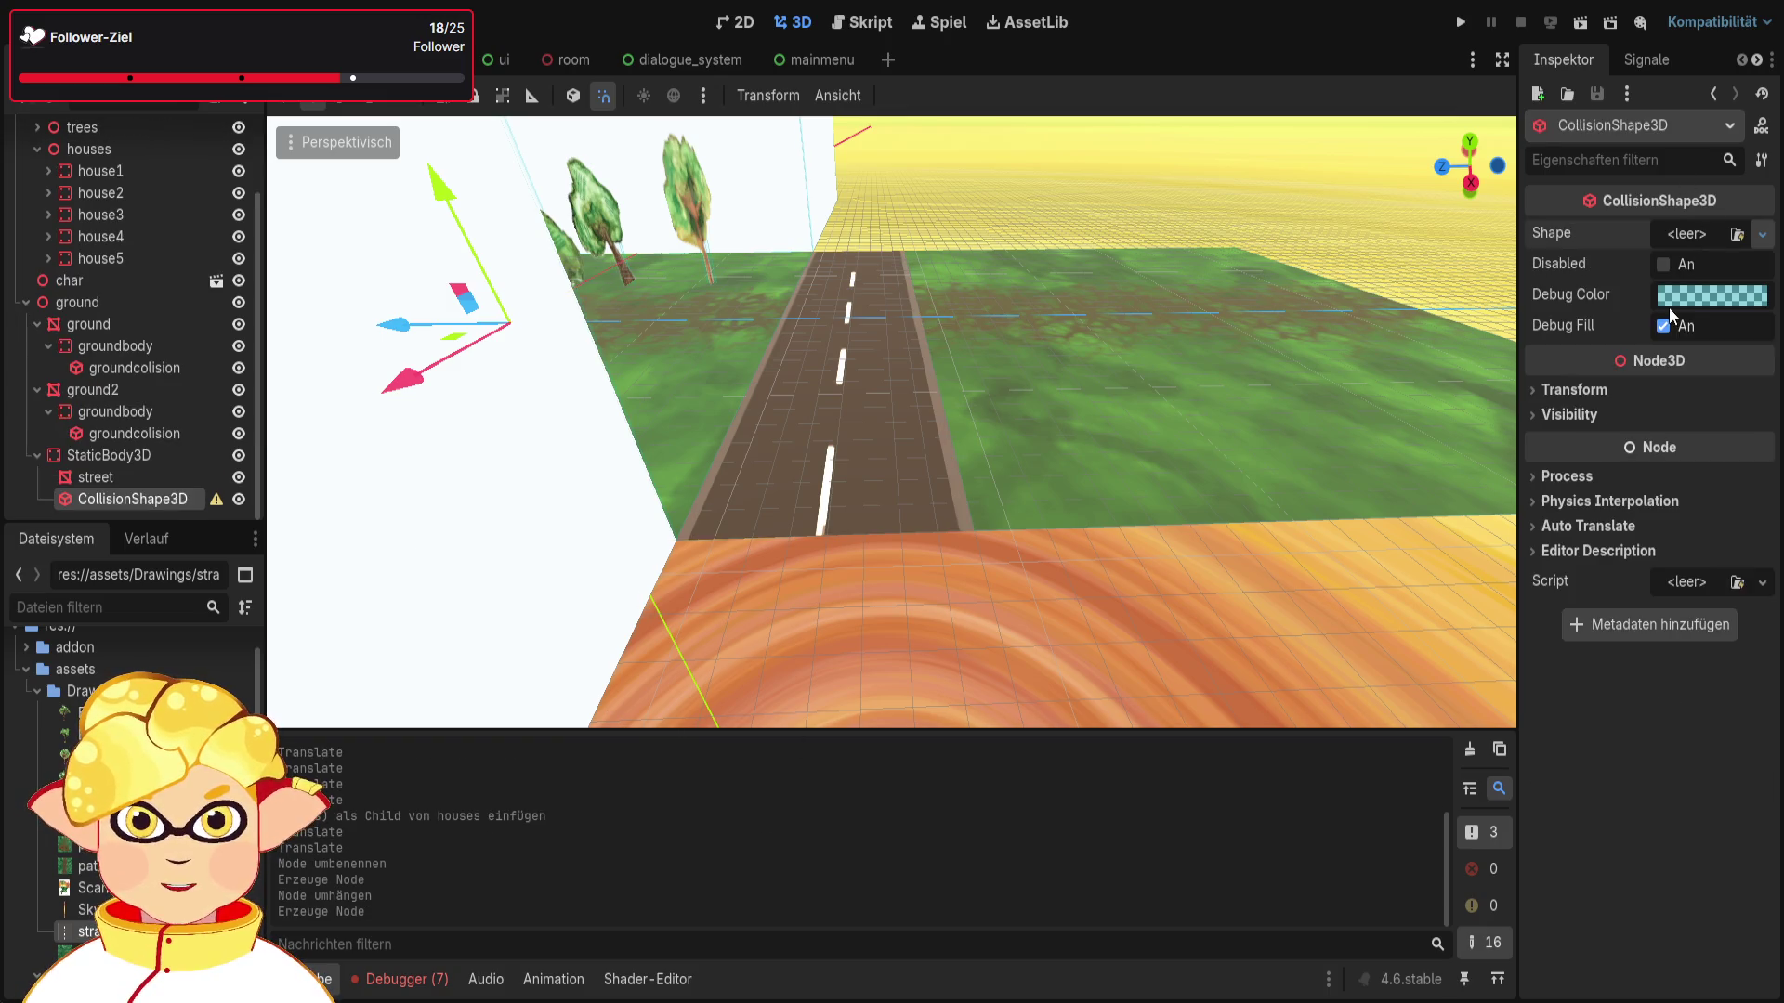
left_click(1650, 332)
Step: Reset the street mesh's z position to 0
left_click_drag(912, 394, 966, 431)
left_click(966, 431)
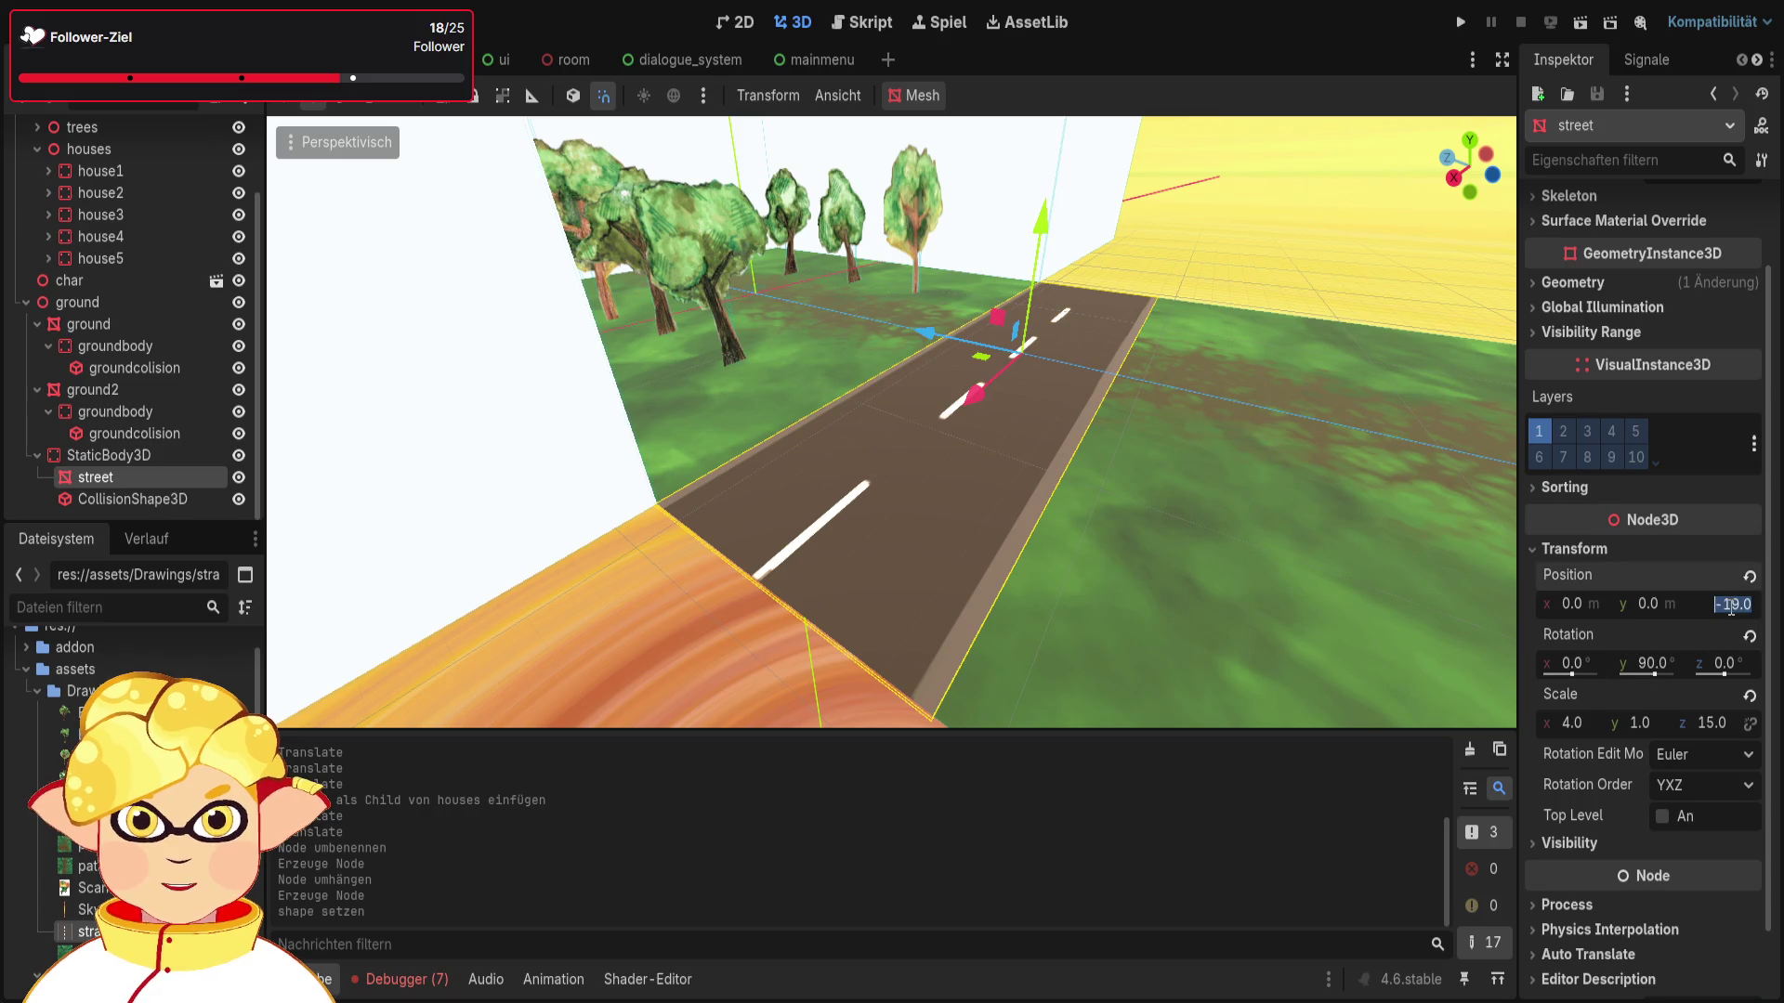
left_click(1750, 576)
left_click_drag(1300, 484, 1345, 515)
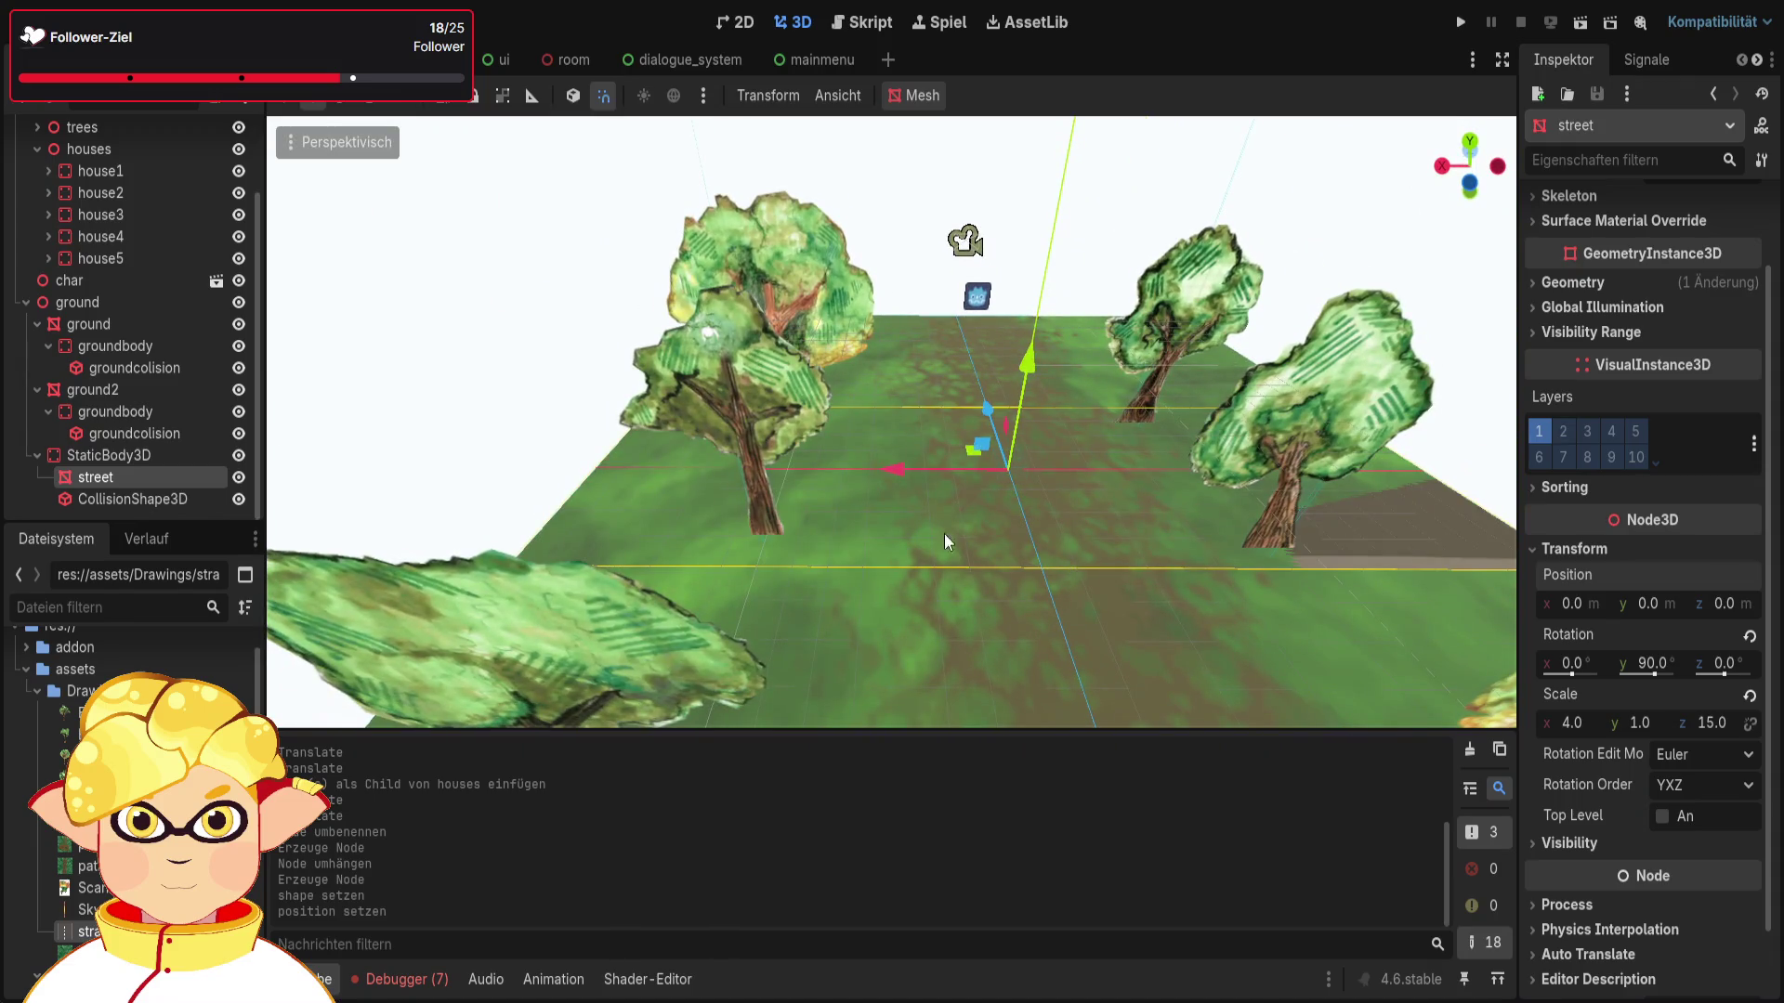
Step: Scale the road's collision box to x 30, y 0.1, z 8
left_click(176, 498)
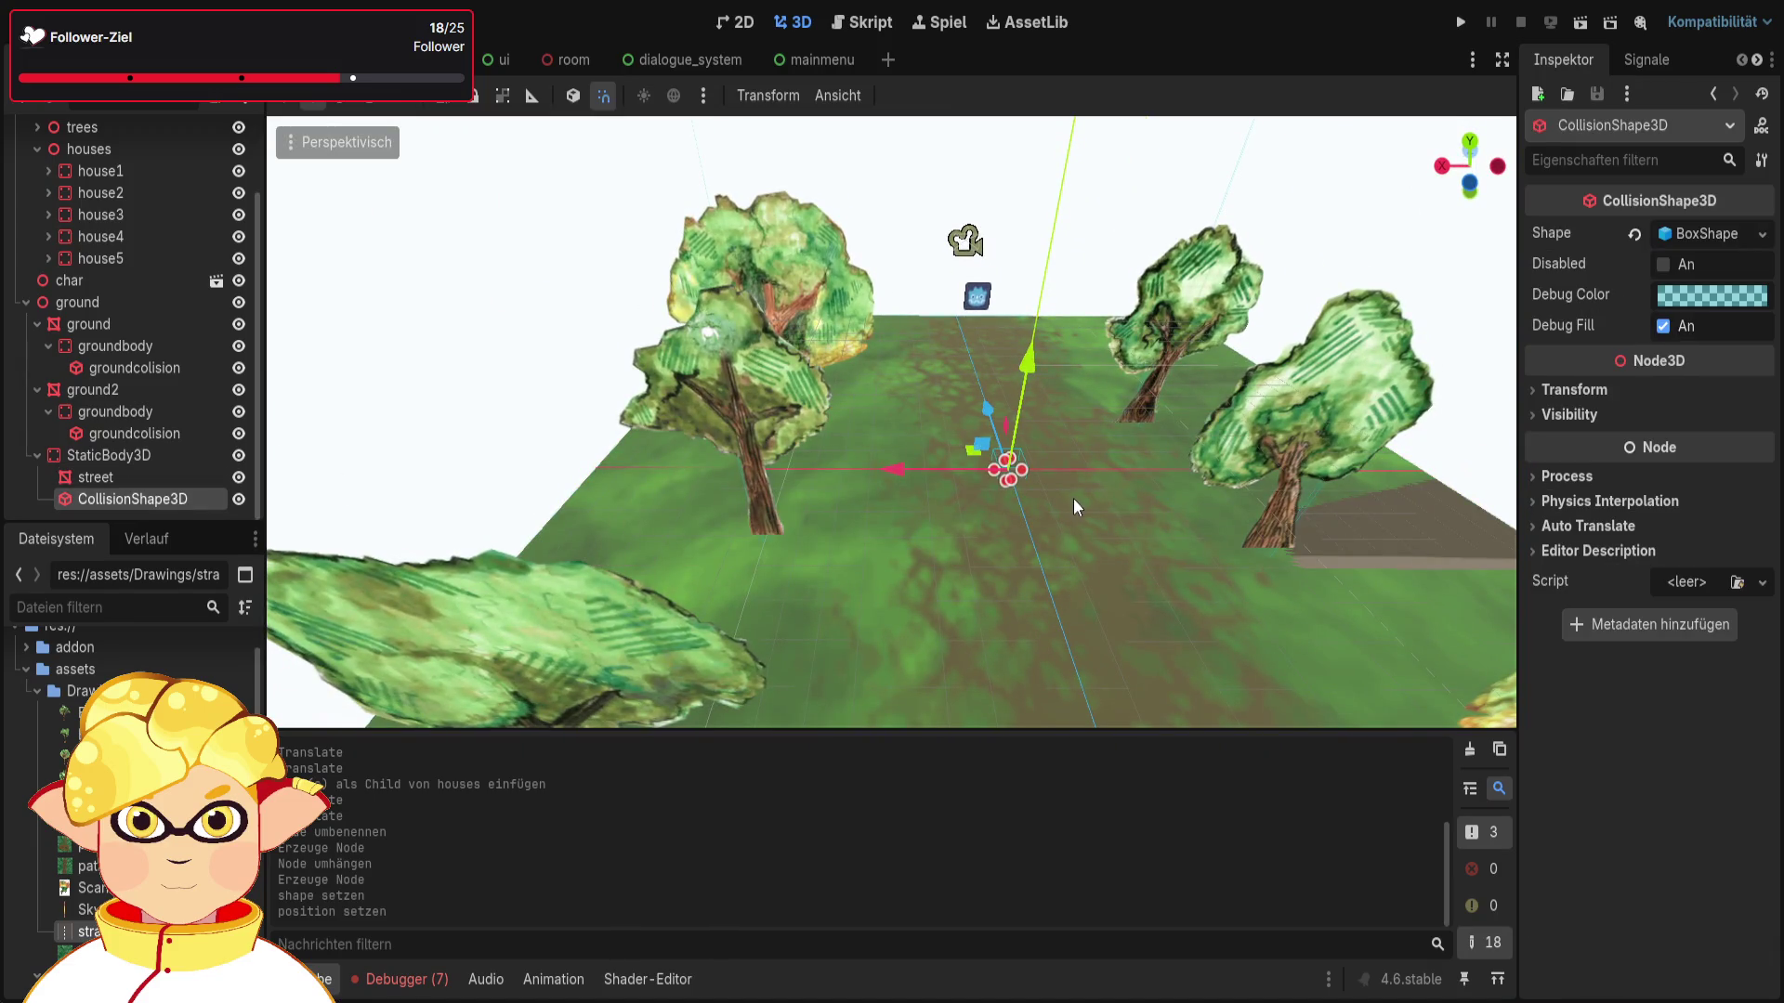
left_click(1578, 392)
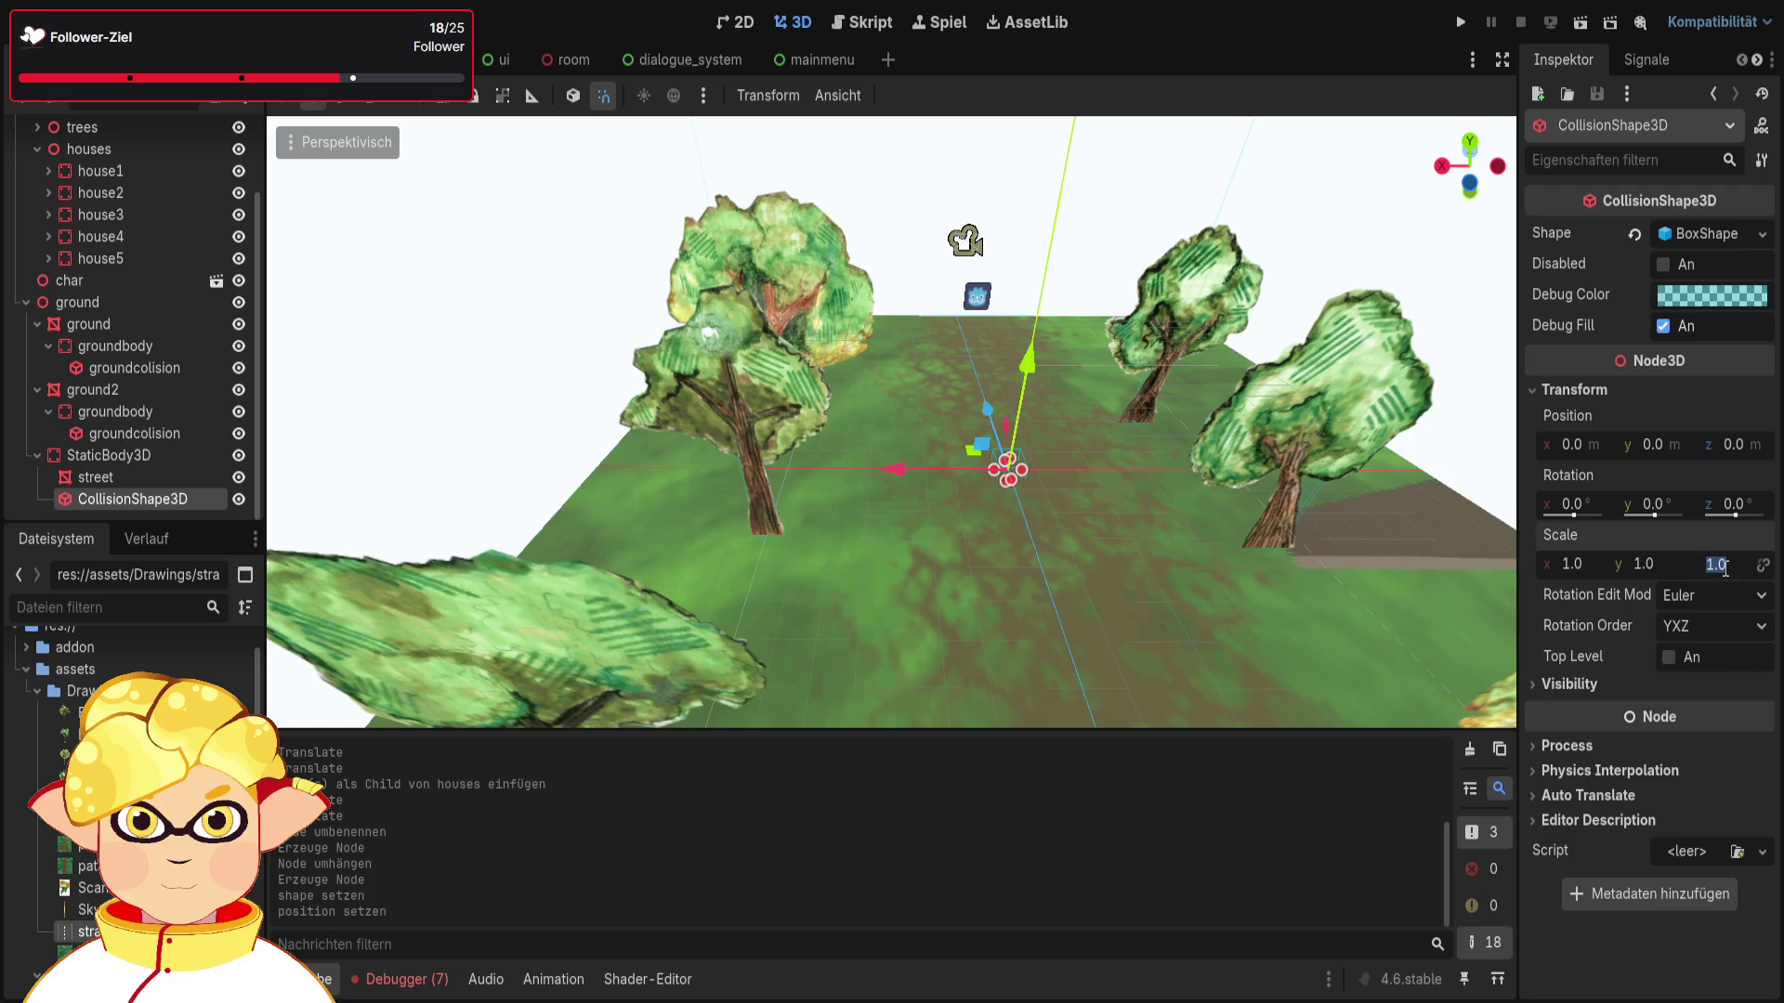
type("8")
key("Return")
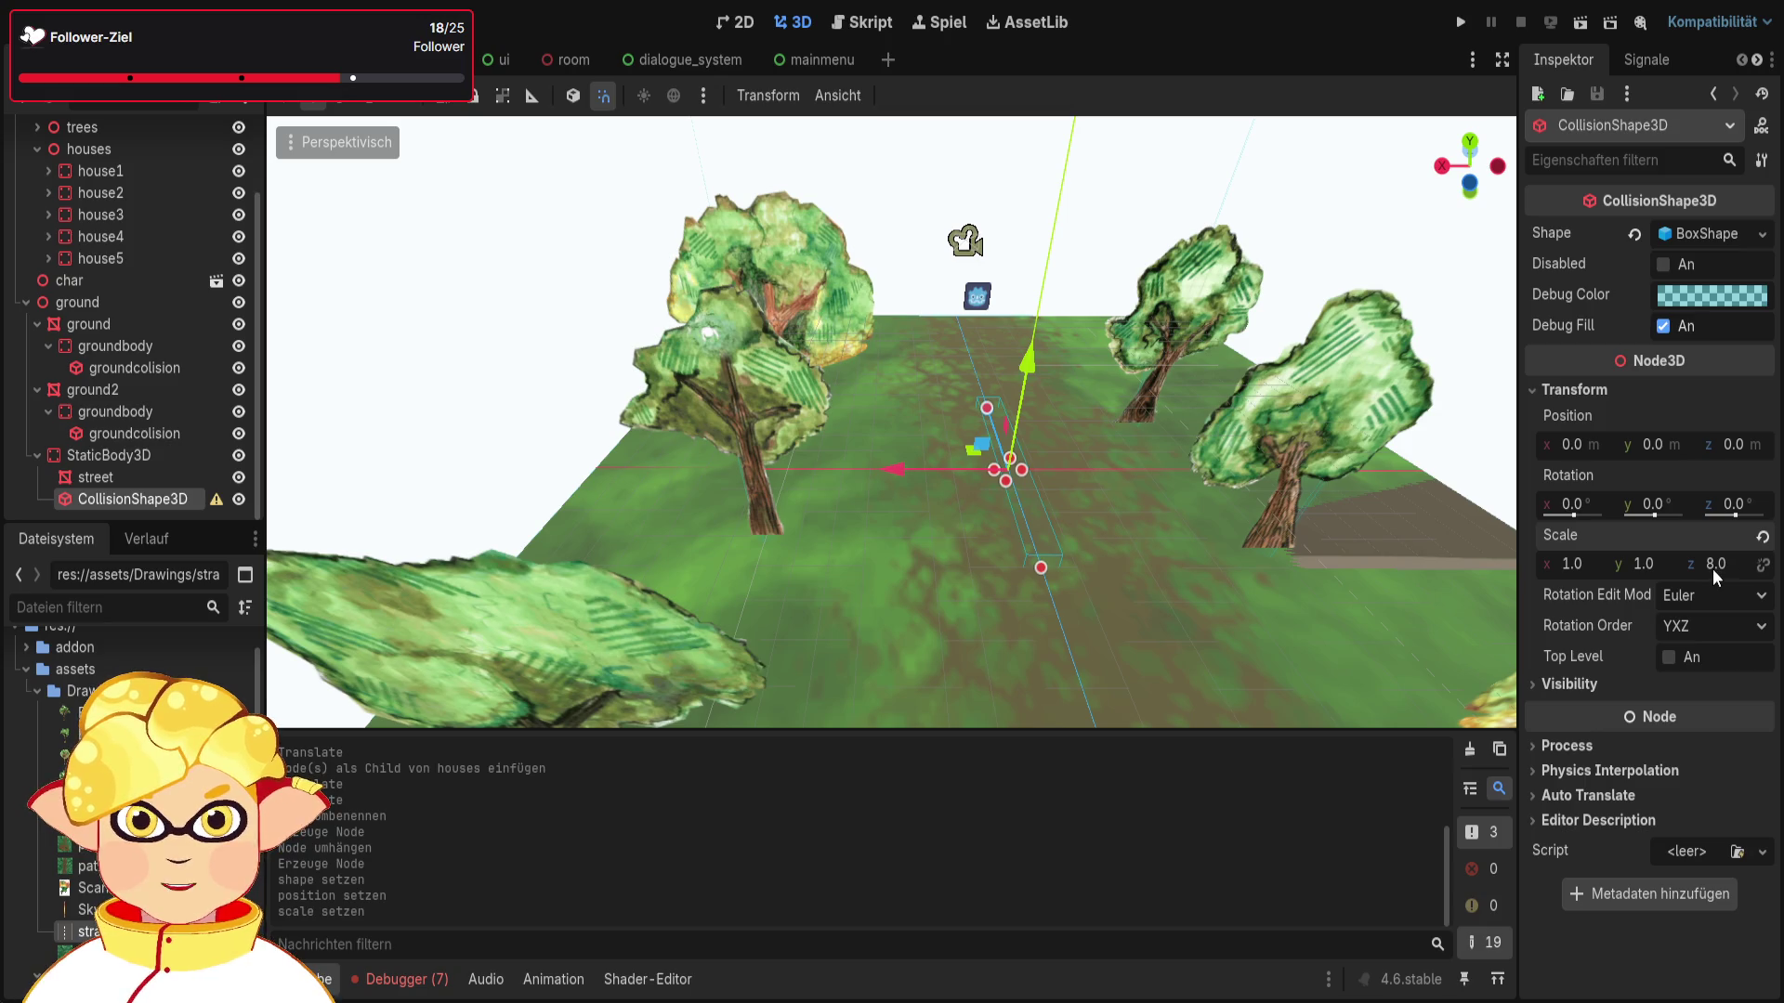
left_click(1569, 564)
type("30")
key("Return")
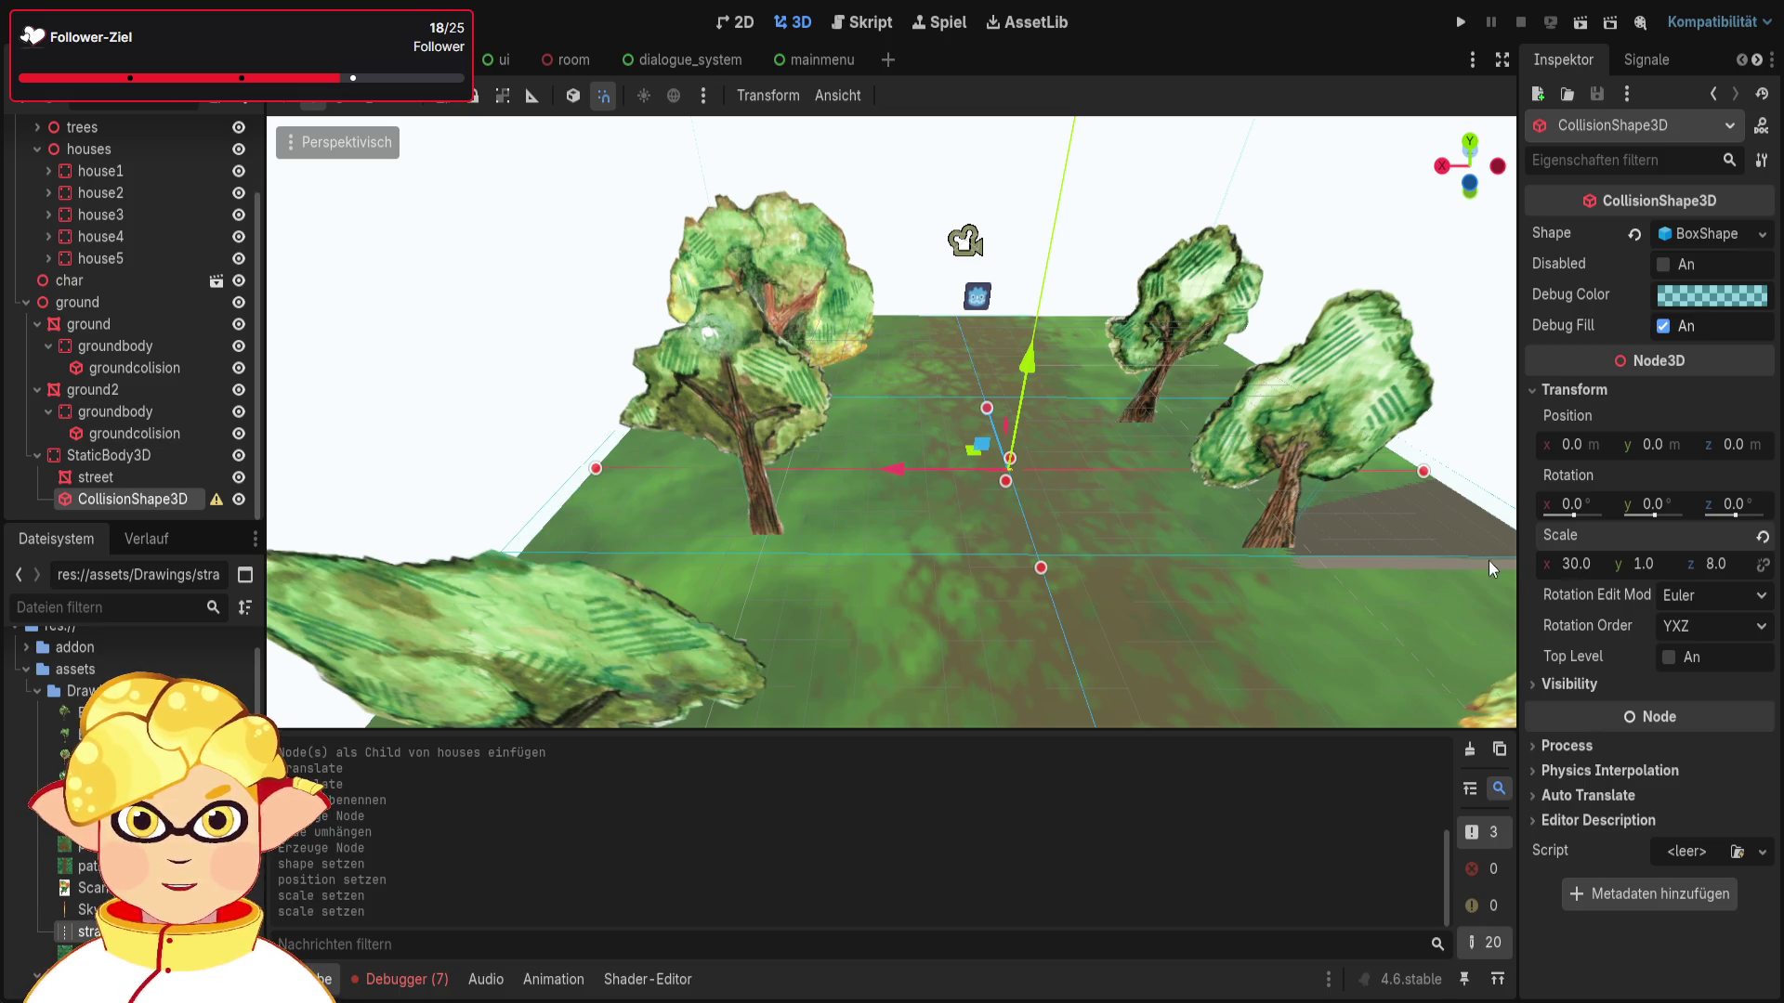
left_click(1658, 563)
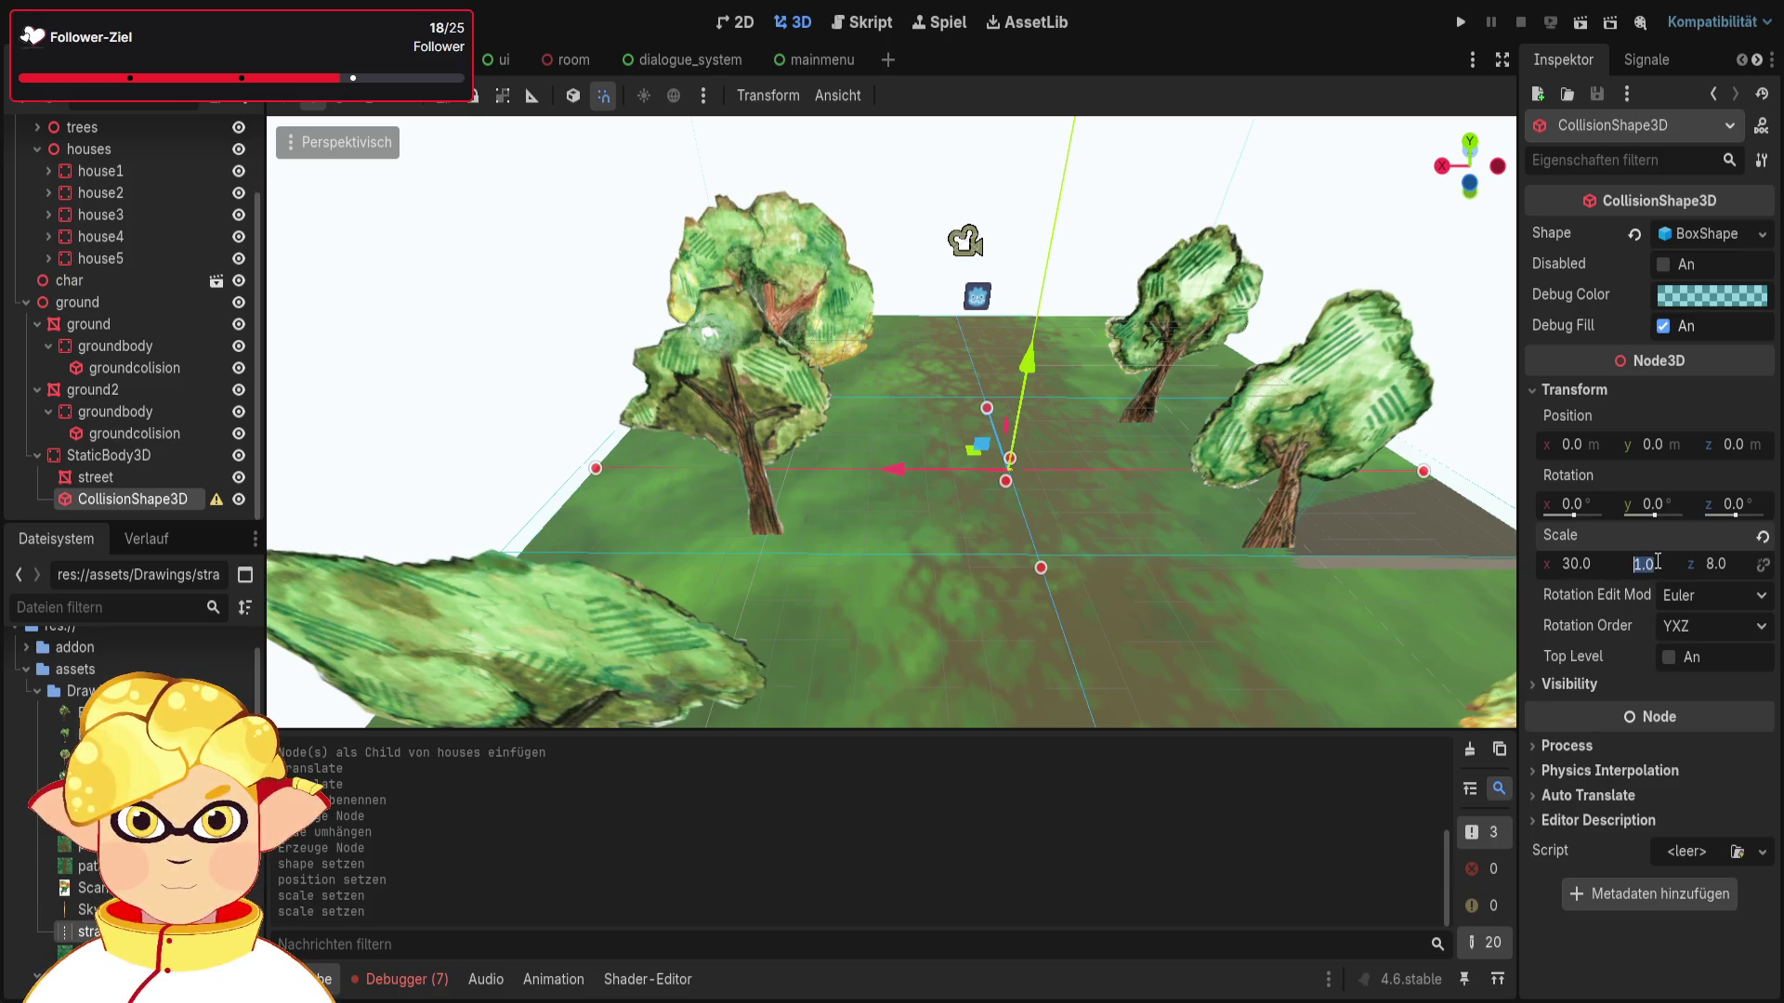
type("0.1")
key("Return")
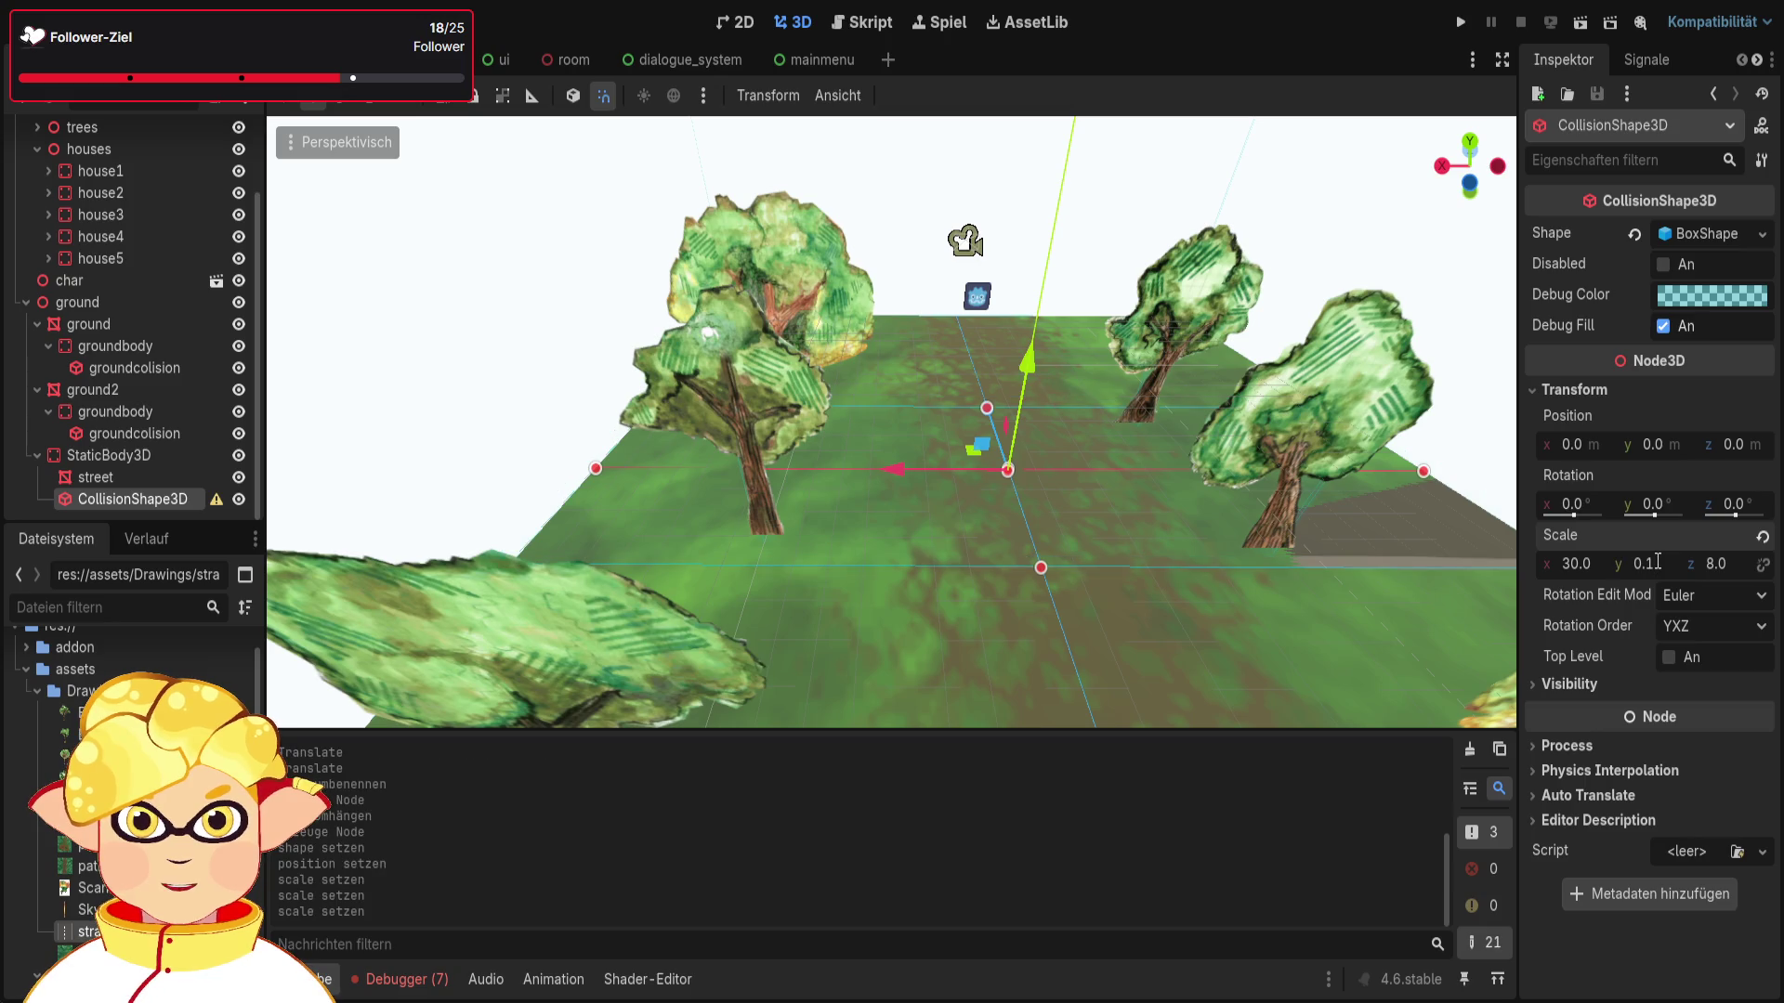
Step: Name the static body street and its mesh streetmesh, and set the body's z position to -19
left_click(167, 455)
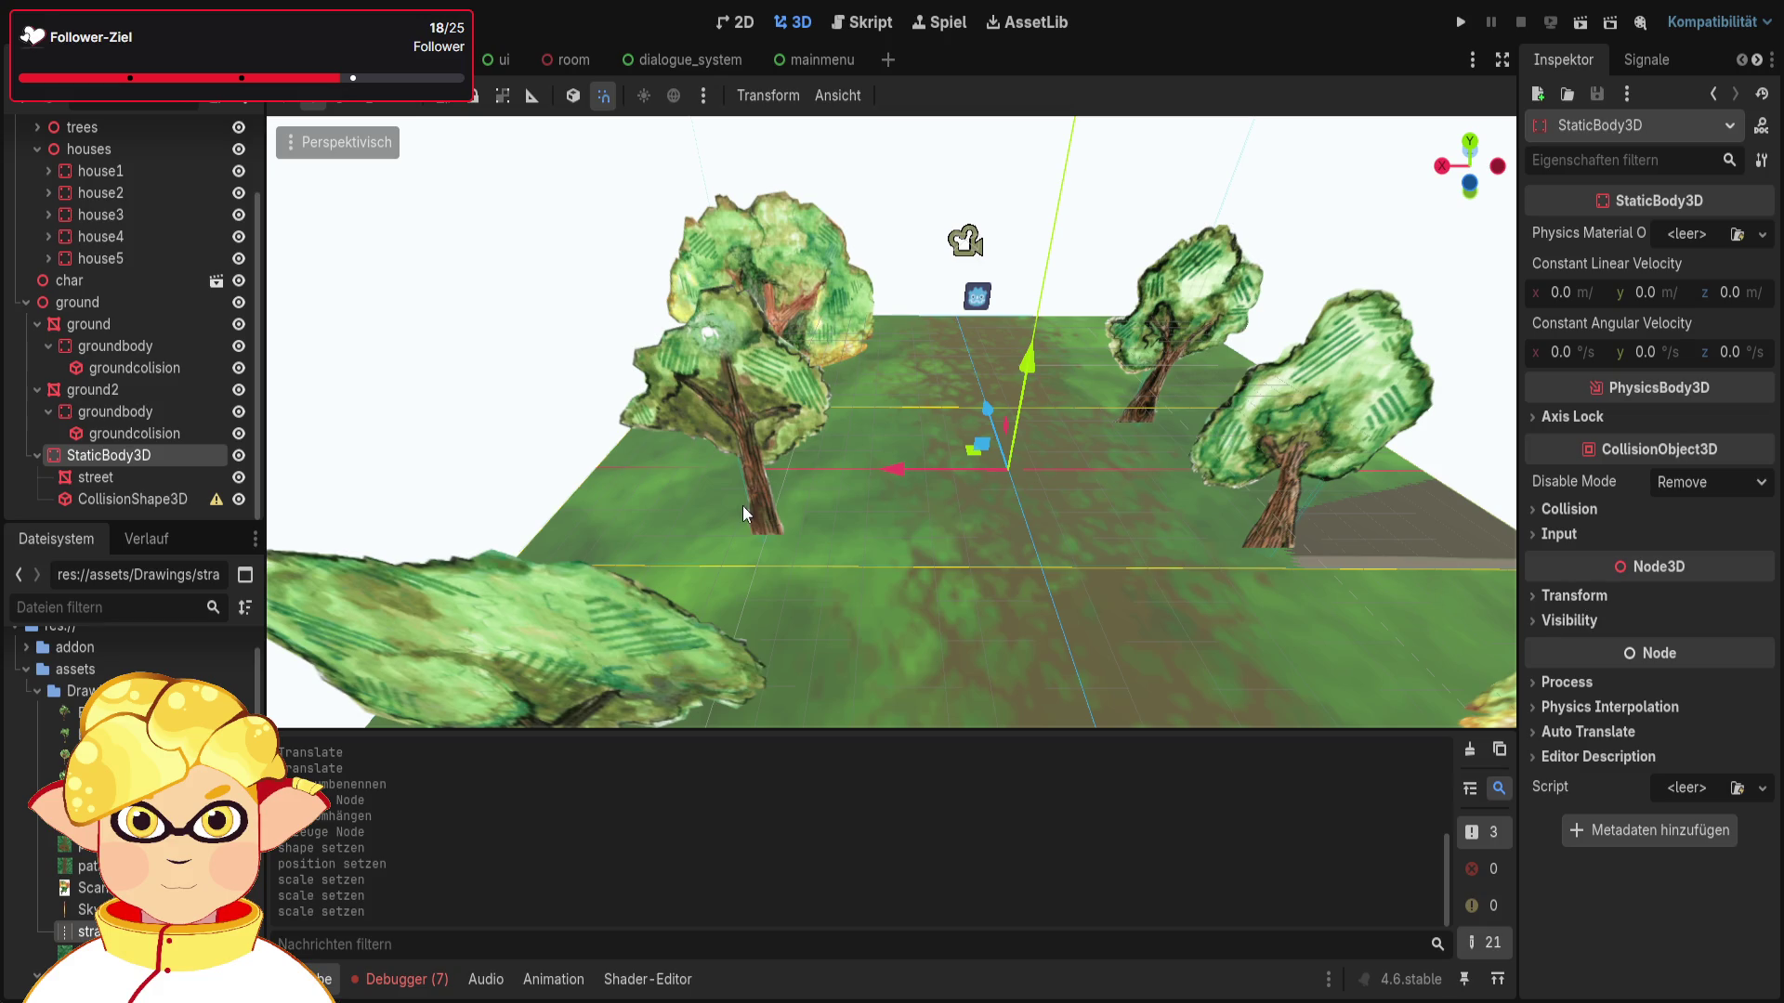
type("street")
left_click(143, 474)
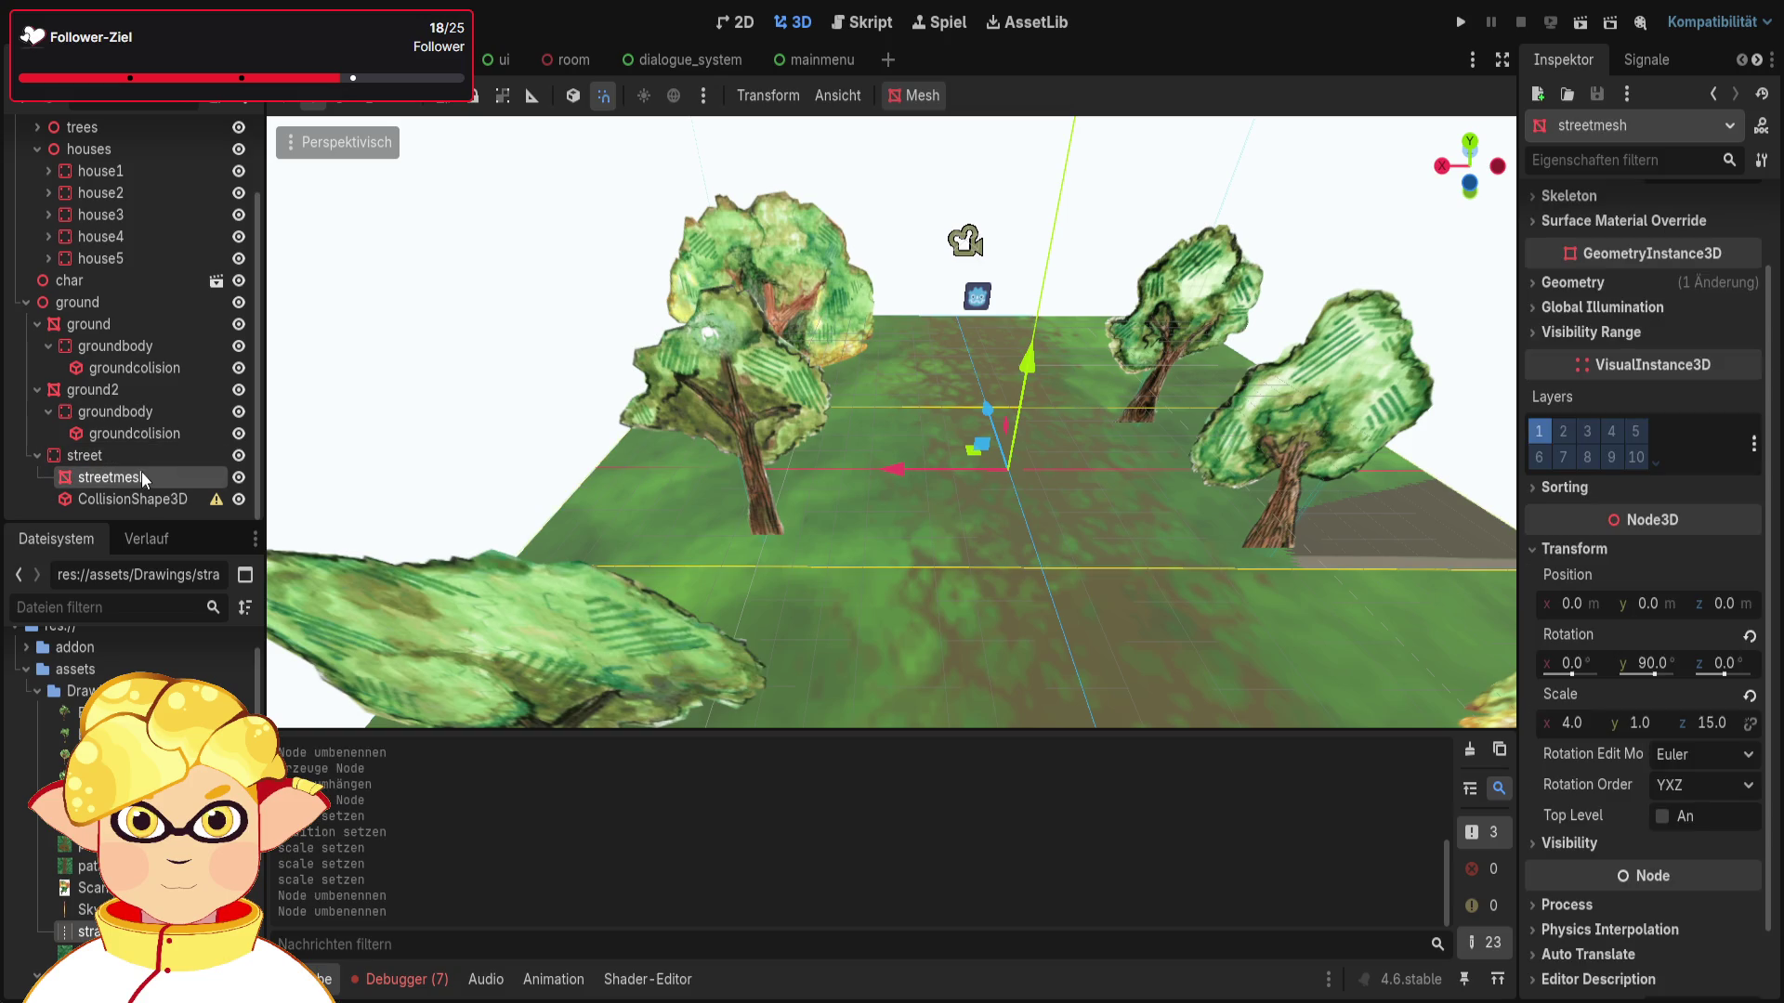
left_click(126, 456)
left_click(1574, 594)
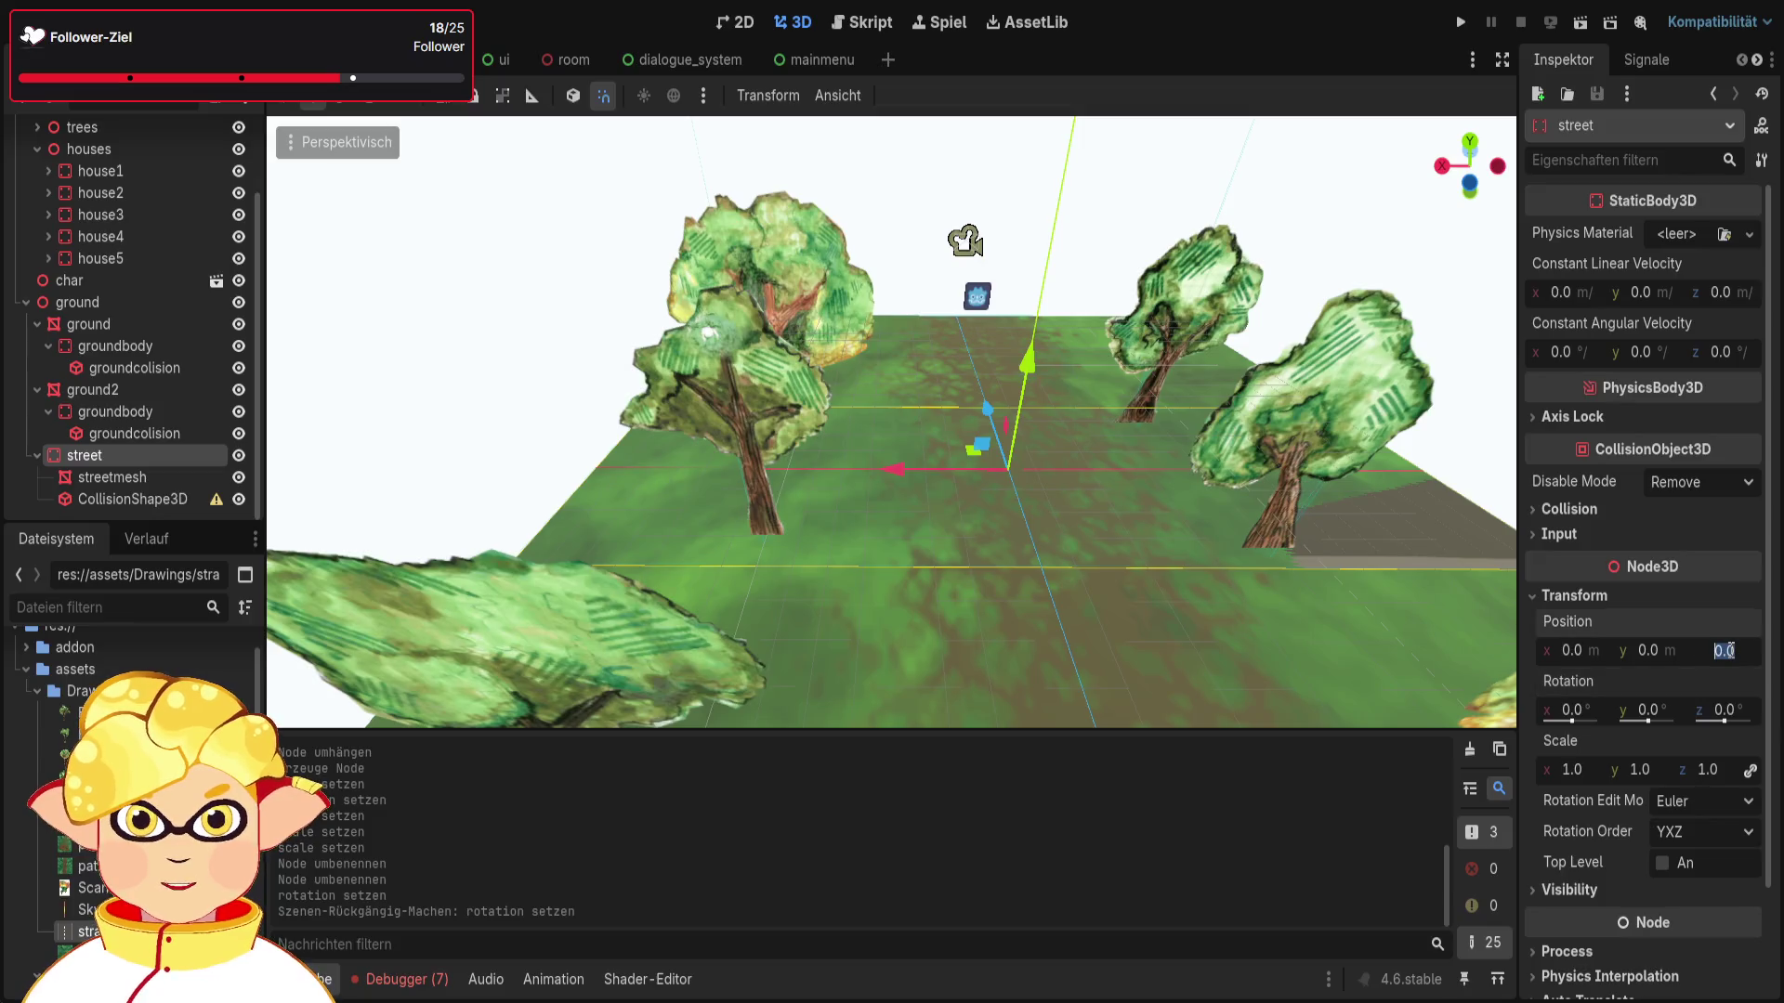
left_click(1731, 650)
type("-19")
key("Return")
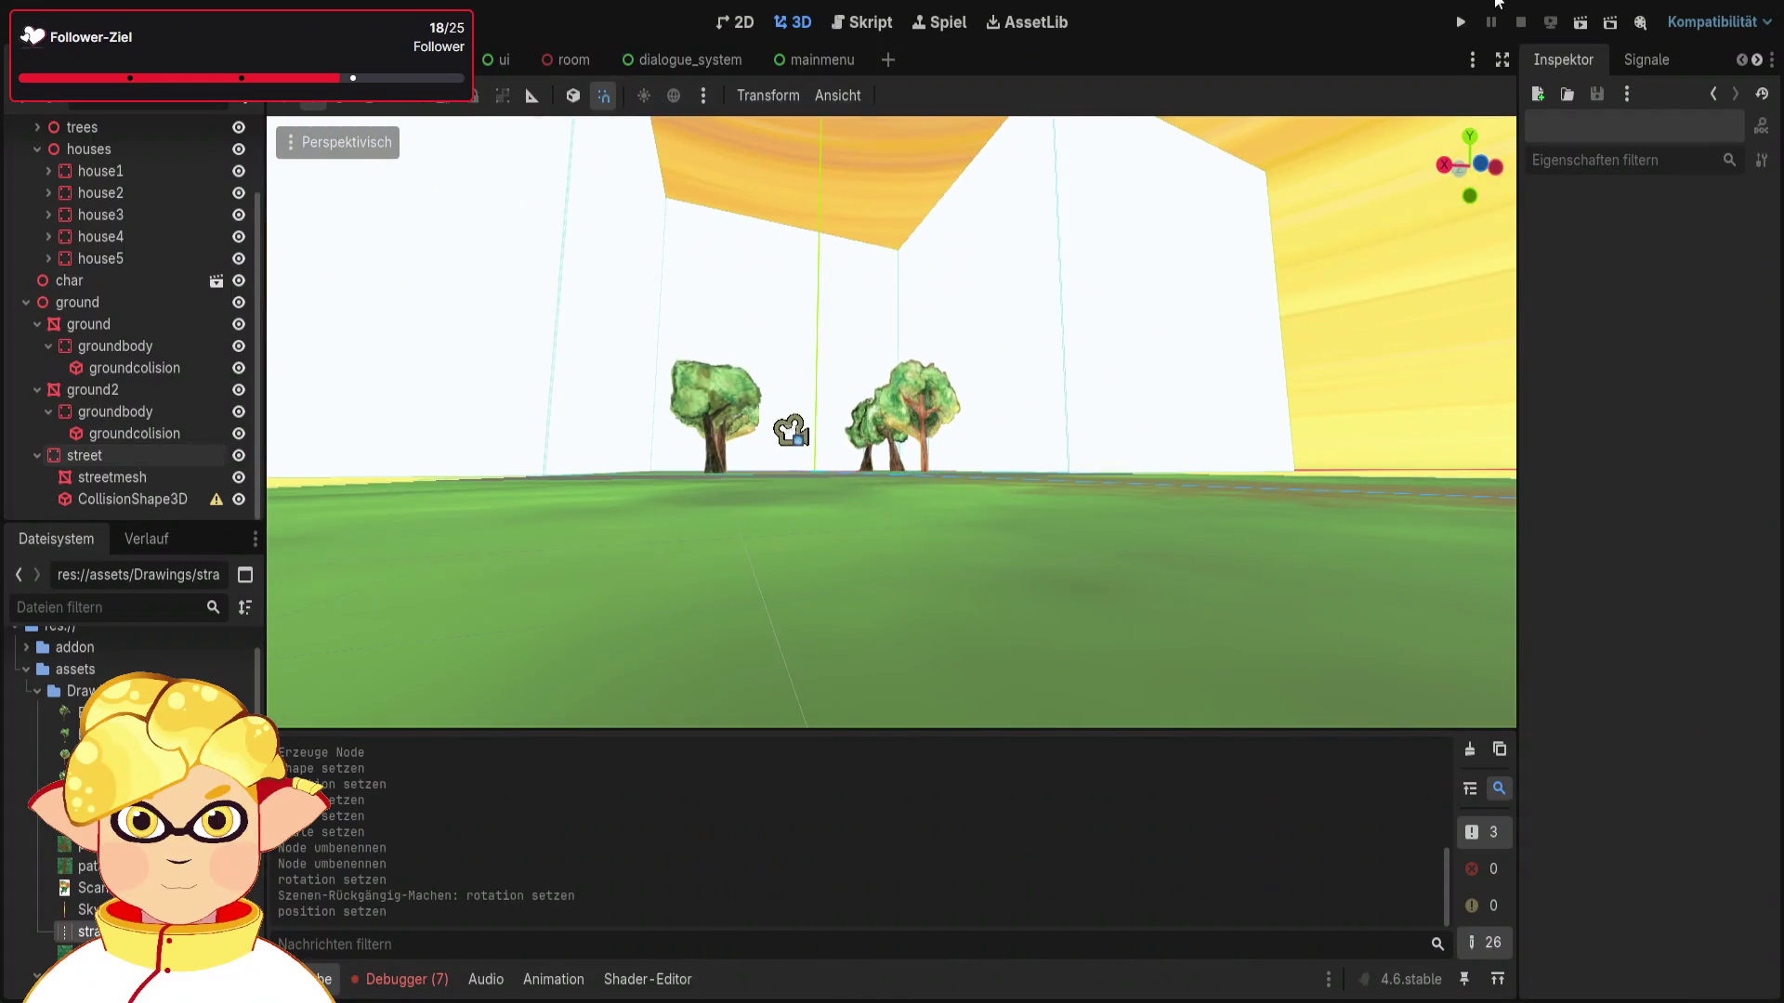
Step: Launch the game and steer the player toward the large tree and the road
left_click(1579, 22)
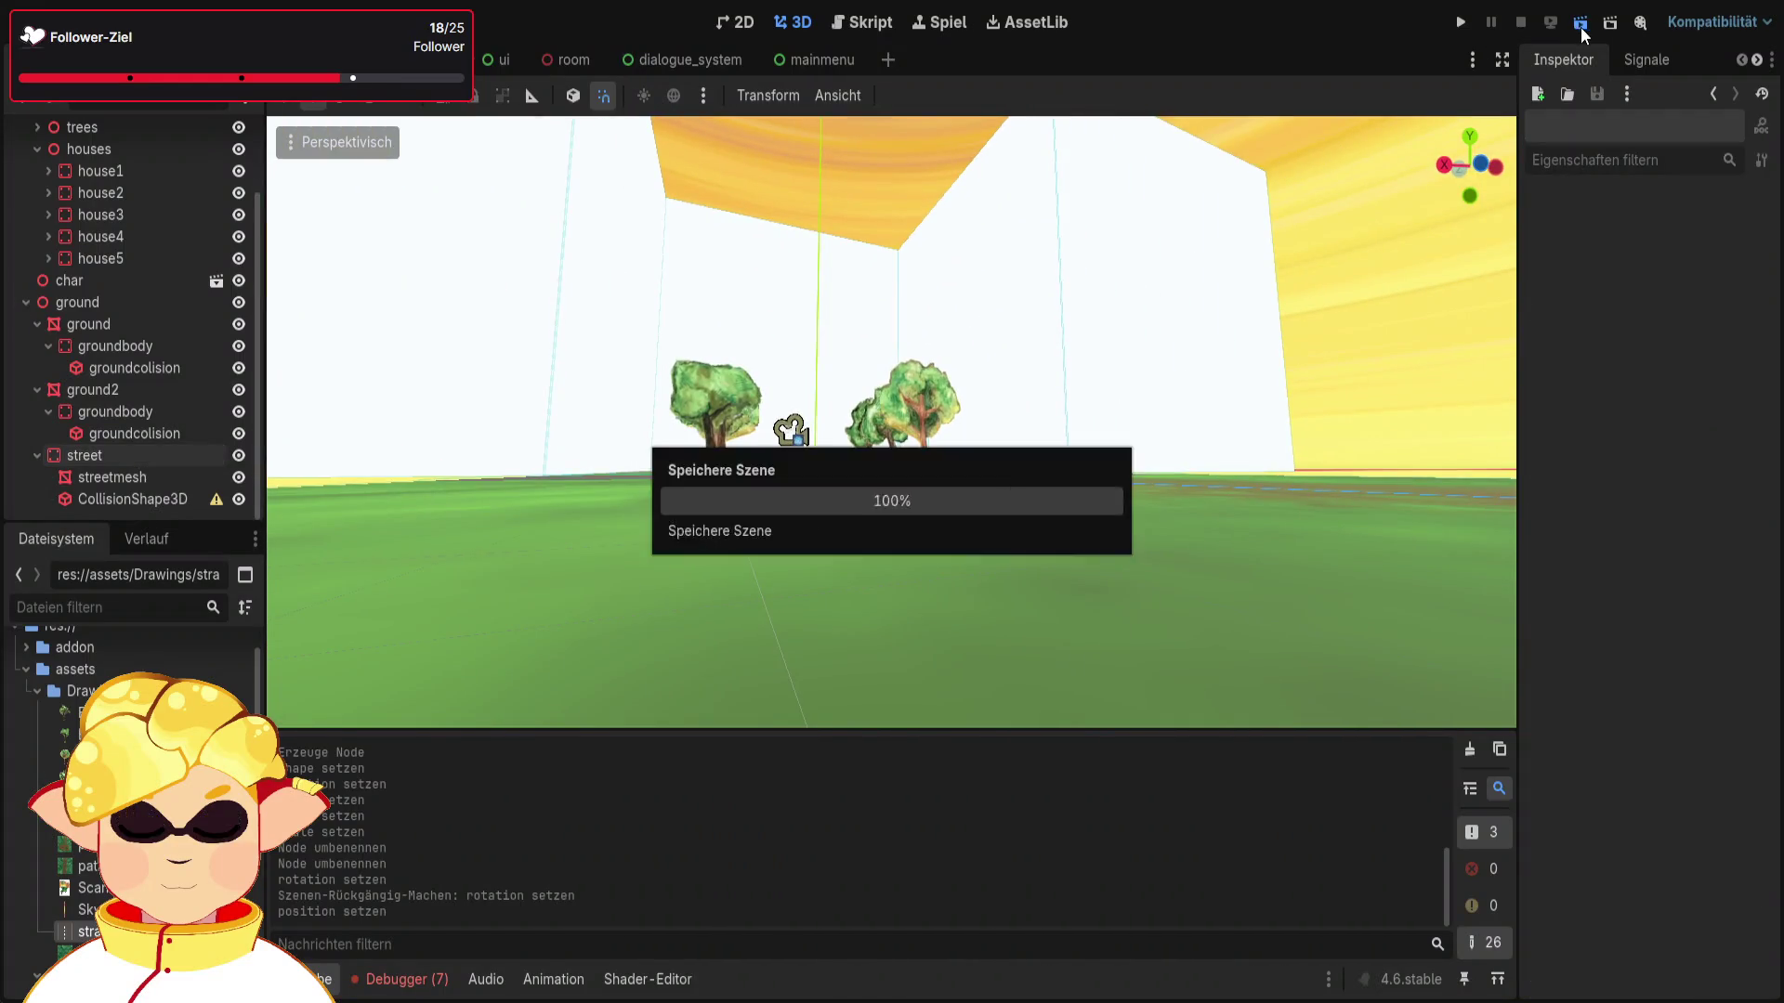
key("w")
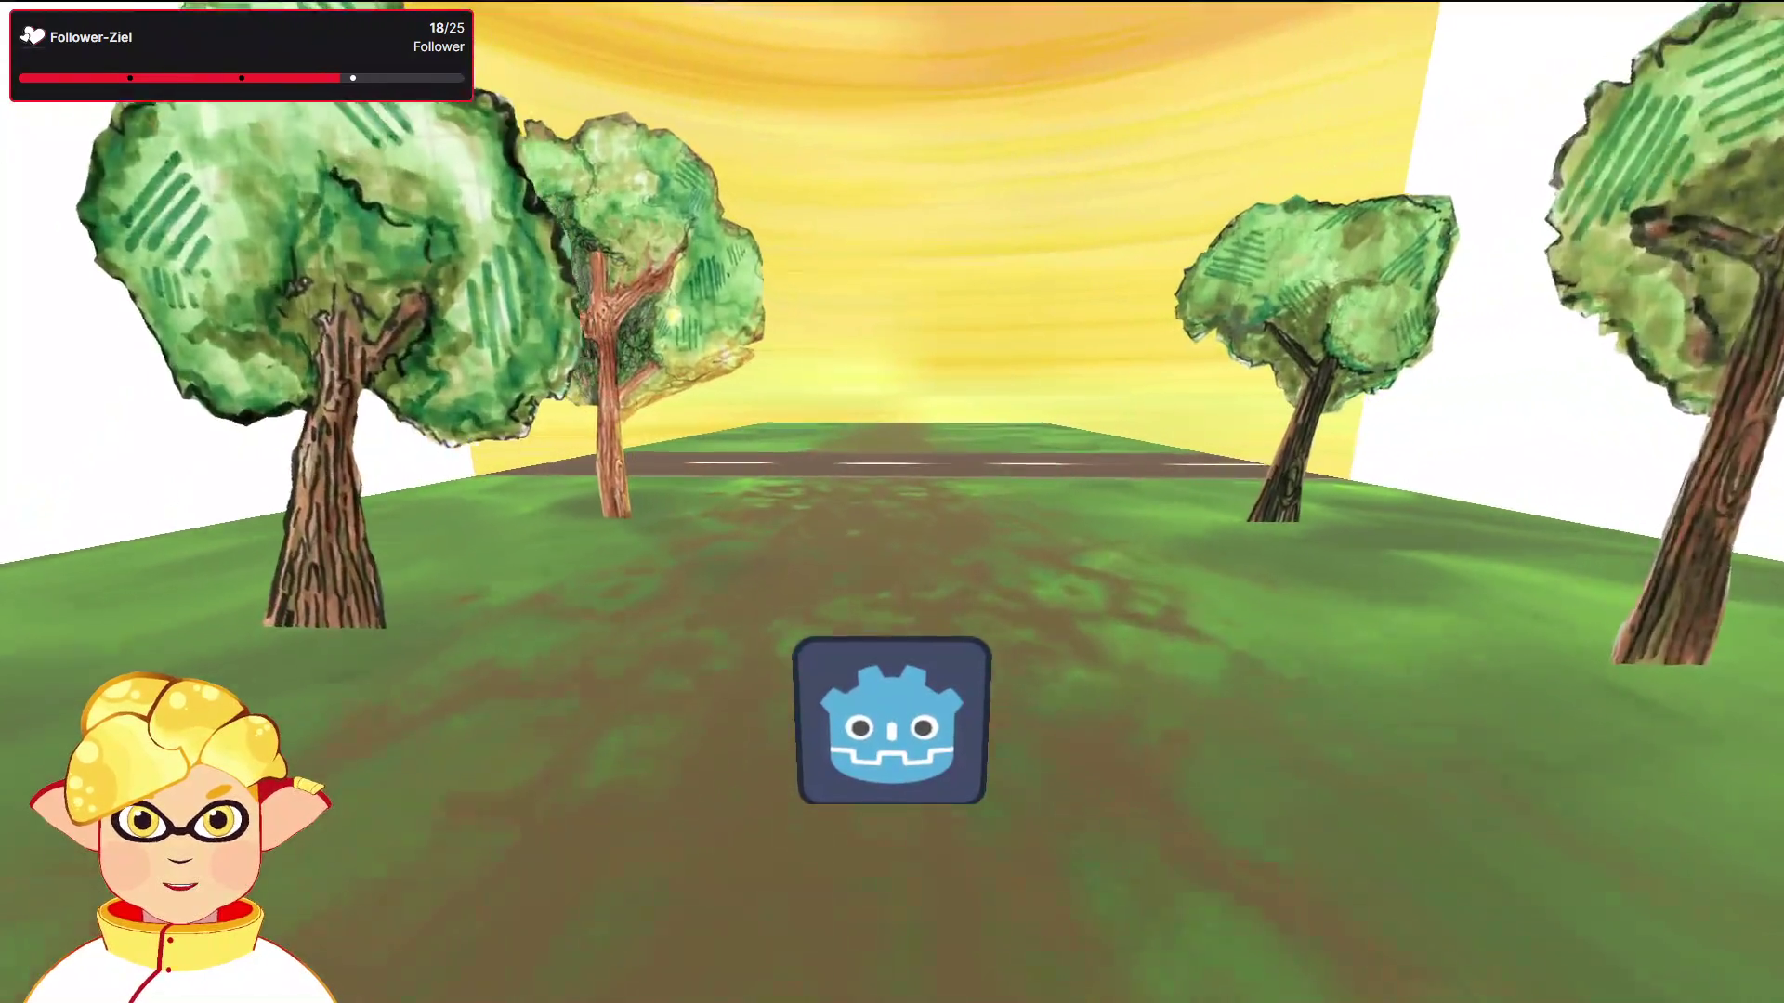
key("a")
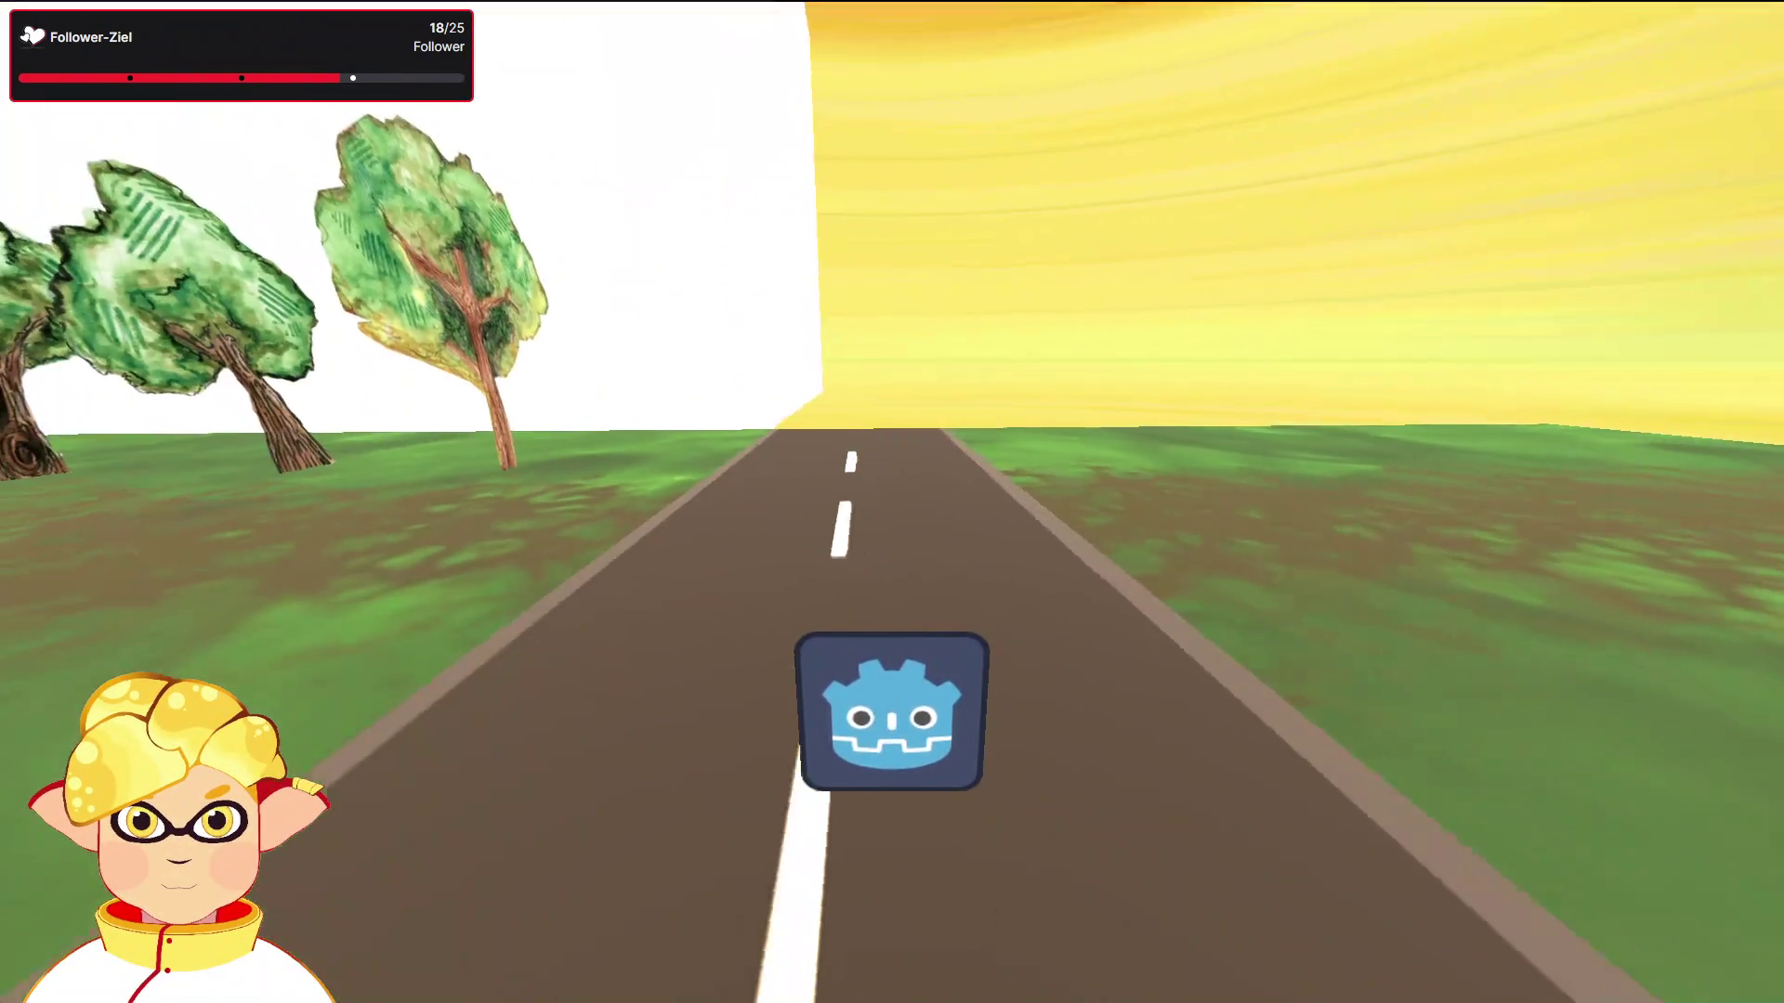
key("a")
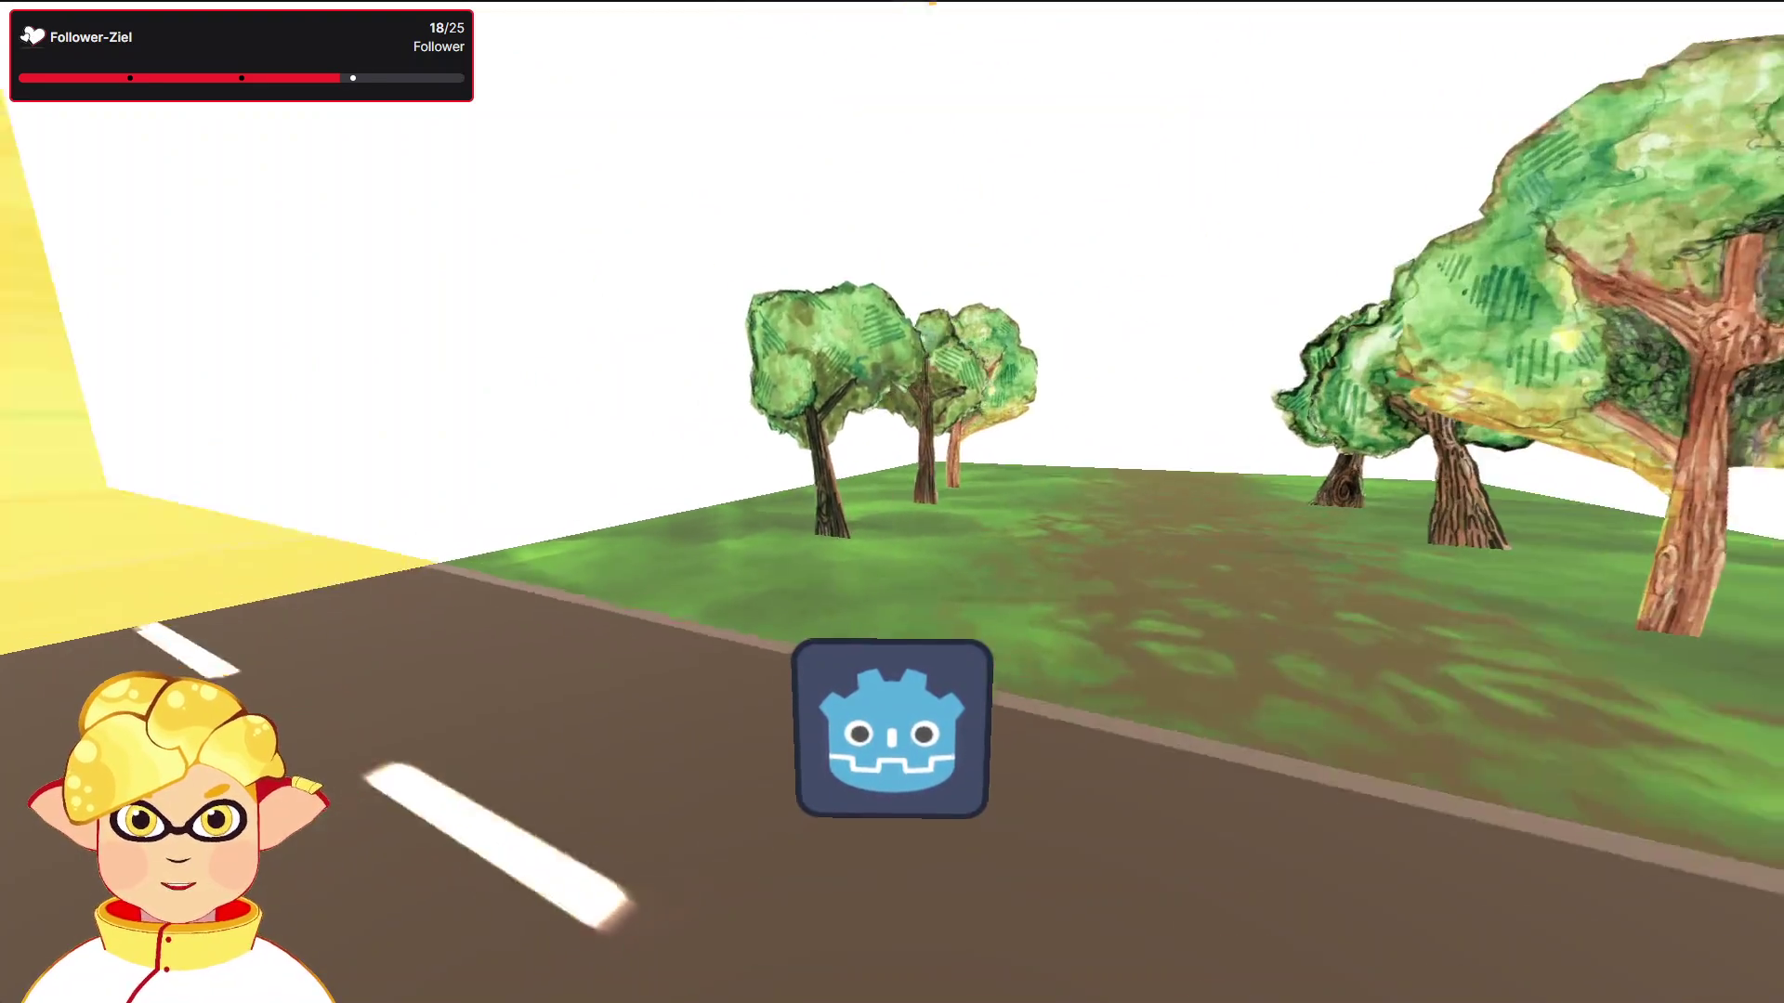
key("d")
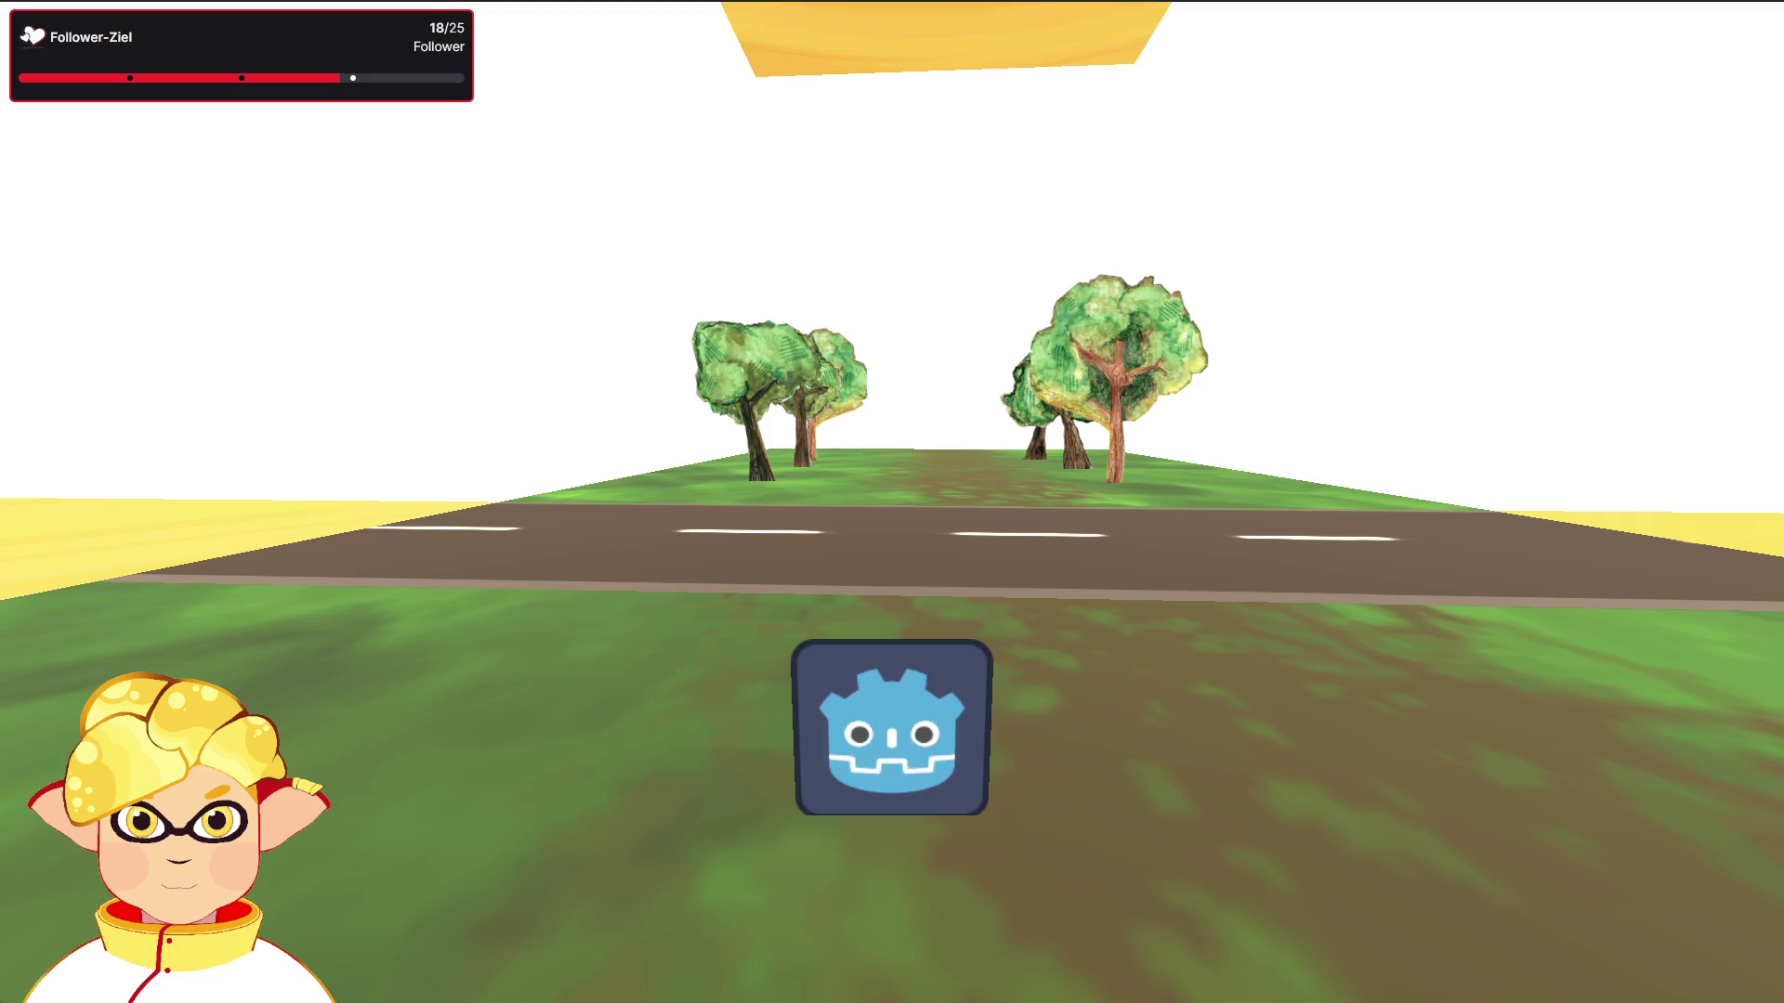
key("d")
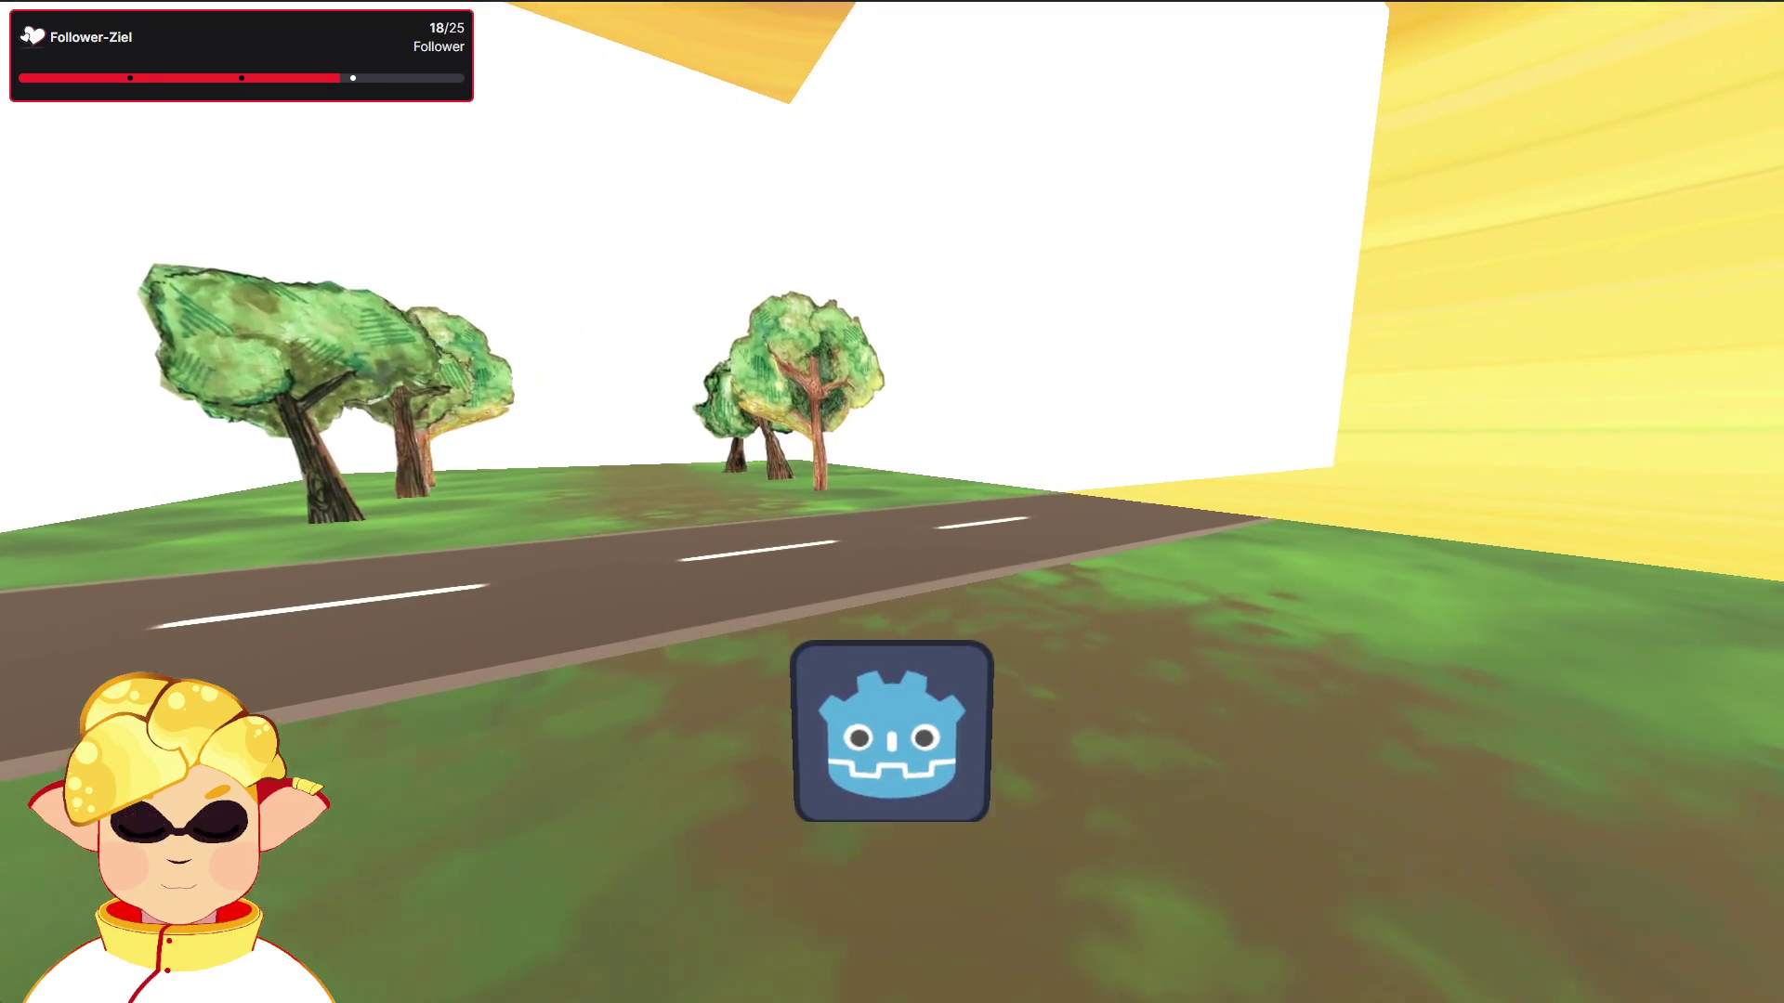
key("a")
key("w")
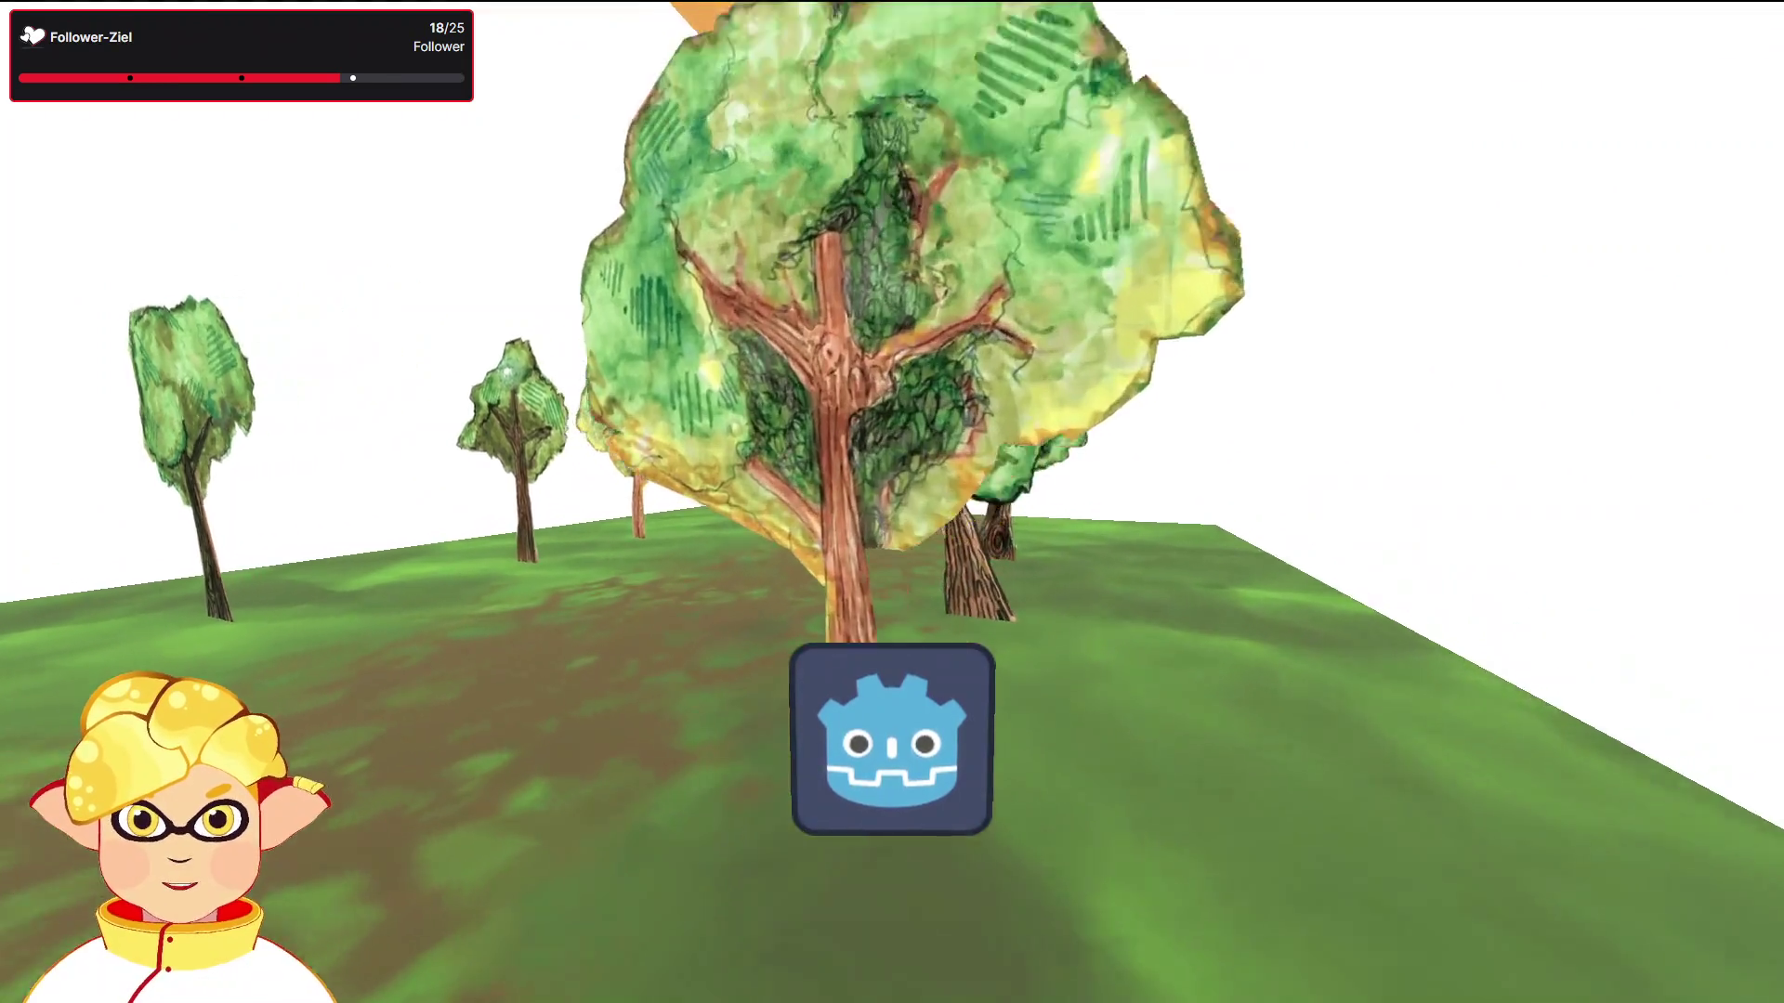
key("d")
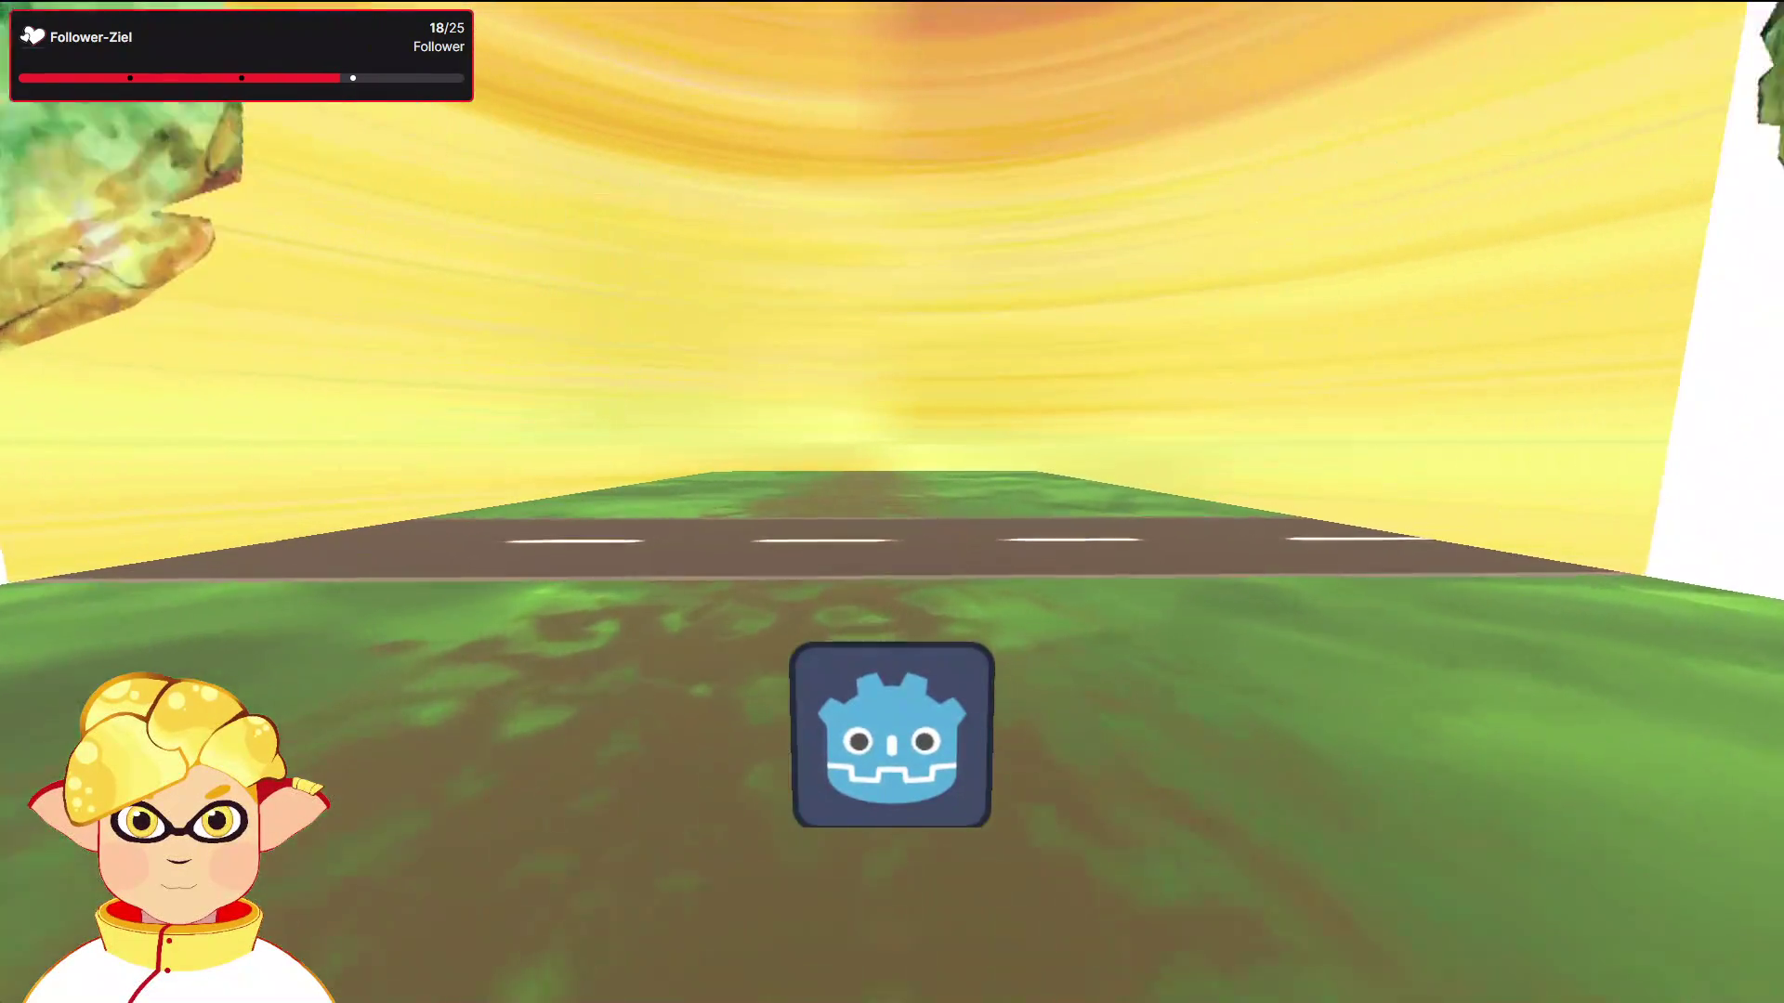
key("w")
Step: Walk the player down the road to the white wall, back up, cross onto the grass, and quit
key("d")
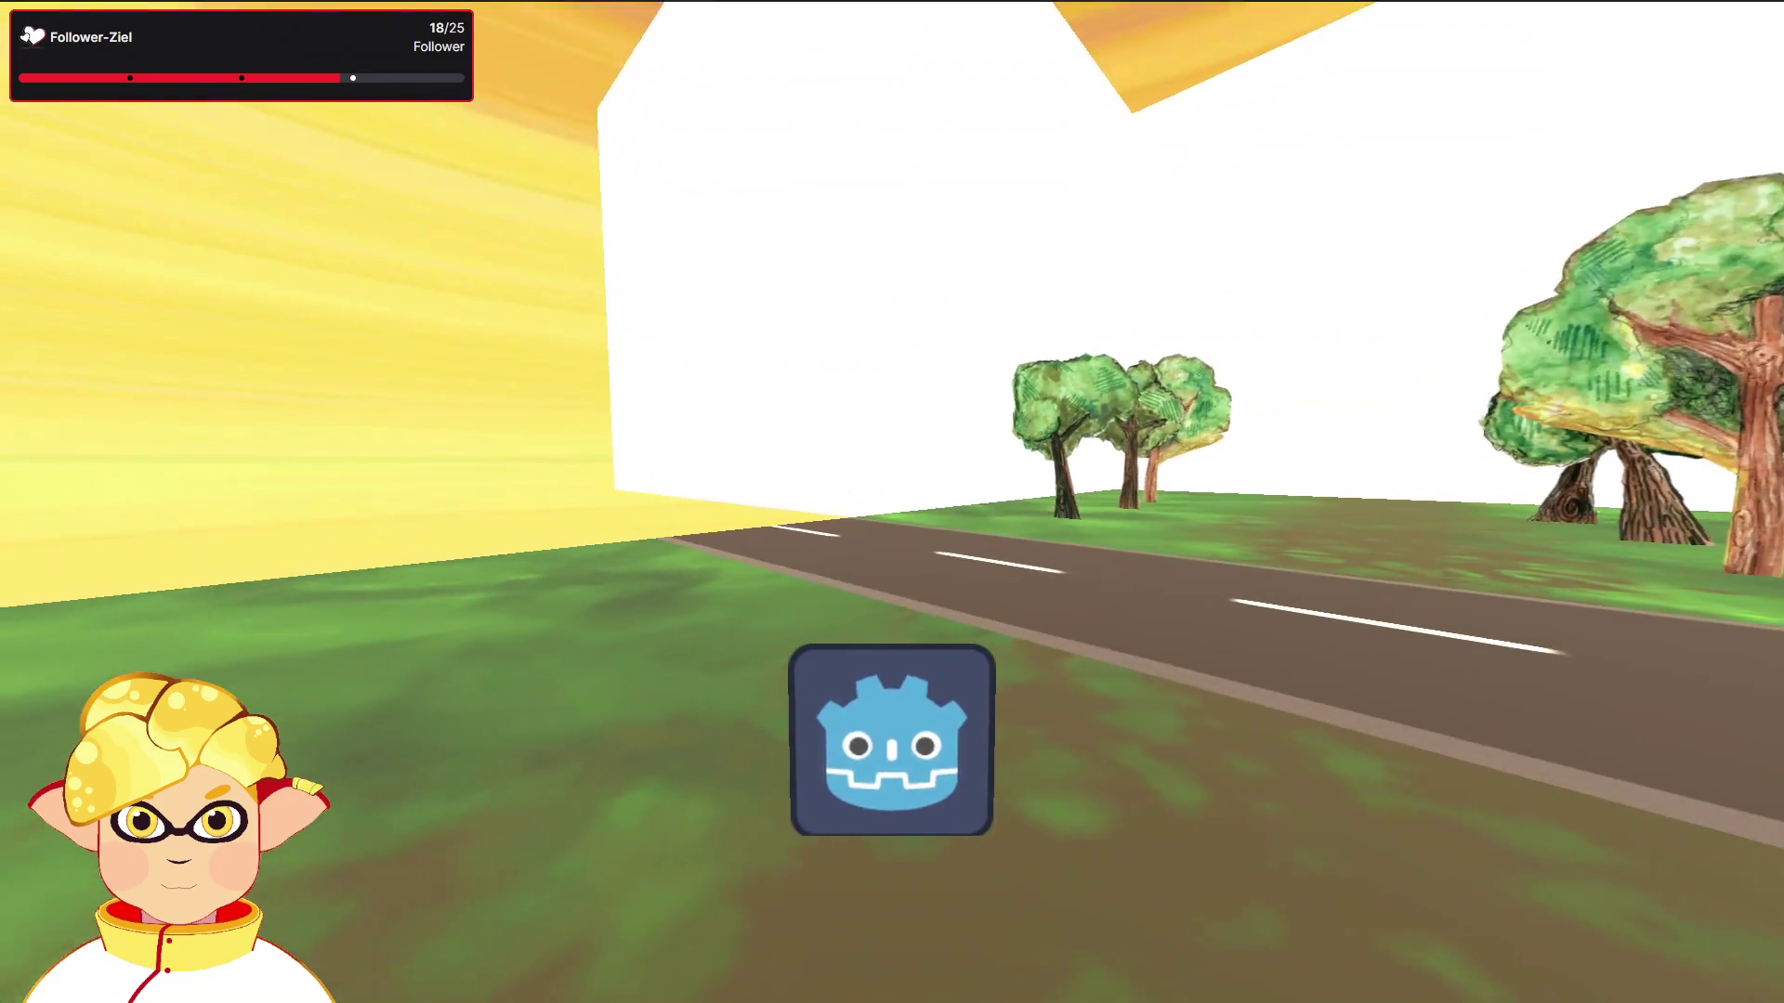
key("d")
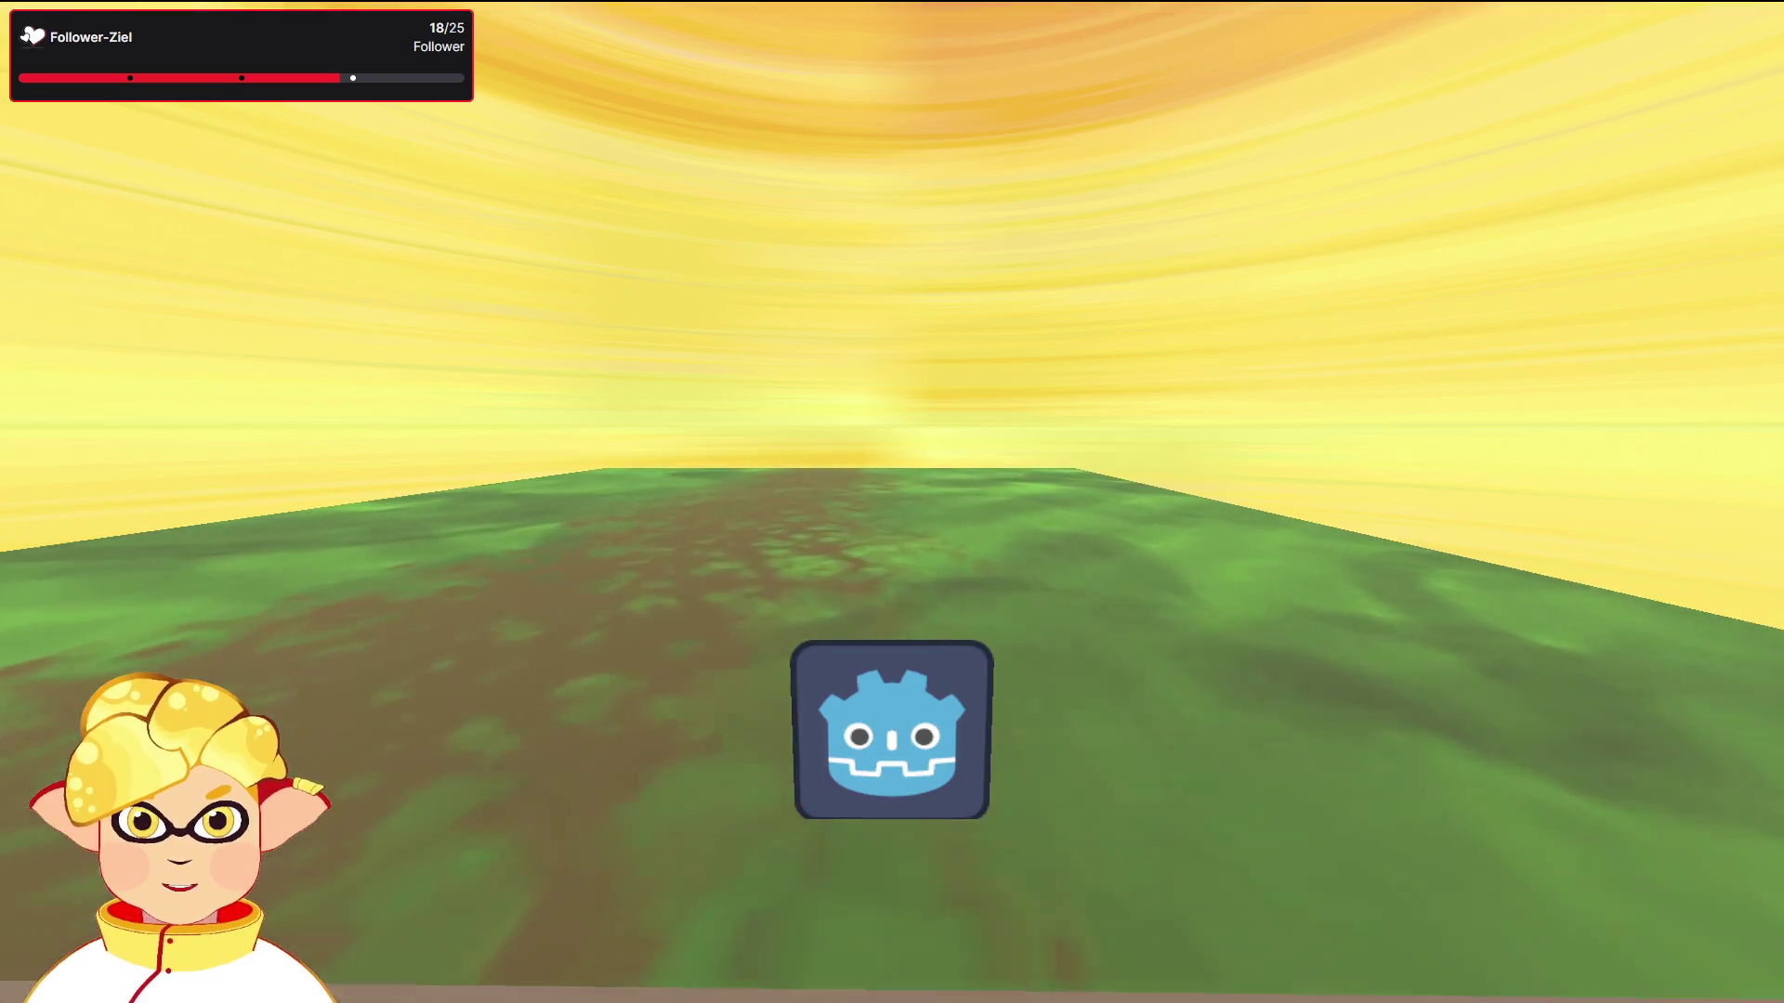
key("a")
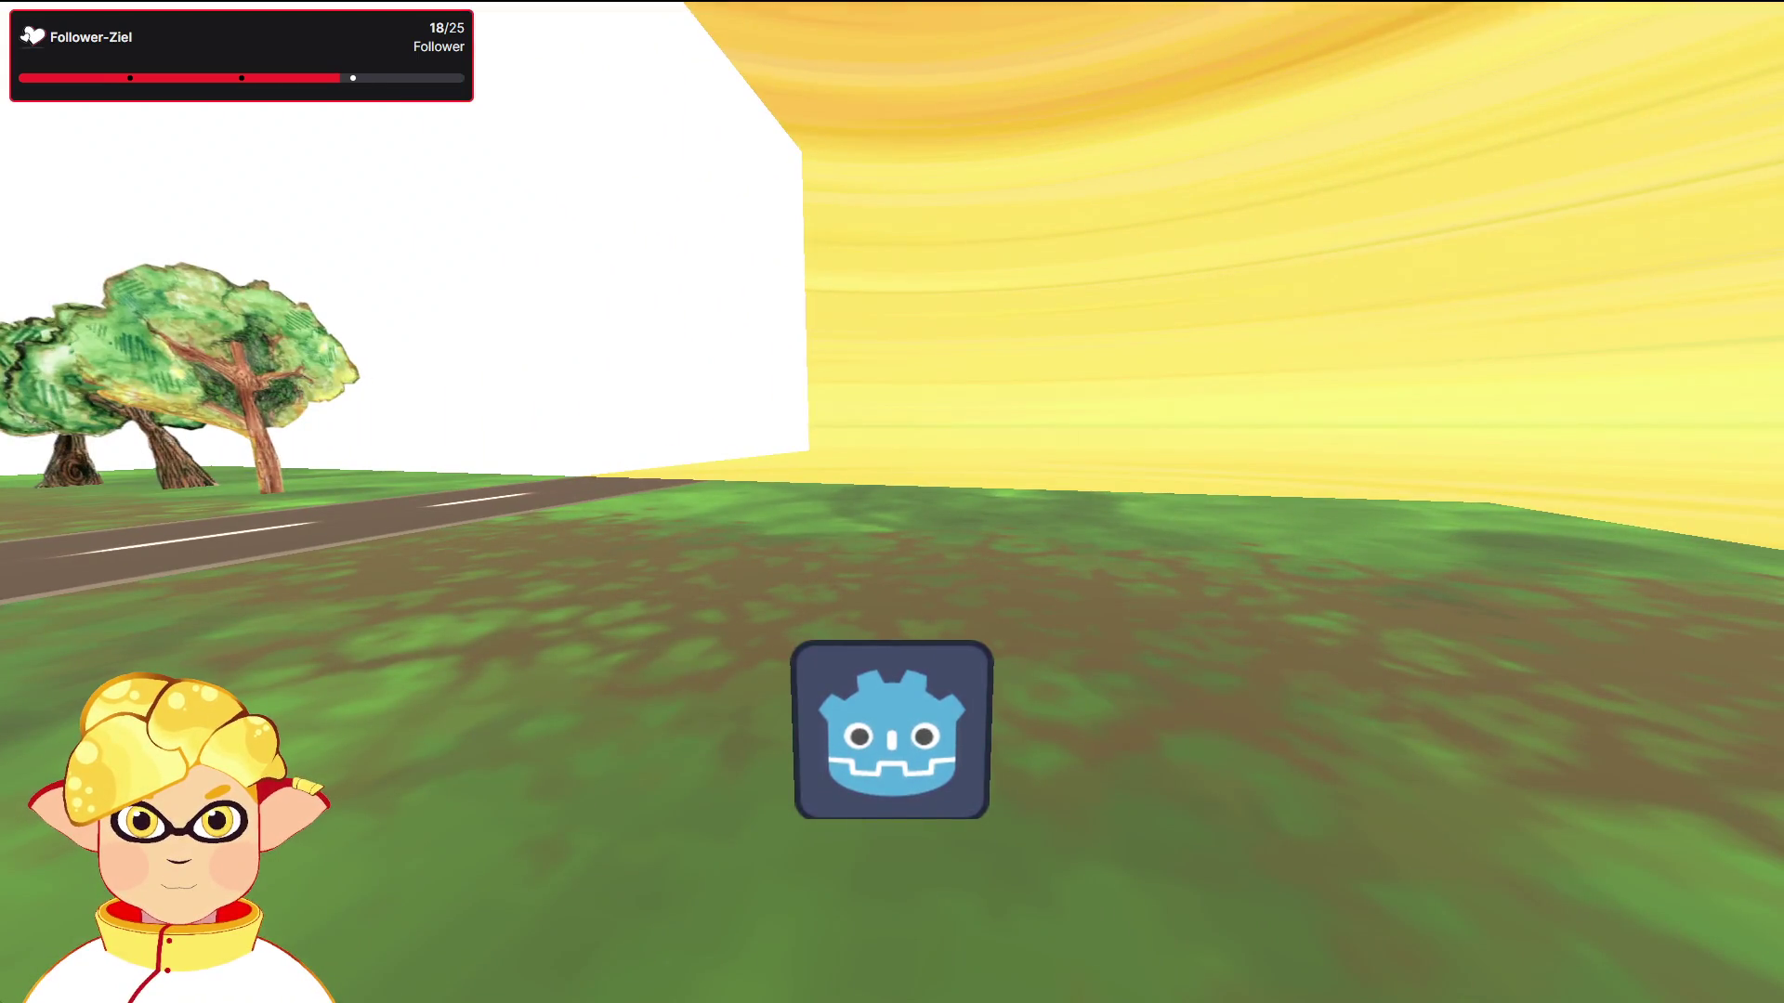
key("a")
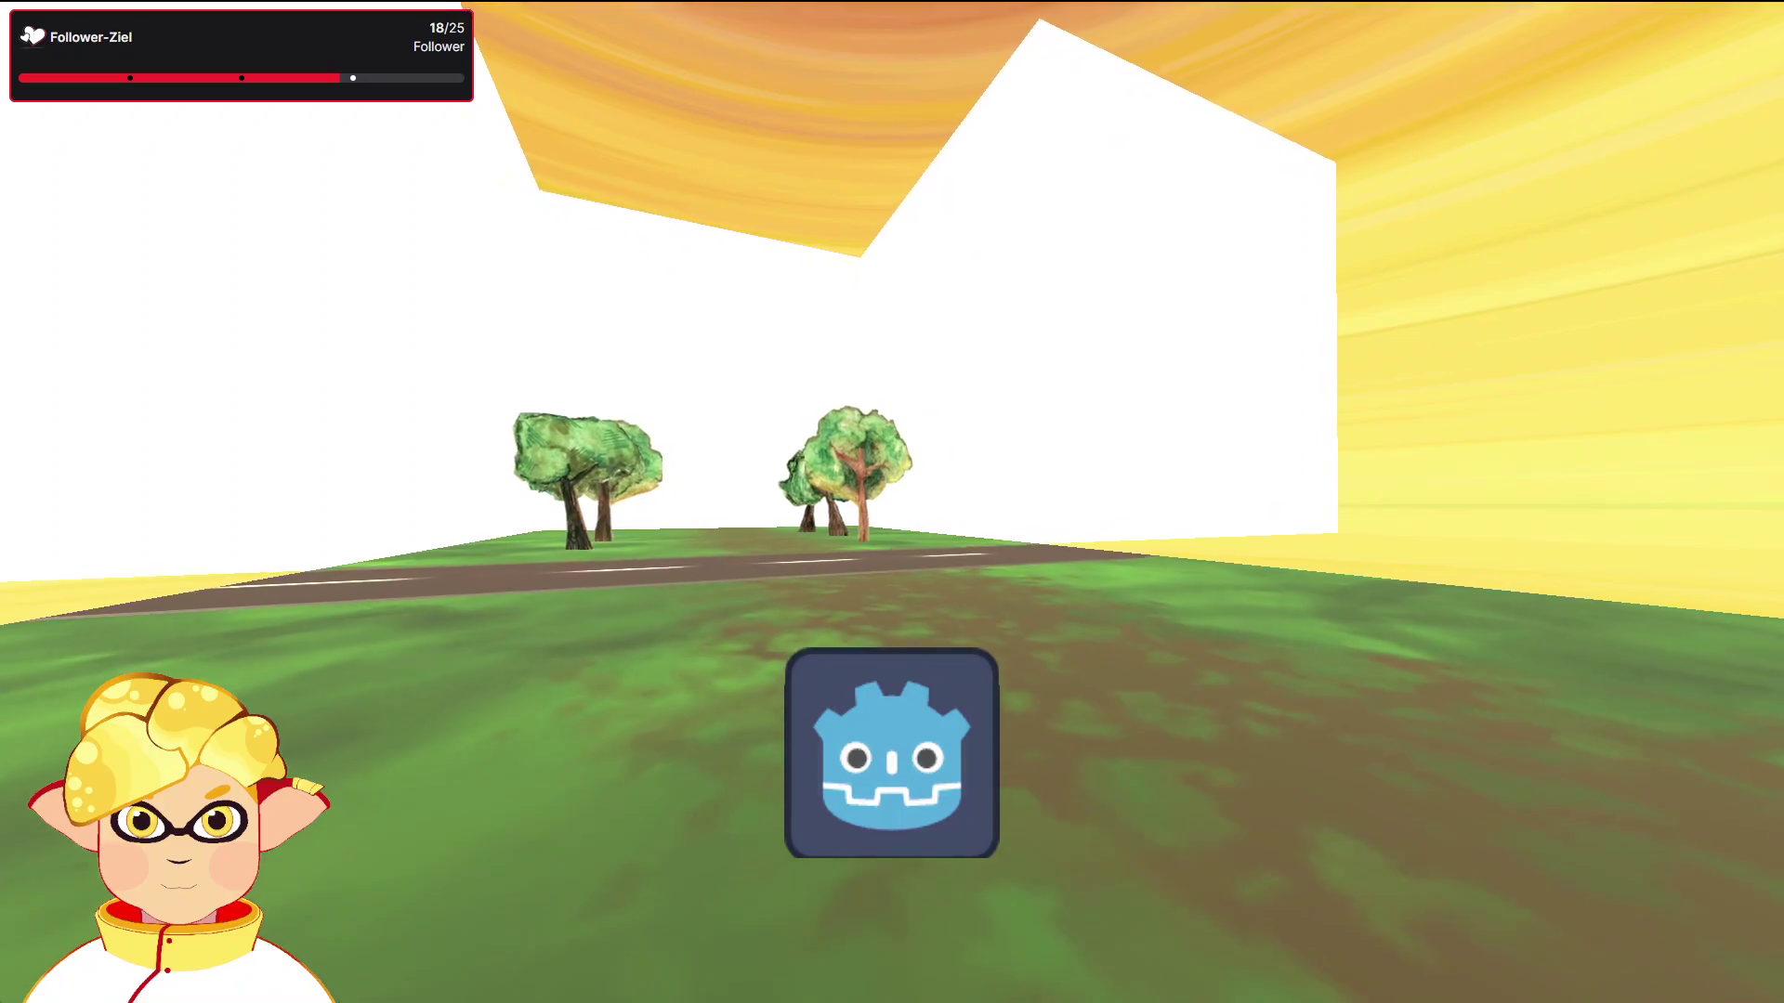
key("w")
key("d")
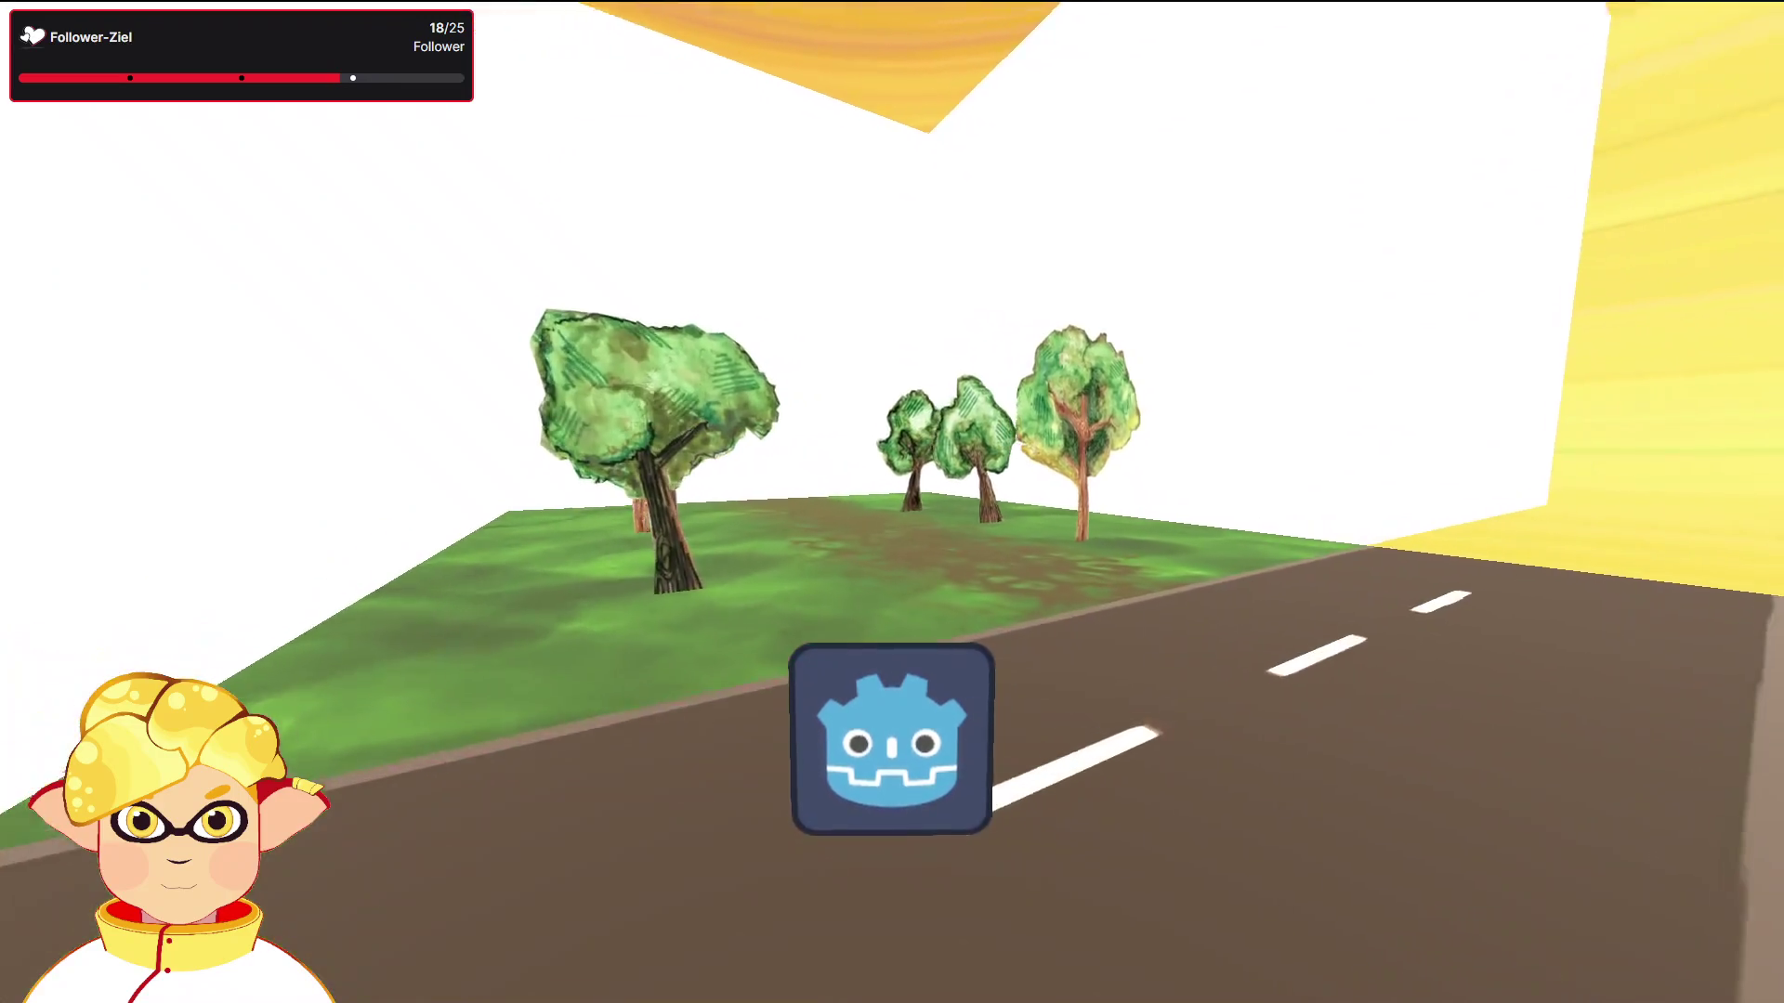
key("a")
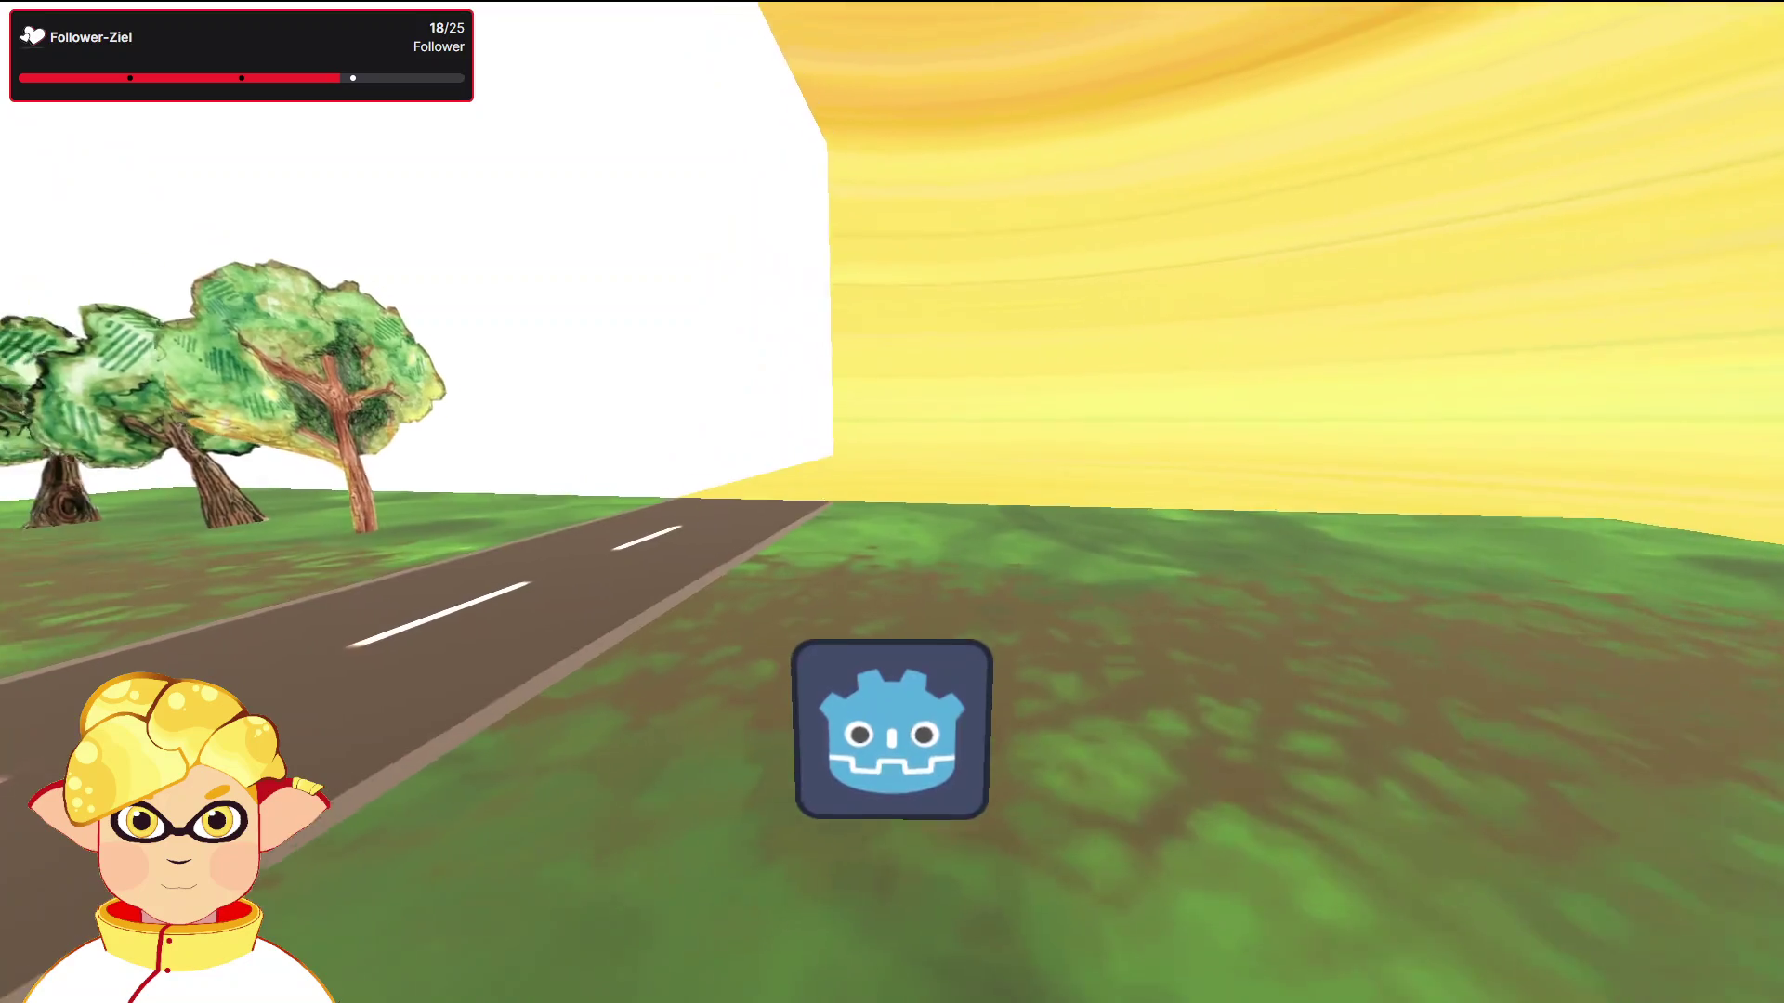
key("w")
key("d")
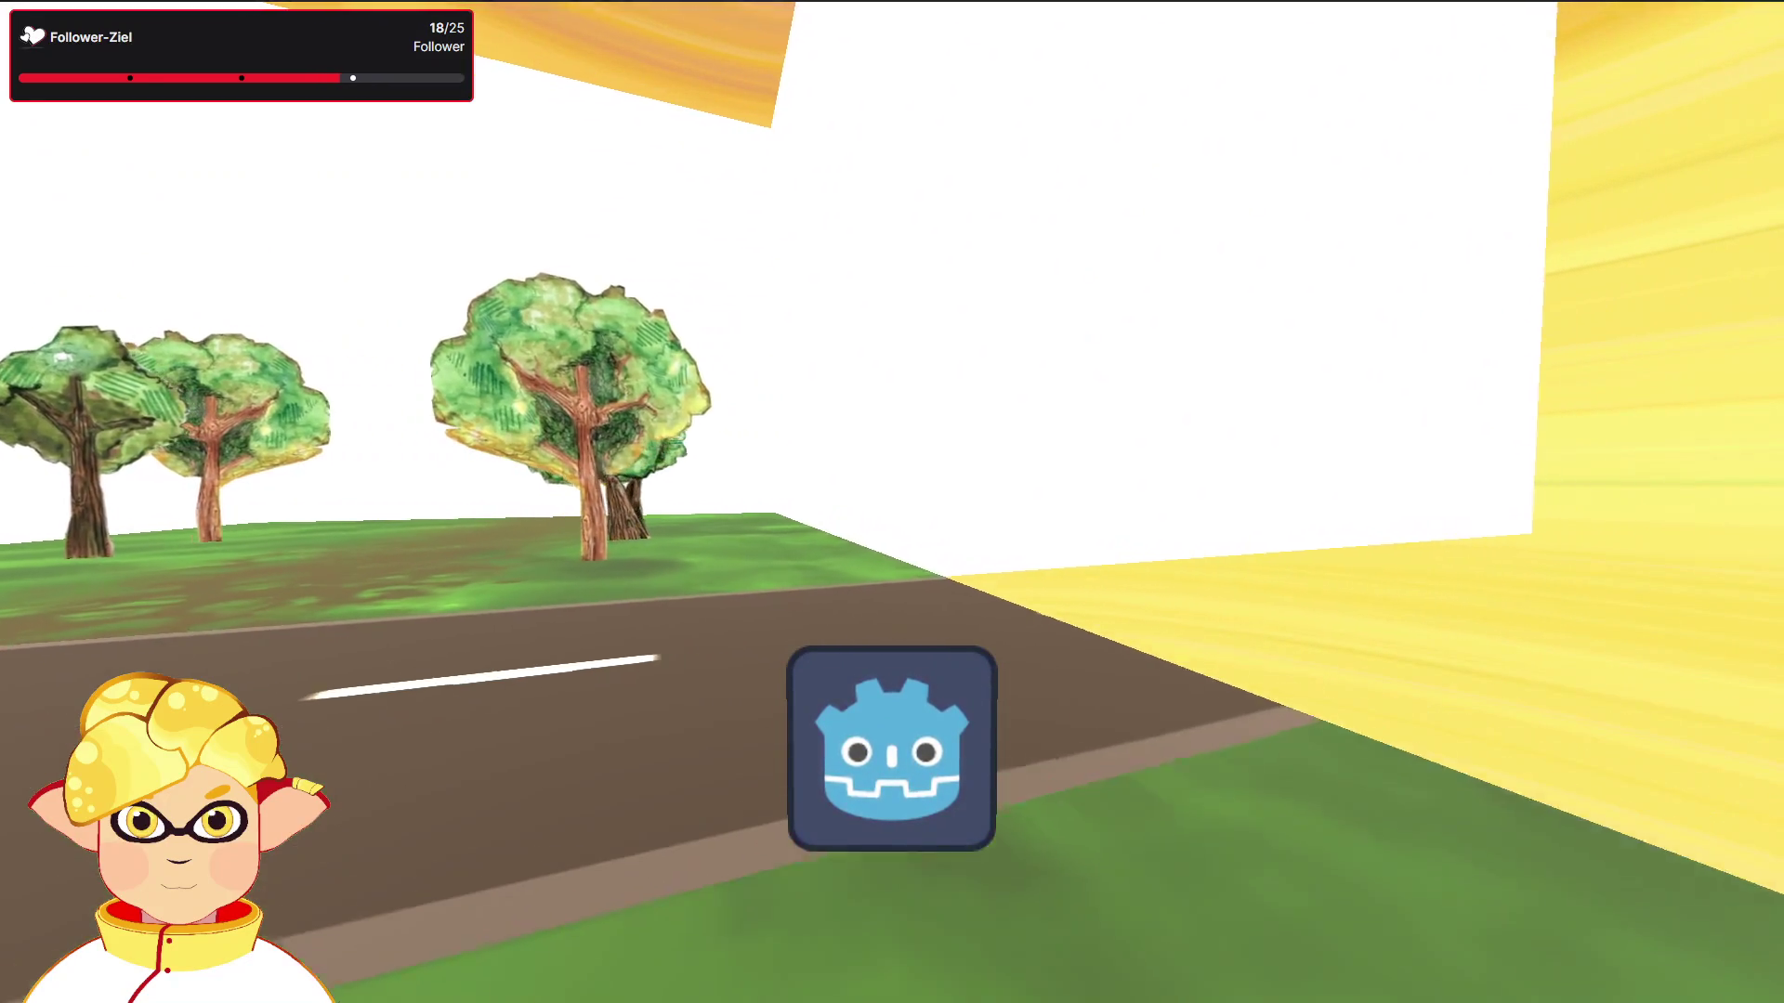
key("a")
key("w")
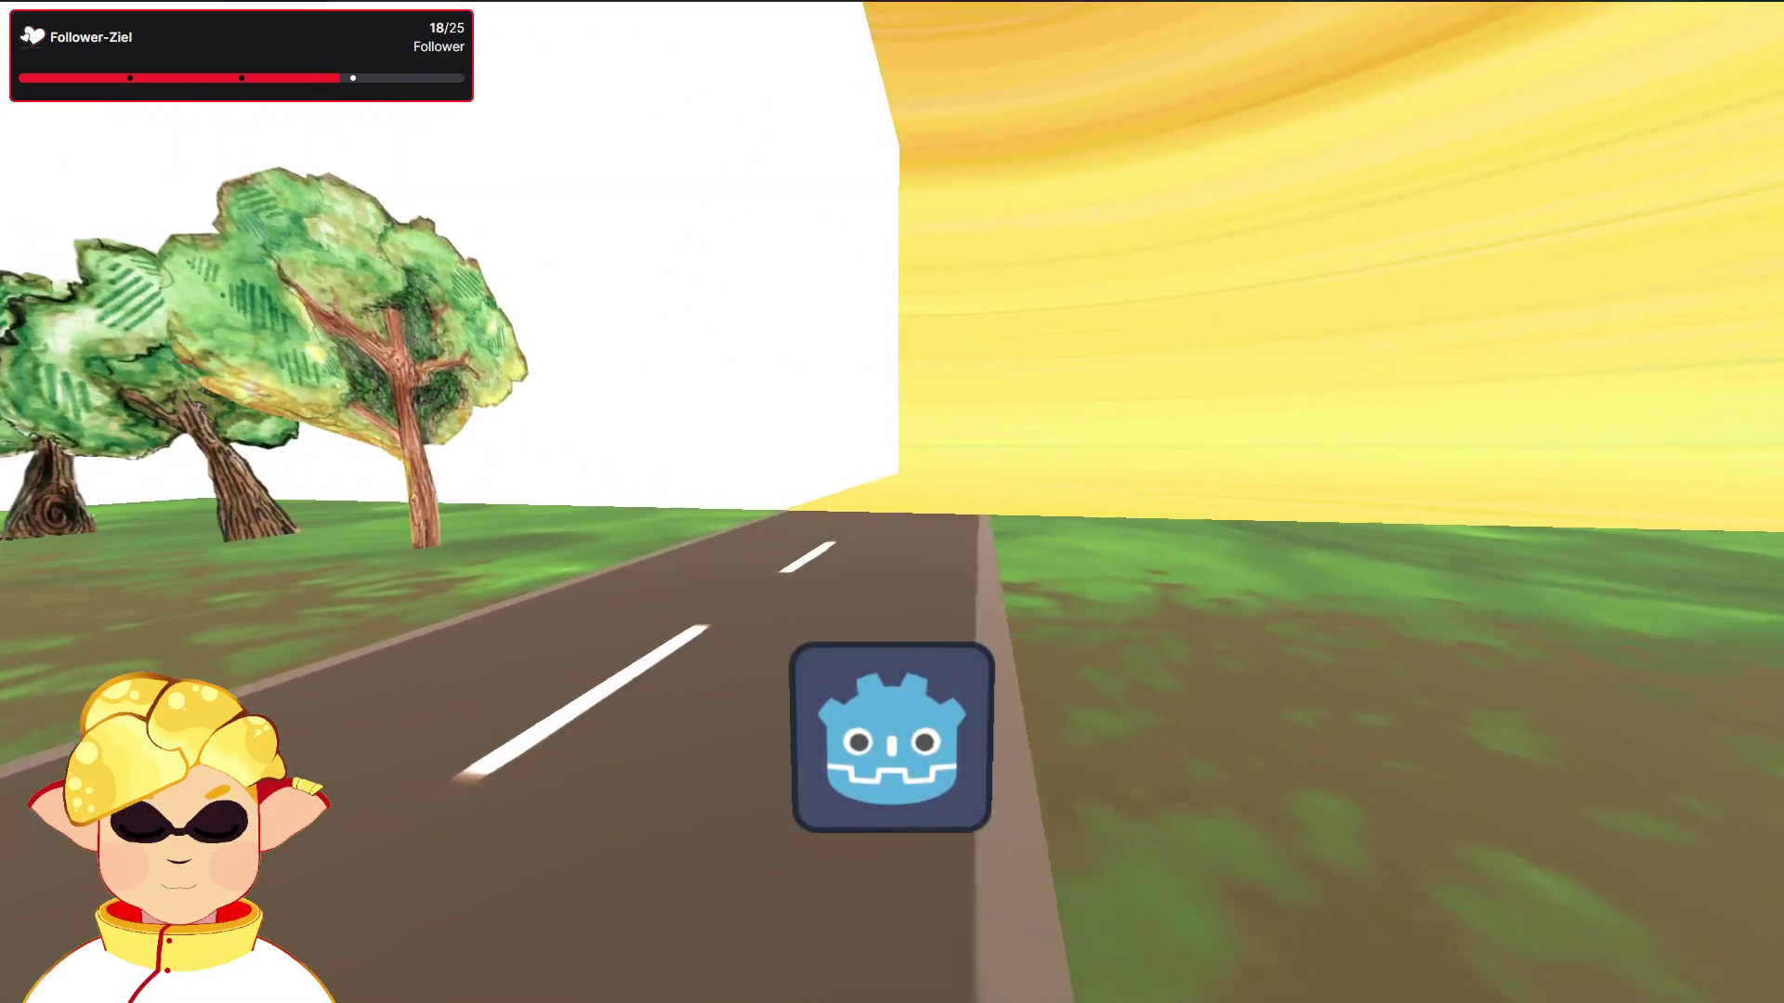
key("w")
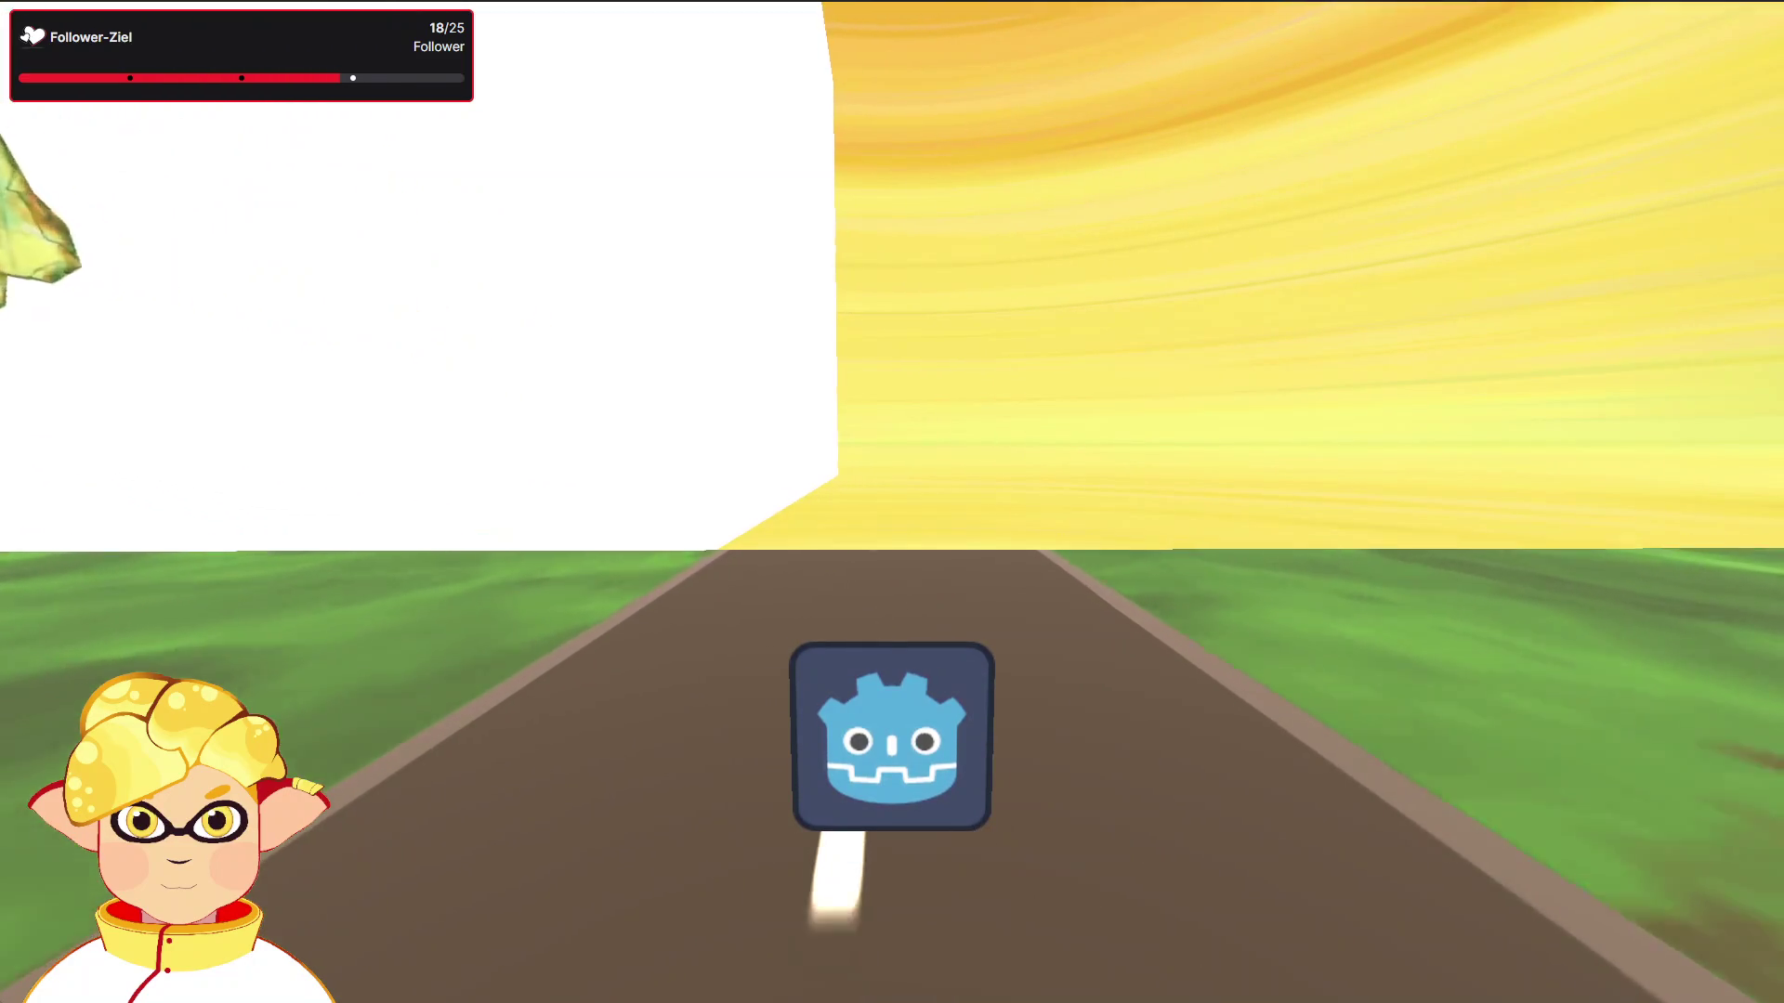
key("s")
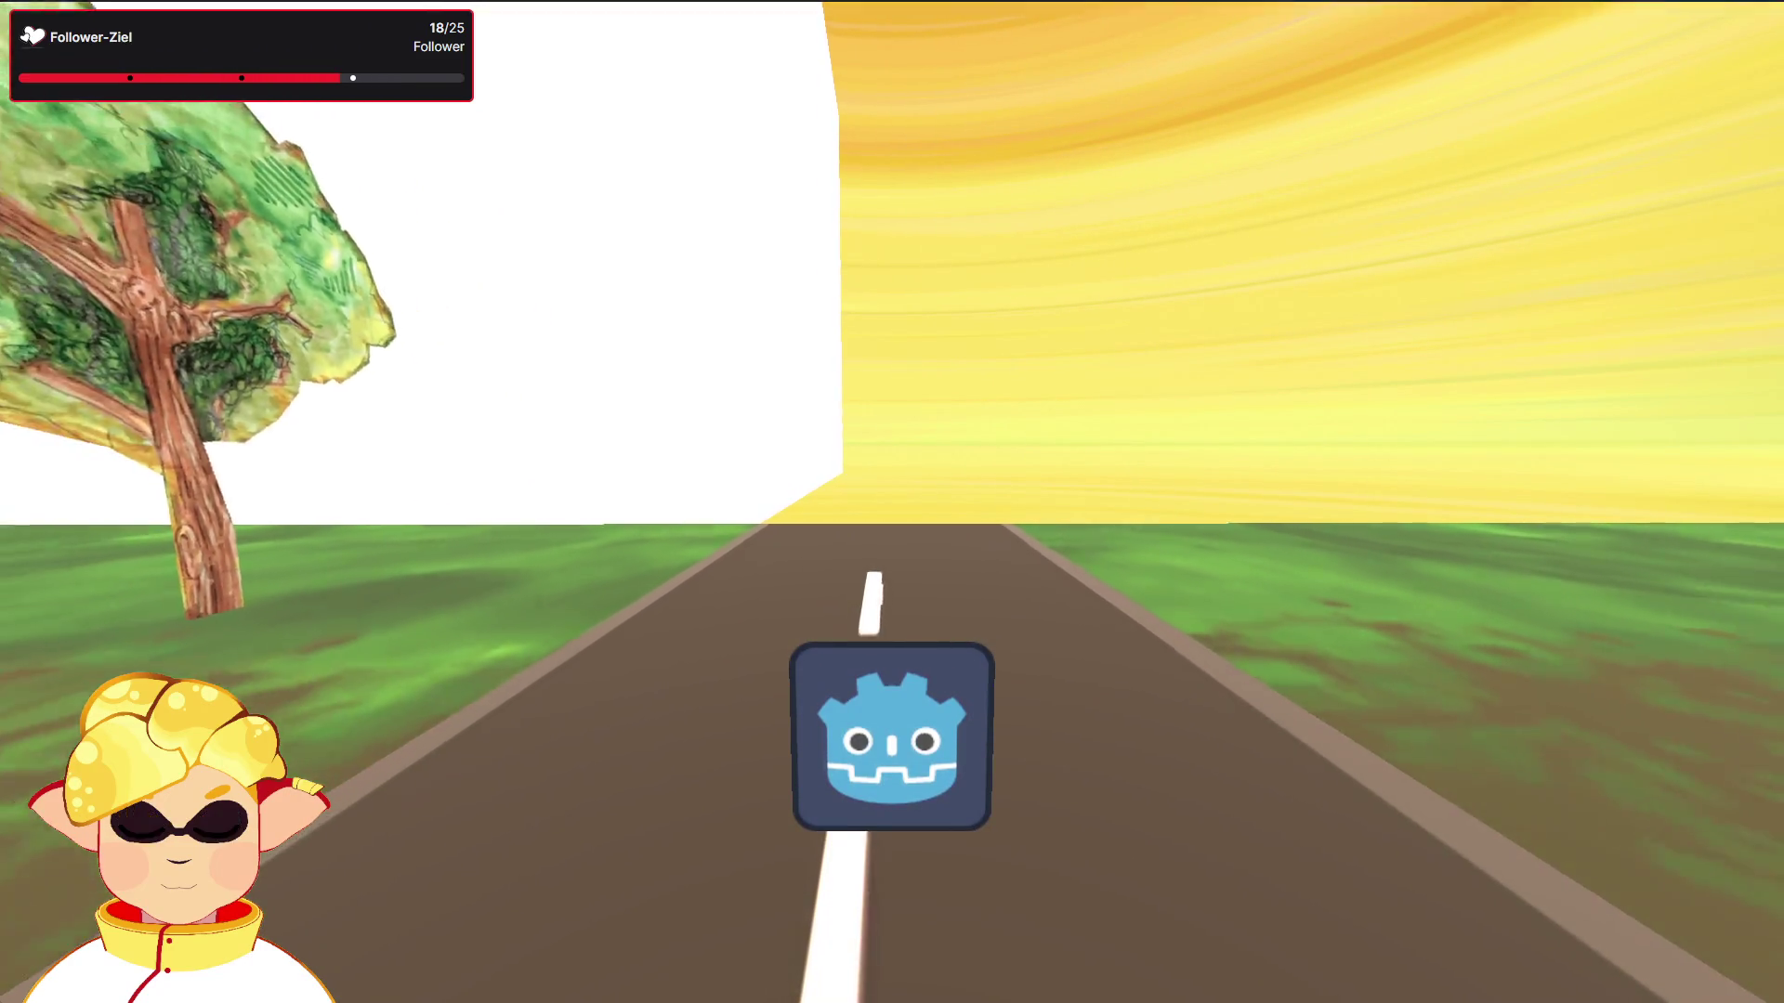
key("s")
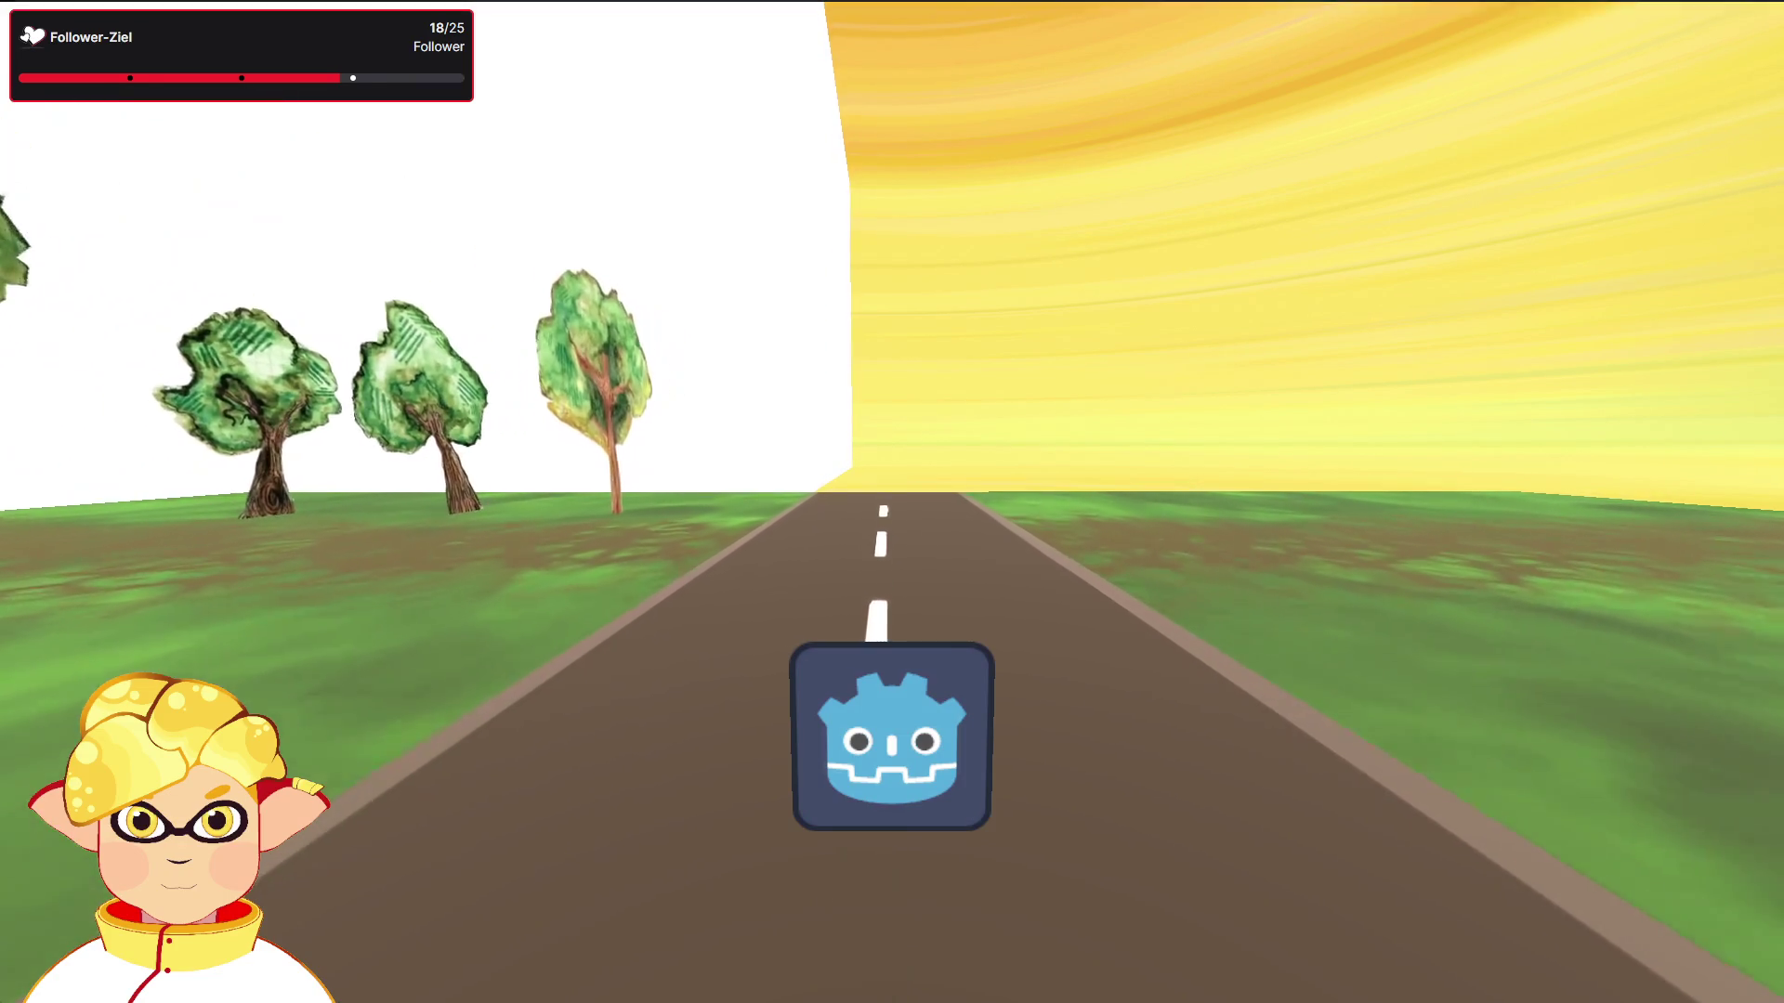
key("a")
key("w")
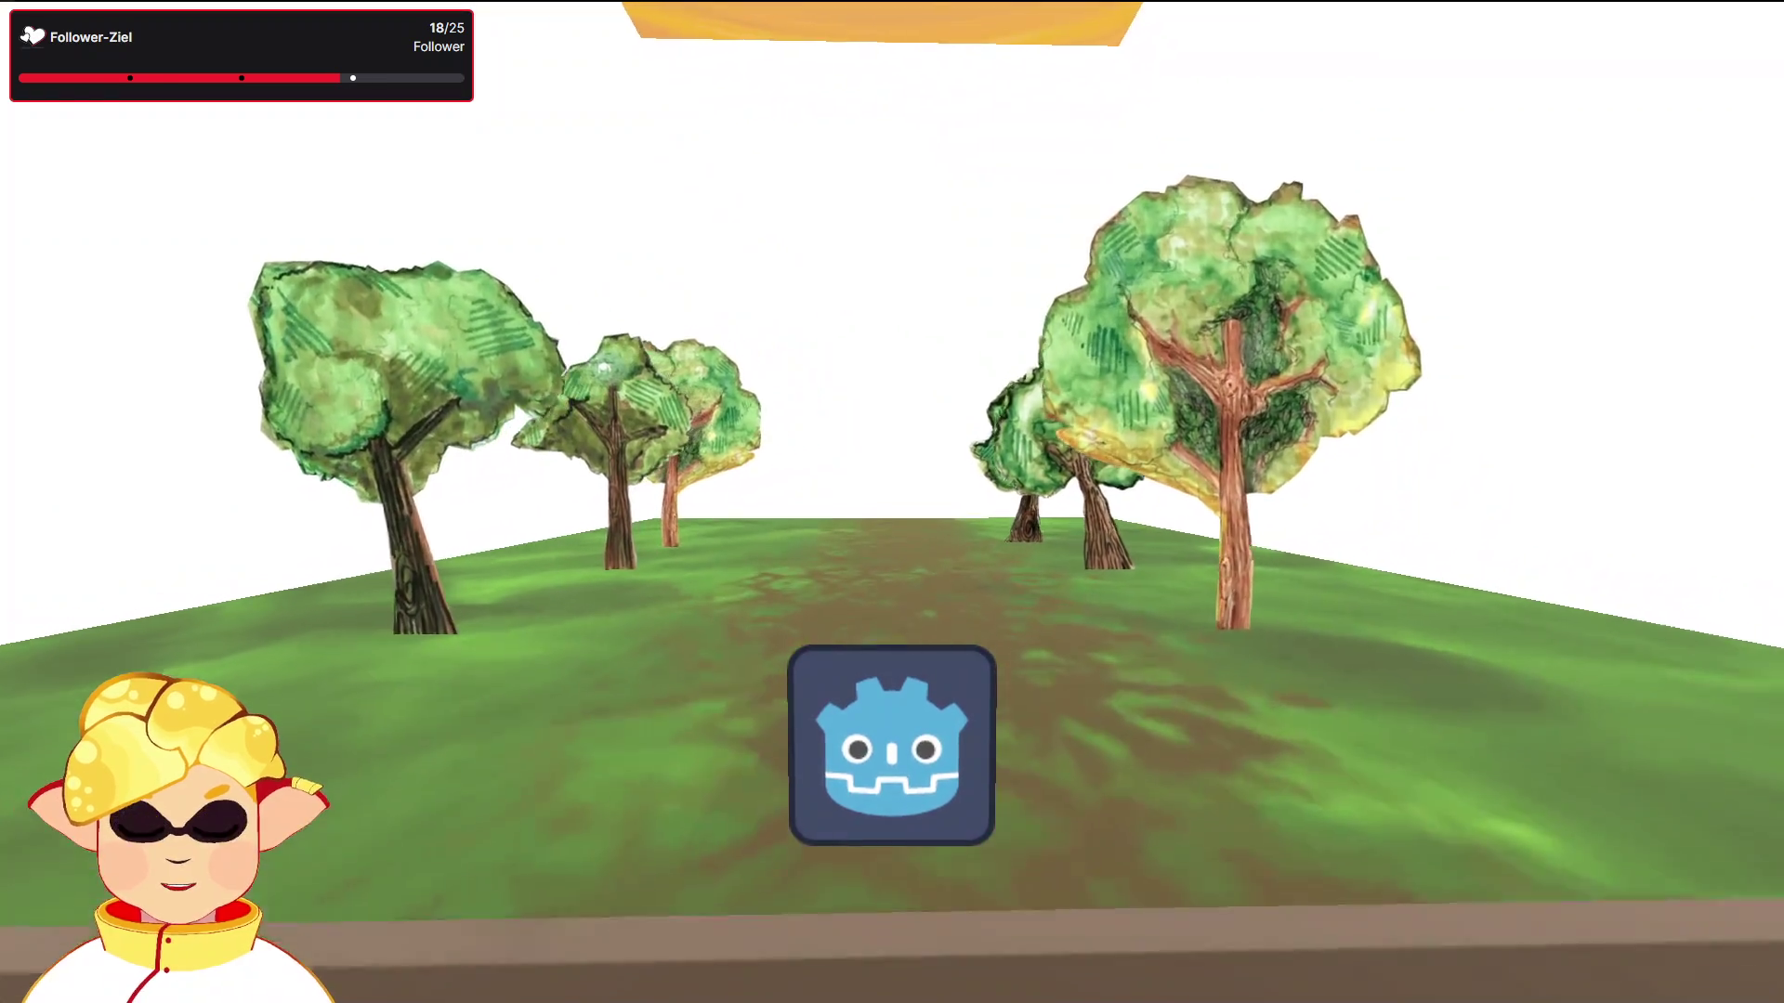
key("d")
key("w")
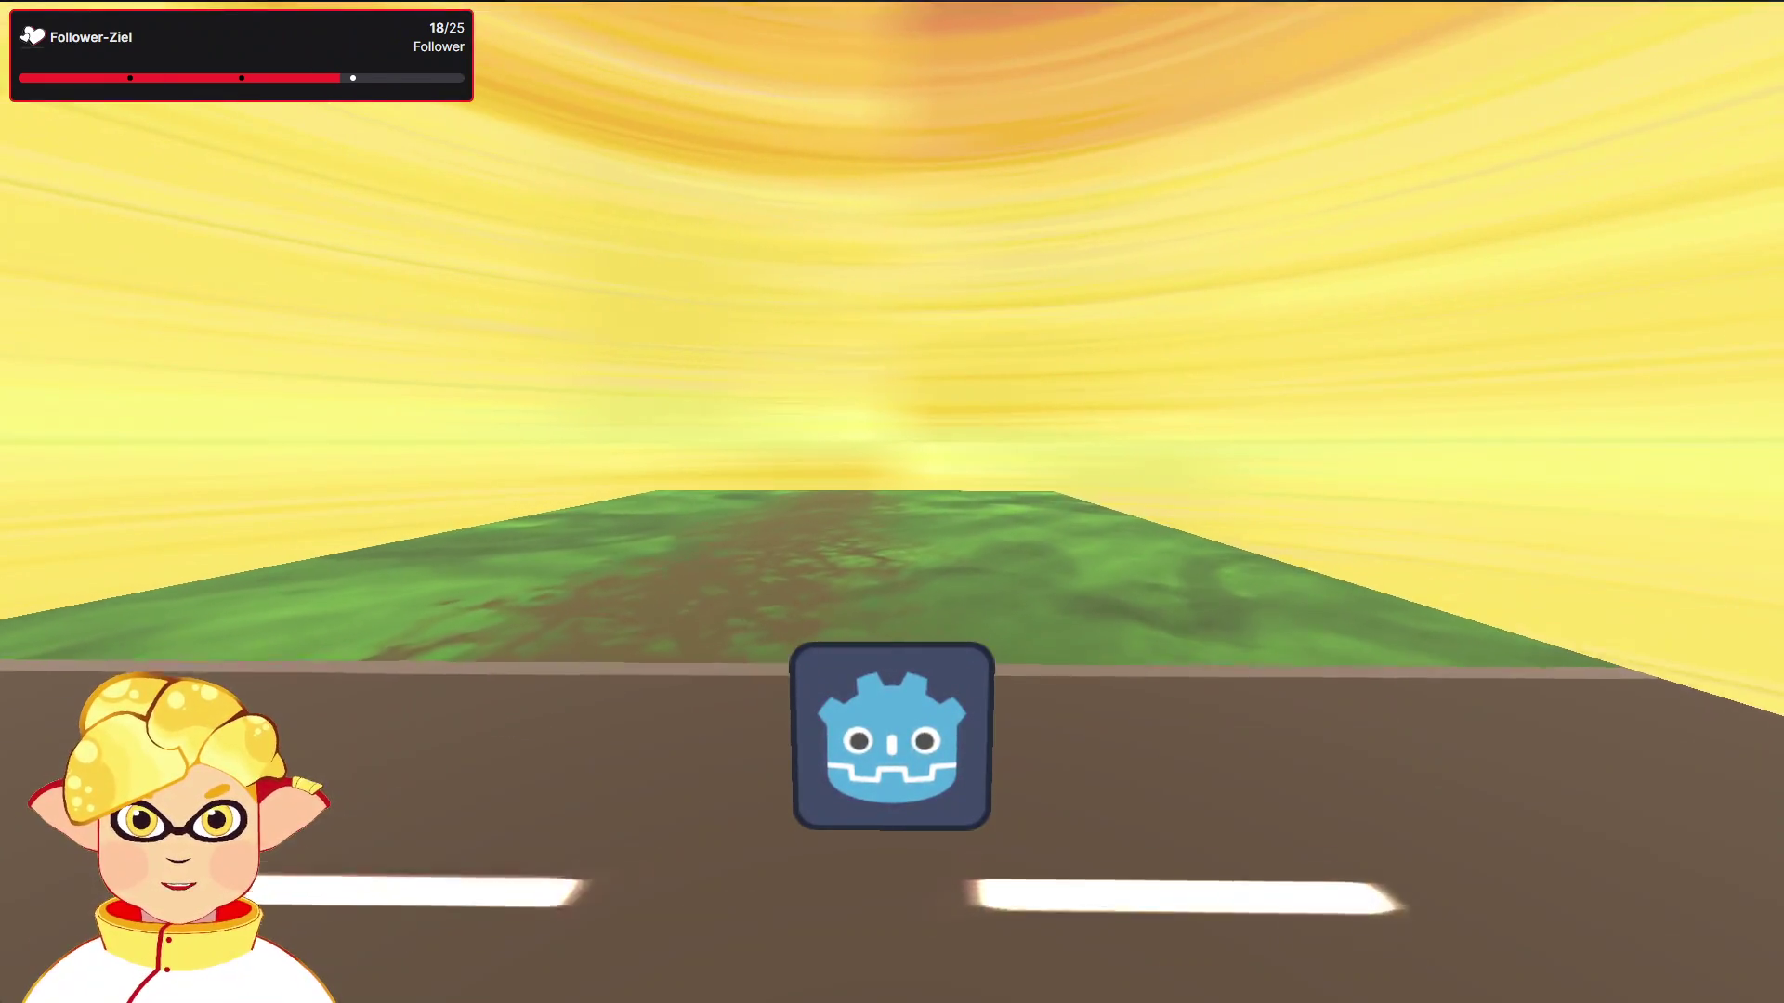
key("Escape")
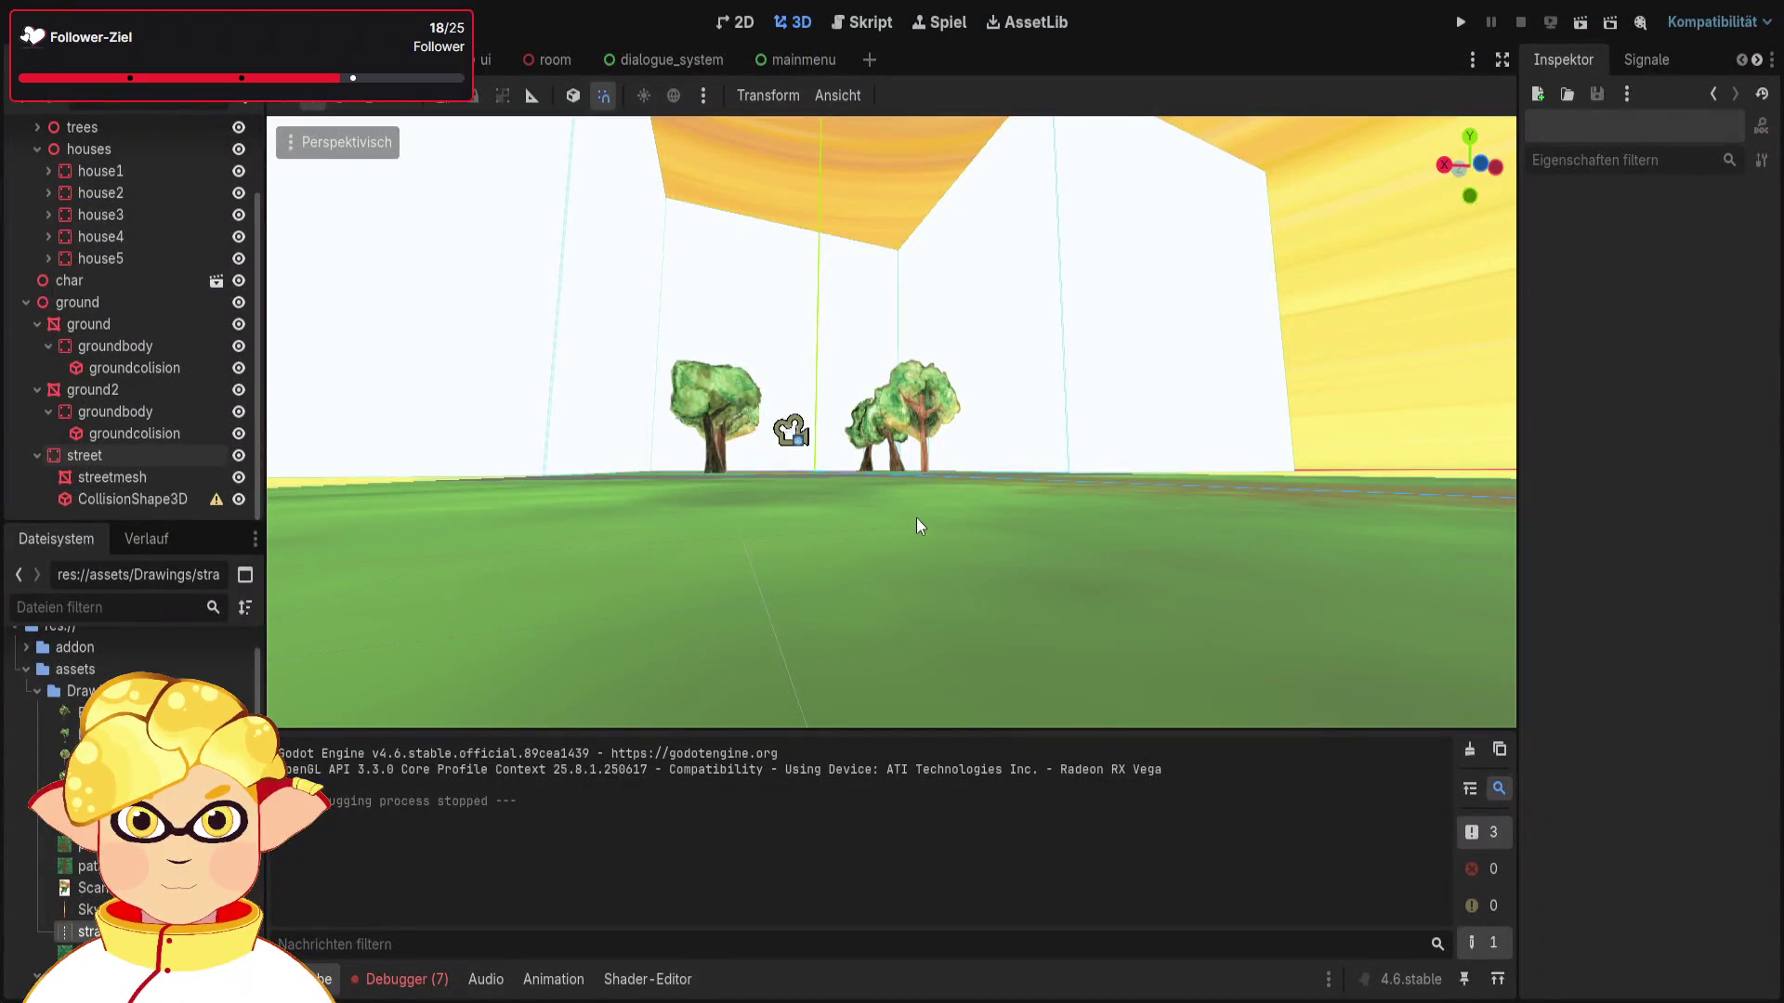
Step: Rename the trees group to trees1 and paste a copy, trees2, under world
left_click(26, 302)
left_click(37, 244)
left_click(34, 224)
left_click(34, 223)
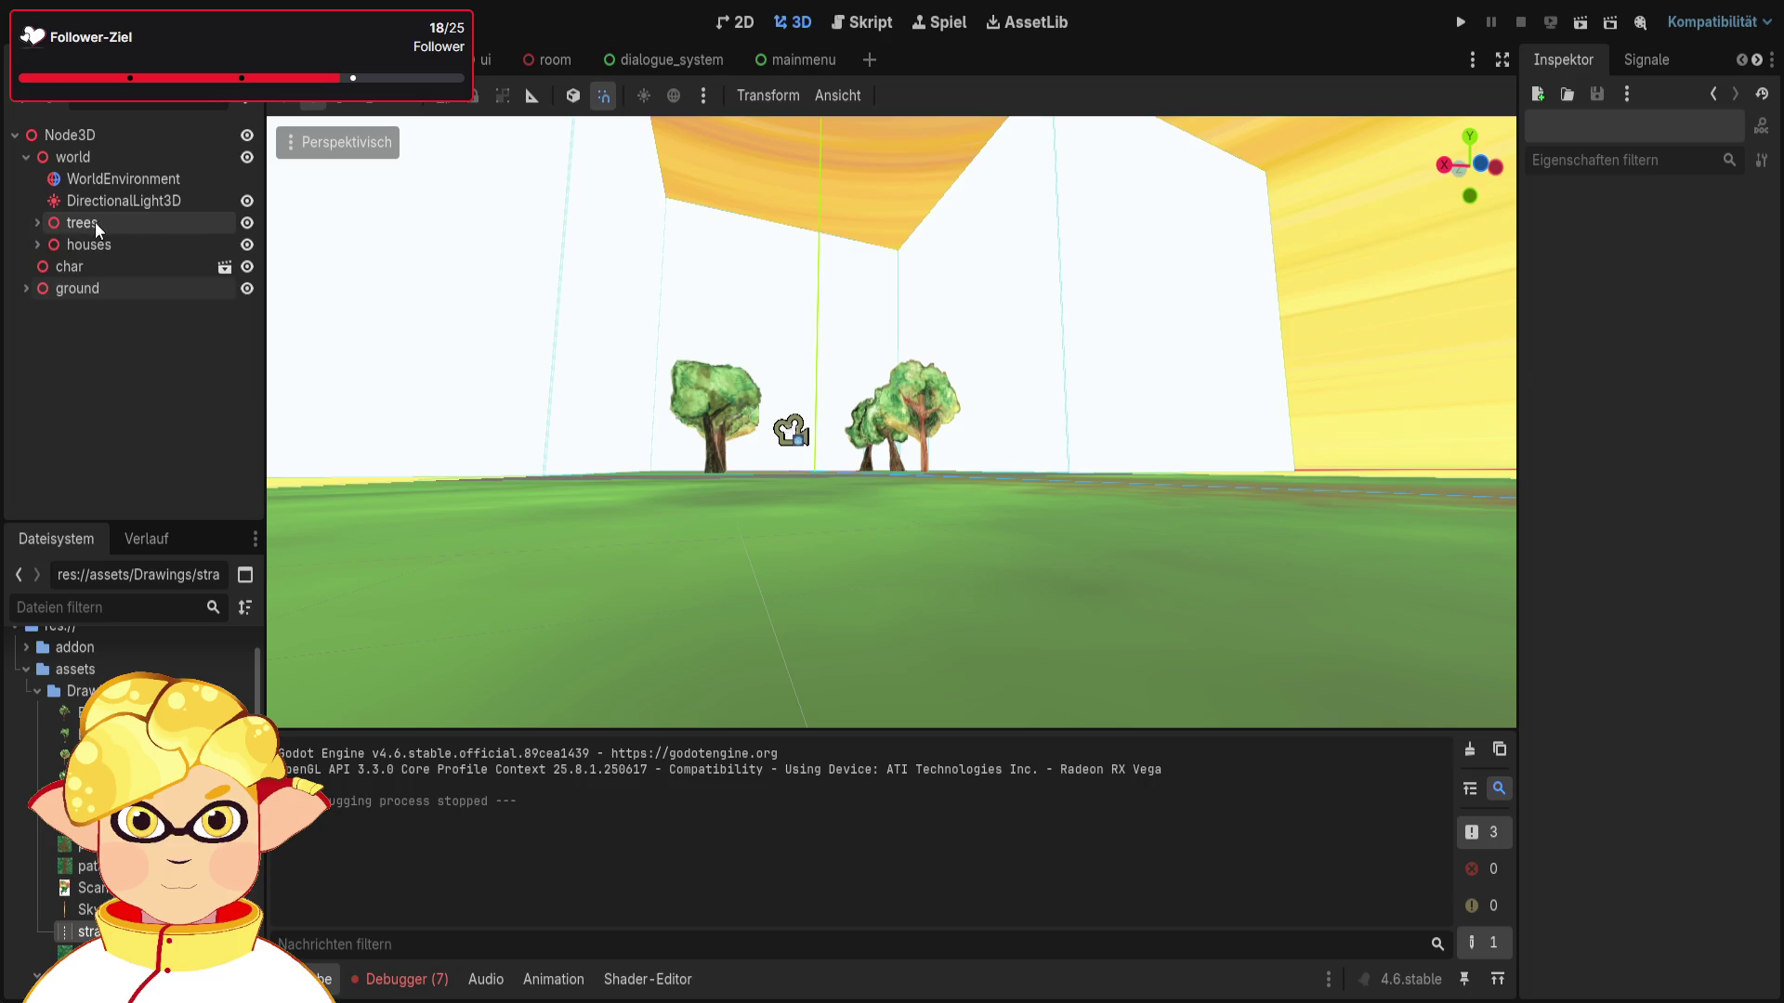
left_click(93, 223)
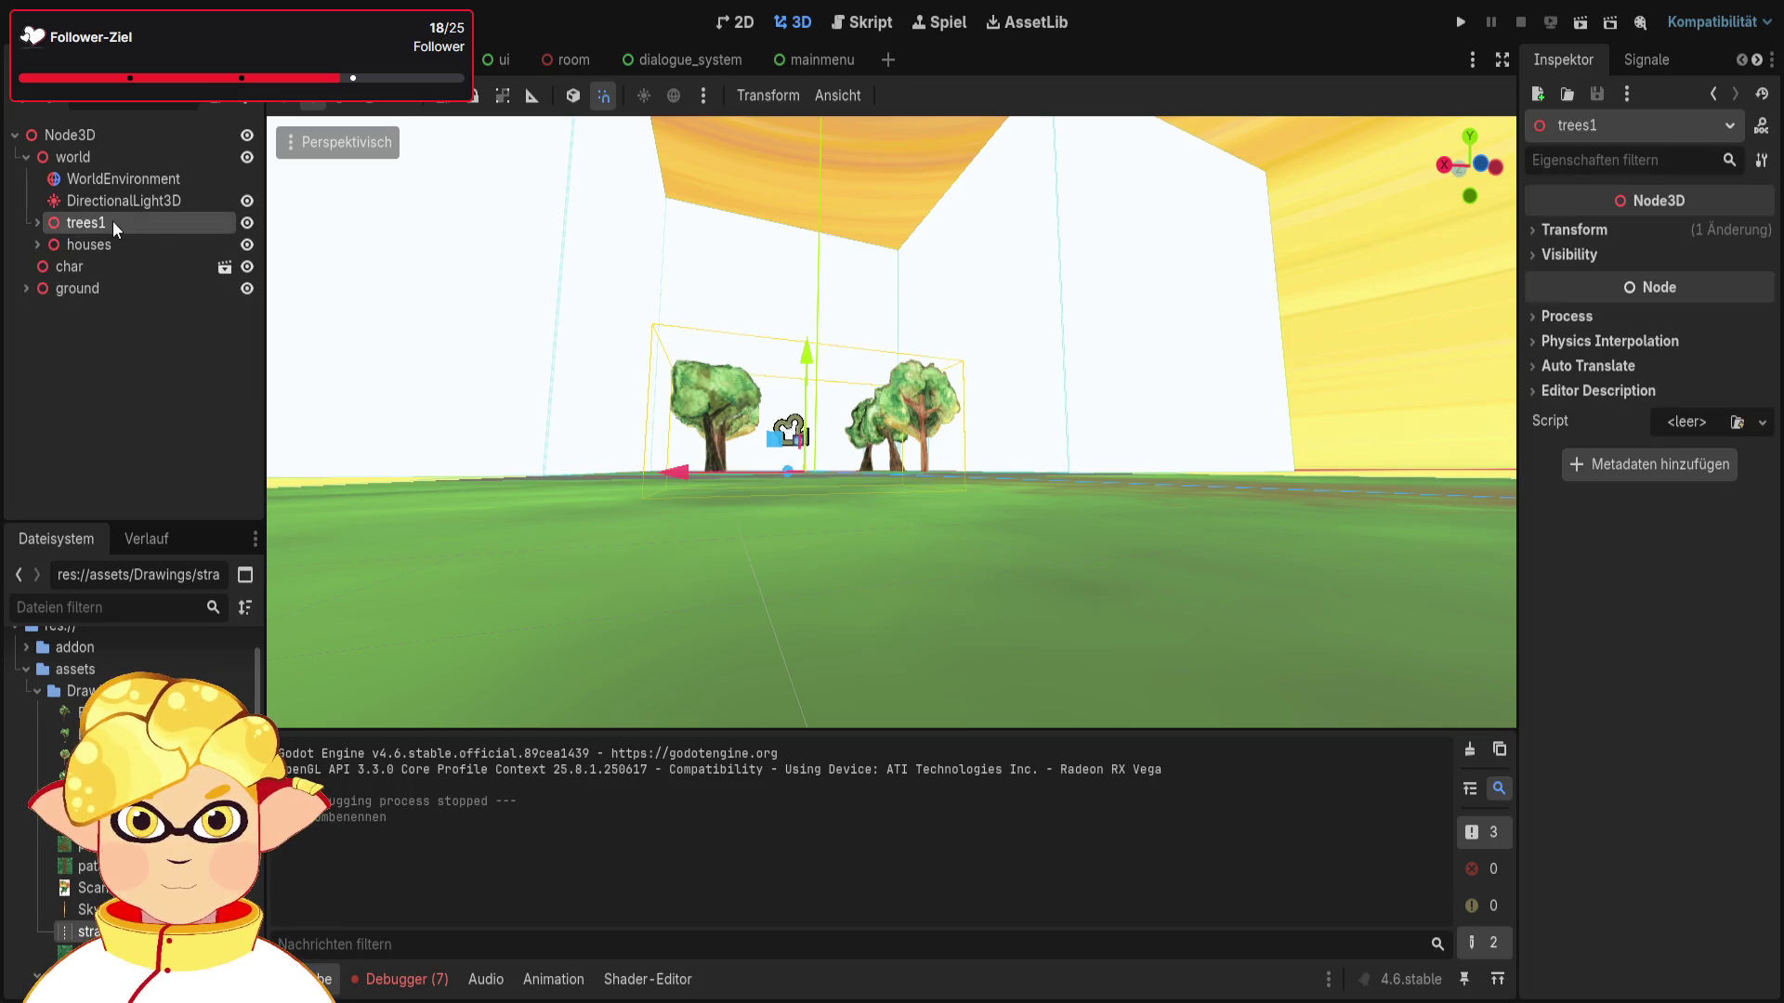
left_click(89, 158)
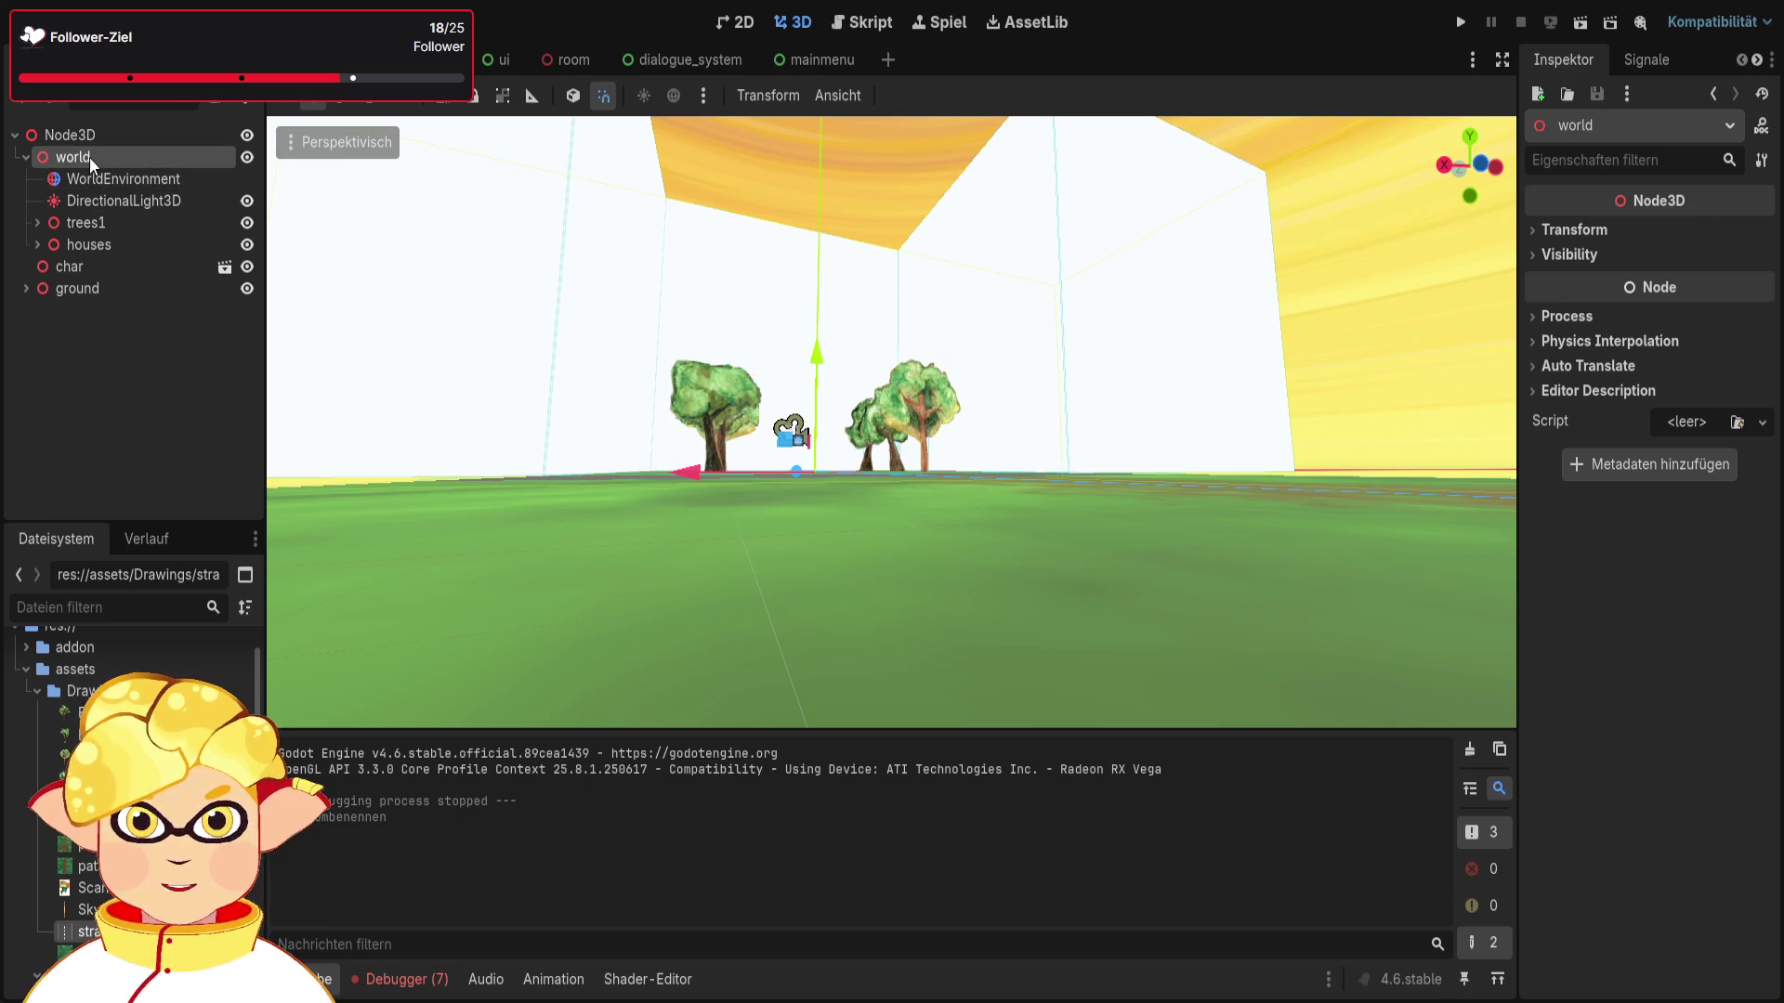
key("ctrl+v")
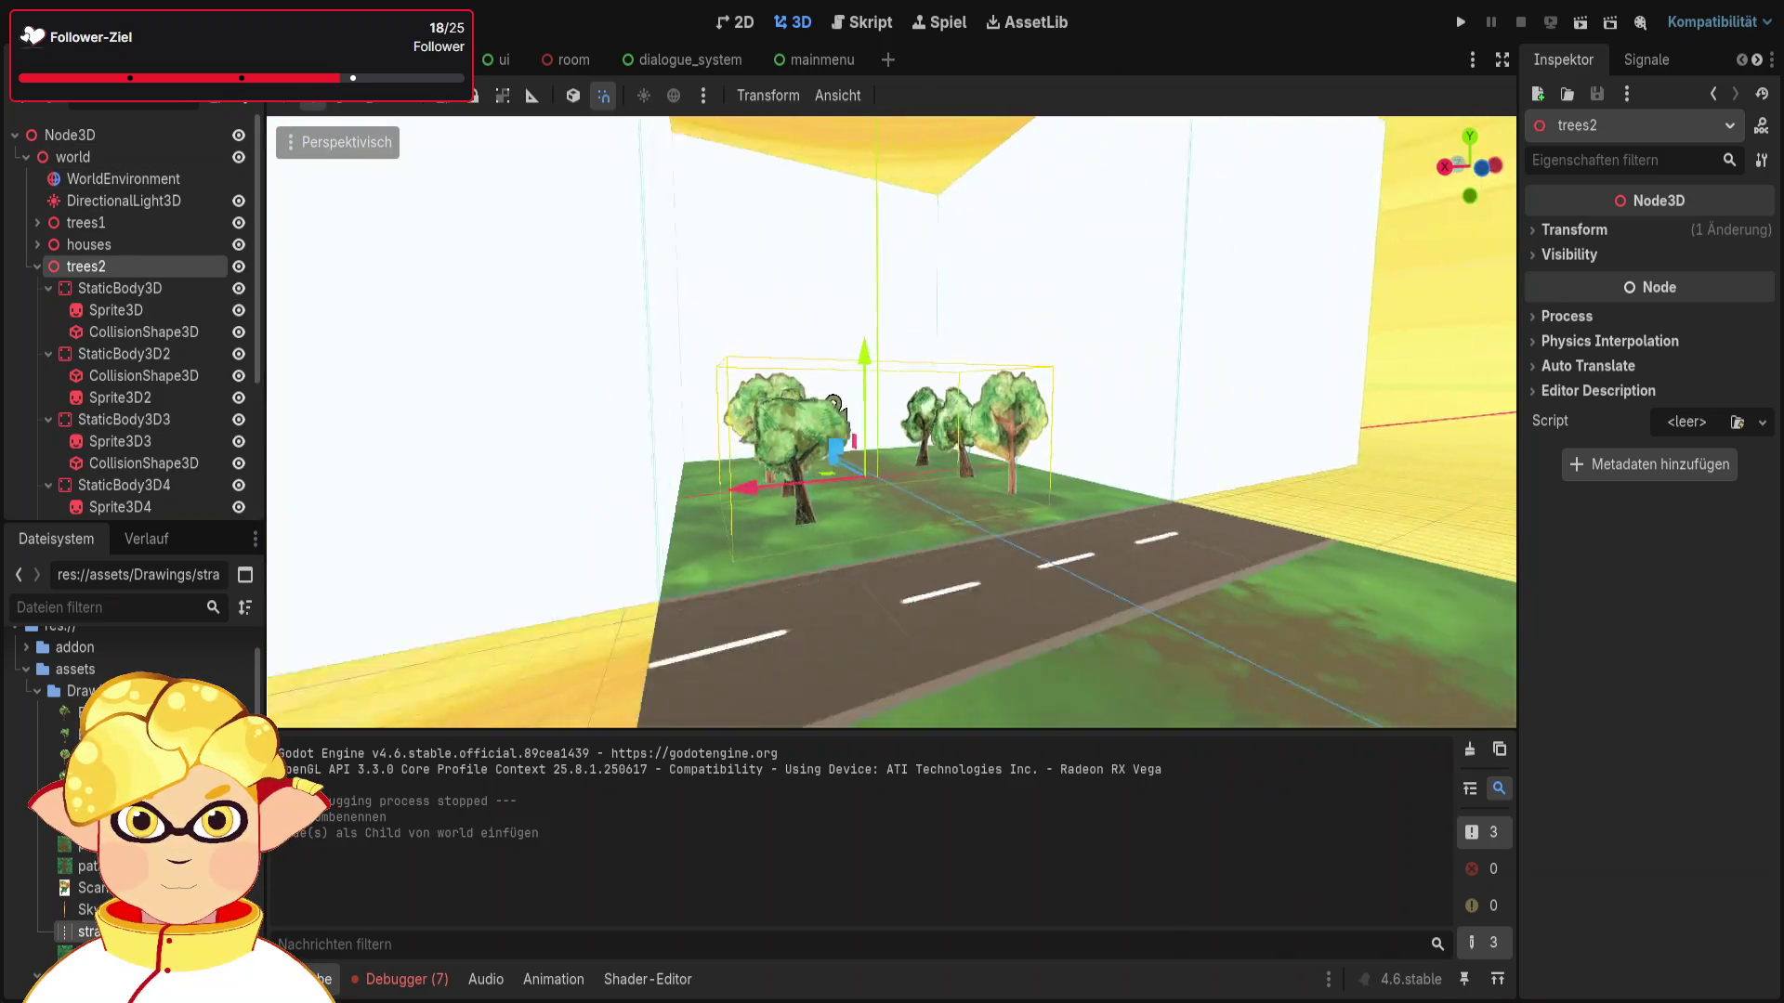
Step: Try sliding trees2 and one of its trees along Z, then undo both moves
mouse_move(836, 483)
left_mouse_down()
mouse_move(878, 478)
mouse_move(955, 511)
left_mouse_up()
key("Escape")
scroll(829, 513, "down", 5)
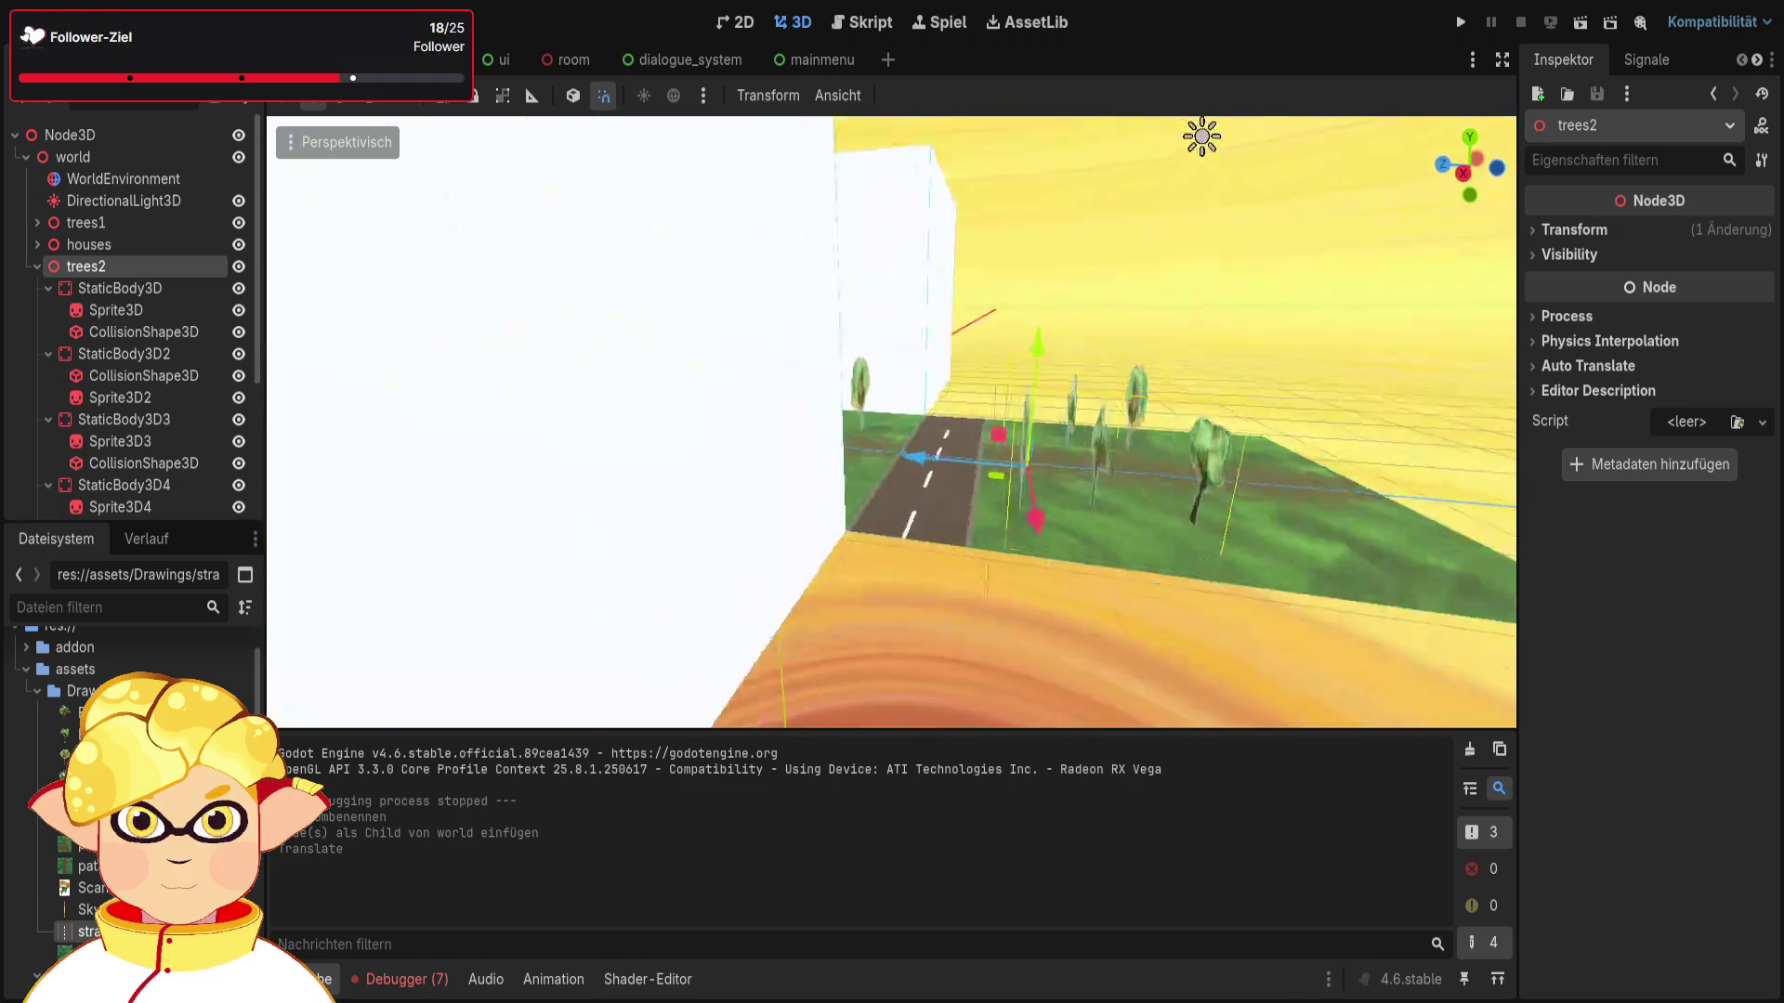
left_click_drag(725, 487, 761, 492)
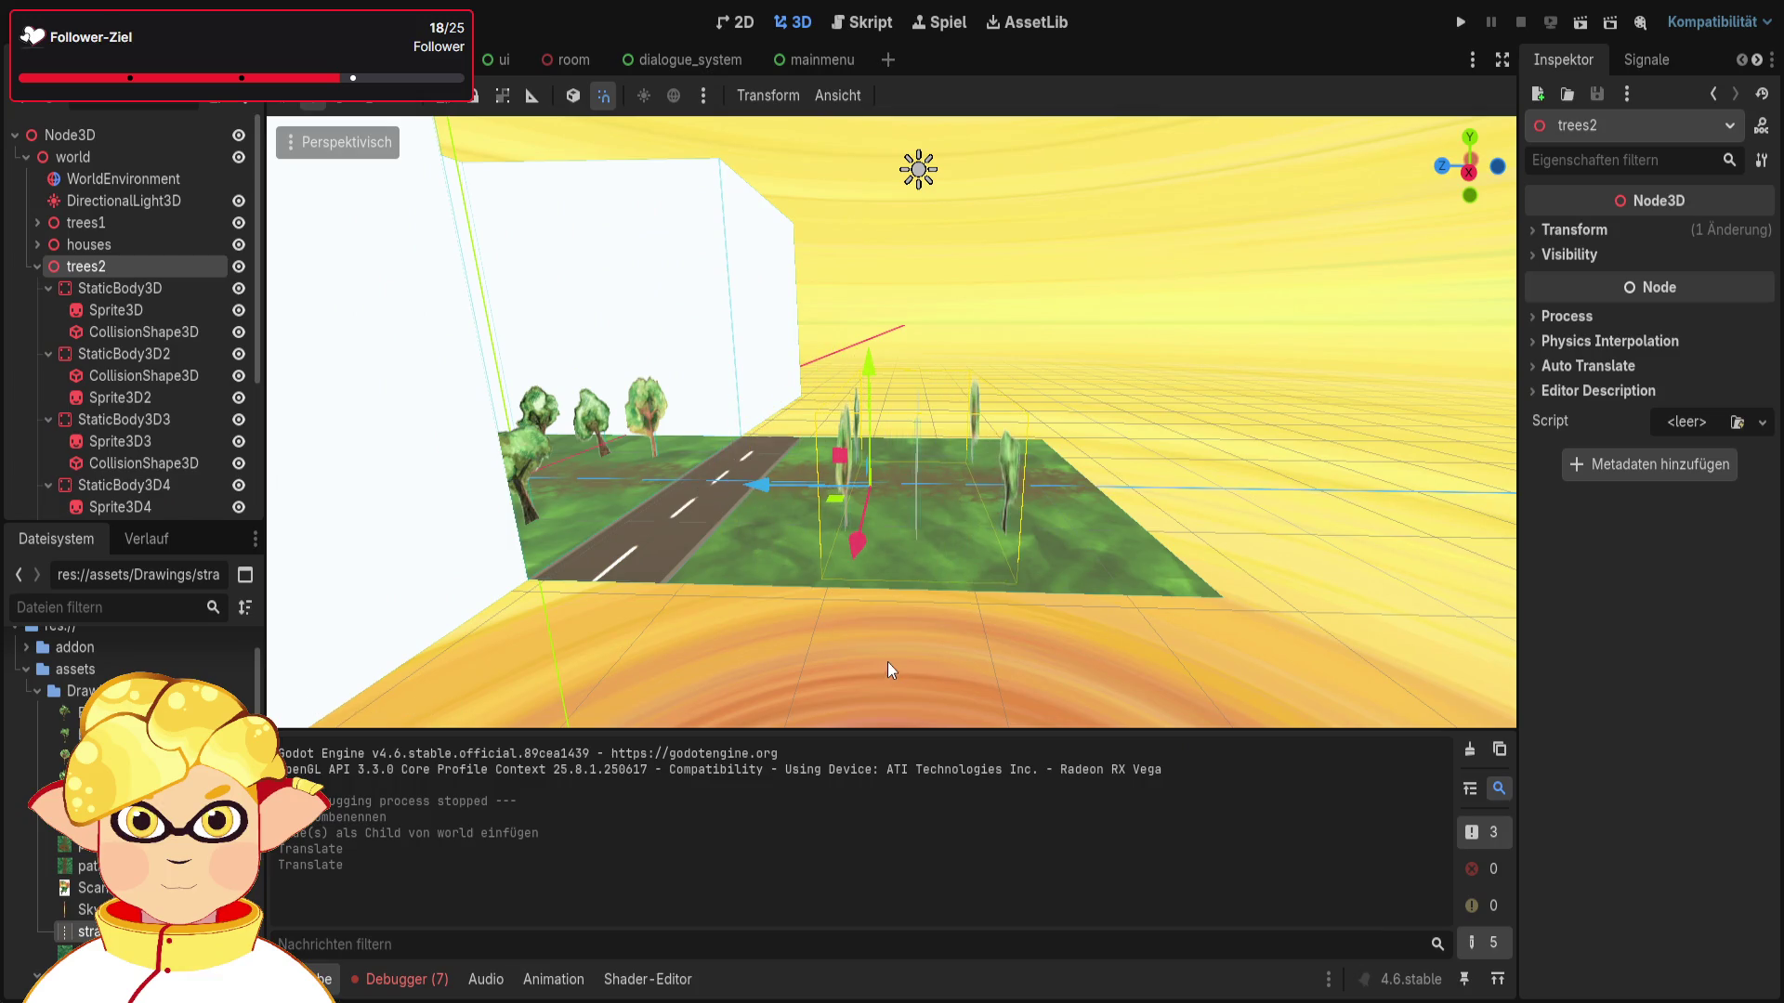
left_click(148, 290)
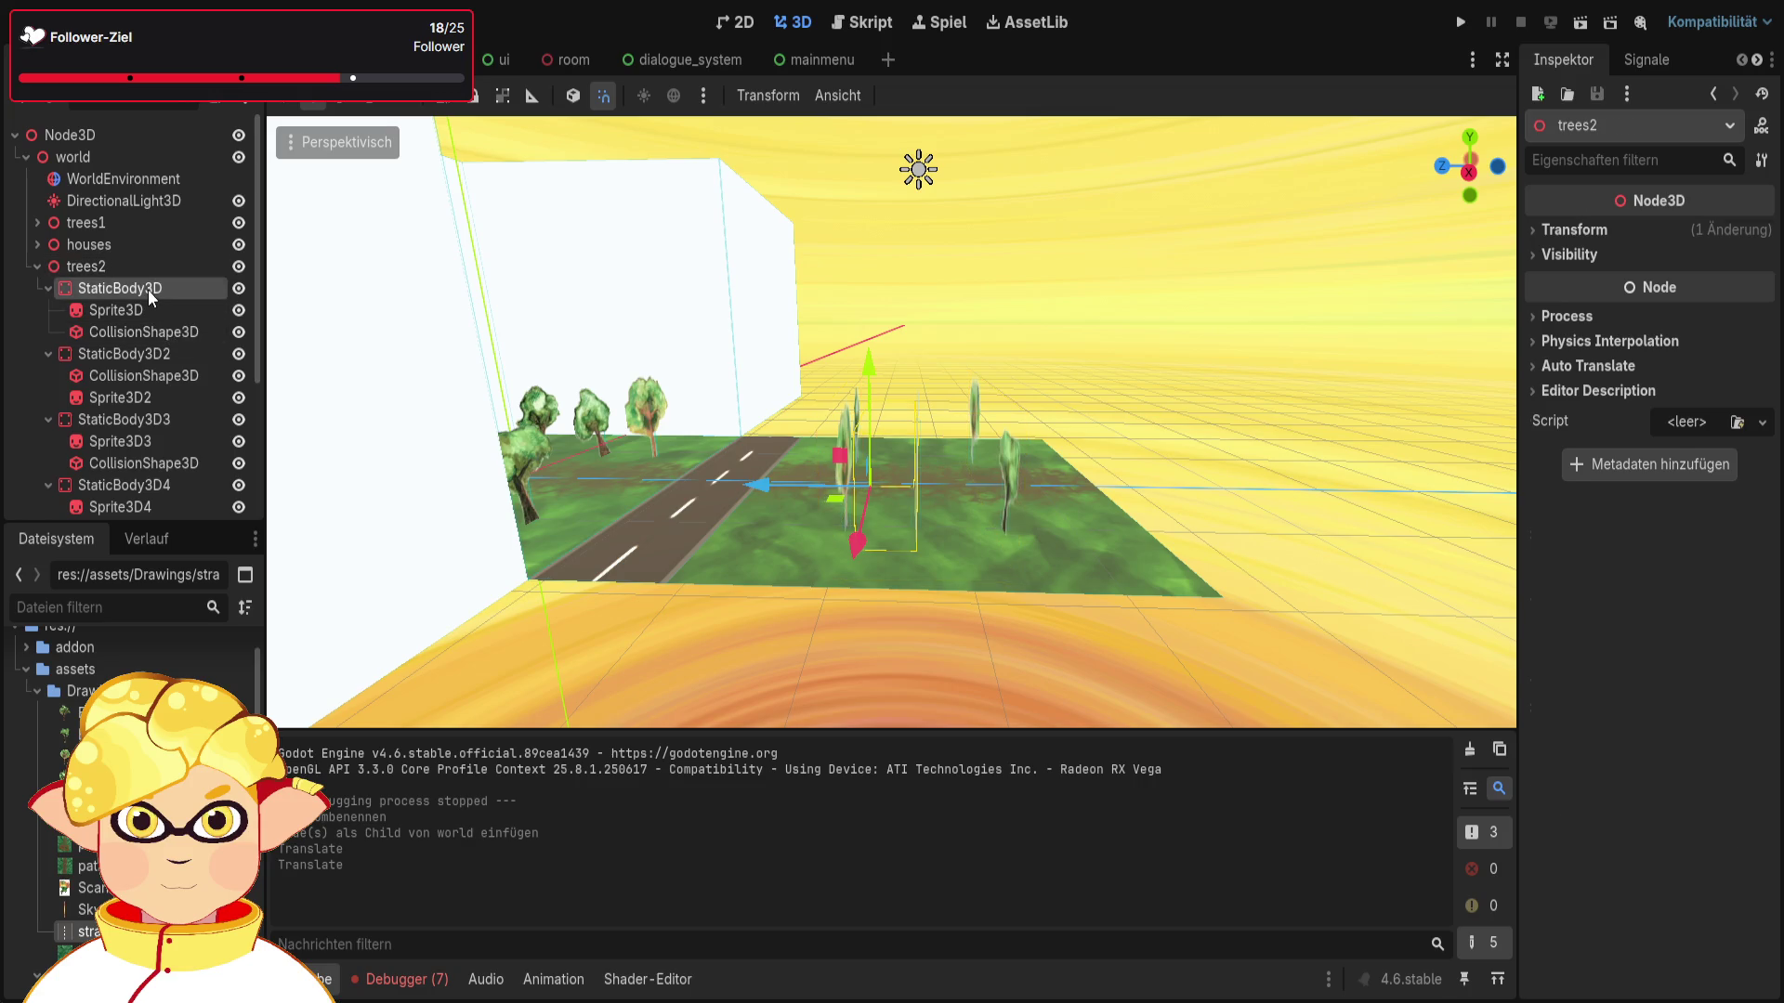
left_click_drag(771, 485, 680, 471)
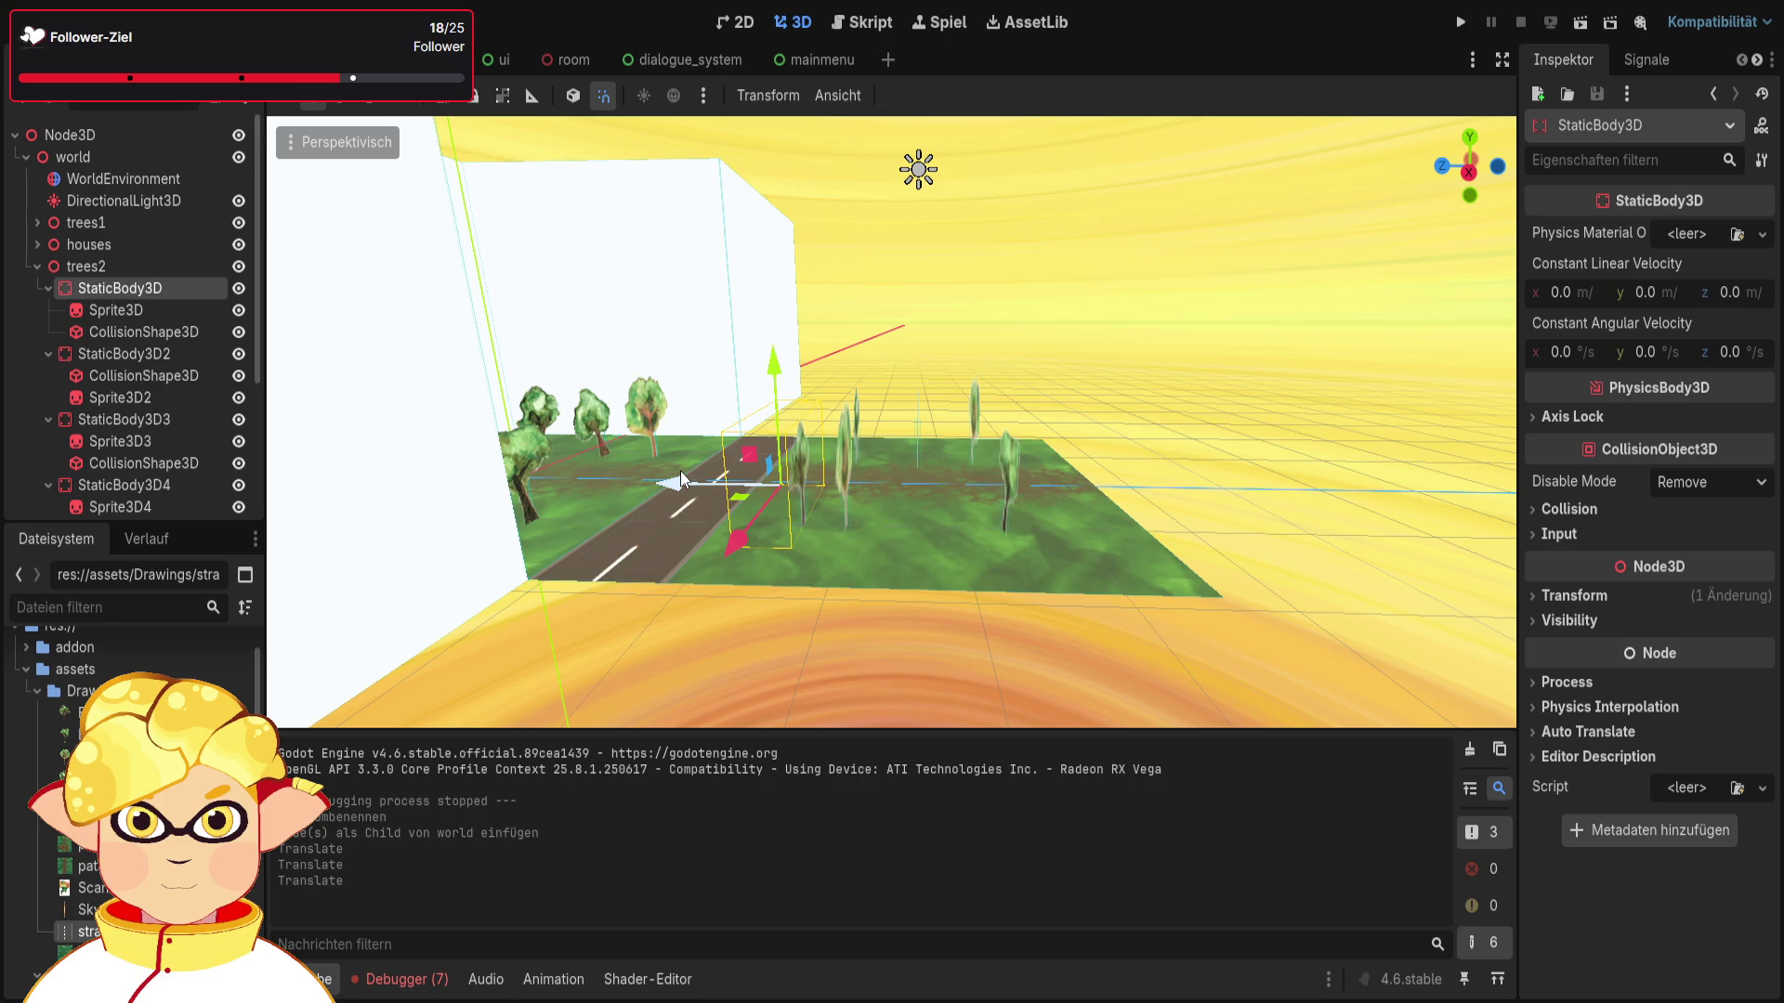
key("ctrl+z")
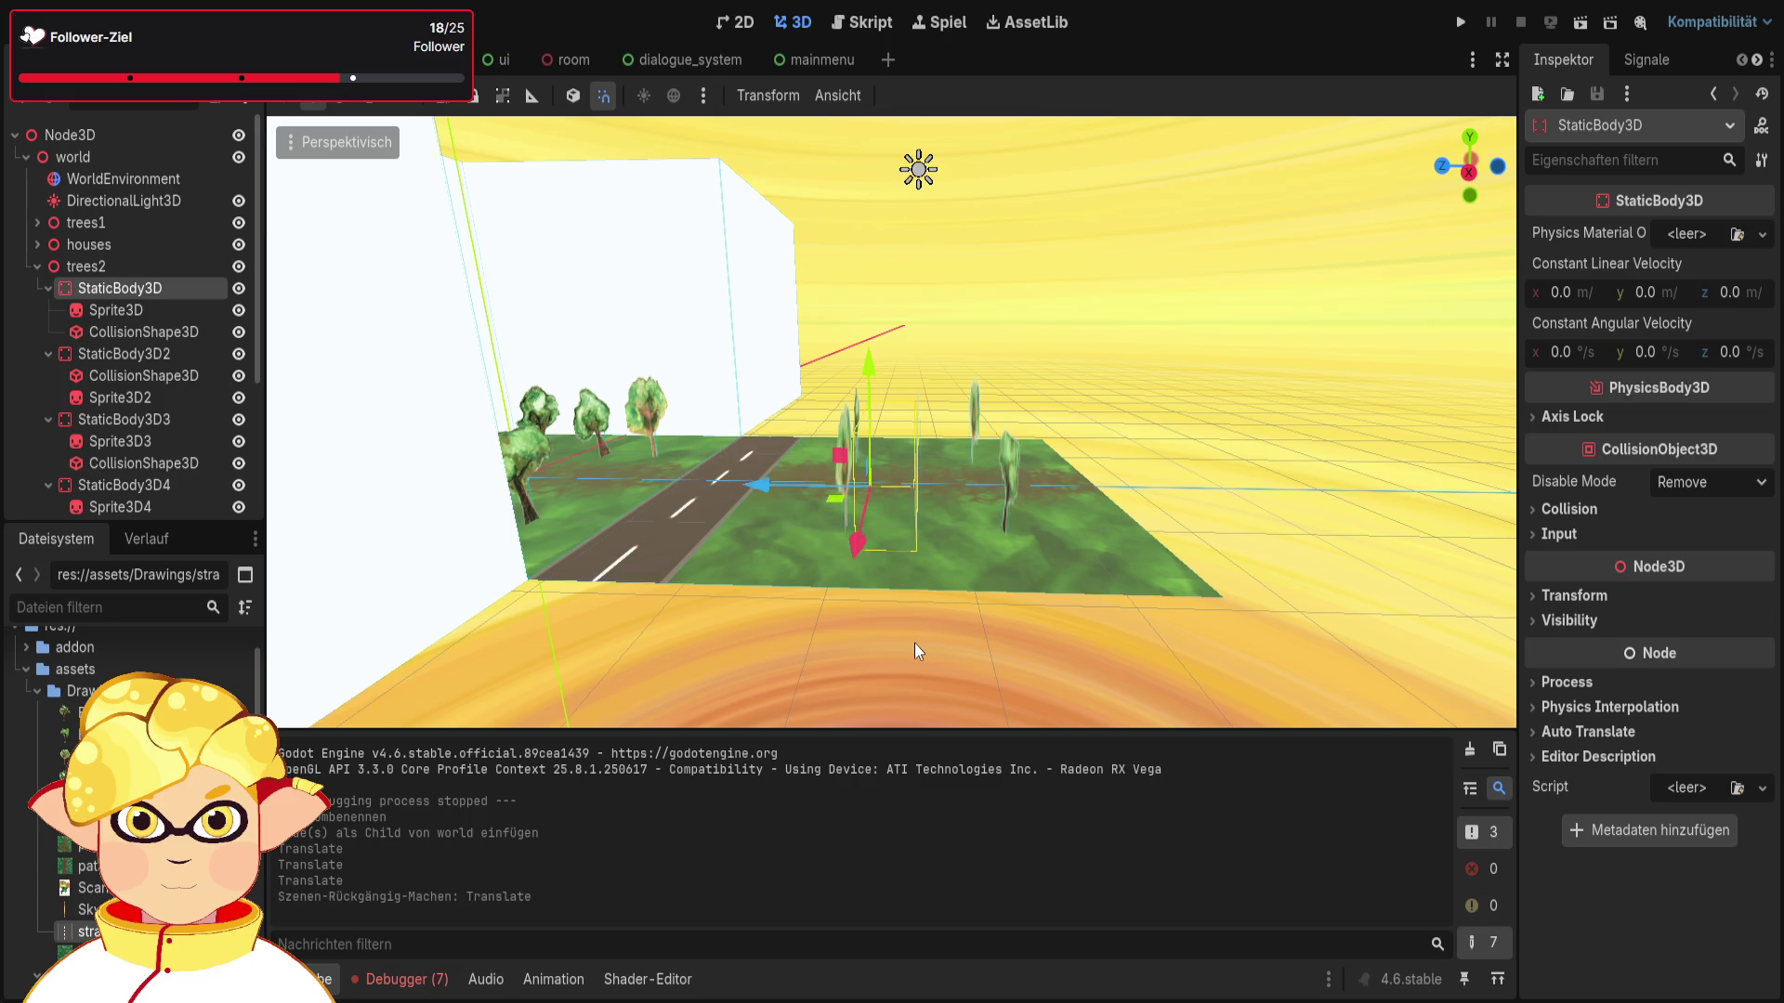
key("ctrl+z")
left_click(909, 655)
scroll(909, 655, "up", 2)
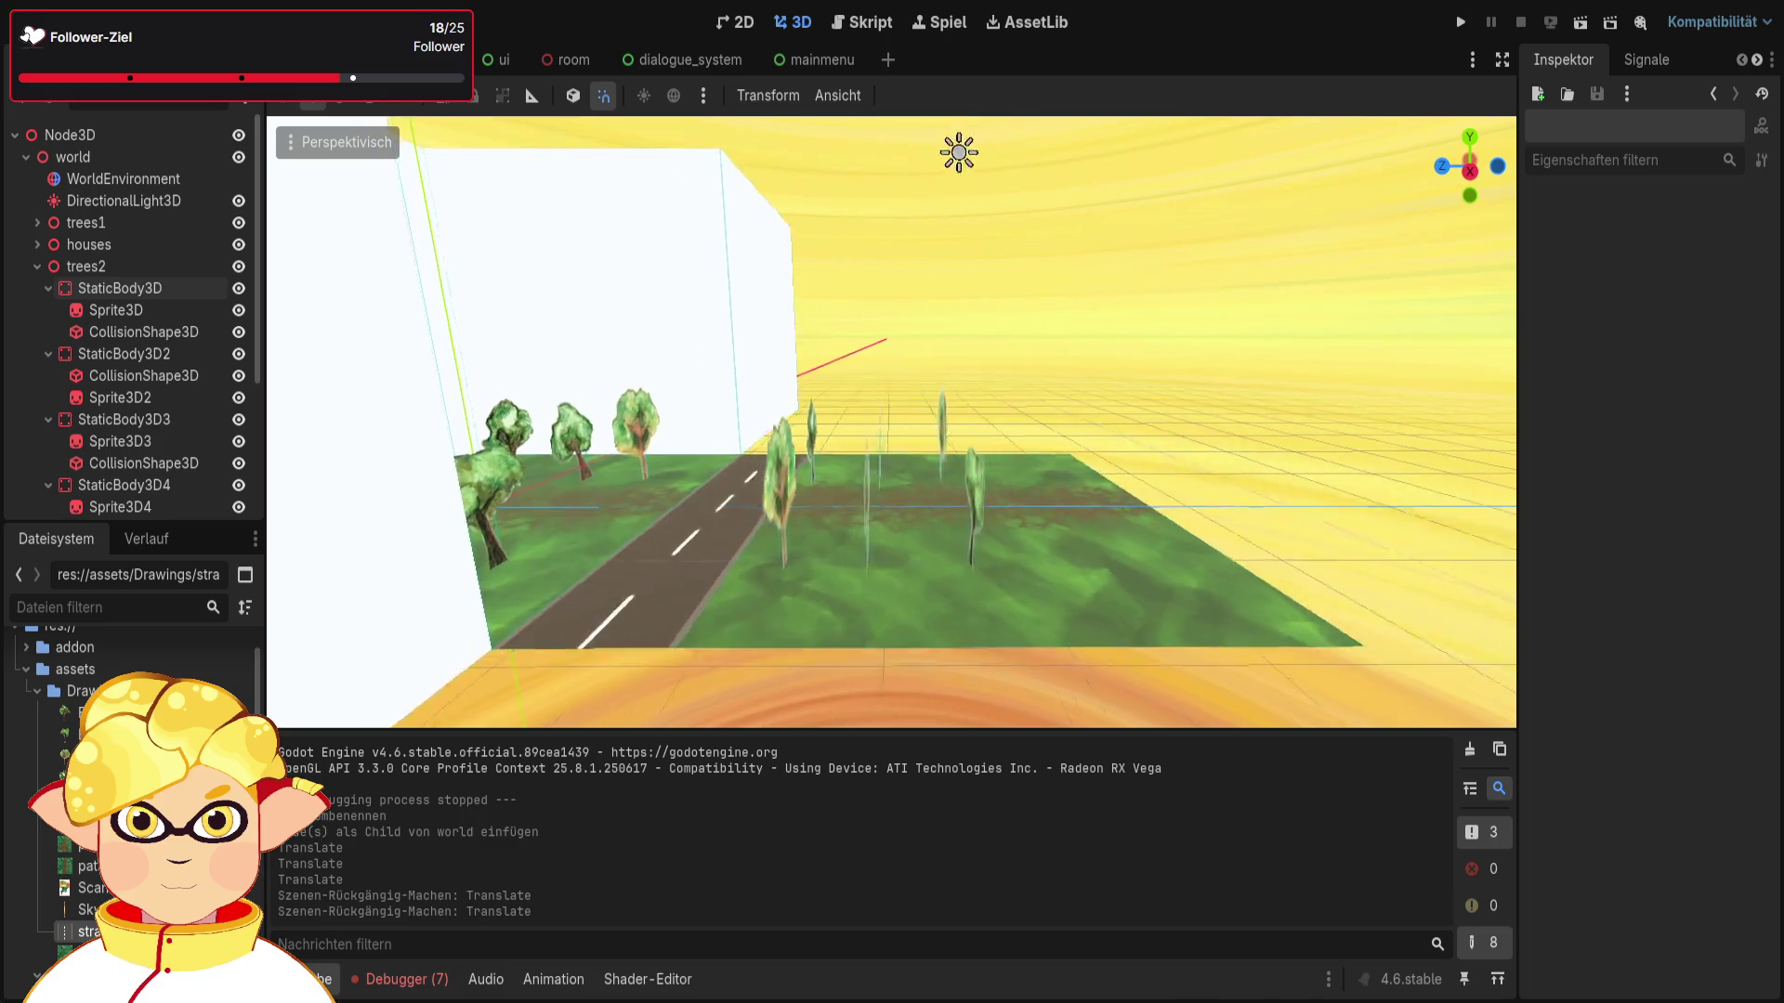
scroll(909, 655, "up", 3)
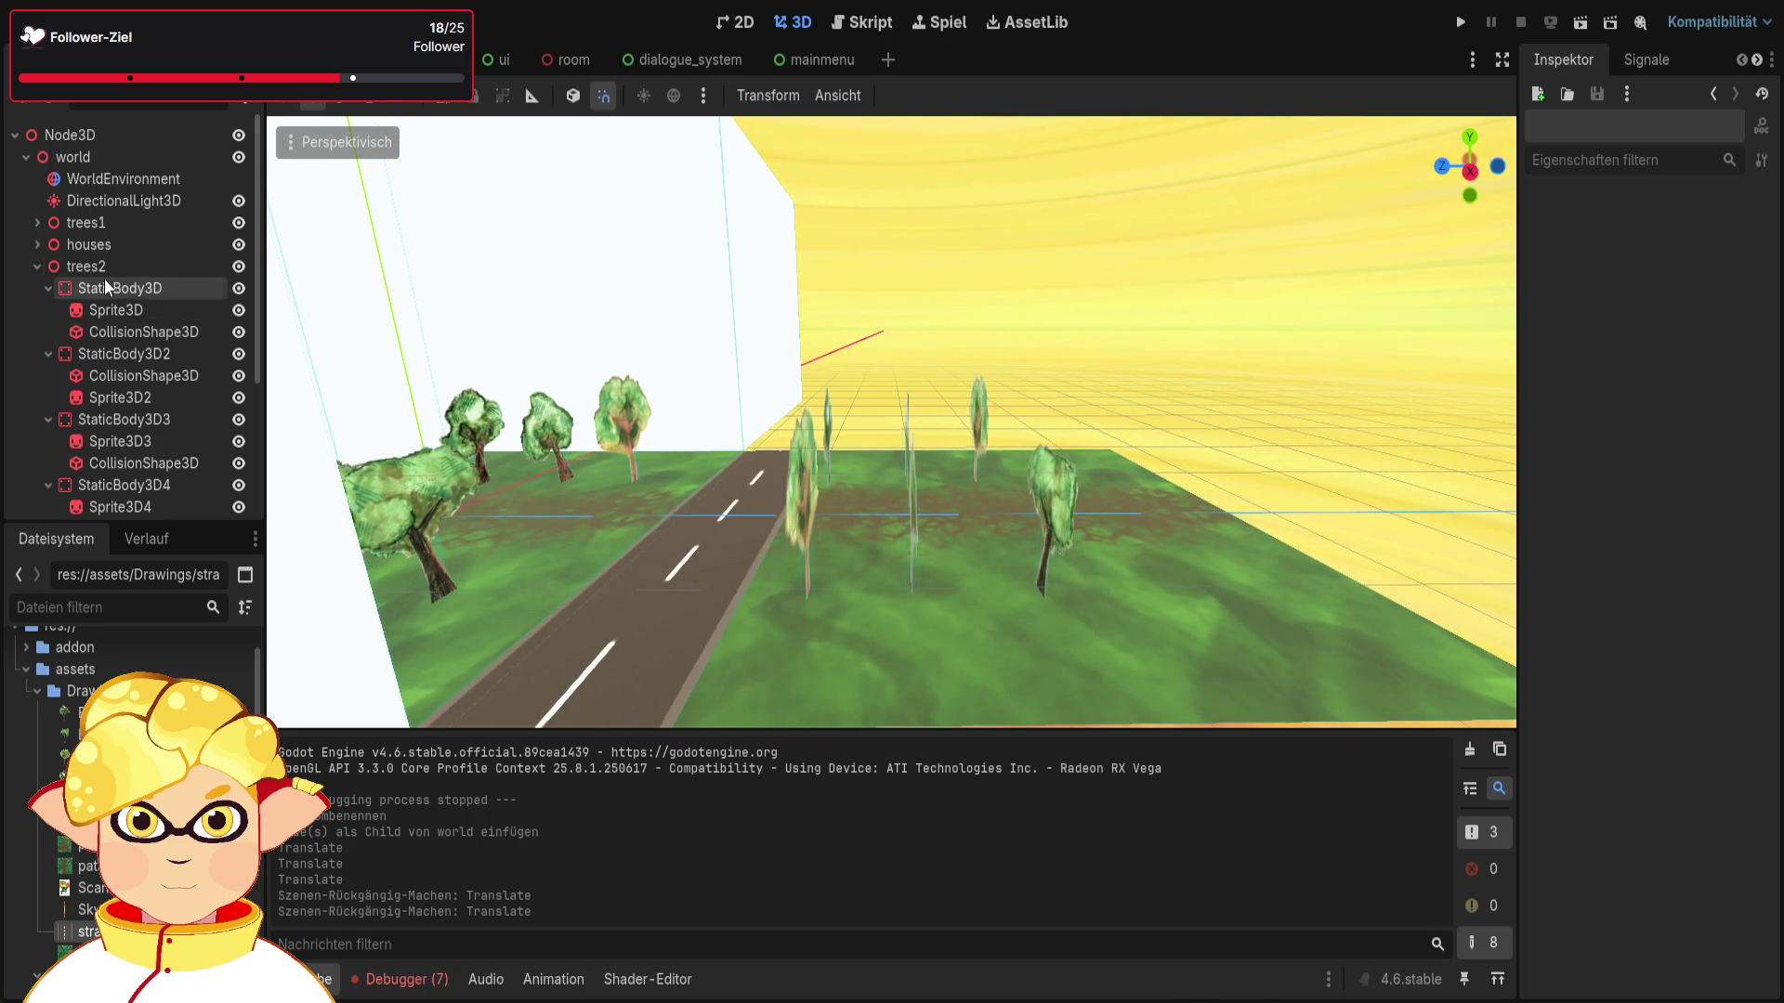
Step: Shift trees2 5 units along Z and 1 unit along X beside the road
left_click(108, 267)
left_click_drag(728, 517, 800, 524)
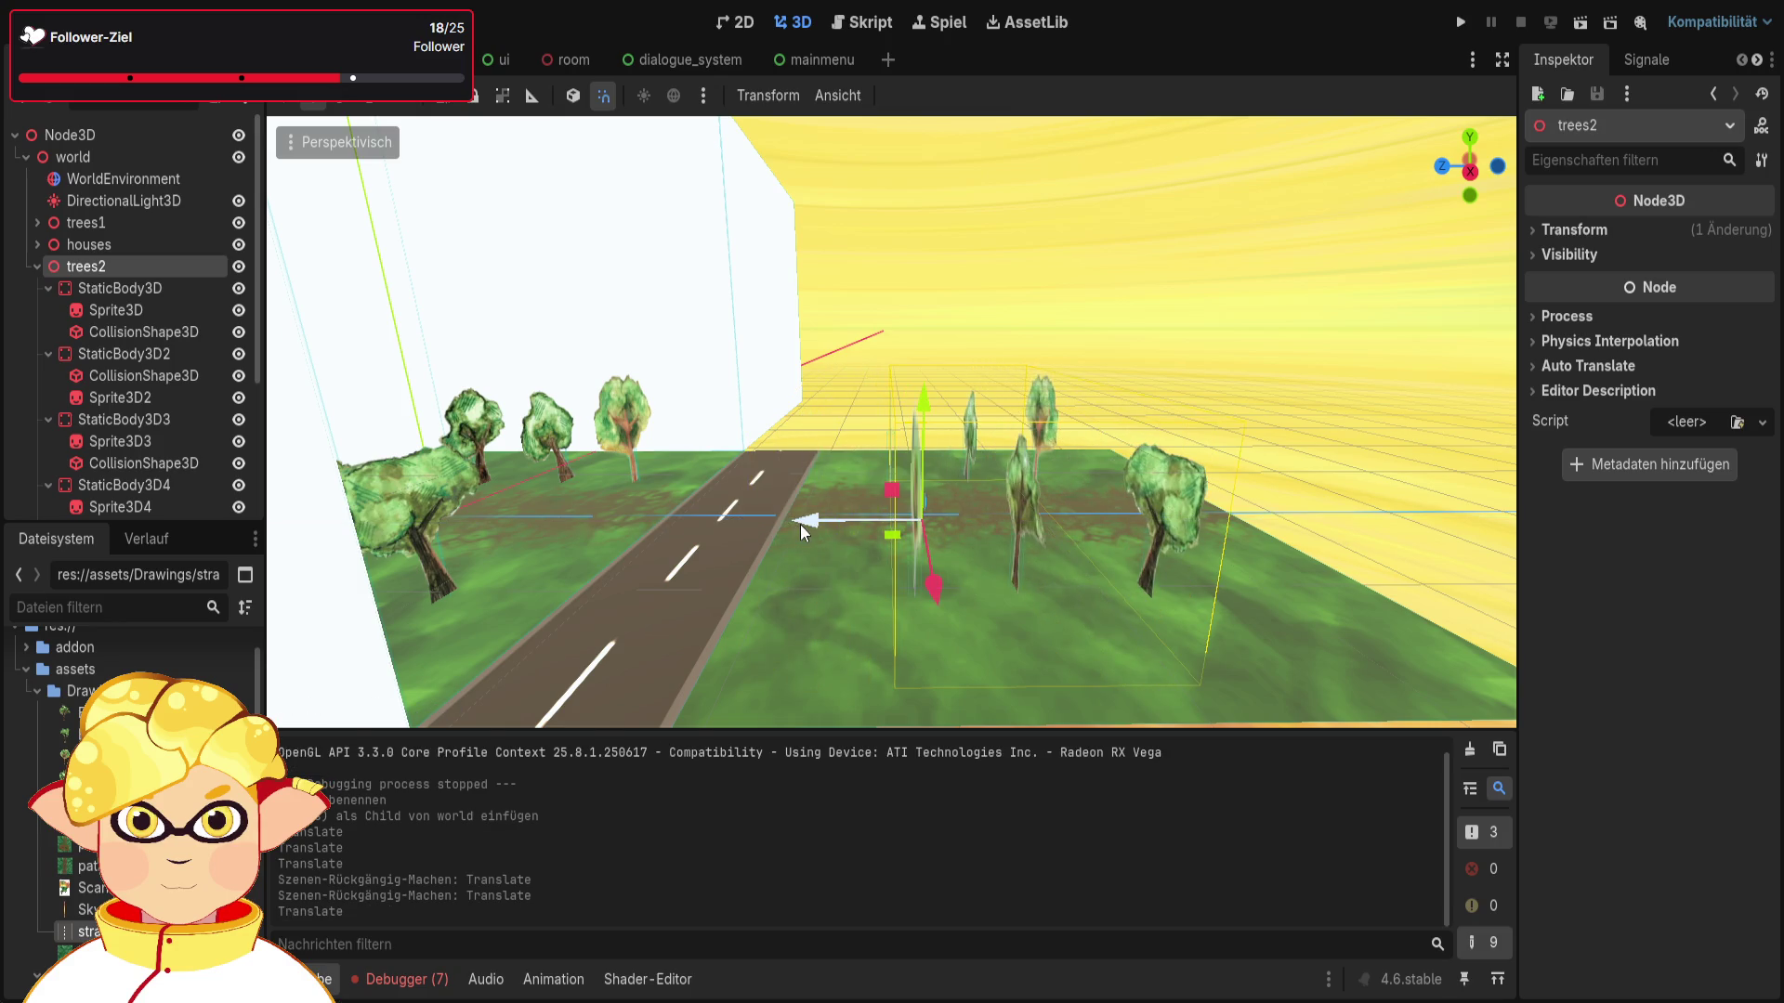
left_click(1363, 358)
key("s")
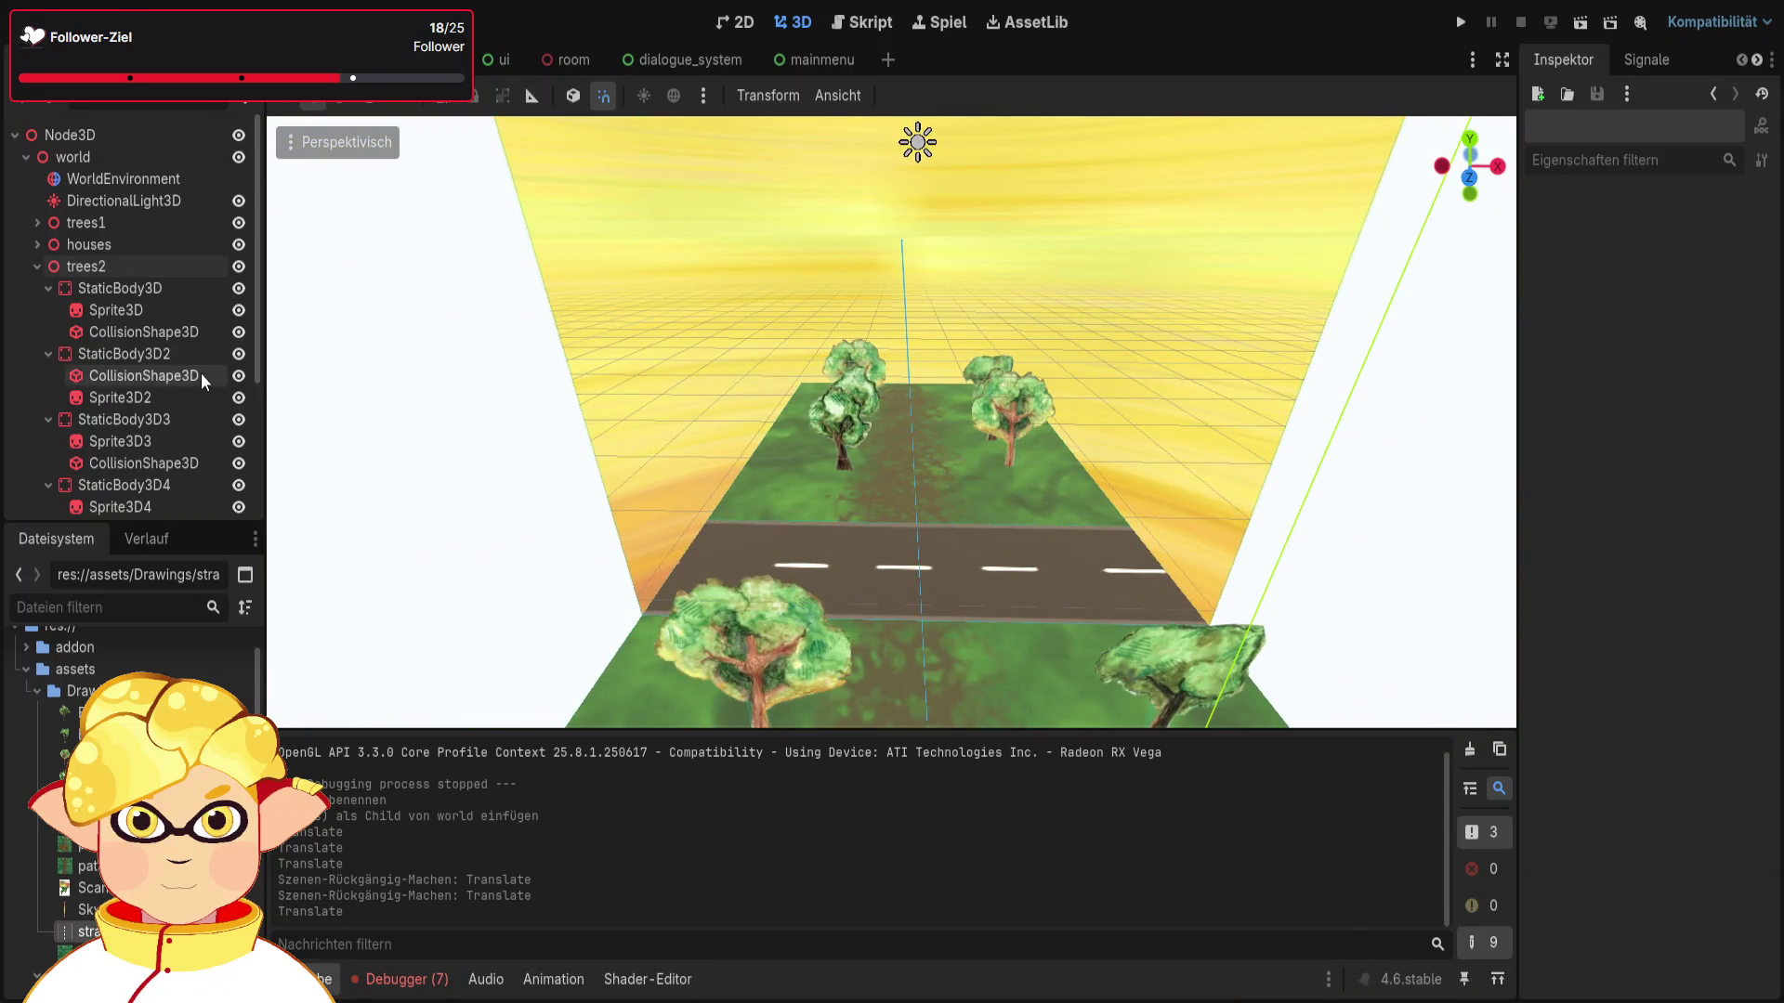
left_click(102, 268)
left_click_drag(1013, 465, 1018, 460)
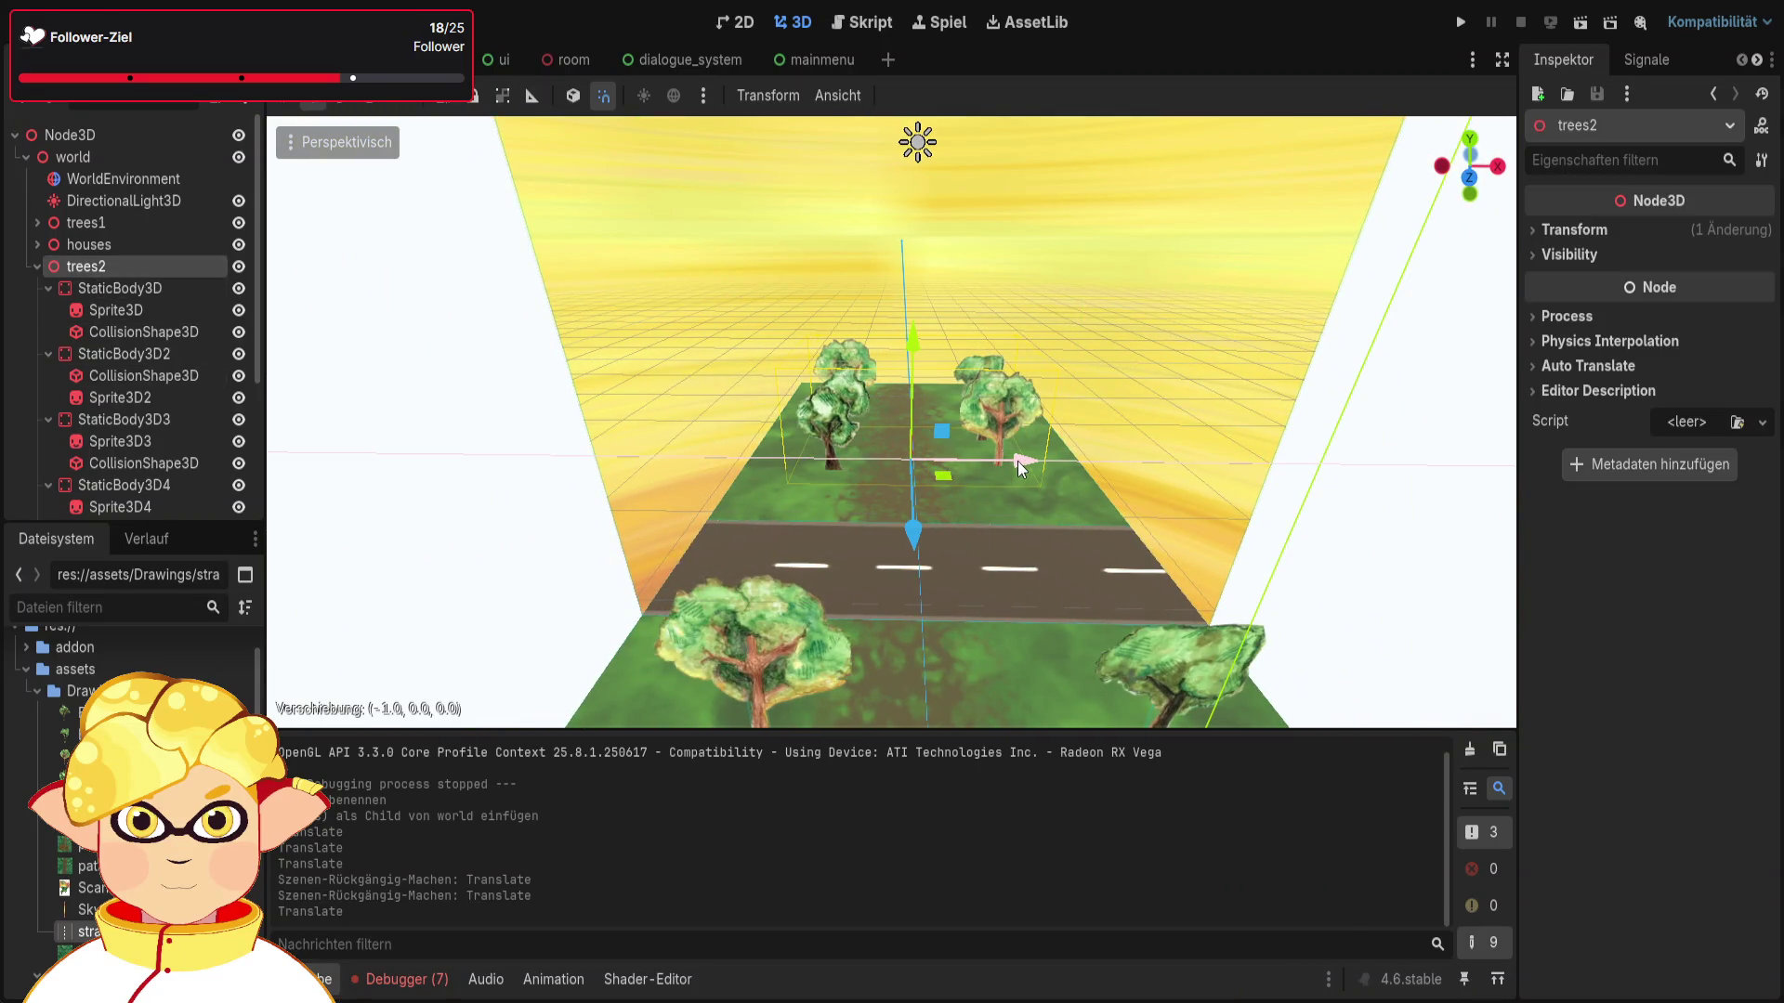
left_click(1285, 416)
key("w")
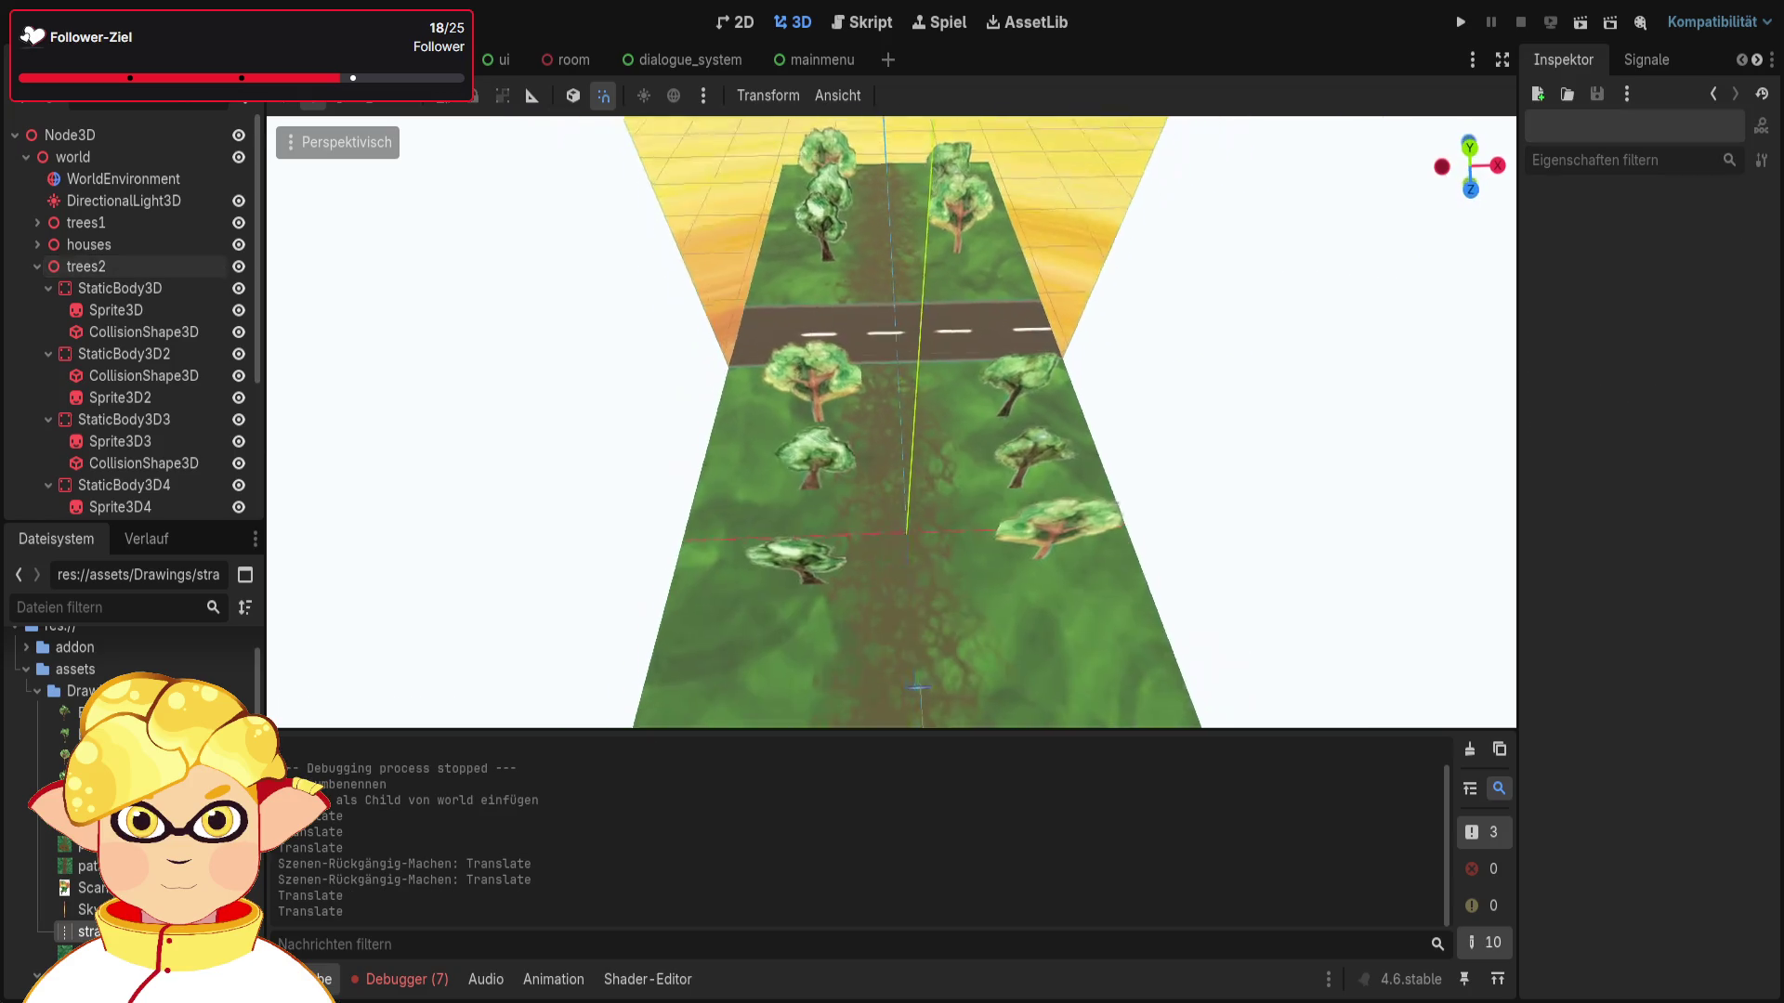
left_click_drag(1219, 372, 1219, 446)
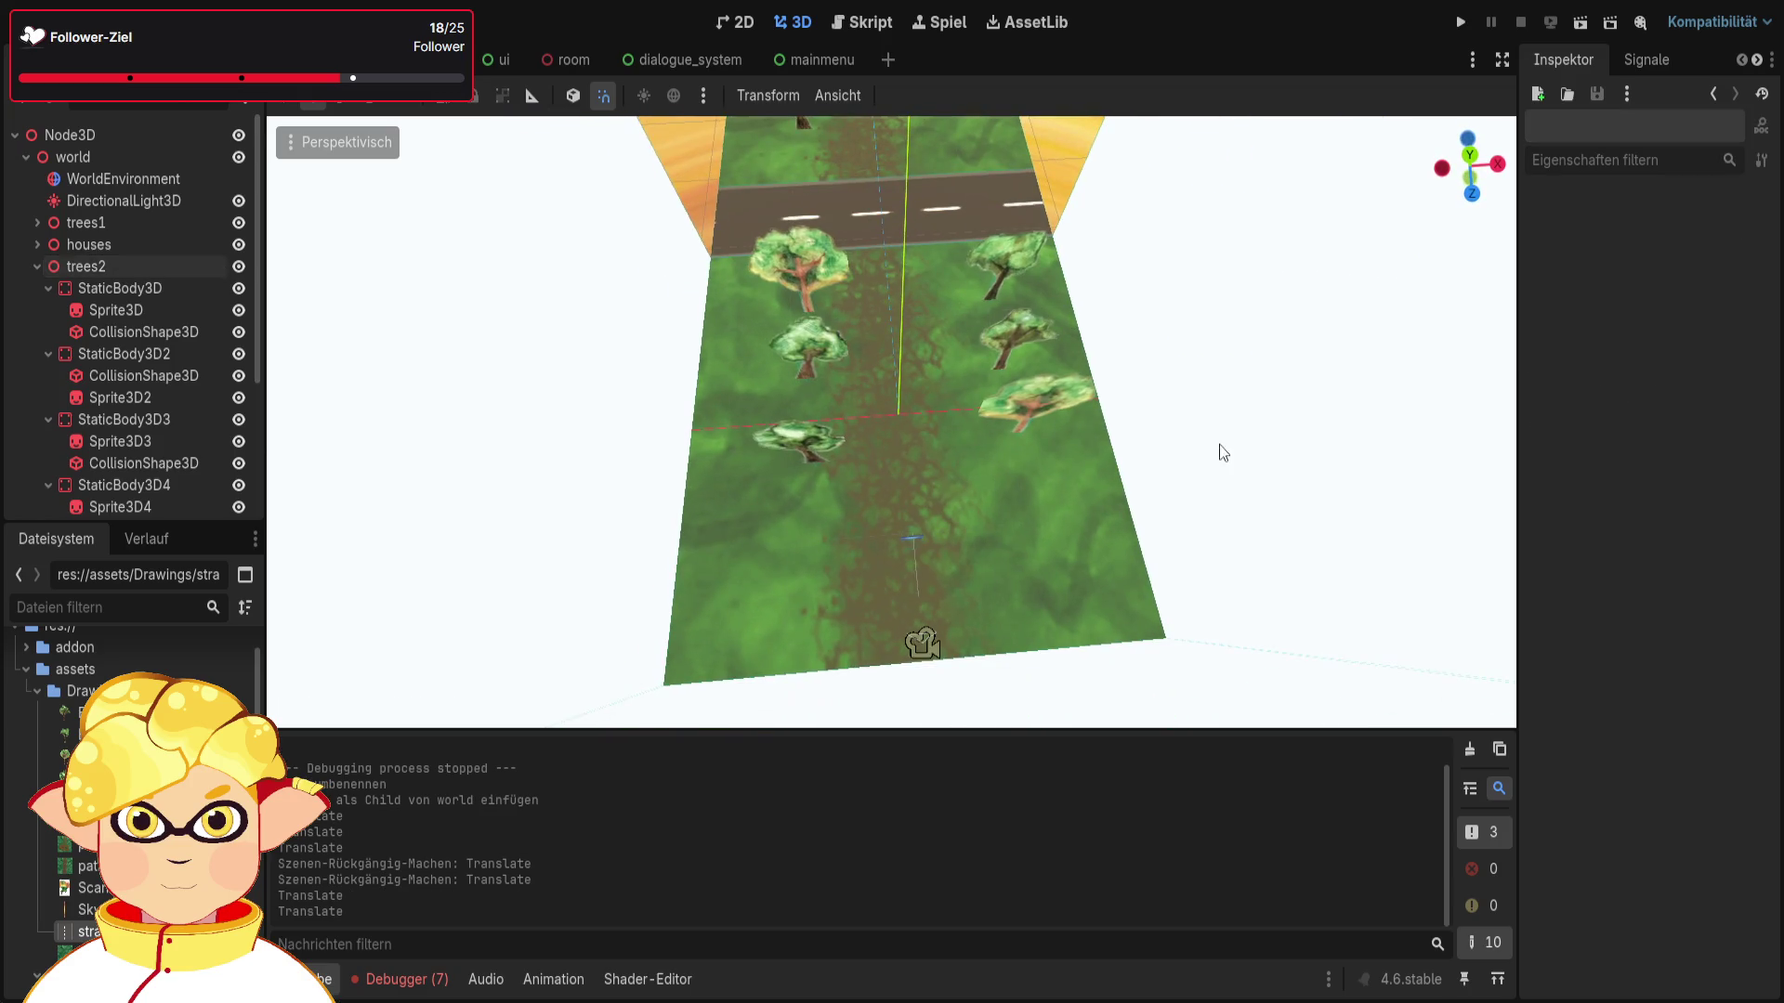
Step: Shift the trees1 group one unit along X and slide it back toward the road
left_click(1056, 415)
scroll(119, 351, "up", 5)
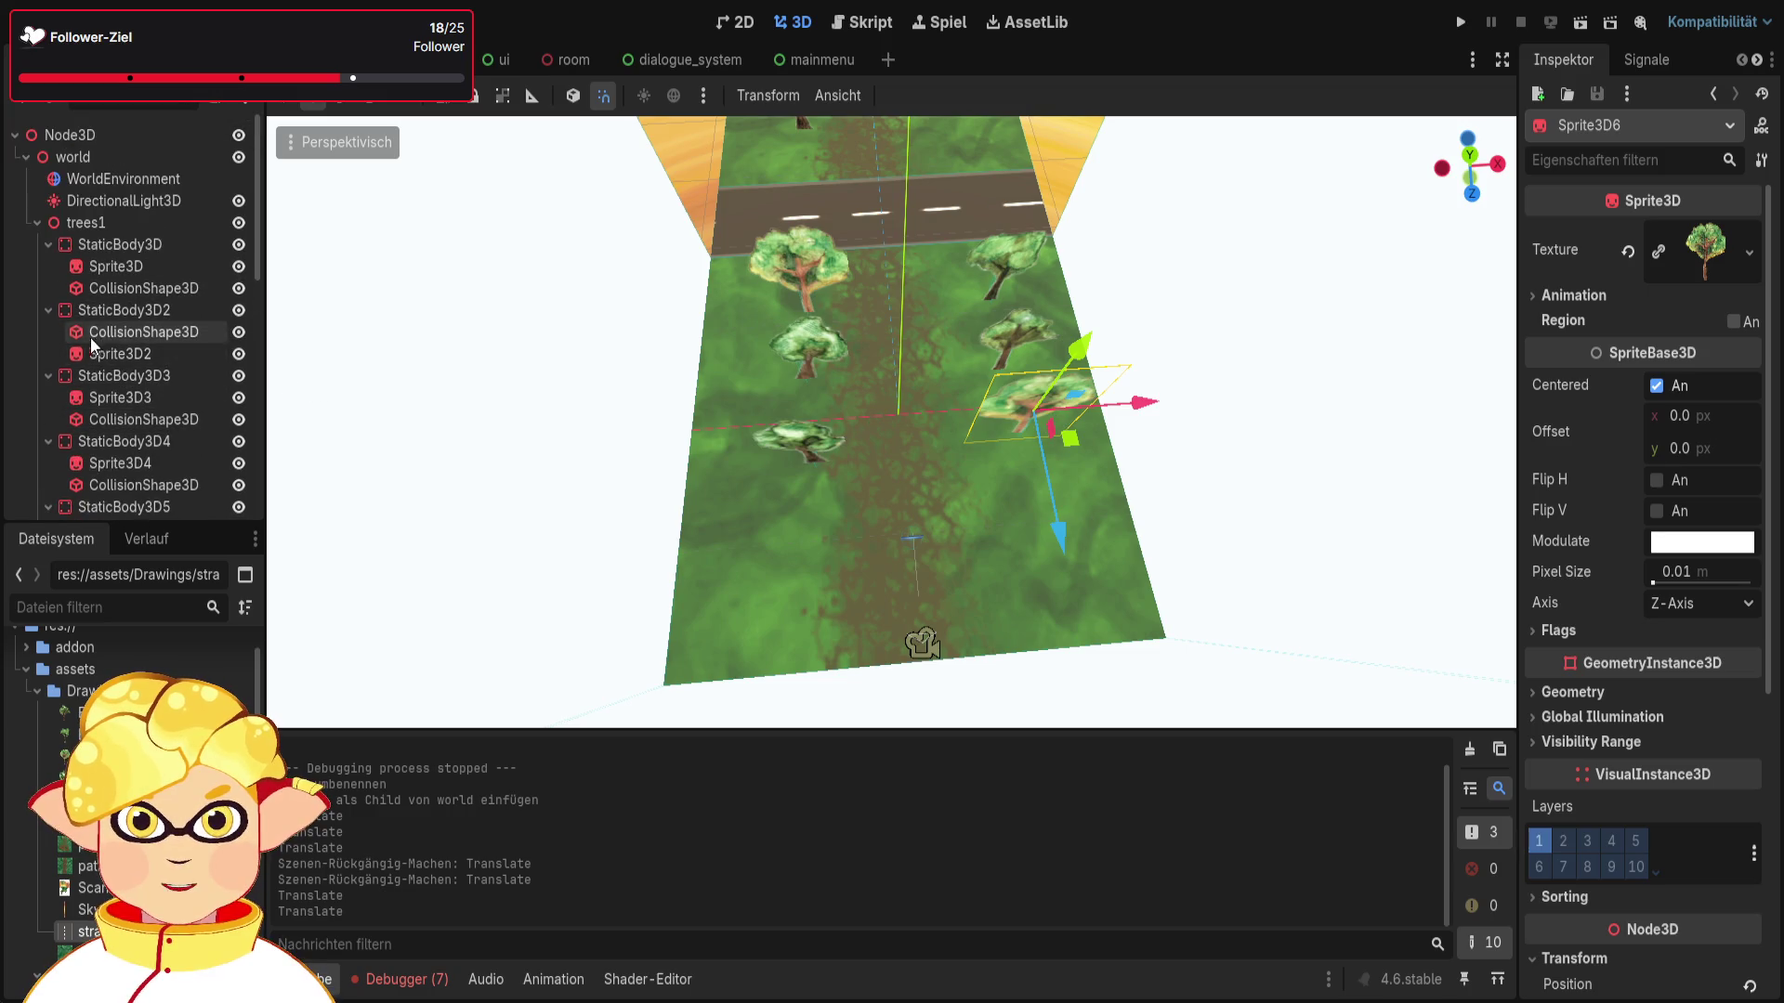
left_click(48, 244)
left_click(85, 223)
mouse_move(932, 424)
left_mouse_down()
mouse_move(1017, 417)
mouse_move(933, 500)
mouse_move(1020, 474)
mouse_move(990, 463)
left_mouse_up()
left_click_drag(897, 615, 913, 556)
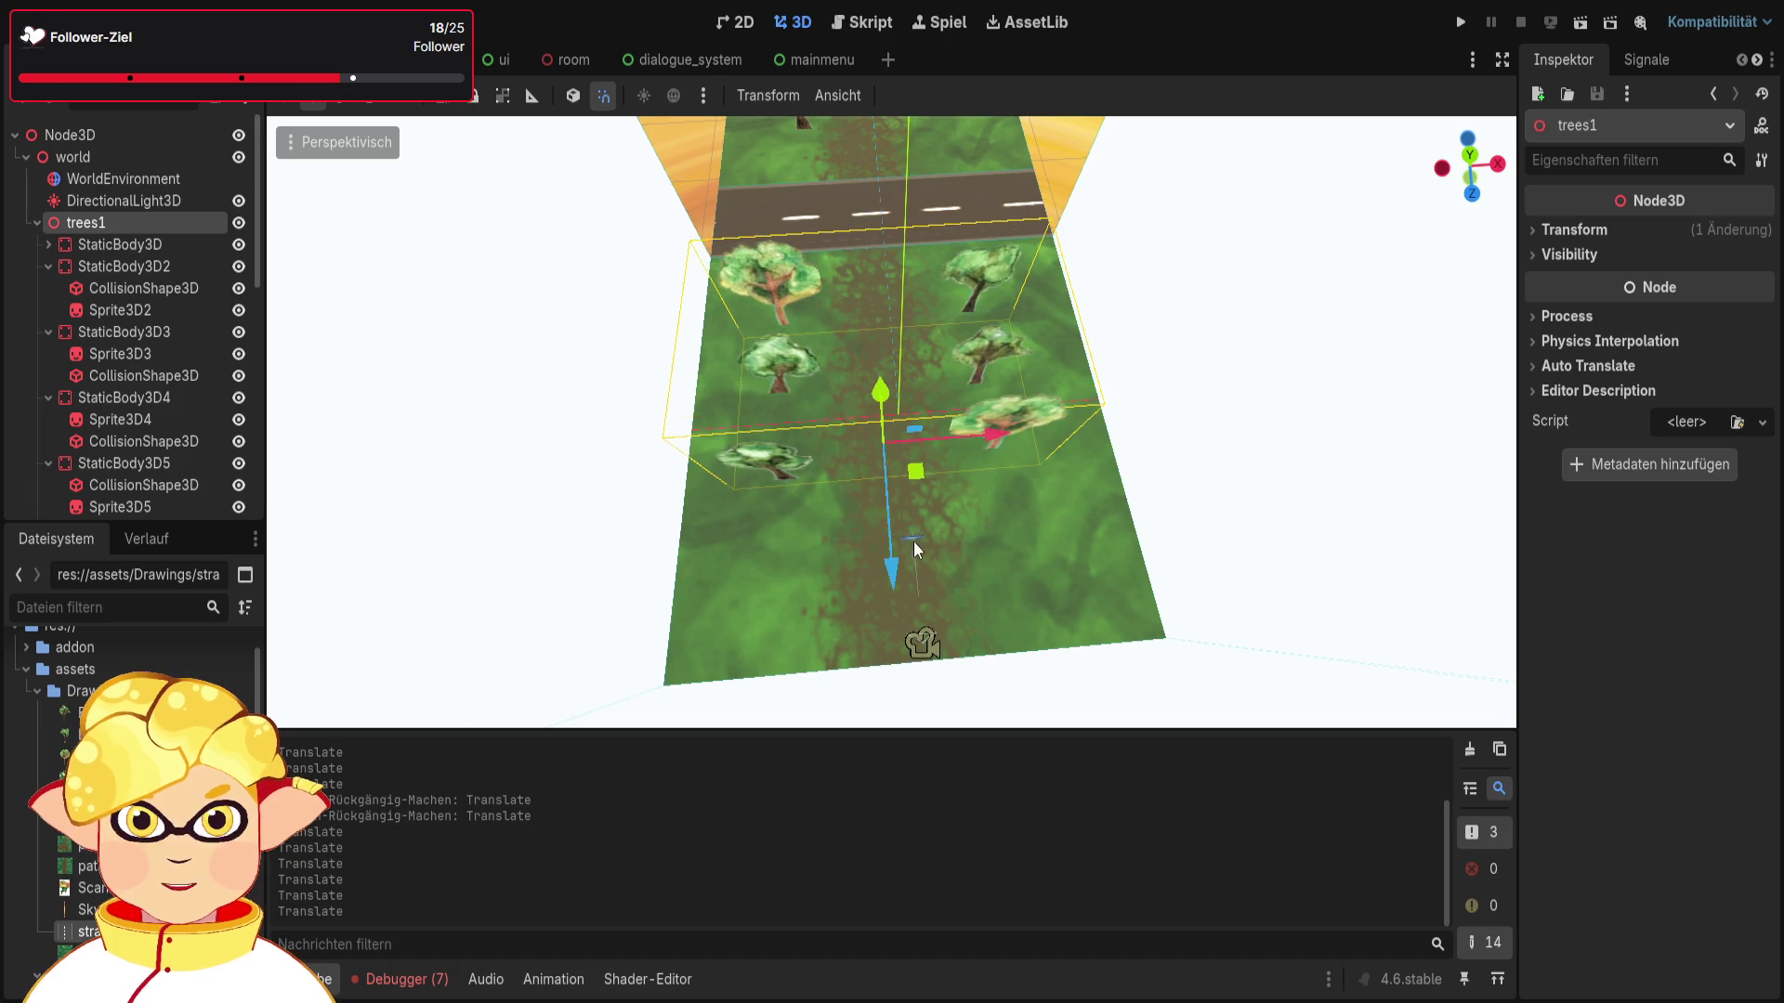
Step: Move the StaticBody3D tree 3 m along X and reposition StaticBody3D2 along Z and X
left_click(47, 243)
left_click(121, 247)
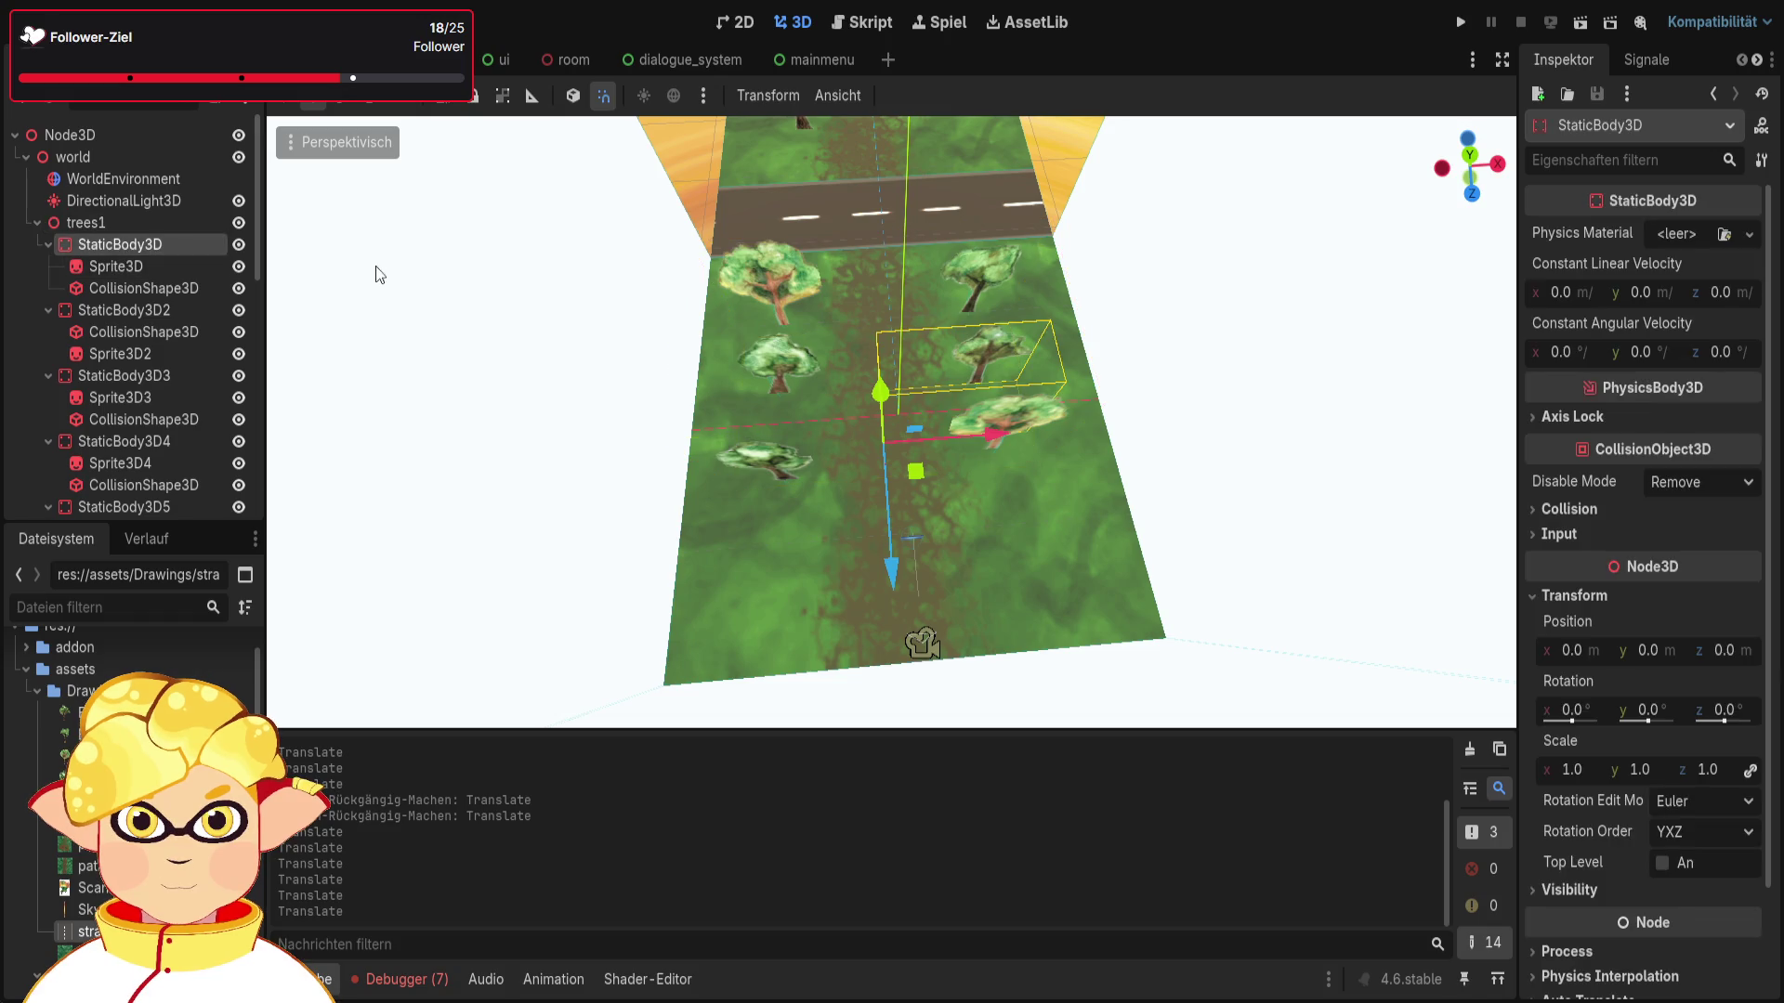
left_click_drag(1009, 431, 1039, 427)
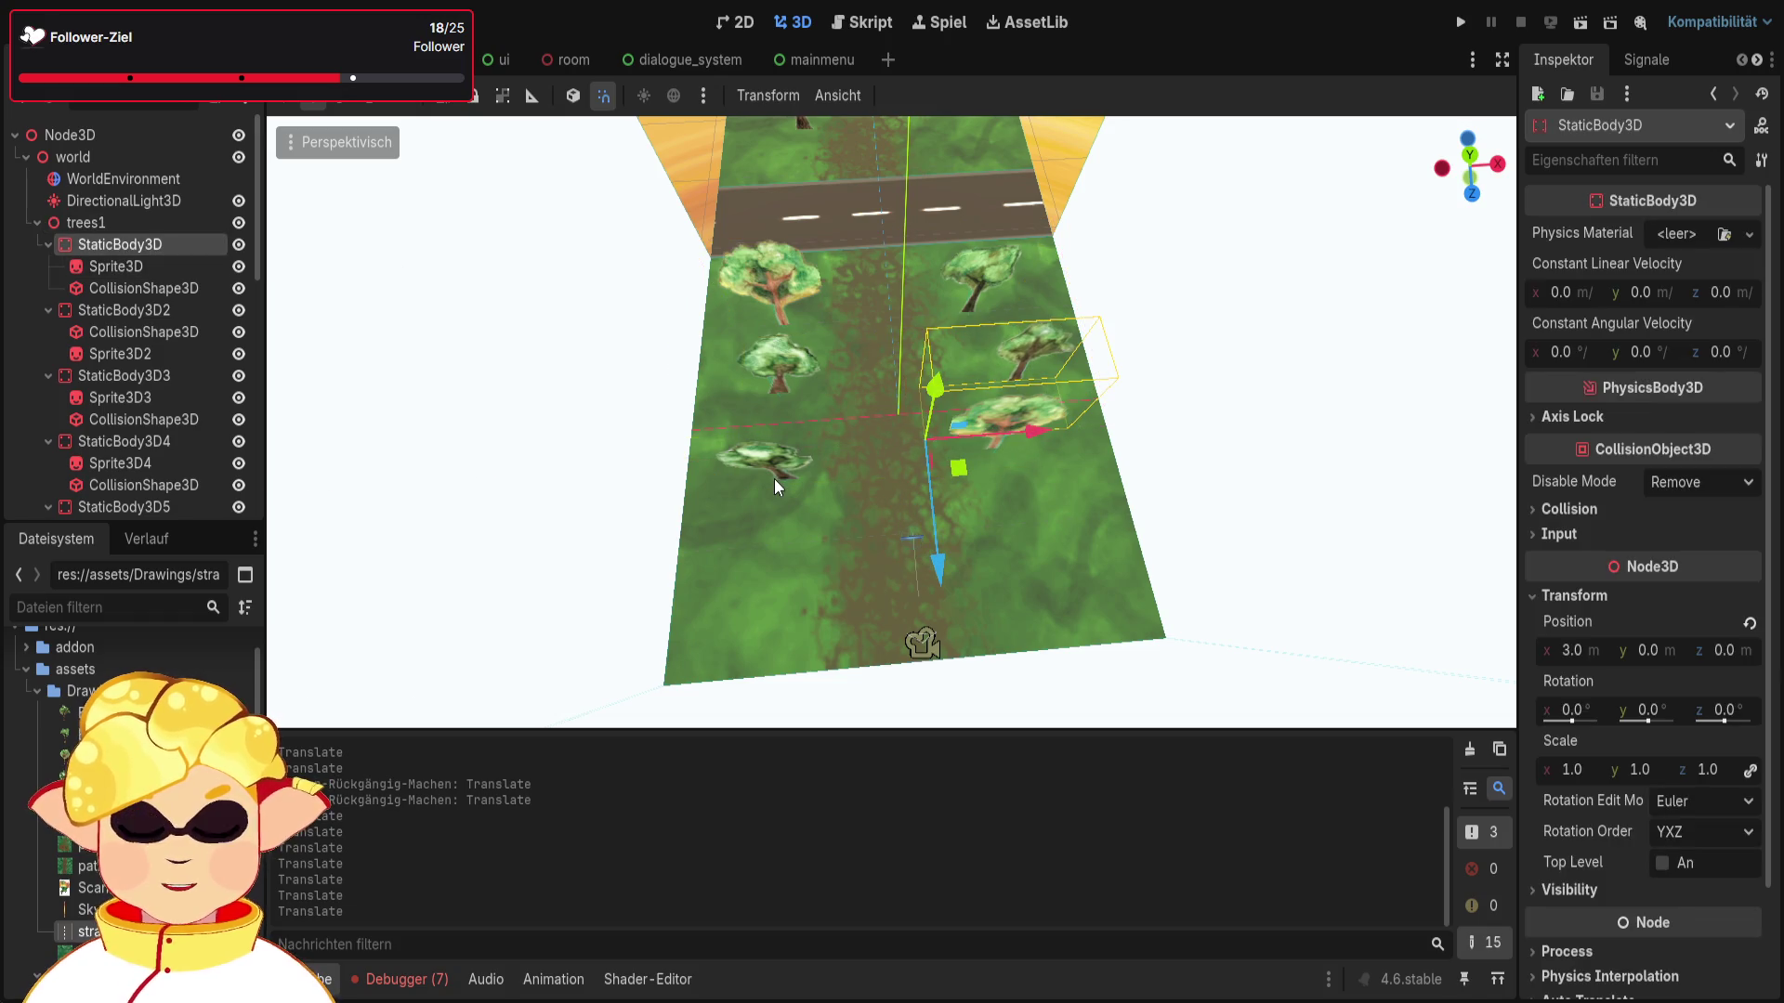
left_click(171, 310)
left_click_drag(888, 578, 888, 544)
left_click_drag(996, 390, 980, 393)
left_click_drag(876, 537, 873, 560)
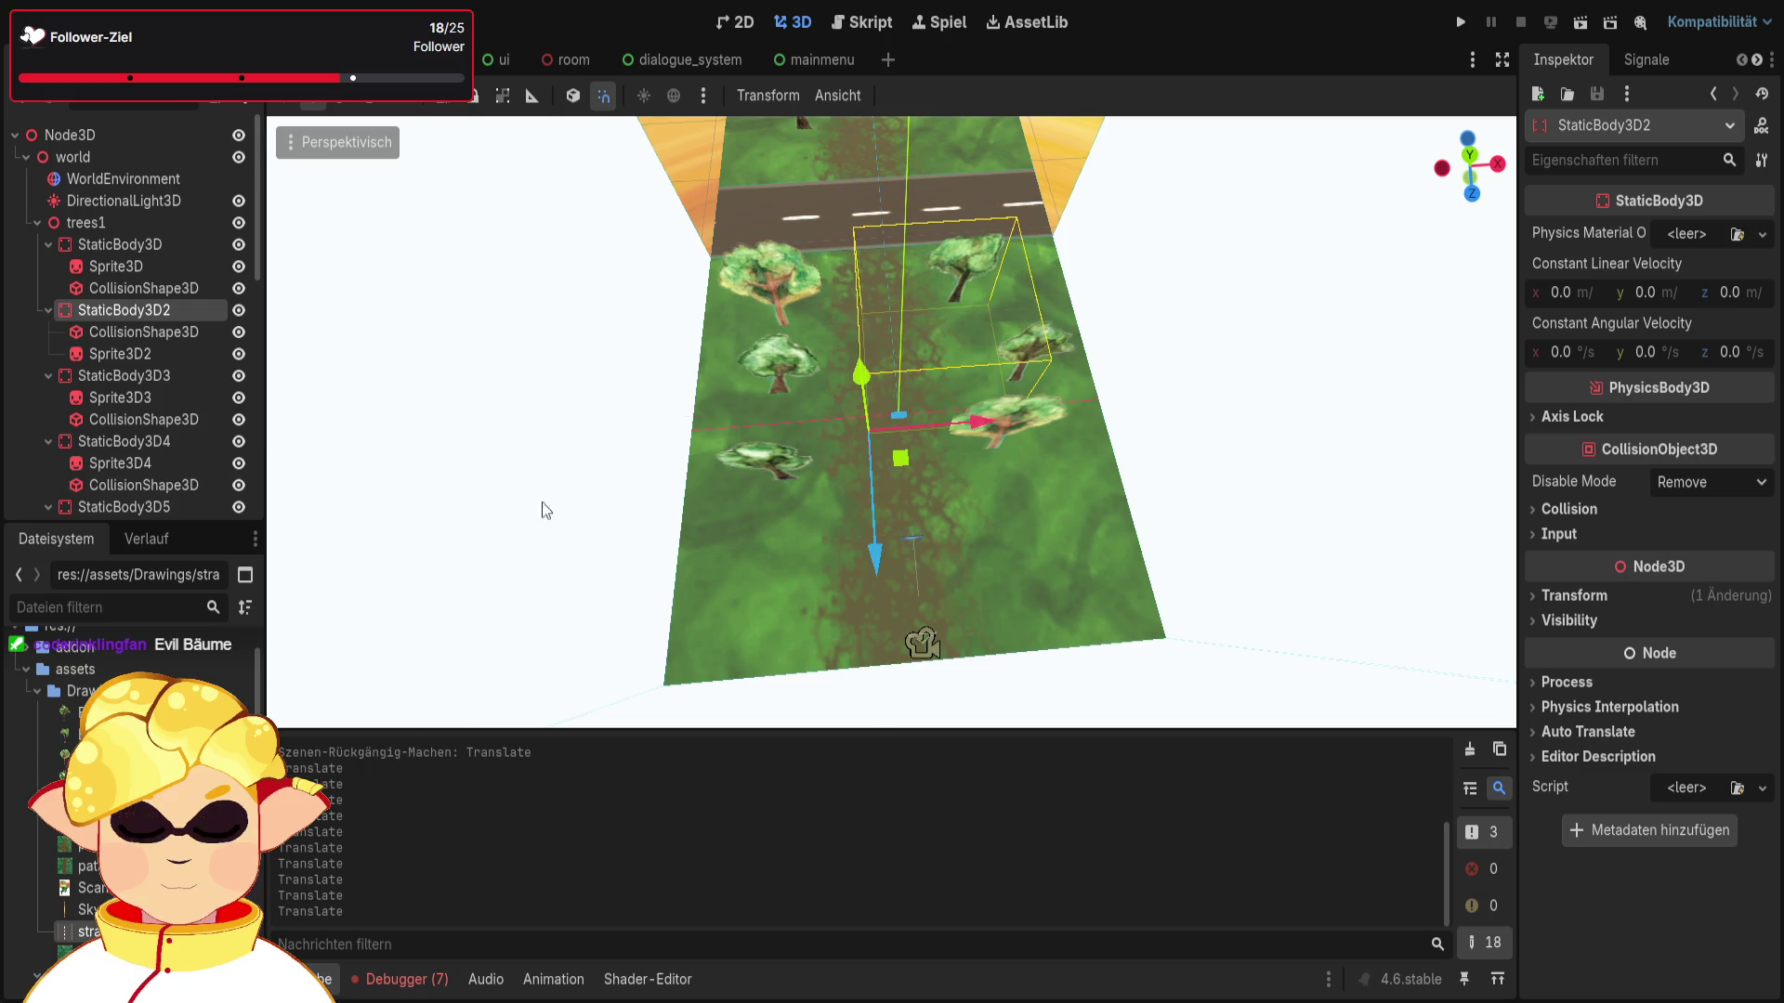
Step: Reposition the StaticBody3D3 tree, about 2 units along X, and StaticBody3D4 toward the camera
left_click(148, 376)
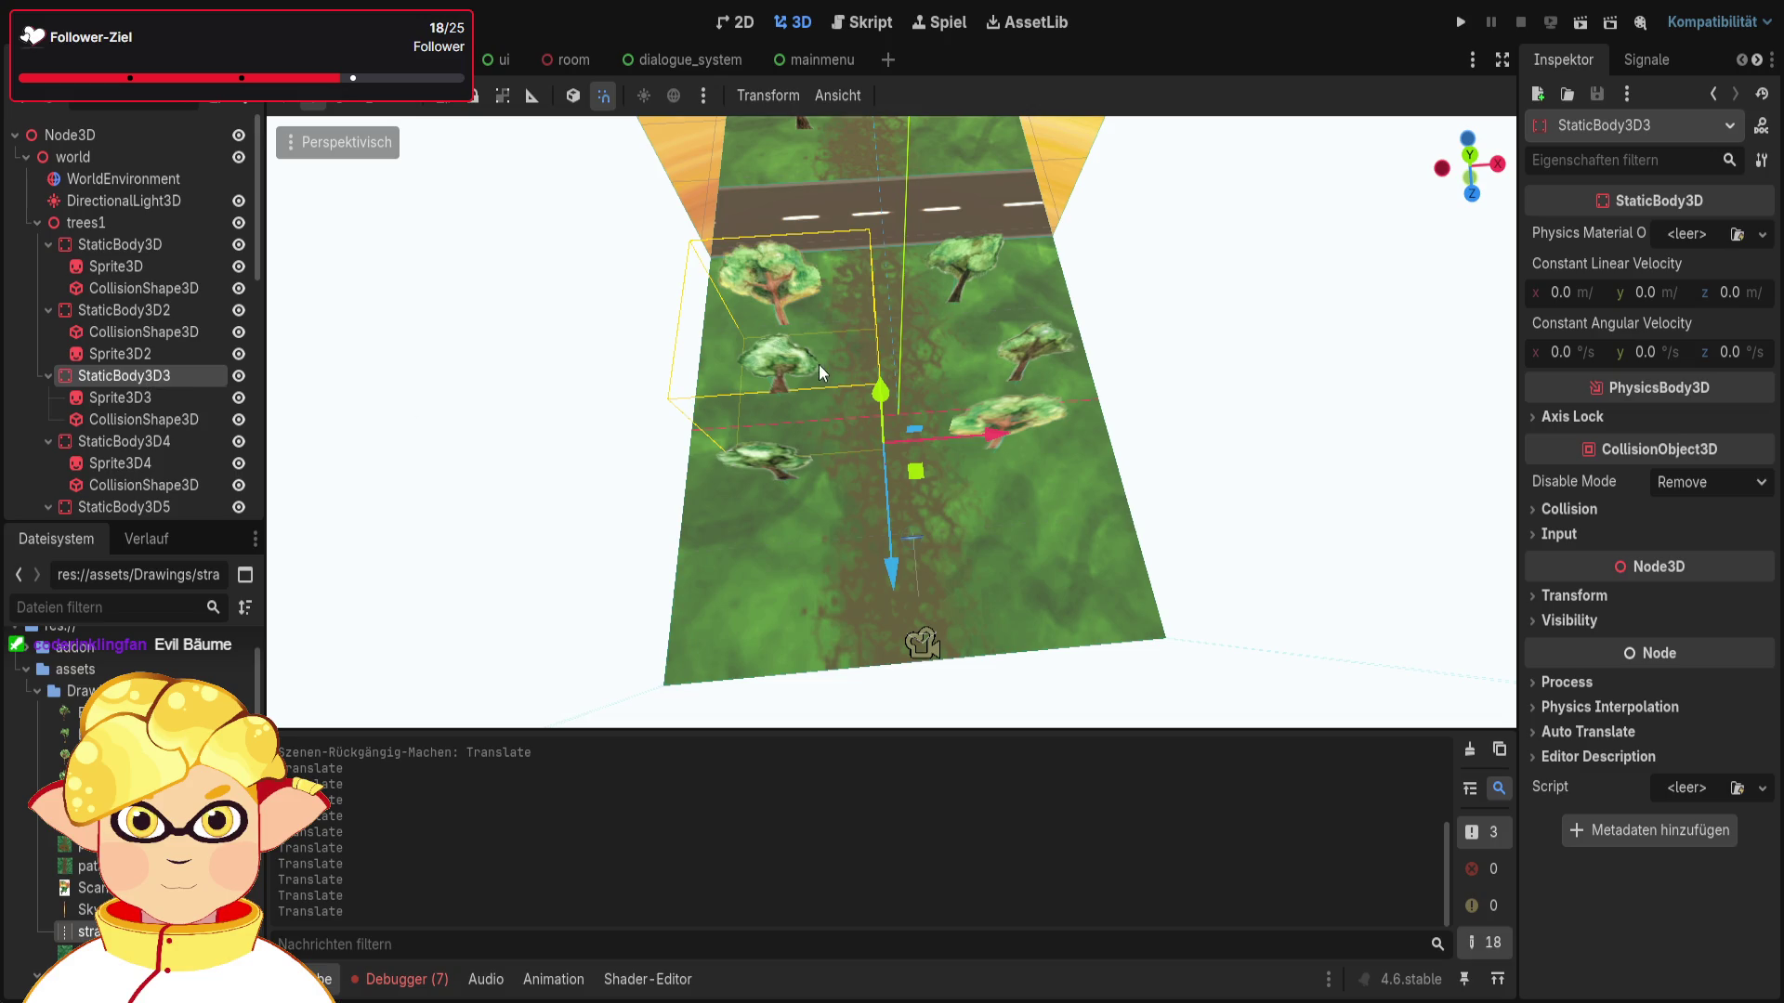
mouse_move(901, 567)
left_mouse_down()
mouse_move(901, 592)
mouse_move(884, 548)
left_mouse_up()
left_click_drag(975, 423, 1013, 421)
left_click_drag(929, 548, 929, 567)
left_click_drag(1007, 443, 1001, 444)
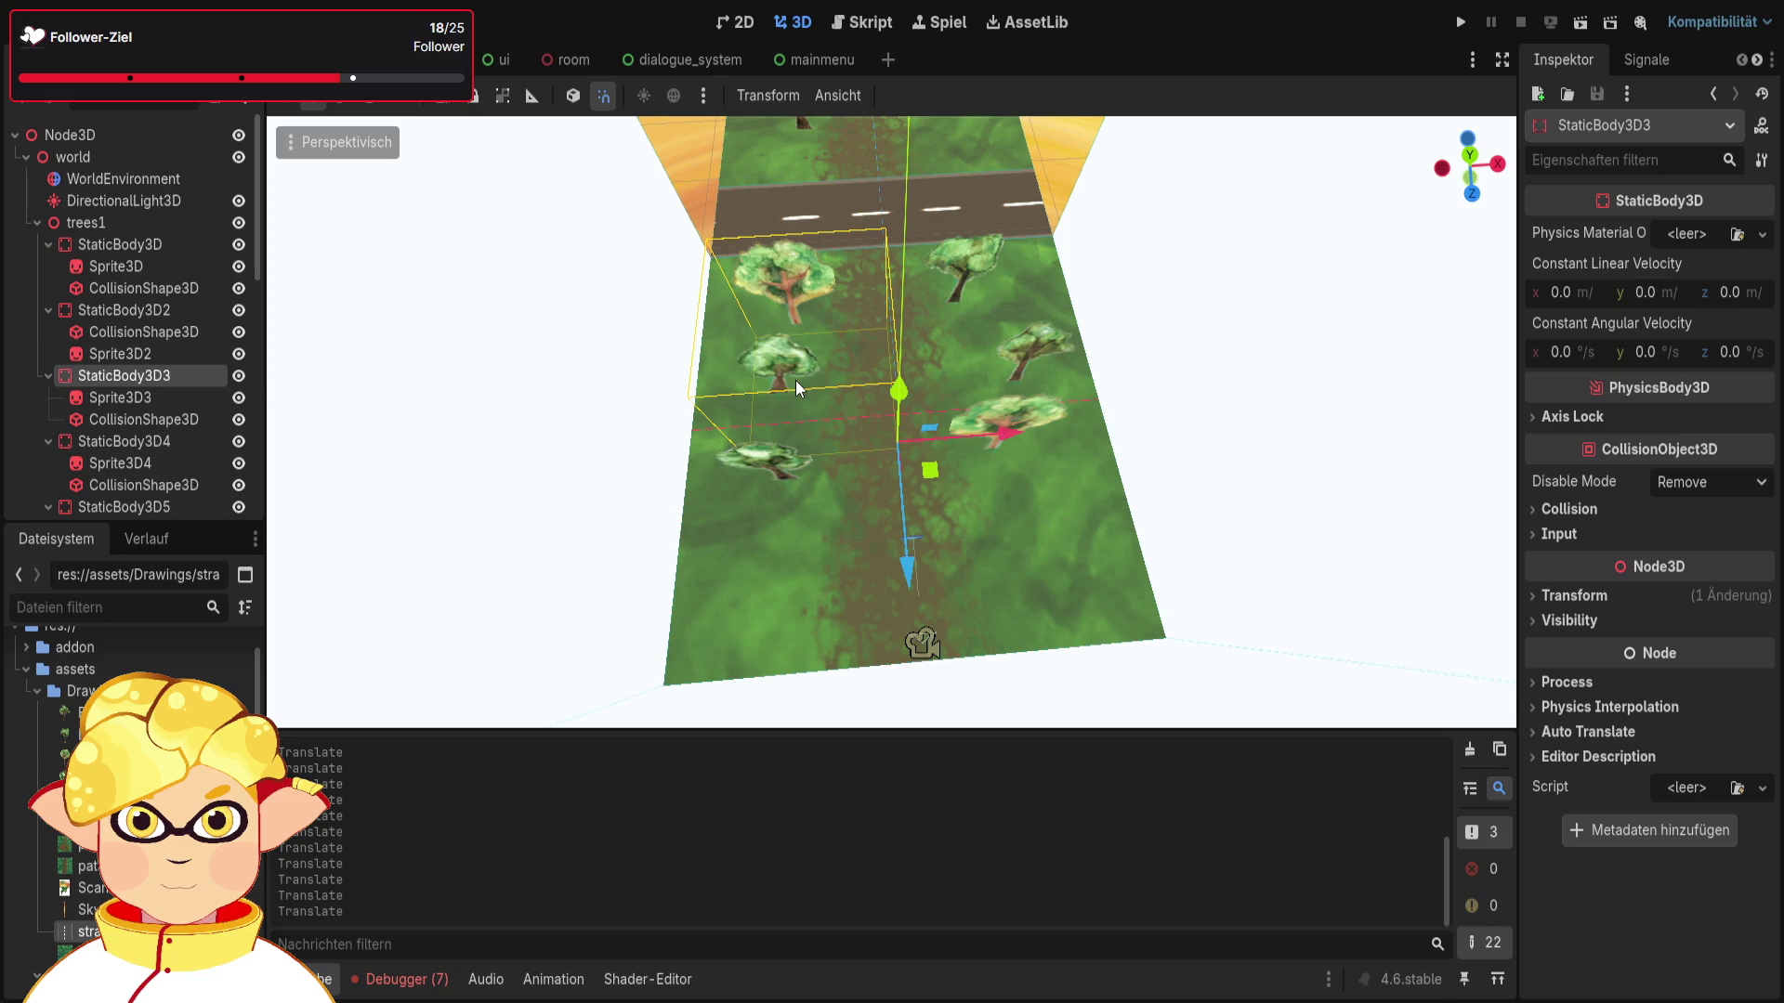
left_click(159, 442)
scroll(699, 436, "down", 5)
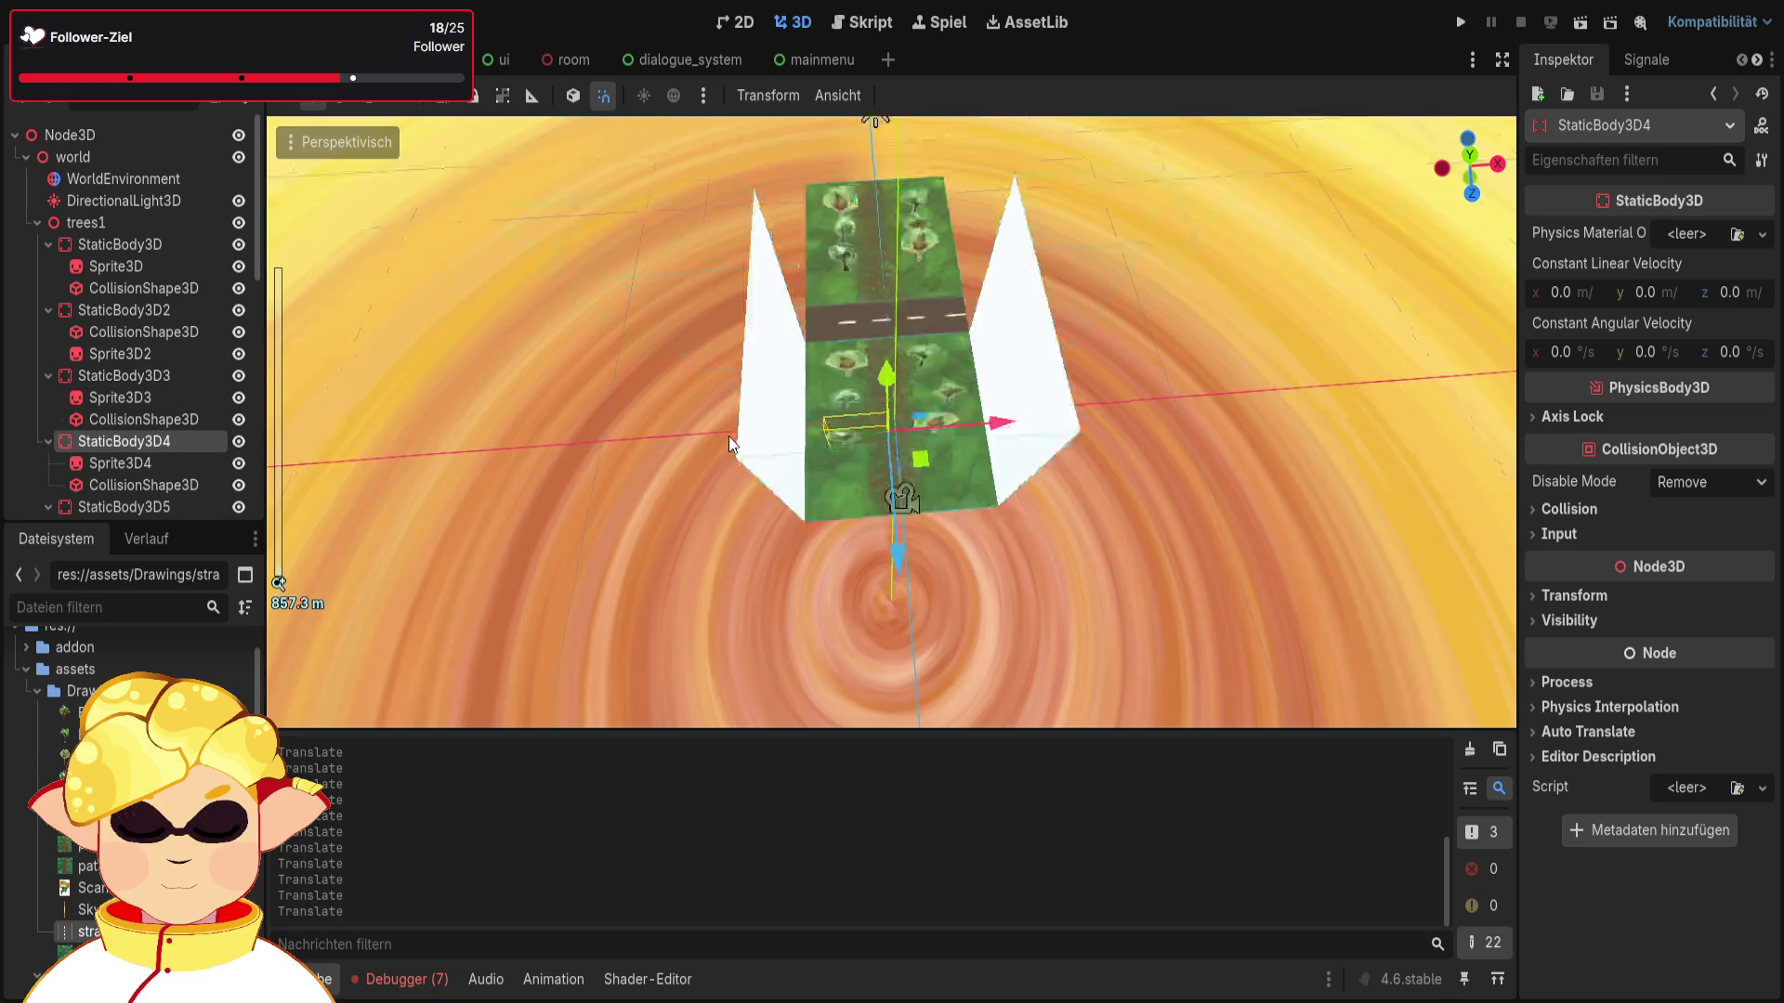
scroll(890, 562, "up", 2)
left_click_drag(891, 568, 890, 616)
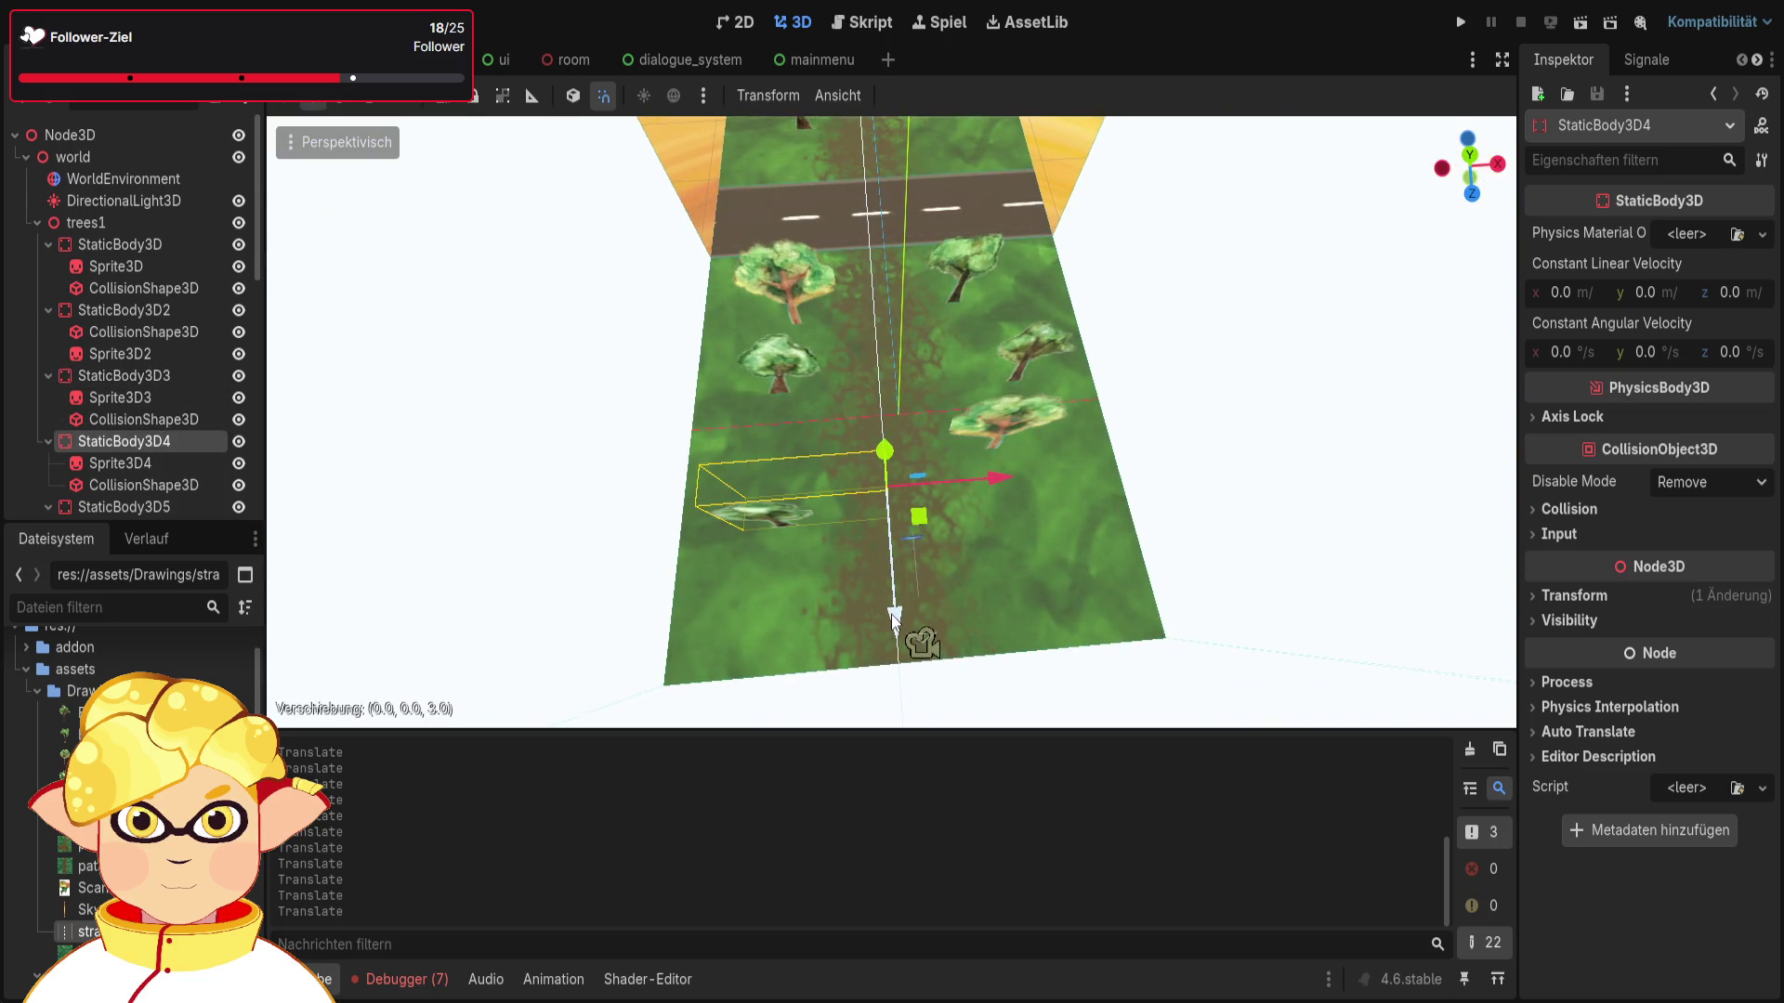
left_click_drag(996, 483, 1000, 484)
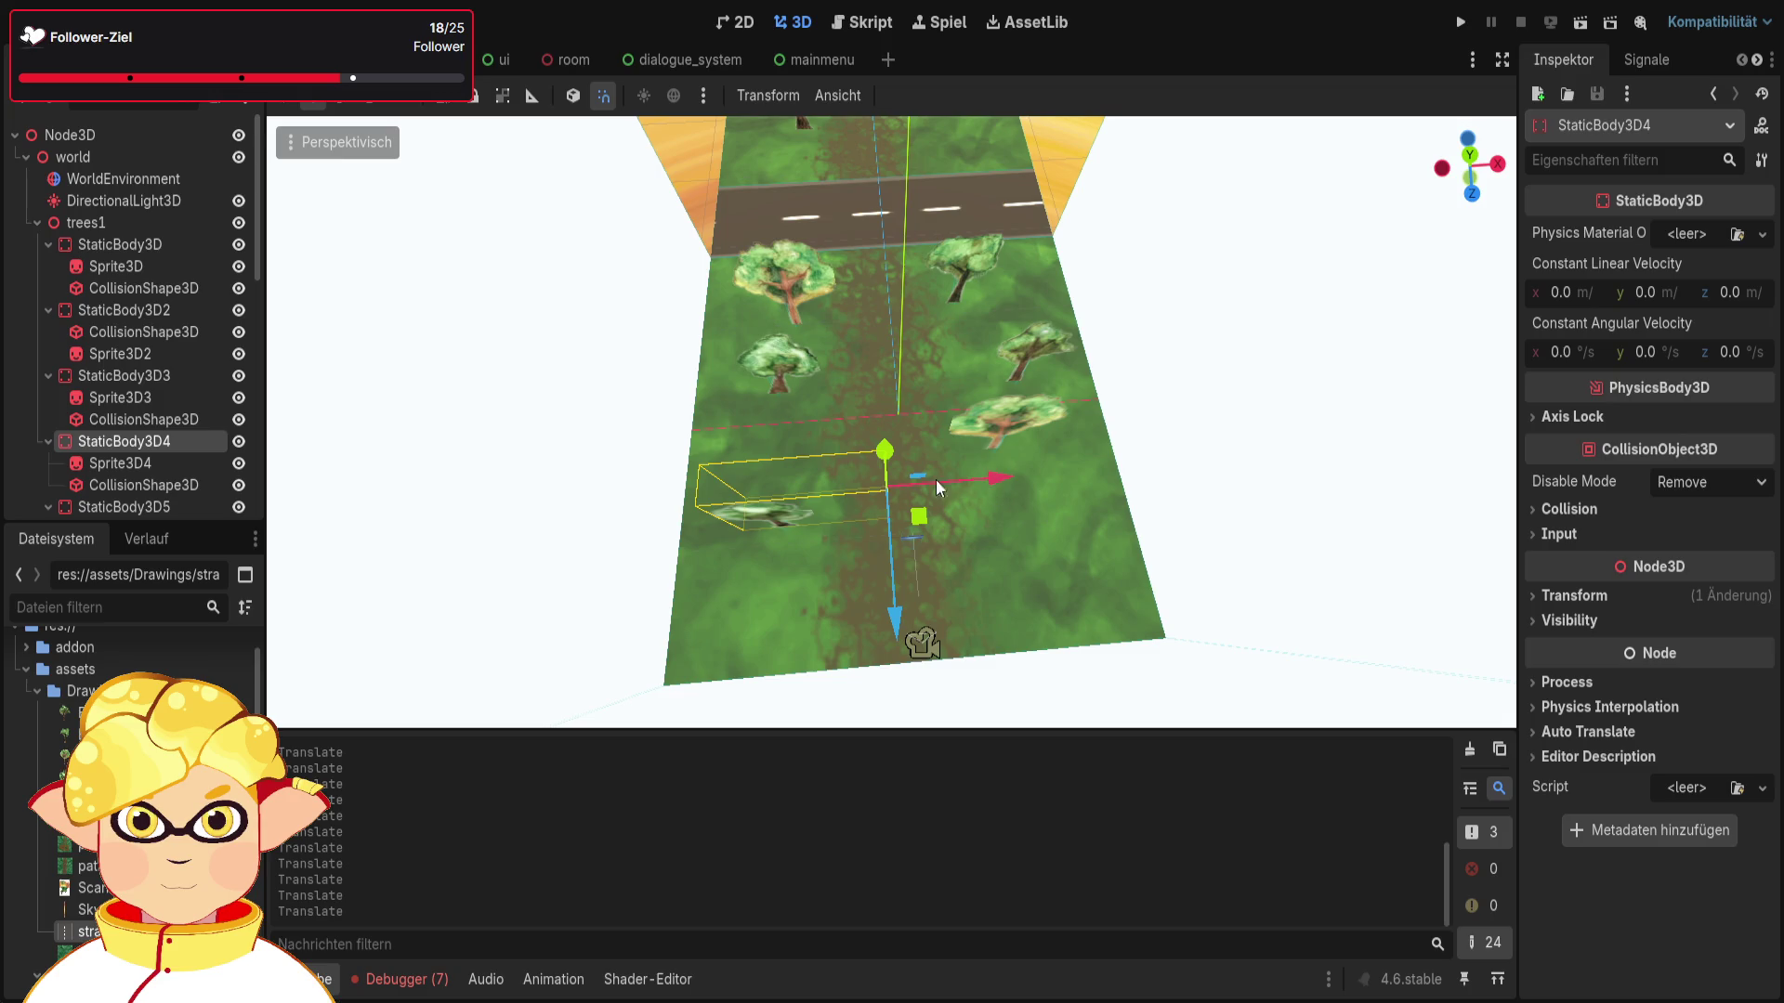
Step: Move the StaticBody3D5 tree toward the camera and 3 units along X
left_click(153, 487)
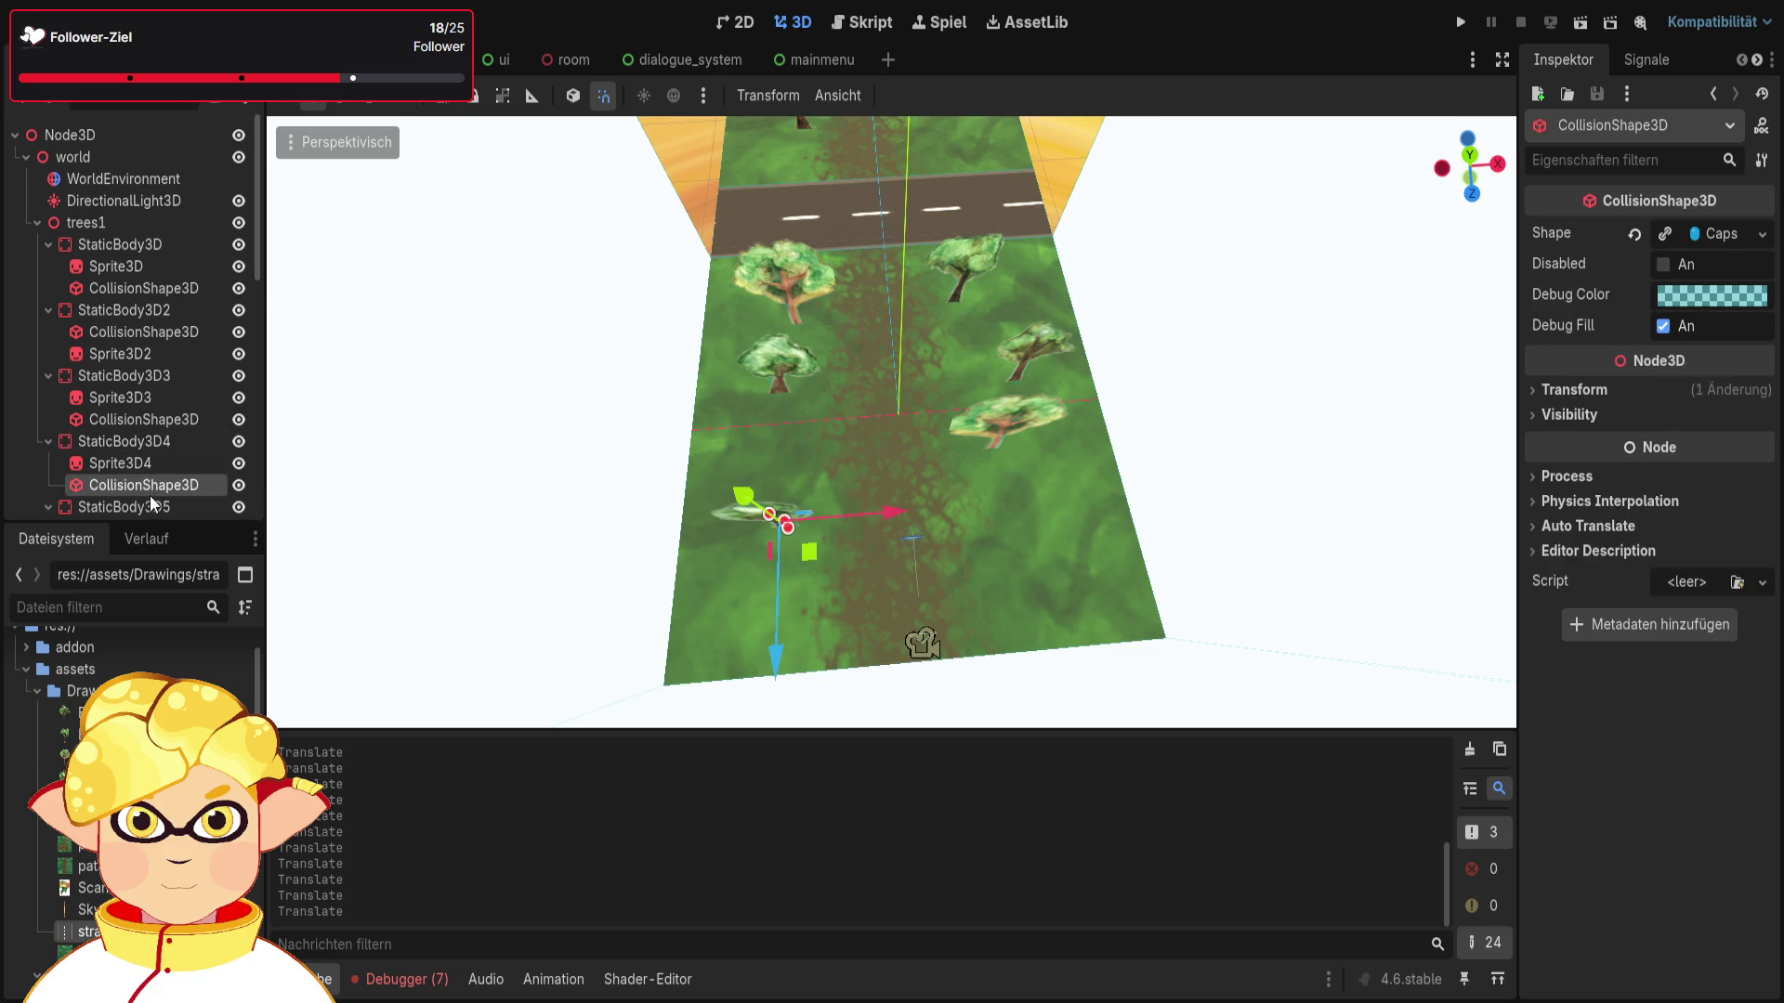
scroll(152, 474, "down", 2)
left_click(132, 462)
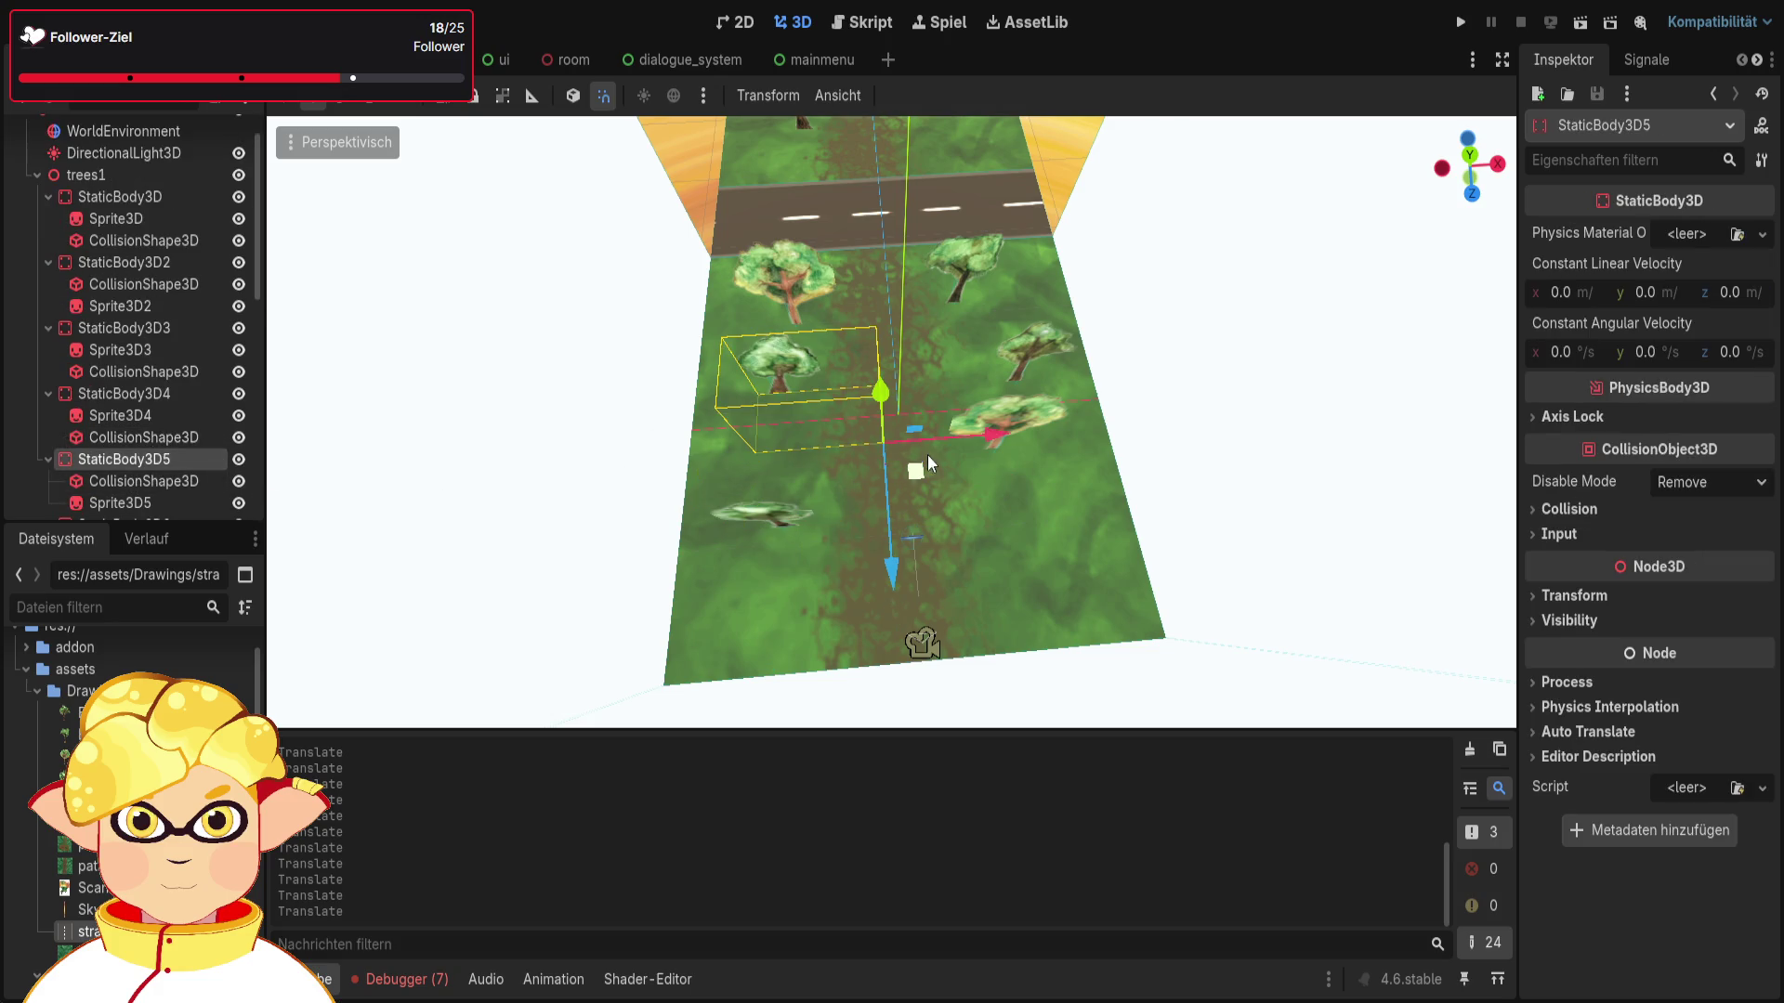
left_click_drag(901, 567, 912, 600)
left_click_drag(1007, 449, 1033, 459)
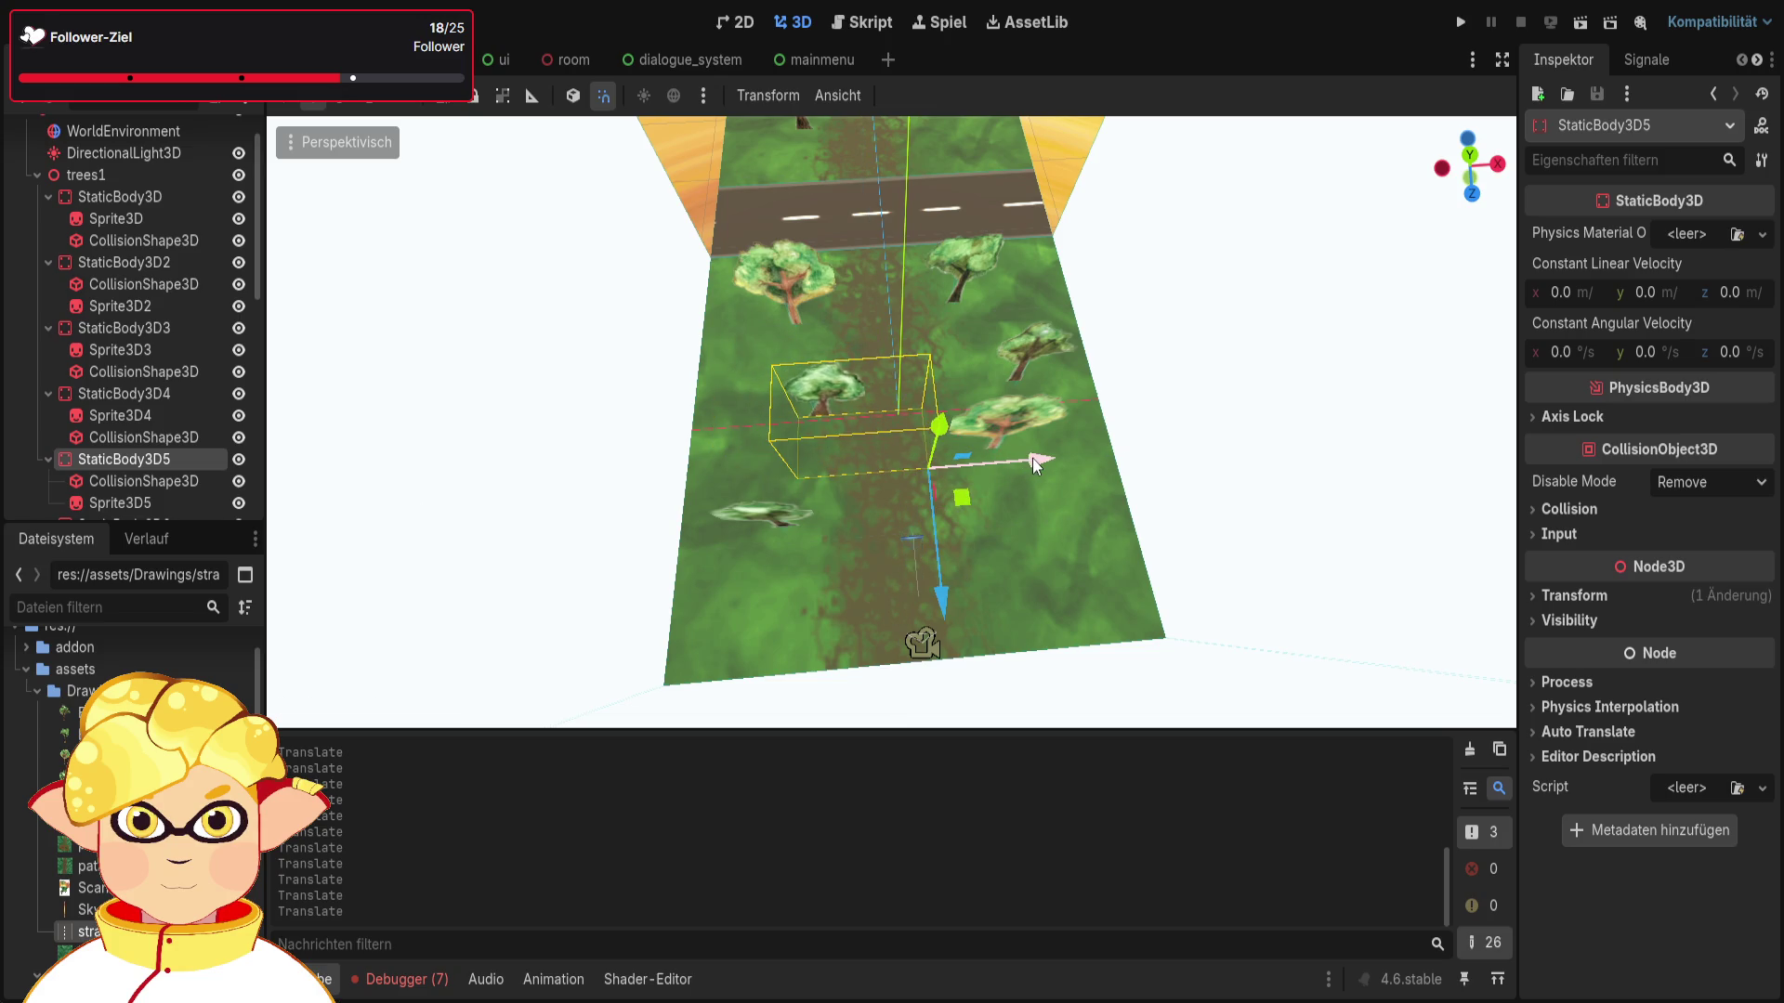
Step: Bring the sixth tree nearer along the ground beside the path and run the scene to test it
scroll(181, 482, "down", 2)
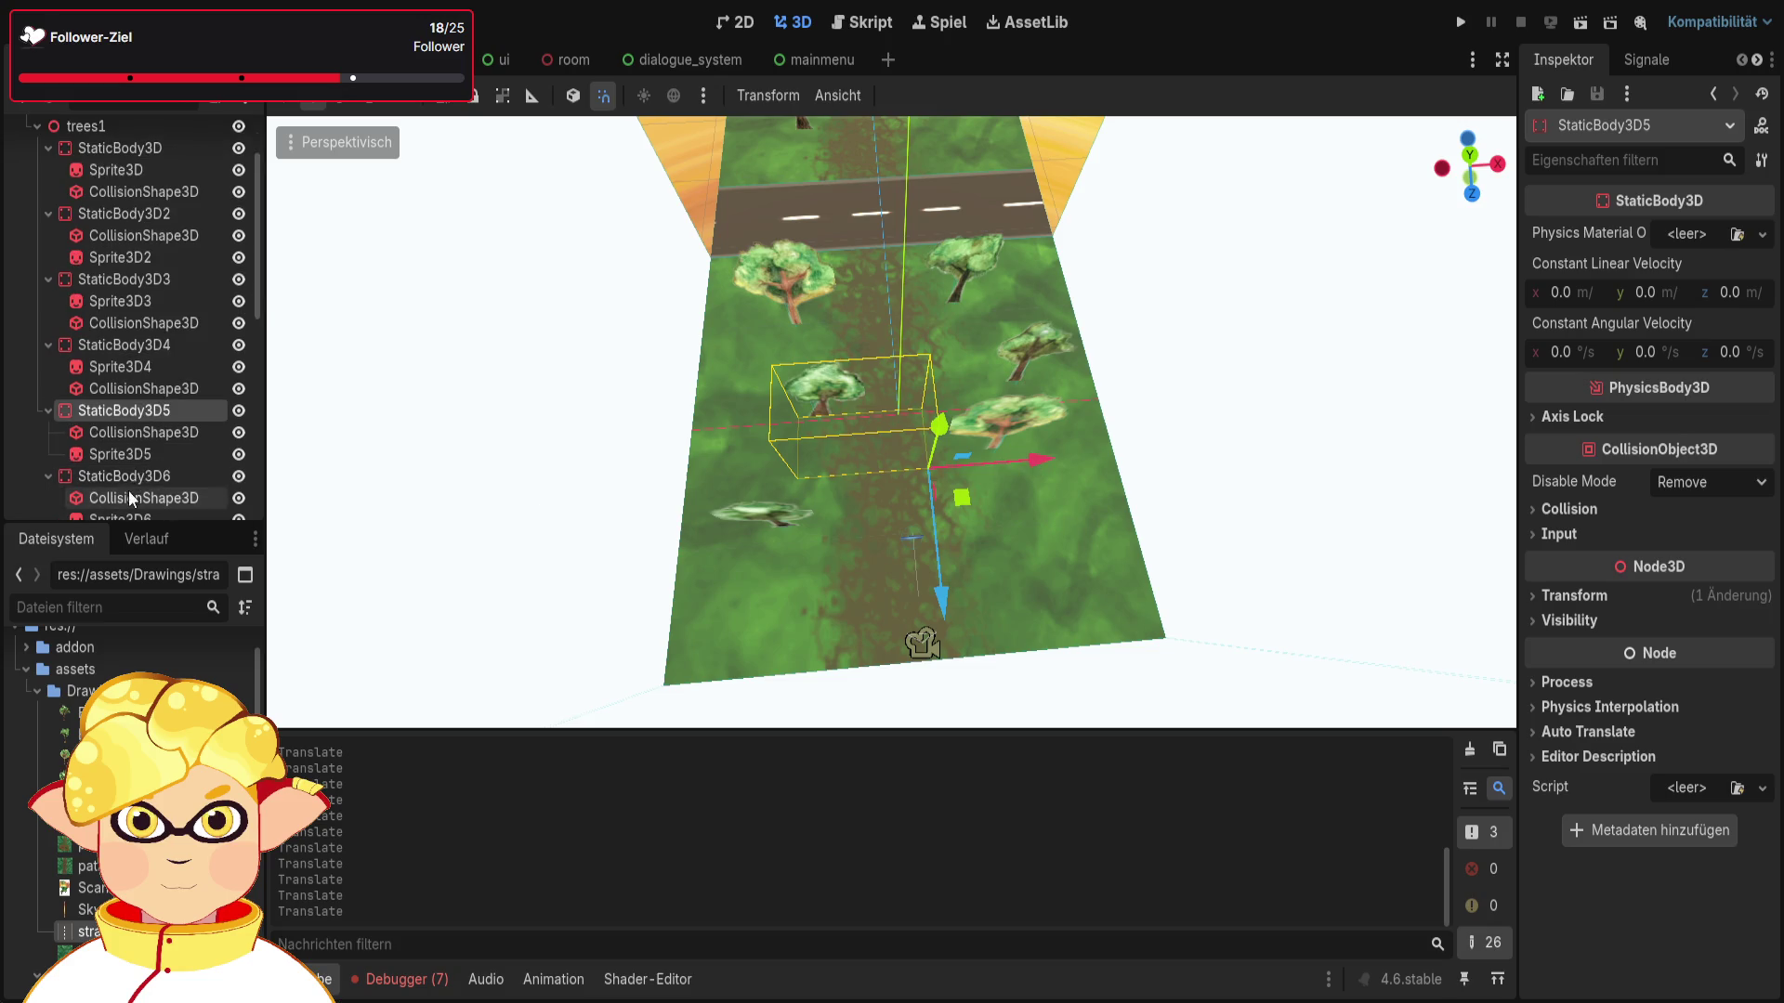
left_click(181, 482)
left_click_drag(895, 572, 883, 593)
left_click_drag(998, 450, 1012, 449)
left_click_drag(901, 583, 911, 609)
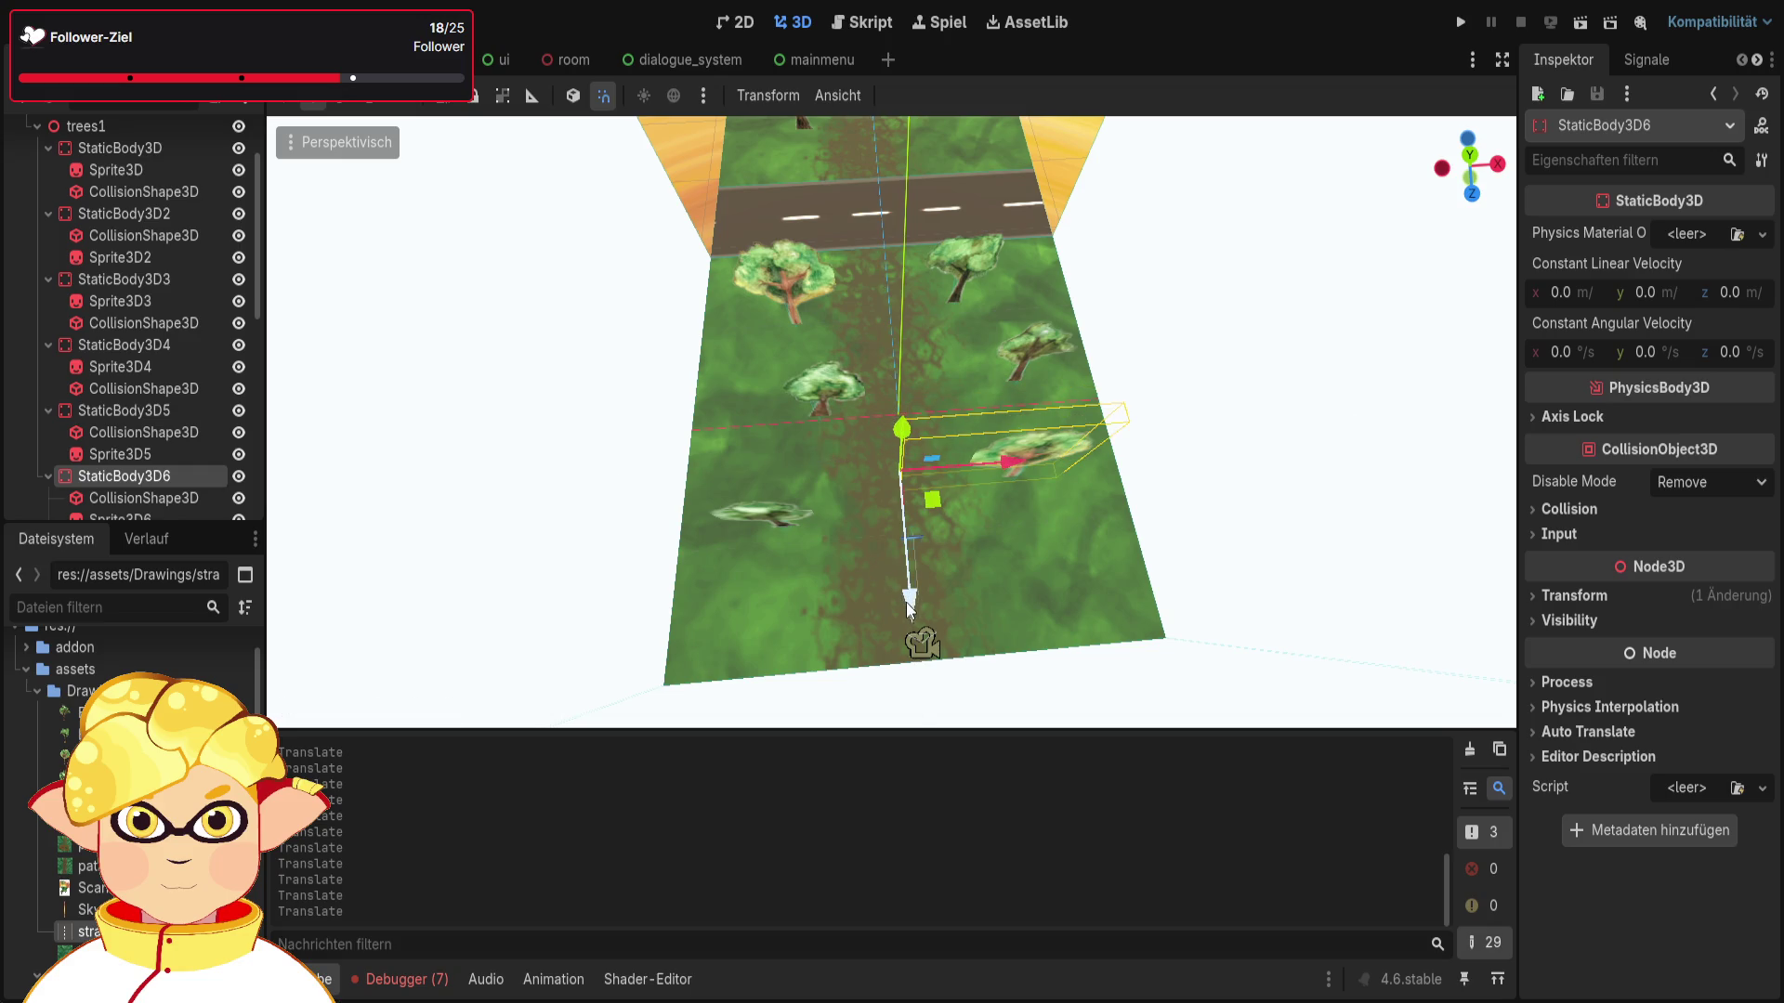
left_click_drag(1011, 462, 1005, 471)
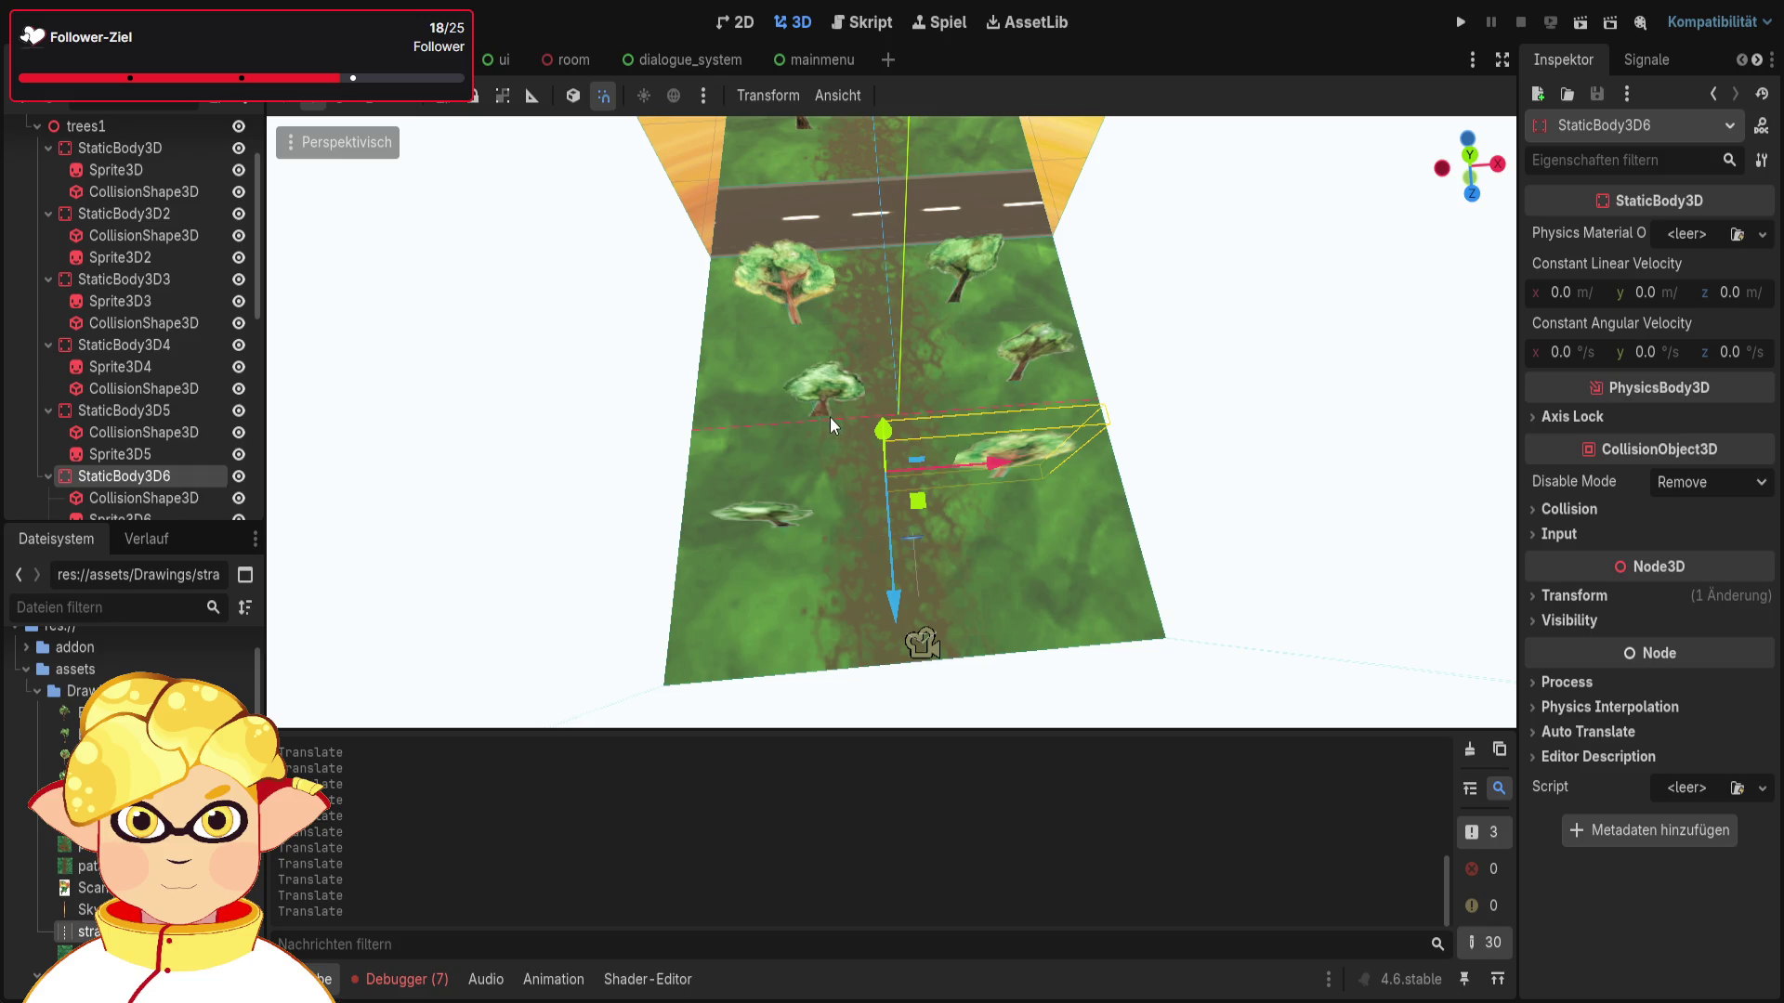
scroll(177, 452, "down", 2)
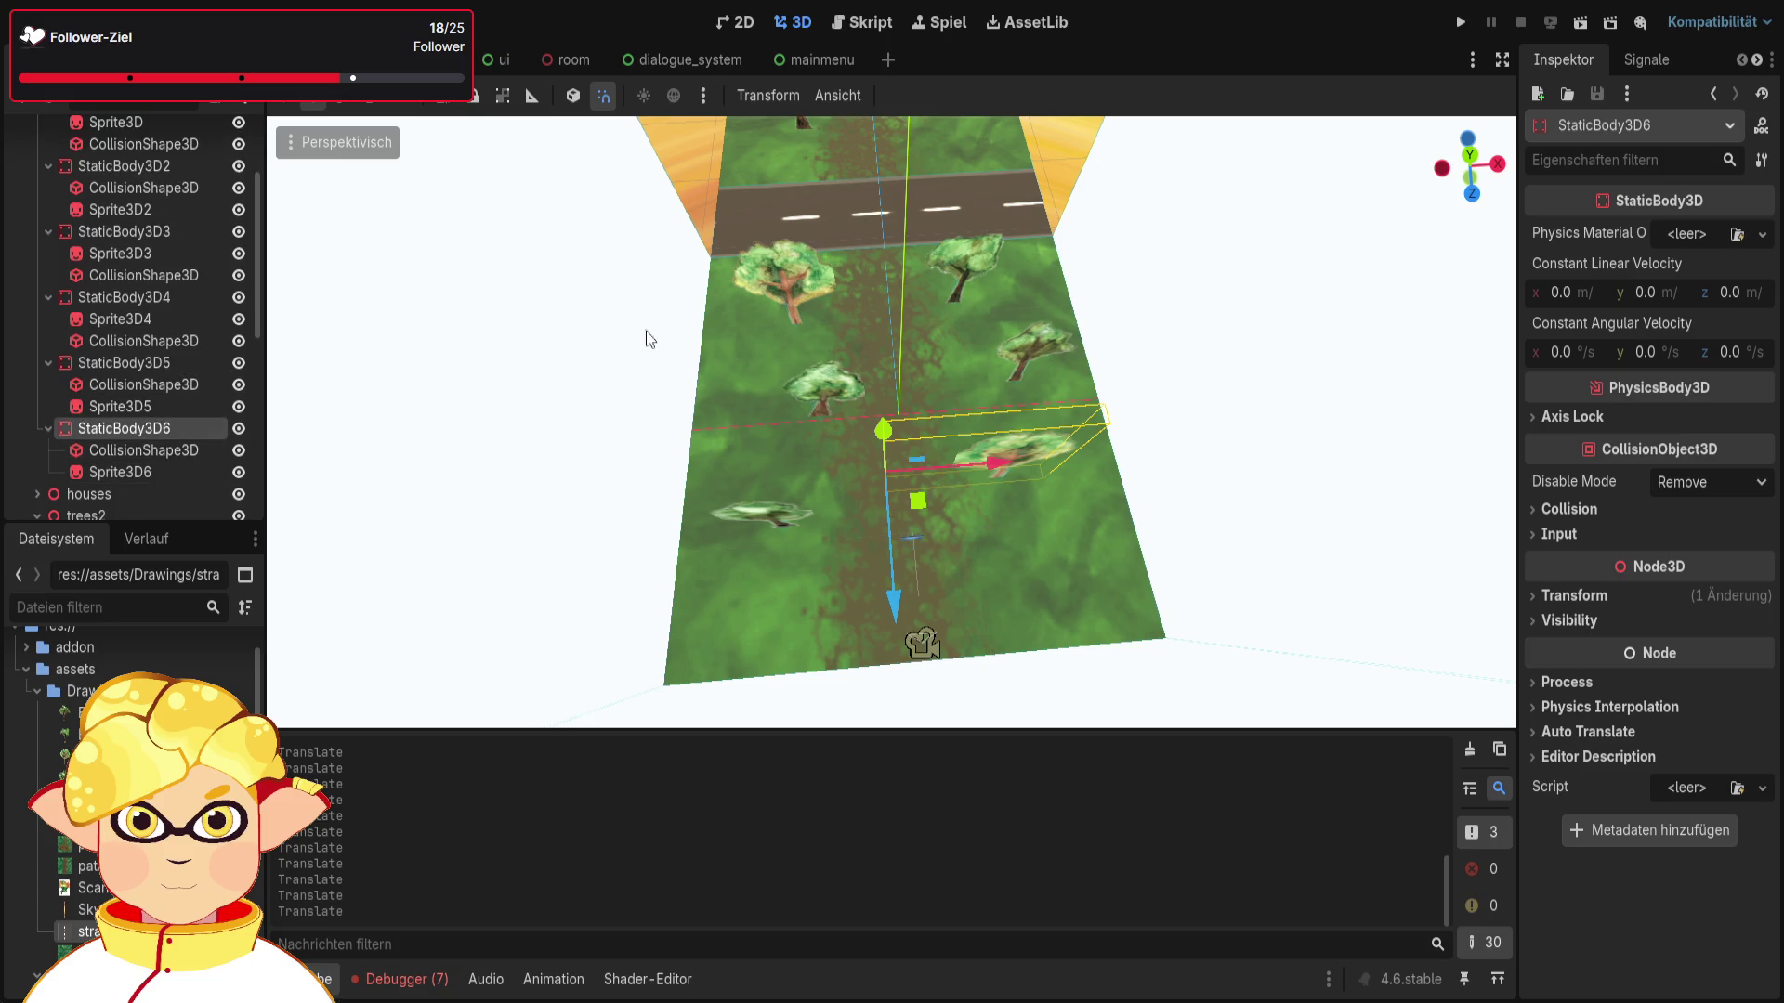
left_click(1613, 22)
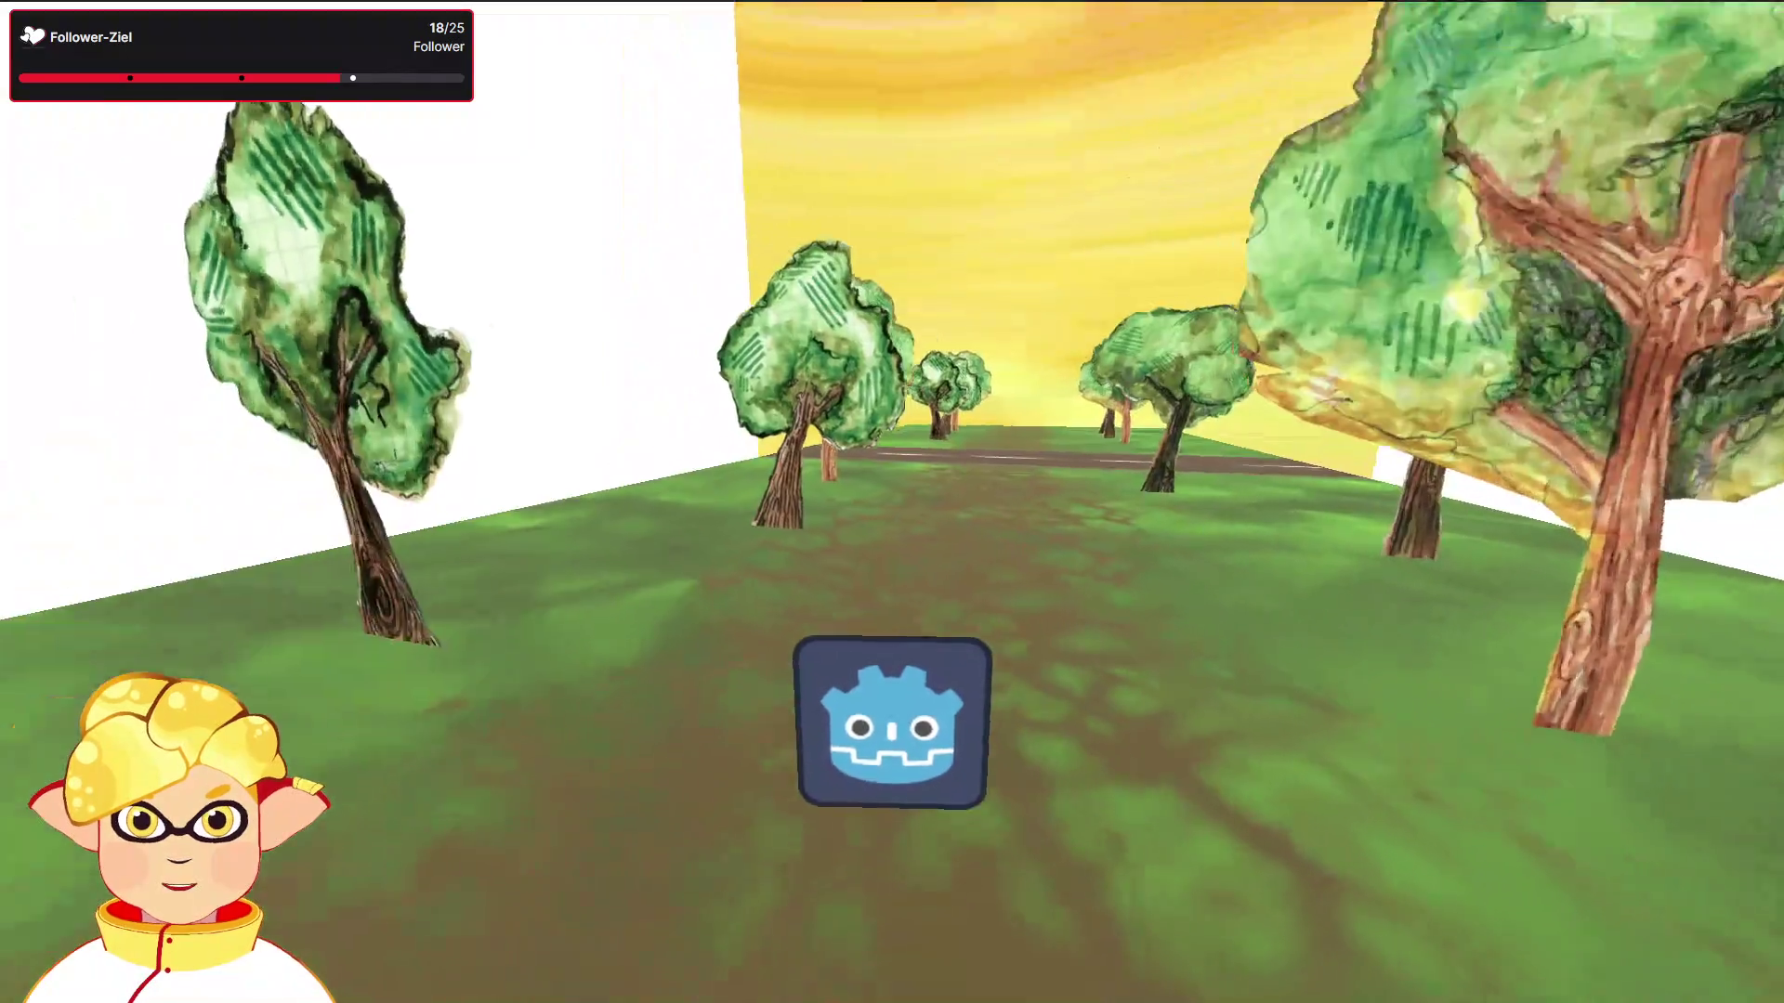
key("w")
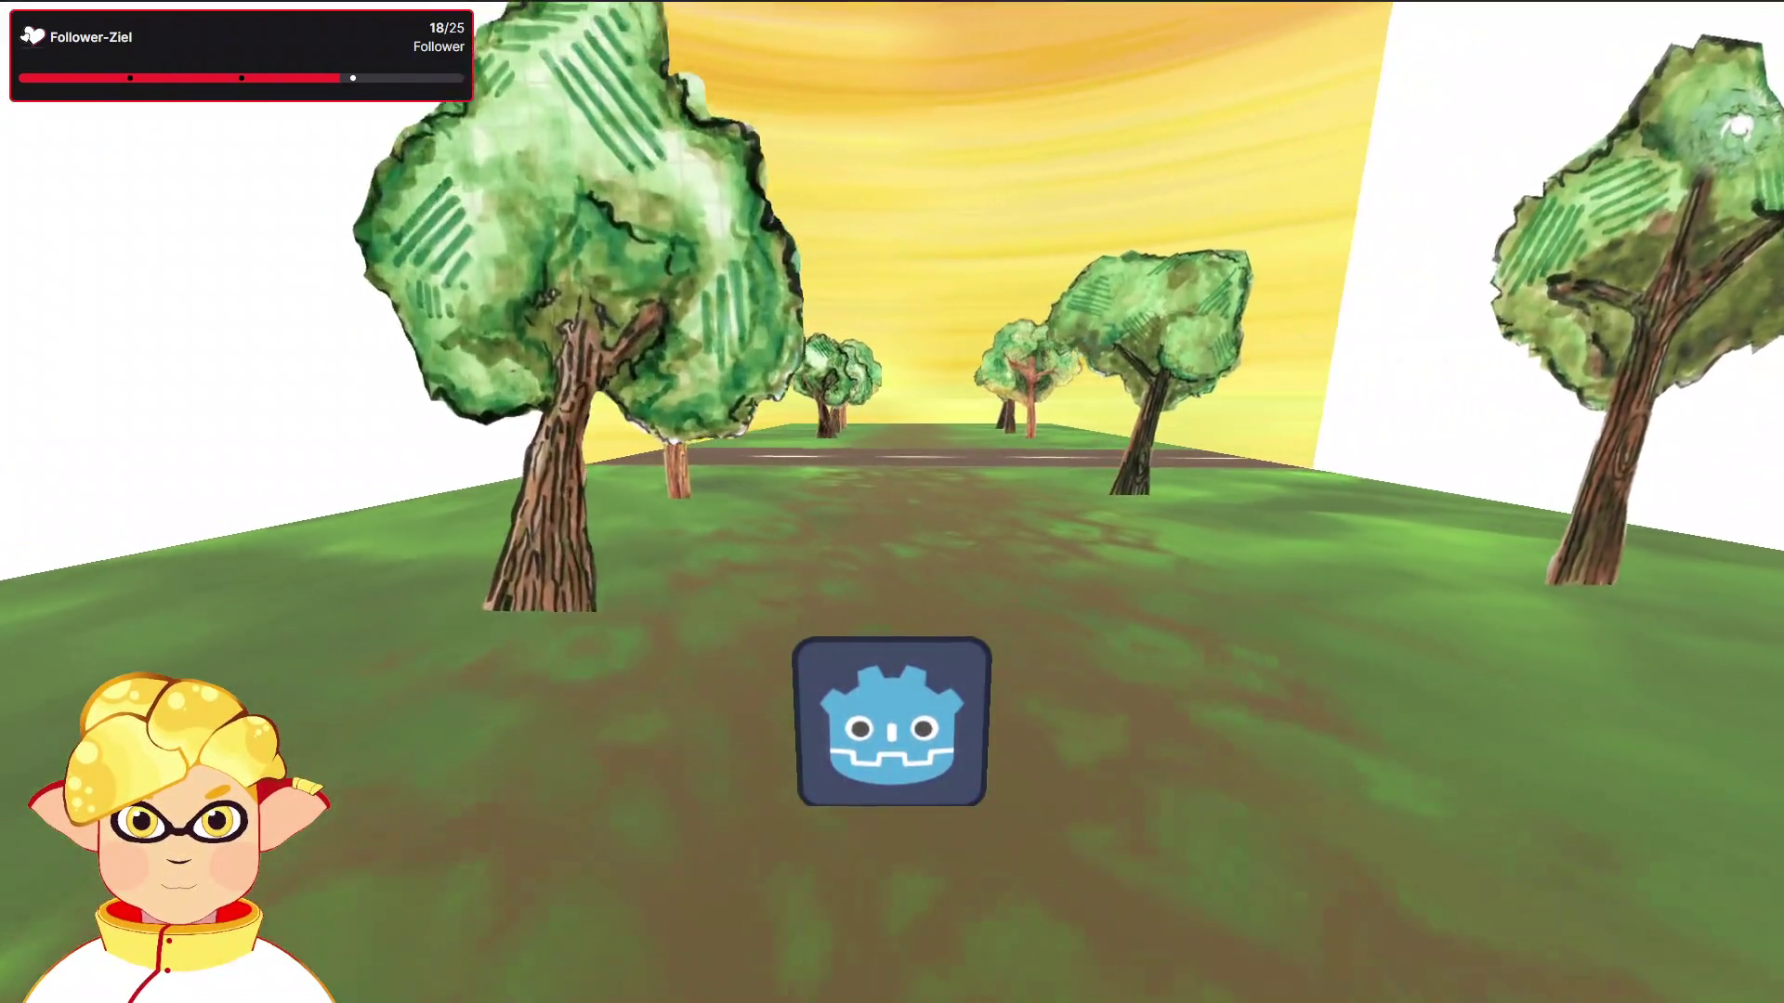
mouse_move(892, 502)
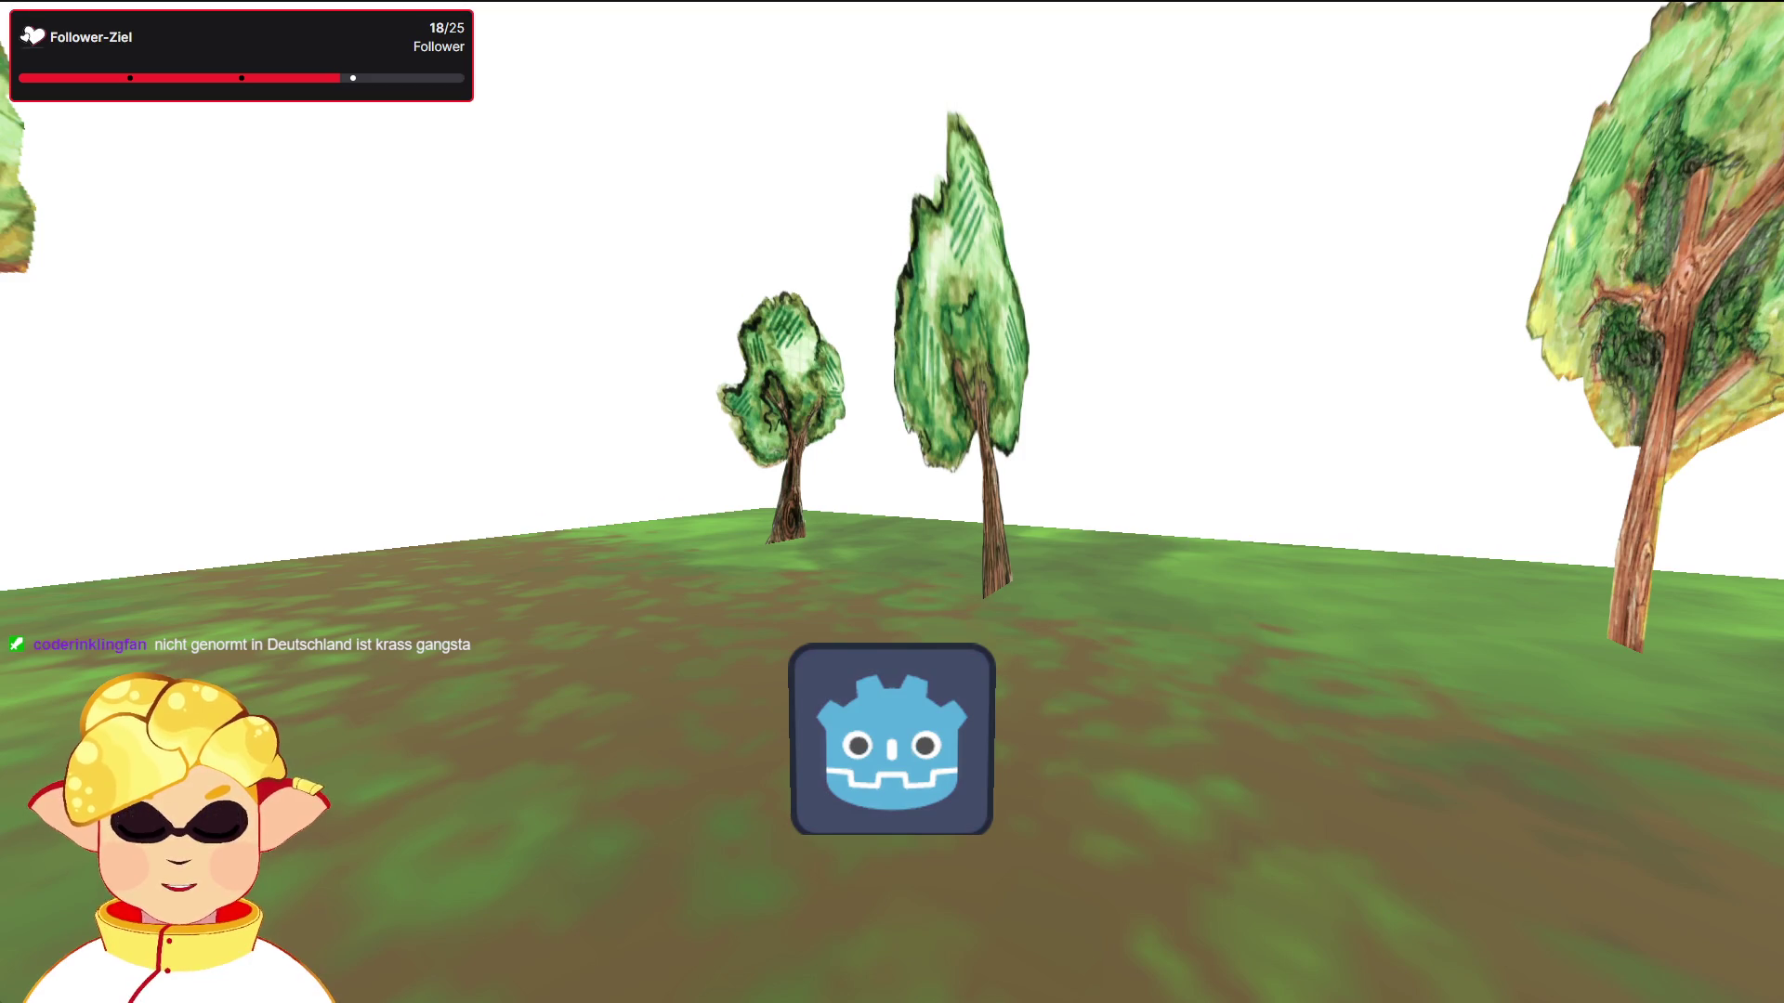
key("w")
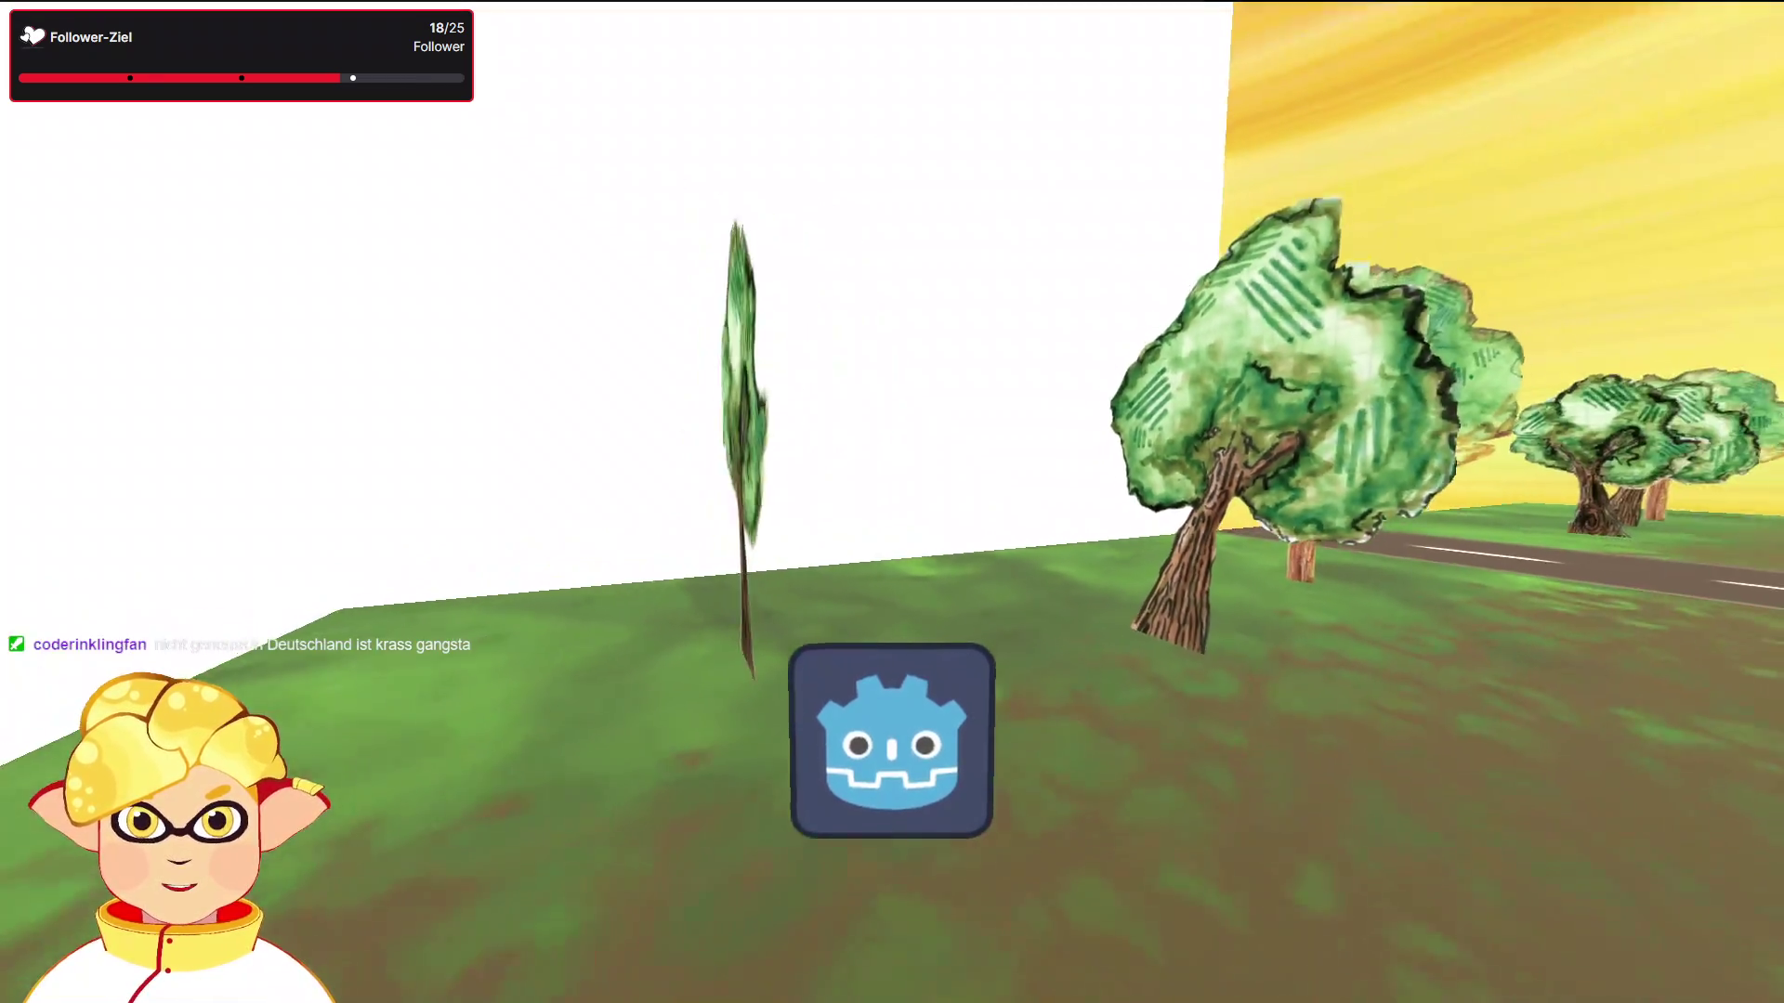
key("w")
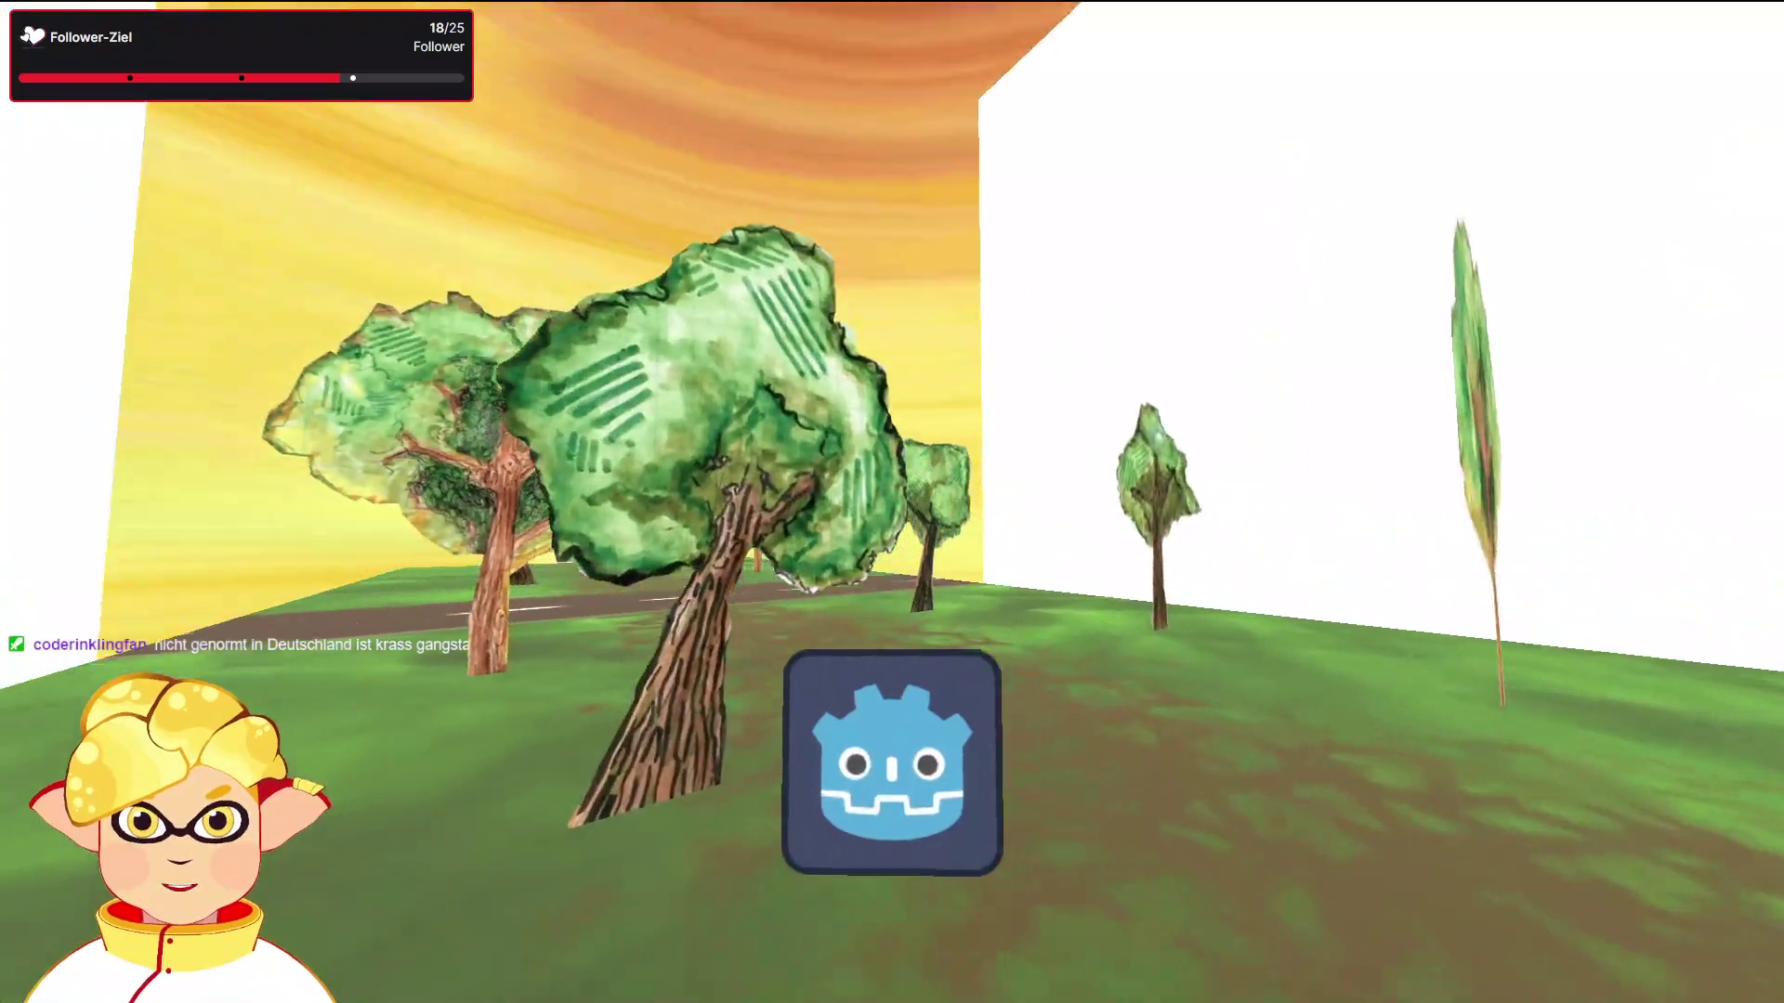
key("w")
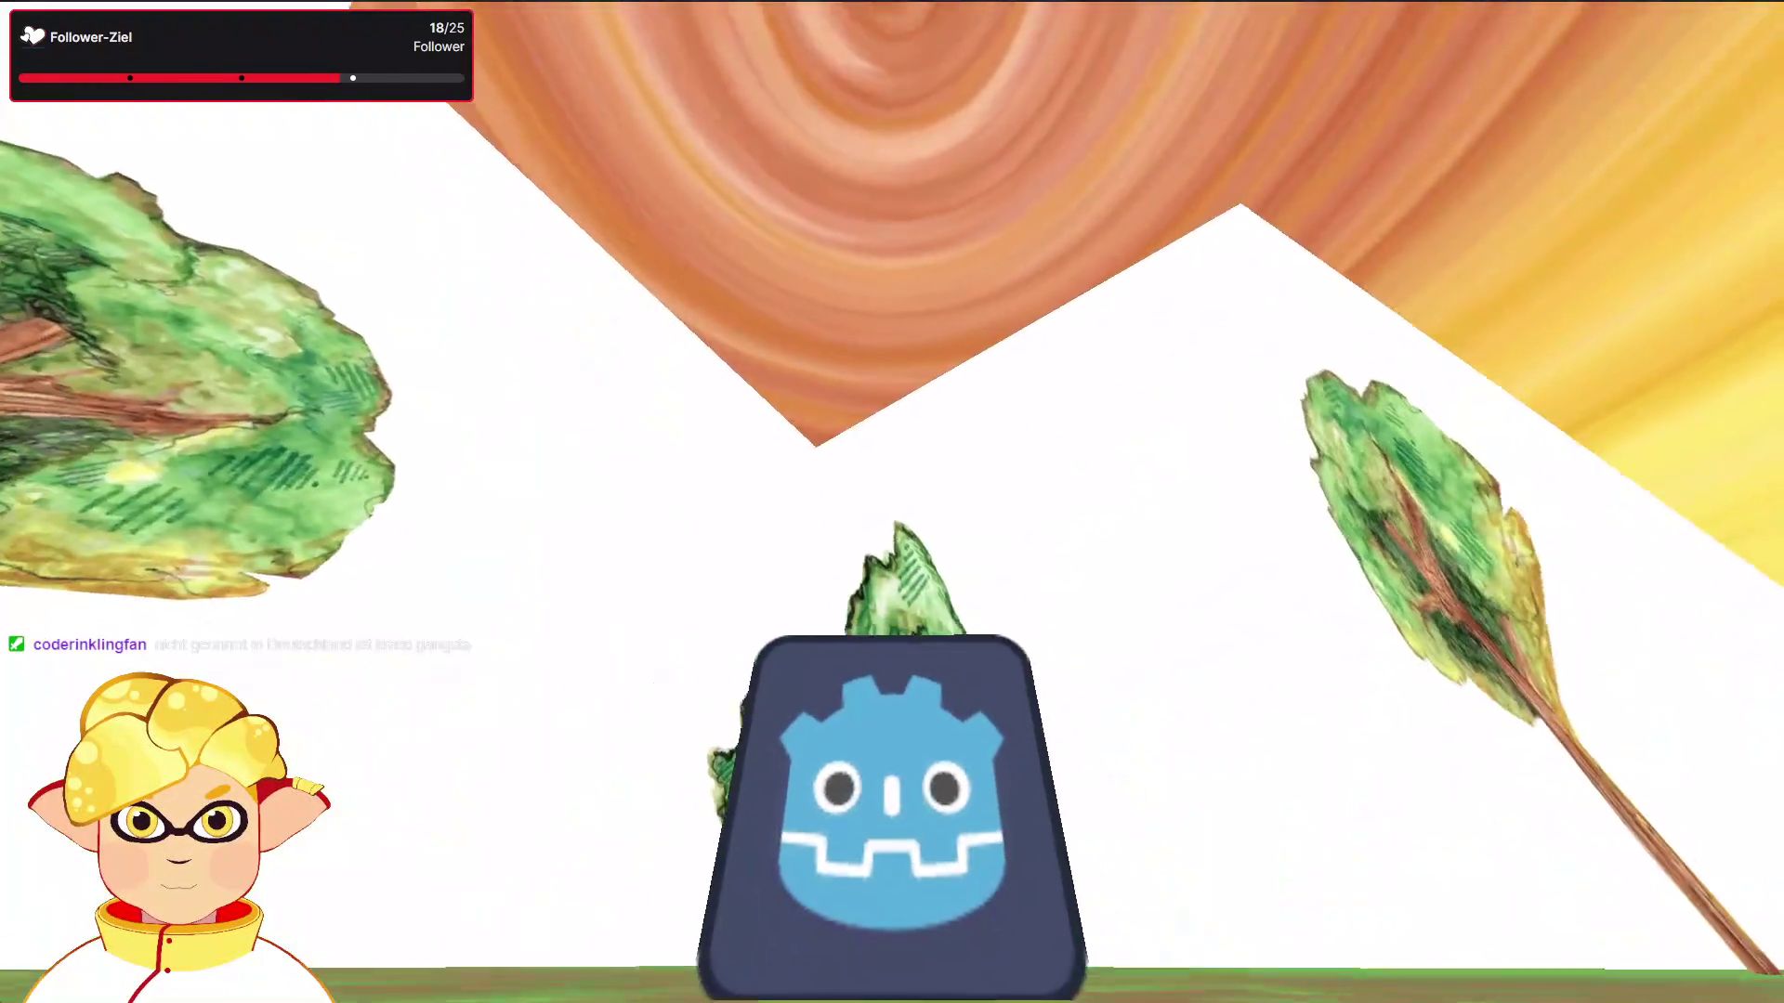
key("w")
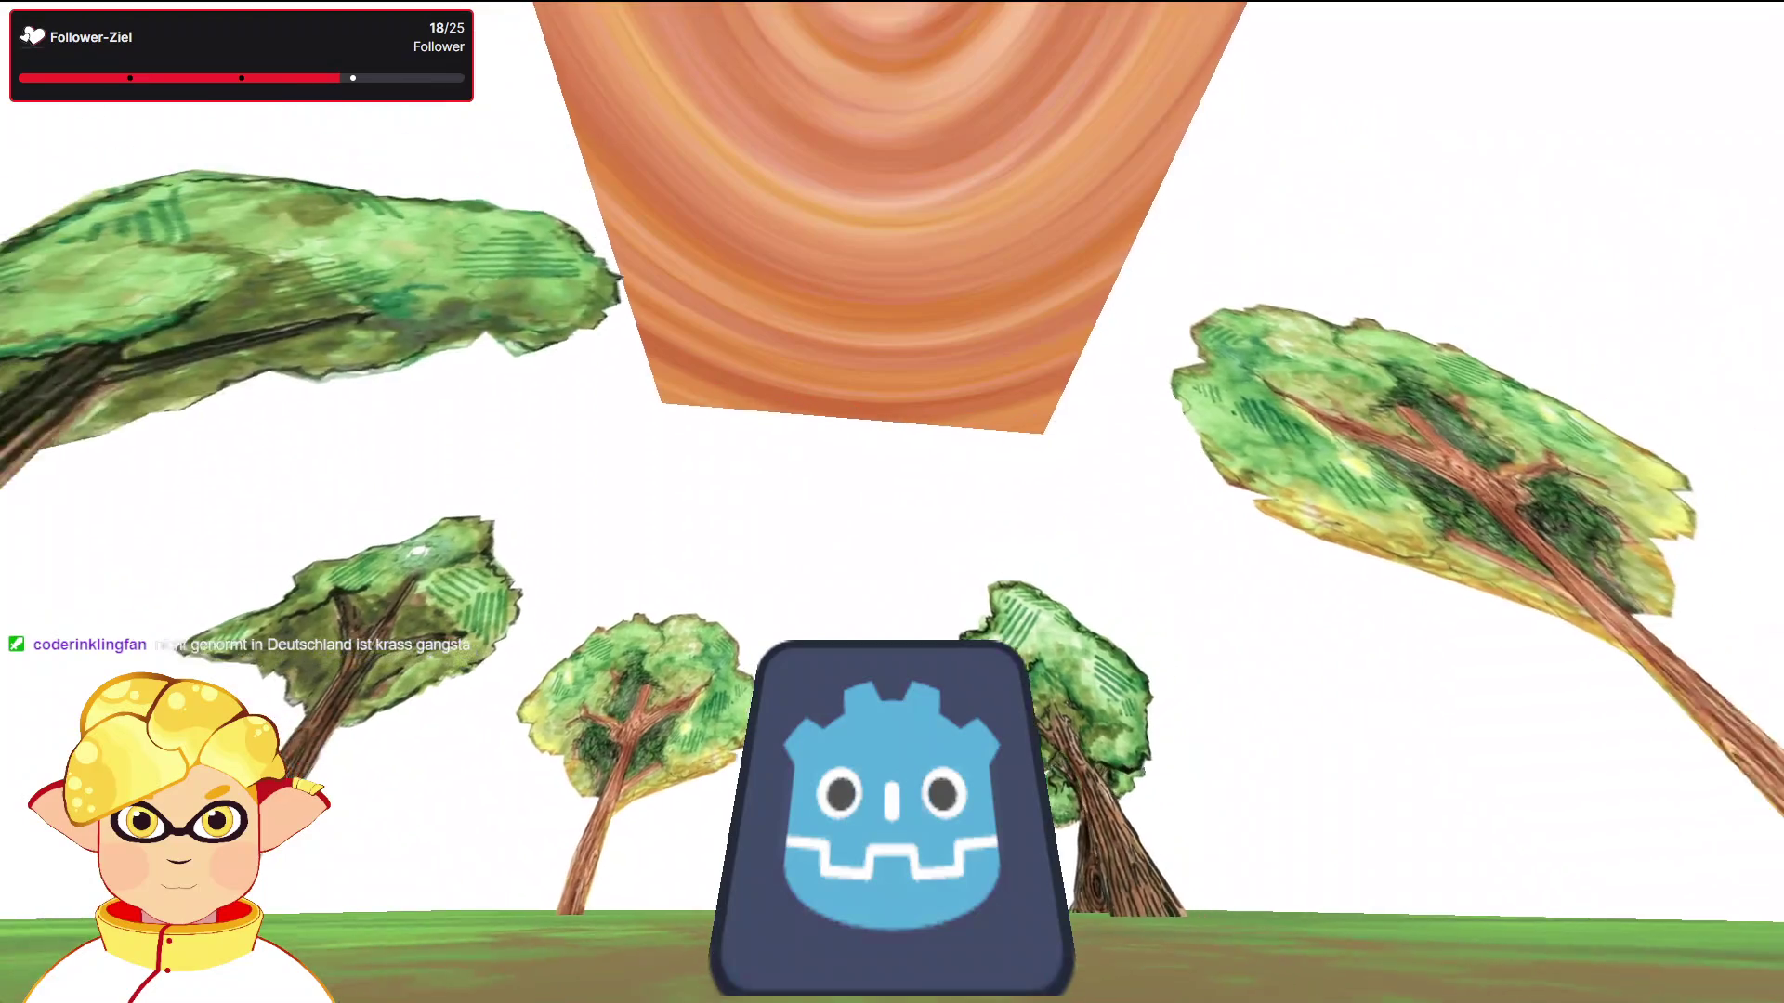
key("w")
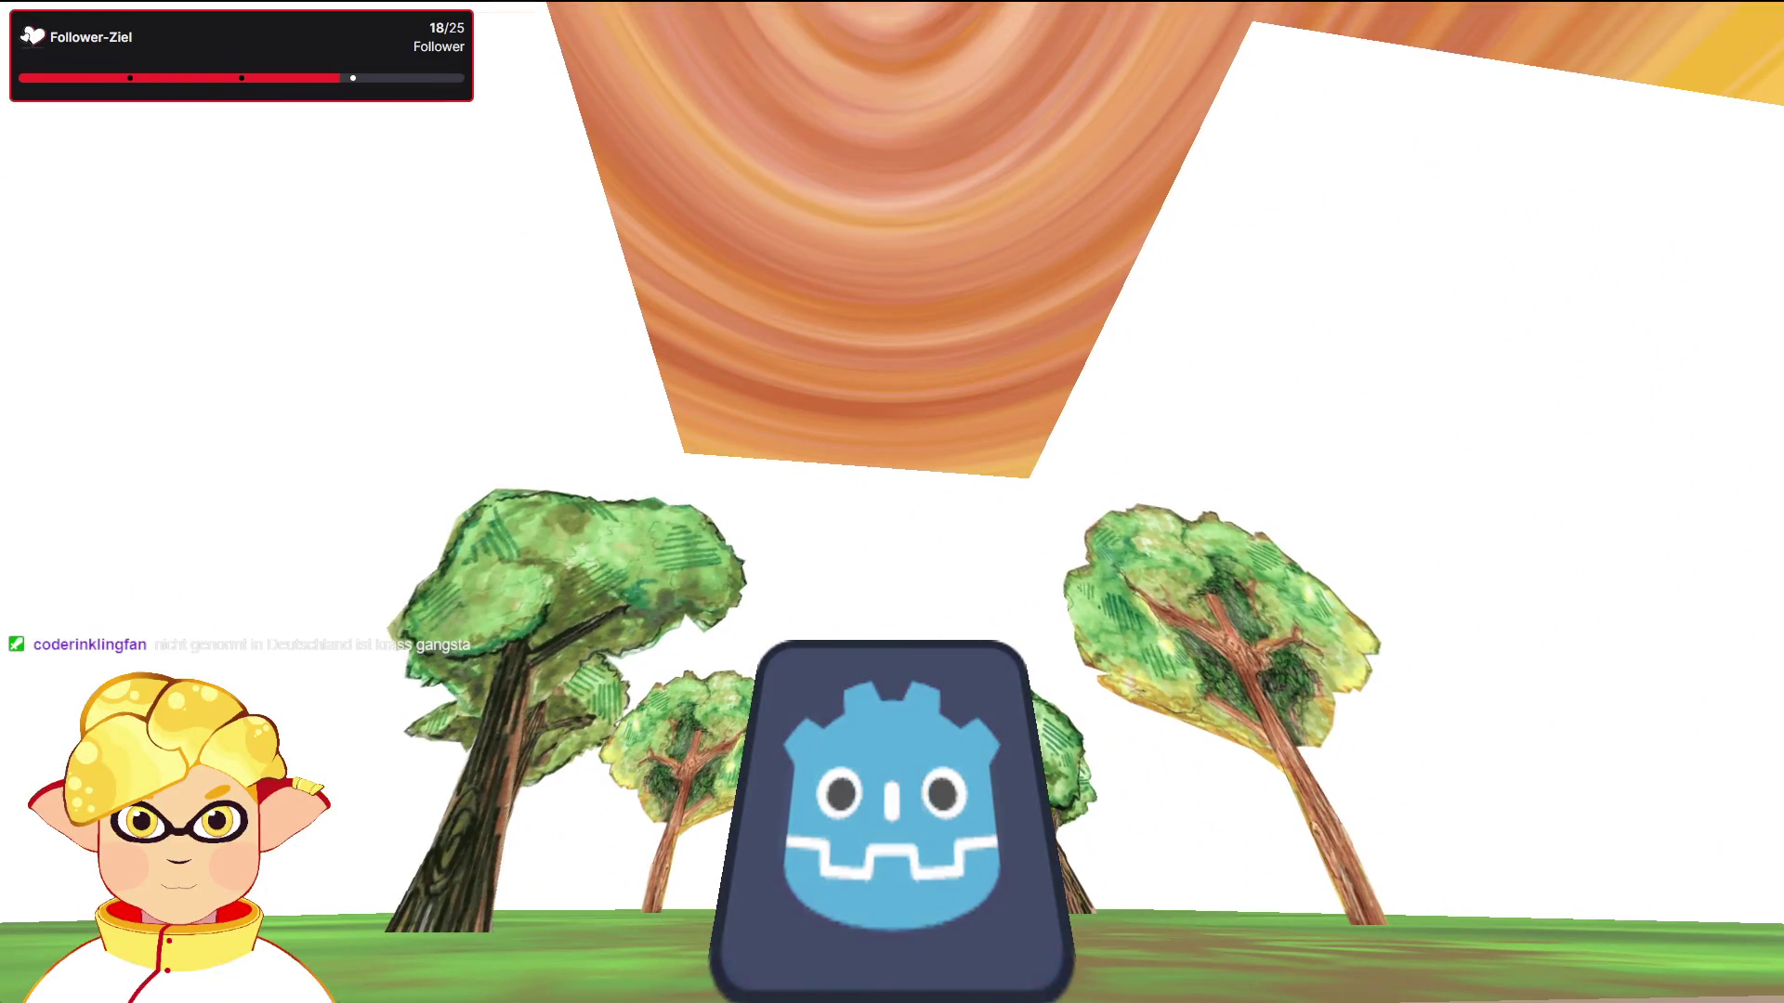
key("w")
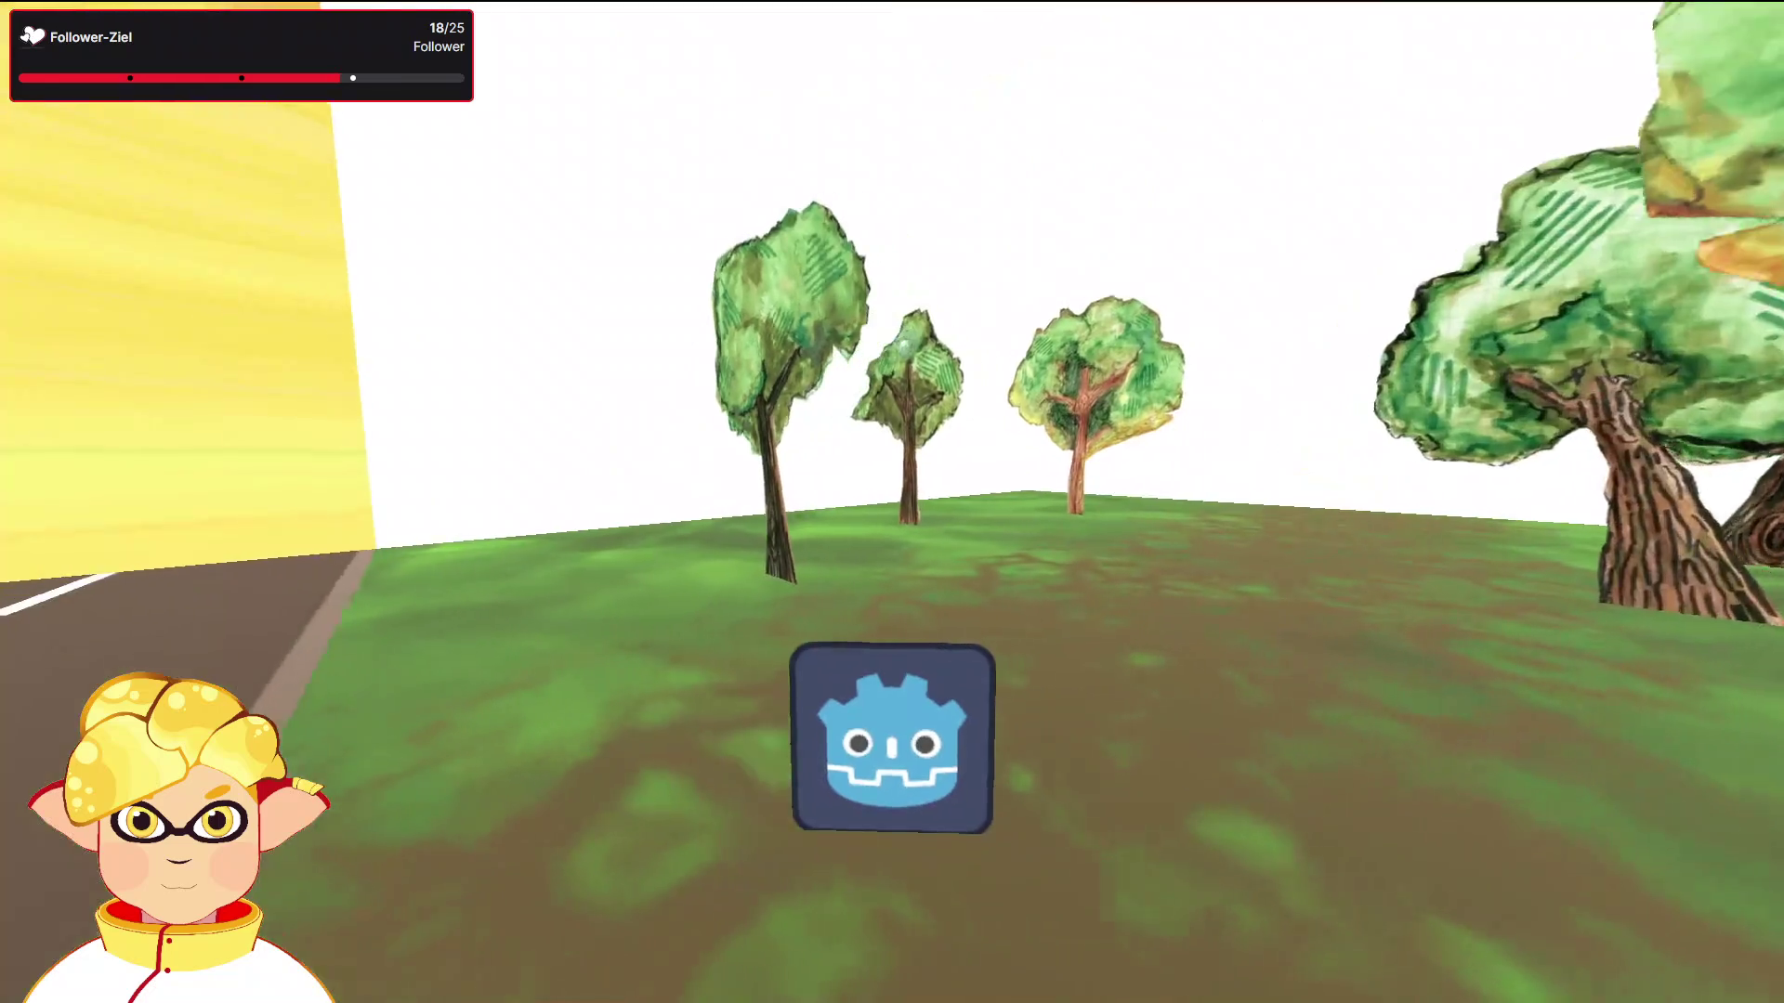
key("w")
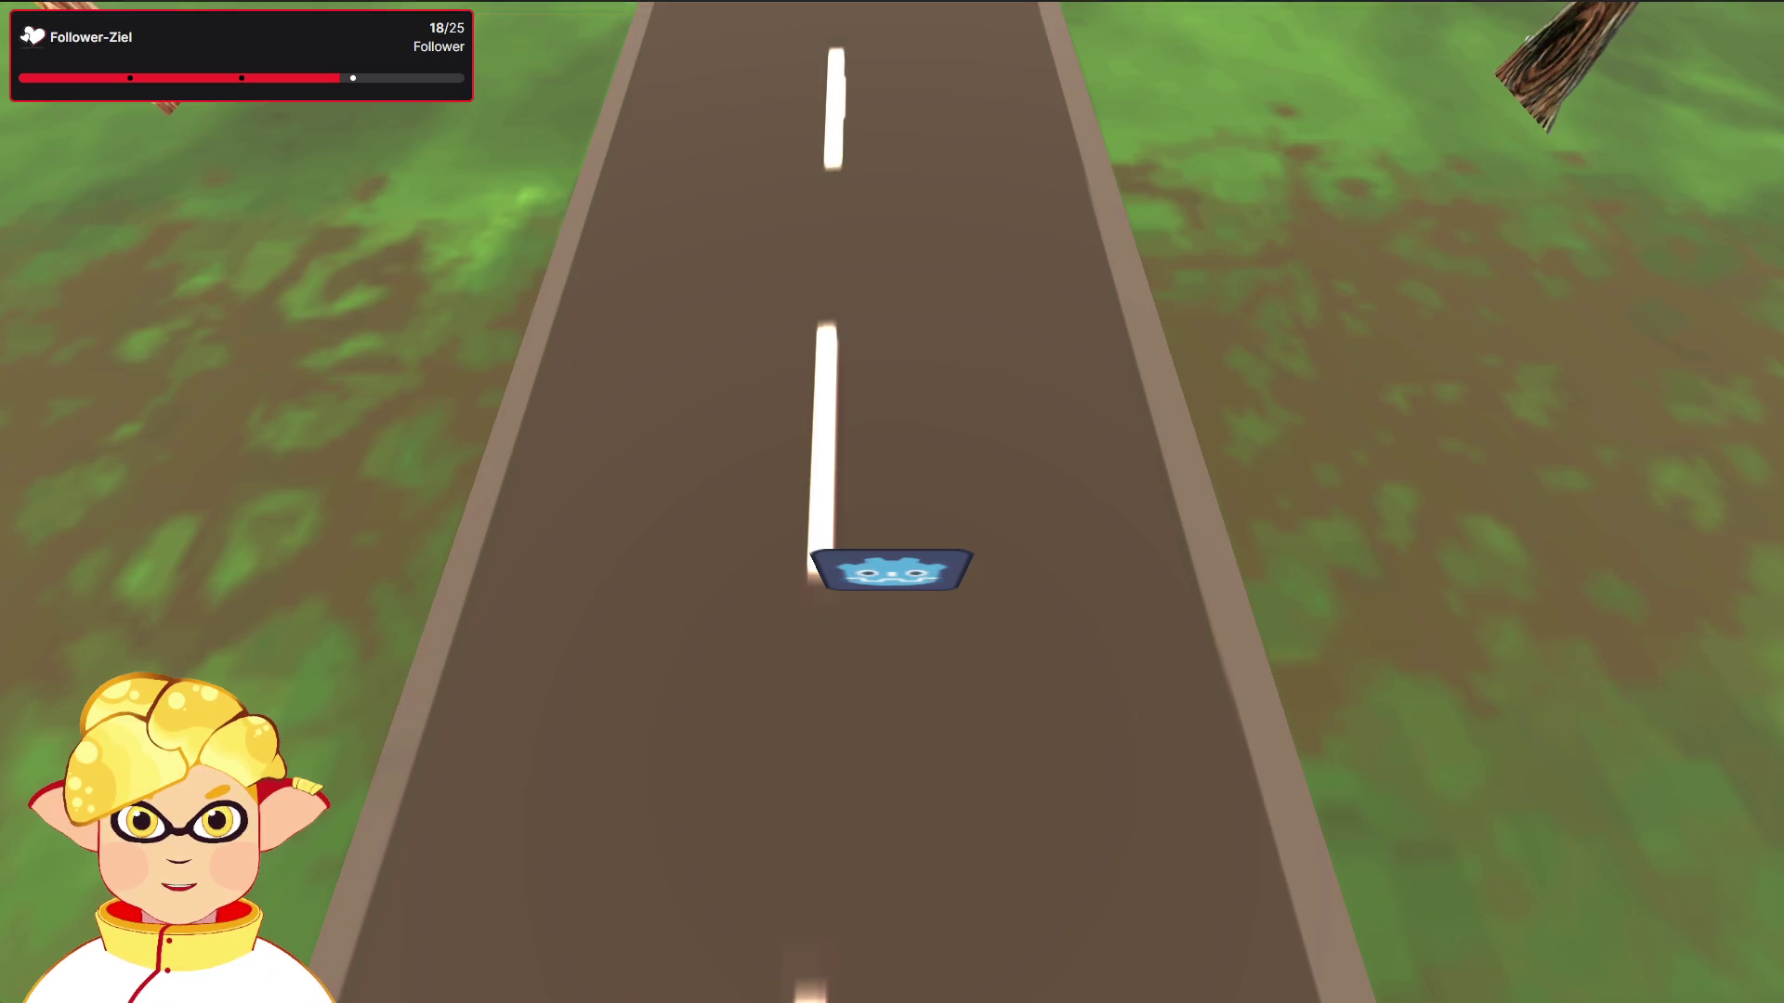
key("F8")
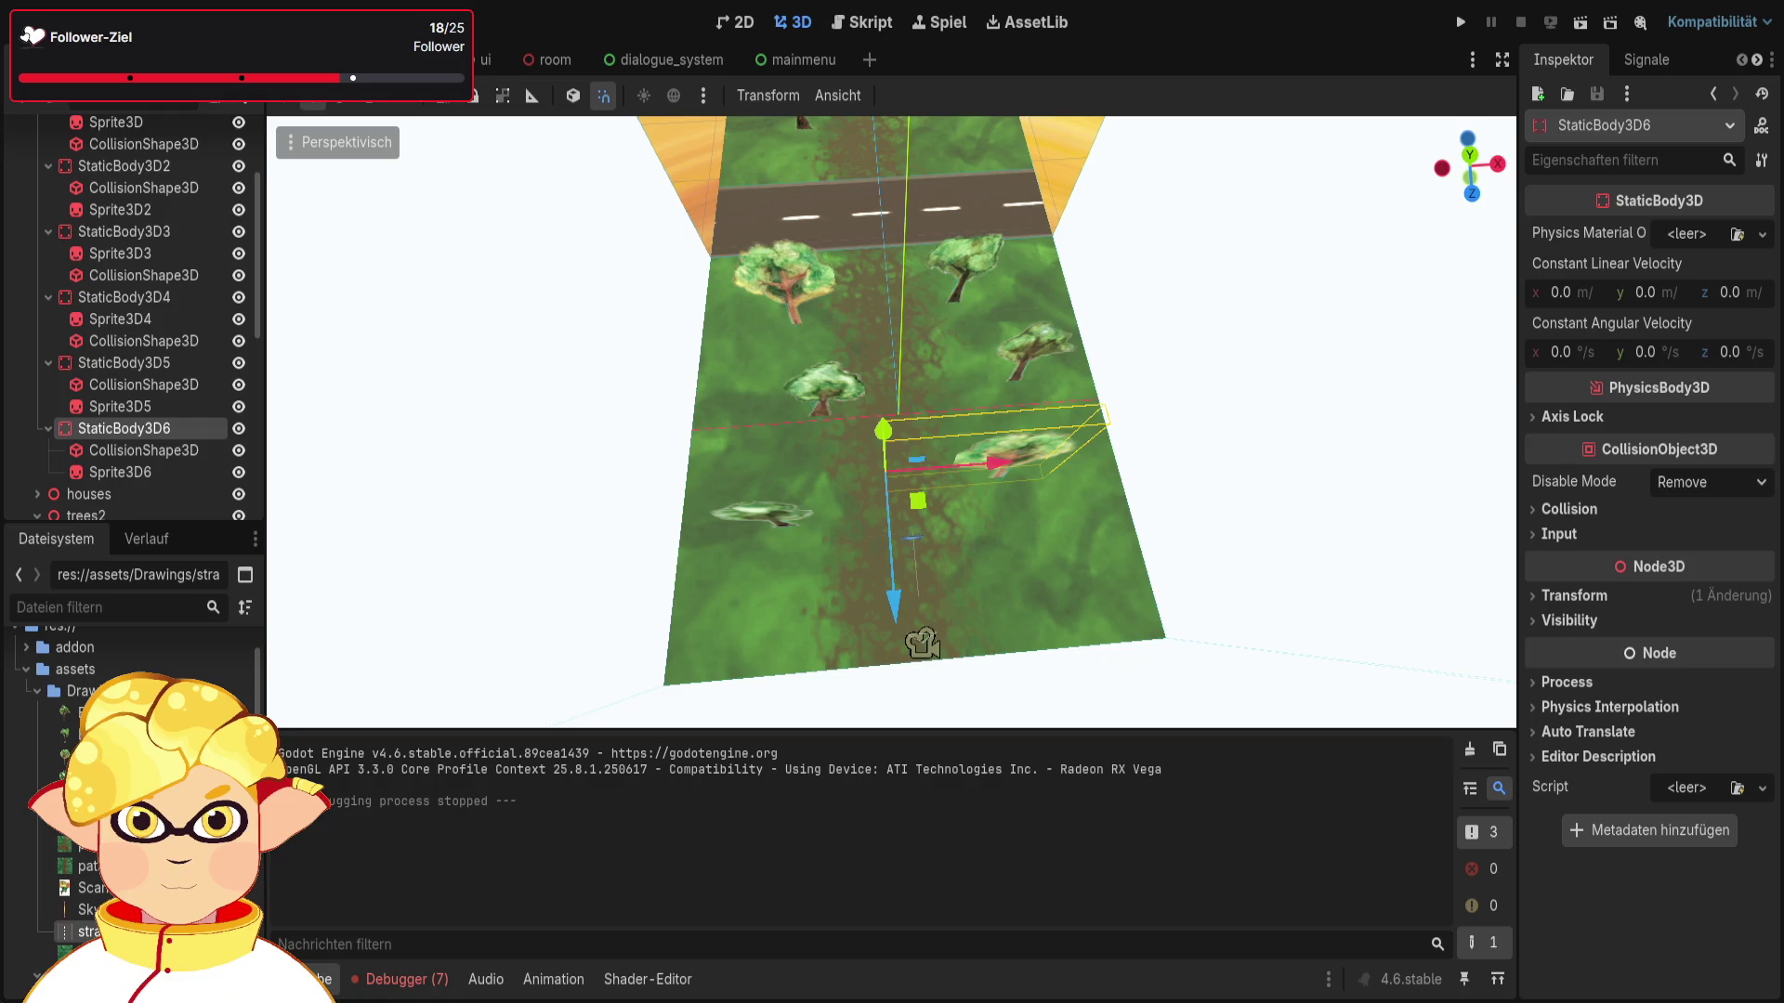
key("alt+Tab")
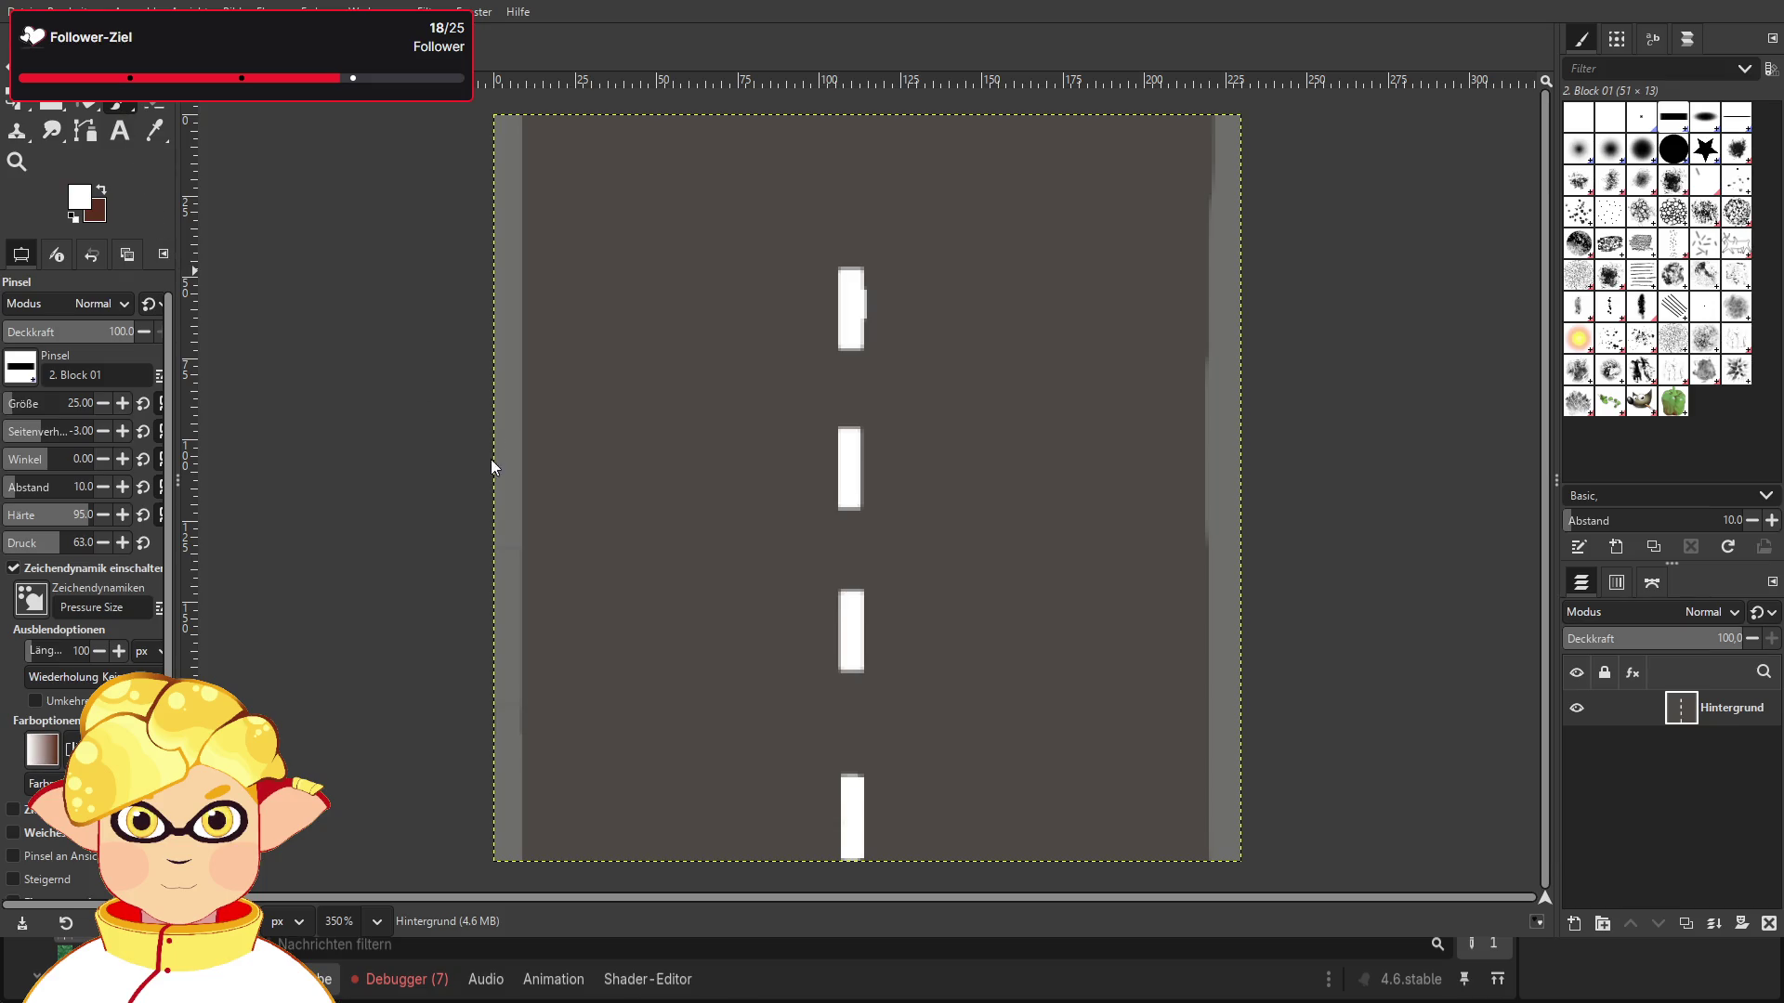
Step: Bucket-fill the bottom lane marking and the left and right edge strips light grey
left_click(93, 111)
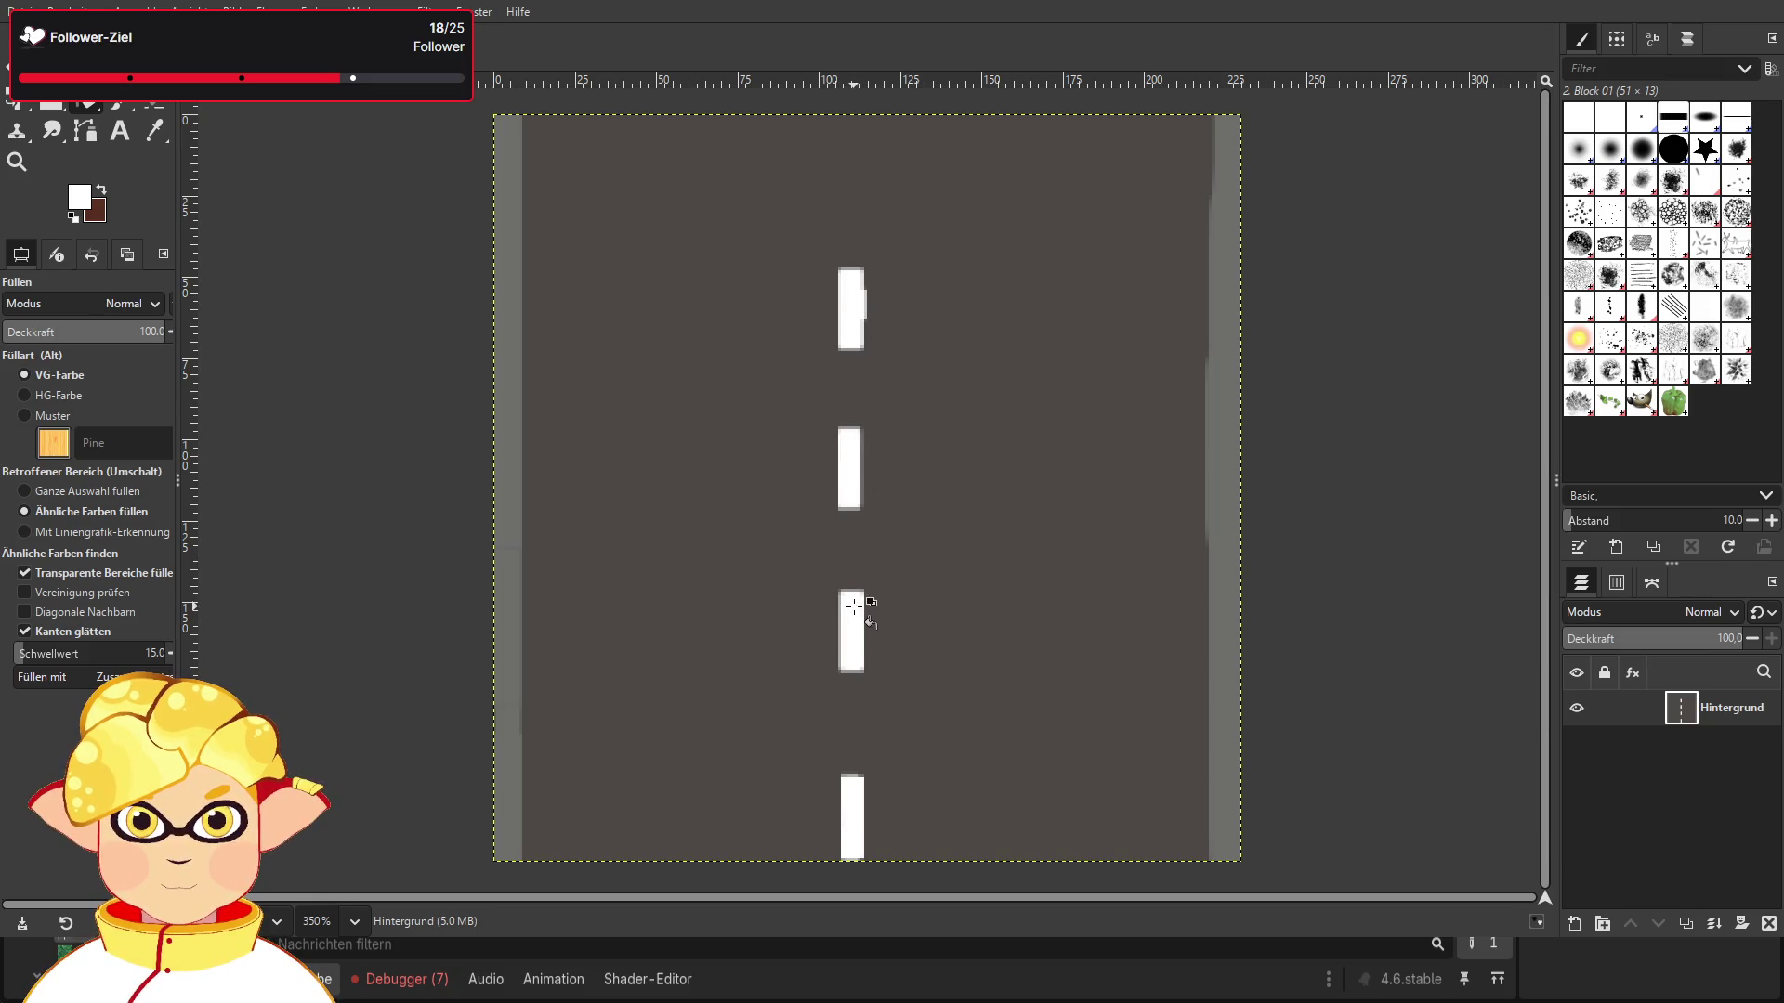
left_click(847, 808)
key("x")
left_click(504, 374)
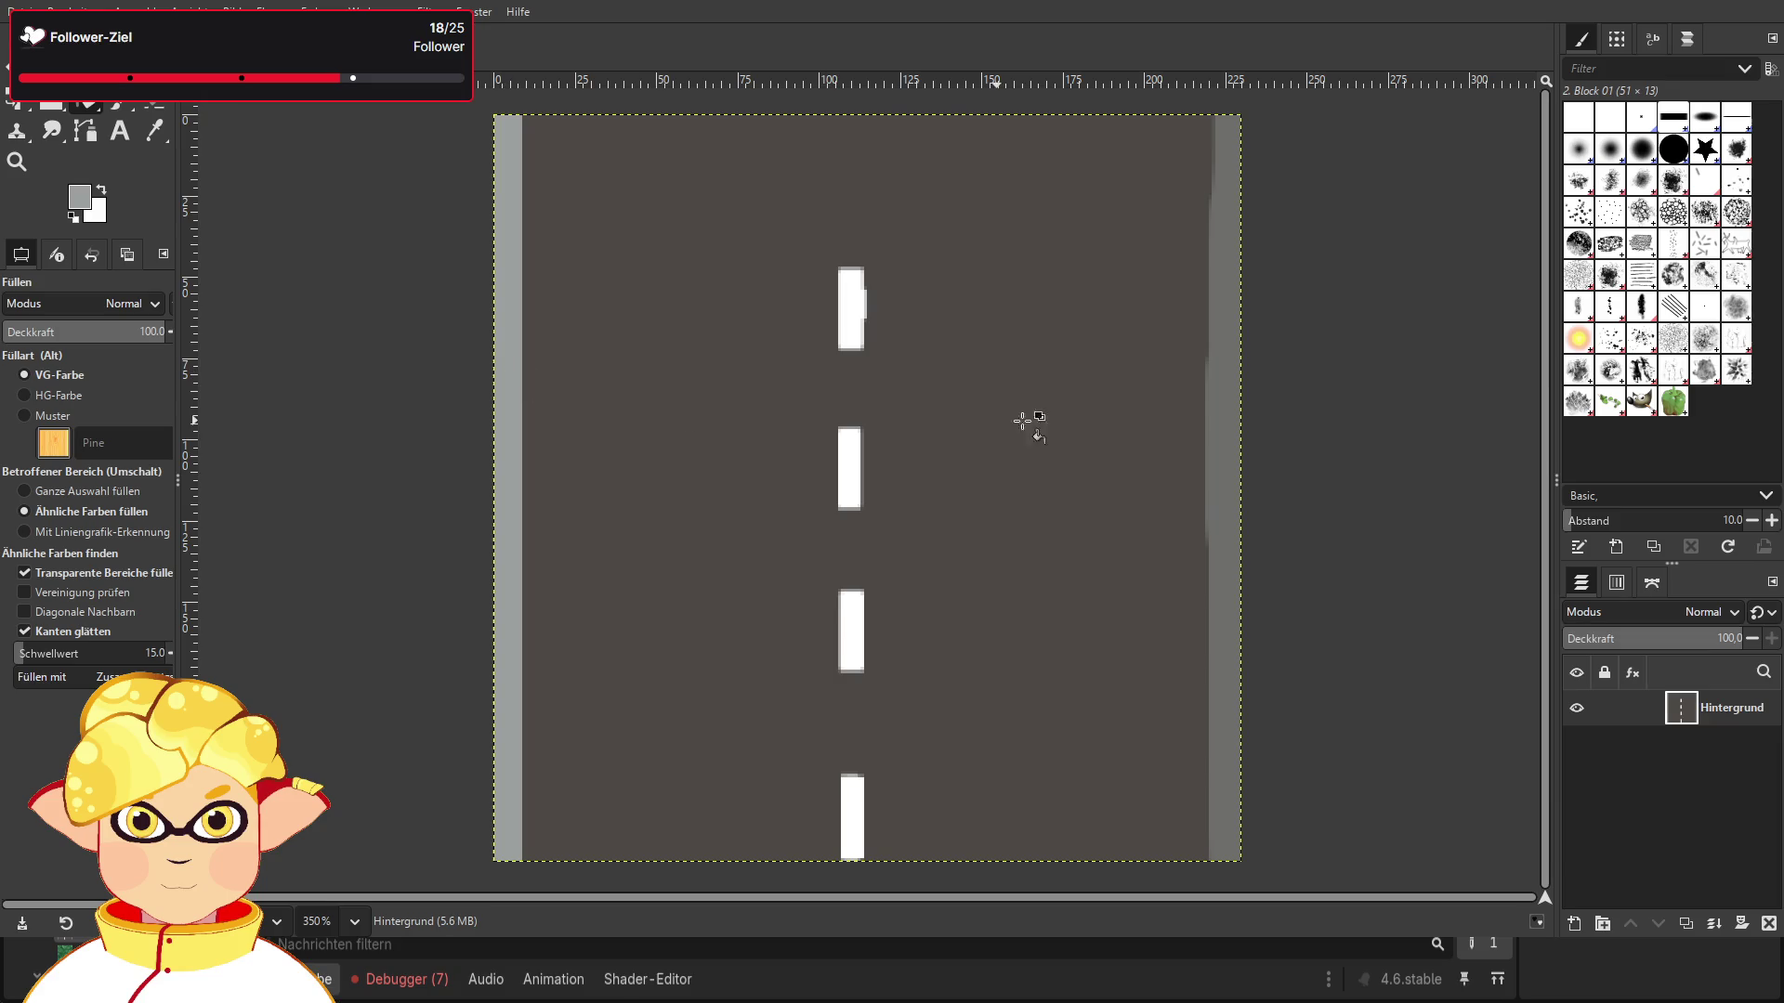
left_click(1221, 410)
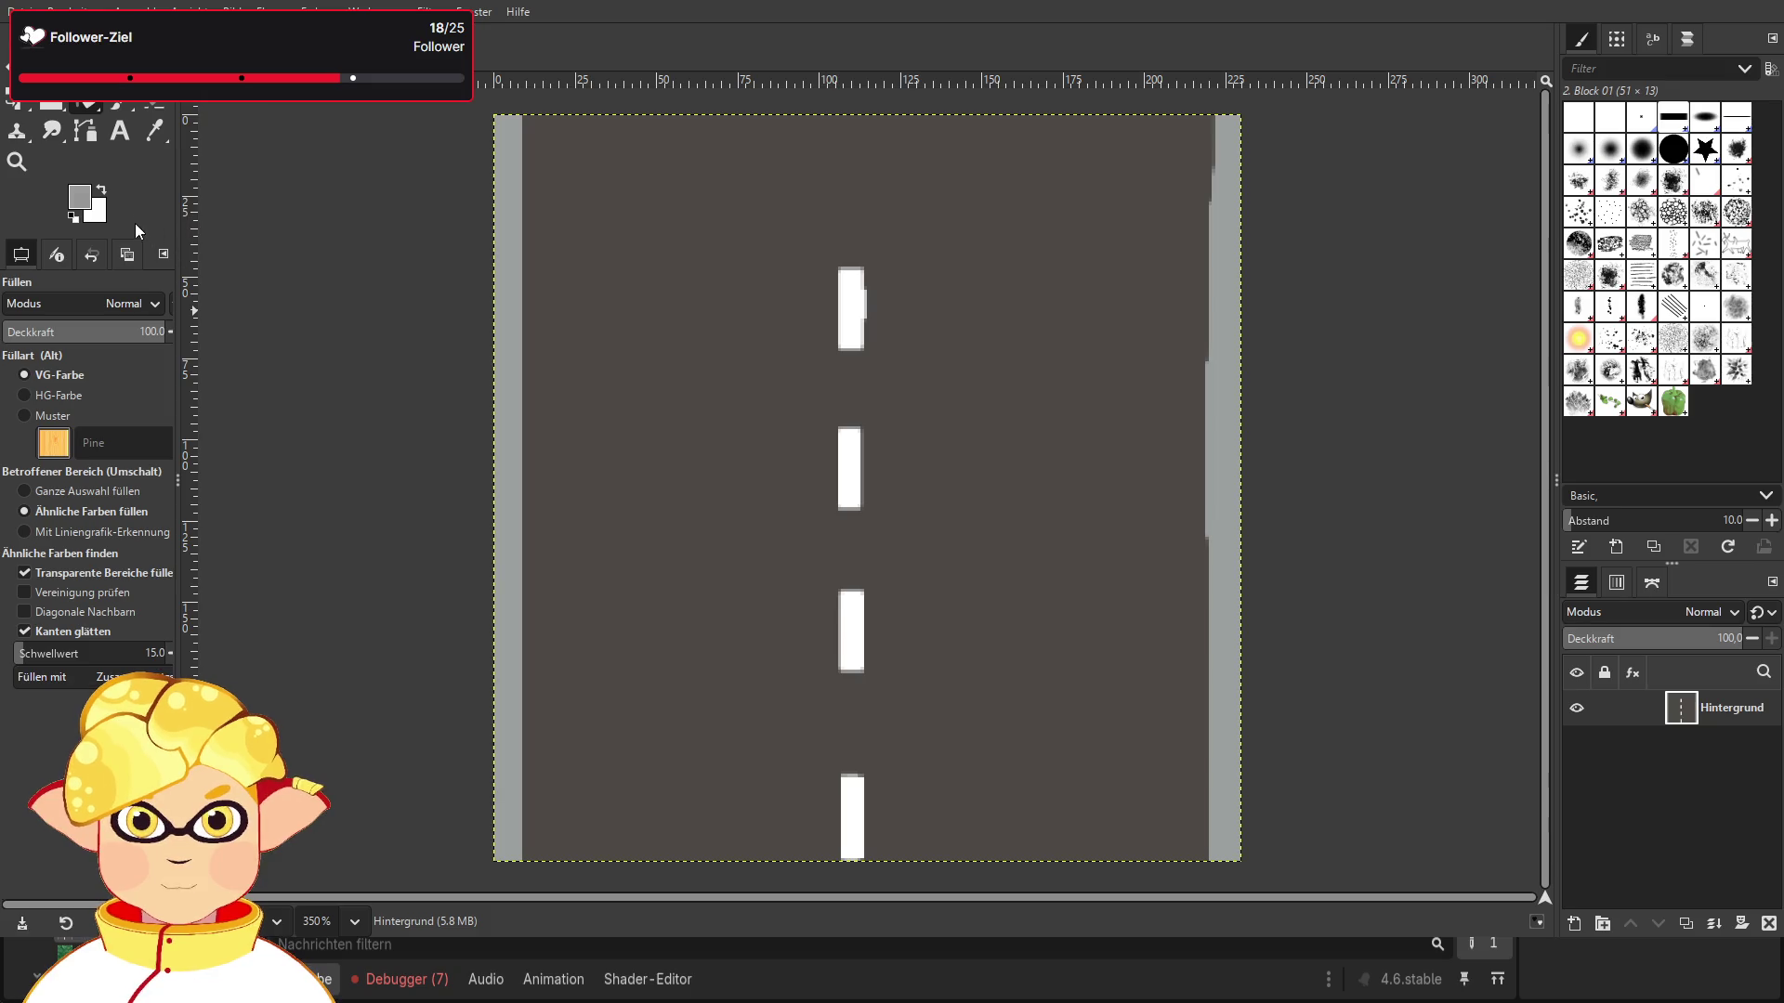
Step: Fill the road surface dark grey and export the texture over straße.png
left_click(641, 478)
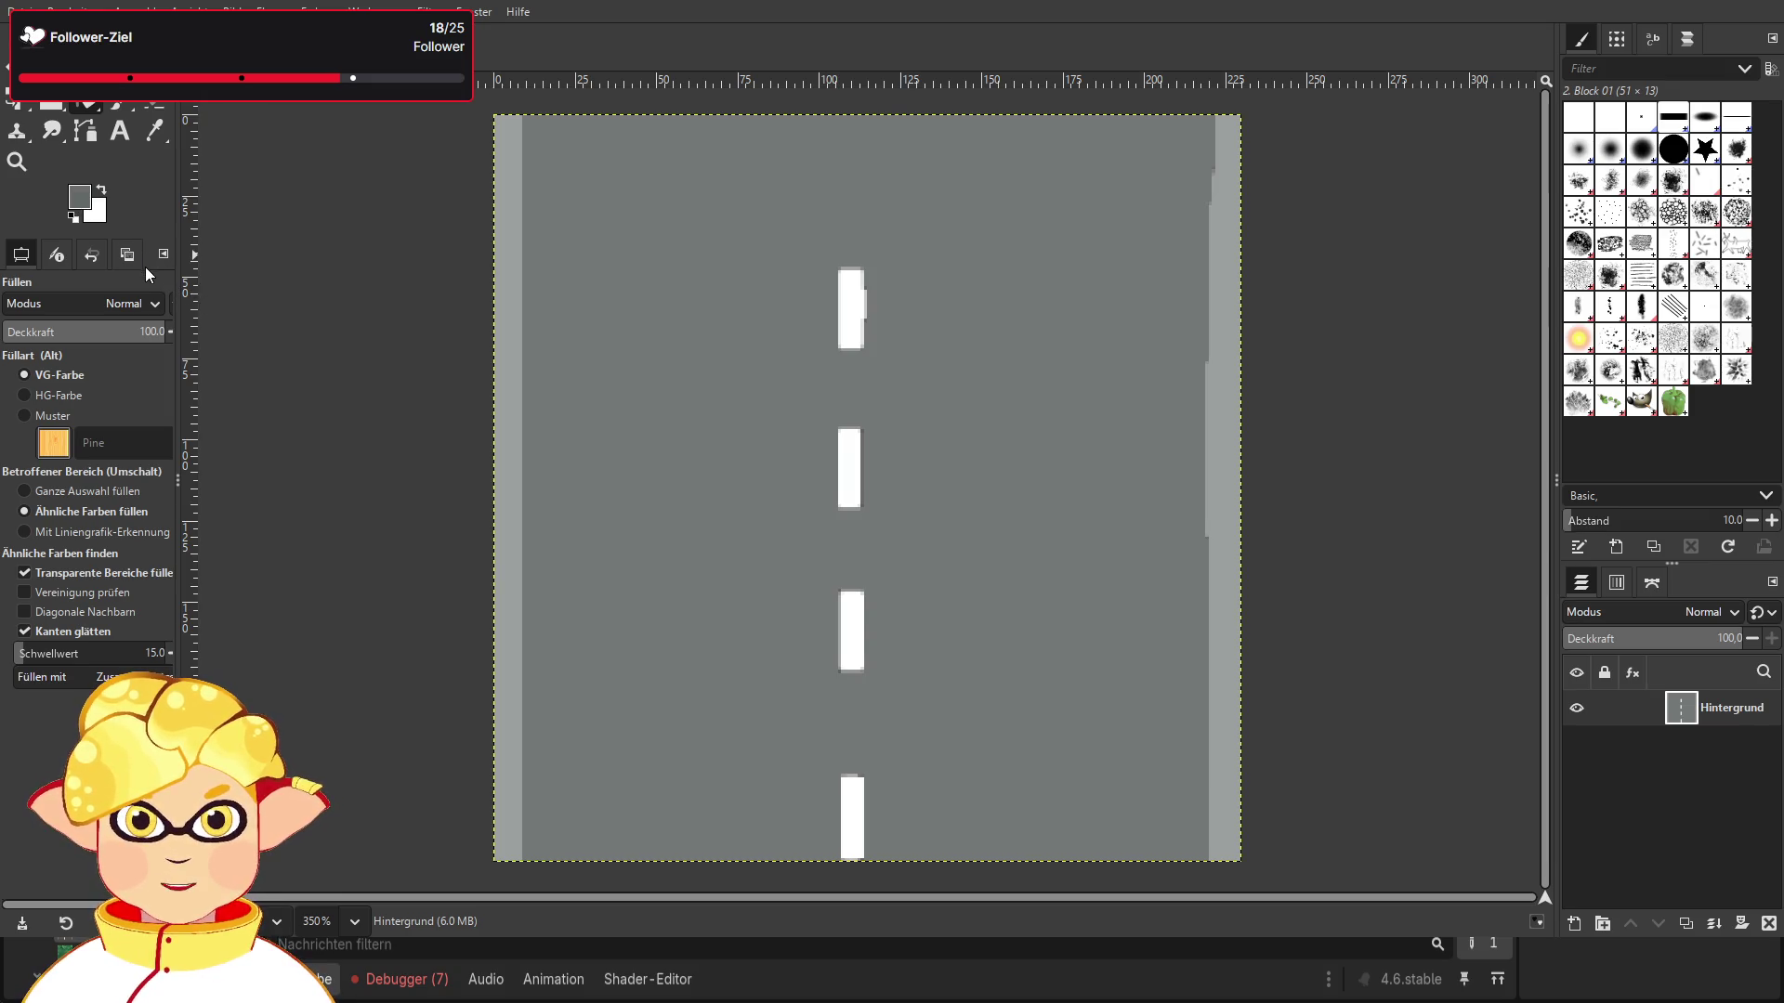
left_click(713, 512)
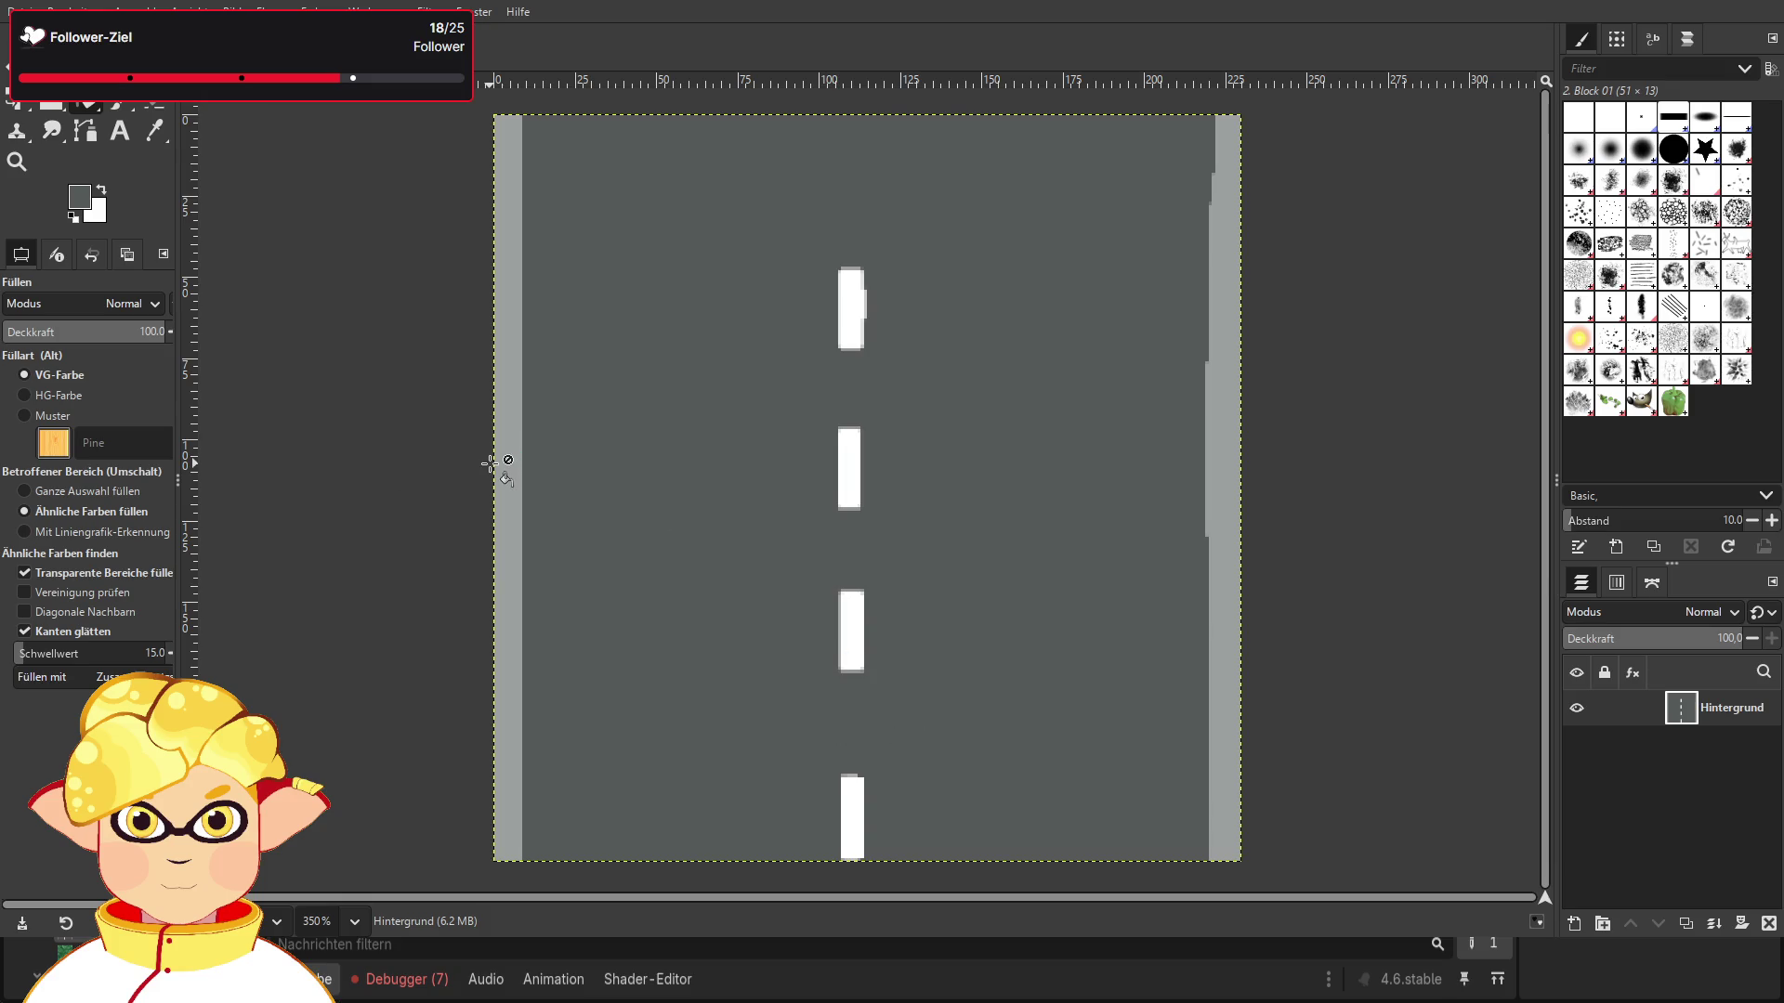
key("ctrl+e")
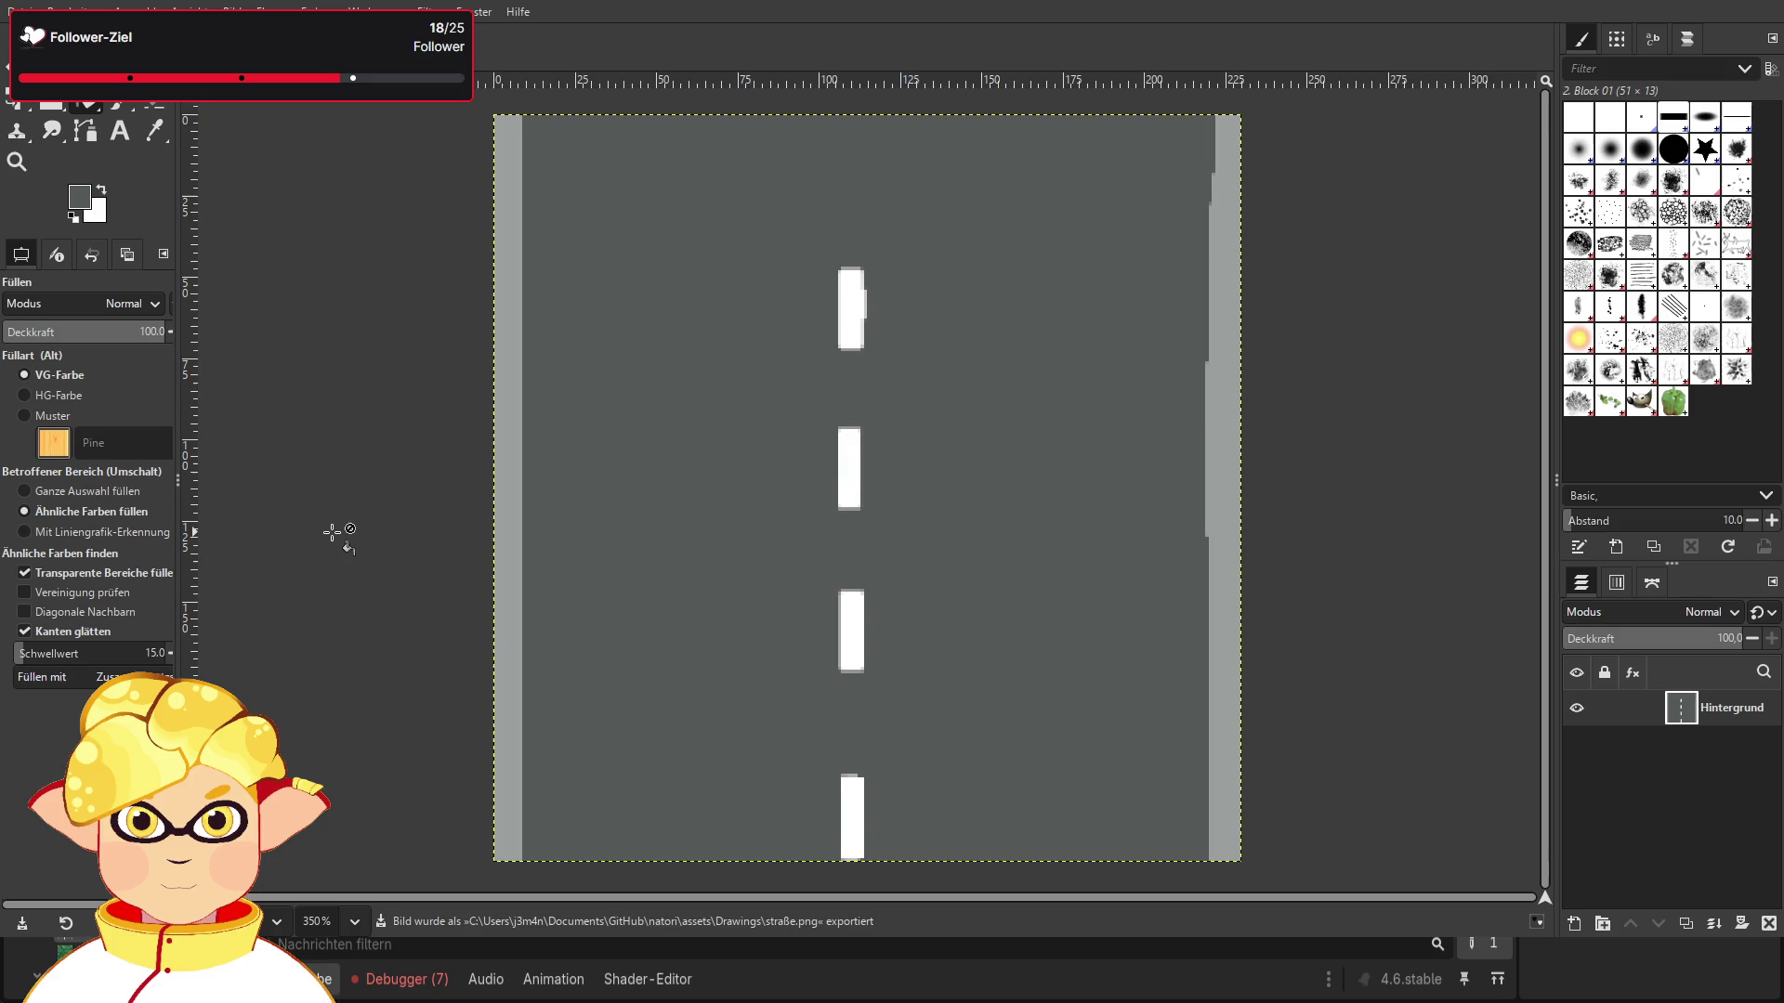
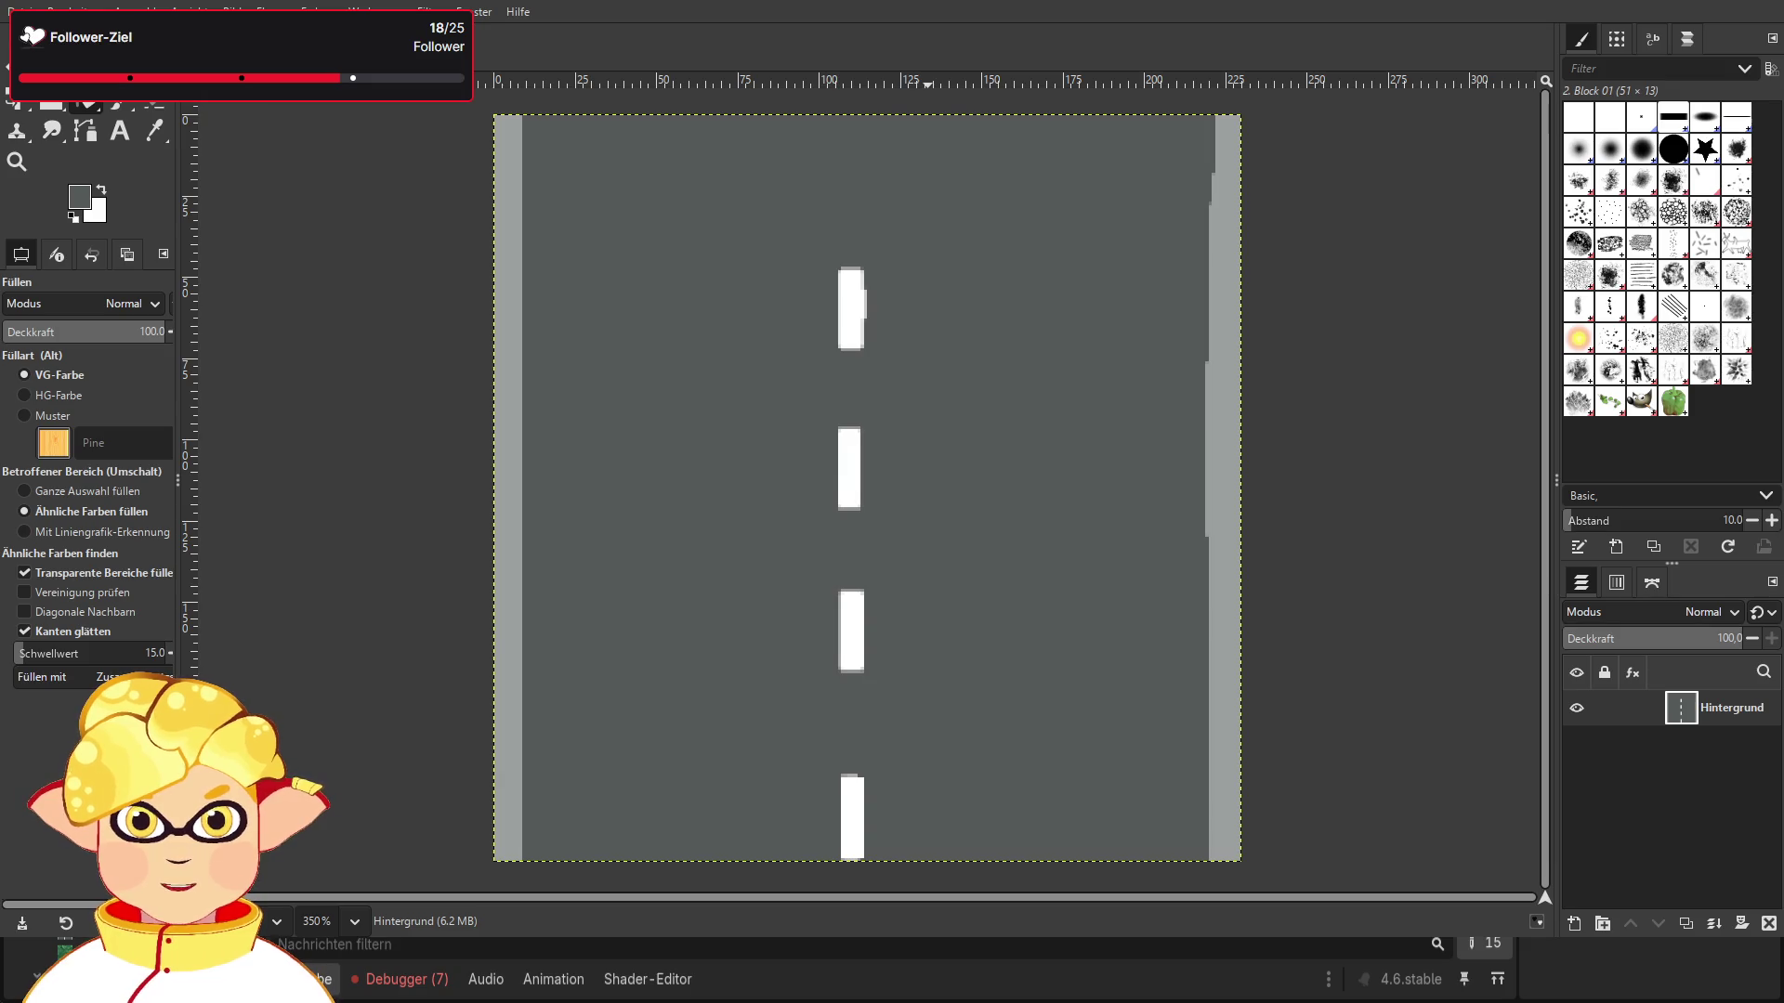
Step: Leave GIMP and return to the Godot editor with the tree-lined 3D scene
key("alt+Tab")
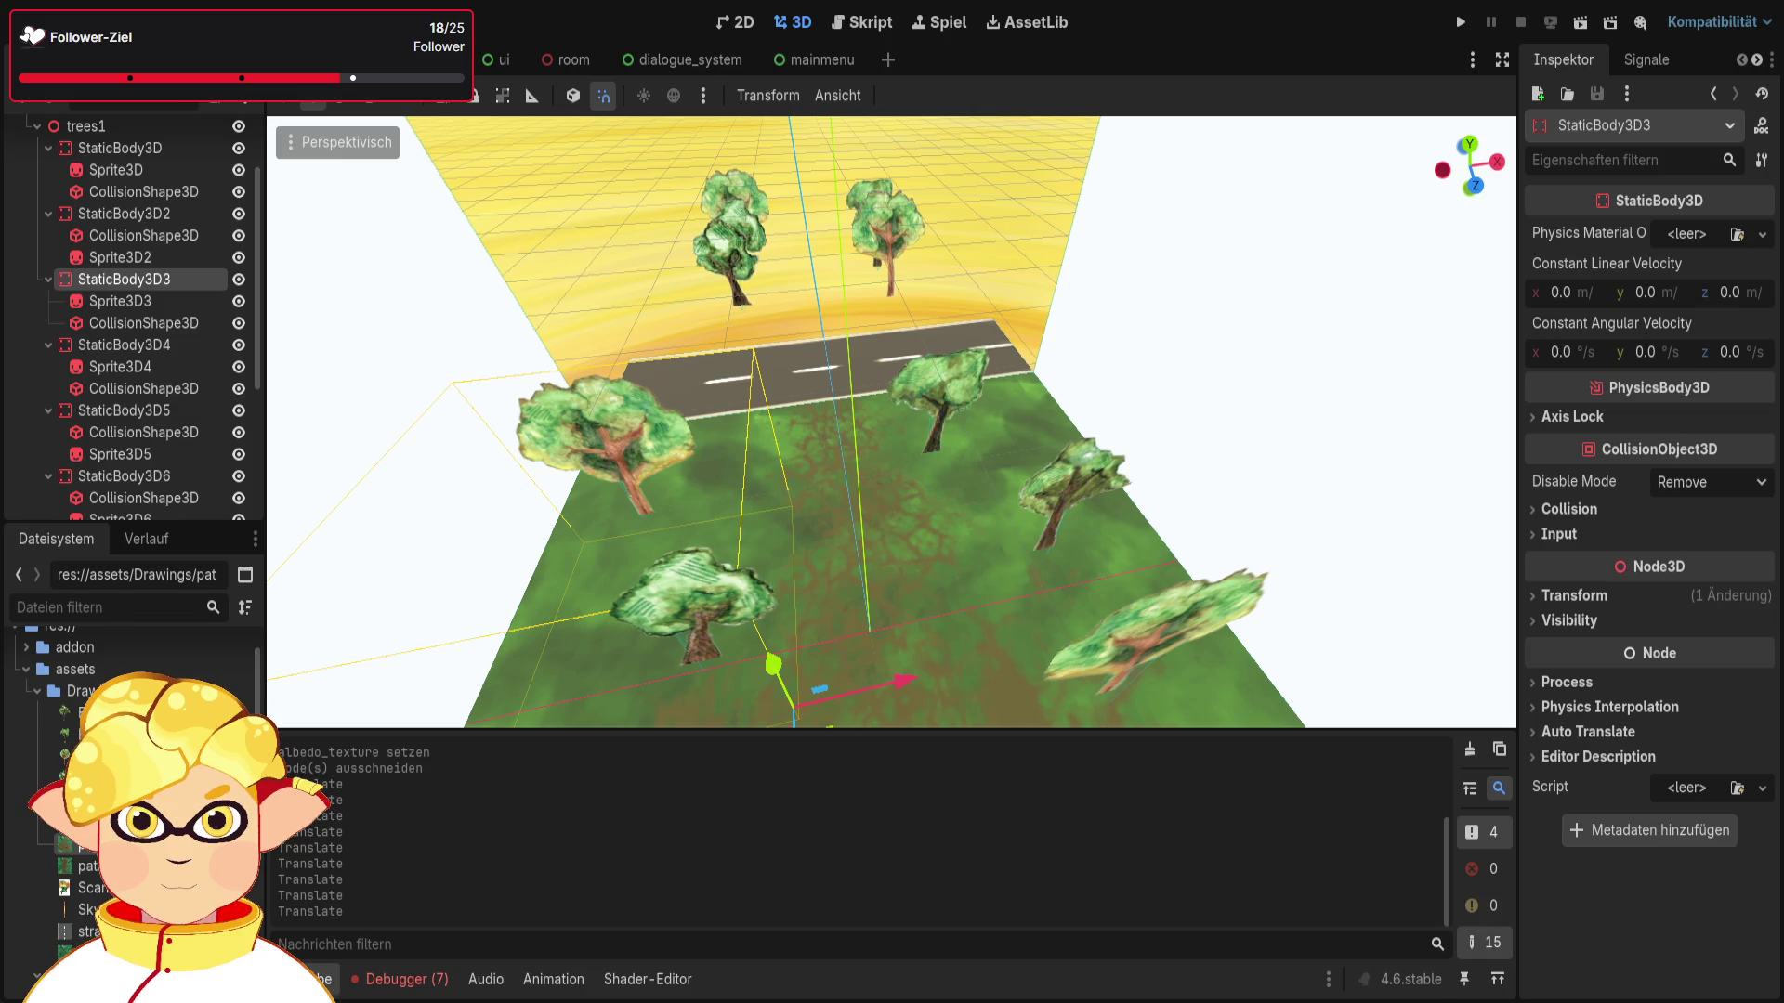
left_click_drag(904, 521, 904, 753)
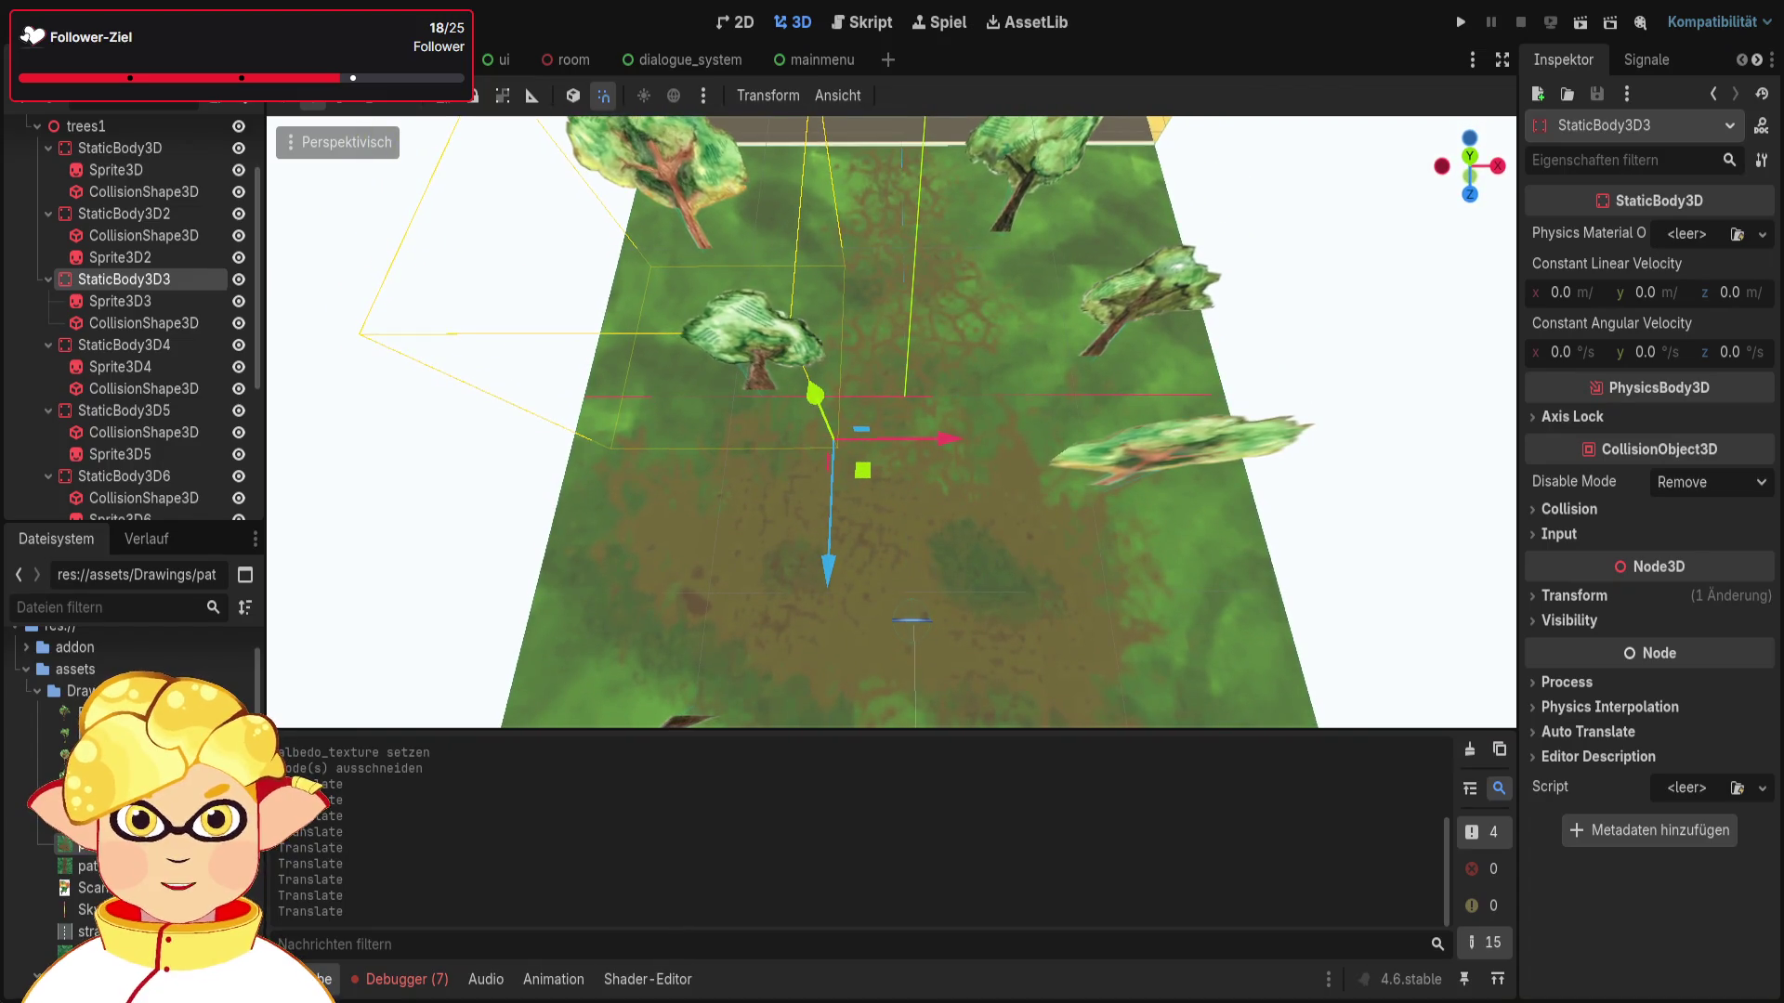
mouse_move(1141, 511)
left_mouse_down()
mouse_move(1141, 437)
mouse_move(1141, 455)
mouse_move(1141, 437)
mouse_move(1013, 520)
mouse_move(1147, 516)
left_mouse_up()
left_click(1126, 534)
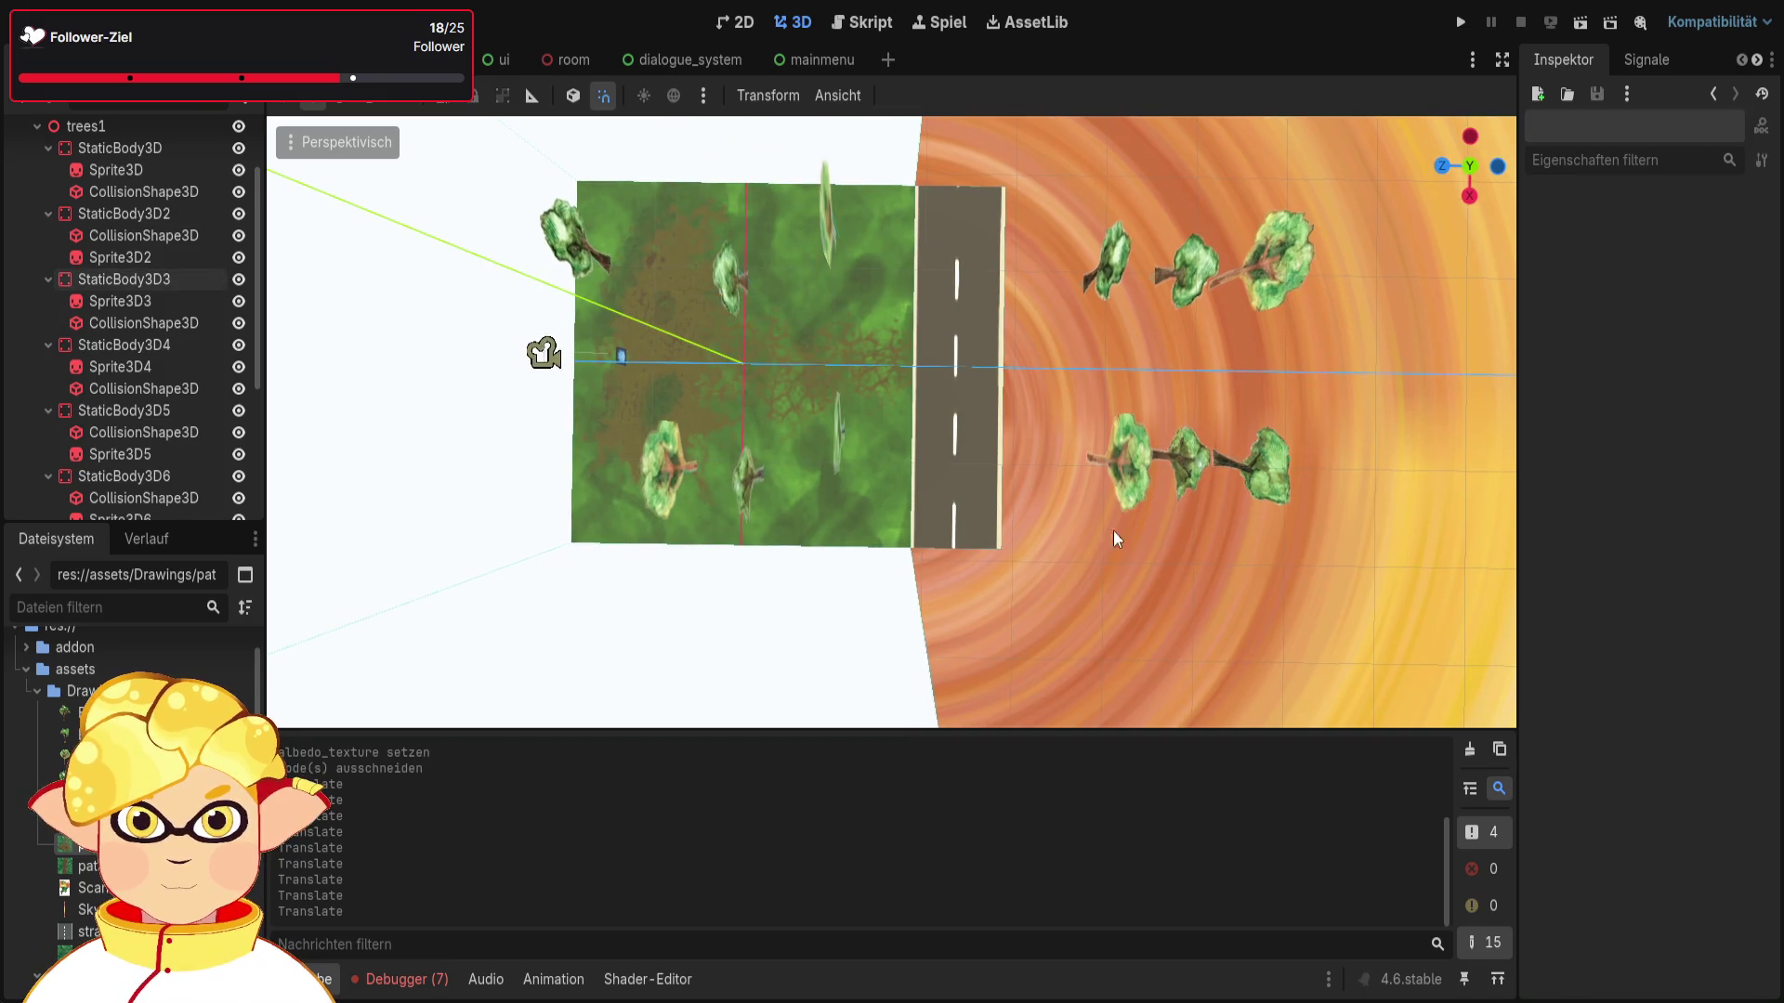
scroll(86, 288, "up", 2)
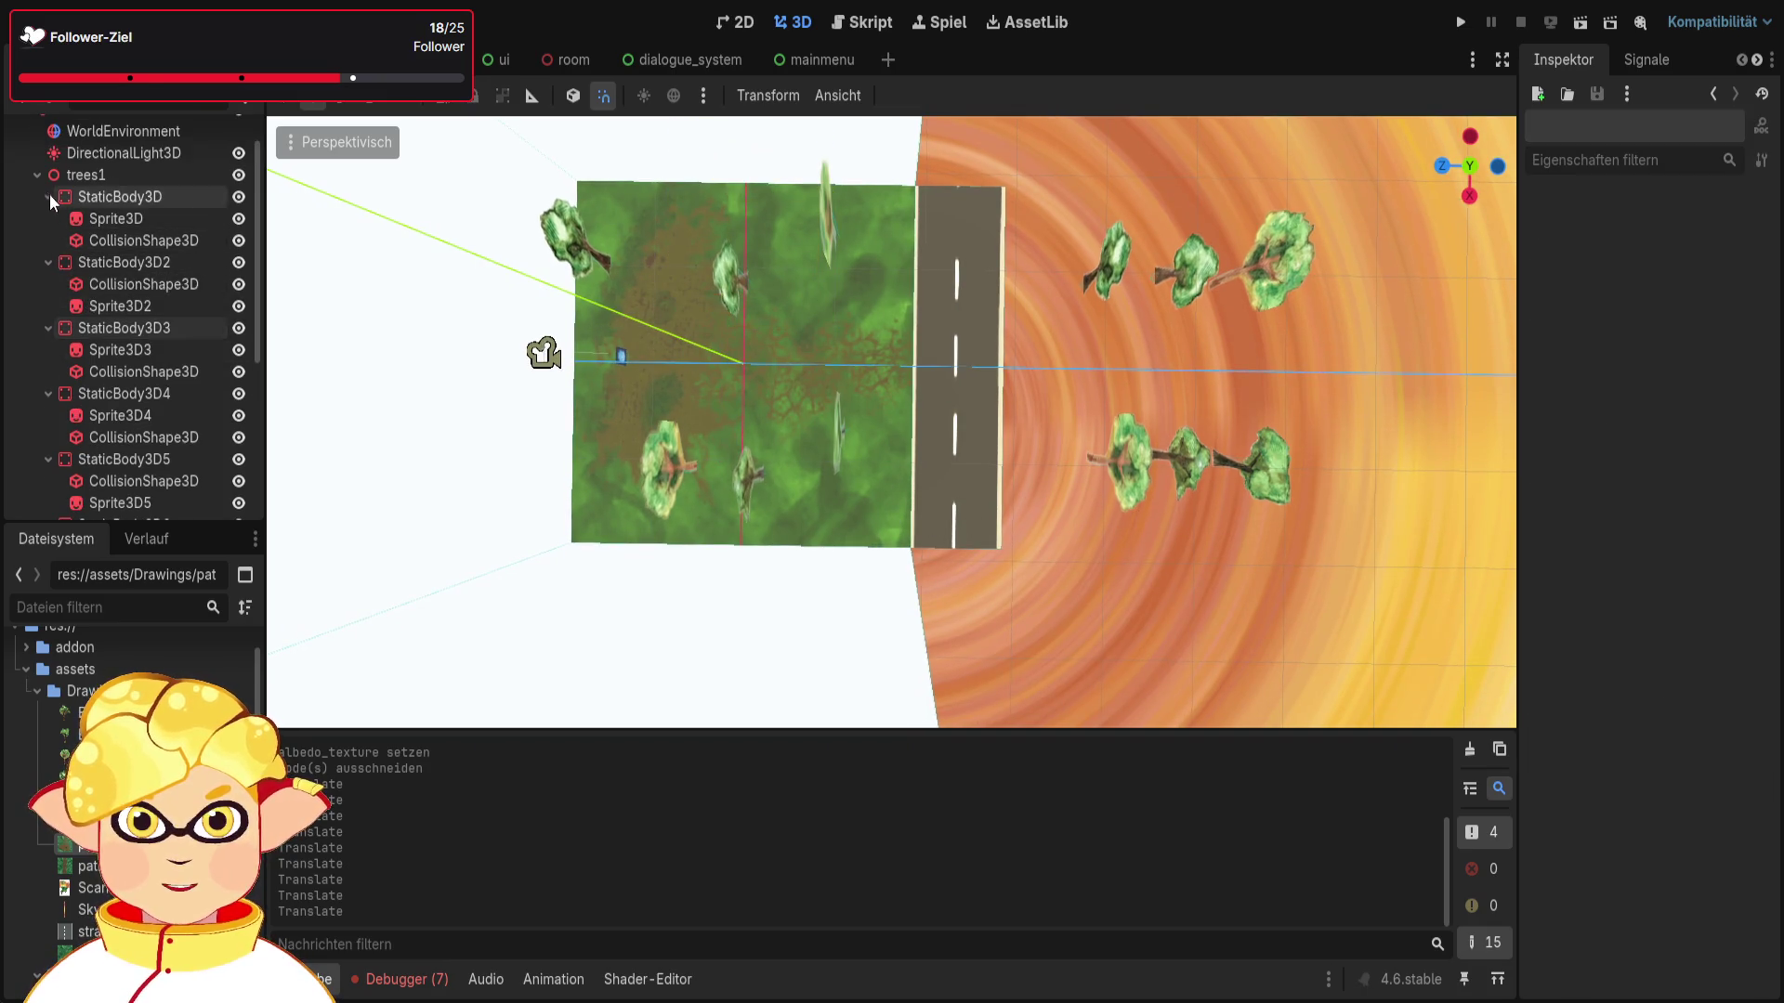
left_click(38, 176)
left_click(36, 244)
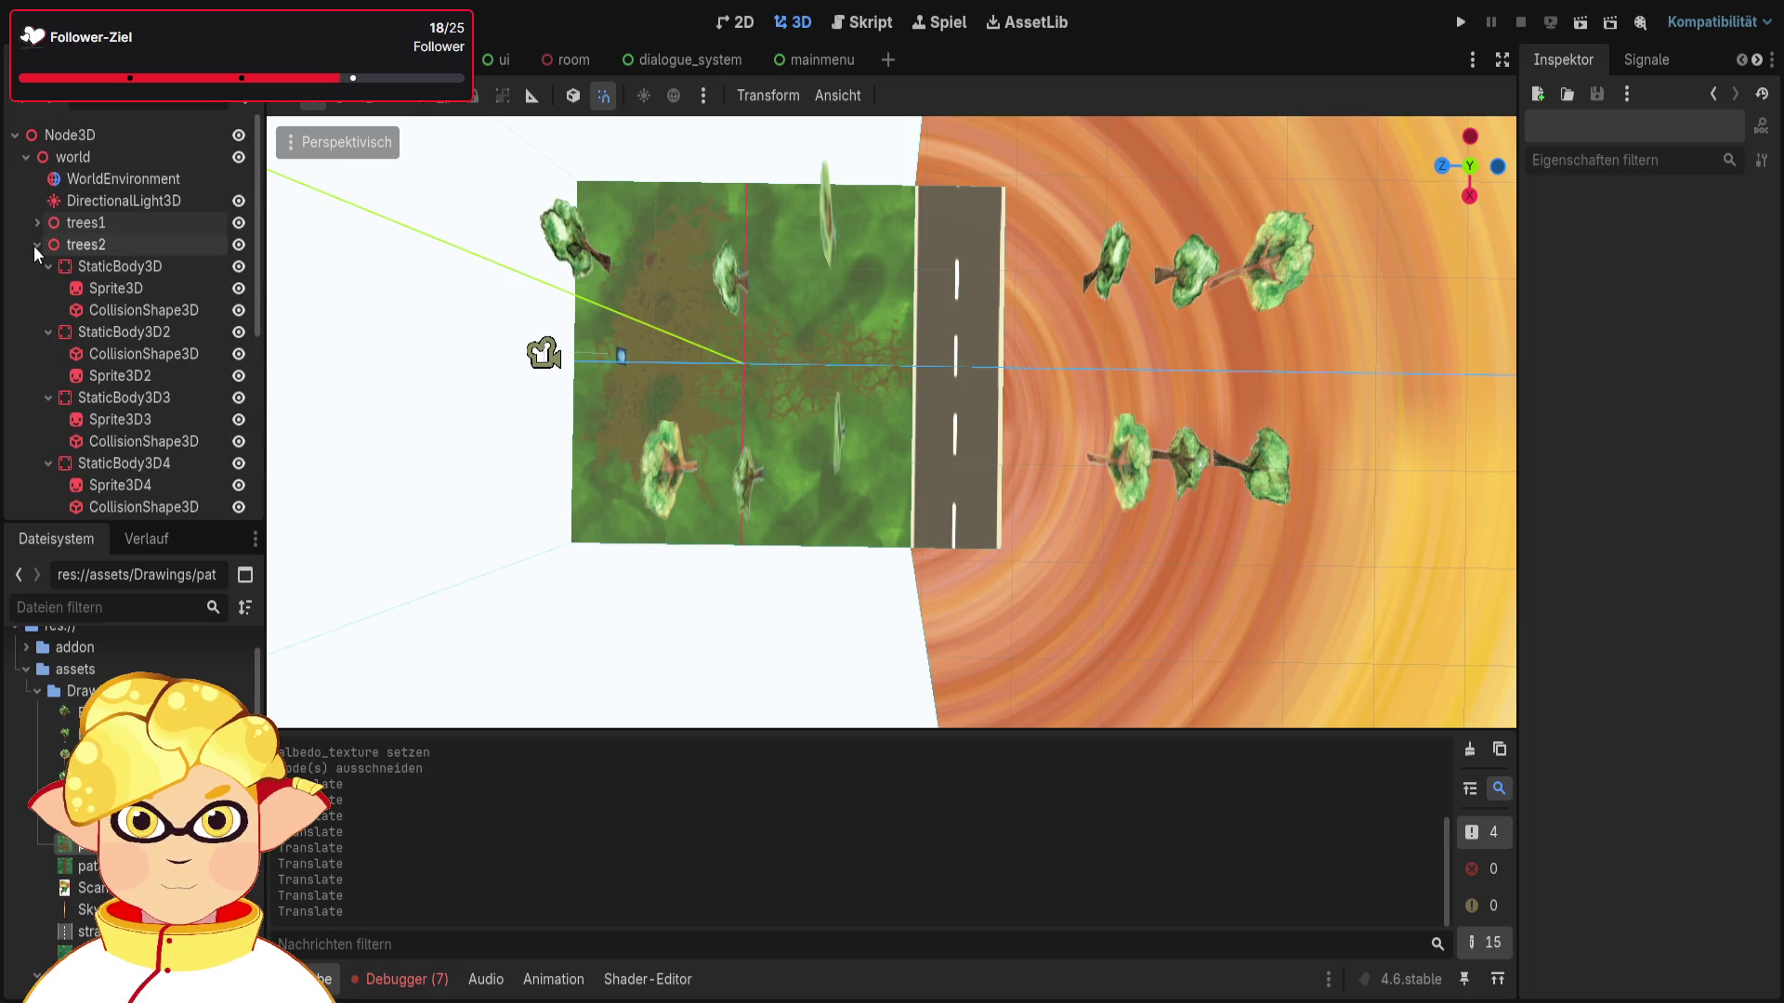
left_click(35, 246)
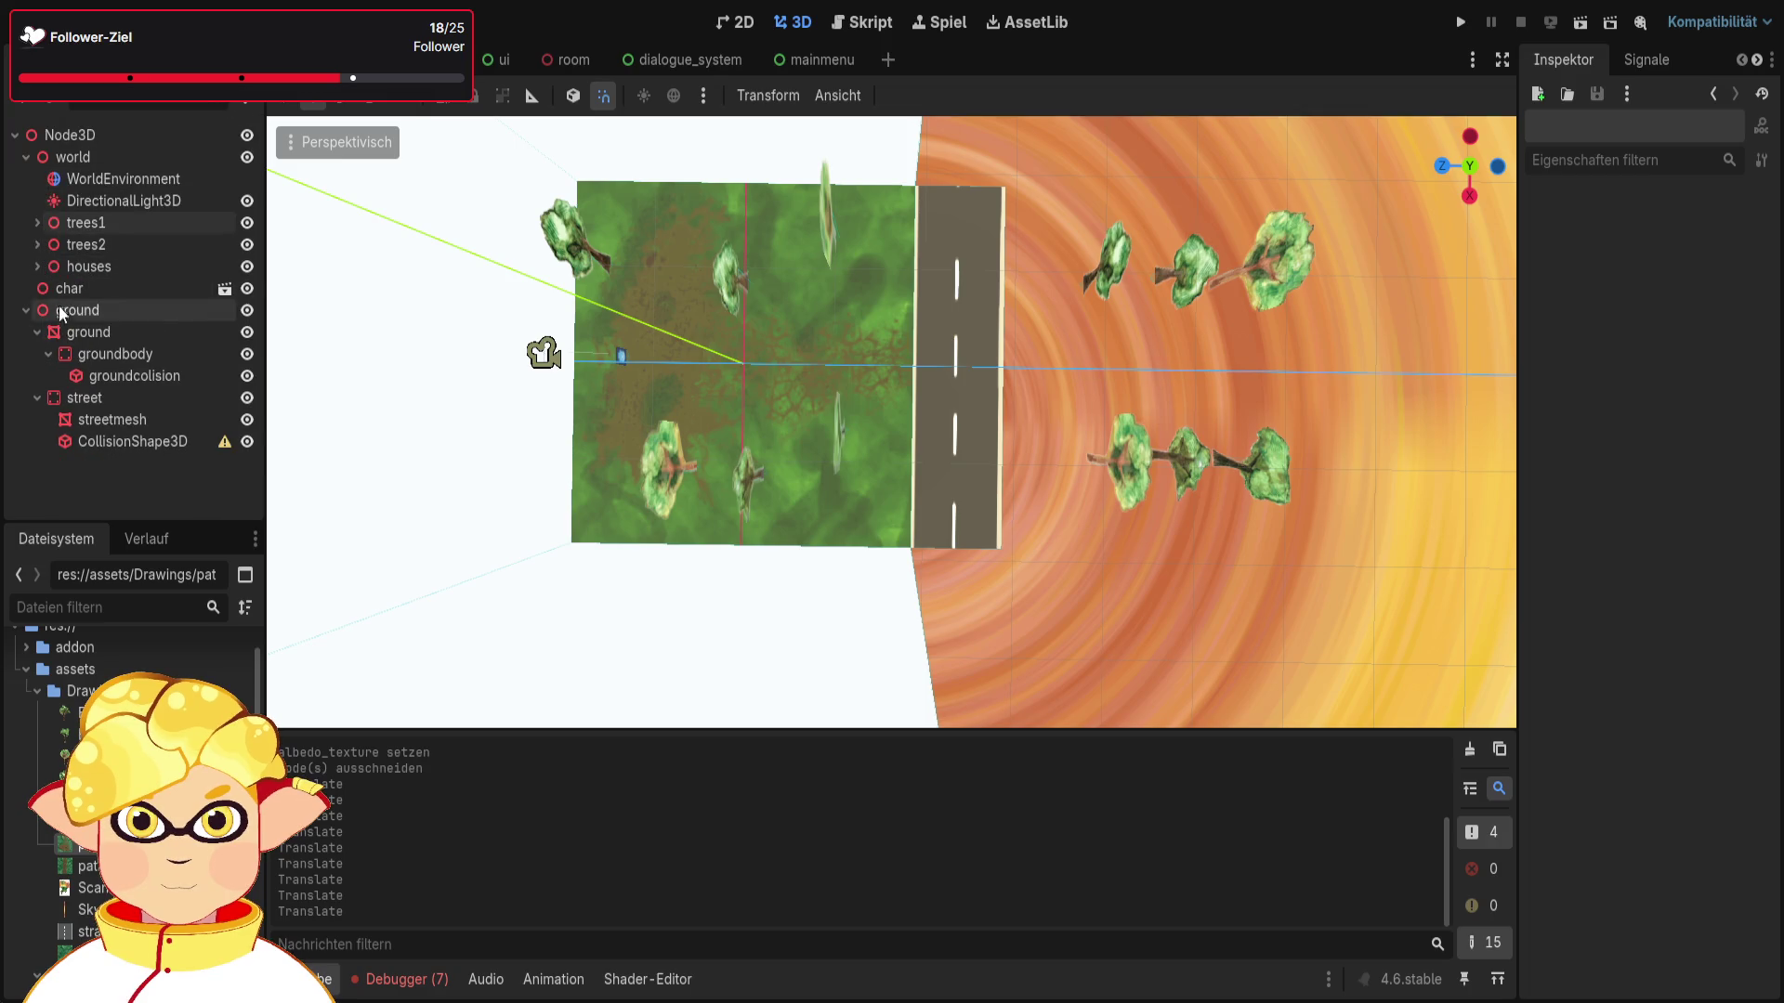
left_click(67, 333)
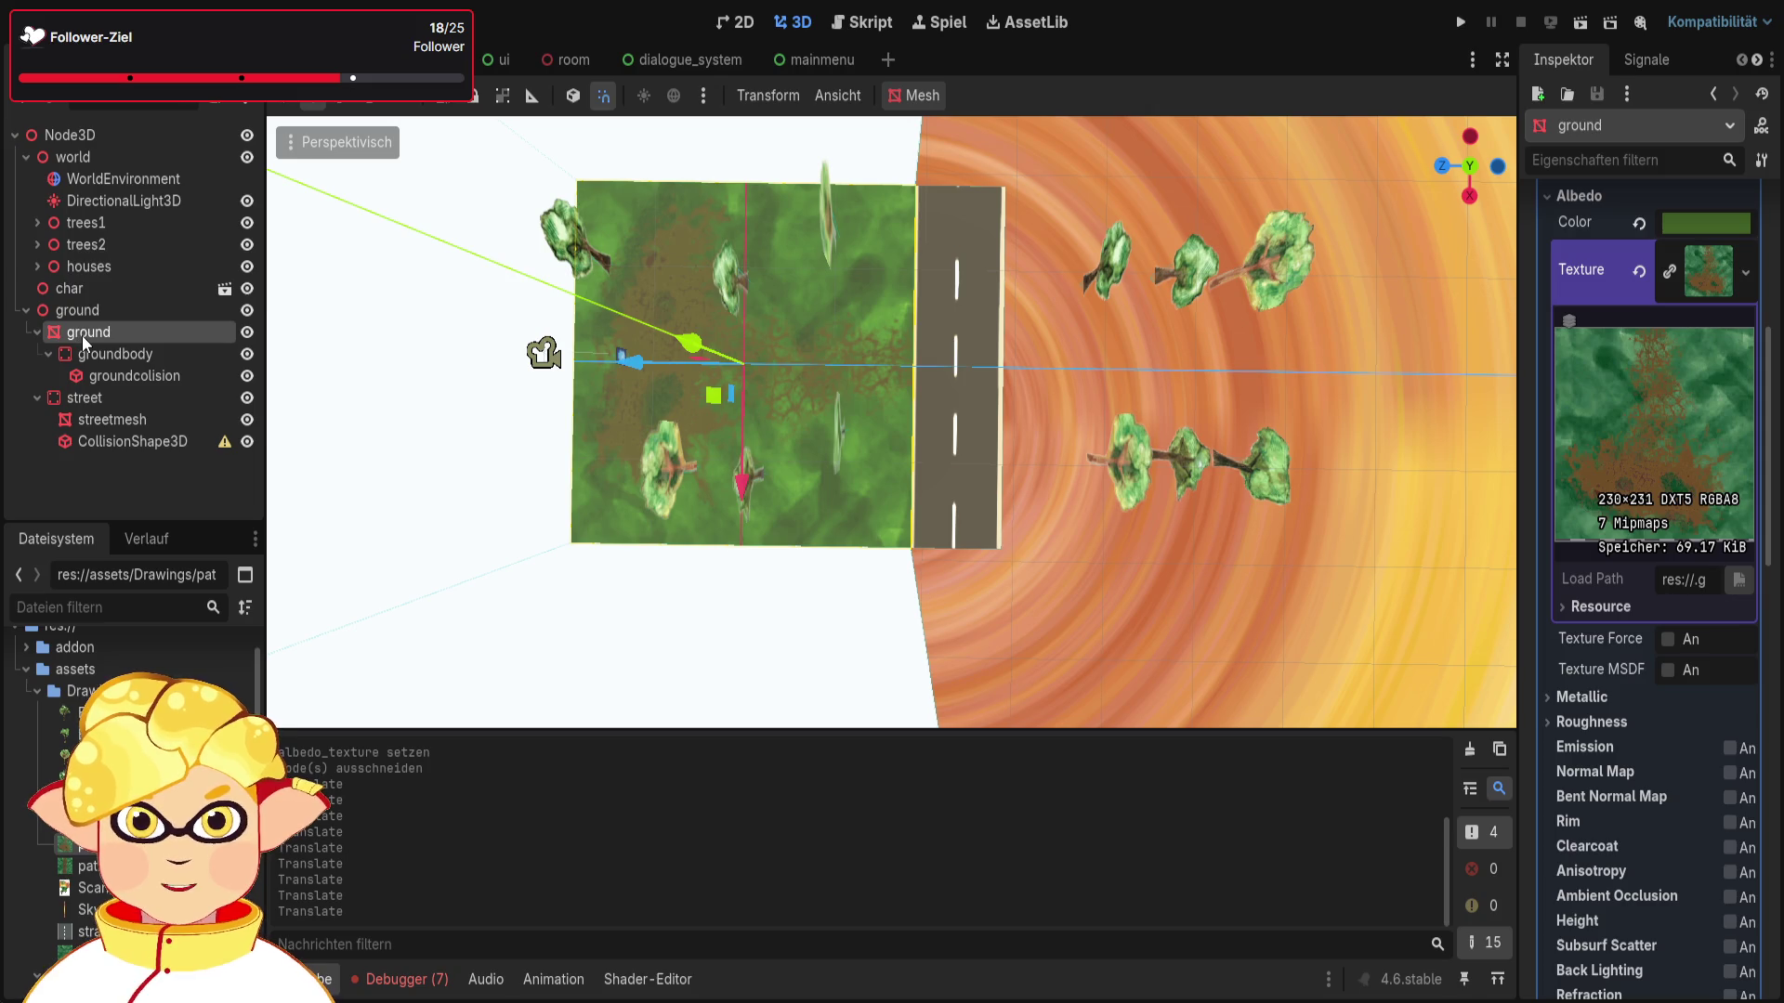
left_click(87, 309)
key("ctrl+v")
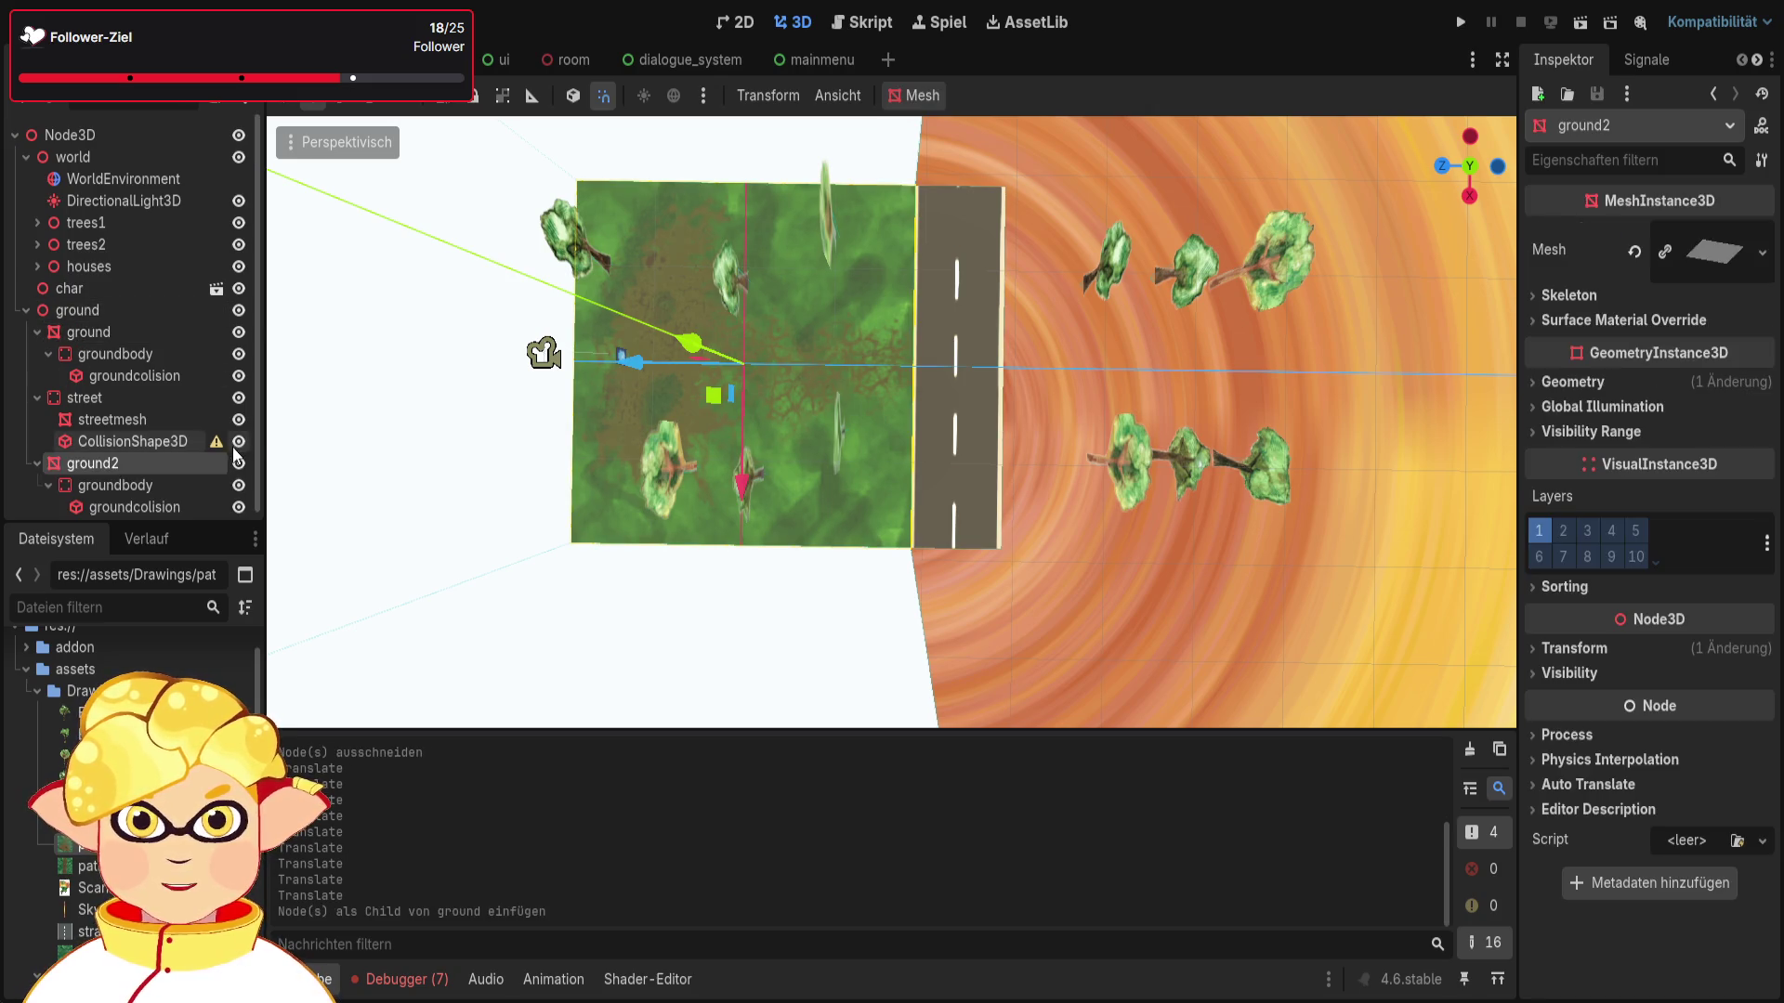
scroll(164, 434, "down", 1)
mouse_move(629, 377)
left_mouse_down()
mouse_move(1095, 415)
mouse_move(1061, 413)
left_mouse_up()
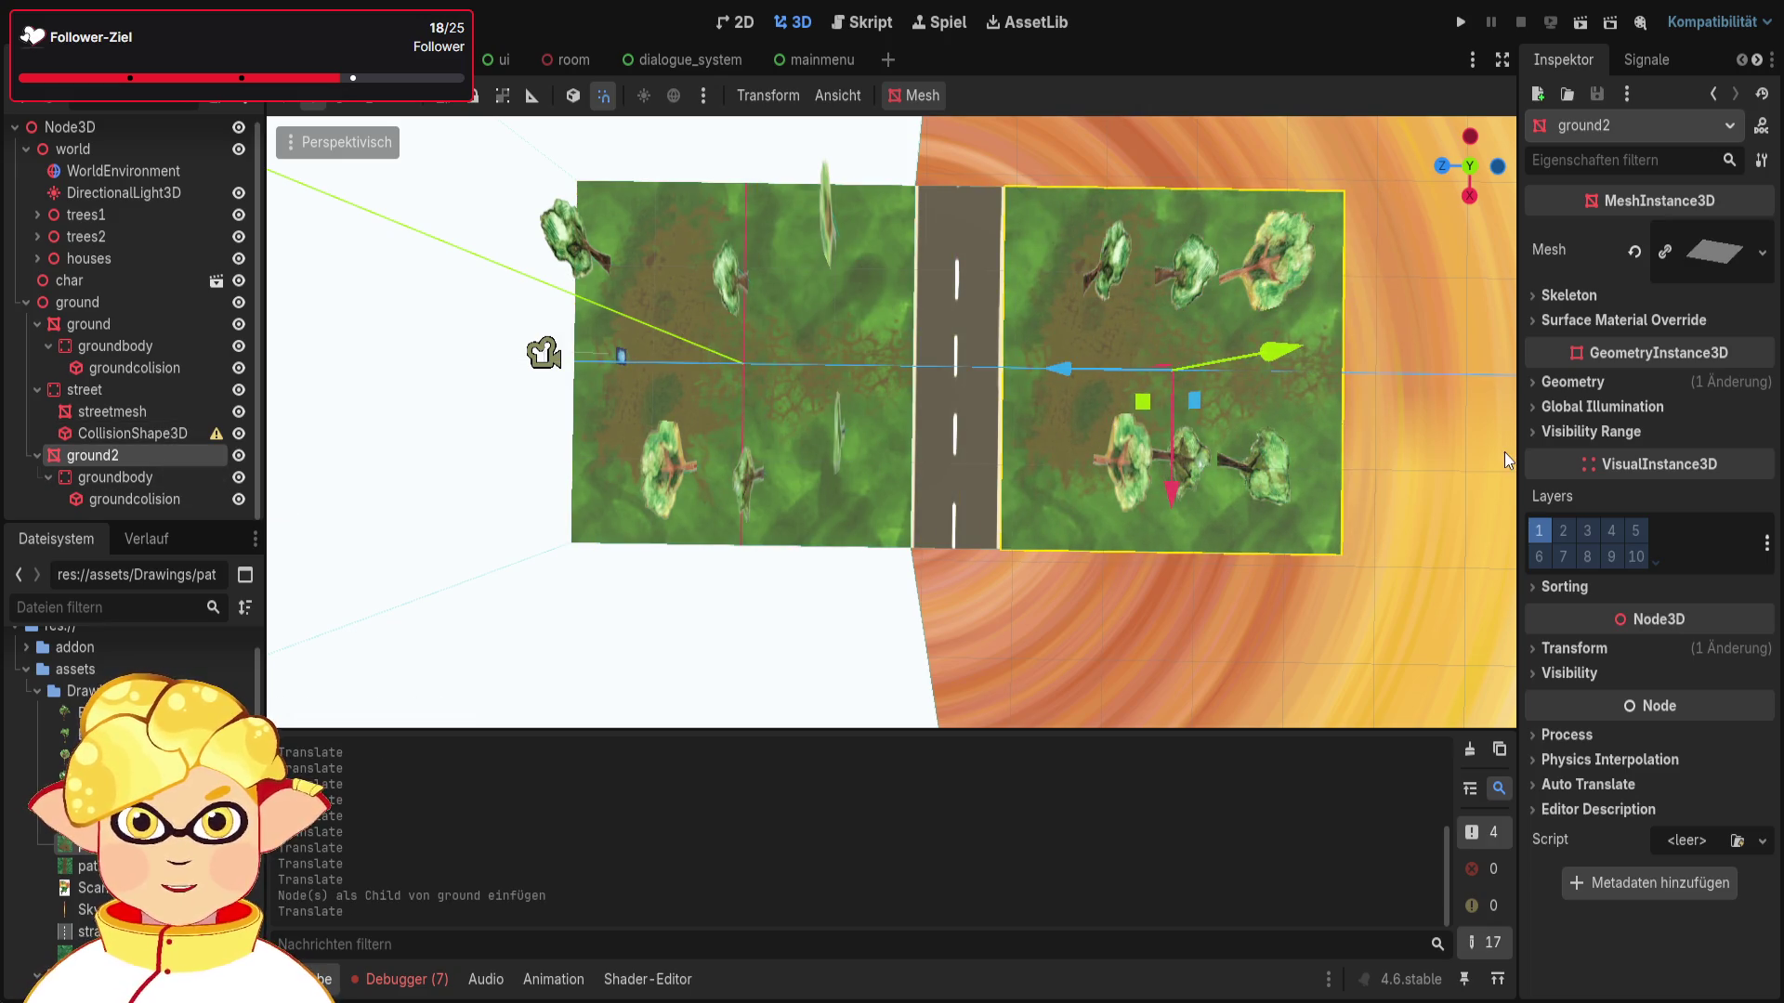
left_click(1596, 385)
left_click(1703, 428)
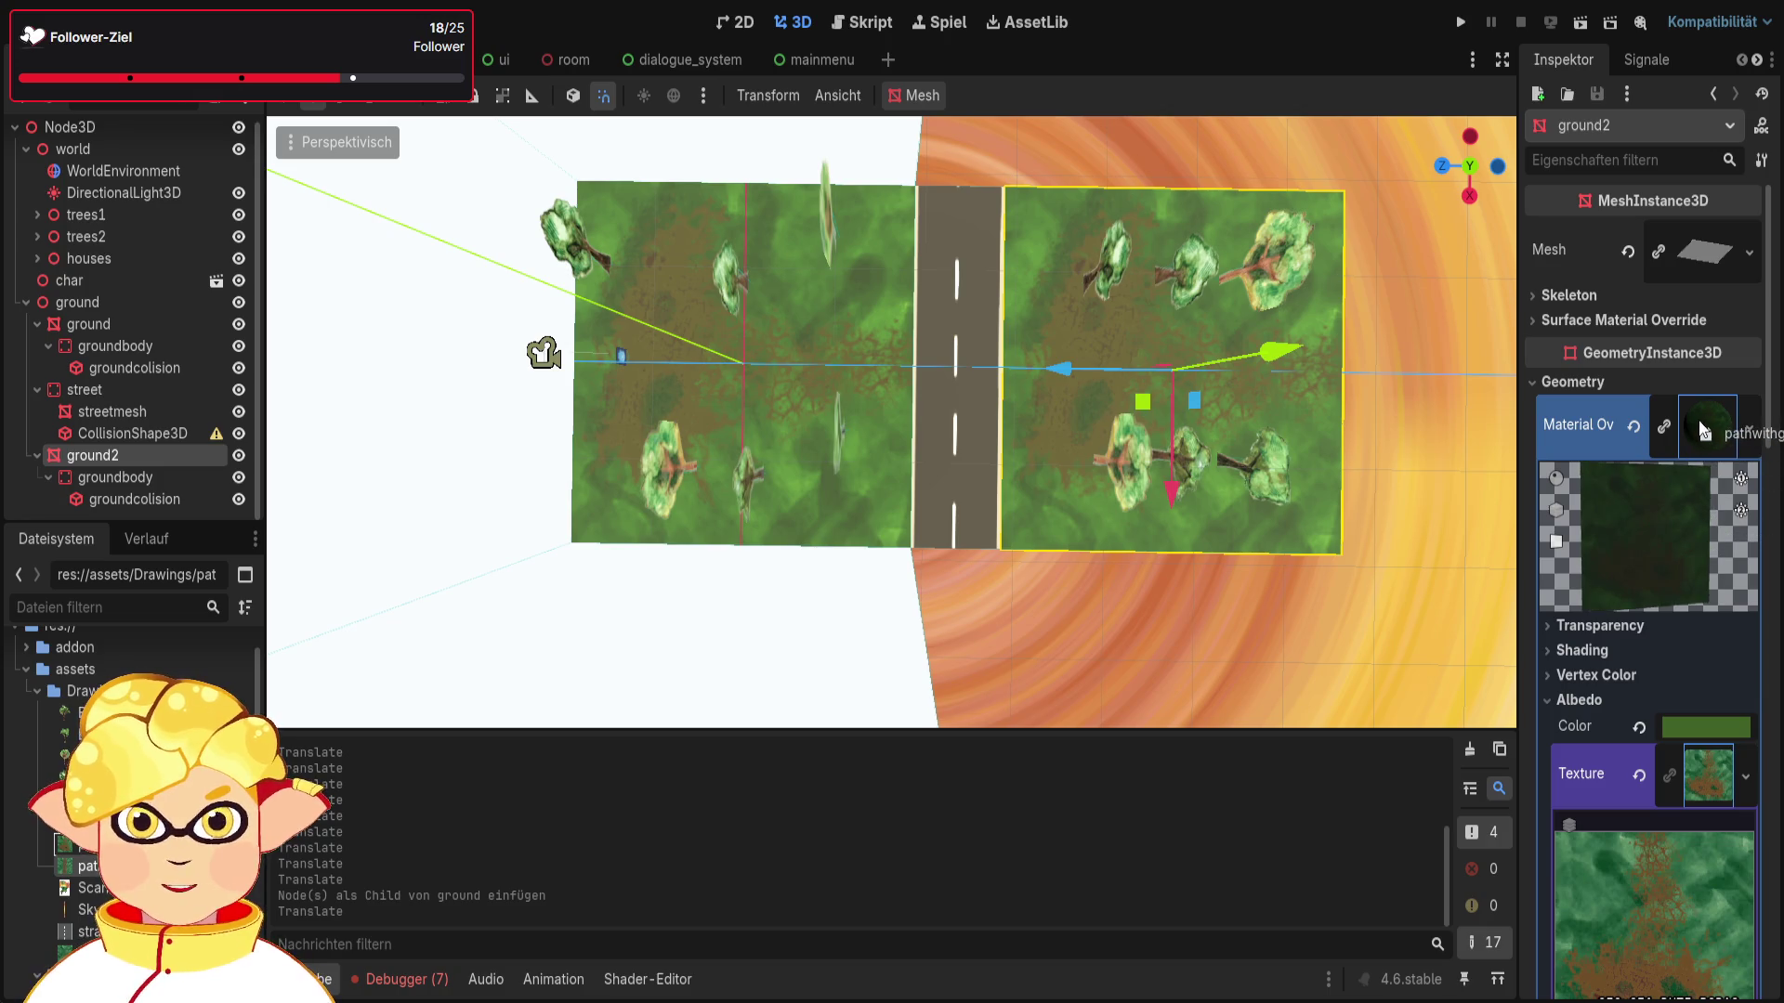
left_click_drag(1703, 429, 1699, 425)
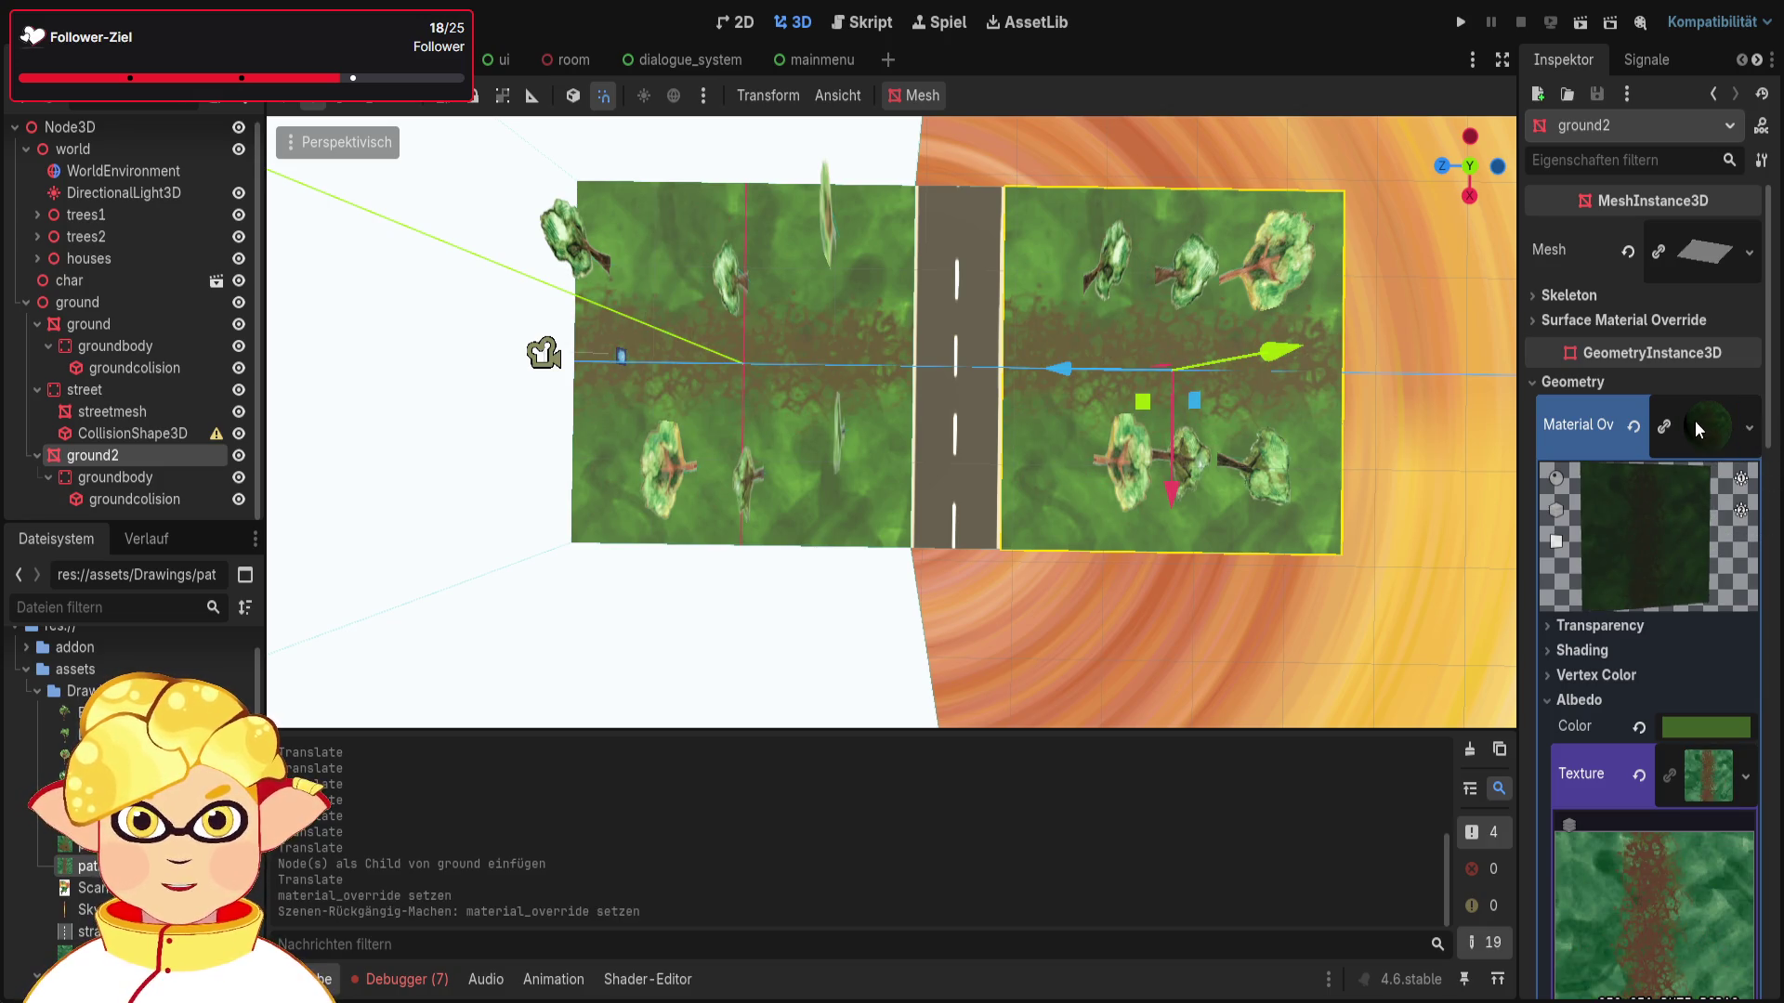
key("ctrl+z")
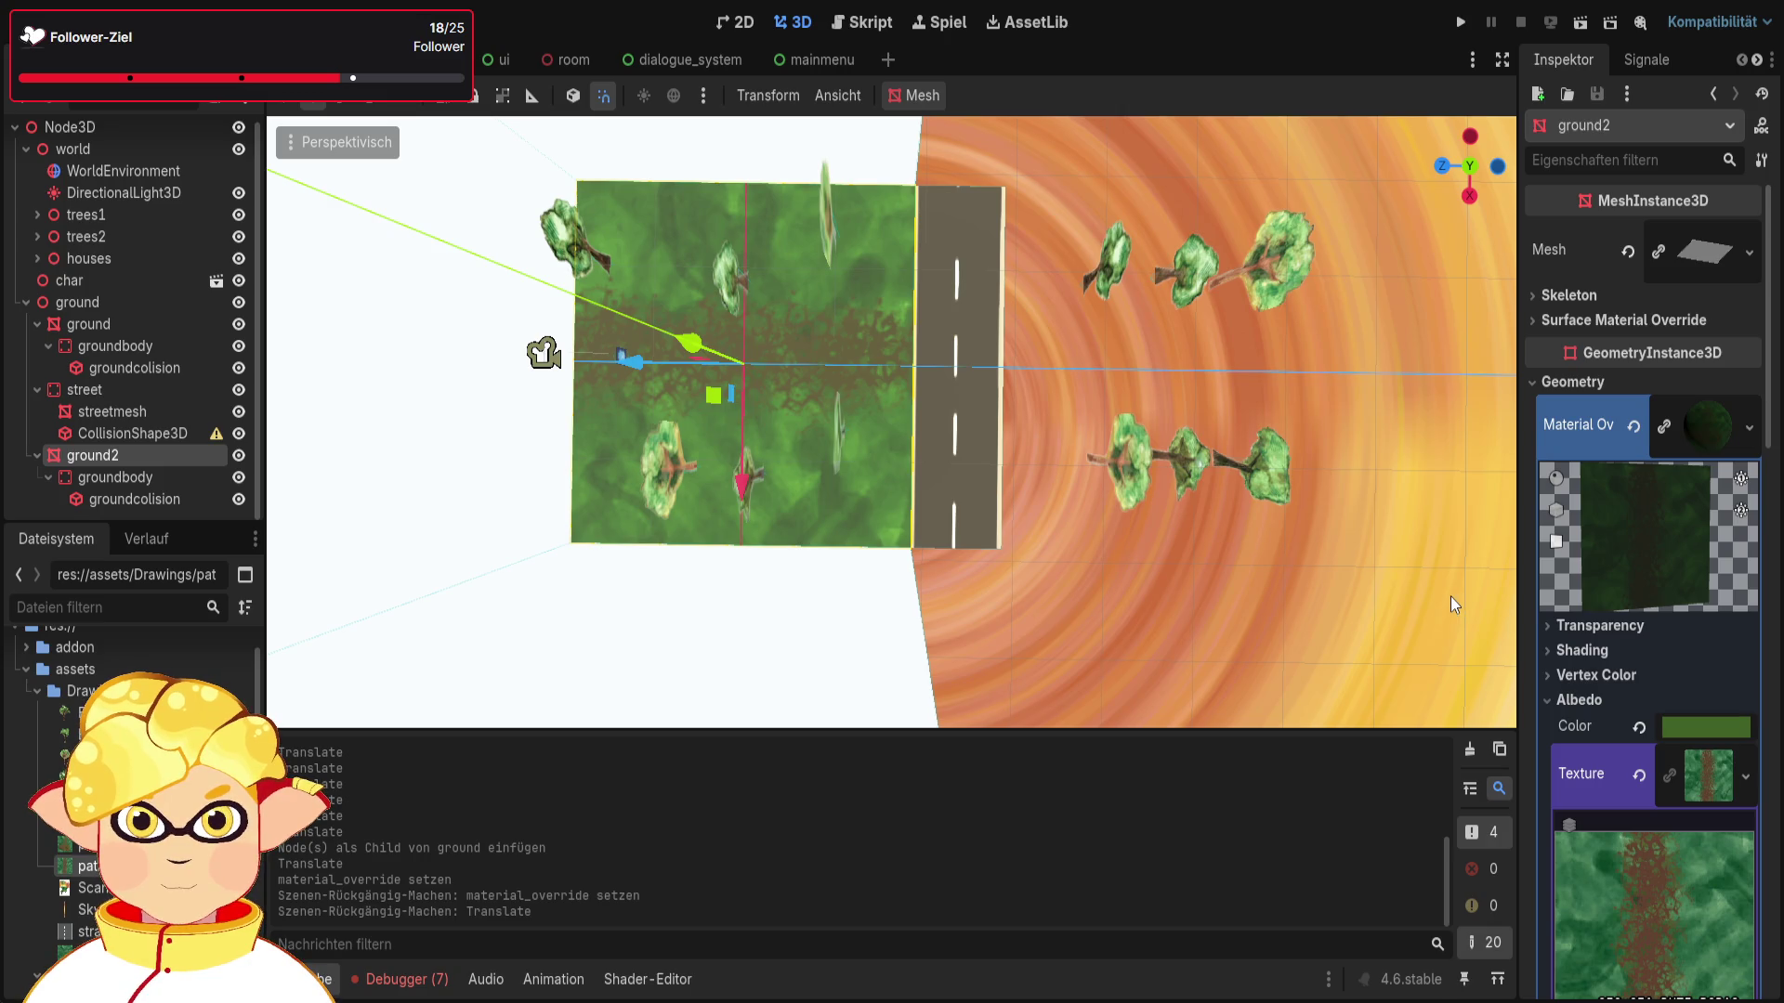
left_click(1451, 596)
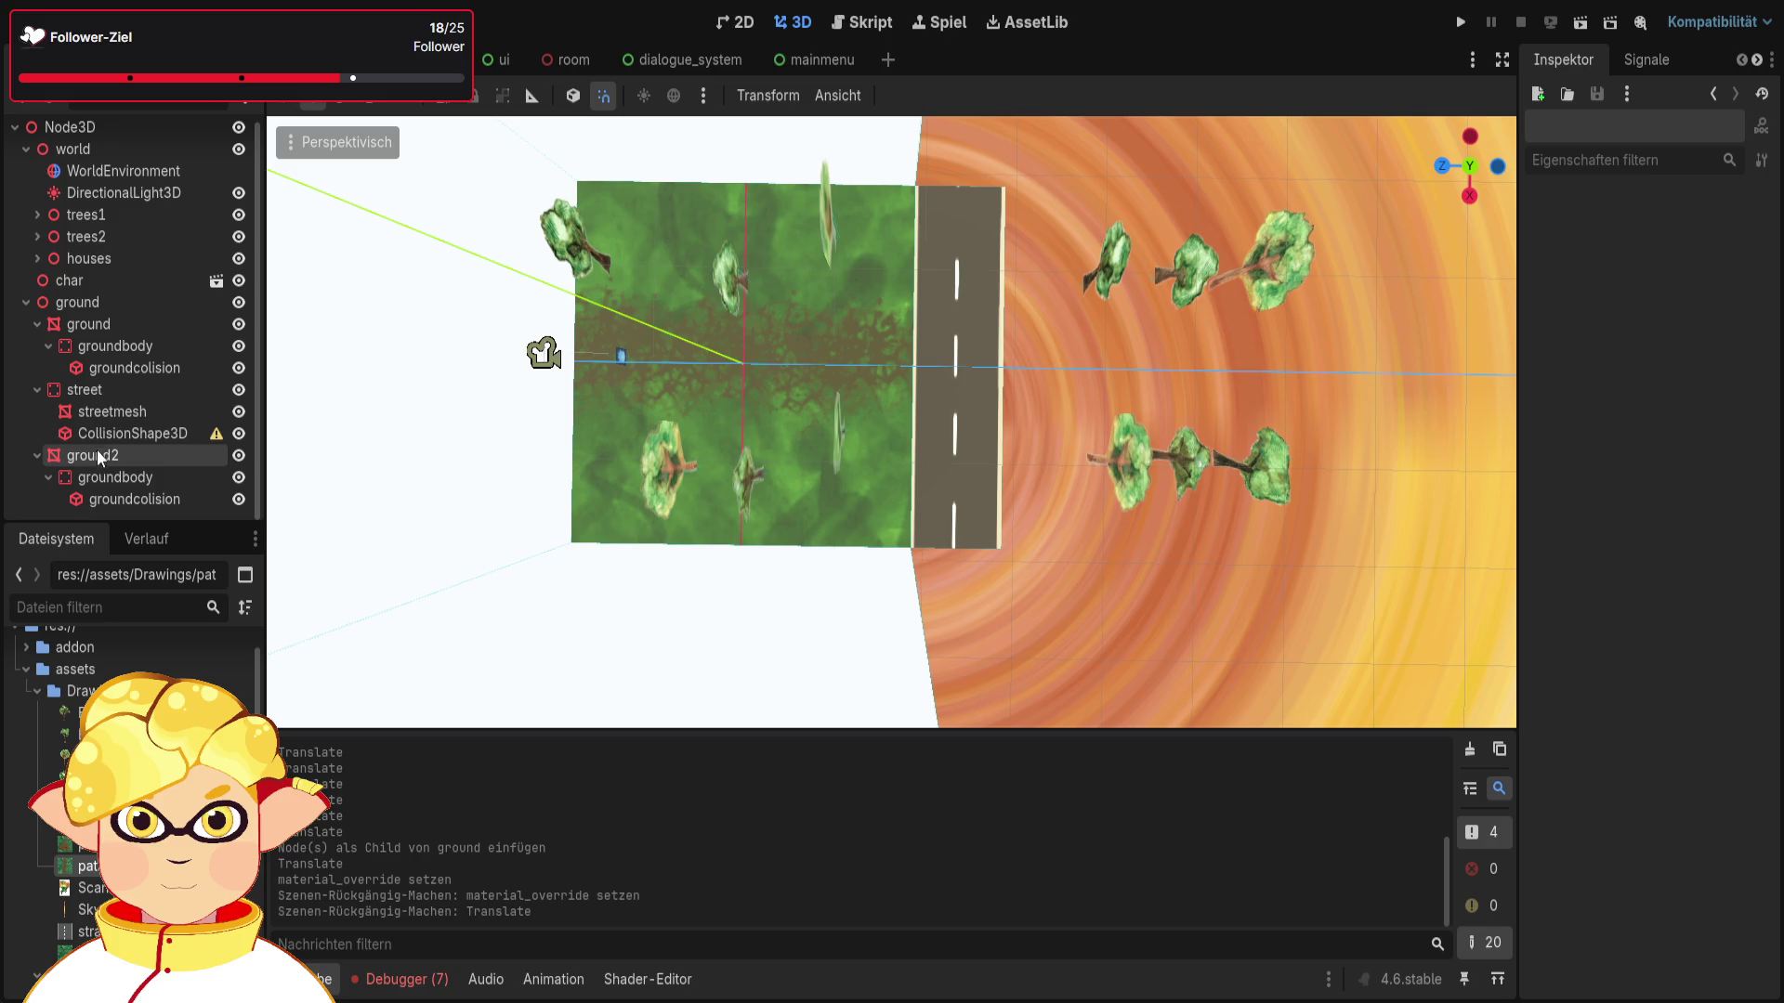
key("ctrl+z")
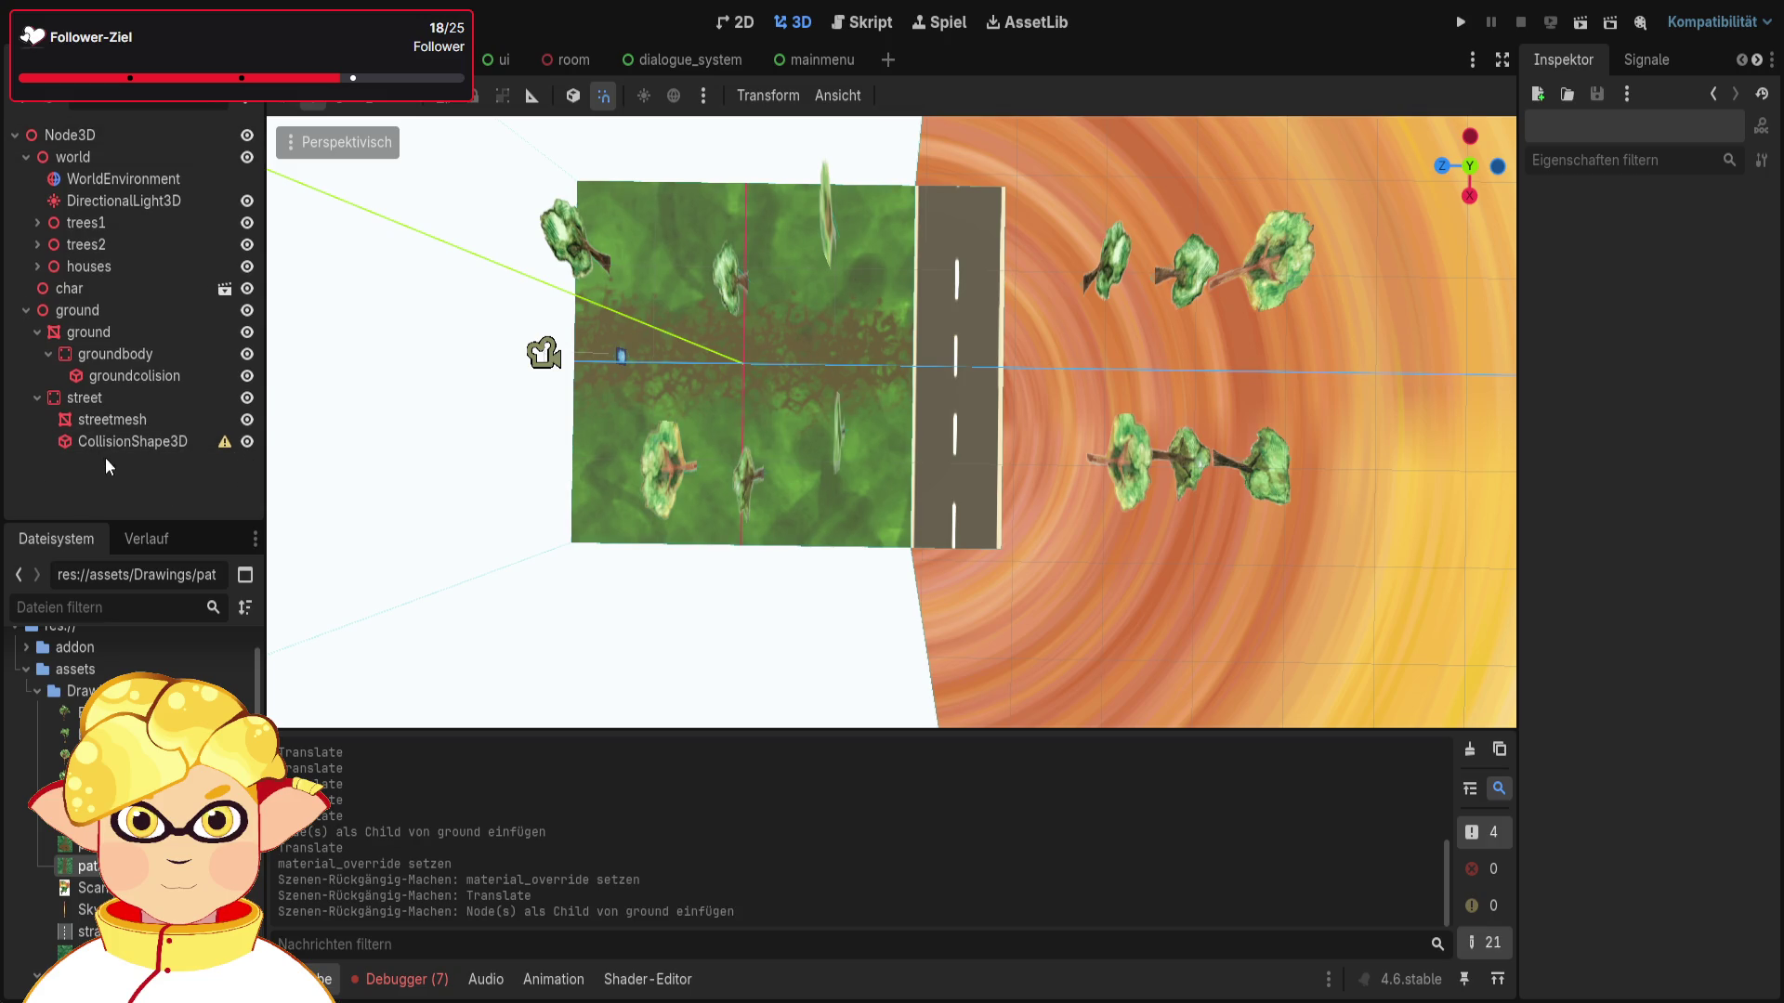
Step: Apply pathwithground1.png as the ground mesh's texture
left_click(127, 348)
left_click(119, 332)
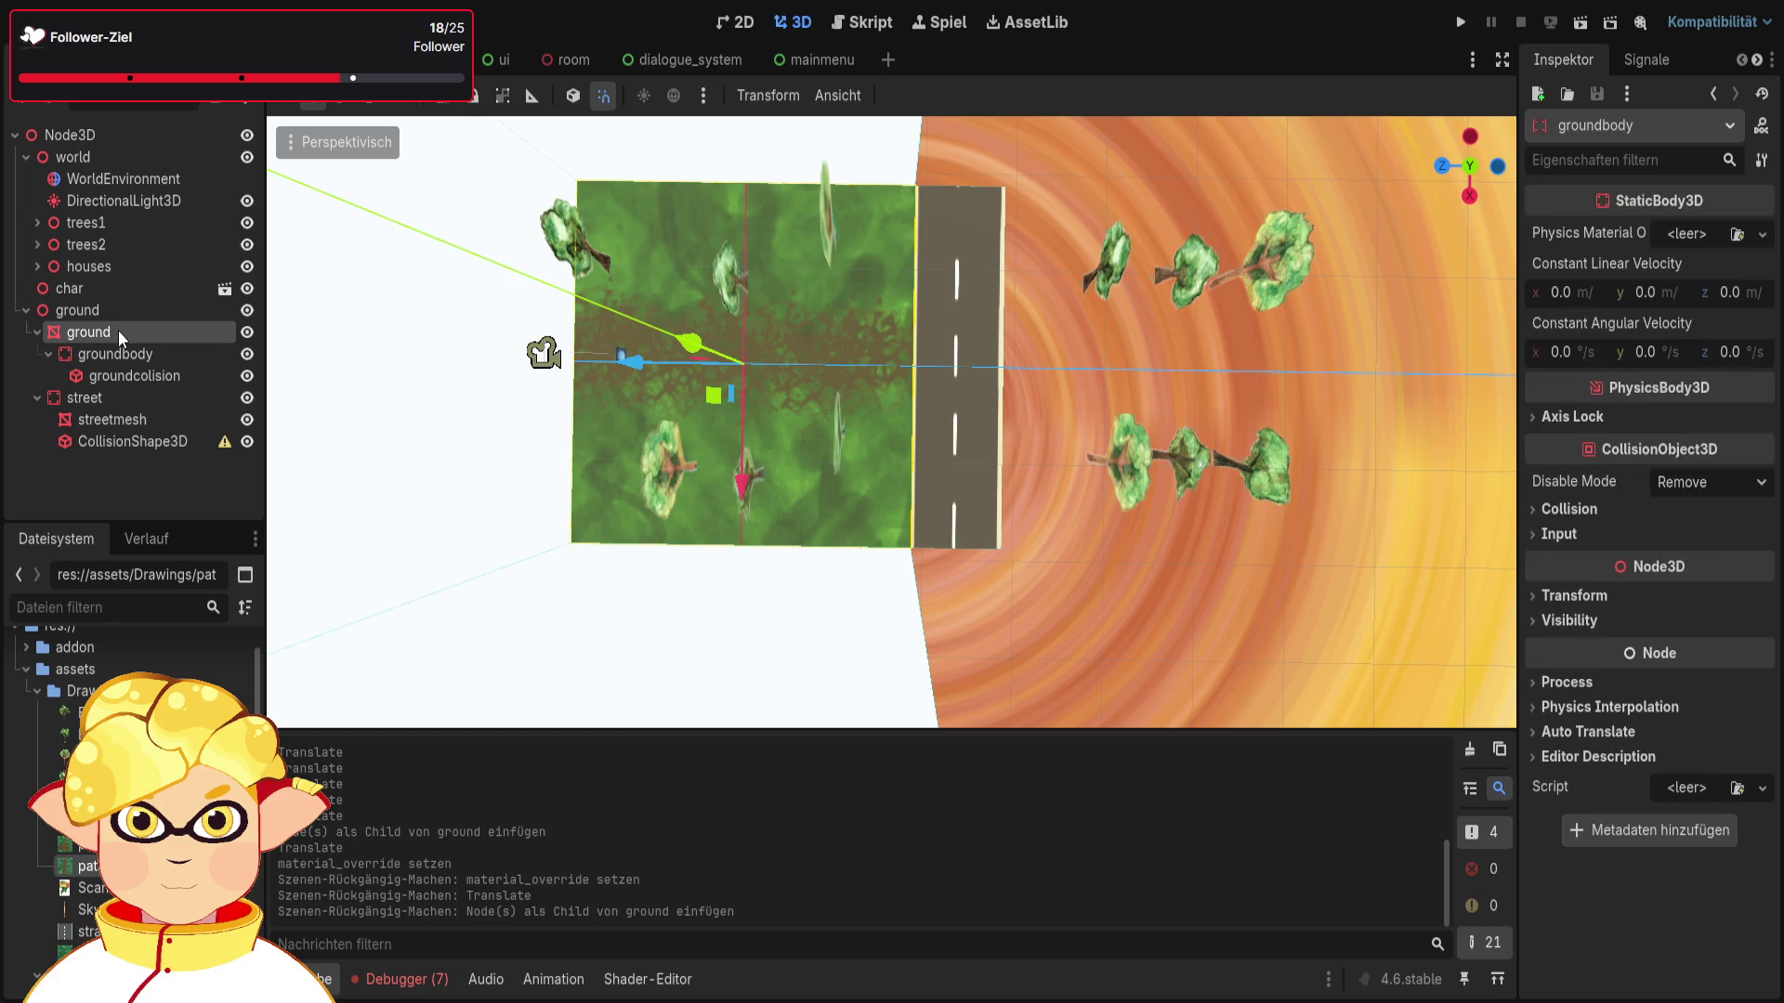
mouse_move(88, 866)
left_mouse_down()
mouse_move(343, 811)
mouse_move(1630, 438)
mouse_move(1714, 325)
mouse_move(1702, 269)
left_mouse_up()
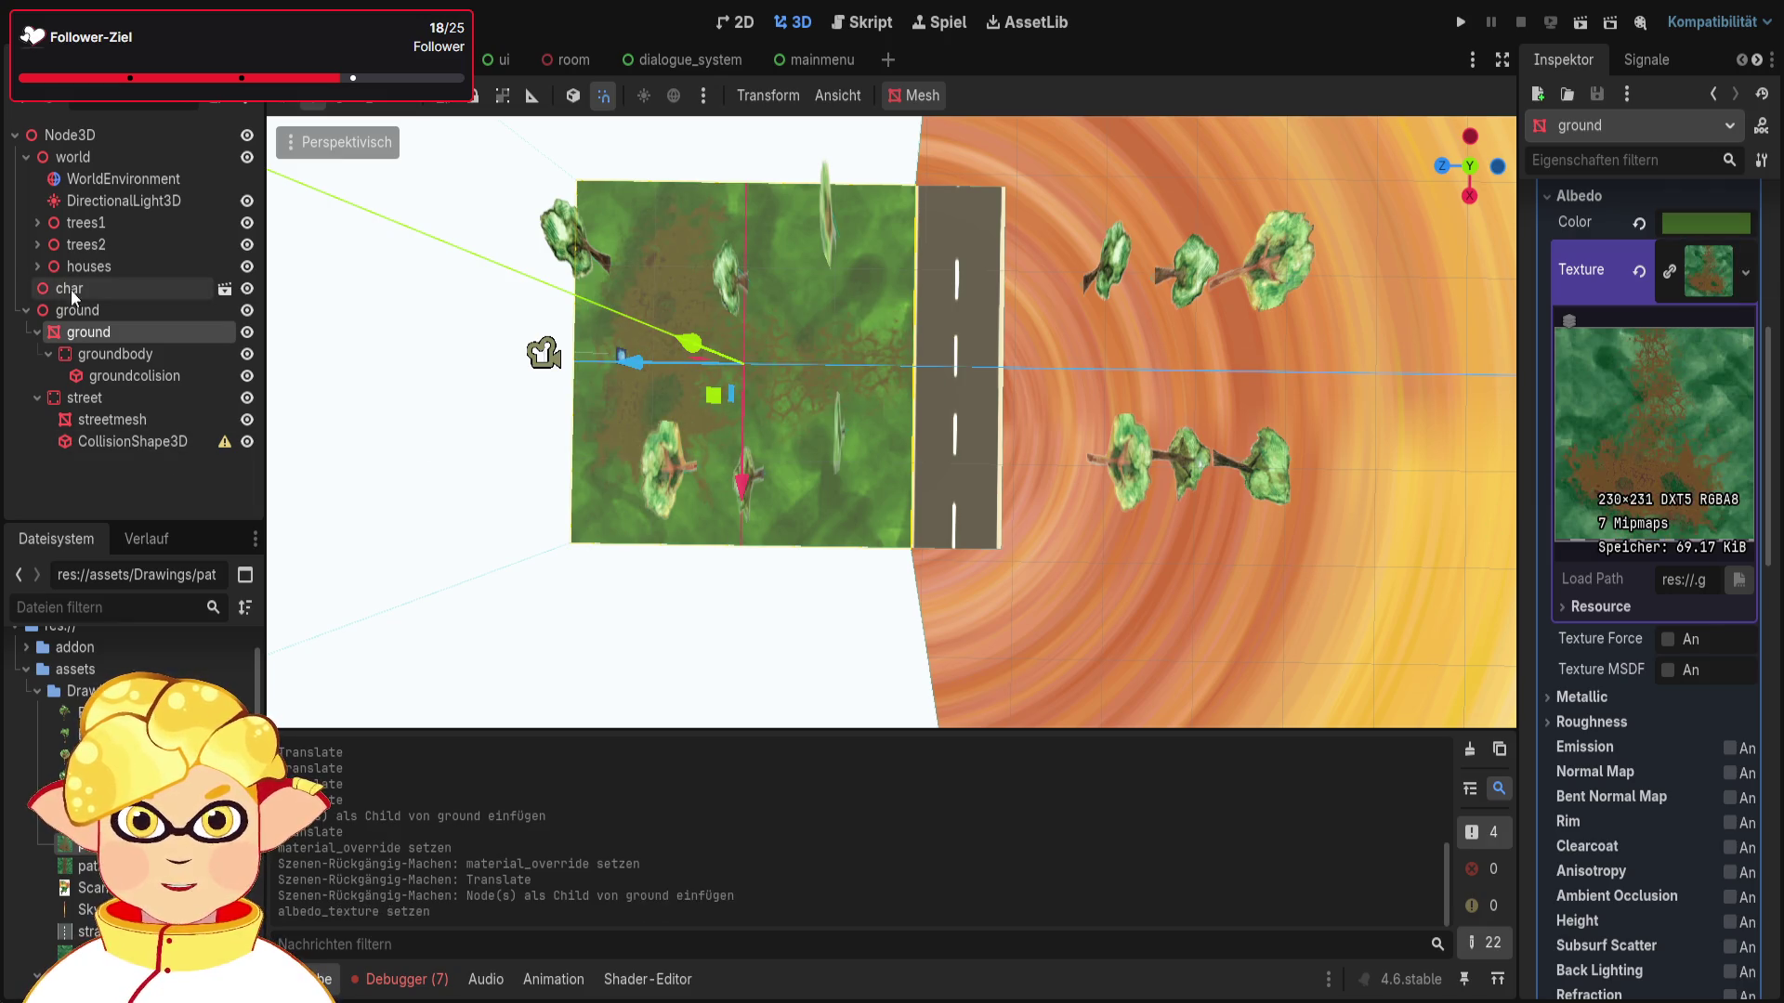
Step: Move groundbody directly under ground as ground2 and rename the mesh groundmesh1
left_click(85, 310)
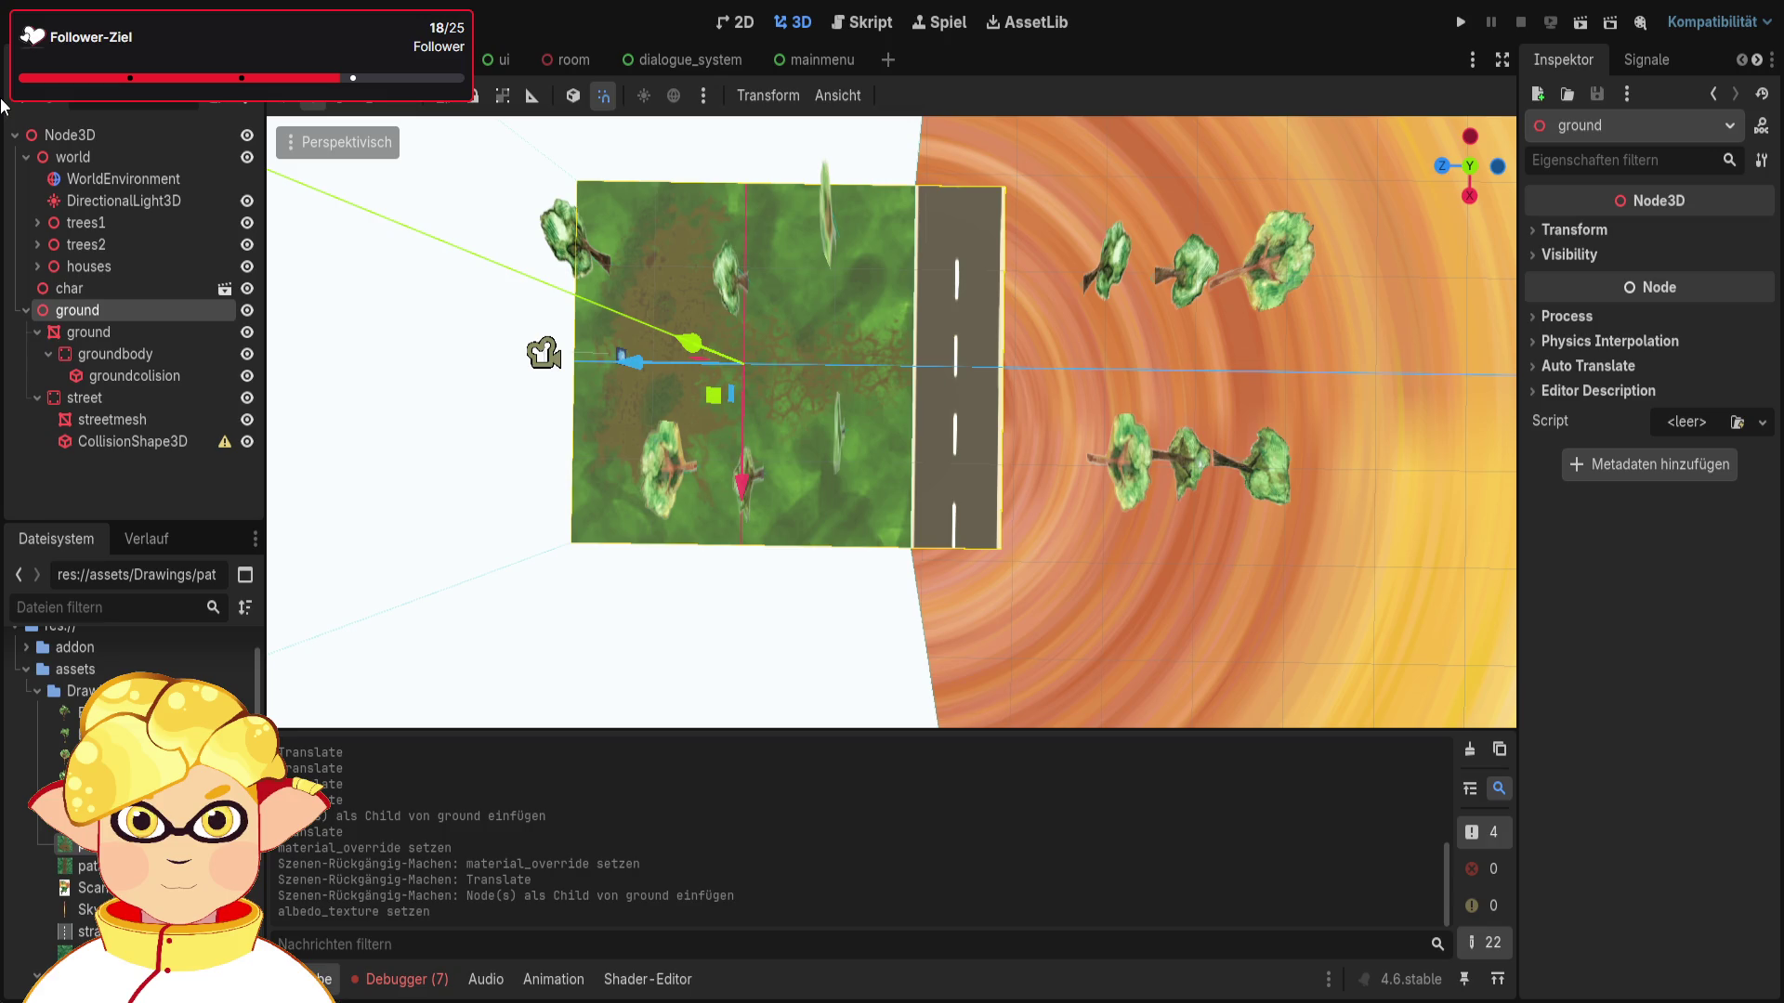
left_click_drag(98, 353, 91, 316)
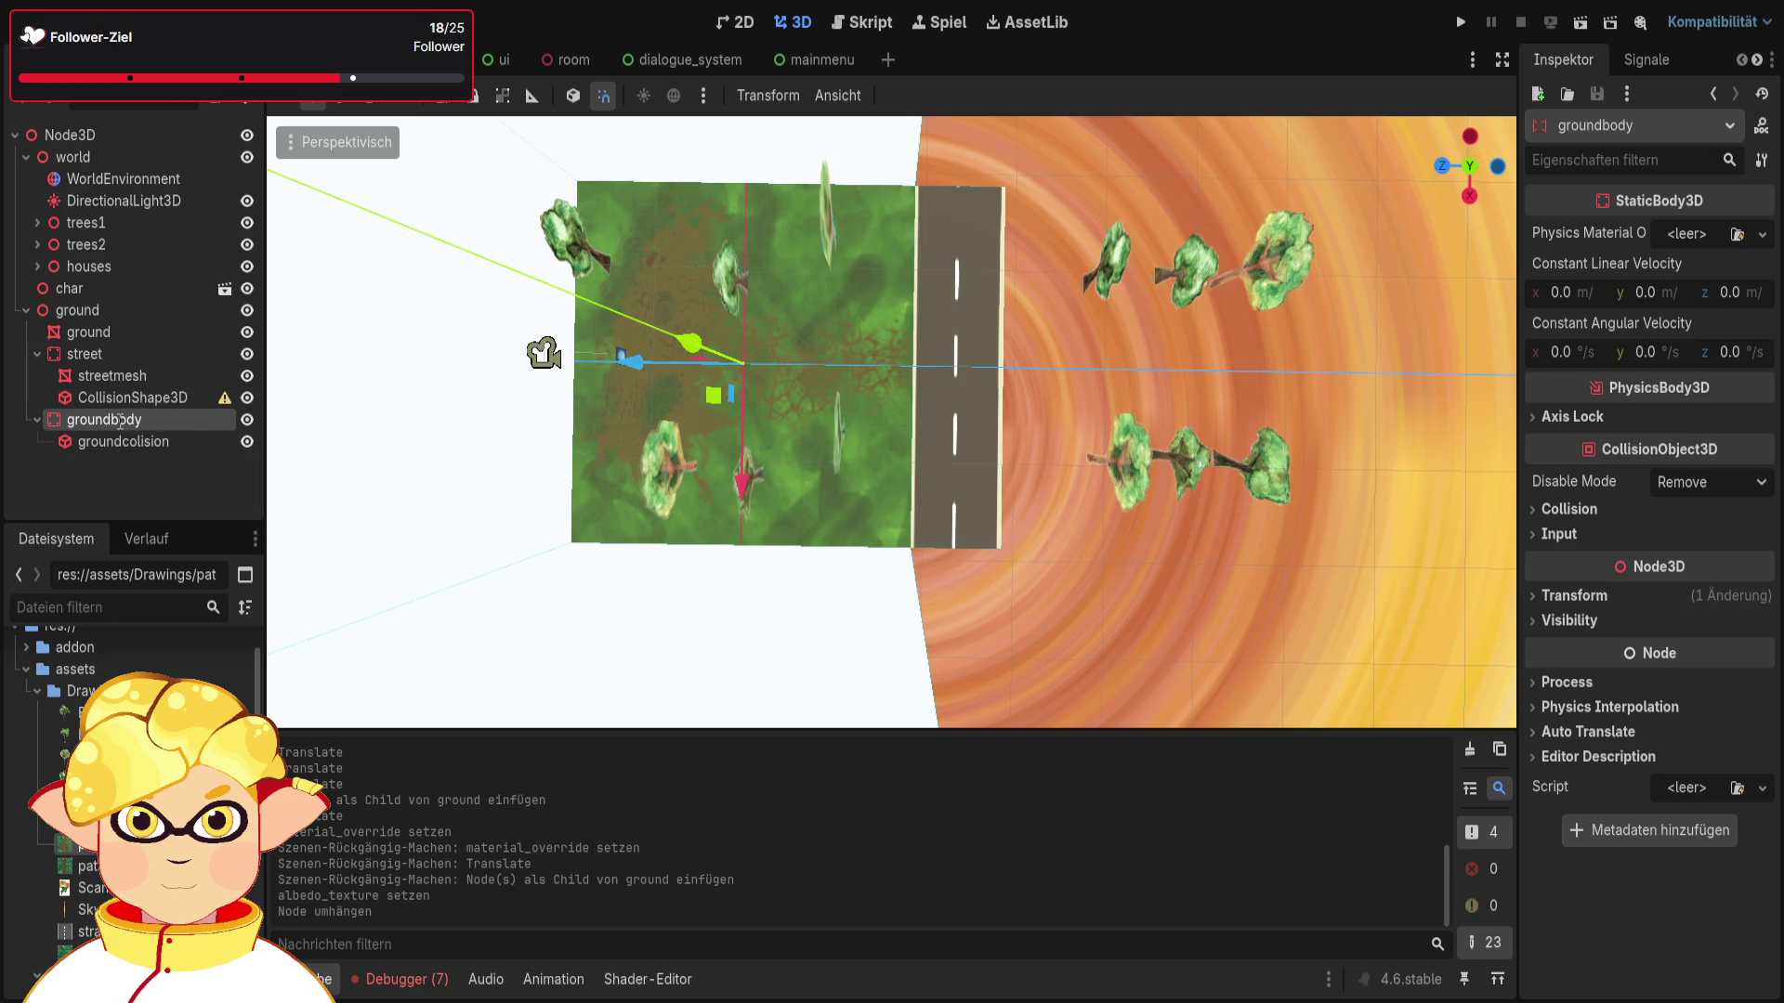
type("ground2")
key("Return")
left_click(137, 336)
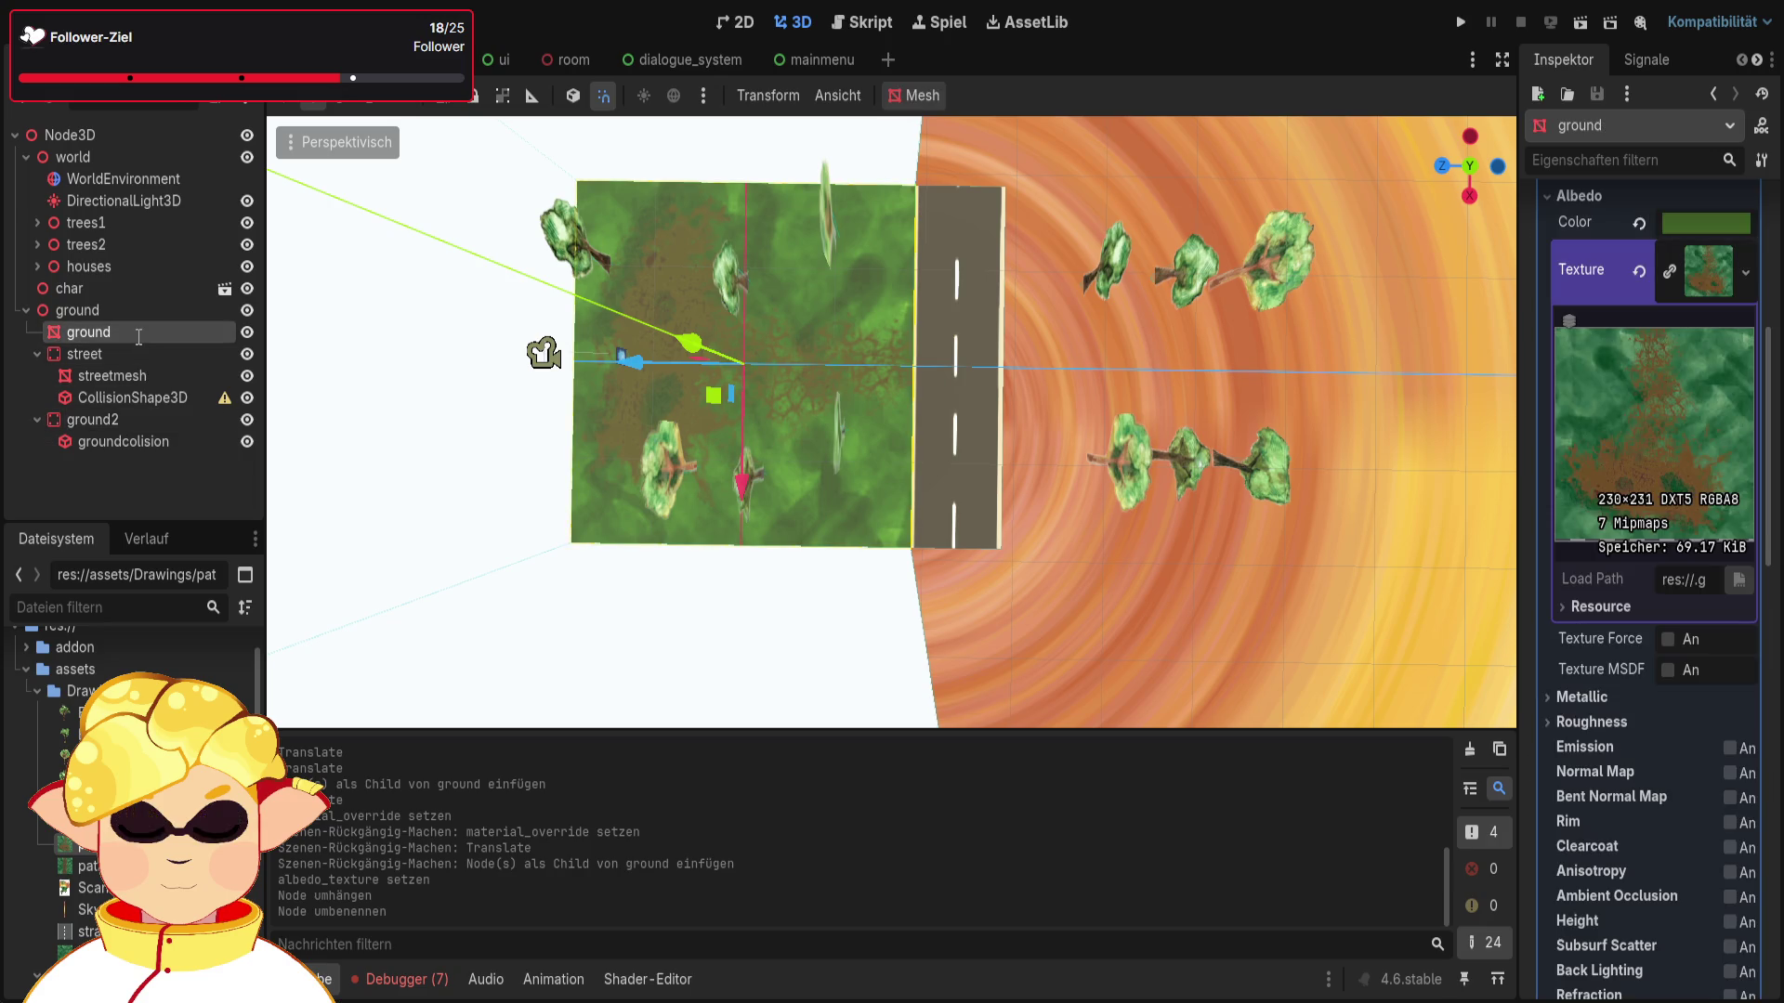
type("mesh")
key("Return")
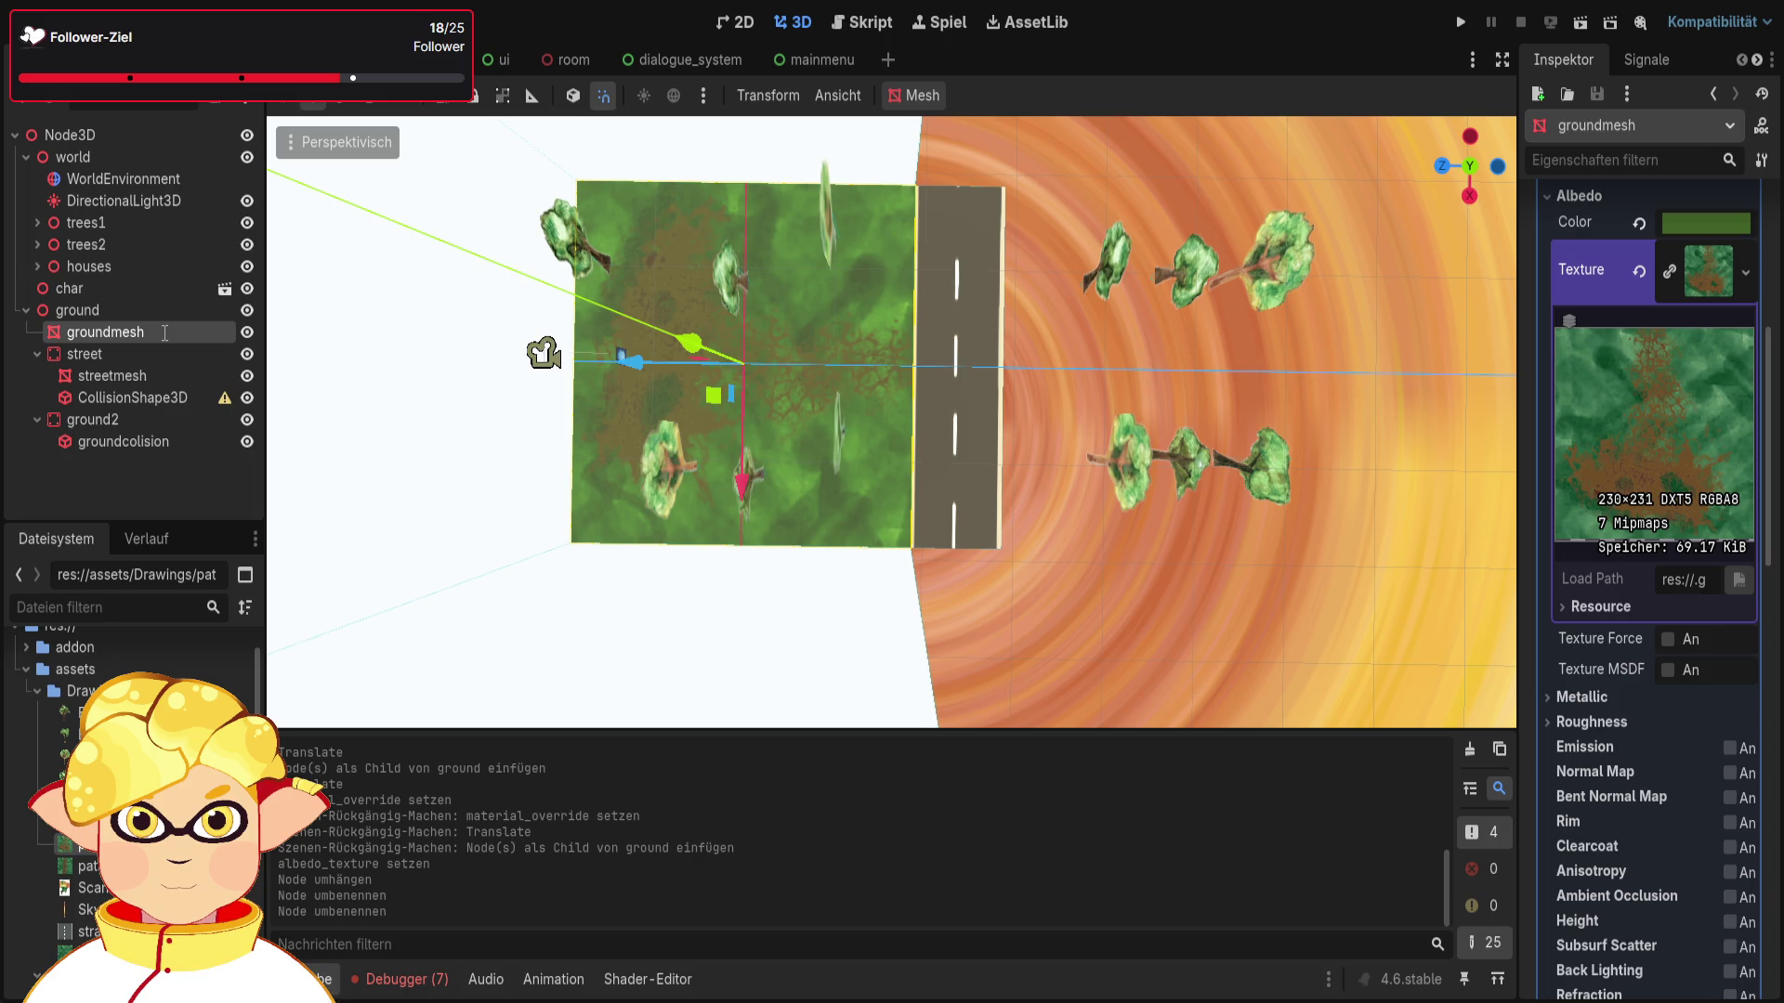
Step: Add a new StaticBody3D child under the ground node
left_click(136, 310)
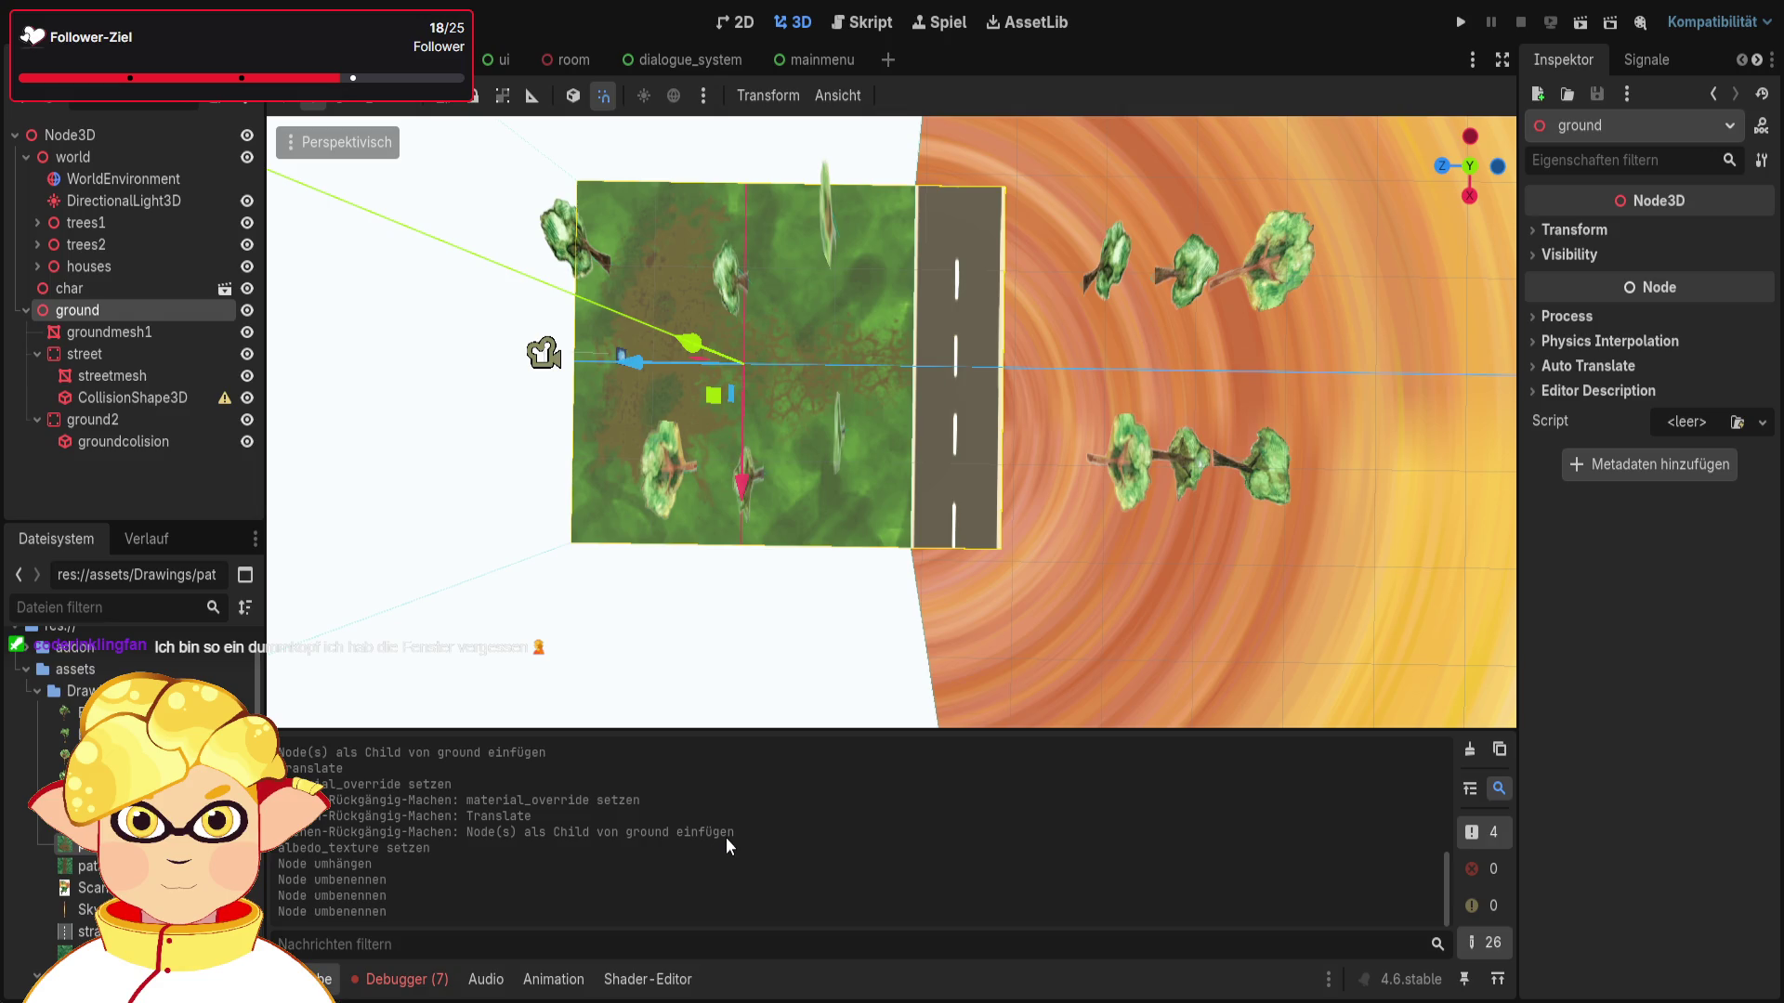
key("ctrl+a")
key("Return")
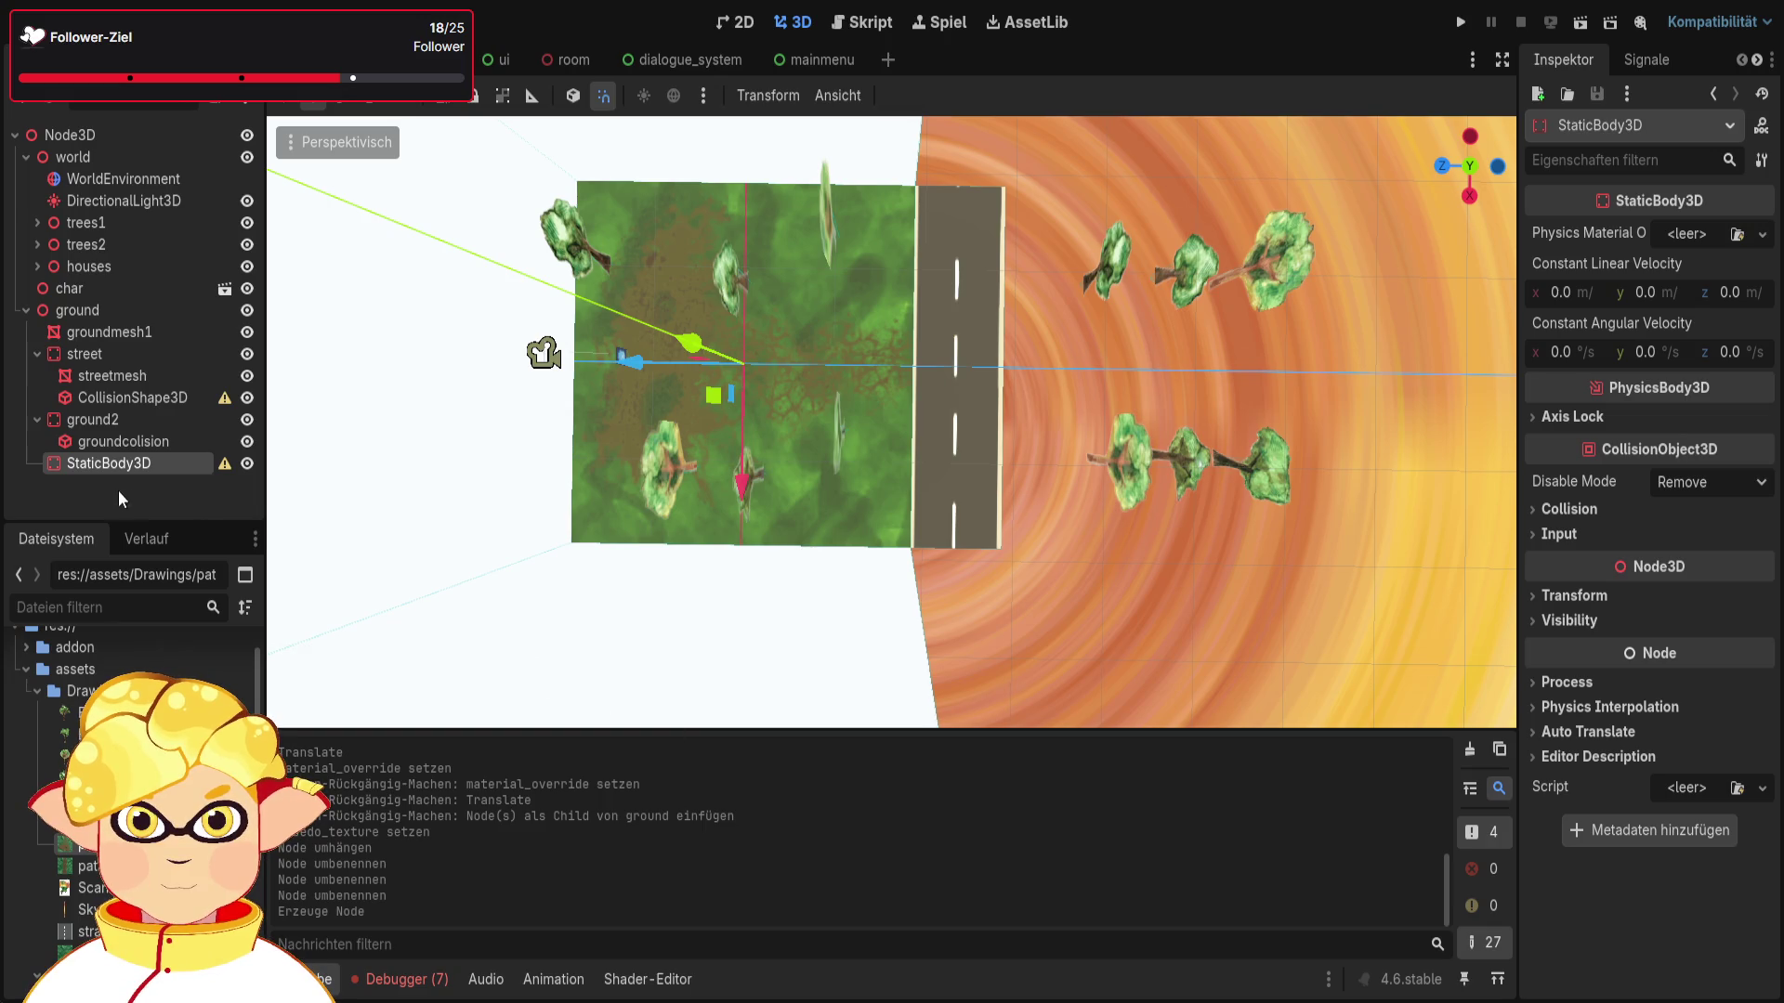
Step: Name the new body ground1 and move groundmesh1 and groundcolision1 into it
type("ground1")
key("Return")
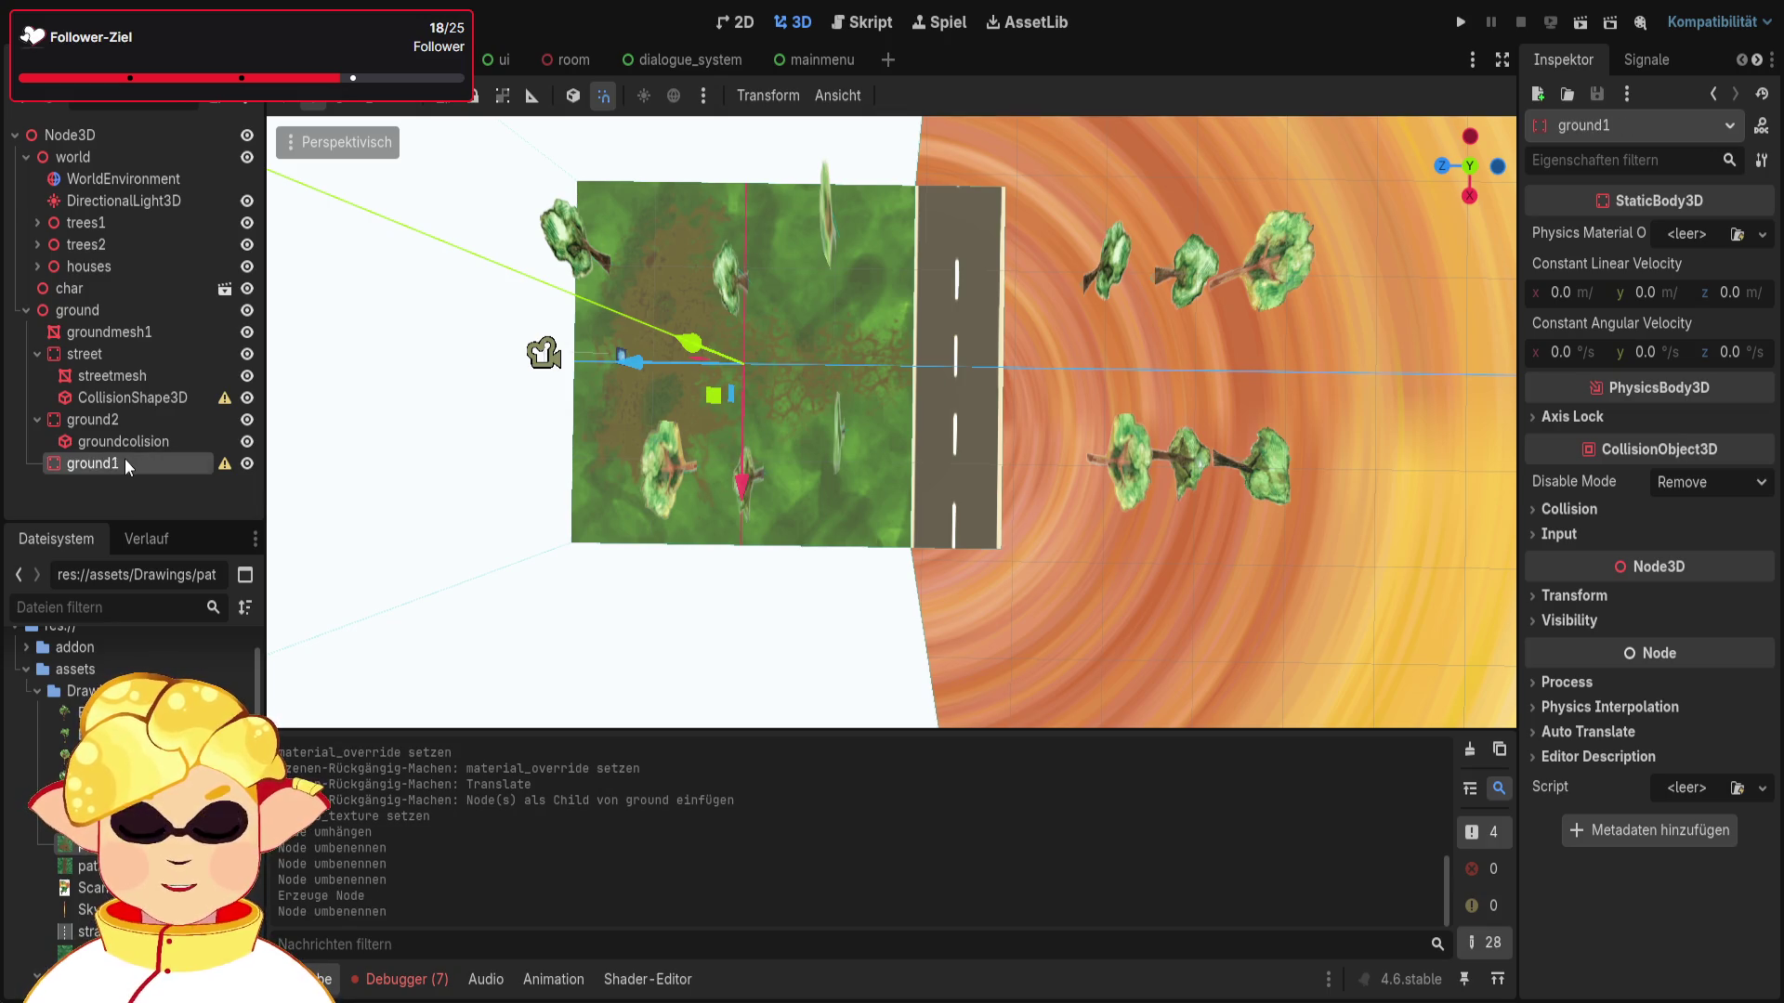
mouse_move(122, 336)
left_mouse_down()
mouse_move(130, 460)
mouse_move(158, 432)
mouse_move(141, 420)
mouse_move(134, 460)
left_mouse_up()
left_click(130, 420)
left_click(148, 482)
left_click(187, 463)
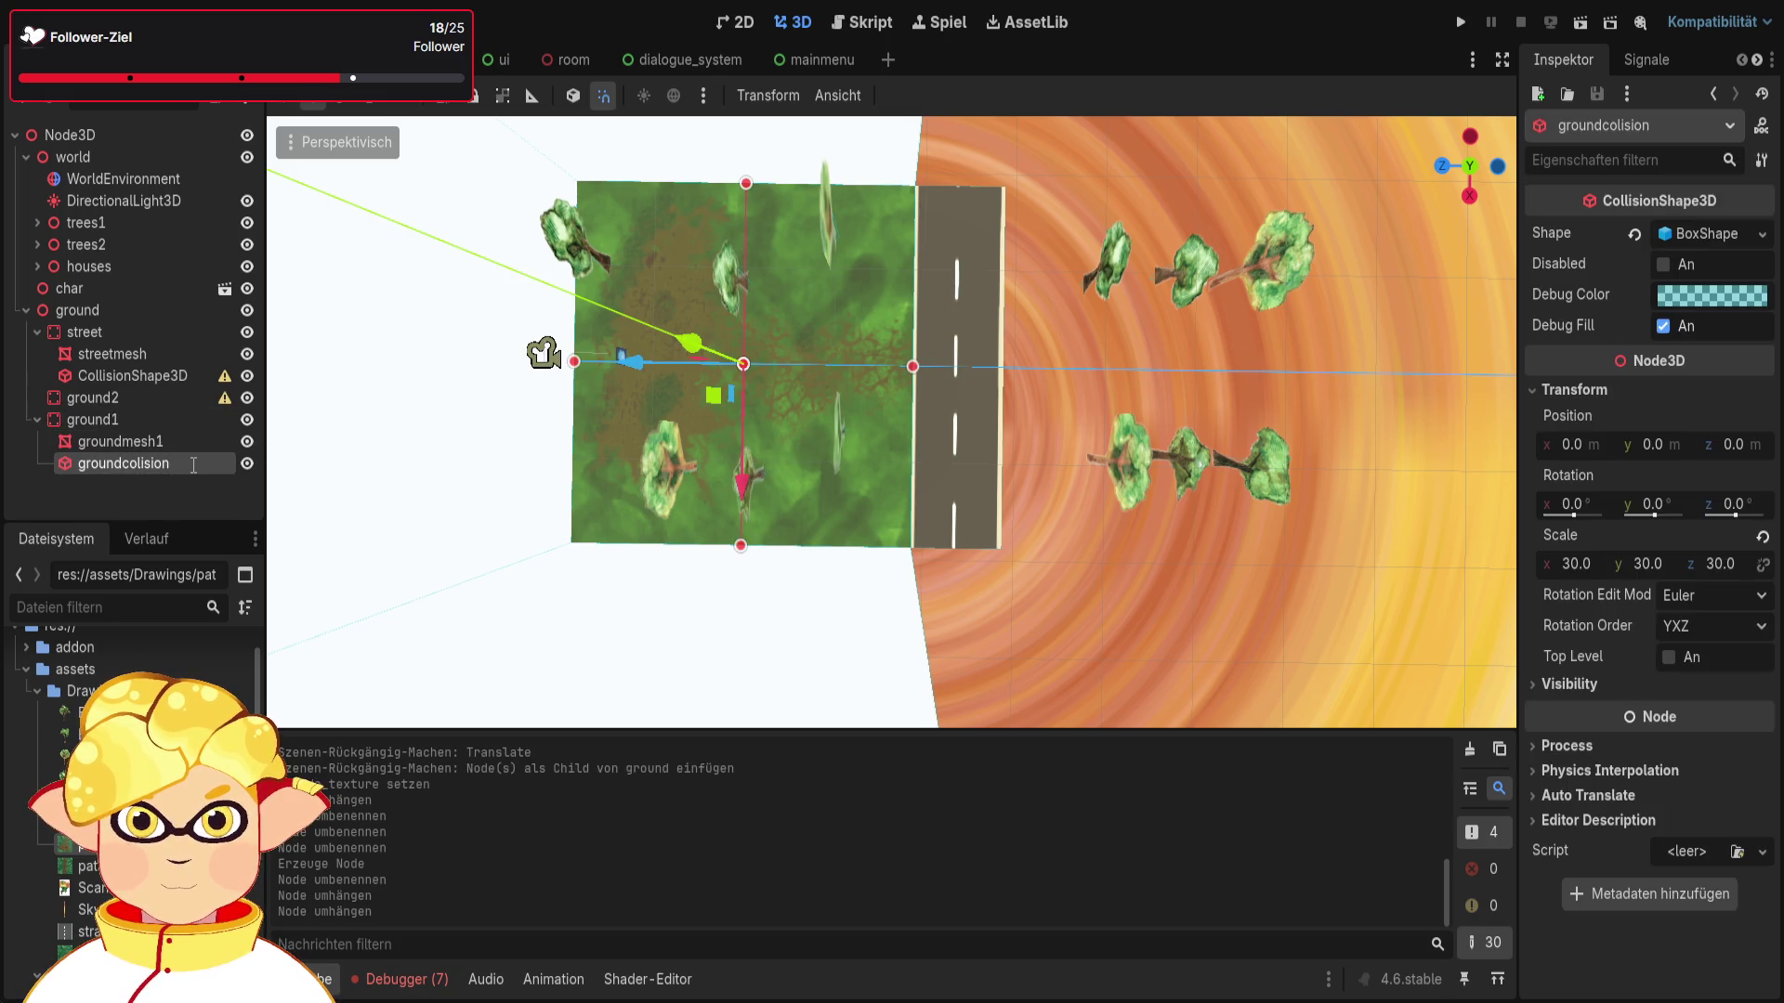
type("1")
key("Return")
left_click(154, 482)
Step: Cut the empty old ground2 and add a fresh StaticBody3D named ground2 under ground
left_click(141, 398)
key("ctrl+x")
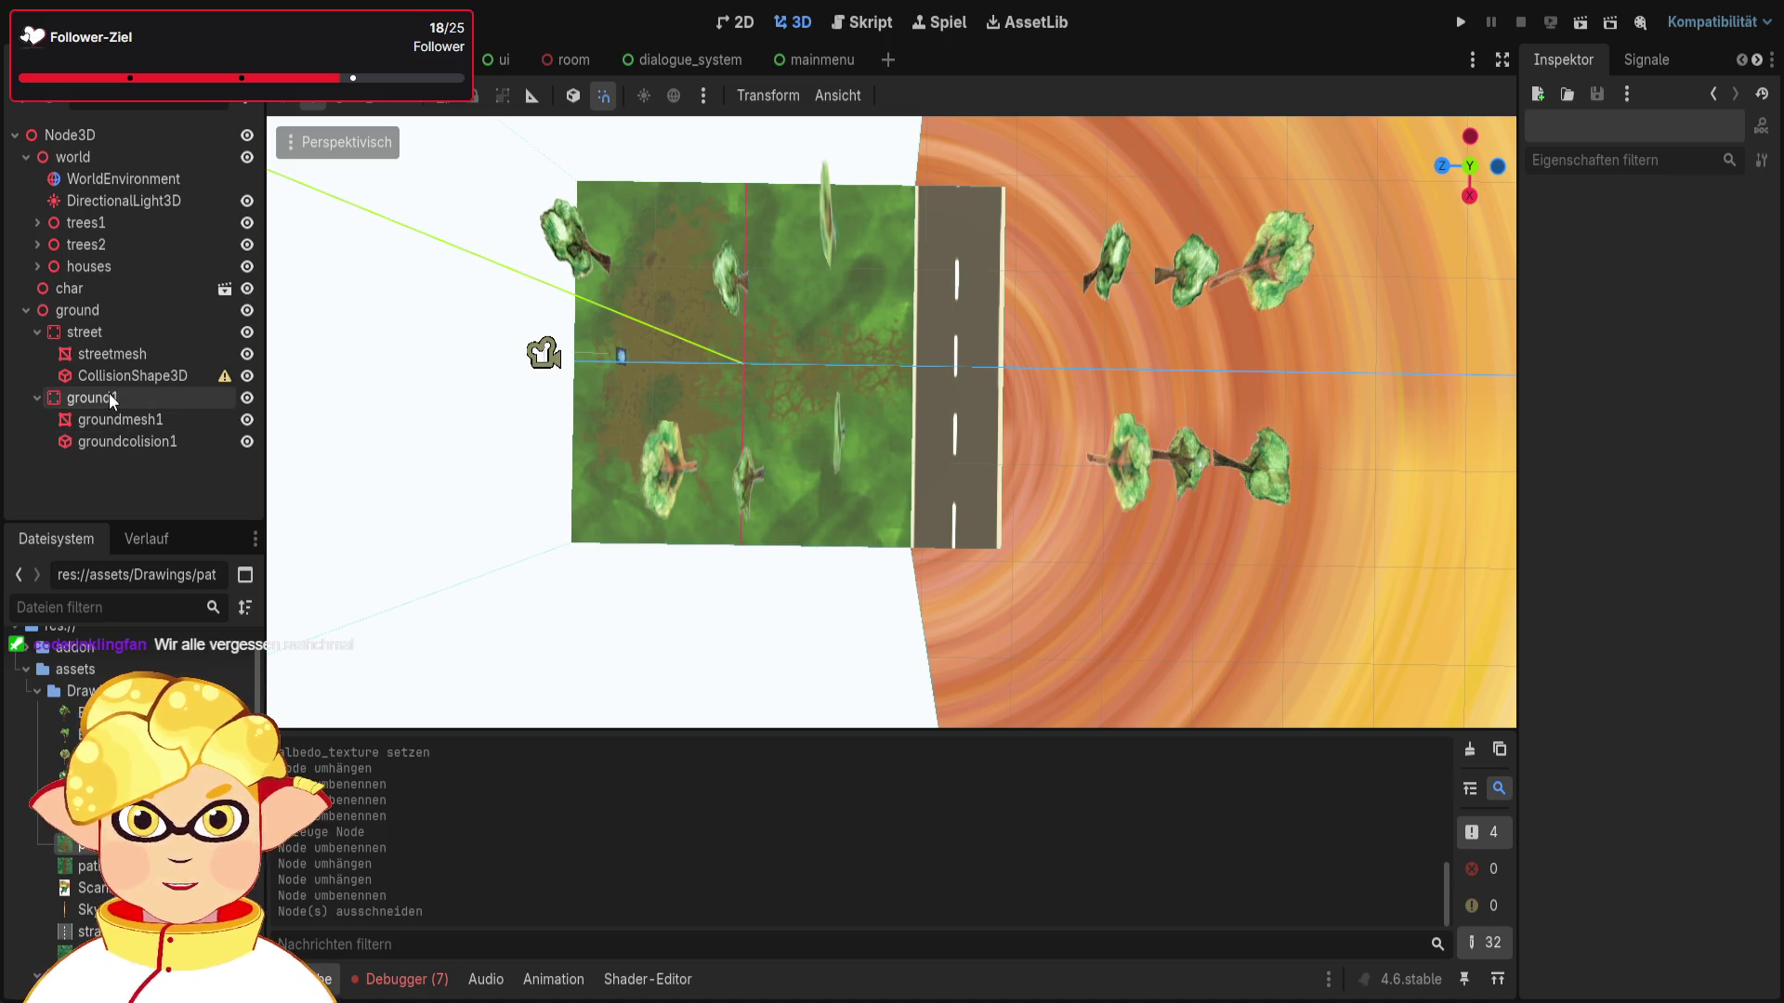
left_click(91, 314)
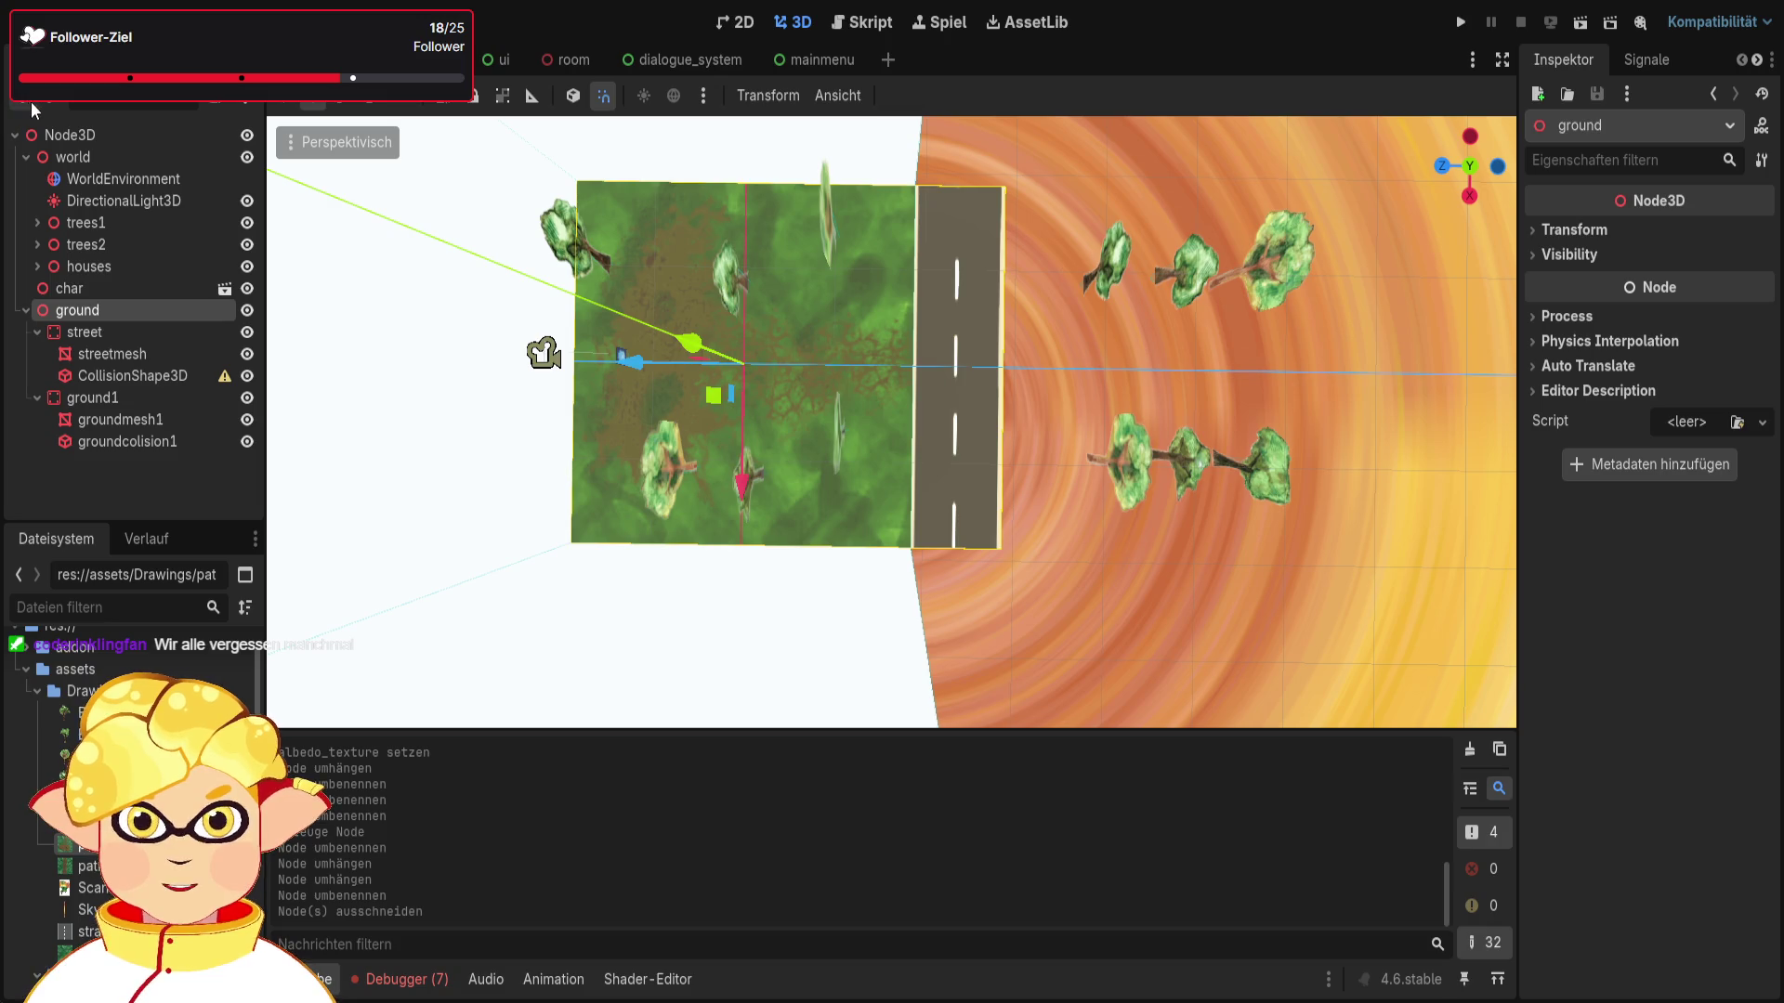
key("ctrl+a")
key("Return")
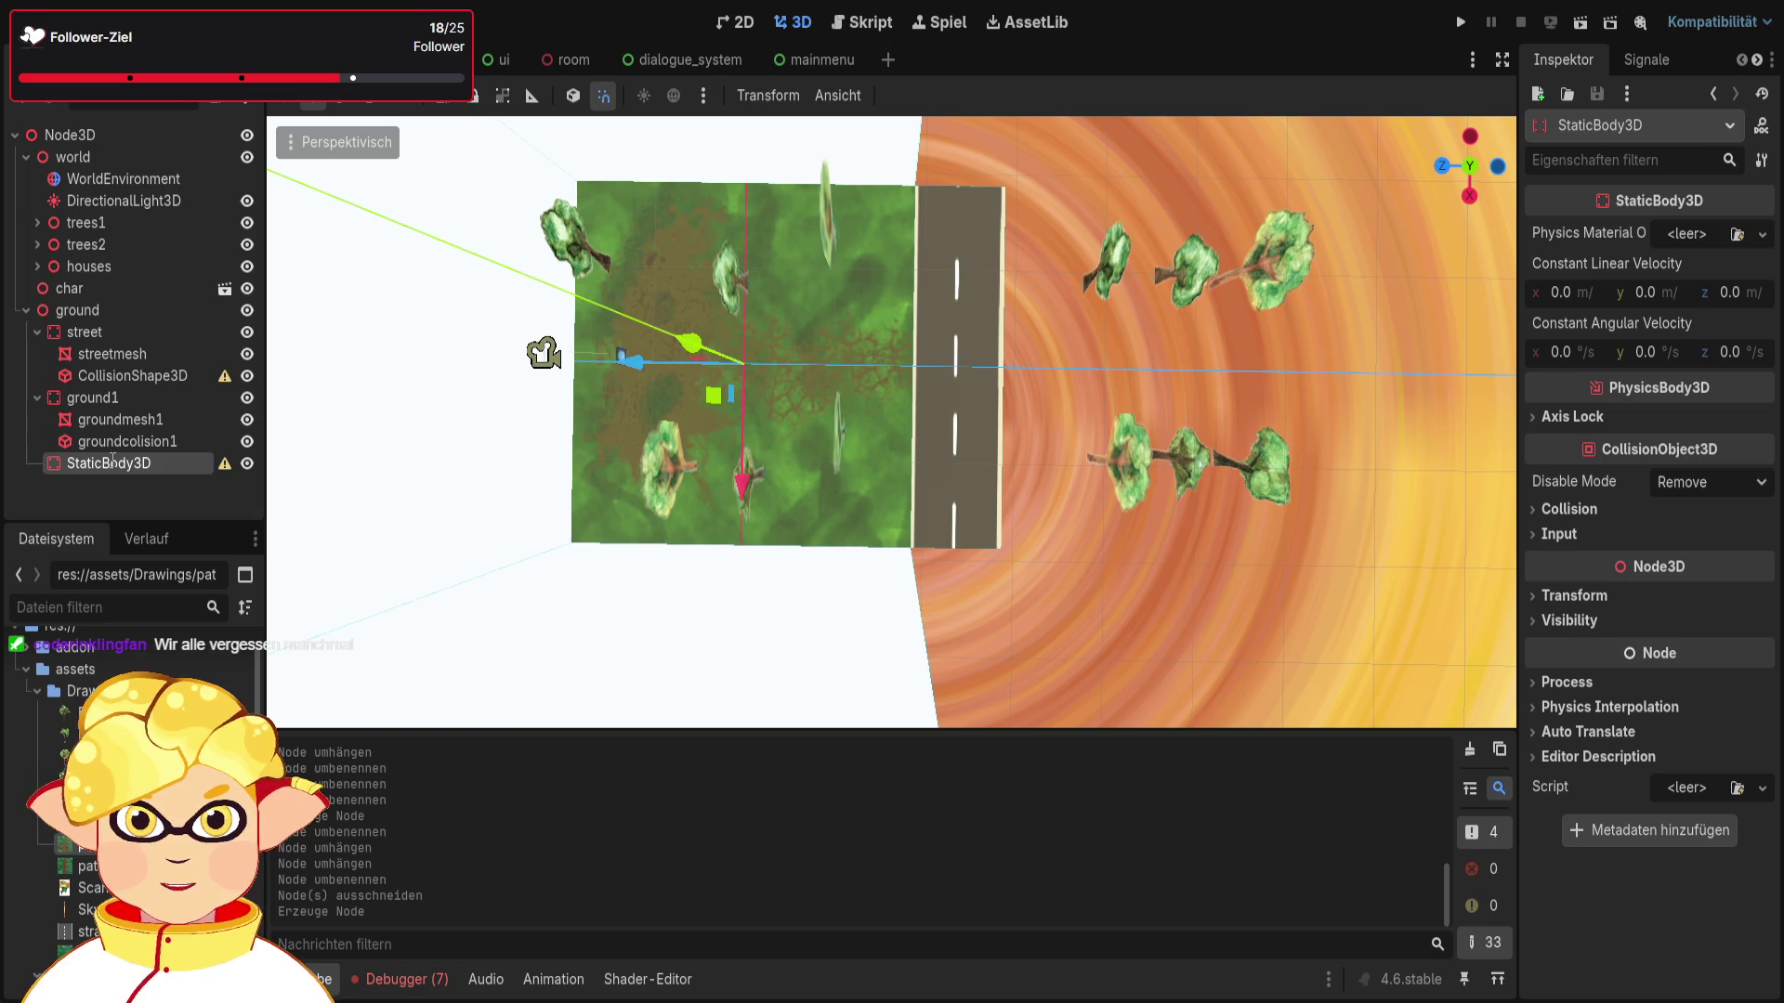
type("ground2")
key("Return")
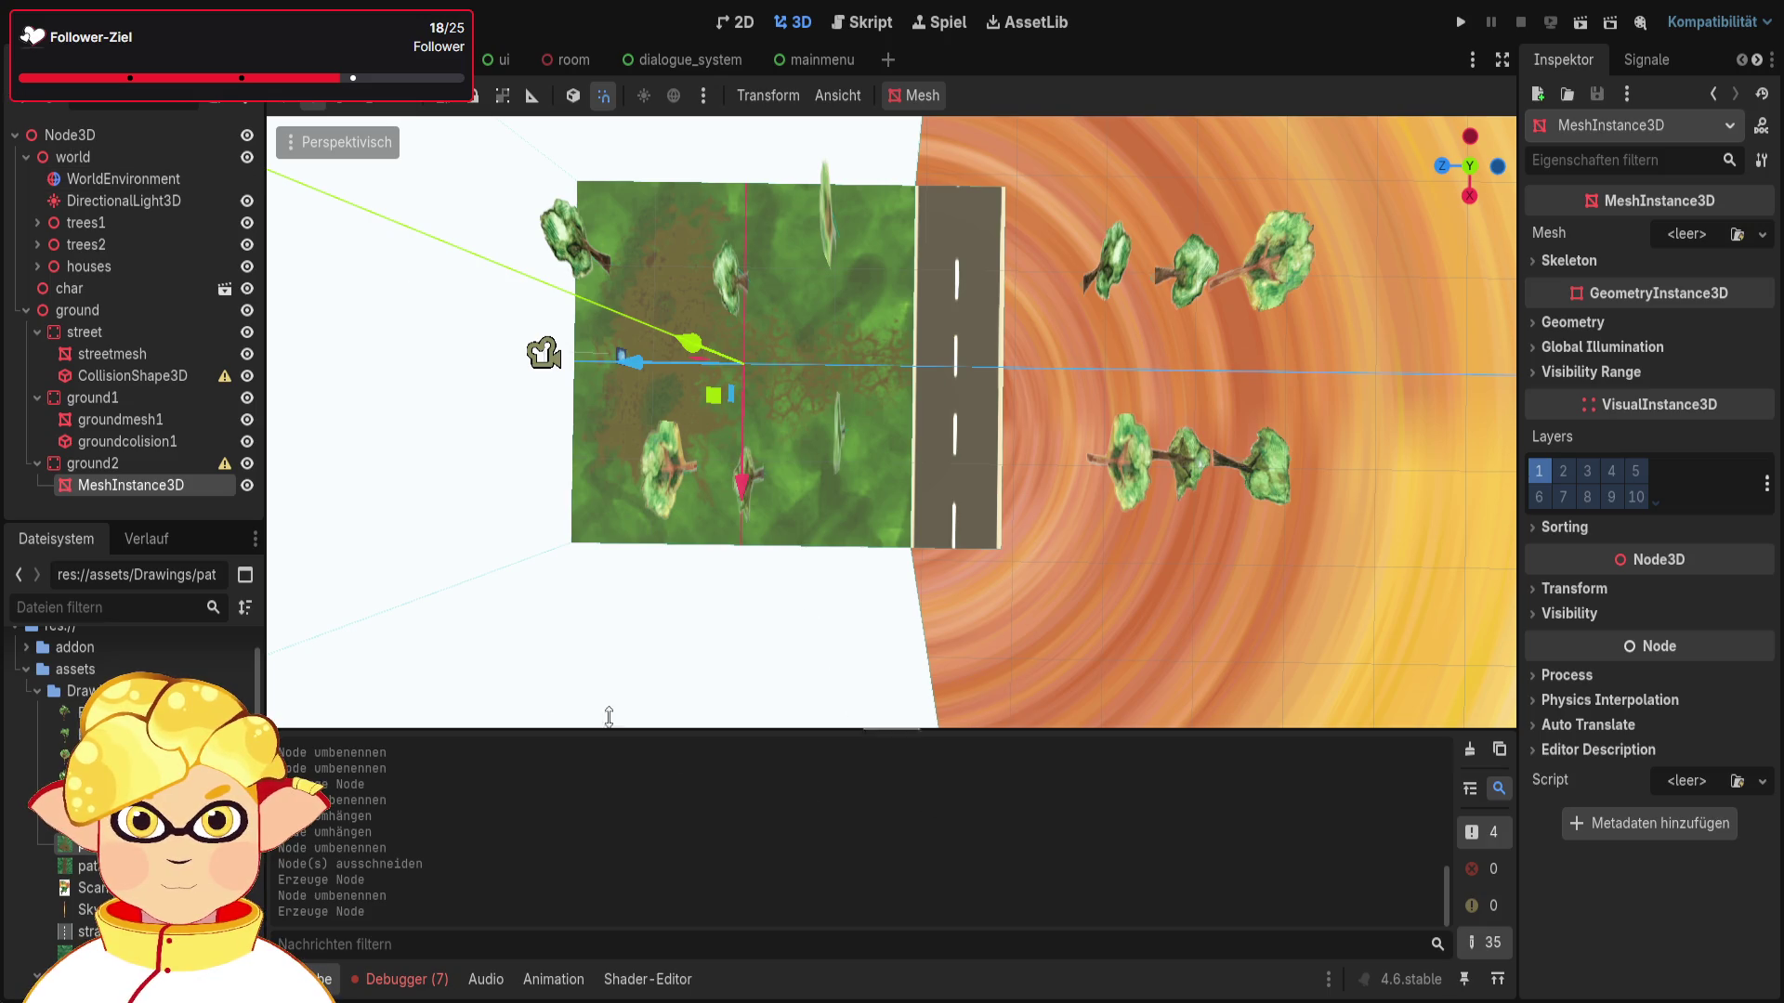
Step: Copy groundcolision1 into ground2 and name its children groundmesh2 and groundcolision2
left_click(103, 461)
left_click(115, 450)
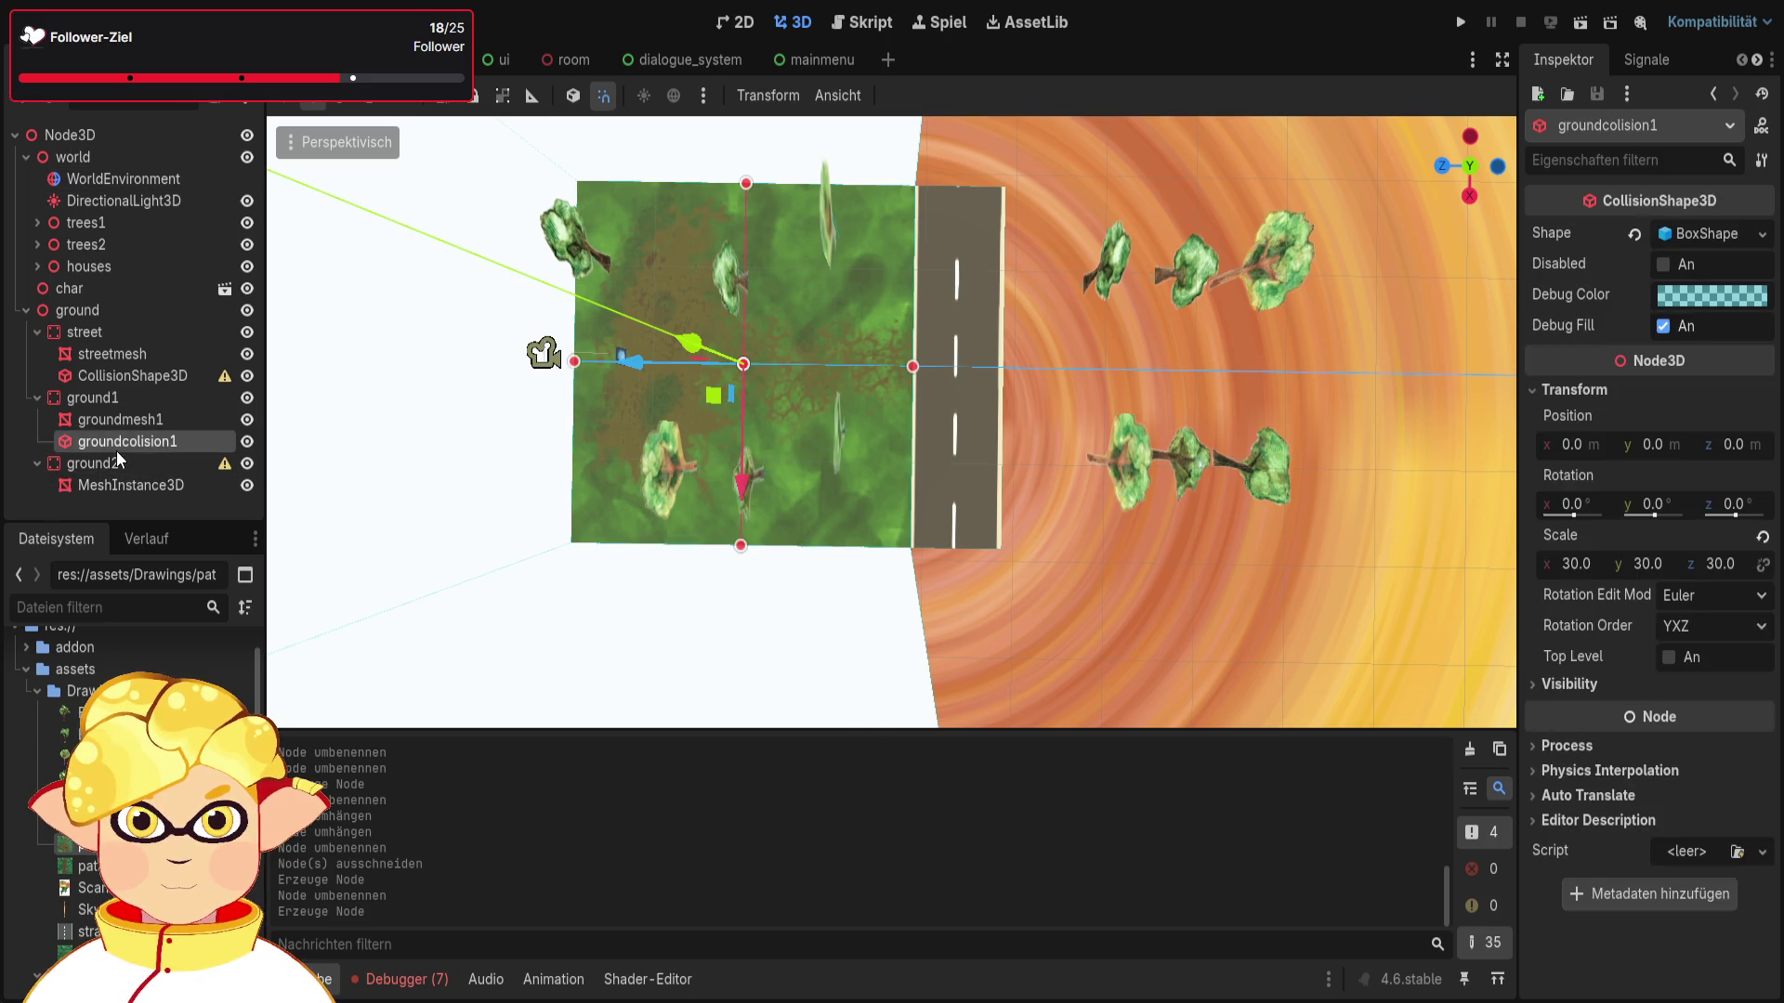
key("ctrl+c")
left_click(117, 455)
key("ctrl+v")
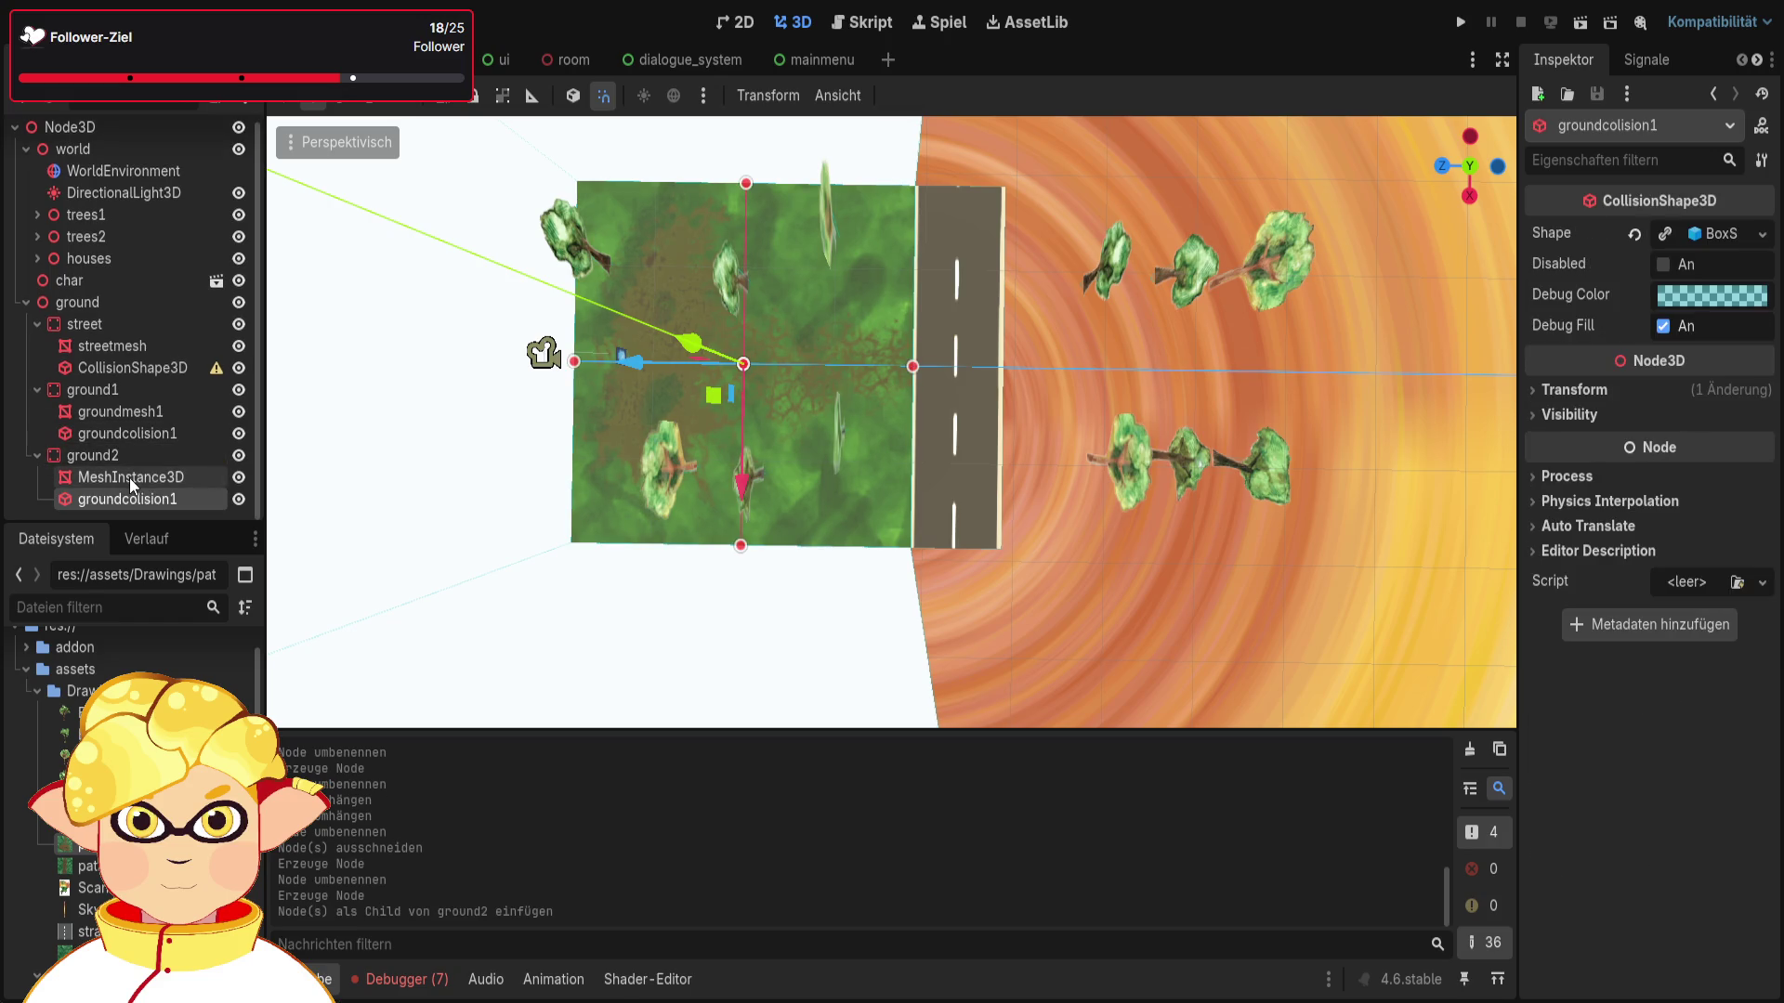
left_click(130, 478)
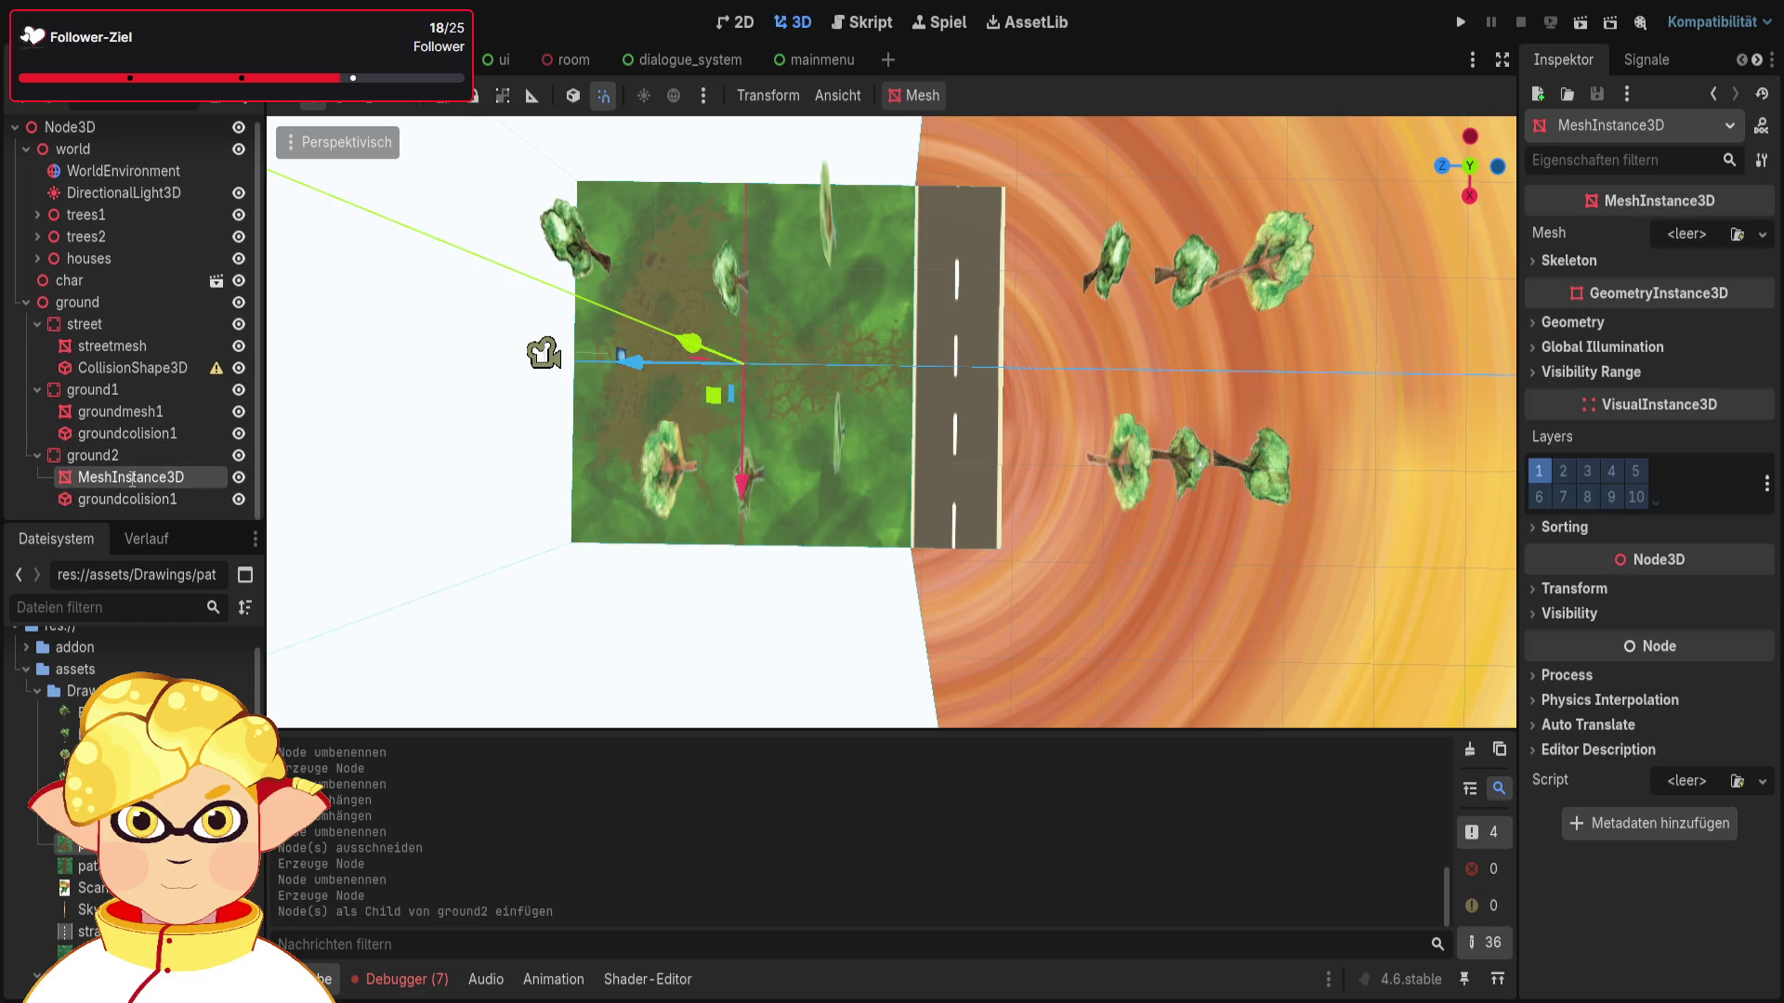
type("groundmesh2")
key("Return")
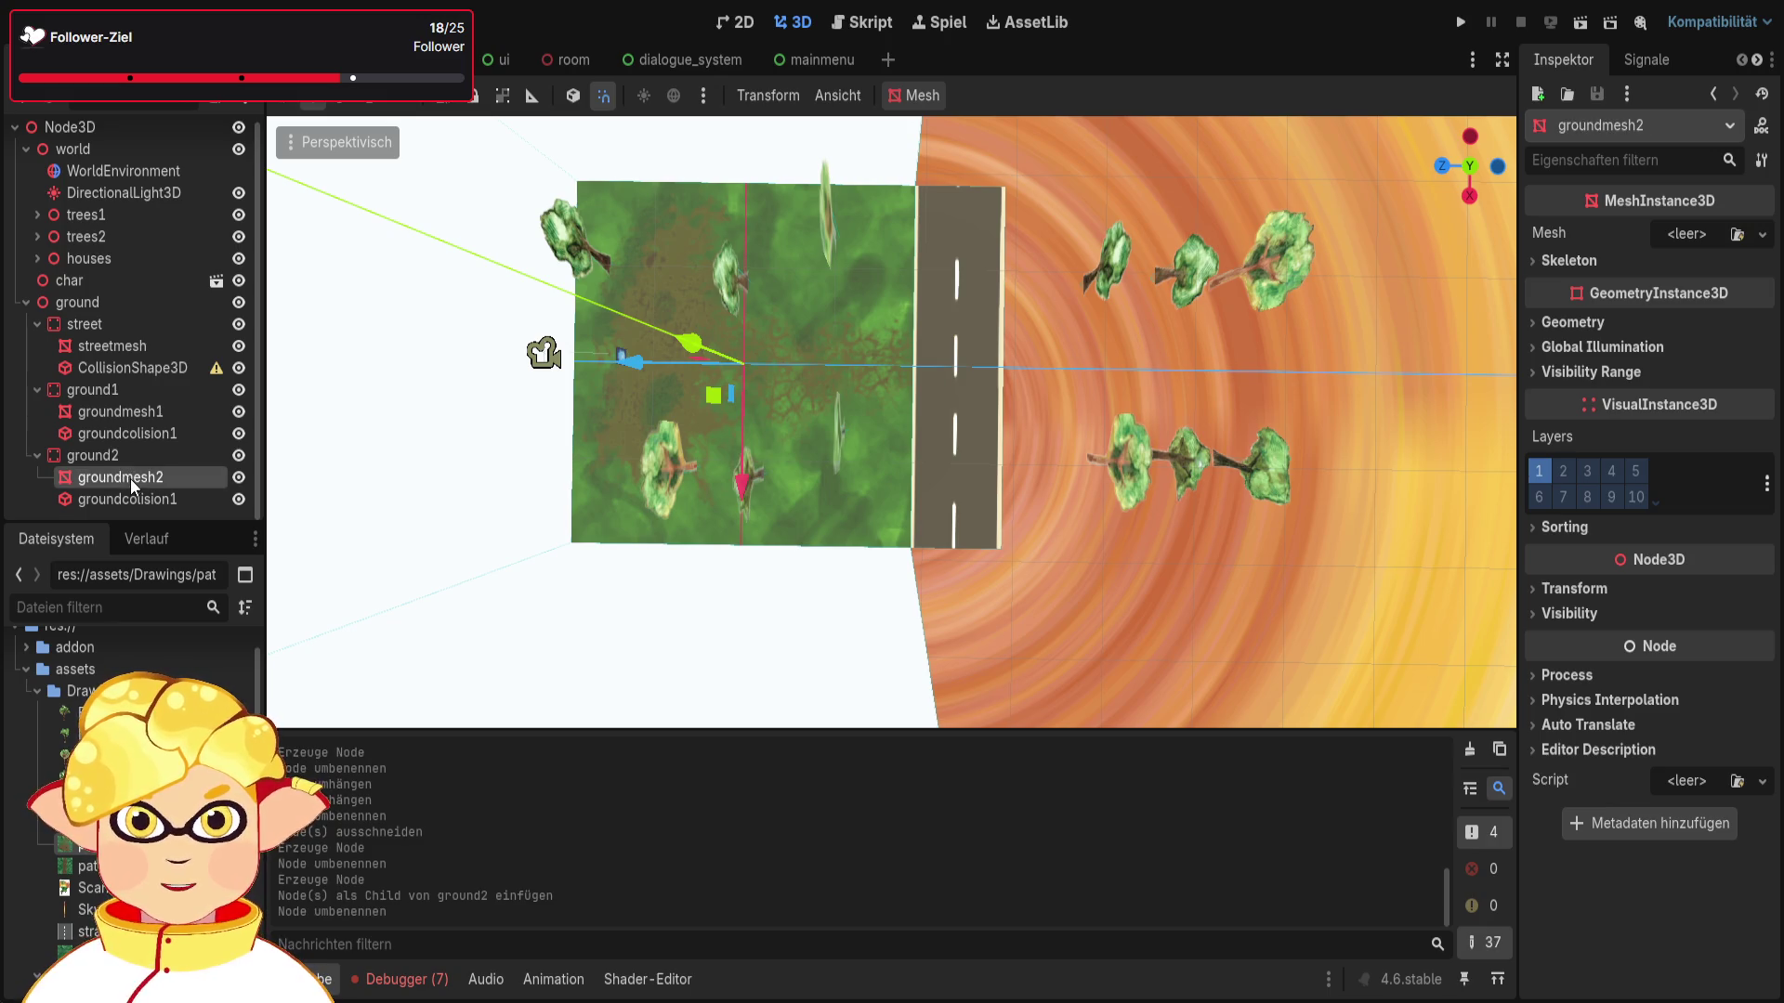
left_click(152, 499)
double_click(153, 499)
type("groundcolision2")
key("Return")
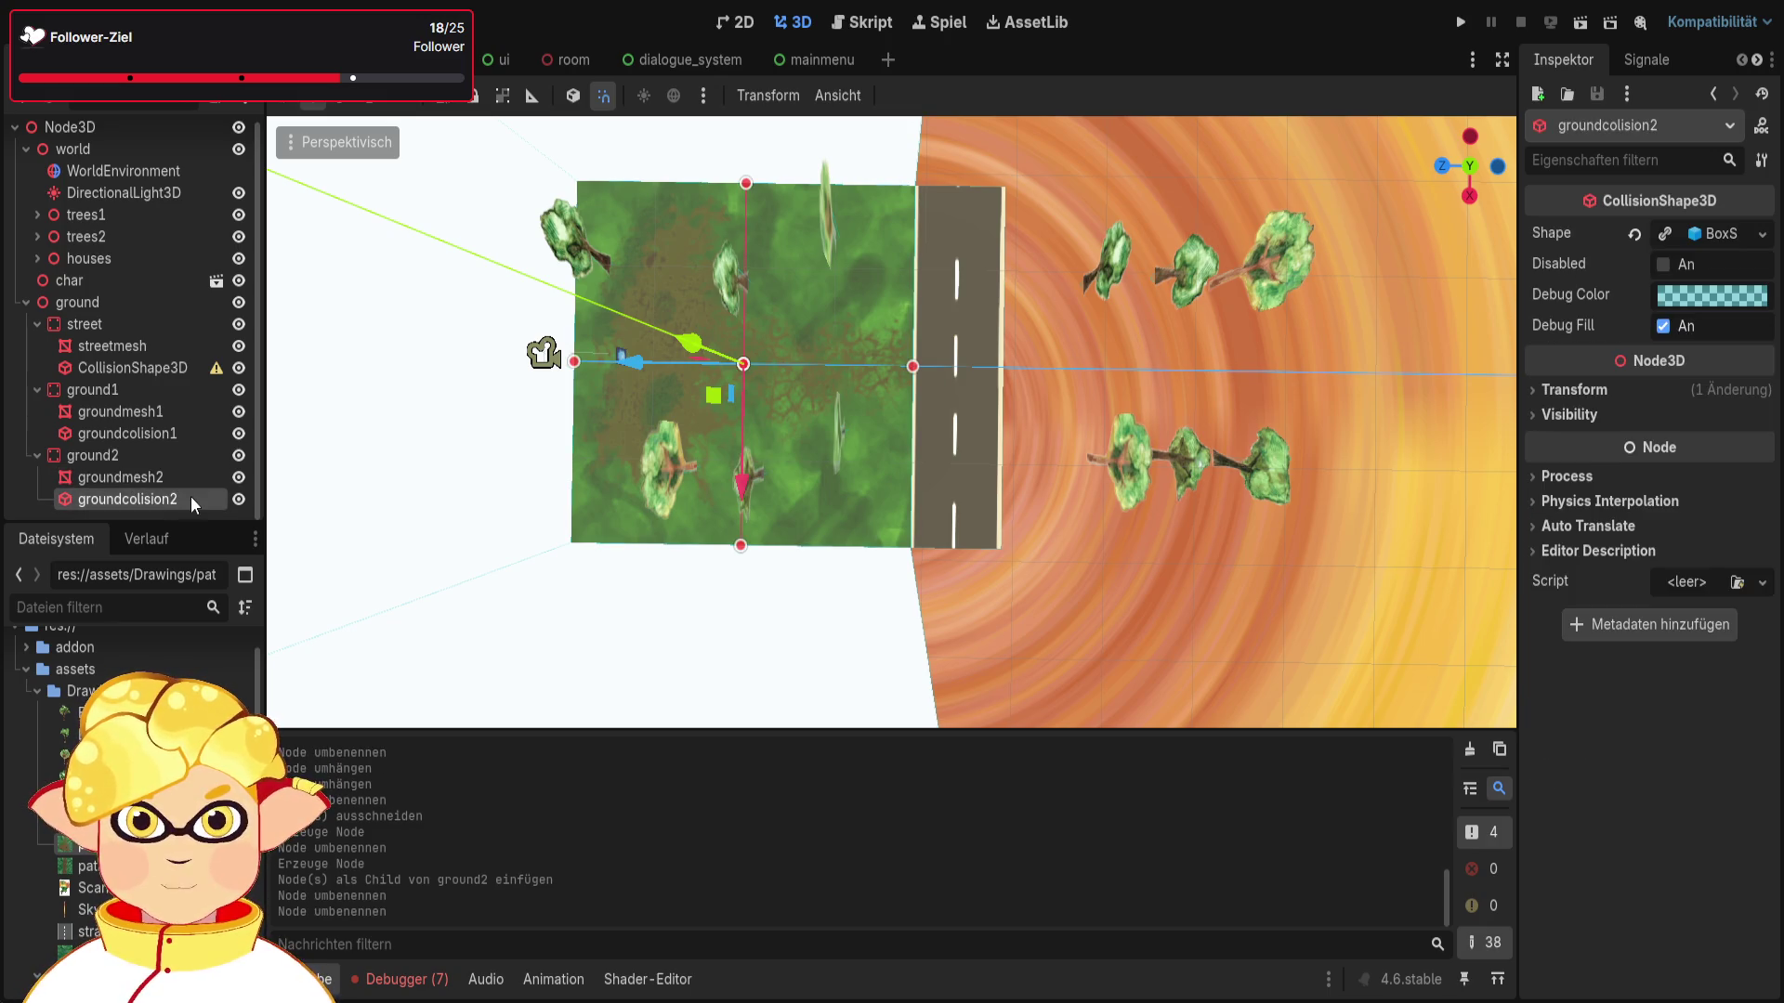
Step: Give groundmesh2 a PlaneMesh, scale 15, and move it to z -38 across the street
left_click(131, 478)
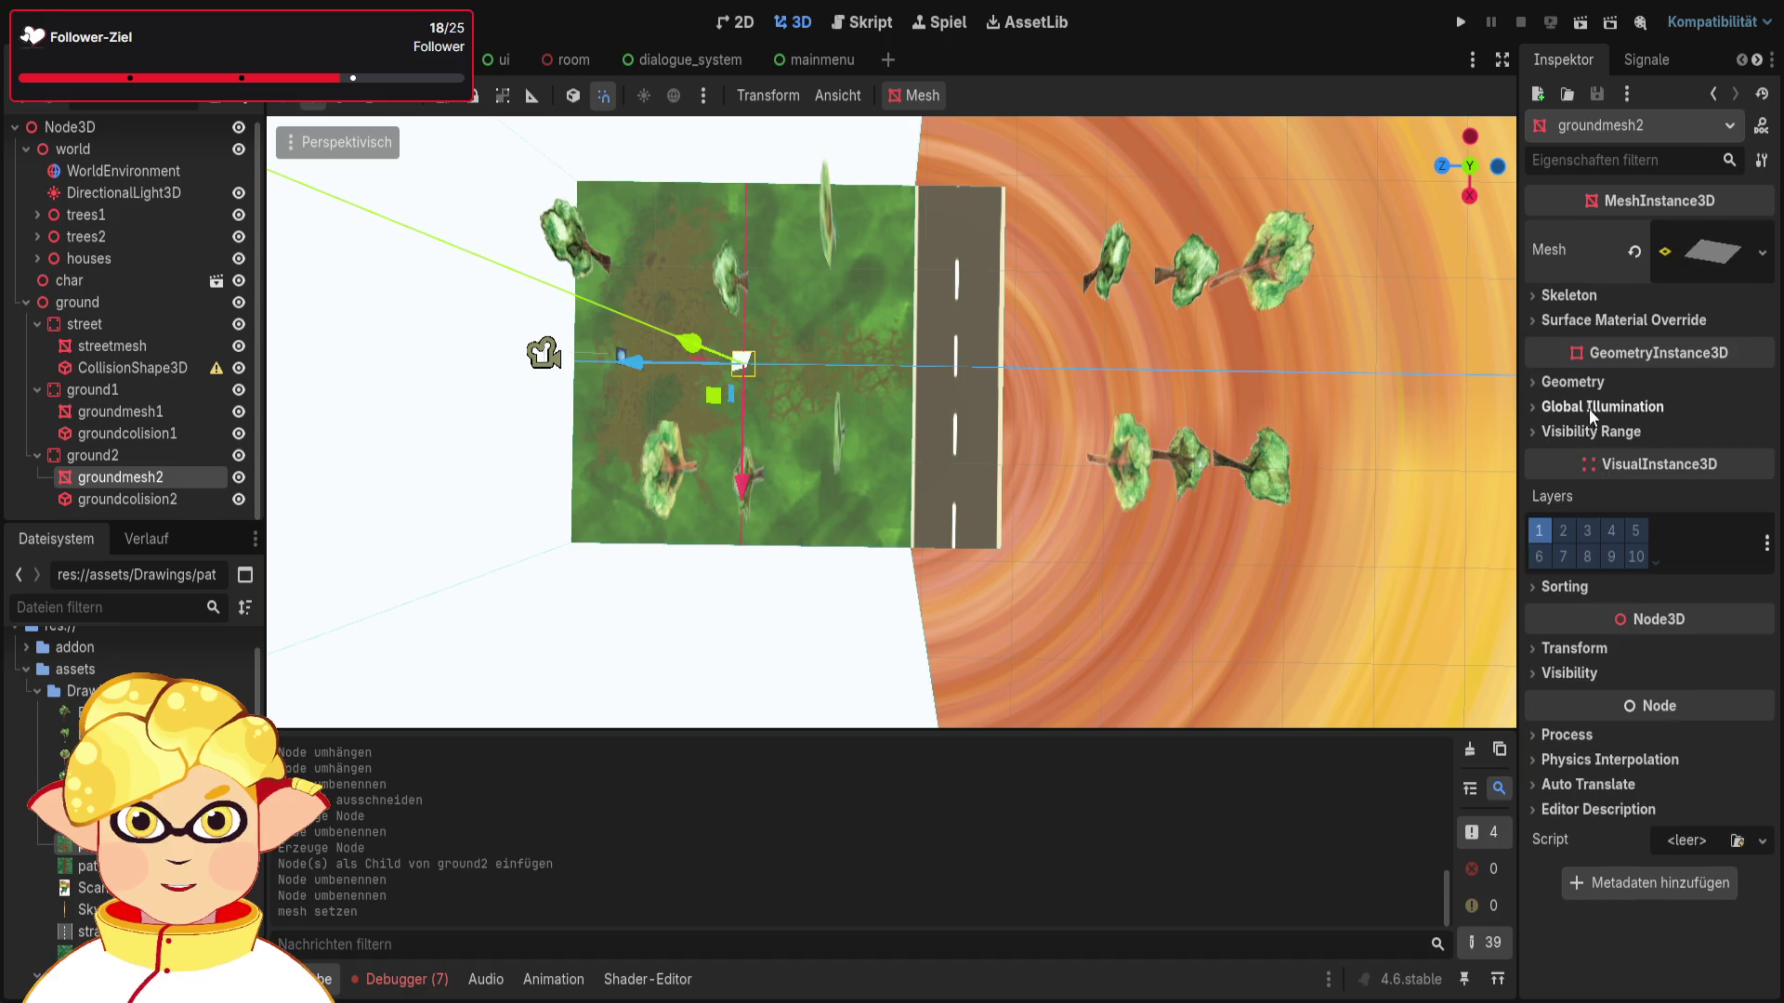
left_click(1583, 647)
scroll(1585, 767, "down", 2)
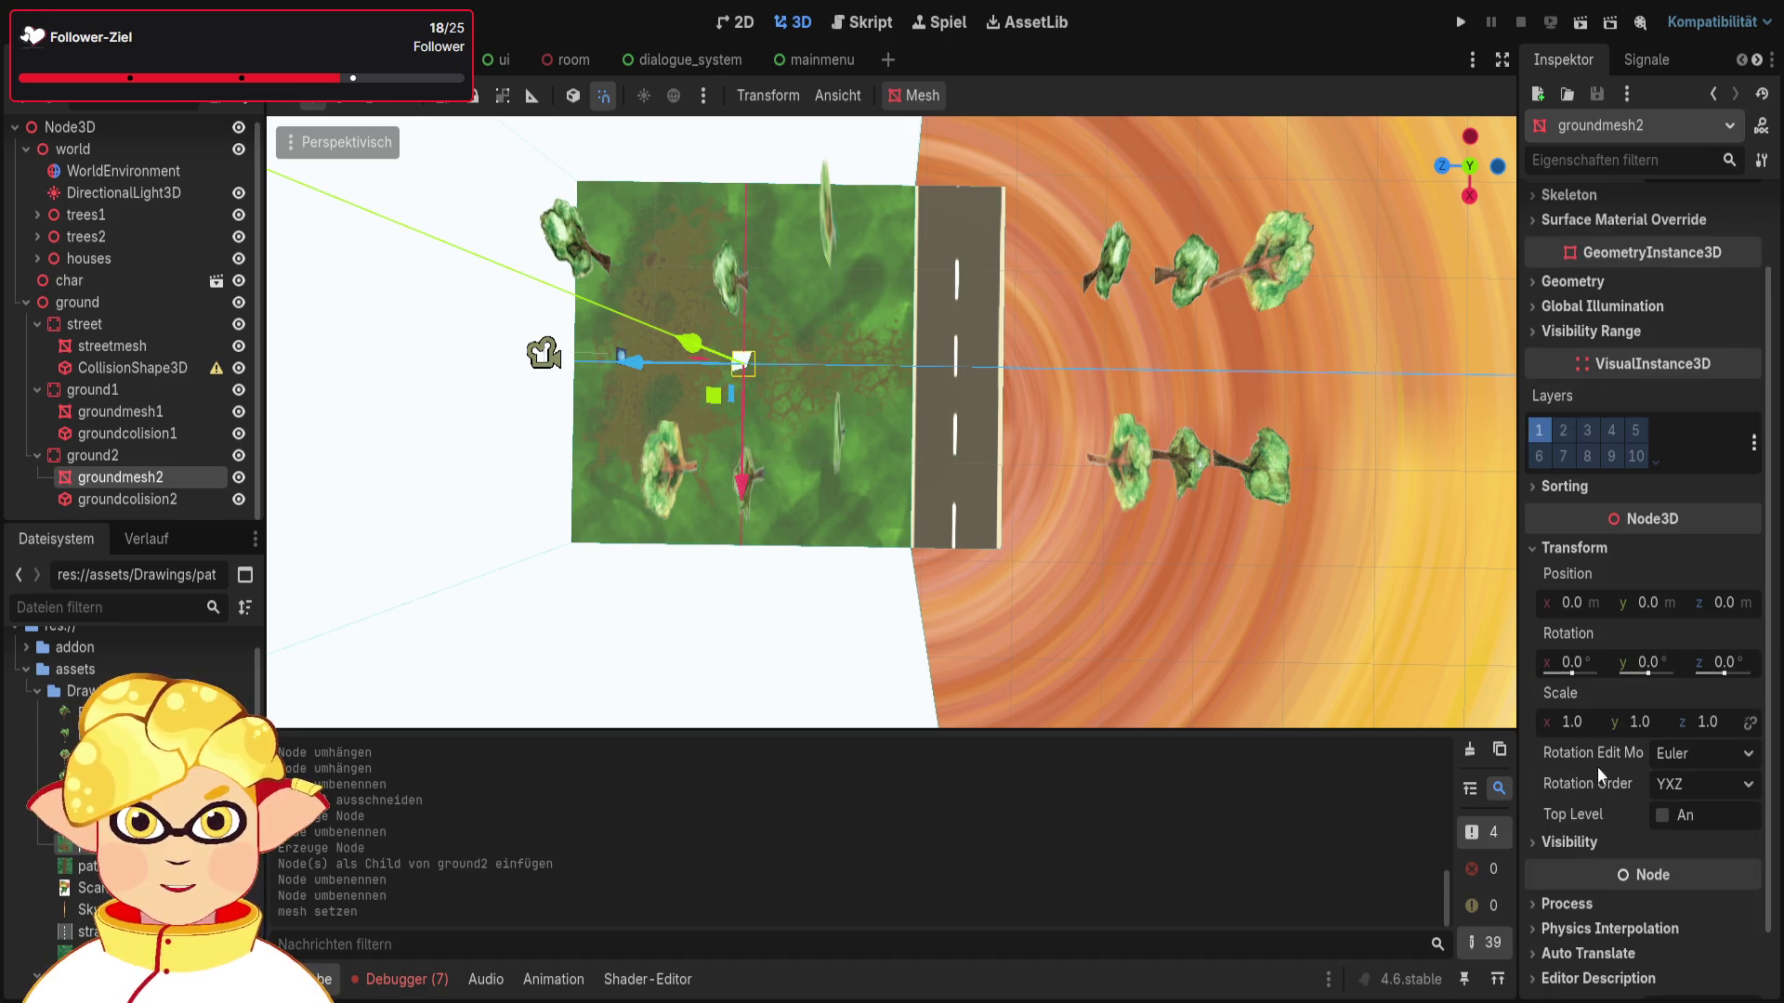
left_click(1568, 724)
key("BackSpace")
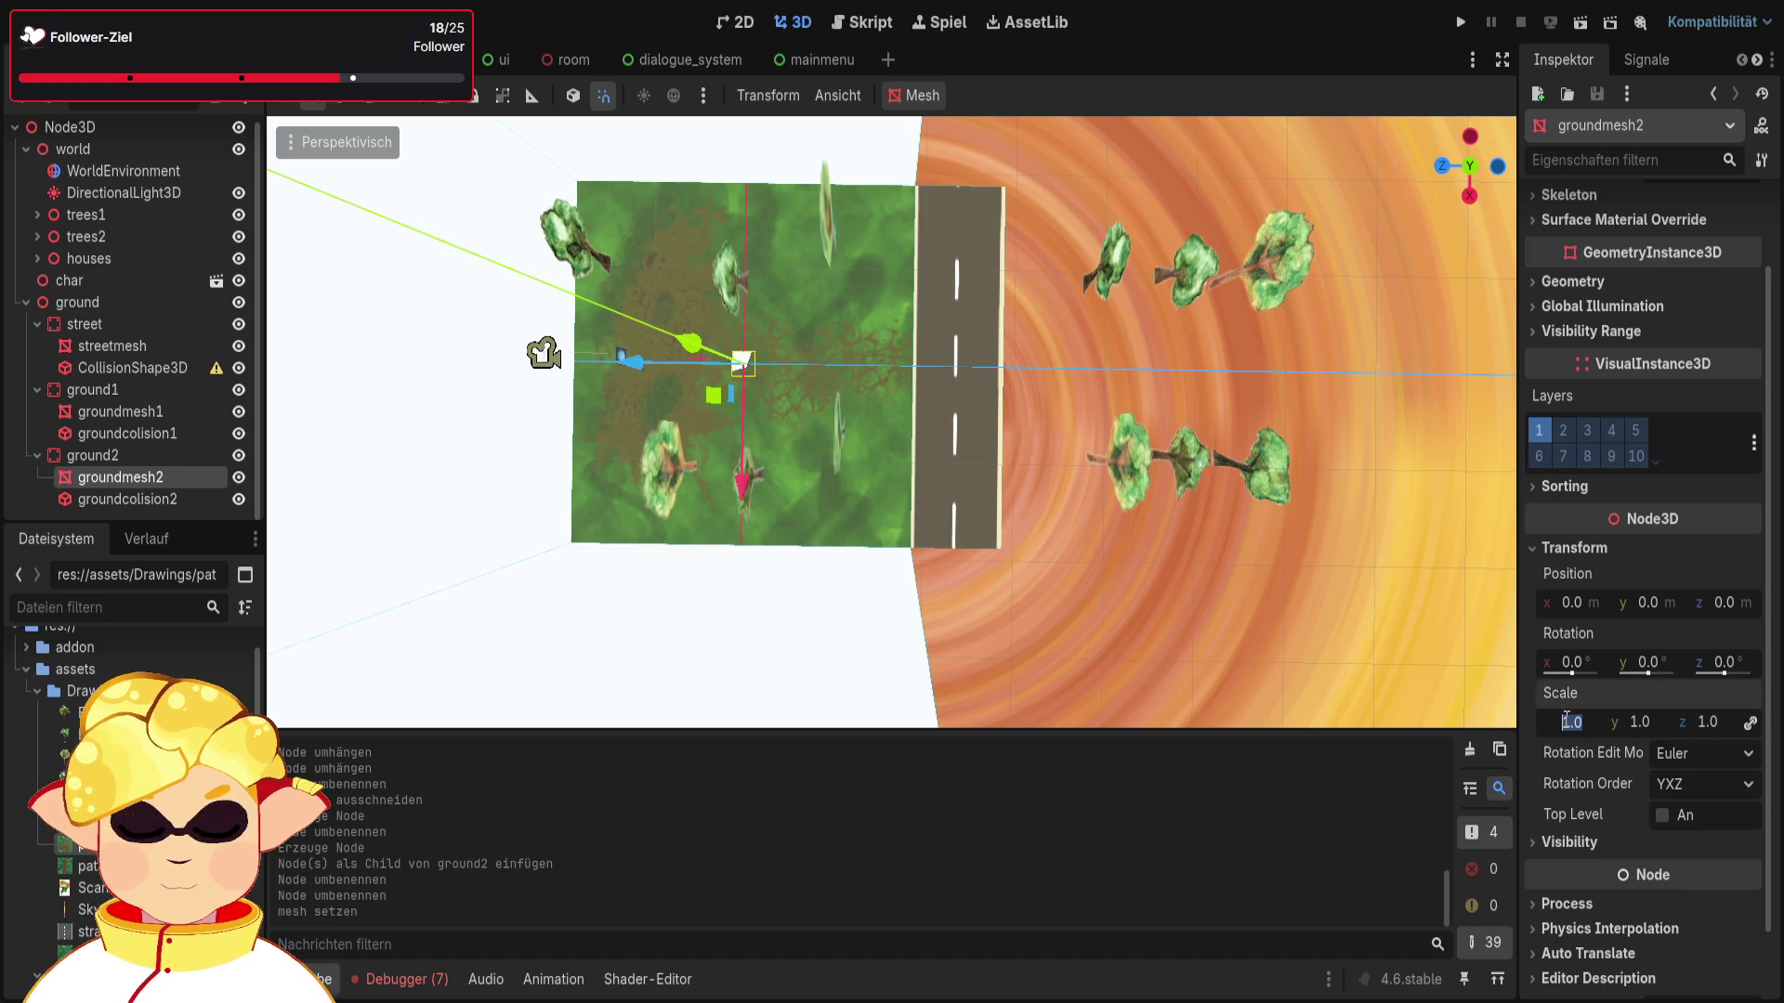
type("15")
key("Return")
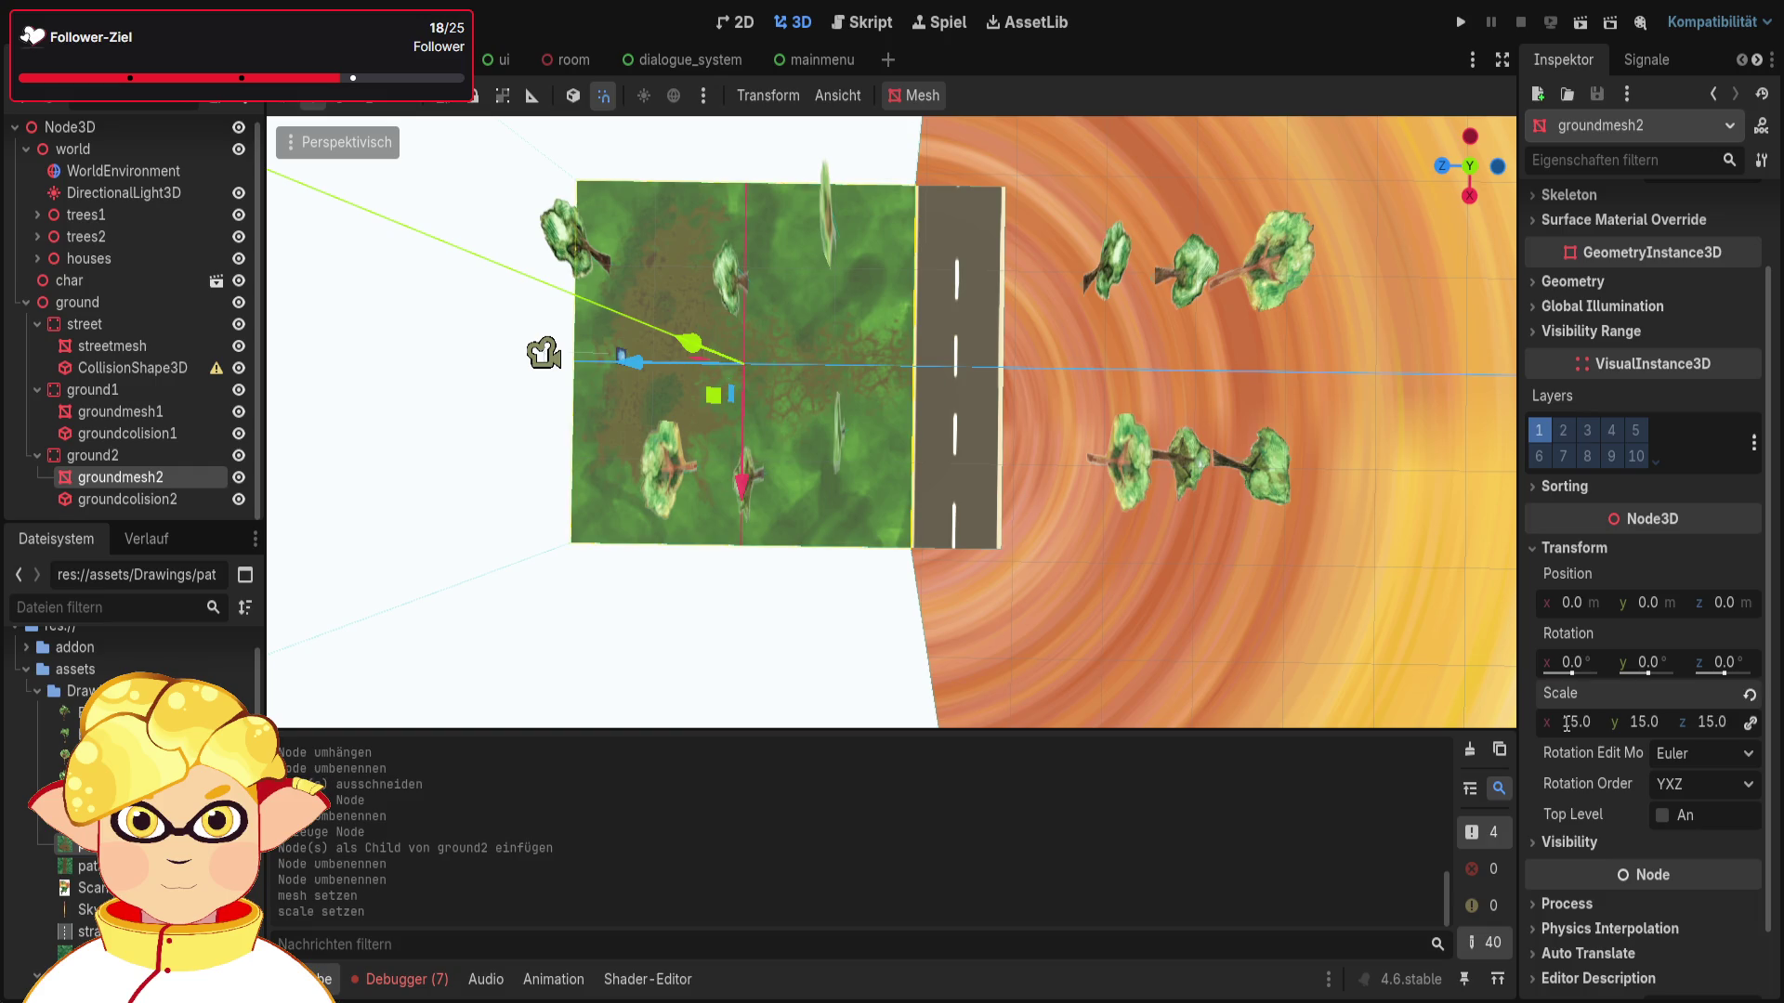
mouse_move(616, 355)
left_mouse_down()
mouse_move(1106, 409)
mouse_move(1066, 422)
left_mouse_up()
Step: Apply the ground material as groundmesh2's Material Override and show its albedo settings
scroll(1592, 321, "up", 2)
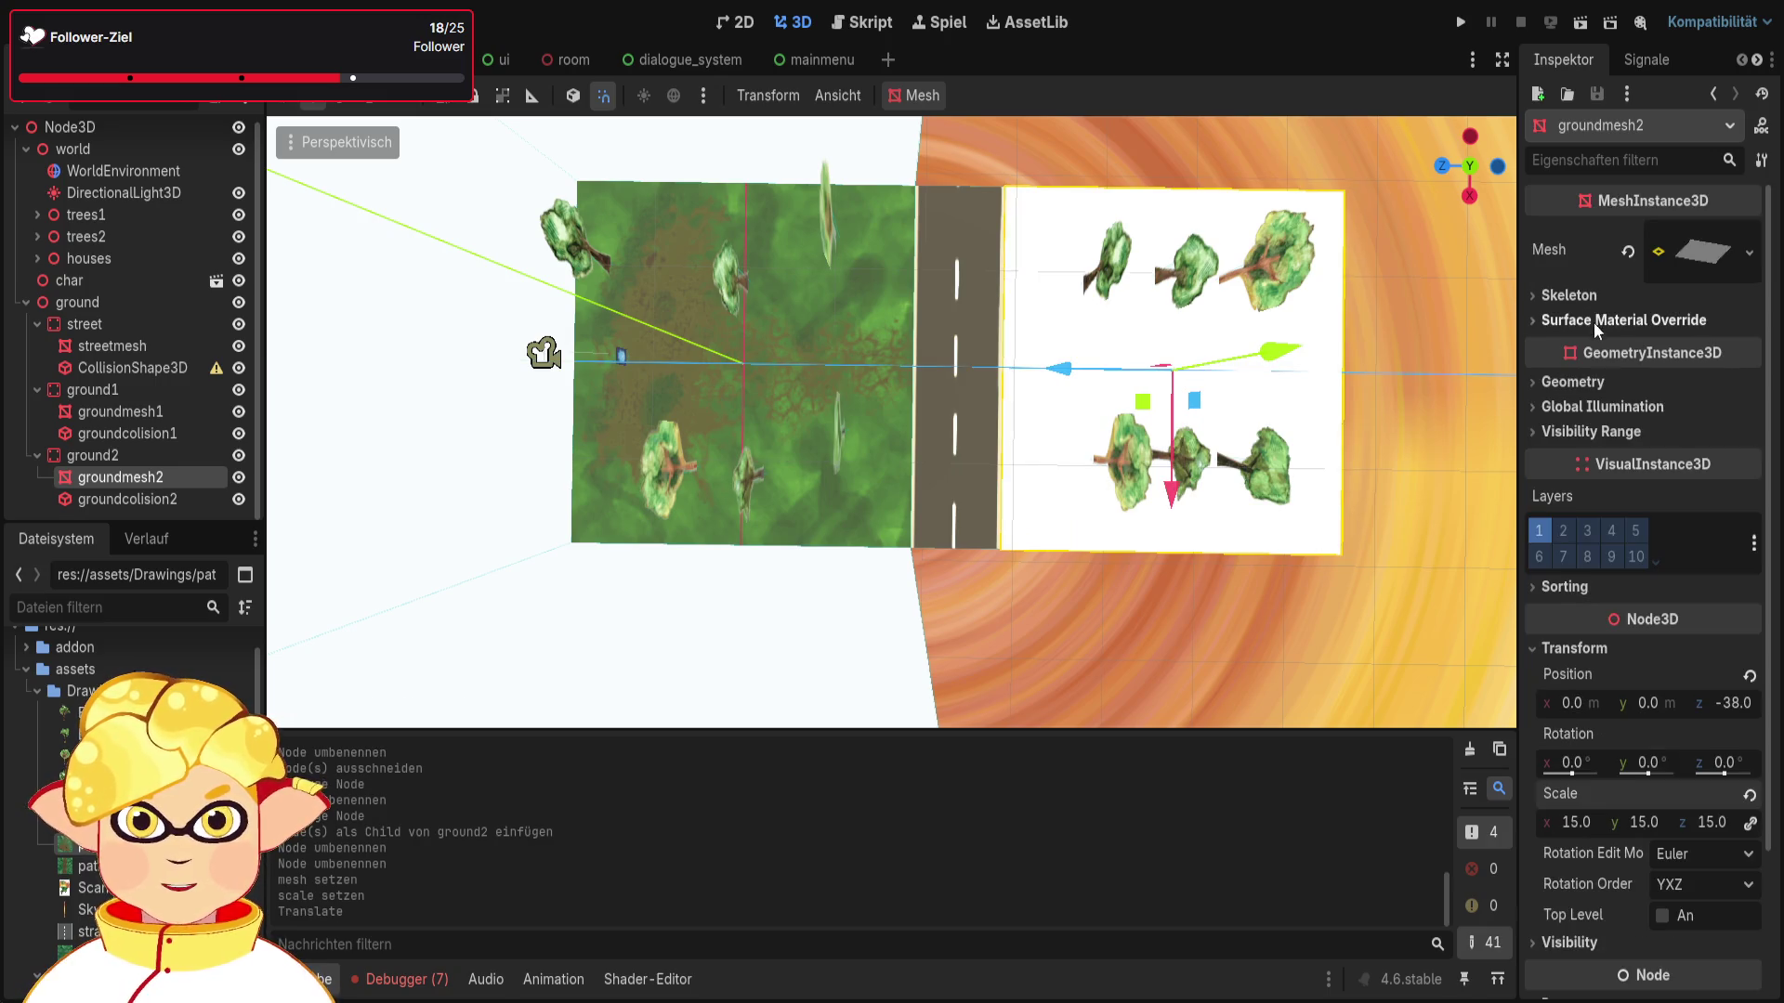
left_click(1575, 381)
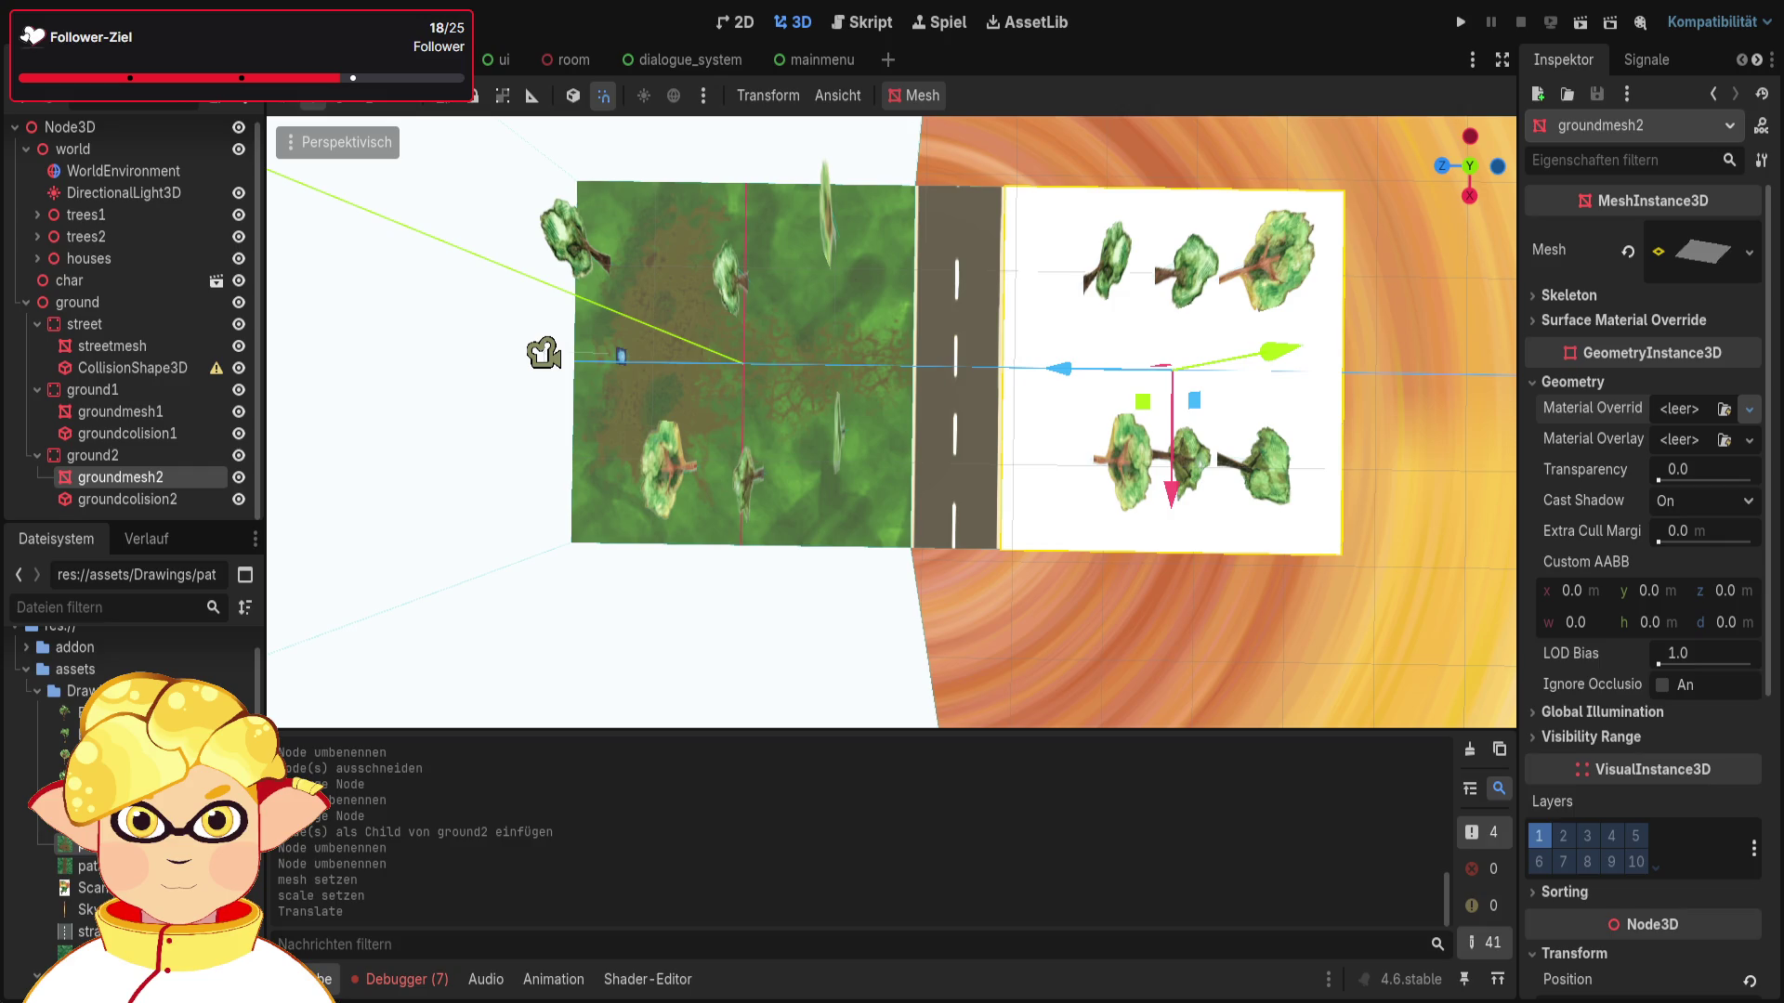
left_click_drag(88, 866, 1670, 409)
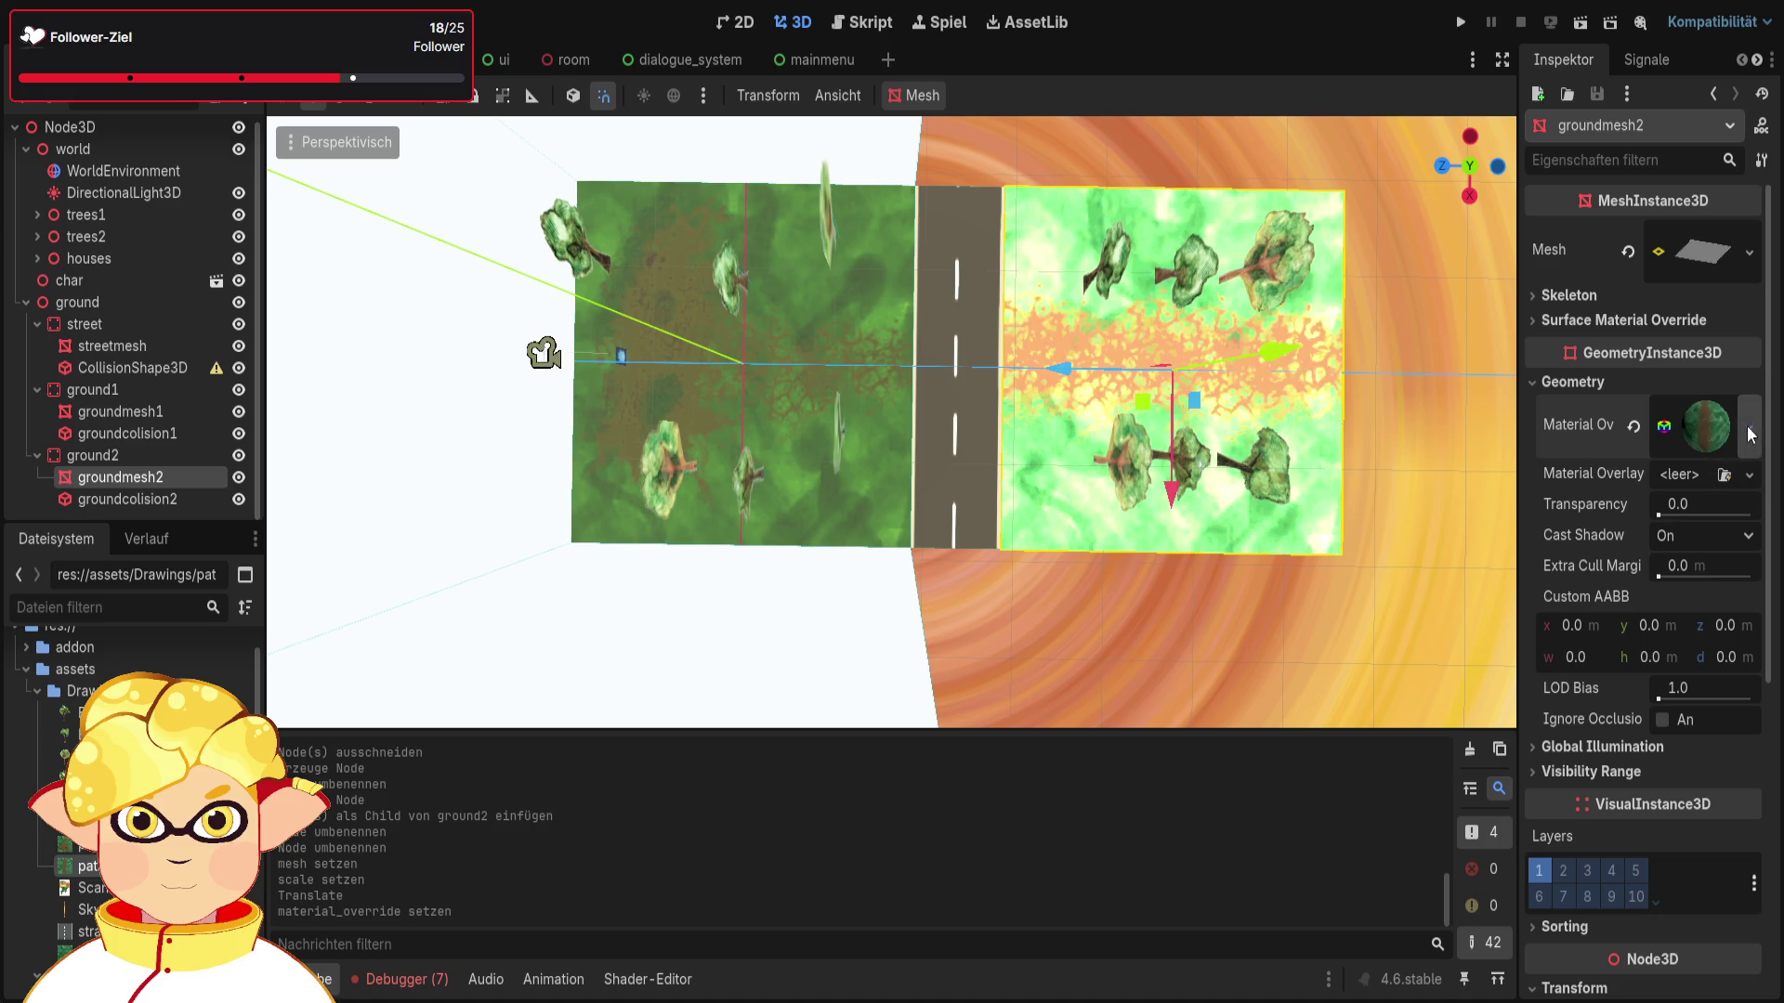
left_click(1697, 424)
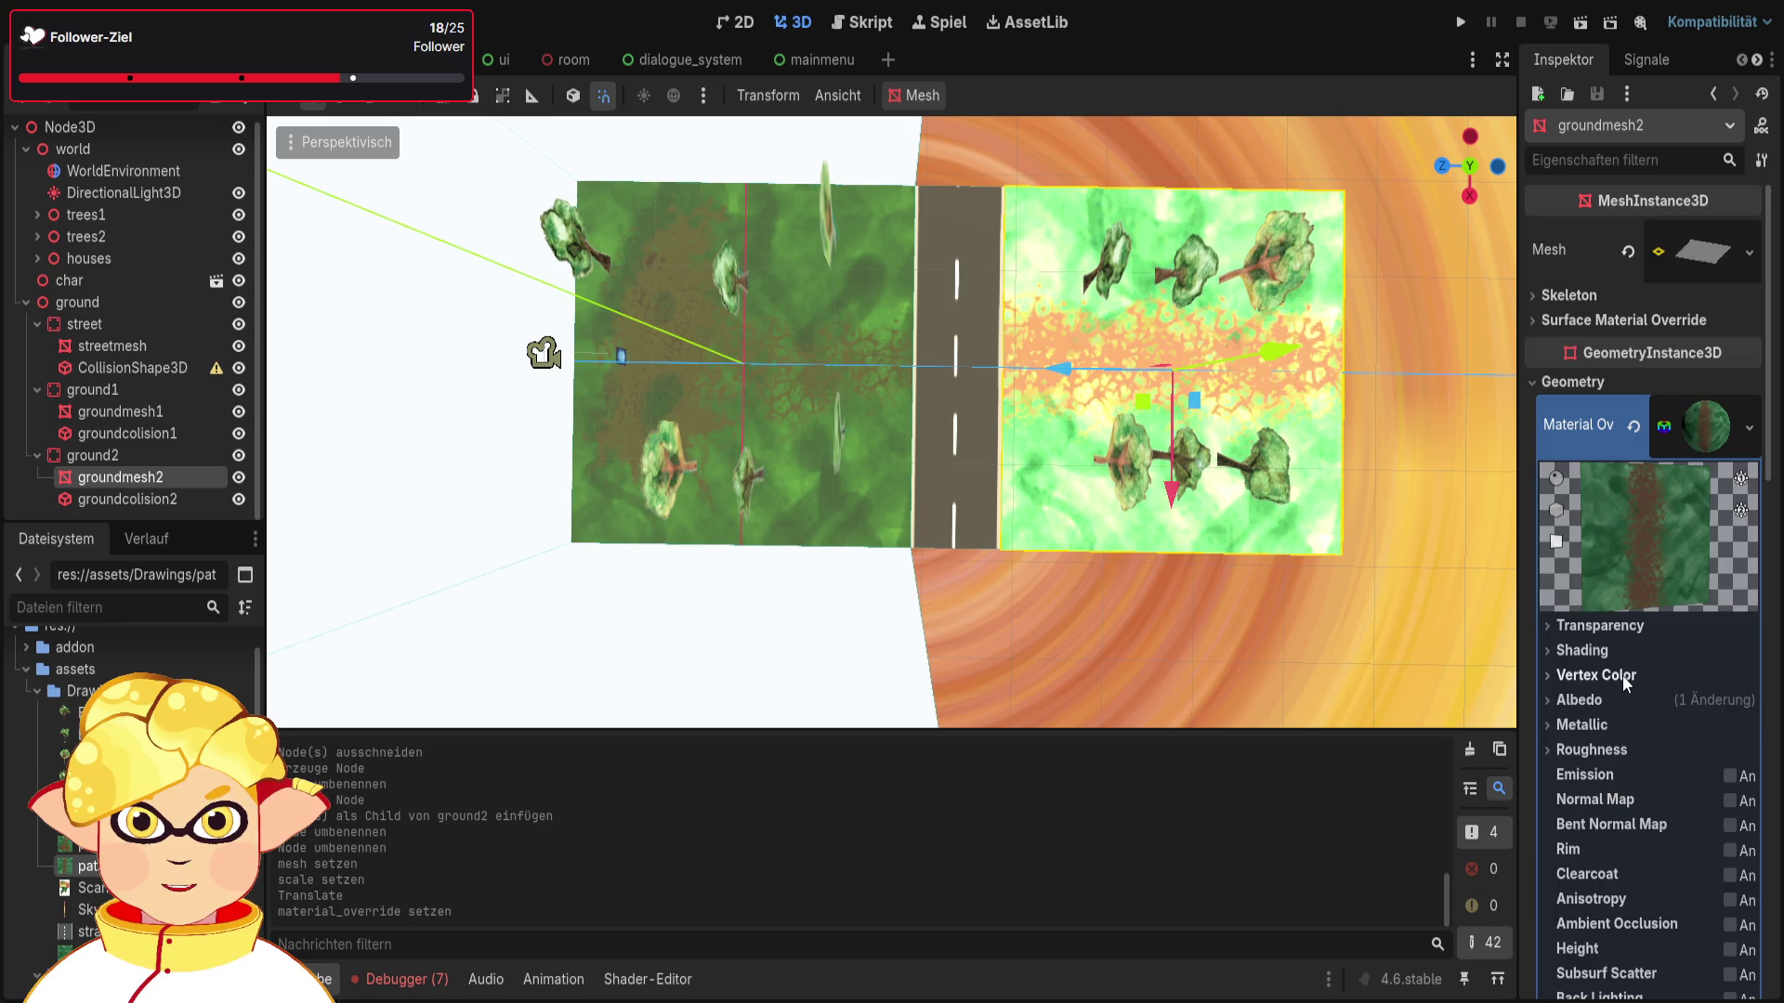
scroll(1622, 676, "down", 1)
left_click(1584, 597)
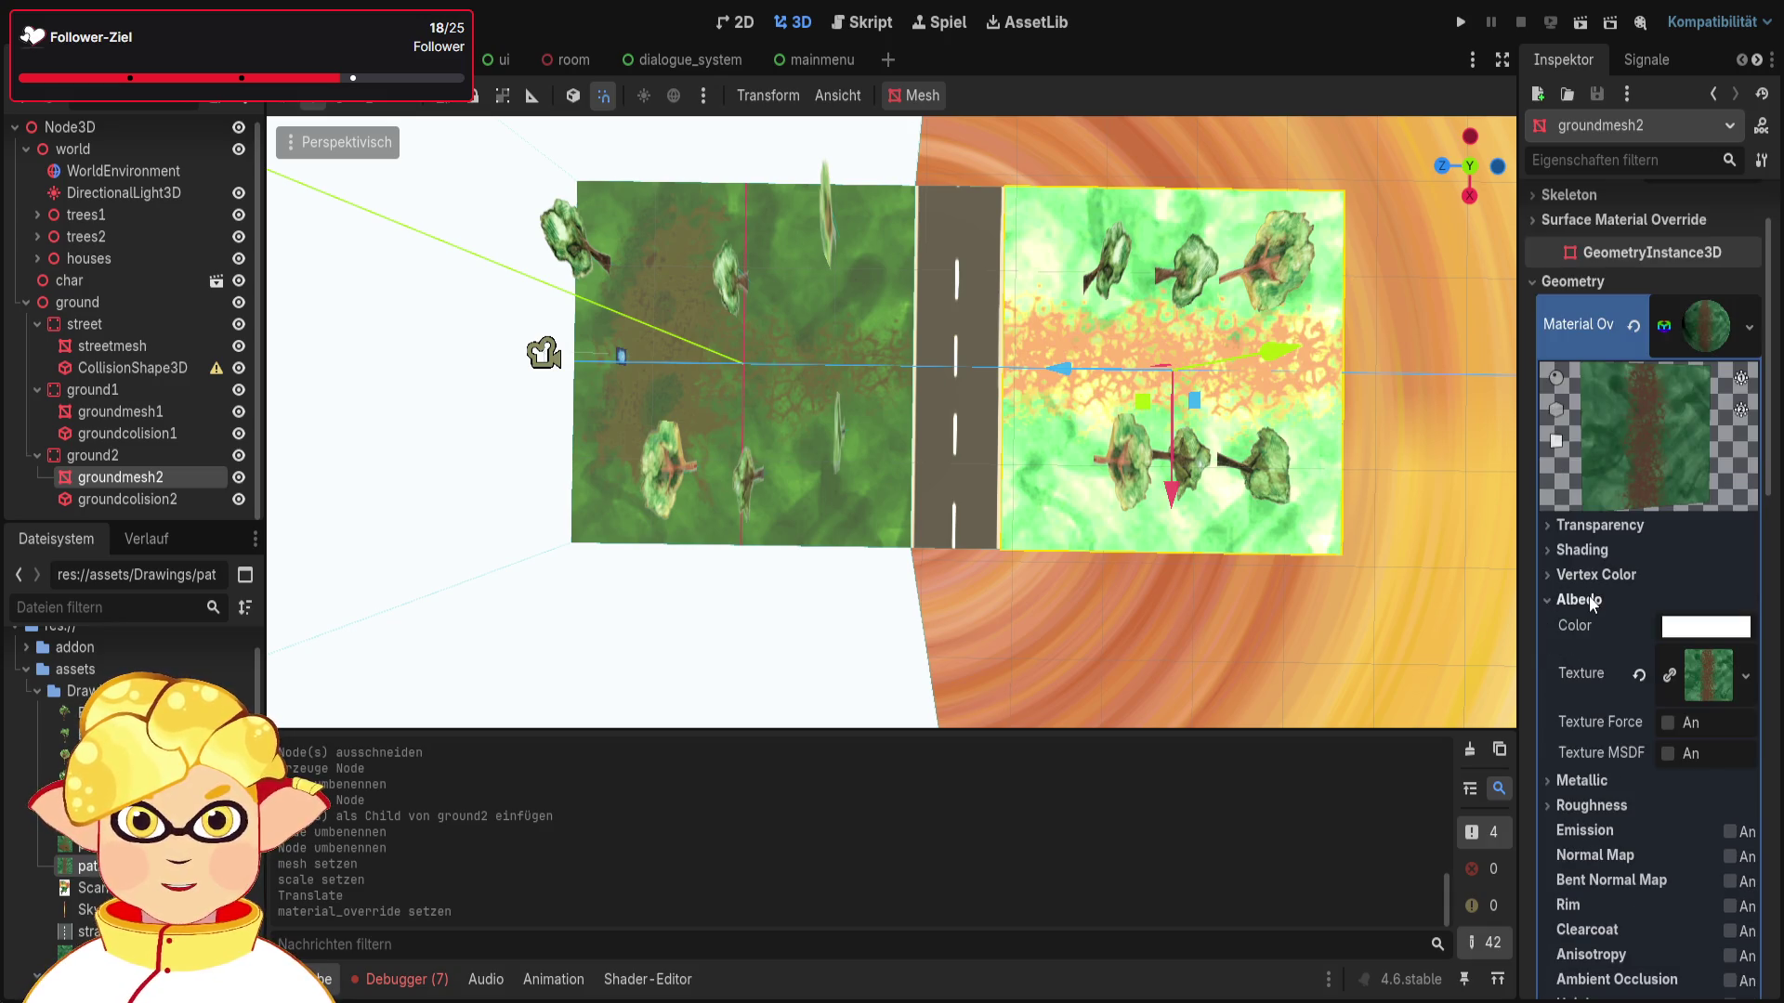
Step: Force sRGB on groundmesh2's albedo texture, briefly testing MSDF on and off
left_click(1670, 722)
left_click(1330, 706)
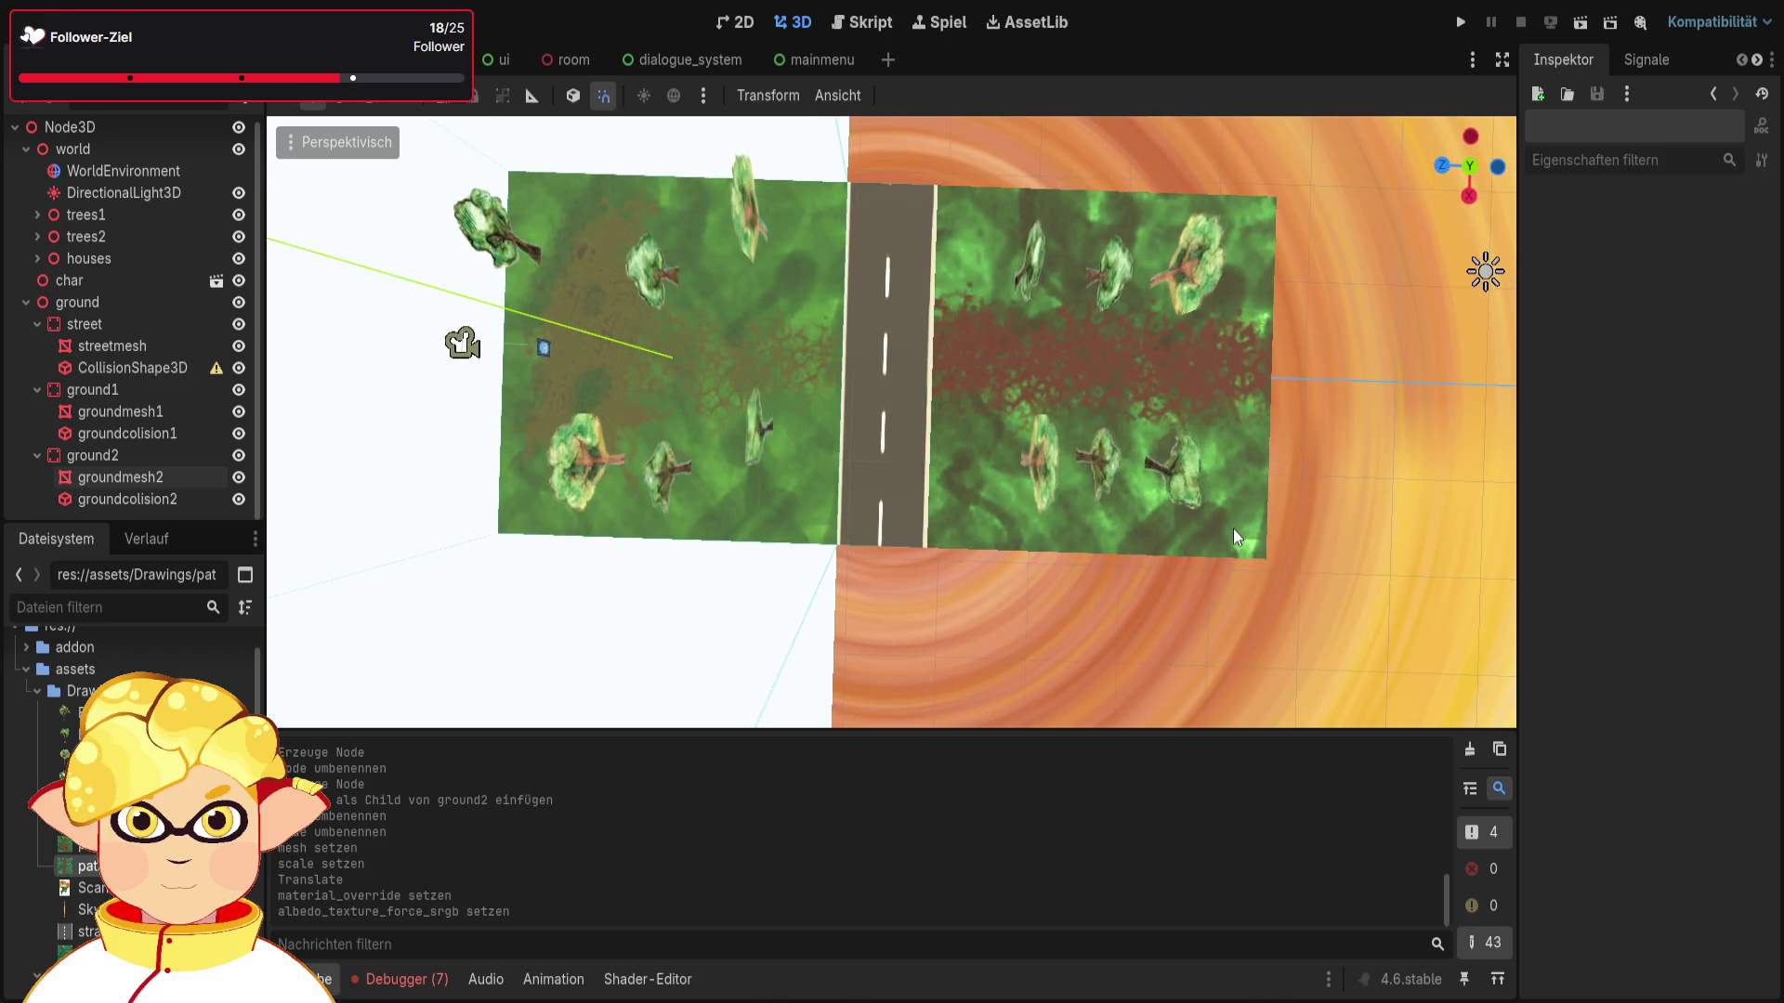
left_click(1235, 532)
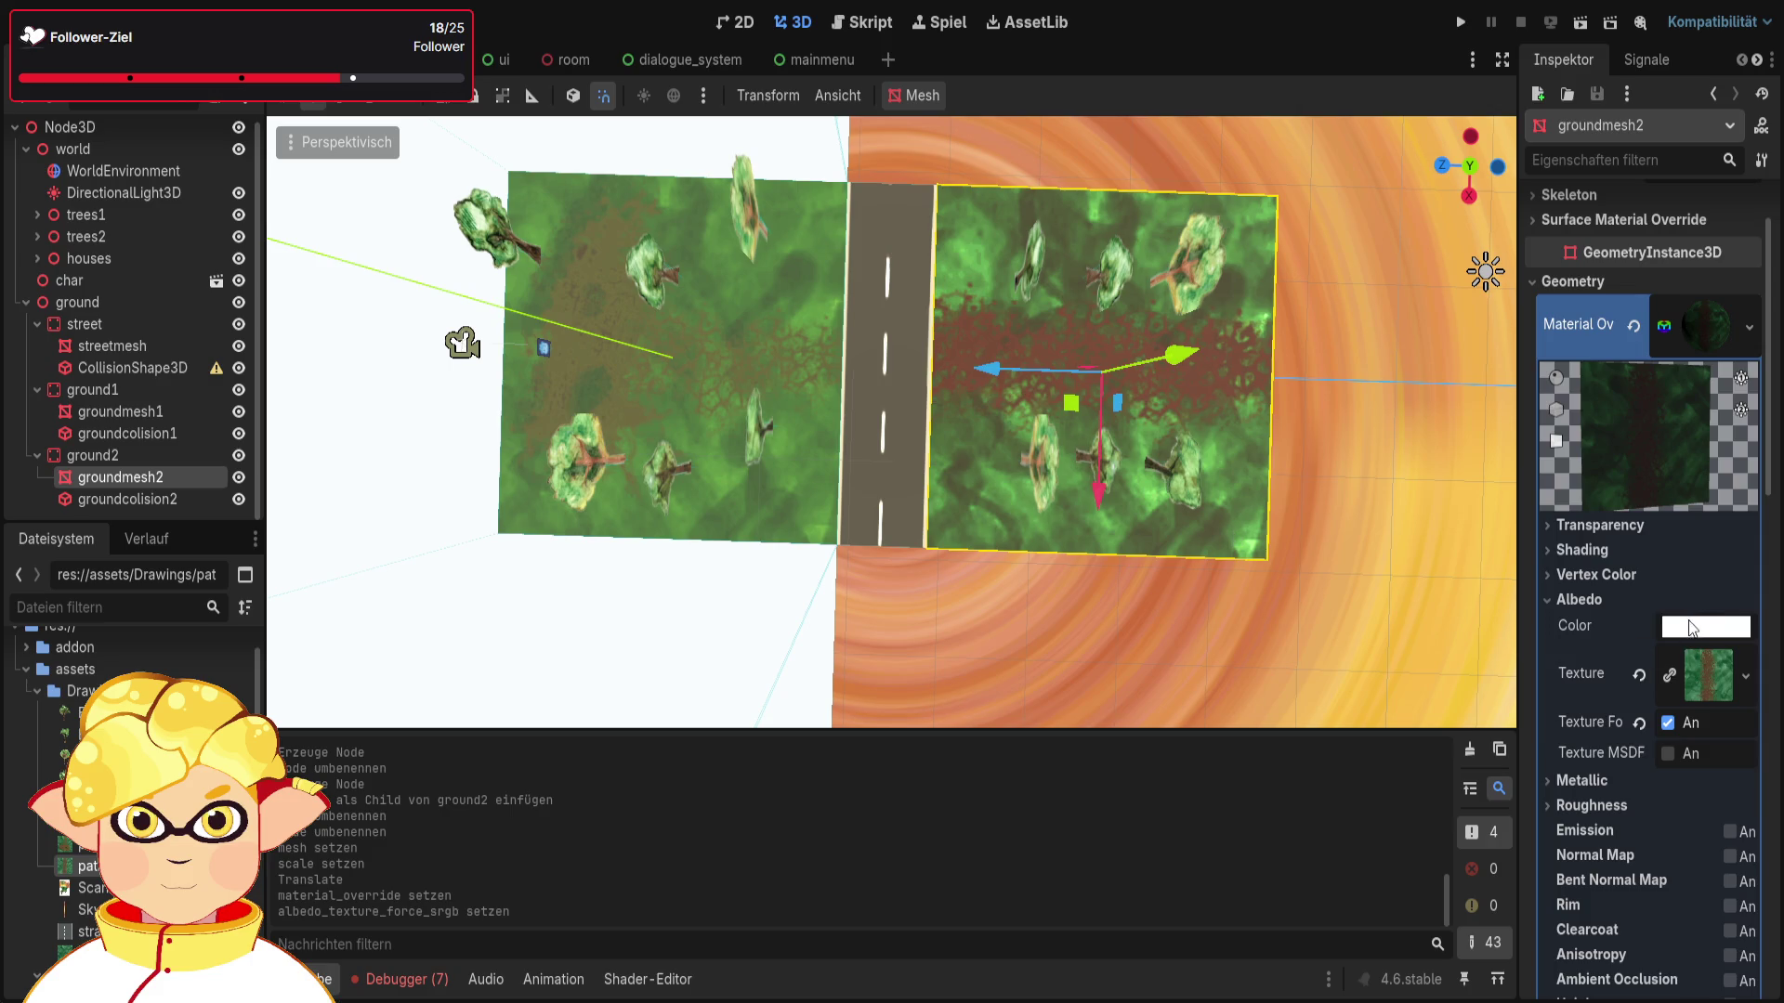
left_click(1668, 723)
left_click(1668, 753)
left_click(1668, 753)
left_click(1676, 726)
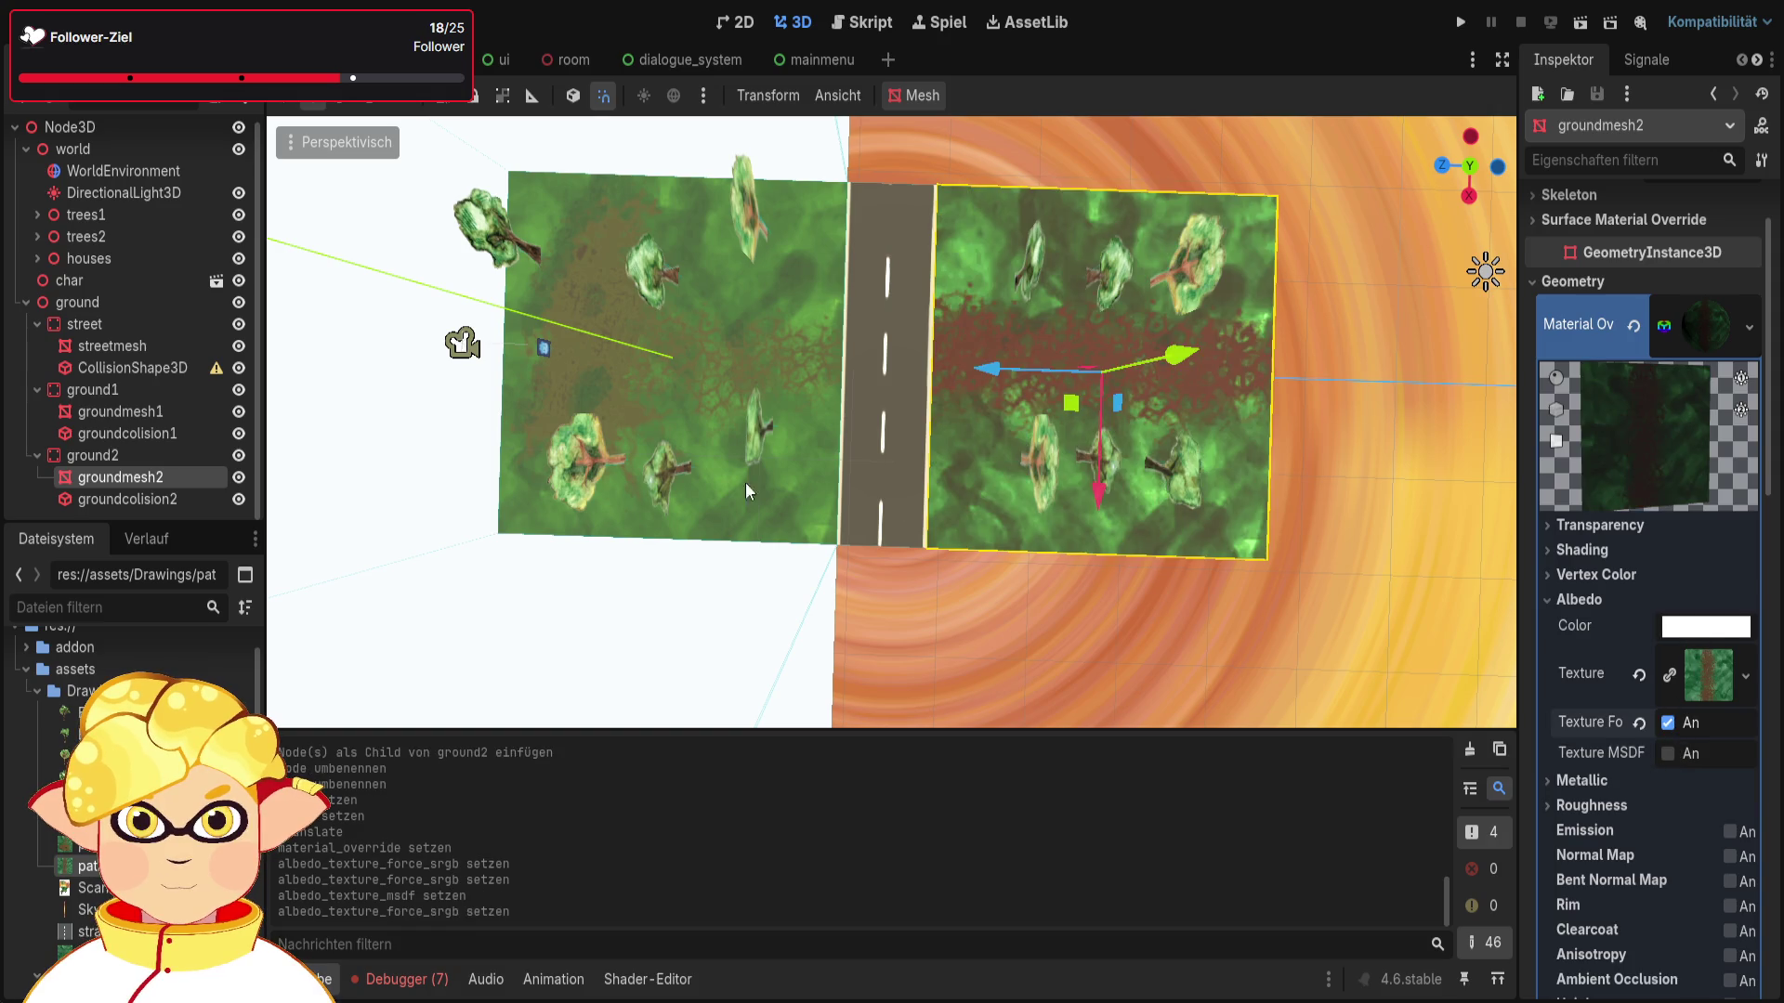
Step: Toggle Force sRGB on groundmesh1 on and back off, then reselect groundmesh2
left_click(766, 507)
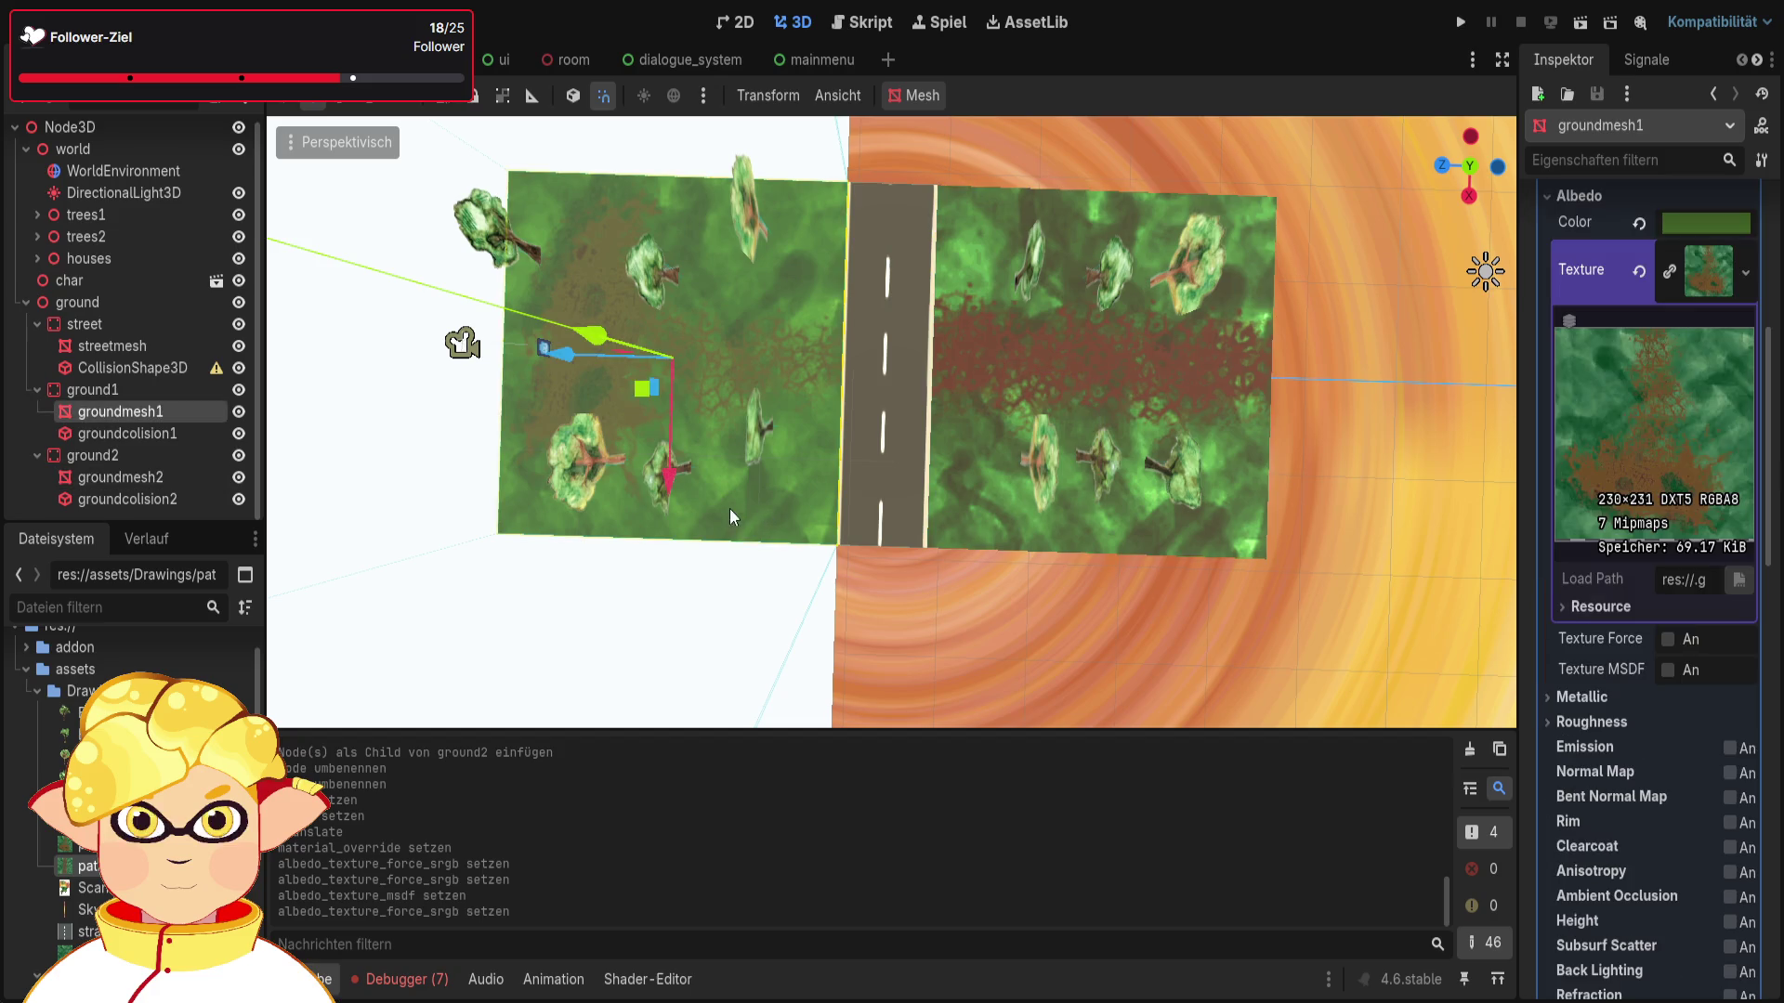
left_click(1668, 640)
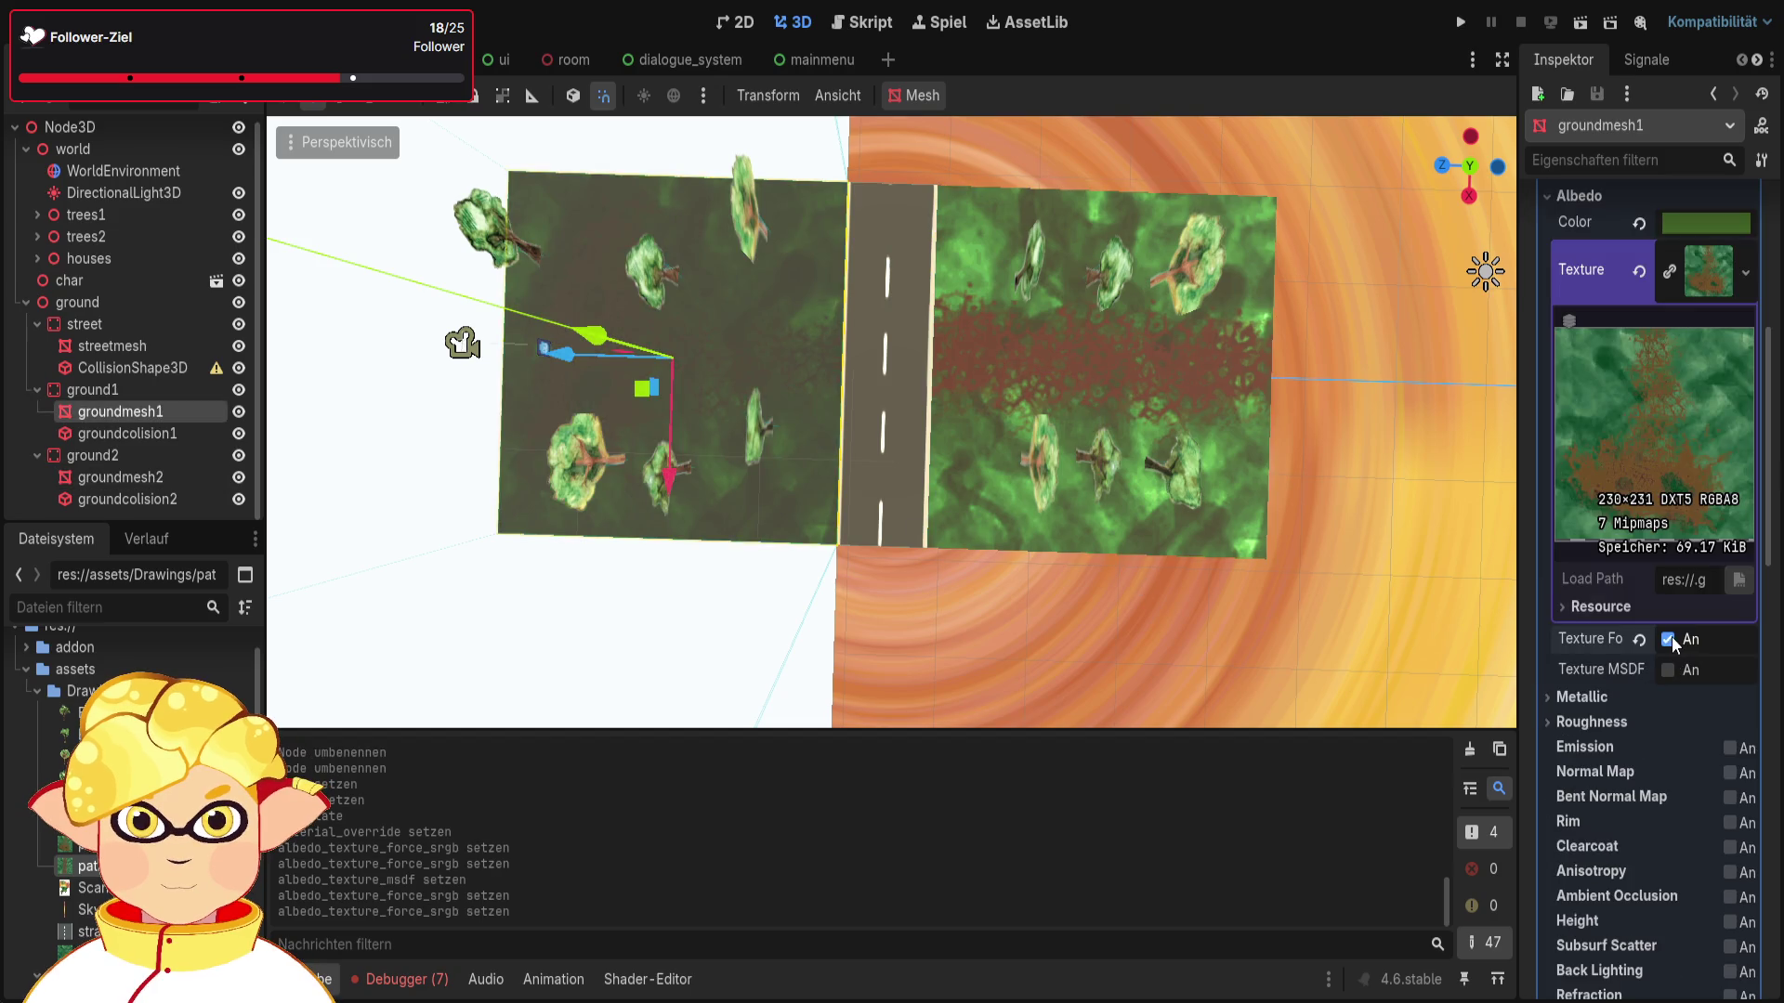
left_click(1668, 639)
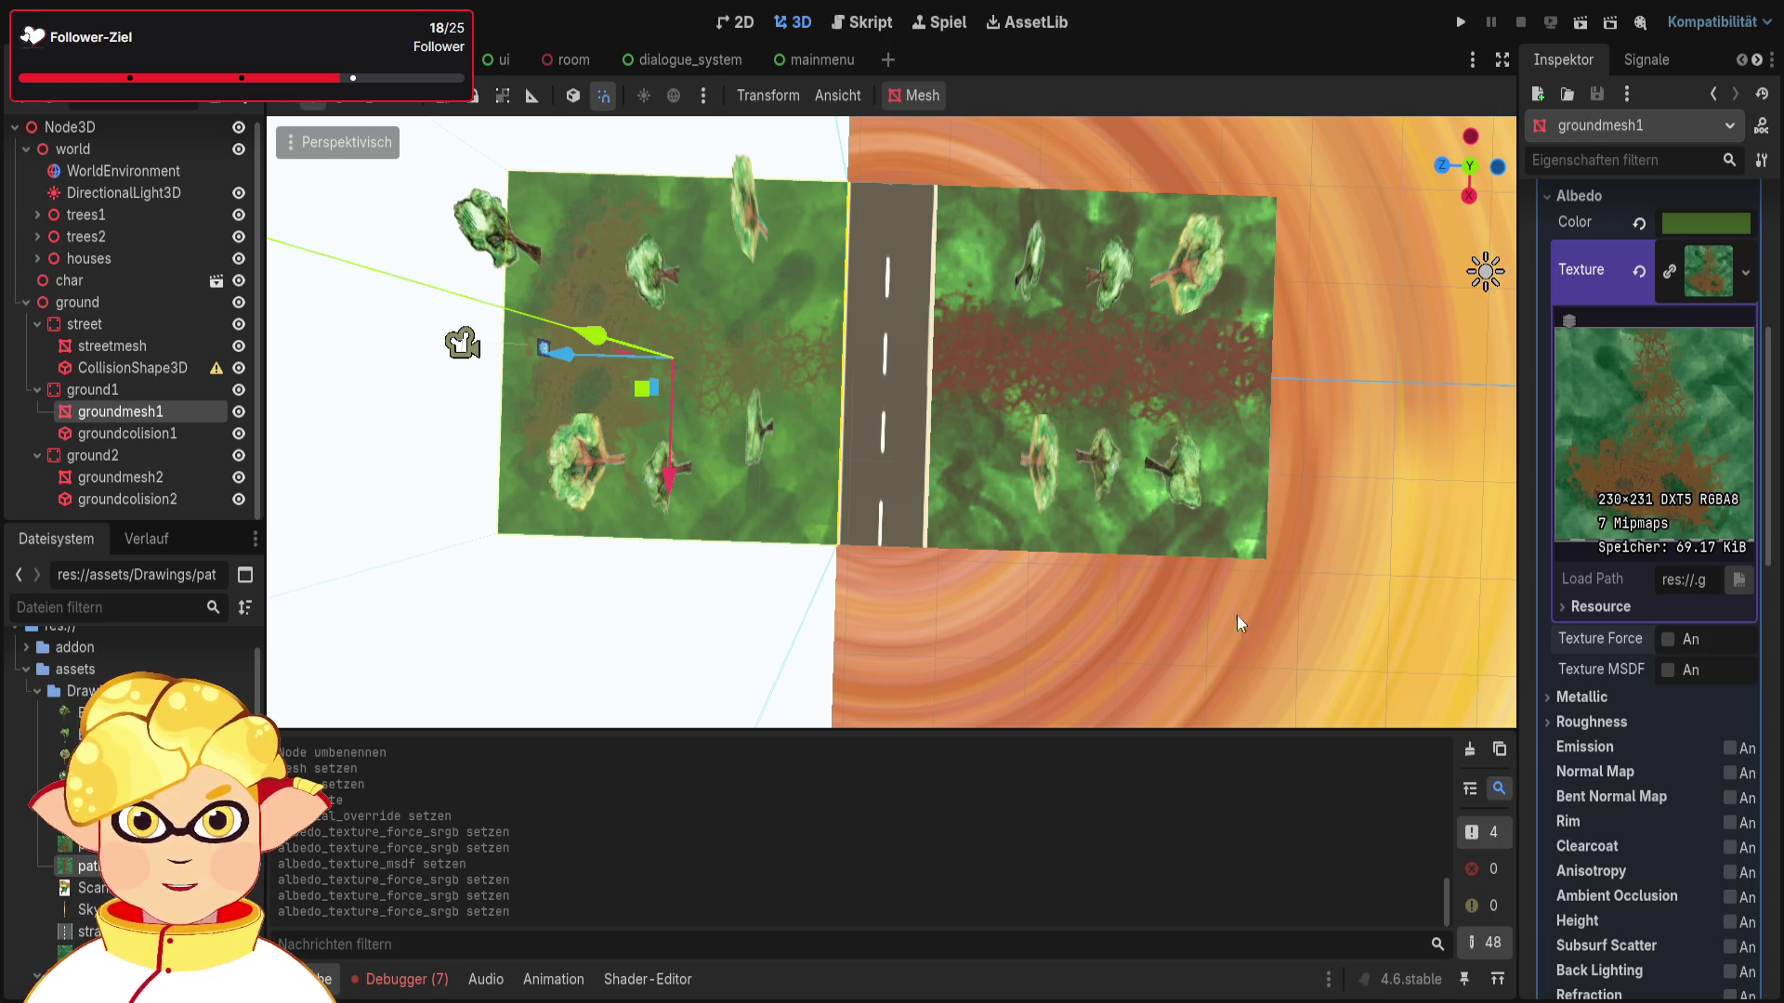
left_click(1236, 544)
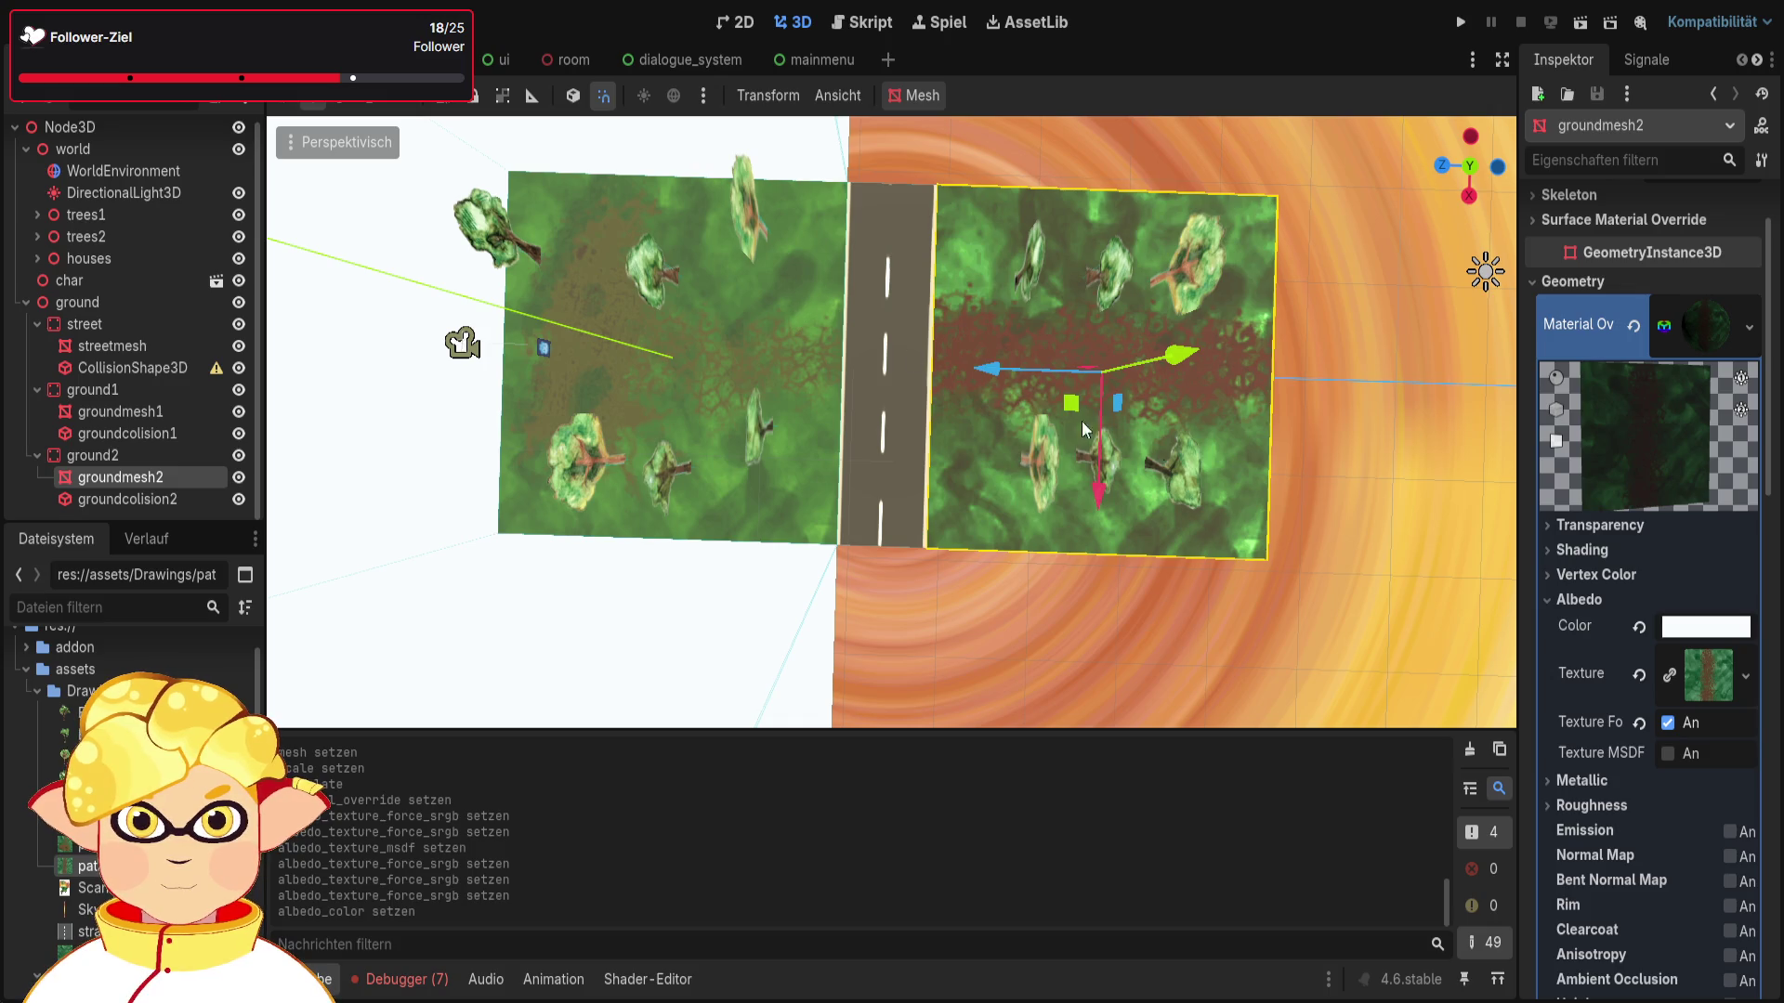
Step: Retest MSDF and Force sRGB on groundmesh2, keeping sRGB forced with a dark green tint
left_click(1668, 753)
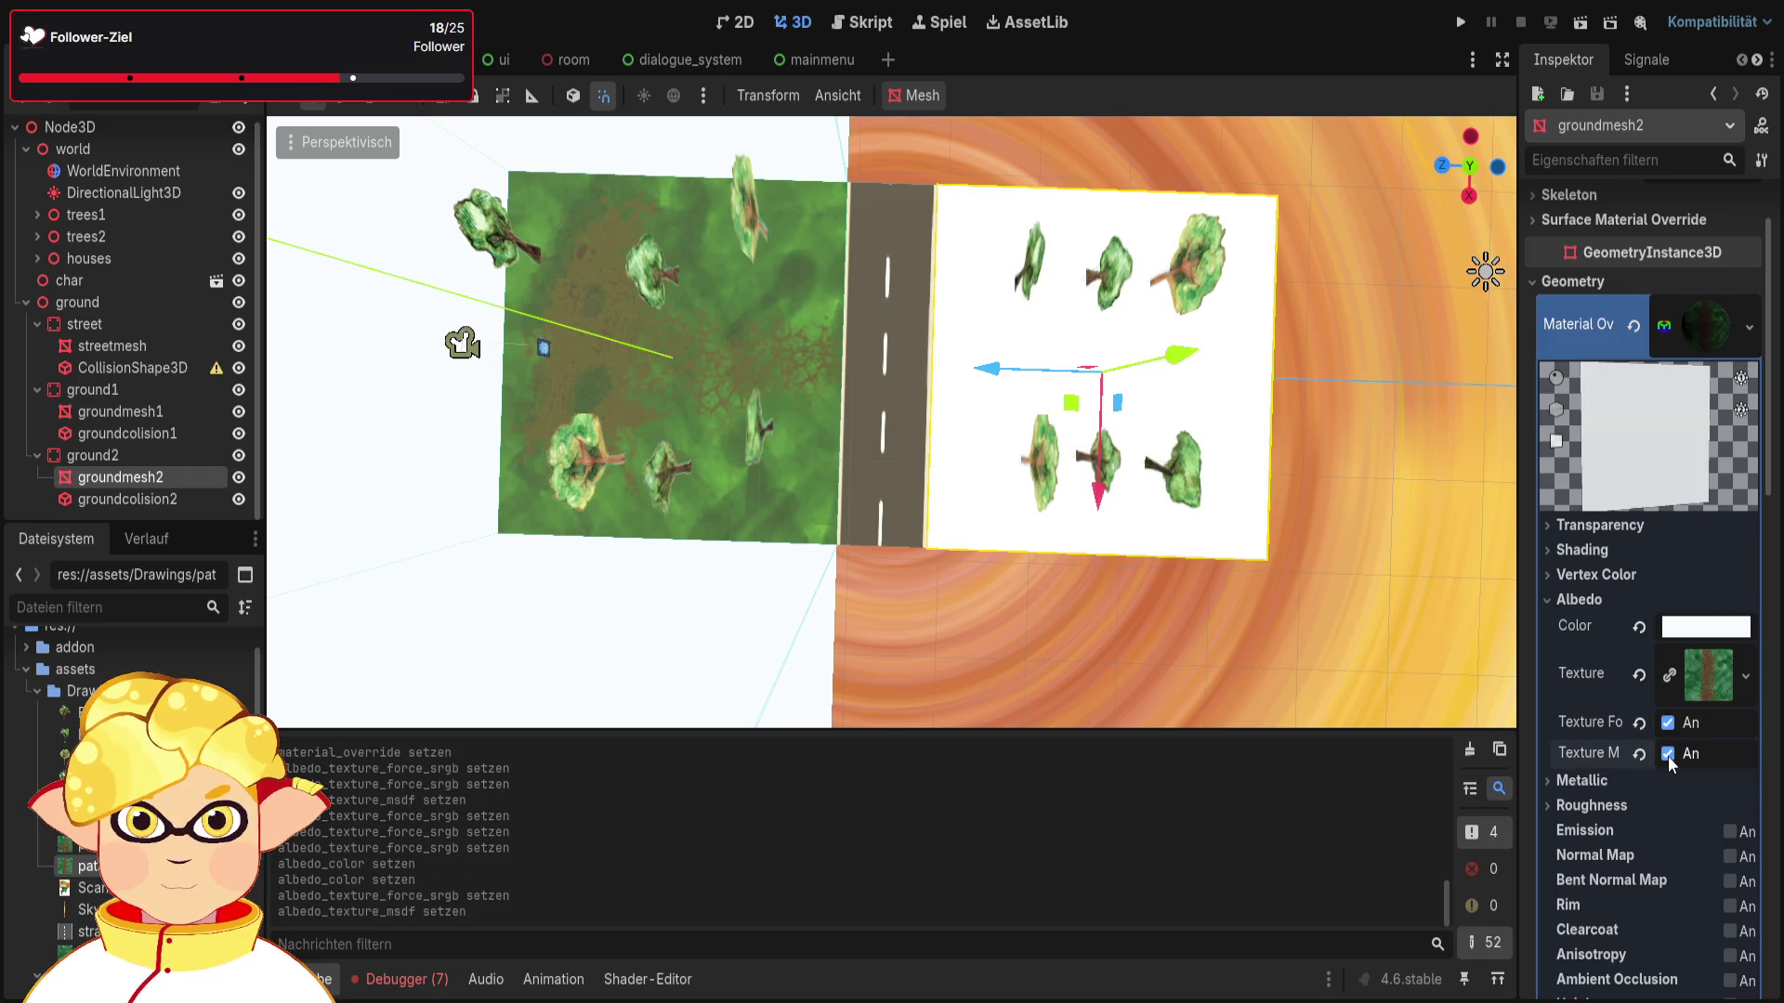
left_click(1668, 754)
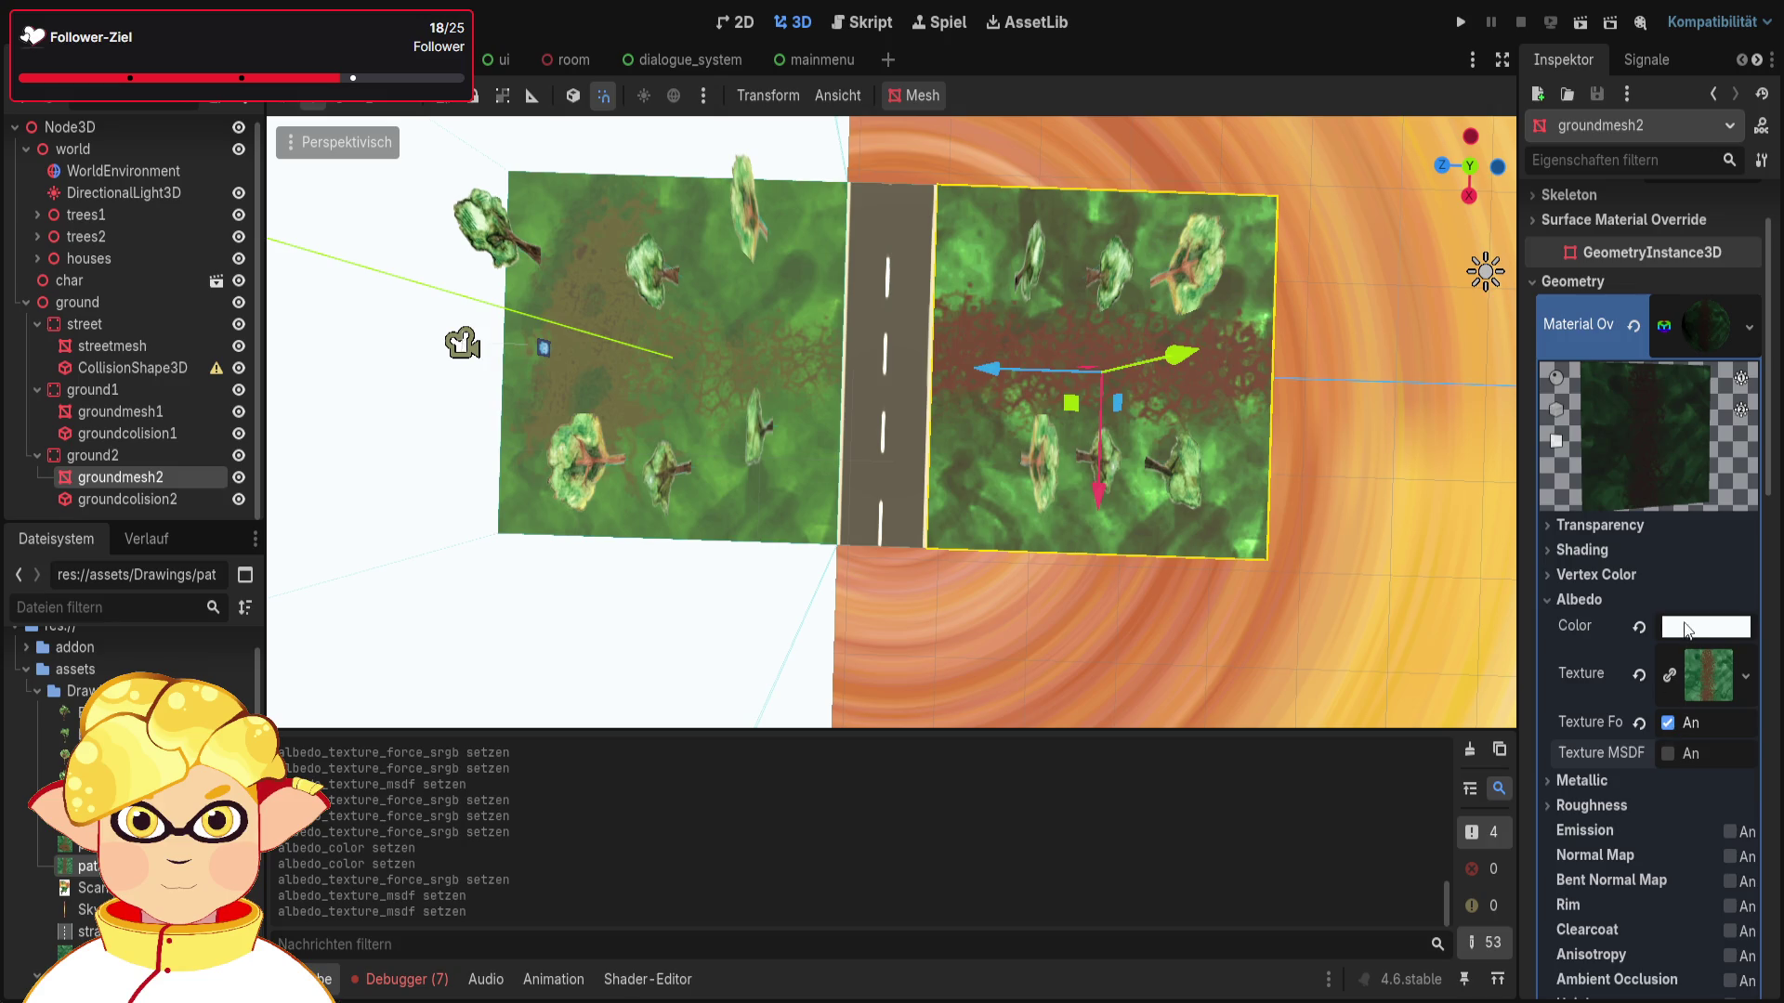
left_click(1669, 724)
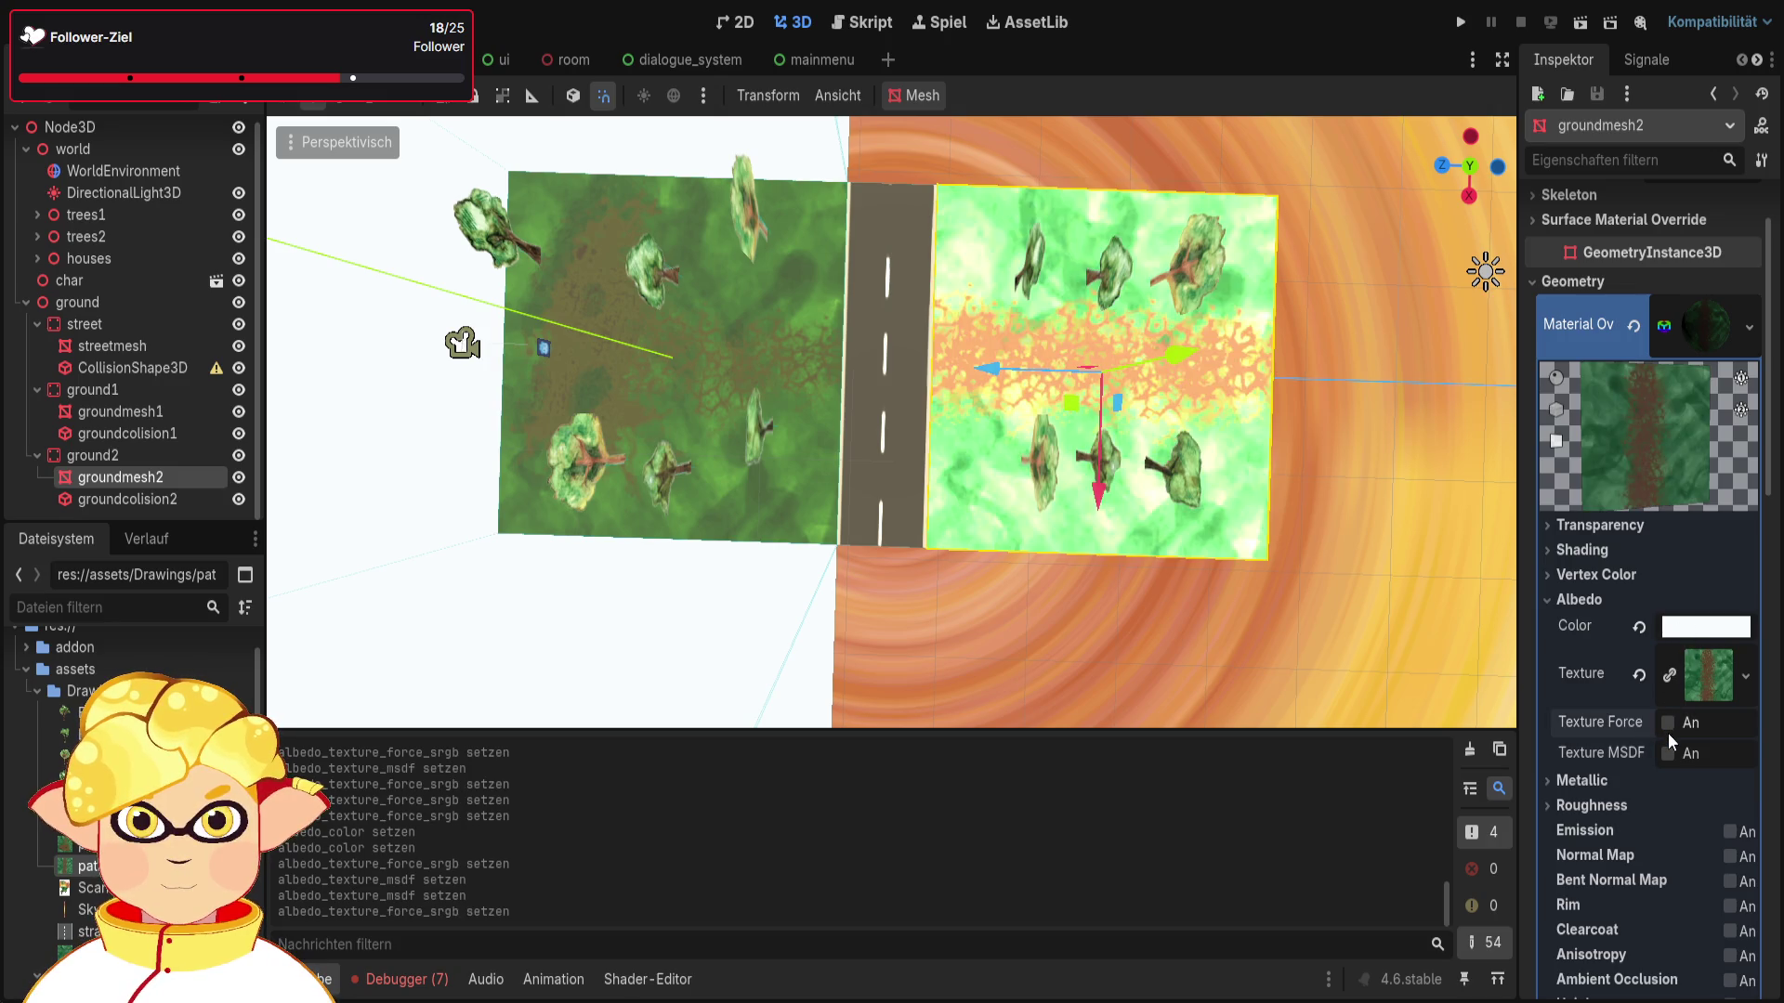
left_click(1667, 724)
left_click(1456, 639)
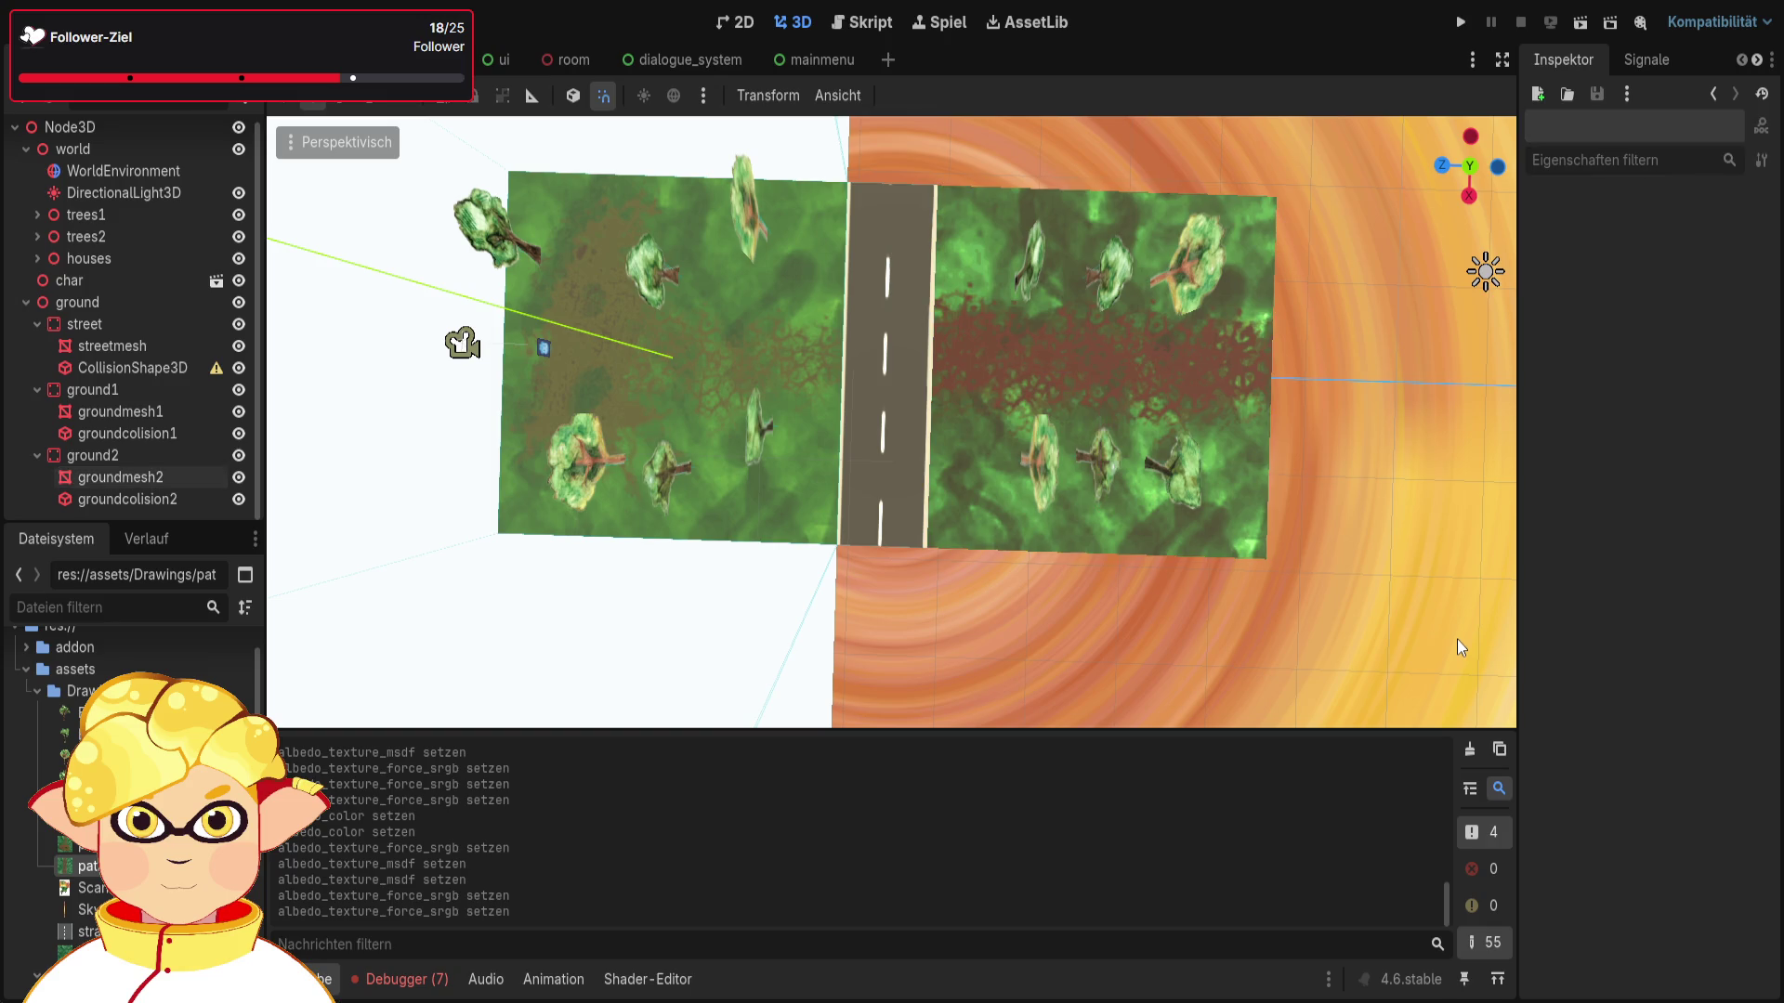
left_click(1243, 531)
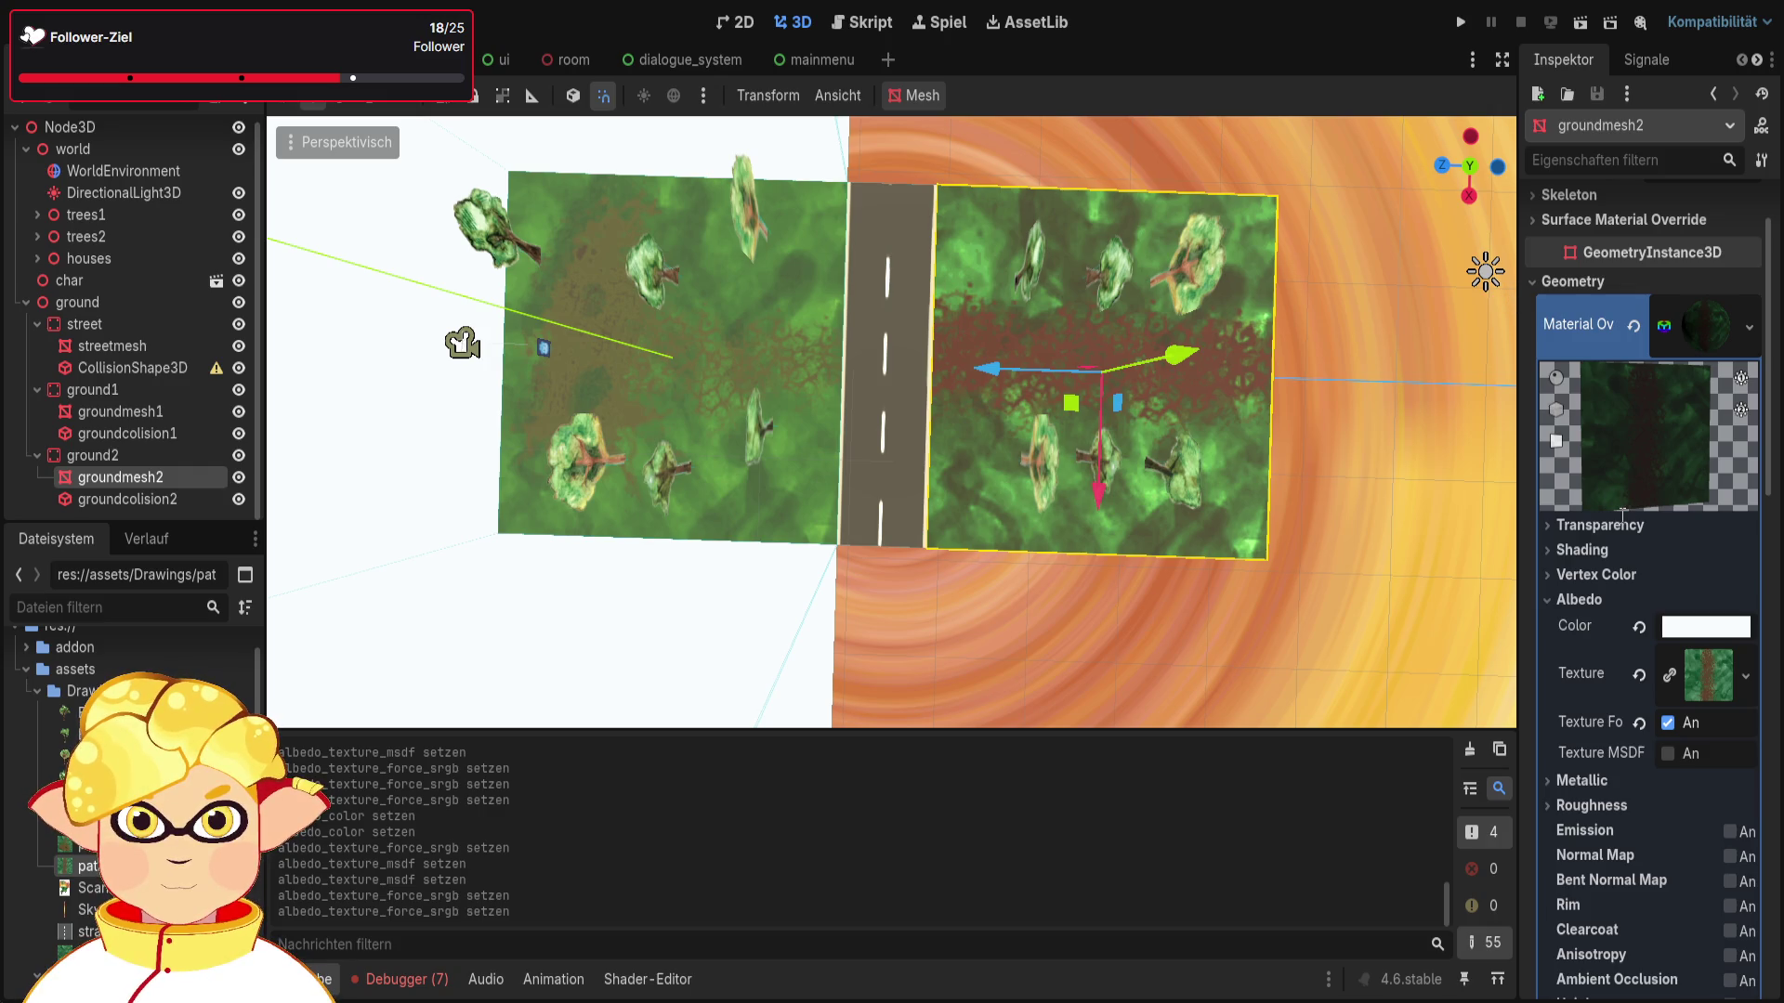
key("ctrl+z")
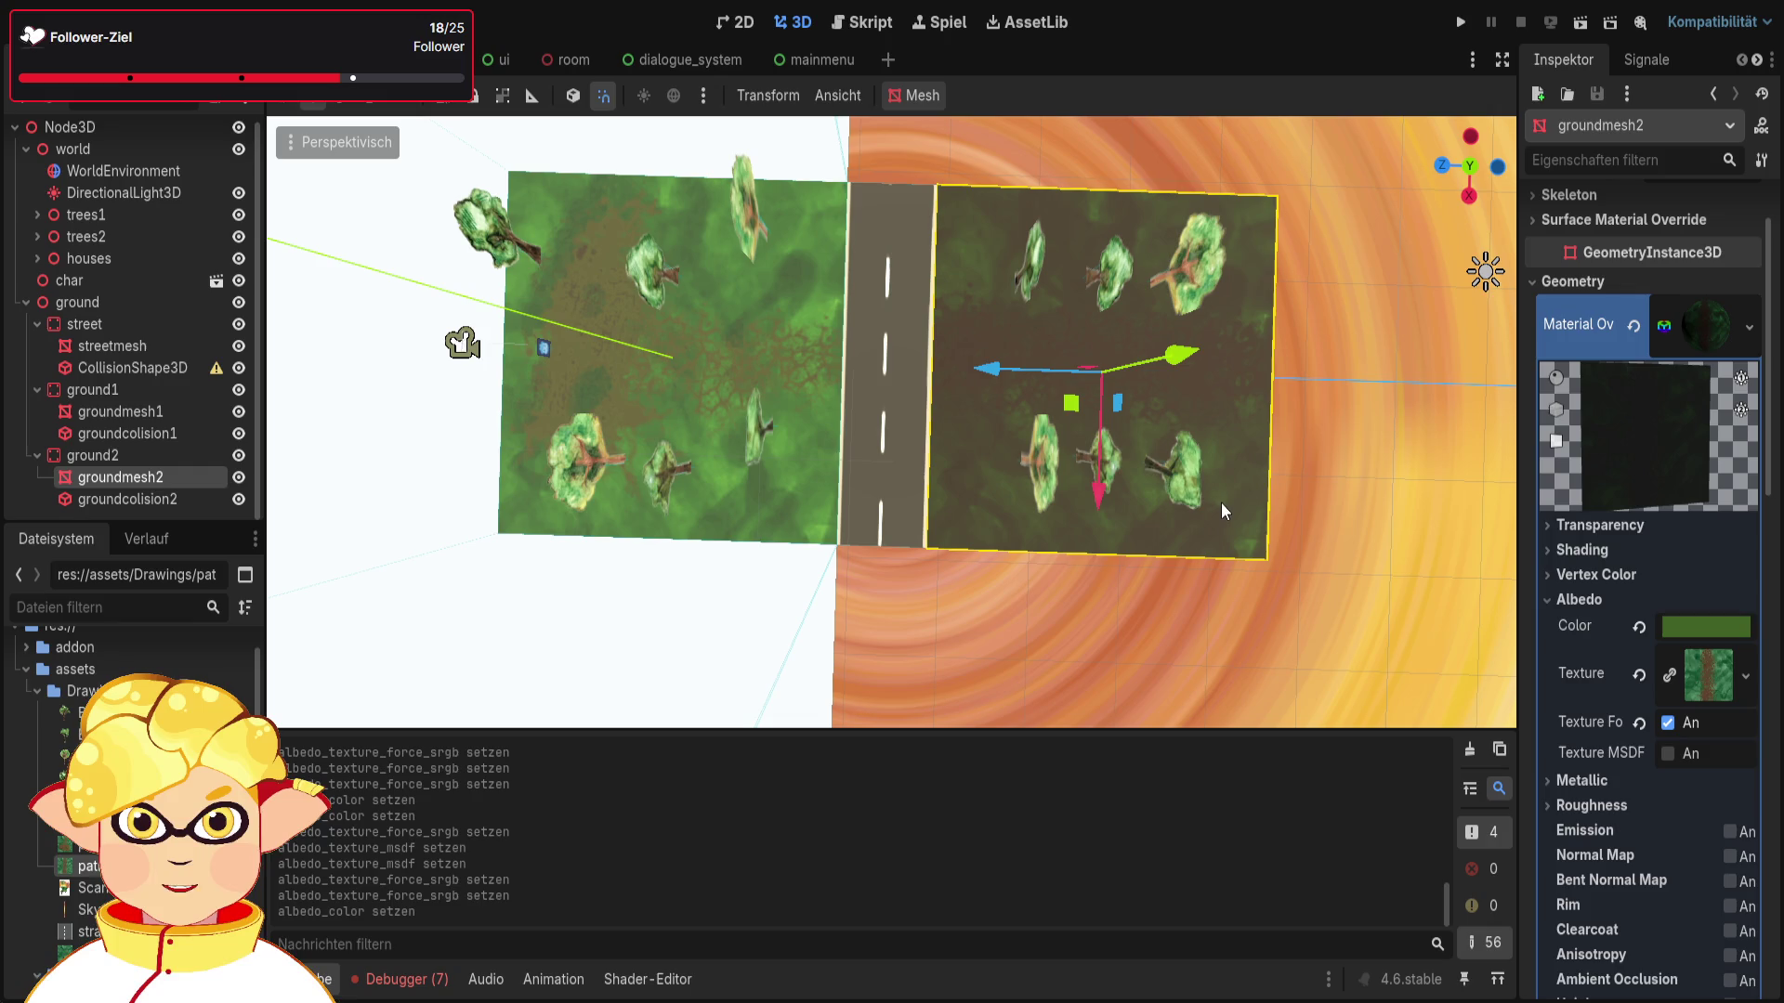
Step: Compare groundmesh1's and groundmesh2's albedo texture settings
left_click(823, 449)
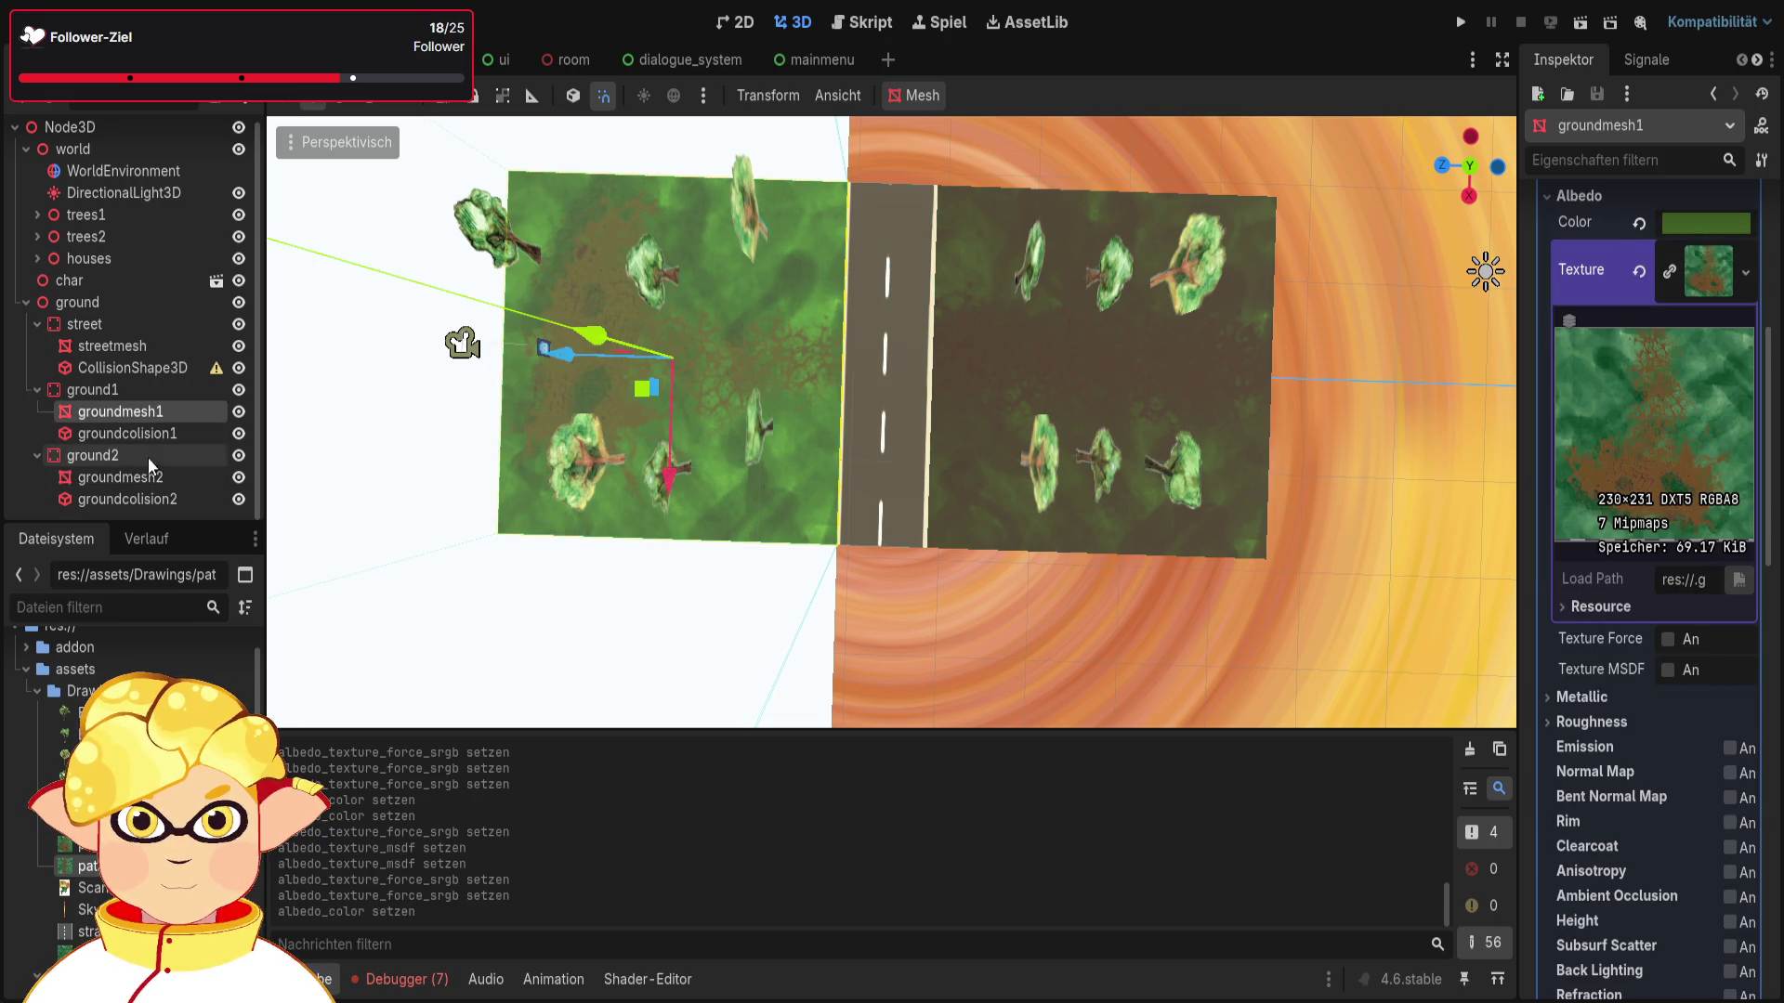
left_click(131, 478)
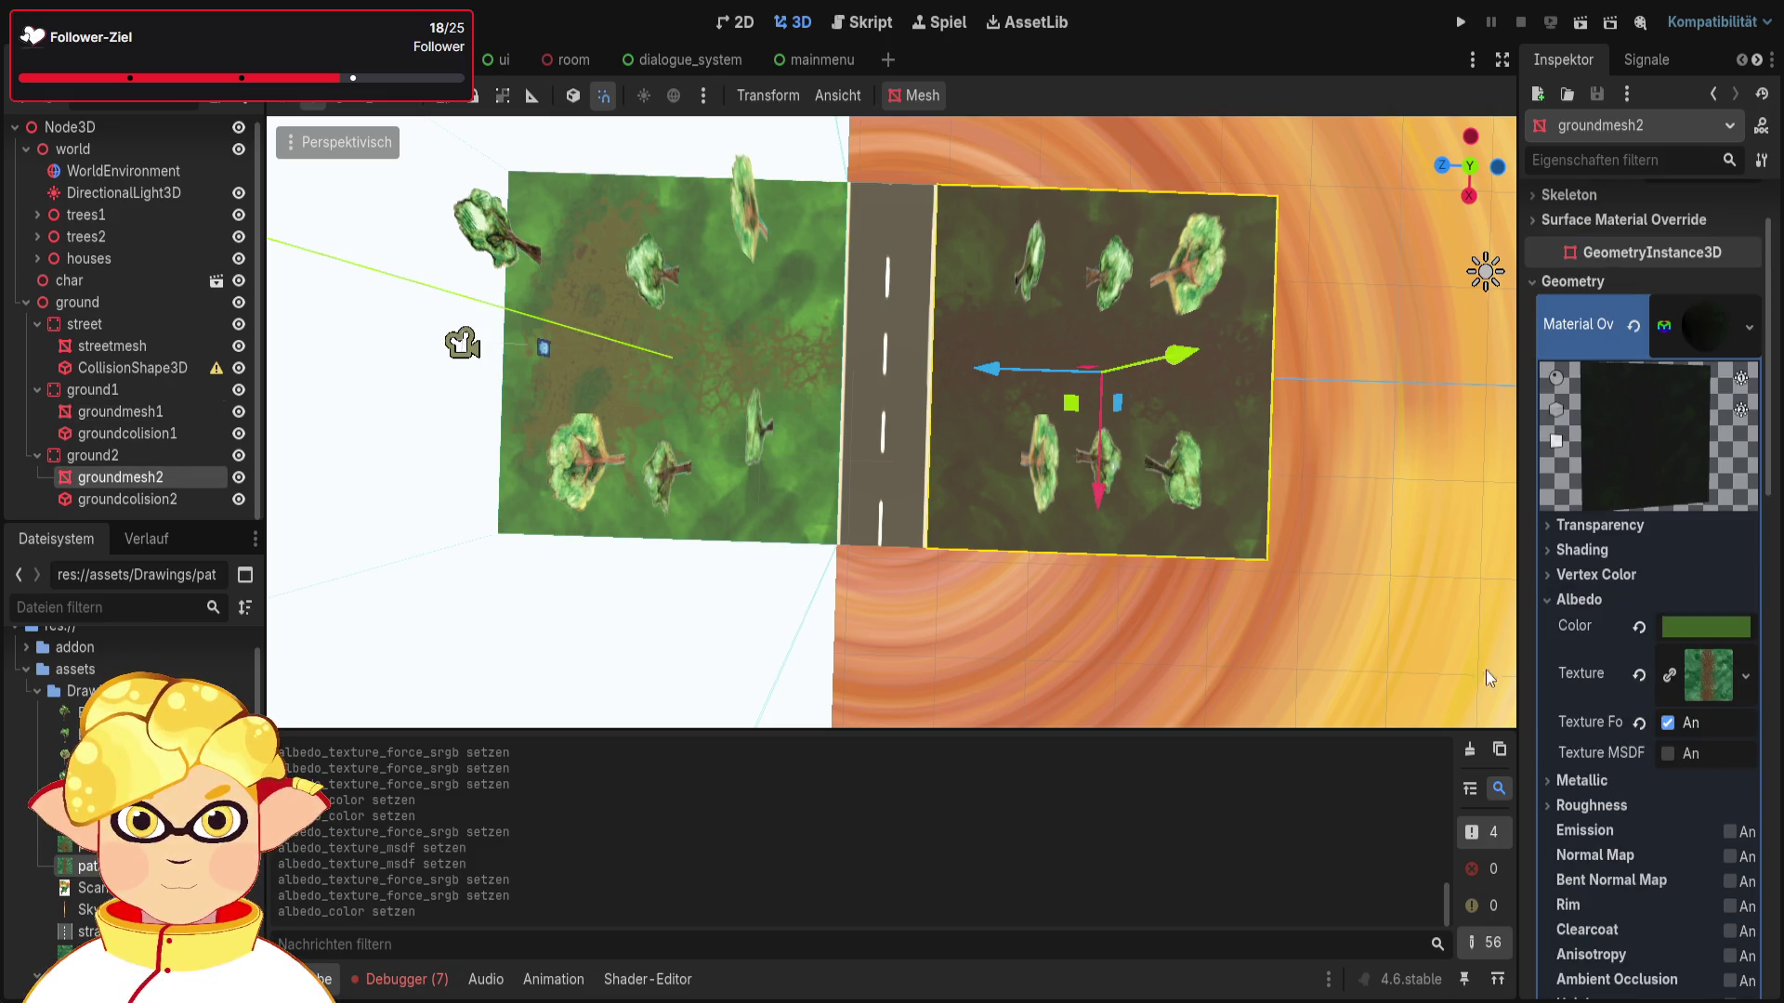
left_click(1707, 675)
scroll(1649, 638, "down", 1)
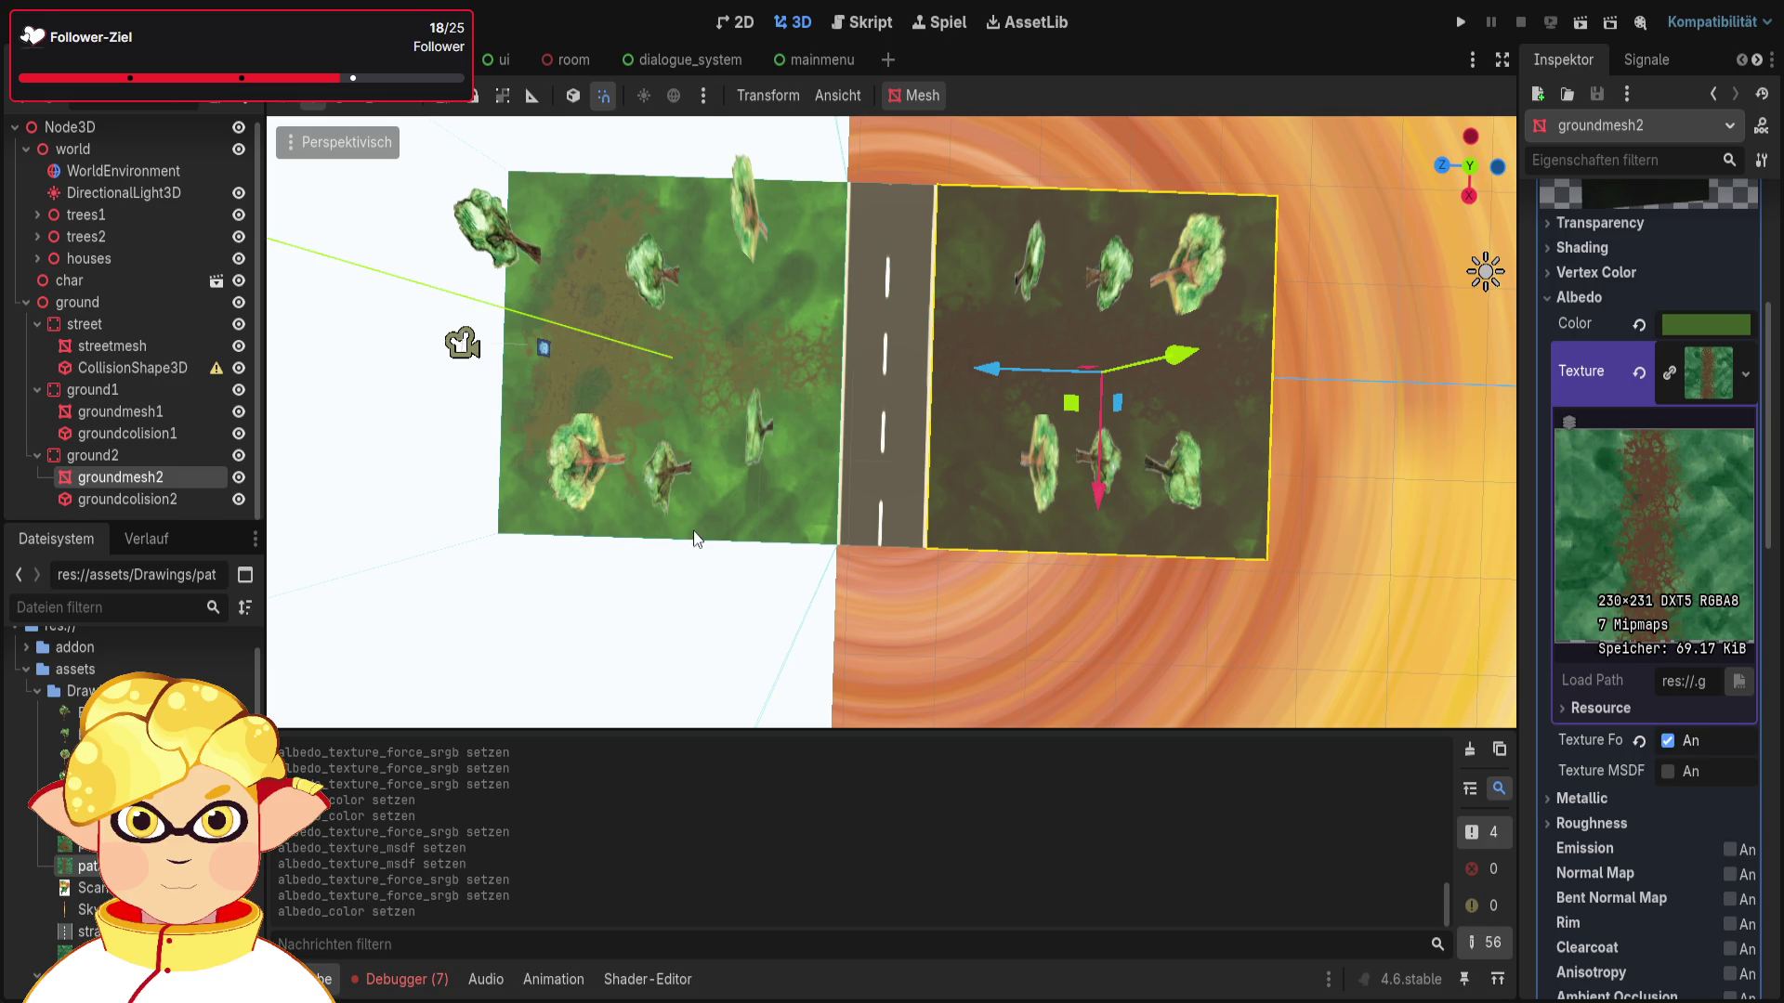
left_click(104, 409)
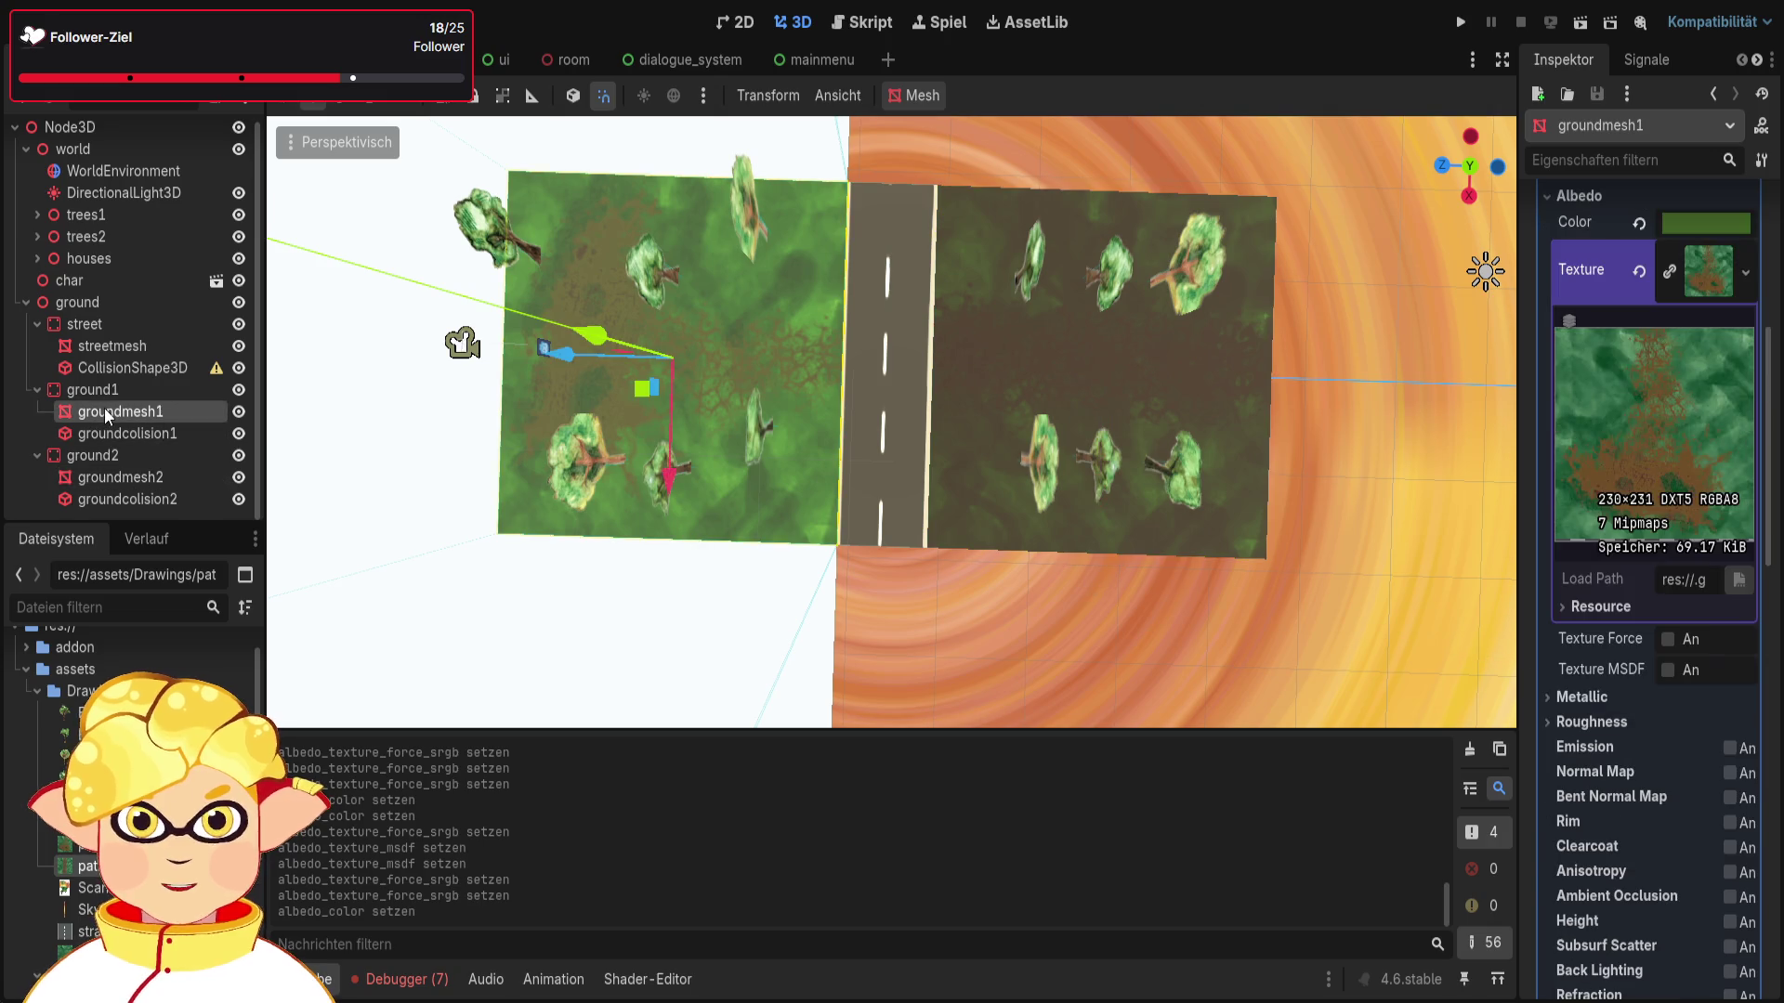
left_click(109, 477)
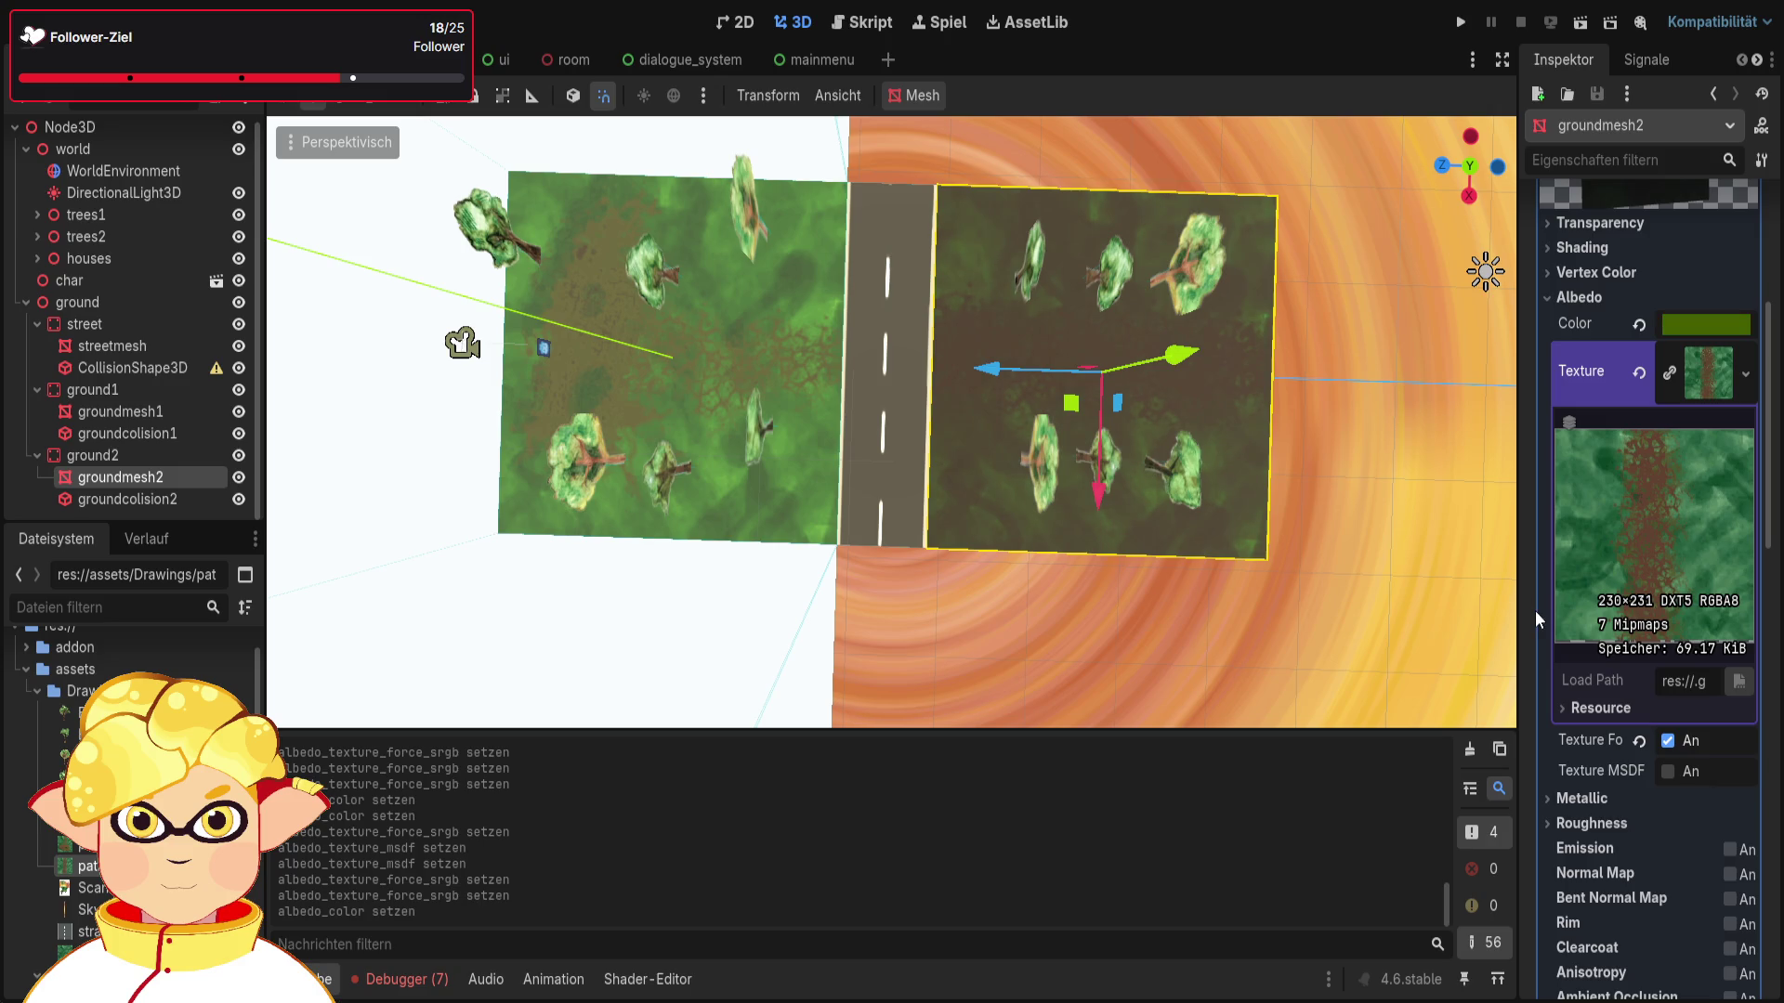
Step: Reset groundmesh2's tint to white and enable Texture Force sRGB on groundmesh1's albedo
left_click(1639, 324)
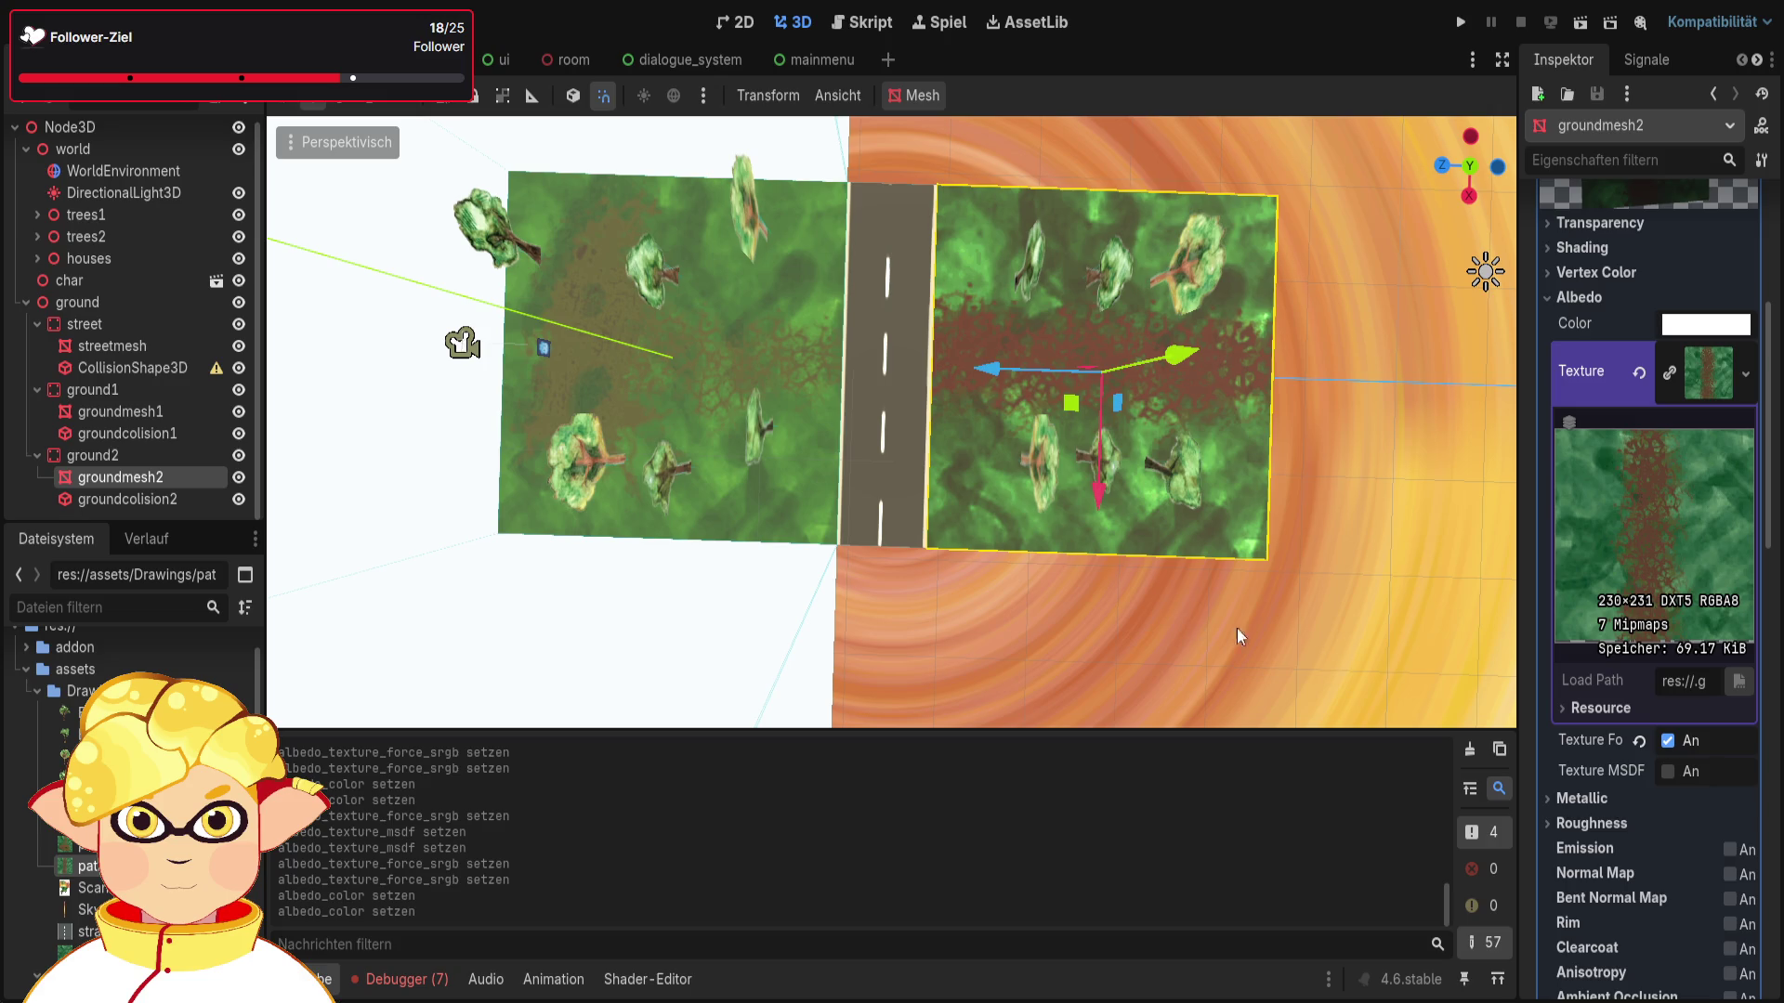
left_click(161, 410)
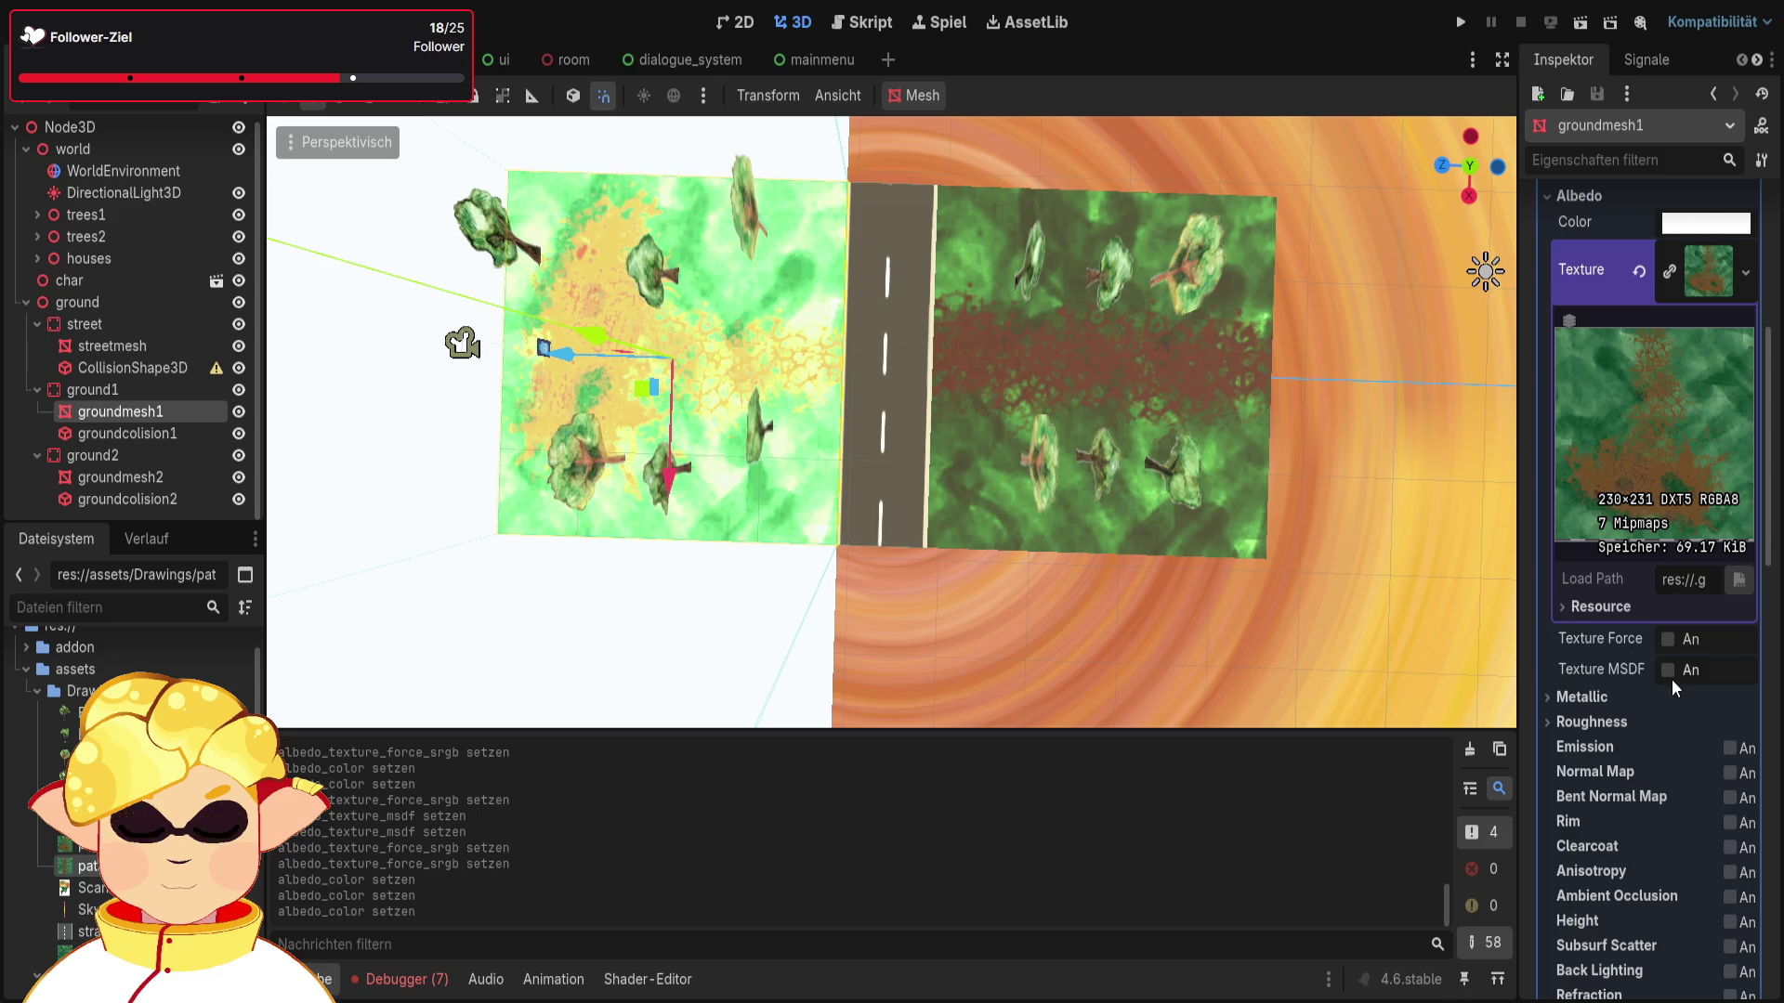
left_click(1668, 641)
left_click(1405, 673)
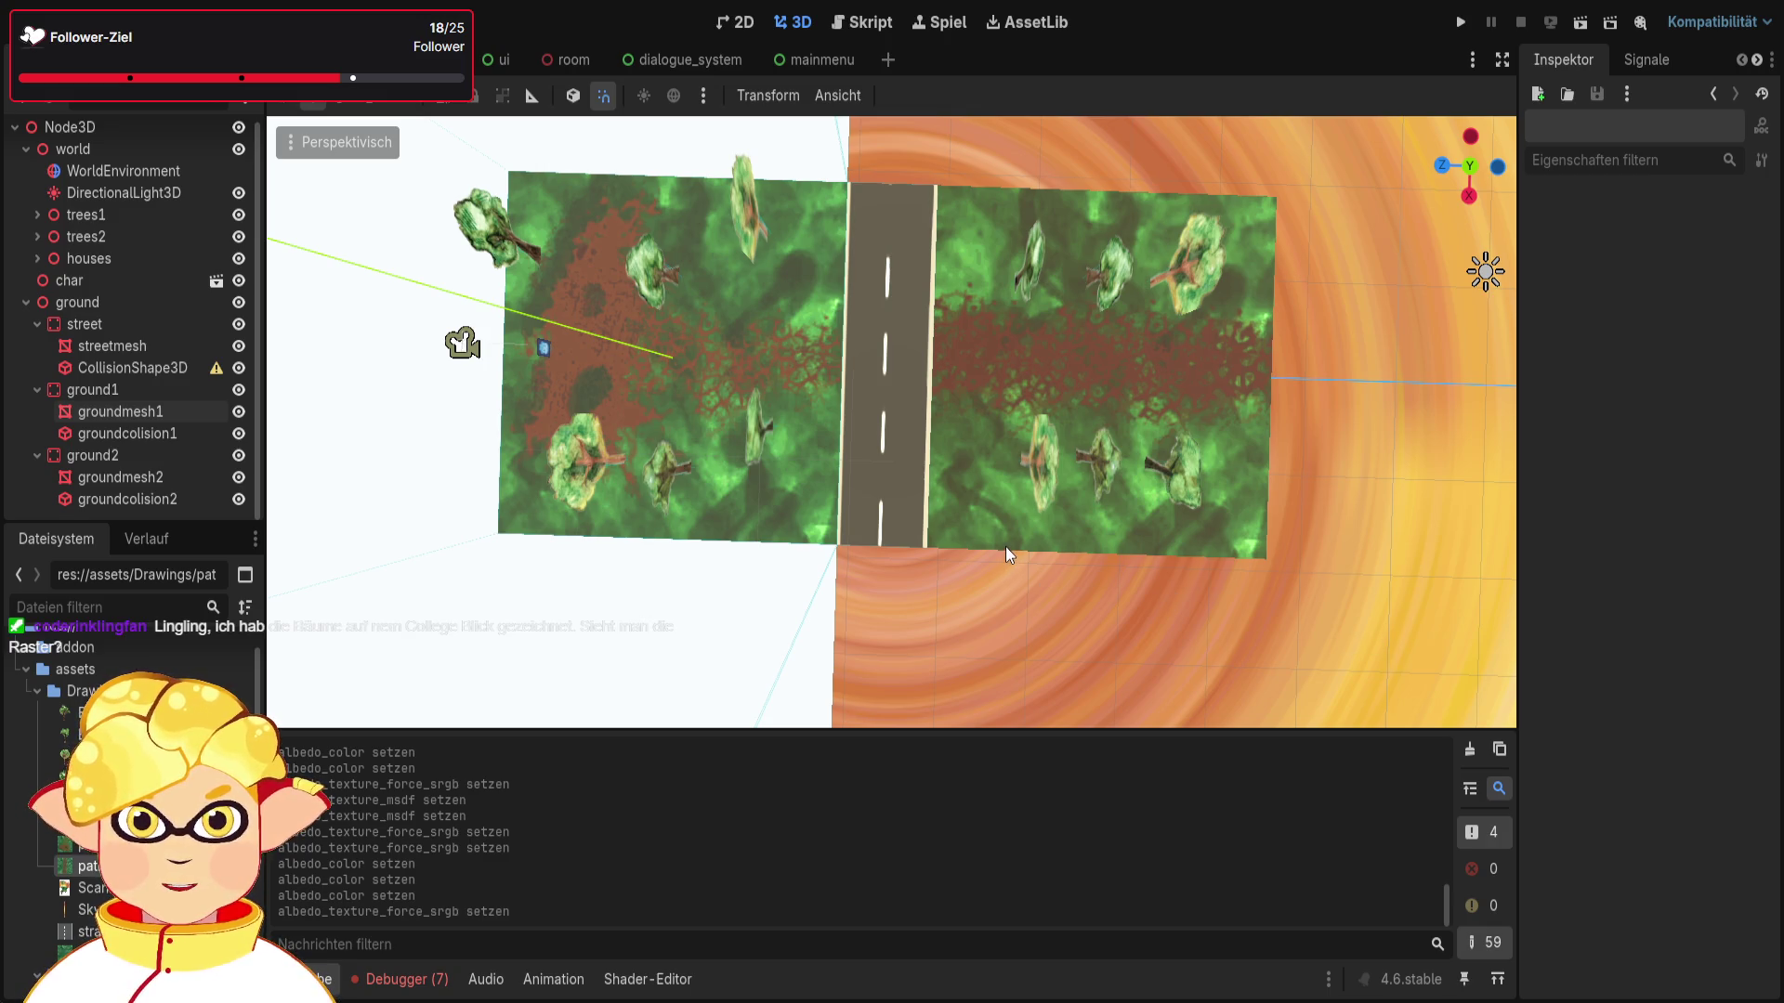
Step: Lower the view to ground level among the trees, facing down the road
mouse_move(996, 561)
left_mouse_down()
mouse_move(938, 511)
mouse_move(920, 520)
mouse_move(799, 390)
left_mouse_up()
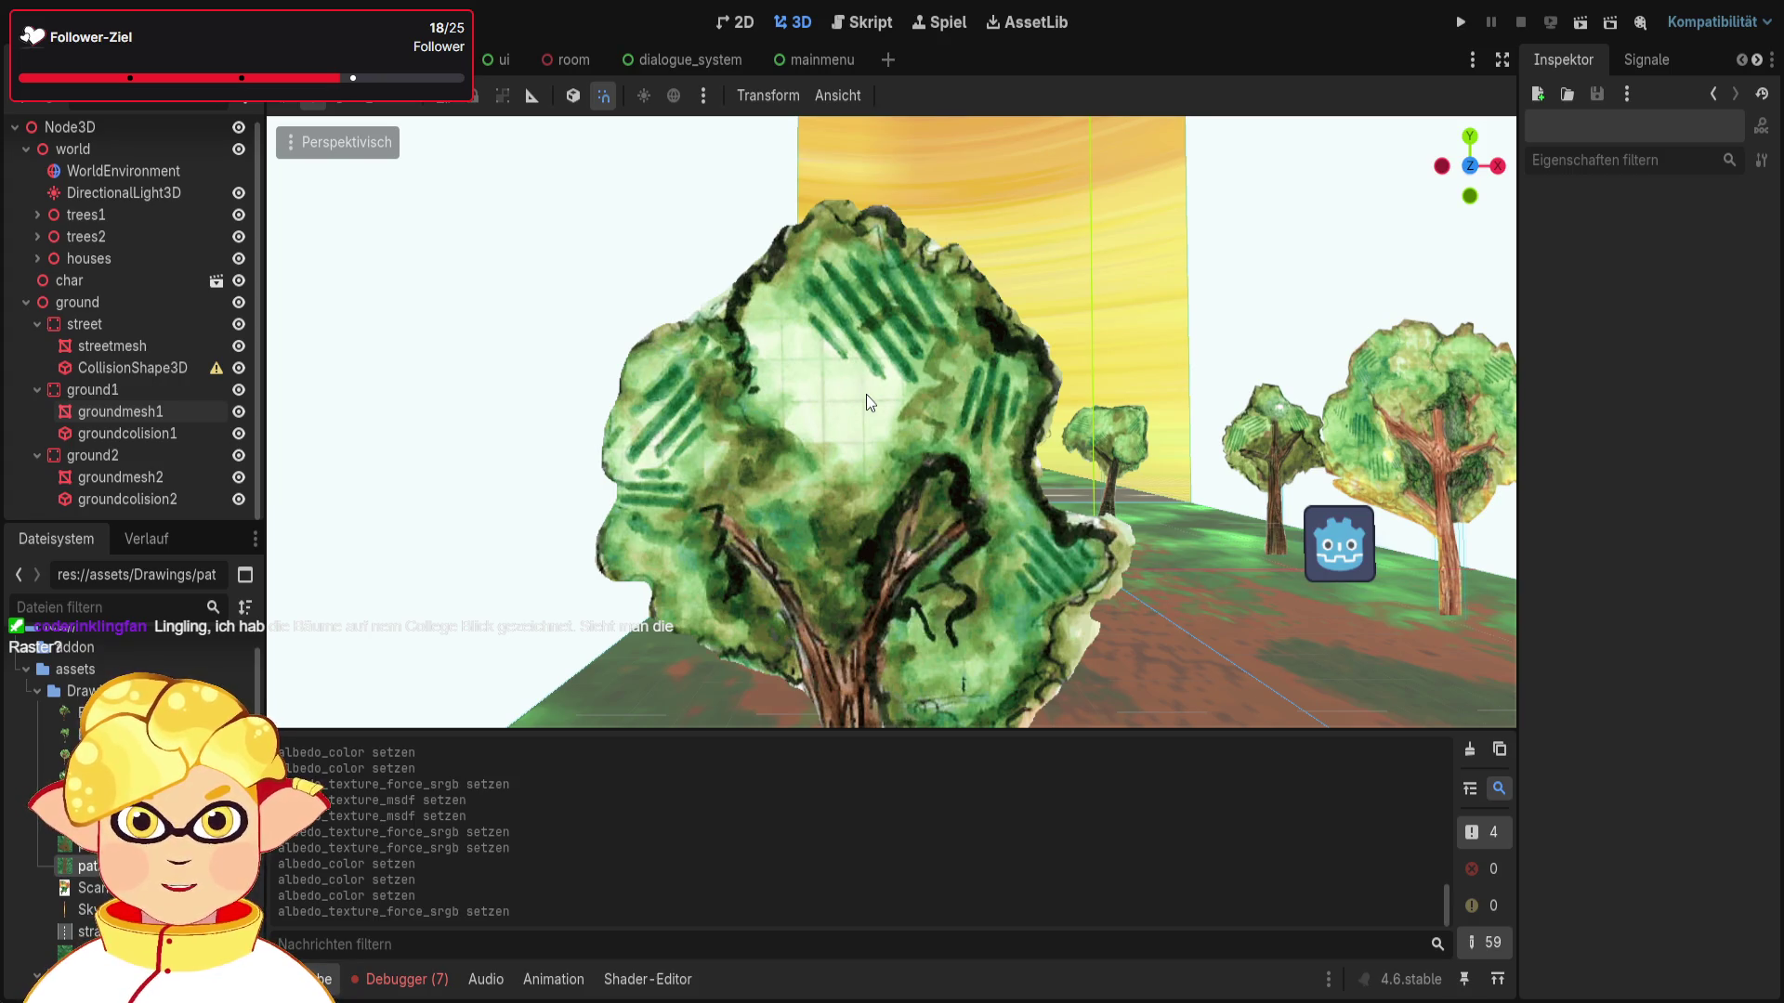
left_click_drag(866, 394, 788, 393)
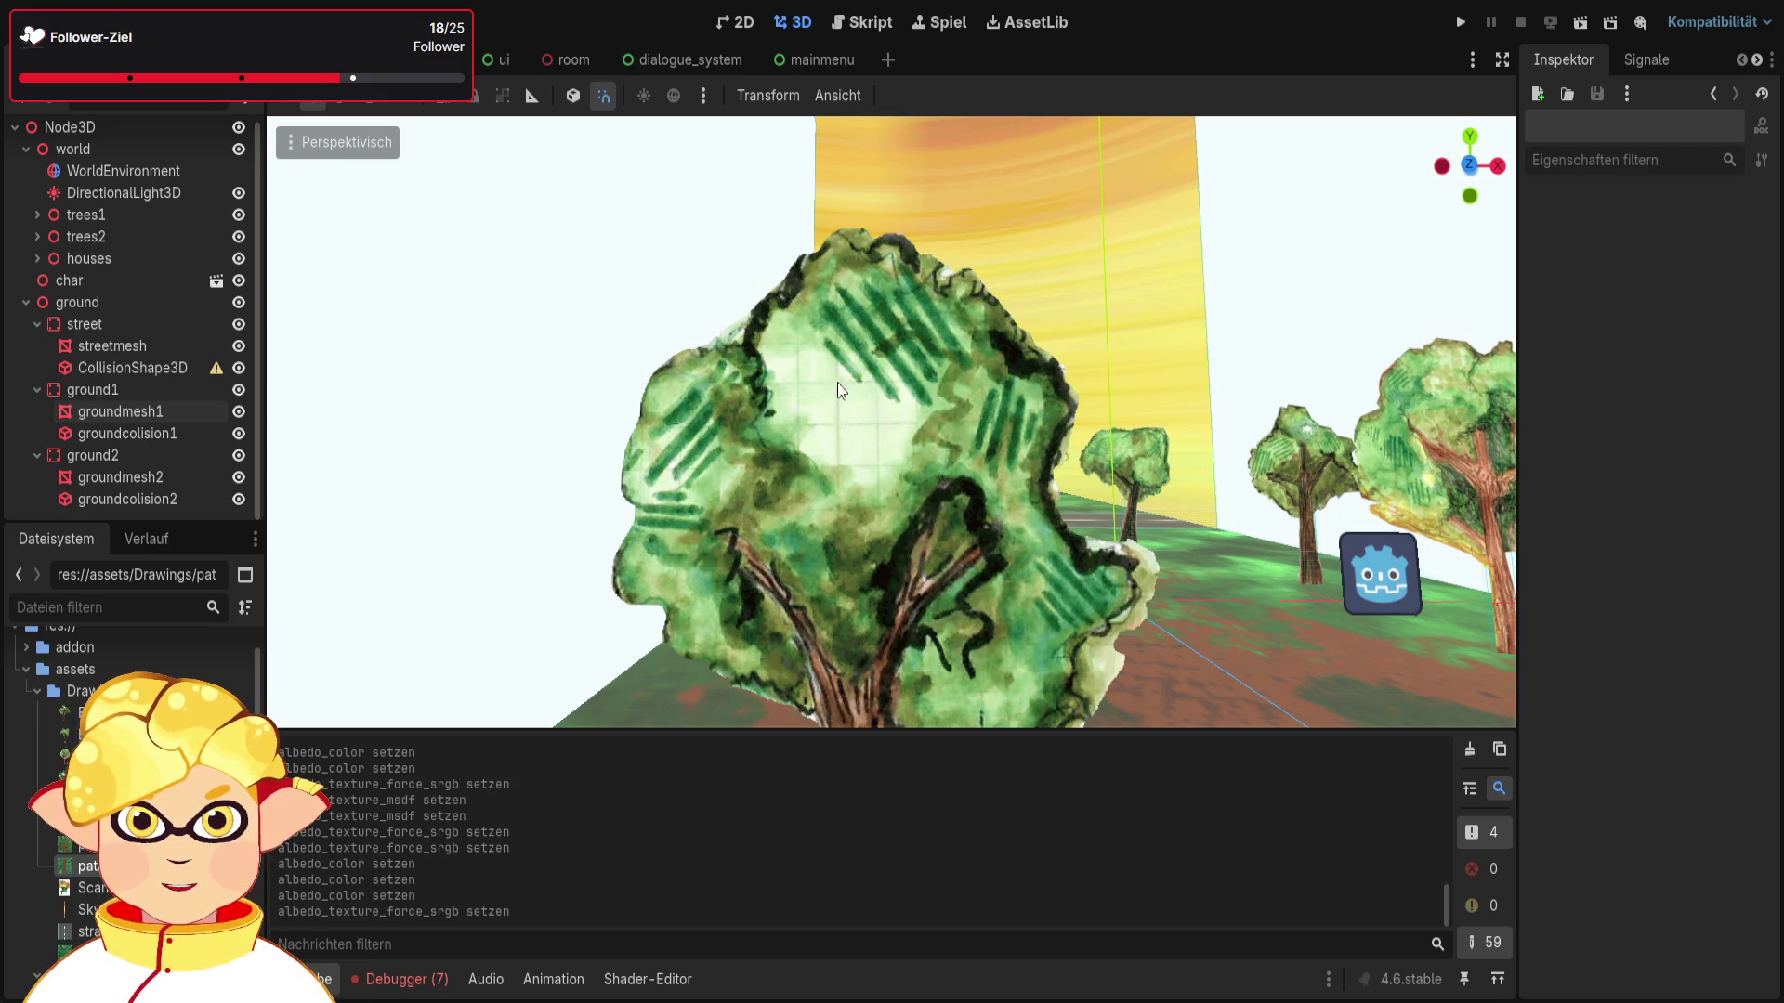
mouse_move(726, 476)
left_mouse_down()
mouse_move(693, 470)
mouse_move(1007, 365)
left_mouse_up()
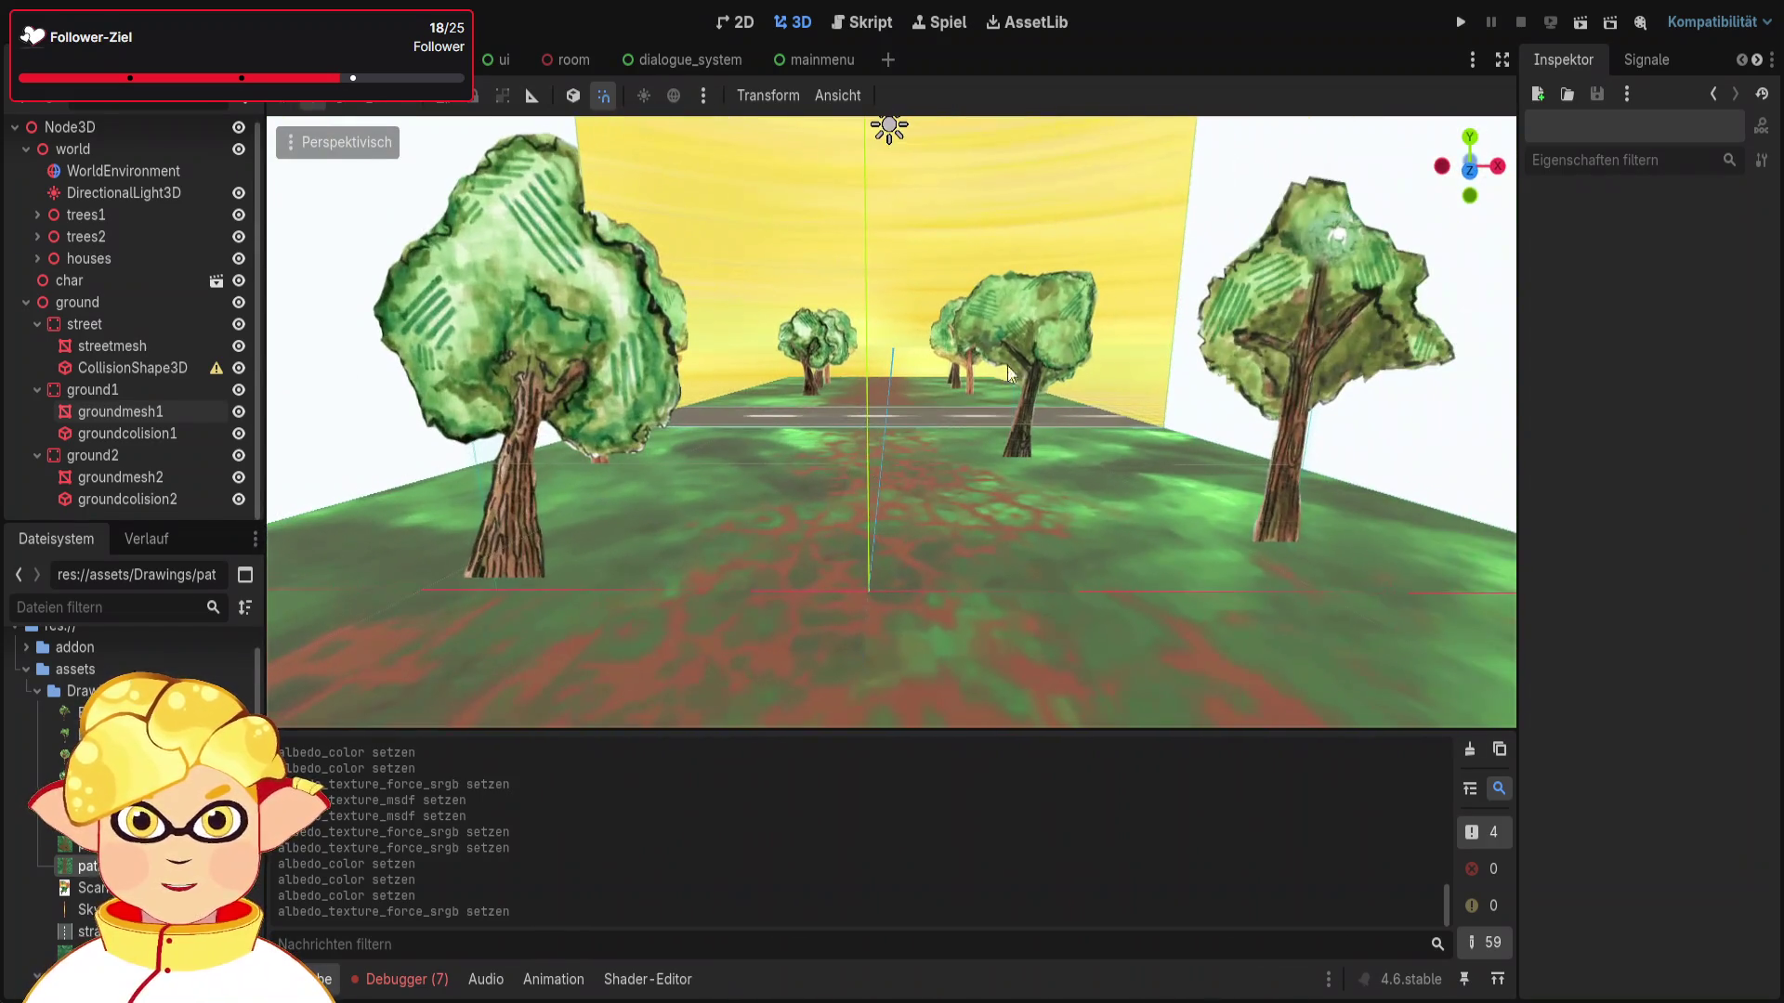
left_click(1610, 26)
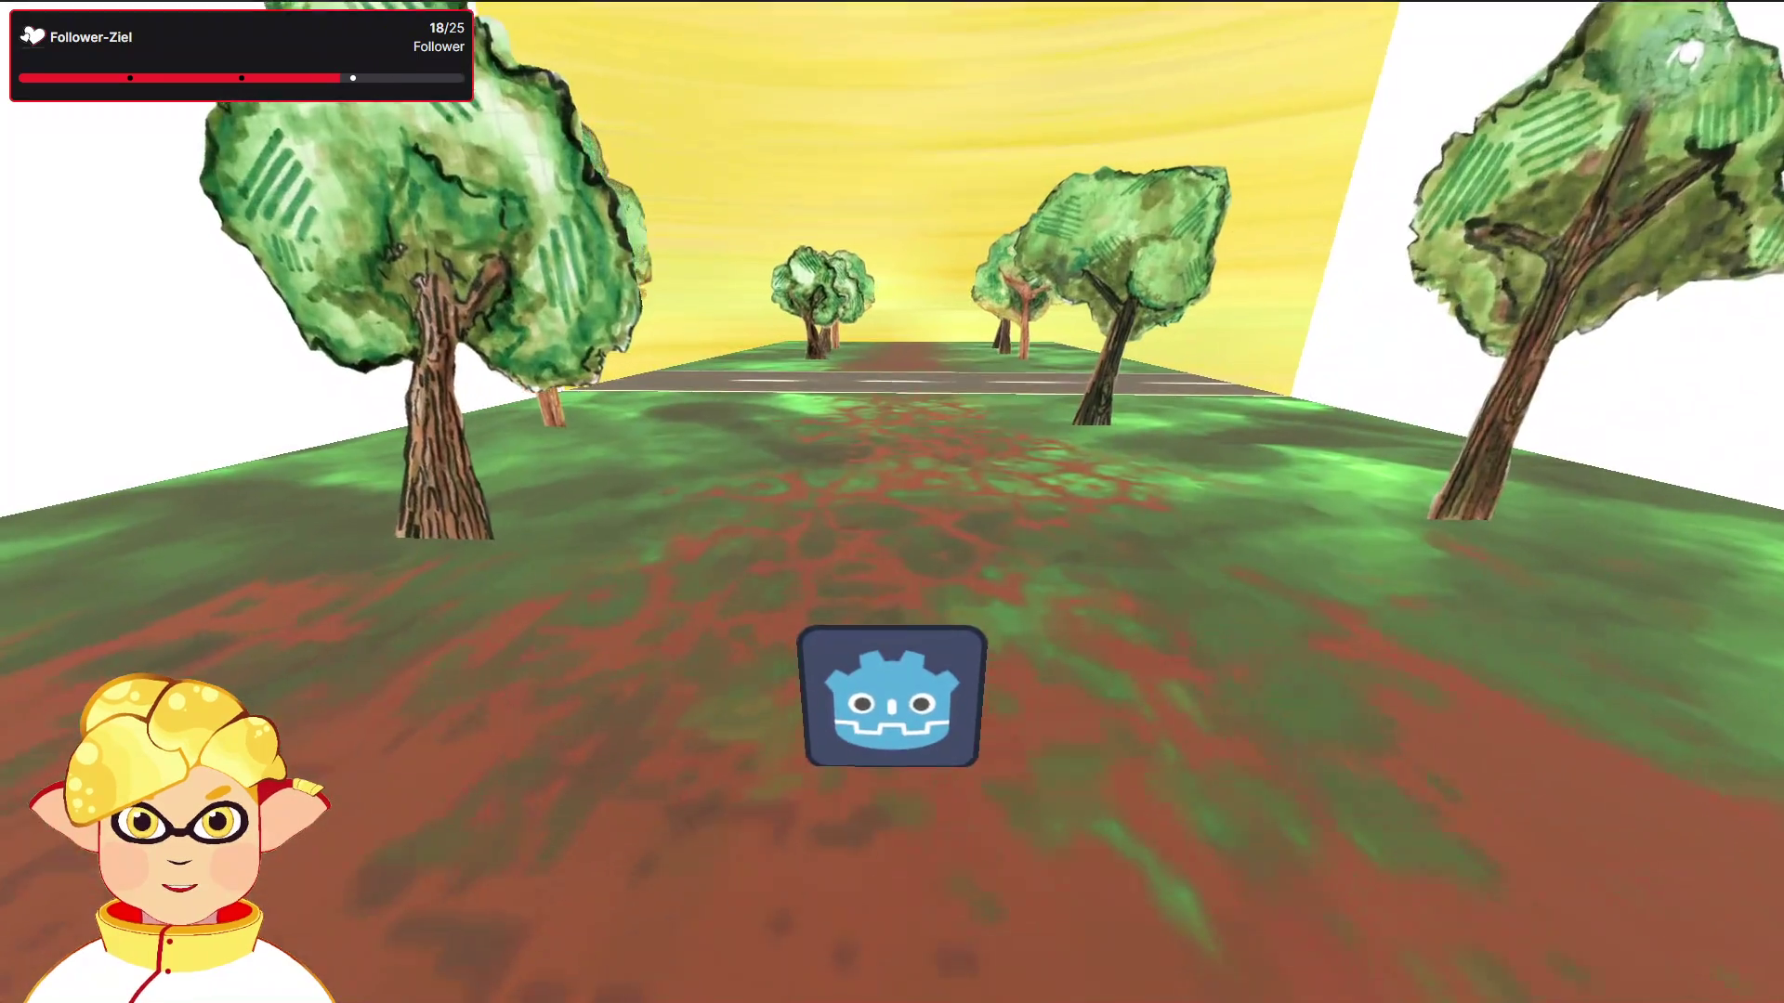
key("Up")
key("Left")
key("Right")
key("Down")
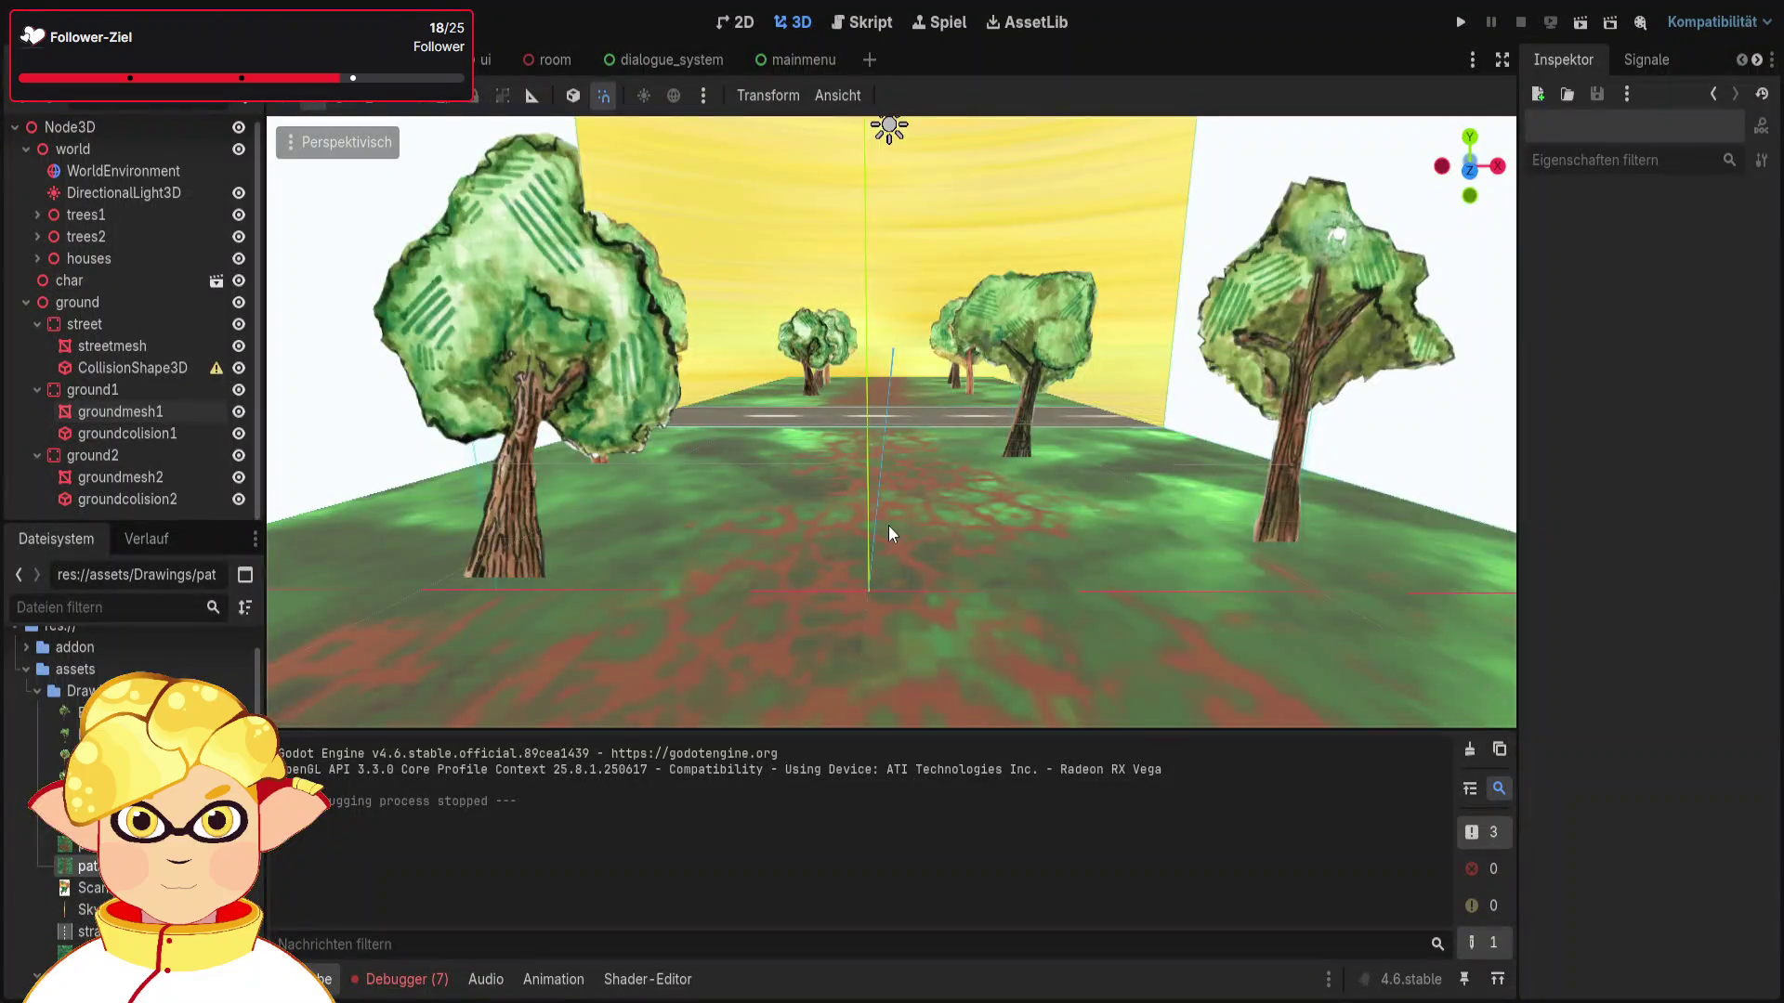
left_click(146, 434)
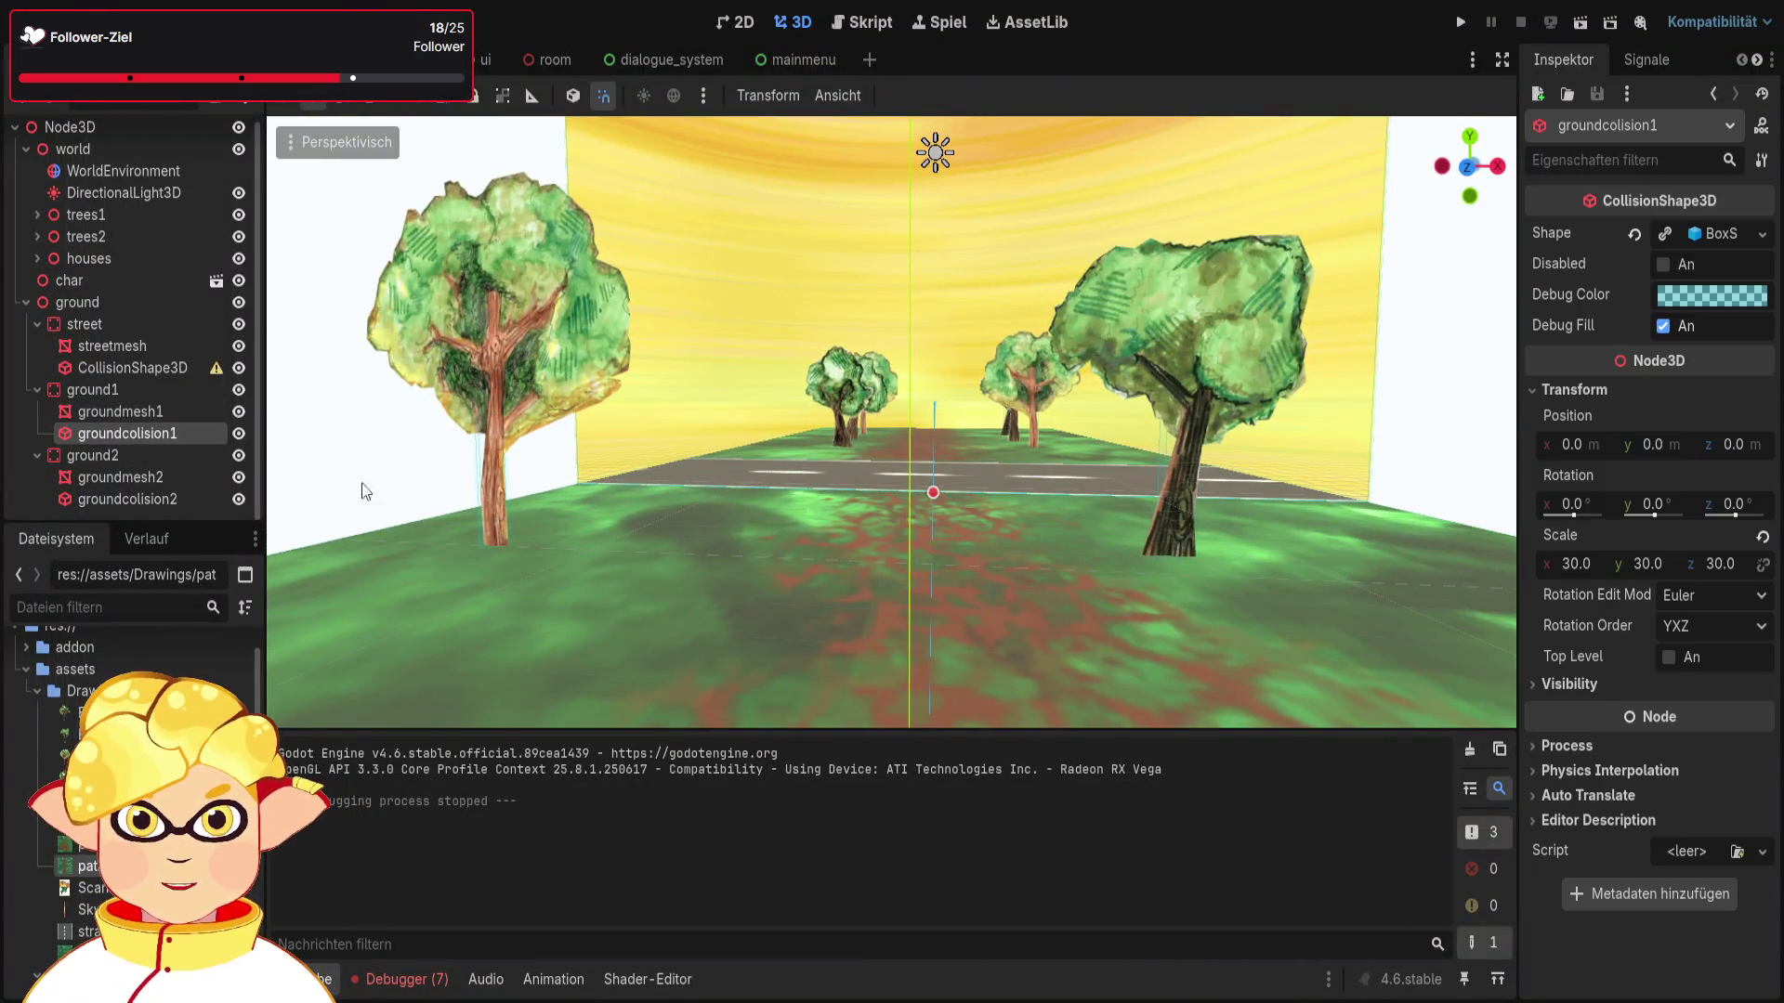
Step: Rename the street's CollisionShape3D to streetcolision and resize its box along the road
right_click(297, 474)
key("w")
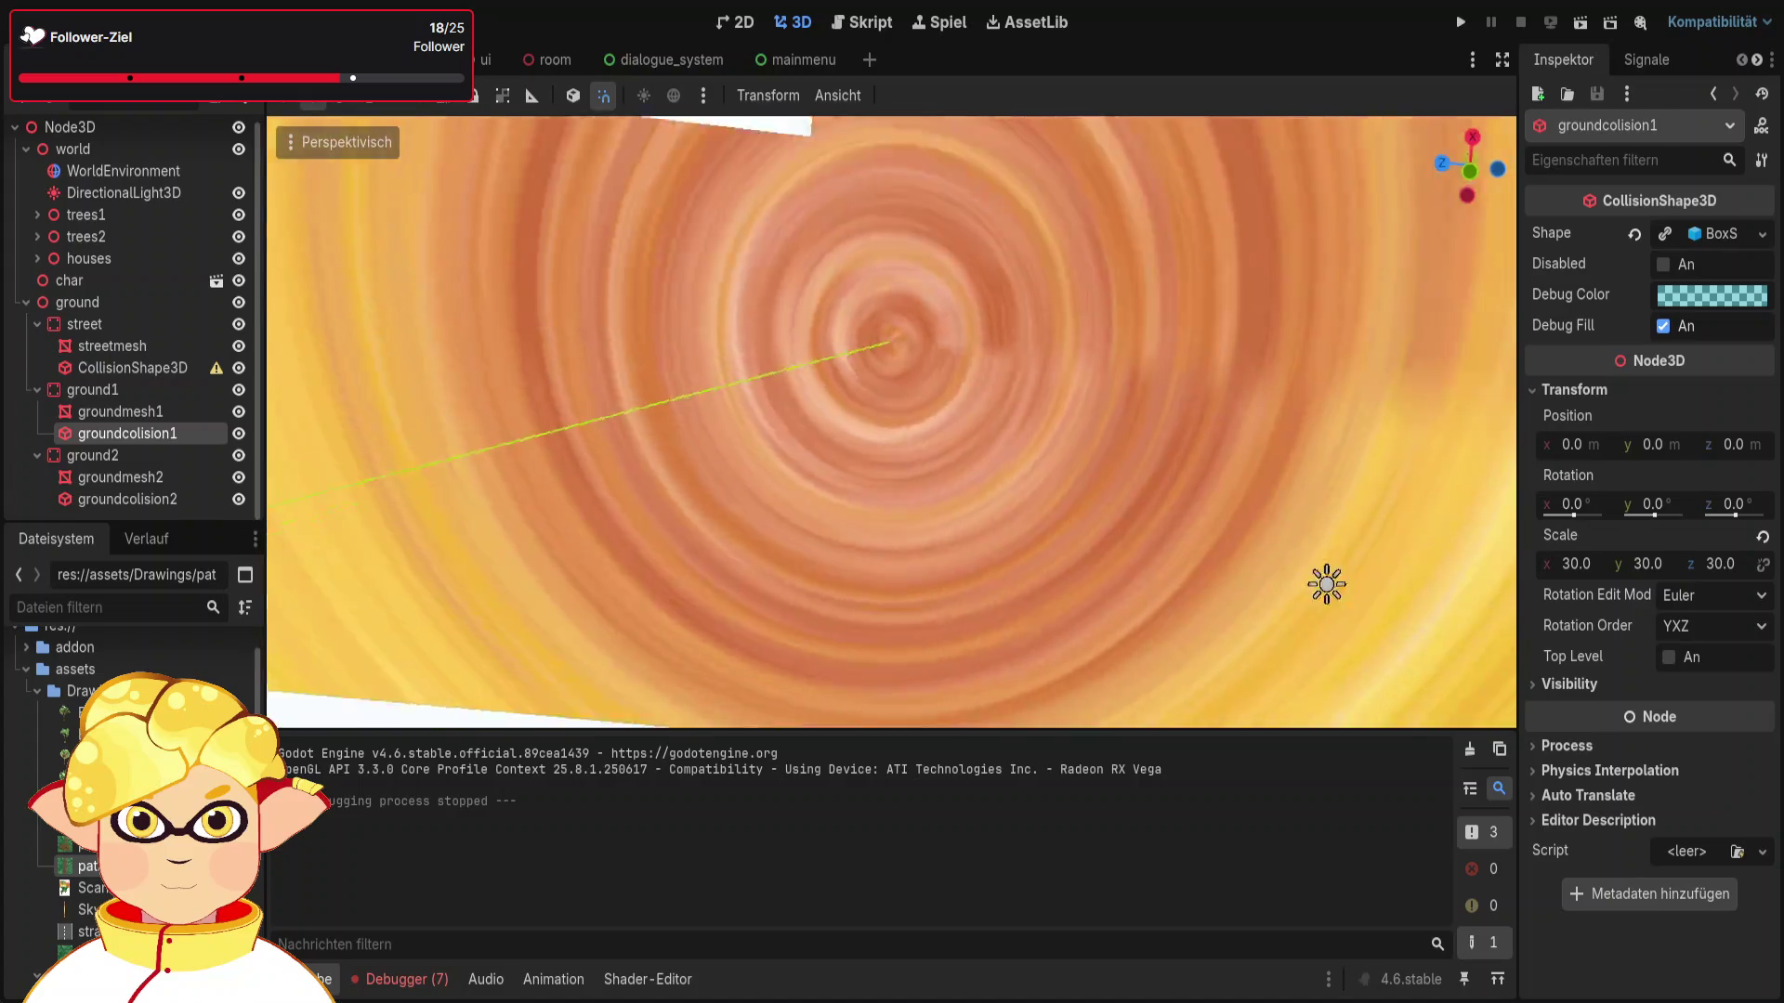
key("s")
left_click(121, 499)
double_click(152, 366)
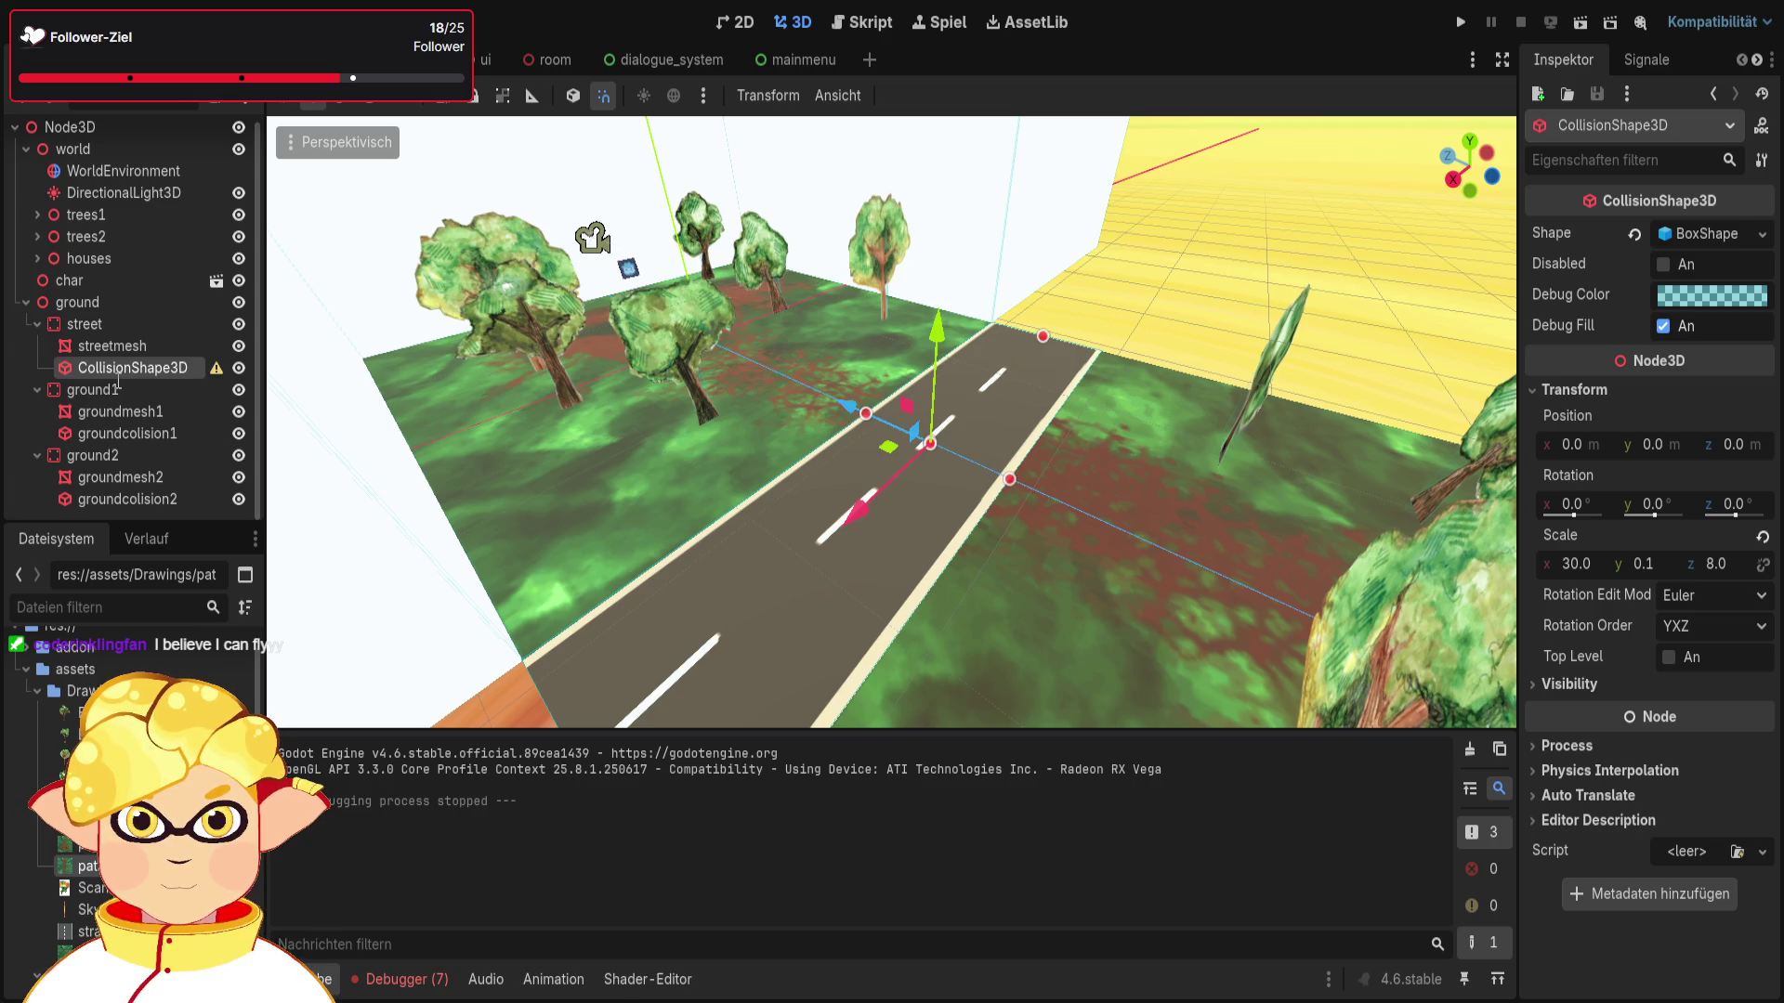
type("streetcolision")
key("Return")
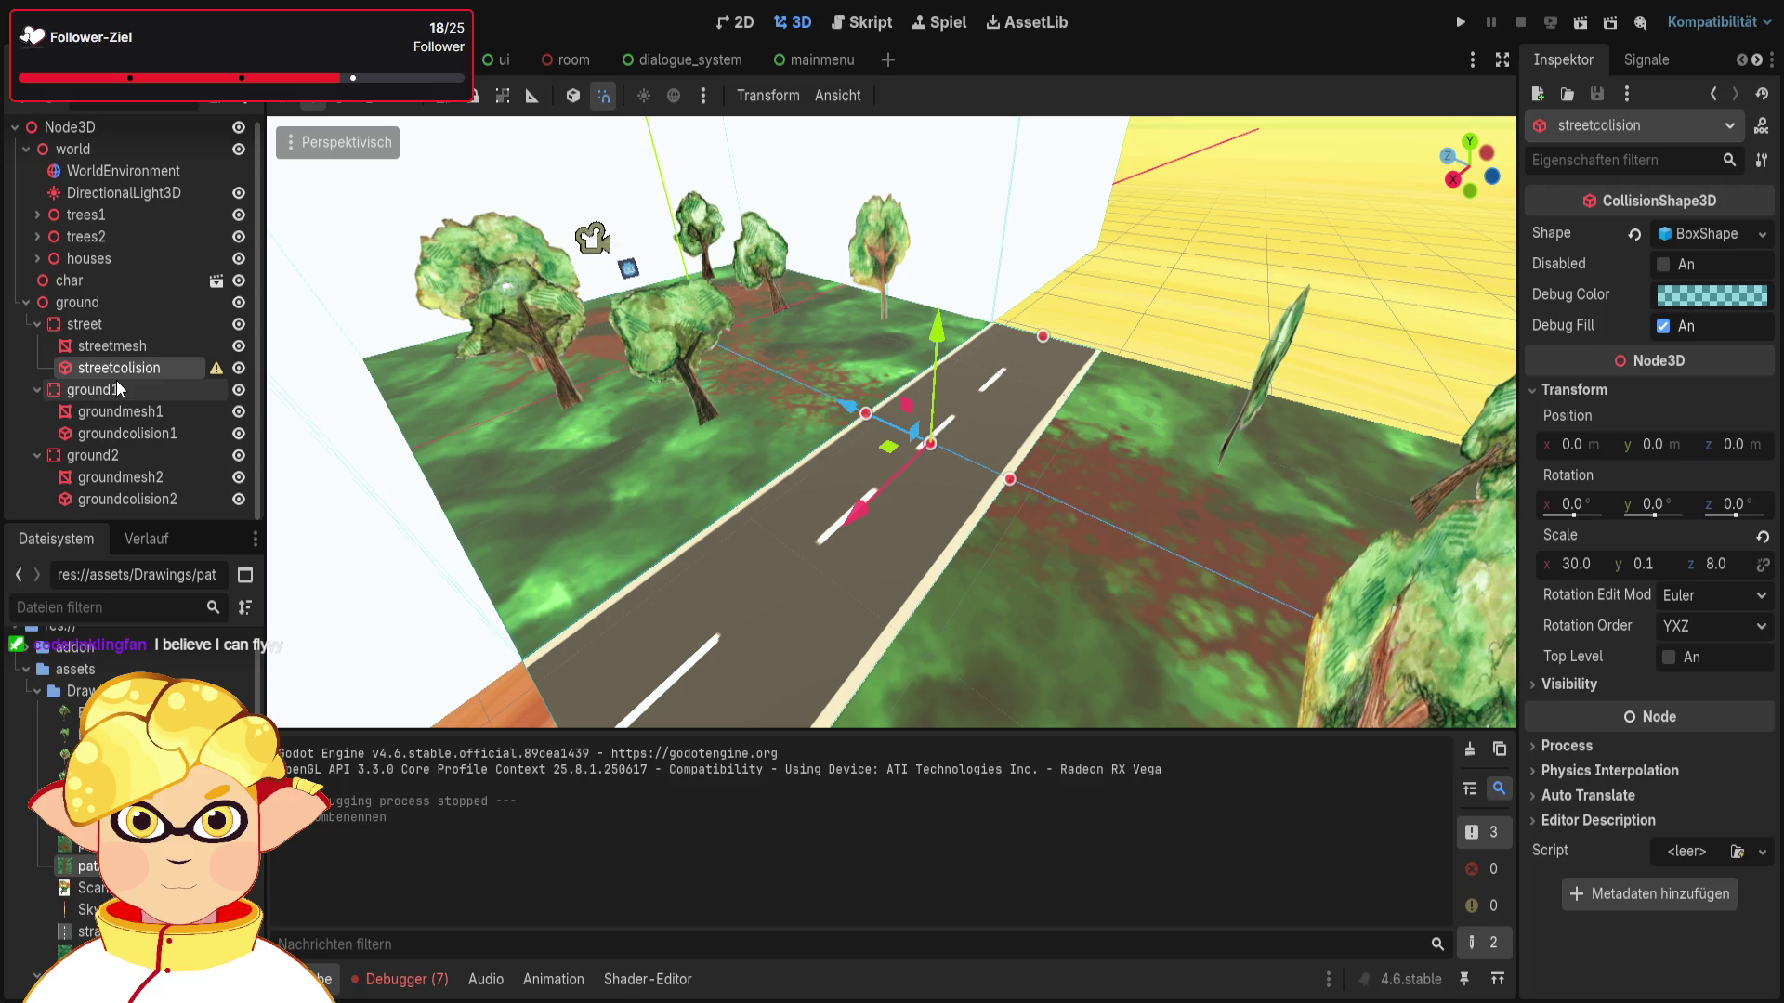
left_click_drag(1035, 533, 1072, 335)
left_click_drag(955, 292, 955, 290)
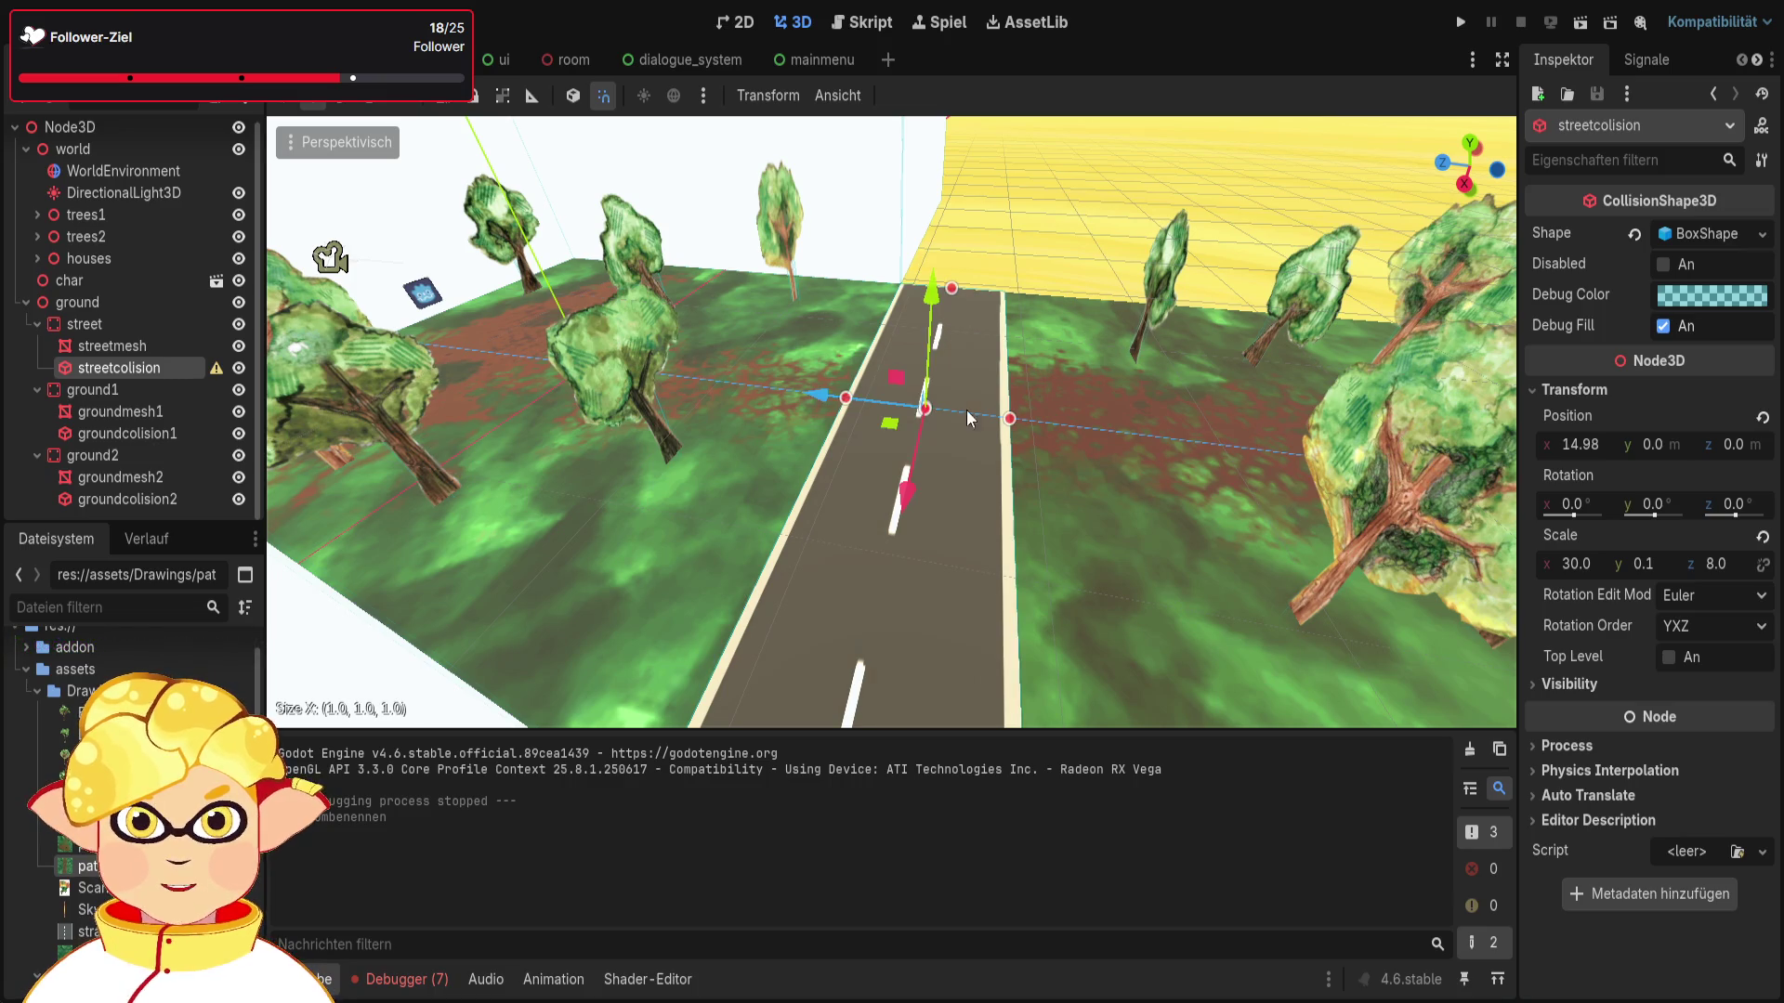
left_click_drag(1032, 265, 1055, 387)
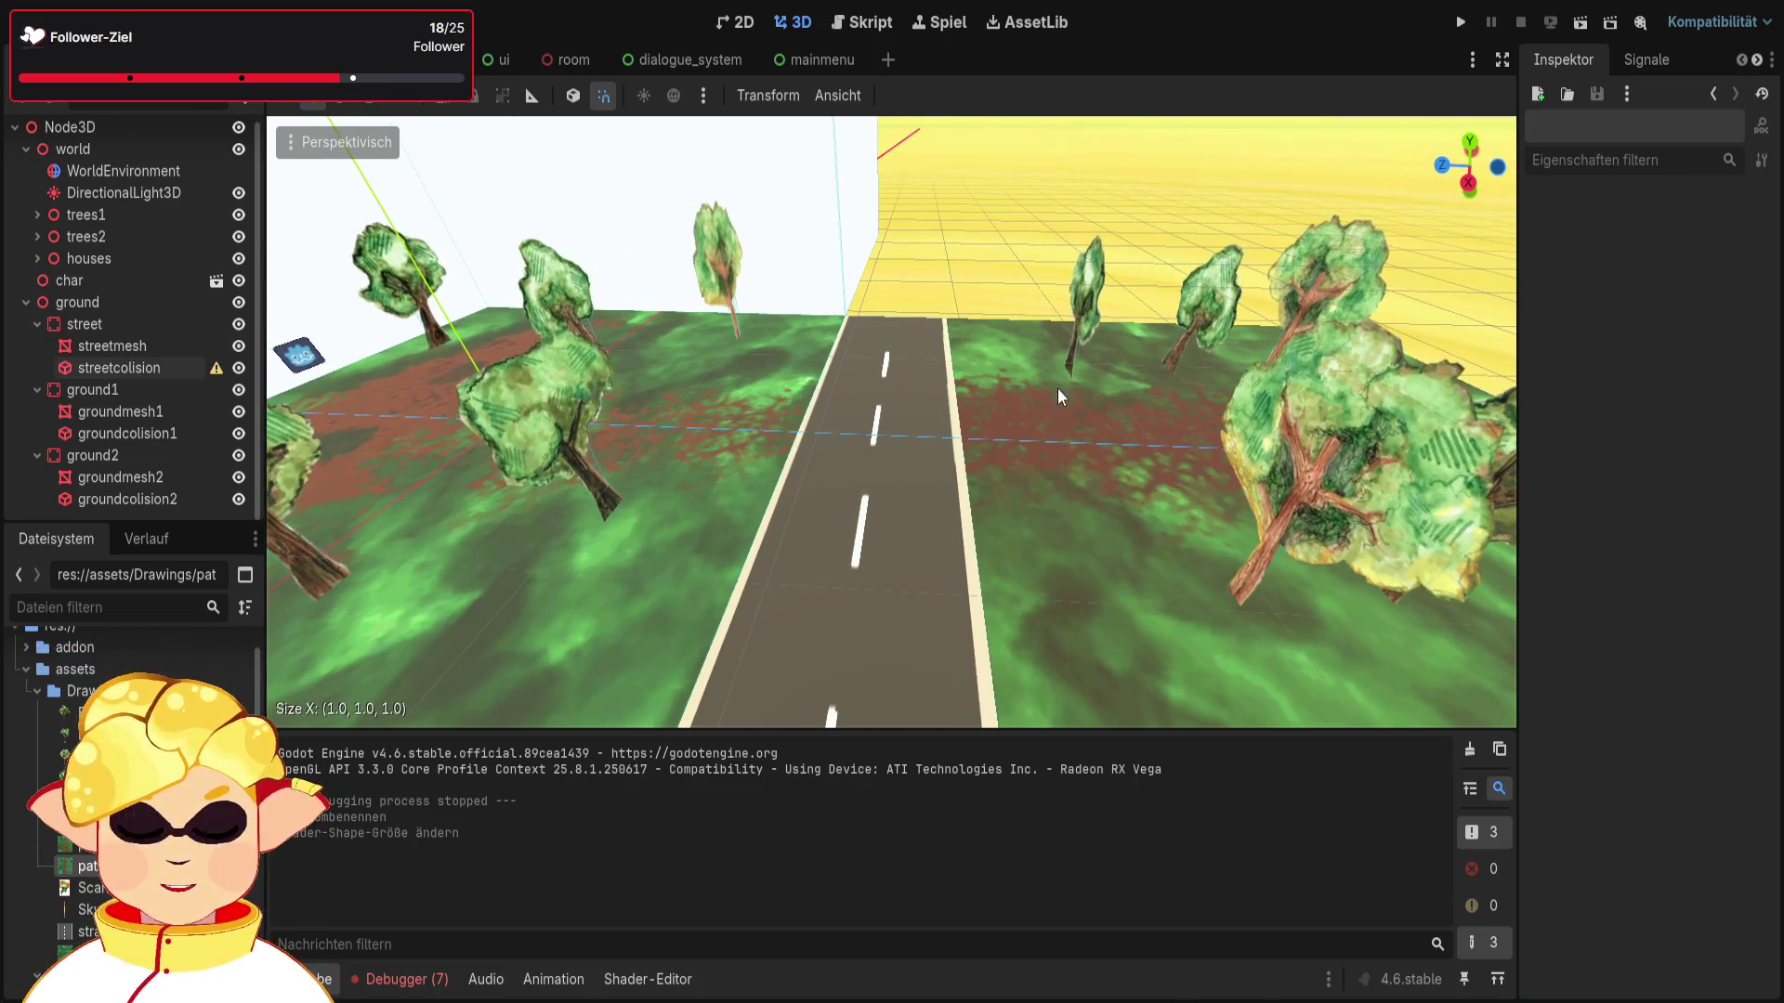
Step: Select and frame groundcolision2, comparing it with the first ground's mesh and collision shape
left_click(171, 414)
left_click(166, 455)
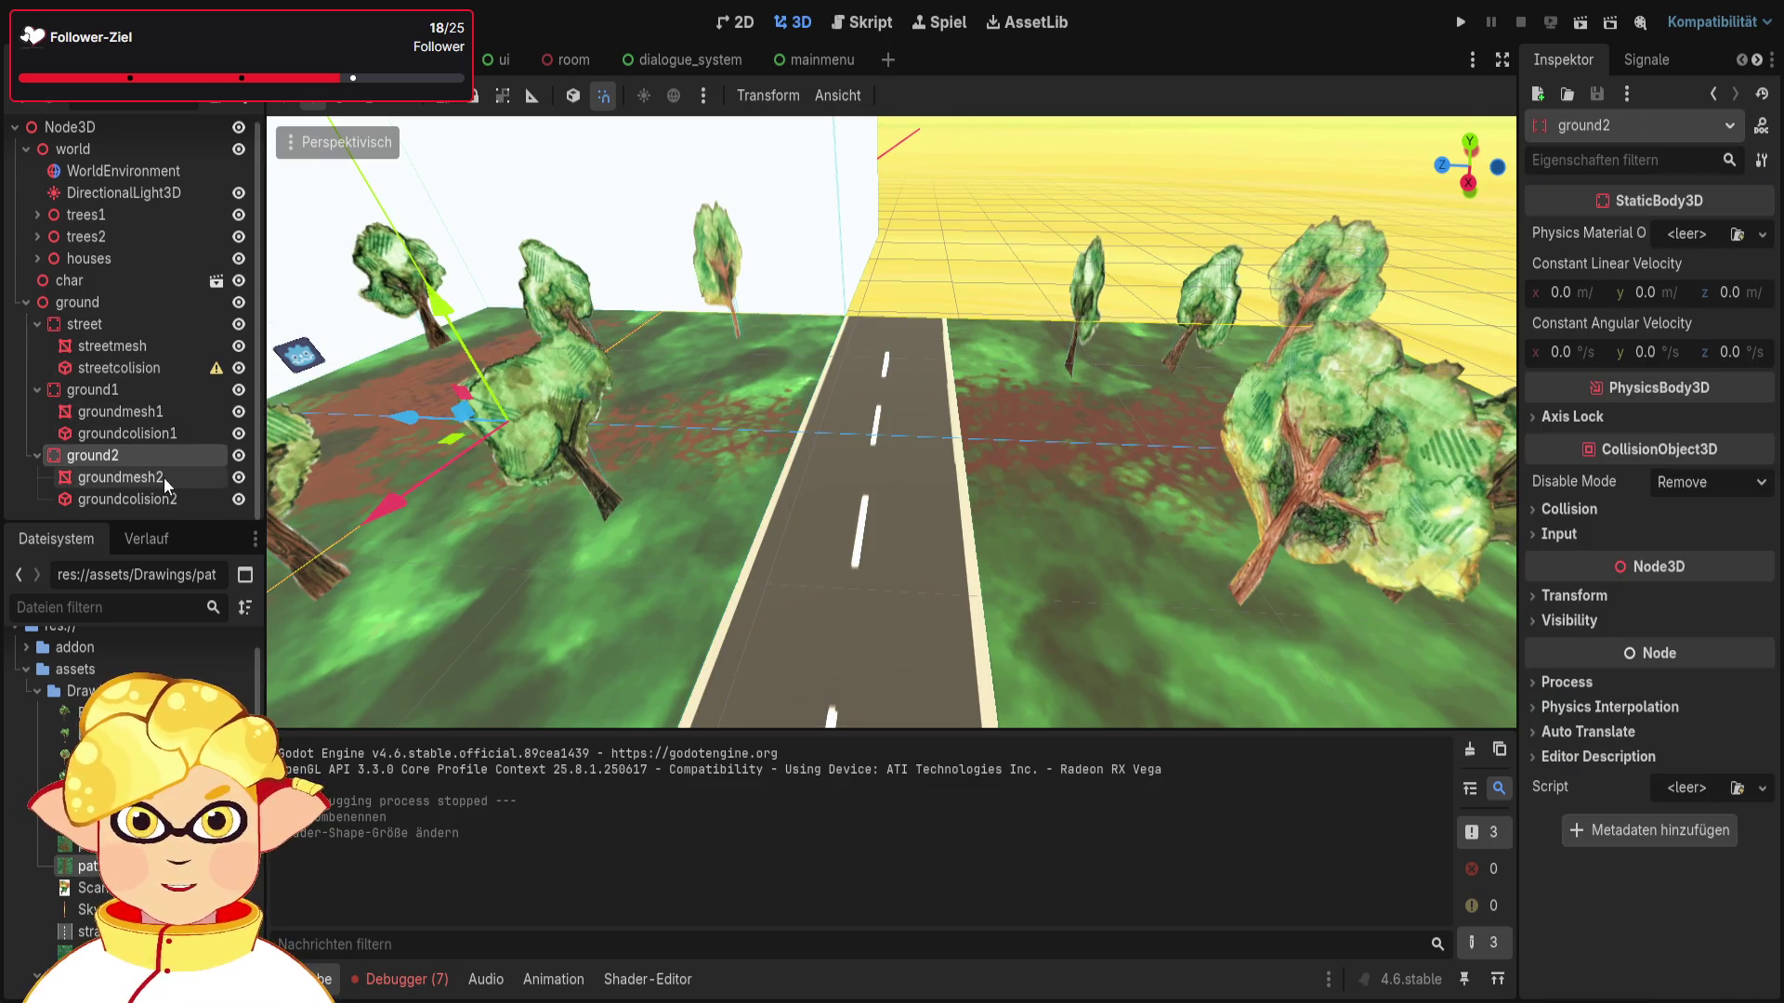
left_click(139, 477)
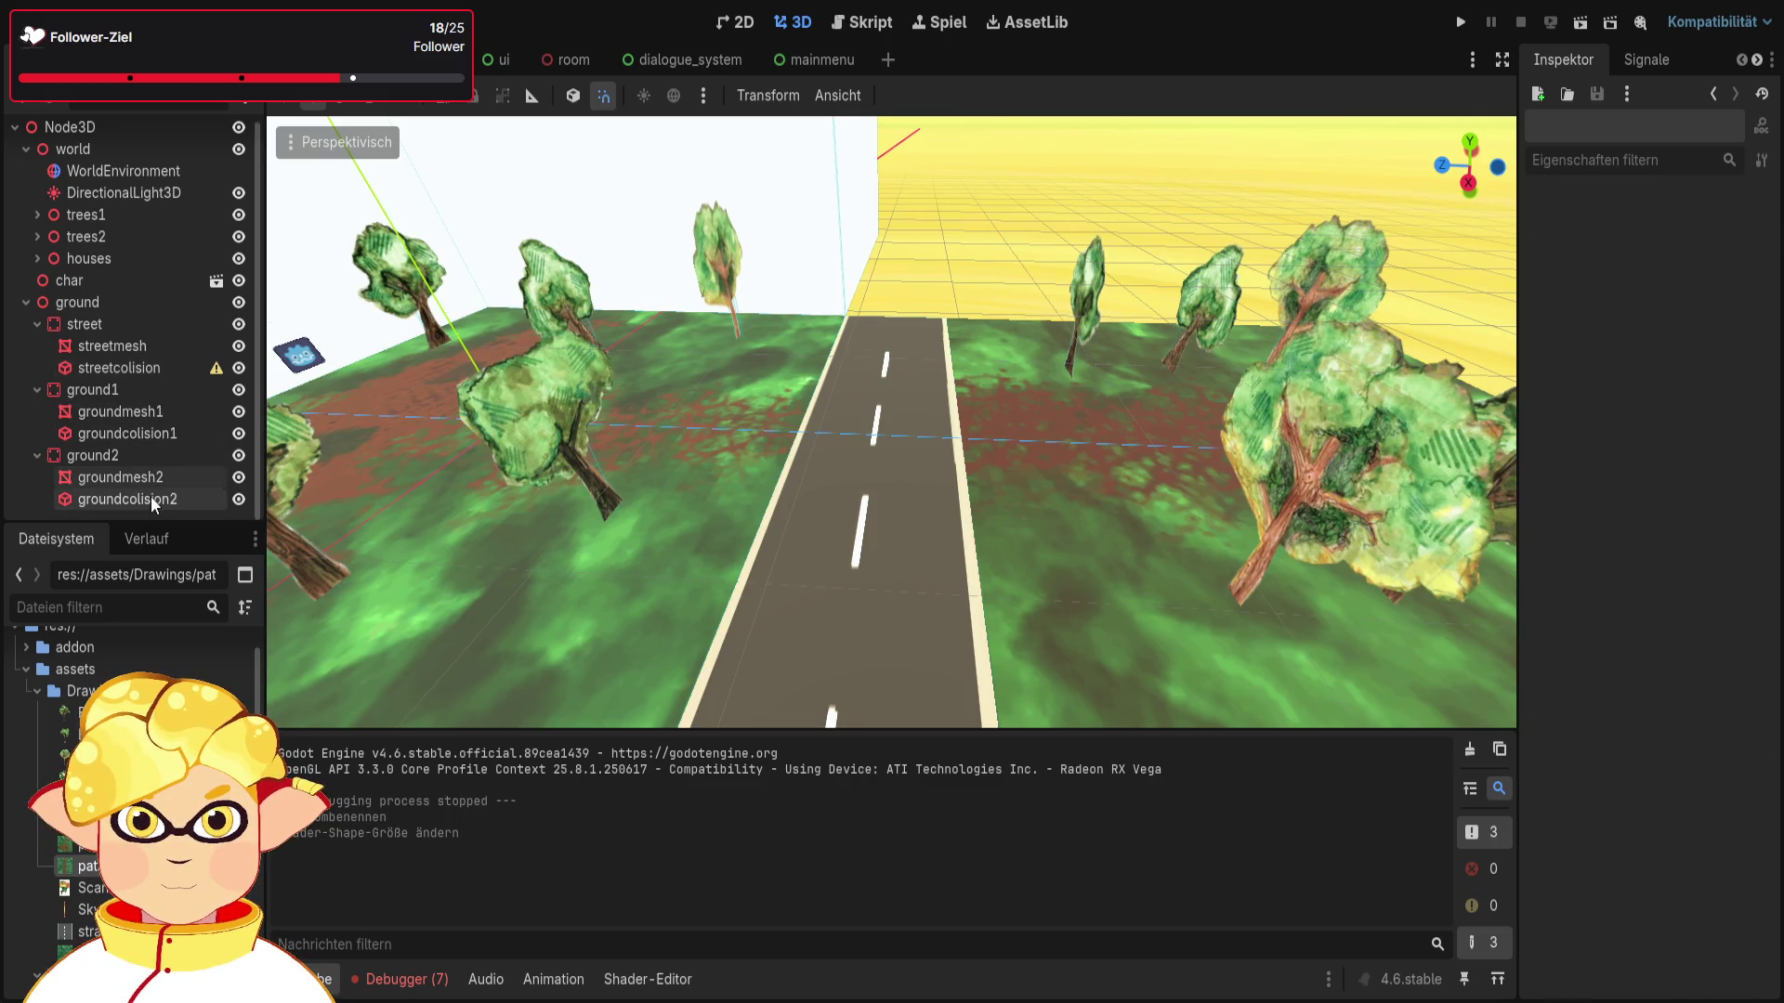
left_click(151, 498)
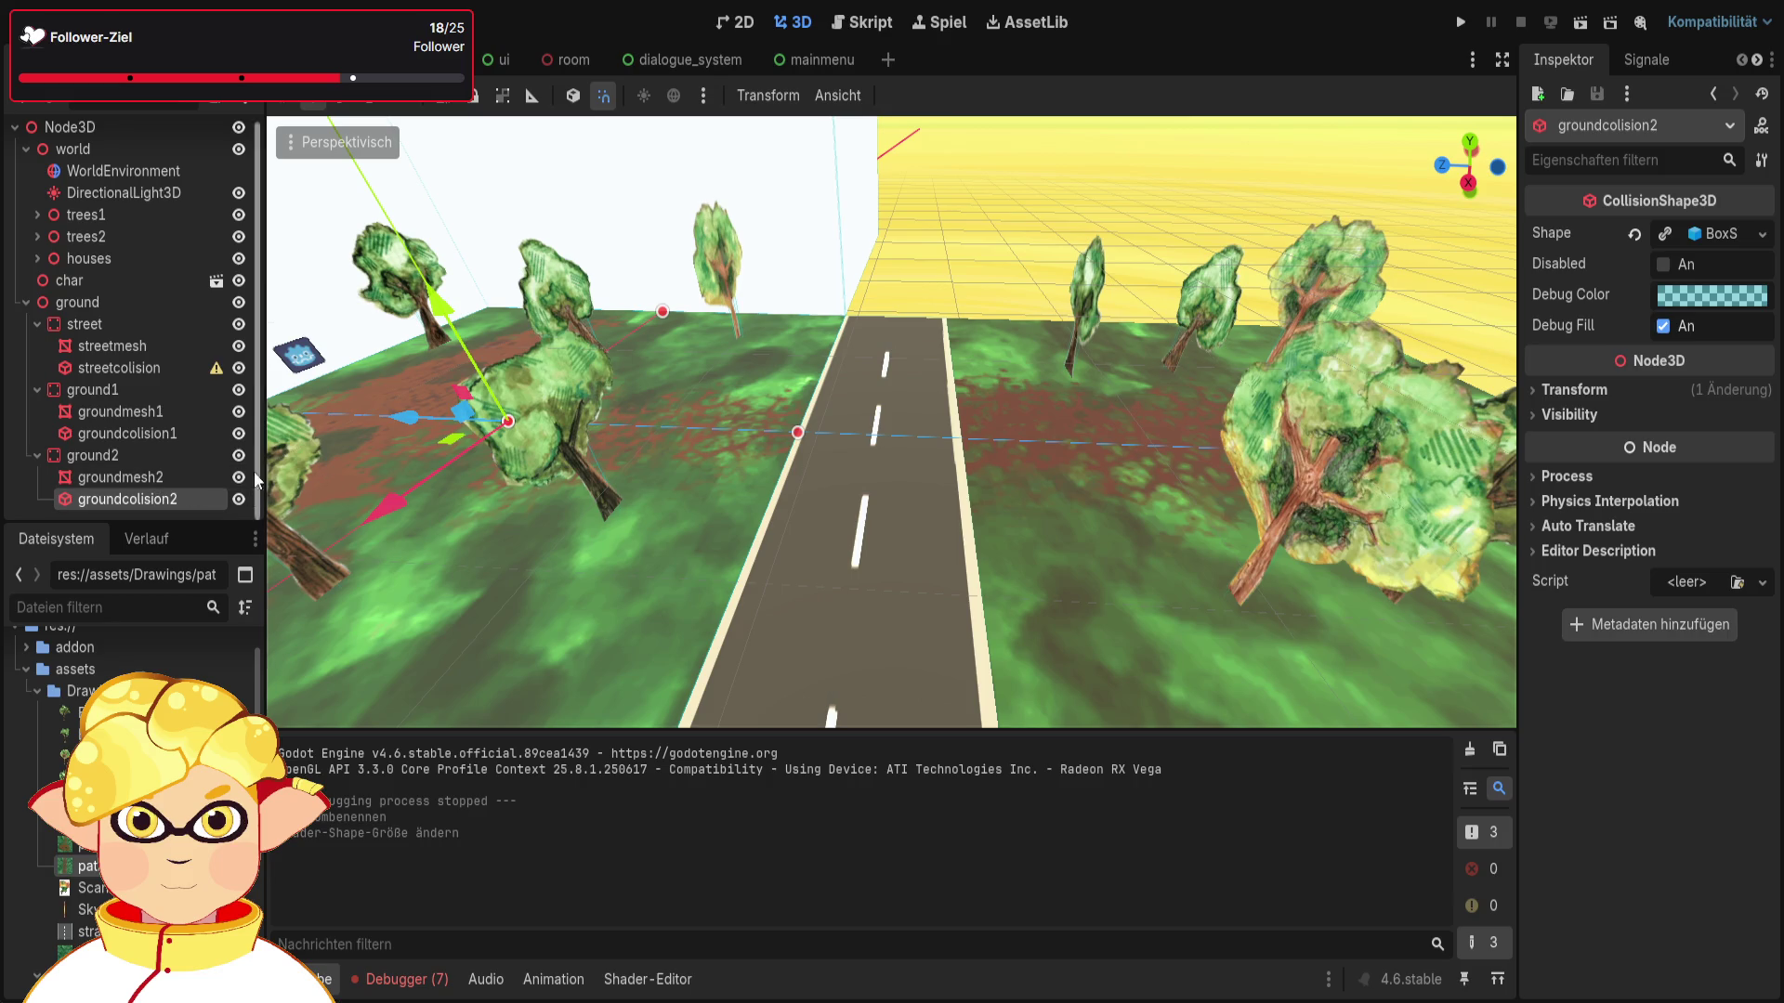
key("f")
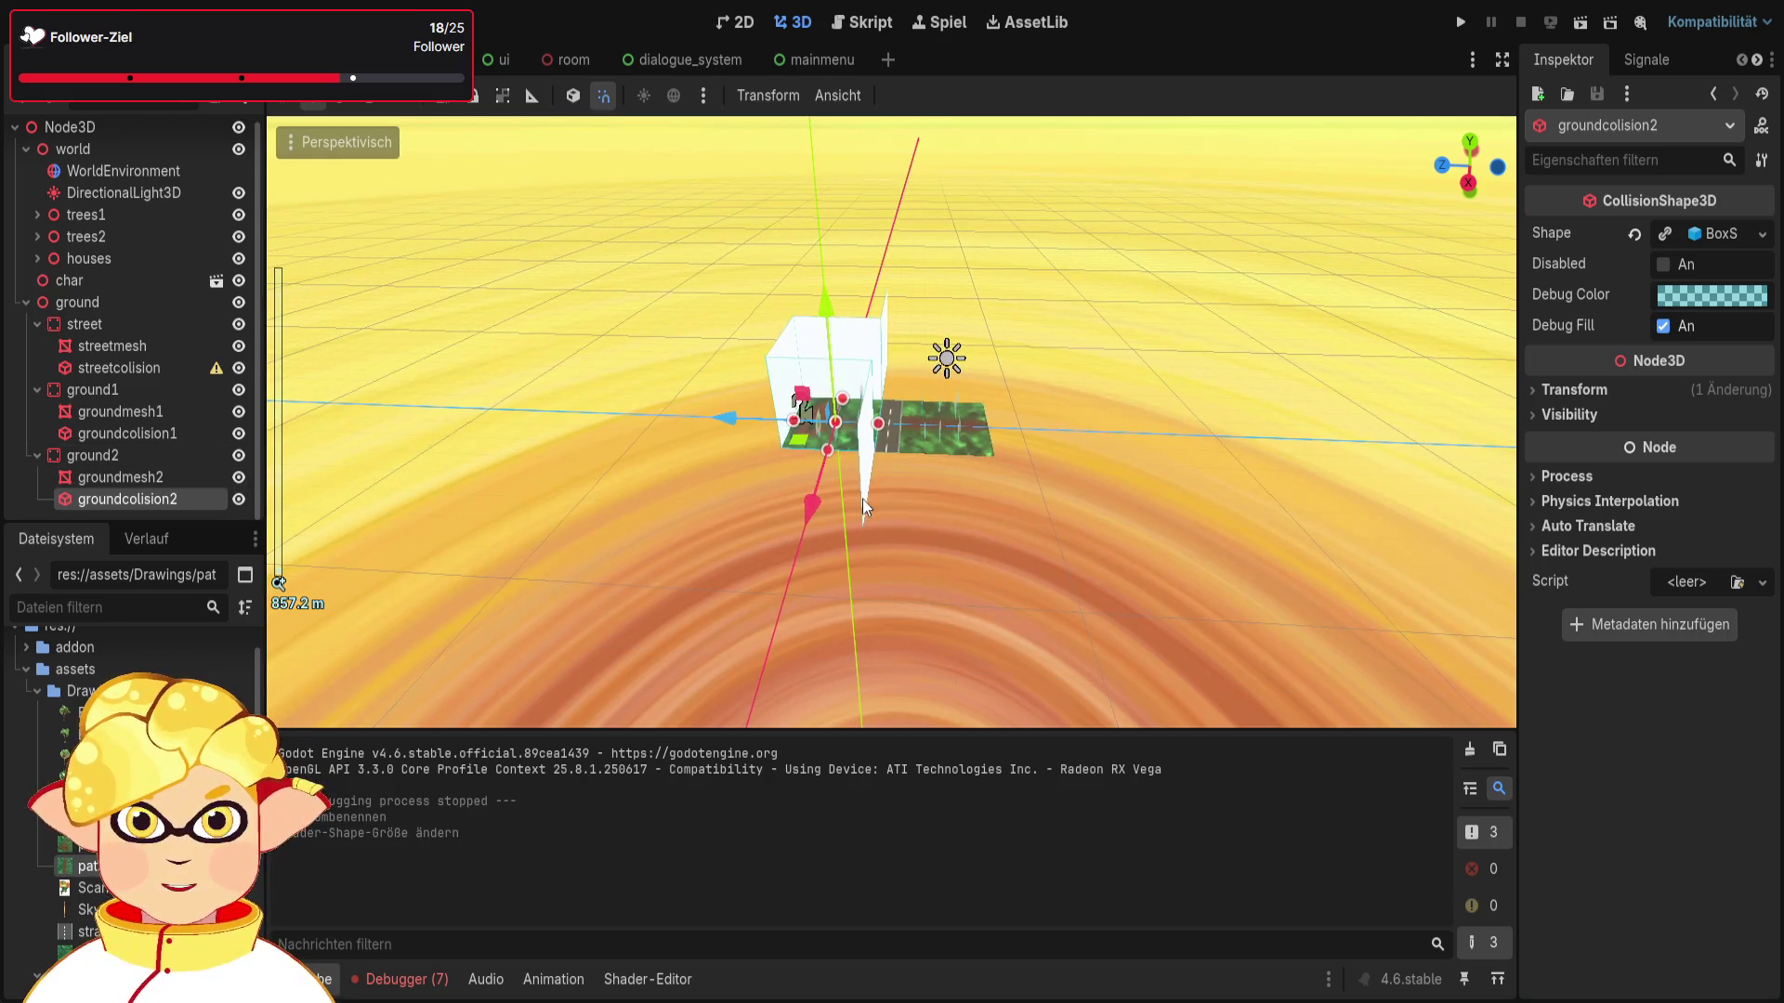
left_click(172, 434)
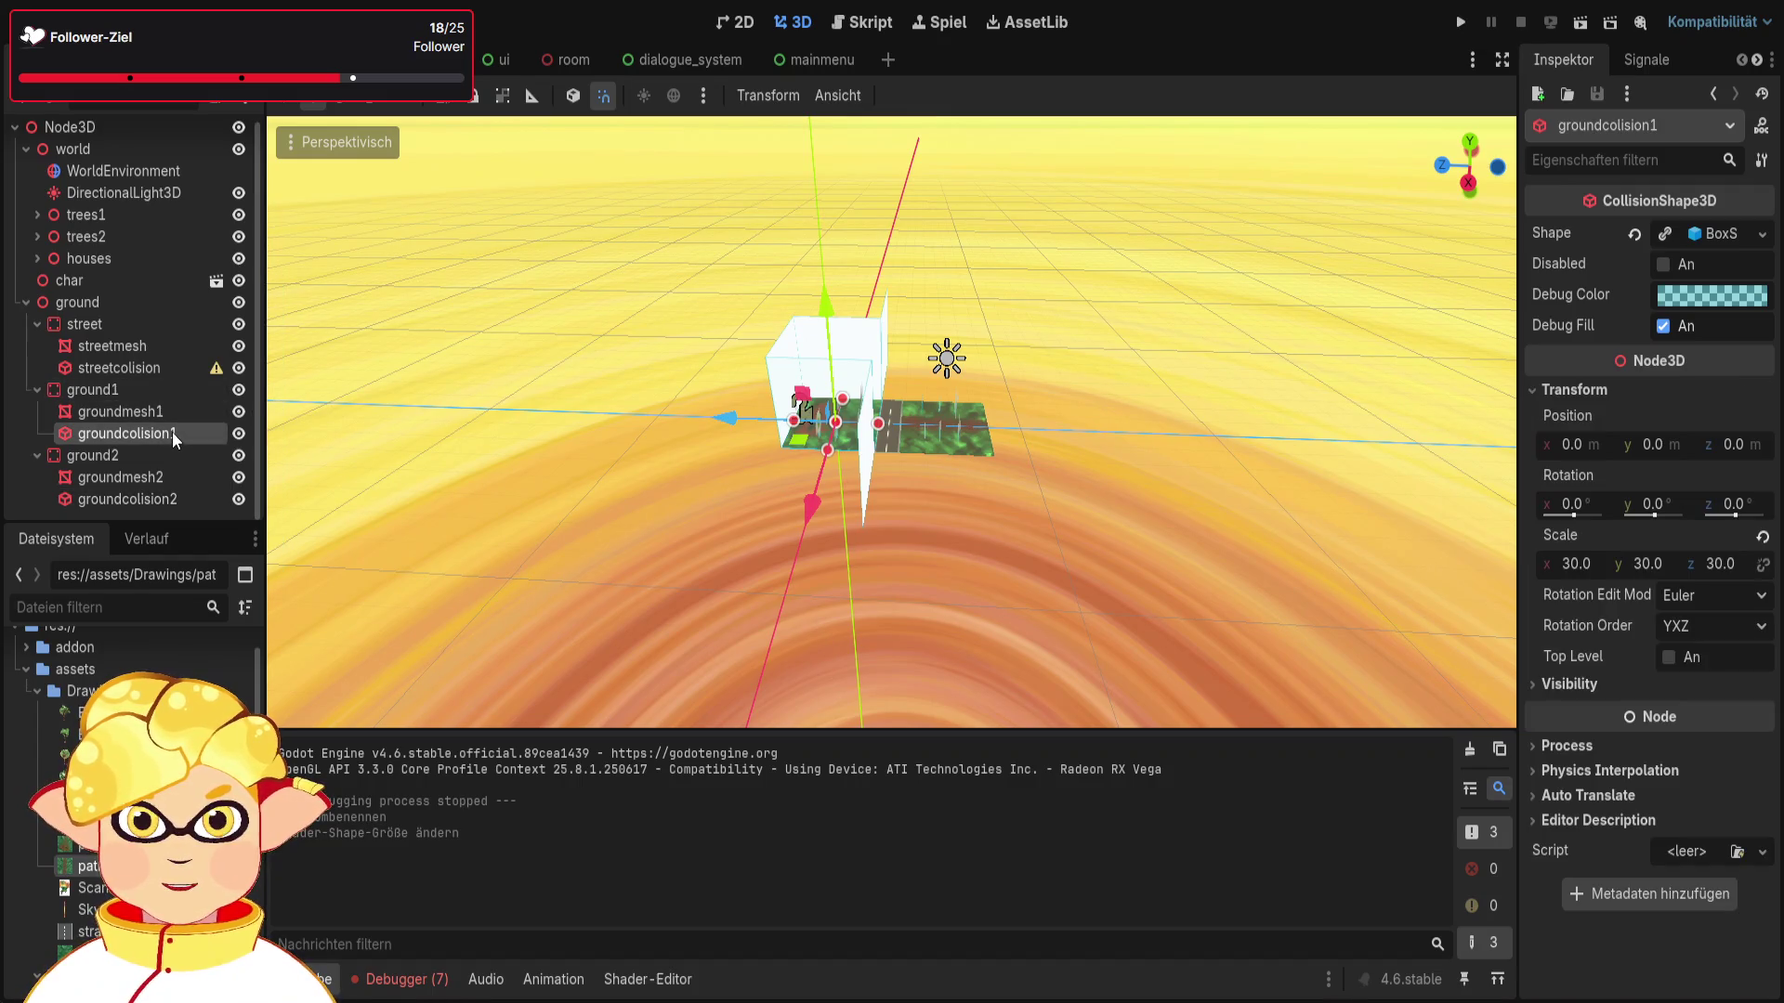
left_click(164, 410)
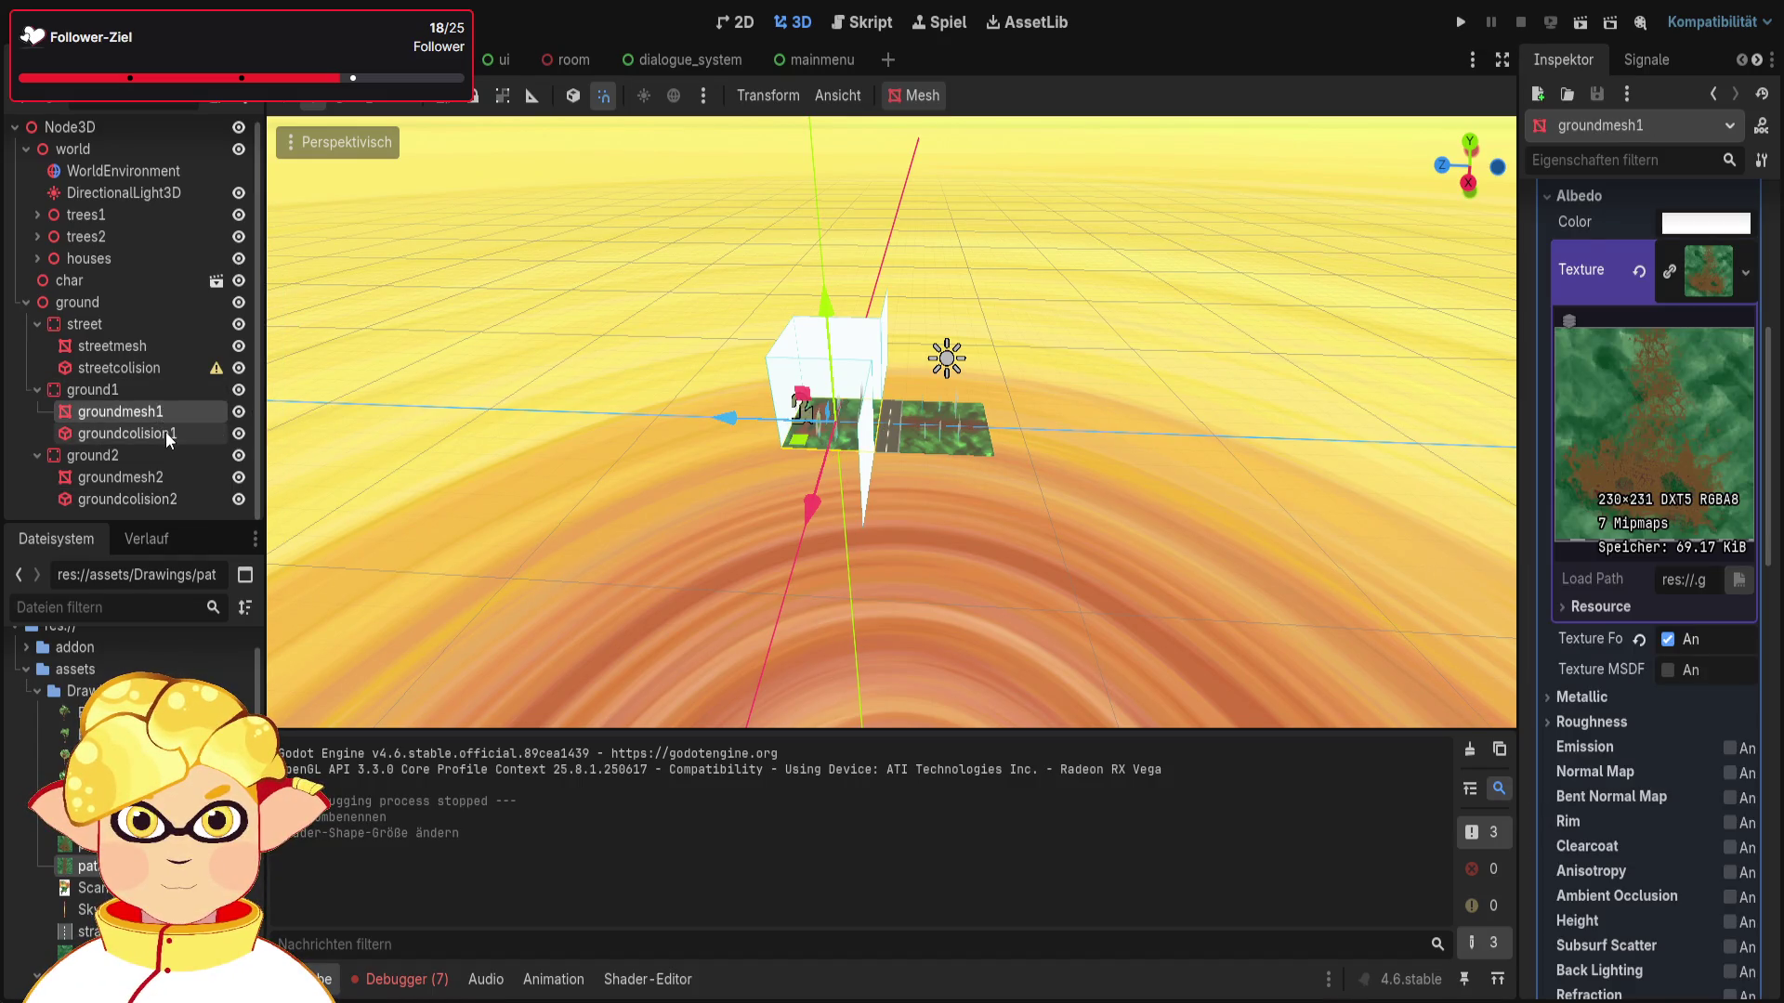
left_click(168, 434)
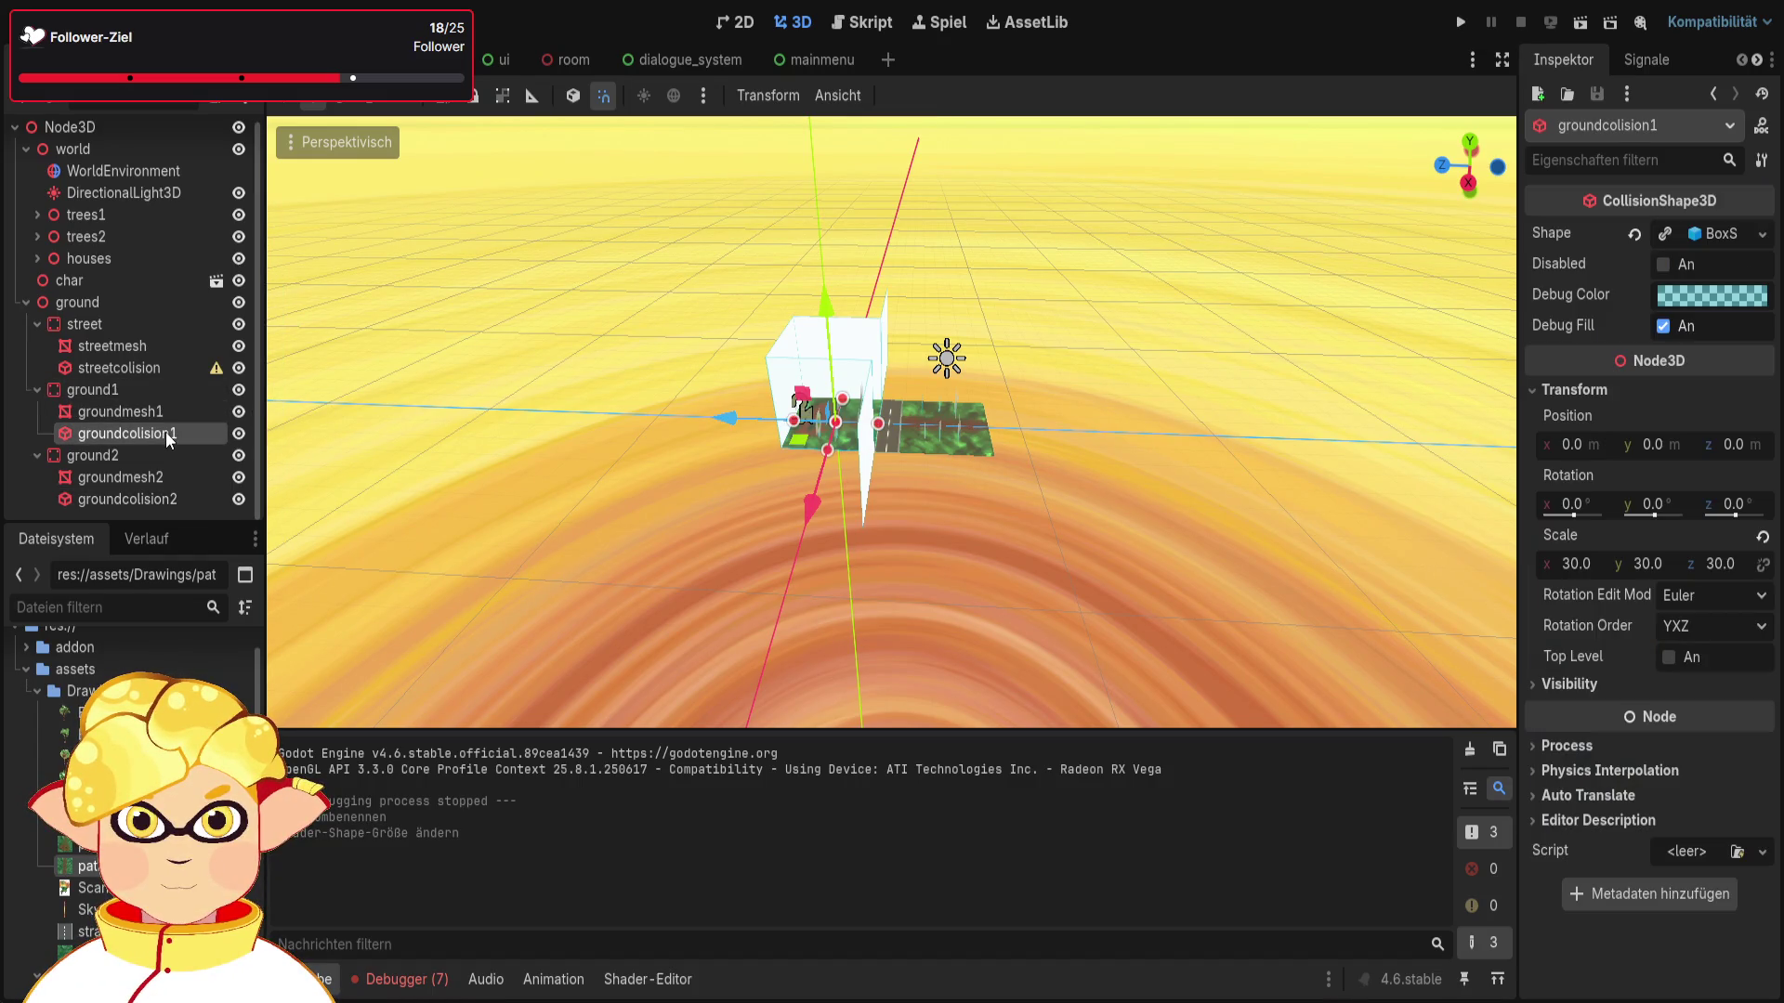
left_click(158, 499)
Step: Move groundcolision2 38 m along Z under the right strip and run the game
left_click_drag(727, 419, 839, 439)
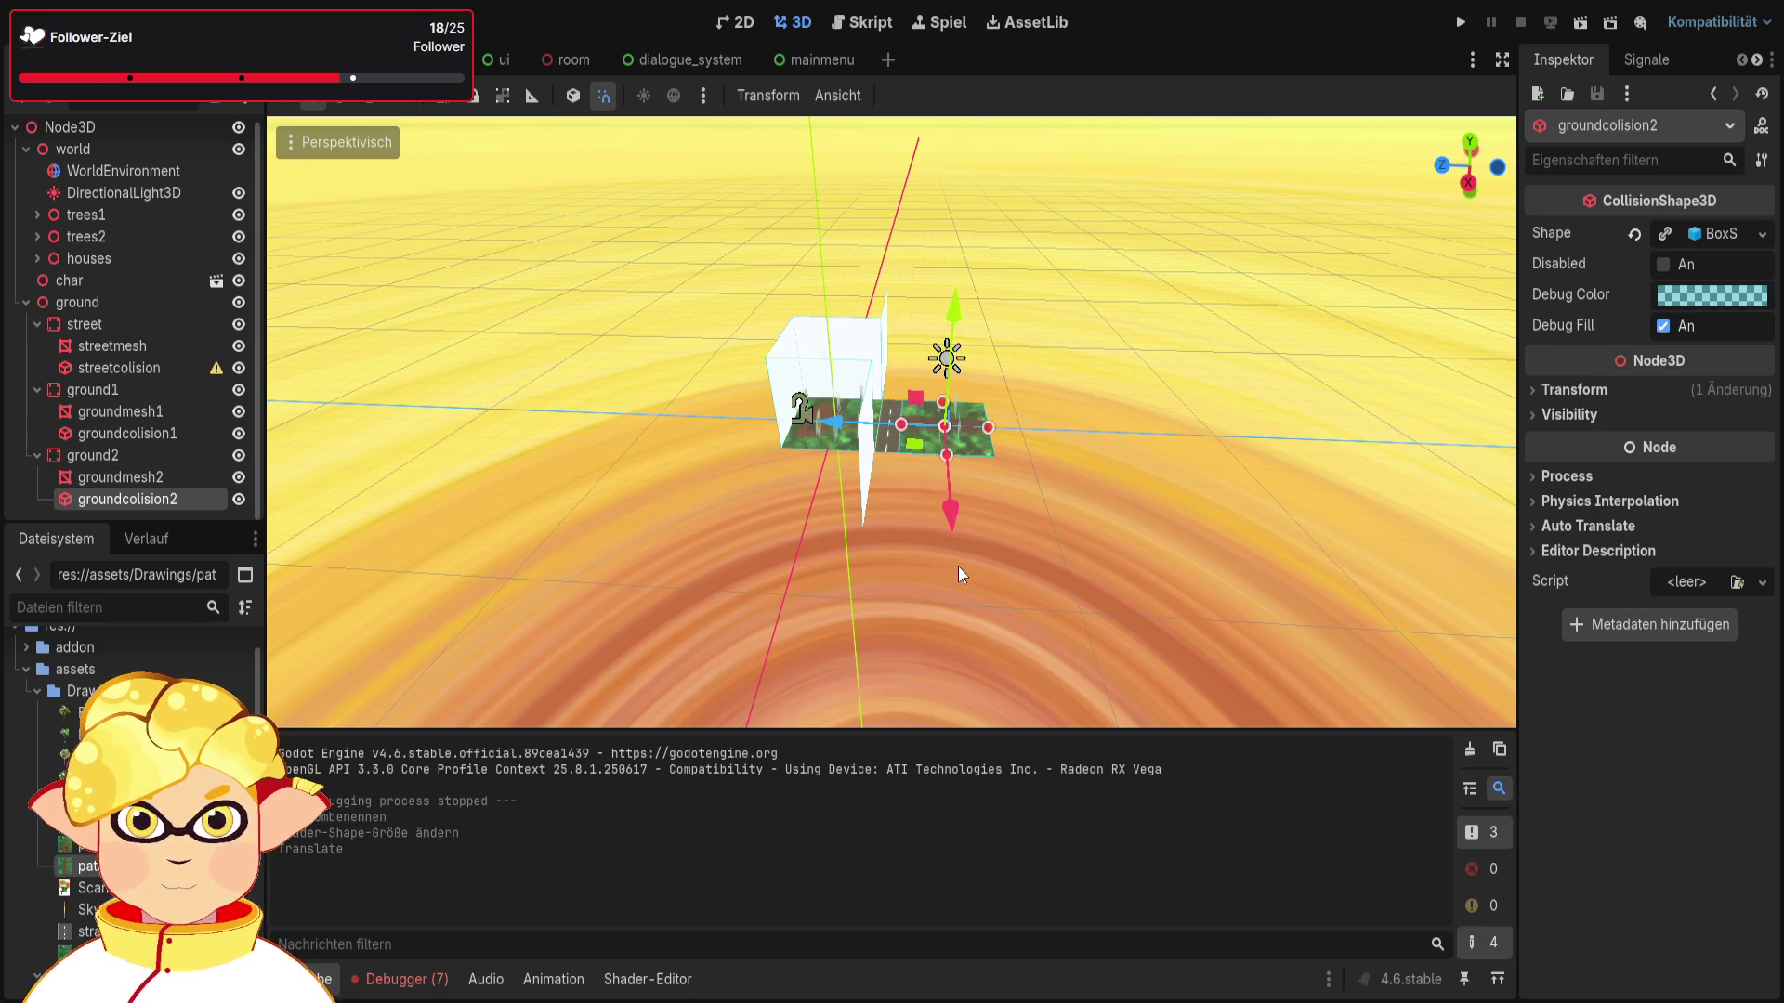
left_click(957, 566)
left_click(1580, 22)
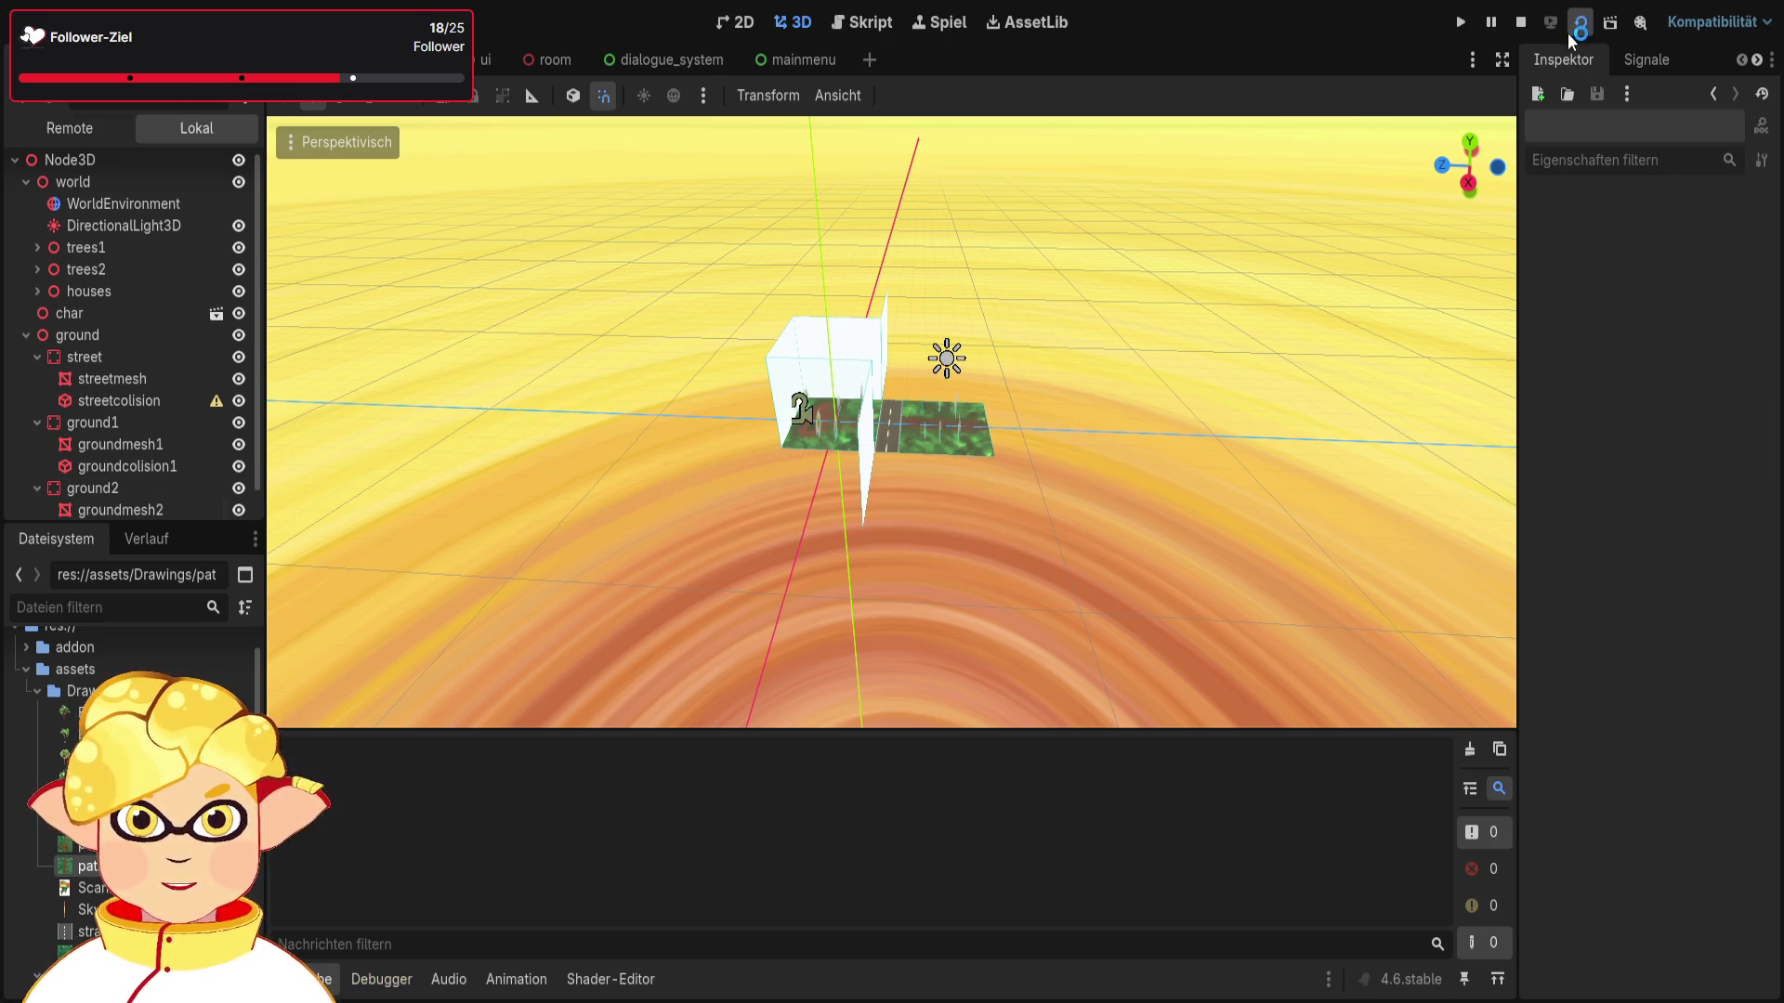
key("w")
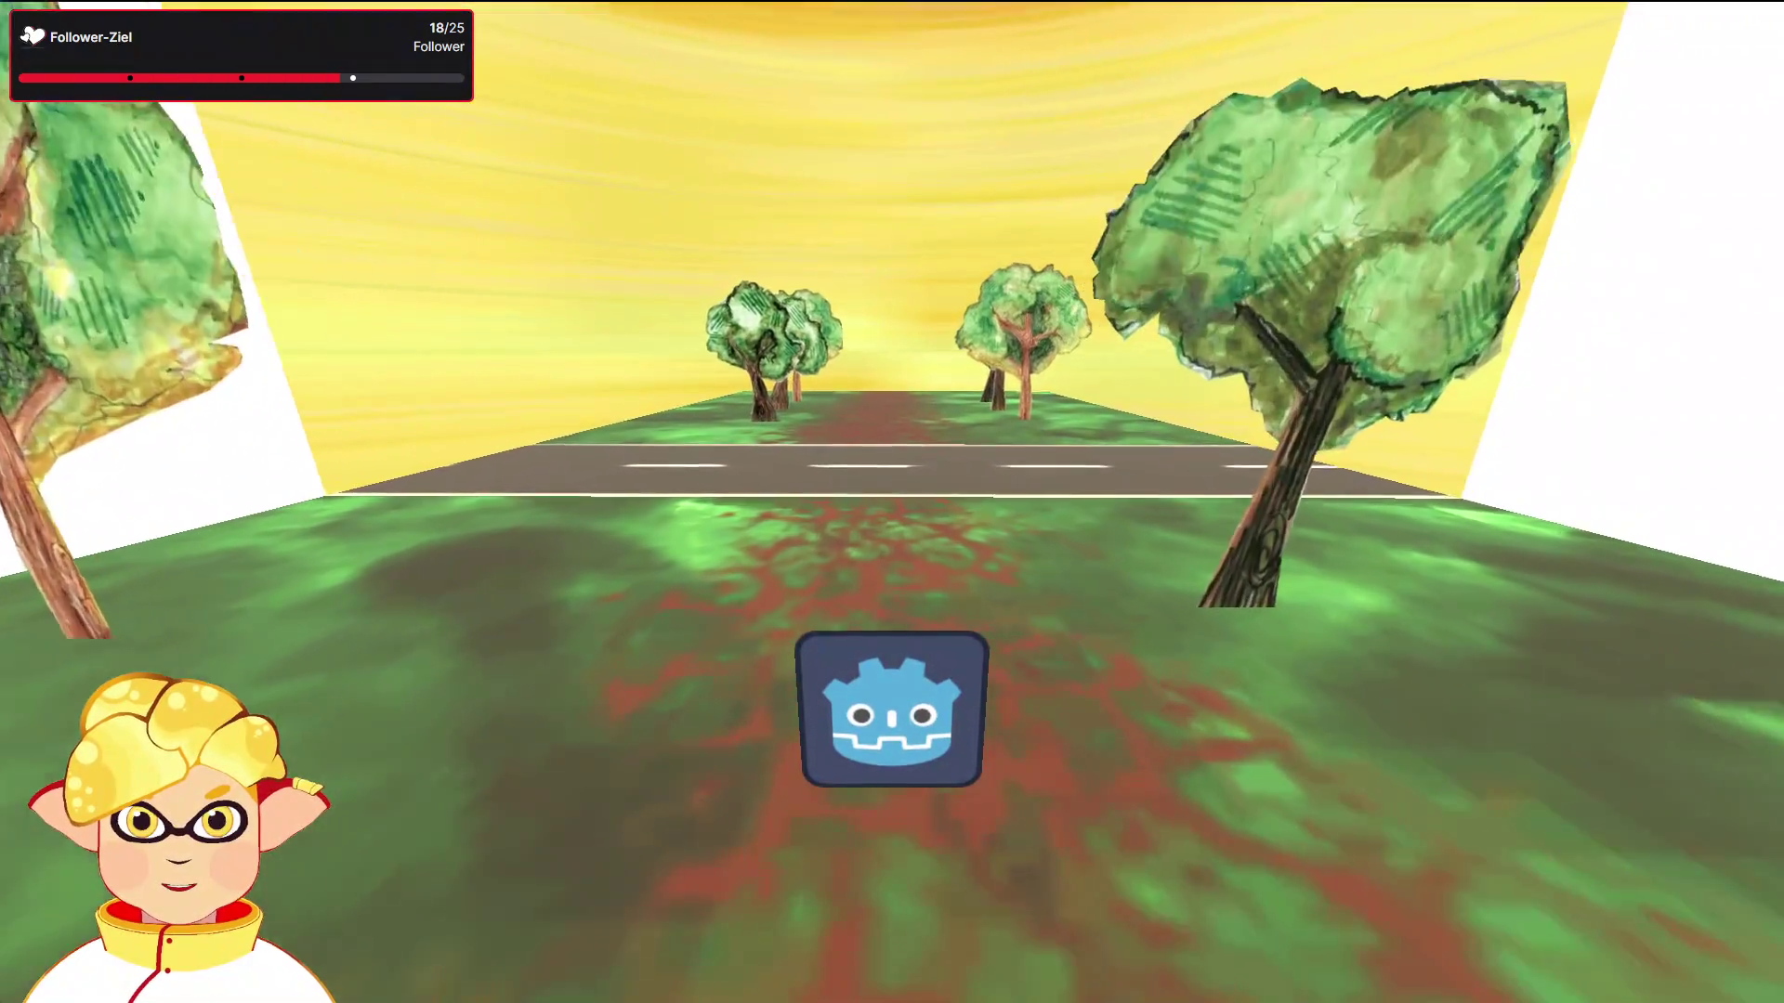
key("d")
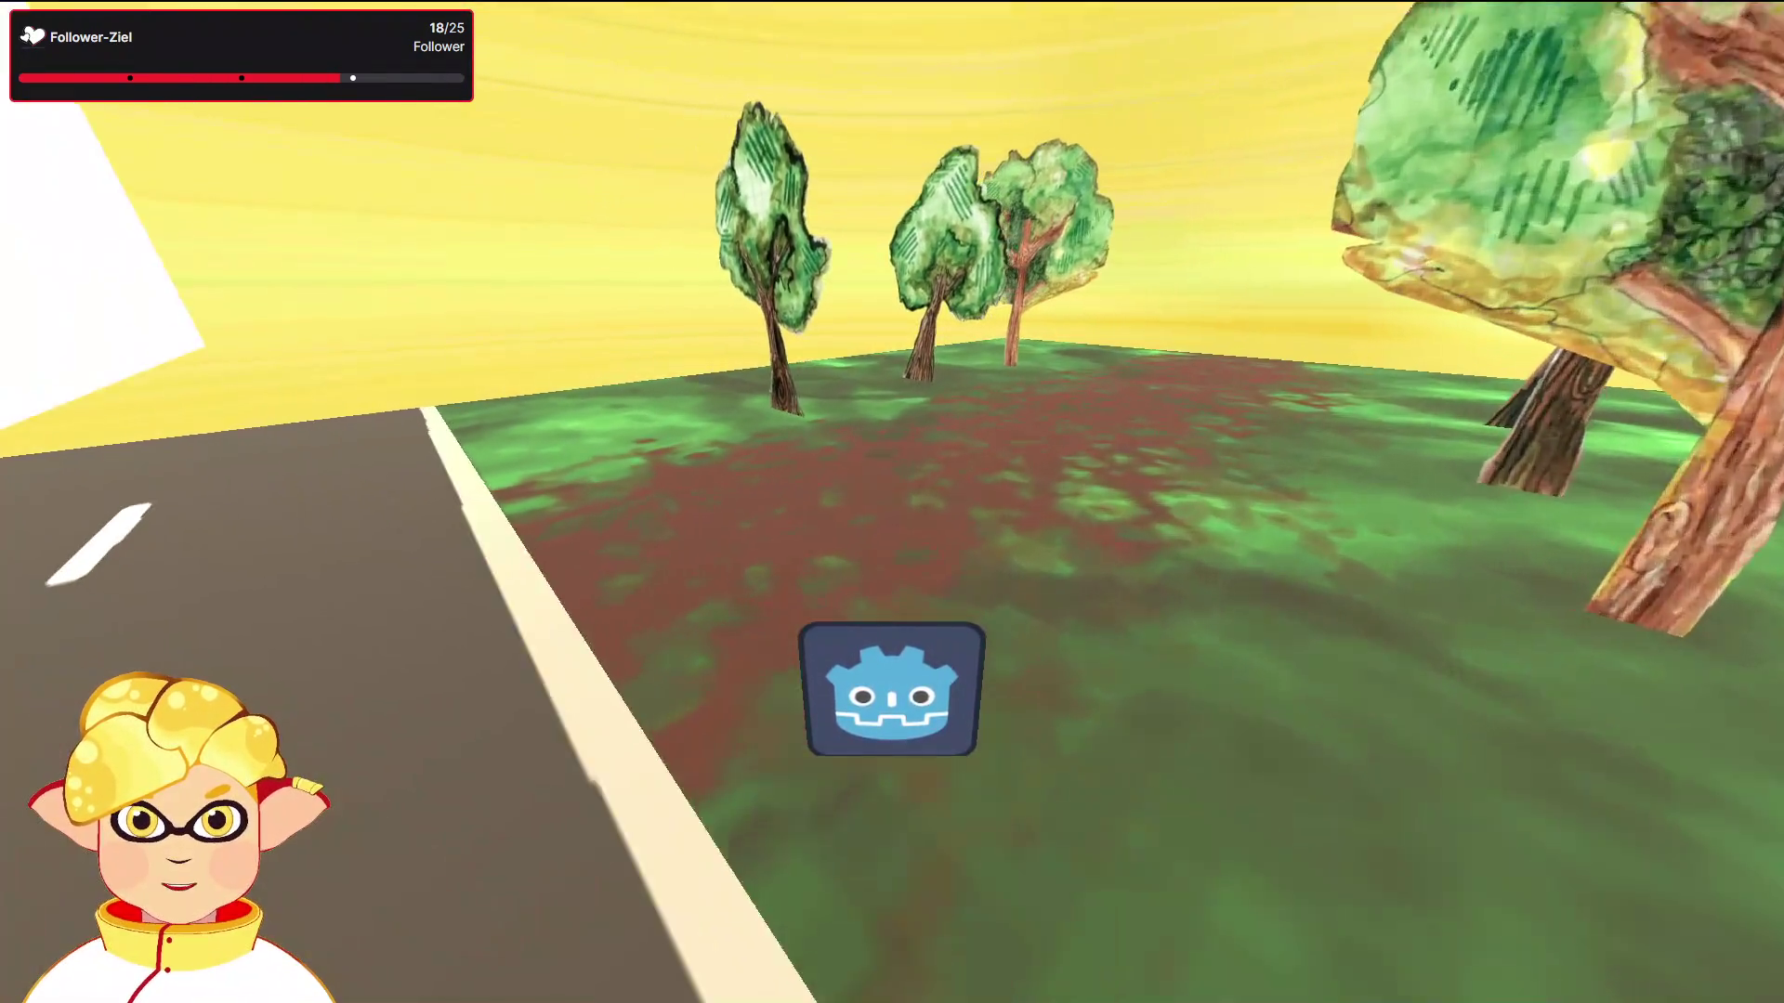
key("w")
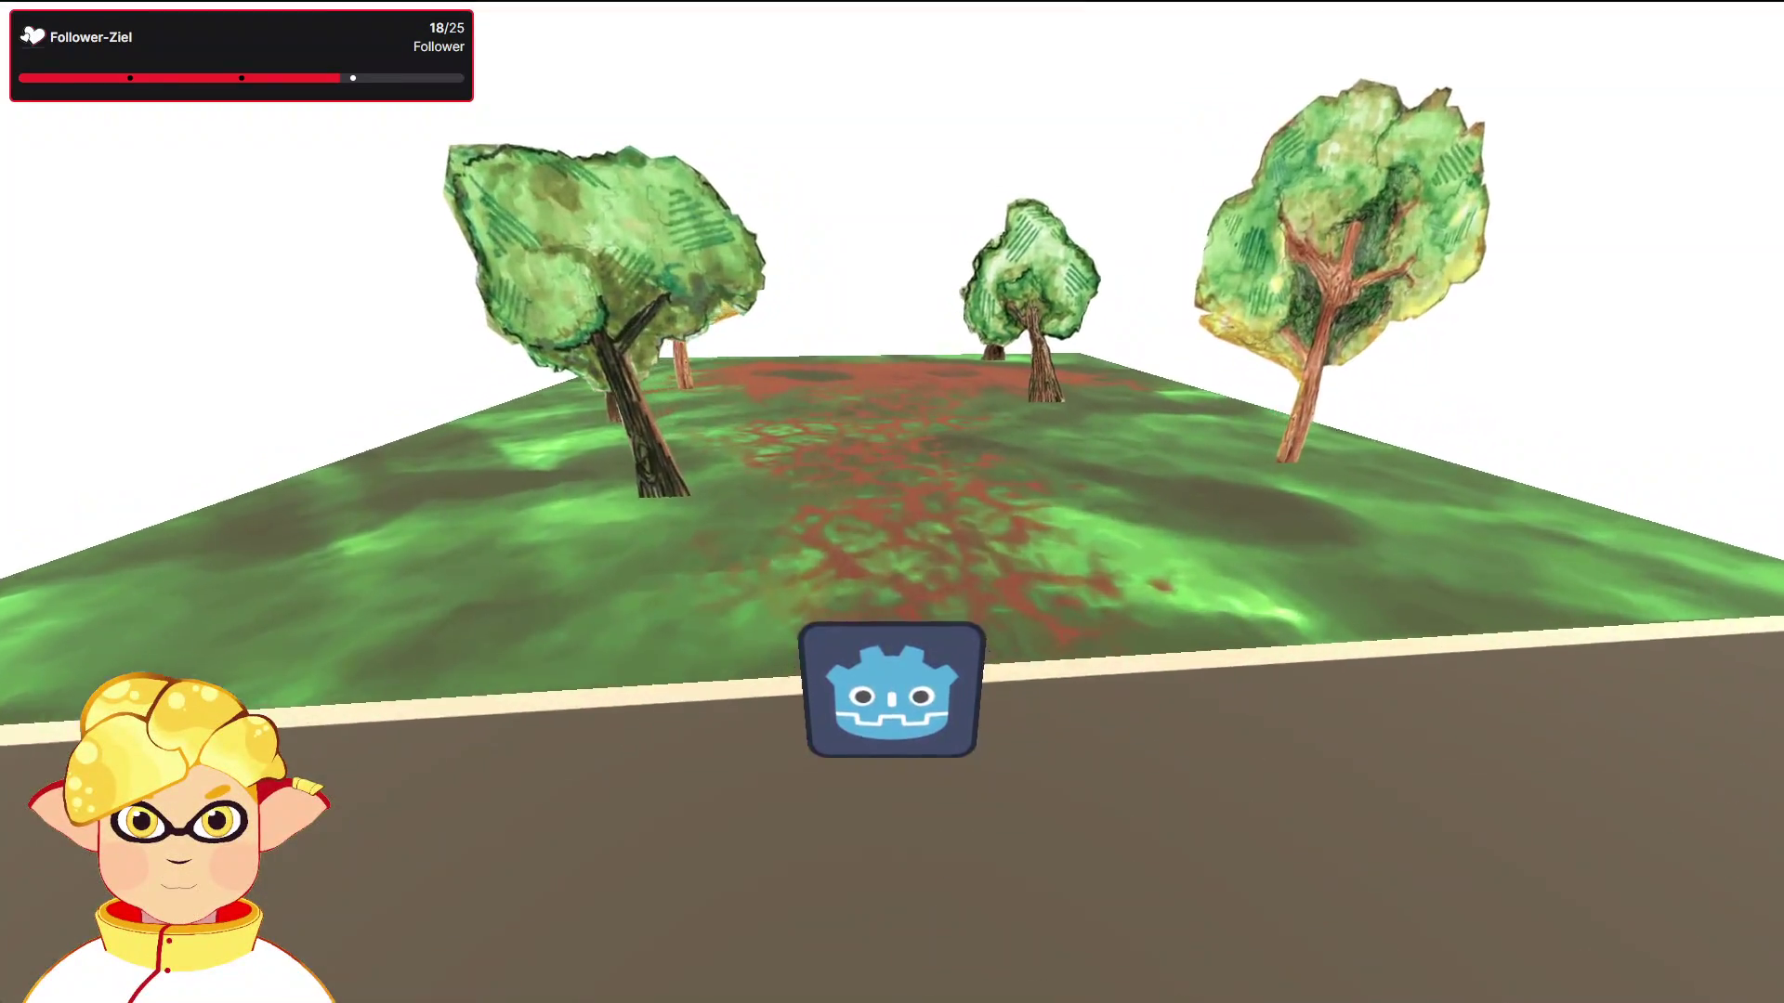
key("F8")
scroll(817, 459, "up", 5)
scroll(853, 465, "down", 5)
scroll(894, 466, "up", 10)
scroll(893, 467, "down", 10)
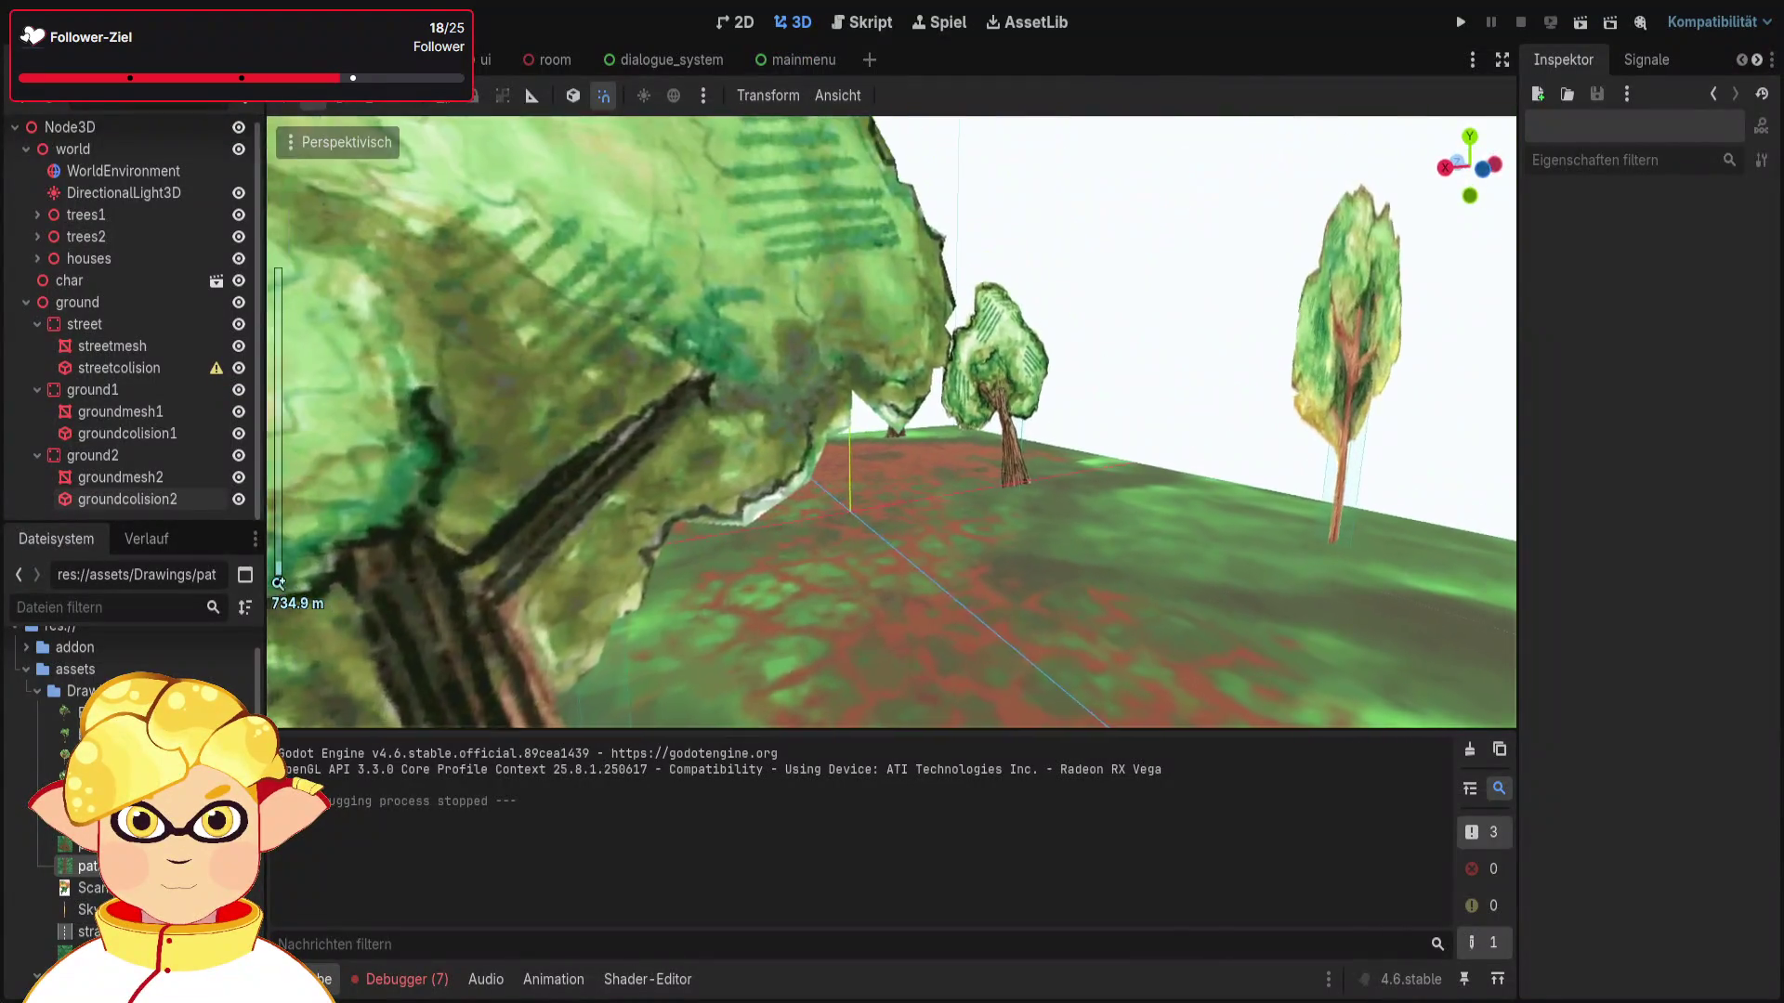
Step: Tint groundmesh1's albedo colour dark green, after trying red and olive
mouse_move(911, 474)
left_mouse_down()
mouse_move(874, 469)
mouse_move(911, 478)
left_mouse_up()
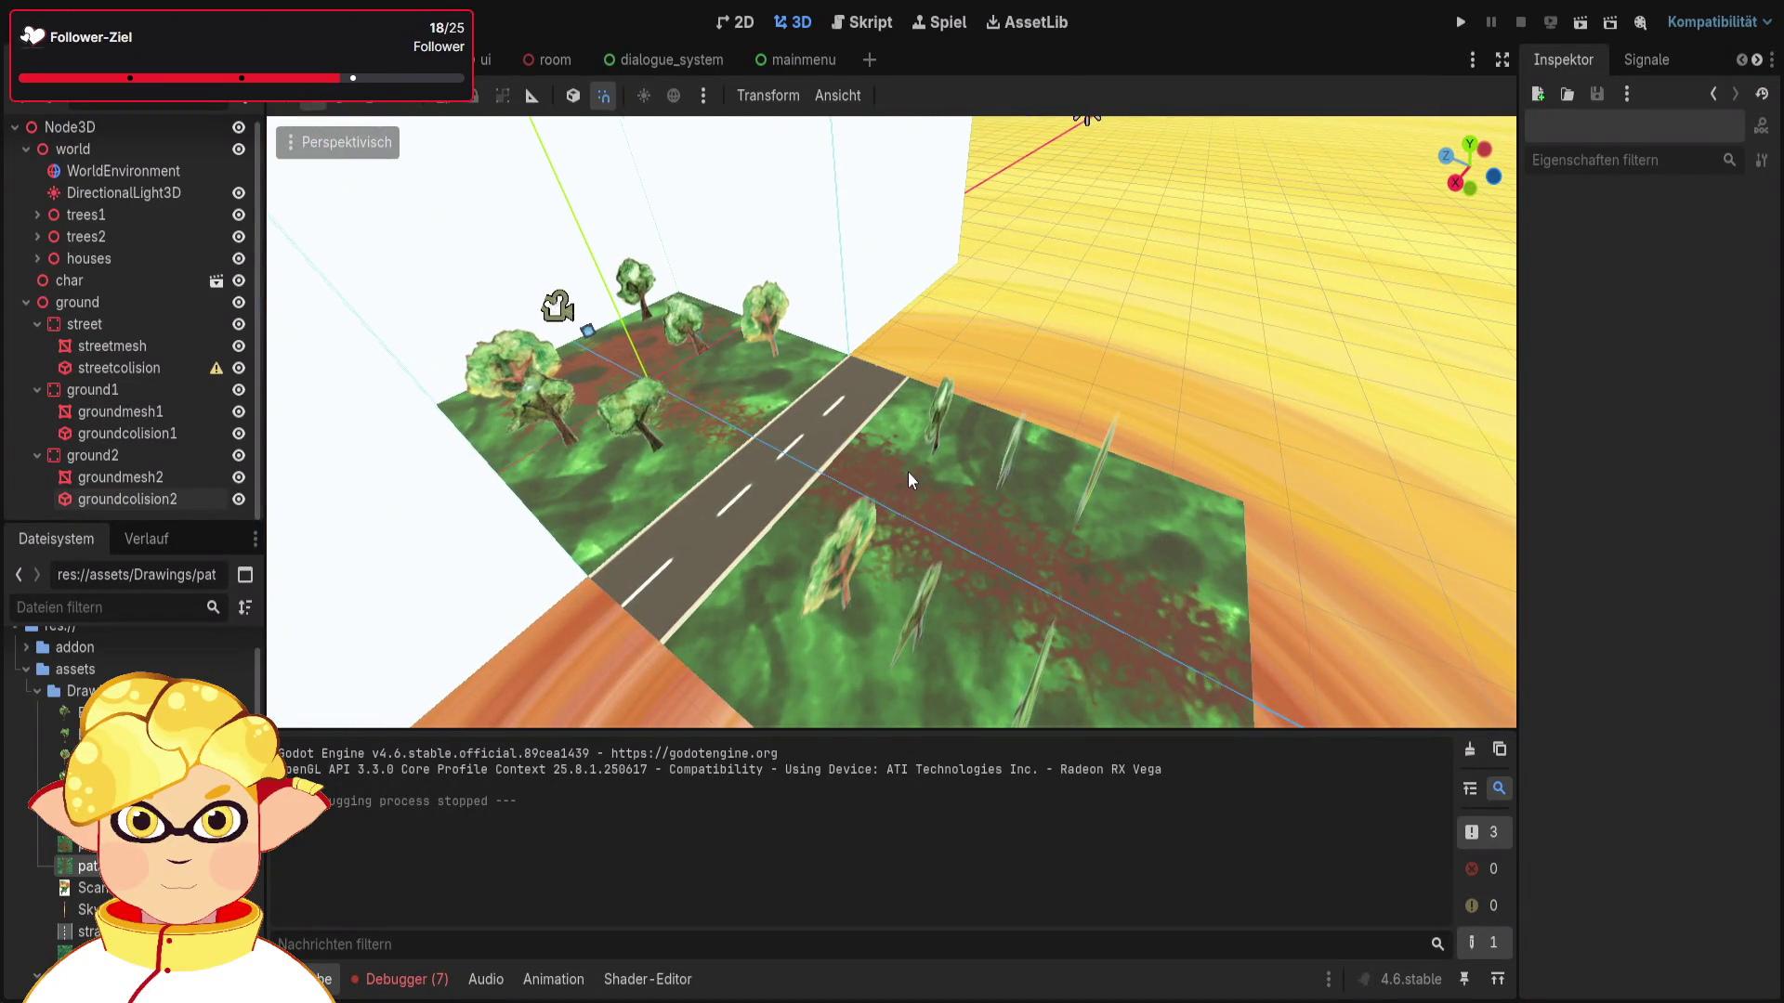
left_click(149, 433)
left_click(158, 409)
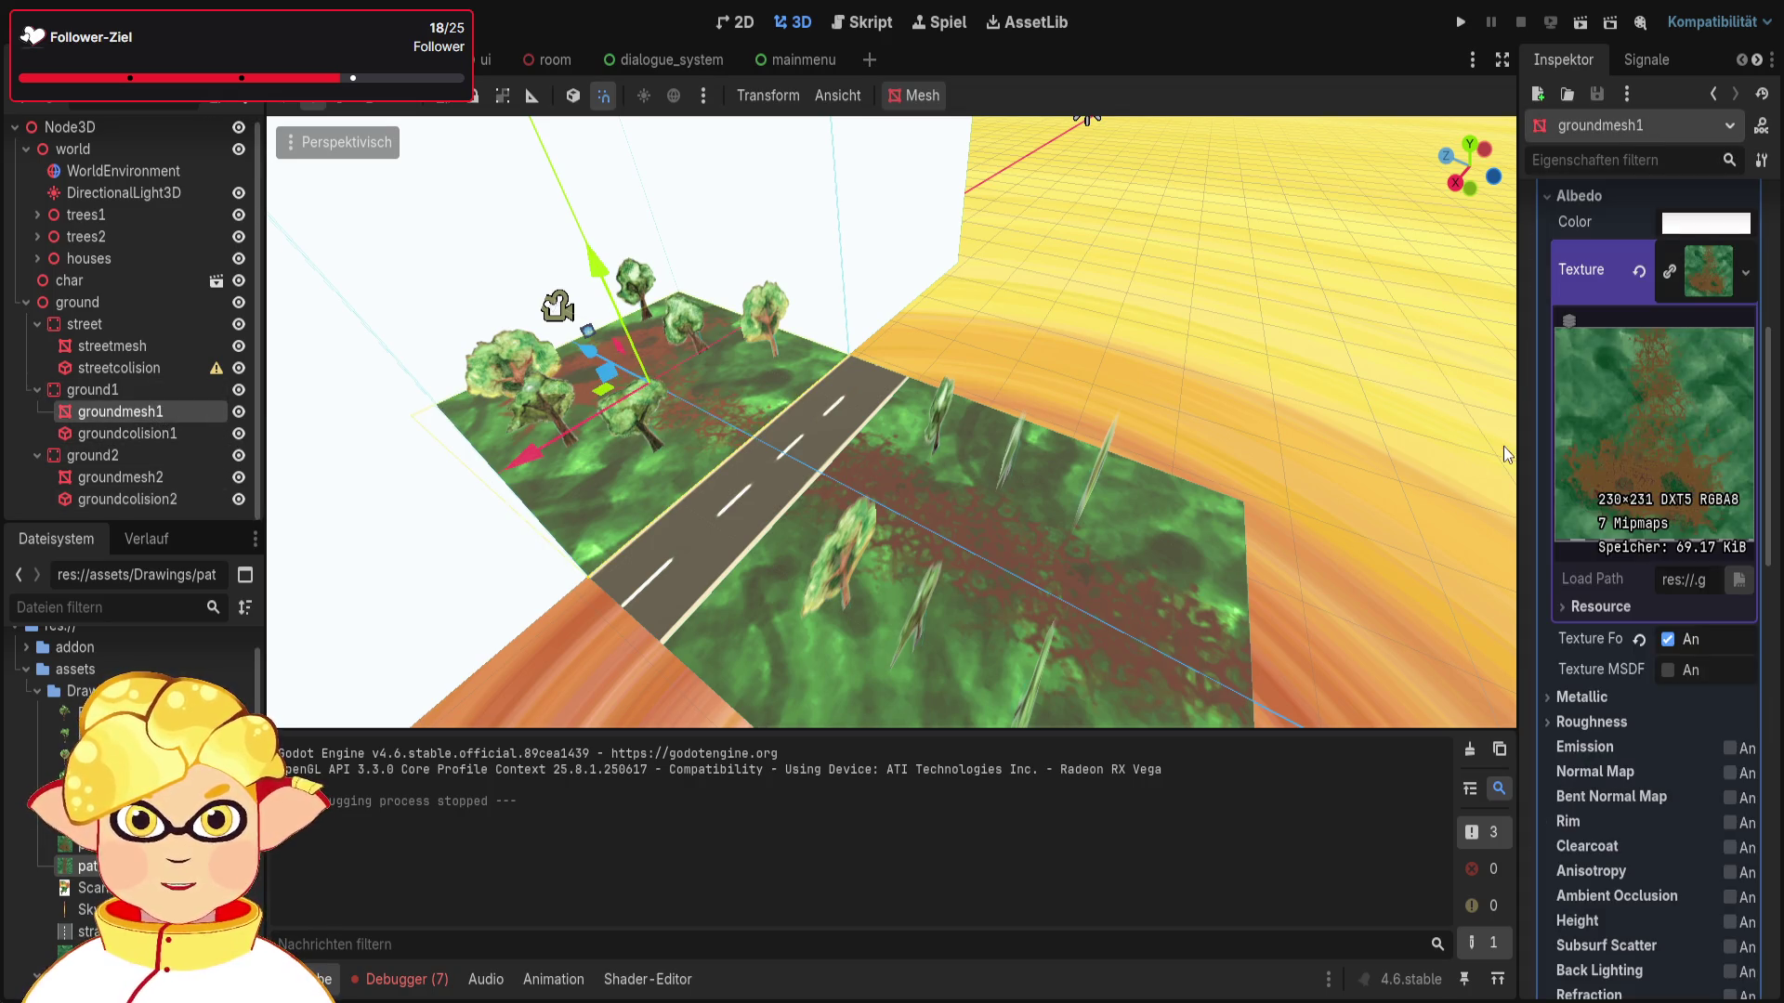
key("ctrl+z")
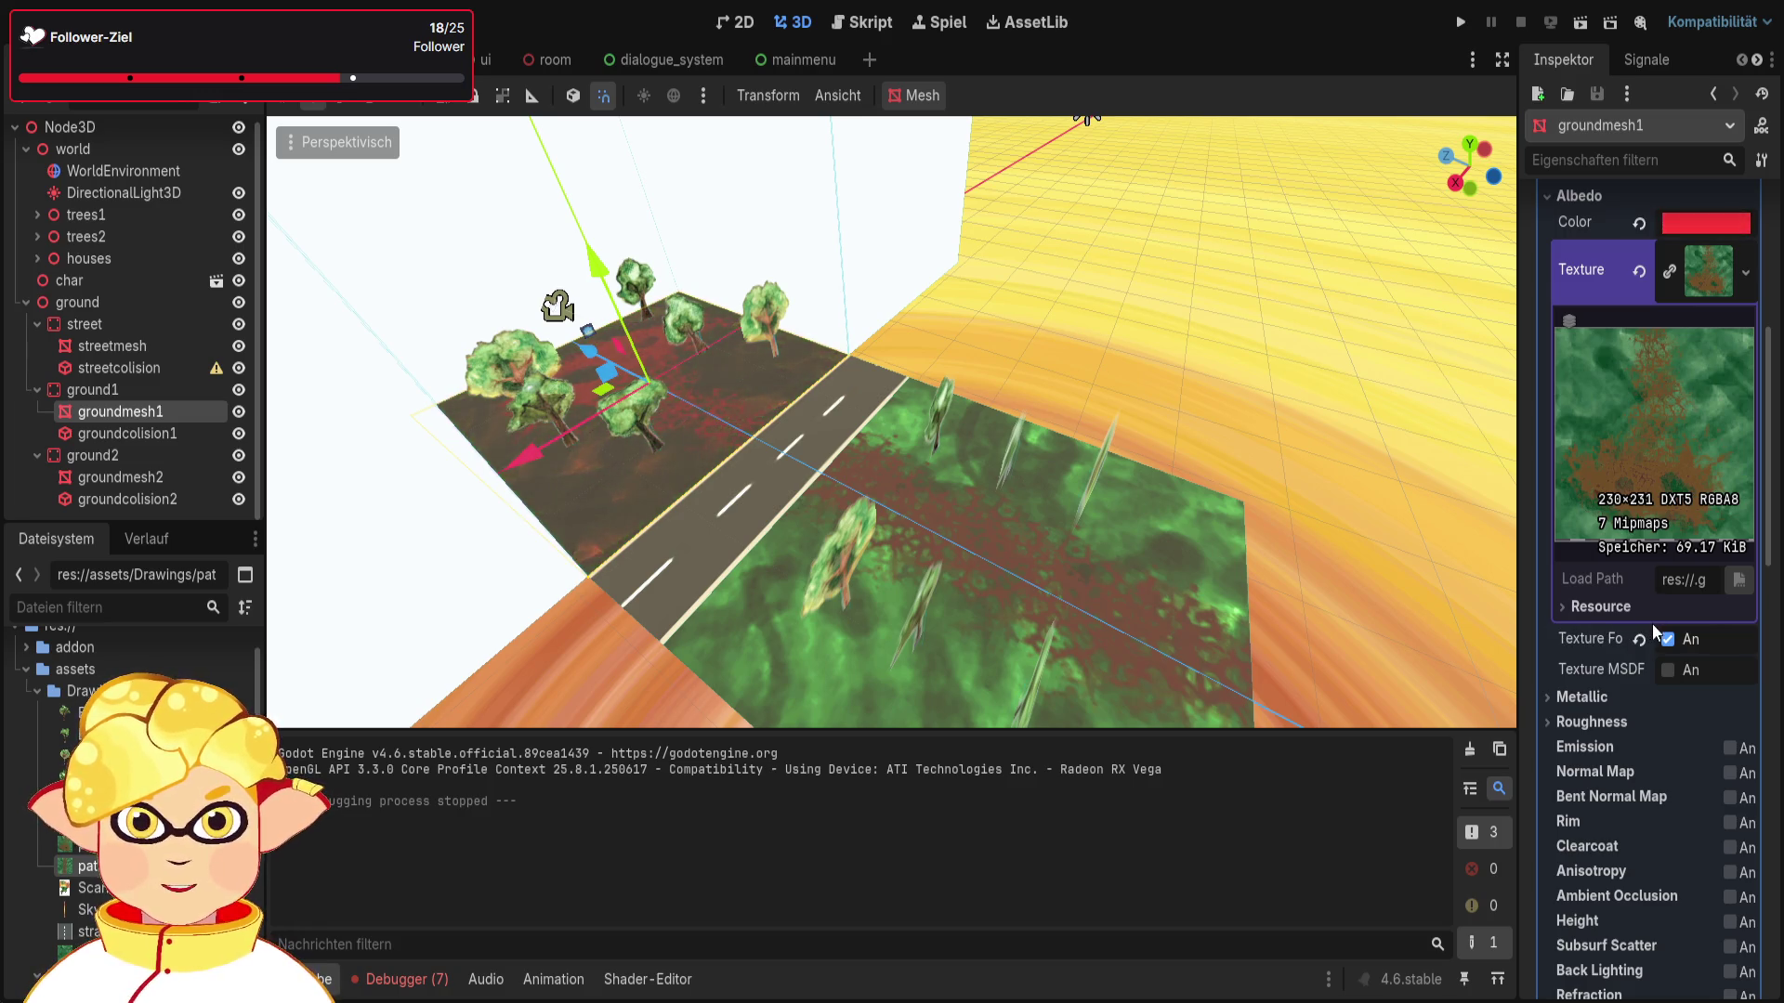
key("ctrl+z")
key("ctrl+z")
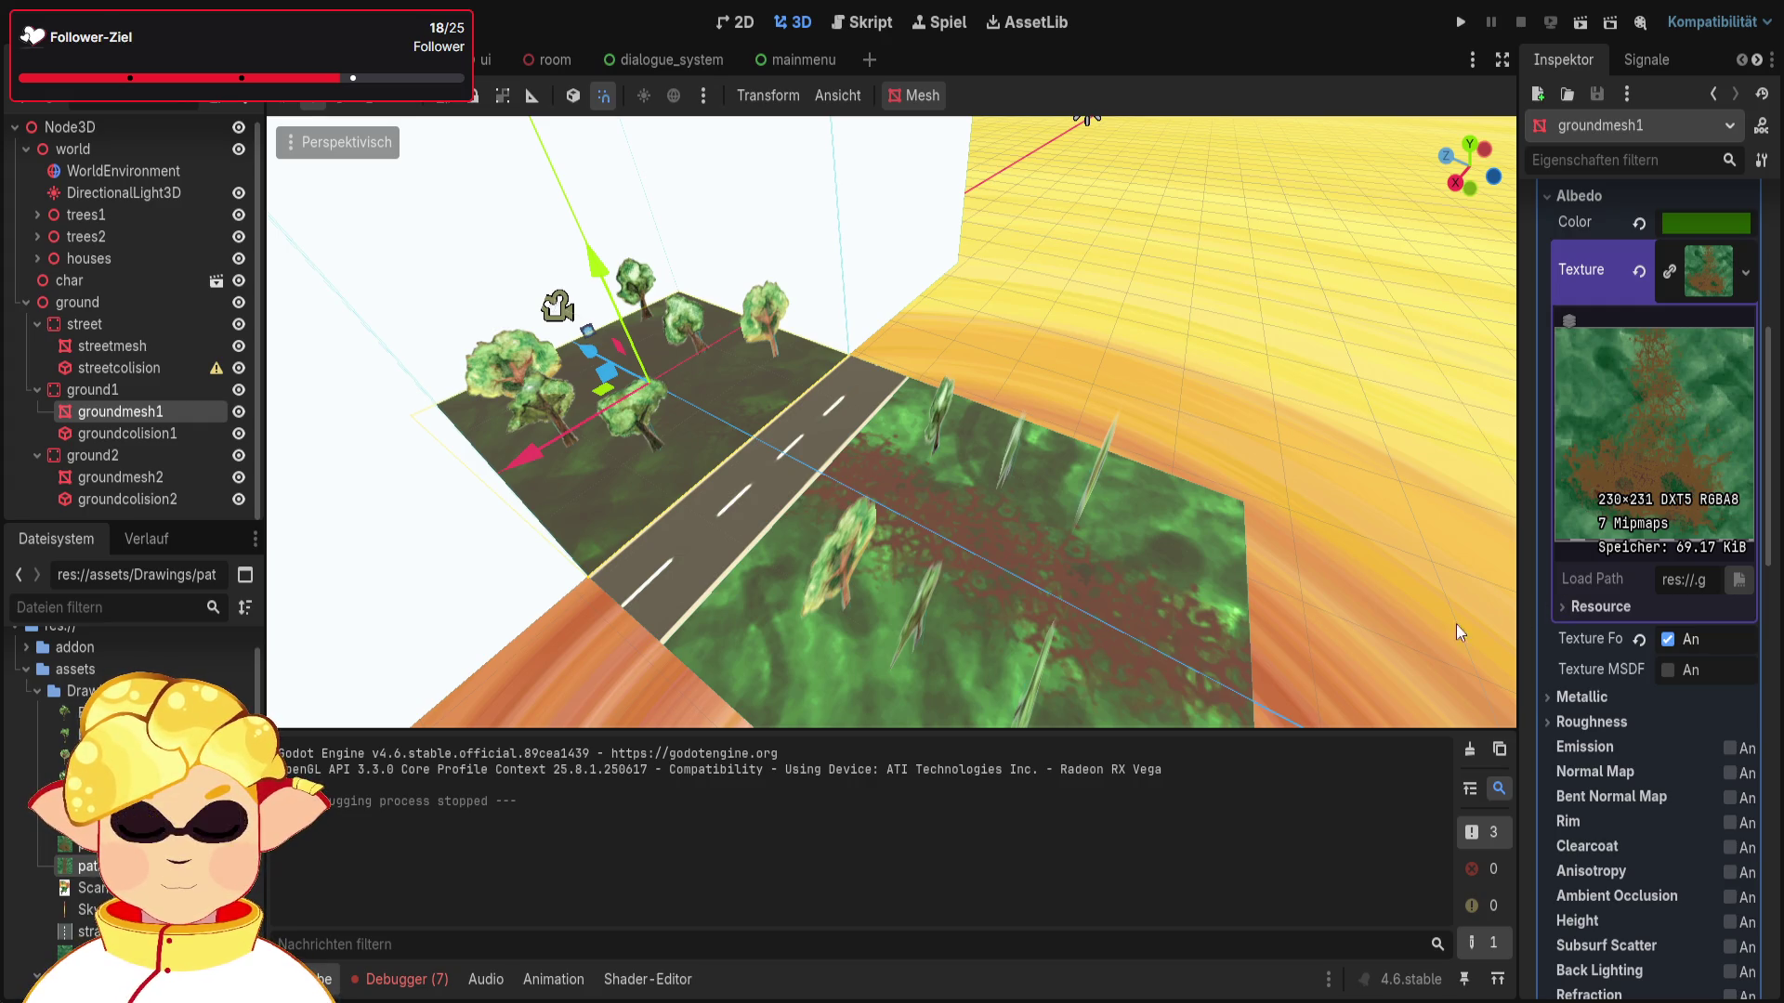
key("w")
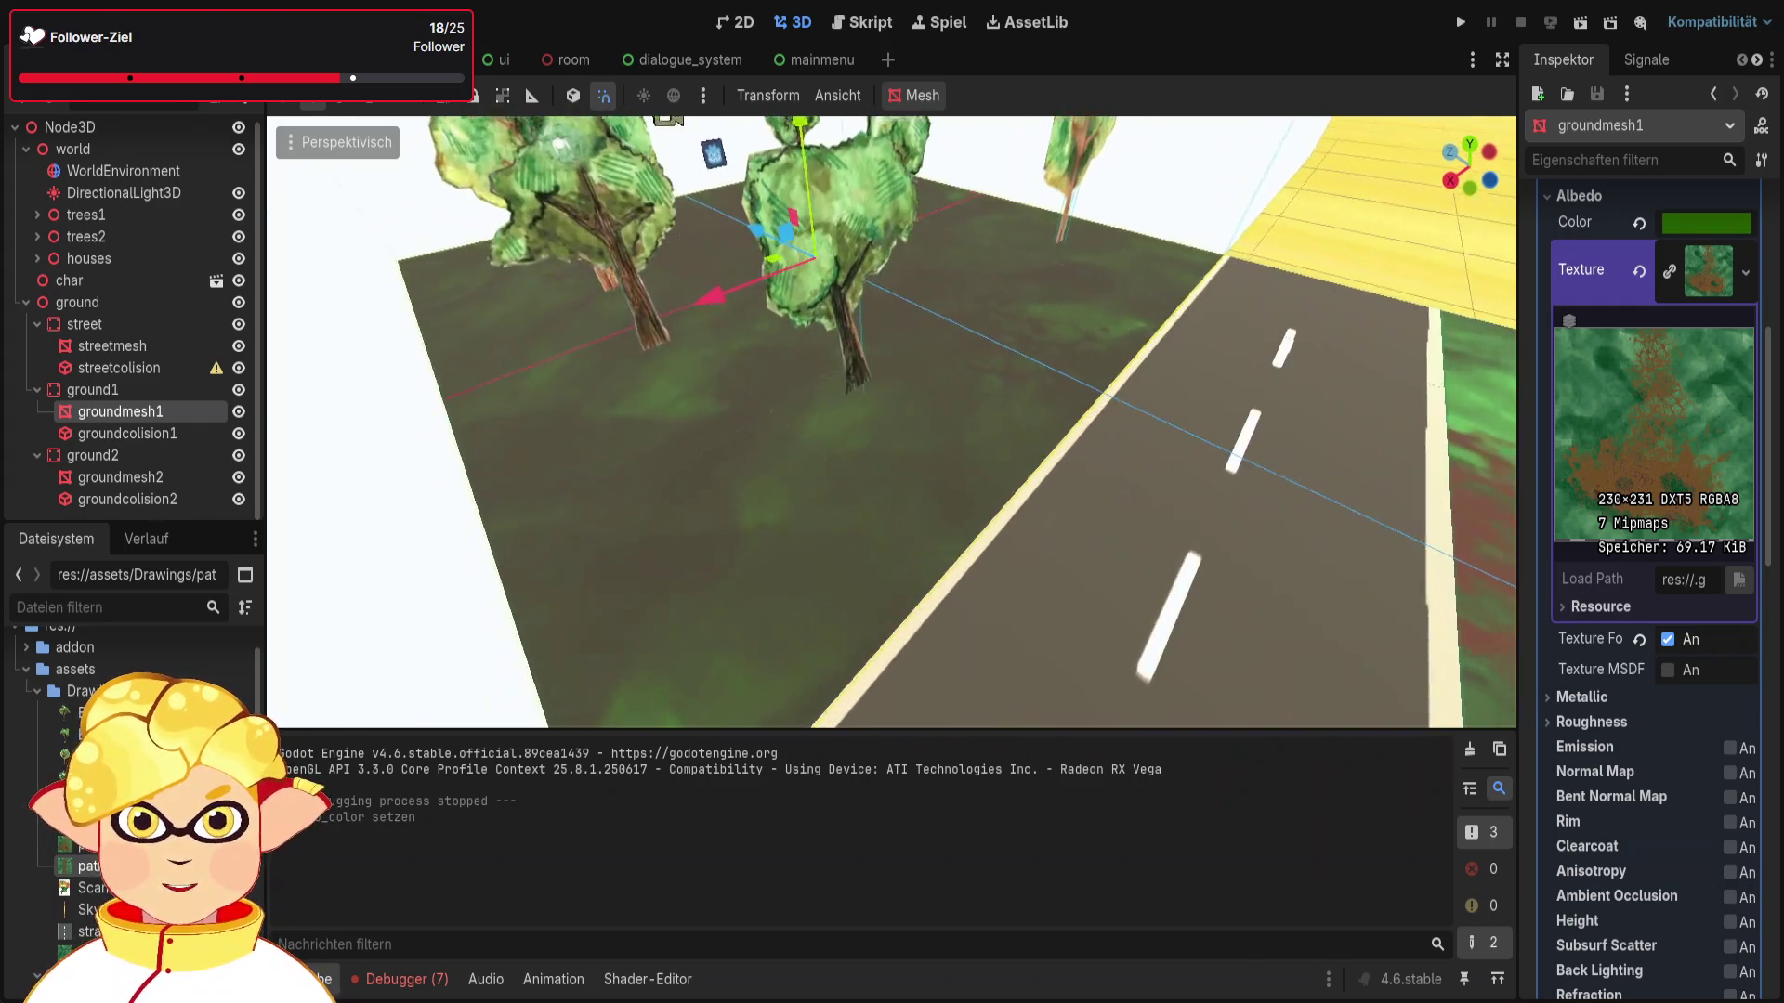
key("w")
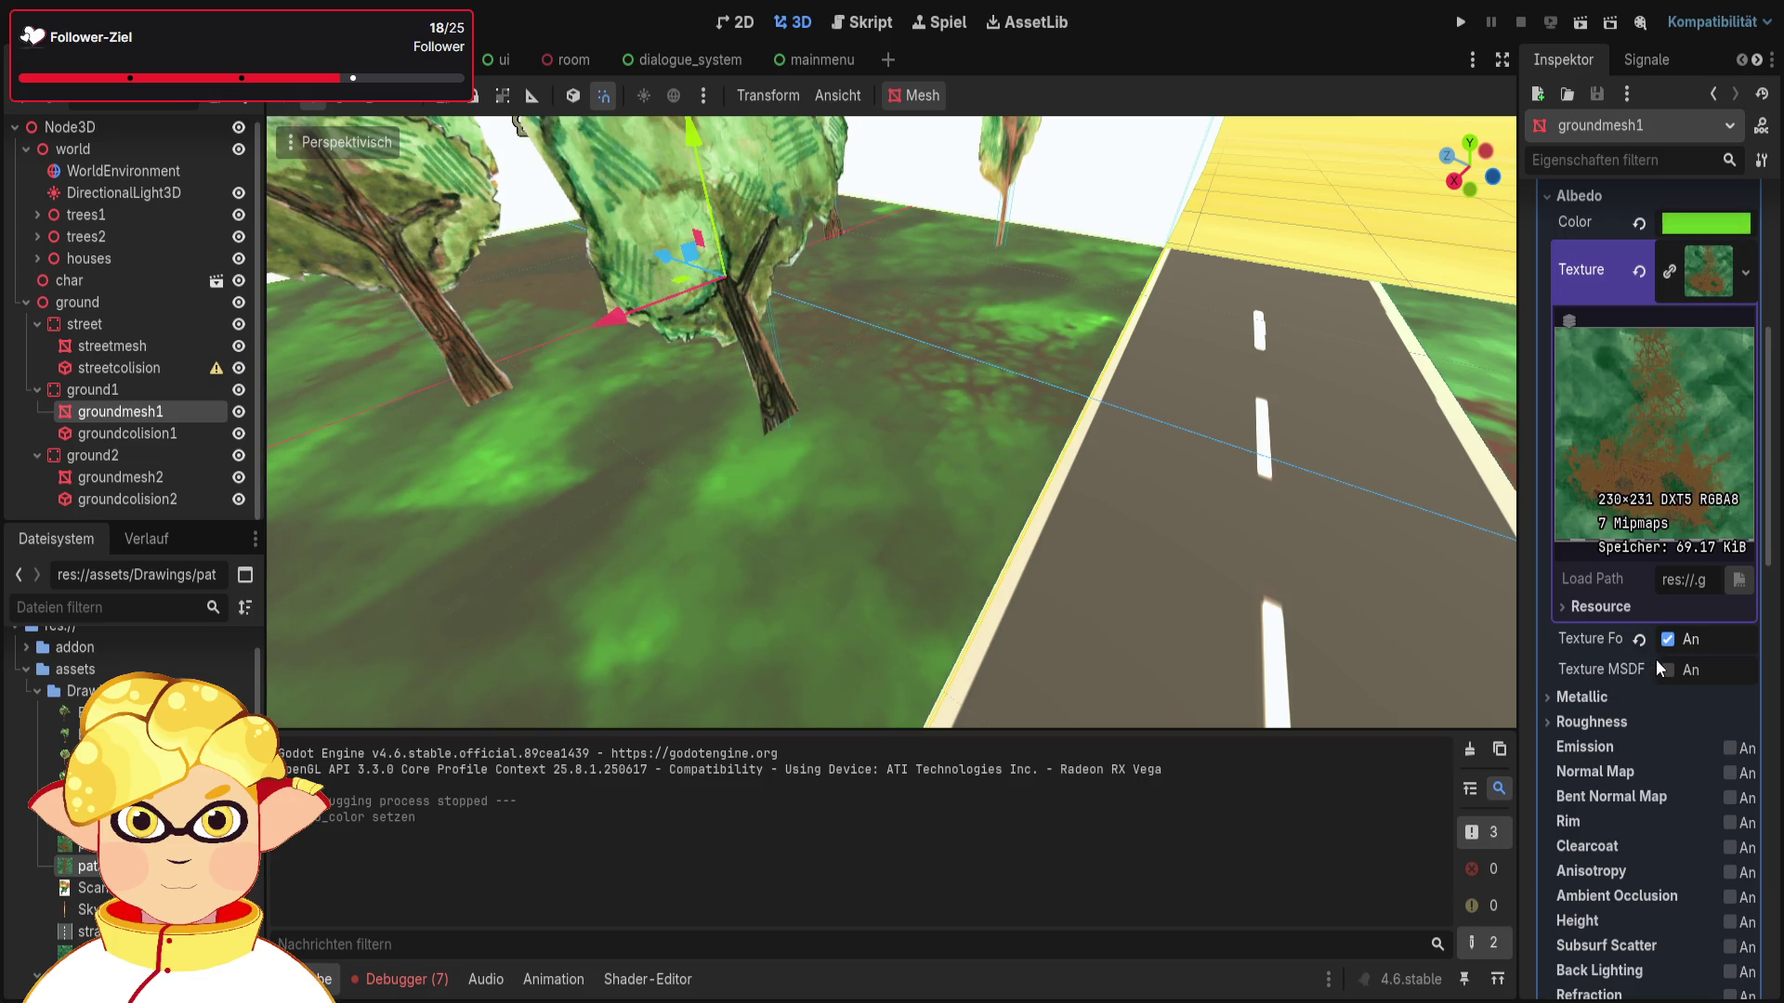
scroll(1330, 511, "down", 5)
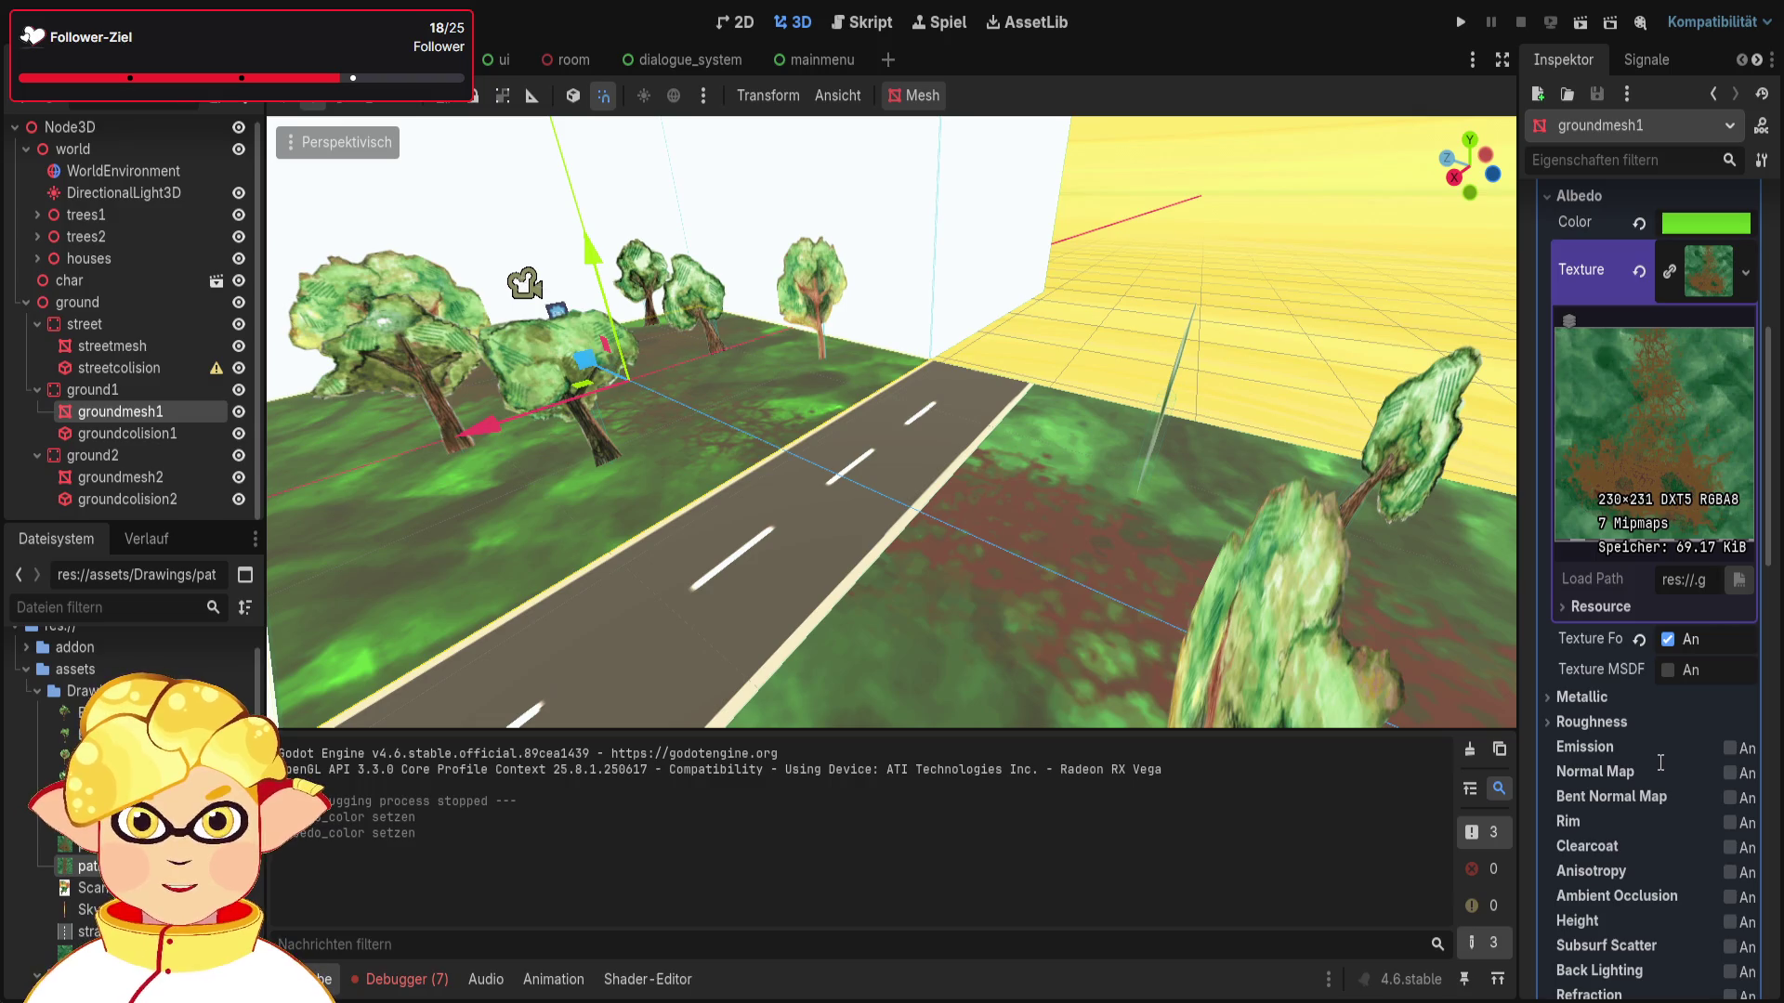
key("ctrl+z")
key("ctrl+z")
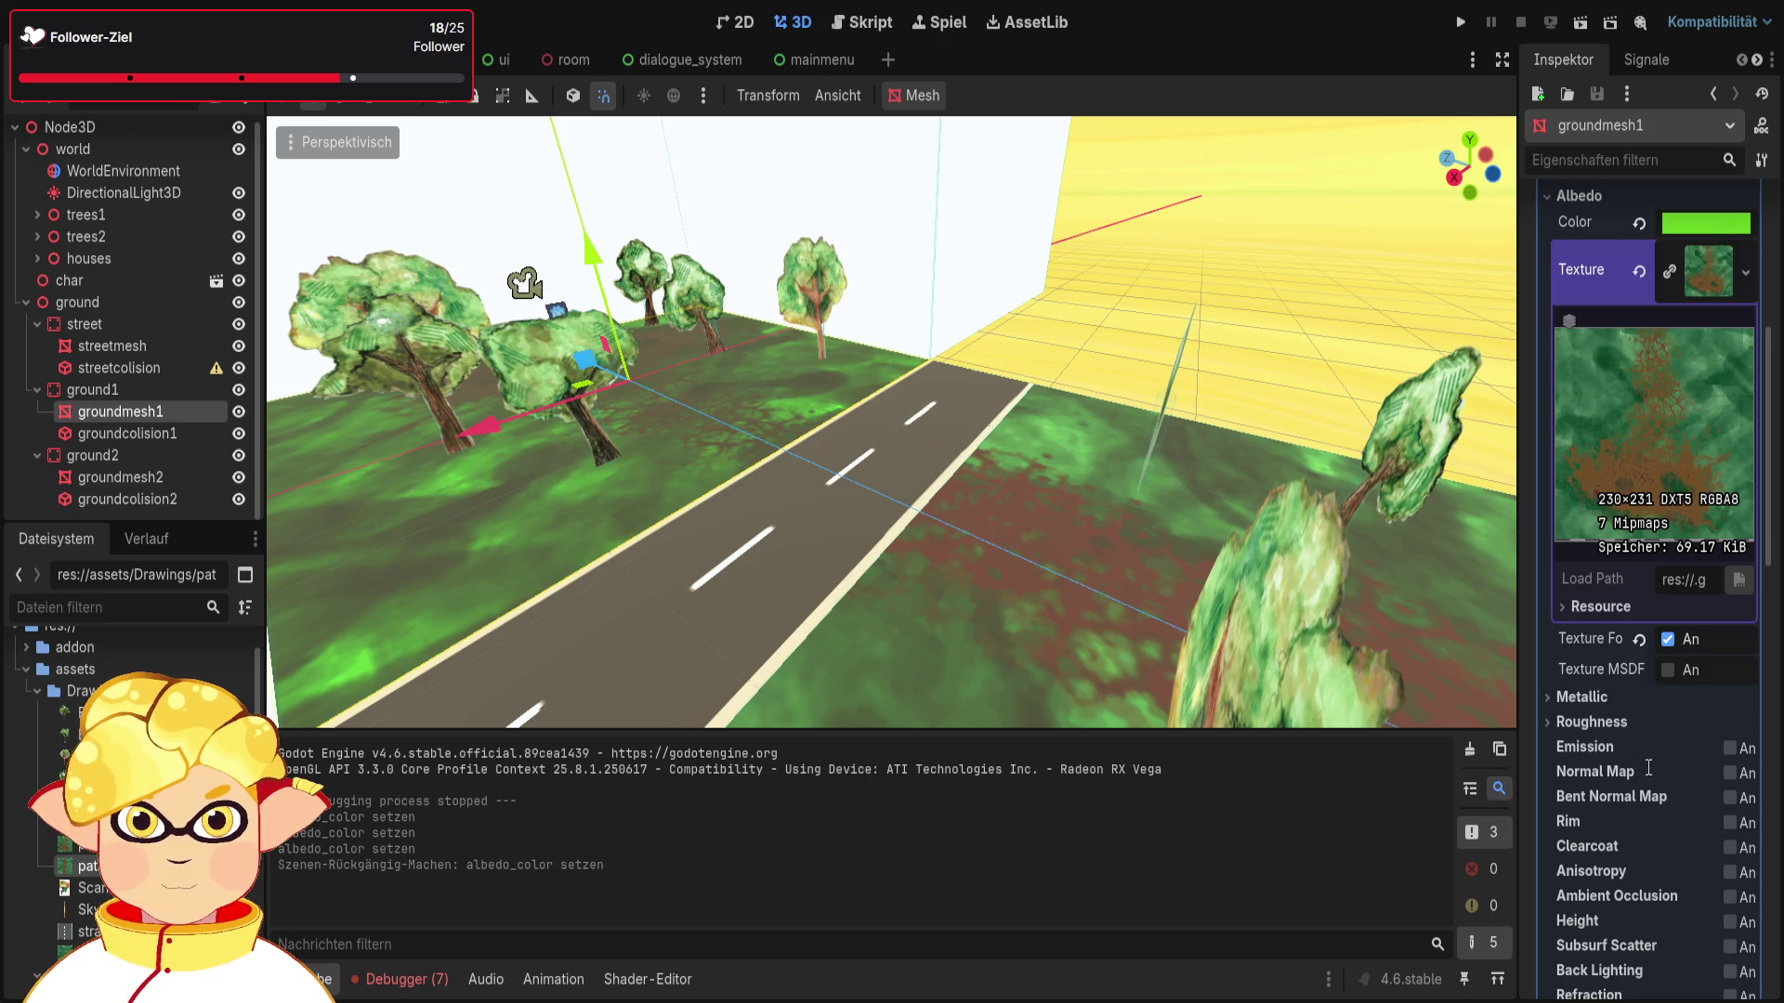
Step: Give groundmesh2 a green albedo tint, then save and test-run the scene
left_click(134, 478)
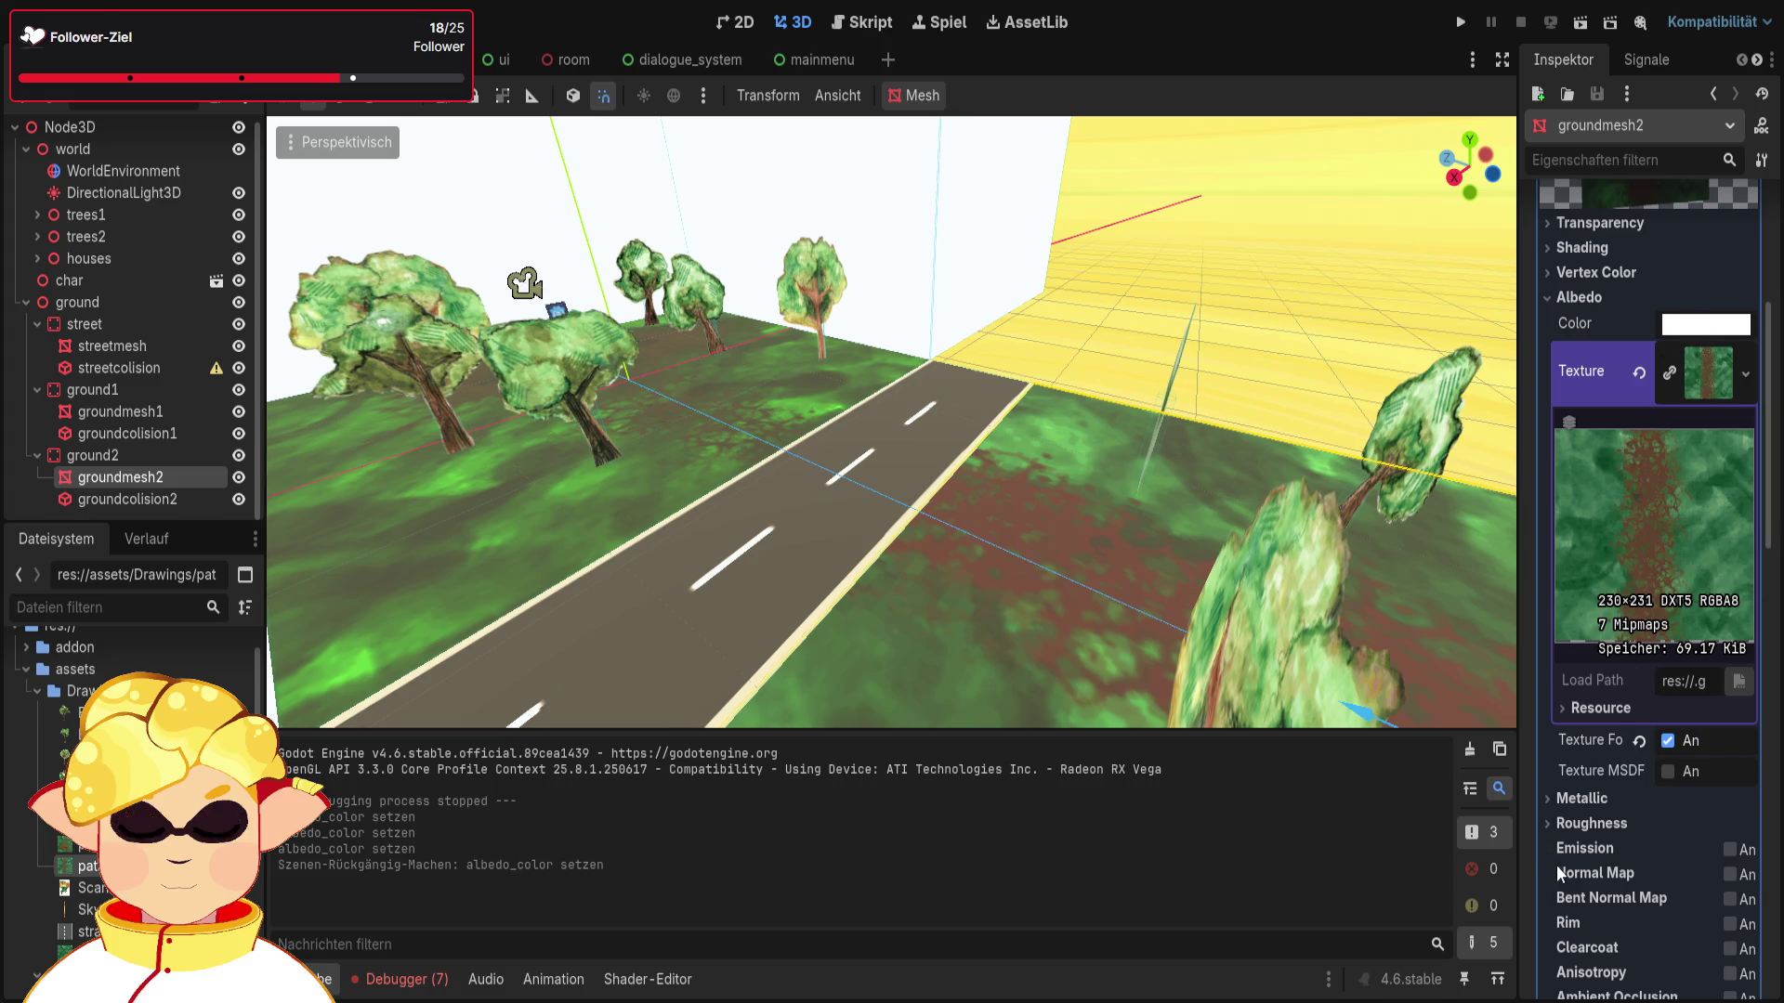
key("ctrl+shift+z")
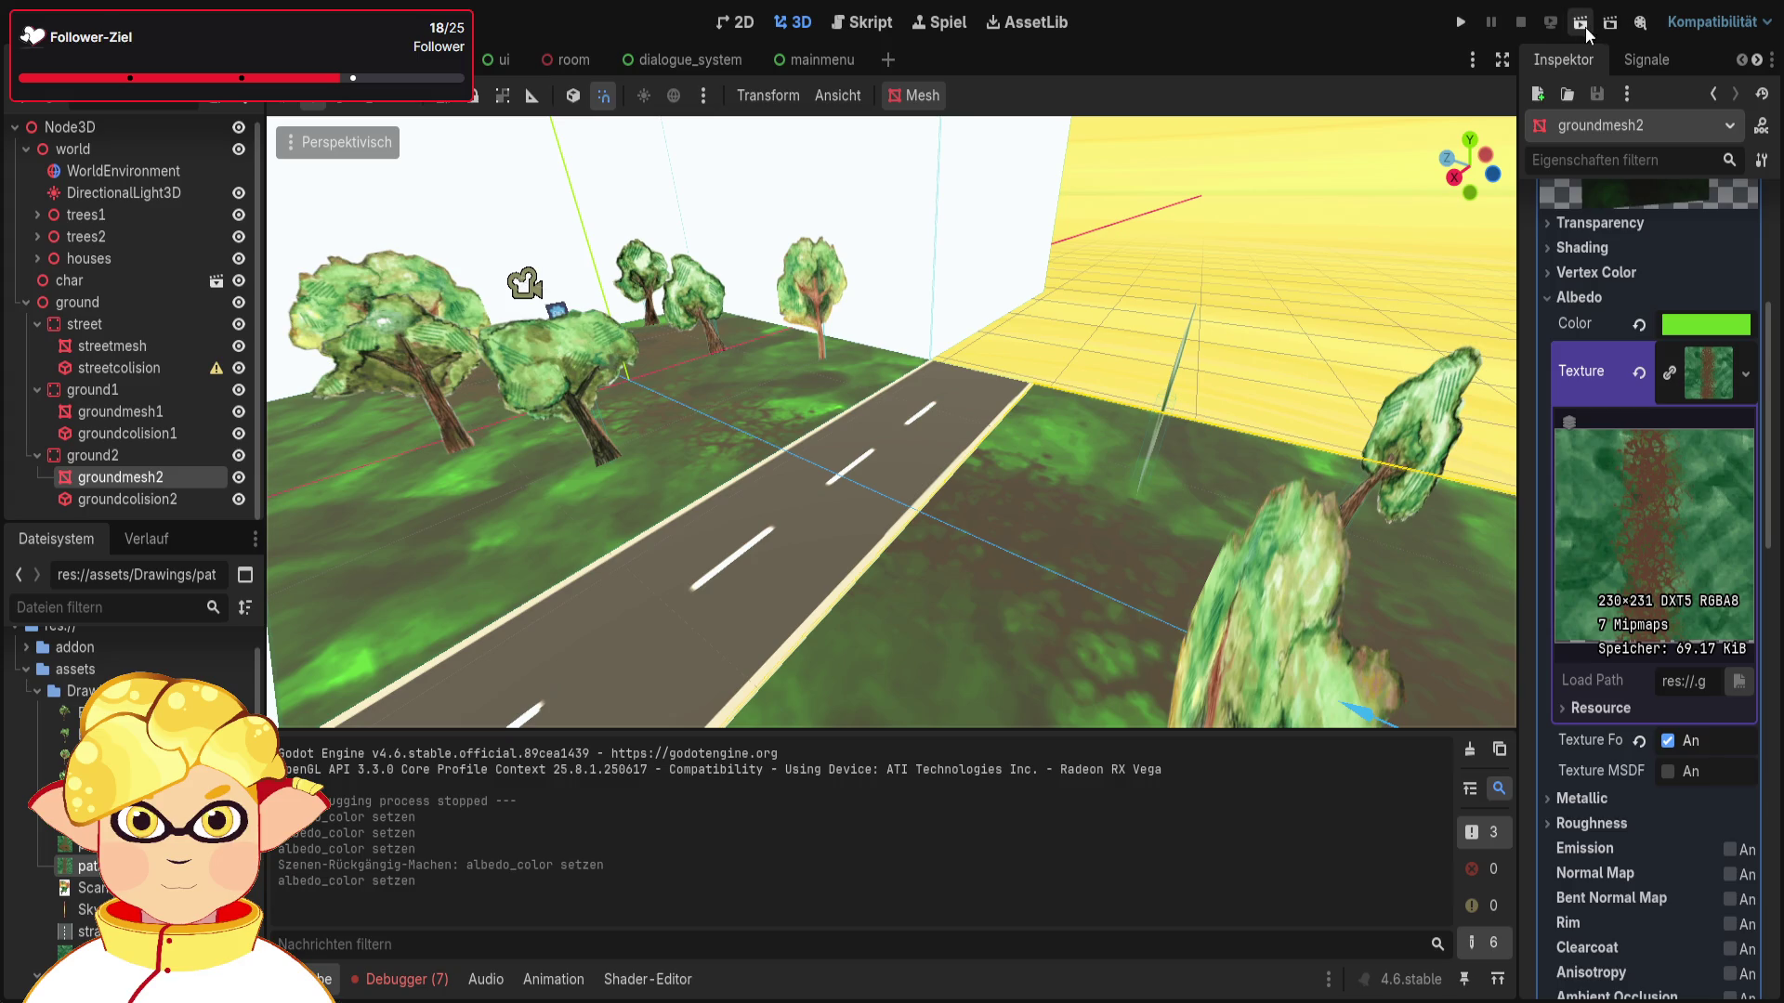
left_click(1609, 26)
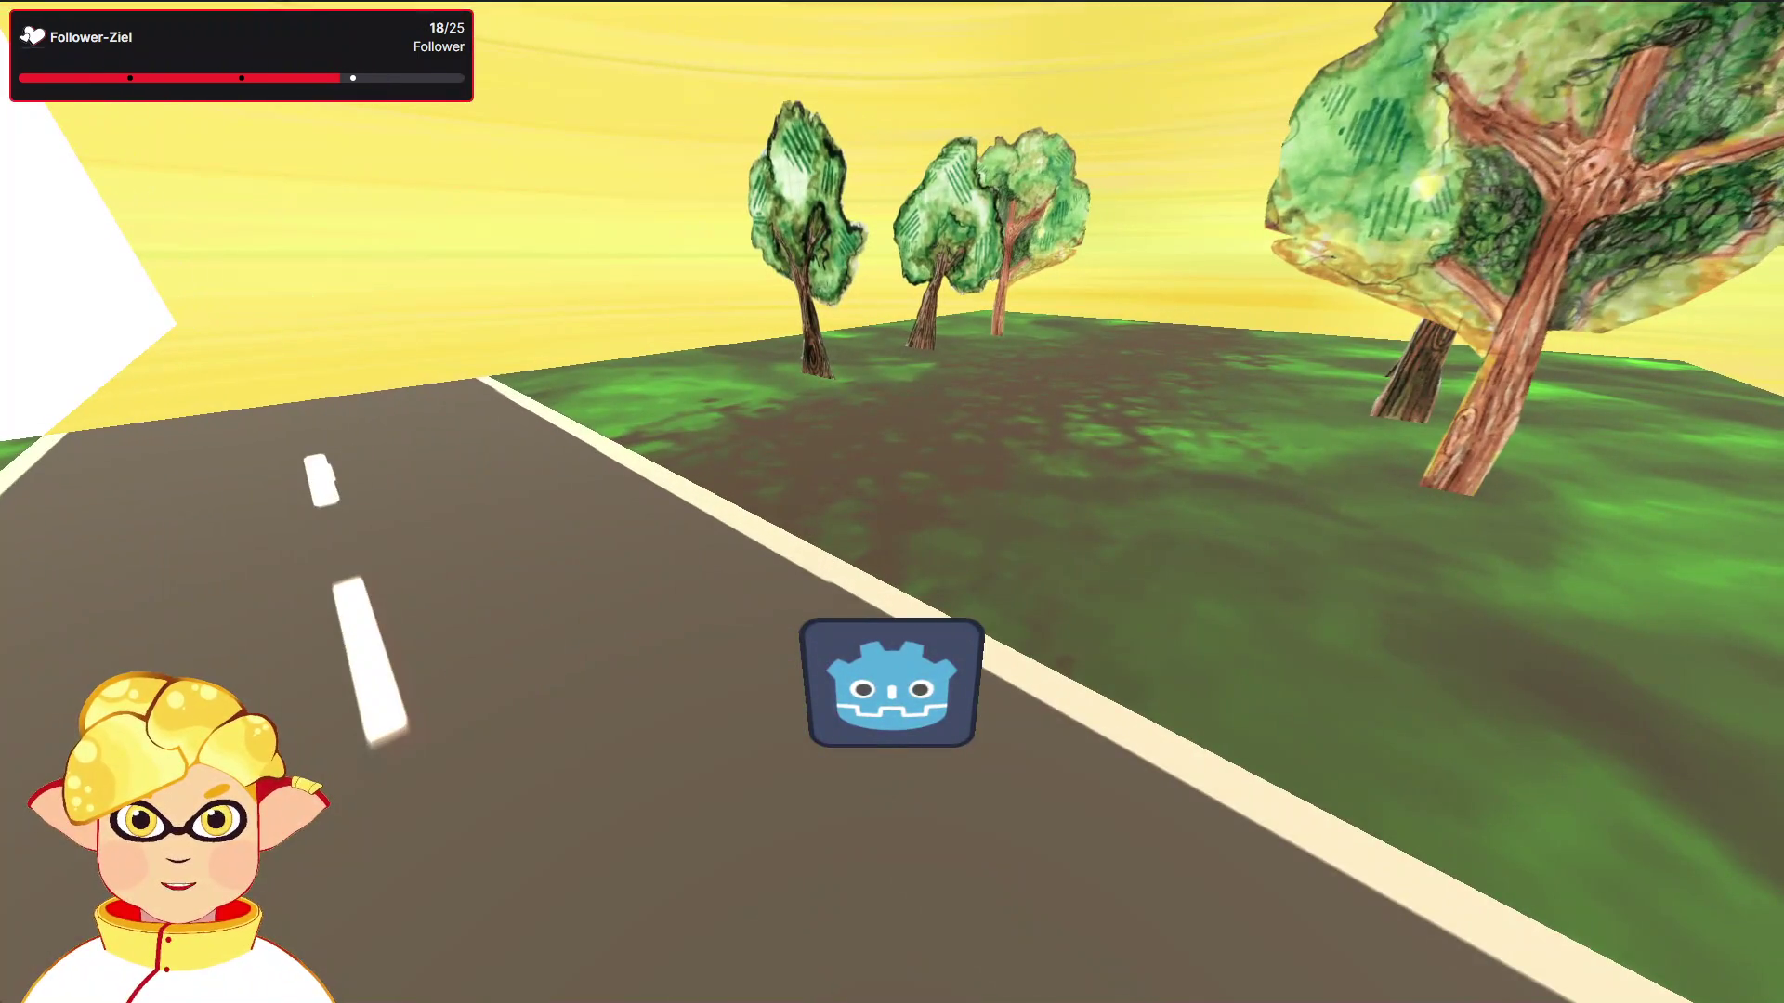
key("Escape")
scroll(1075, 530, "down", 3)
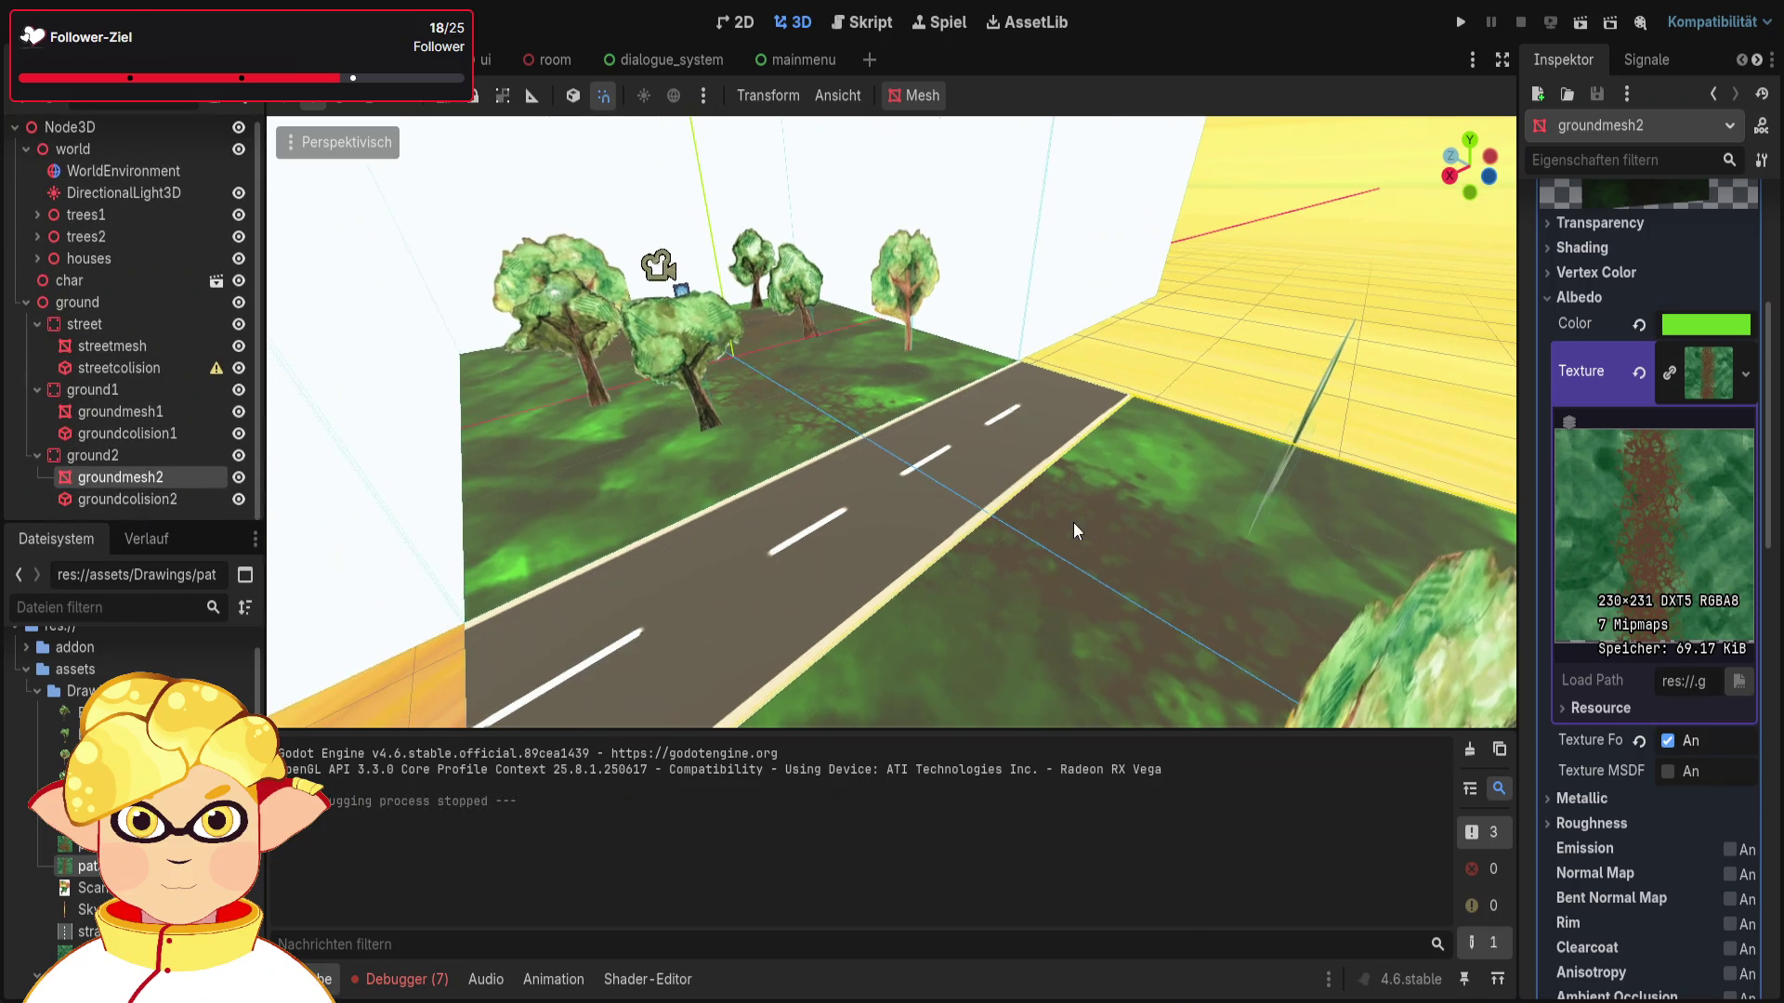
Step: Undo groundmesh2's green, make groundmesh1 bright green, and try black then white on groundmesh2
key("ctrl+z")
key("ctrl+z")
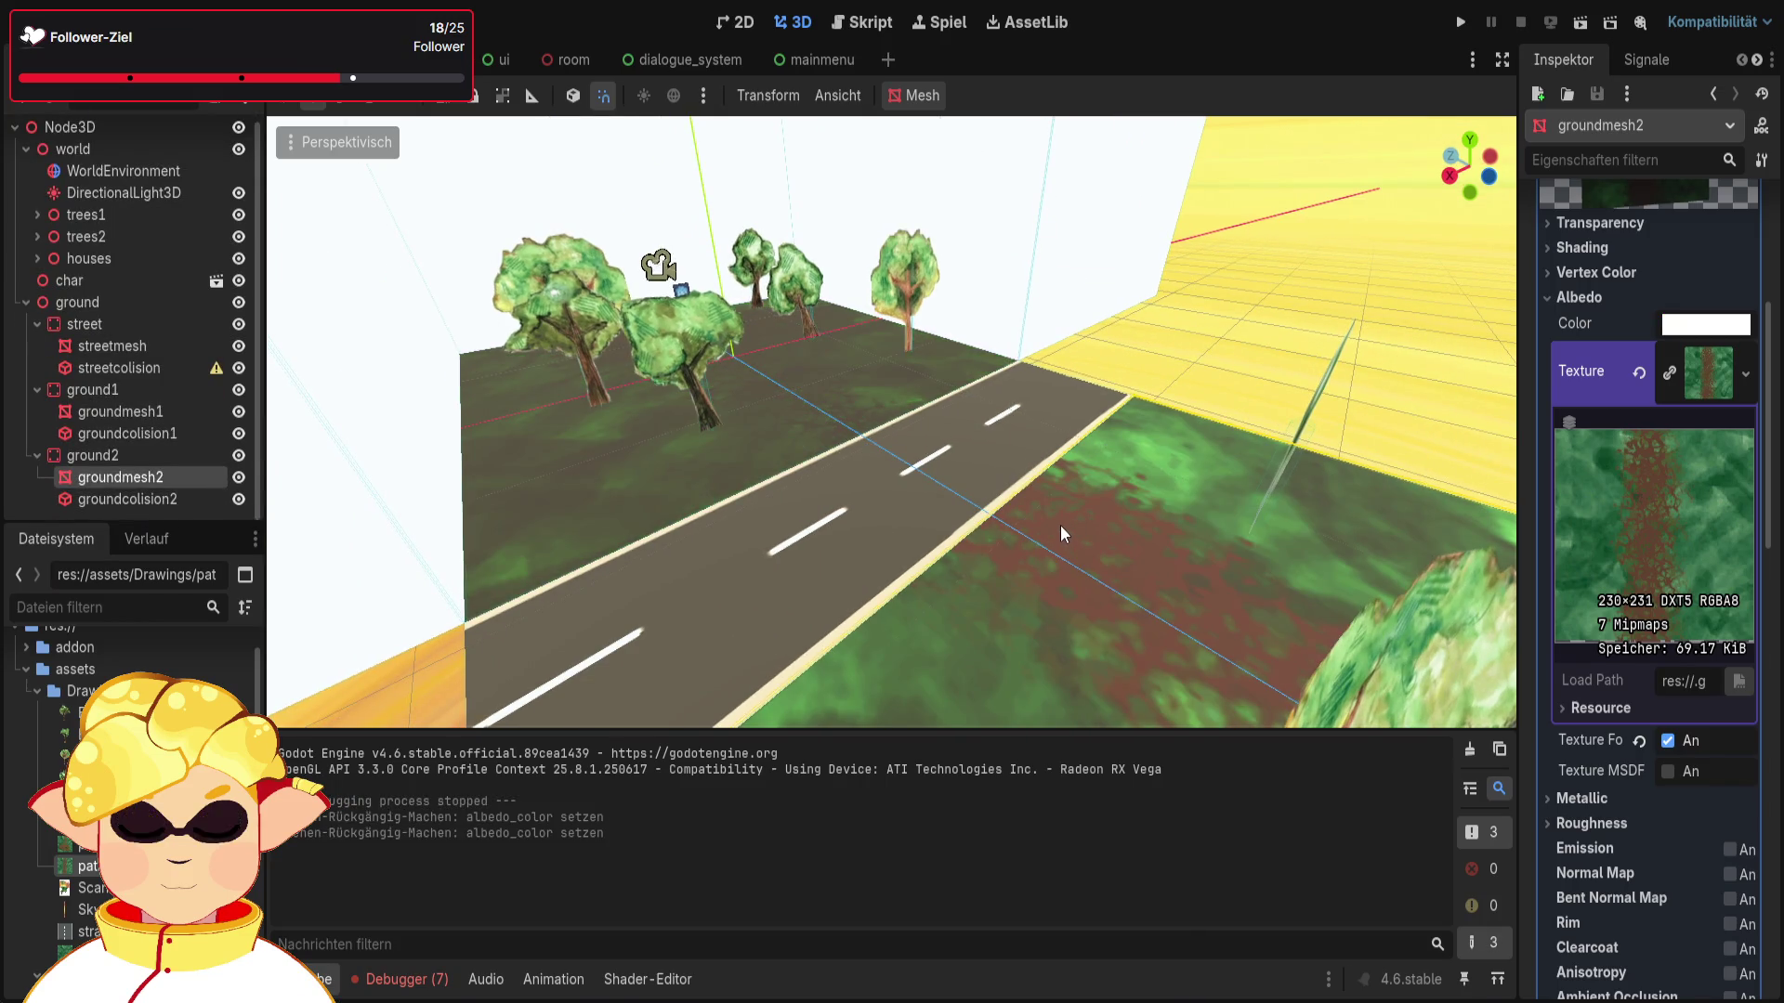
left_click(153, 410)
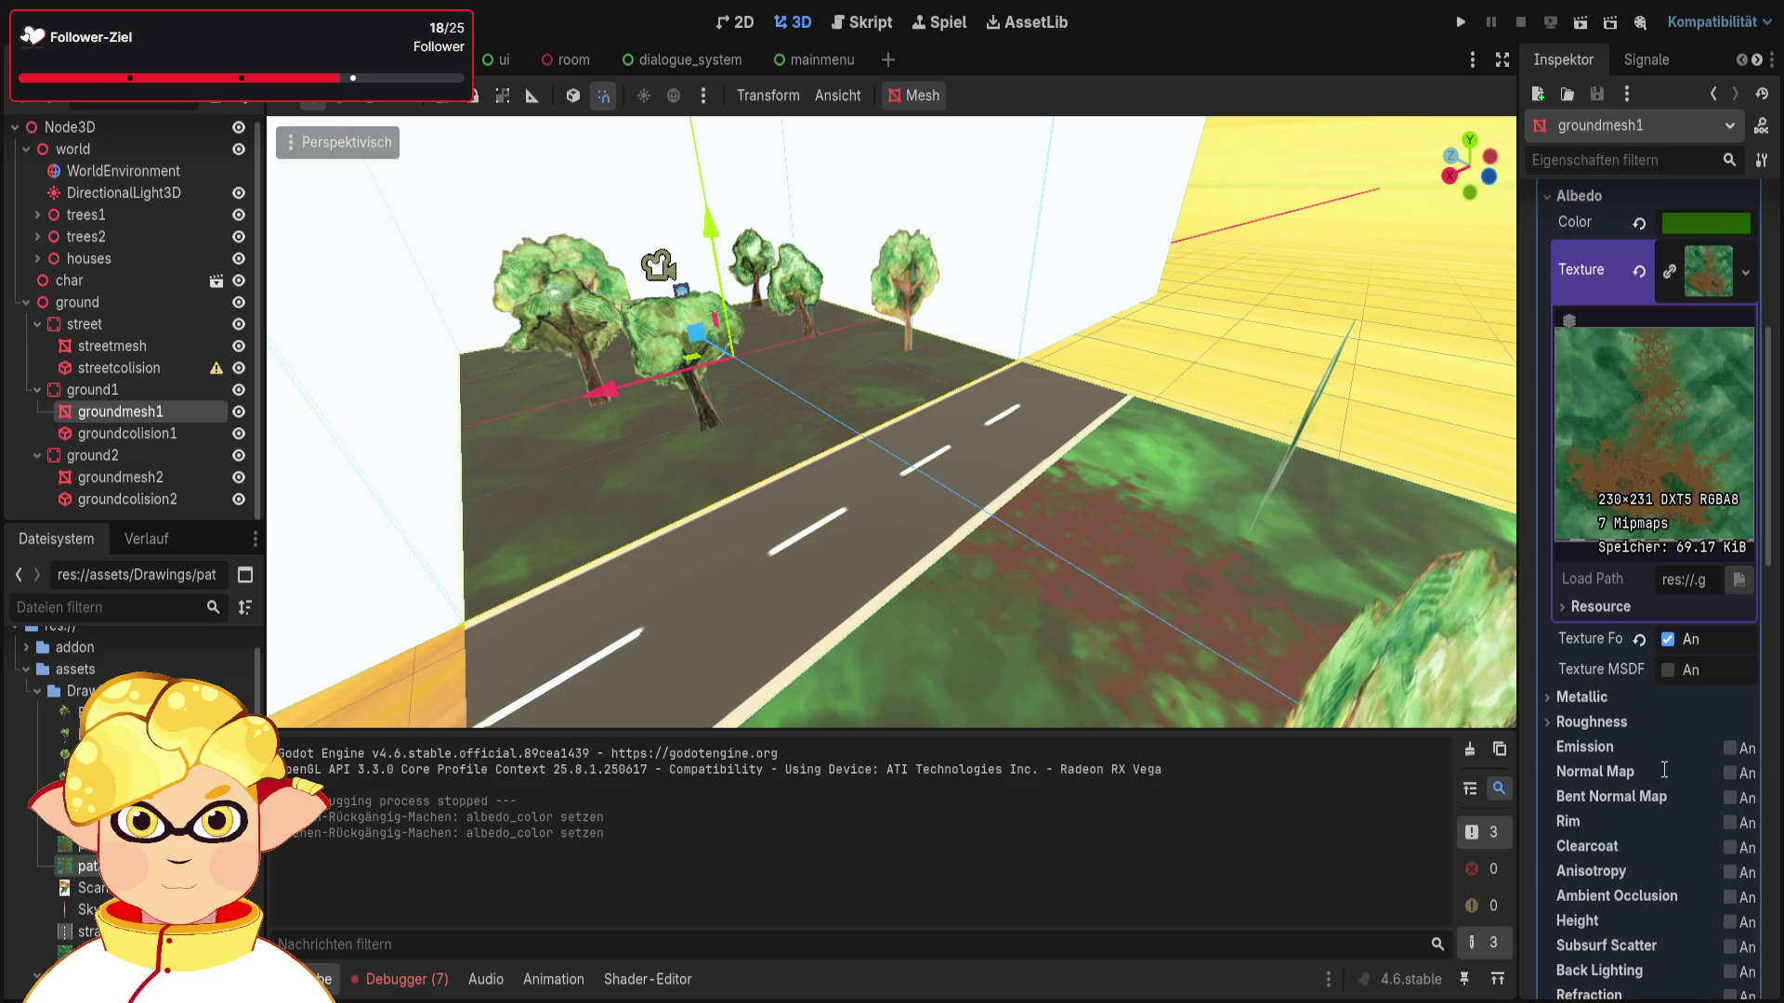
key("ctrl+shift+z")
scroll(1179, 589, "down", 2)
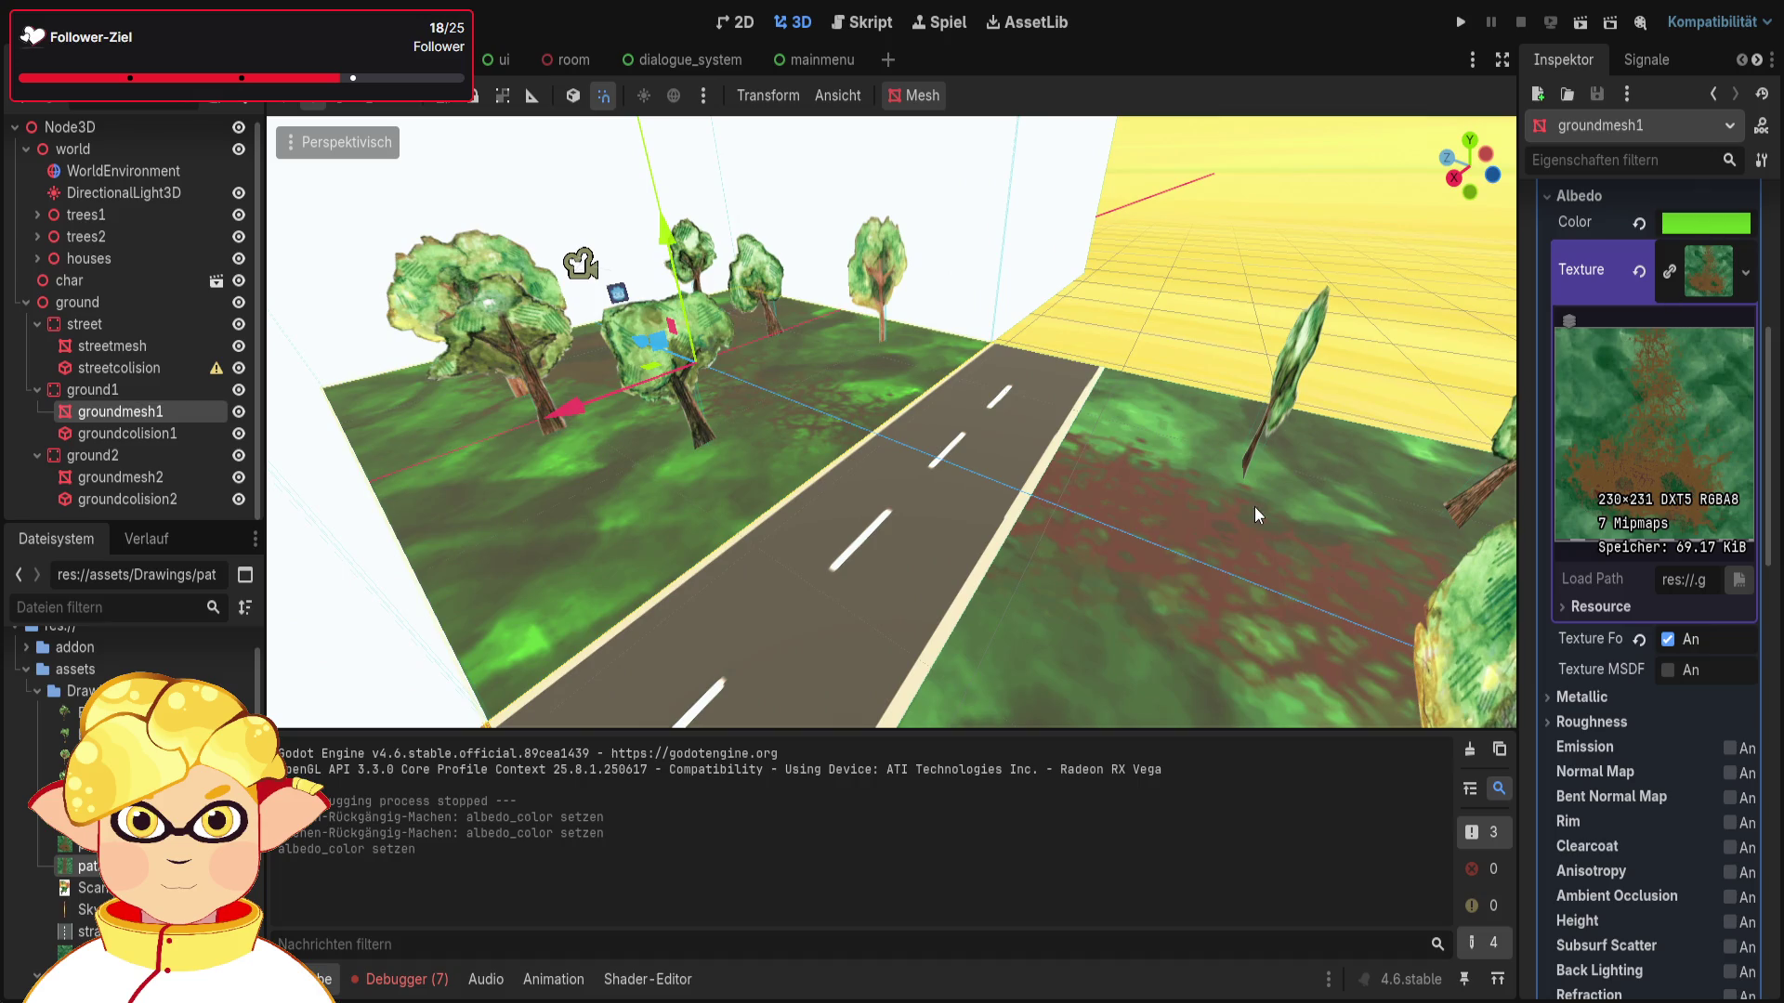
left_click(116, 481)
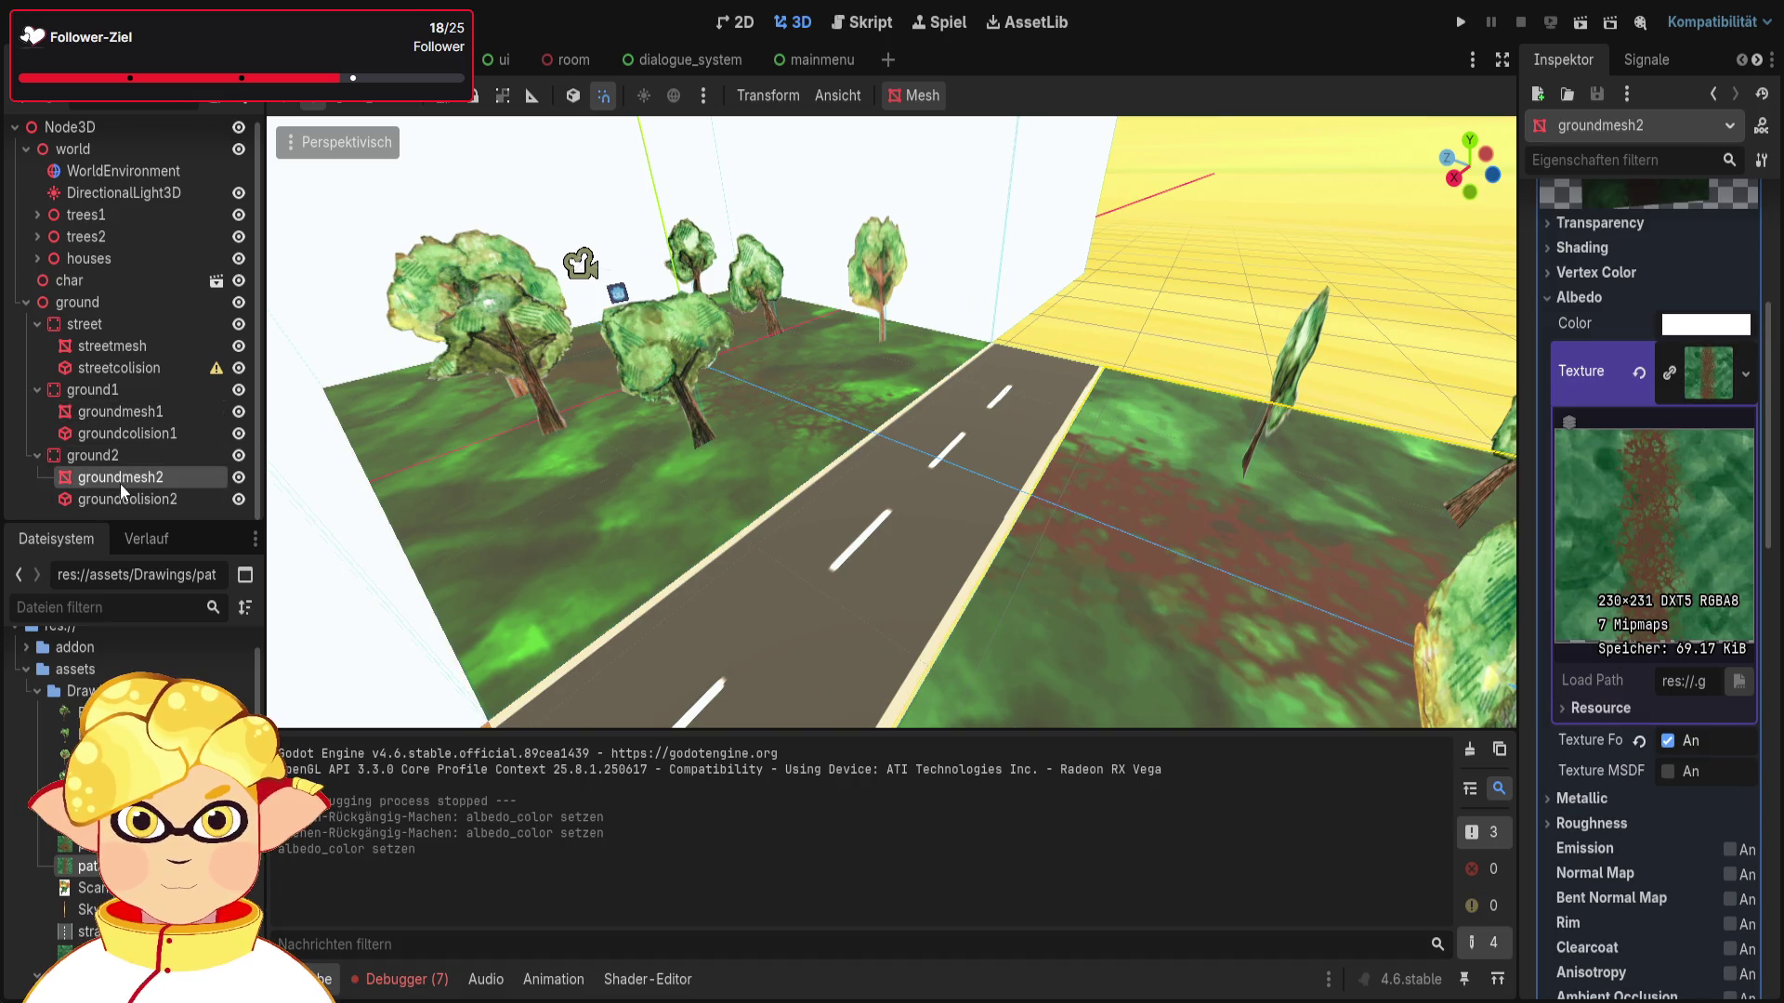
key("ctrl+v")
key("ctrl+z")
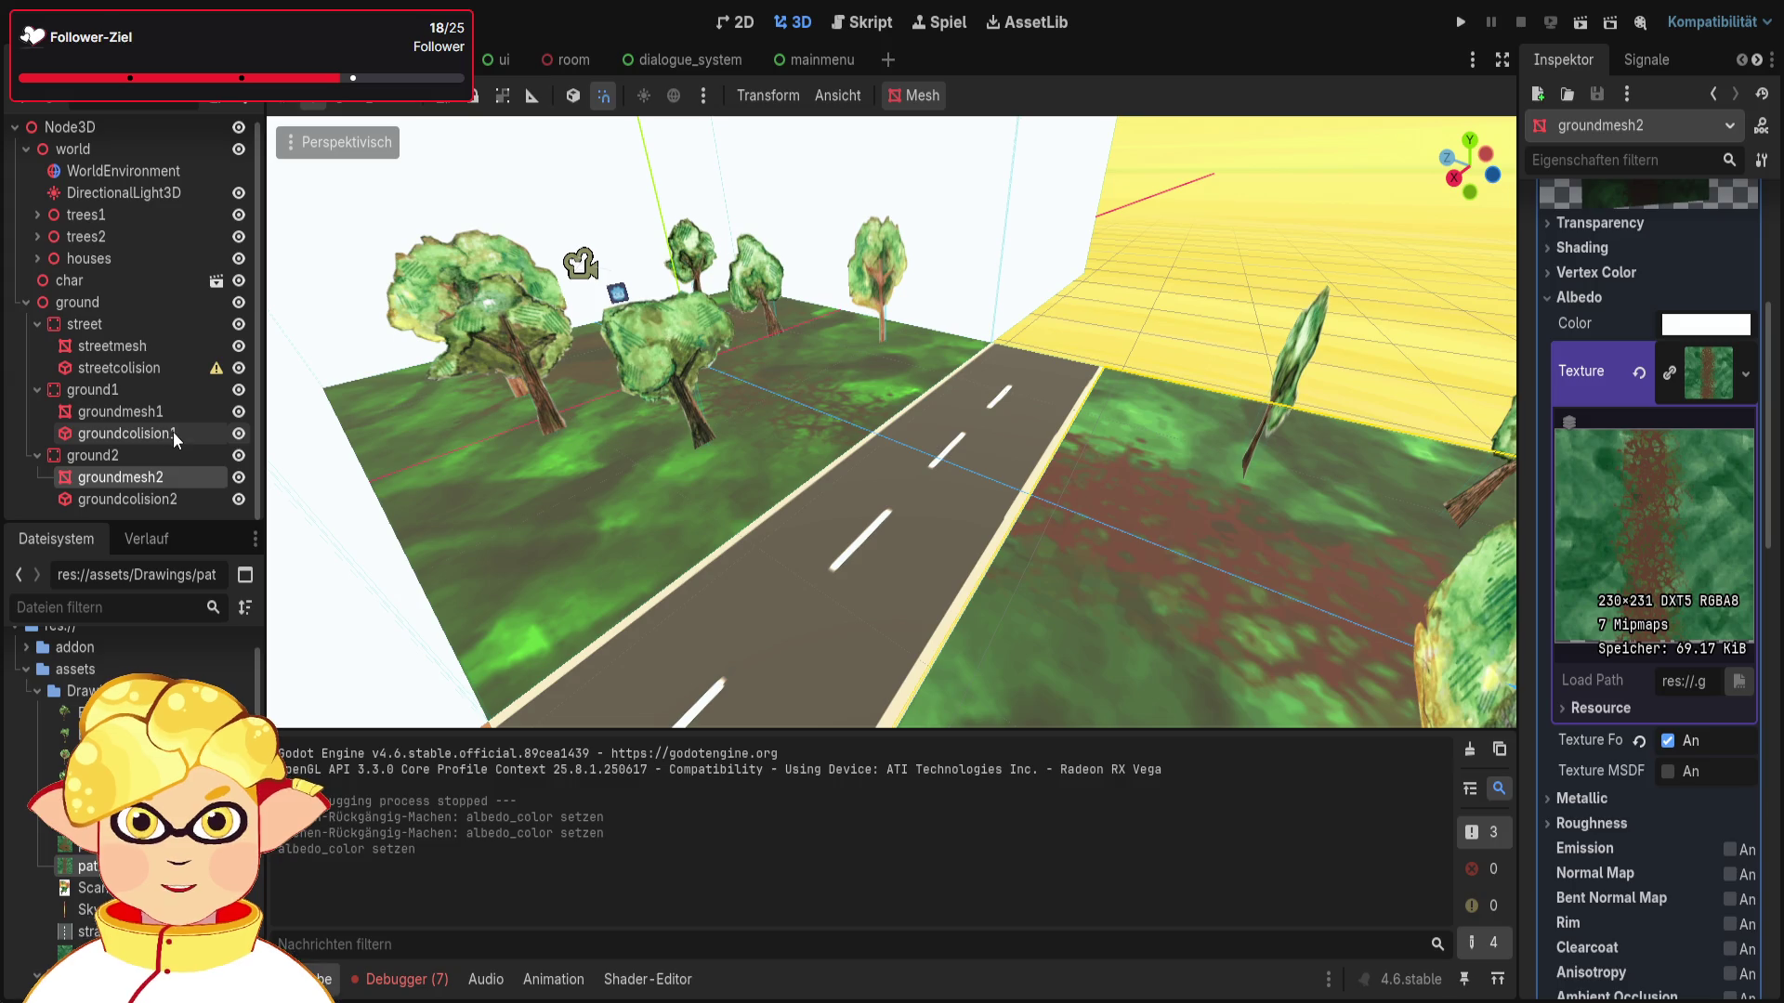
Step: Set the albedo tint of both groundmesh1 and groundmesh2 to yellow
left_click(128, 411)
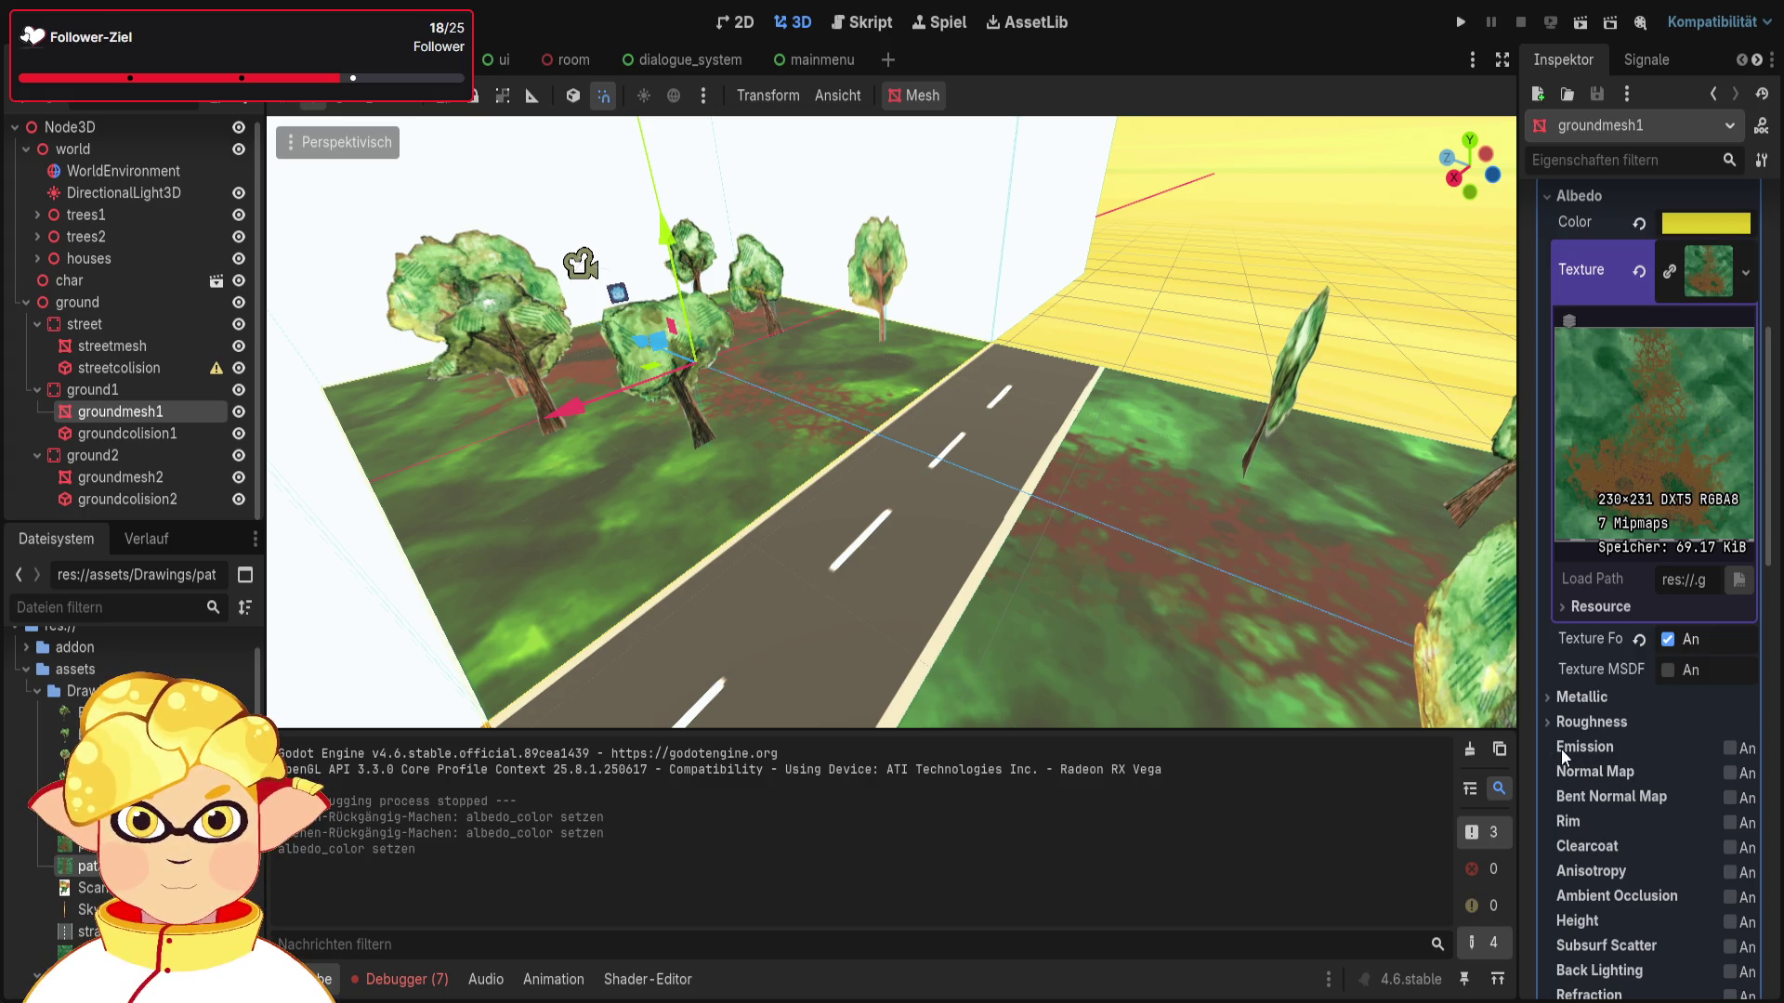
key("ctrl+shift+z")
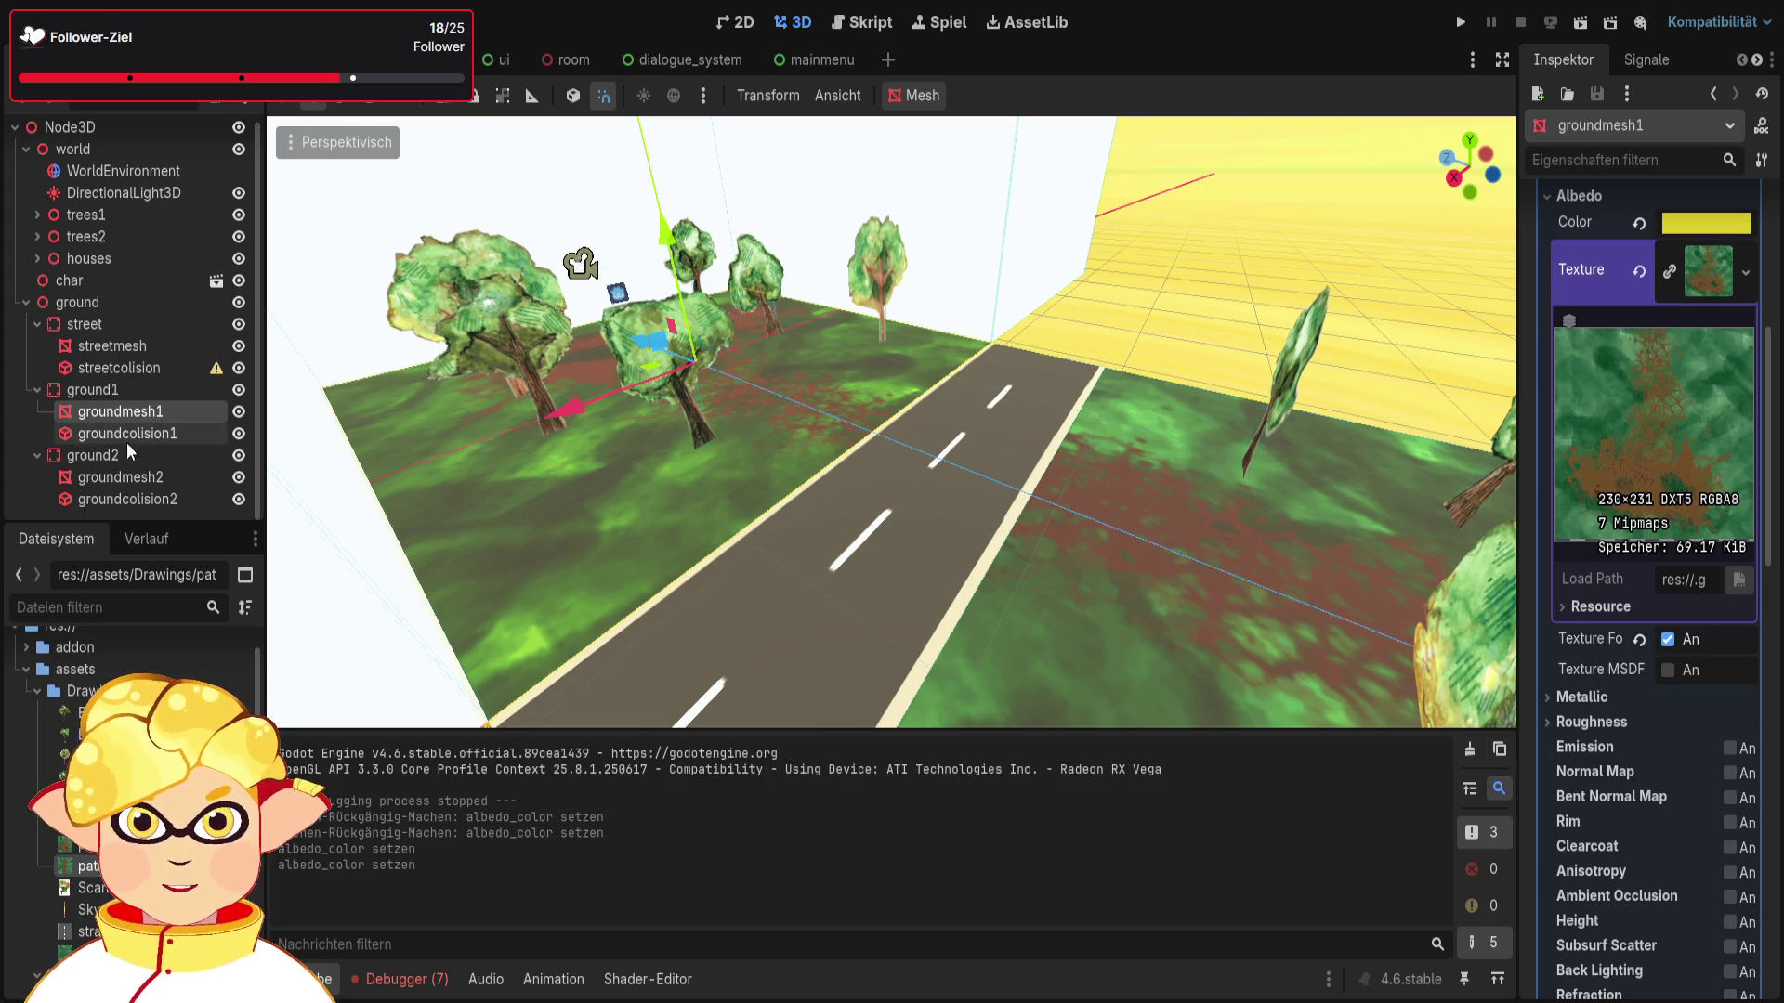
left_click(139, 478)
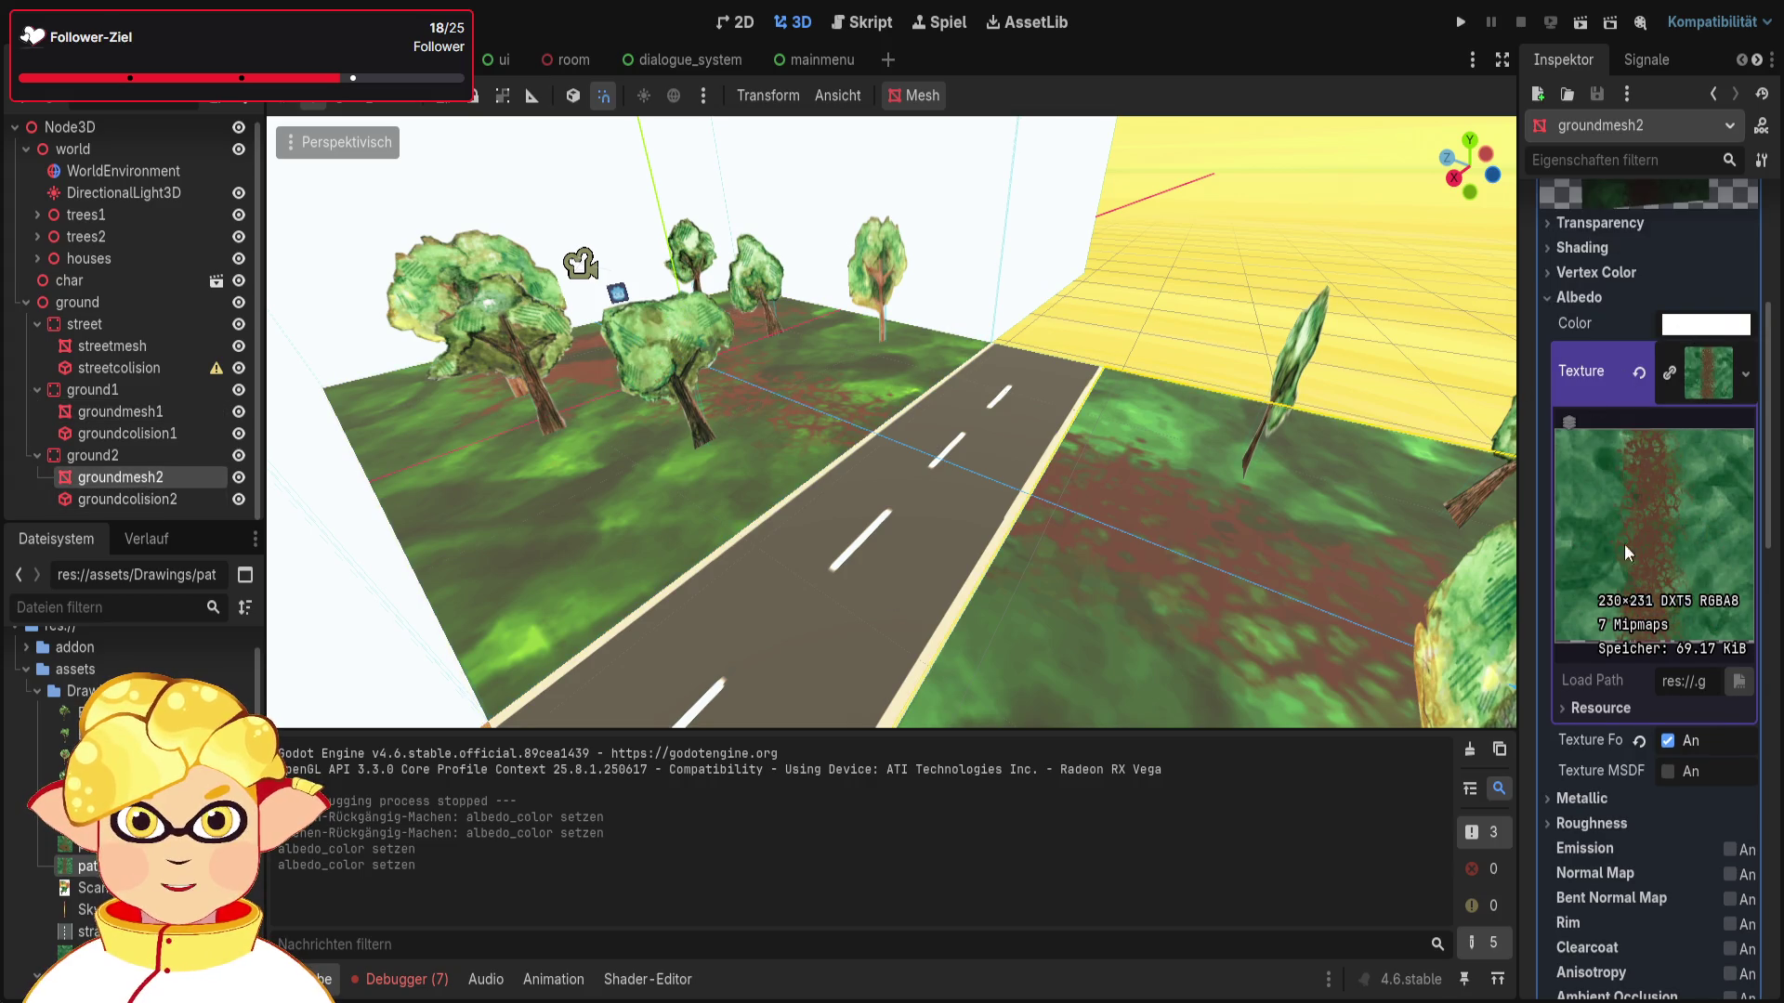
key("ctrl+shift+z")
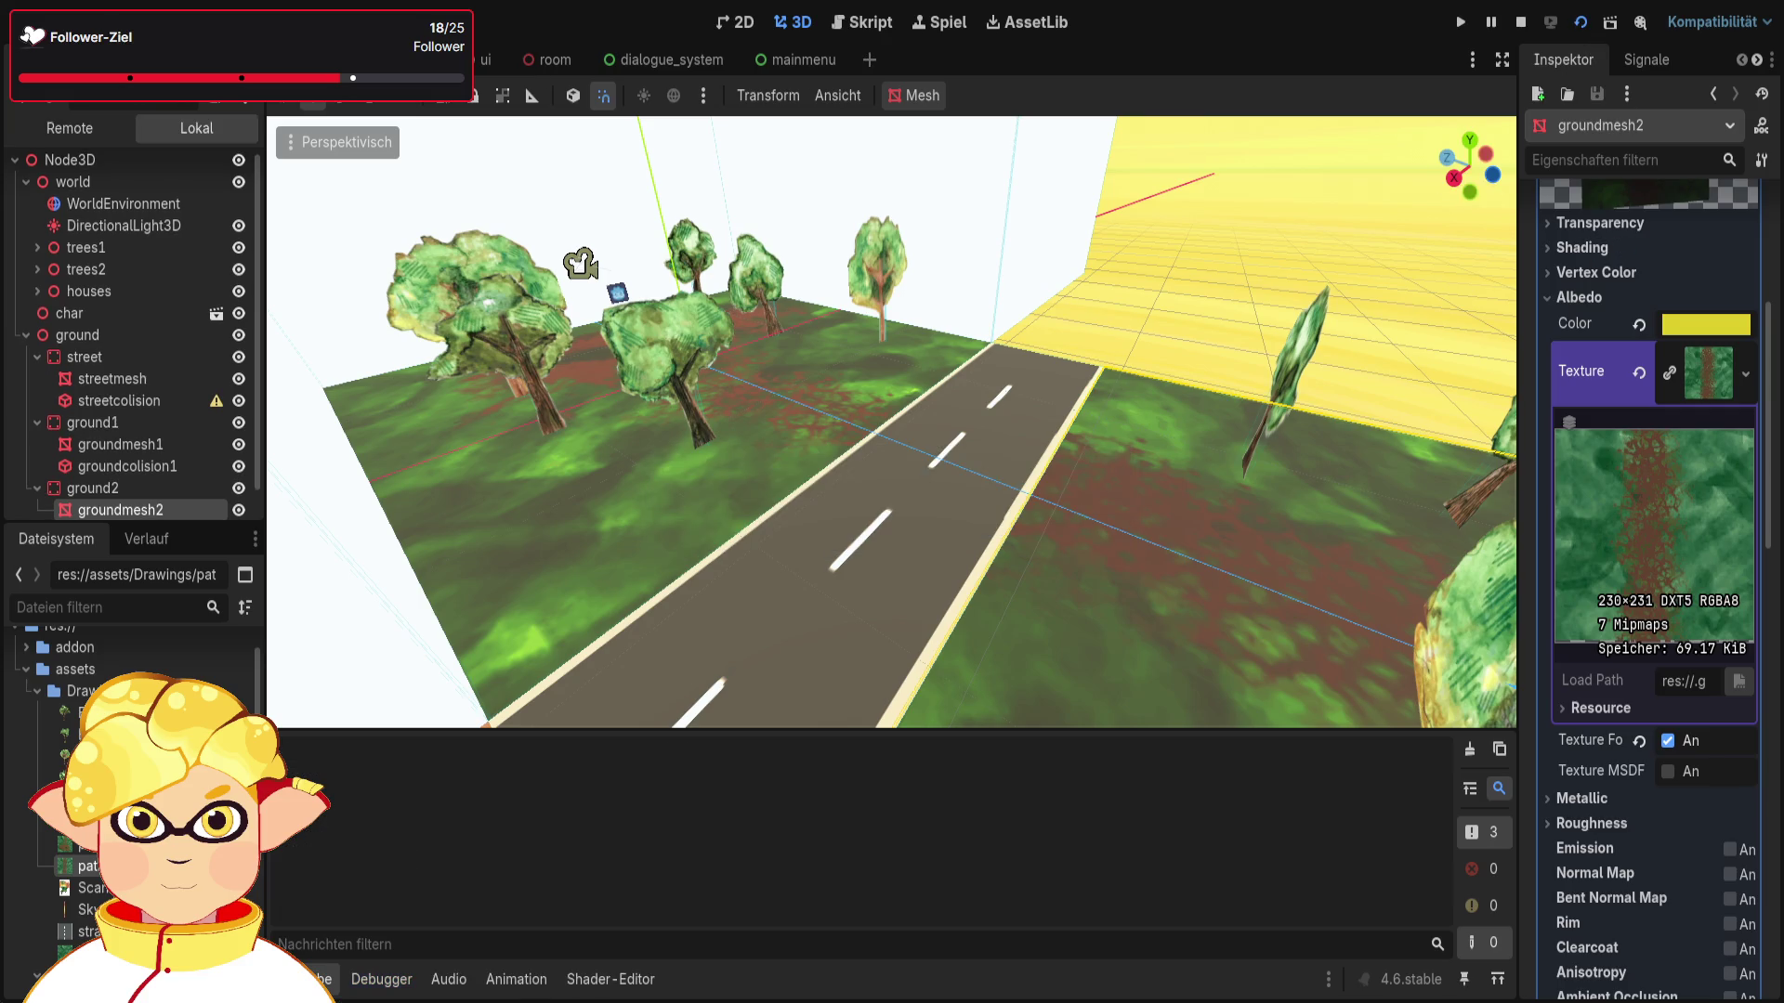
key("F5")
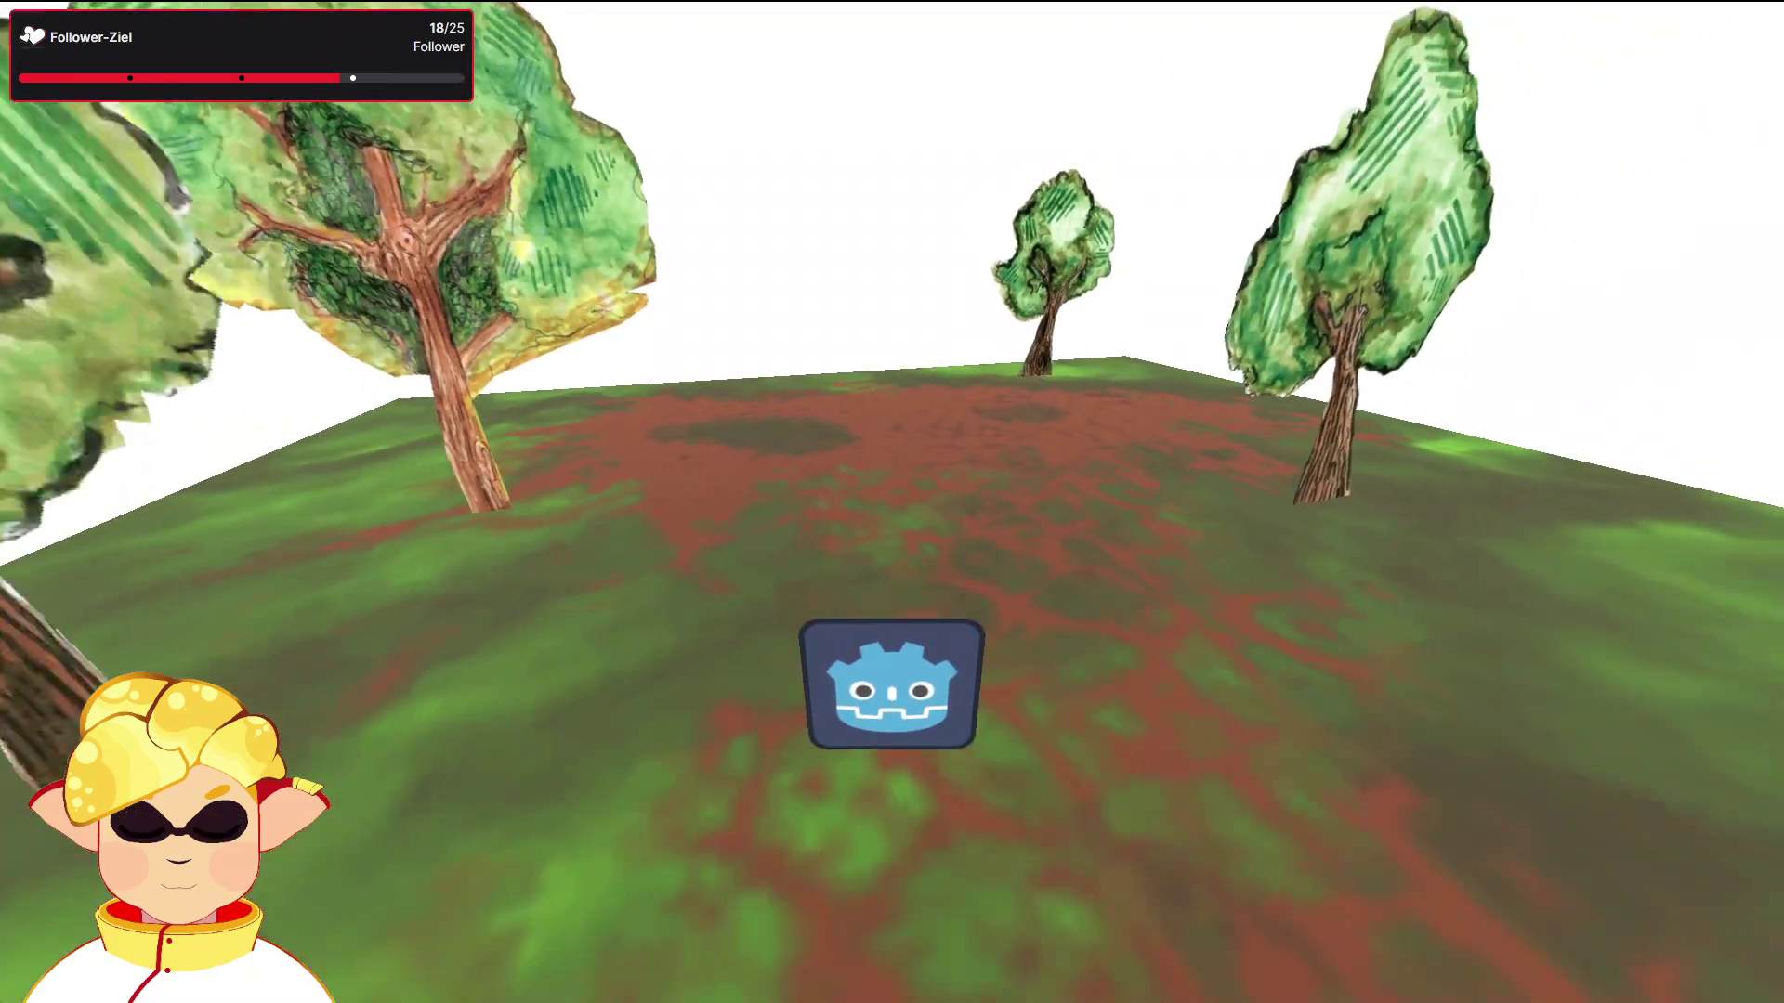
key("w")
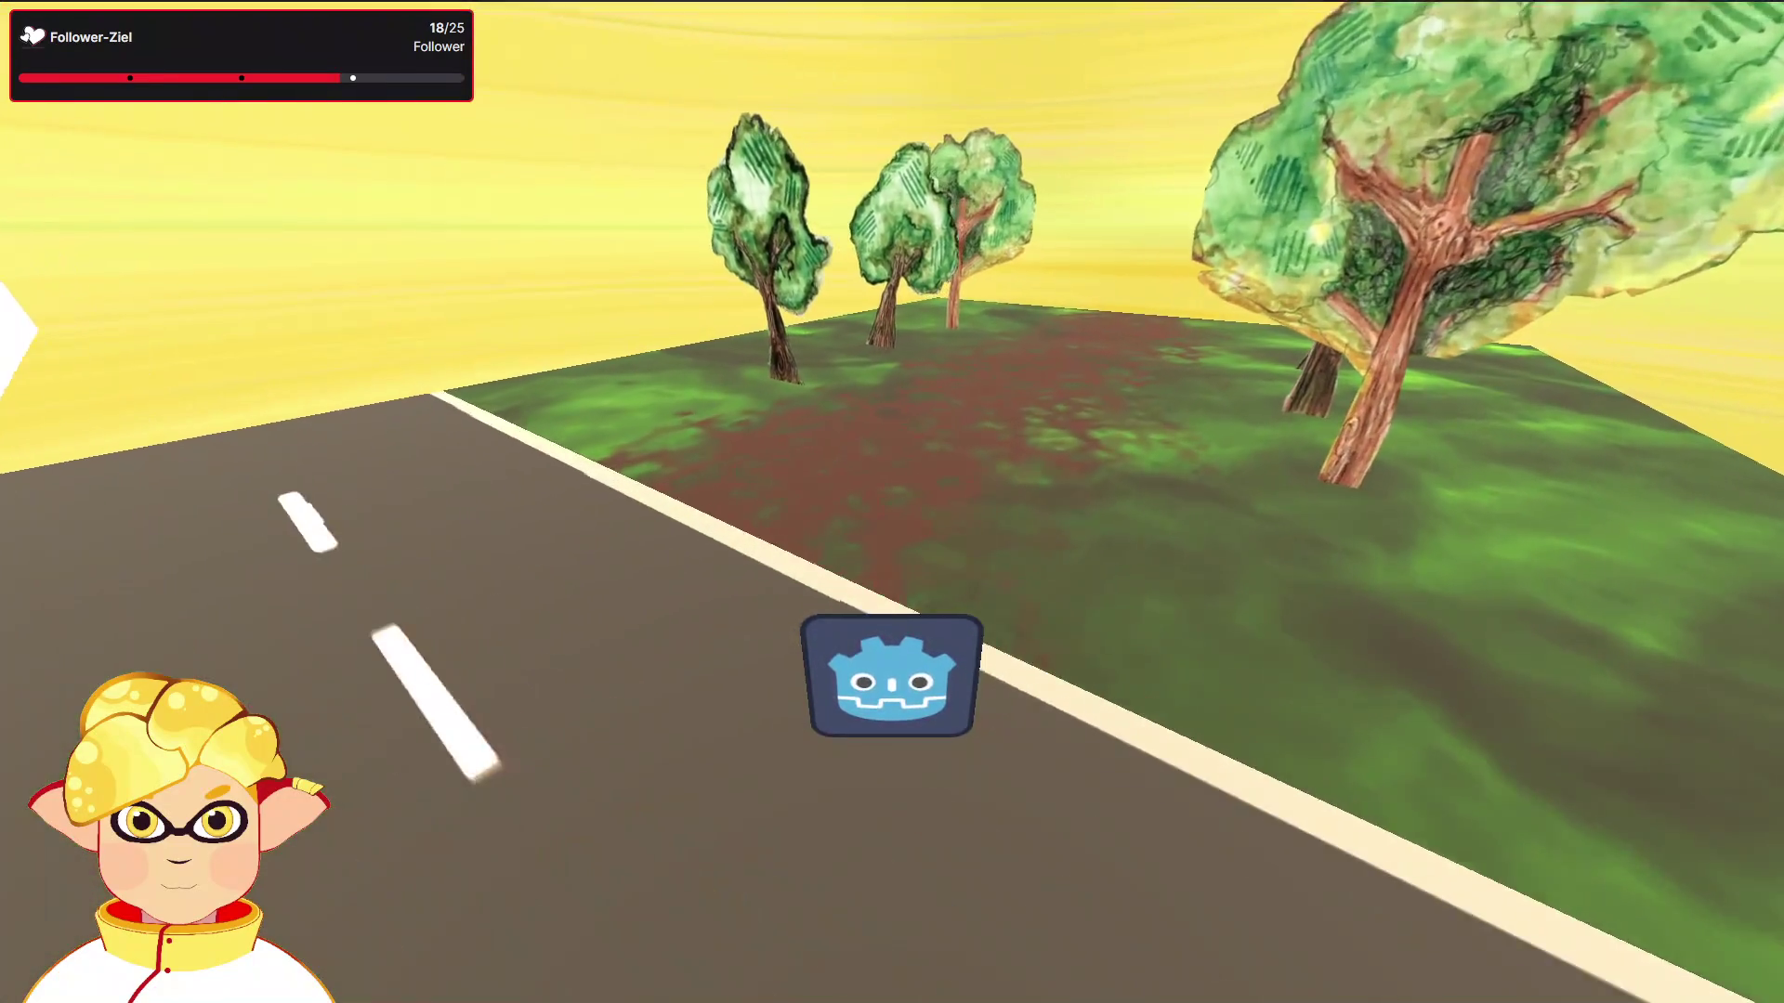
key("w")
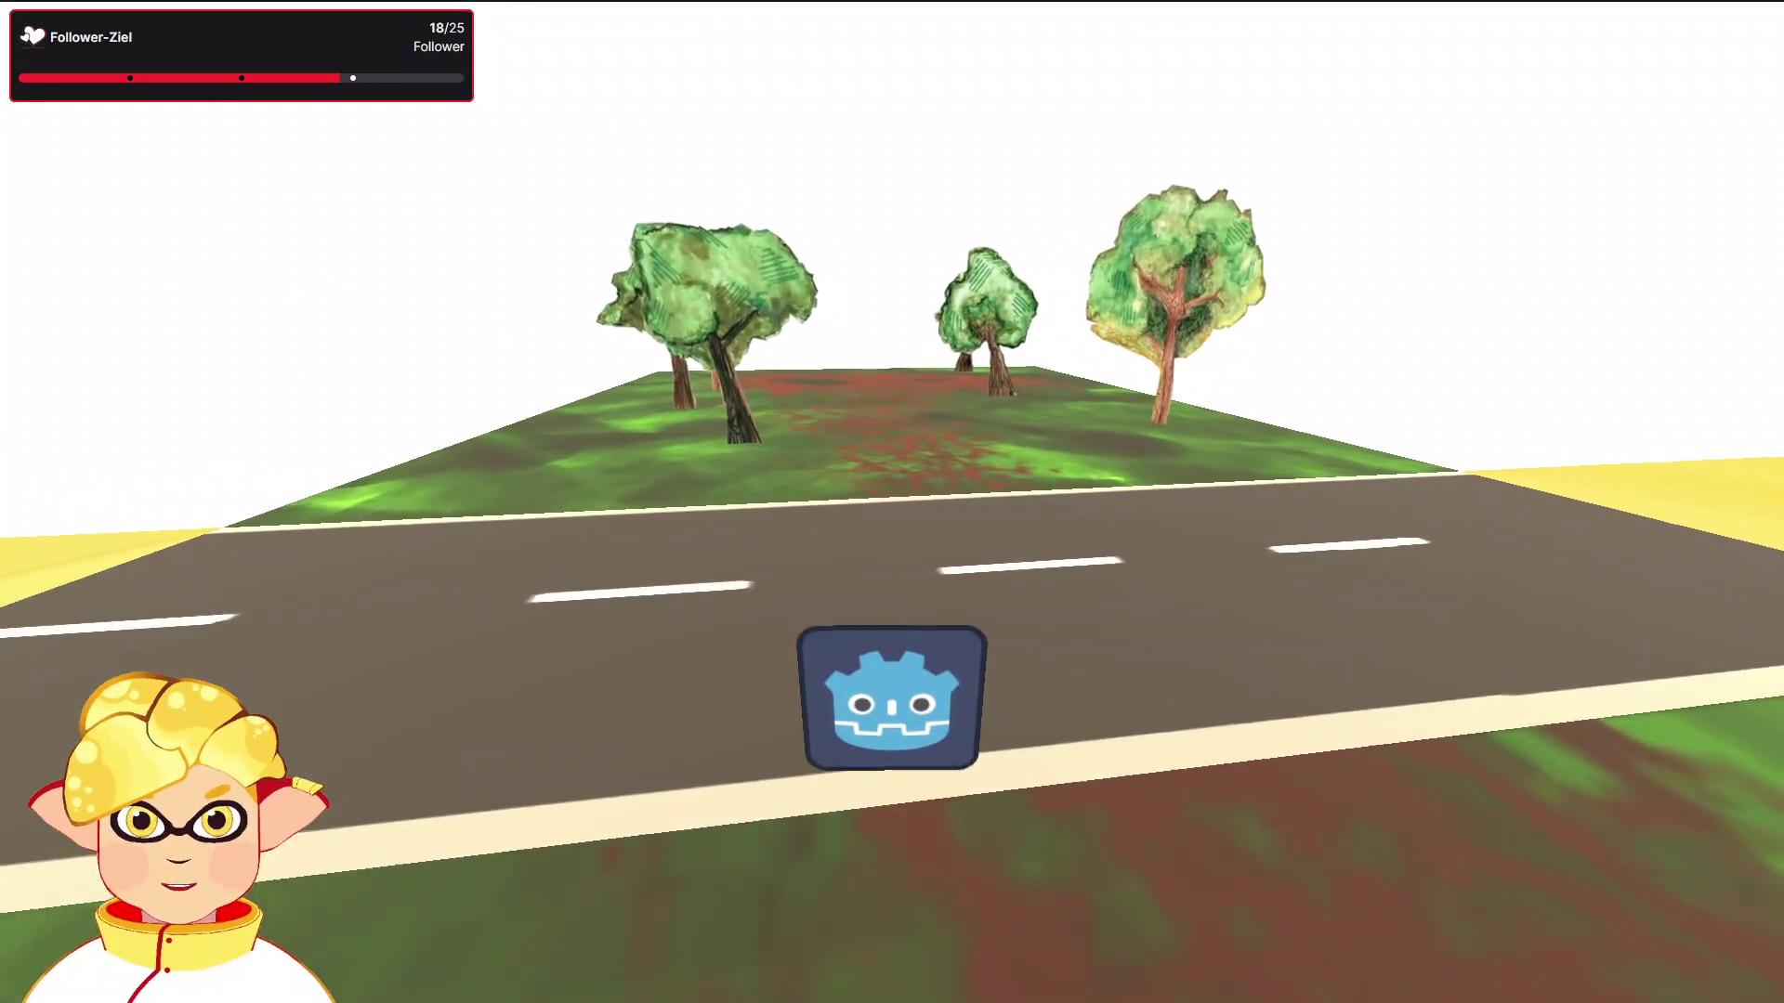
key("w")
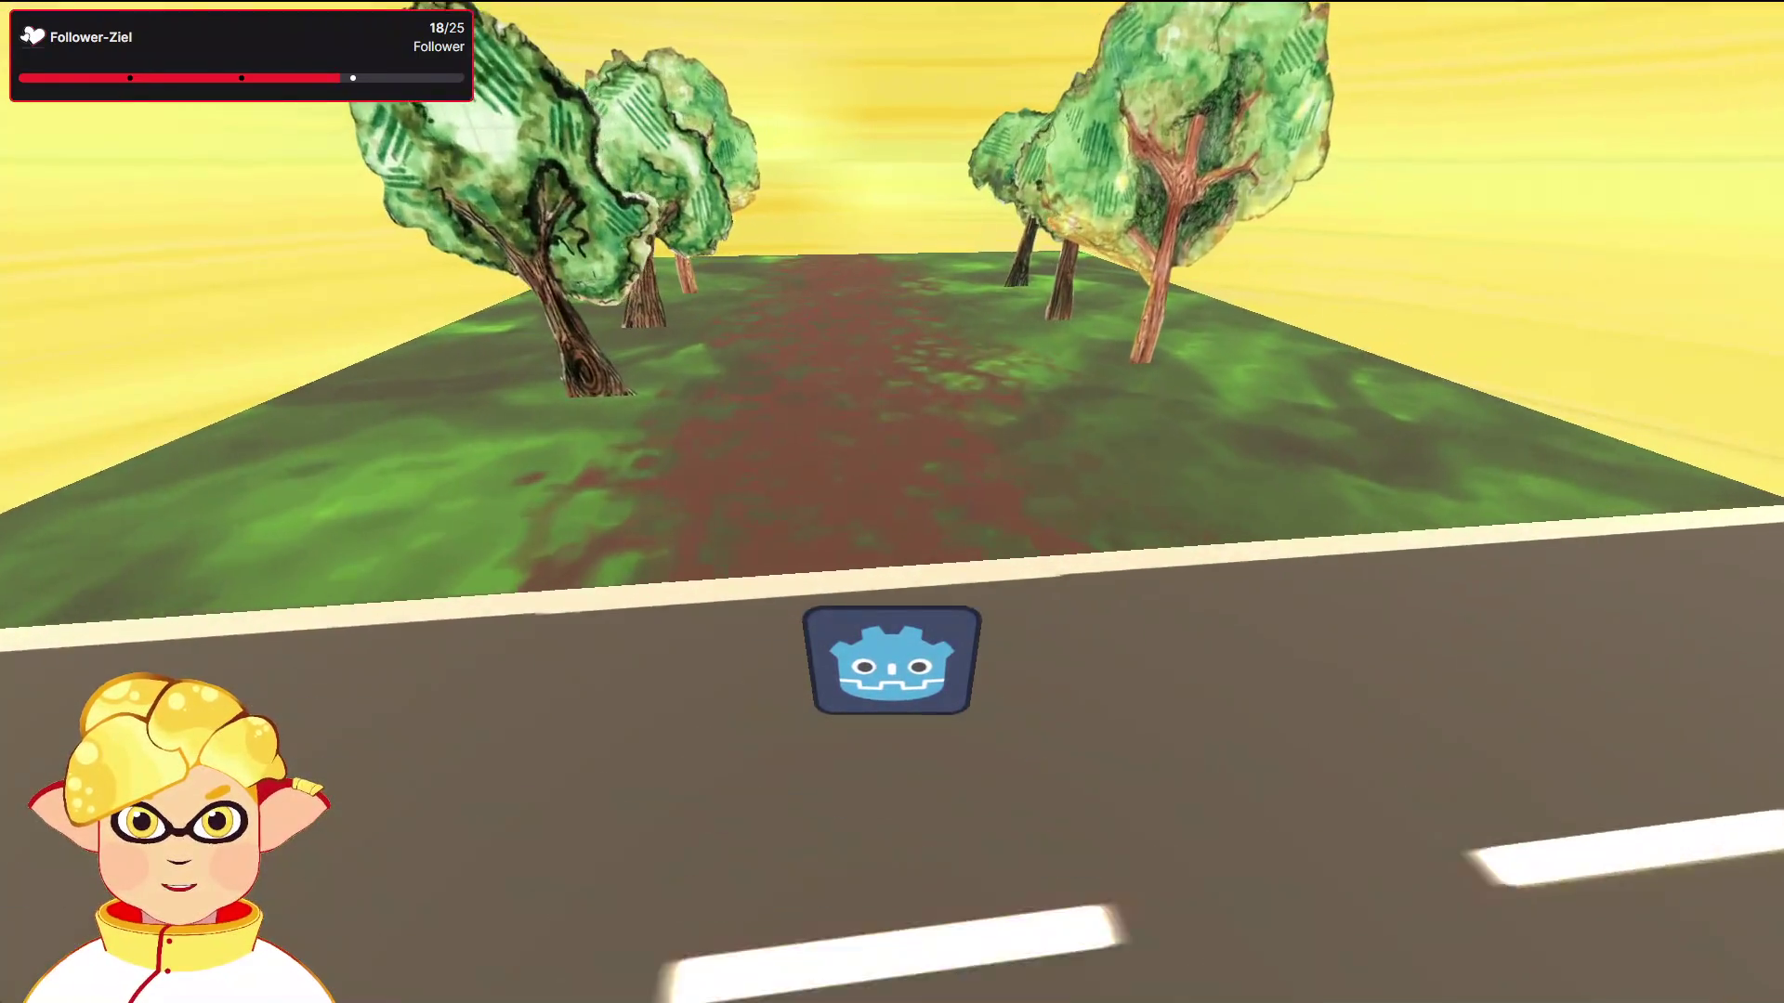
key("w")
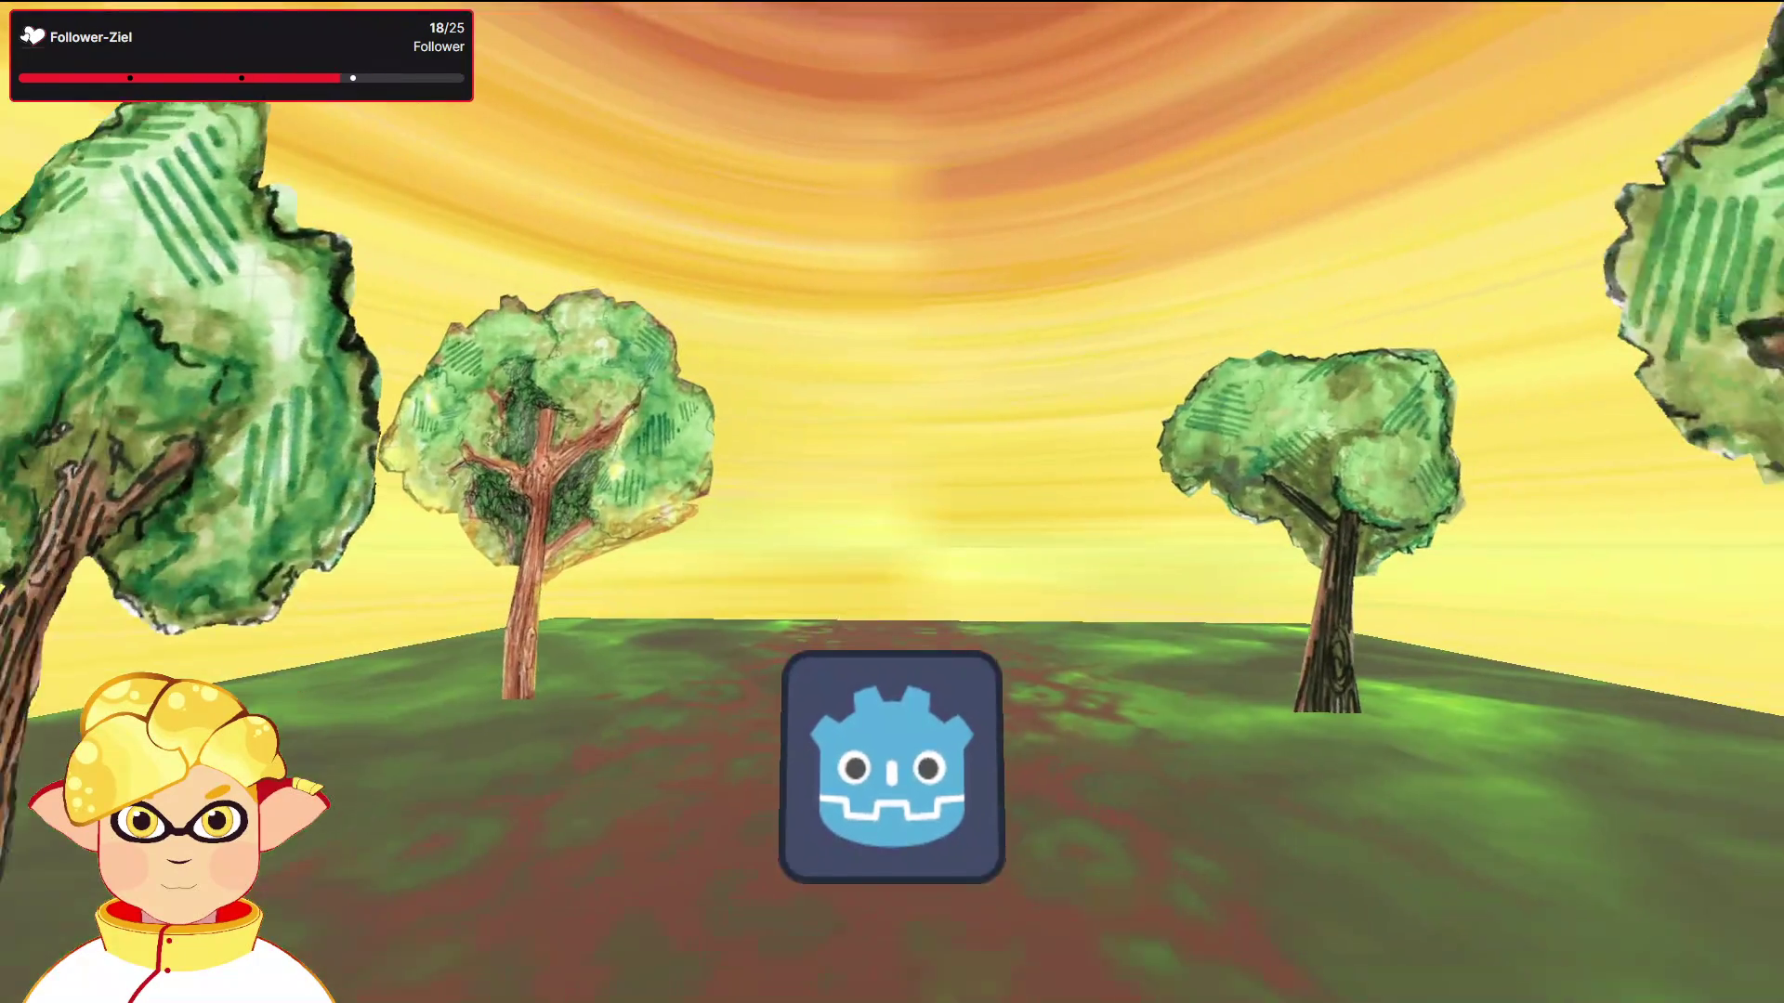
key("Escape")
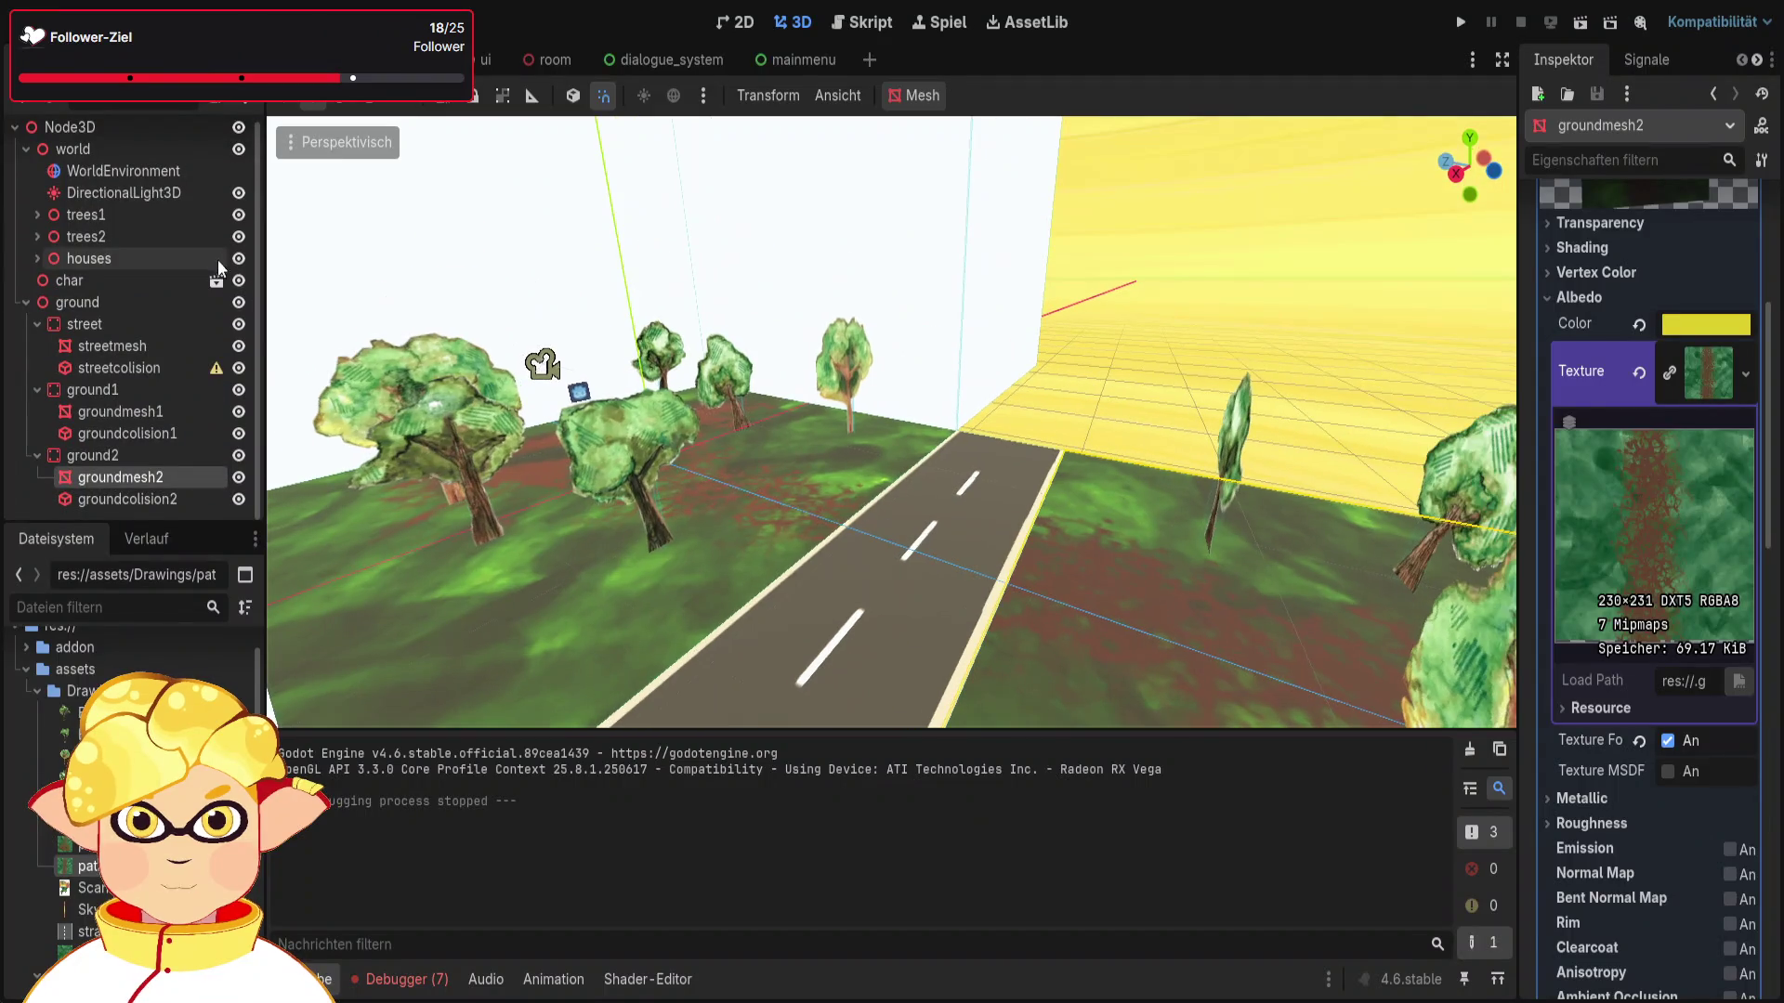
Step: Select trees2's first StaticBody3D tree and move it 10 units along Z toward the street
mouse_move(924, 485)
left_mouse_down()
mouse_move(915, 594)
mouse_move(1040, 574)
mouse_move(984, 422)
mouse_move(998, 485)
left_mouse_up()
left_click(1036, 578)
left_click(1022, 477)
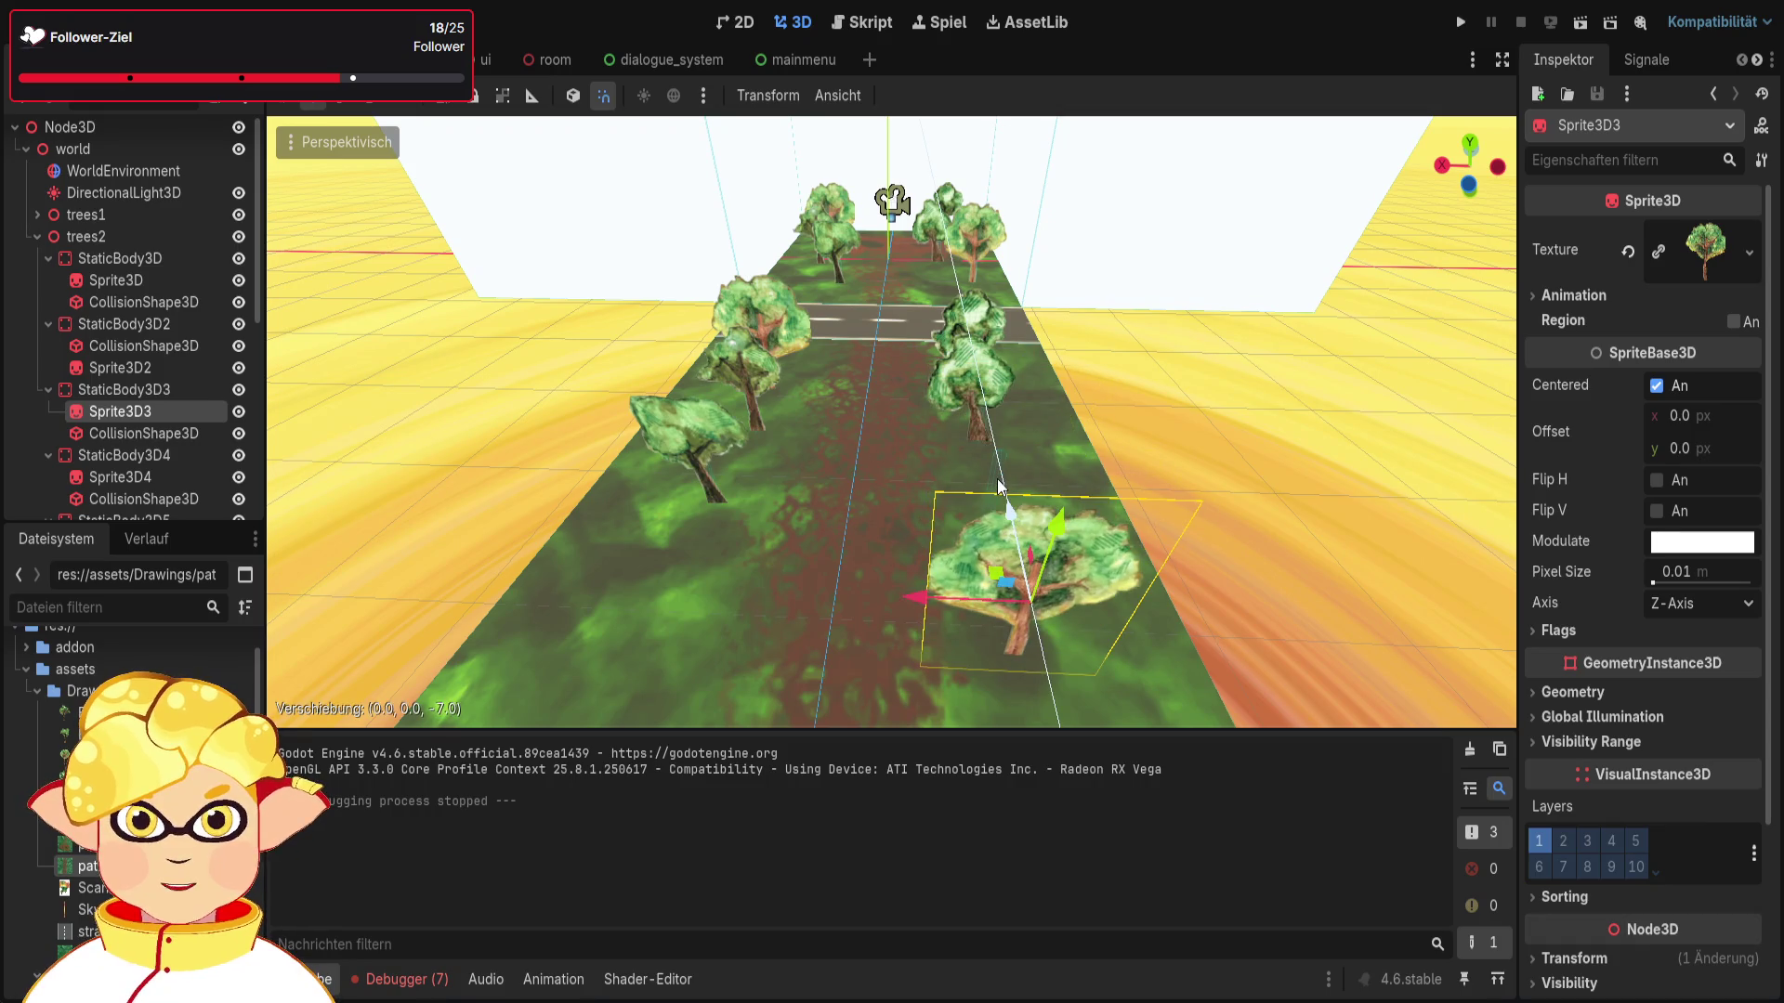
key("ctrl+z")
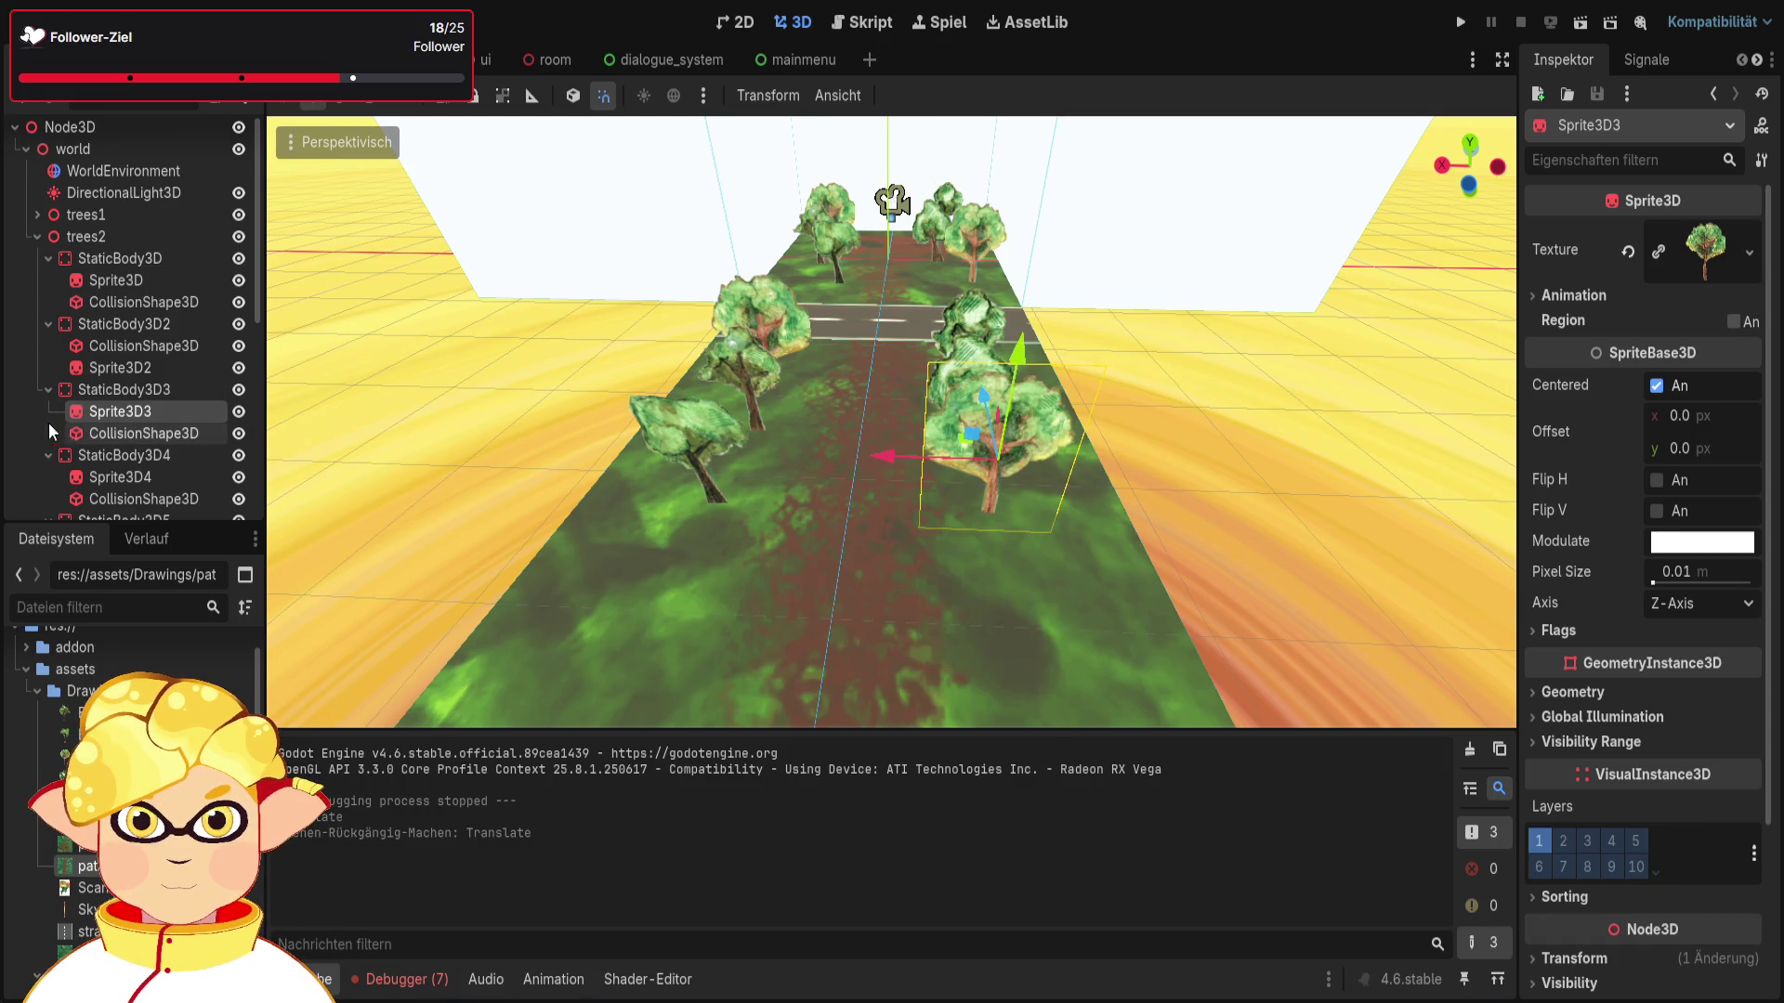
scroll(48, 422, "up", 1)
left_click(79, 267)
mouse_move(777, 398)
left_mouse_down()
mouse_move(743, 400)
mouse_move(790, 423)
mouse_move(790, 306)
mouse_move(789, 353)
mouse_move(743, 306)
mouse_move(743, 269)
mouse_move(771, 390)
left_mouse_up()
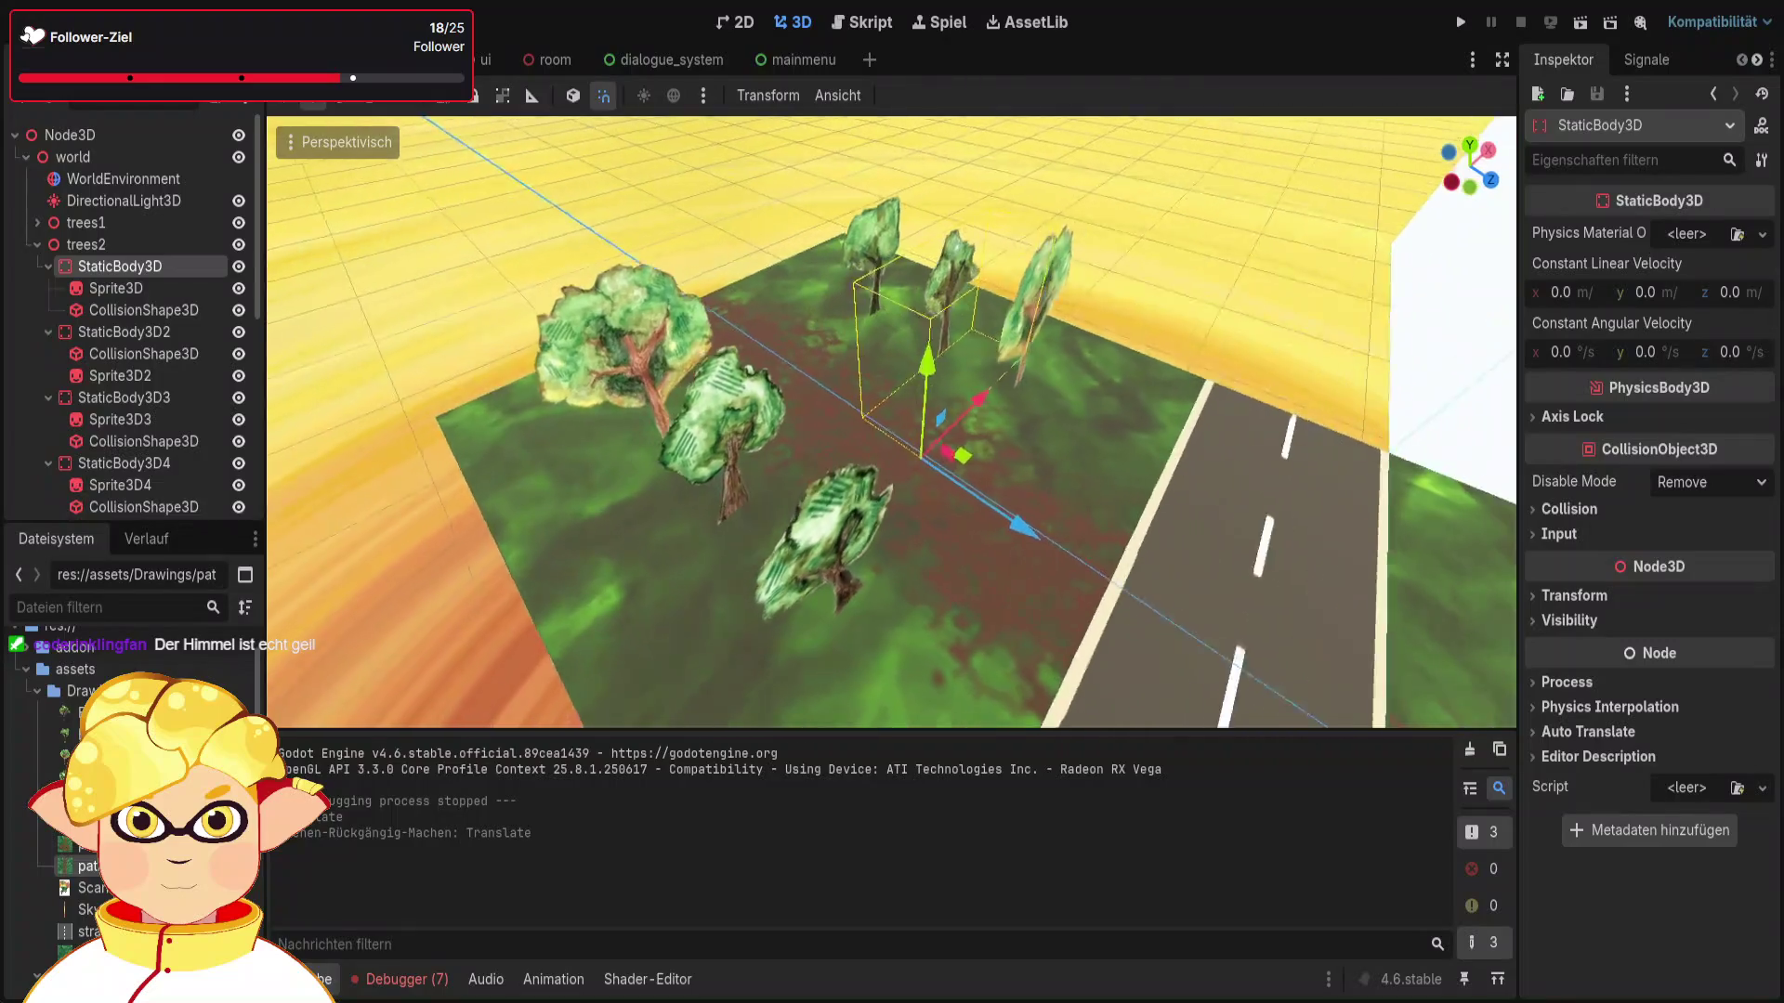
scroll(1072, 465, "up", 3)
mouse_move(938, 537)
left_mouse_down()
mouse_move(923, 544)
mouse_move(1256, 583)
mouse_move(1392, 653)
left_mouse_up()
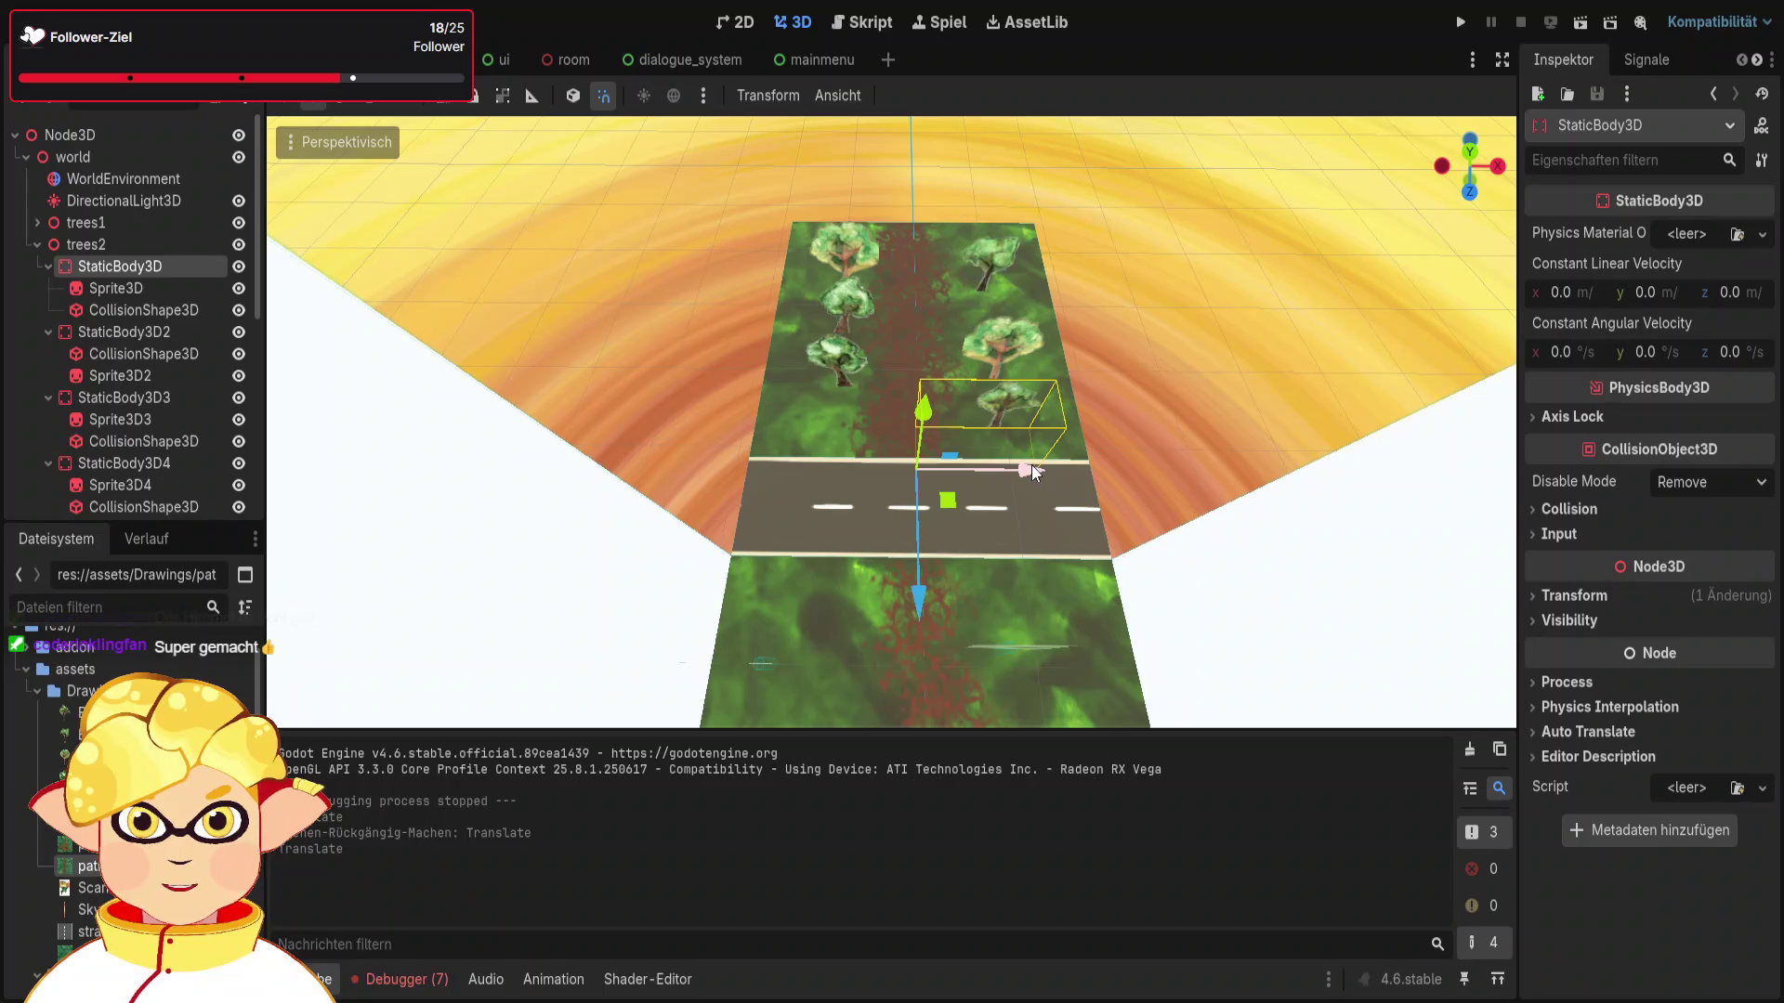
Step: Nudge the first tree along X and move StaticBody3D2 about 3 units along Z
left_click_drag(1031, 470, 1057, 476)
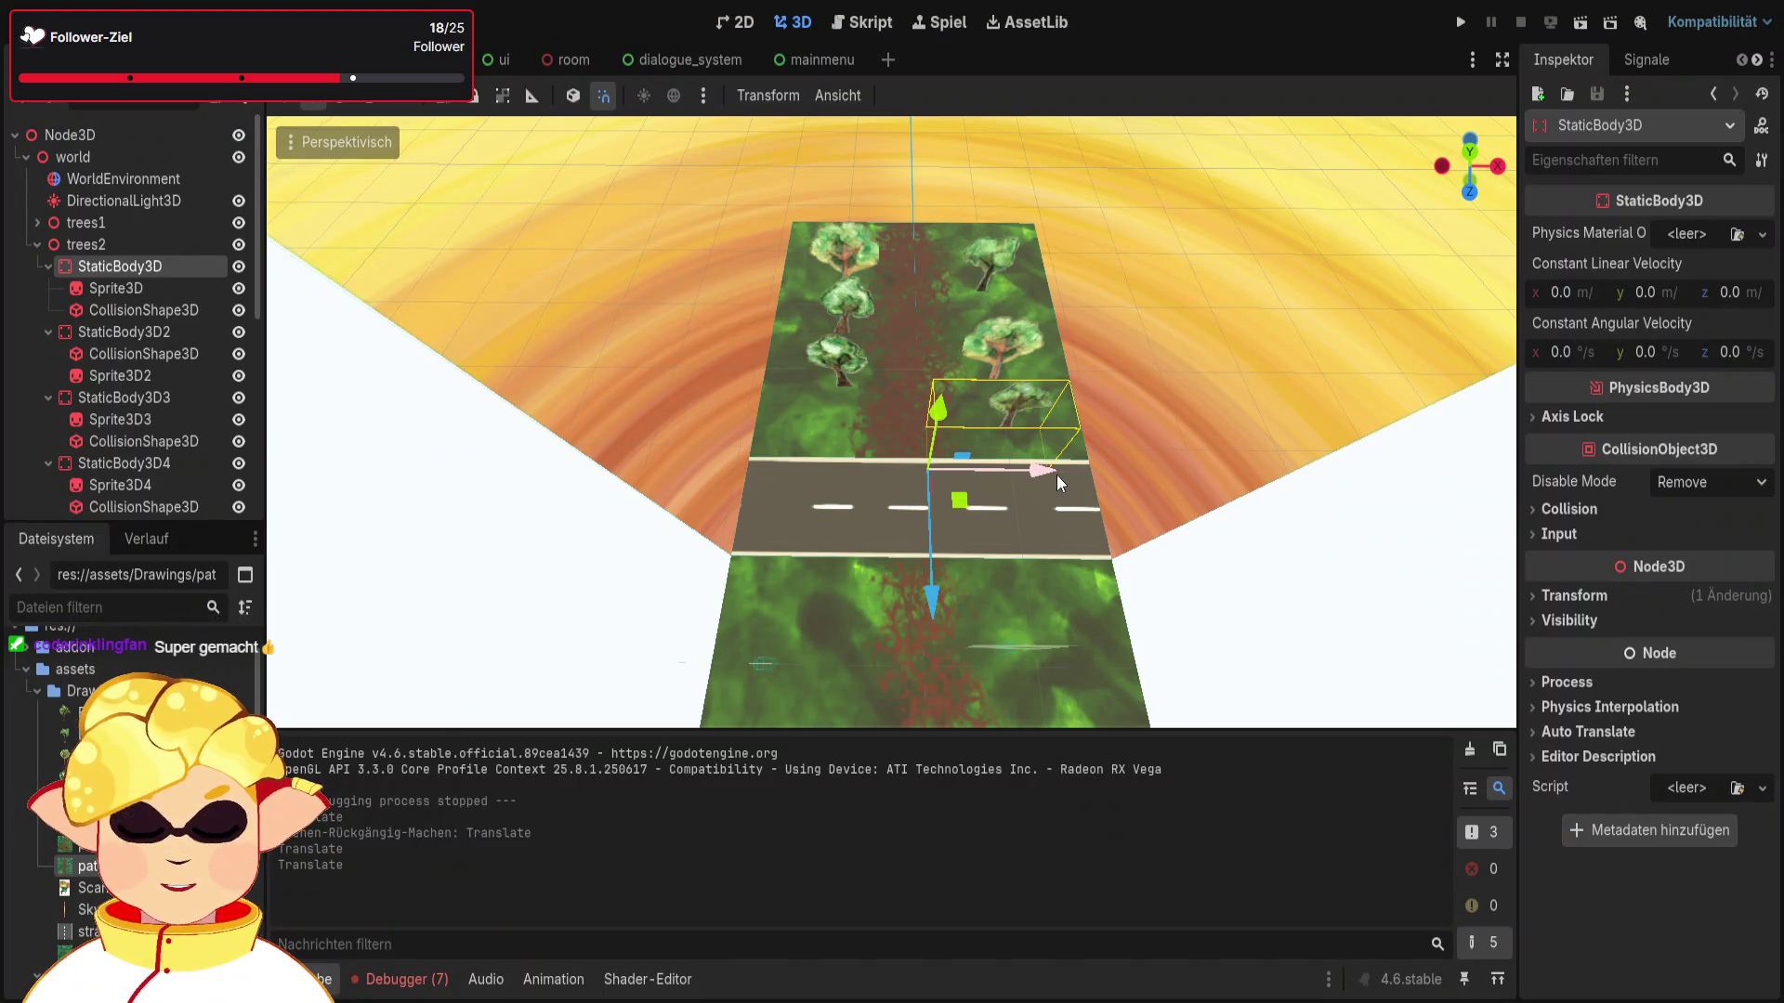
left_click(160, 331)
left_click_drag(1023, 375, 1013, 375)
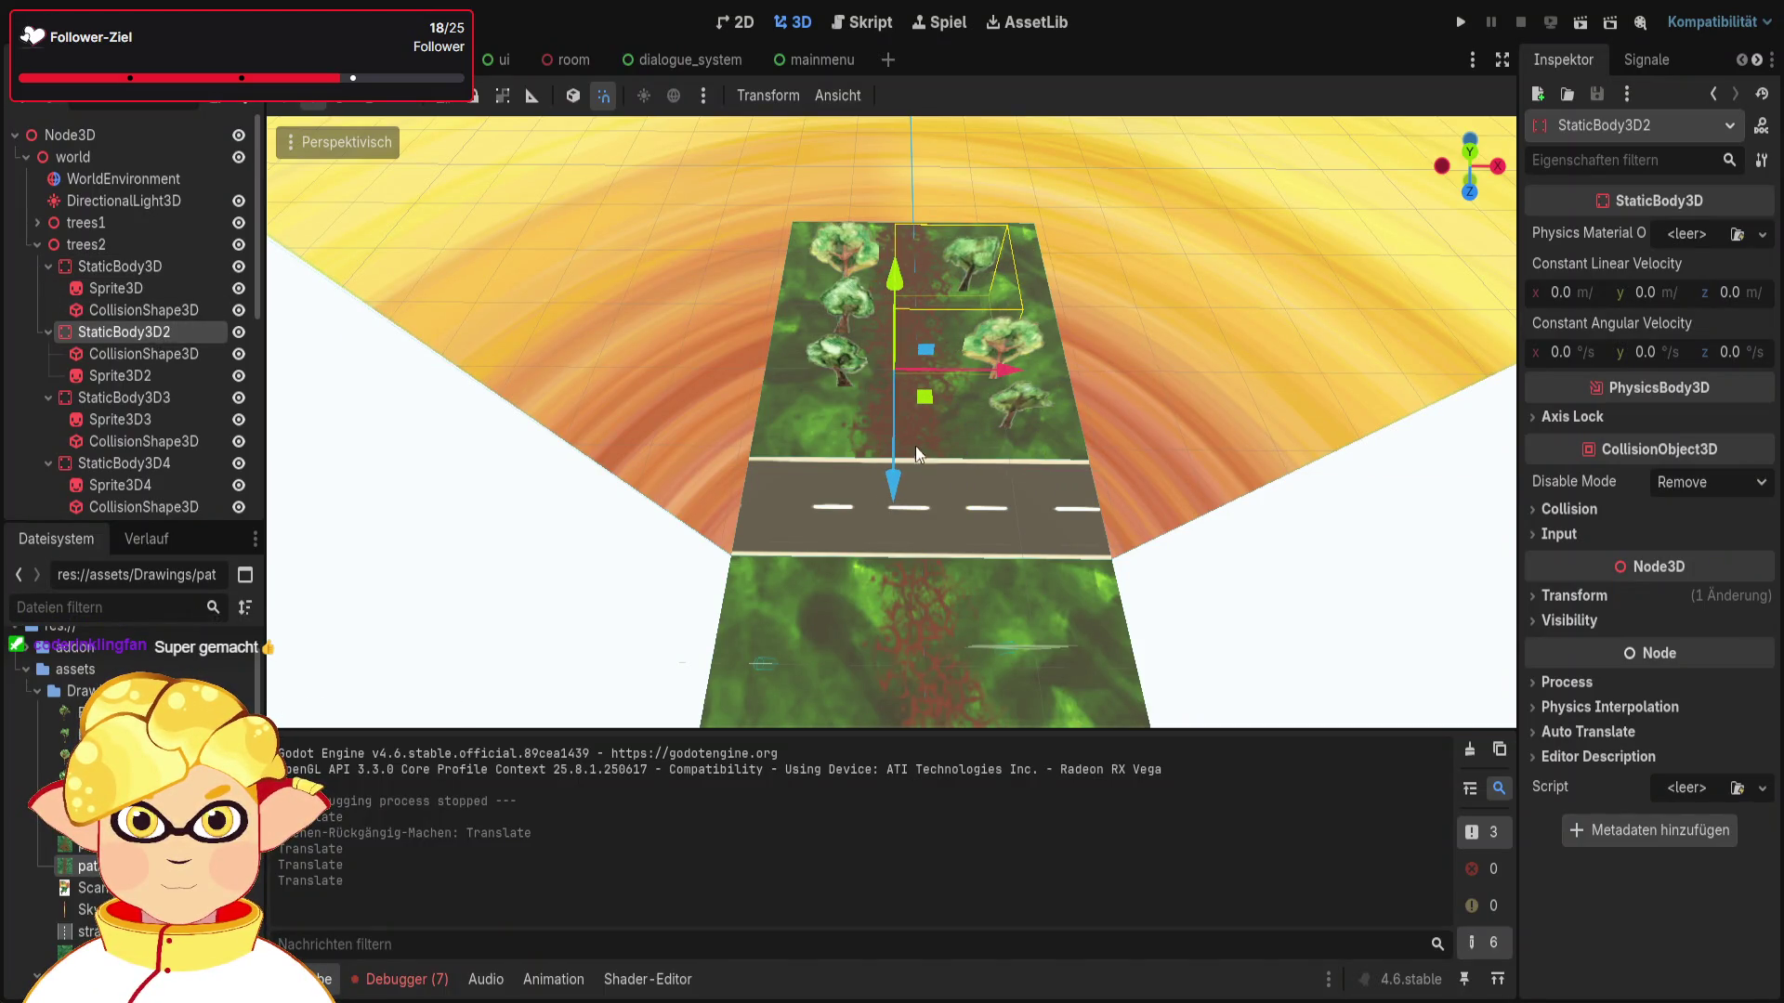
left_click_drag(896, 455, 896, 453)
left_click_drag(1010, 347, 1012, 342)
Step: Reposition StaticBody3D3 about 2 units along Z and left along X
left_click(143, 396)
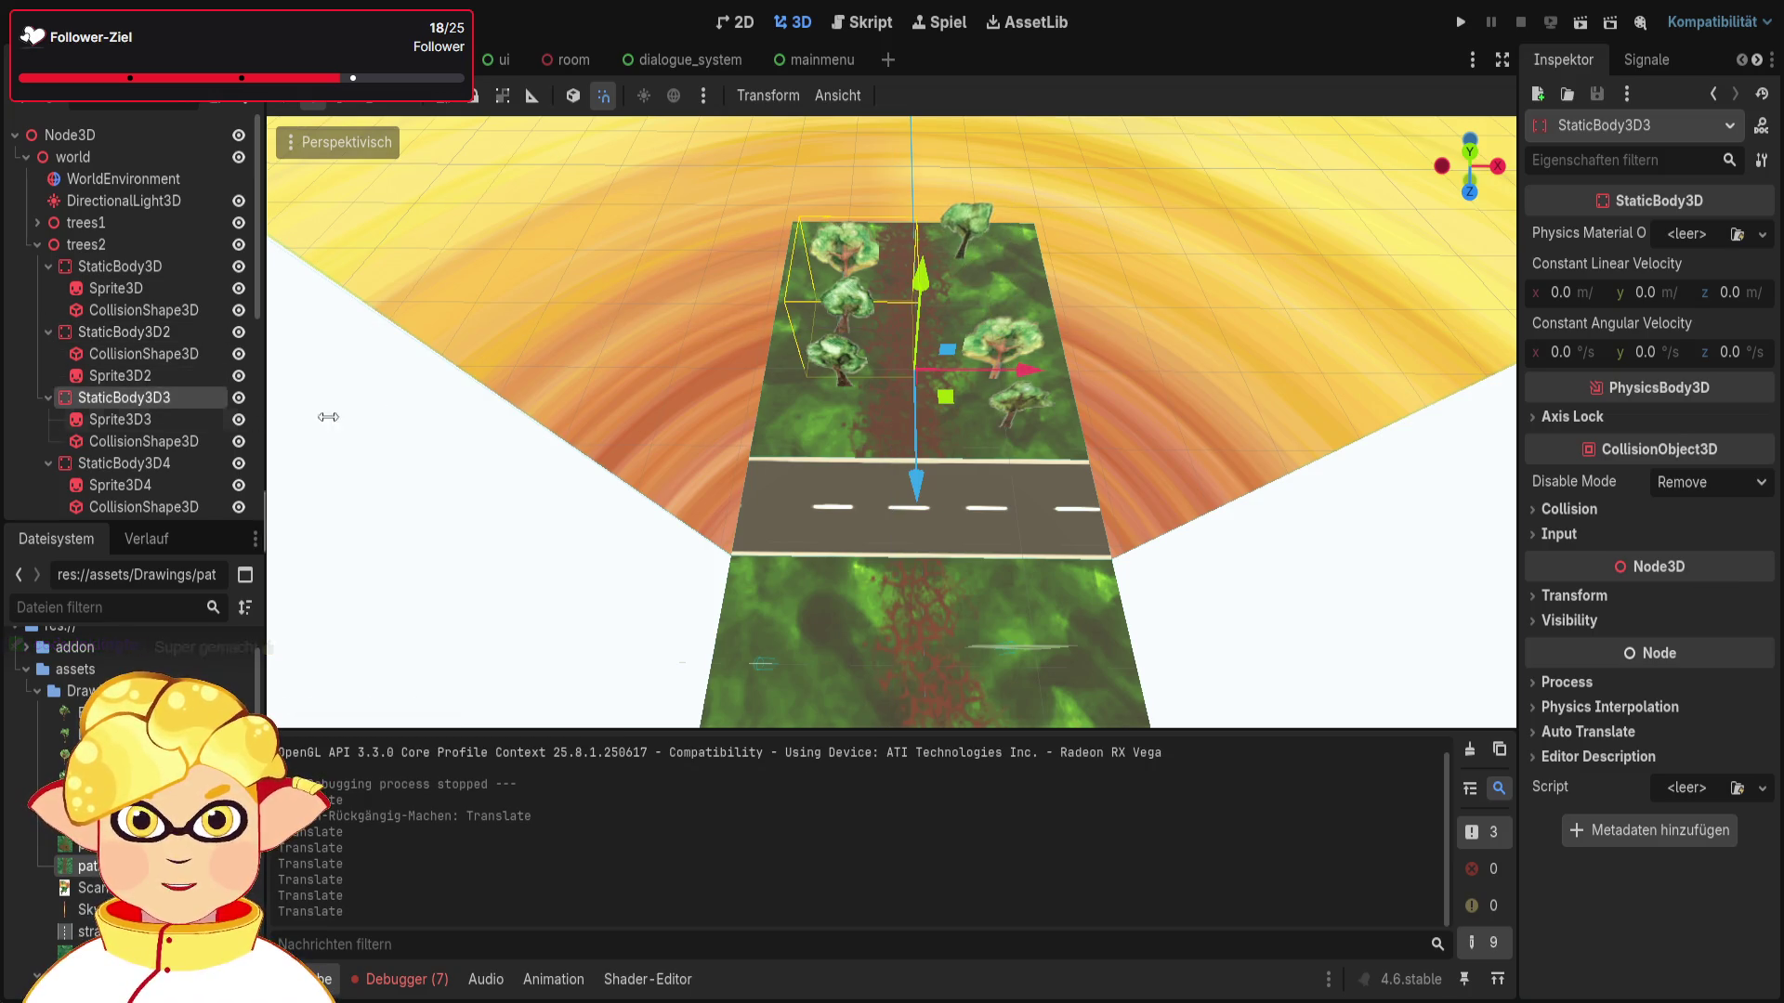
left_click_drag(929, 493, 929, 454)
left_click_drag(1024, 336, 985, 339)
left_click_drag(869, 431, 873, 460)
left_click_drag(993, 383, 996, 364)
Step: Move StaticBody3D4 along X and Z, and StaticBody3D5 1 unit along X
left_click(171, 462)
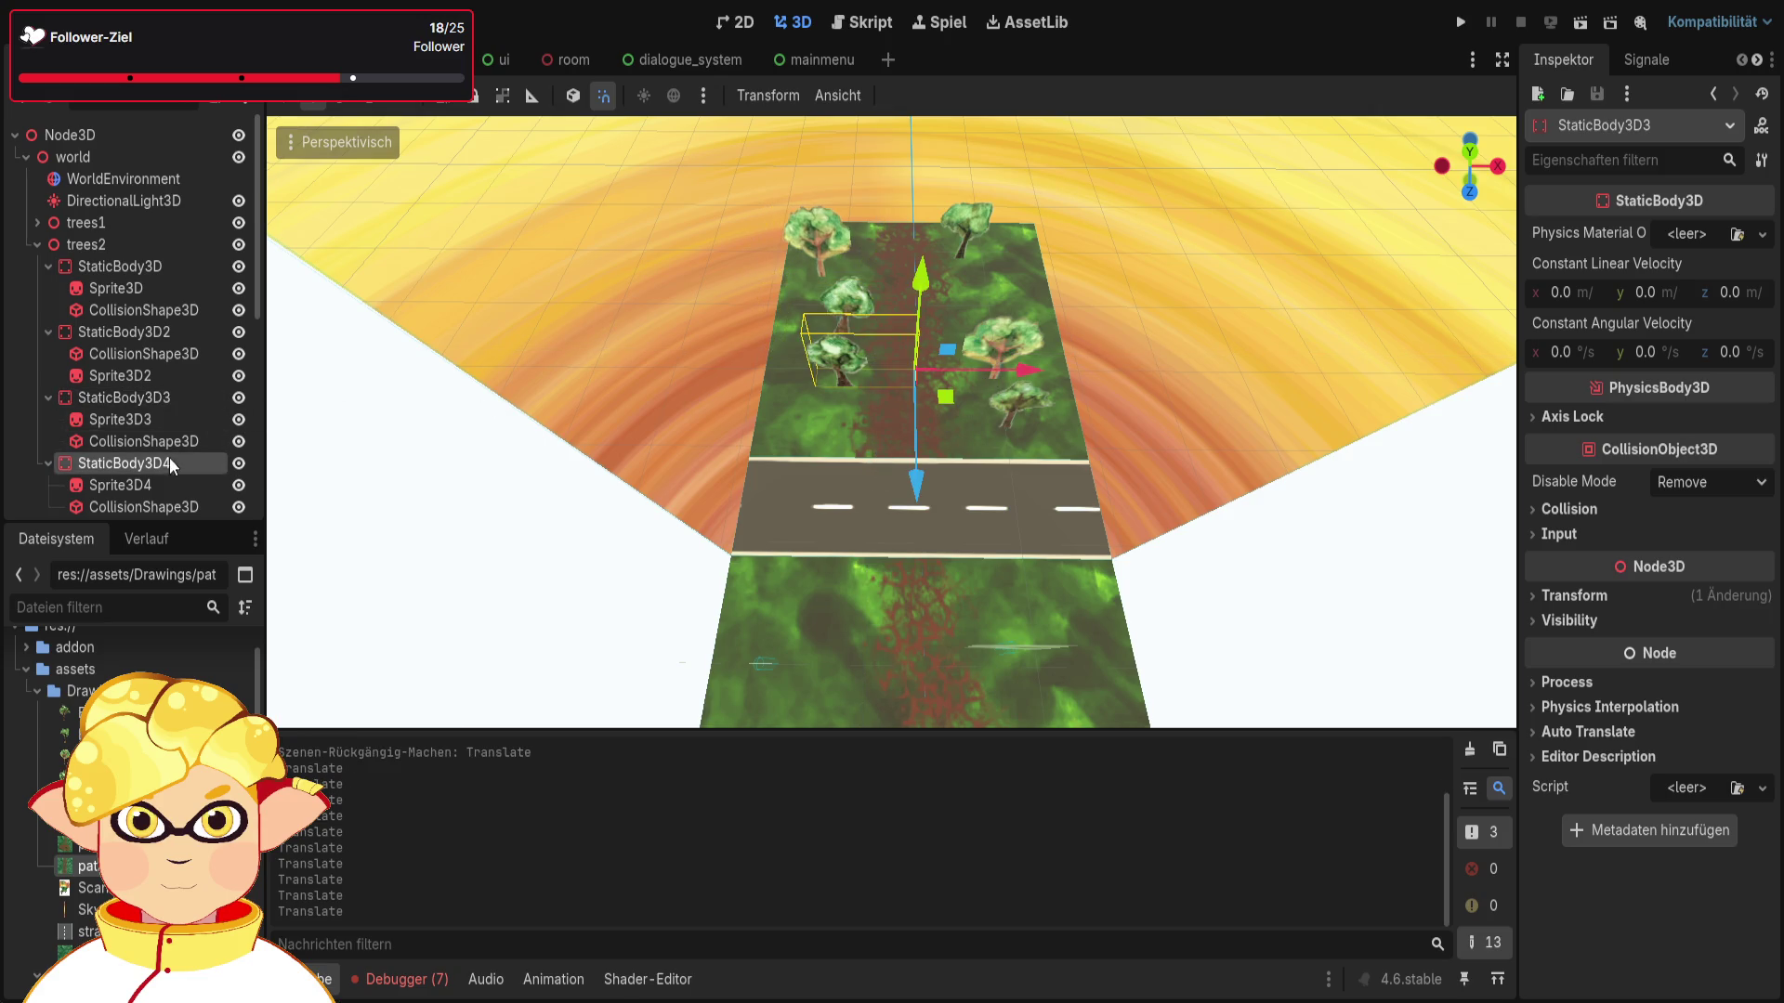
left_click_drag(909, 493, 909, 513)
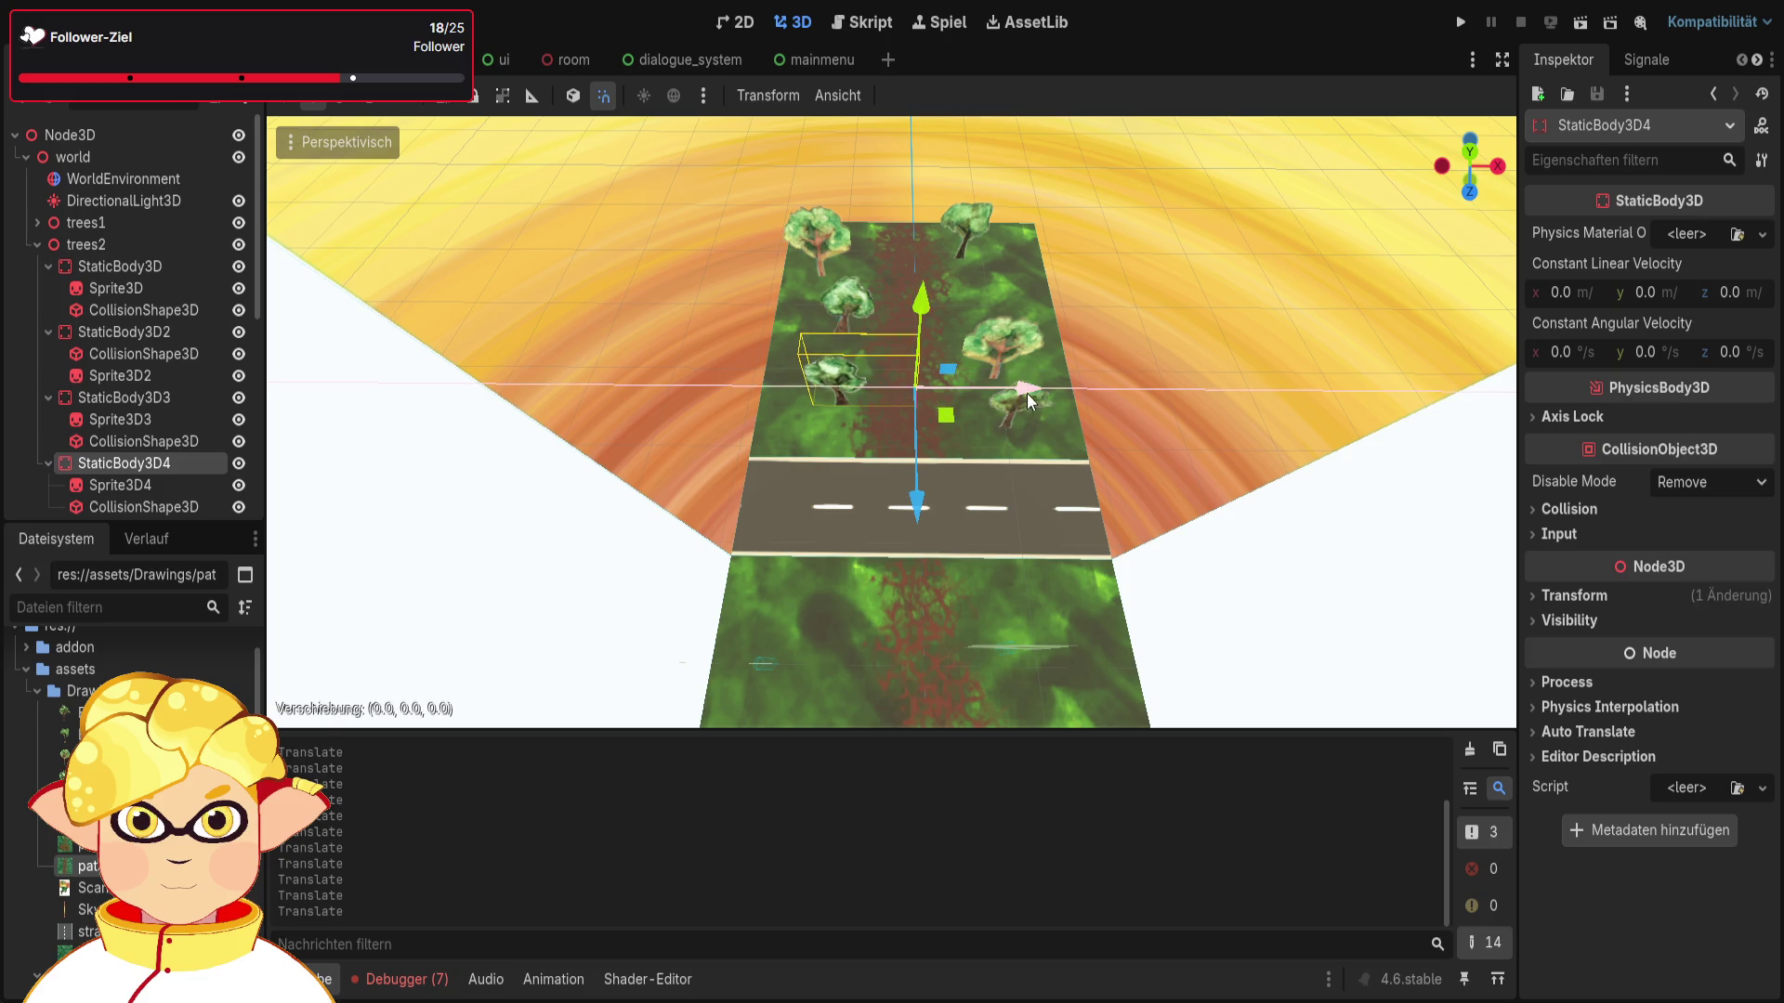
left_click_drag(1020, 400, 980, 483)
left_click_drag(806, 586, 830, 579)
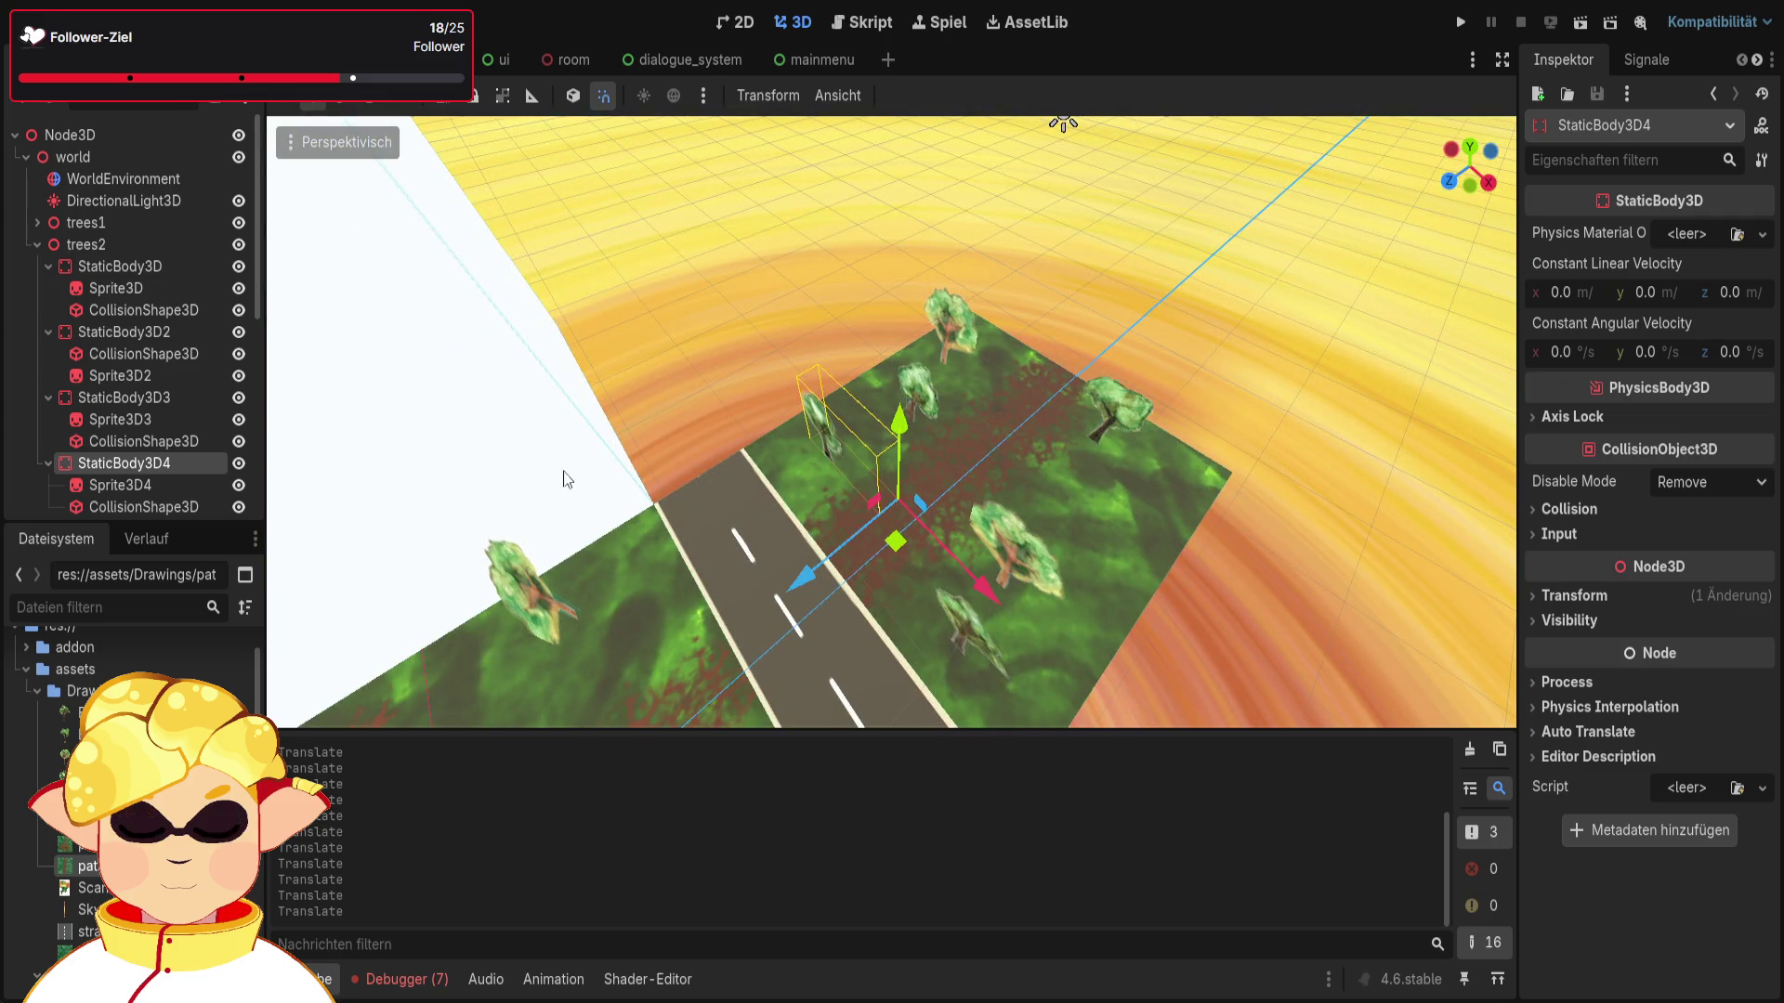
scroll(156, 492, "down", 1)
left_click(139, 480)
mouse_move(1006, 550)
left_mouse_down()
mouse_move(1027, 595)
mouse_move(1013, 589)
left_mouse_up()
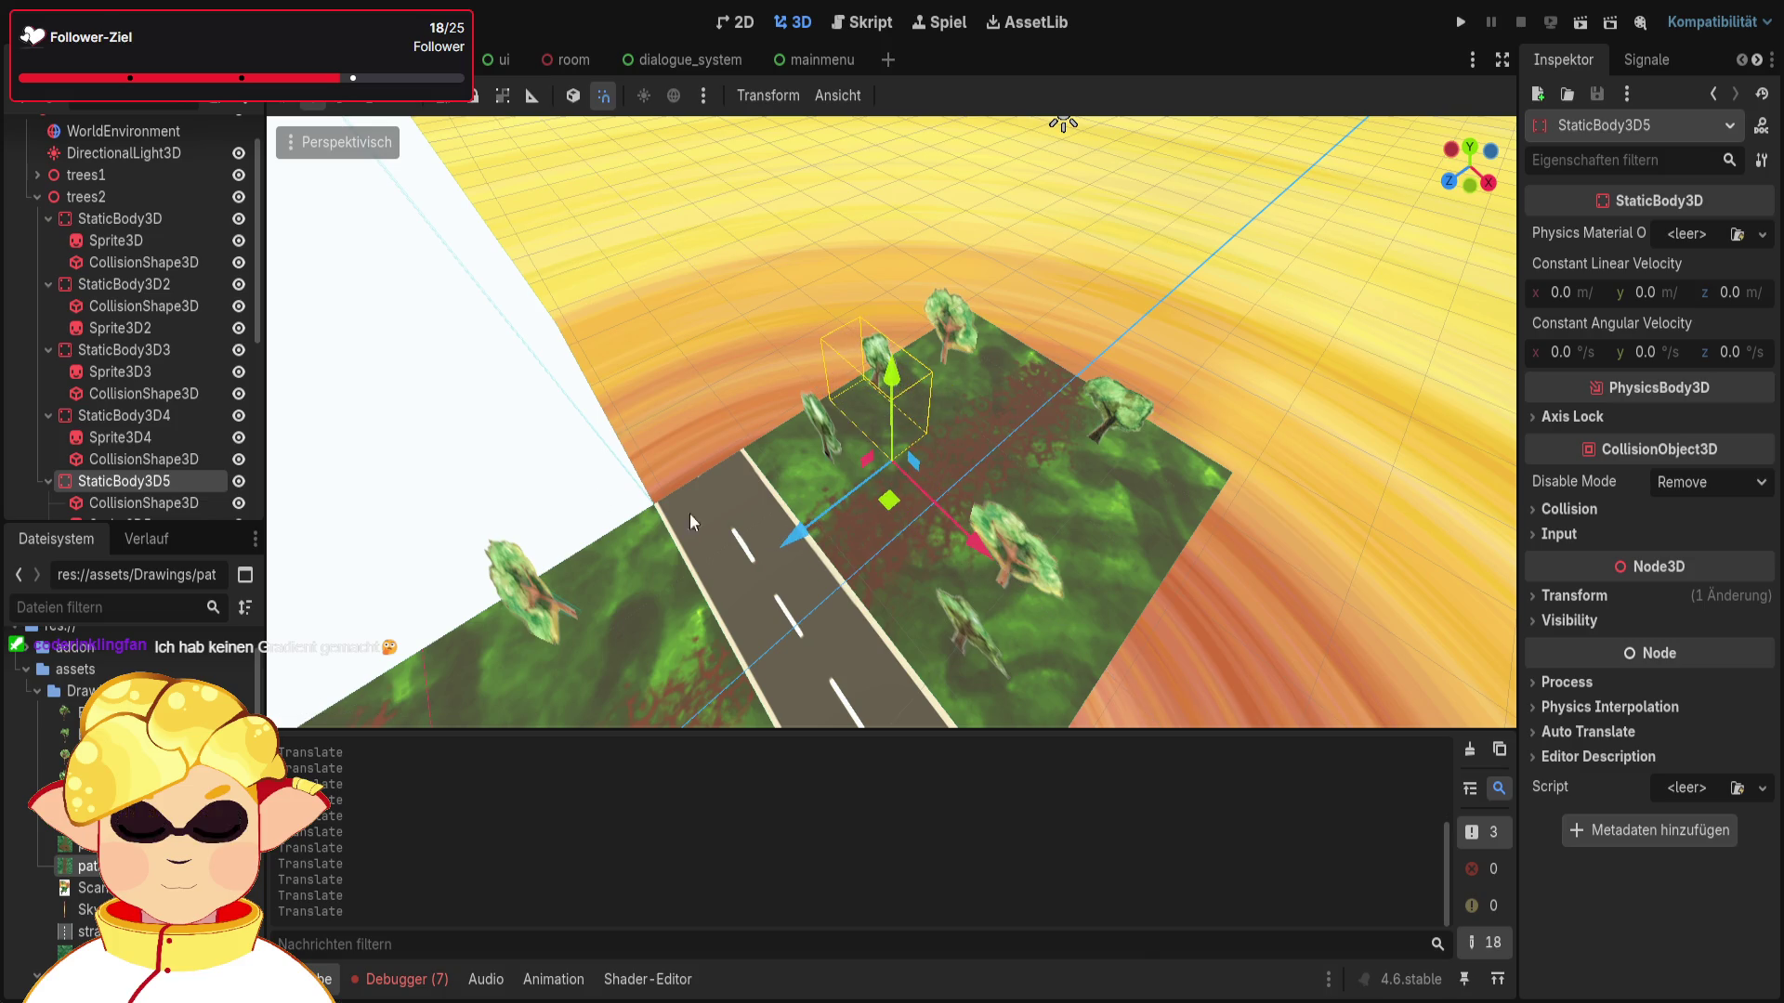
Step: Focus on StaticBody3D3 and shift it further along X and Z
left_click(140, 350)
key("f")
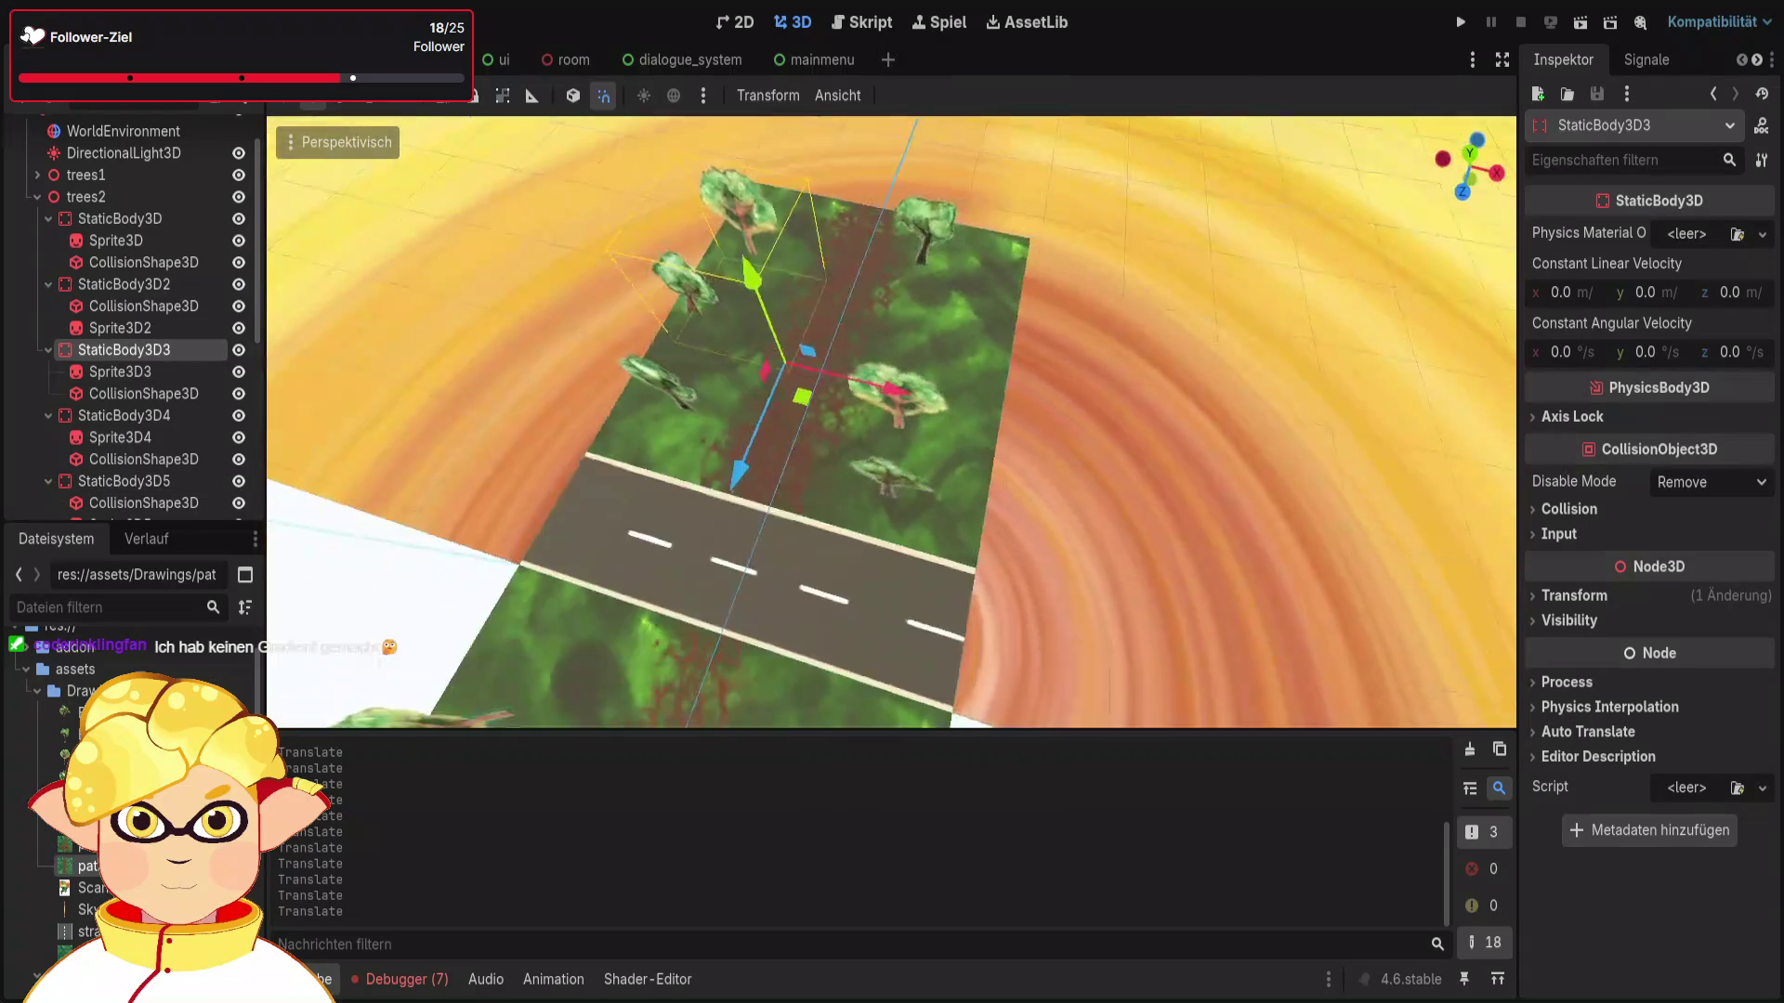
mouse_move(972, 420)
left_mouse_down()
mouse_move(986, 446)
mouse_move(955, 484)
left_mouse_up()
left_click_drag(882, 553, 905, 492)
left_click_drag(1000, 426, 965, 468)
left_click_drag(882, 534, 894, 548)
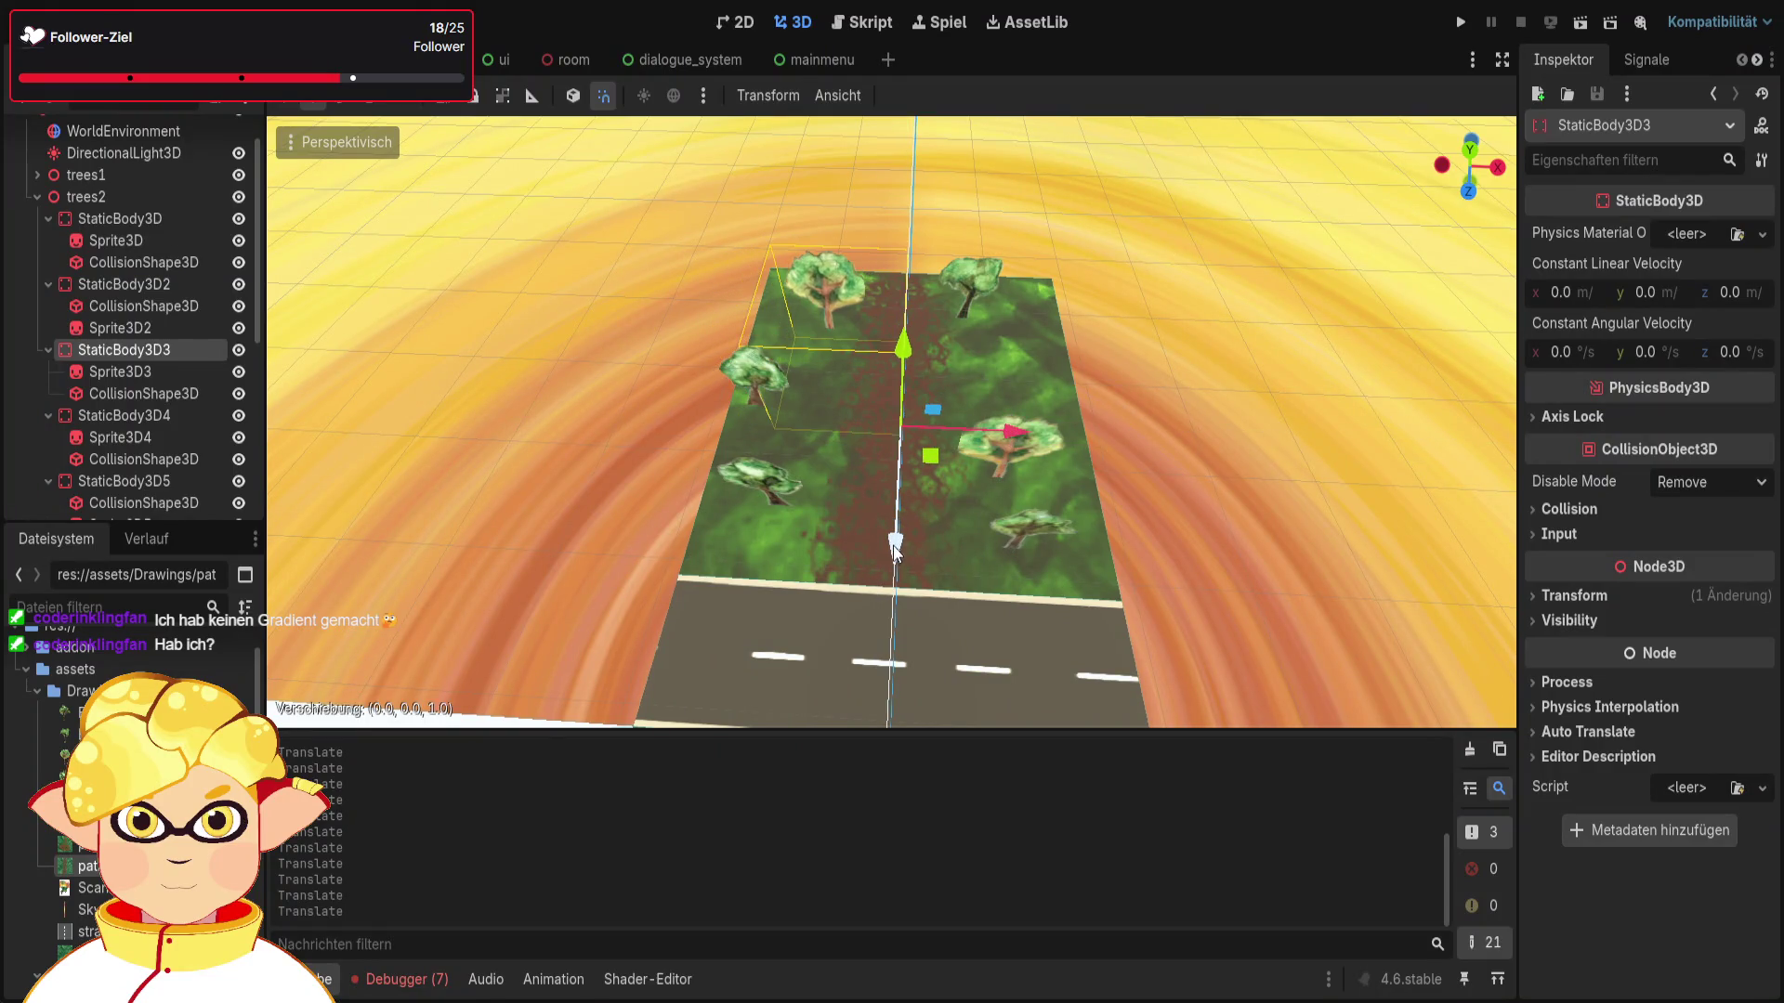
Step: Shift StaticBody3D6 back along Z and across X, then switch to the 2D workspace
left_click(168, 417)
scroll(168, 420, "down", 3)
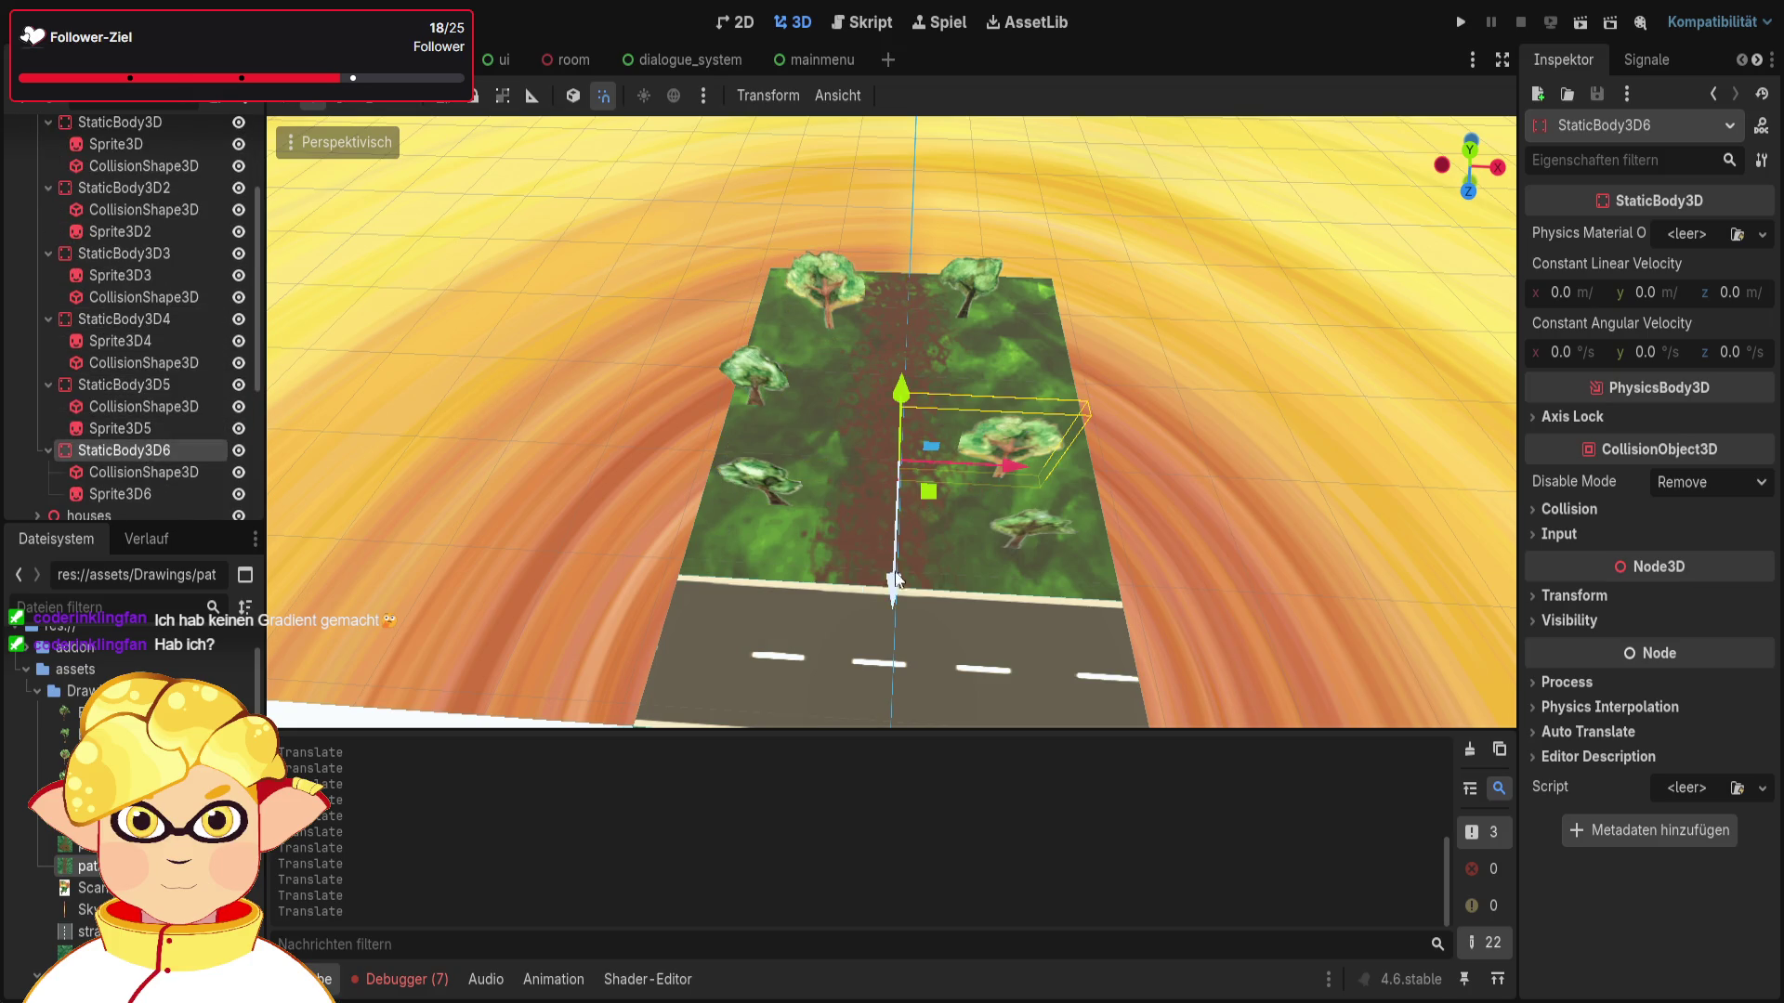
left_click_drag(897, 581, 901, 525)
mouse_move(1018, 410)
left_mouse_down()
mouse_move(1063, 413)
mouse_move(977, 415)
mouse_move(966, 451)
left_mouse_up()
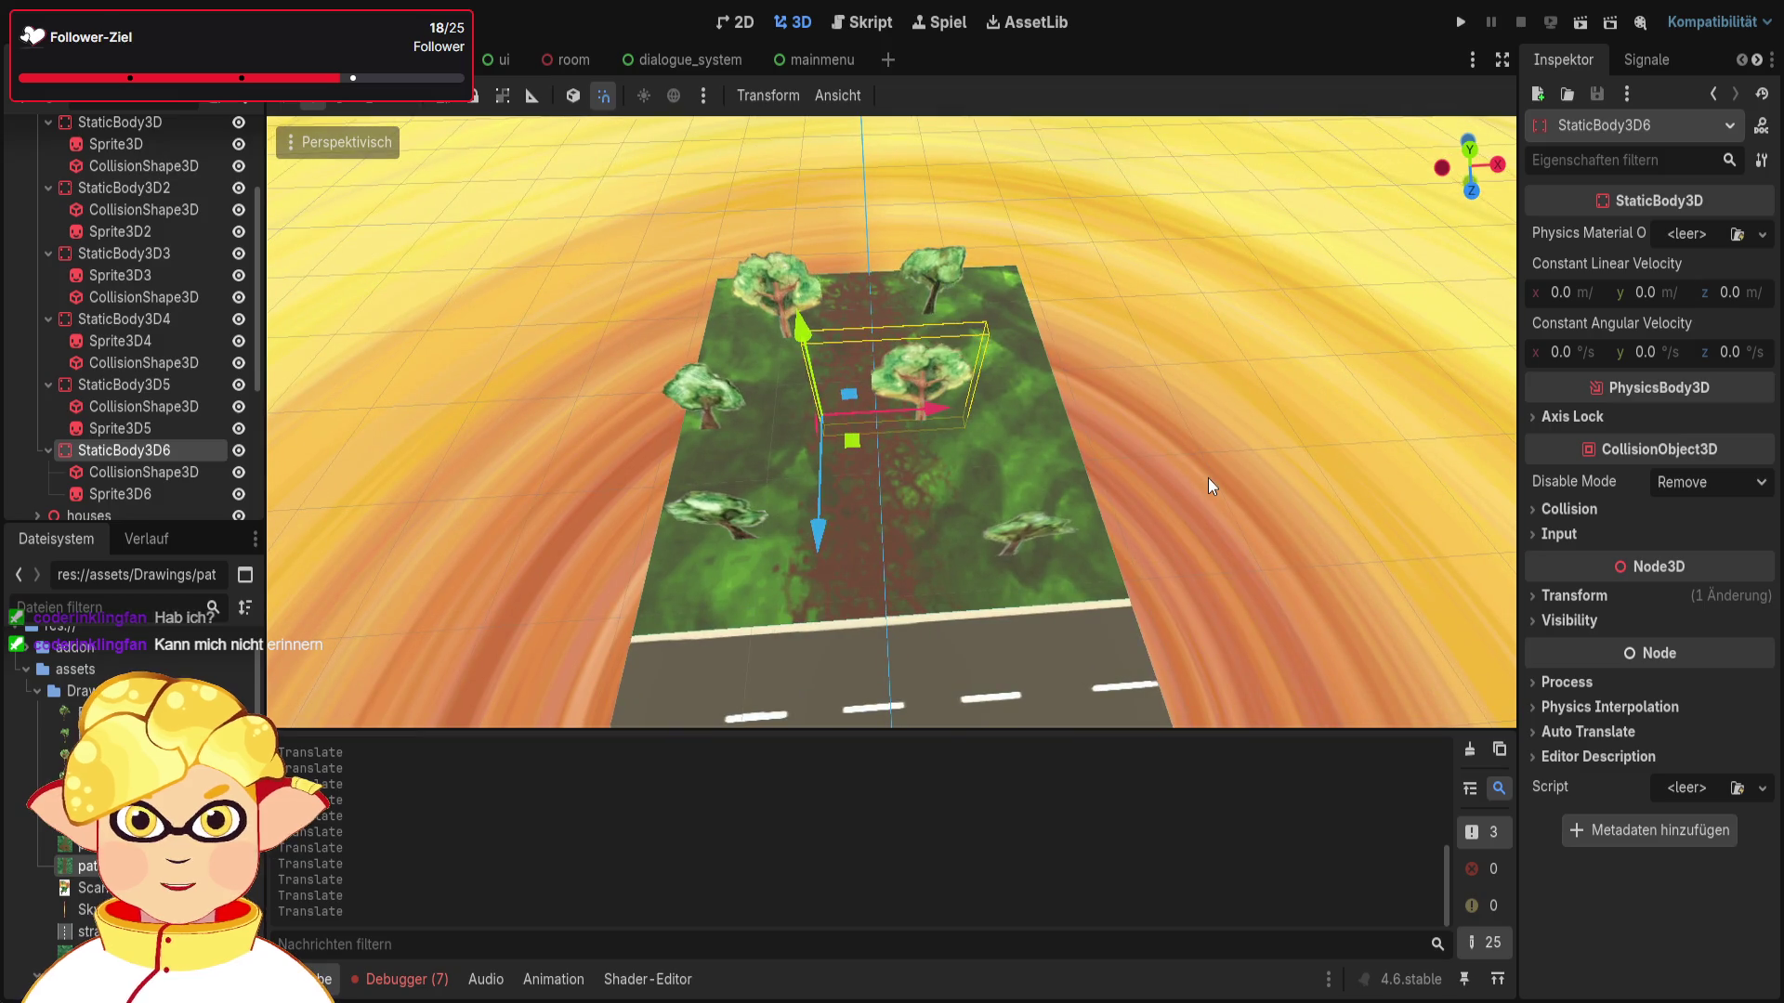
left_click(1191, 549)
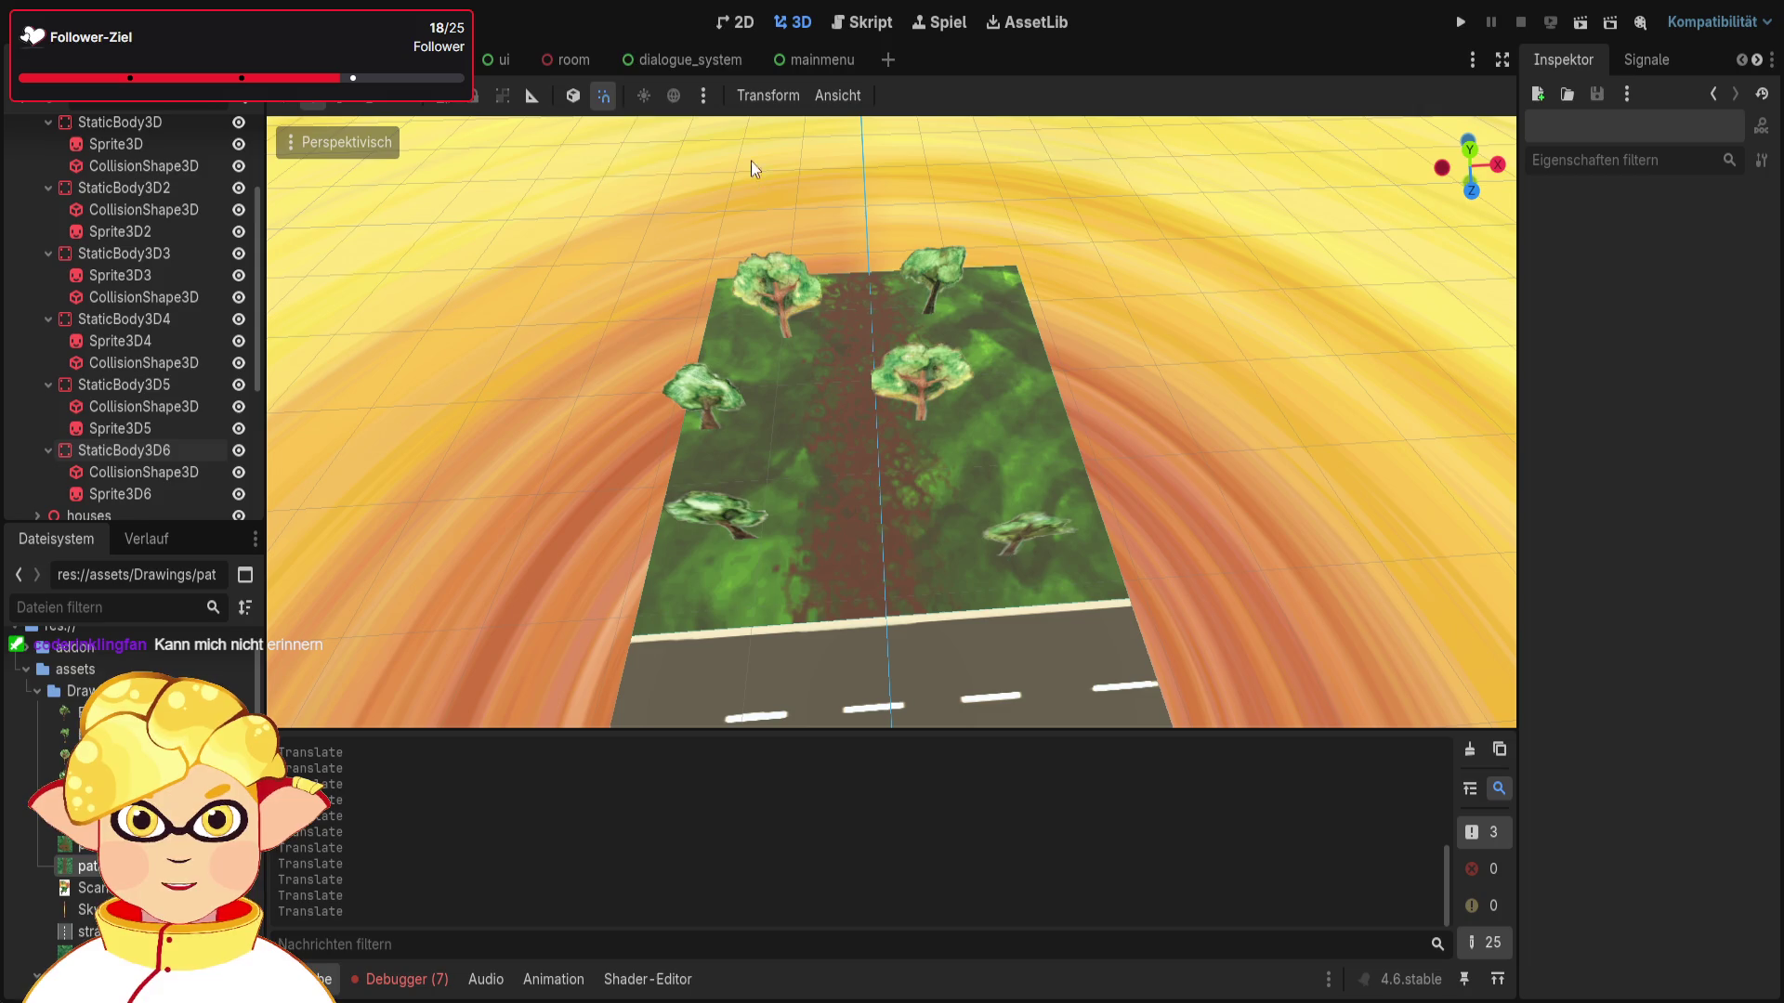
left_click(743, 24)
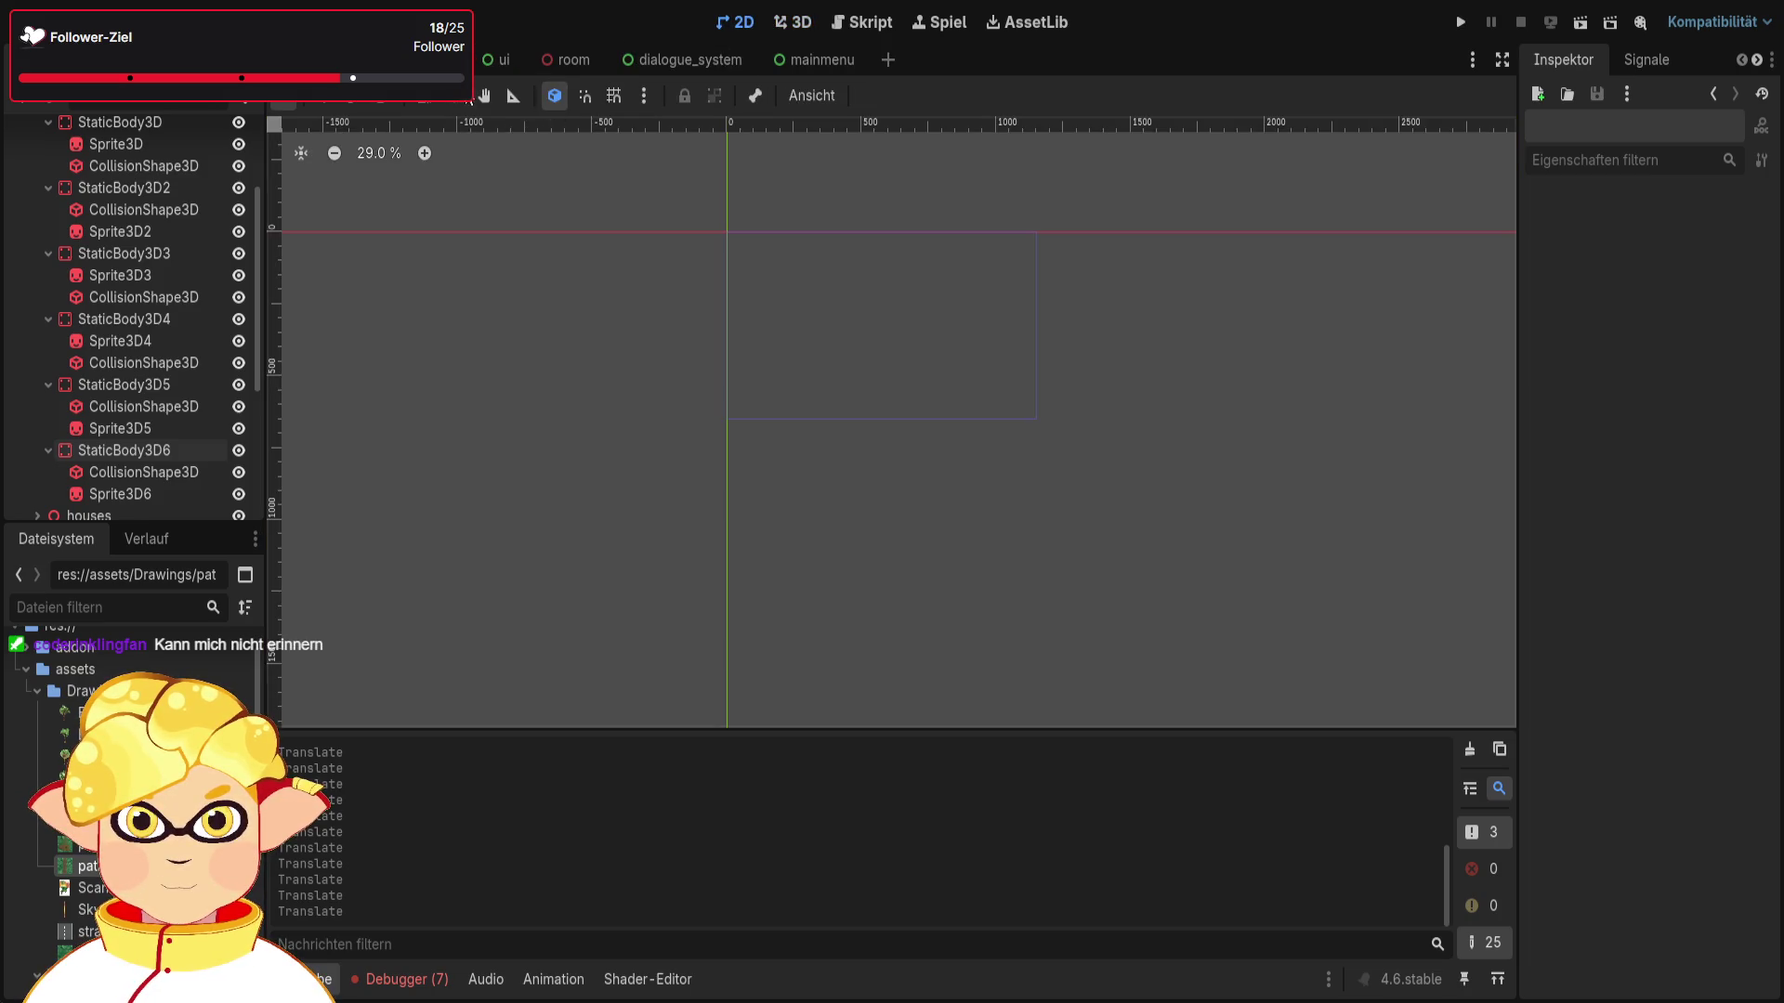
Step: Create a new 2D scene and drop the Scannen00031 tree drawing onto its canvas
left_click(890, 59)
left_click(130, 165)
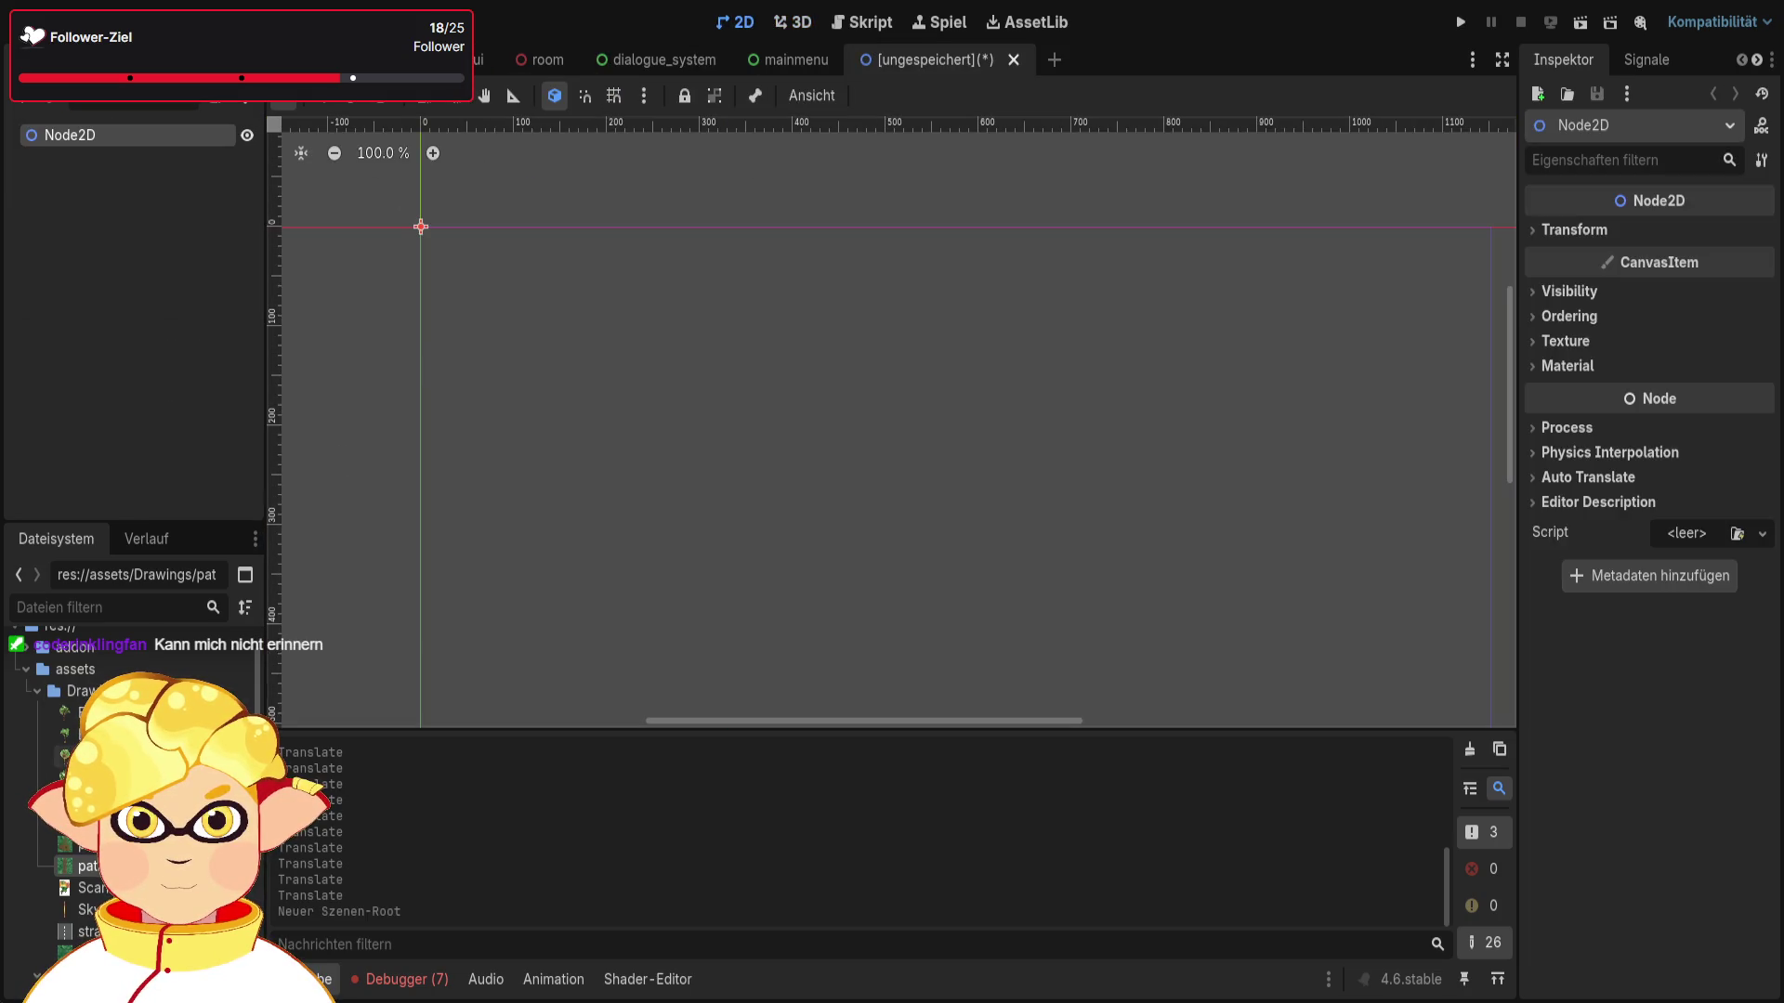
left_click_drag(93, 888, 867, 459)
scroll(894, 409, "down", 3)
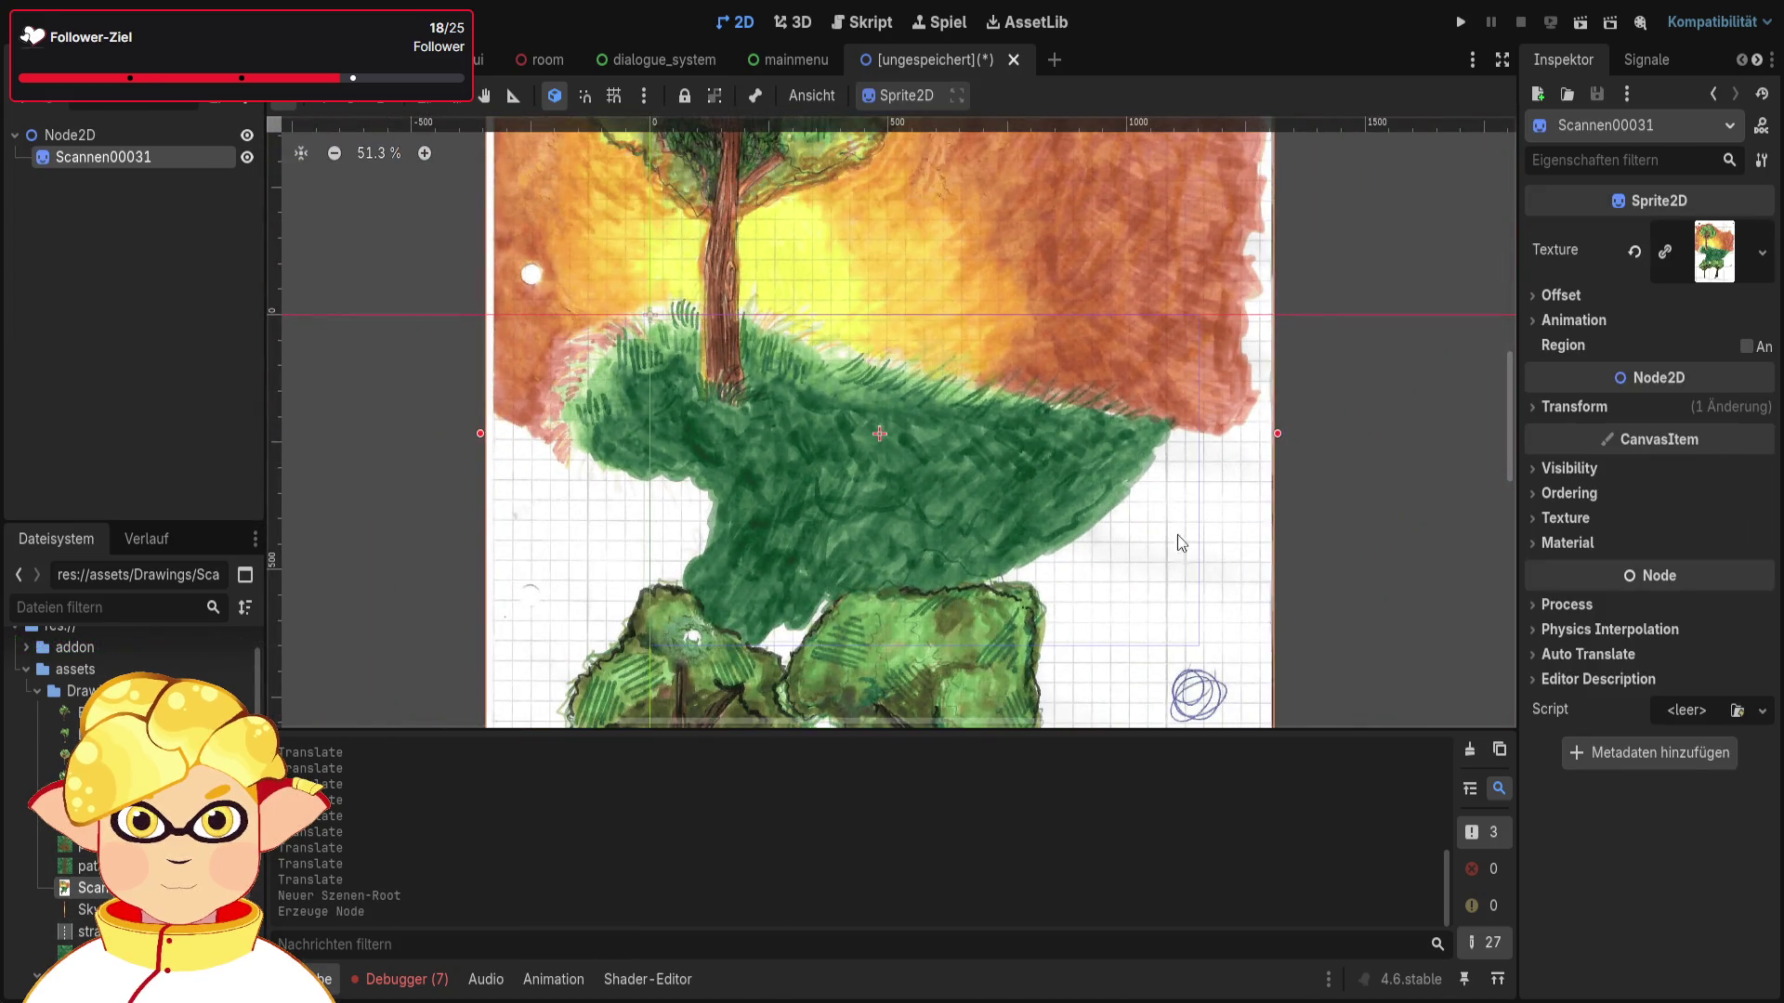
scroll(928, 699, "up", 1)
mouse_move(856, 328)
left_mouse_down()
mouse_move(887, 553)
mouse_move(952, 651)
mouse_move(931, 620)
left_mouse_up()
scroll(966, 651, "up", 1)
scroll(962, 292, "up", 1)
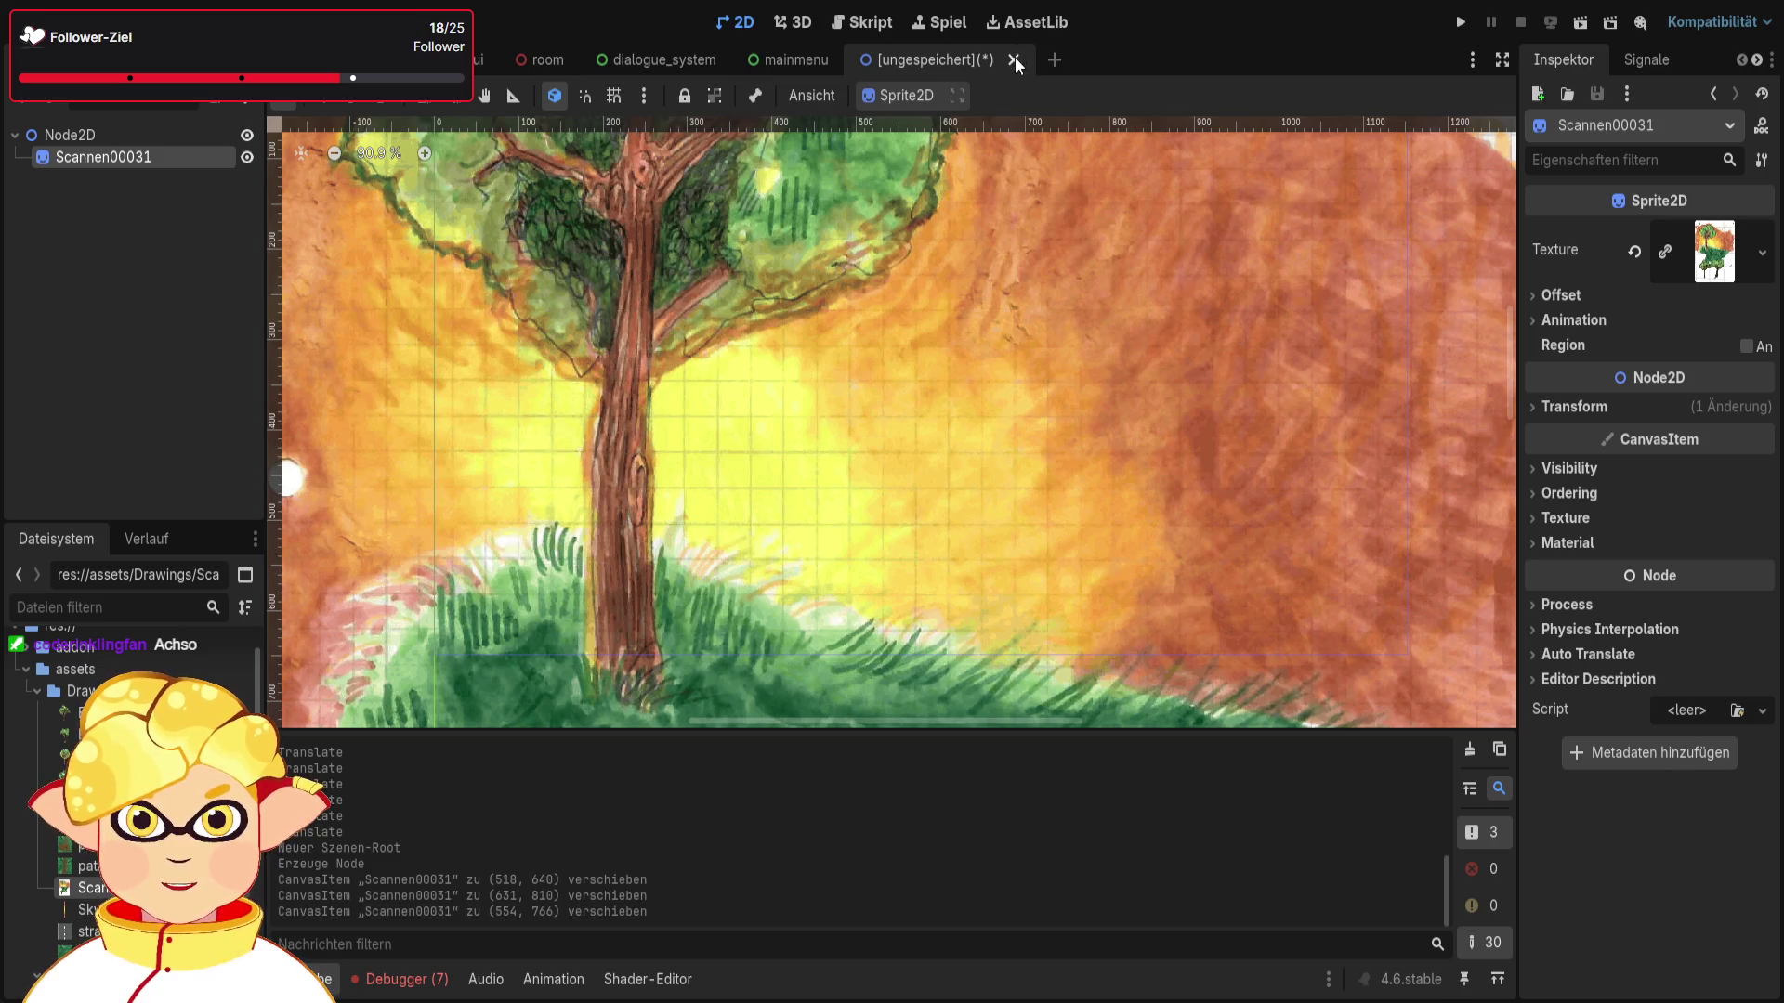
Step: Close the scratch scene unsaved, return to the 3D level and frame StaticBody3D6
key("ctrl+shift+w")
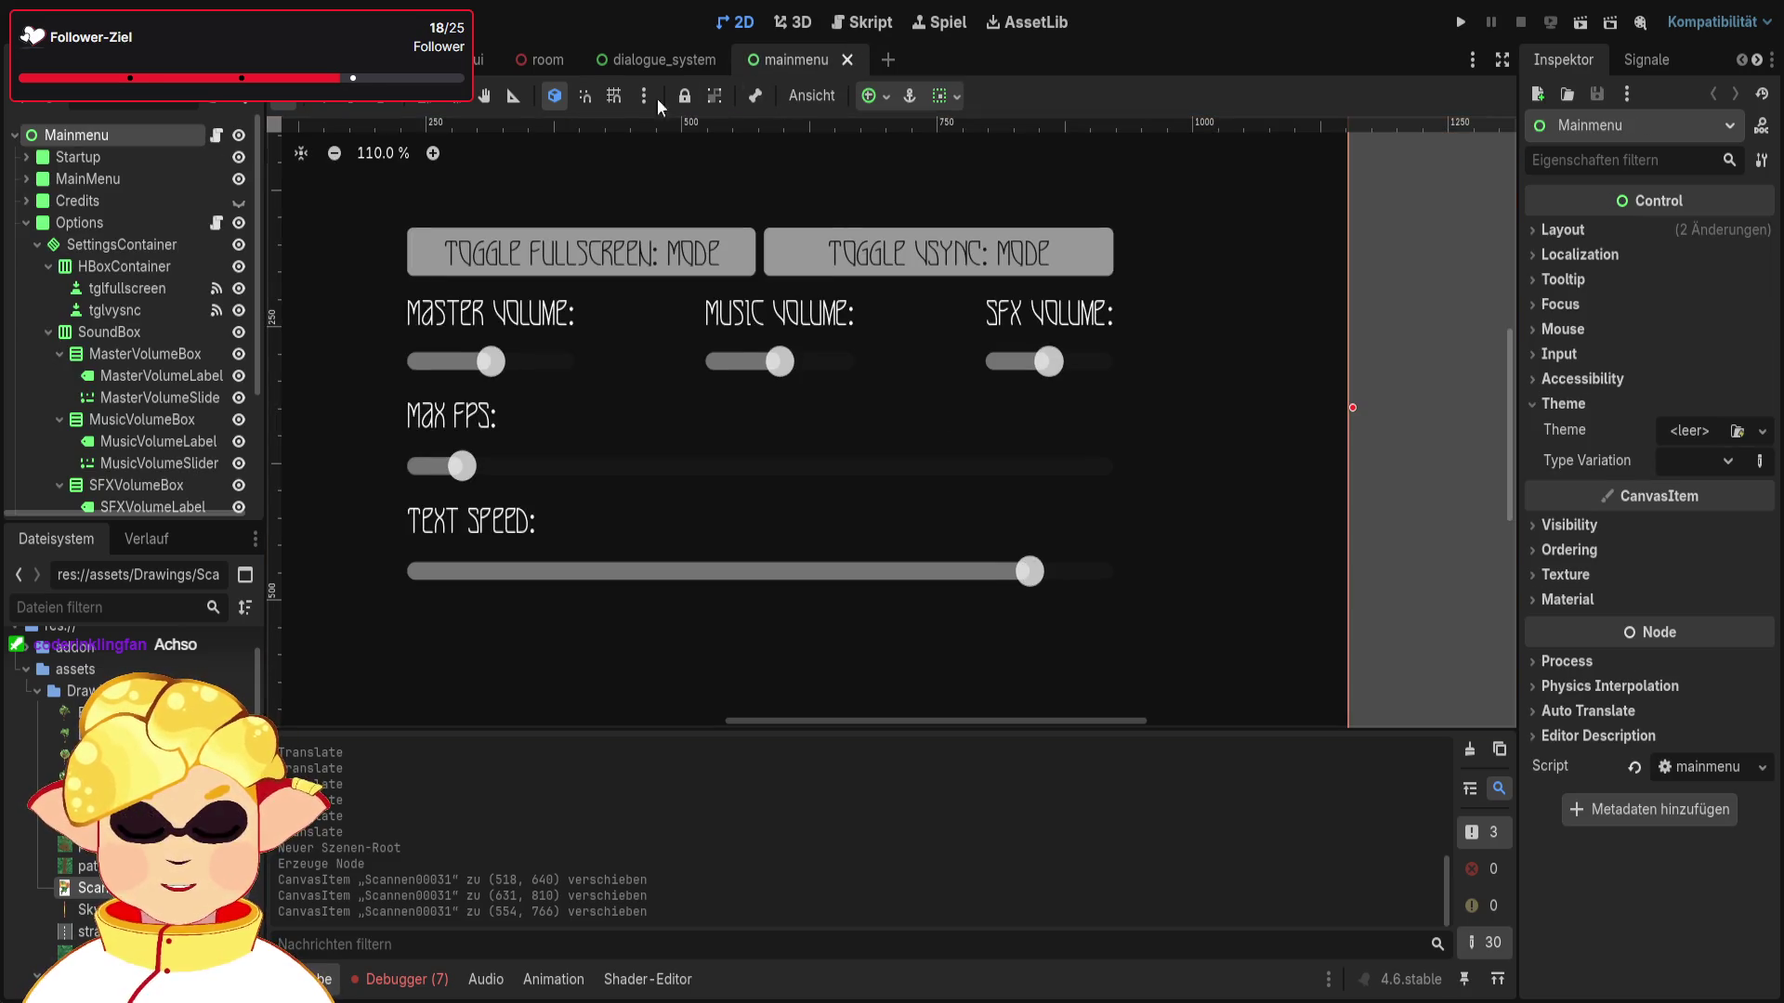
key("ctrl+shift+Tab")
scroll(973, 383, "up", 5)
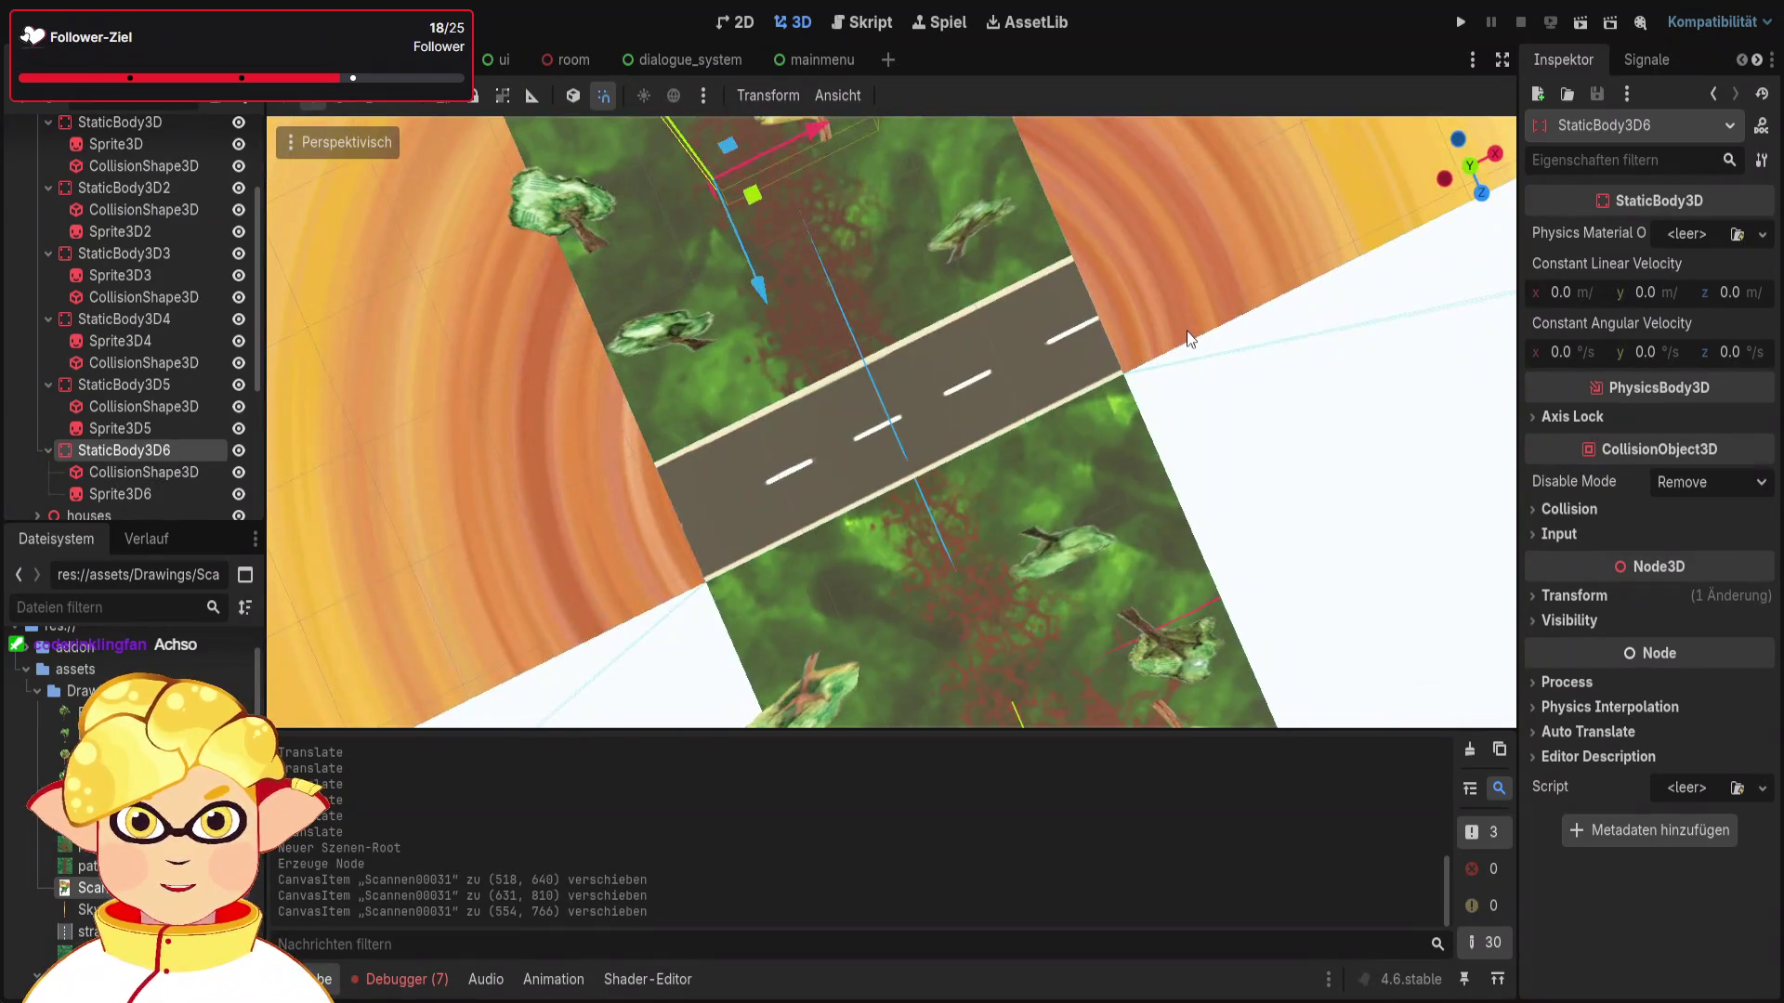
left_click_drag(1186, 330, 796, 403)
key("f")
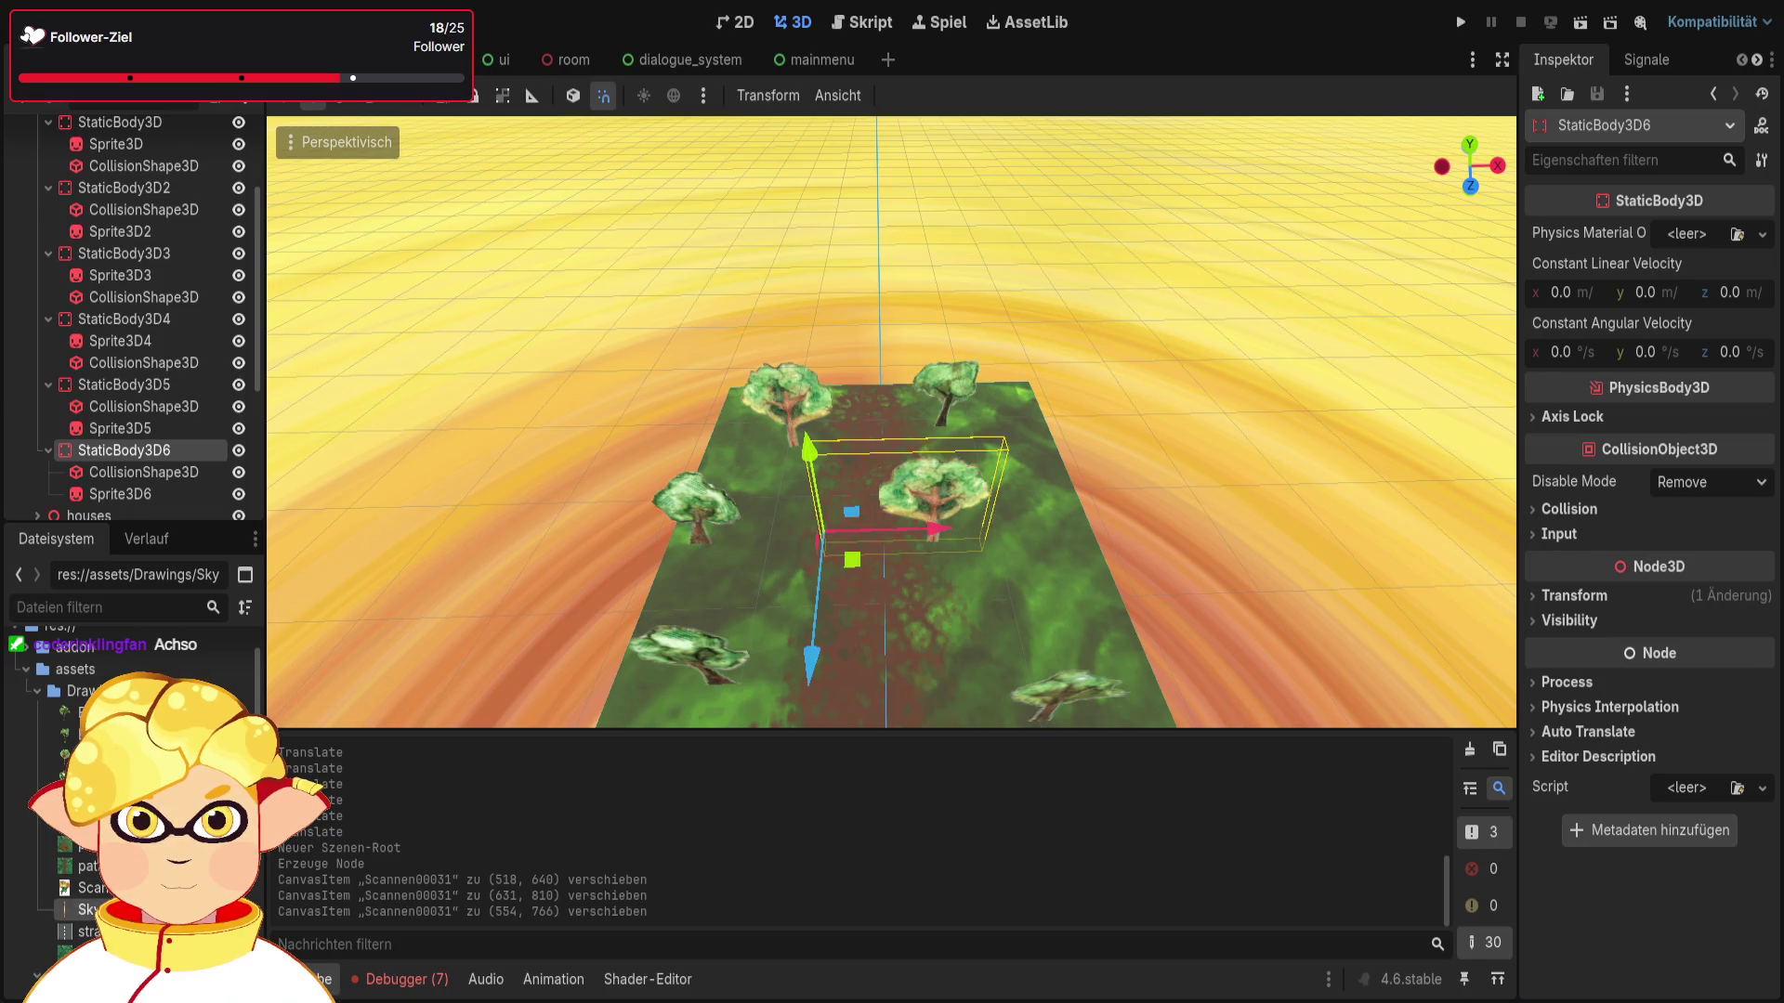
left_click(887, 61)
Step: Create a new 2D scene with SkyGradient1 and Scannen00031 sprites side by side
left_click(143, 162)
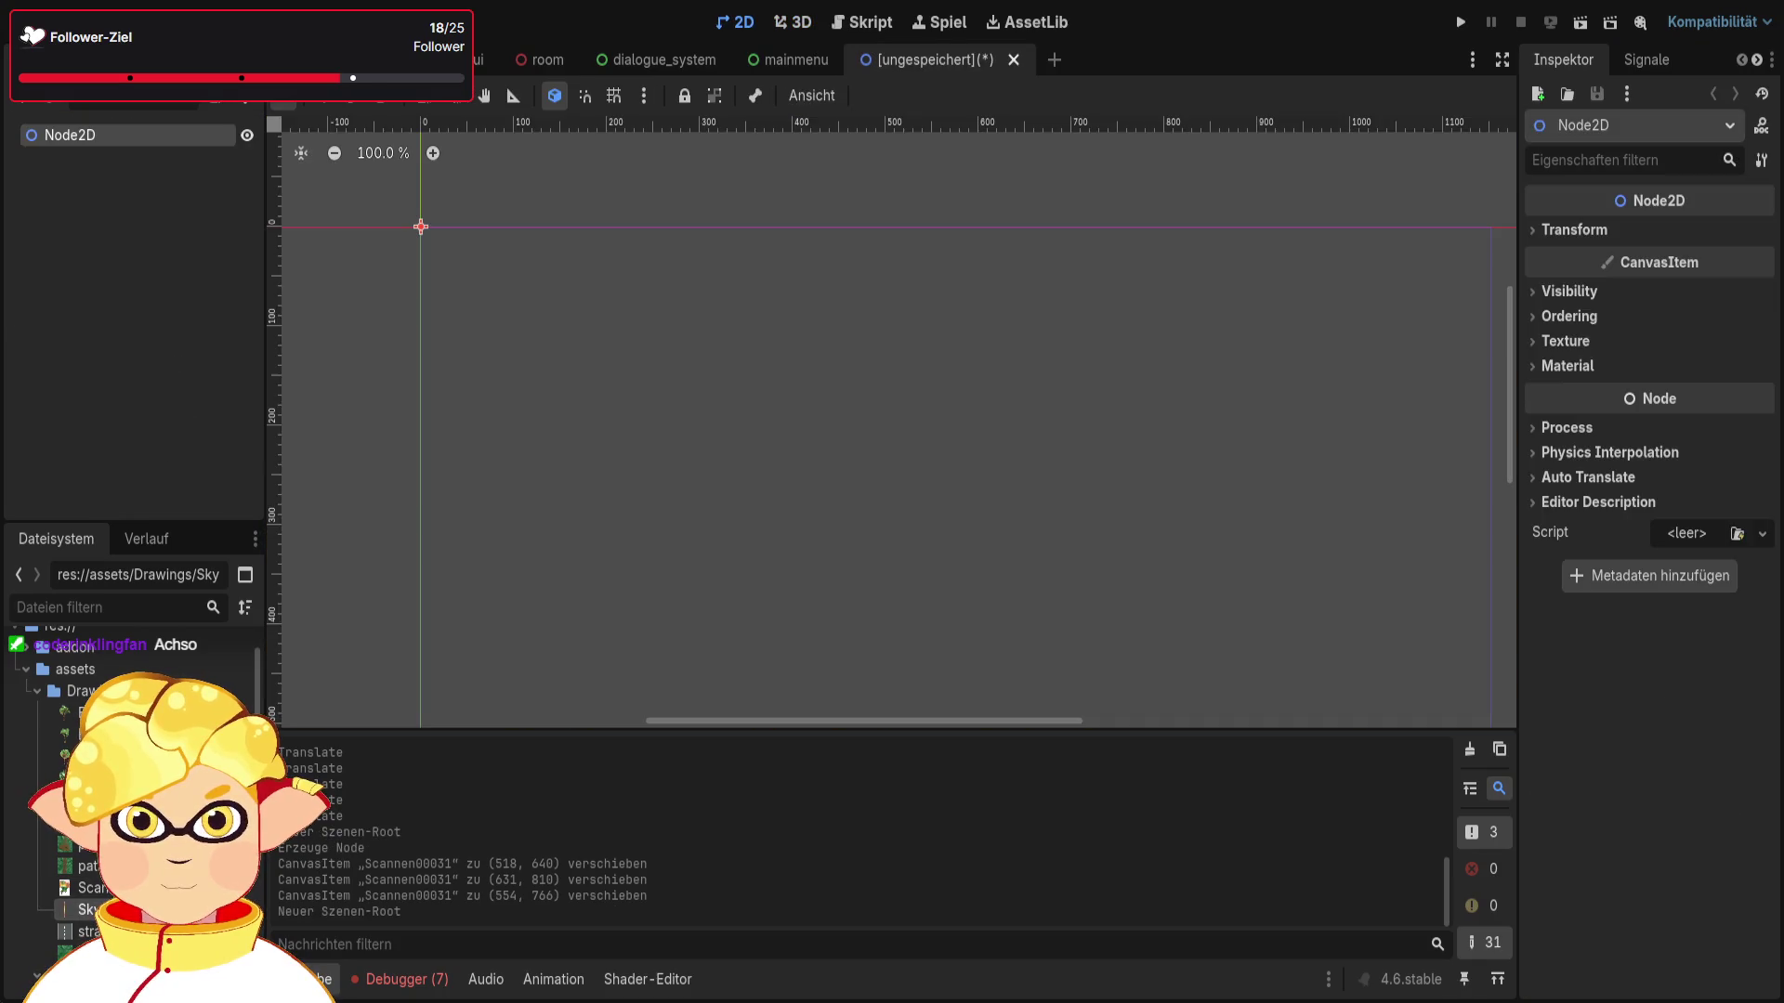
left_click_drag(275, 844, 686, 428)
scroll(790, 435, "down", 6)
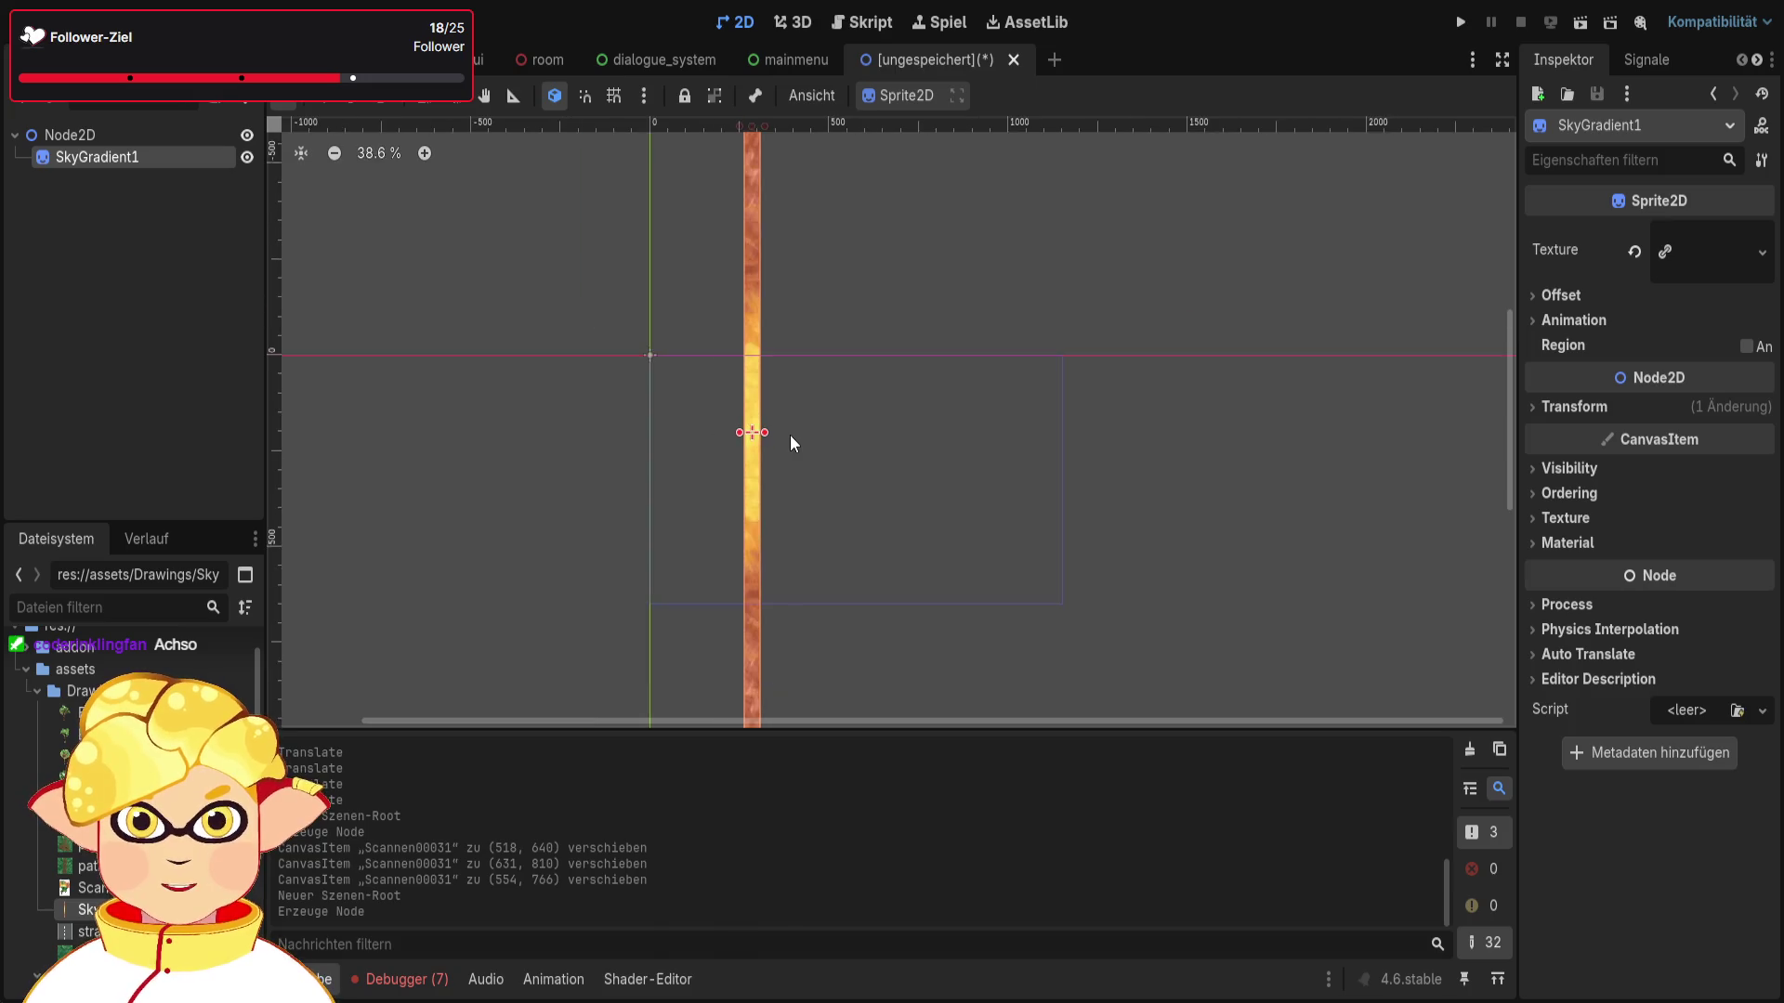
scroll(755, 576, "left", 1)
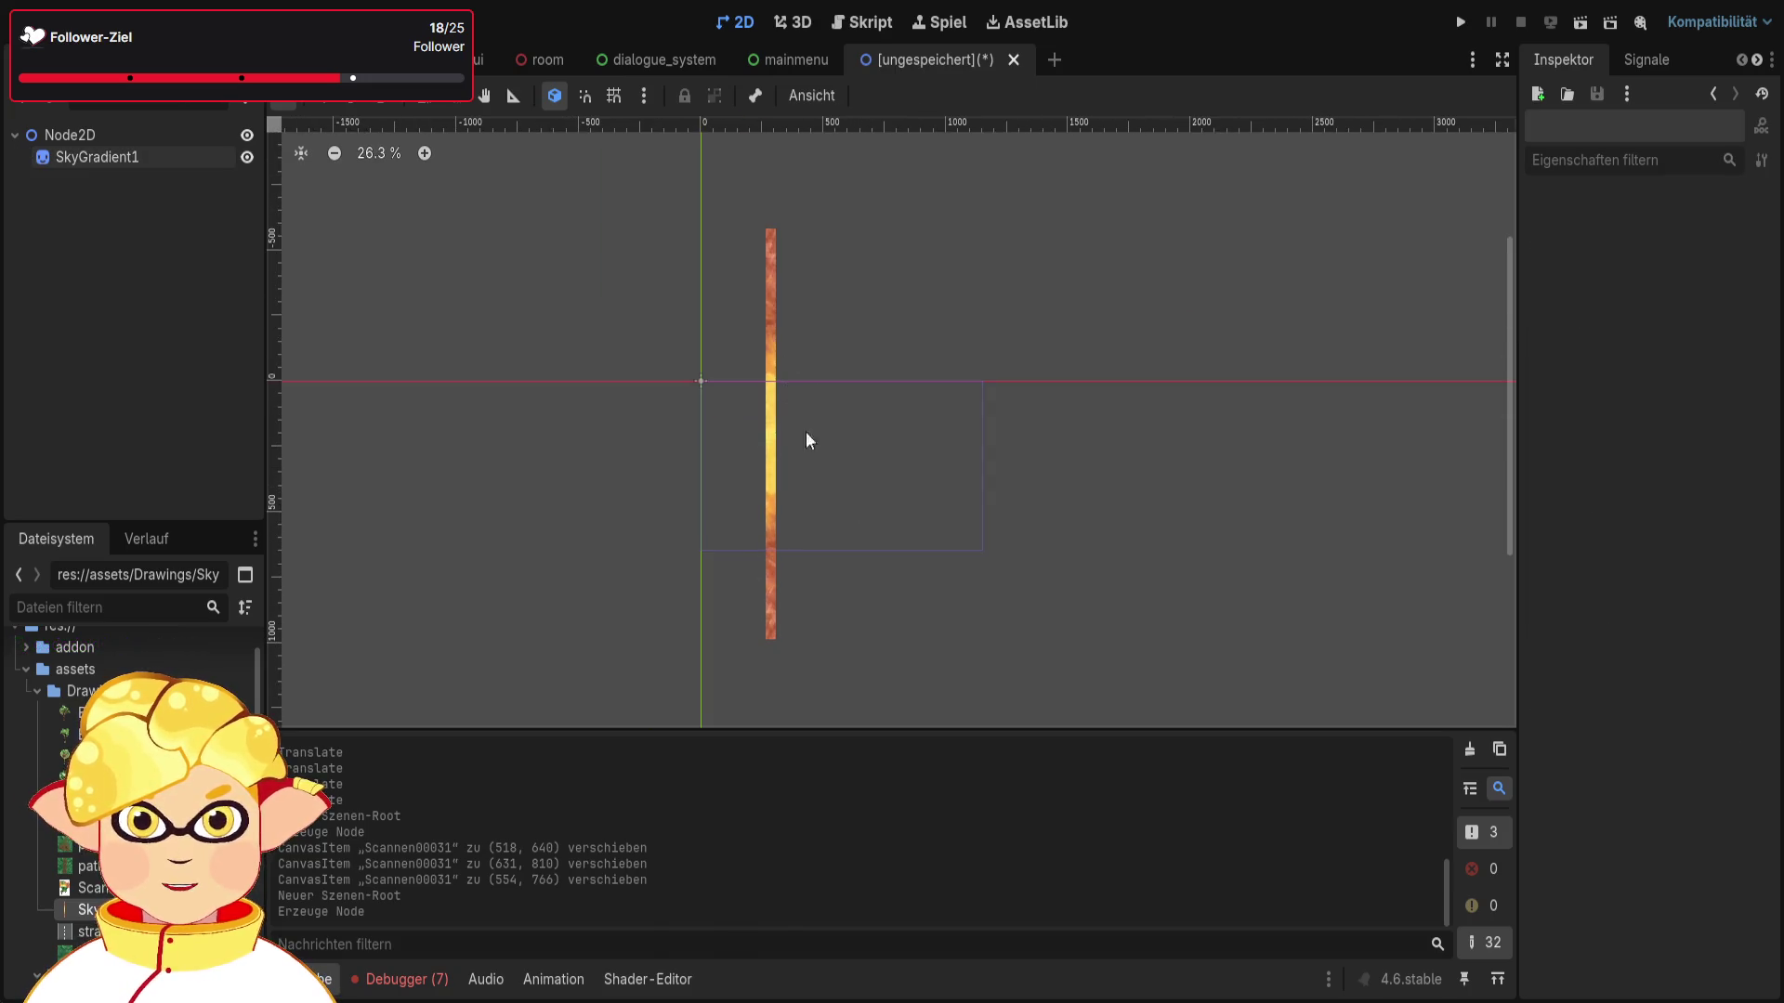
mouse_move(84, 887)
left_mouse_down()
mouse_move(1162, 398)
mouse_move(1184, 502)
left_mouse_up()
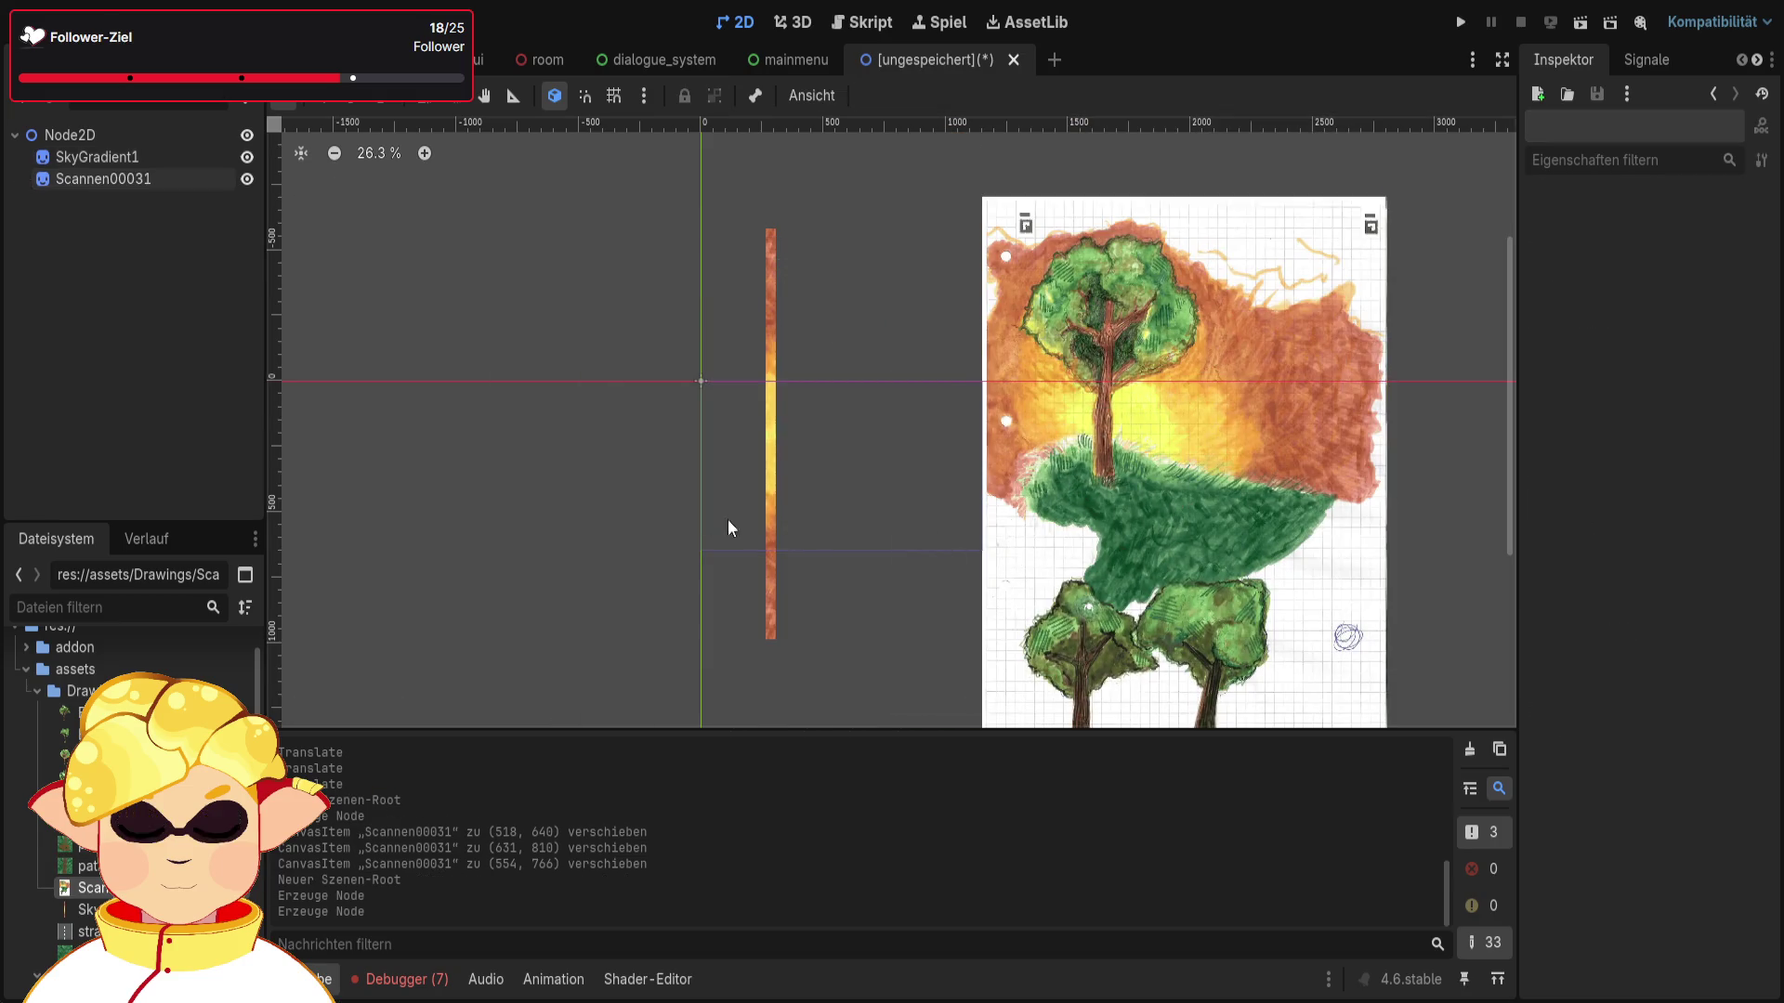
Step: Rotate and move the SkyGradient1 strip over the drawing's sky, then cut it and close the scene
left_click(783, 530)
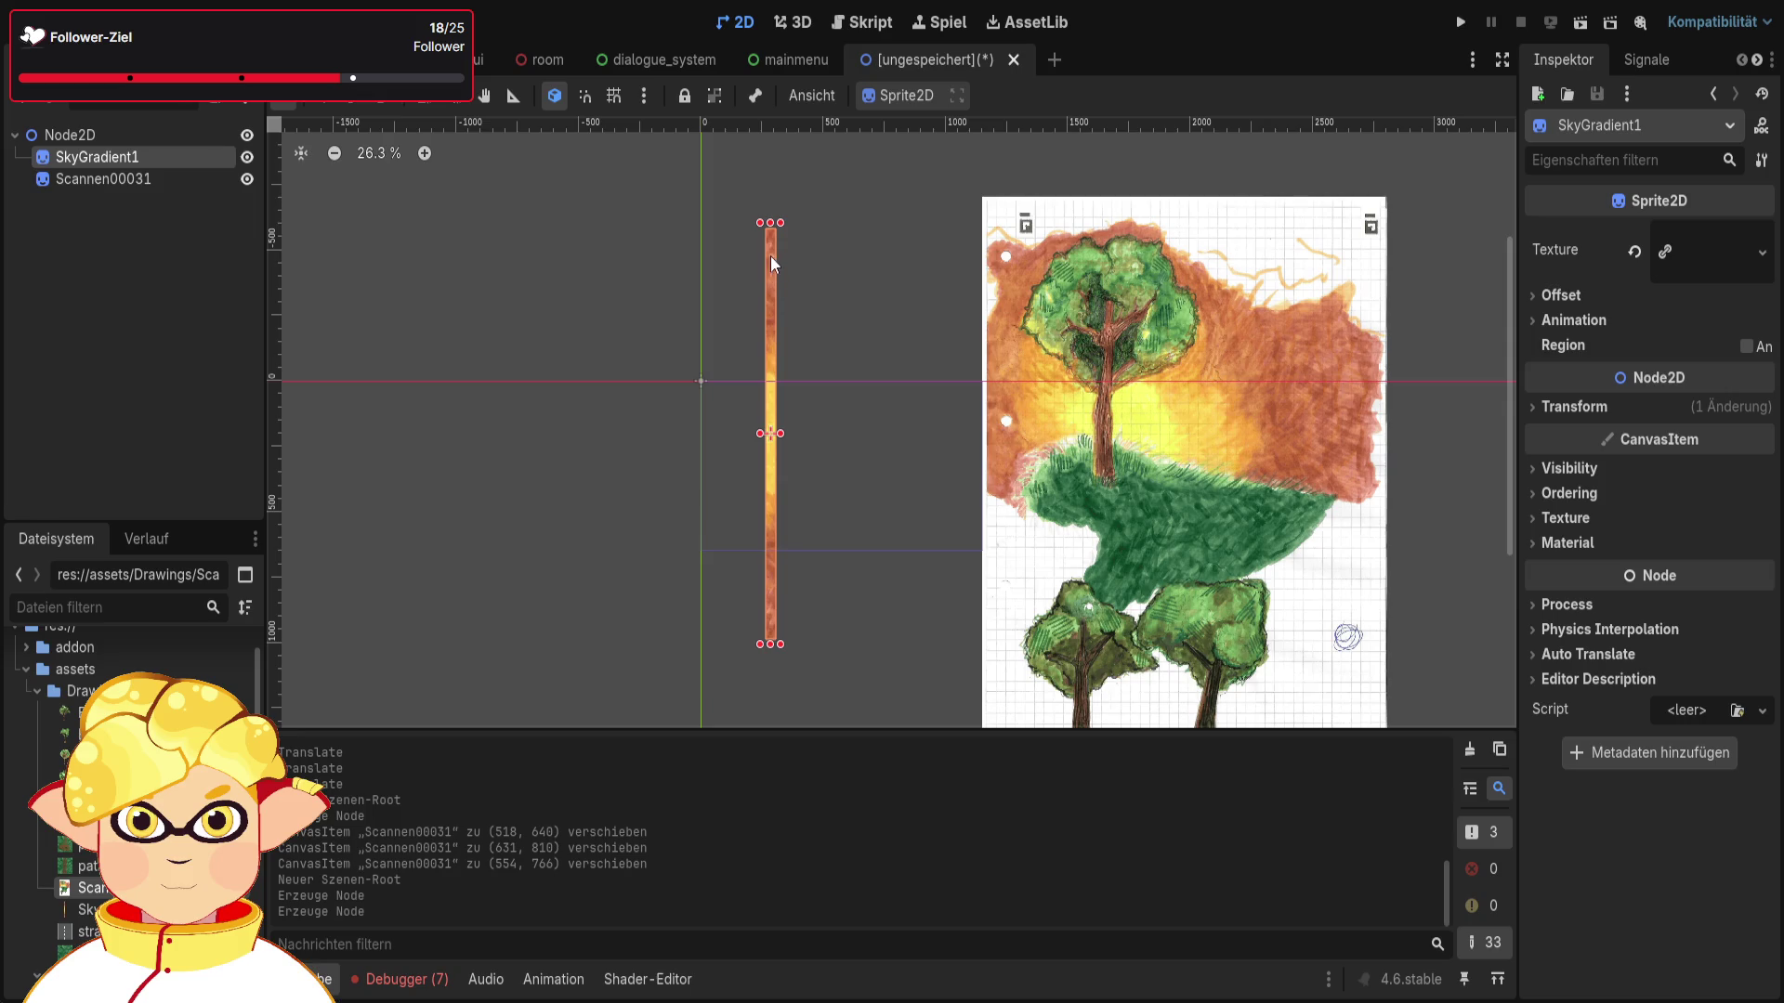
mouse_move(773, 245)
left_mouse_down()
mouse_move(892, 386)
mouse_move(907, 449)
left_mouse_up()
left_click(324, 98)
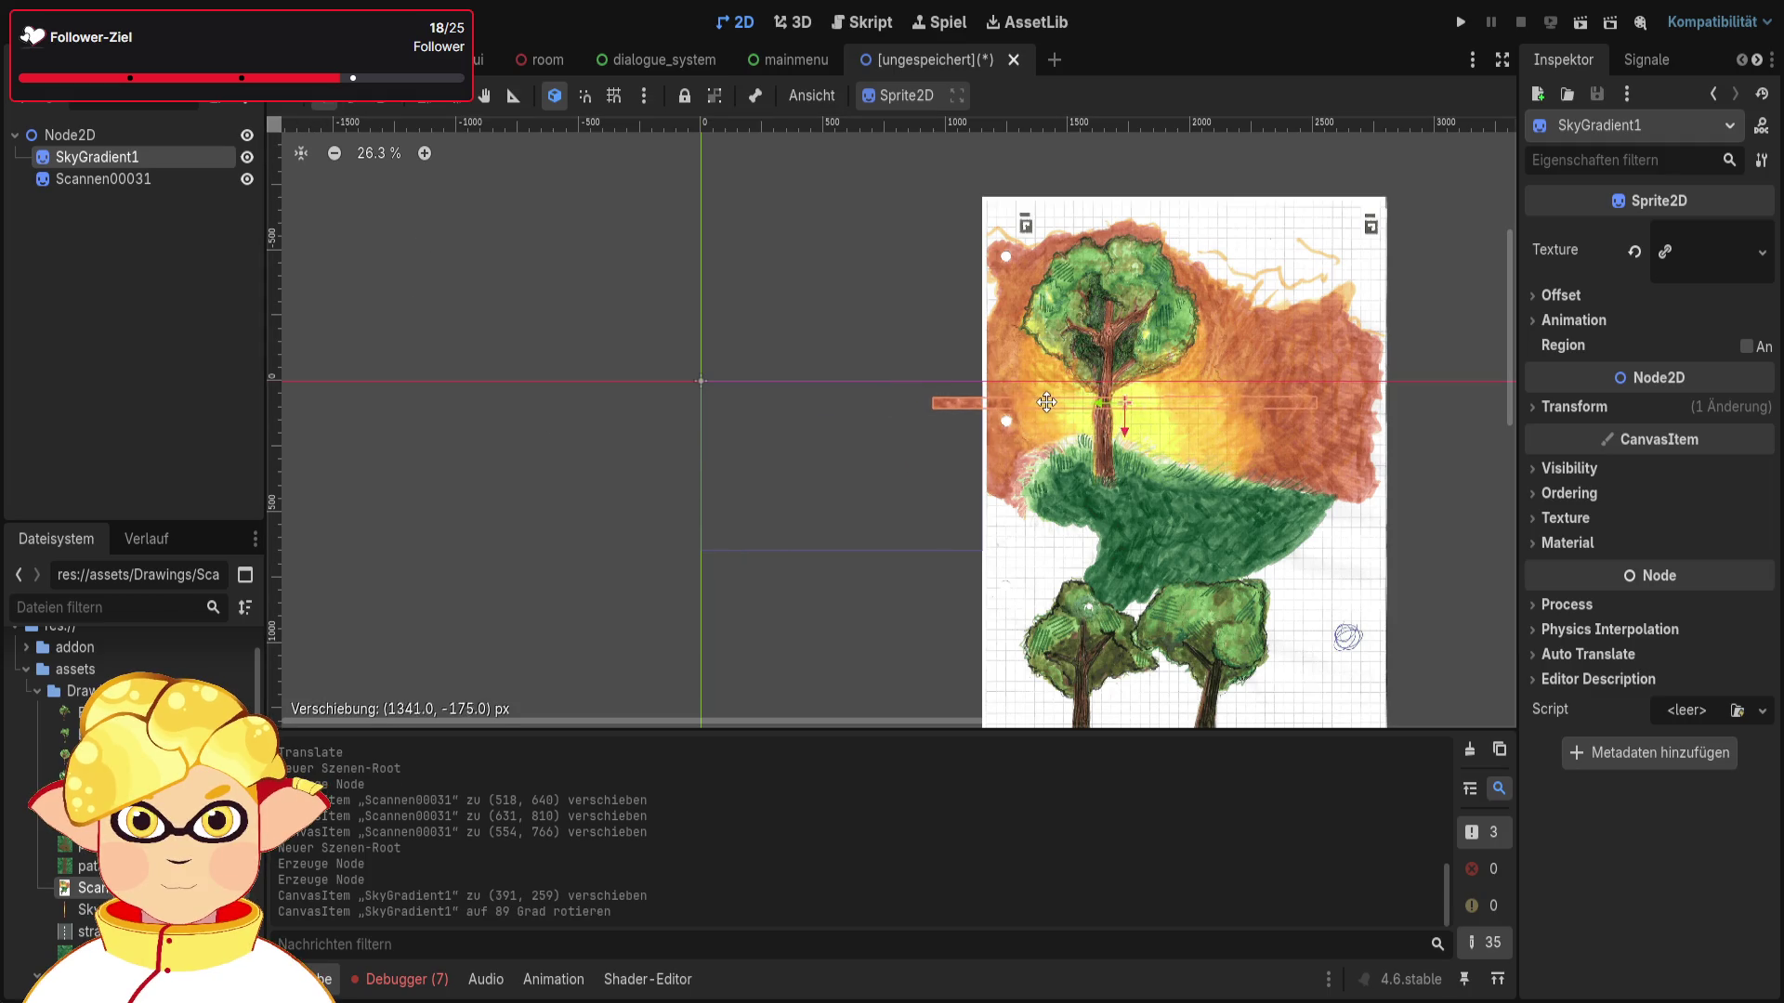
left_click_drag(1042, 404, 1042, 406)
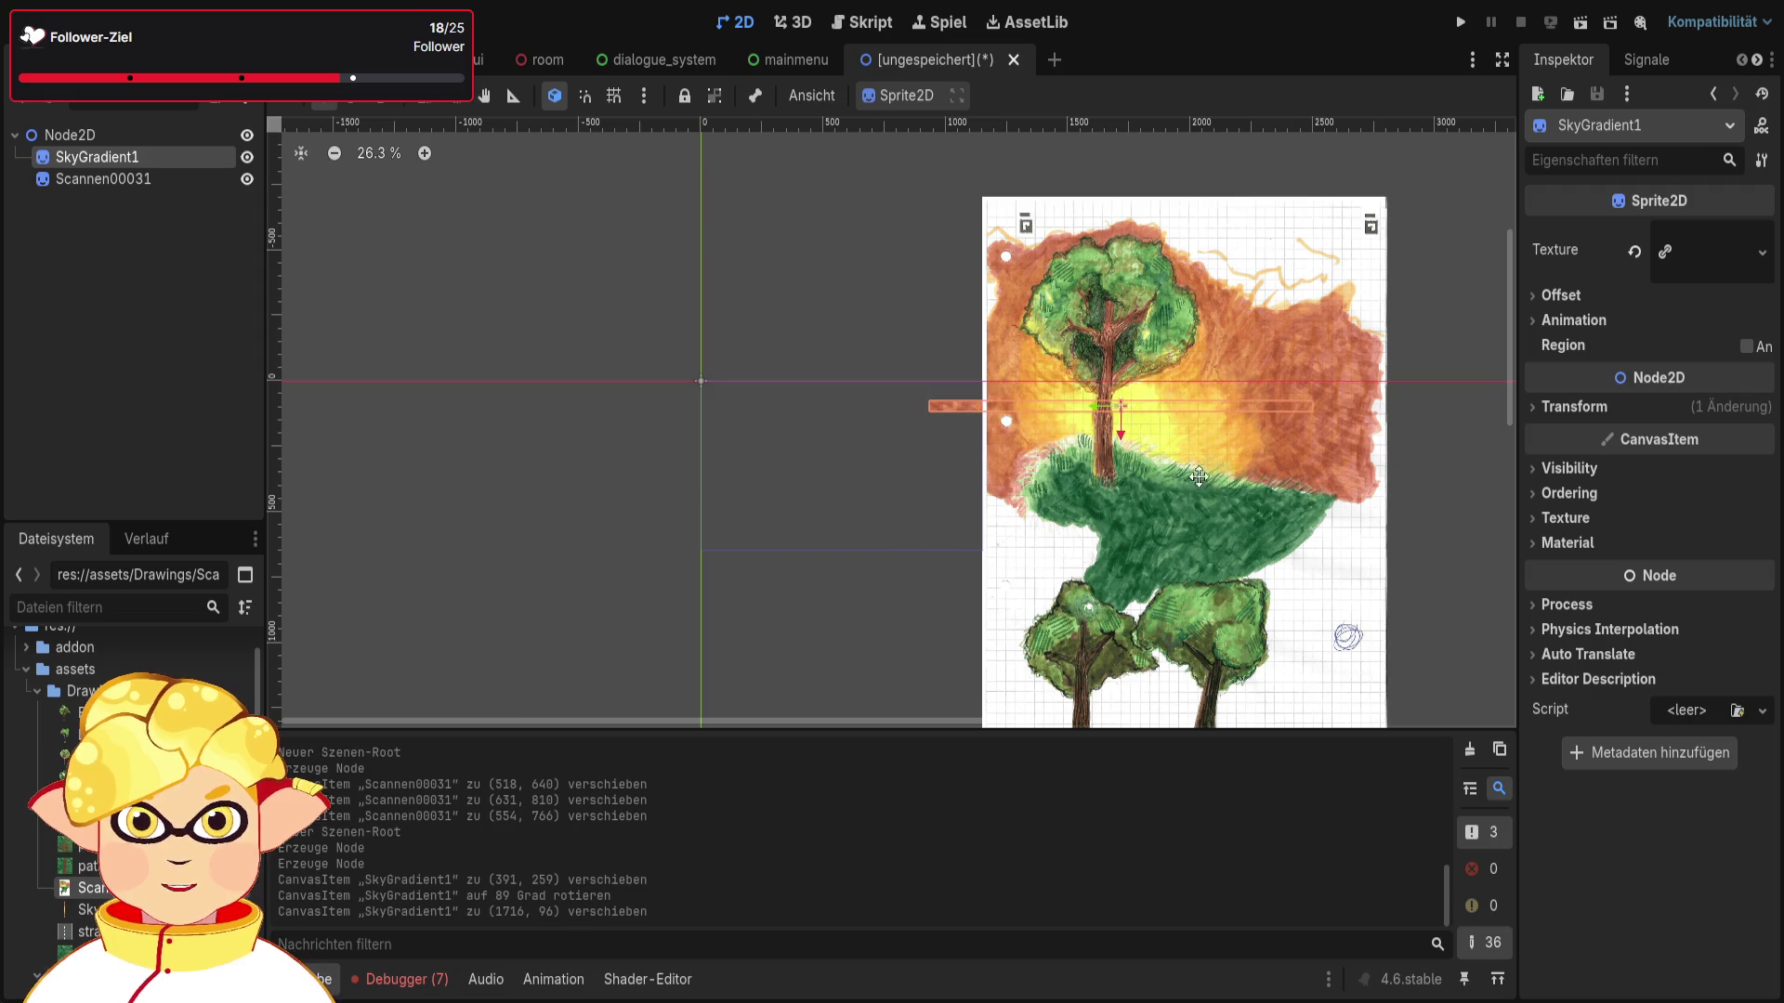
scroll(1282, 444, "up", 2)
mouse_move(782, 390)
left_mouse_down()
mouse_move(484, 391)
mouse_move(883, 394)
left_mouse_up()
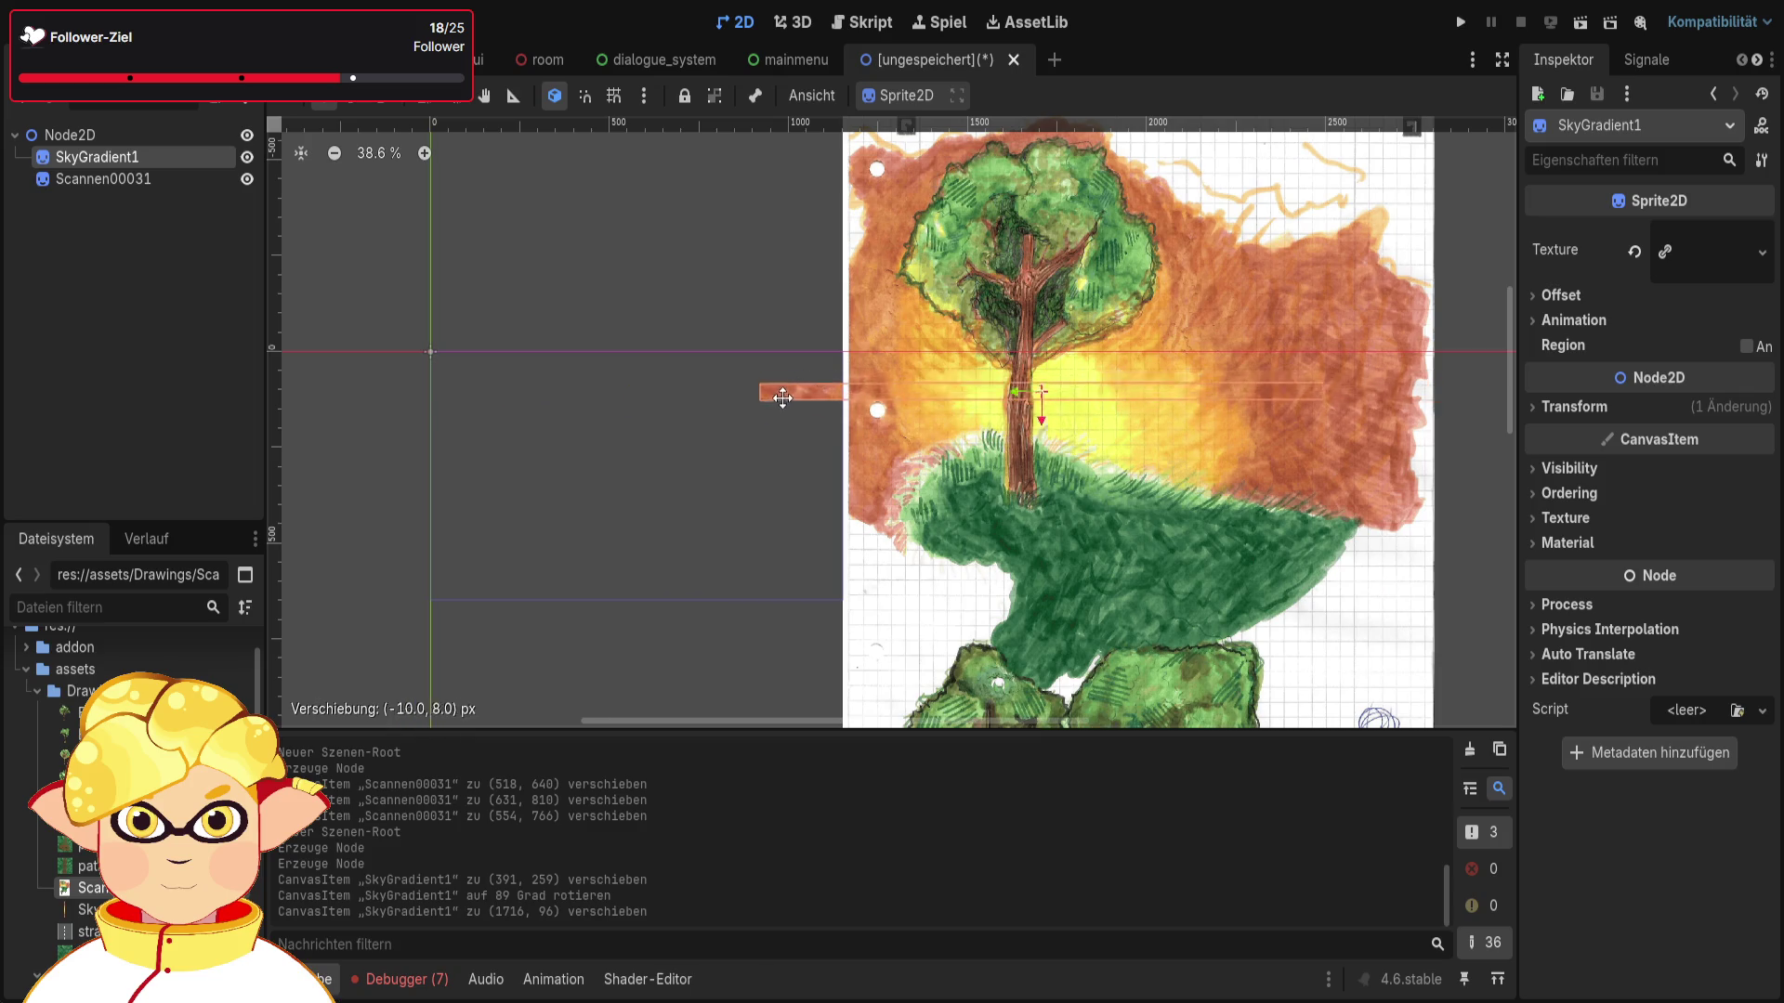
mouse_move(734, 392)
left_mouse_down()
mouse_move(817, 386)
mouse_move(510, 395)
mouse_move(835, 379)
left_mouse_up()
key("ctrl+x")
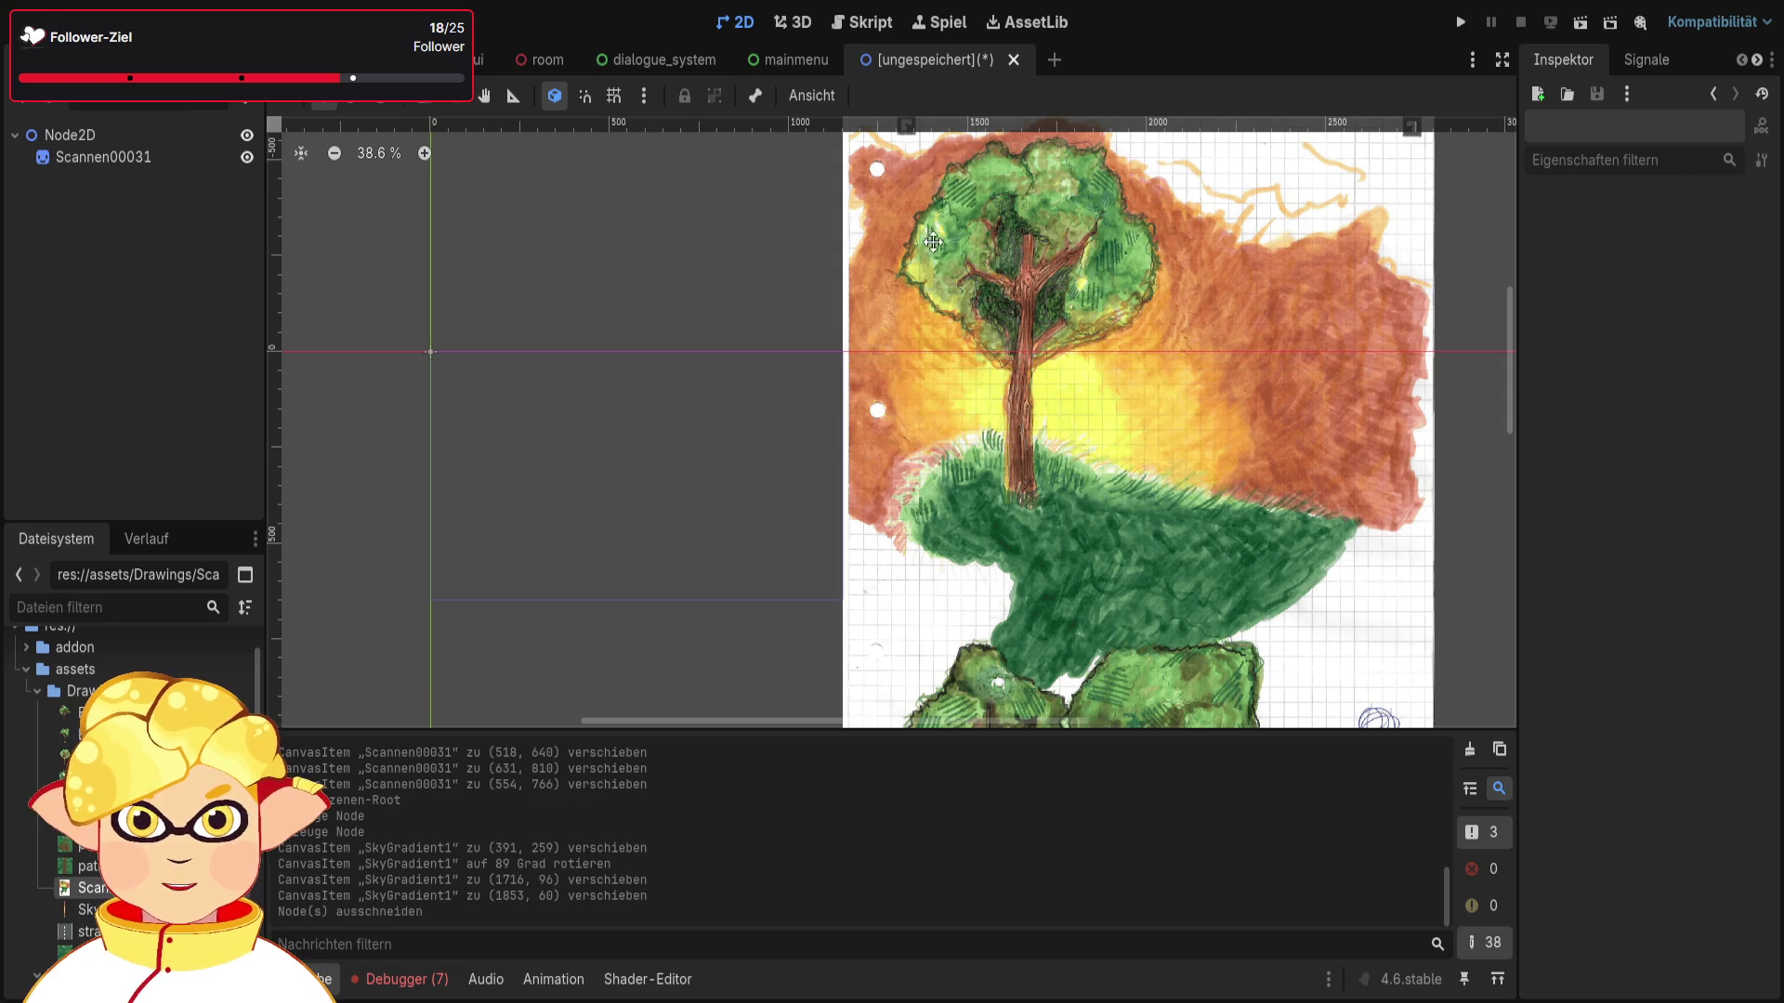
key("ctrl+w")
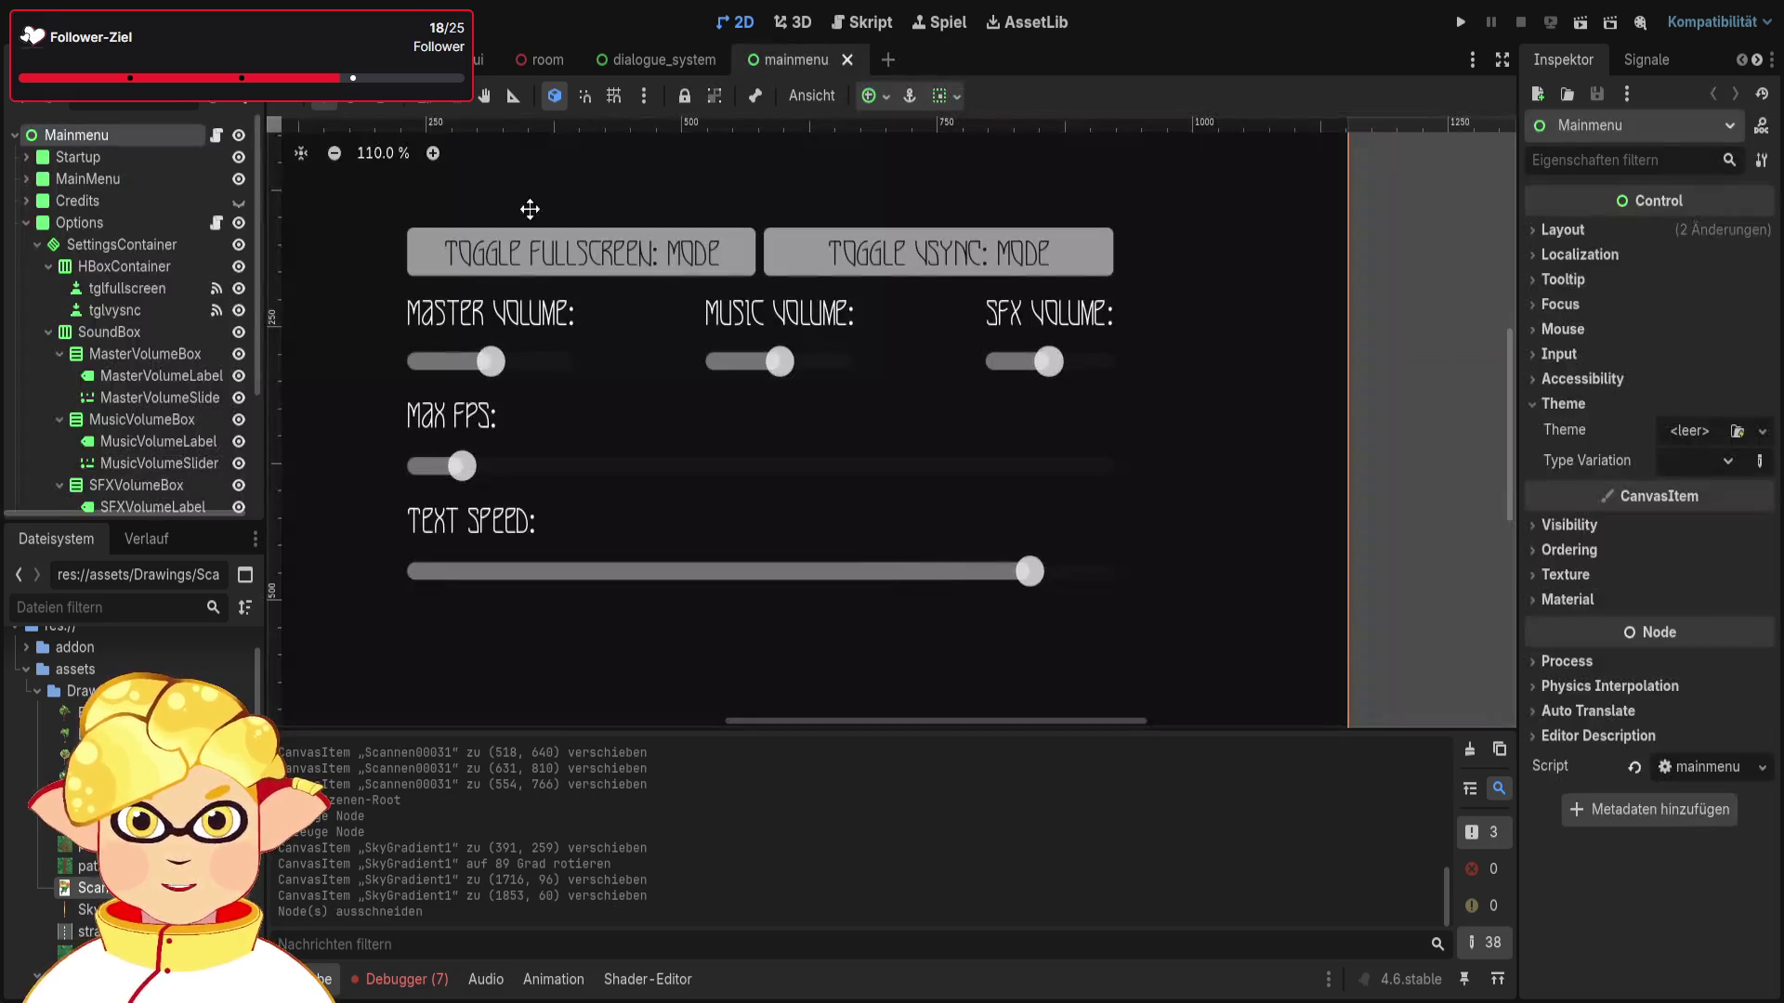
Step: Return to the level tab, clear the selection, and test-walk the player through the level
key("ctrl+Tab")
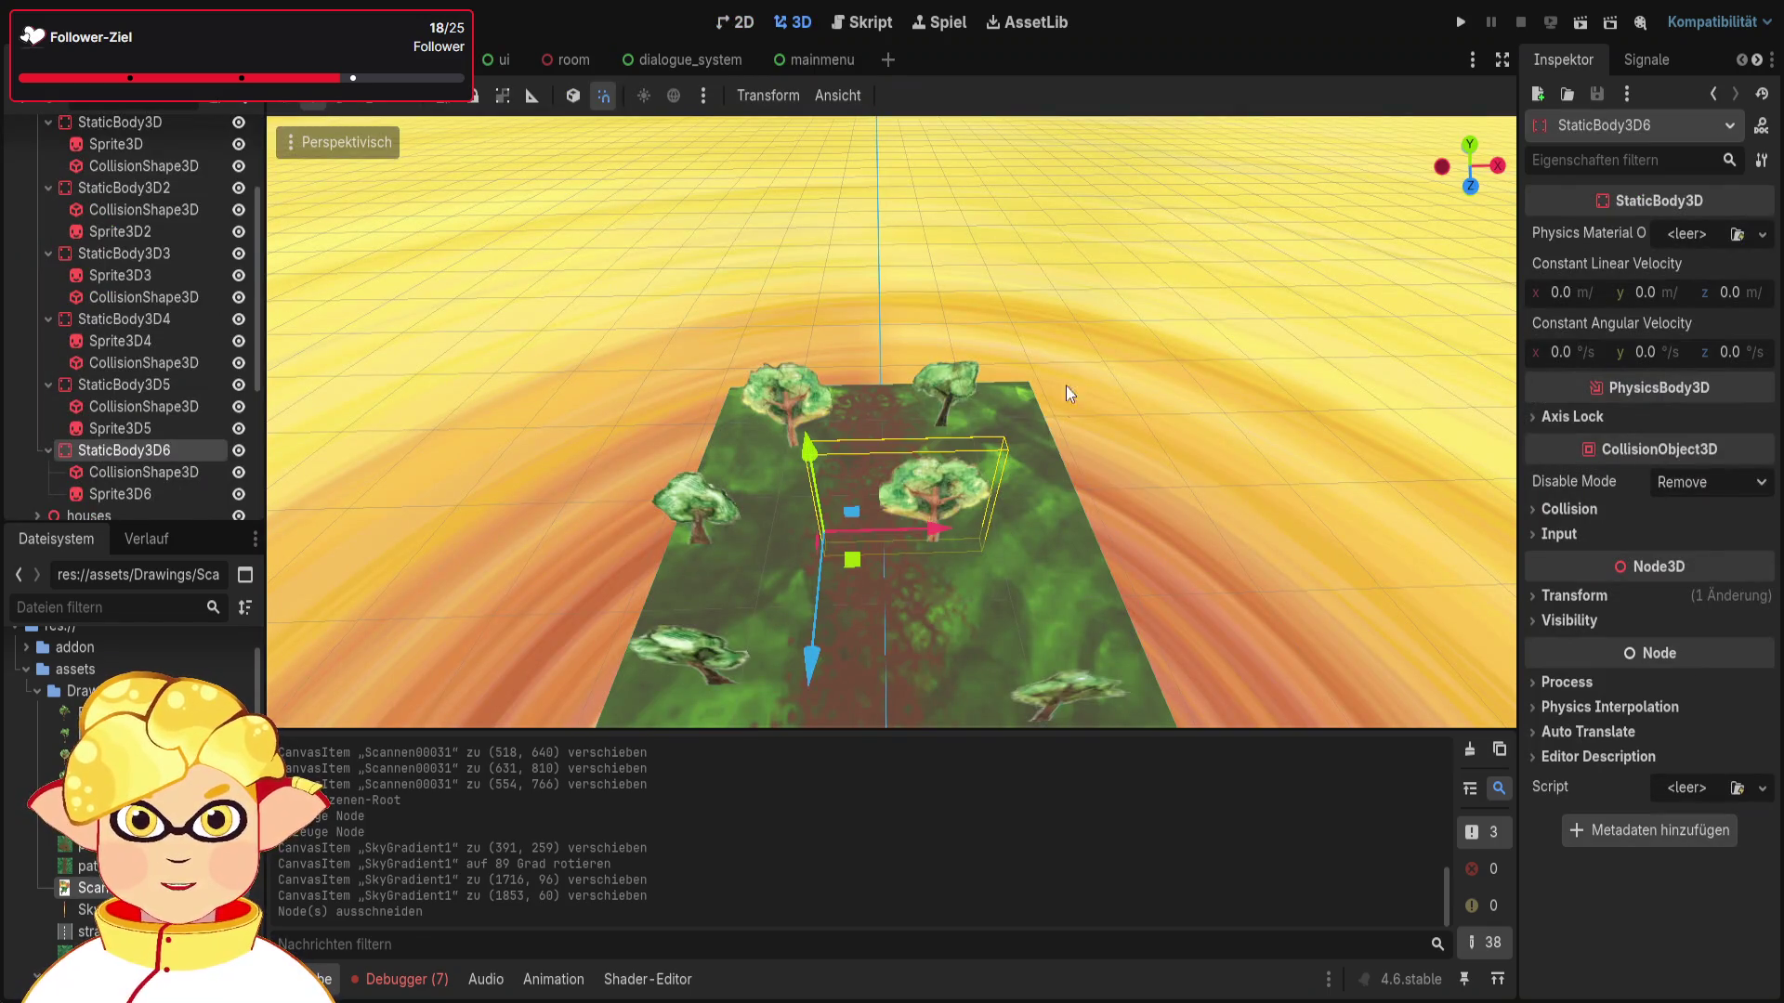
left_click(626, 293)
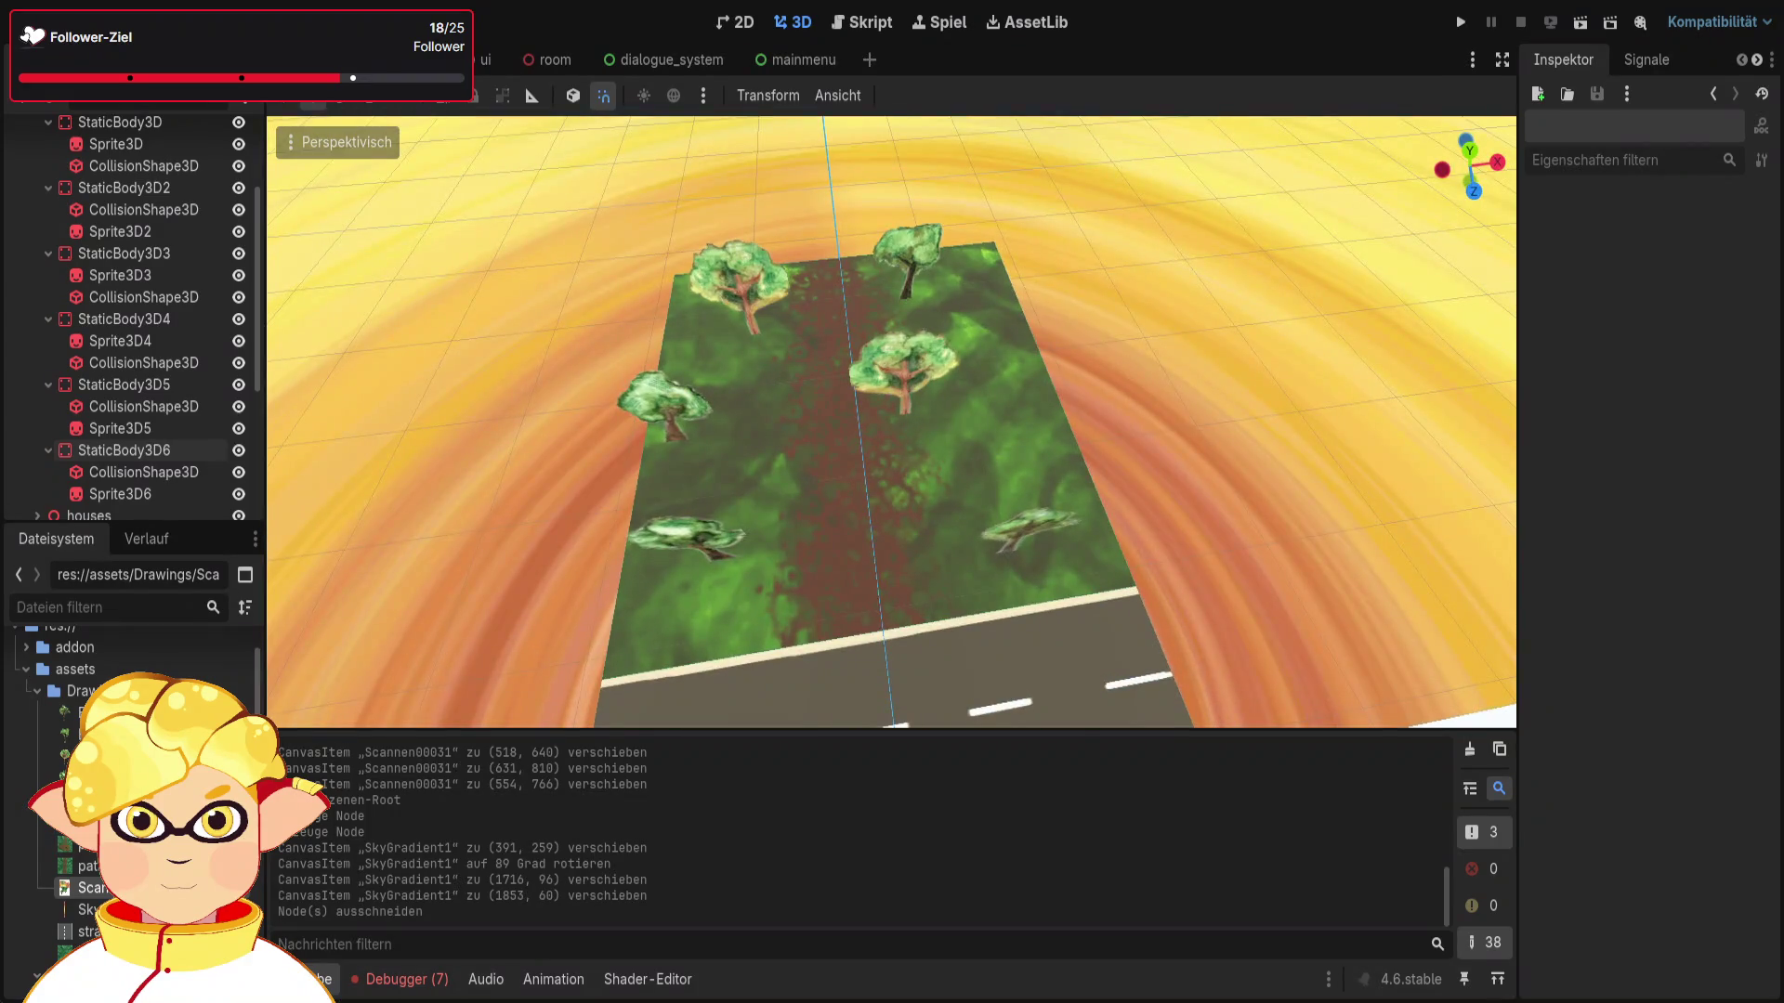
left_click(1579, 28)
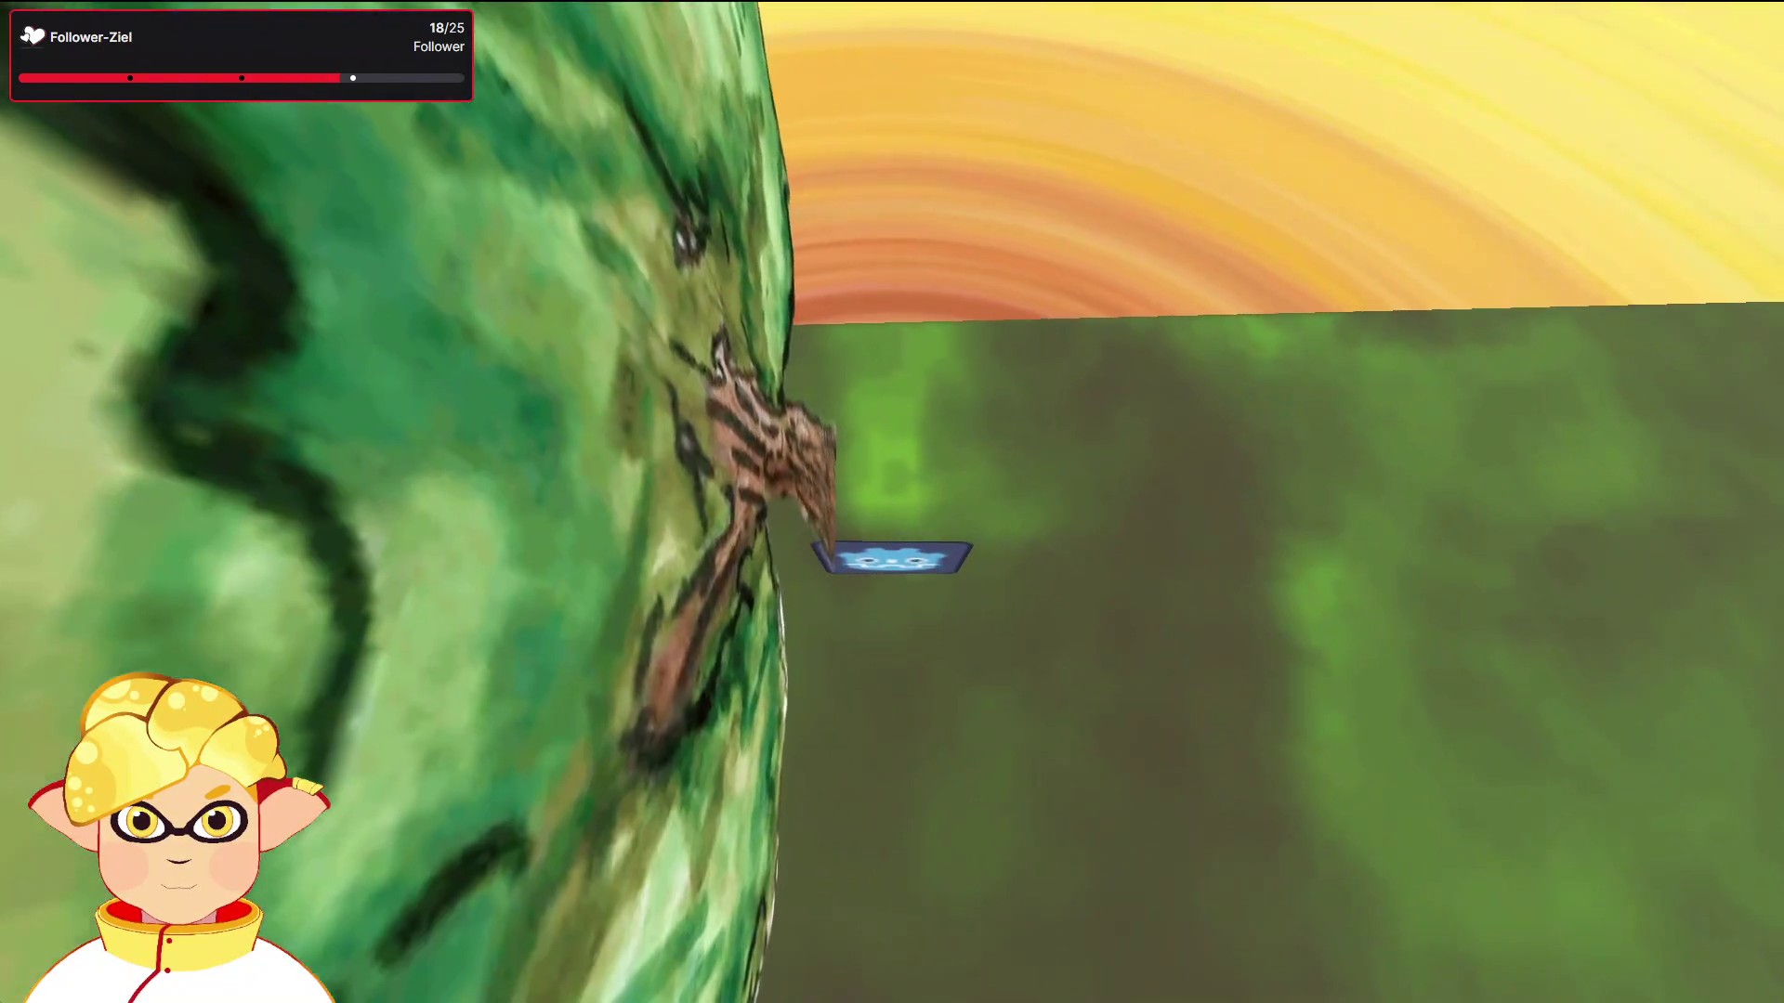
key("alt+F4")
Step: Widen StaticBody3D5's capsule collision radius to 1.0, then save and run the game
scroll(732, 476, "up", 10)
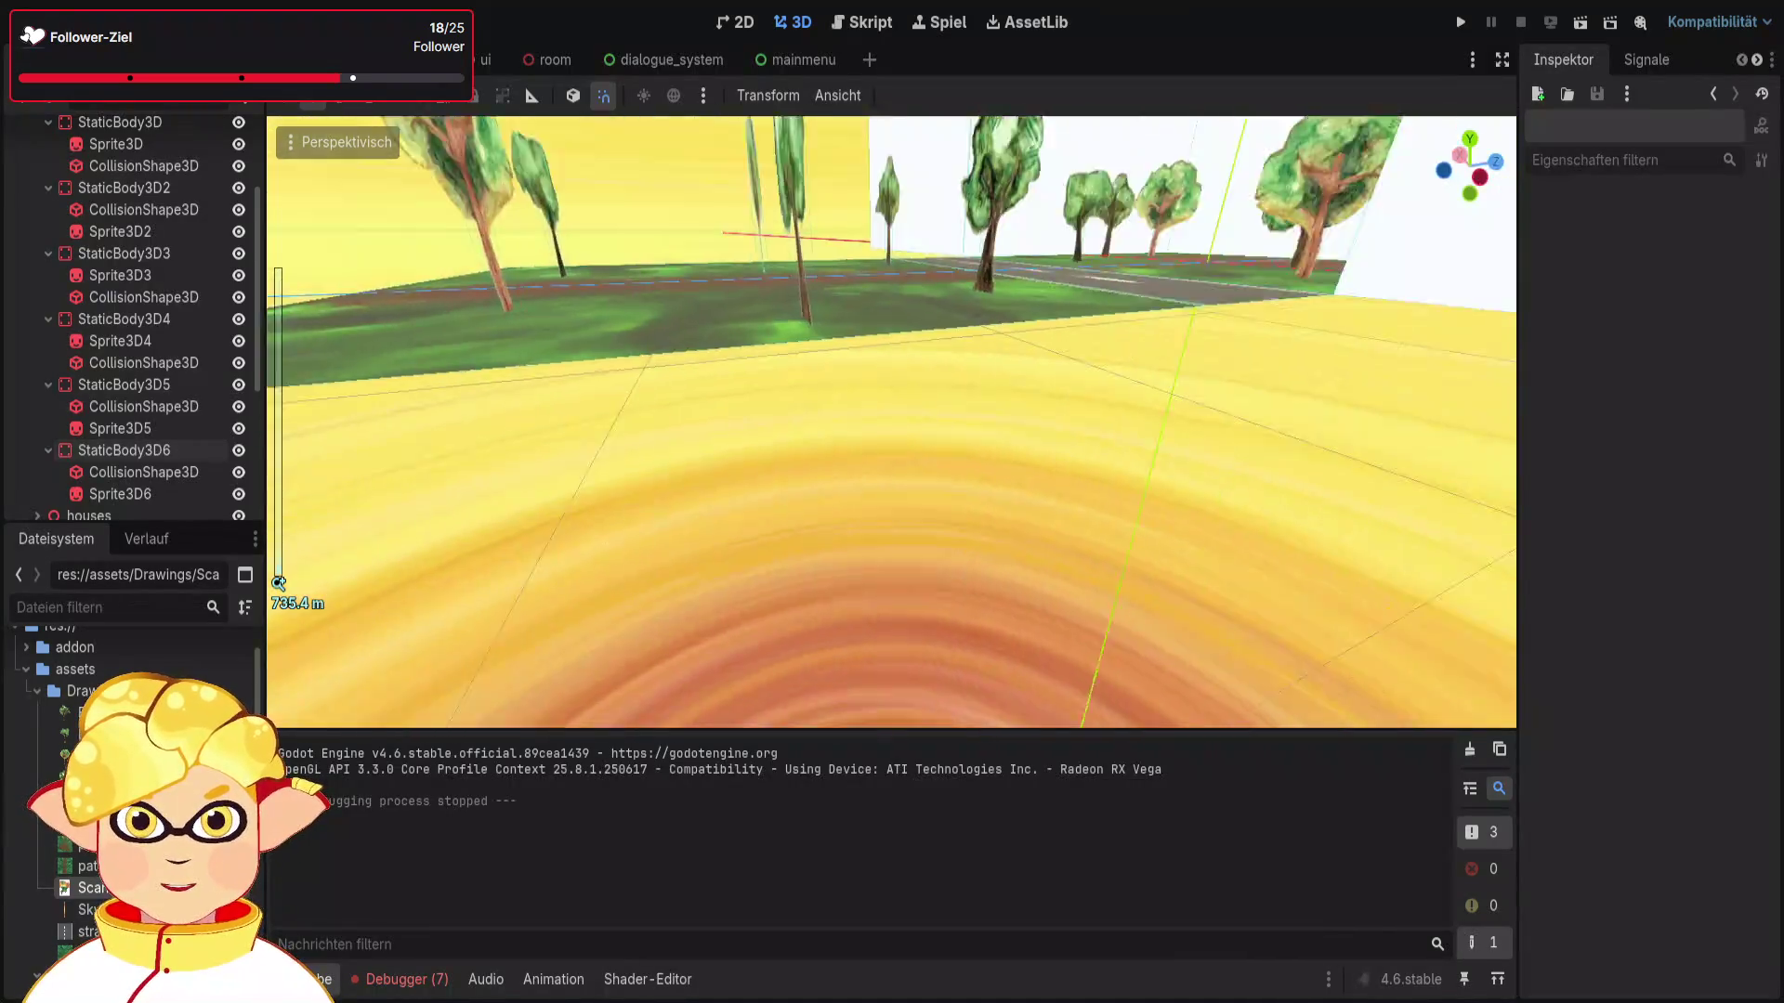
scroll(732, 476, "up", 5)
left_click(810, 311)
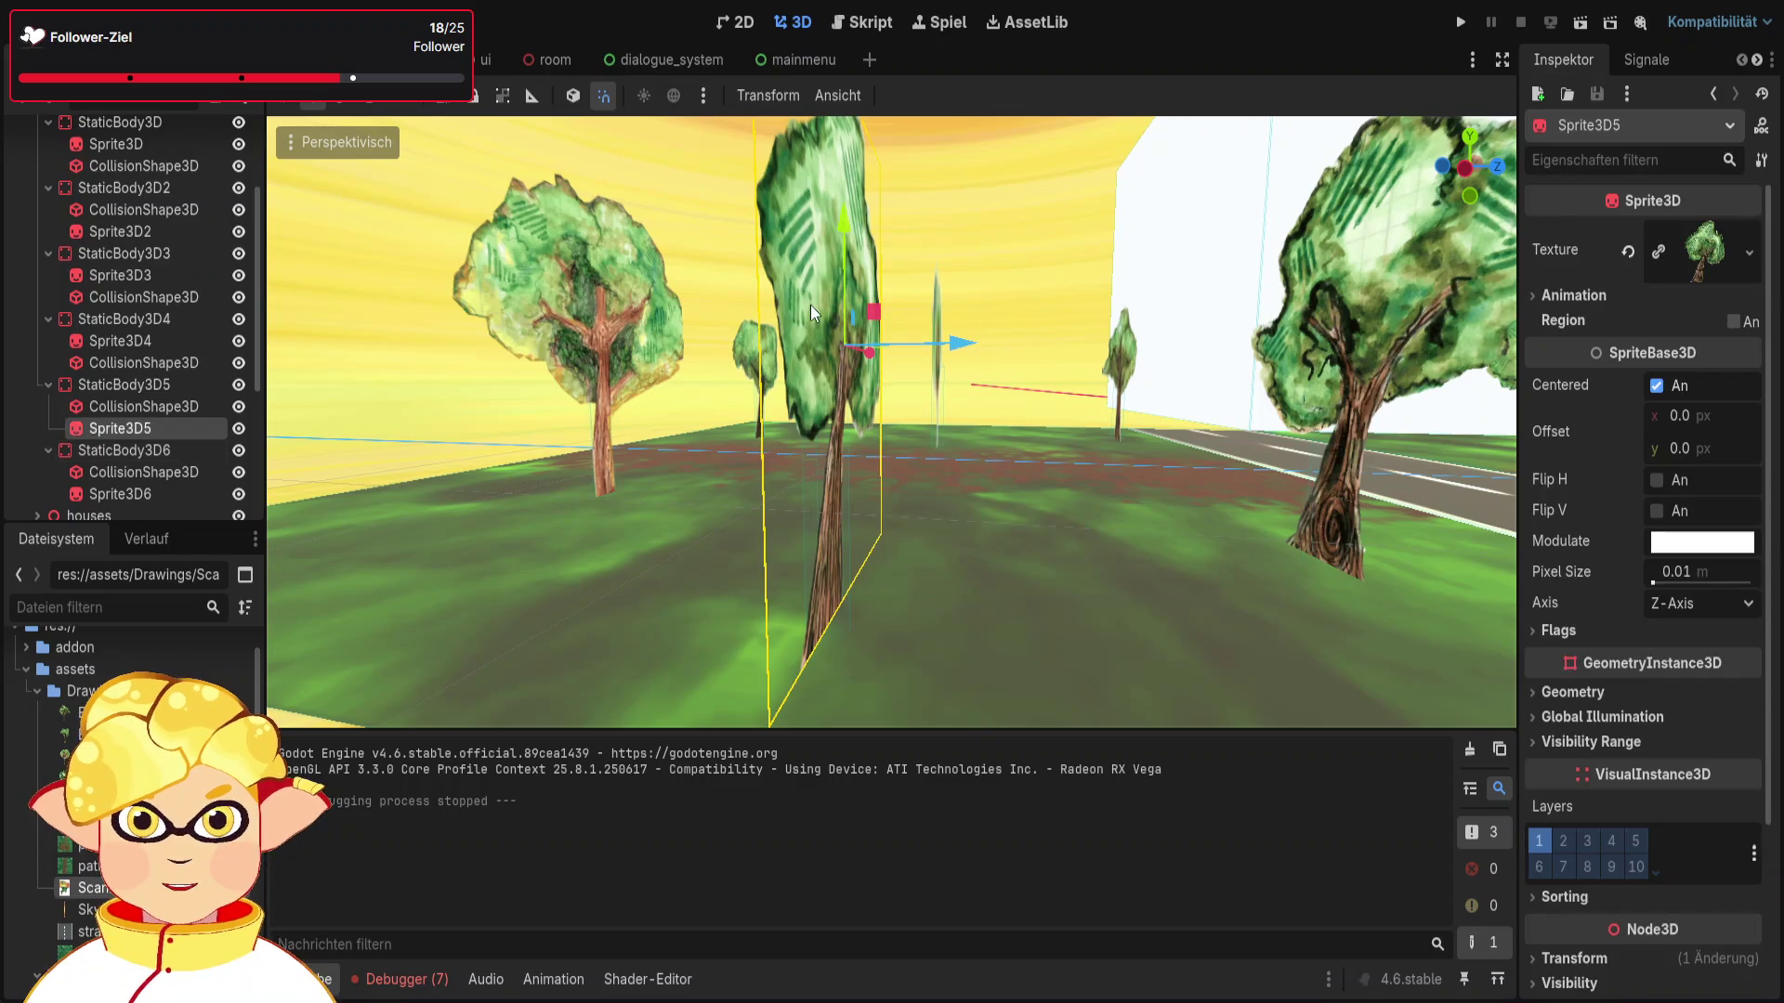
scroll(859, 536, "up", 5)
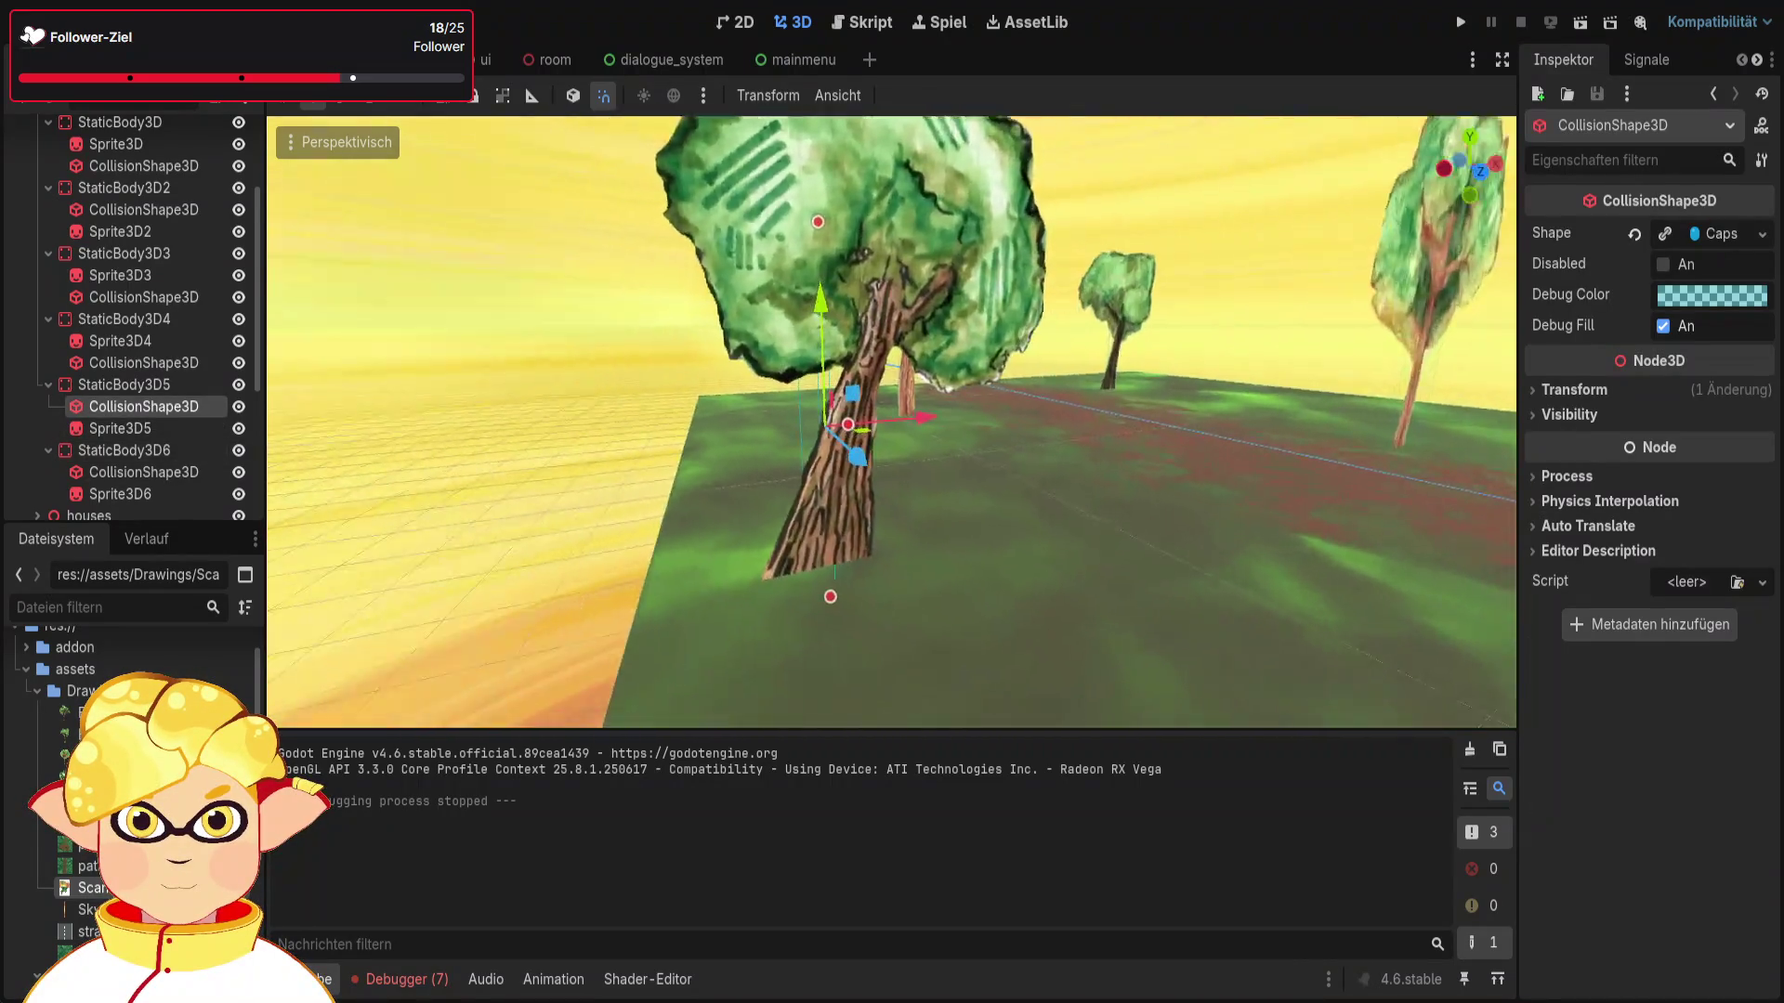
left_click_drag(958, 429, 1013, 435)
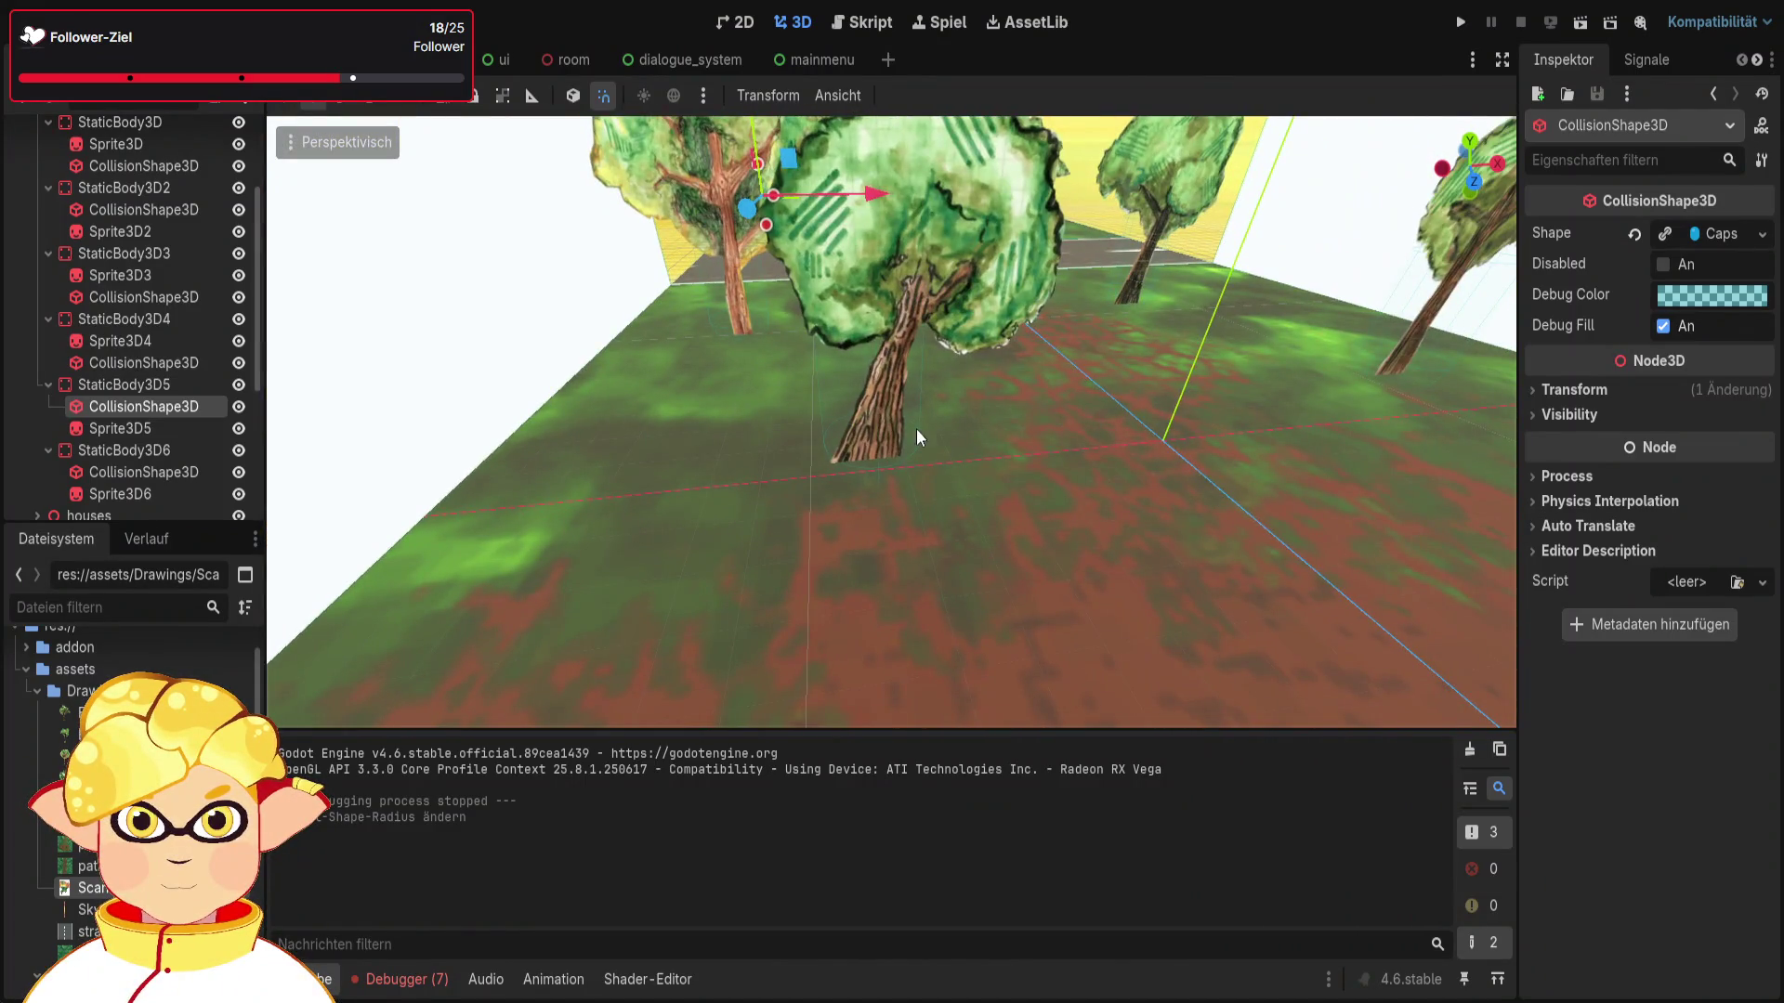
left_click(918, 397)
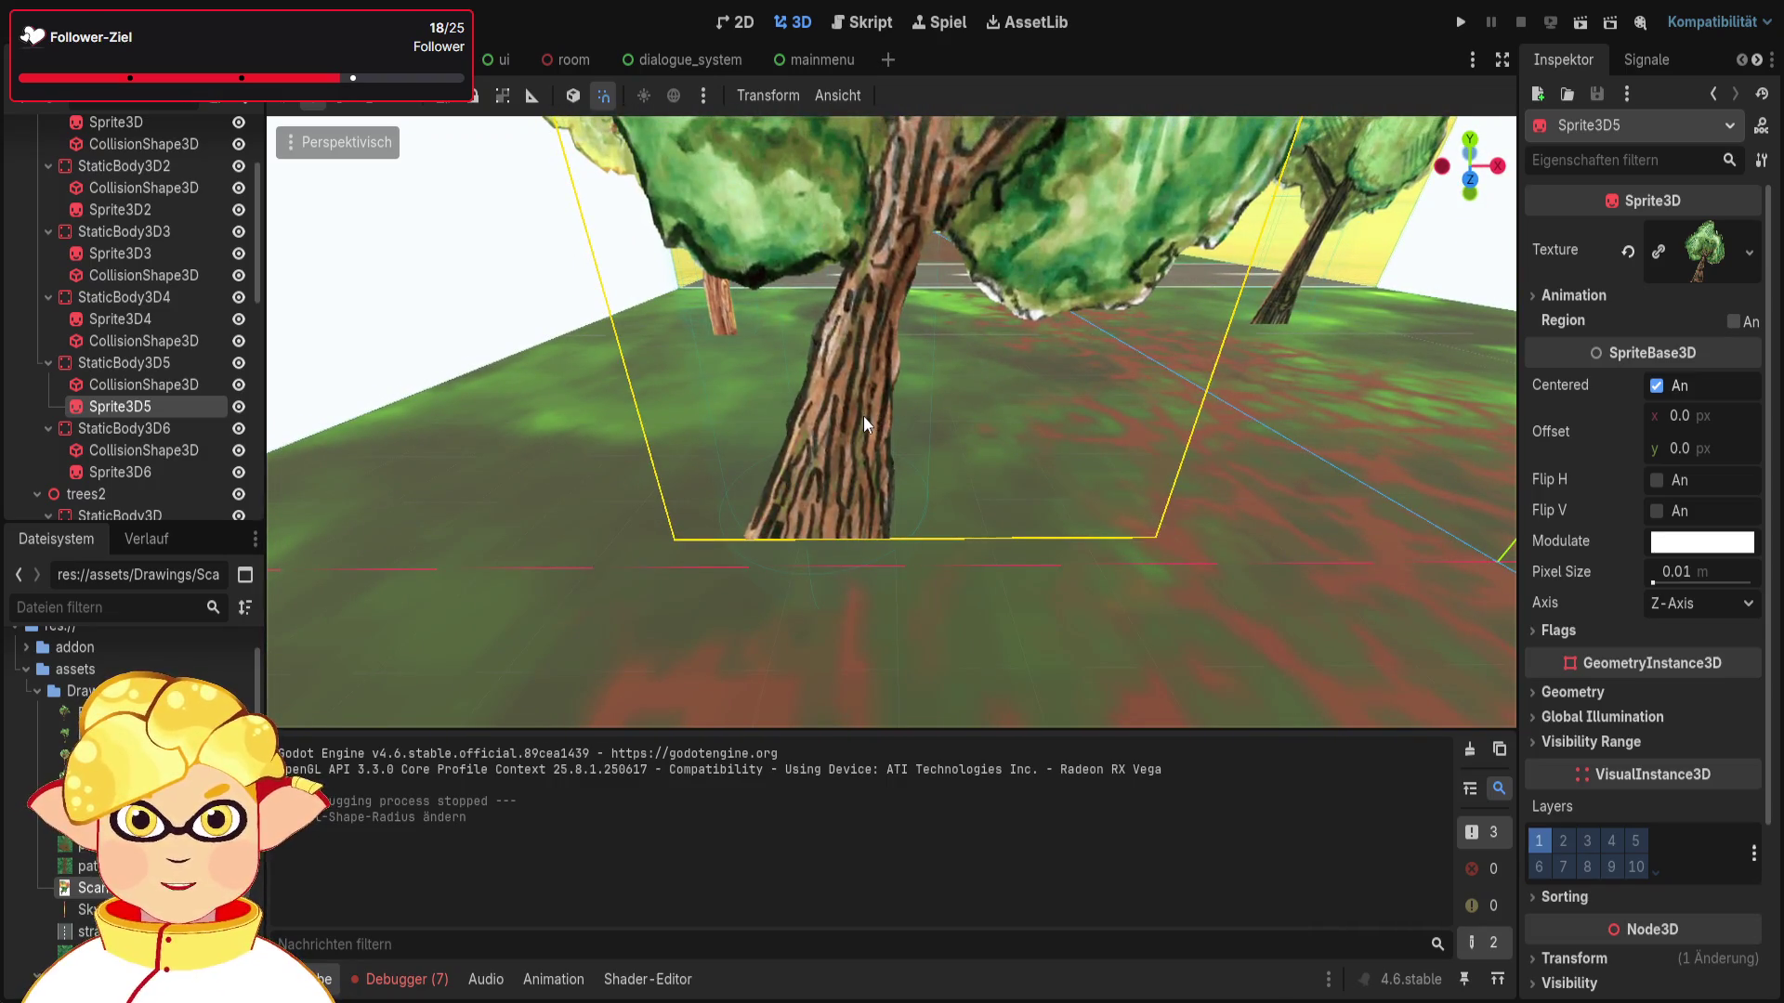
left_click(164, 449)
left_click(1575, 23)
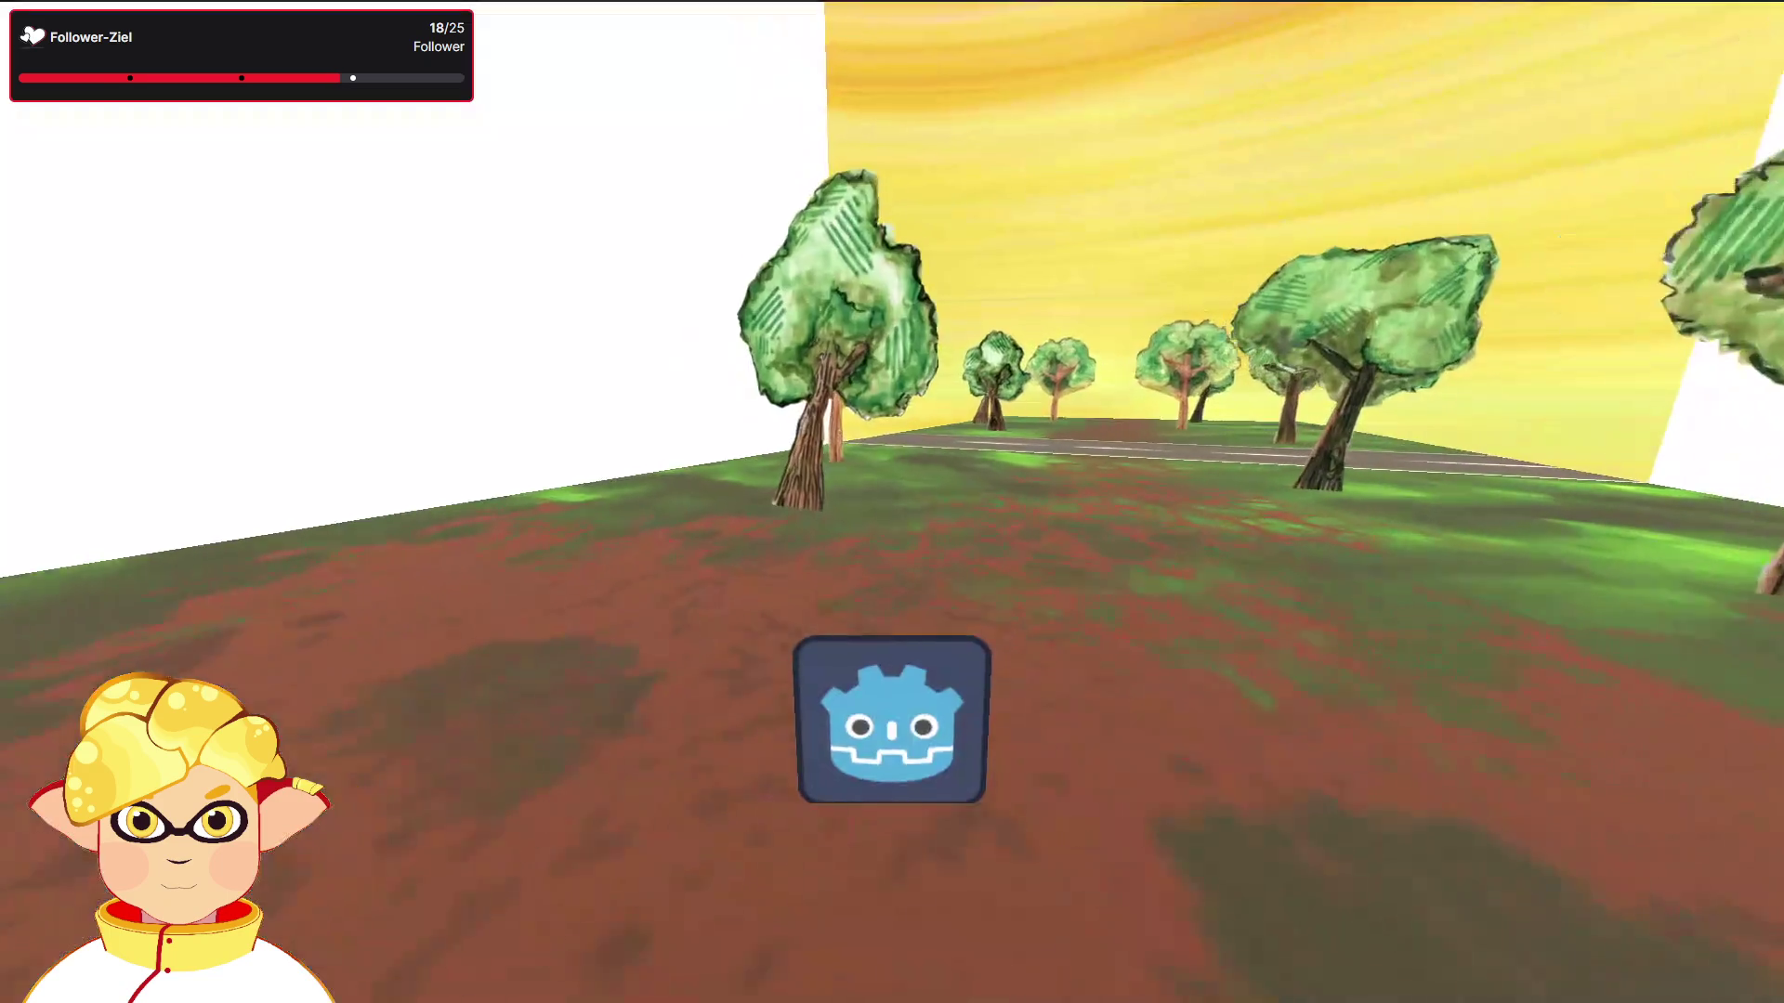
Step: Walk the player forward across the road among the trees and turn toward the grass
key("w")
key("w")
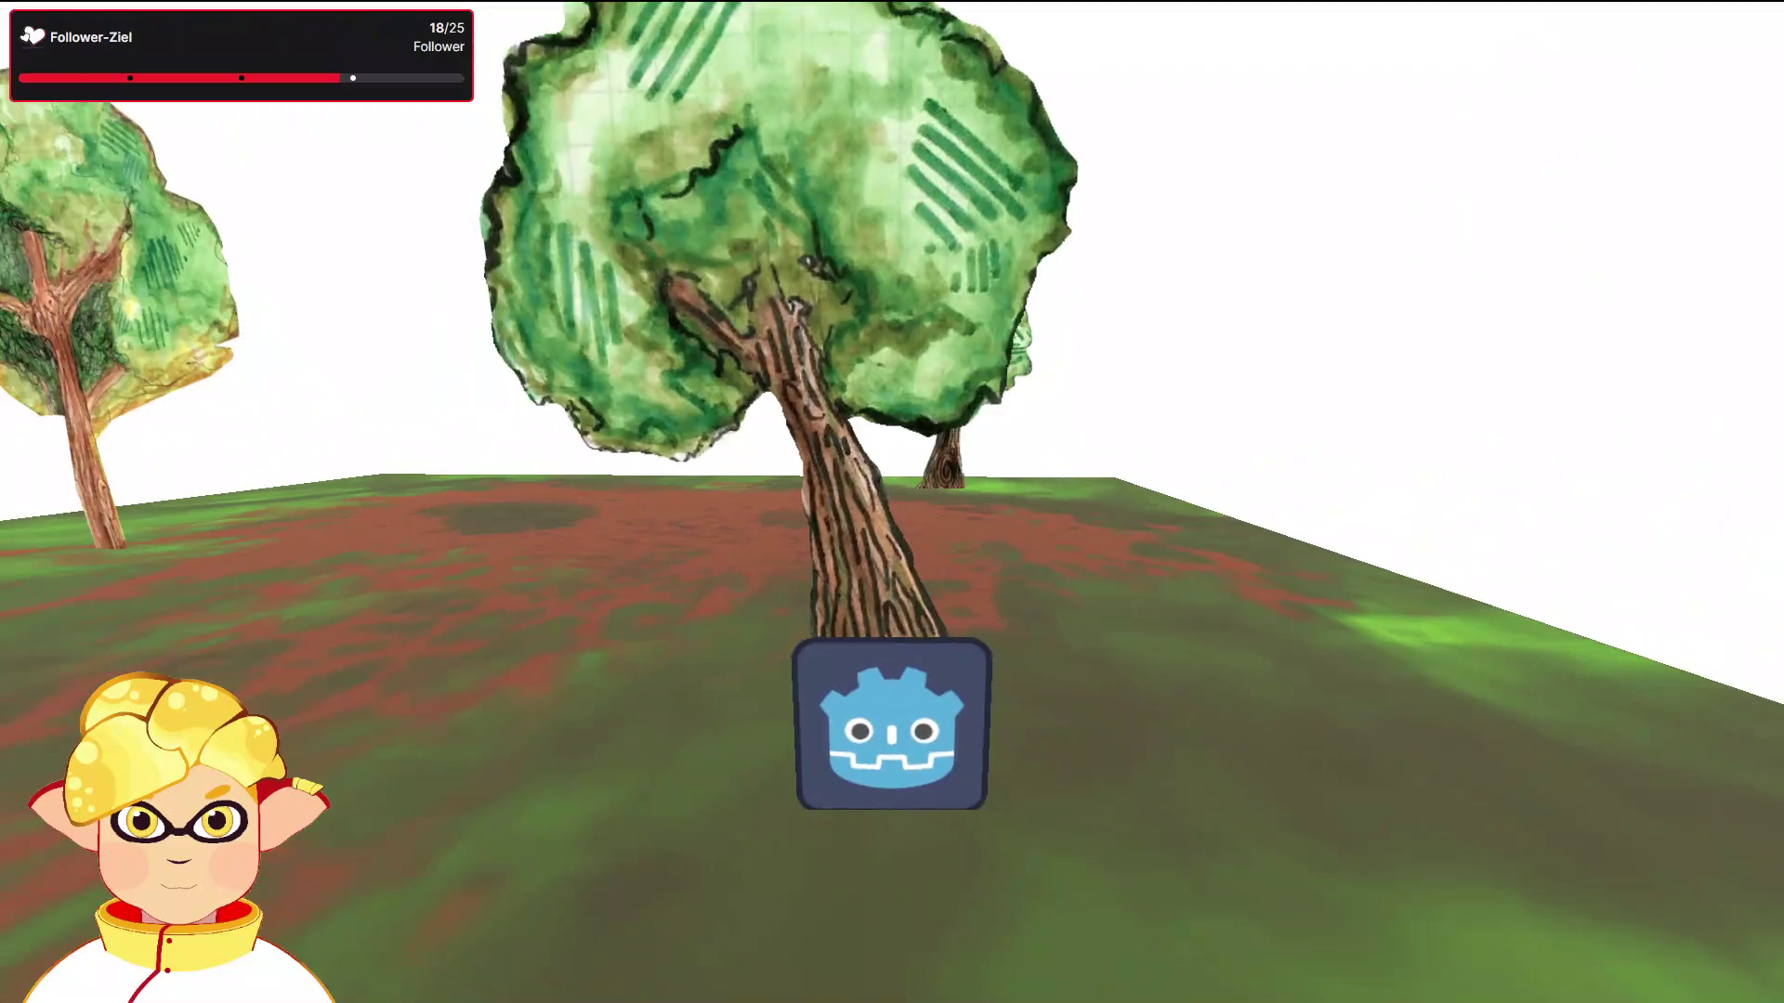
key("a")
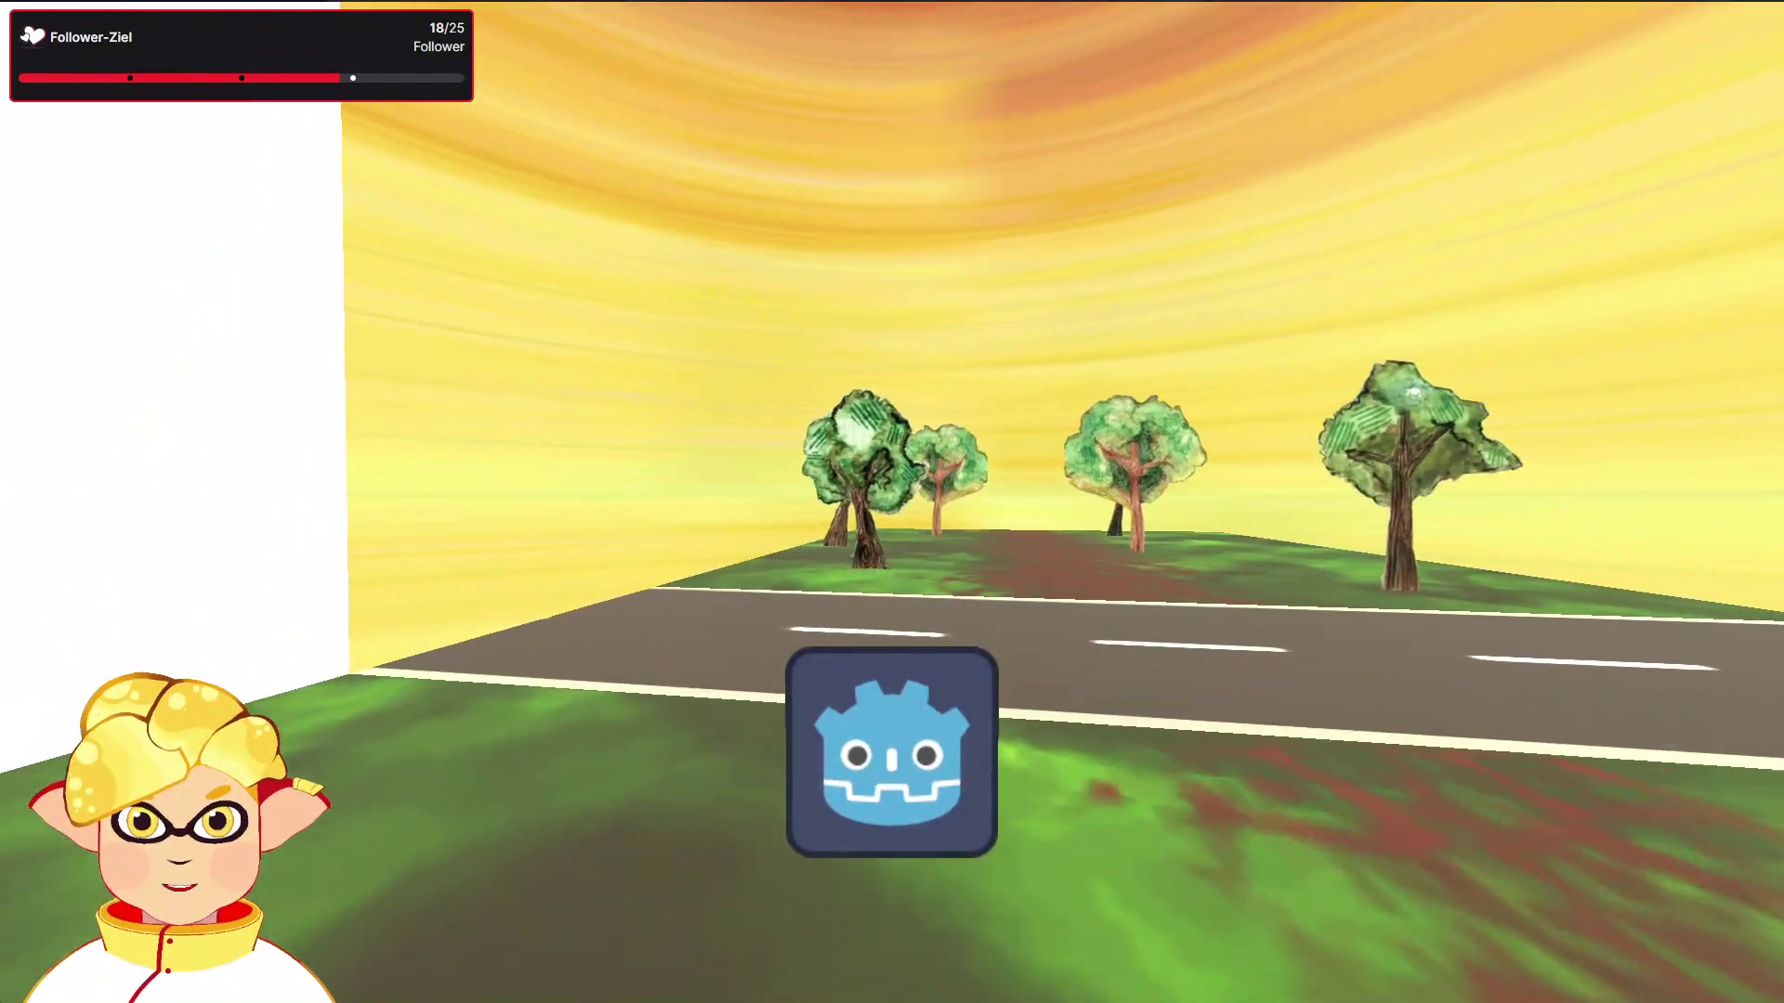
key("w")
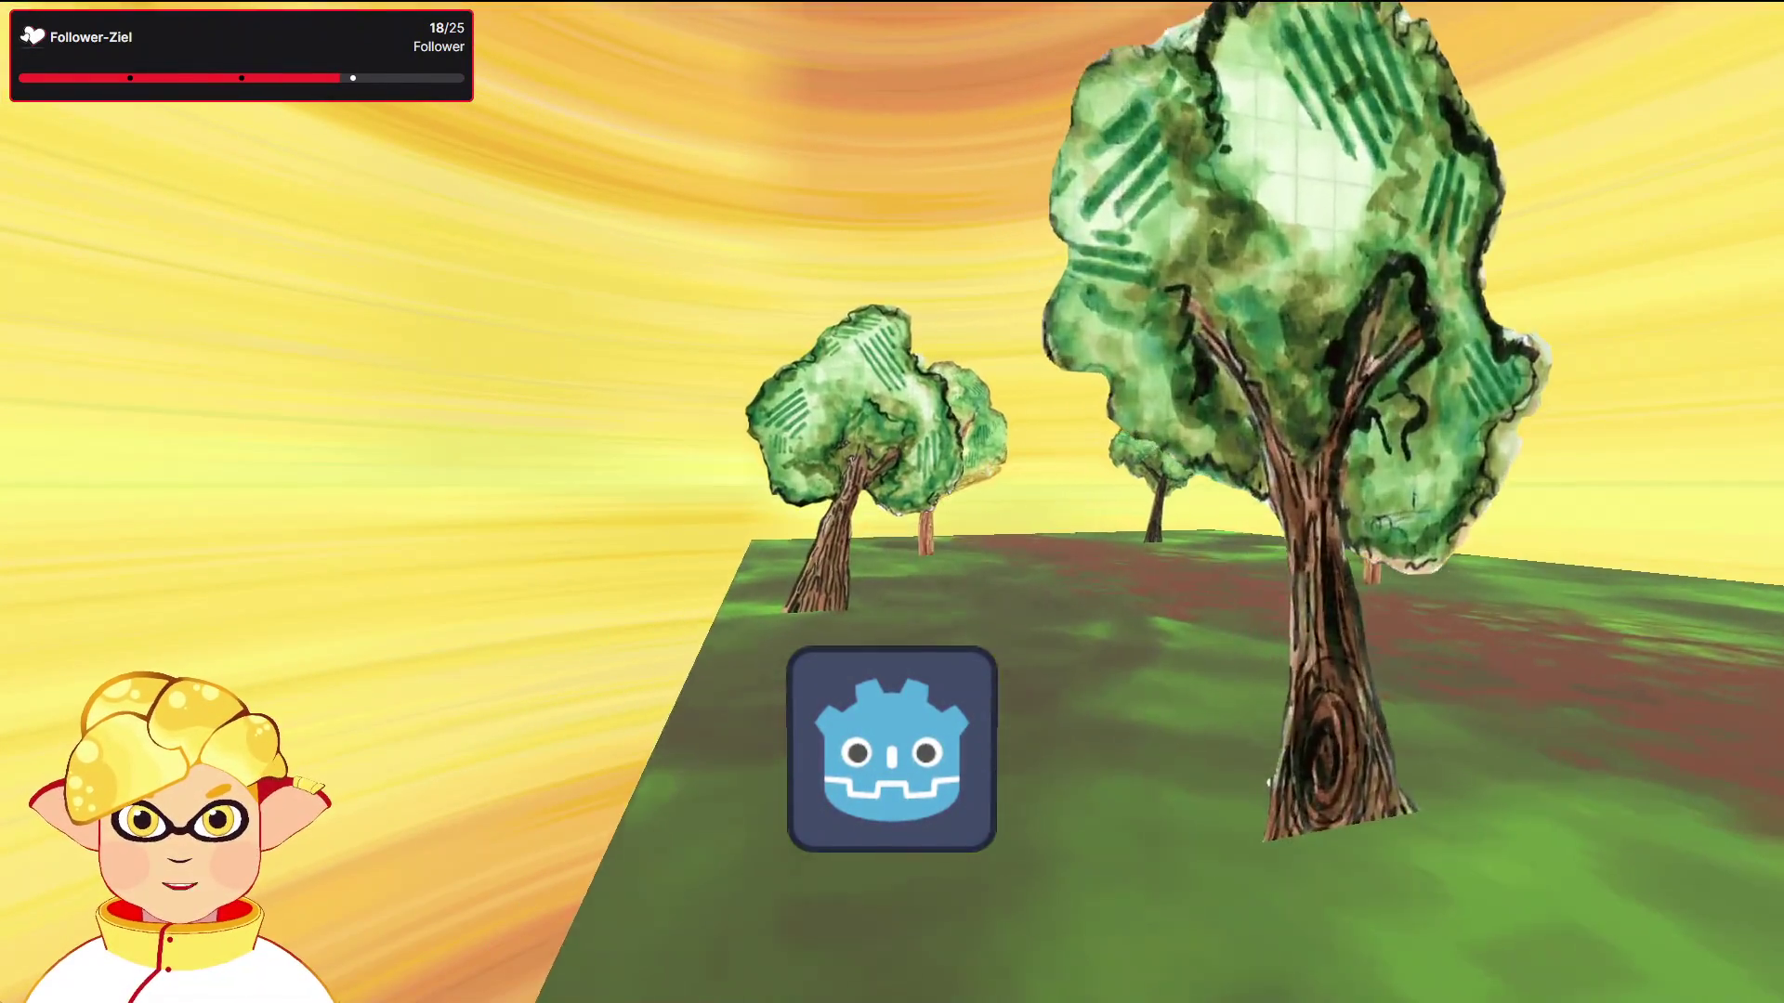
key("w")
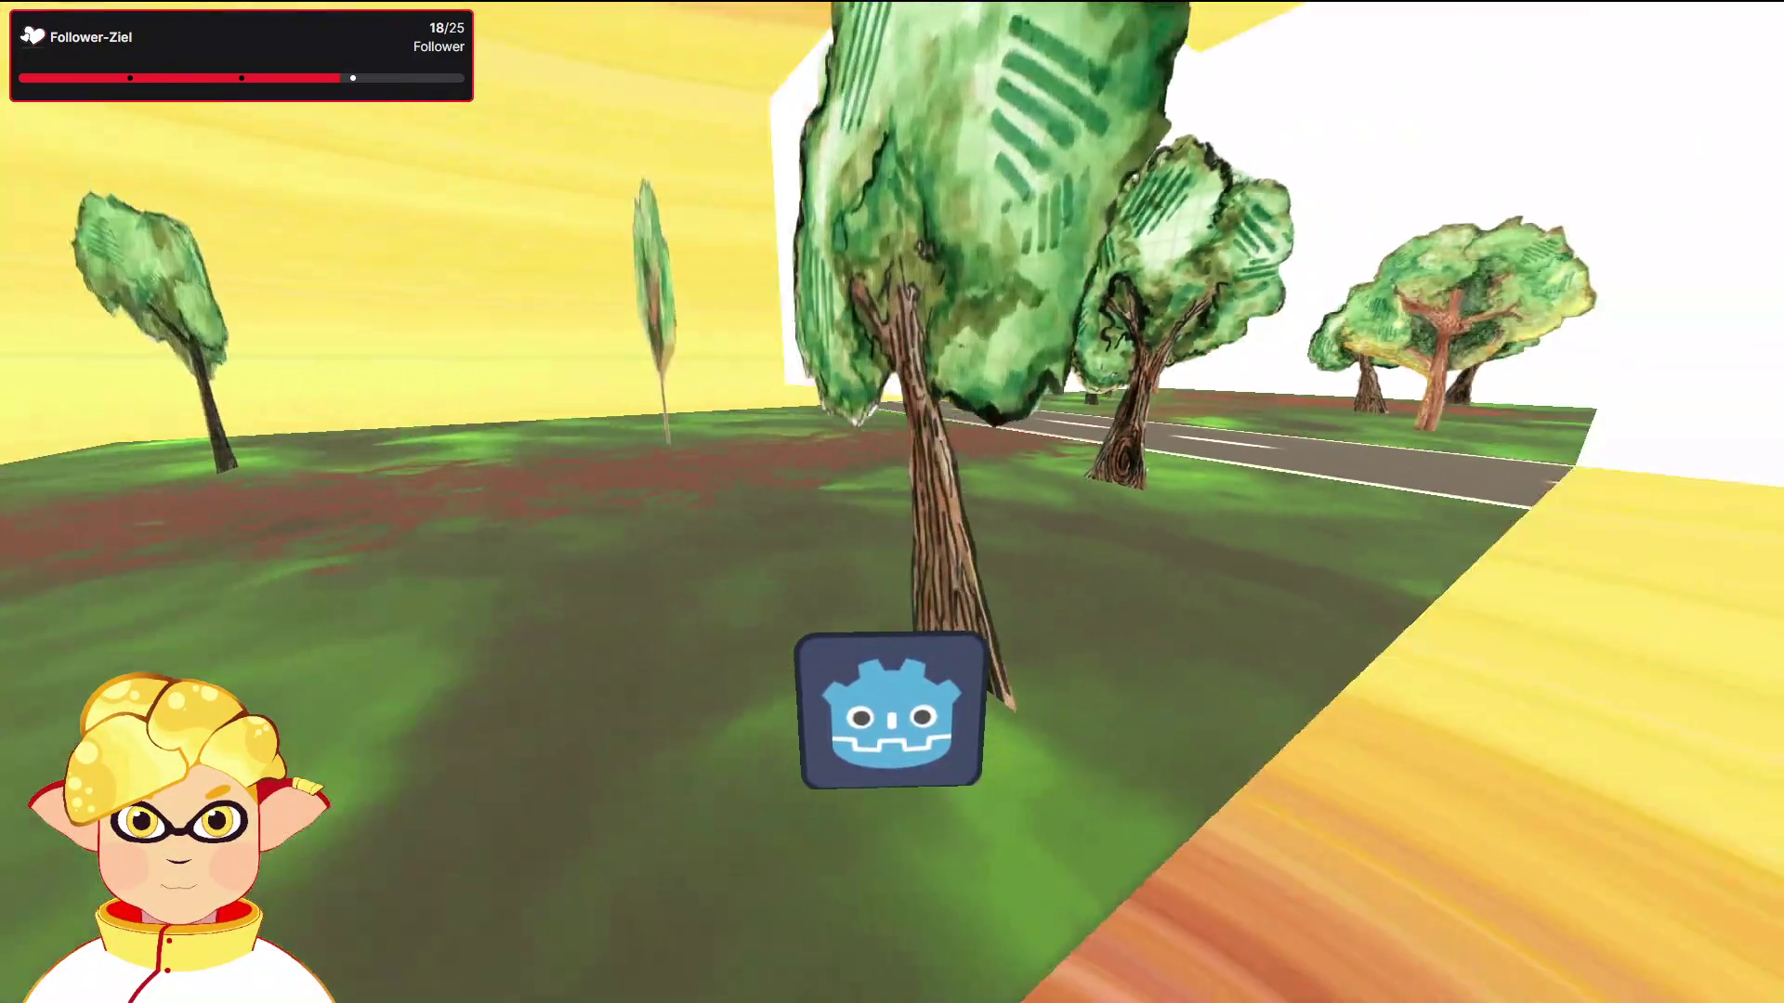
key("d")
key("a")
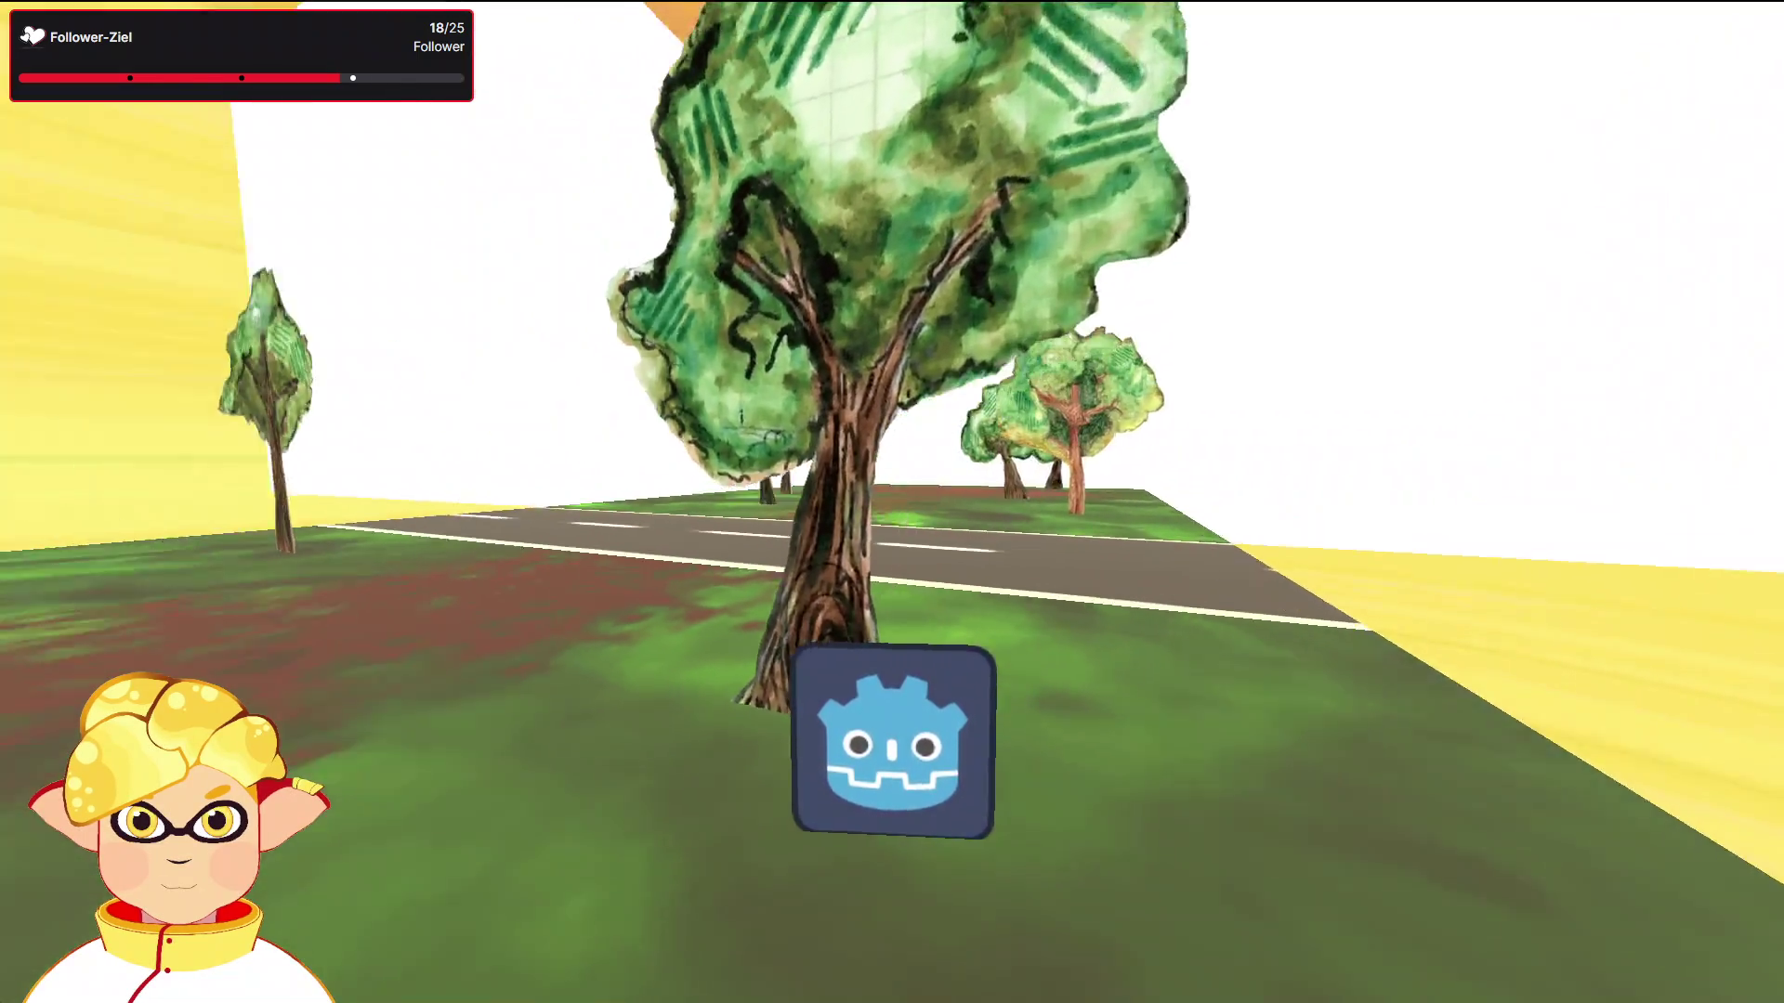
key("d")
key("d")
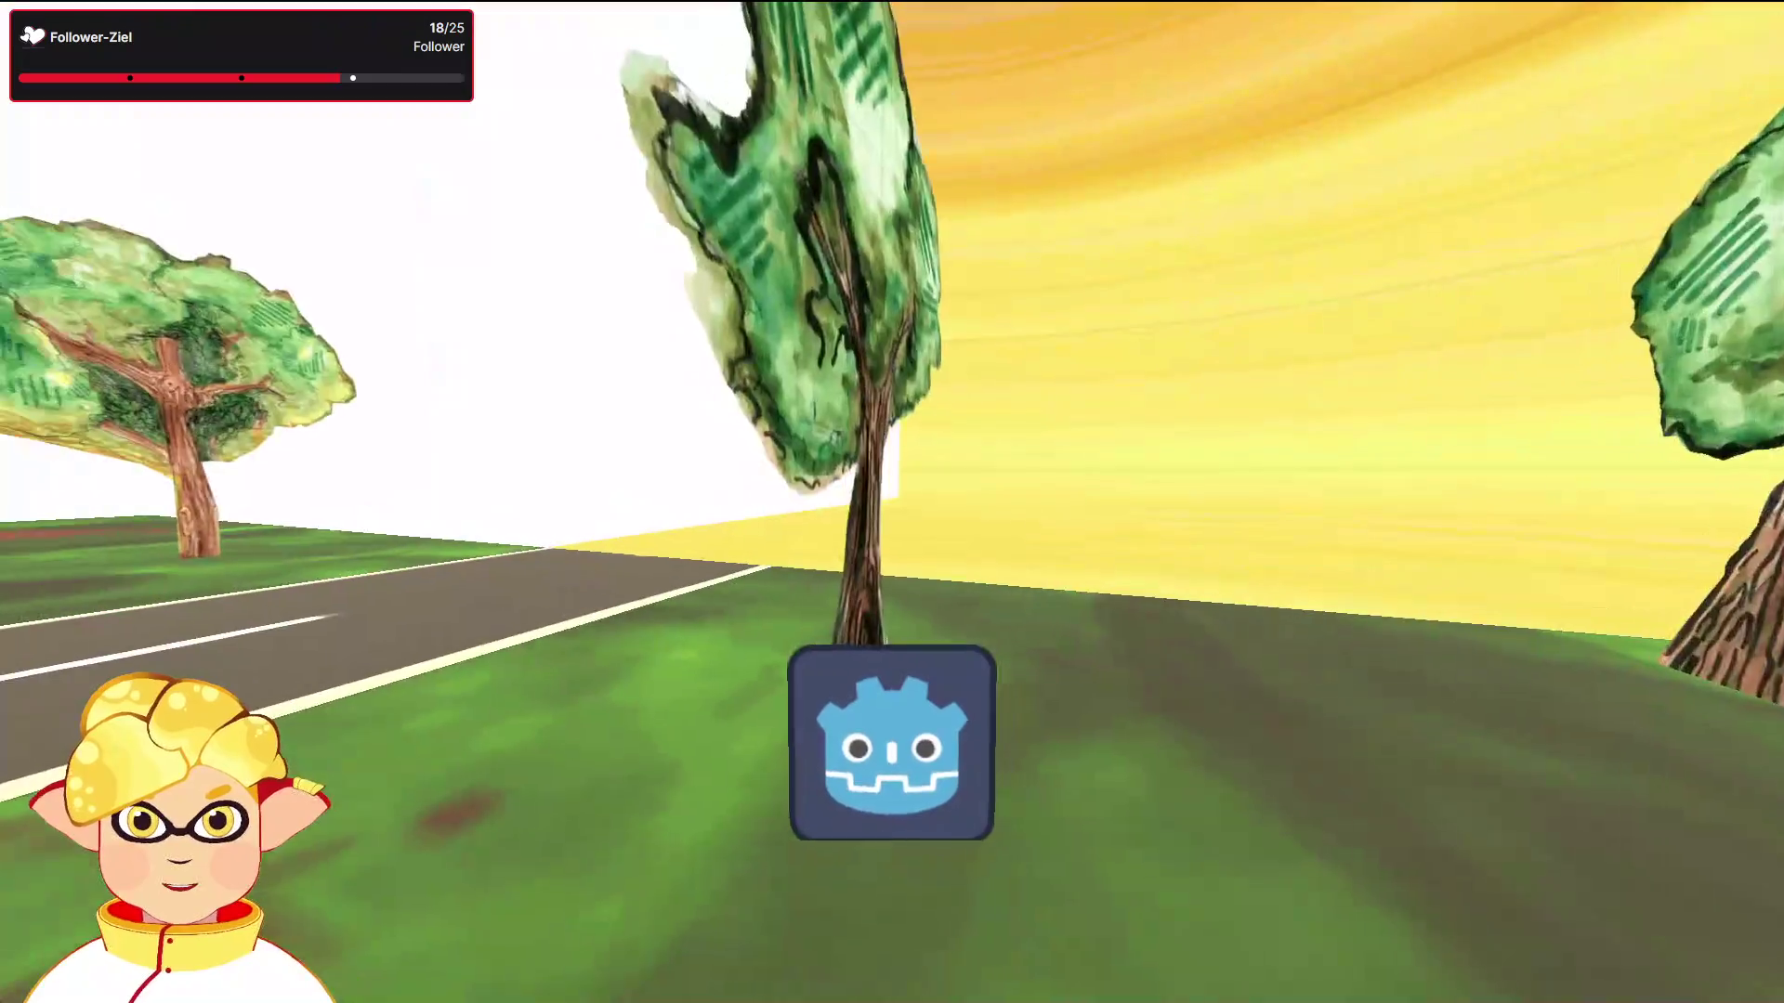
key("d")
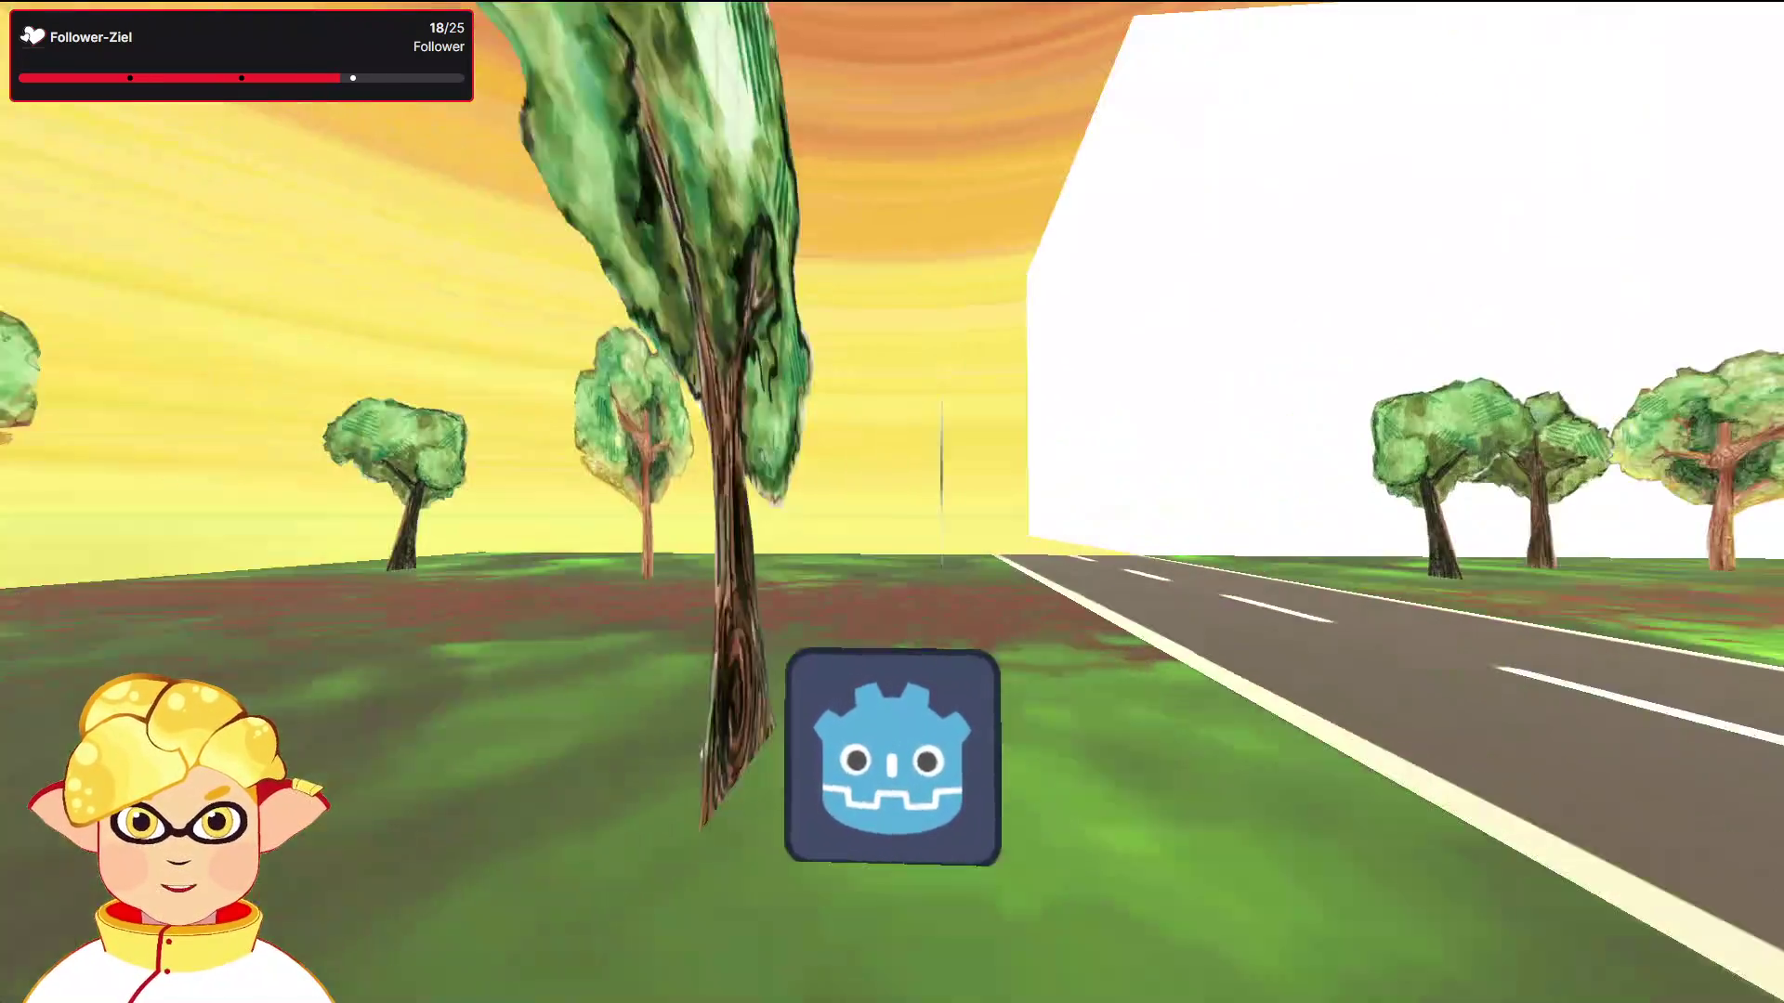
key("d")
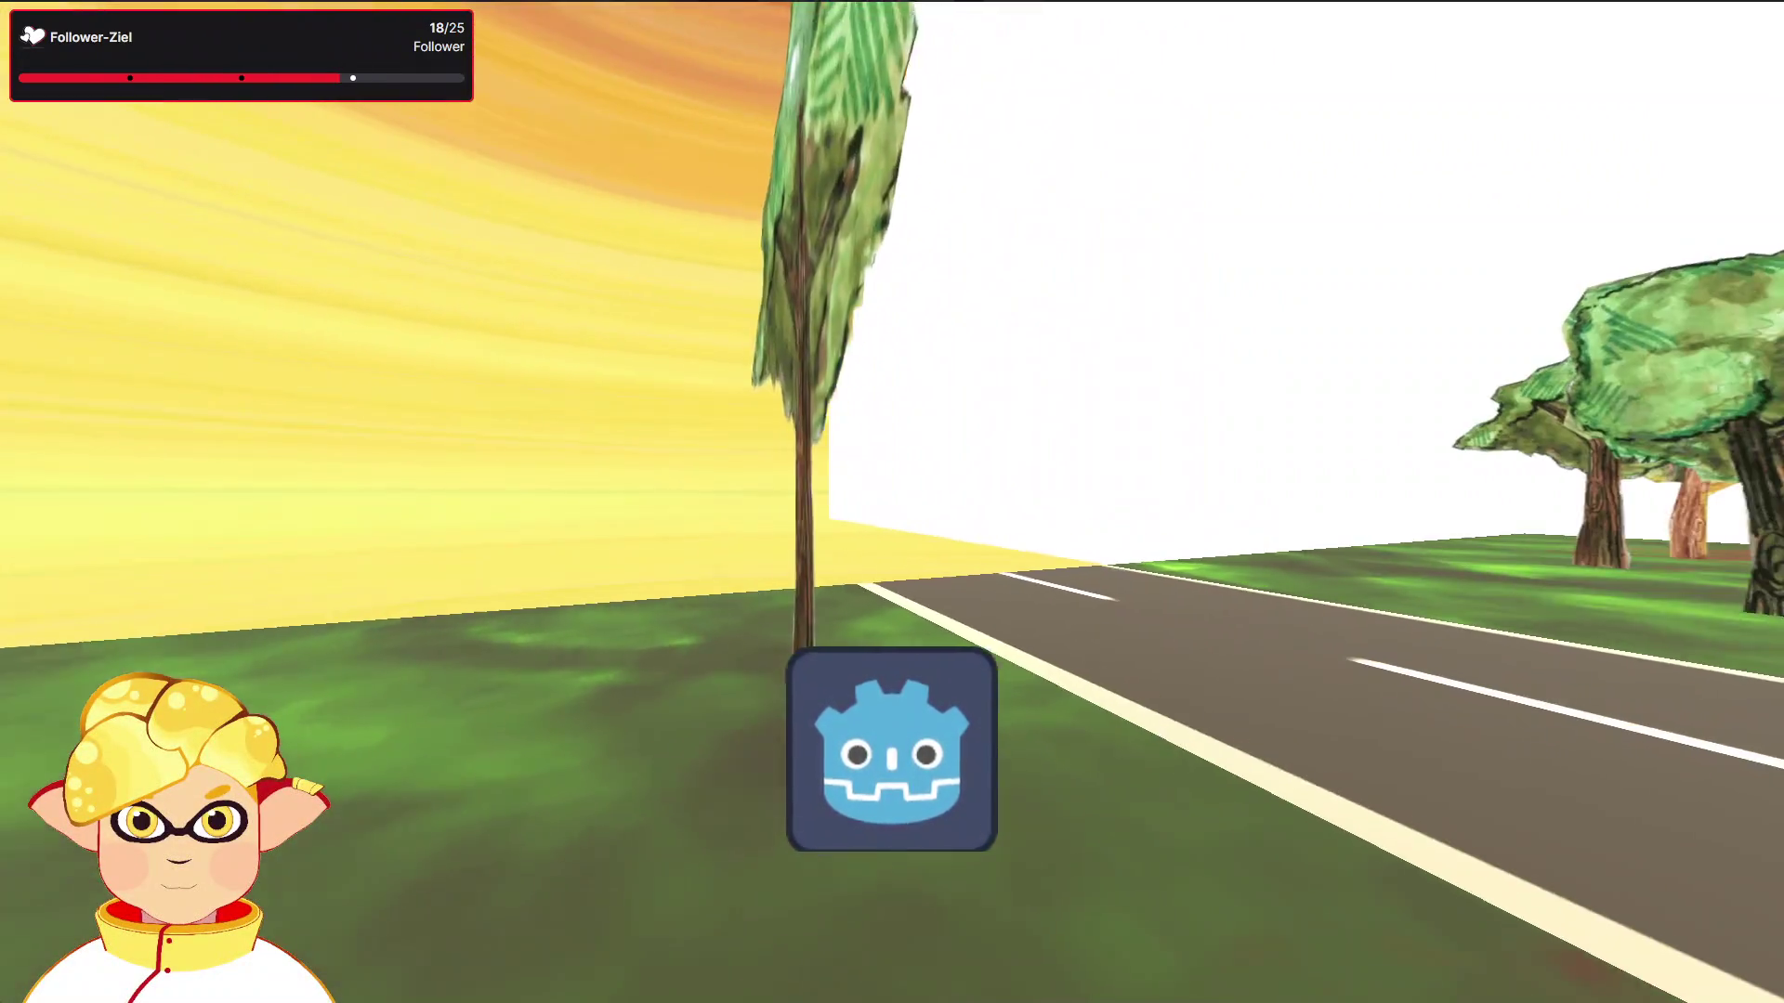
key("d")
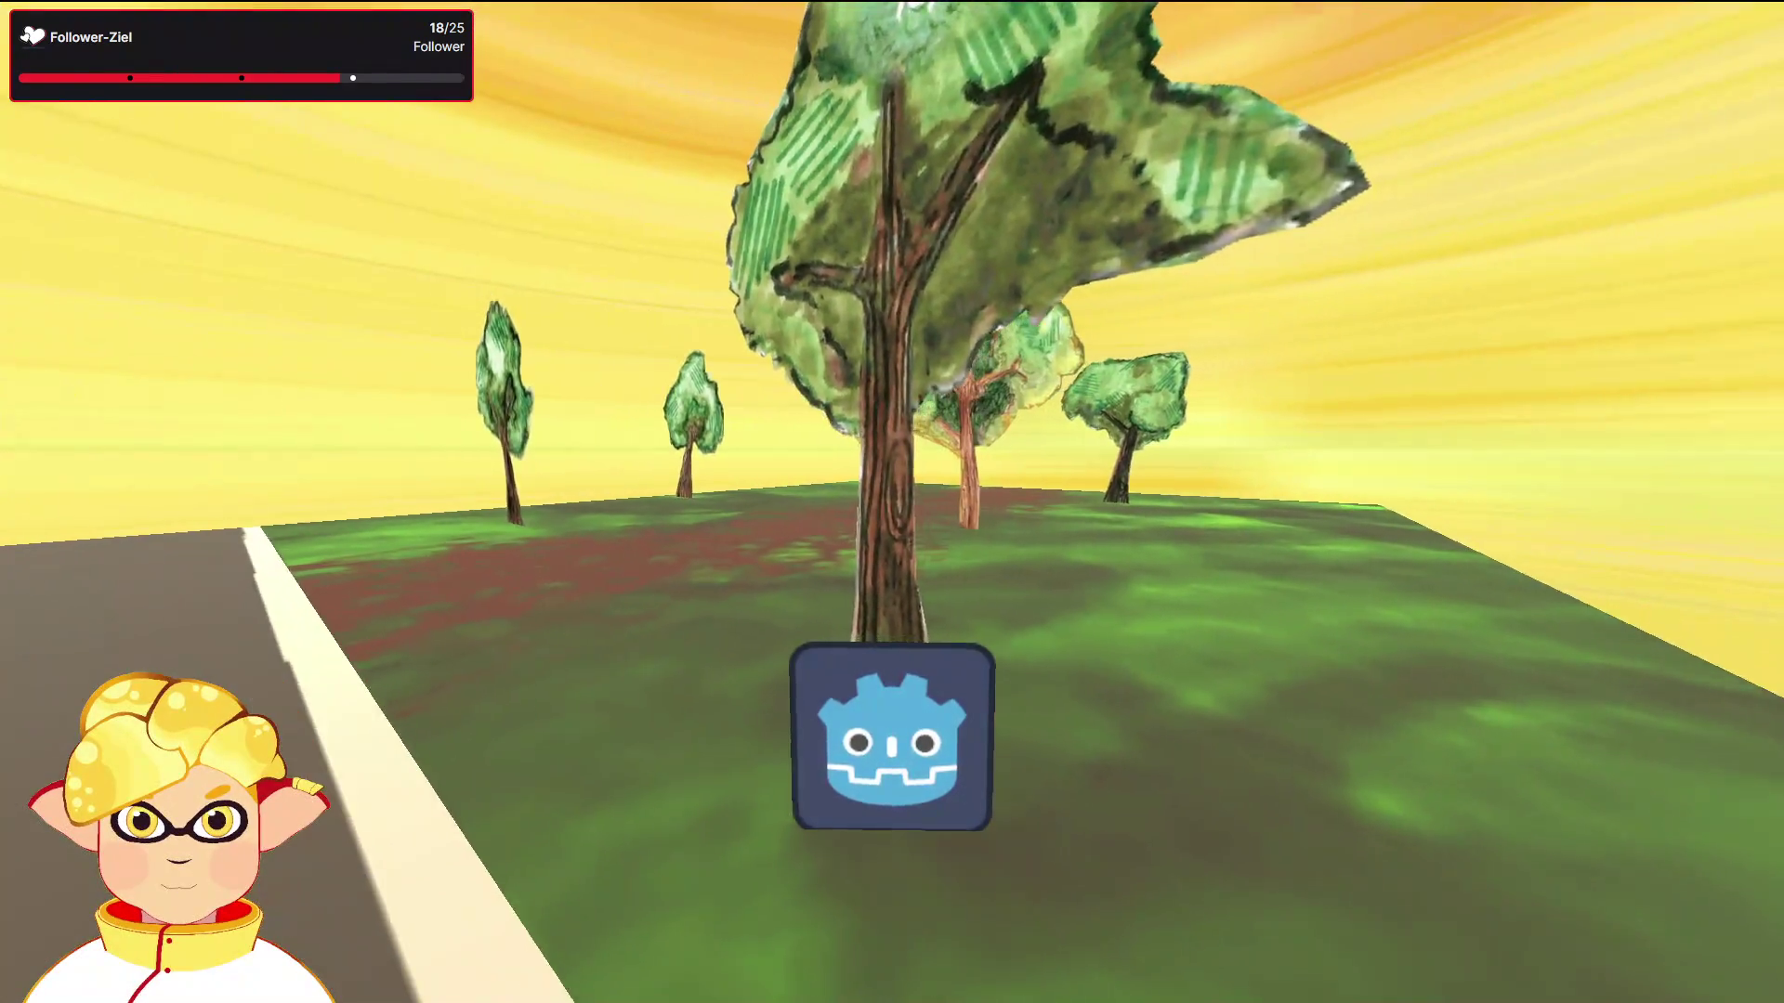
Step: Turn the camera past the trees, white wall and road, walk onto the grass, and stop the game
key("d")
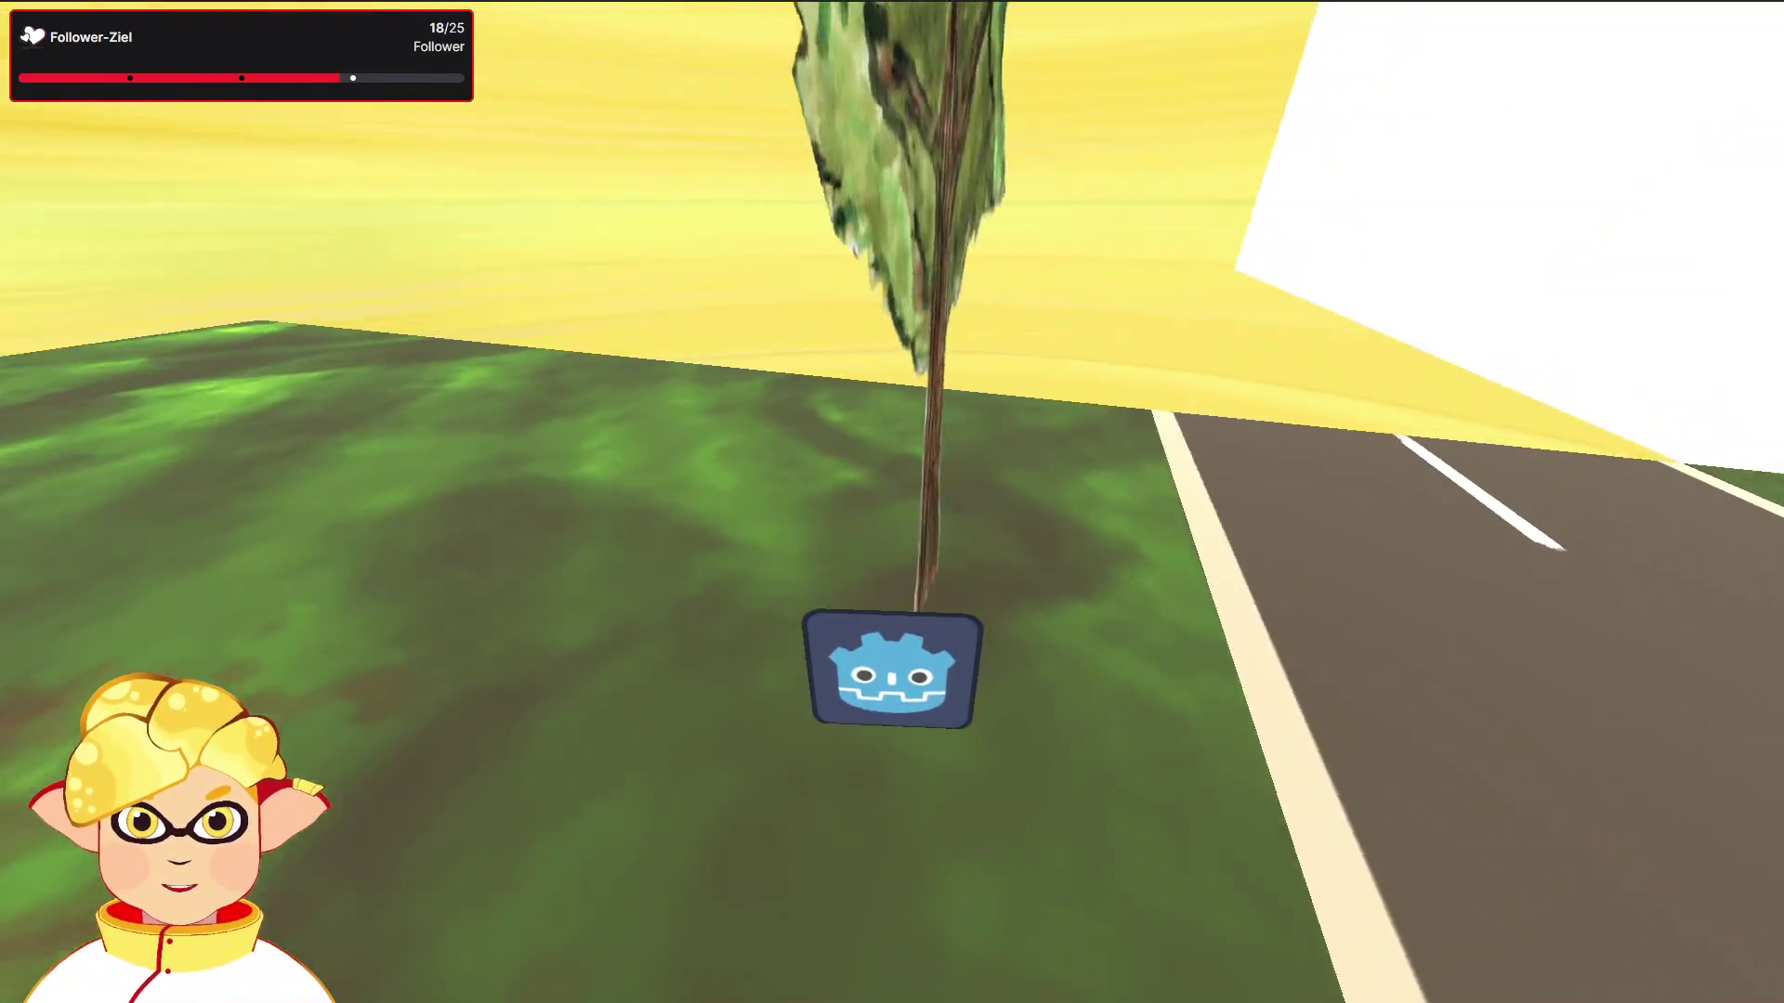
key("d")
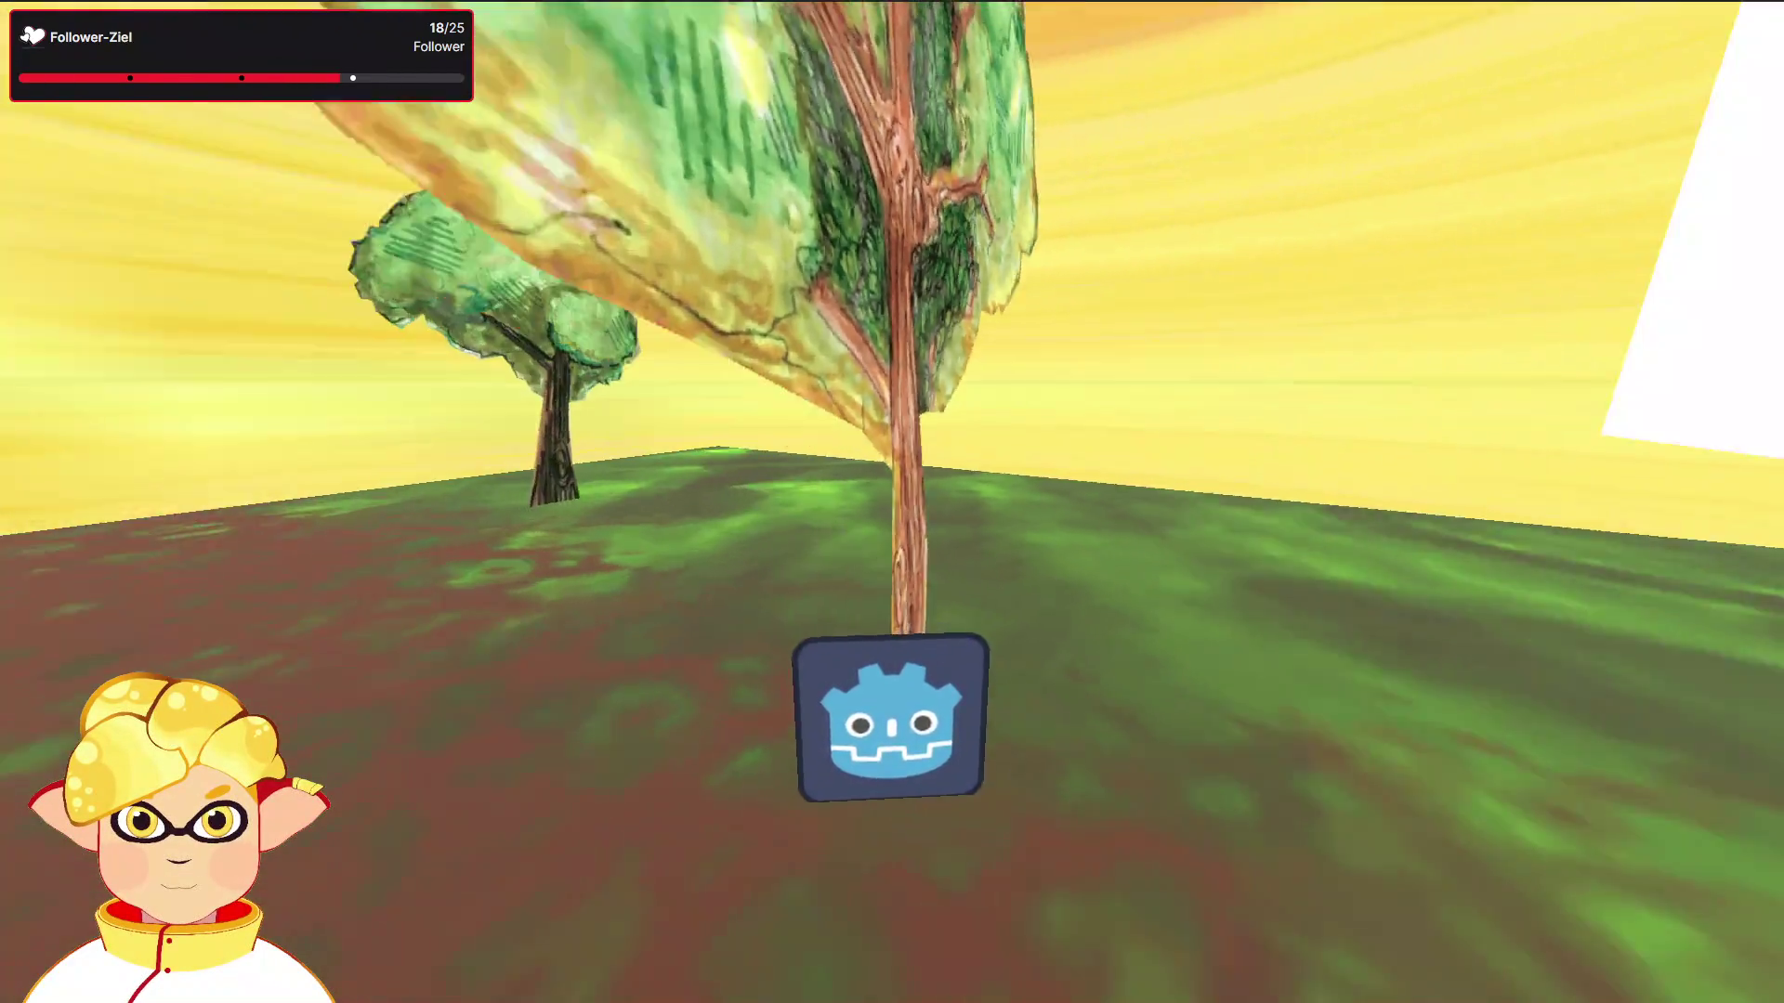
key("d")
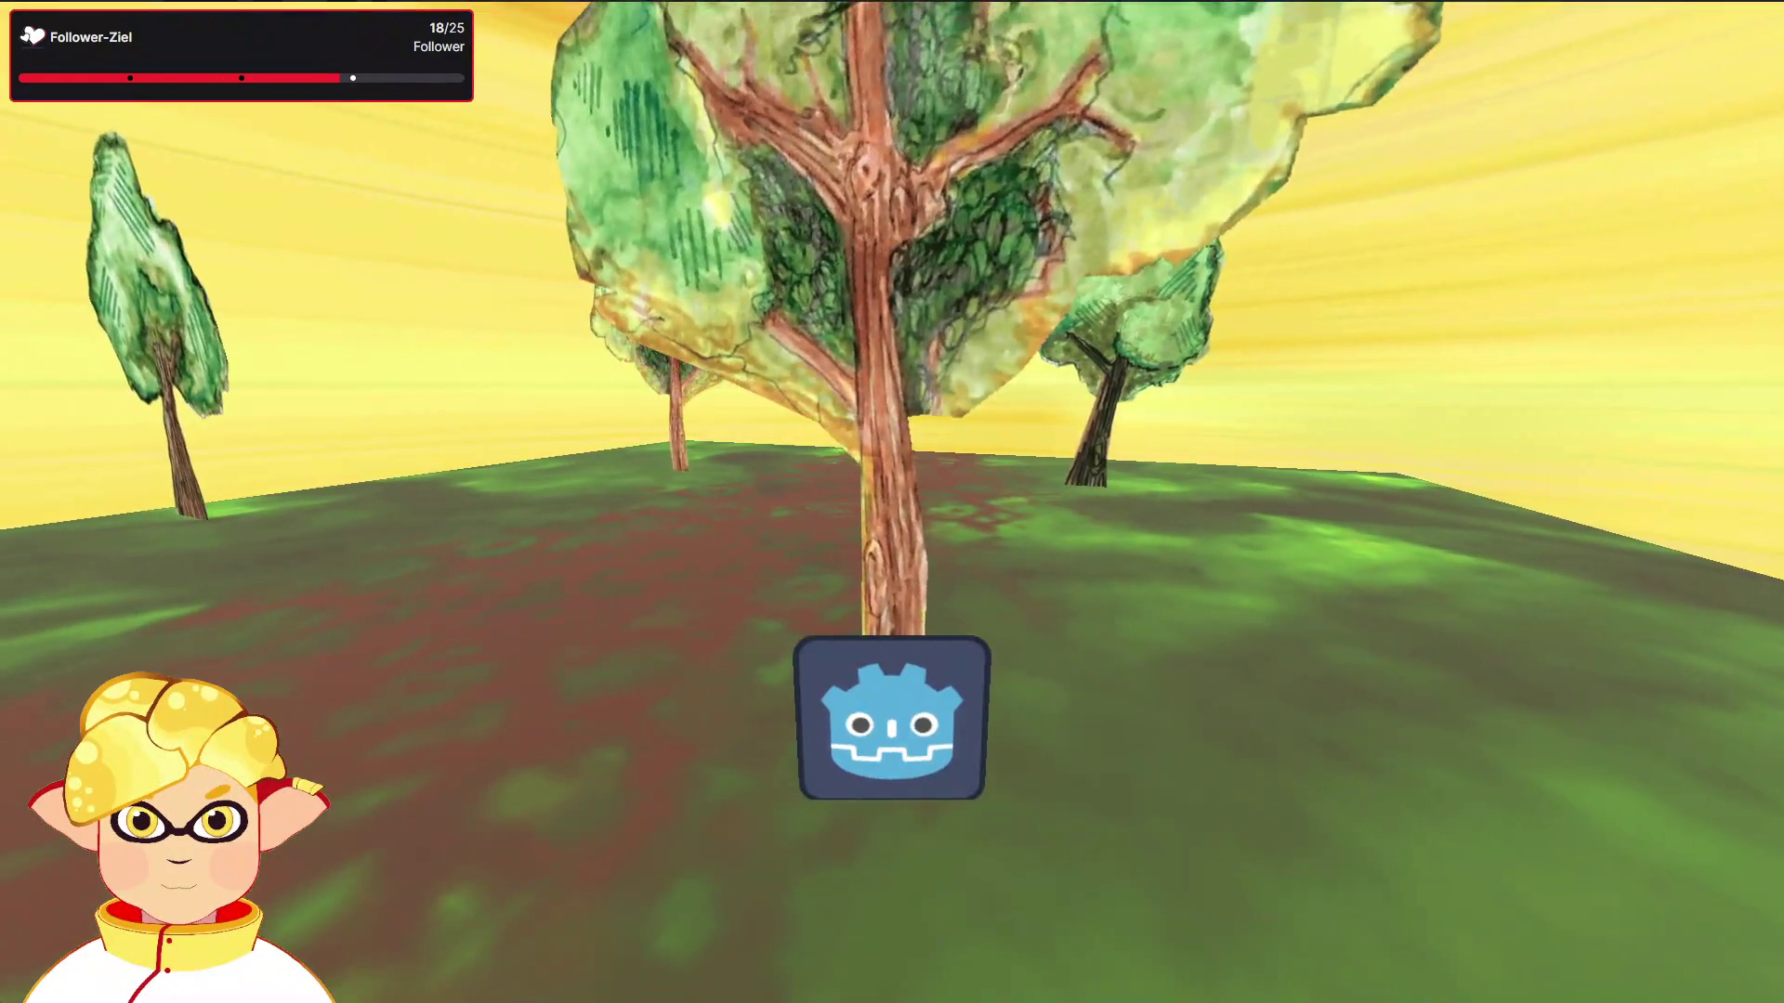
key("d")
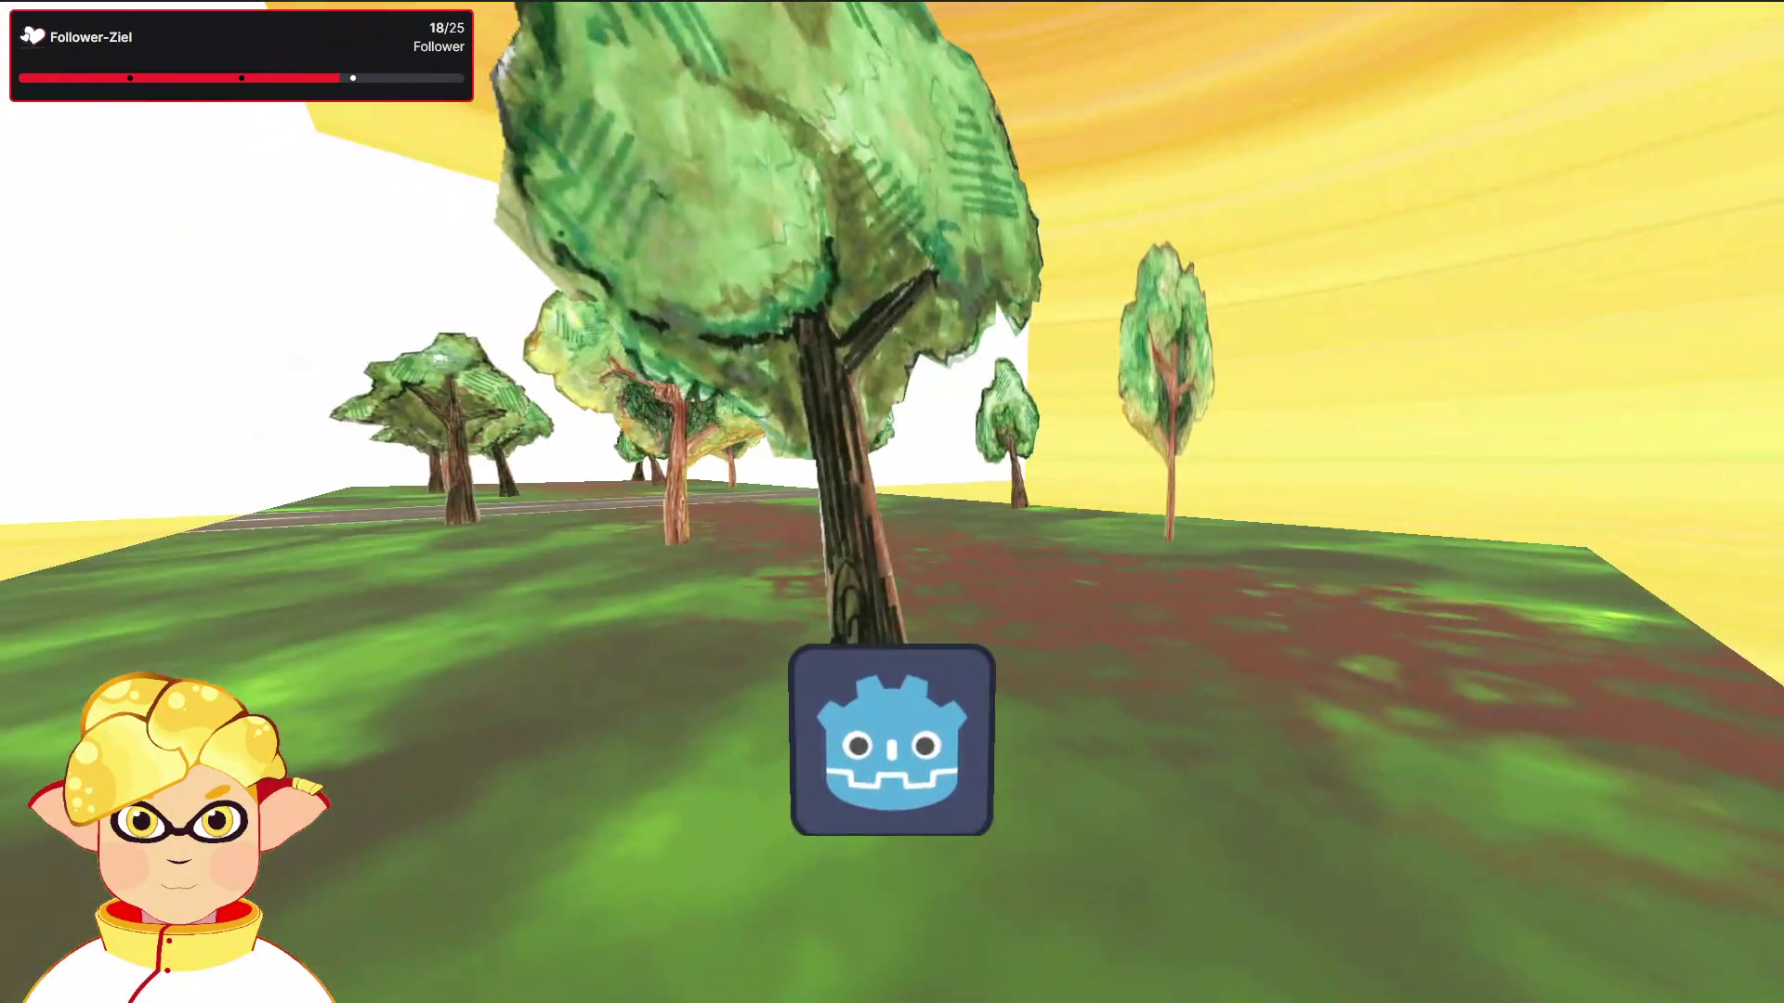
key("d")
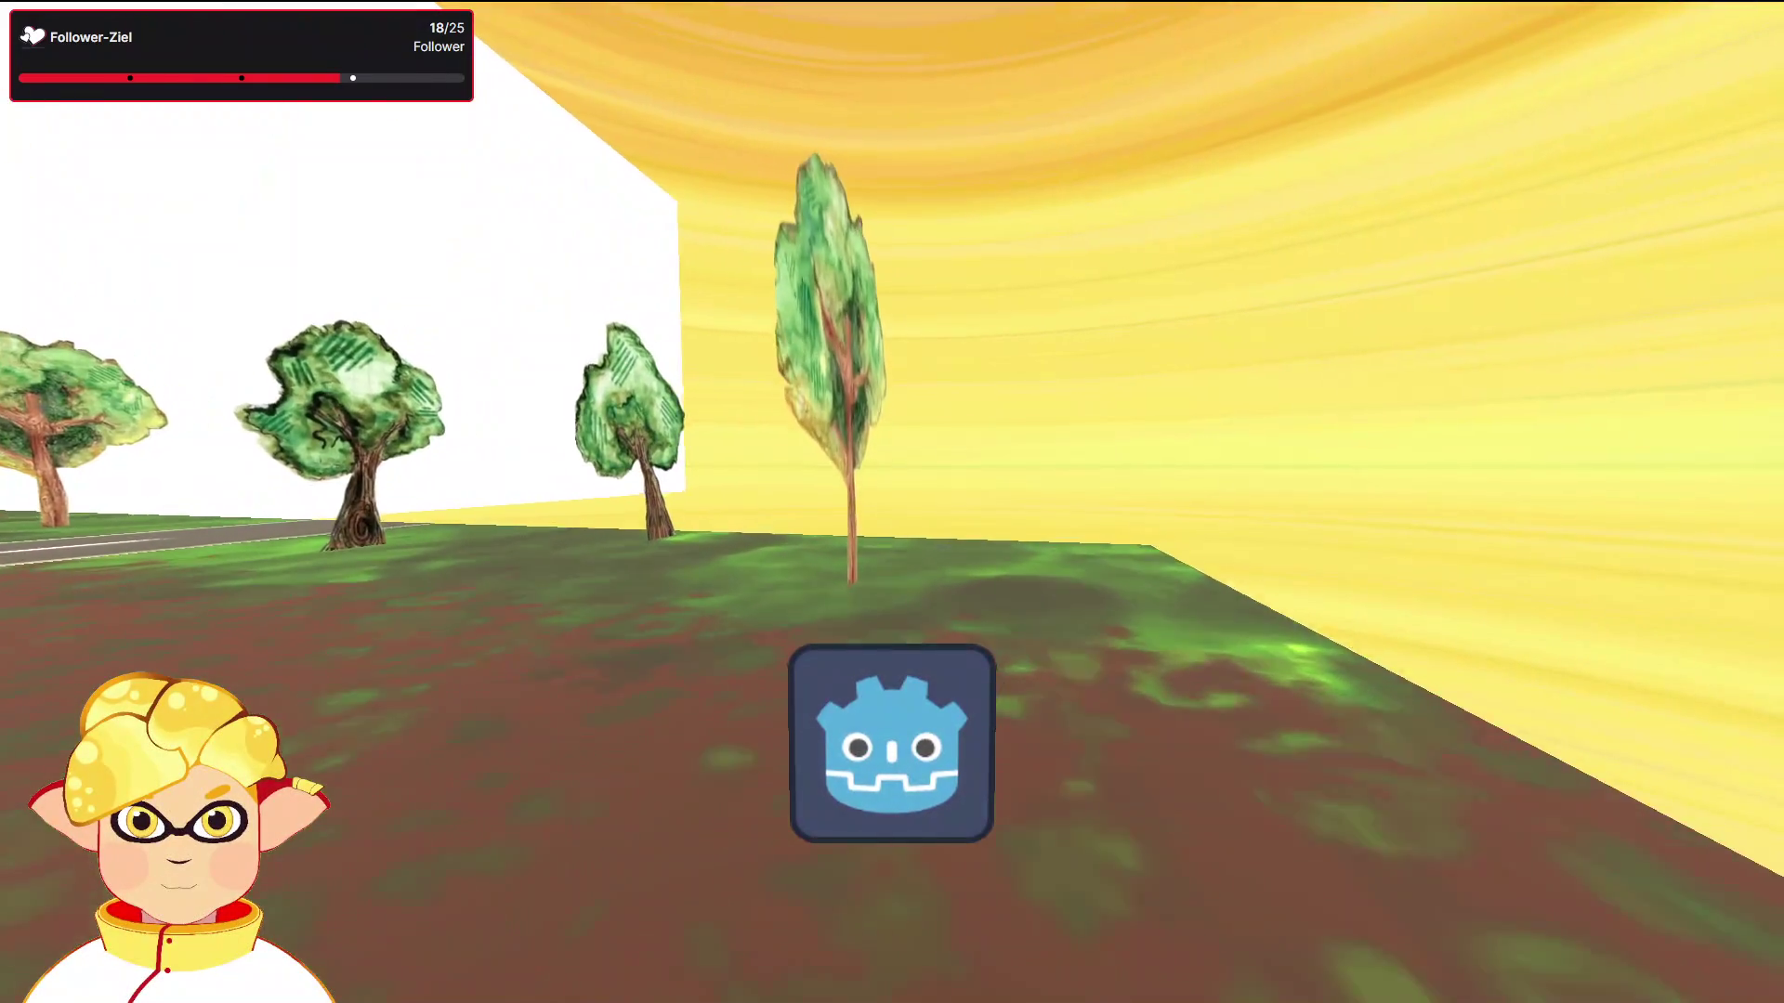
key("d")
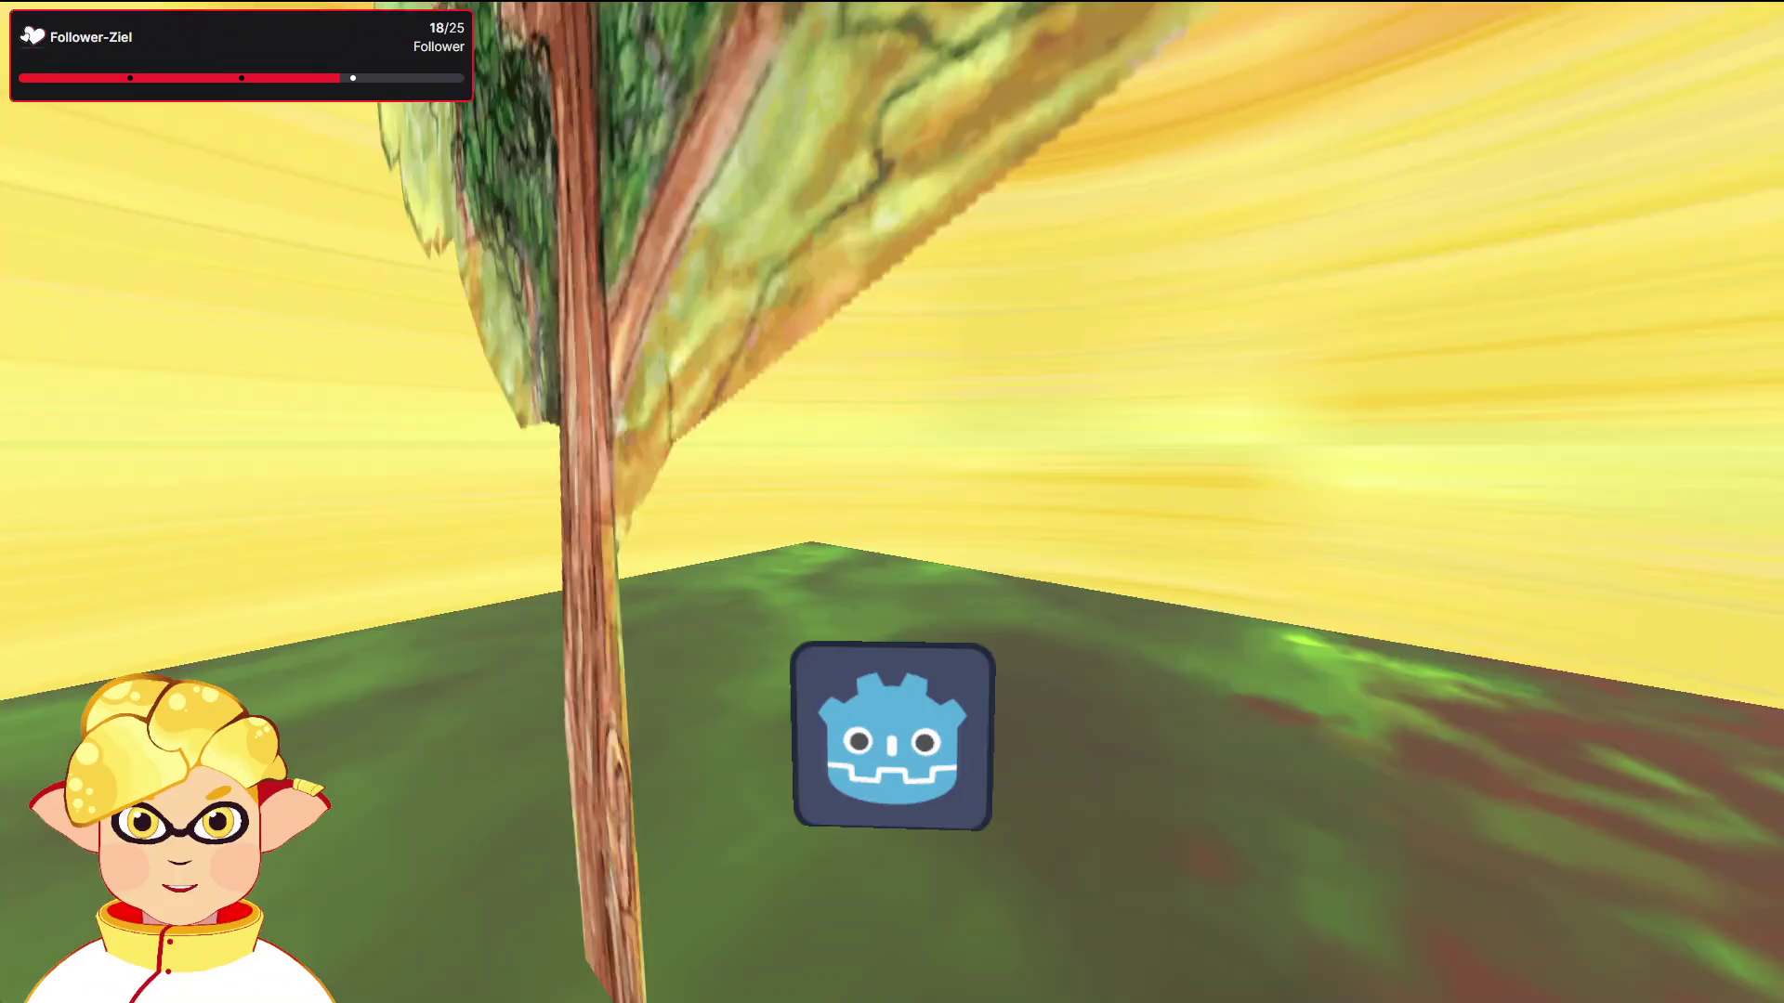
key("d")
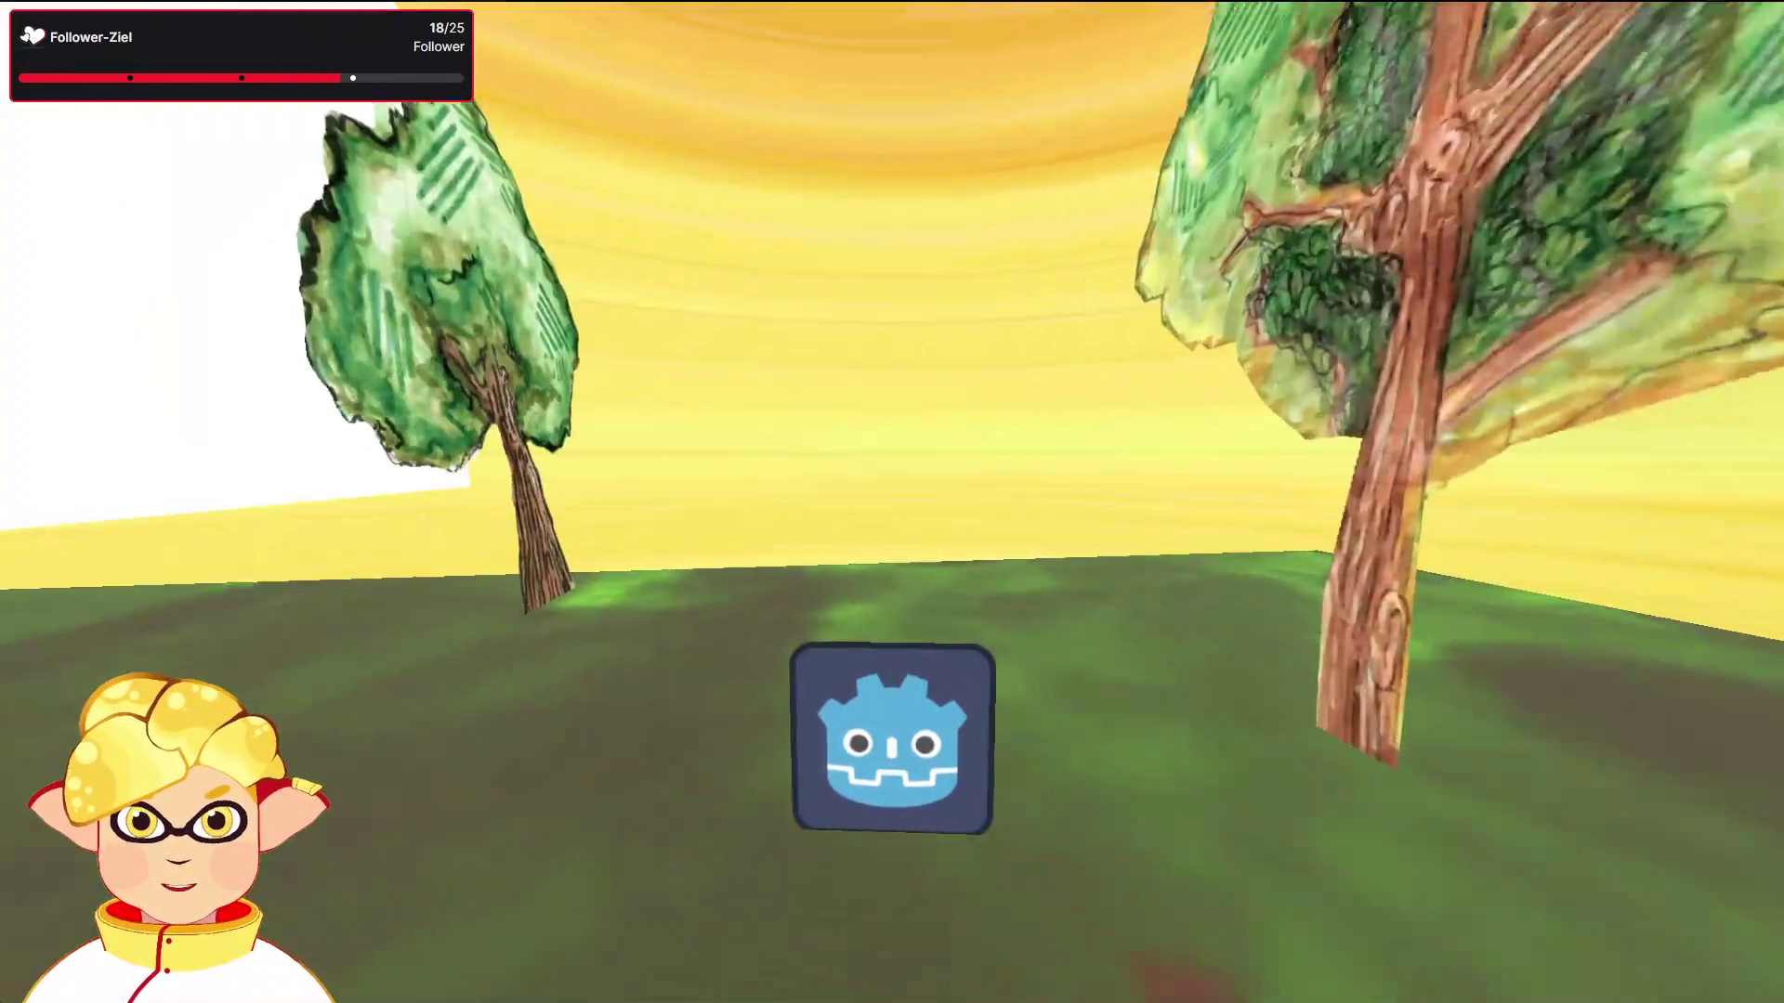
key("d")
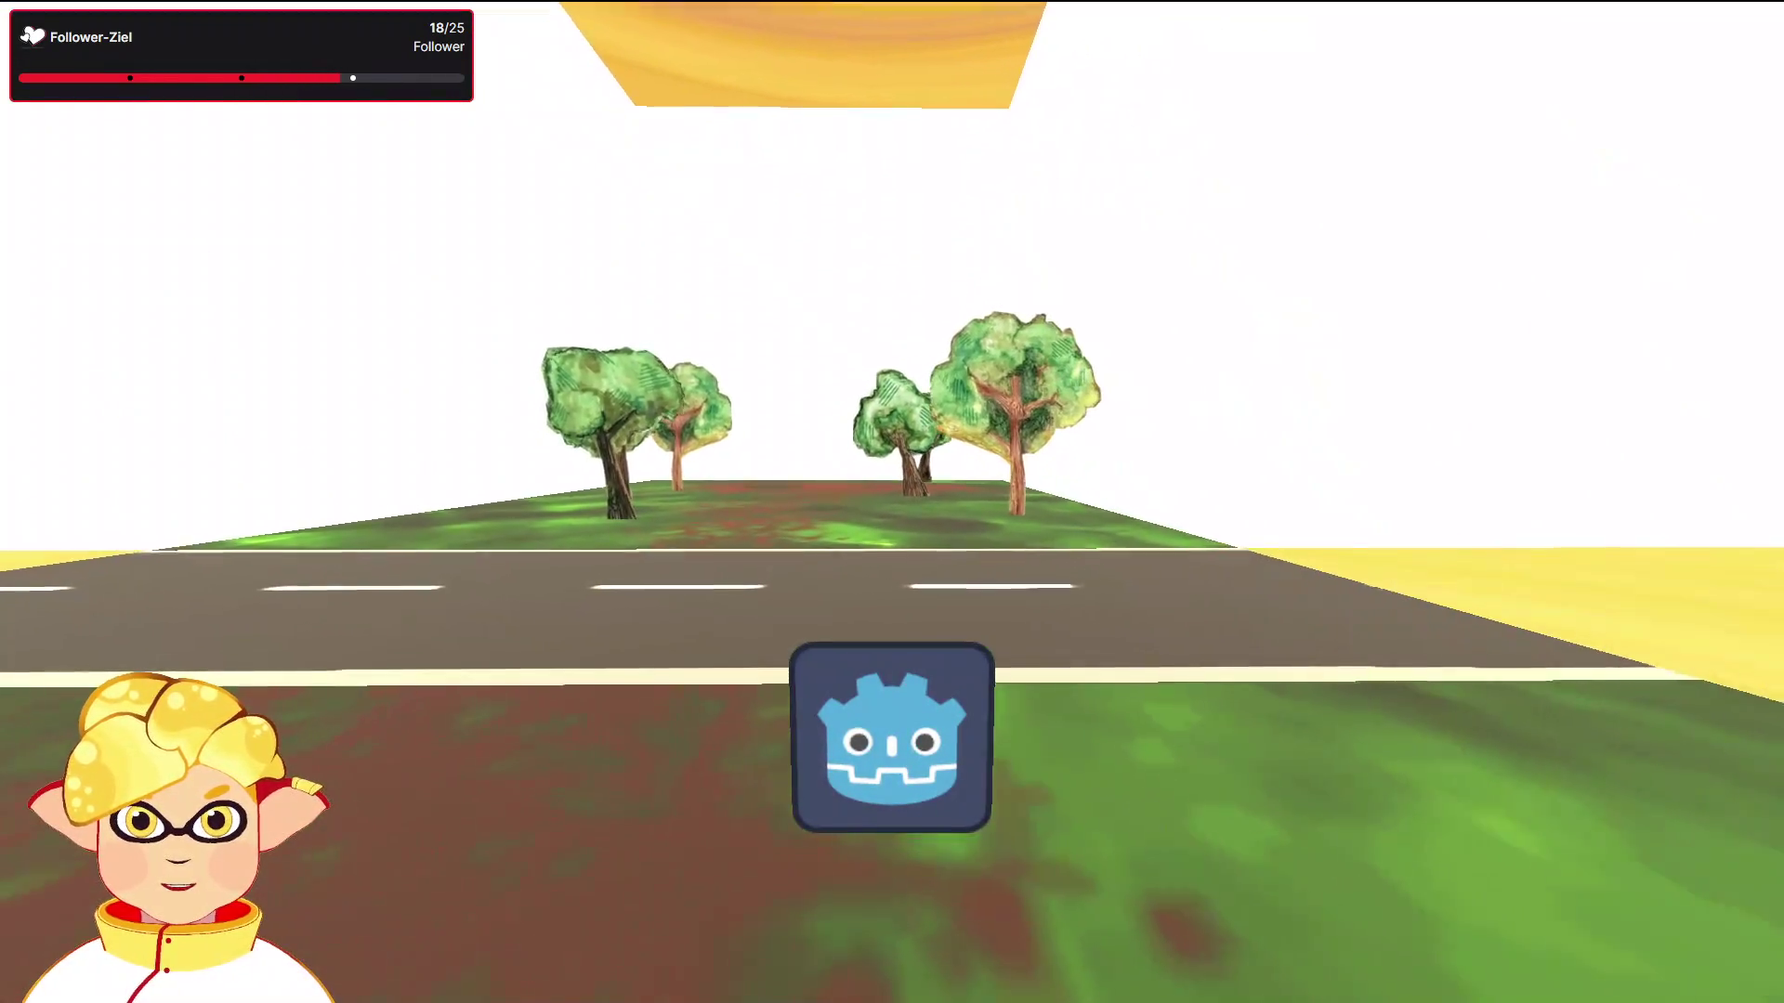
key("w")
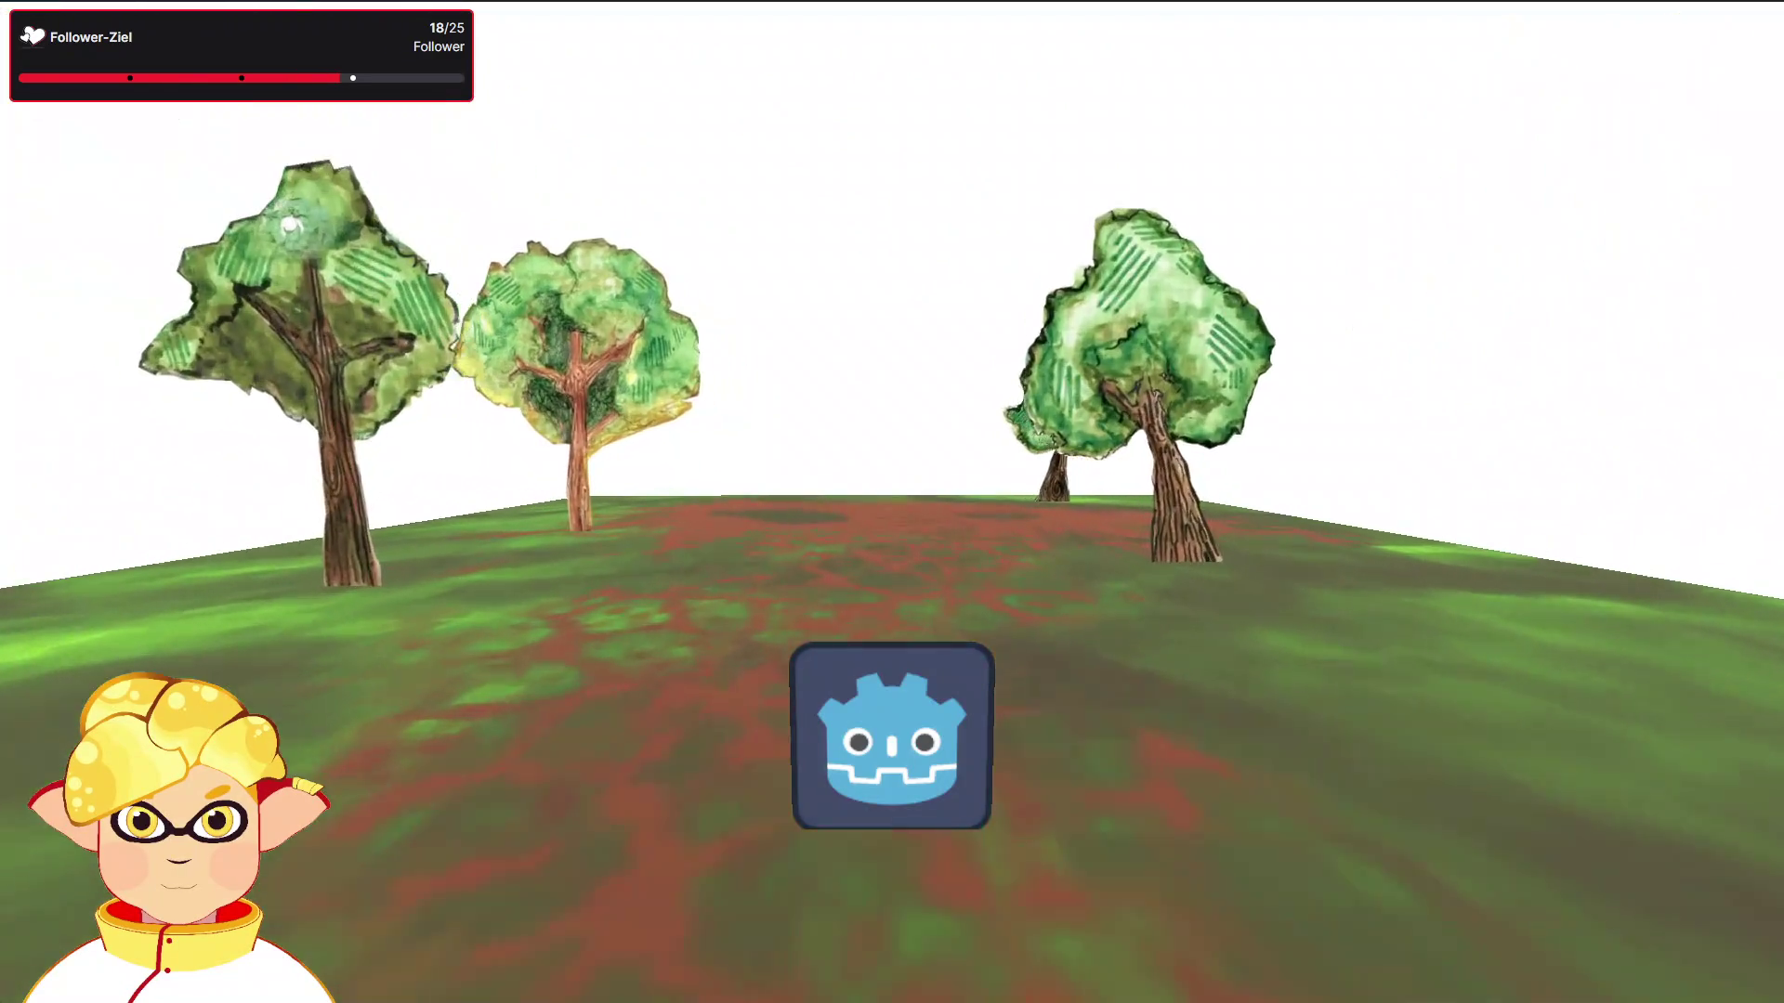
key("d")
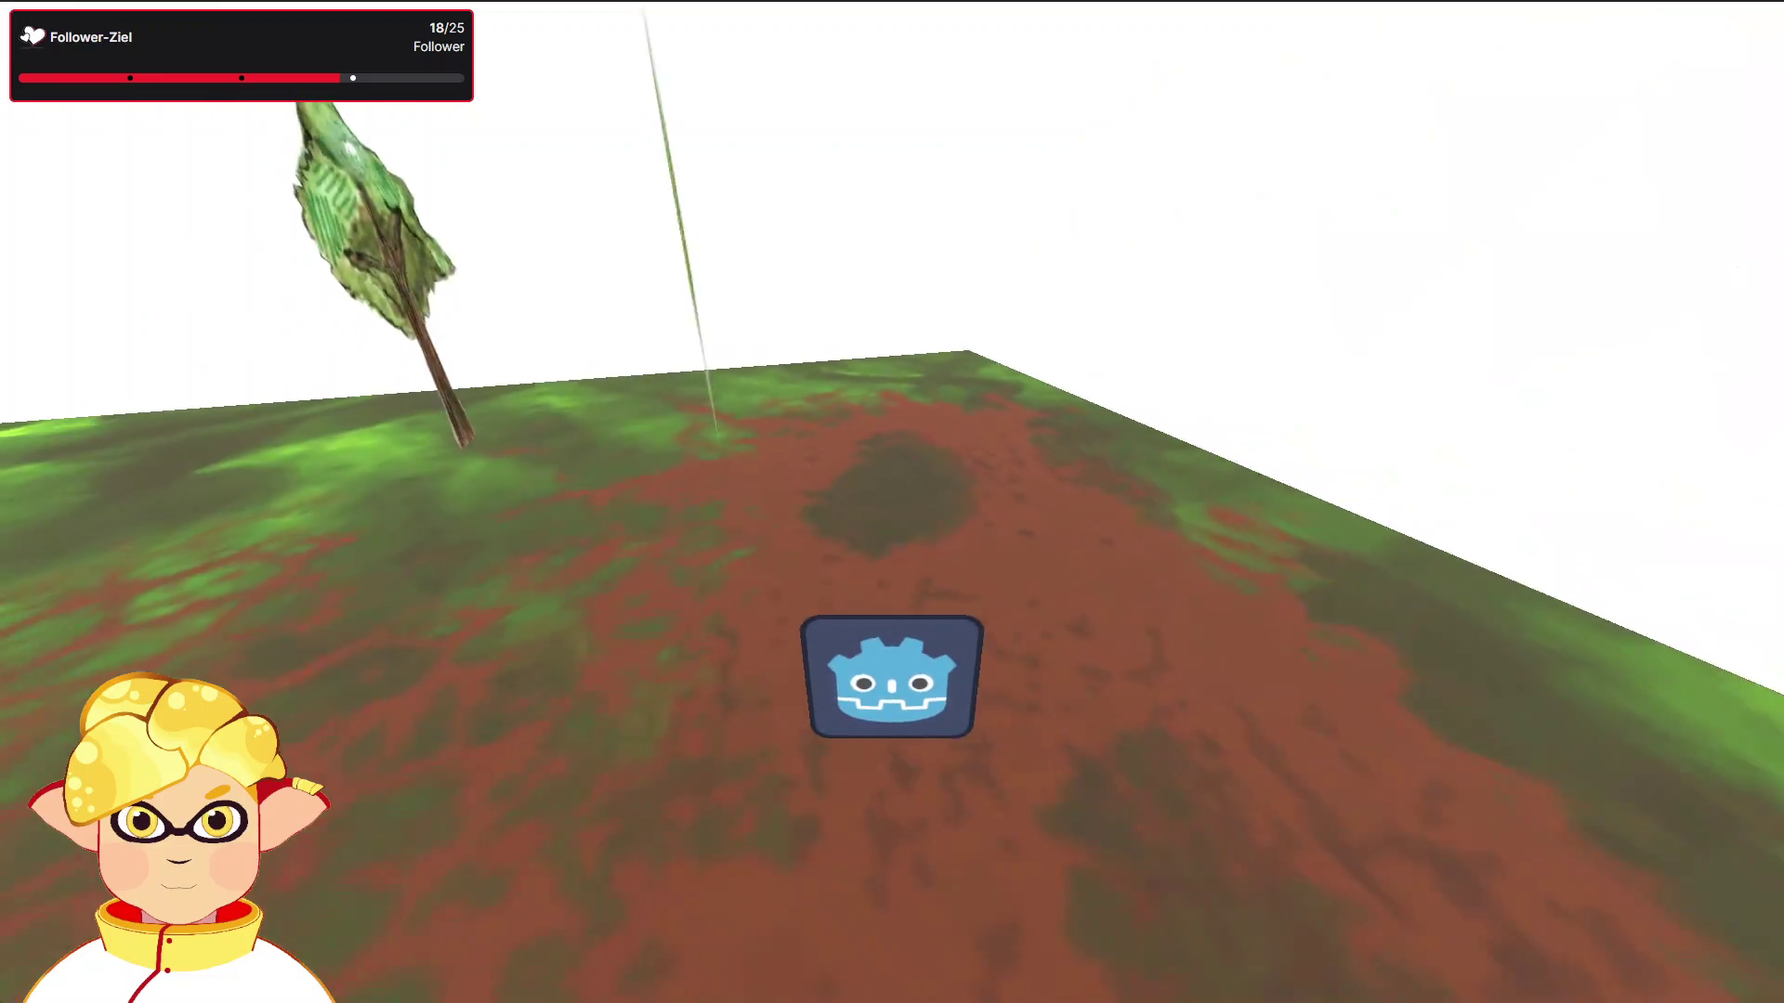
key("d")
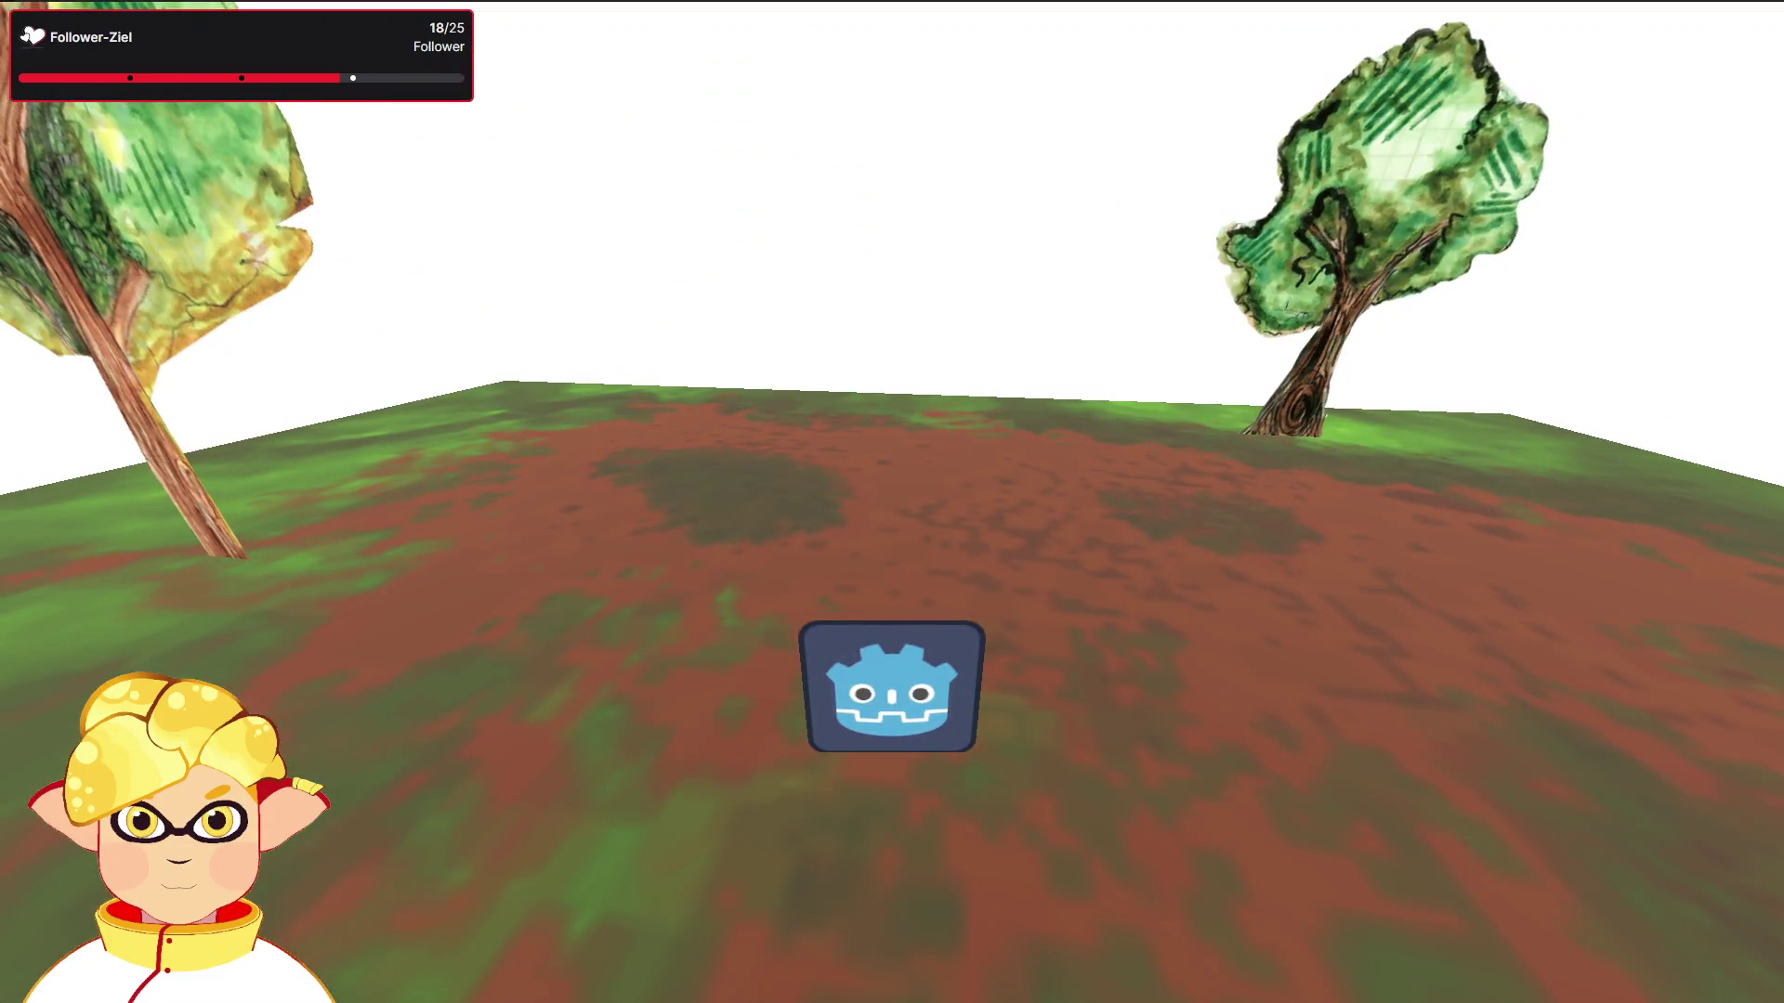
key("F8")
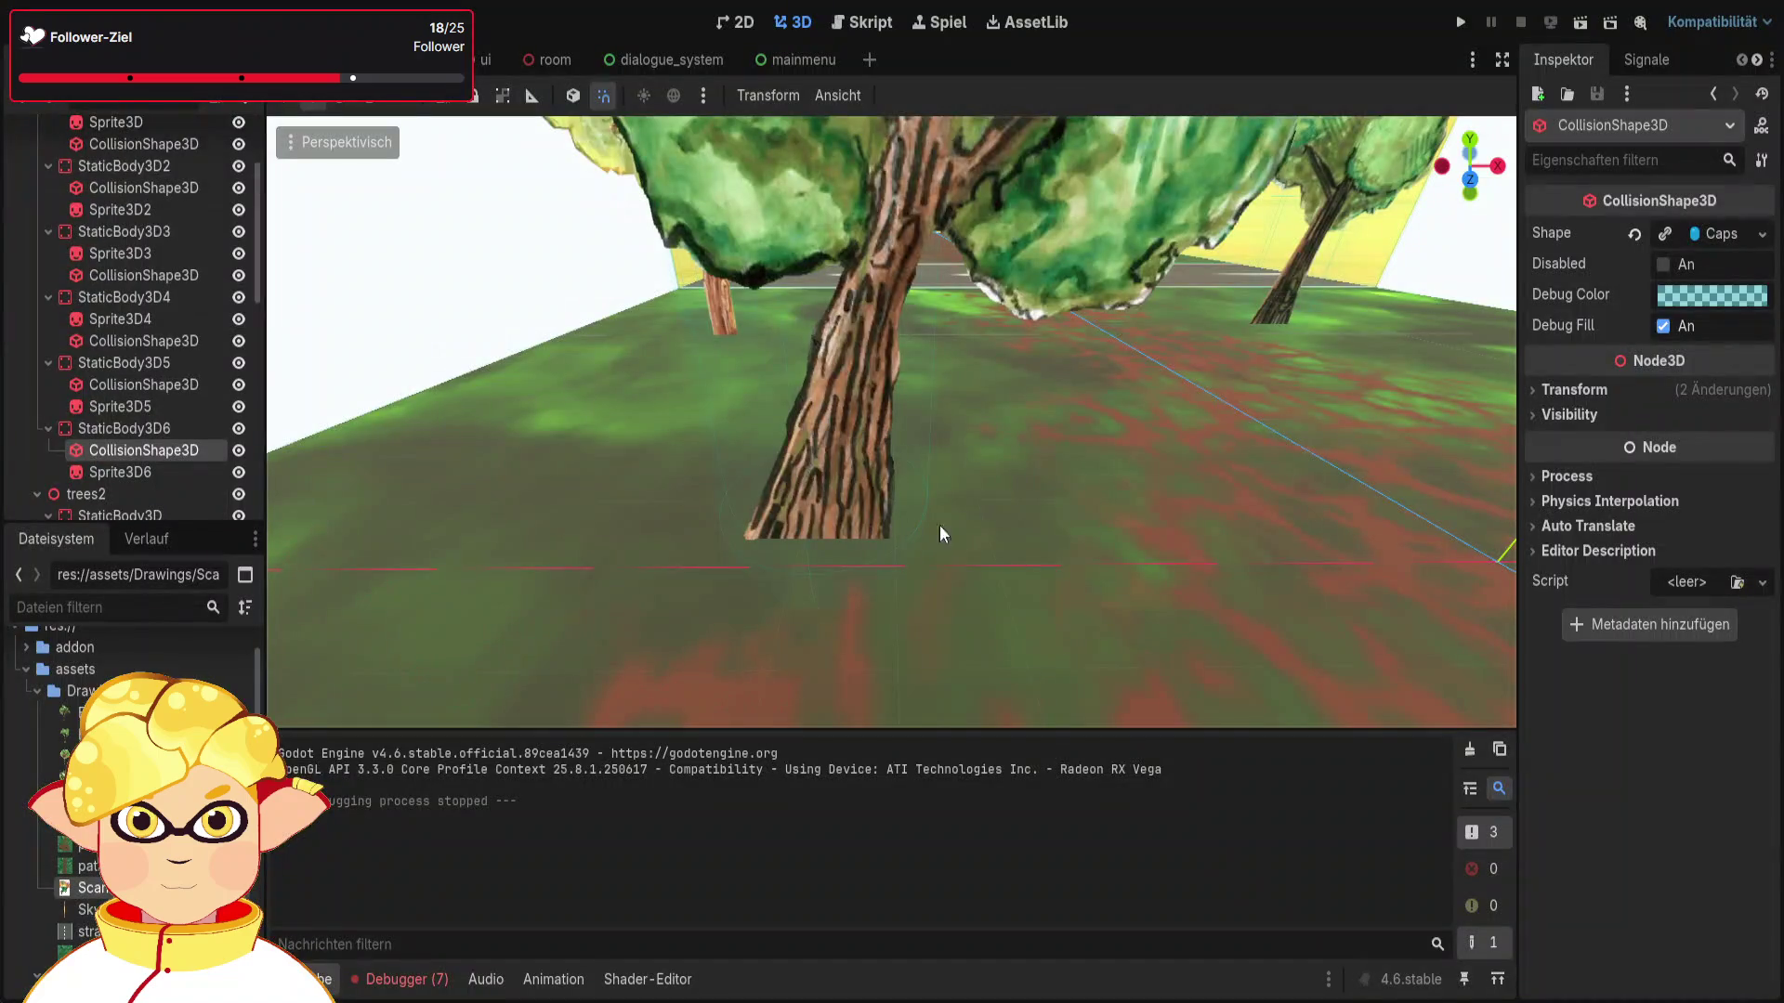
Step: Freelook over the road and tree sprites, then select the streetmesh plane
right_click(939, 534)
key("w")
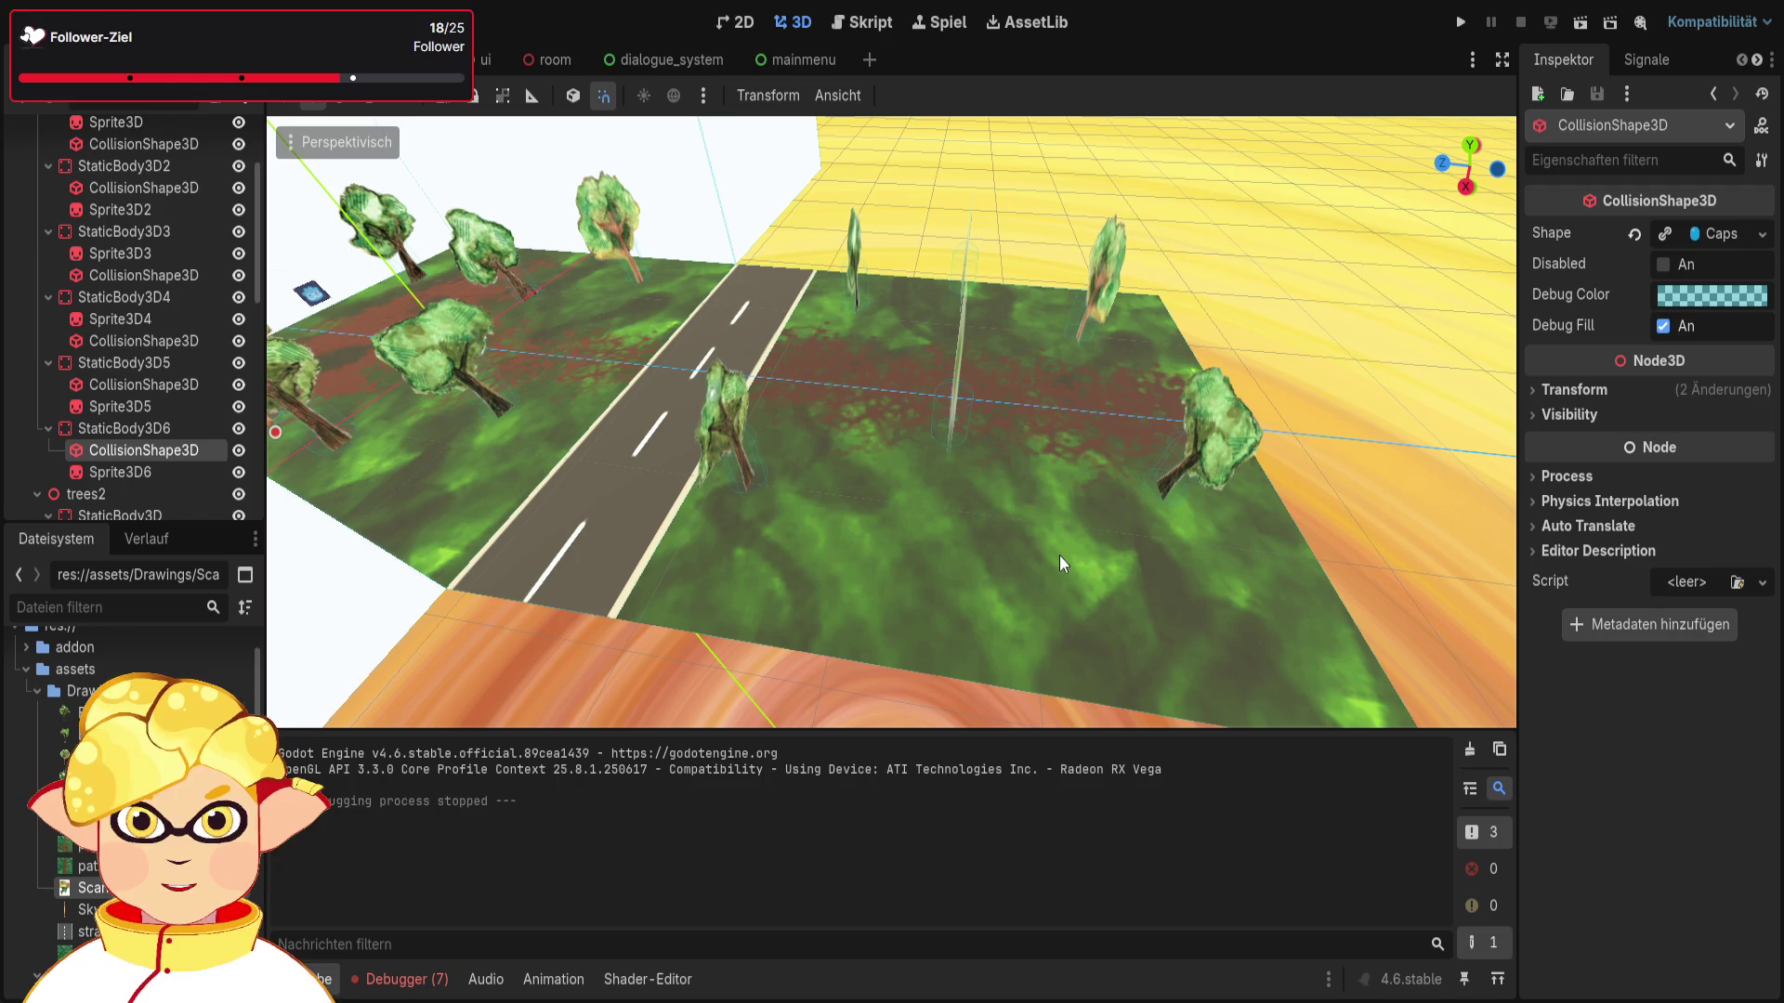
right_click(1032, 567)
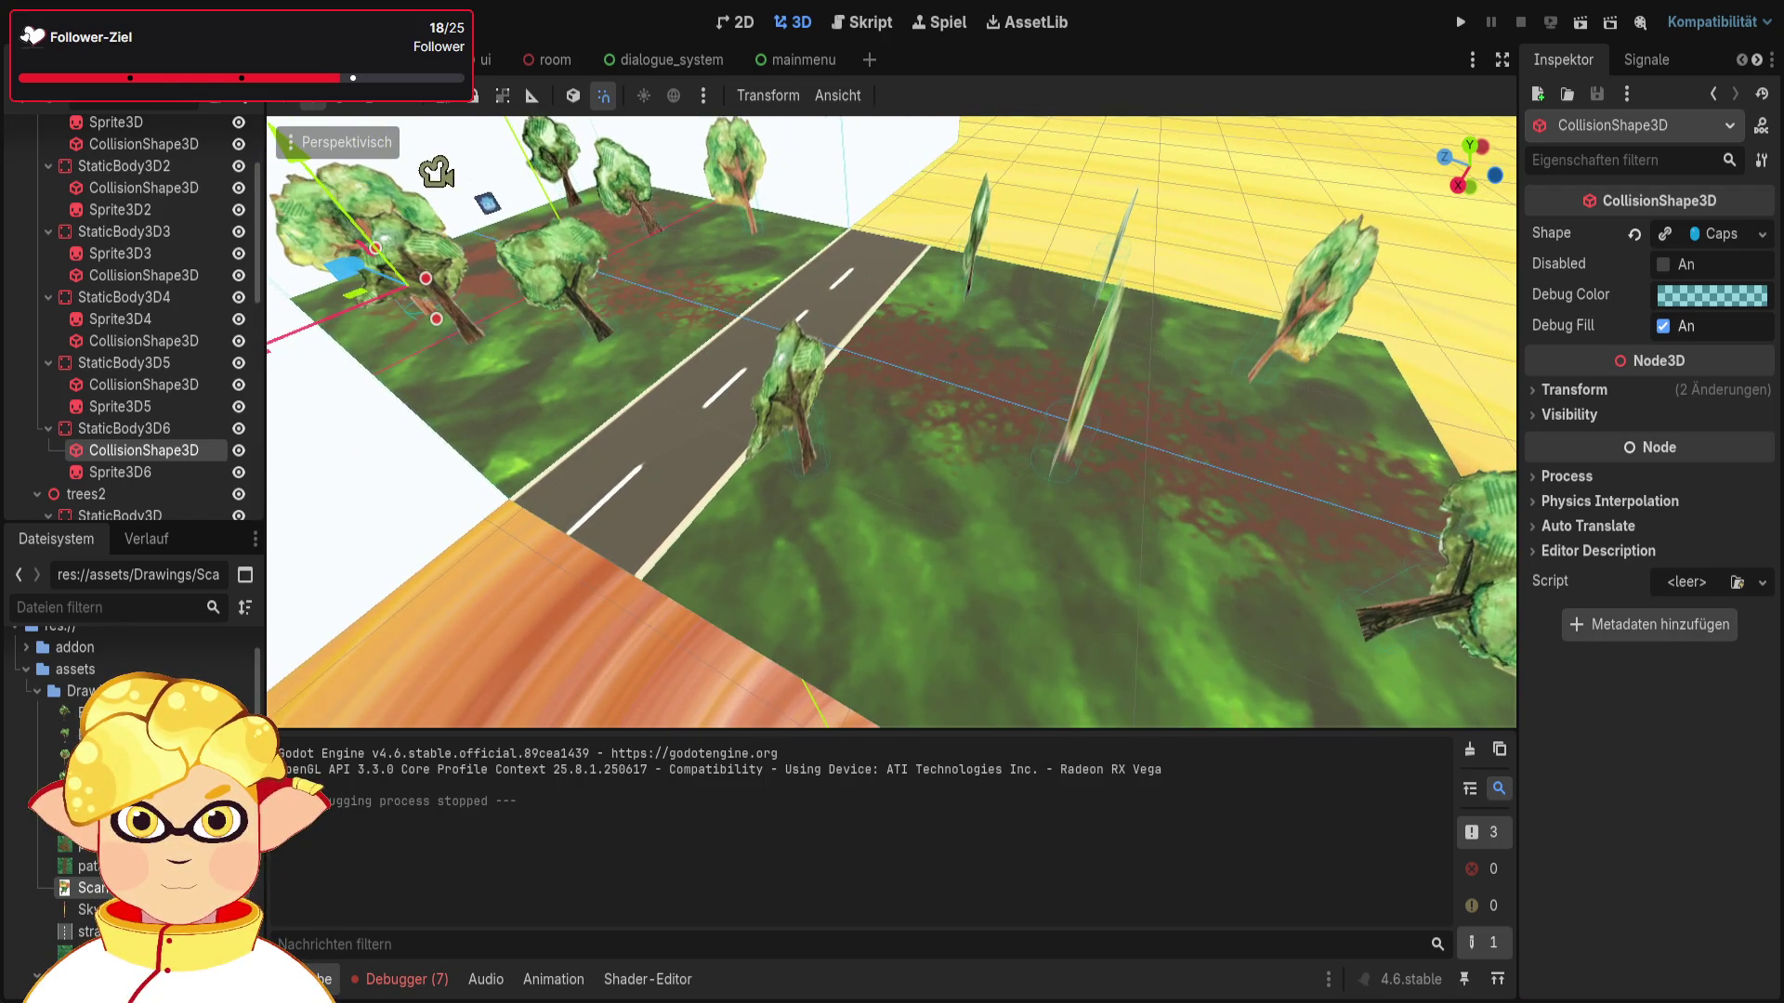
key("d")
key("q")
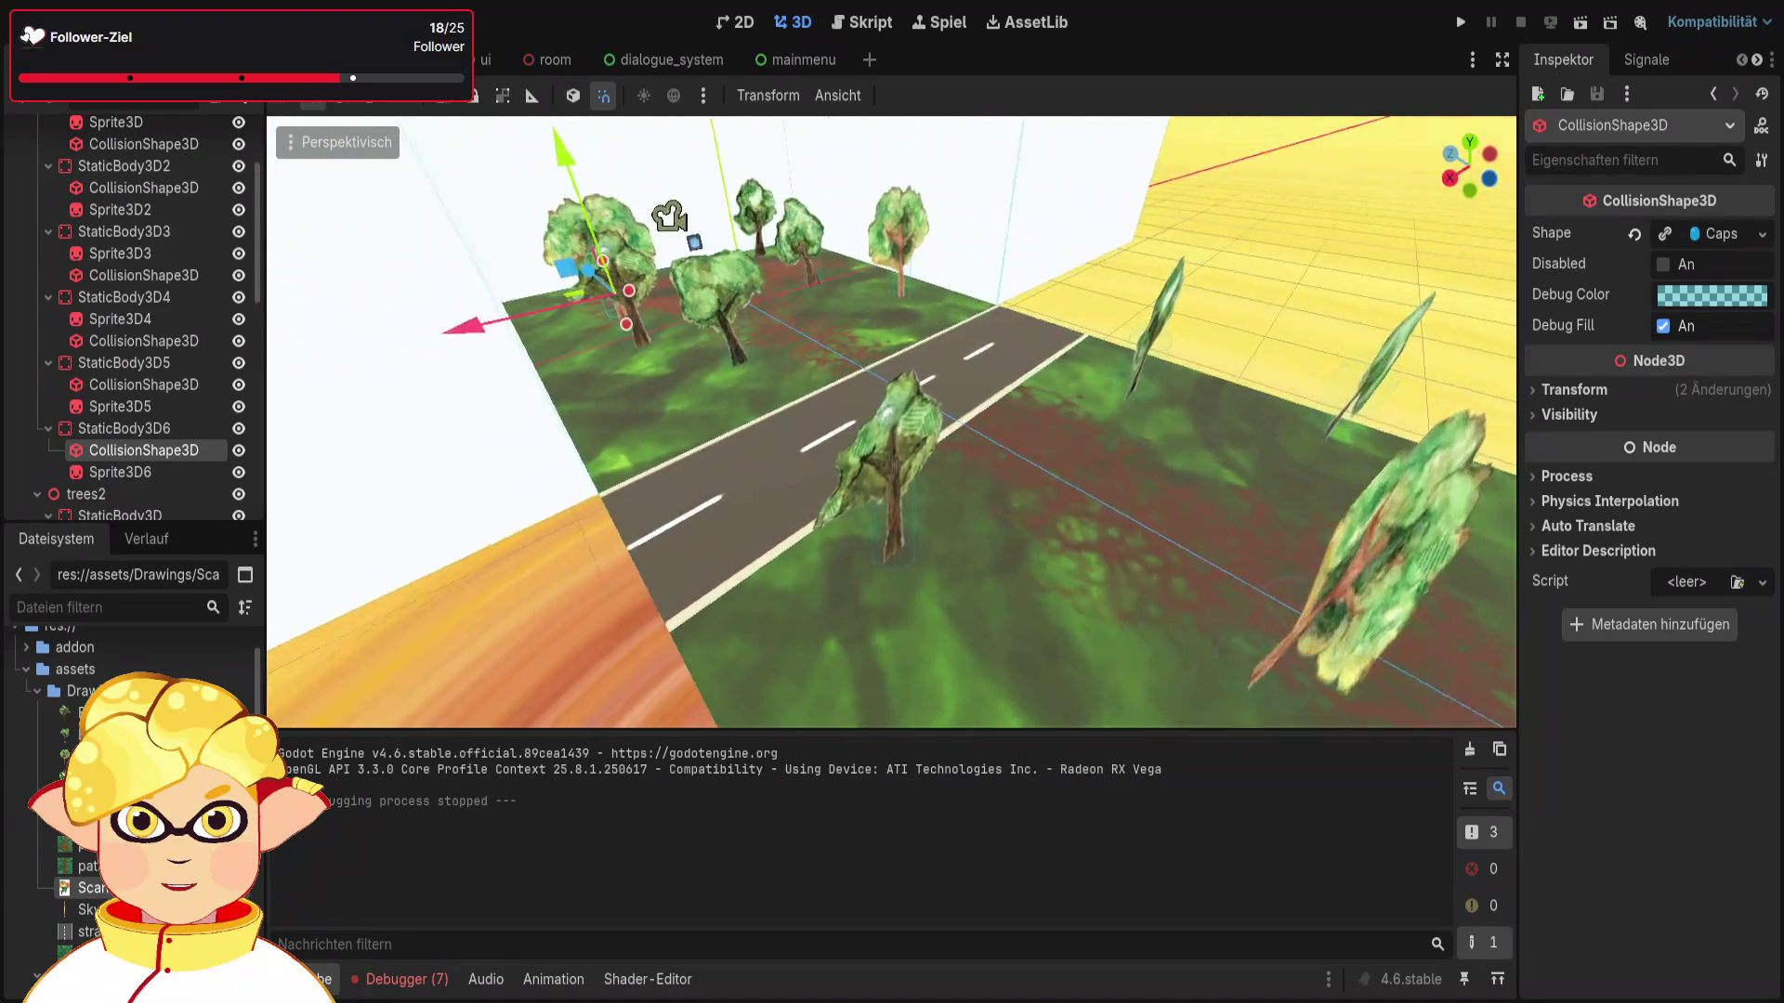
key("w")
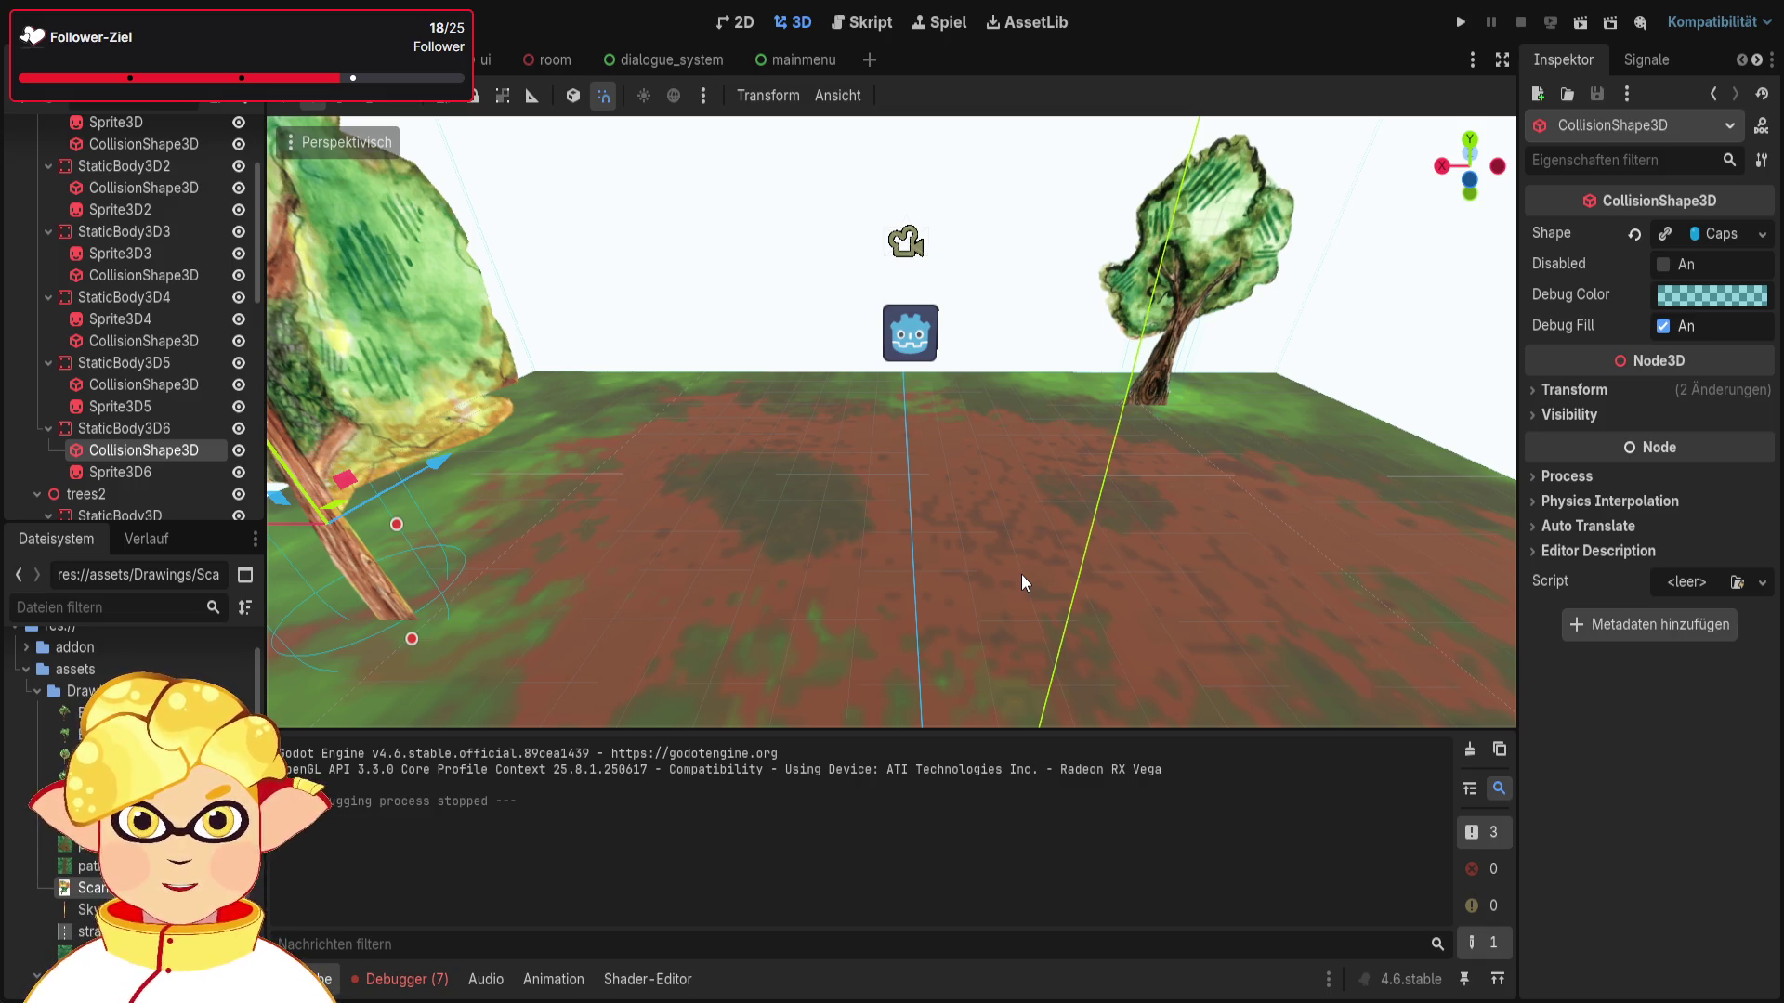
left_click_drag(1040, 550, 790, 492)
scroll(1008, 692, "down", 5)
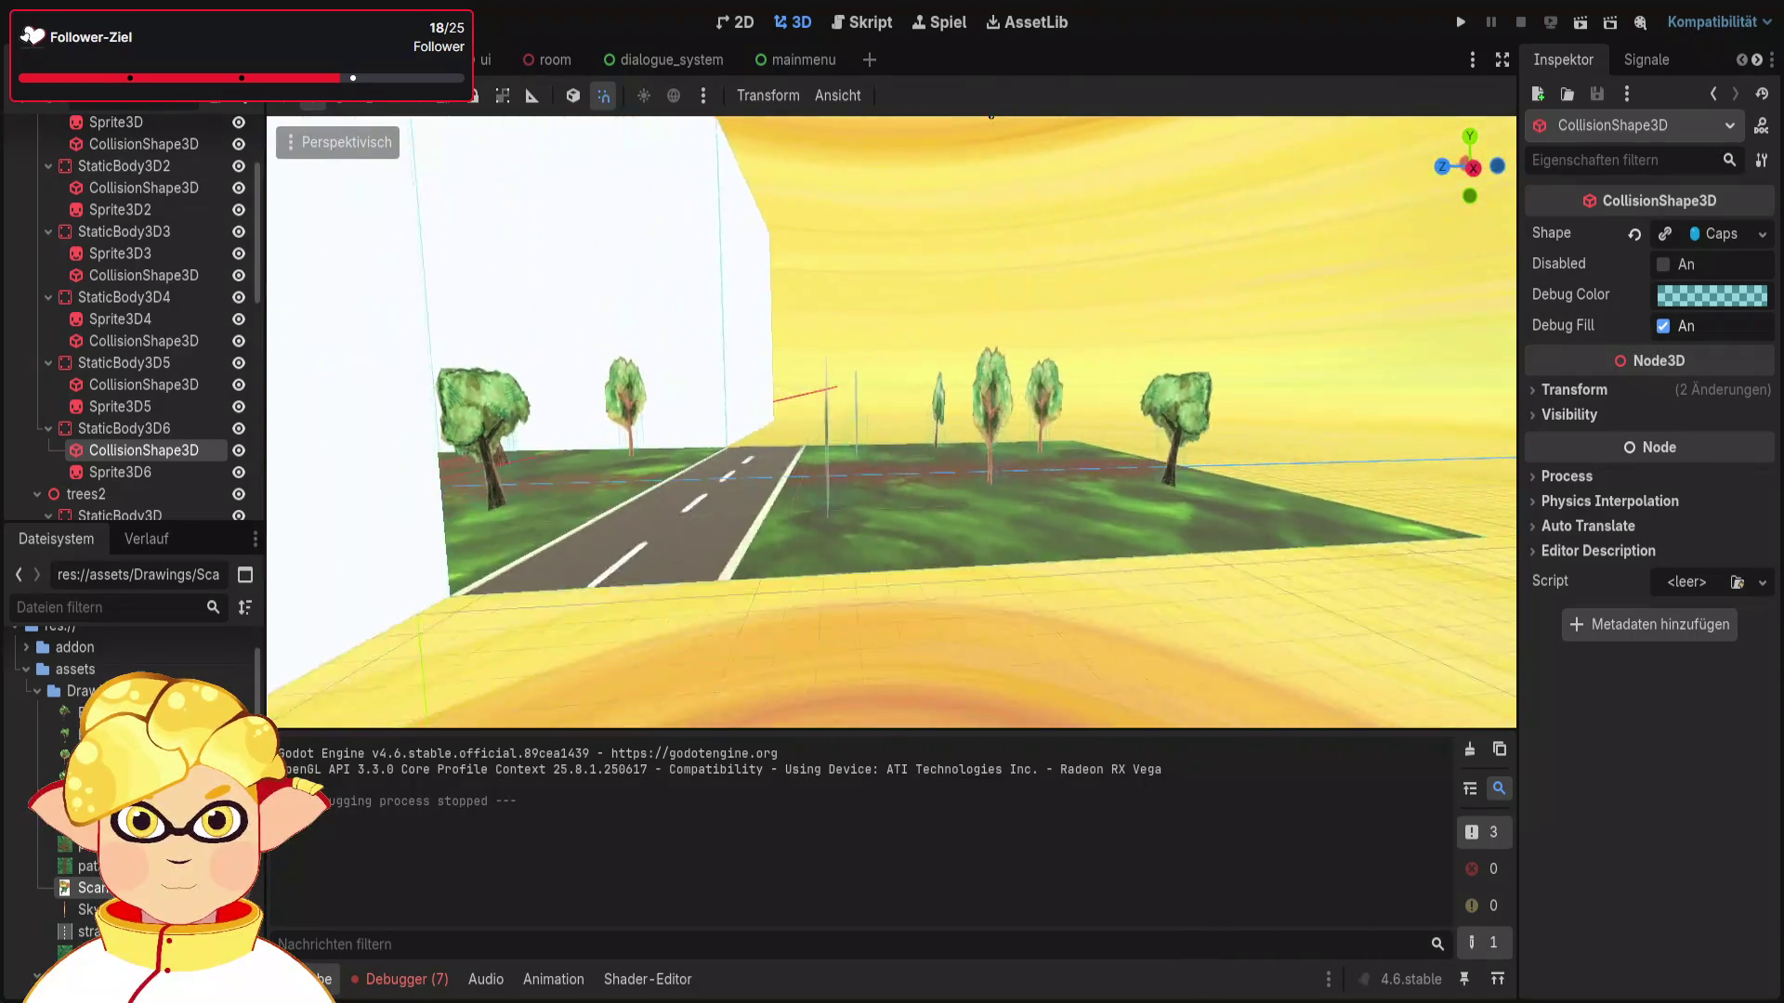
left_click(1007, 691)
scroll(1012, 692, "up", 2)
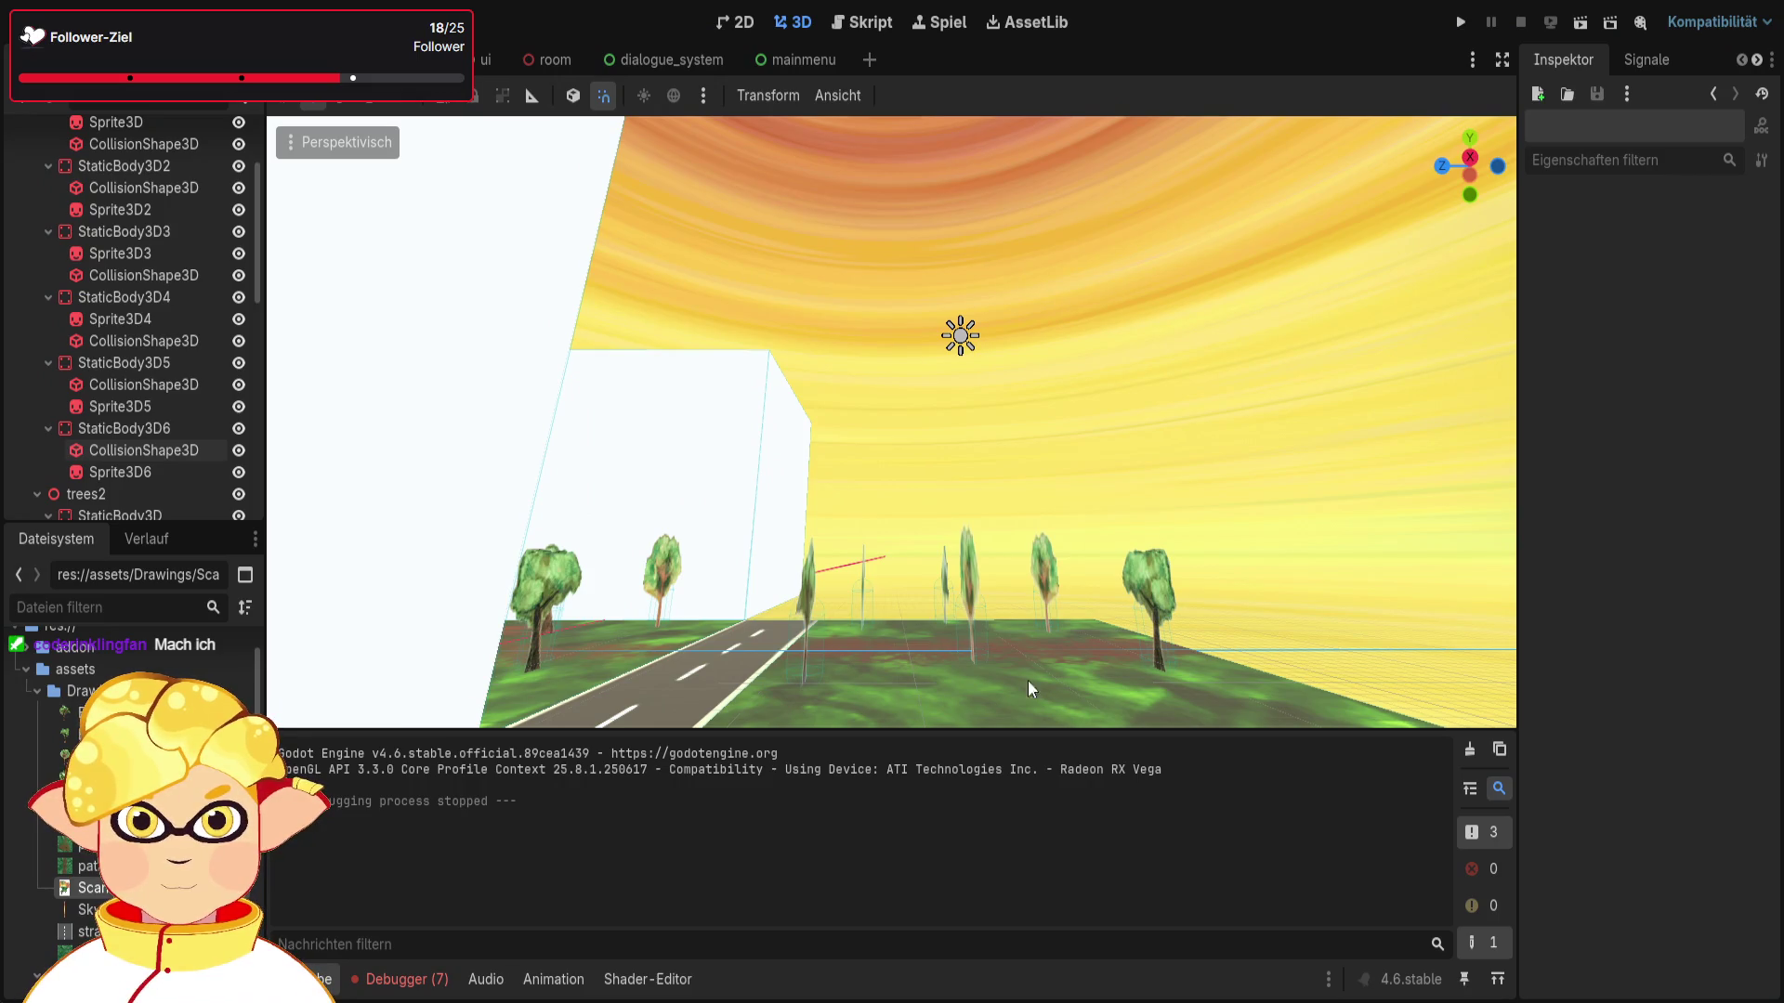
mouse_move(1365, 593)
left_mouse_down()
mouse_move(1338, 558)
mouse_move(1301, 632)
mouse_move(1273, 520)
mouse_move(916, 610)
mouse_move(901, 428)
left_mouse_up()
left_click(900, 428)
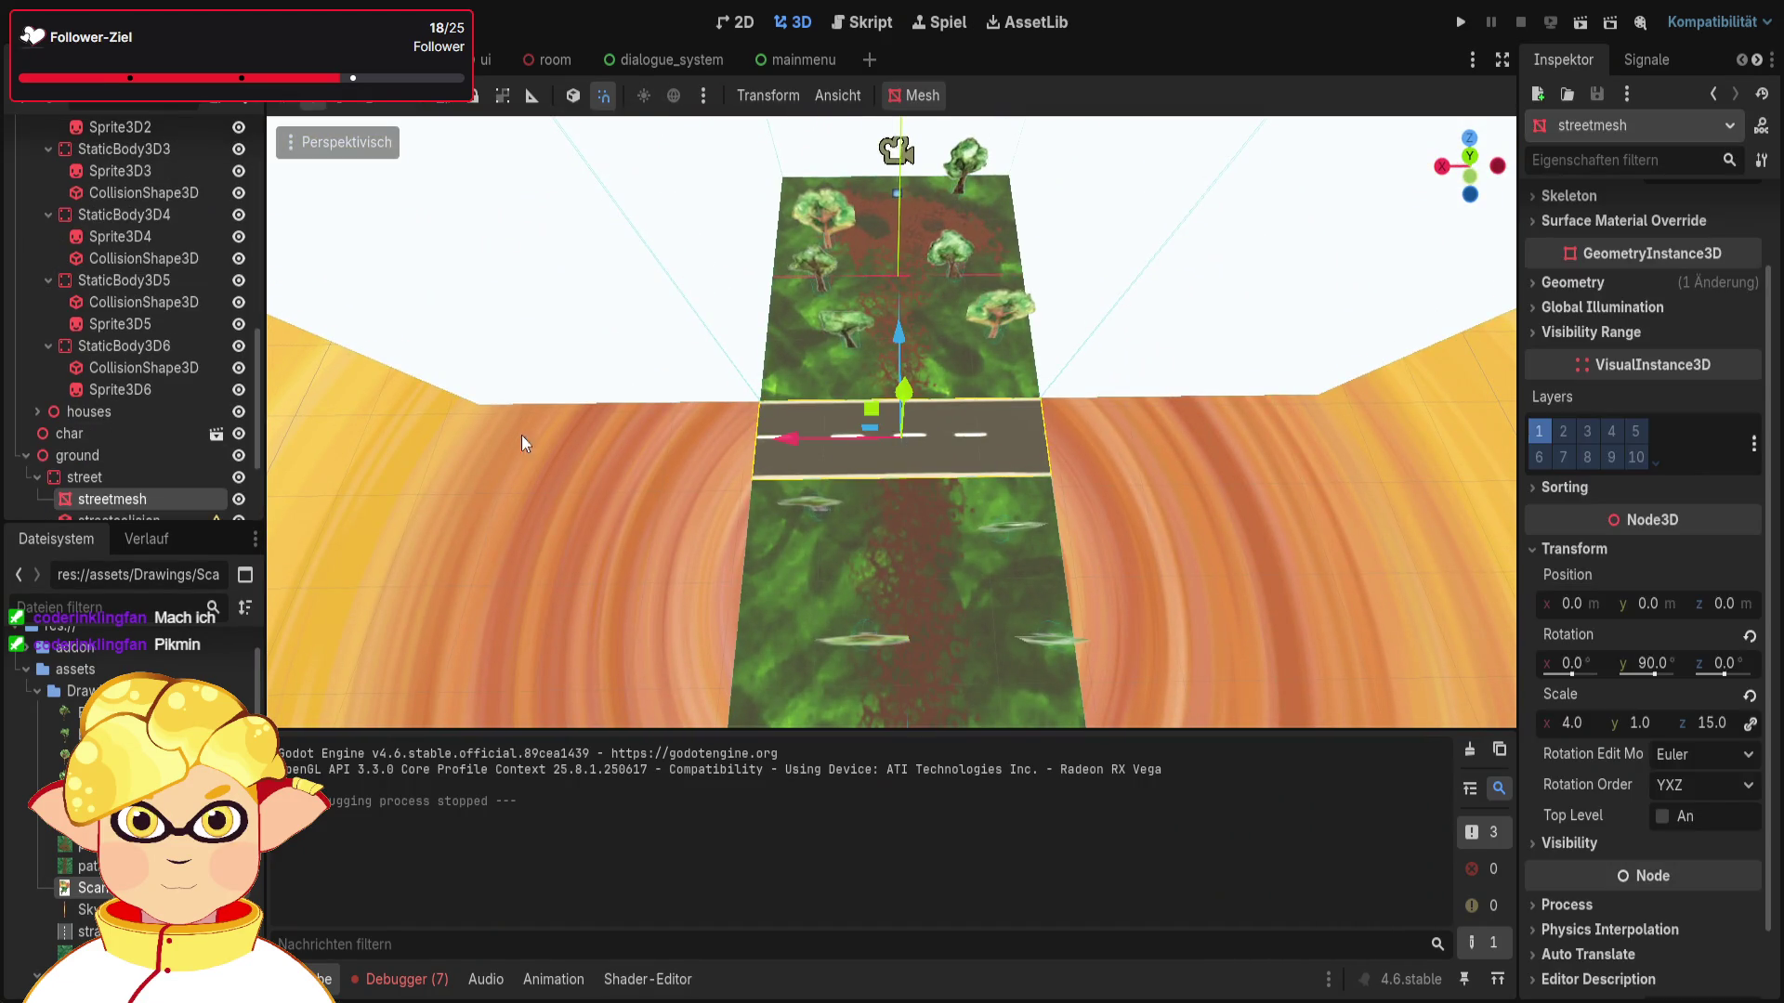
Step: Collapse the trees1 and trees2 groups and frame the street mesh in the view
scroll(43, 270, "up", 5)
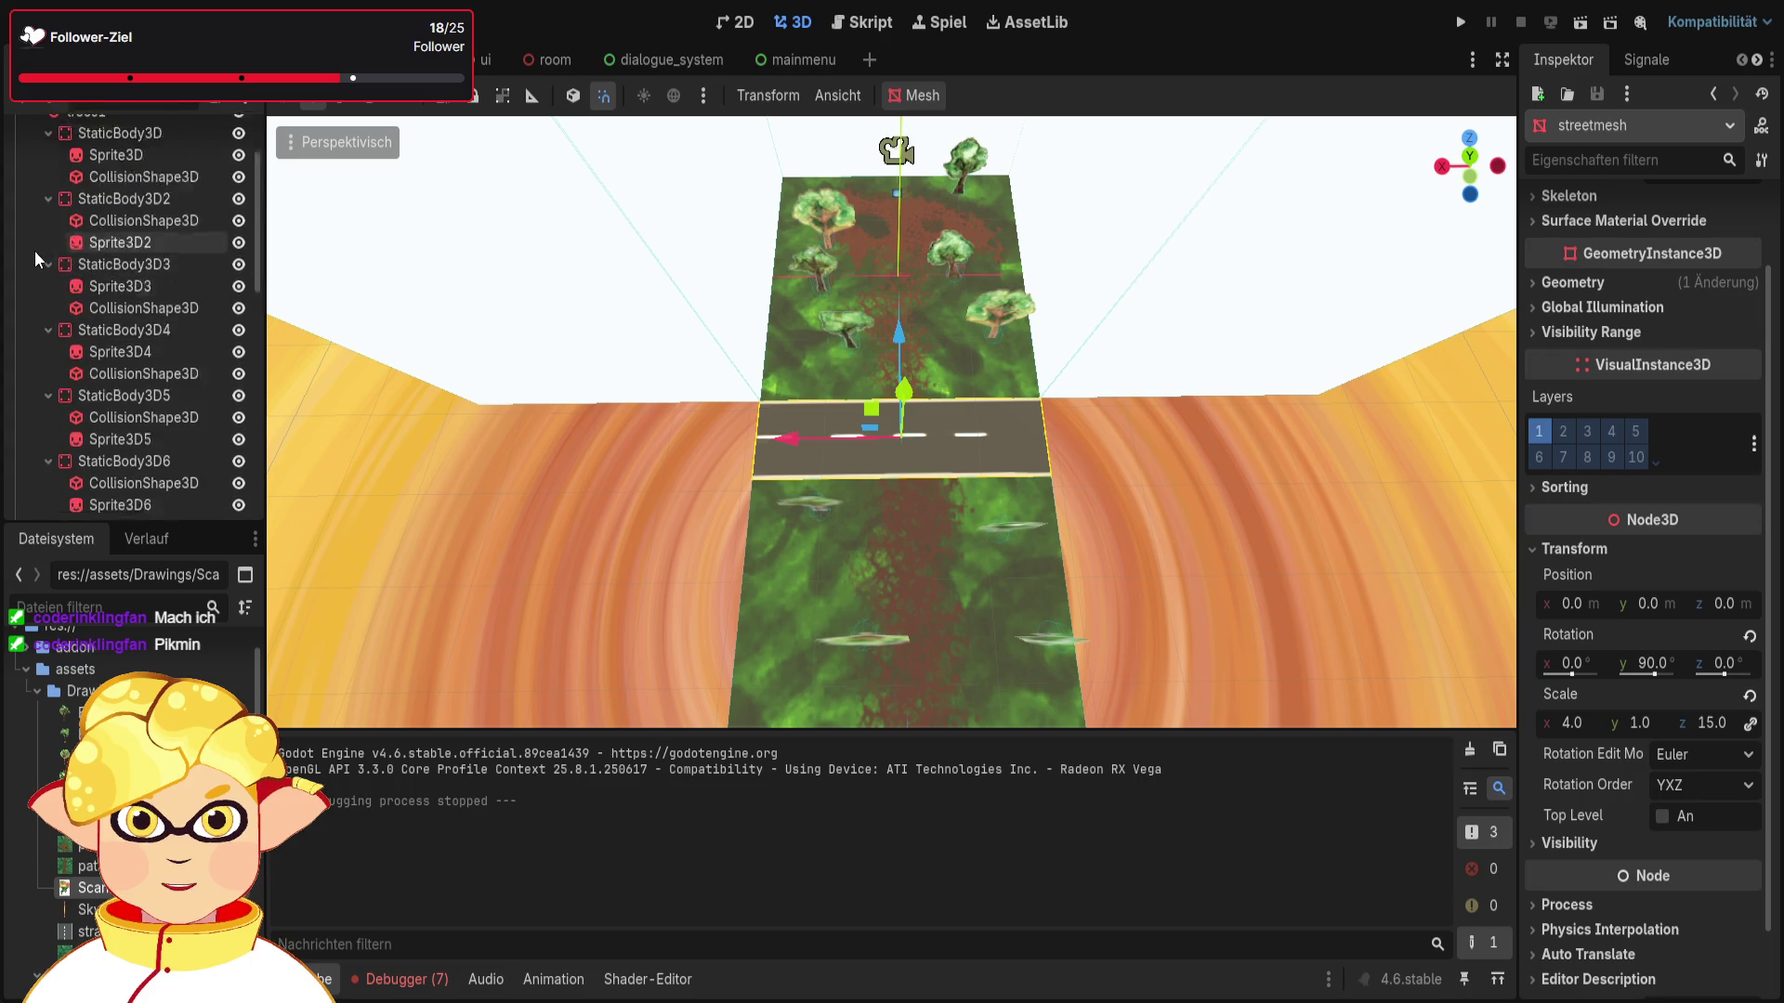
left_click(37, 223)
left_click(37, 244)
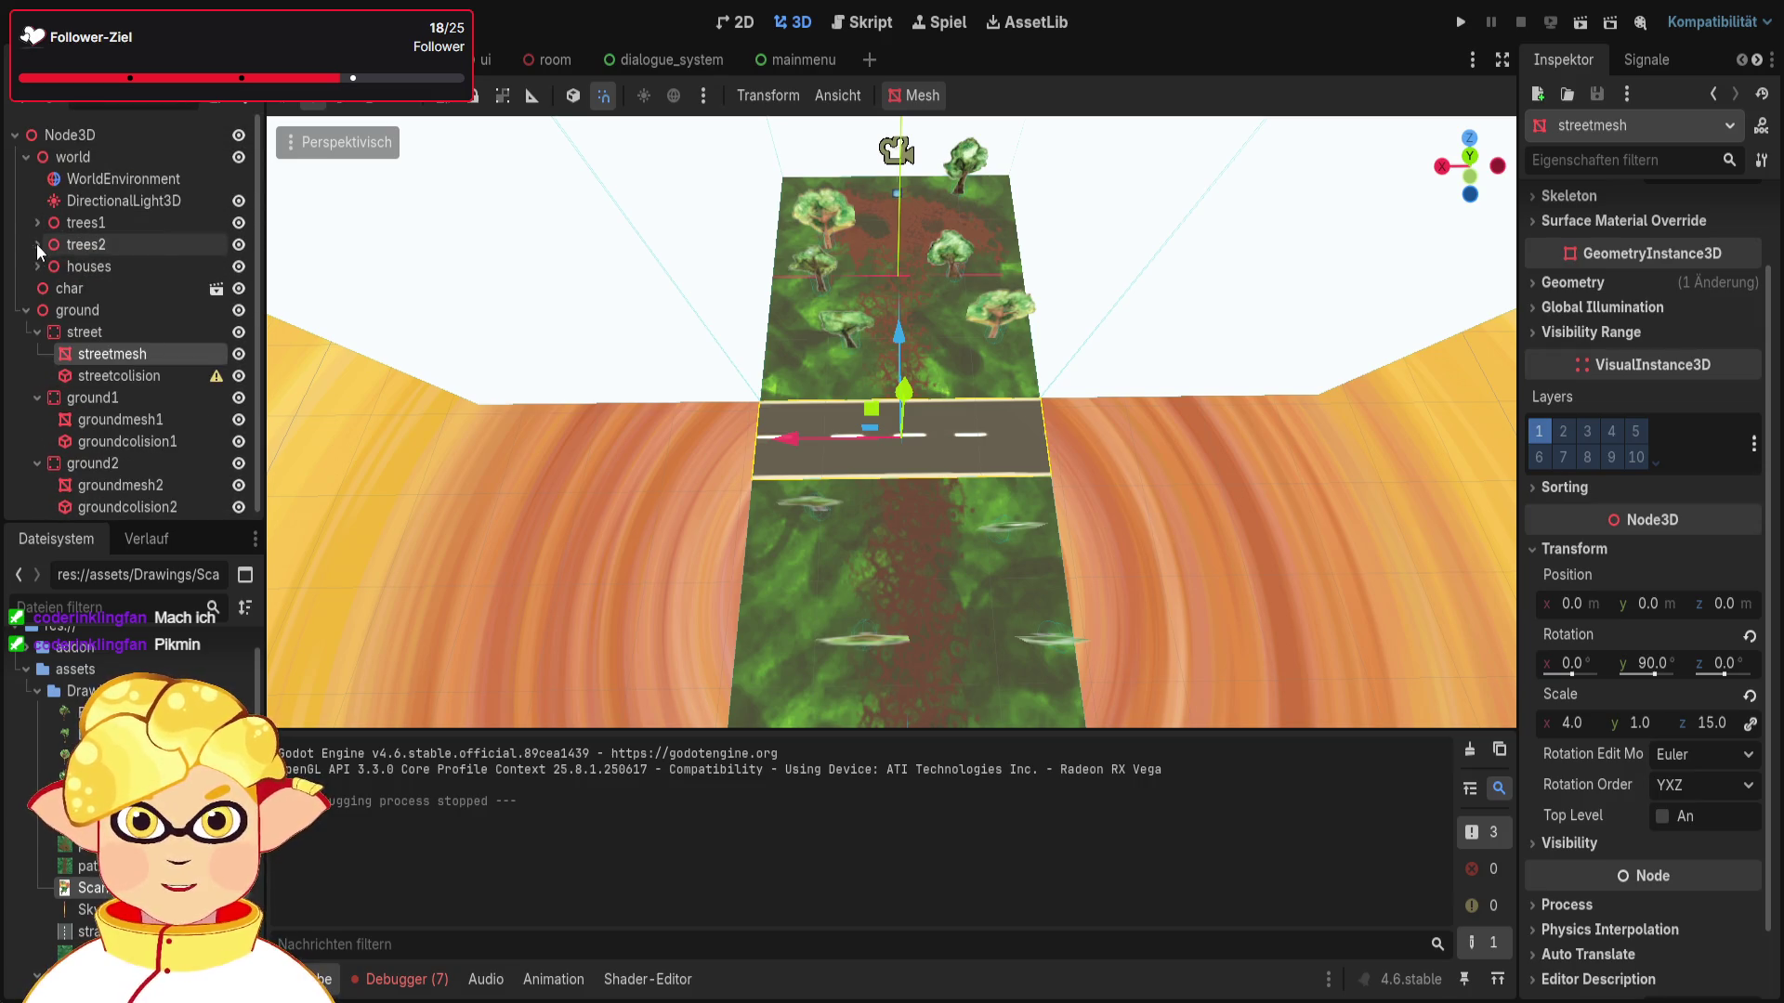
scroll(26, 310, "down", 1)
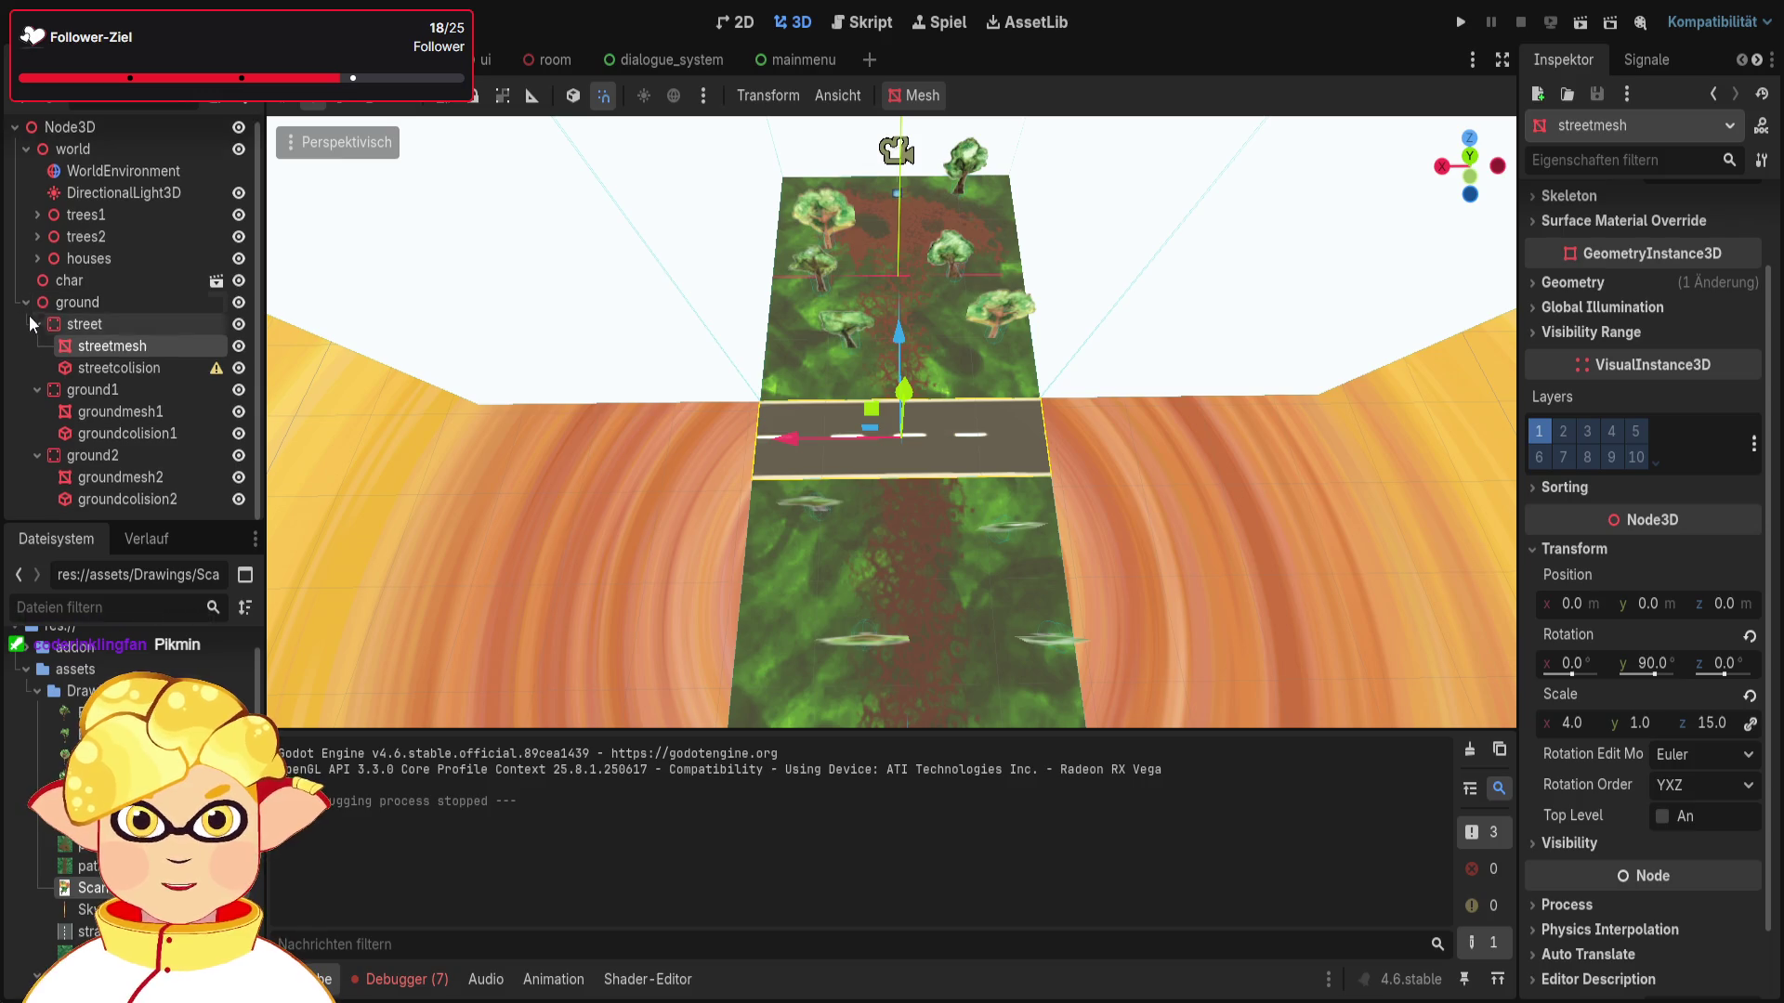
double_click(11, 351)
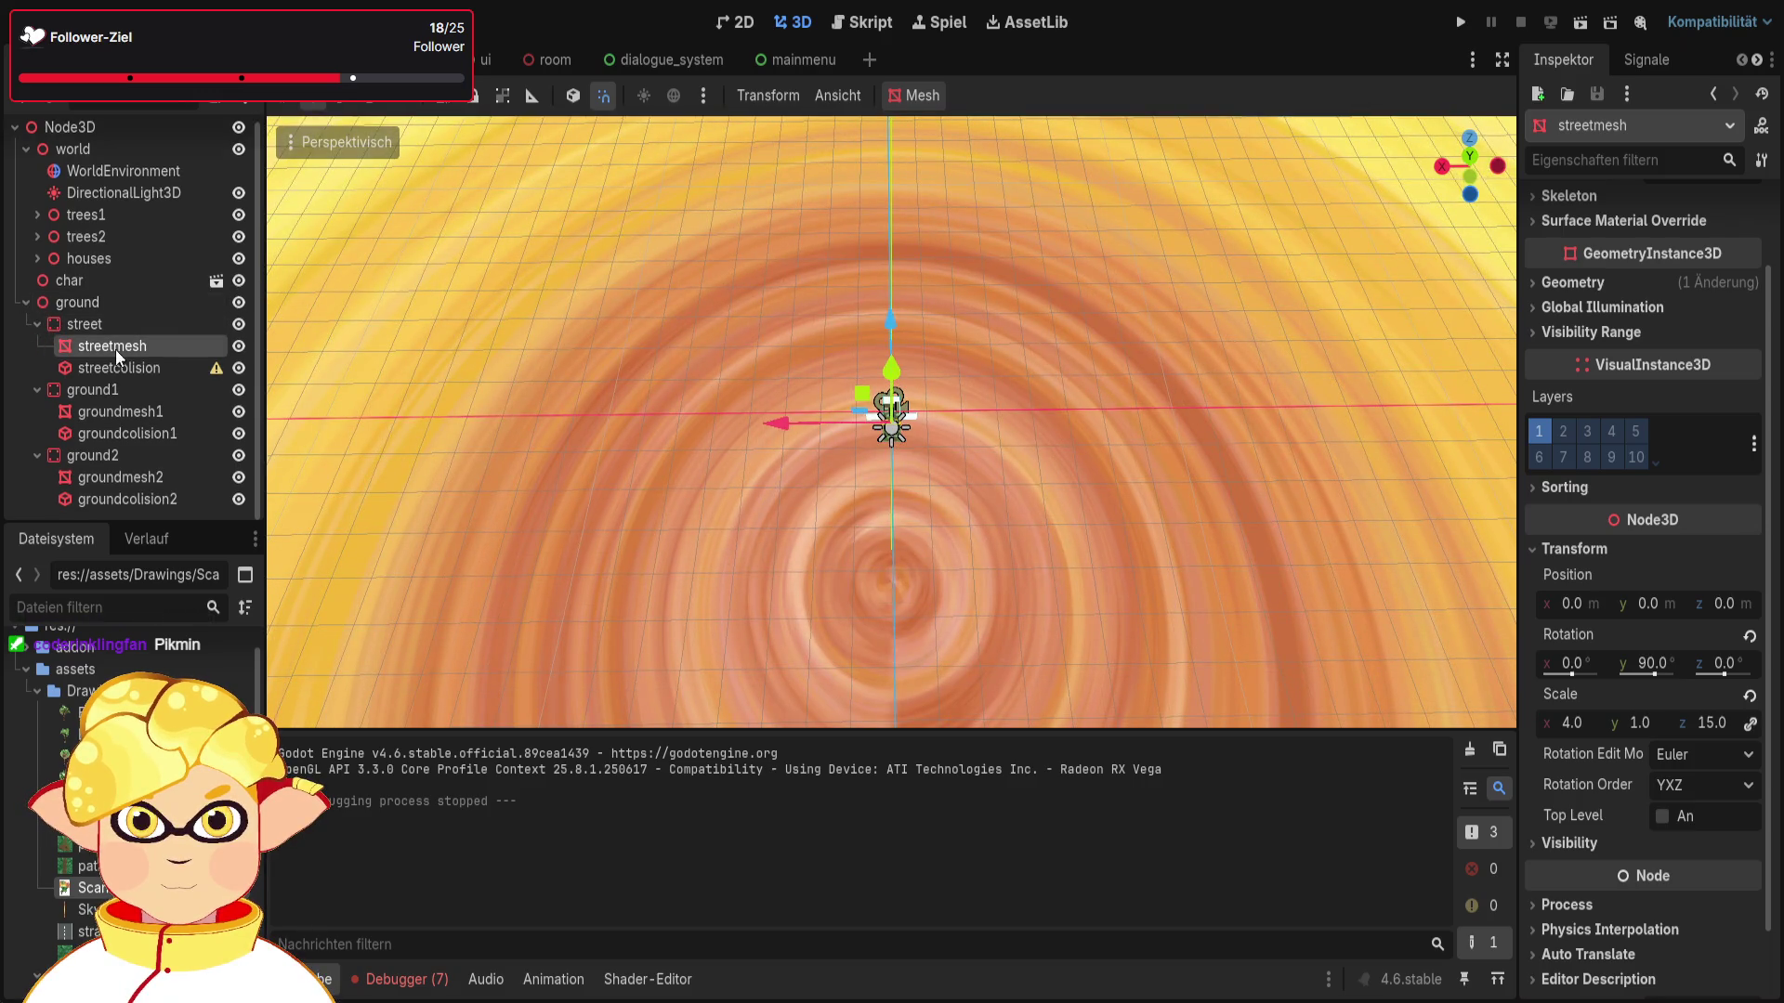
scroll(699, 393, "up", 15)
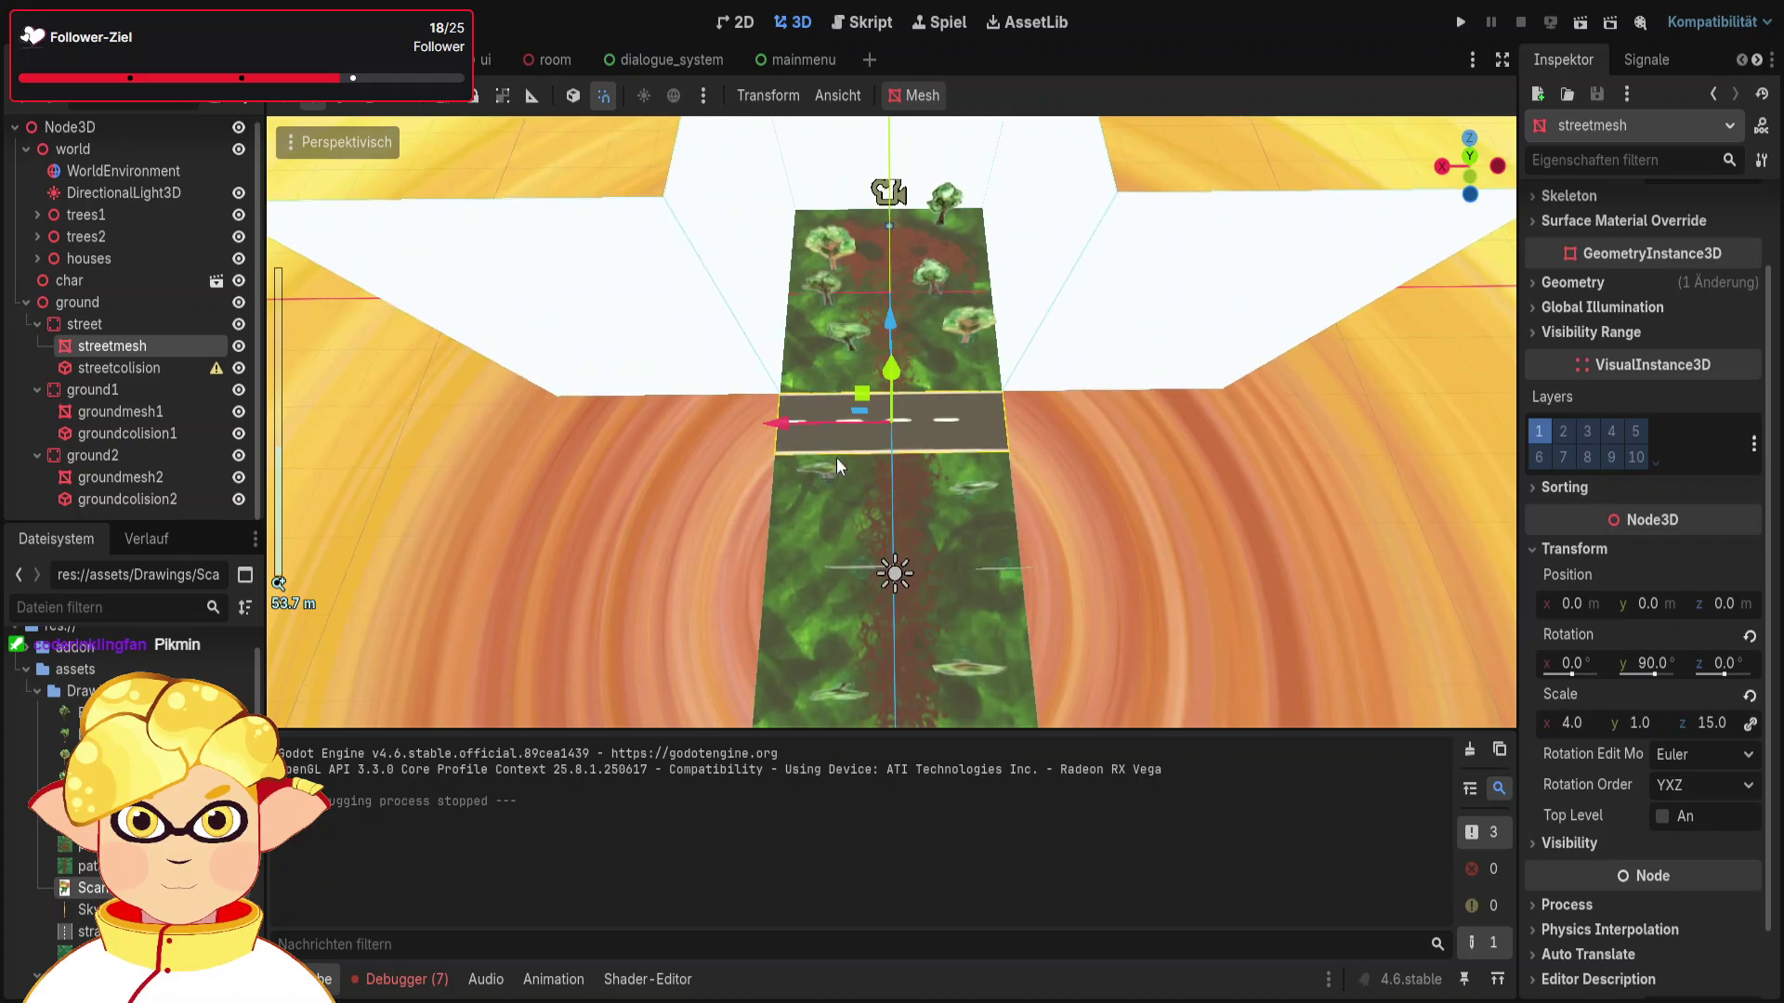
Step: Paste a copy of the street under ground as street2 and slide it to the right
left_click(152, 323)
left_click(120, 301)
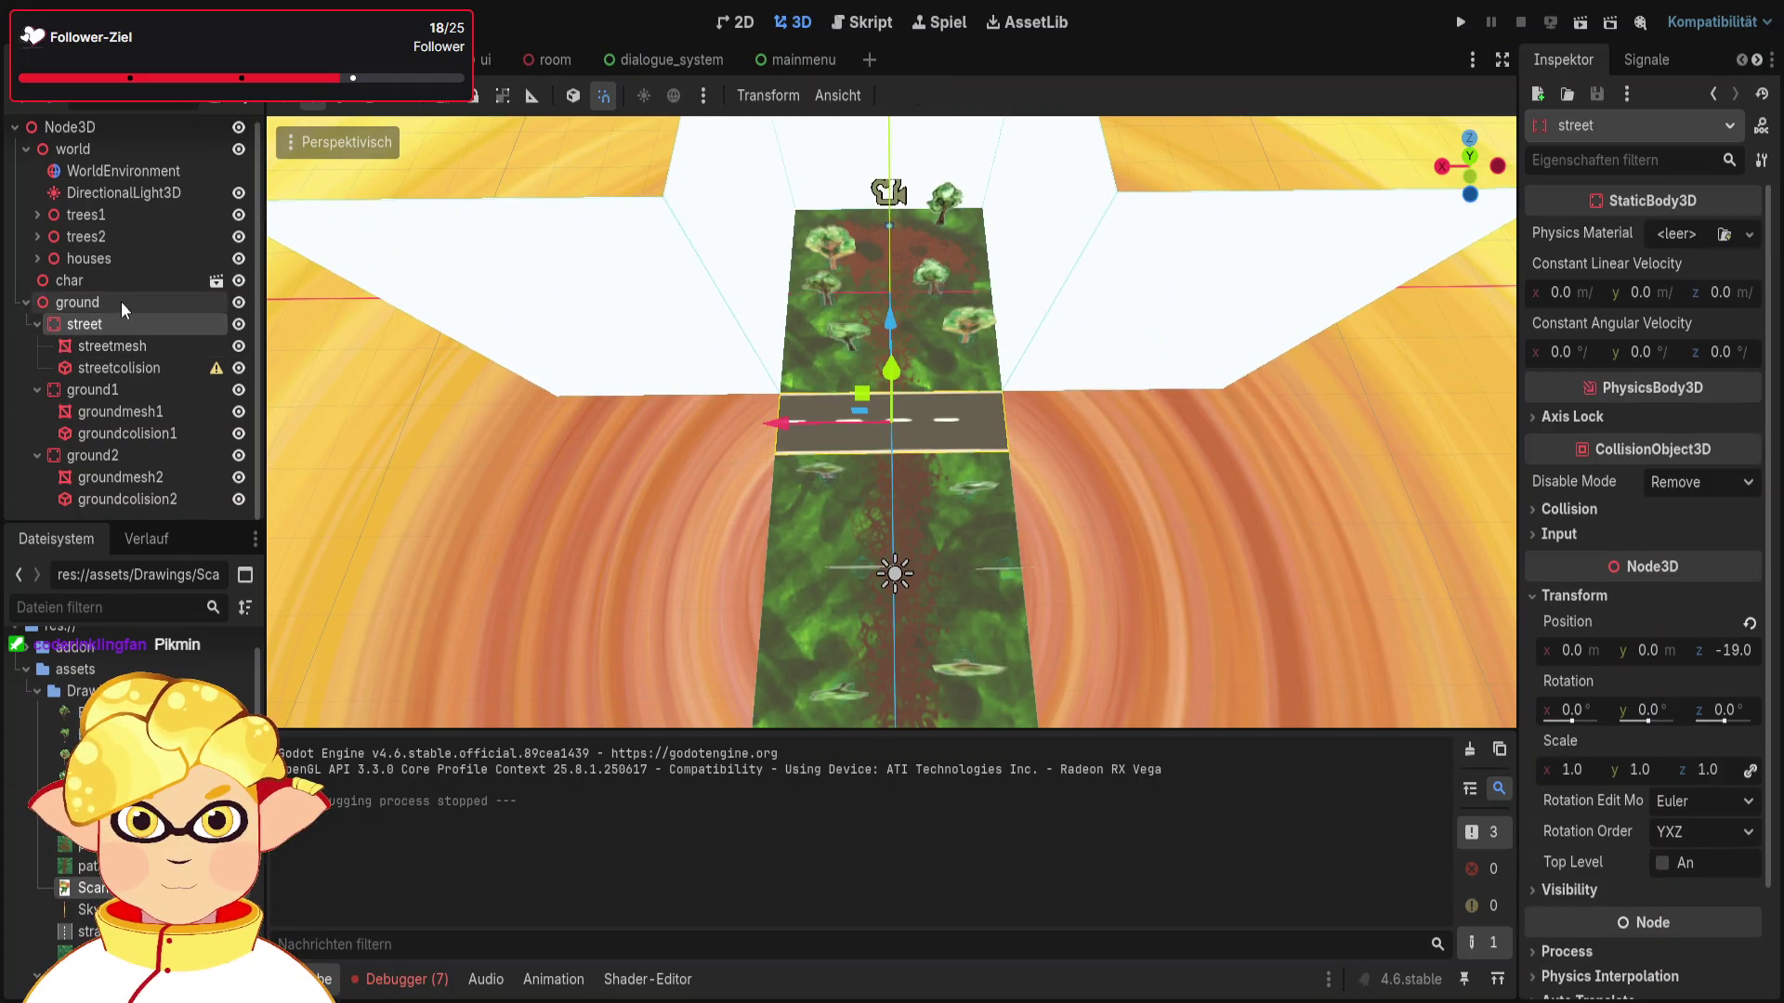
key("ctrl+v")
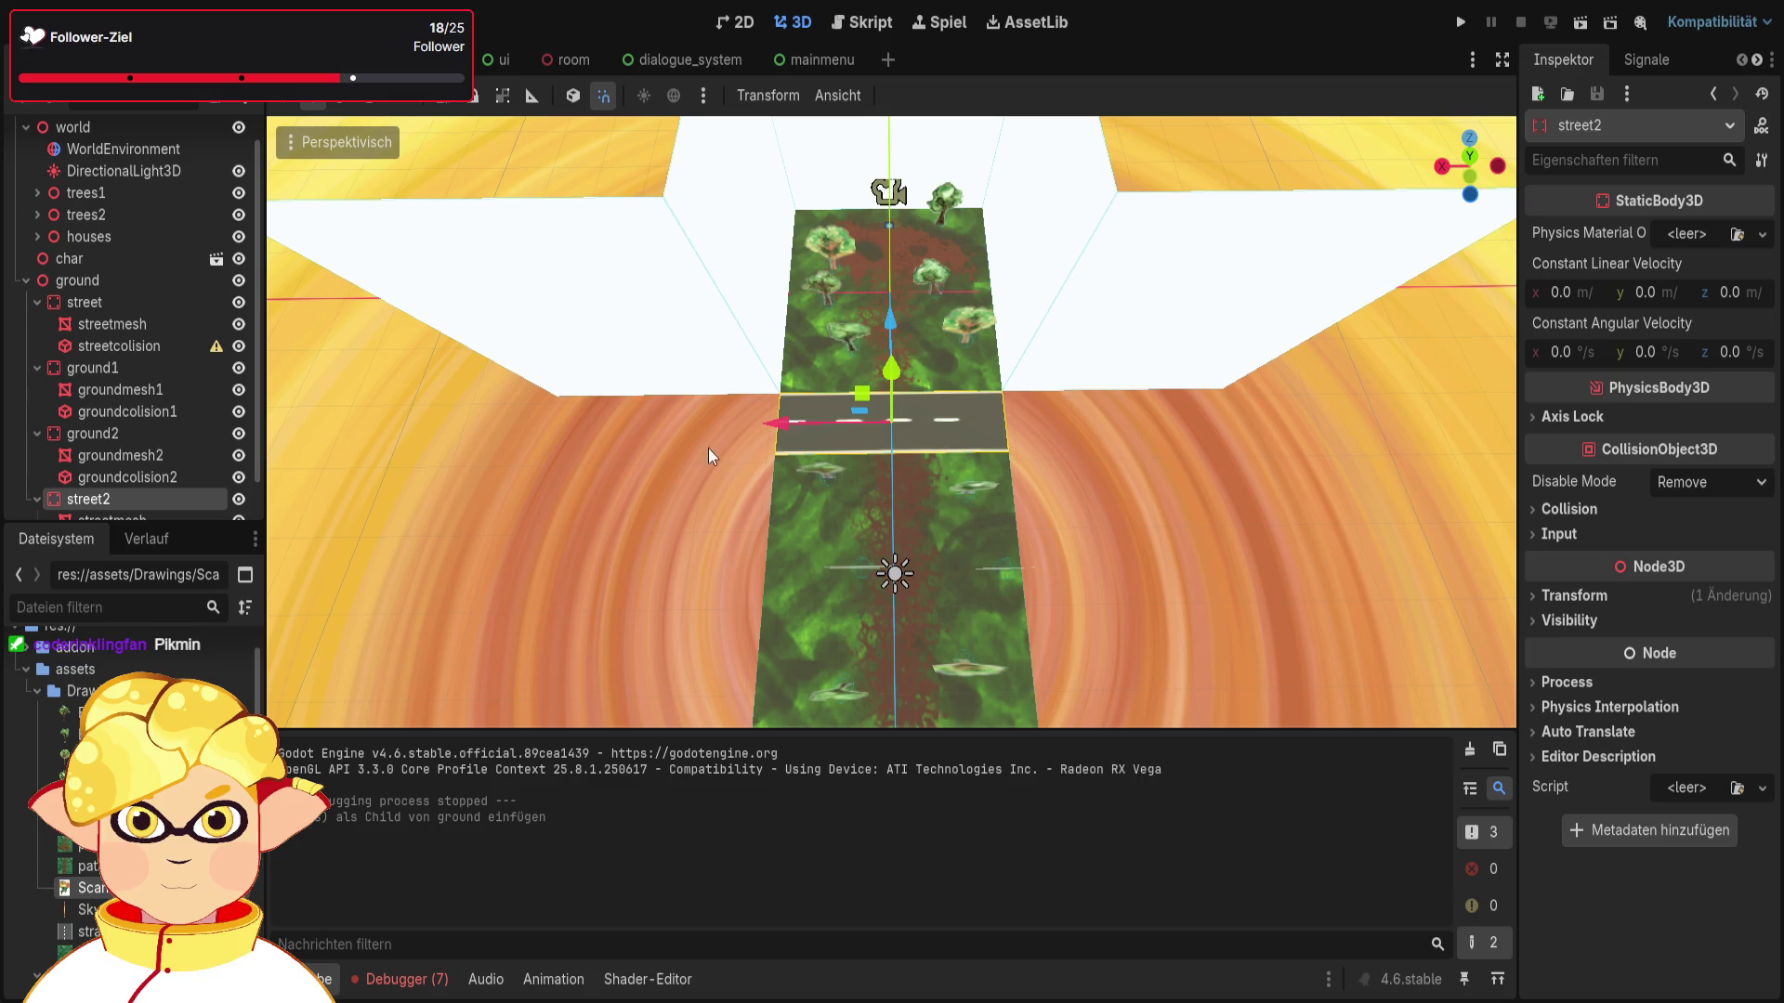
left_click_drag(778, 421, 1010, 423)
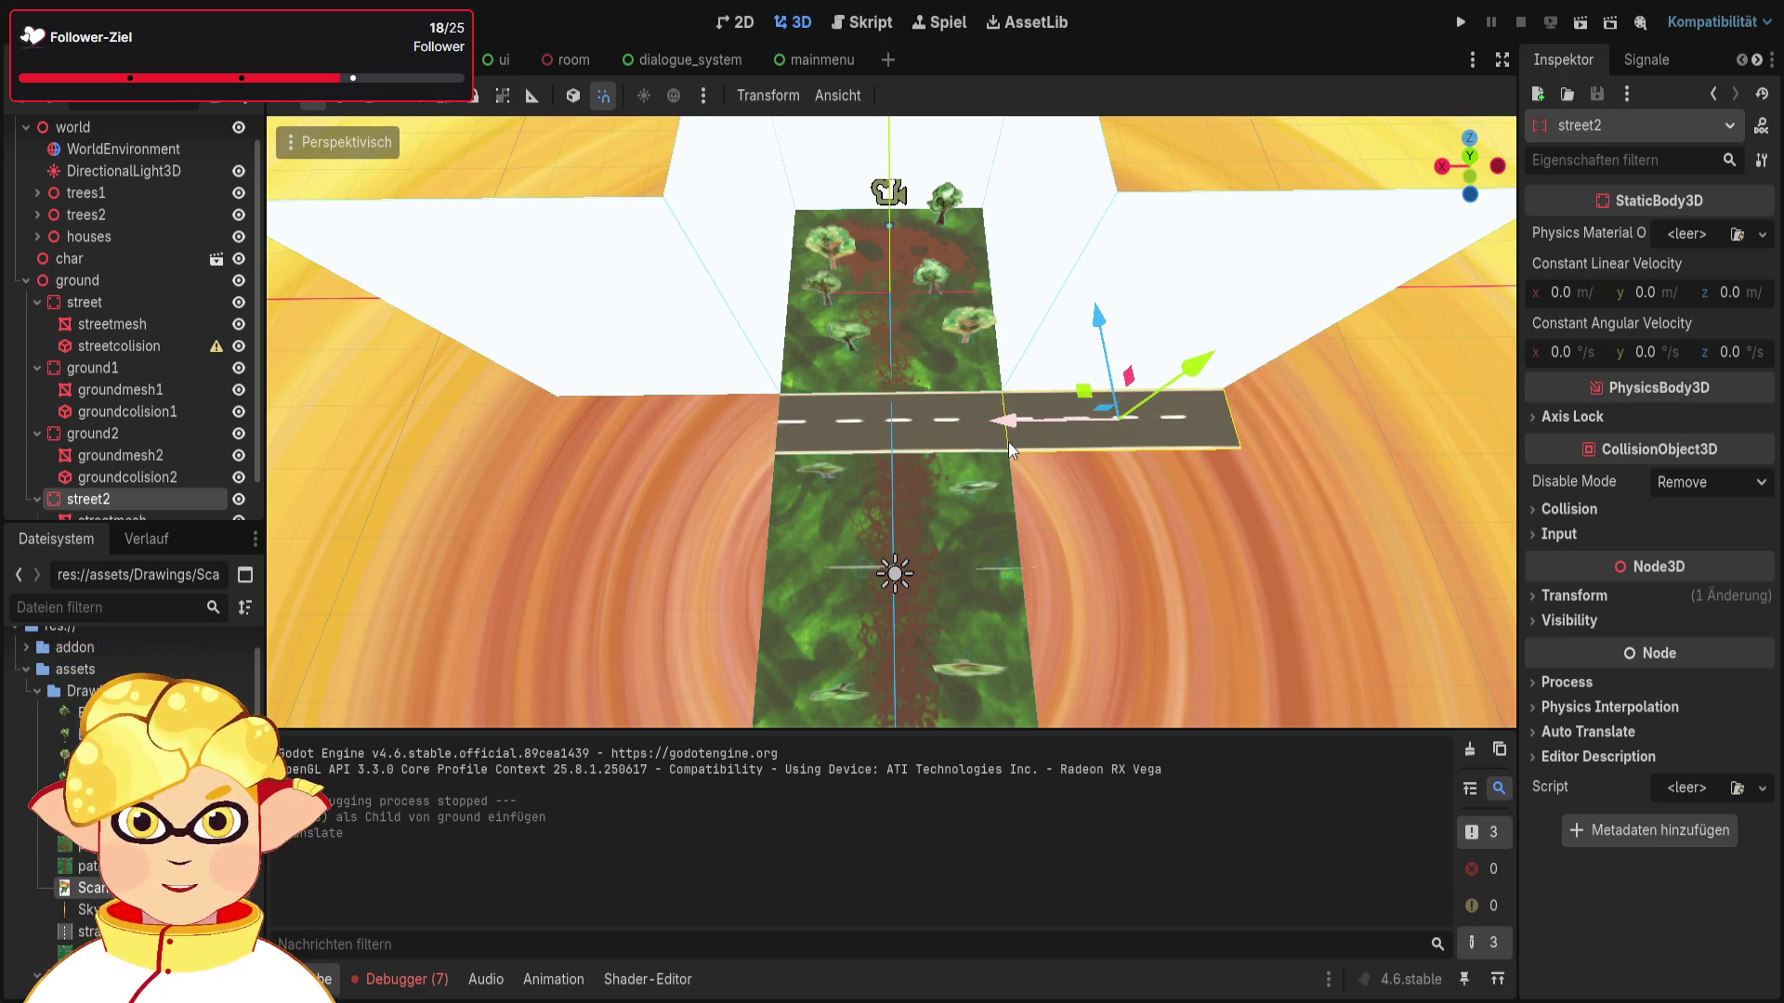
left_click(1139, 525)
Step: Tilt the view down onto the road crossing and bring up the road texture in GIMP
scroll(844, 585, "up", 8)
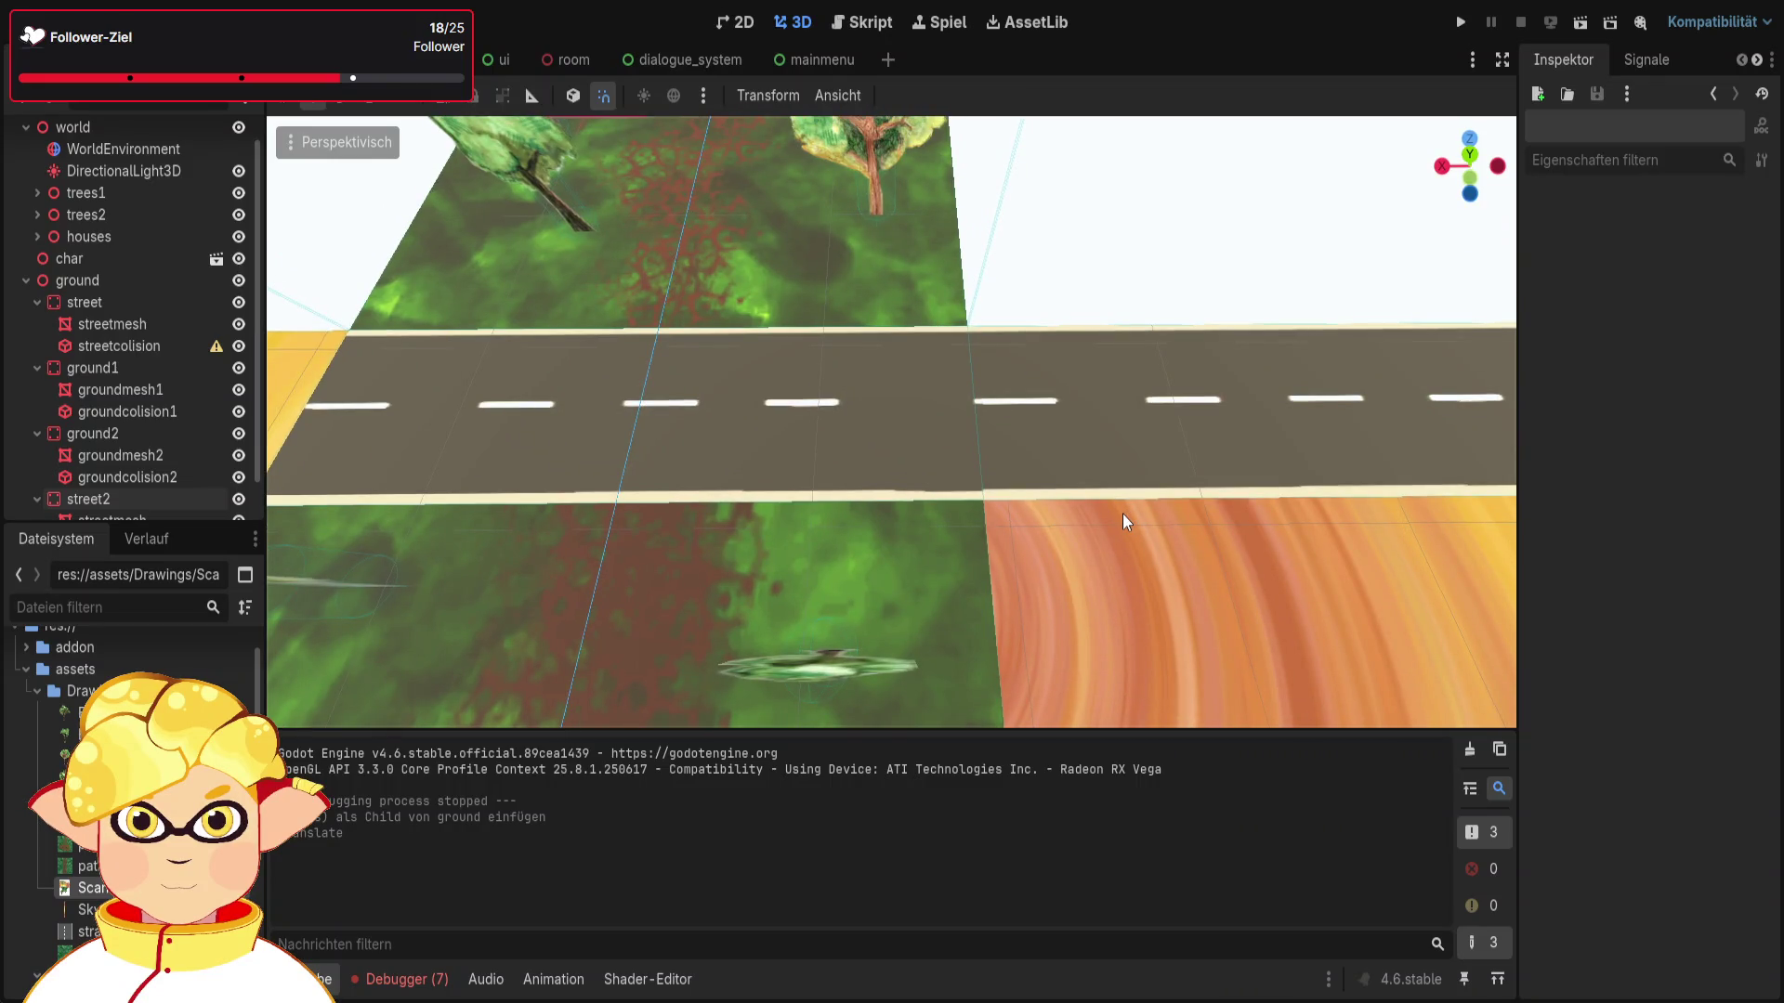
left_click_drag(1123, 515, 1110, 539)
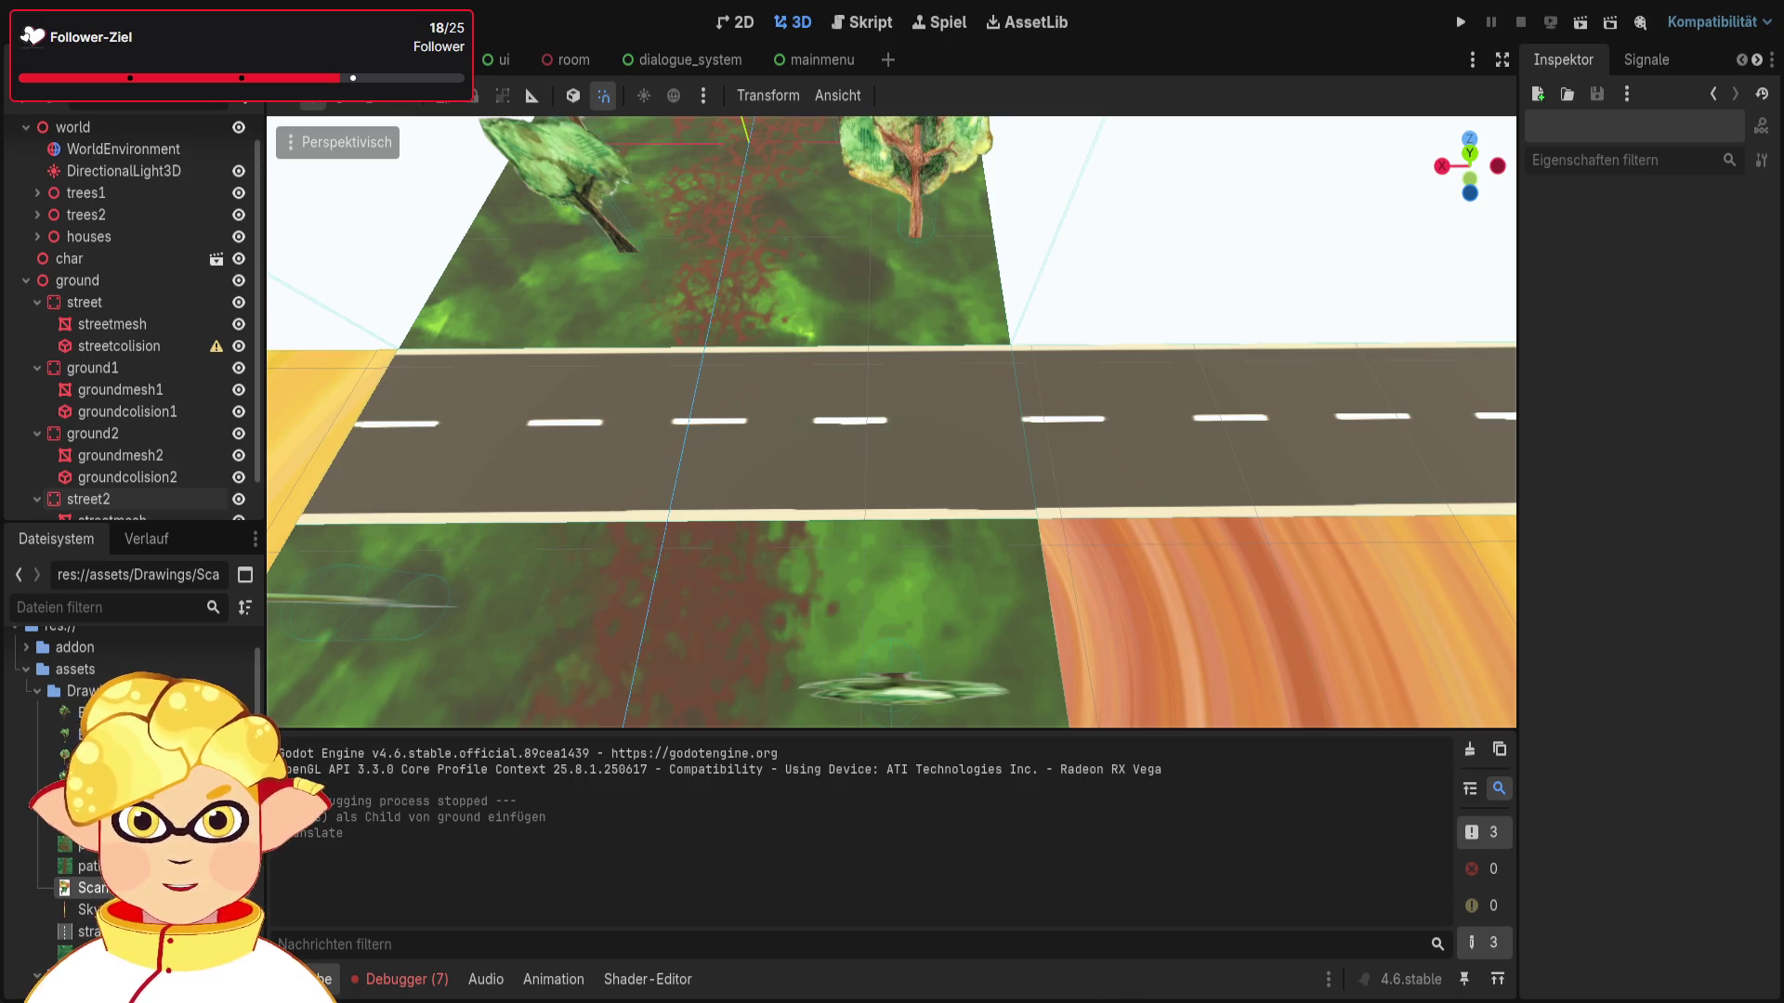
key("alt+Tab")
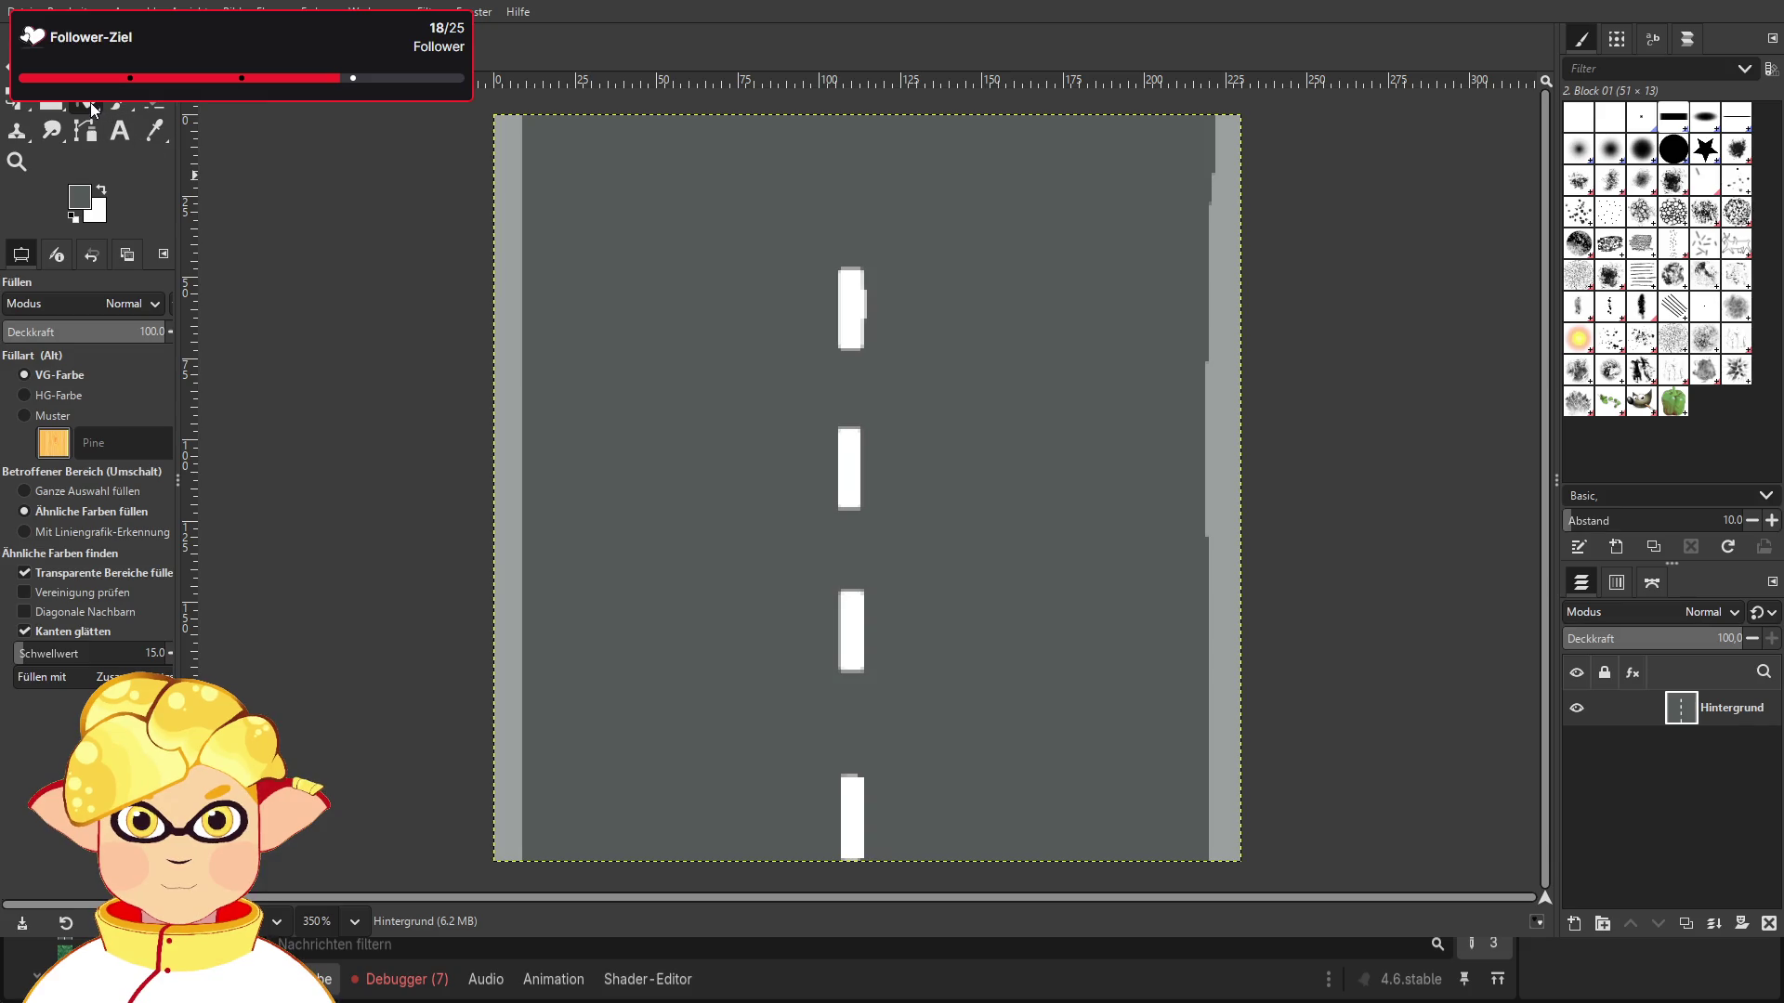
Step: Bucket-fill the top white dash and its leftover outline with road grey
left_click(856, 302)
left_click(857, 485)
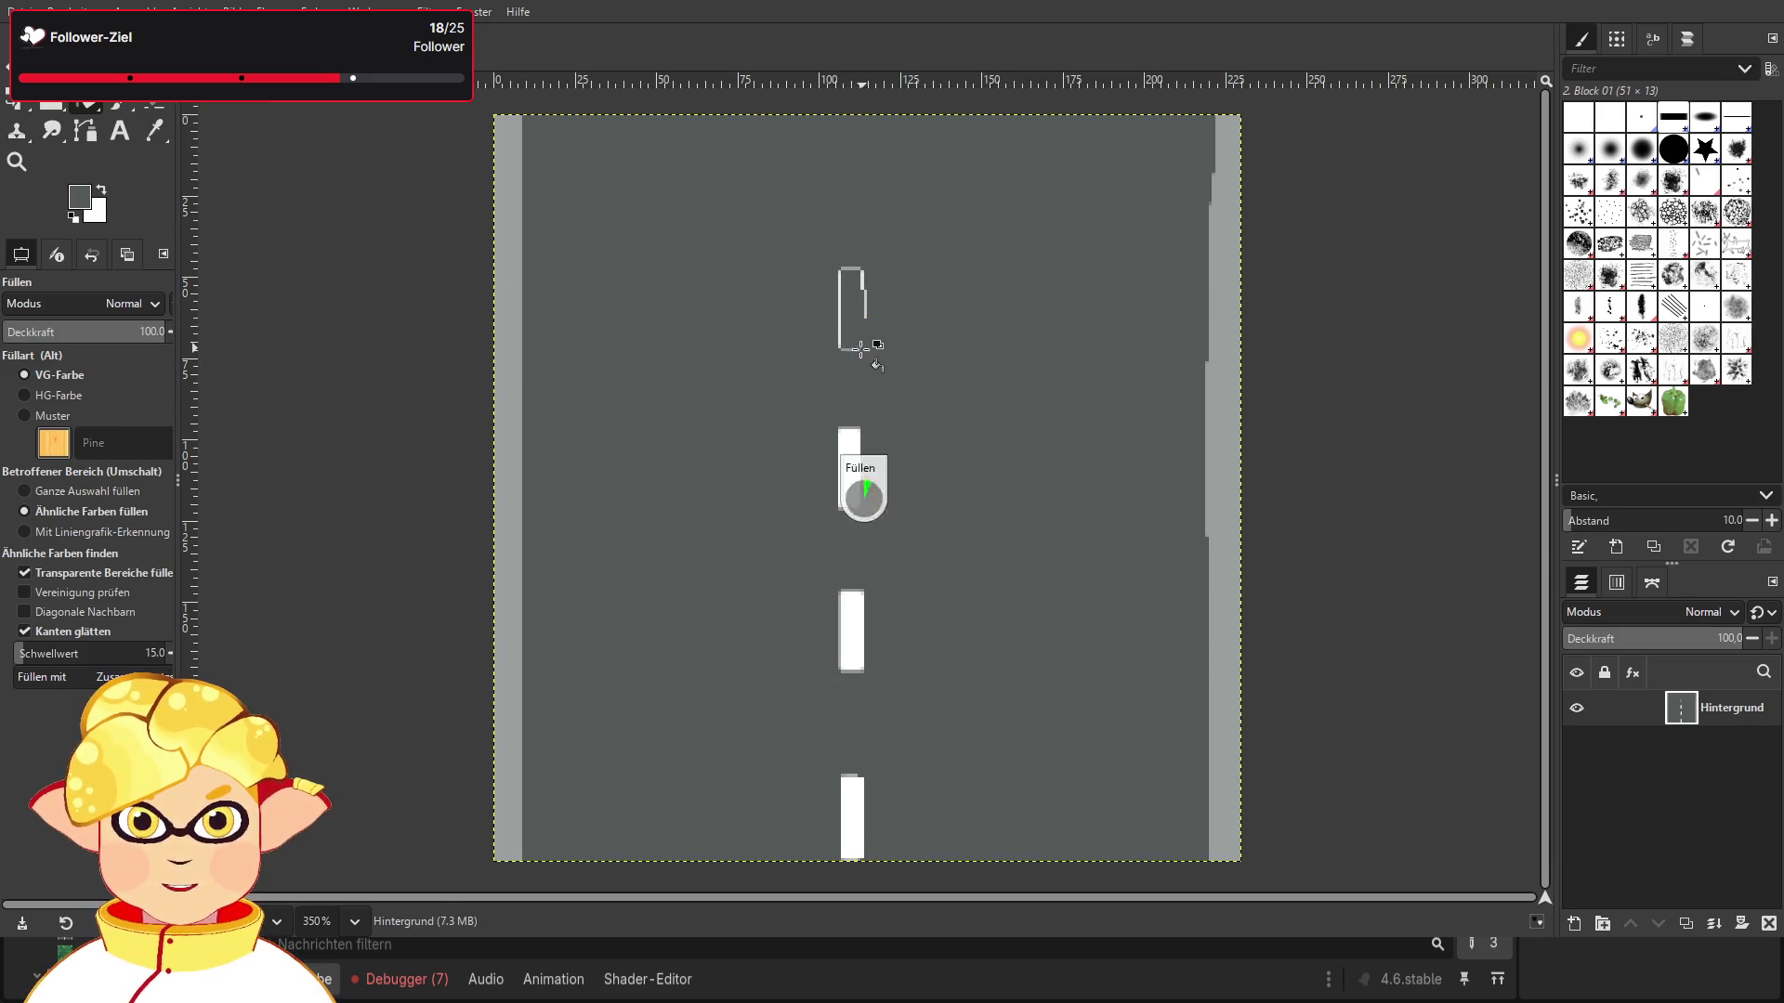
left_click(840, 344)
left_click(842, 271)
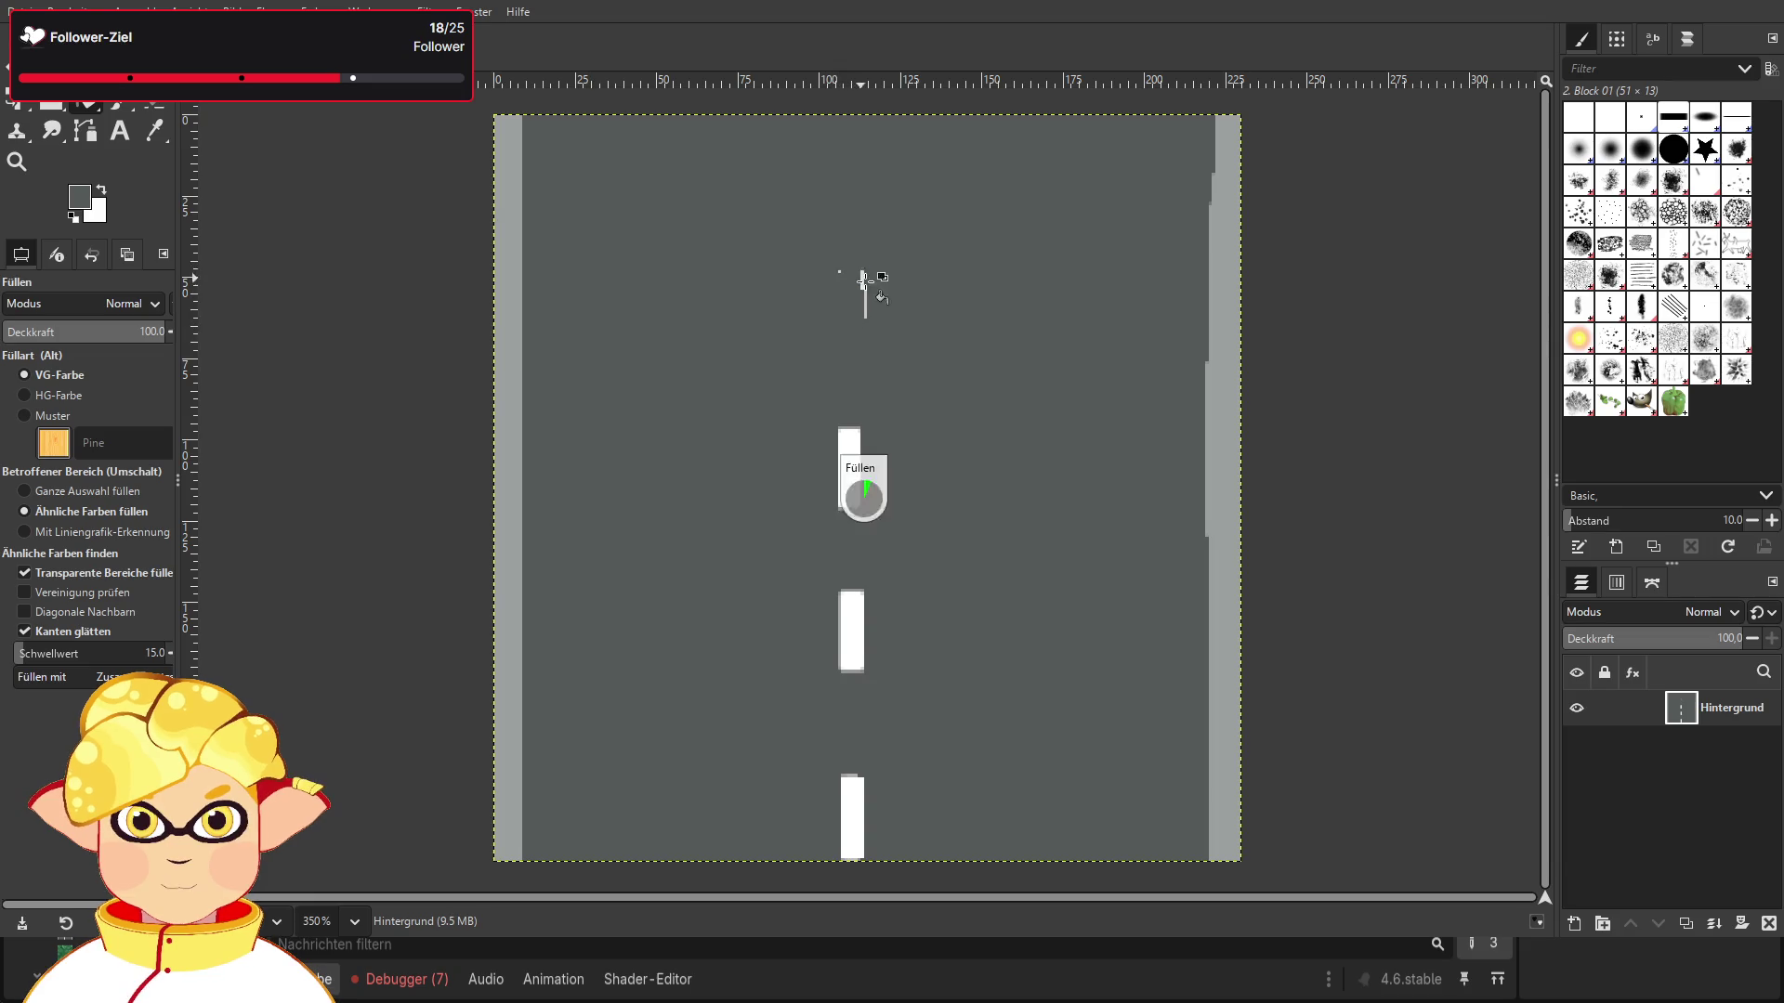
Step: Paint over the upper and lower white dashes in grey with the Paintbrush
key("p")
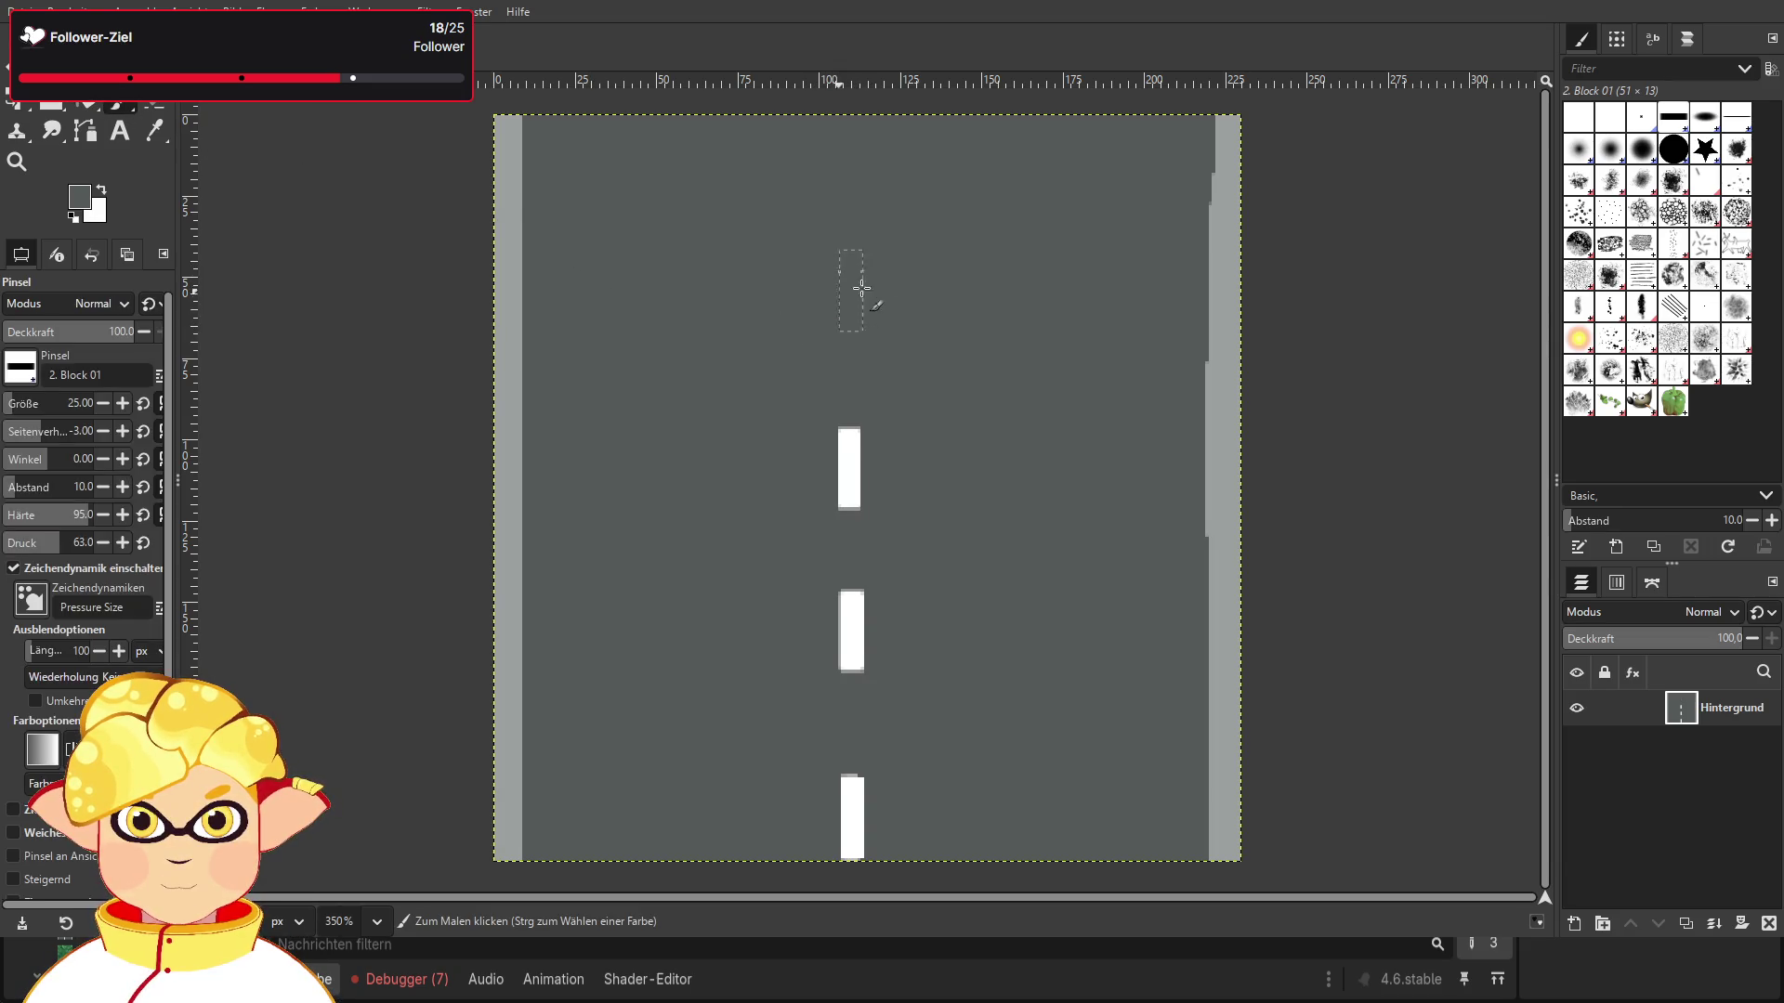
left_click(848, 470)
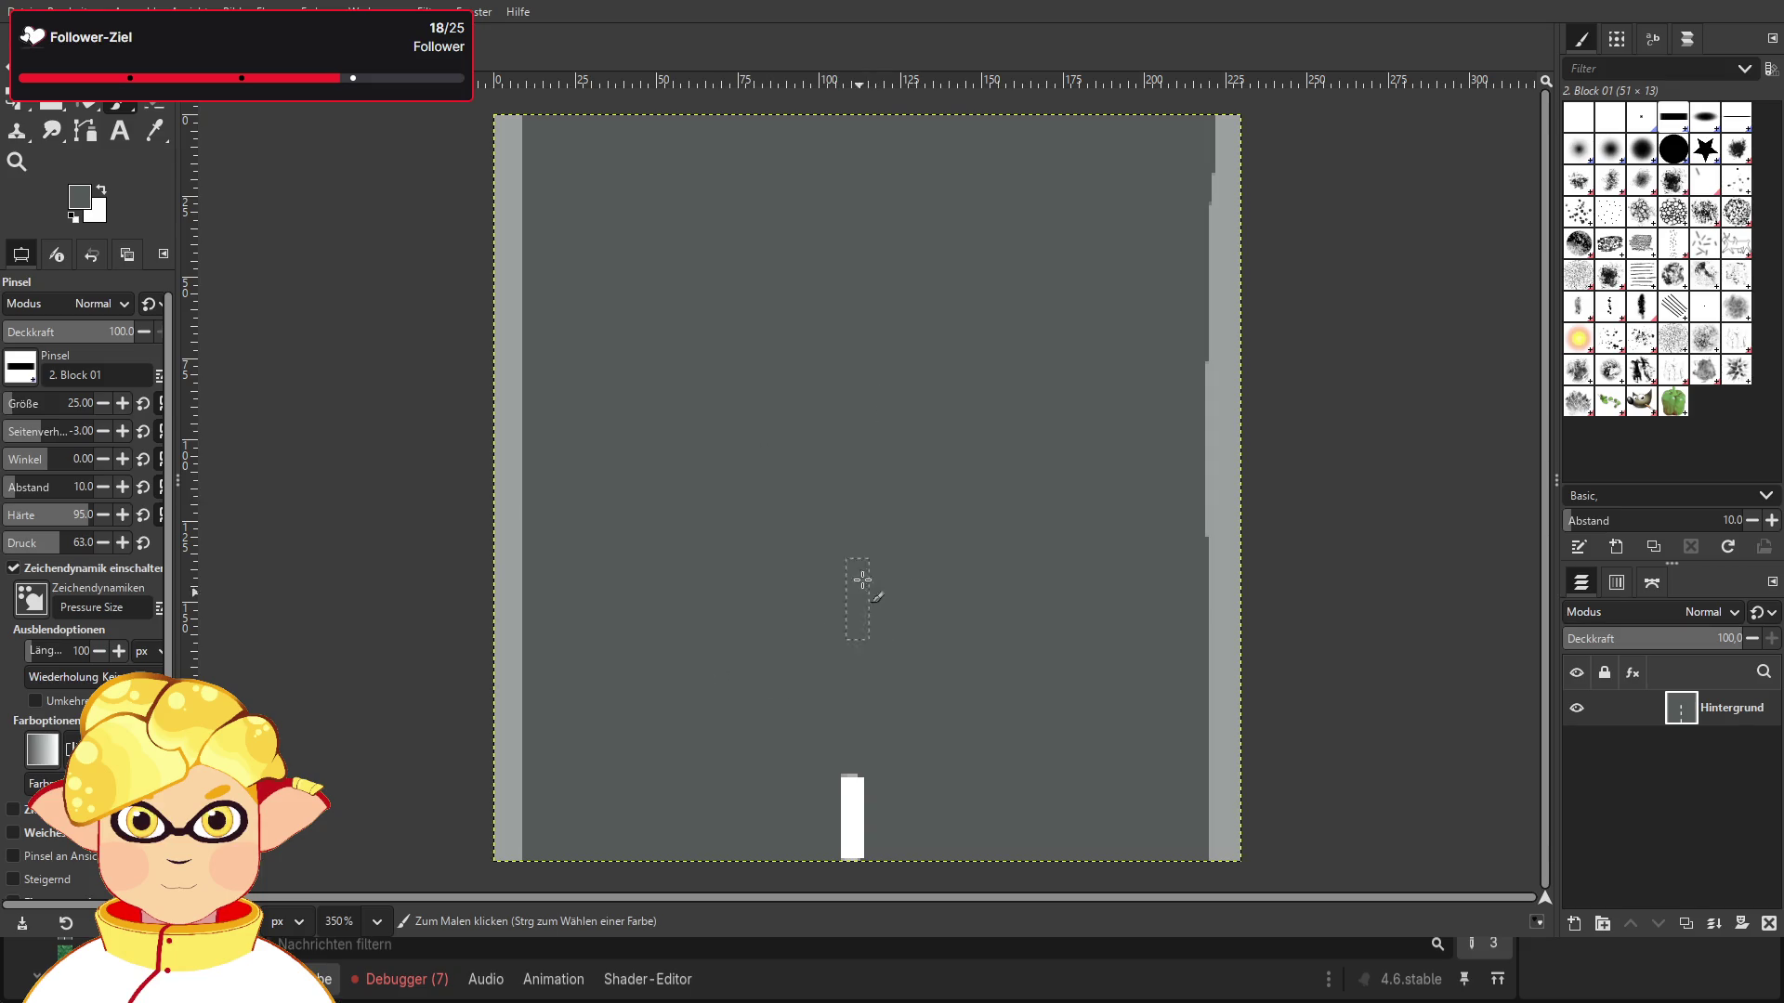
left_click(852, 817)
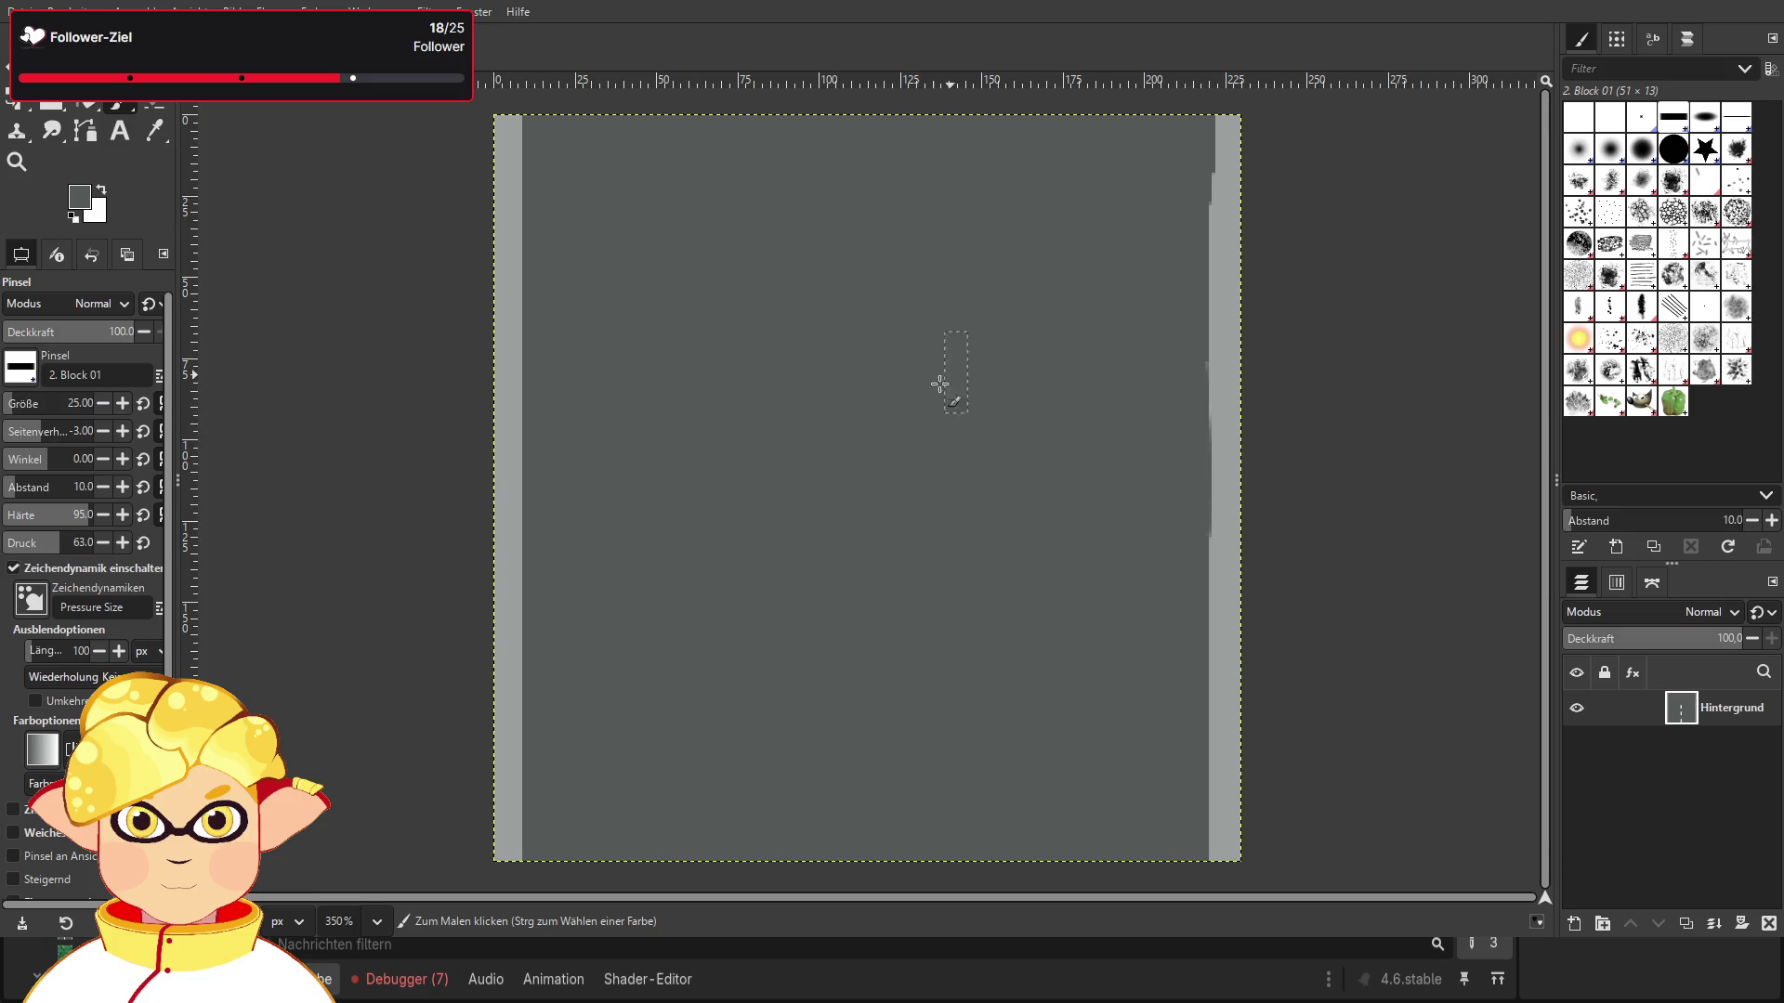
Step: Paint a white centre dash on the road, undo the misplaced one, and return to Godot
left_click(100, 190)
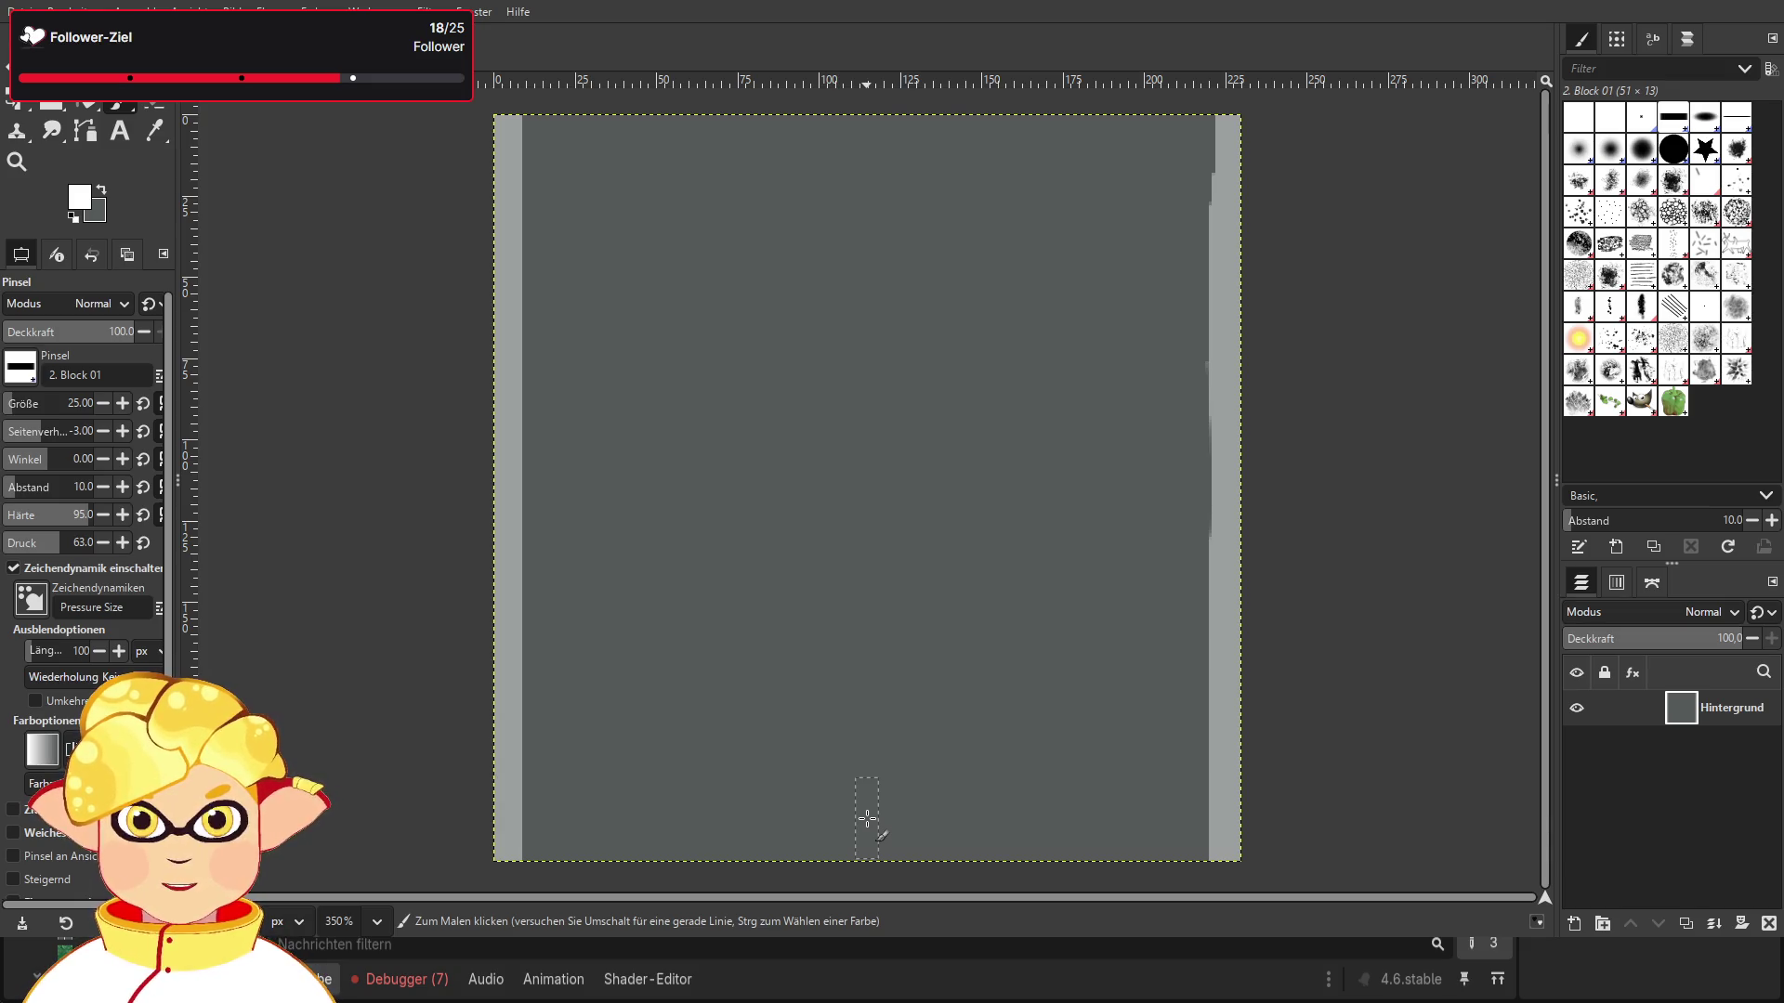
left_click(867, 818)
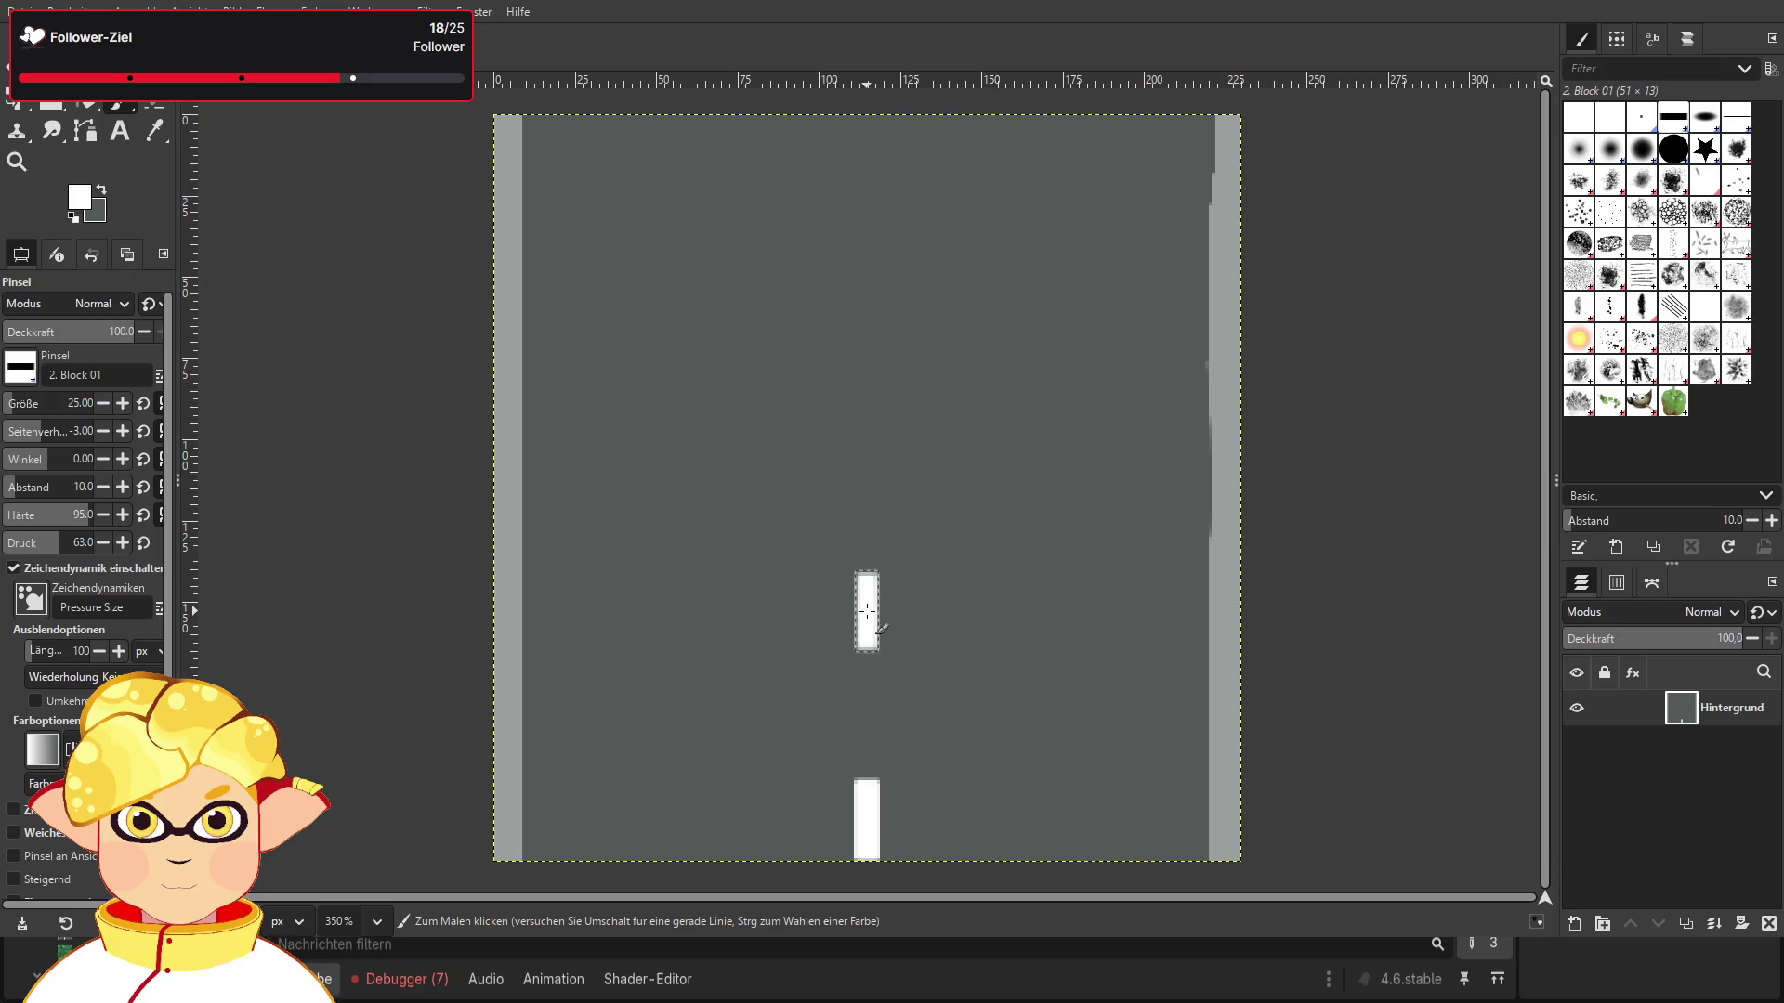
key("ctrl")
key("ctrl+z")
key("ctrl+z")
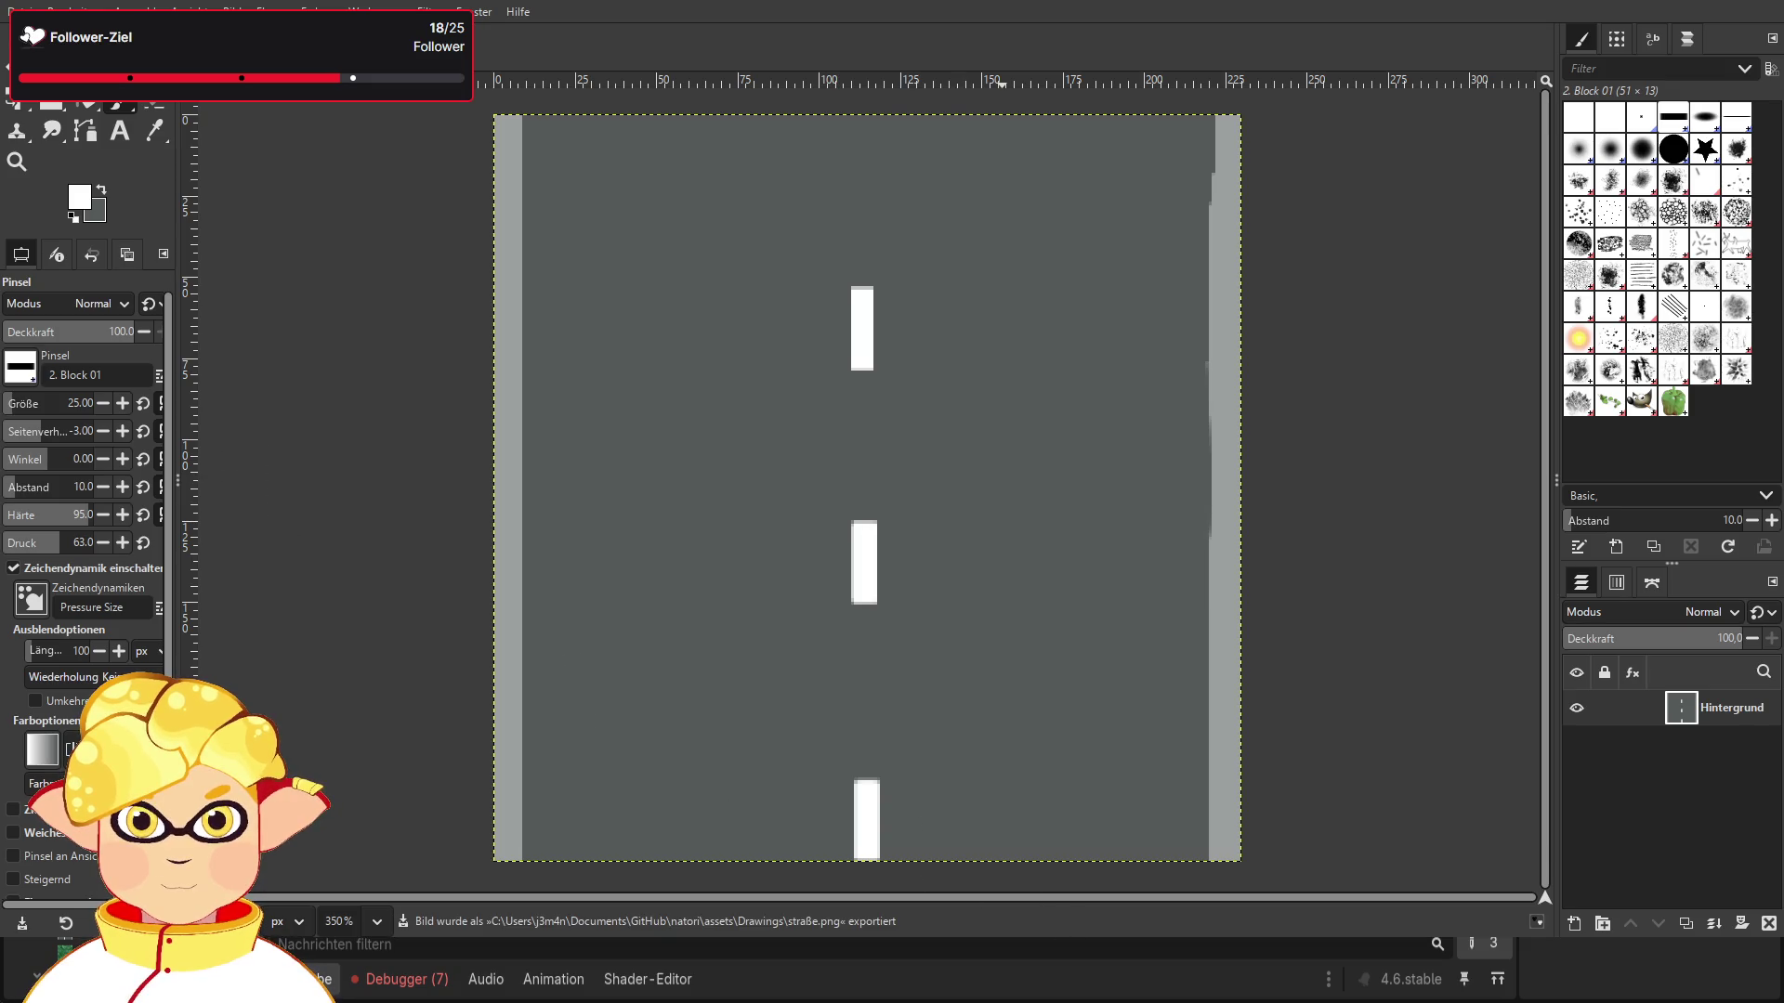
key("alt+Tab")
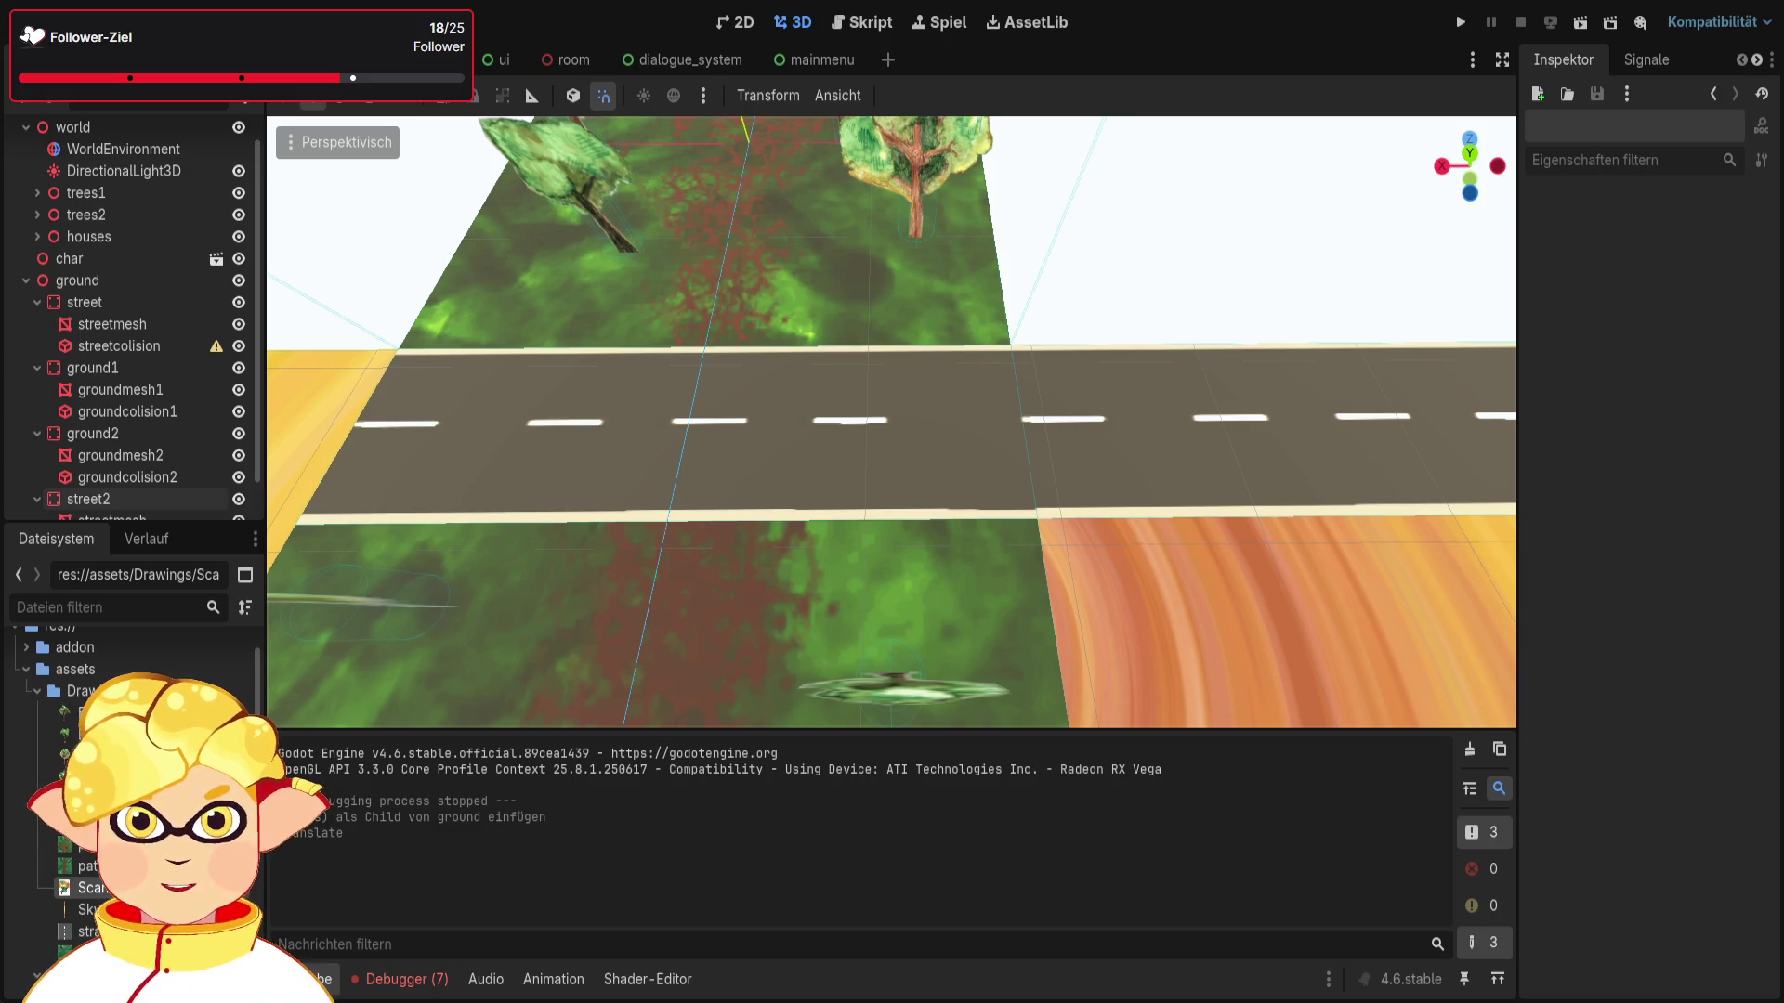
mouse_move(1197, 715)
left_mouse_down()
mouse_move(1078, 692)
mouse_move(1208, 664)
left_mouse_up()
left_click(1590, 20)
key("w")
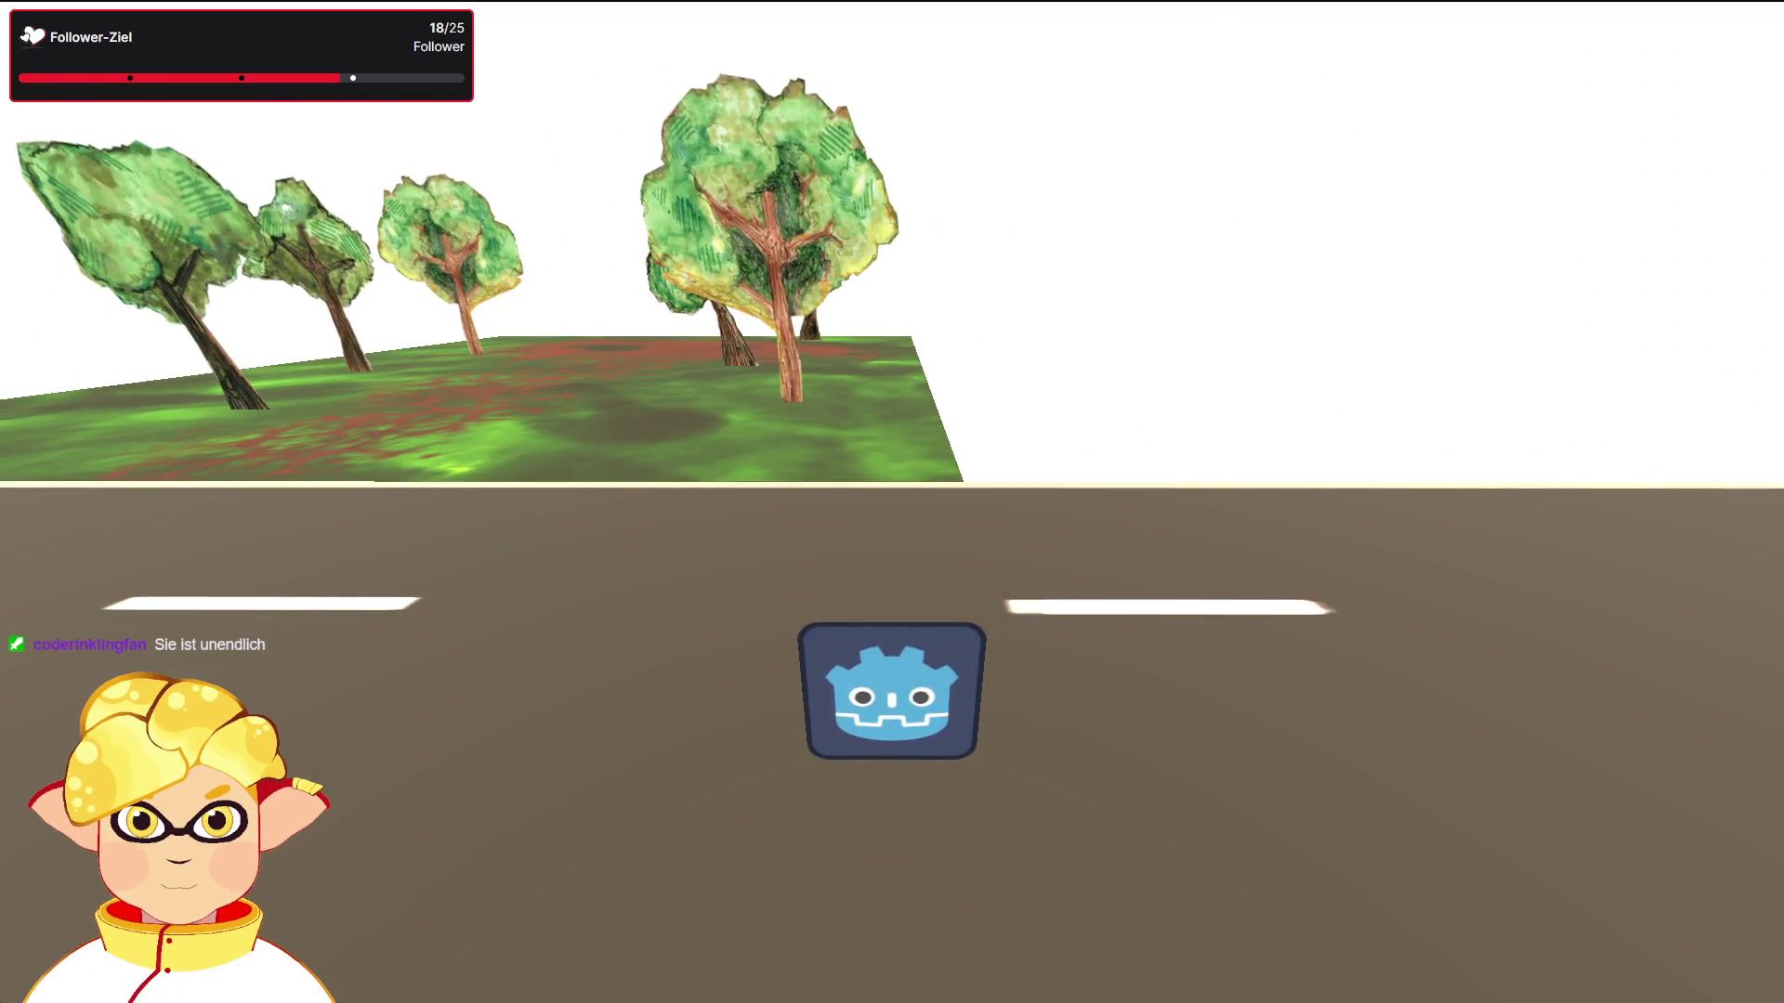
key("F8")
scroll(1141, 529, "down", 5)
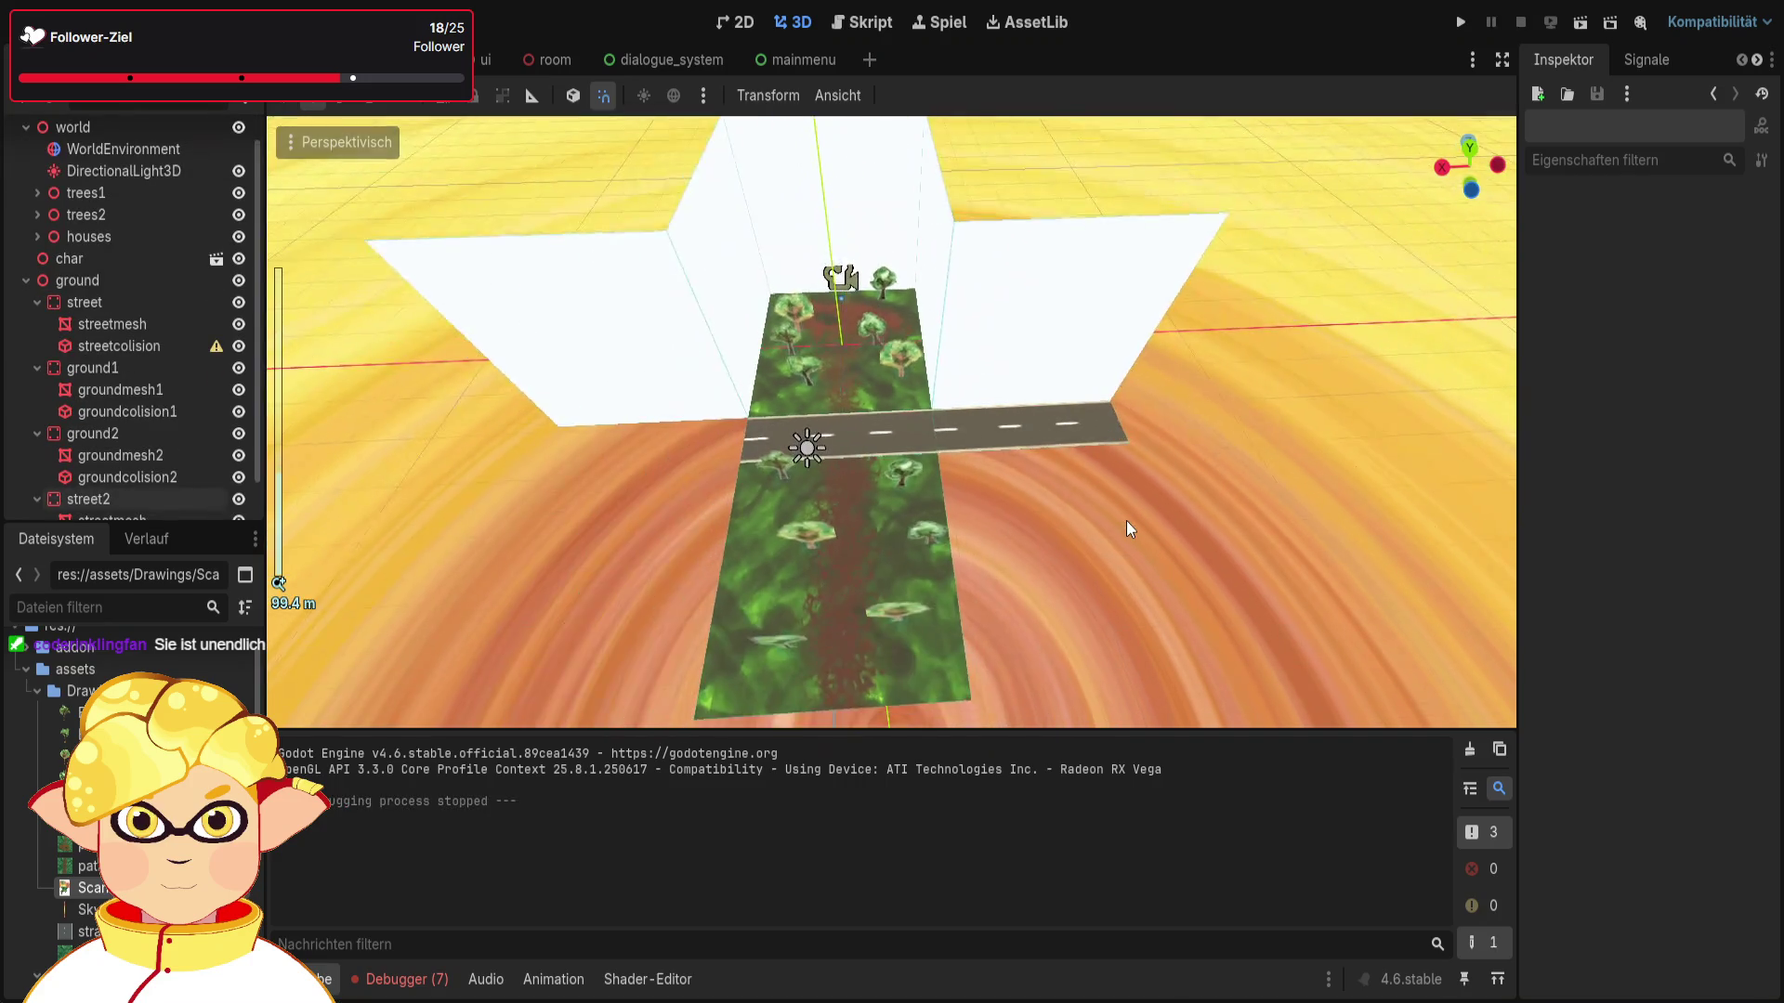
Step: Paste a copy of street2 under it and move the new road piece to the left side
left_click(1068, 425)
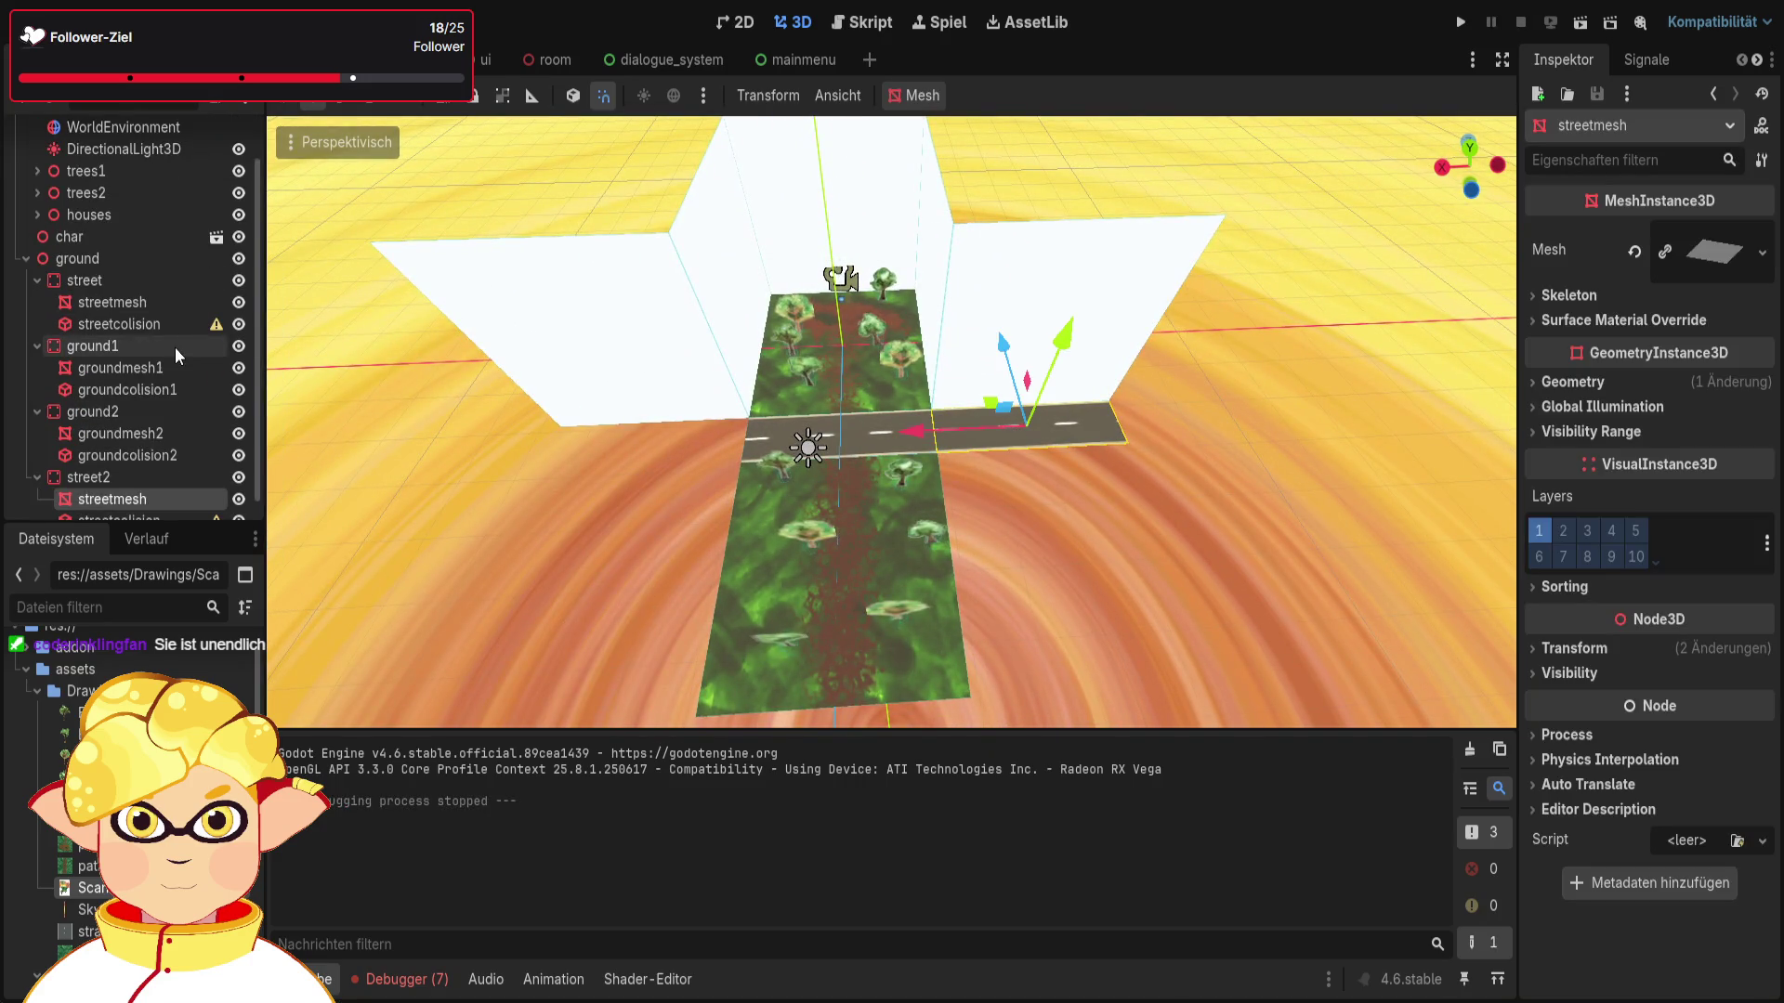
scroll(158, 372, "down", 1)
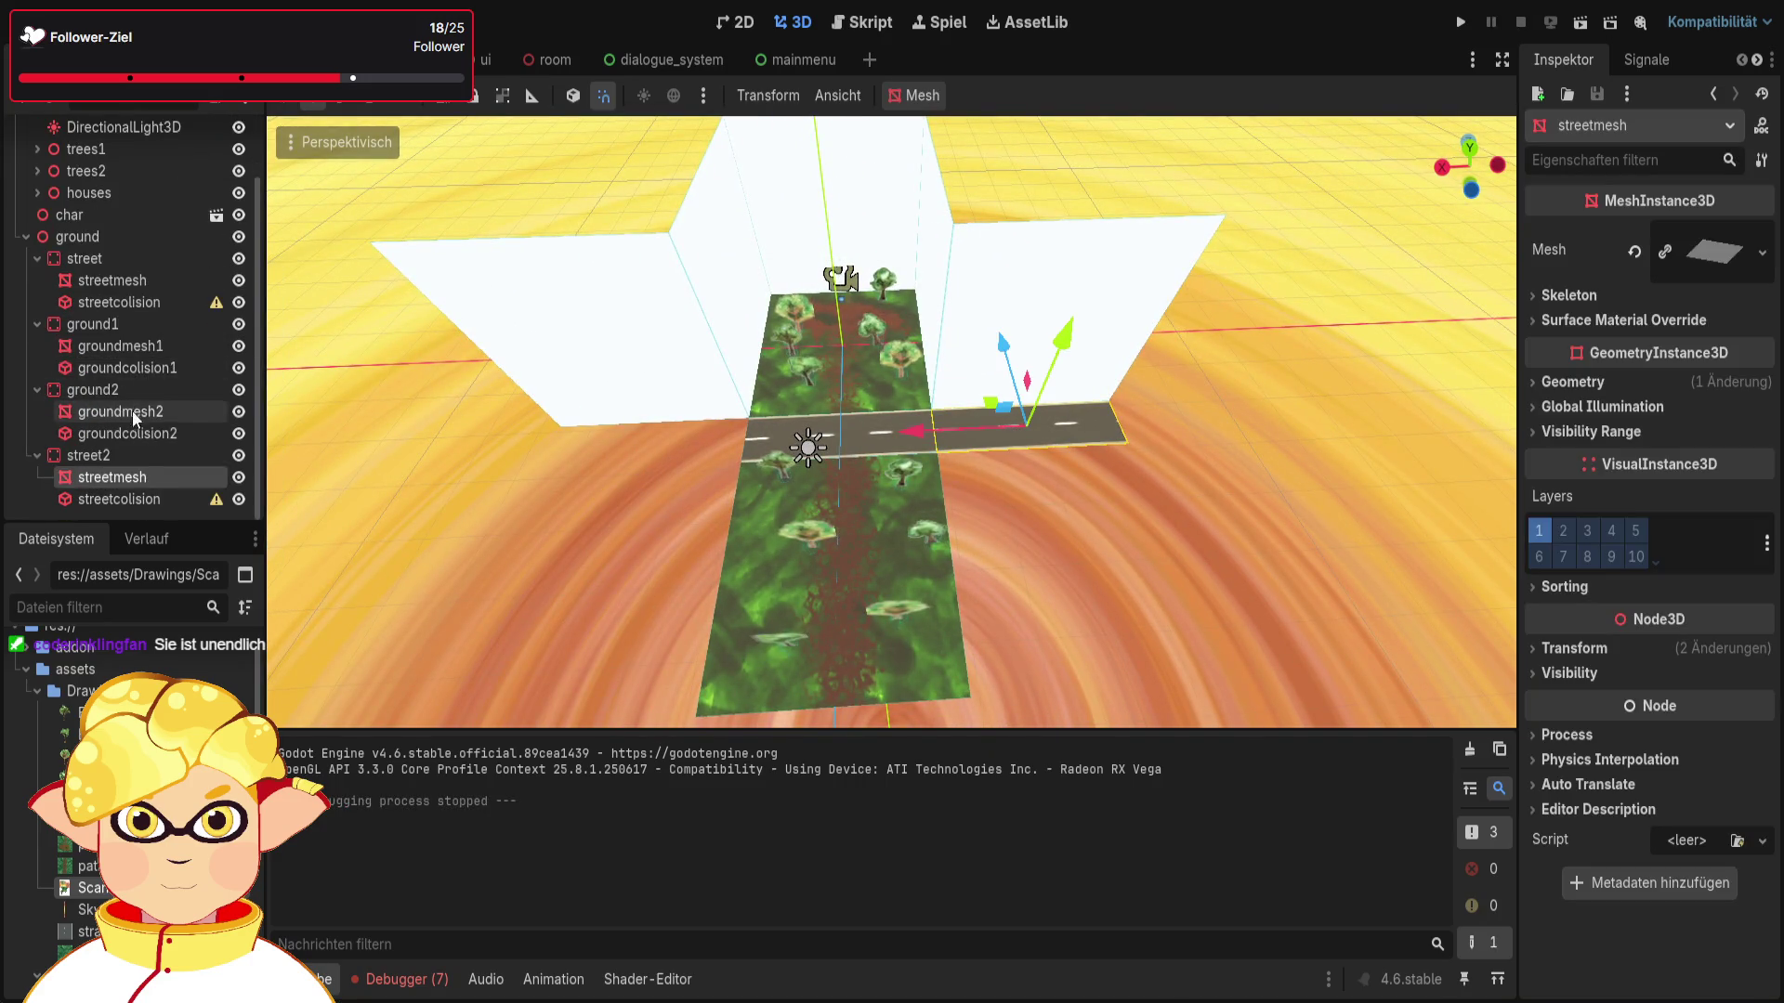
left_click(138, 450)
key("ctrl+v")
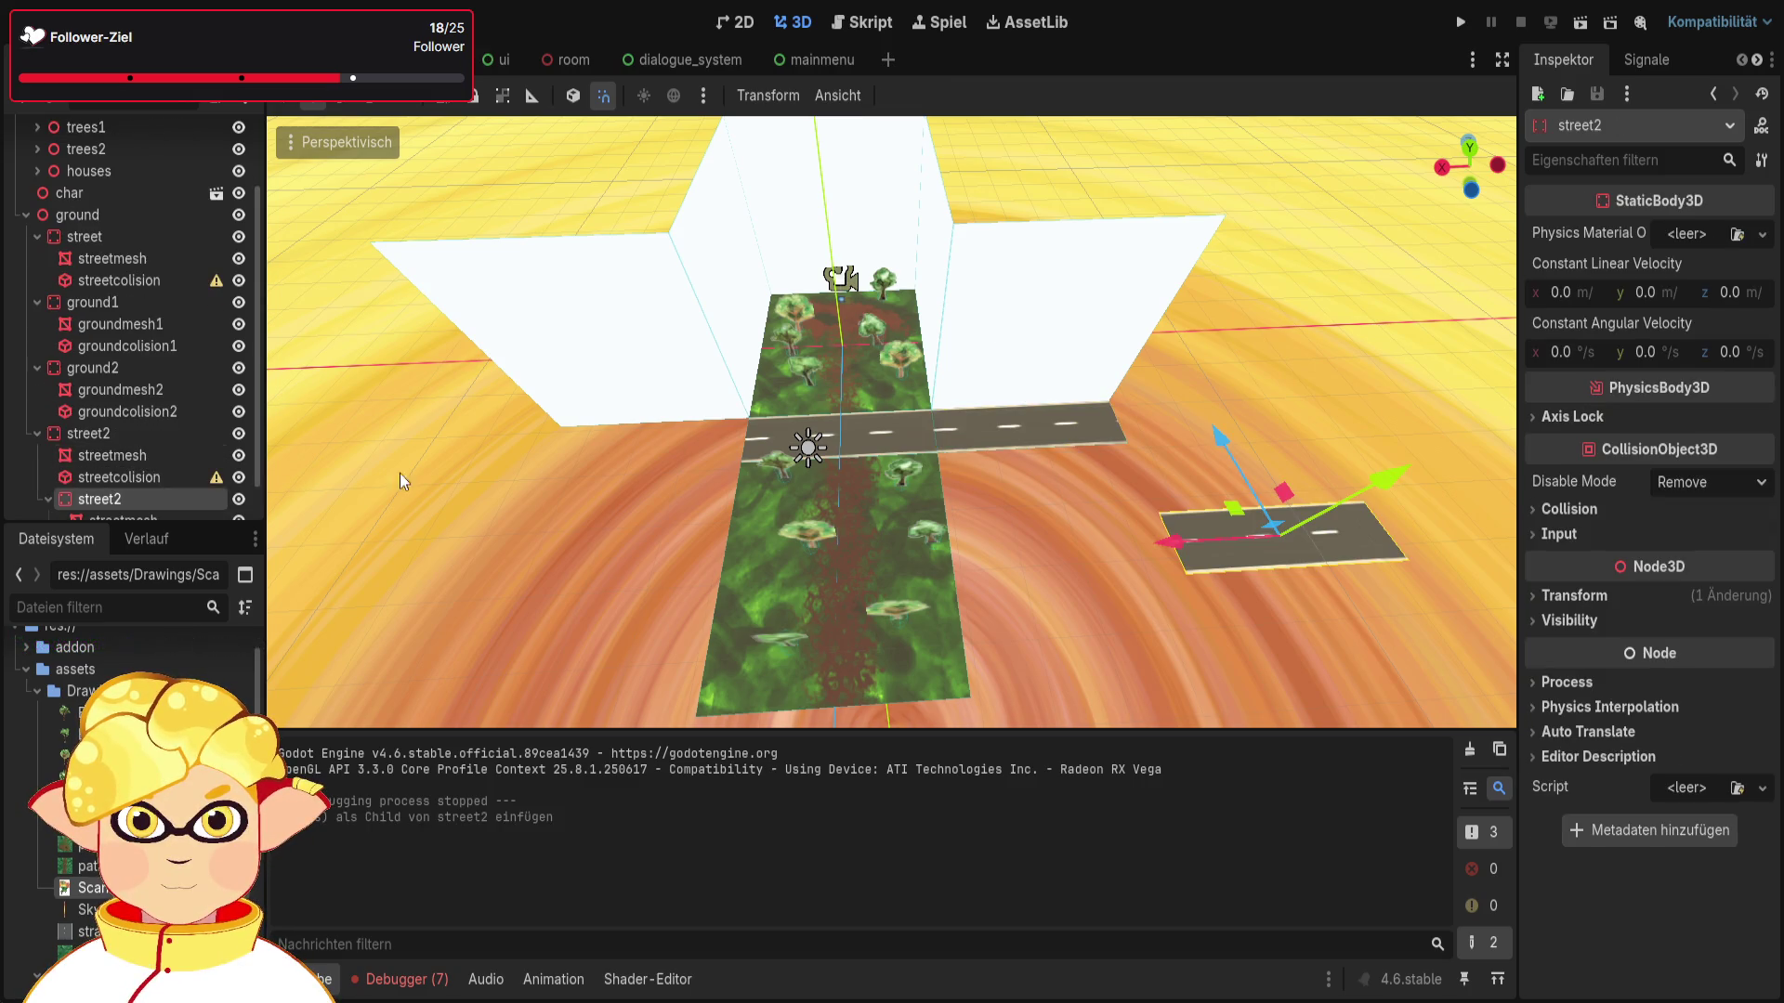
mouse_move(1180, 555)
left_mouse_down()
mouse_move(483, 548)
mouse_move(657, 443)
mouse_move(692, 381)
left_mouse_up()
left_click(1335, 611)
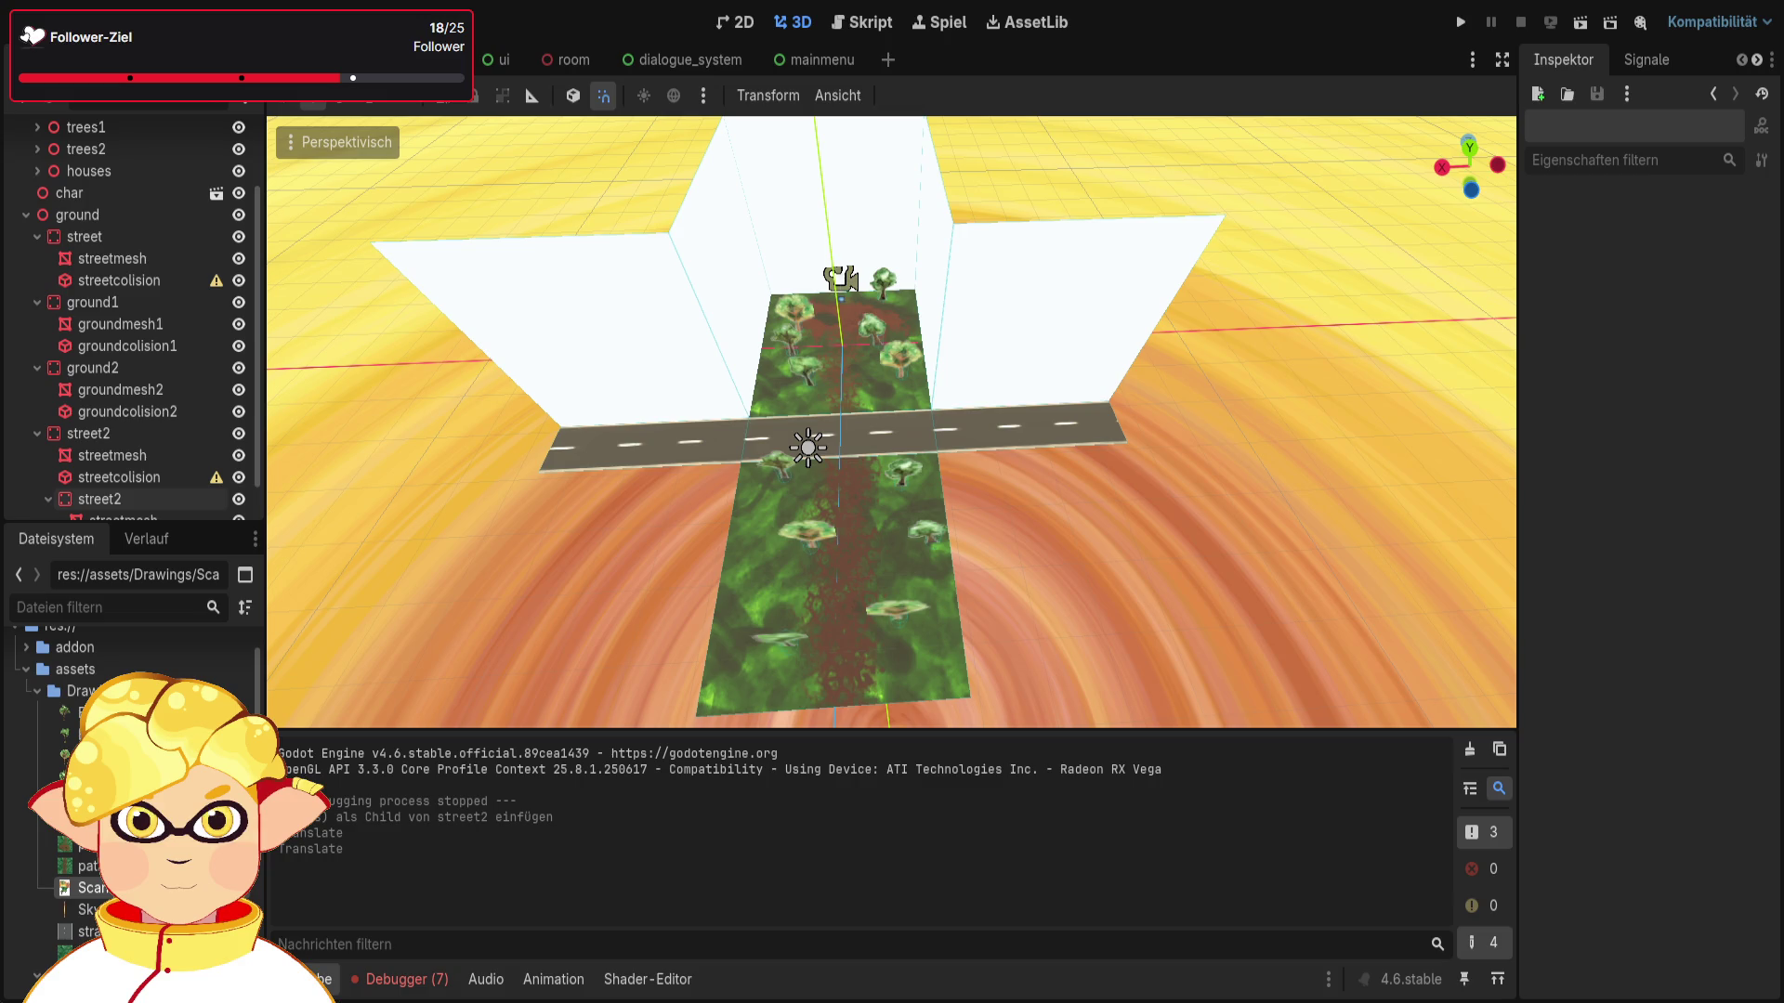
Step: Orbit closer to the crossing, collapse ground, and select house1 in the expanded houses group
left_click_drag(1118, 641, 1039, 511)
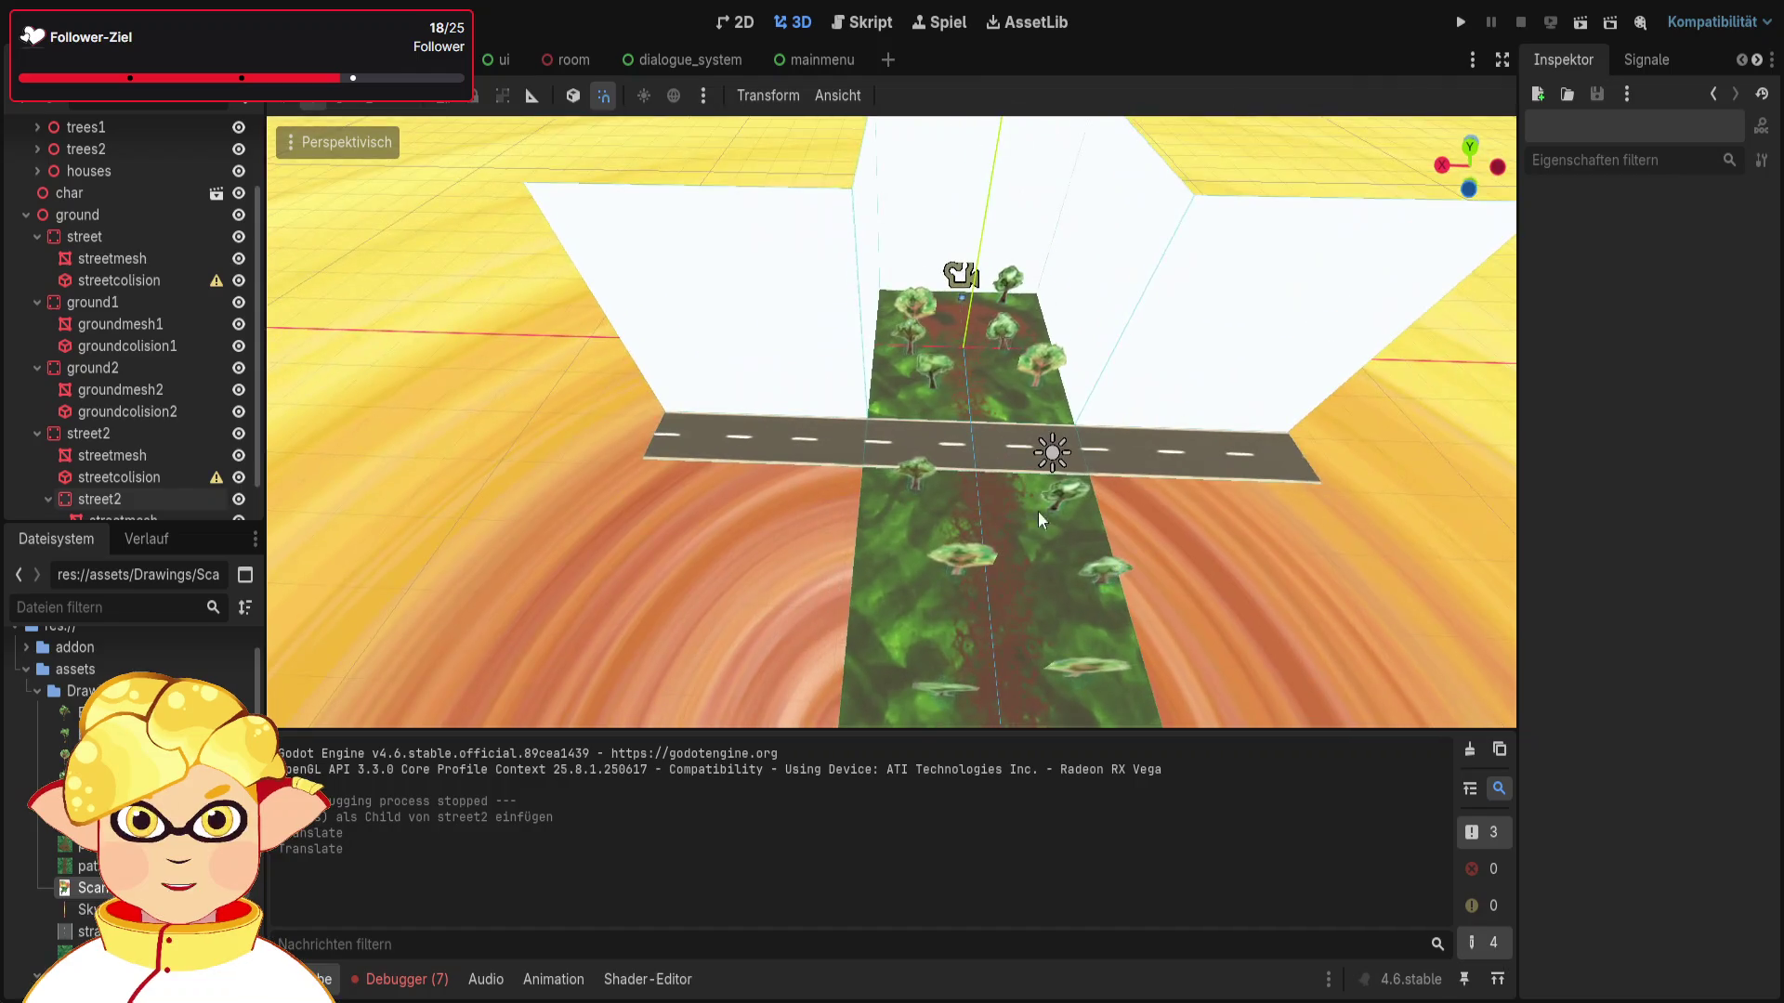
left_click(26, 218)
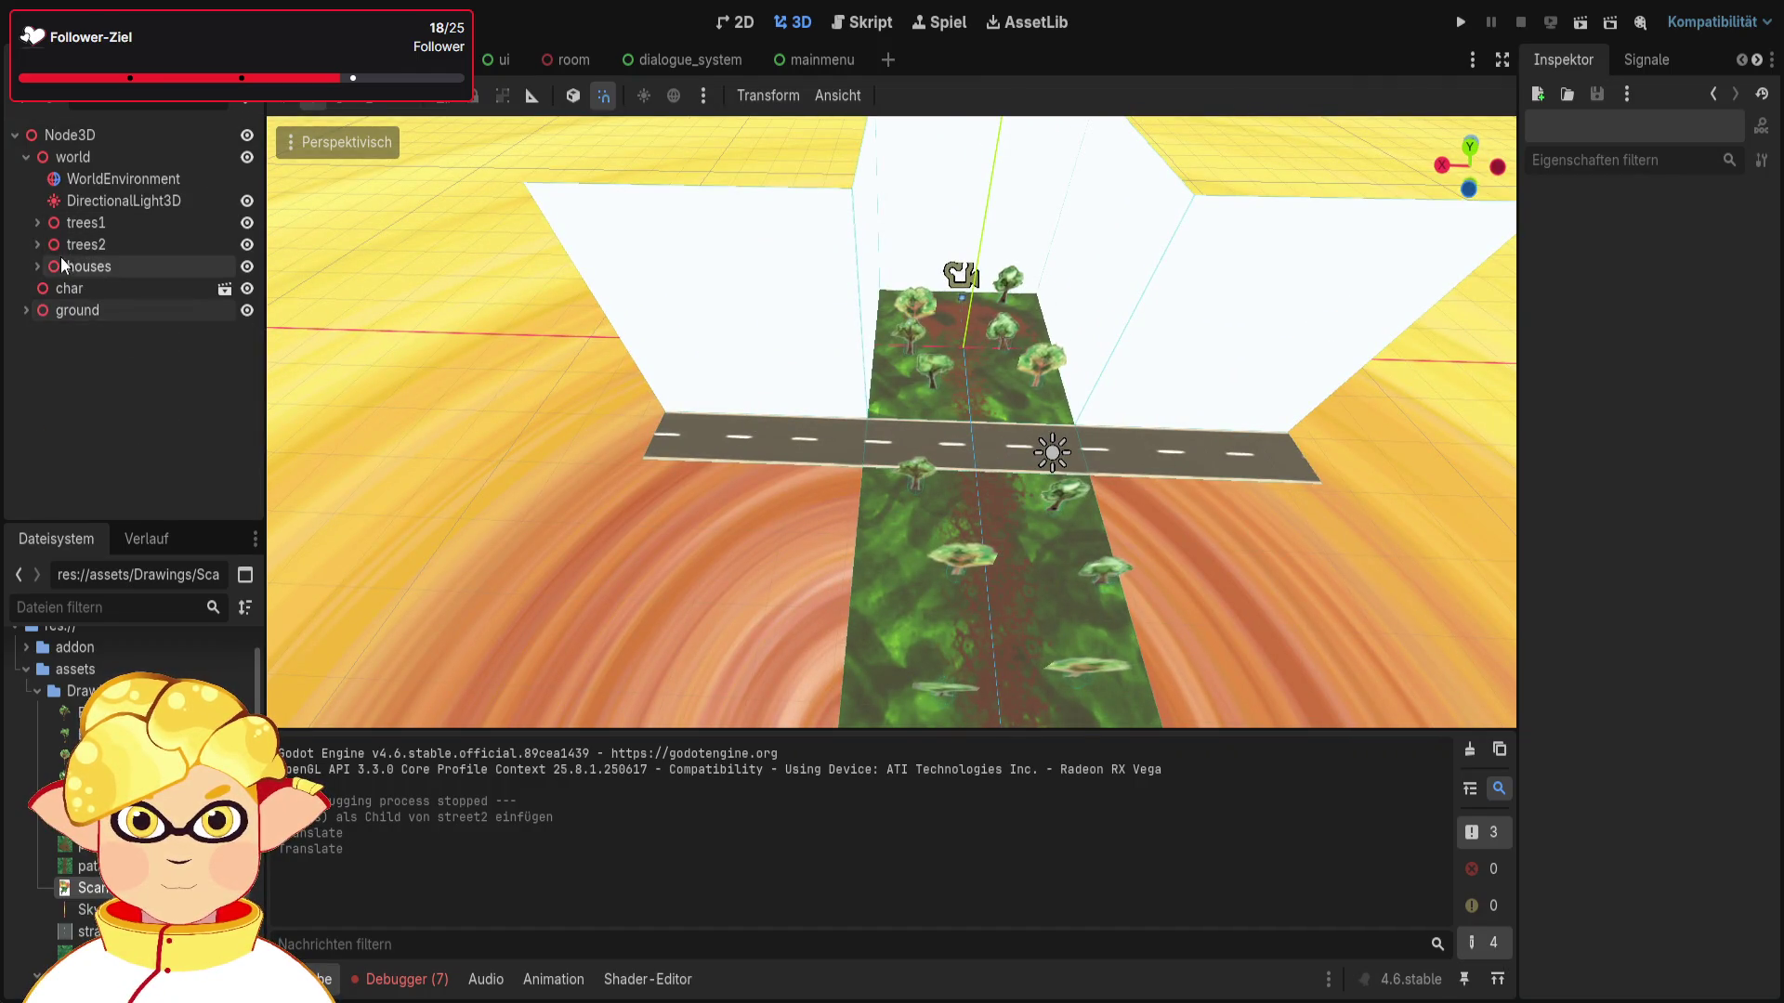
left_click(36, 267)
left_click(98, 290)
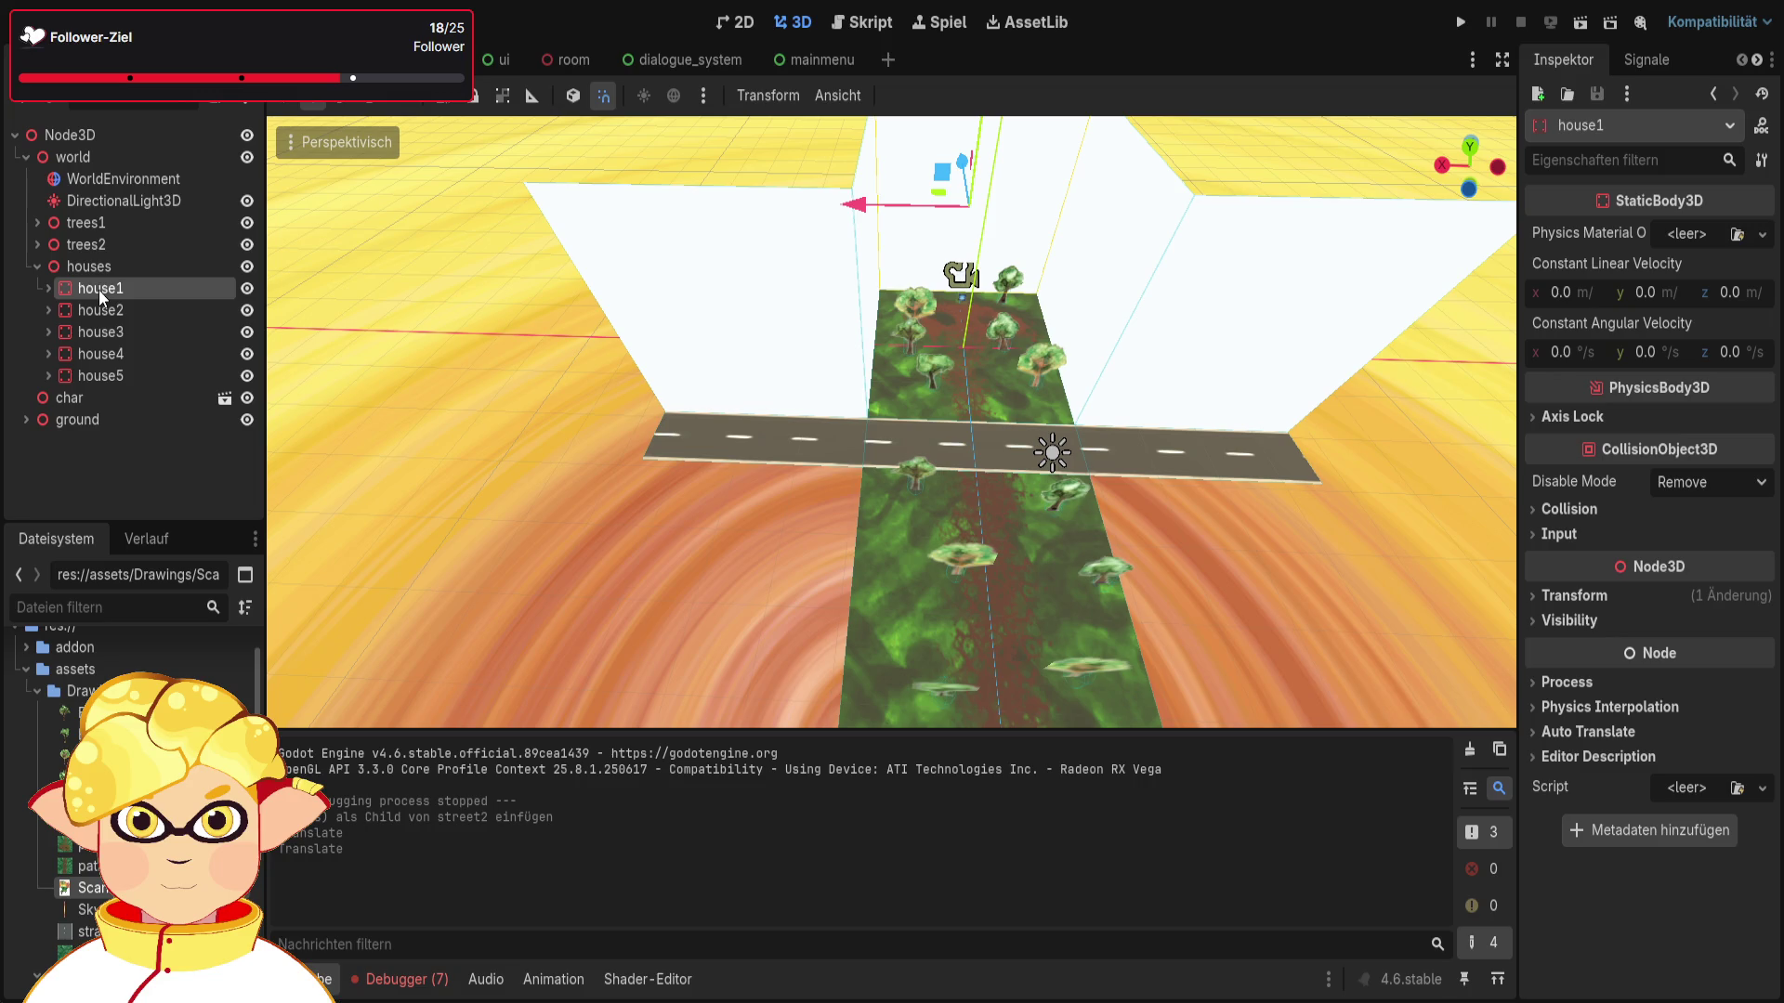
Step: Paste a new house wall, house6, into houses and shift it 8 units along the road
left_click(119, 374)
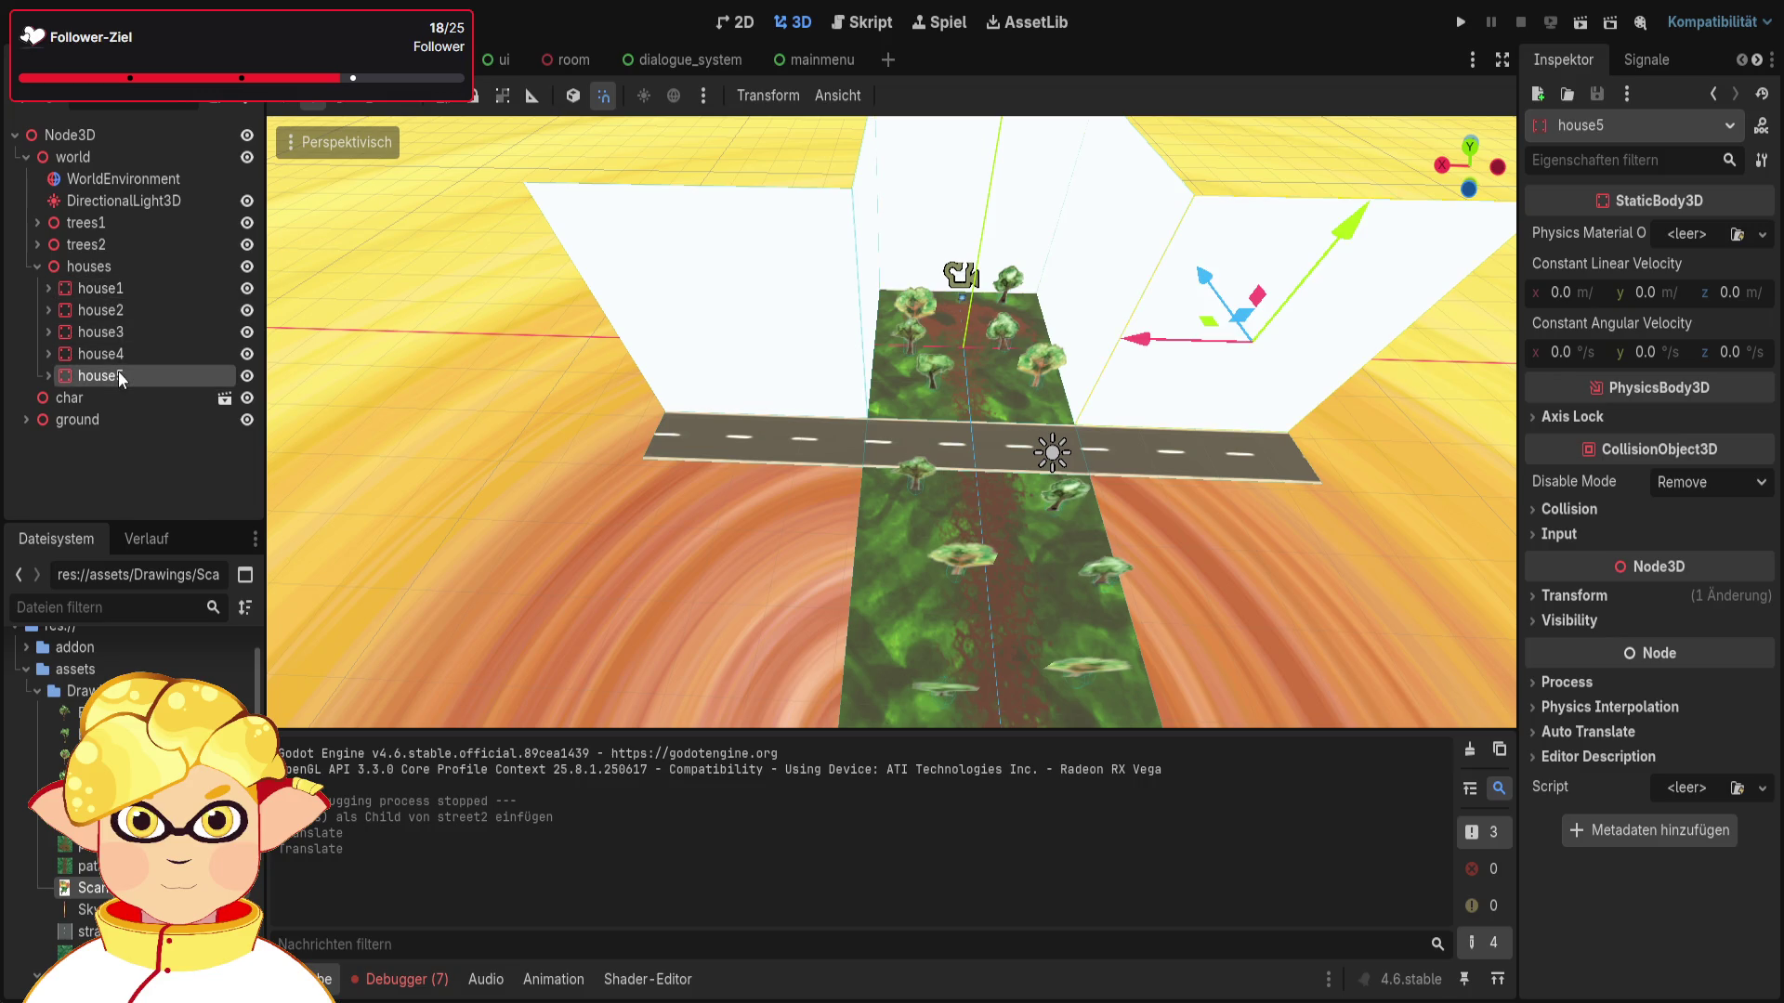
left_click(115, 266)
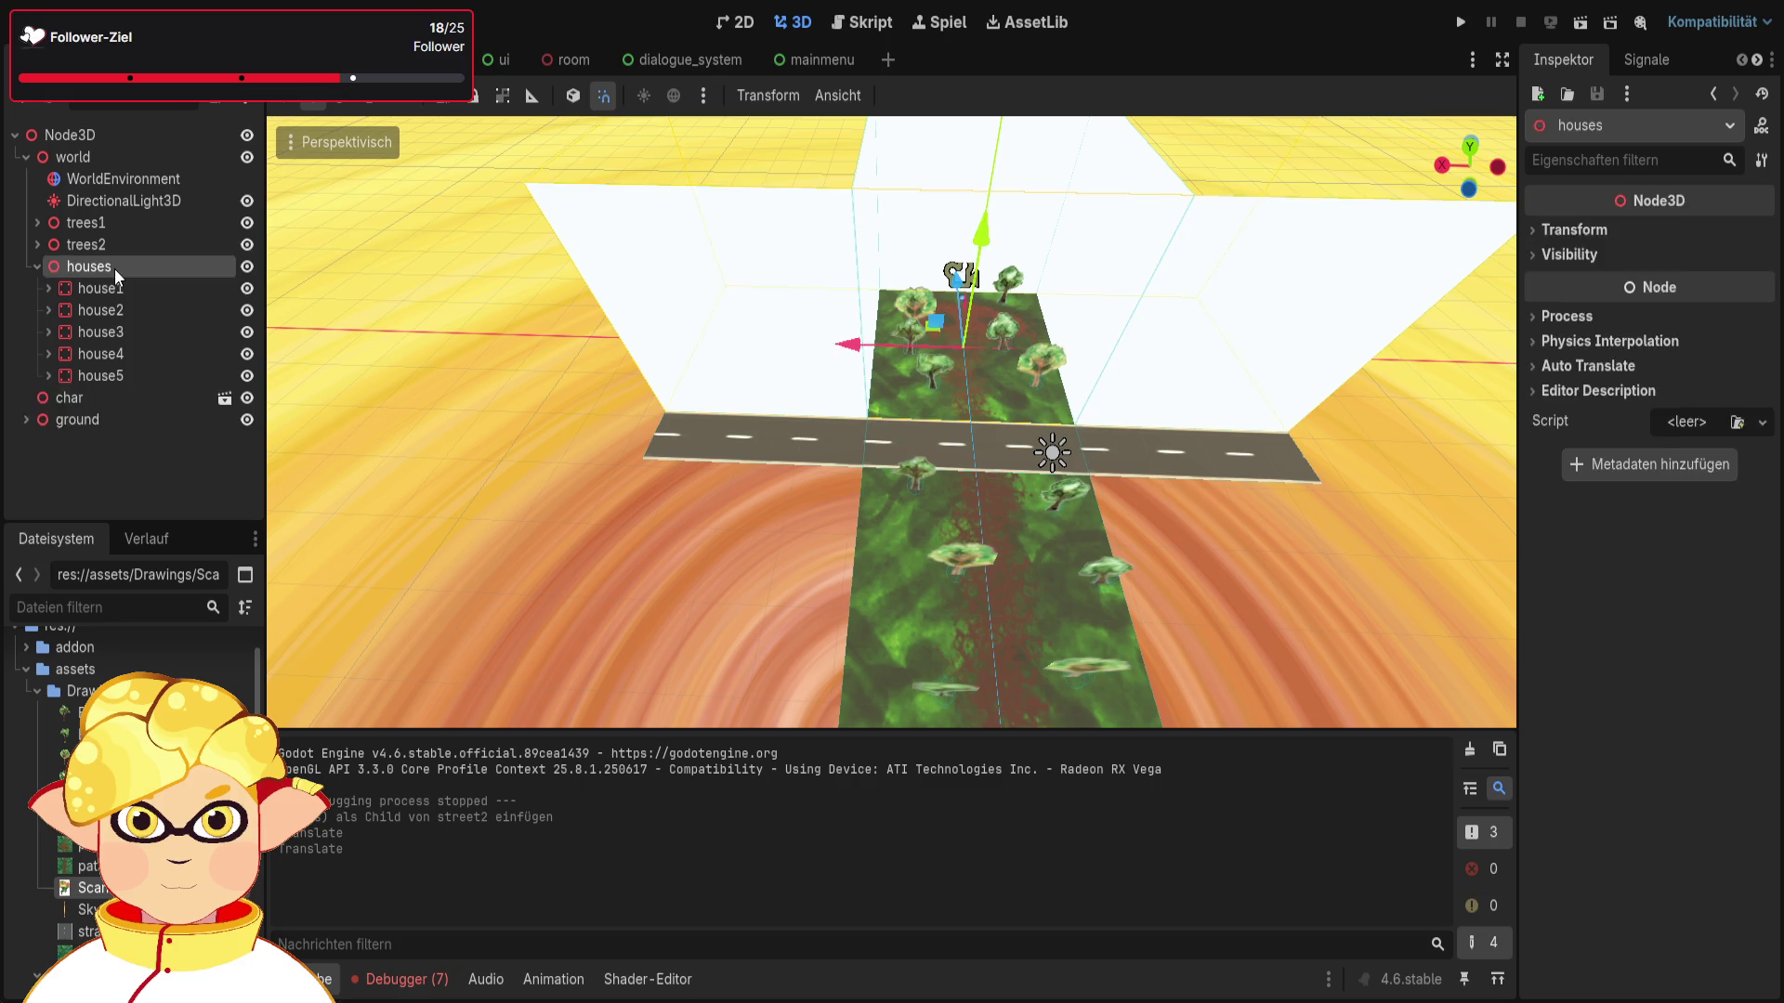
key("ctrl+v")
mouse_move(1218, 275)
left_mouse_down()
mouse_move(1241, 331)
mouse_move(1236, 316)
left_mouse_up()
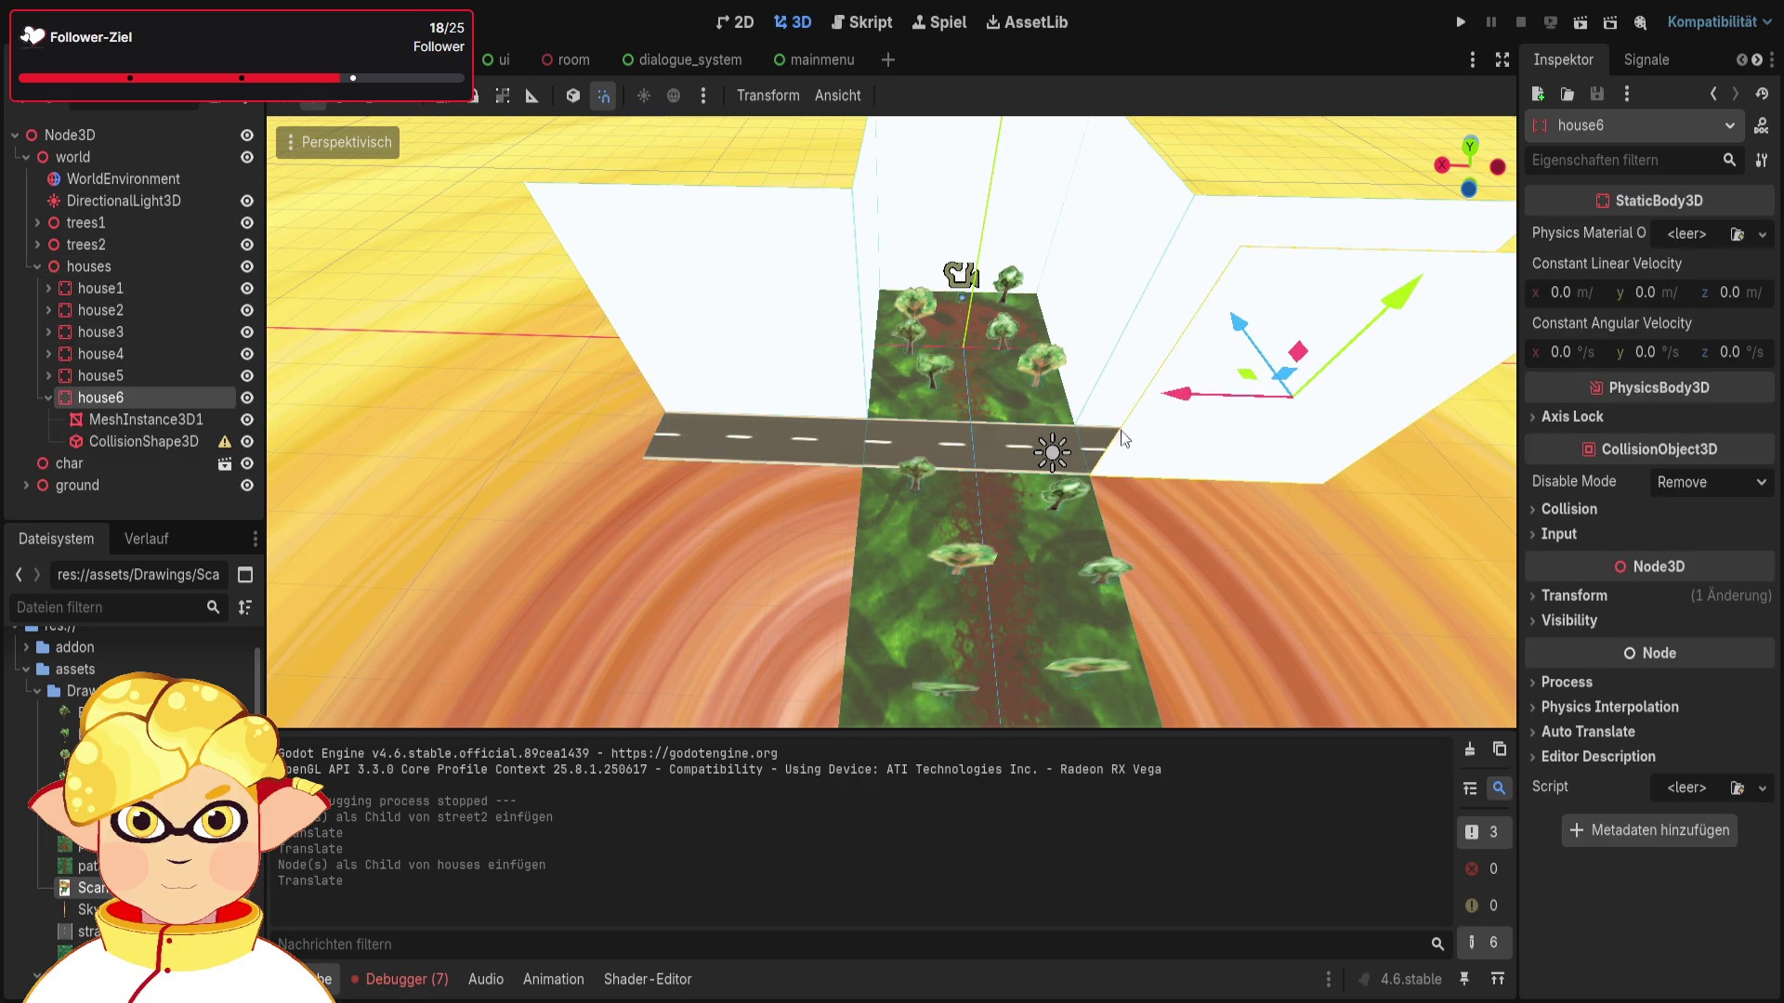
Step: Set house6's Y rotation to 180 degrees
left_click_drag(1197, 483, 790, 500)
left_click(890, 521)
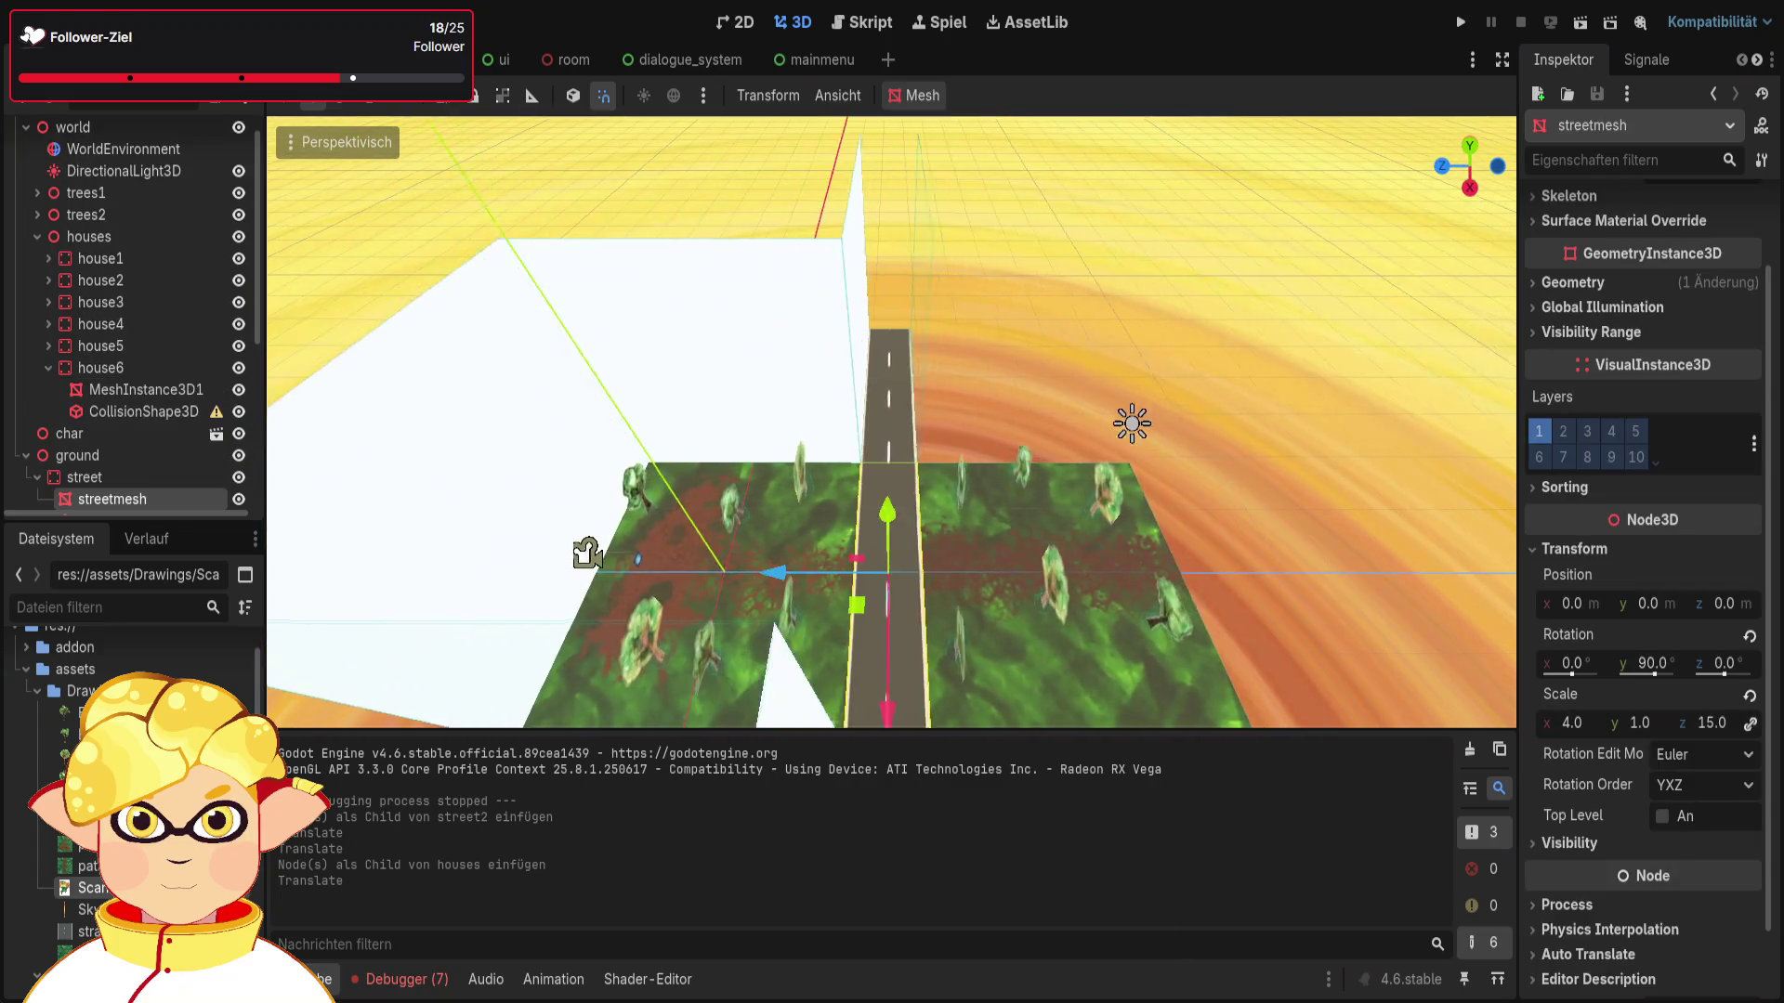
scroll(162, 476, "down", 1)
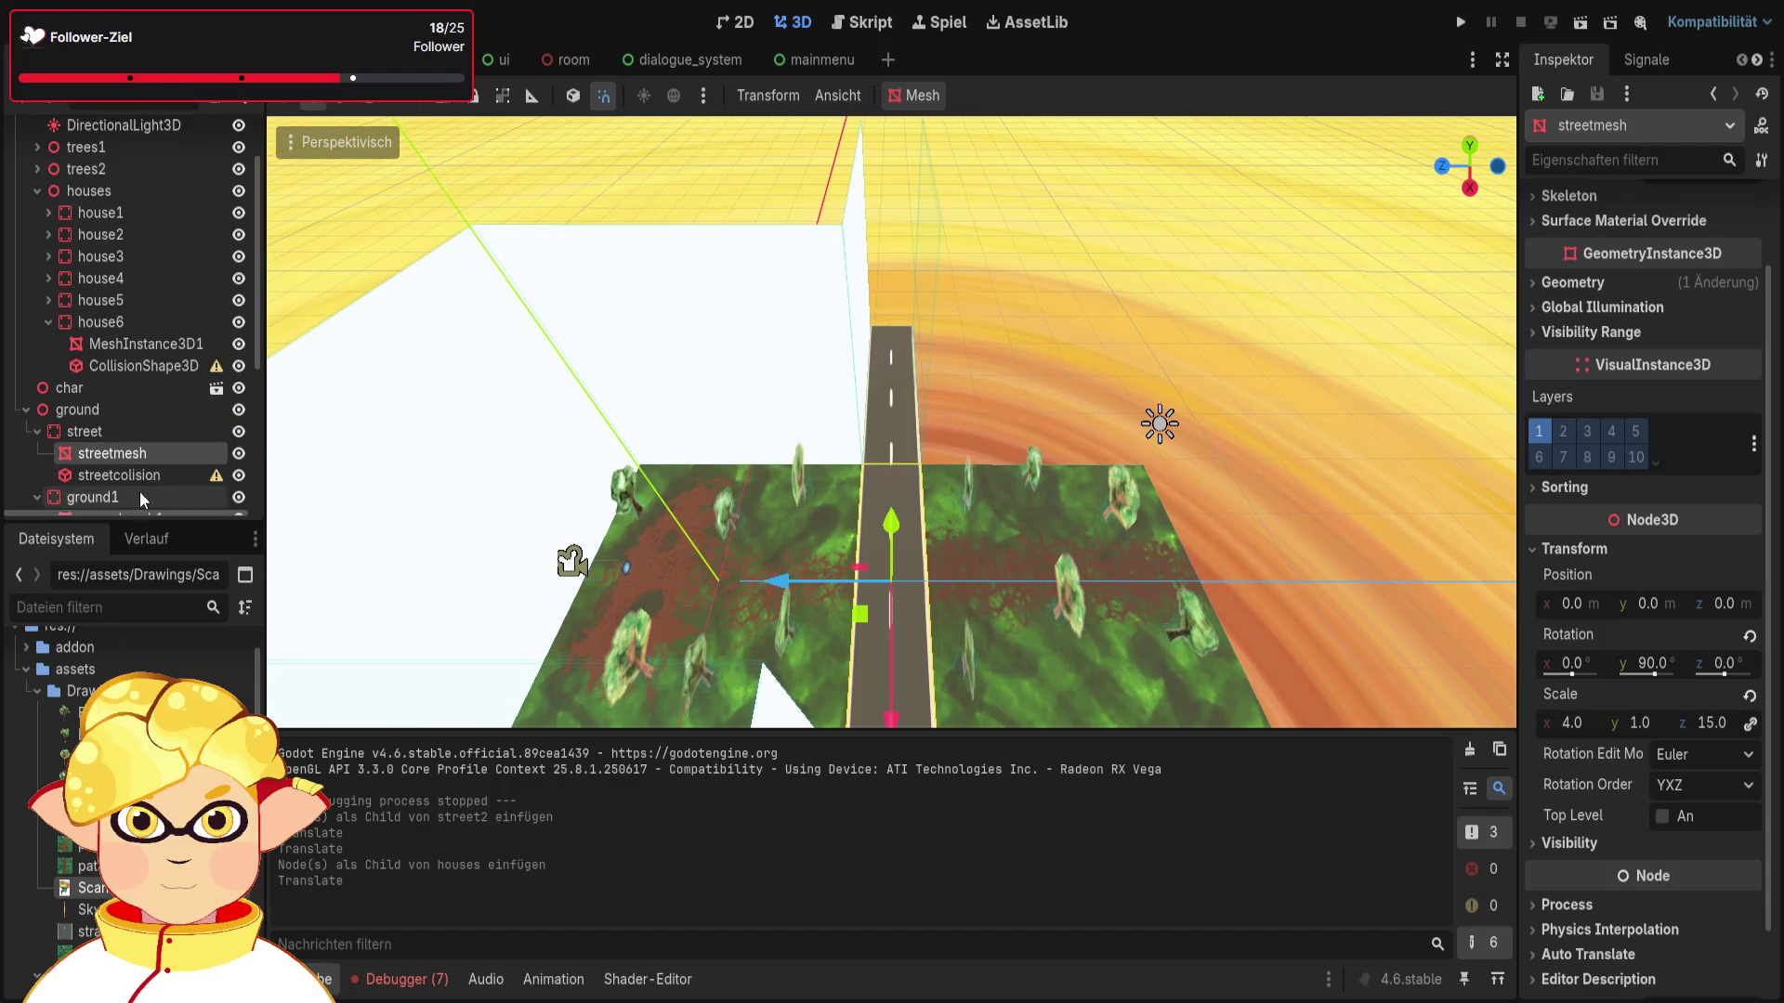
left_click(37, 432)
left_click(26, 410)
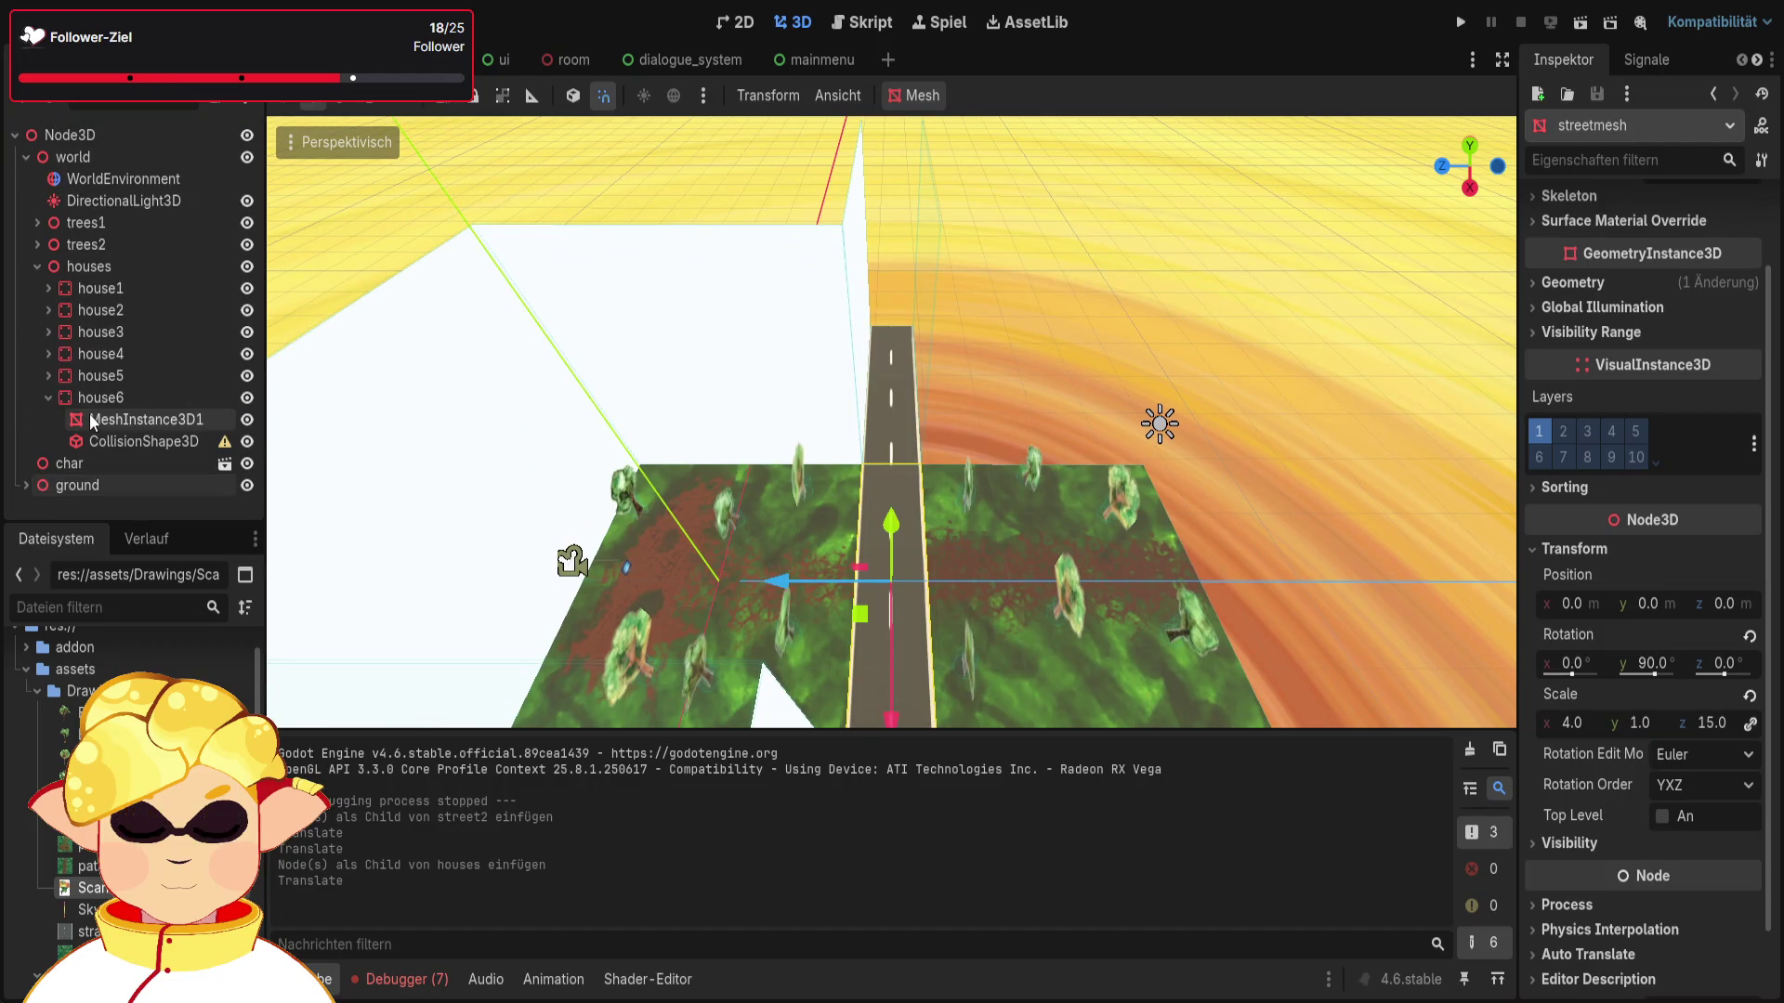
double_click(111, 399)
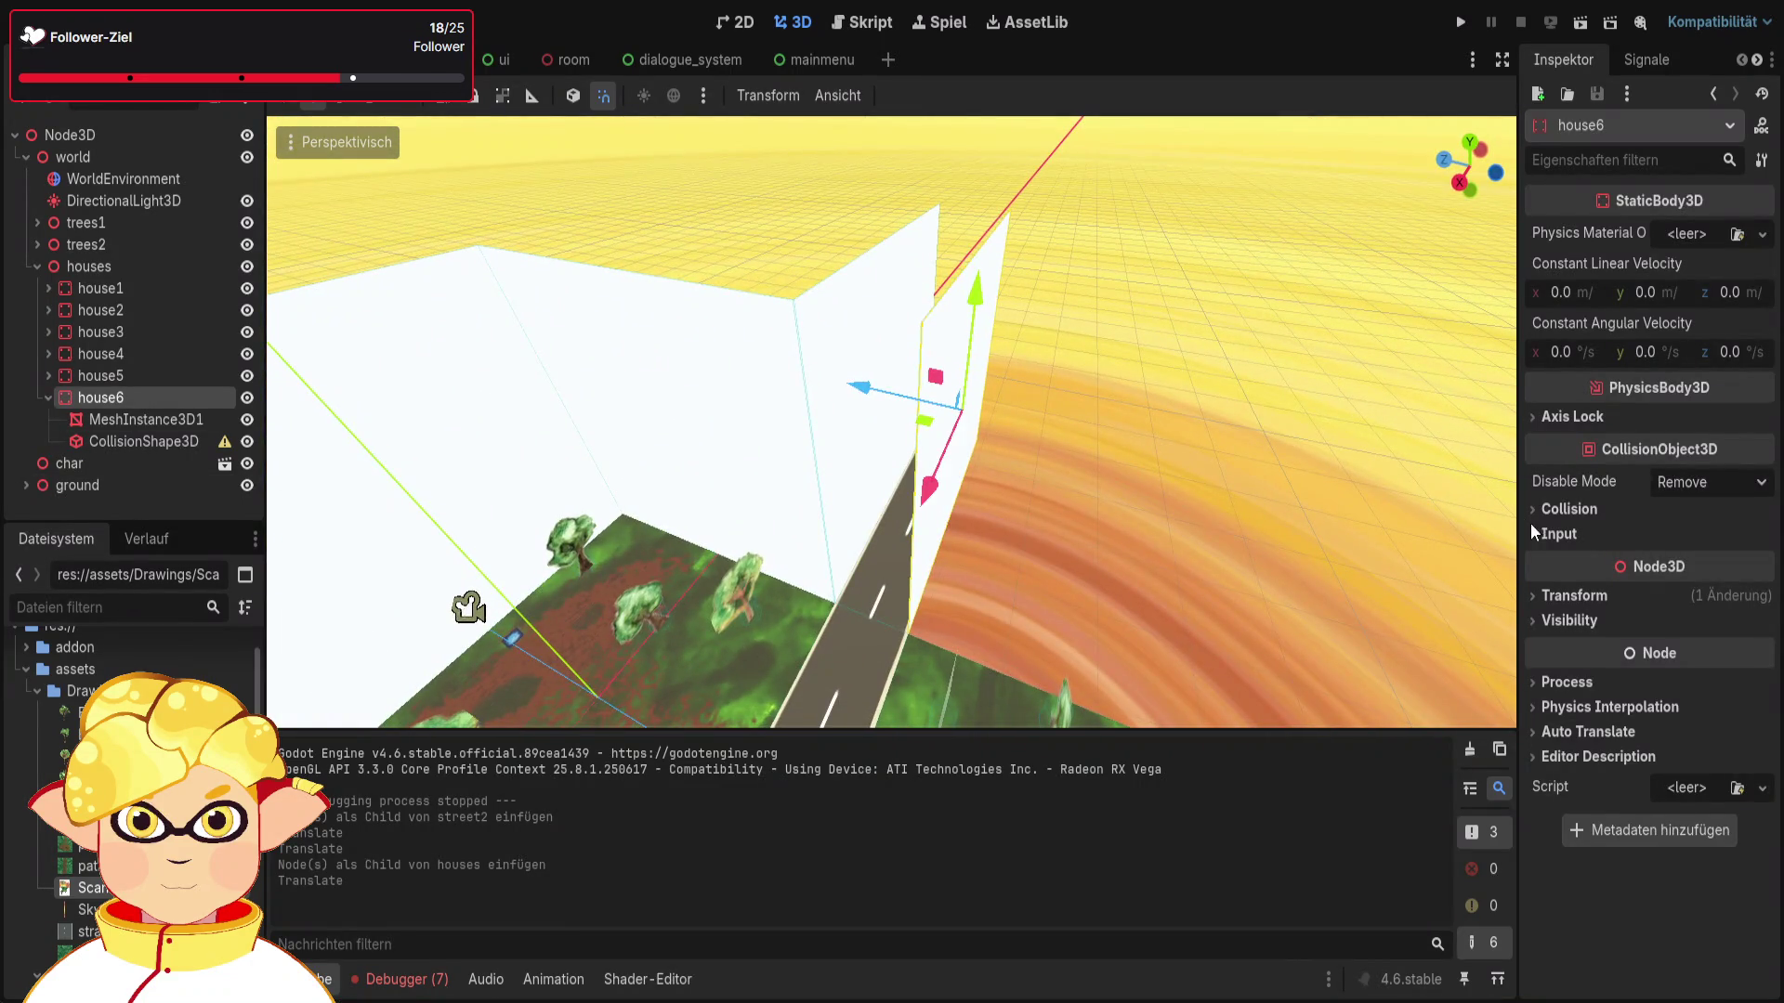
left_click(1572, 596)
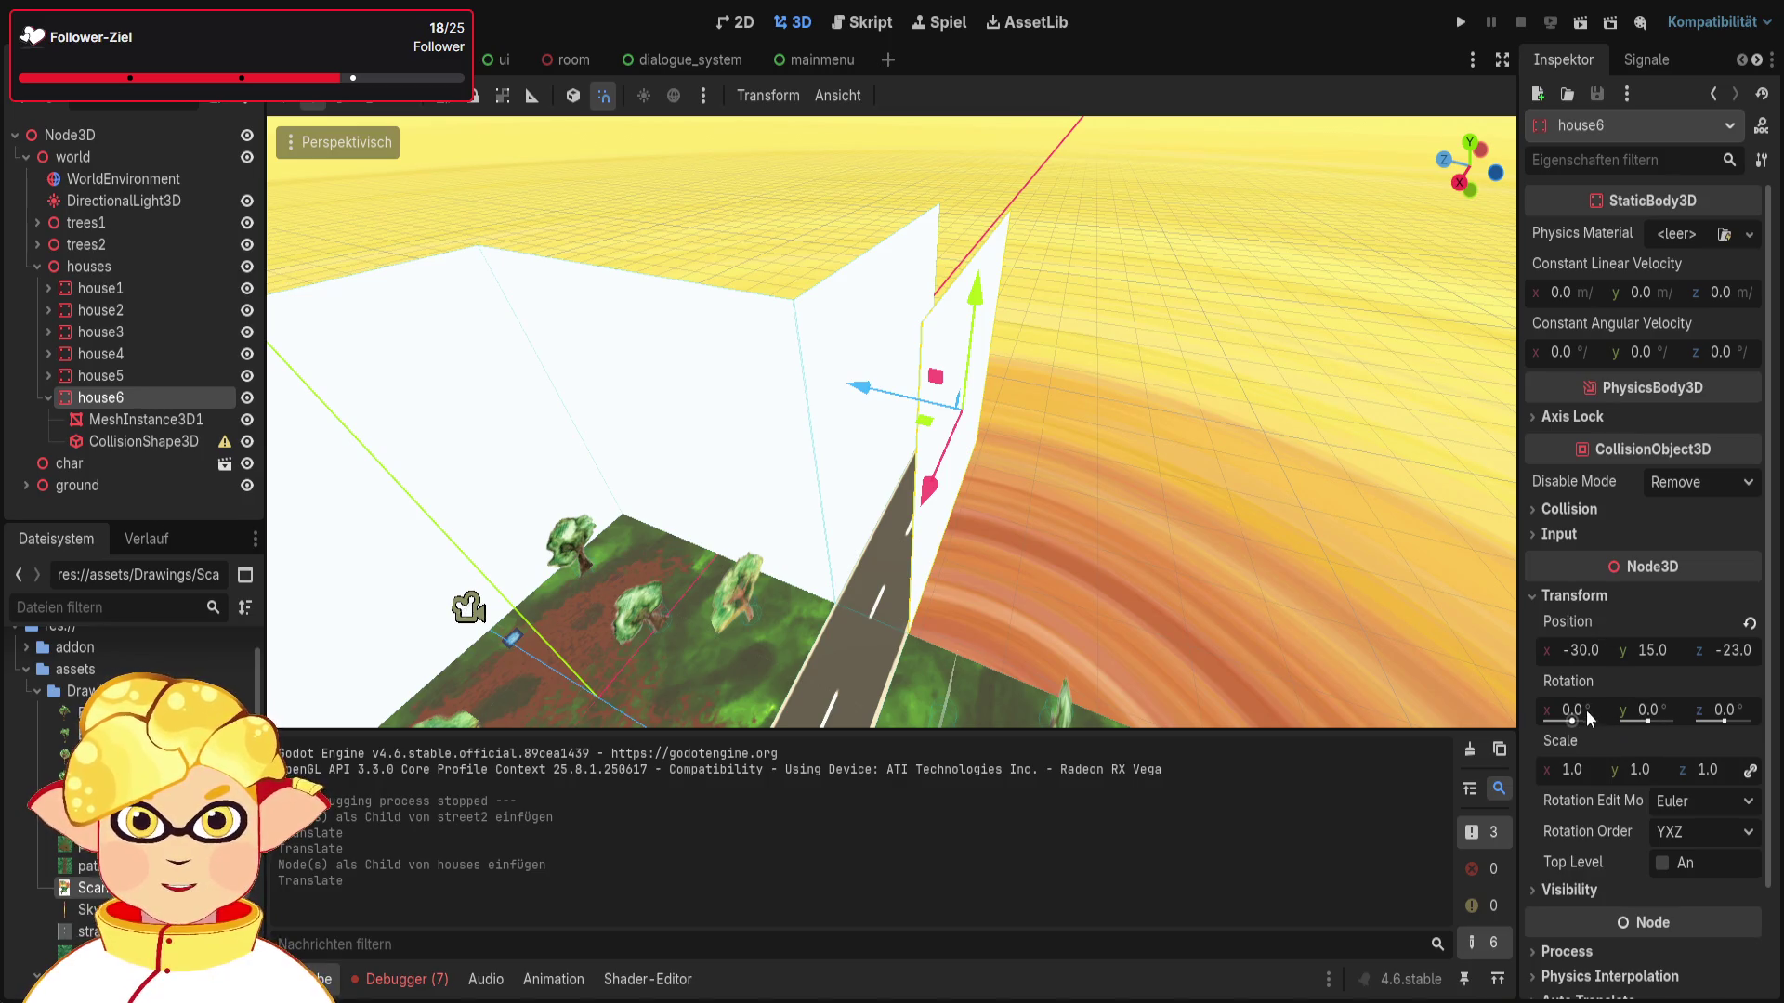
left_click(1642, 718)
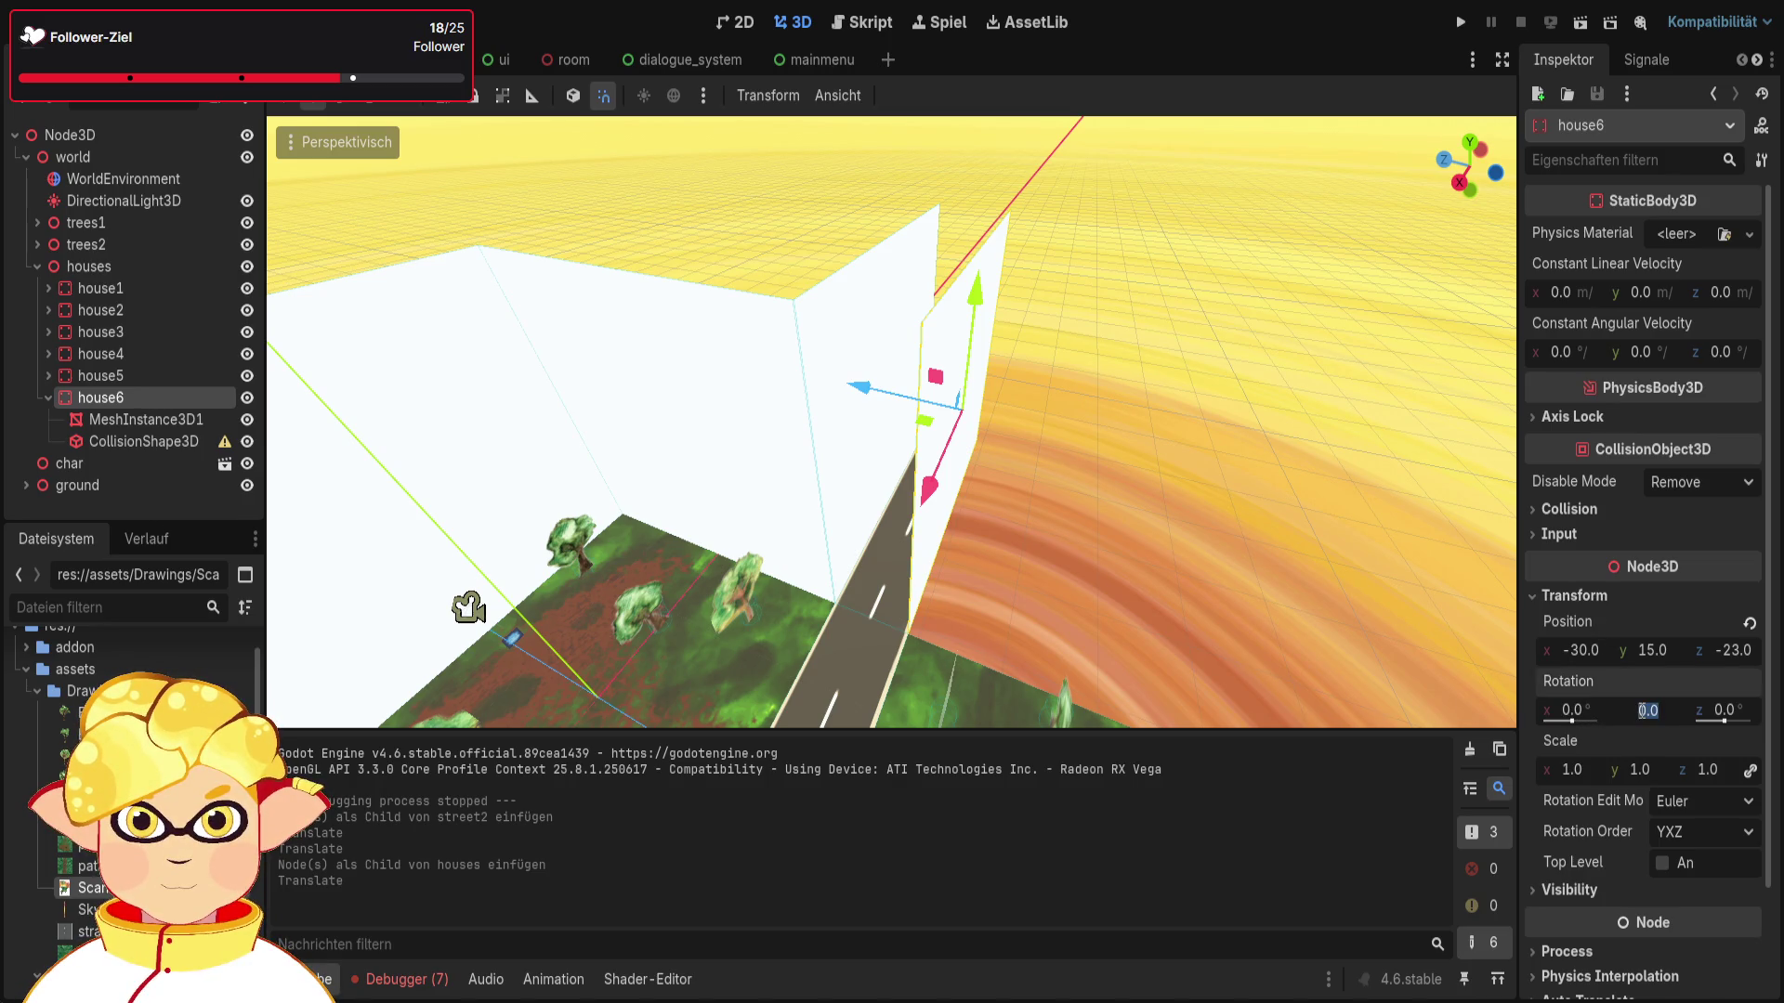
type("180")
key("Return")
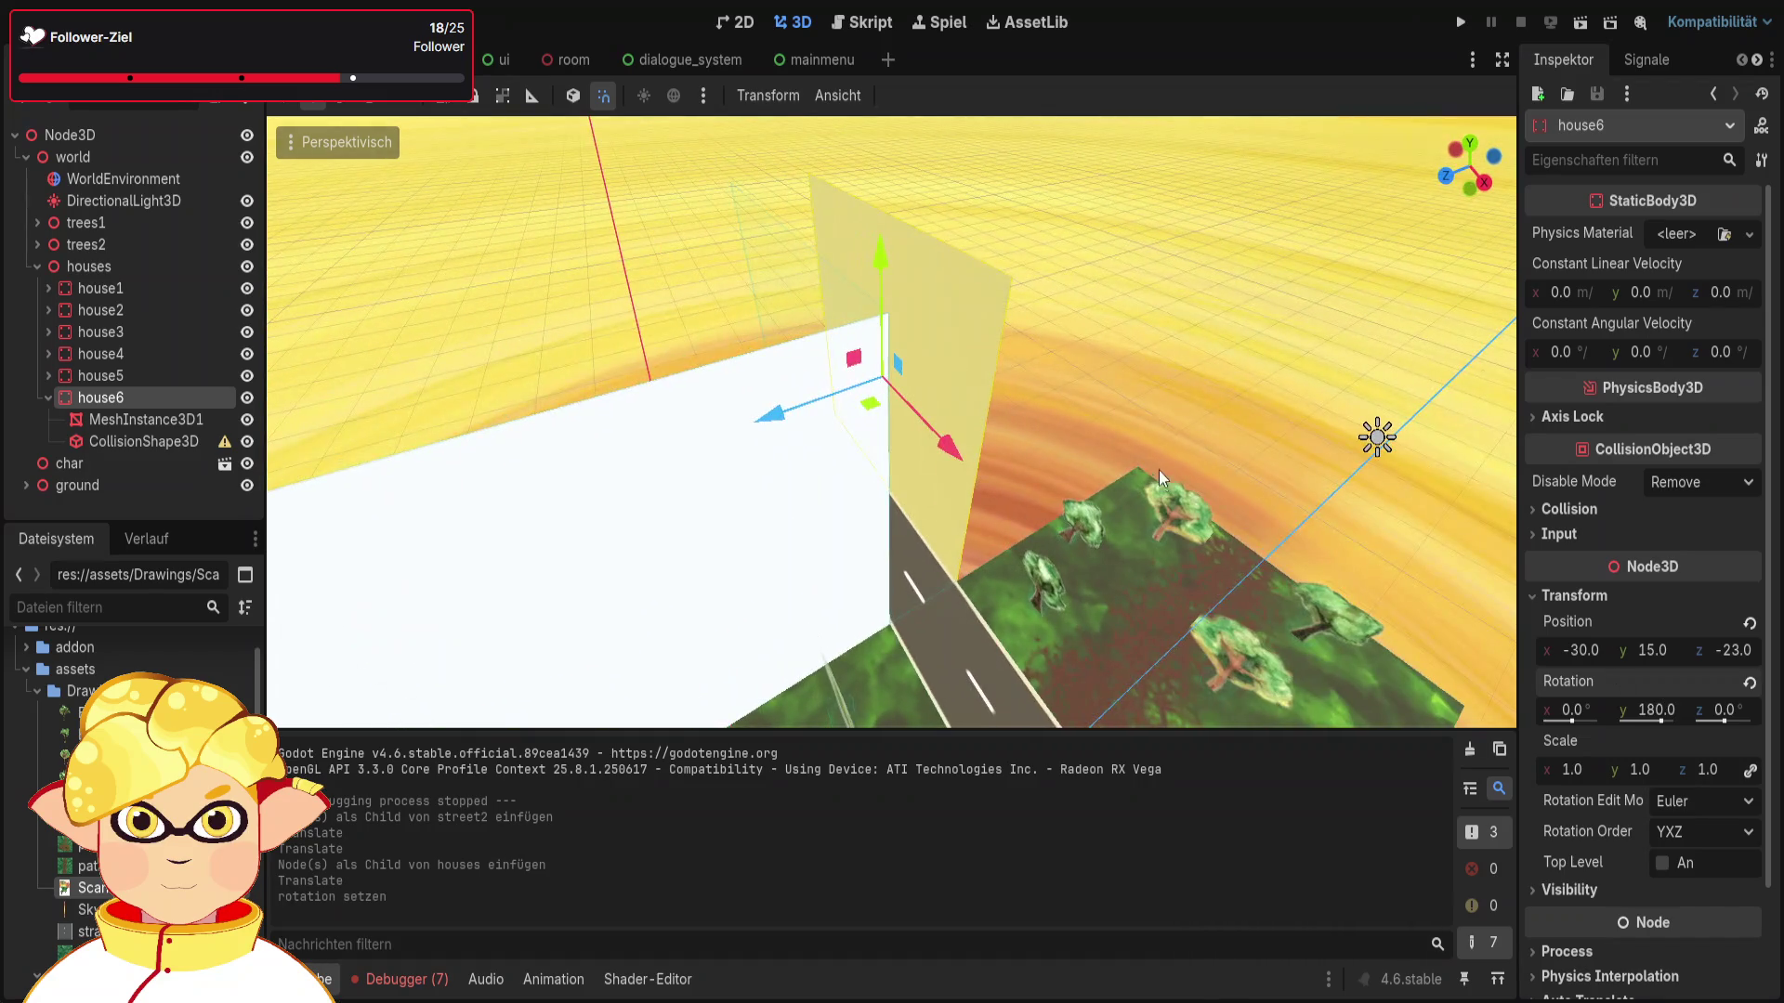
Step: Paste a copy of house6 under houses as house7, move it across the strip, and run the scene
left_click(1187, 455)
left_click_drag(1188, 450, 1099, 434)
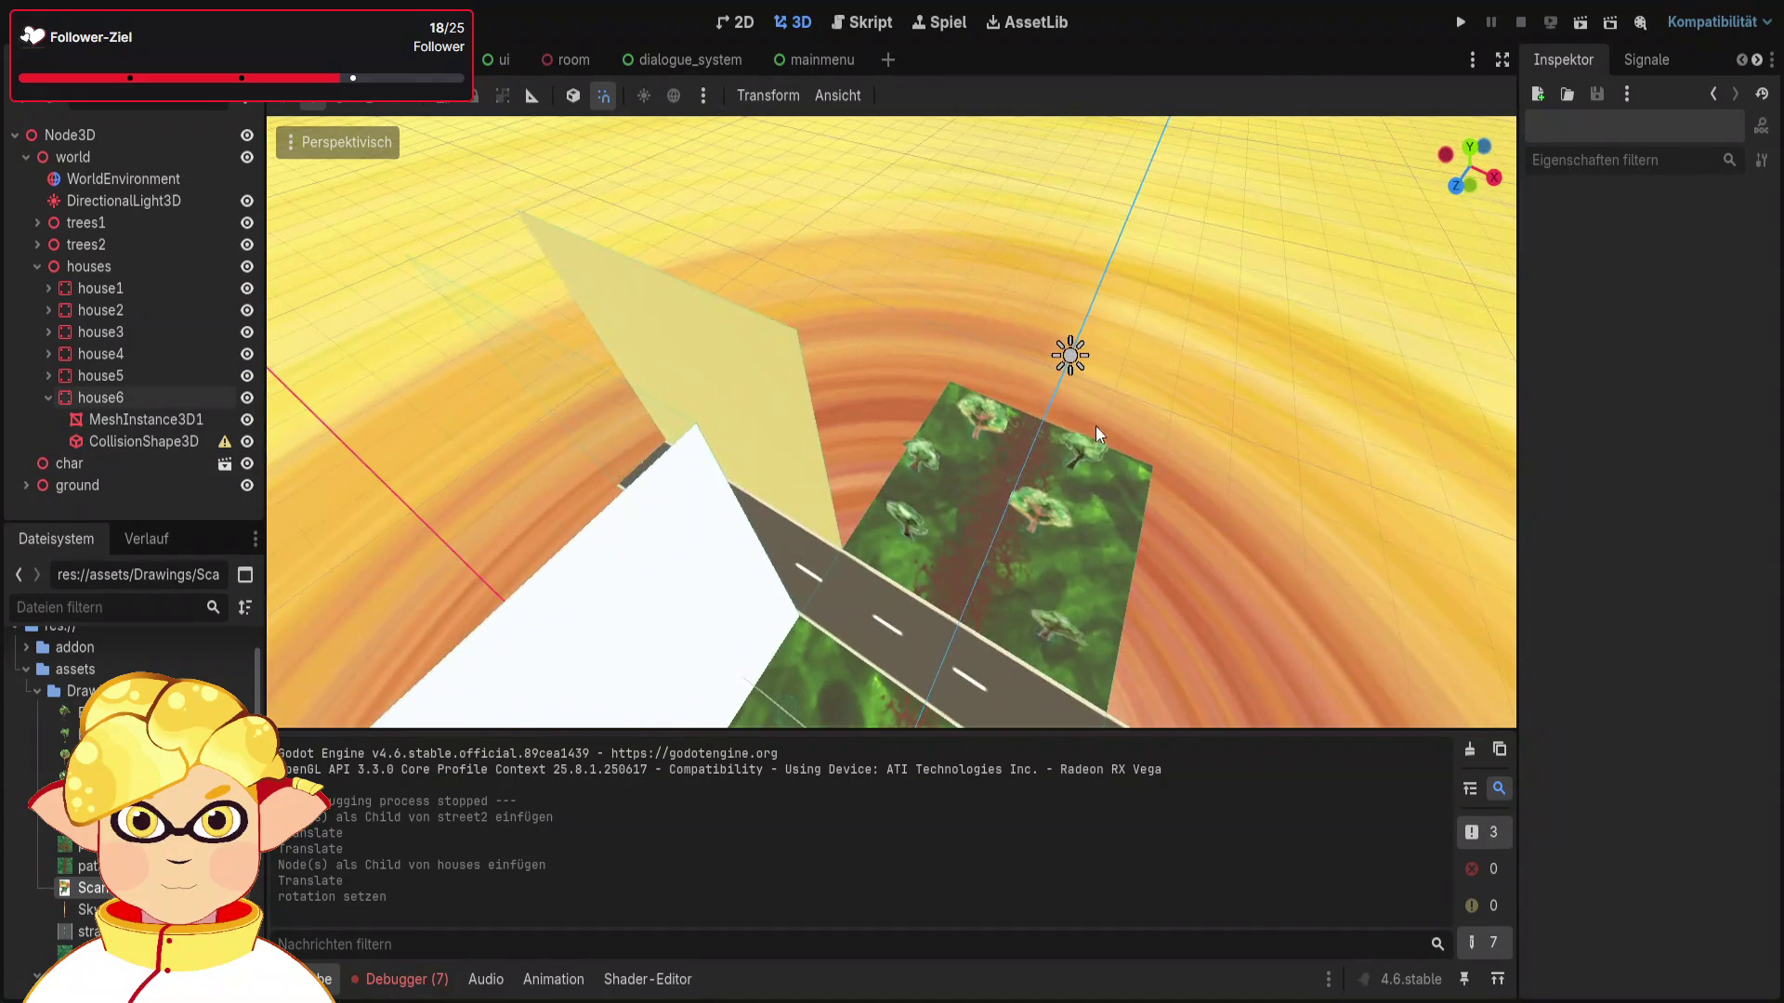
left_click(47, 398)
left_click(108, 395)
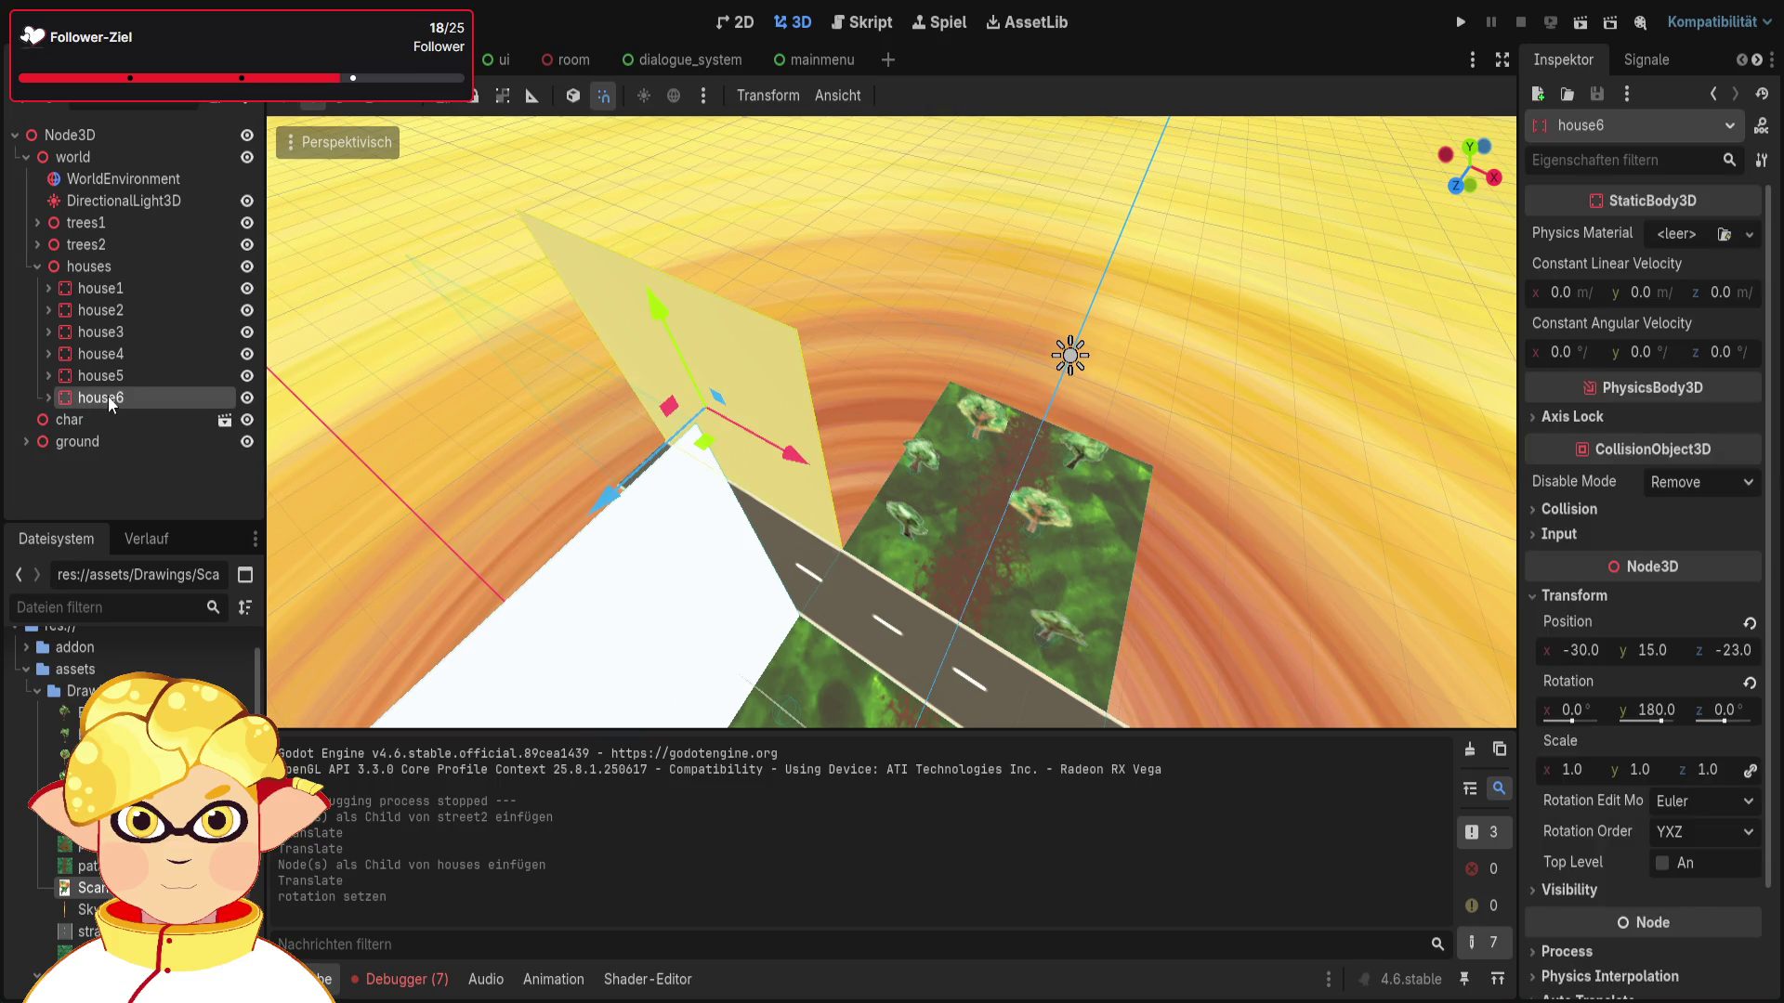
key("ctrl+v")
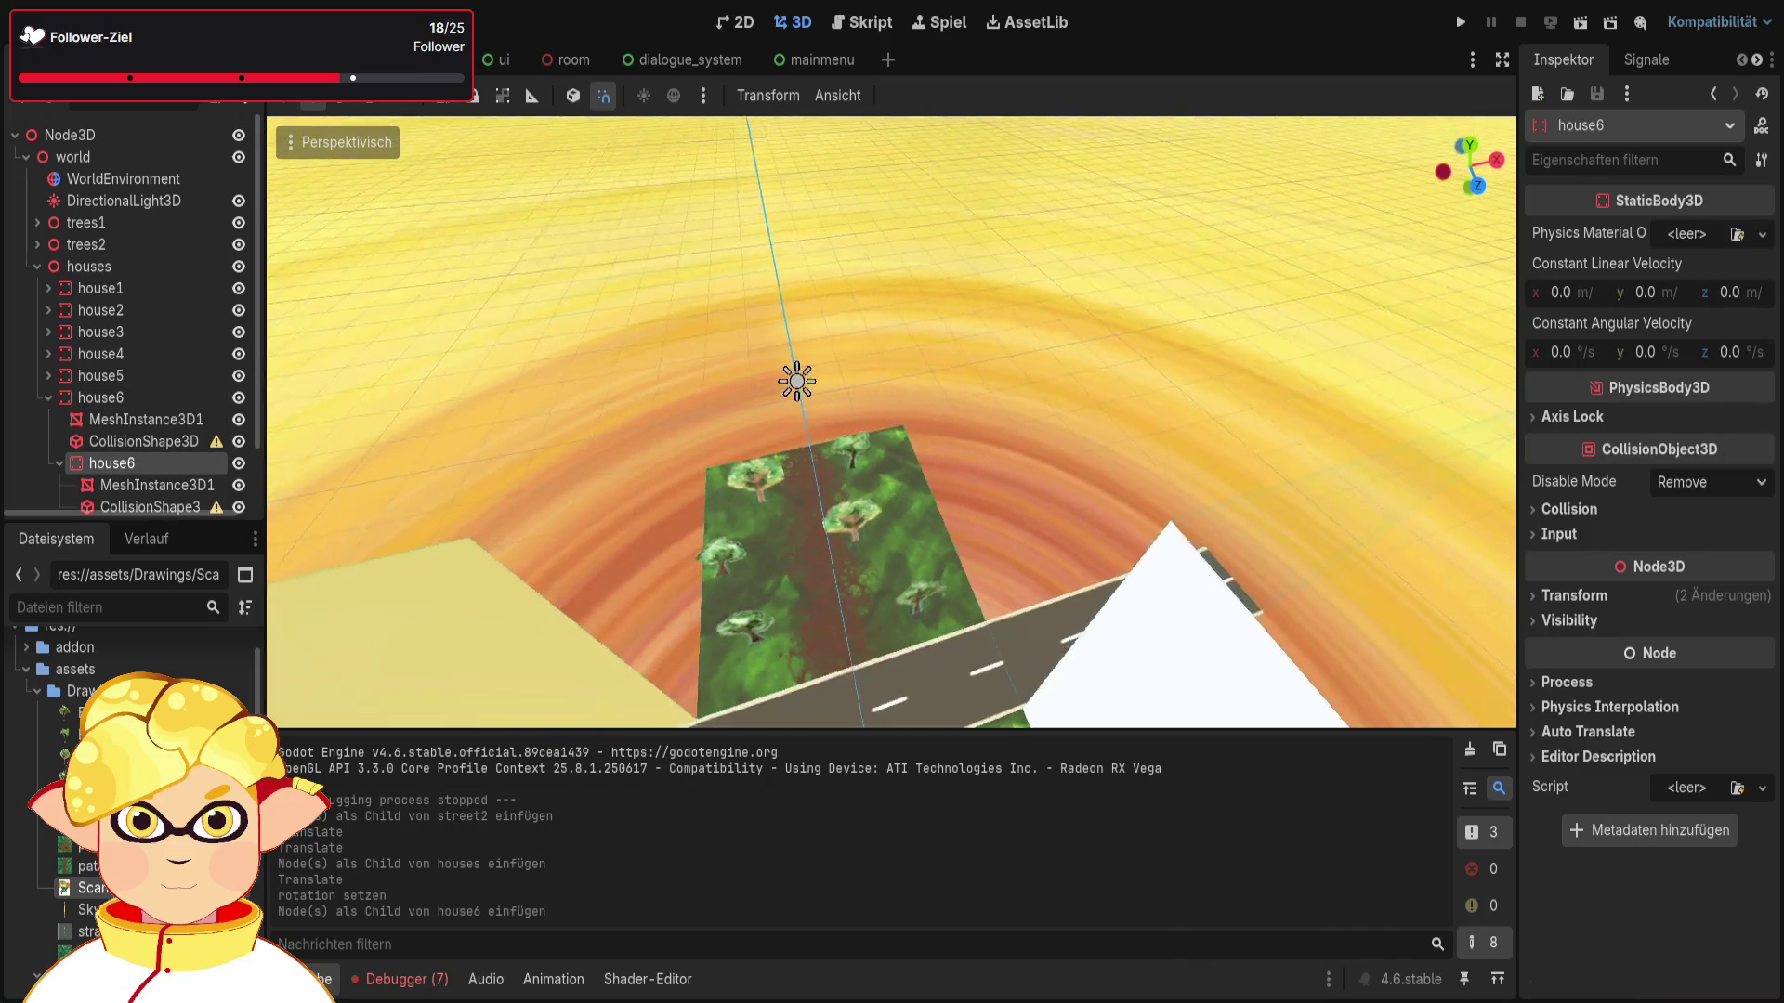
left_click_drag(836, 511, 814, 513)
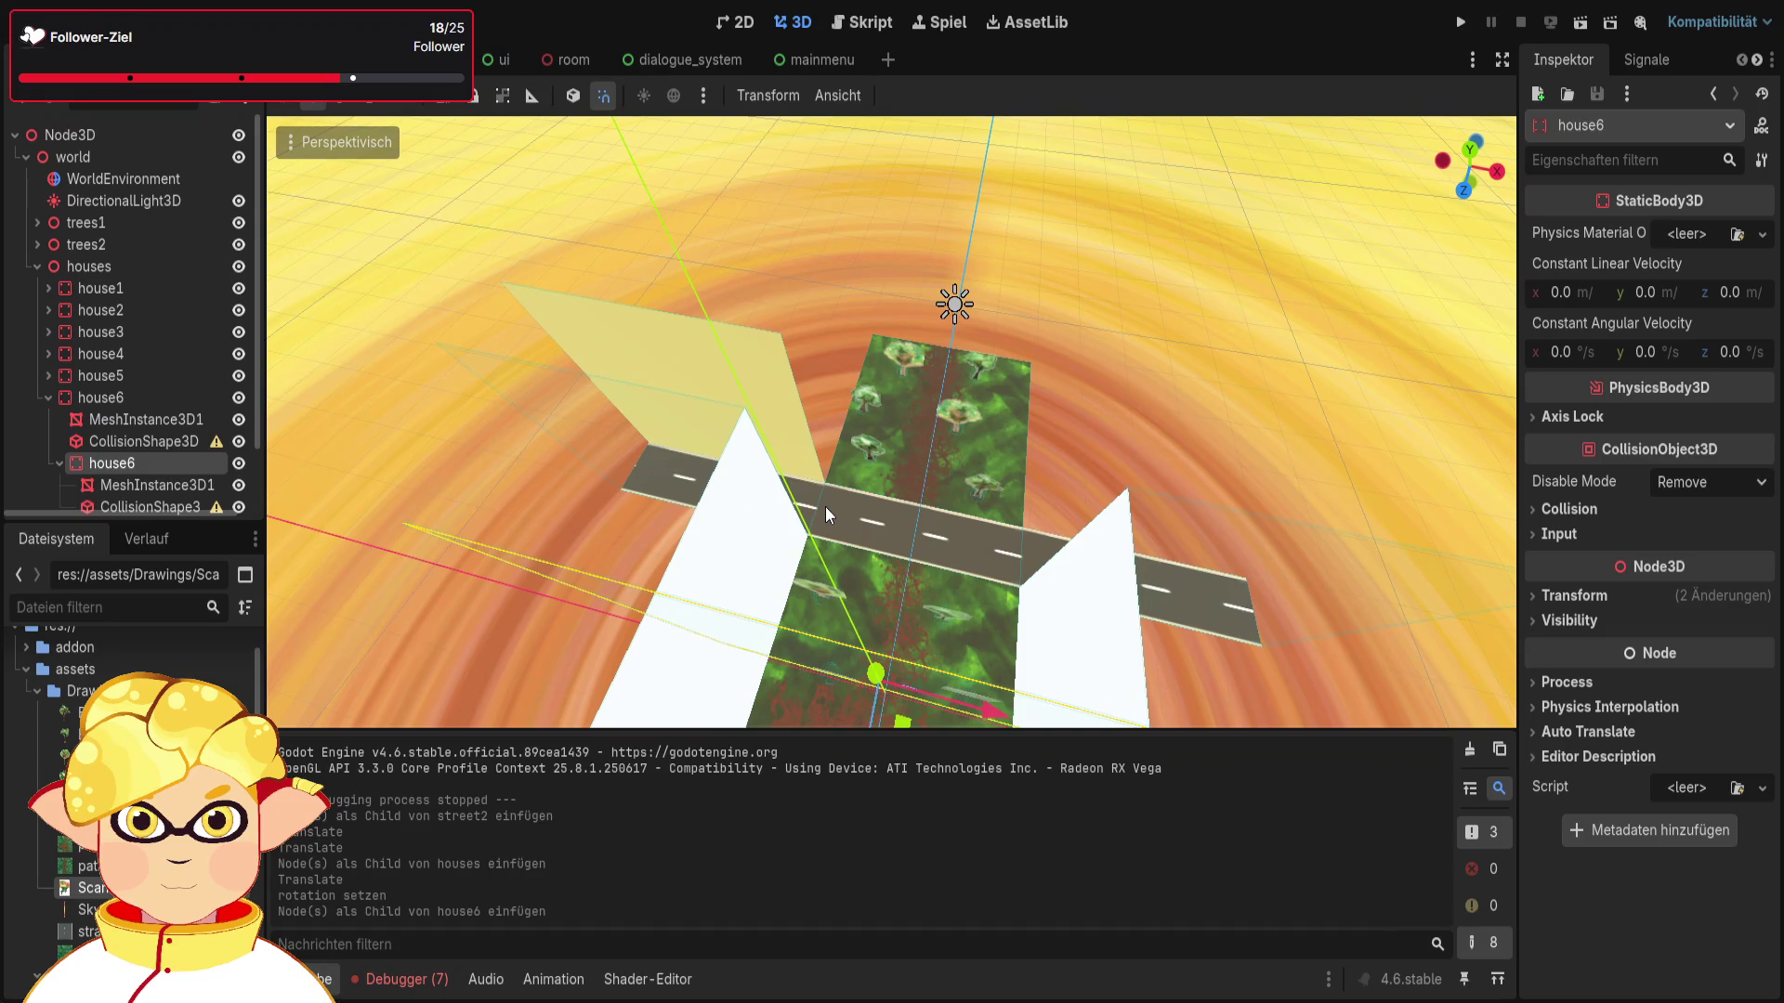
key("ctrl+z")
left_click(157, 399)
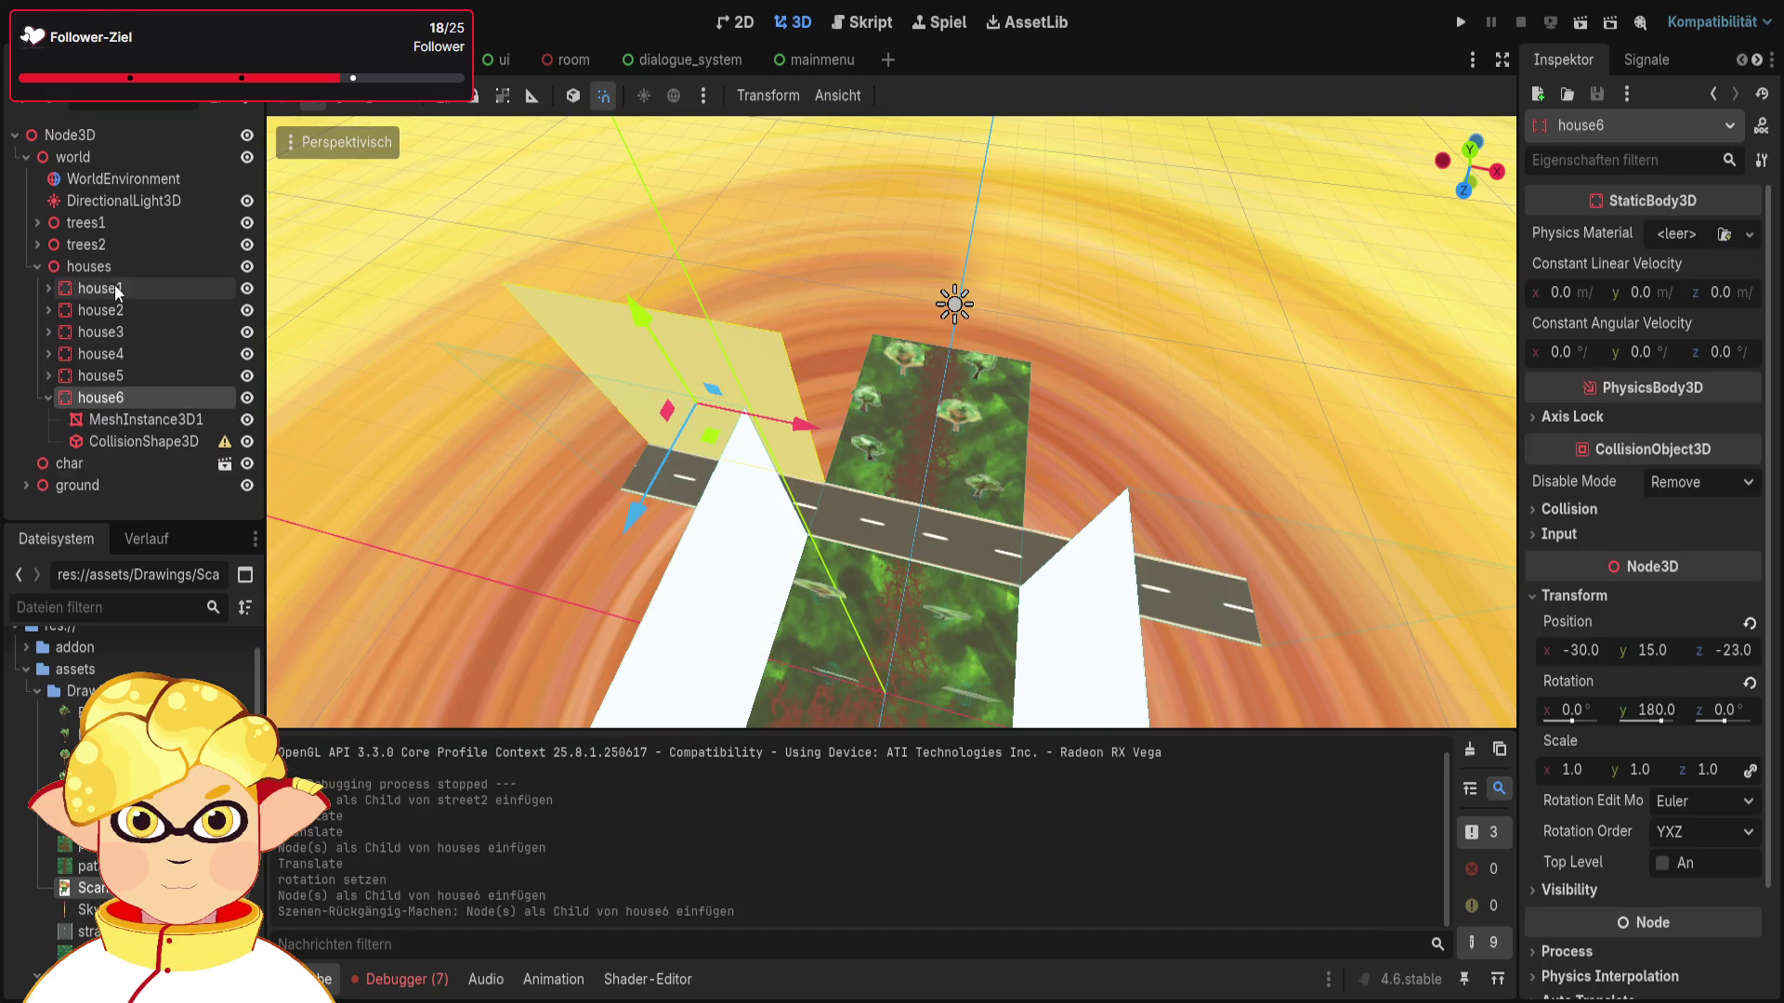
left_click(72, 268)
key("ctrl+v")
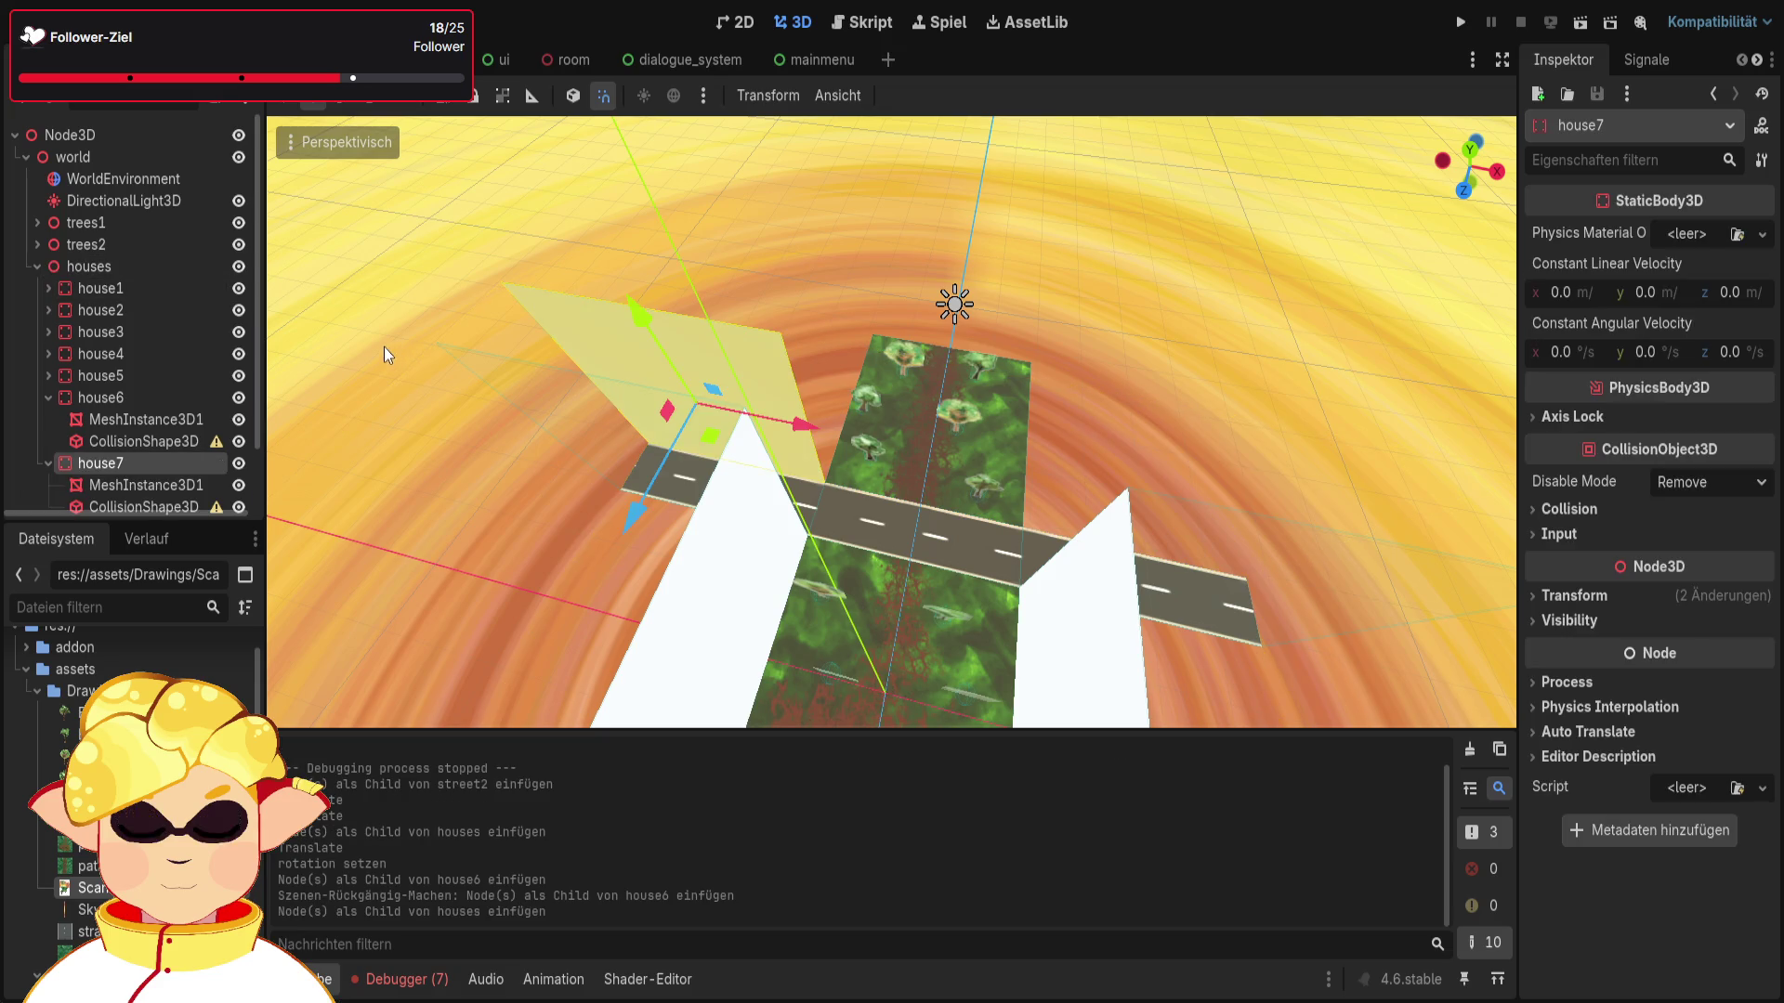
left_click_drag(816, 421, 1377, 511)
left_click(1421, 654)
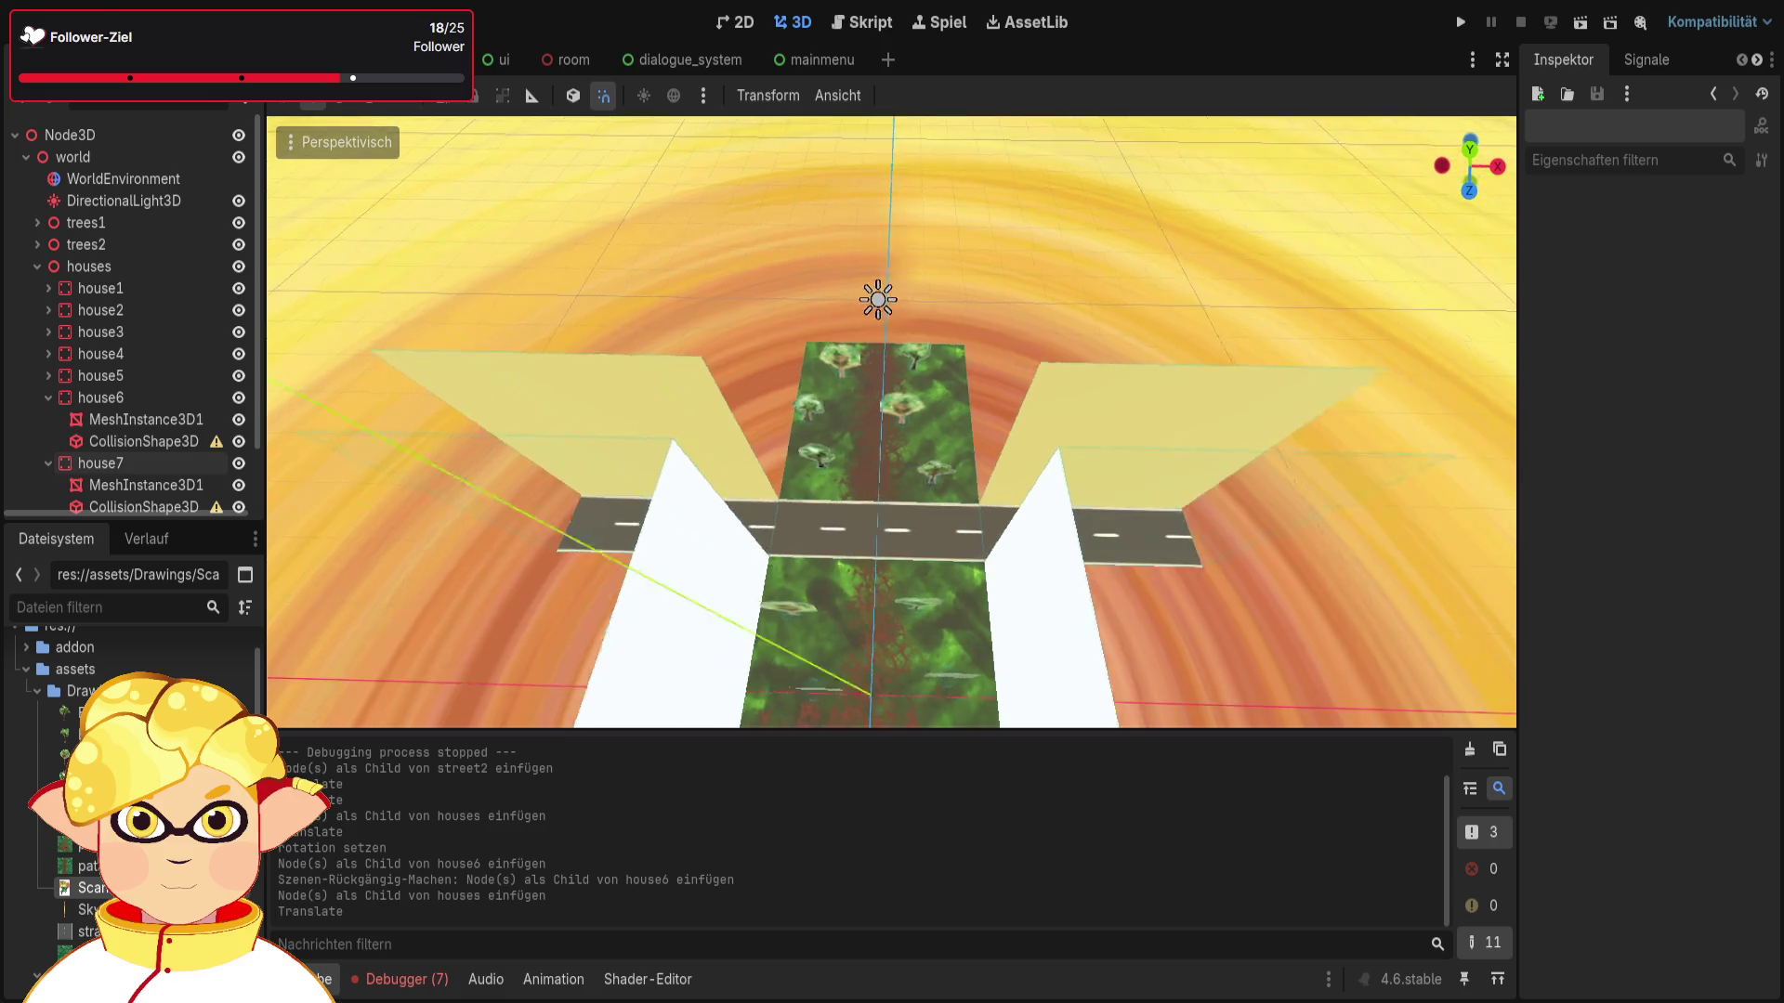
left_click(1579, 21)
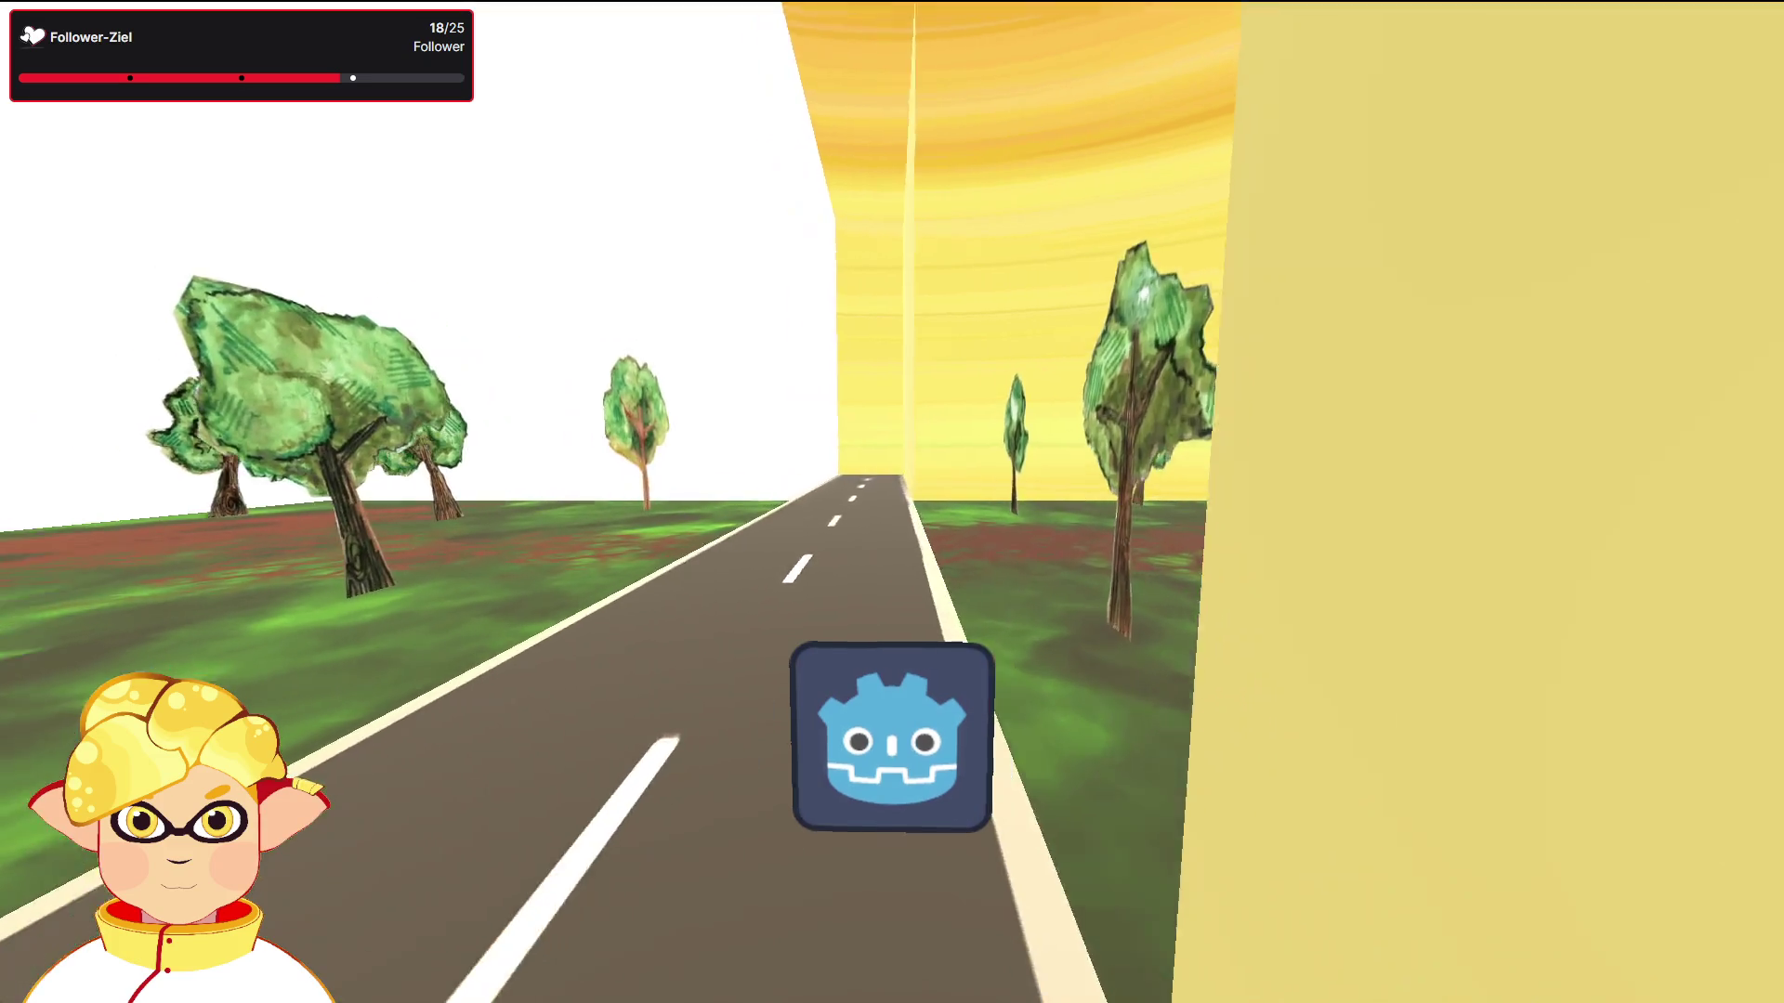
Step: Stop the running street scene with Escape to return to the 3D editor
key("Escape")
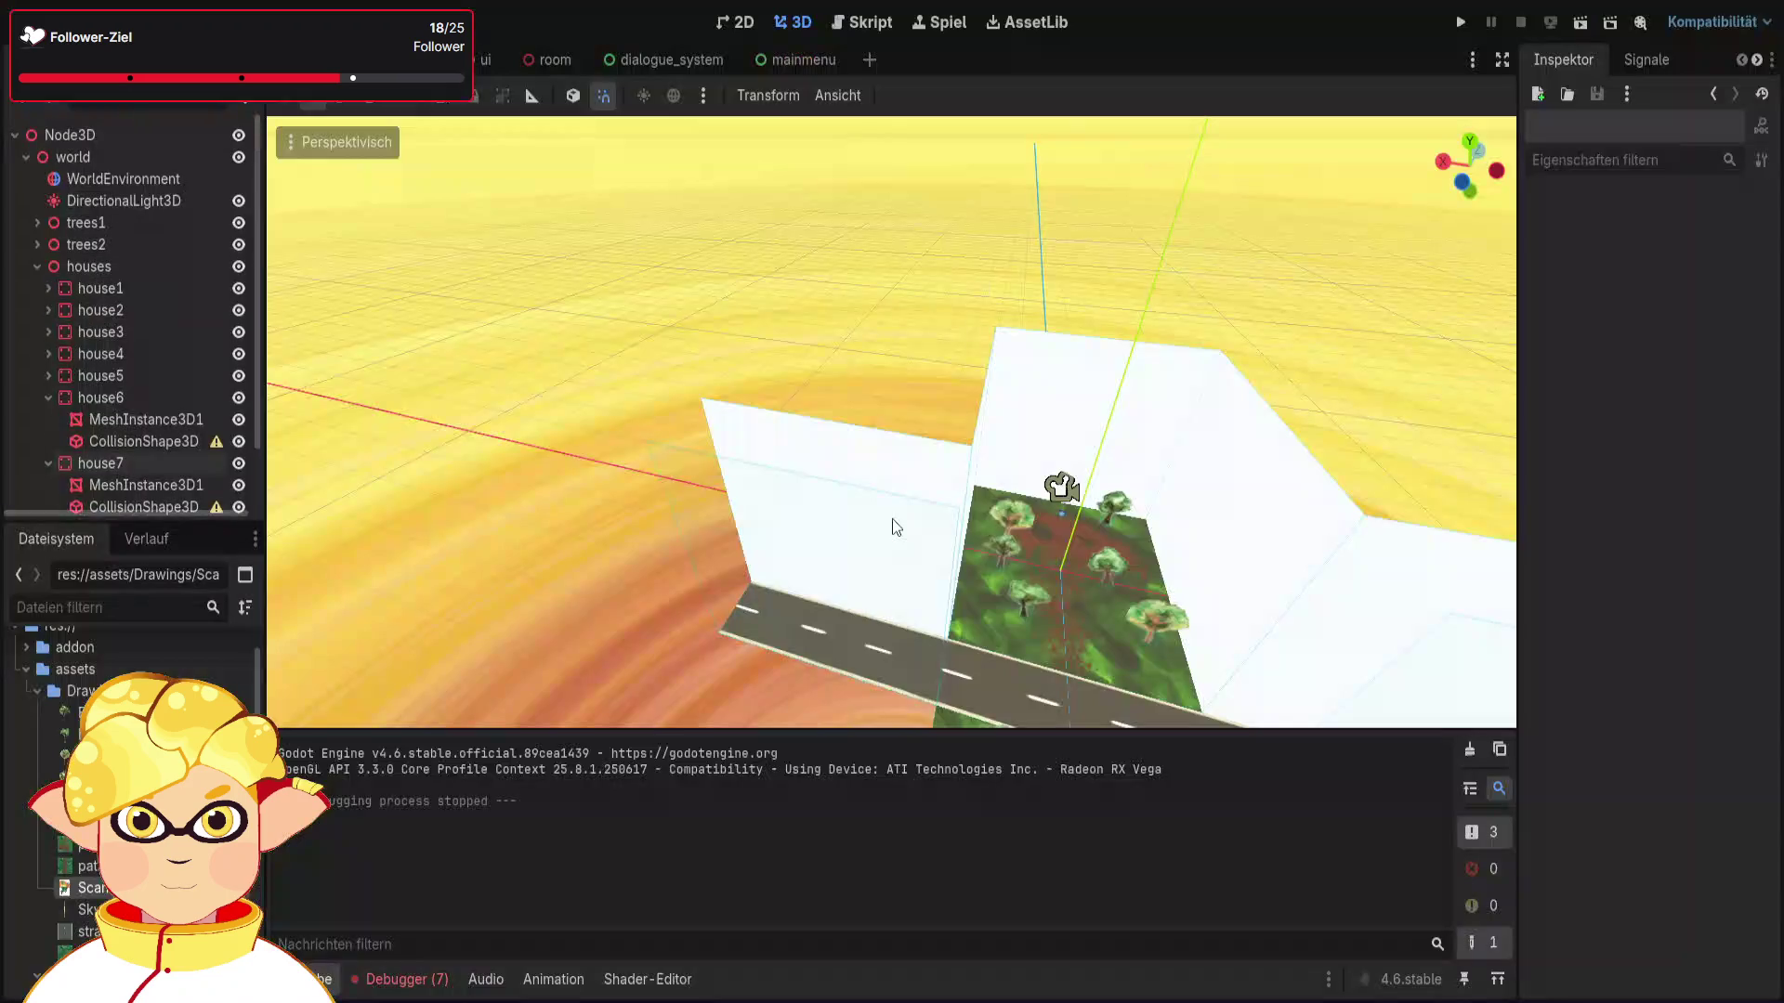
Step: Paste a wall copy under houses as house8 and move it to the right of the road
left_click_drag(894, 511, 771, 488)
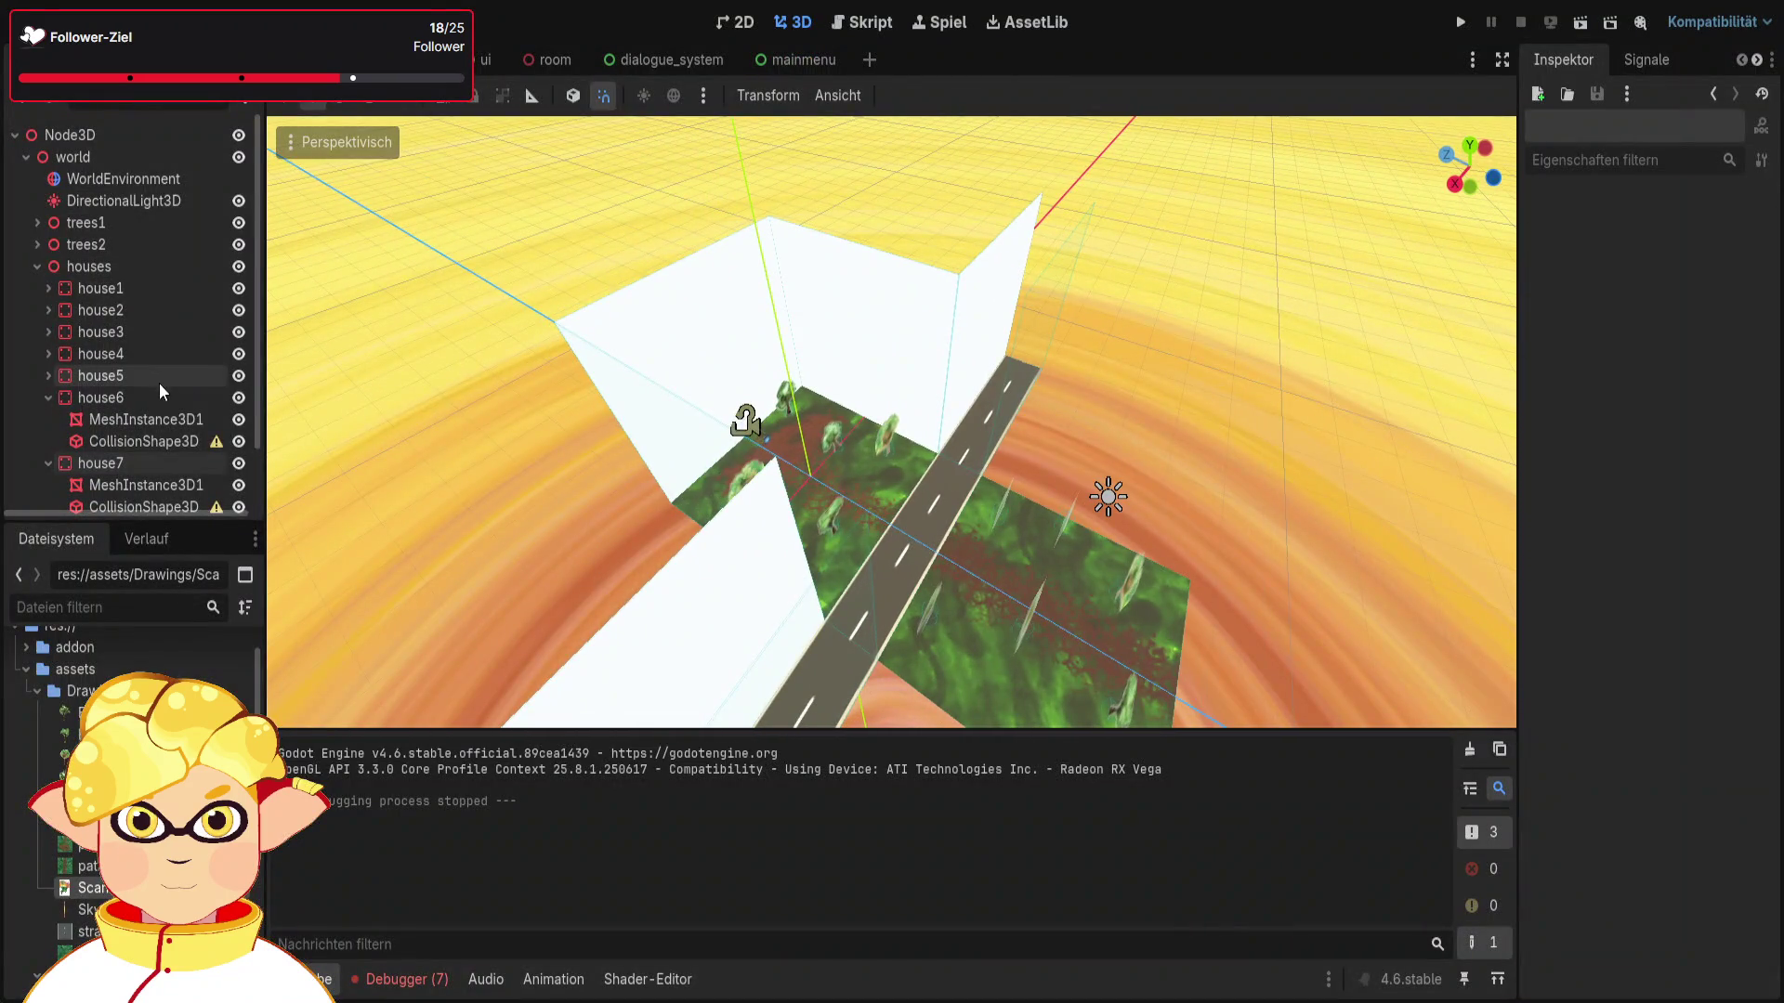
left_click(48, 463)
left_click(48, 397)
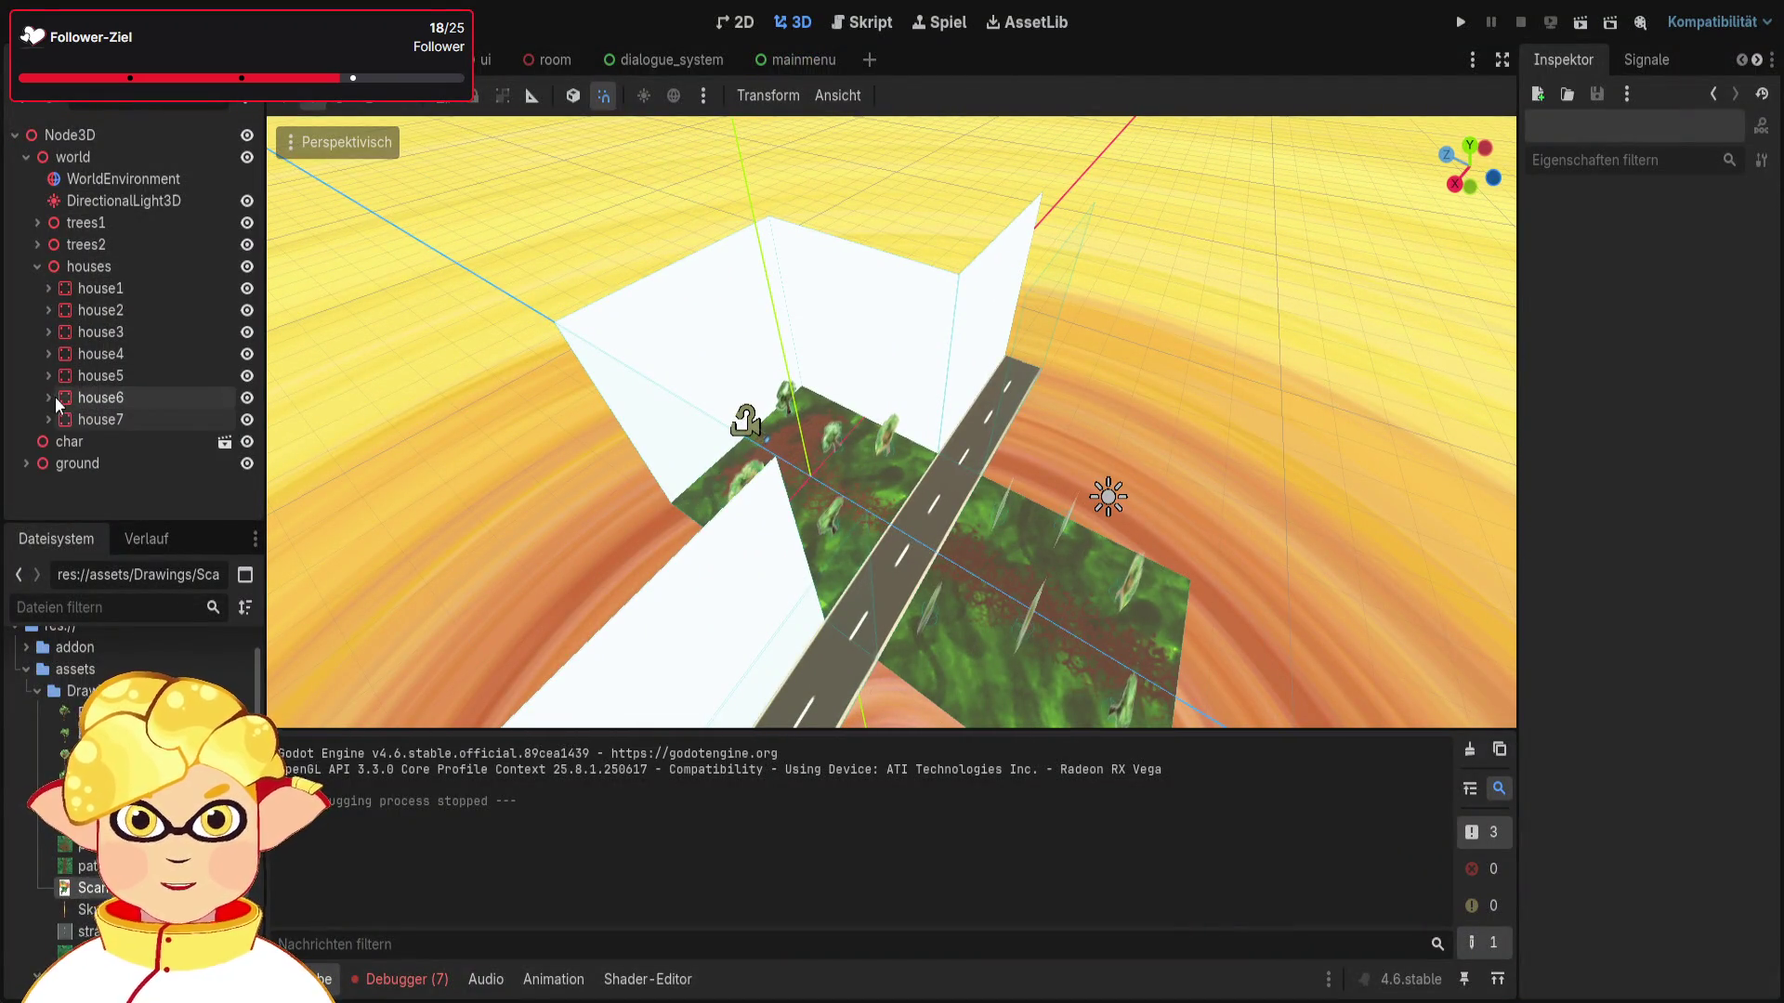
left_click(81, 356)
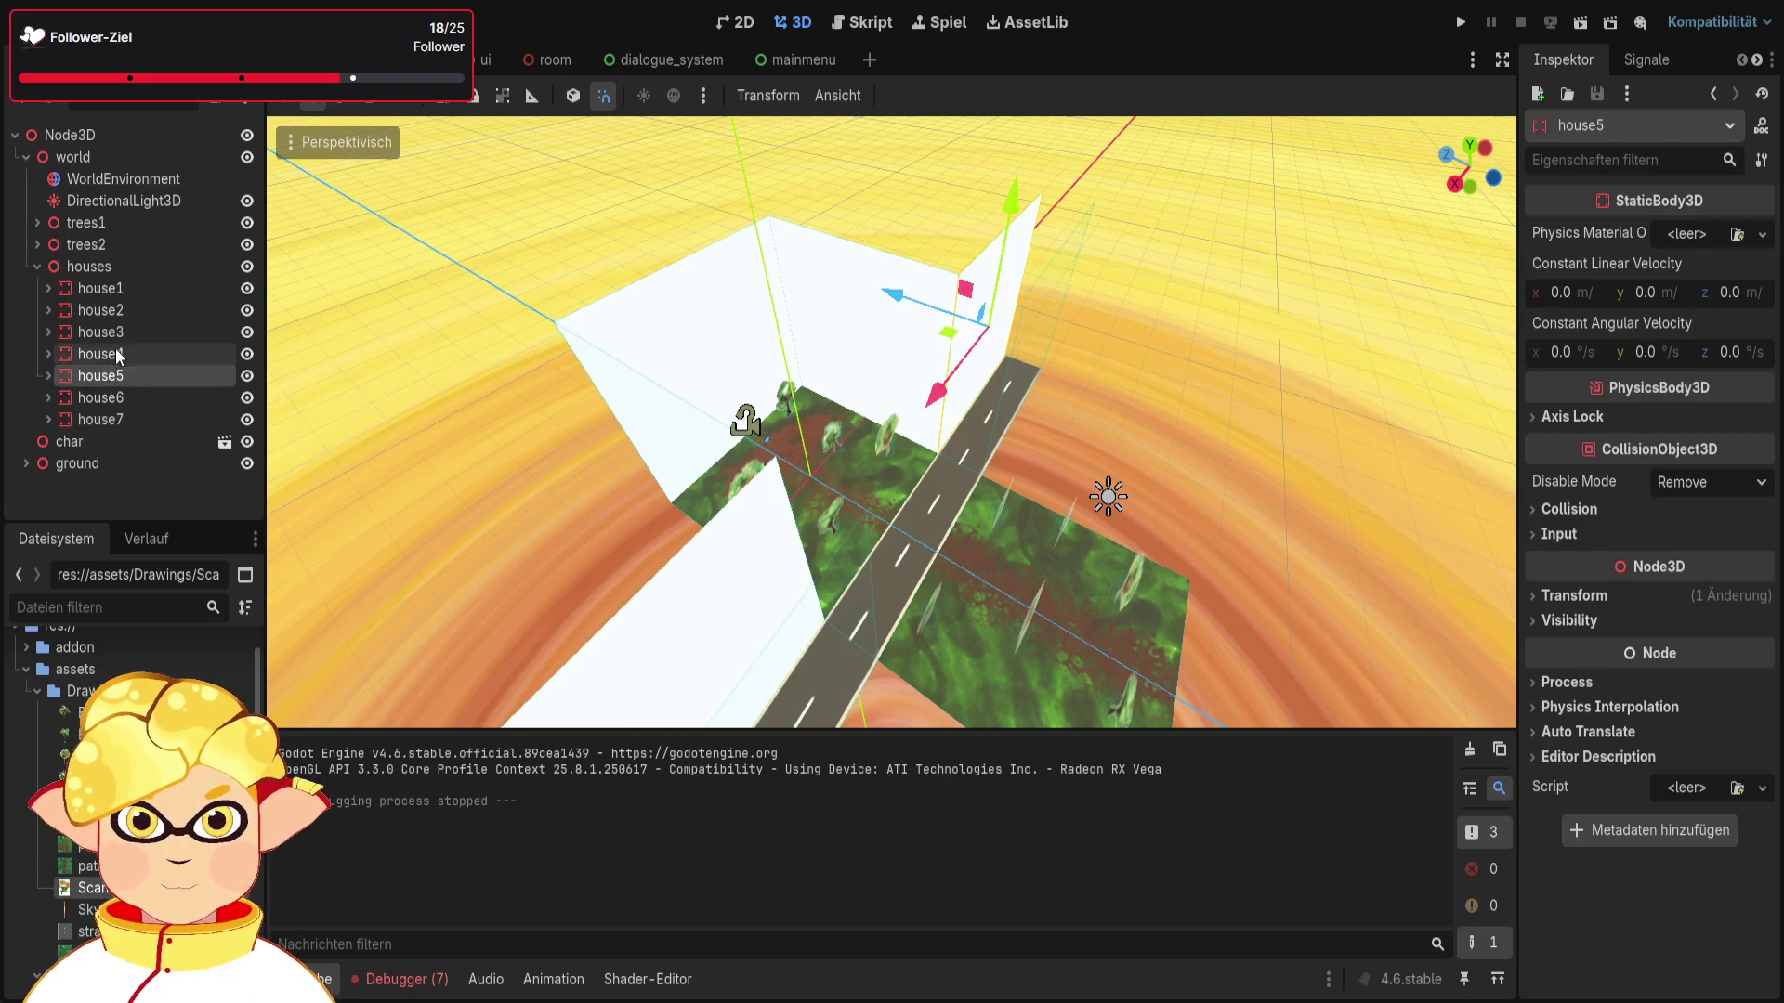
left_click(117, 334)
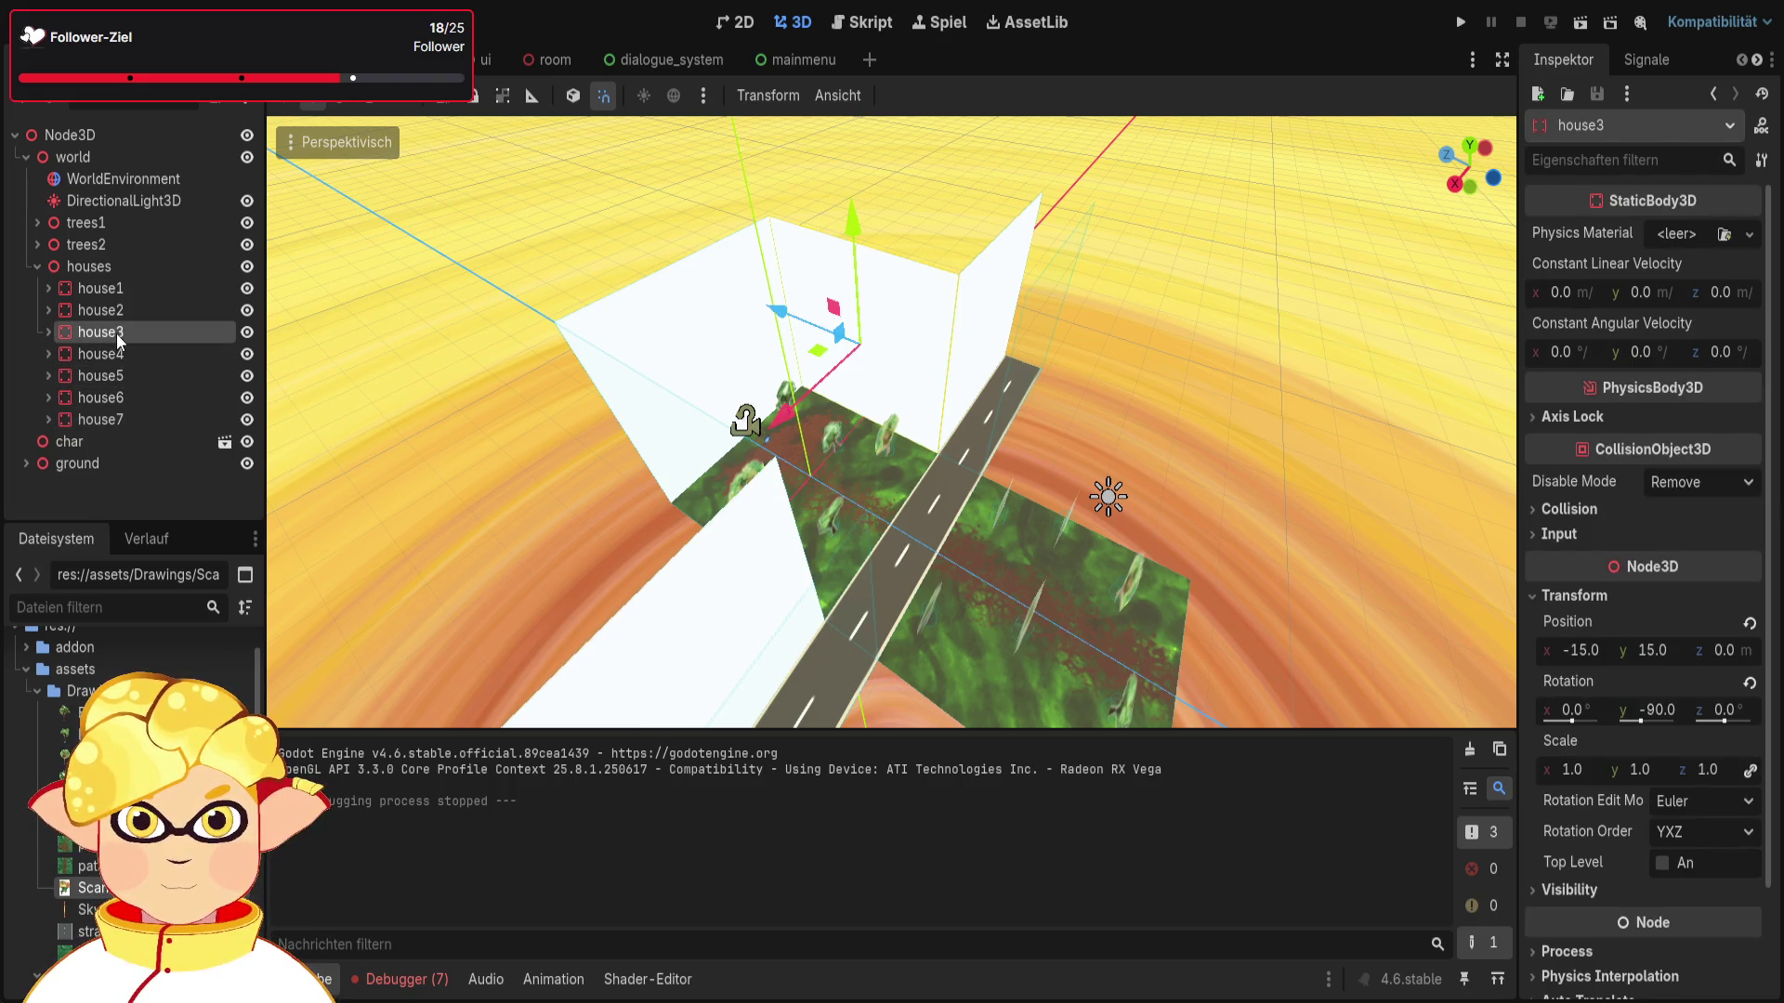
left_click(123, 269)
key("ctrl+v")
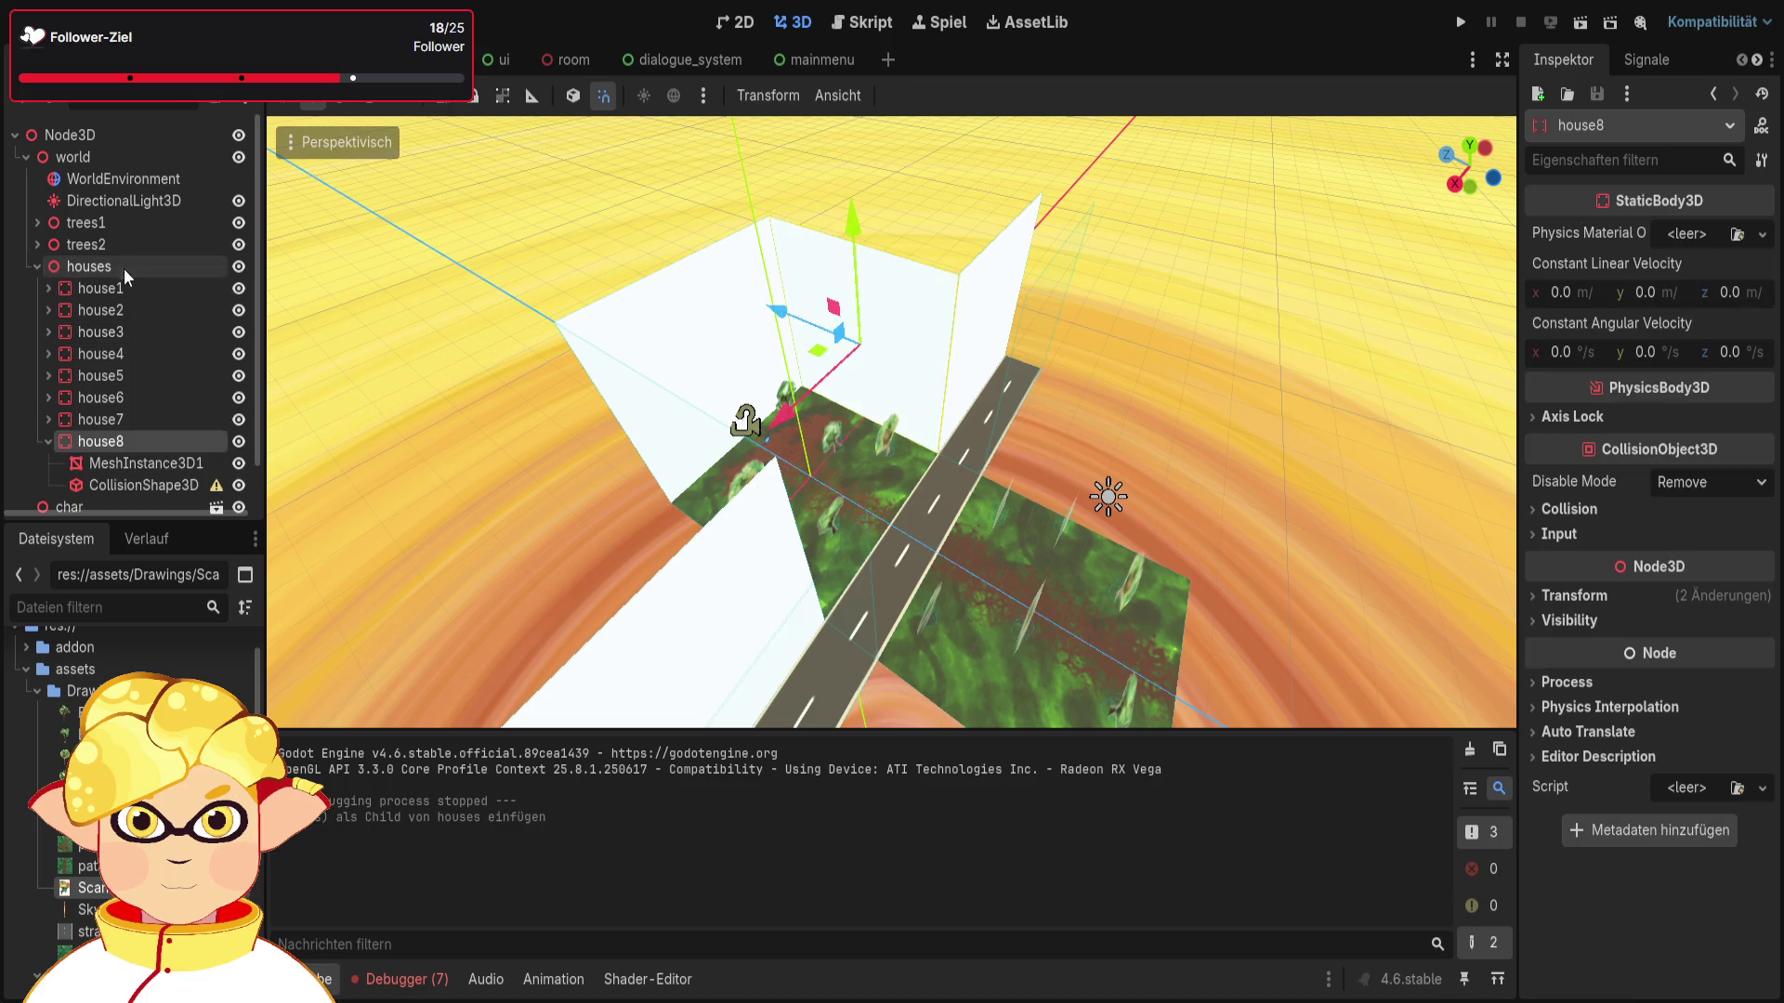
left_click(147, 441)
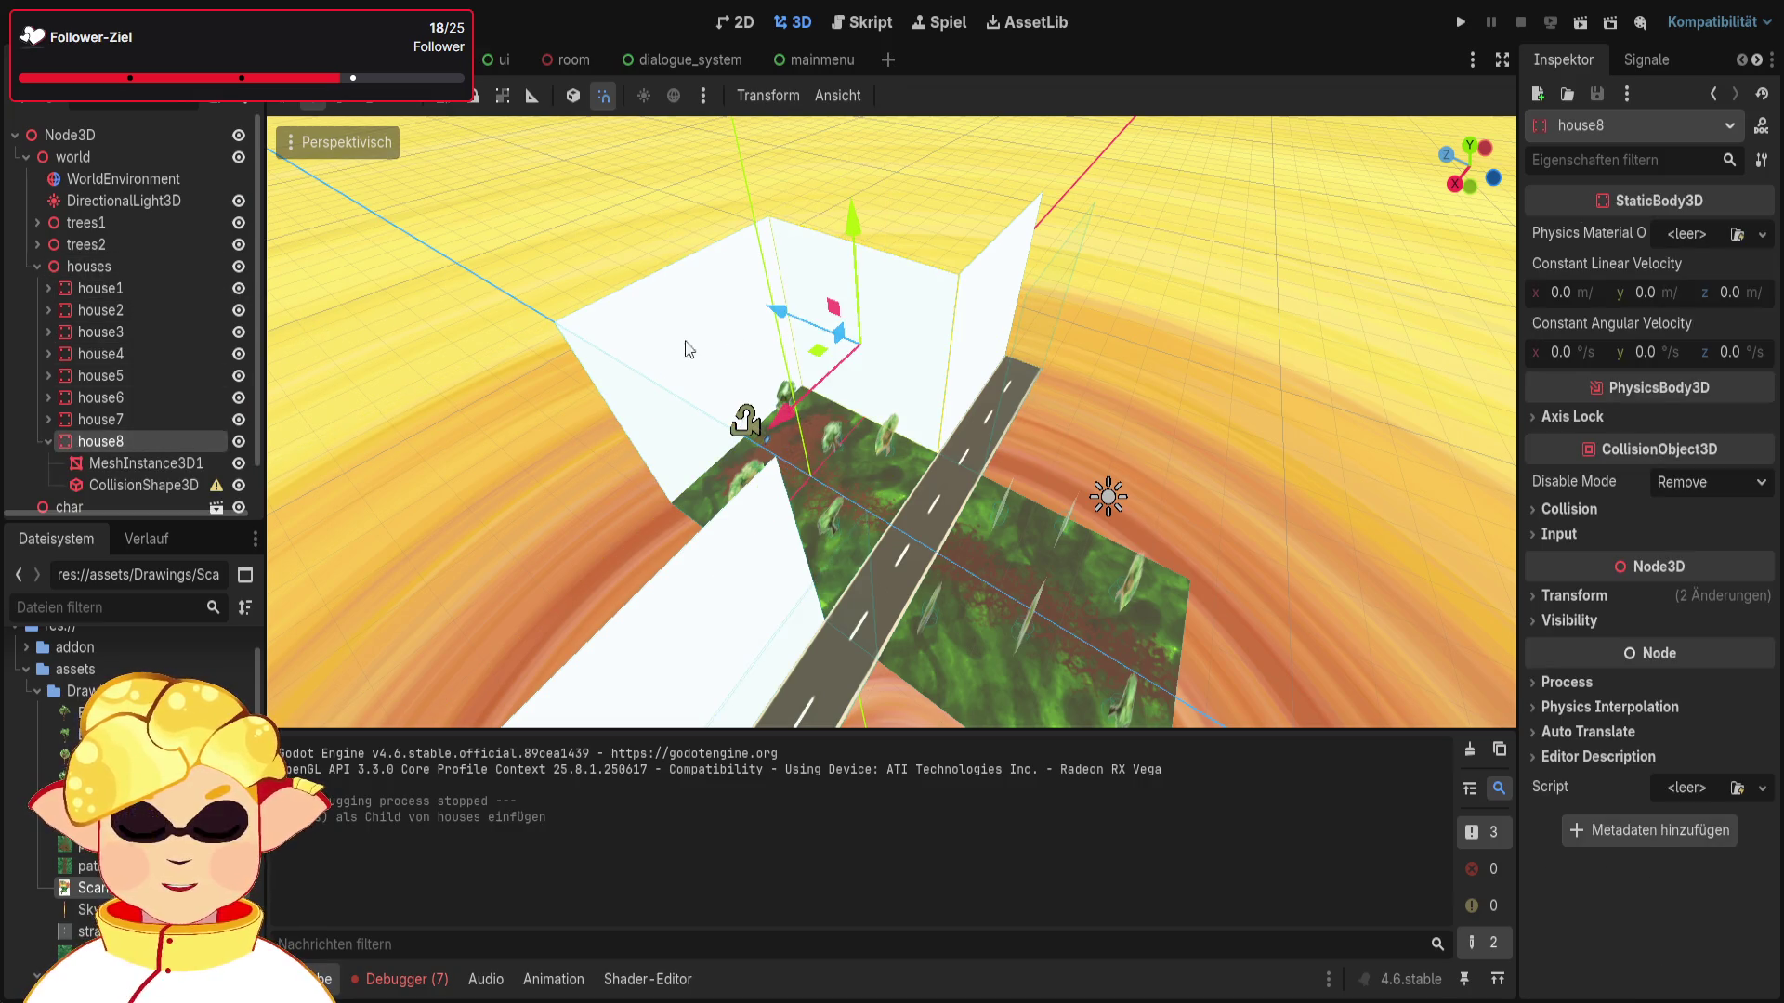
left_click_drag(779, 311, 986, 402)
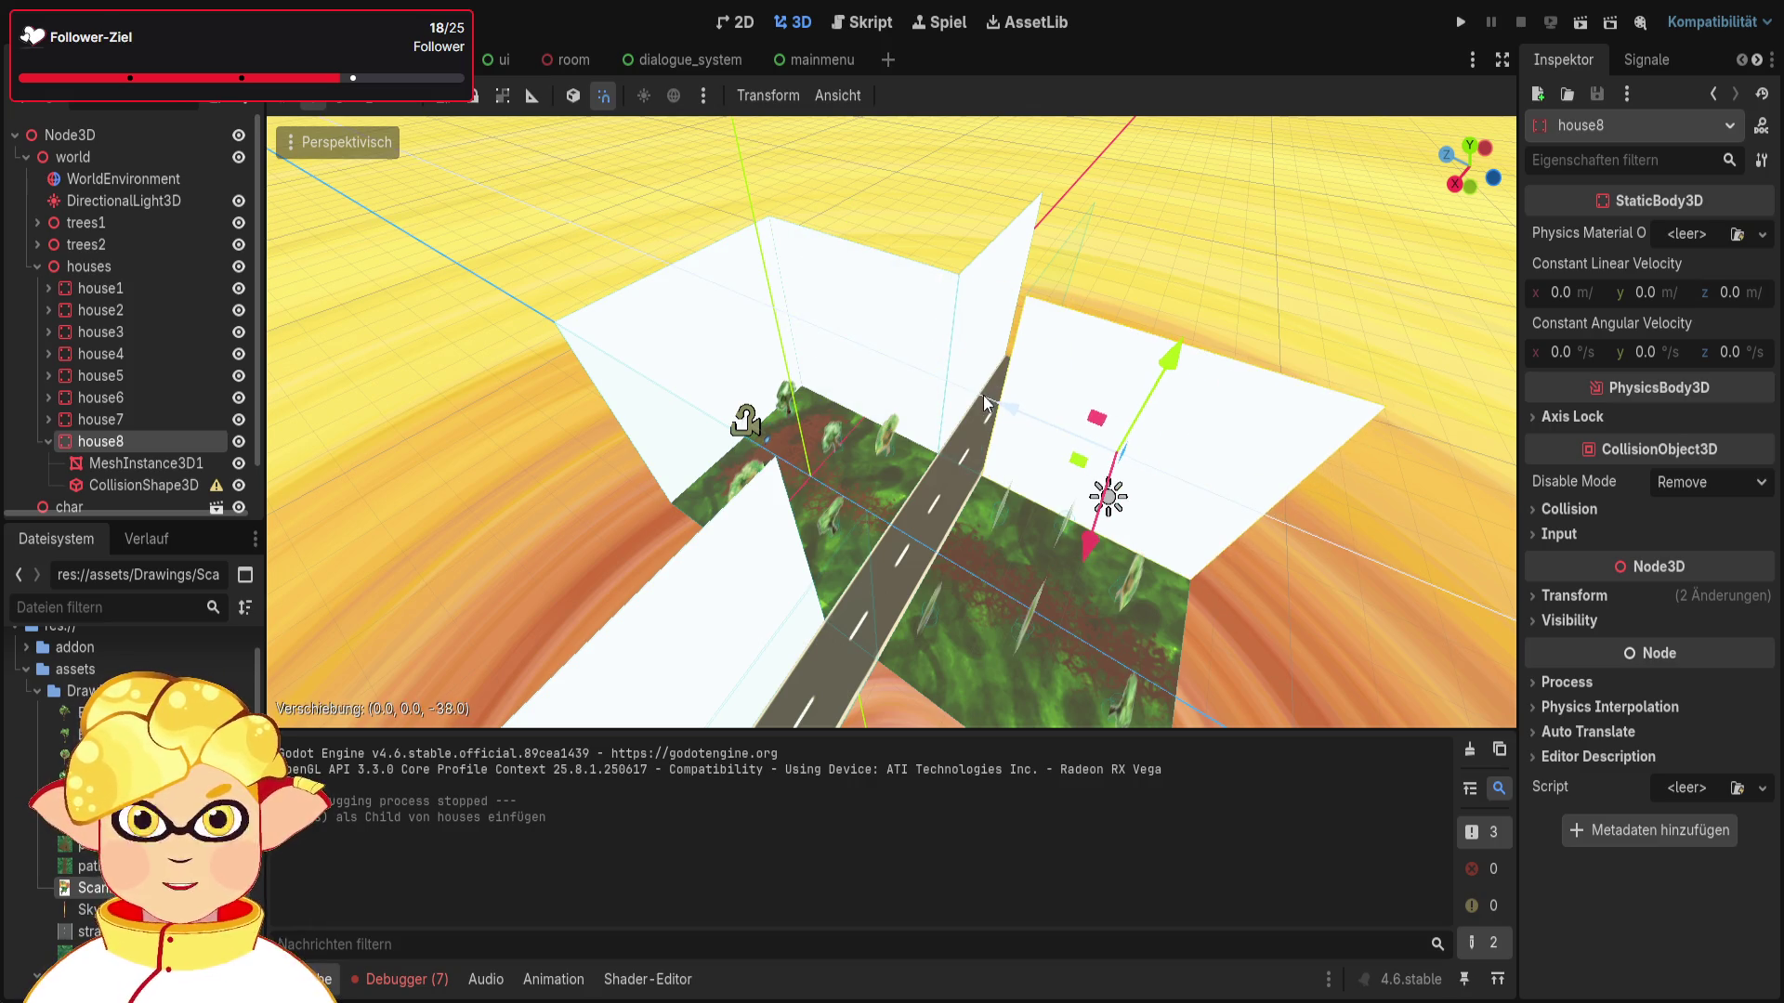
left_click(1284, 577)
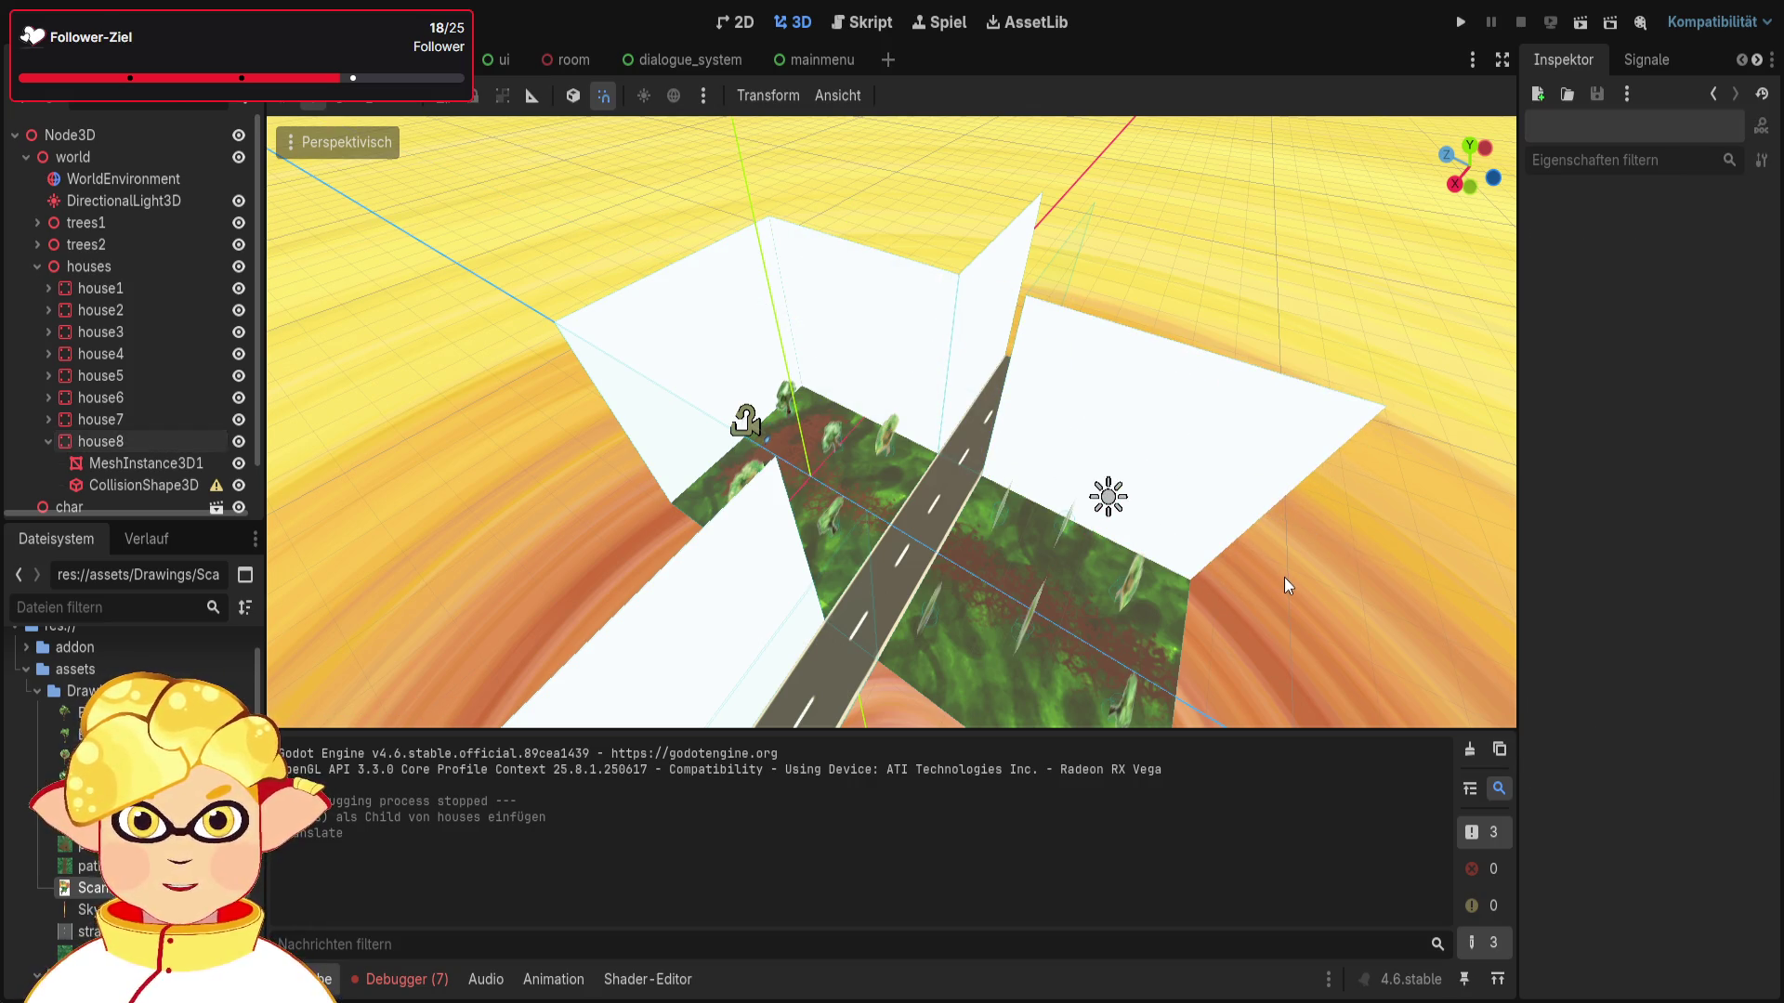
Step: Check the placement of house1, house2, house4, house6 and house7, ending on house1
left_click(48, 441)
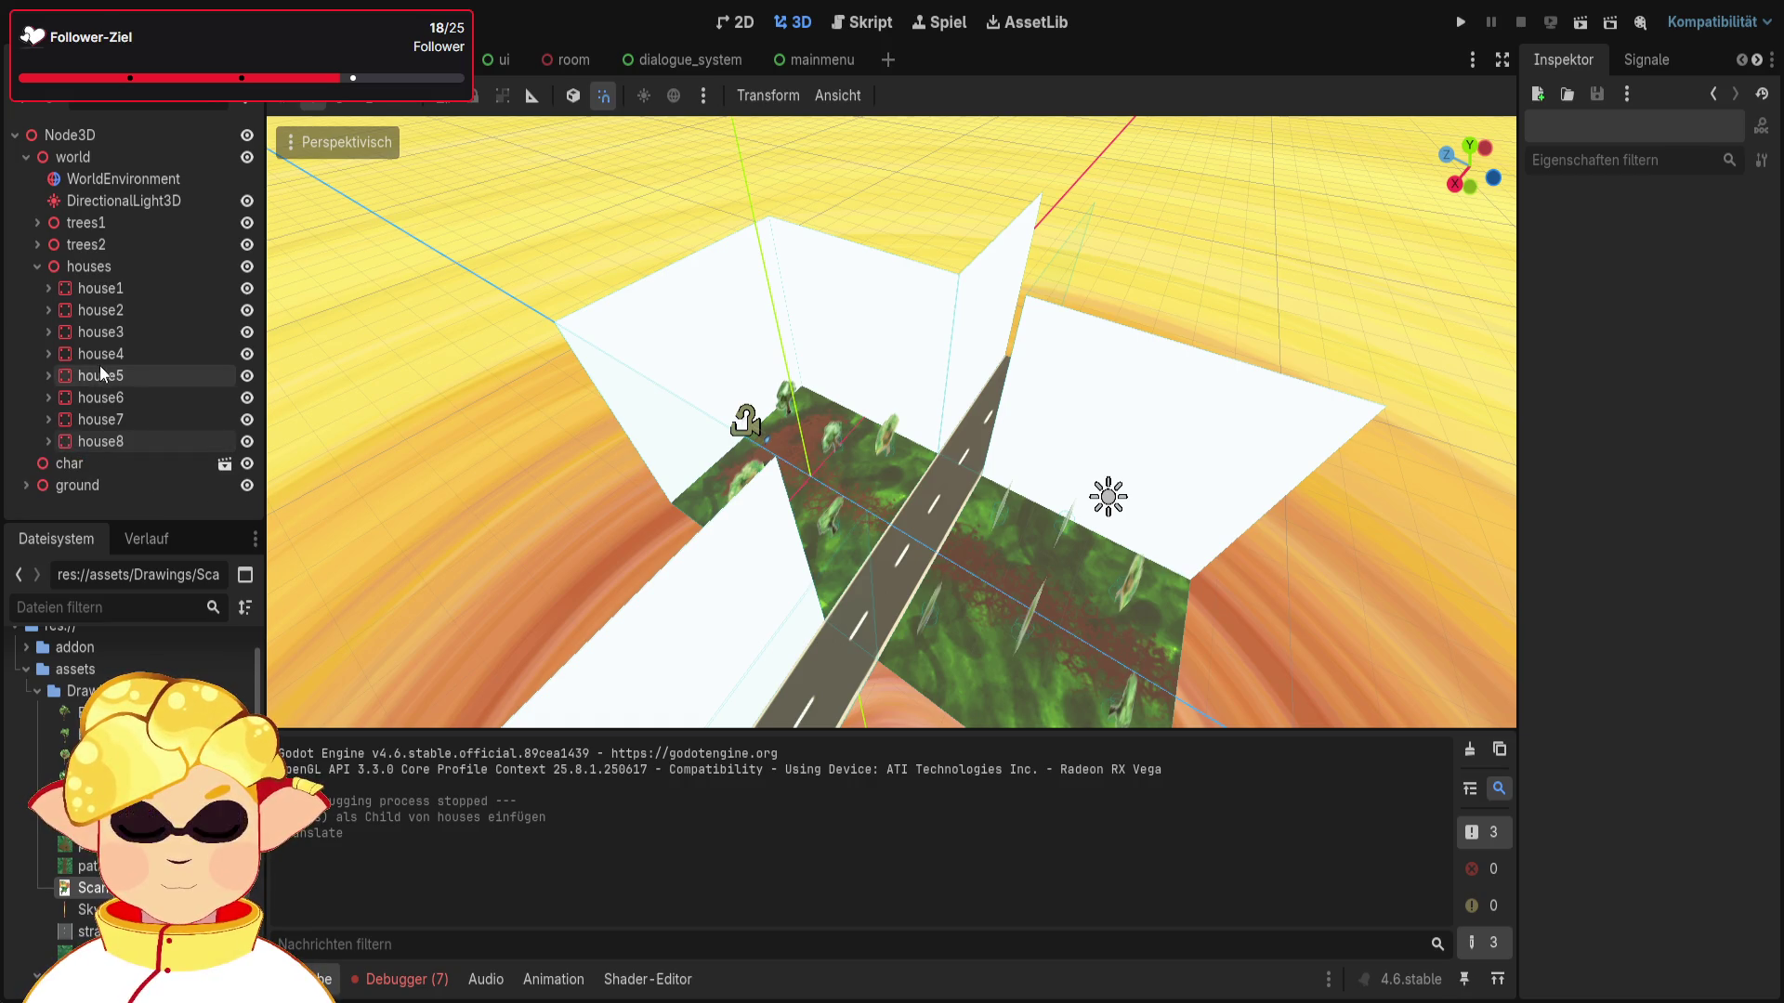
left_click(107, 398)
left_click(135, 353)
left_click(147, 307)
left_click(149, 288)
left_click(158, 270)
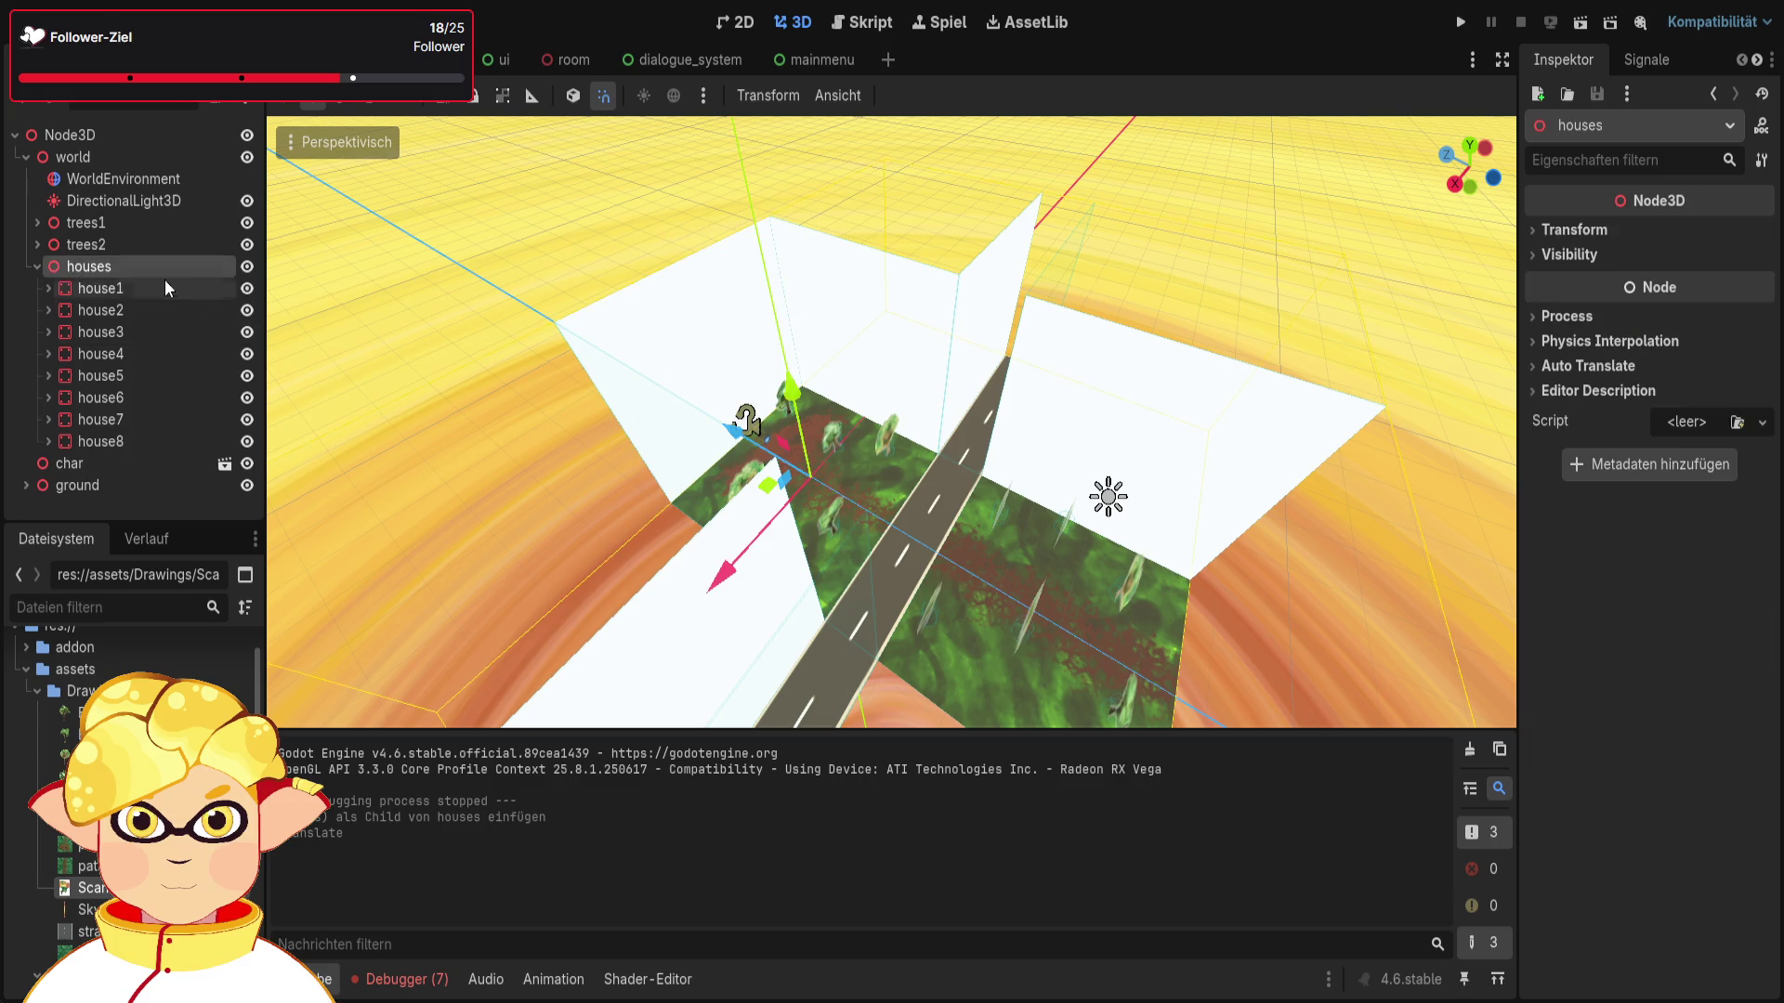
left_click(109, 288)
left_click(111, 316)
left_click(127, 398)
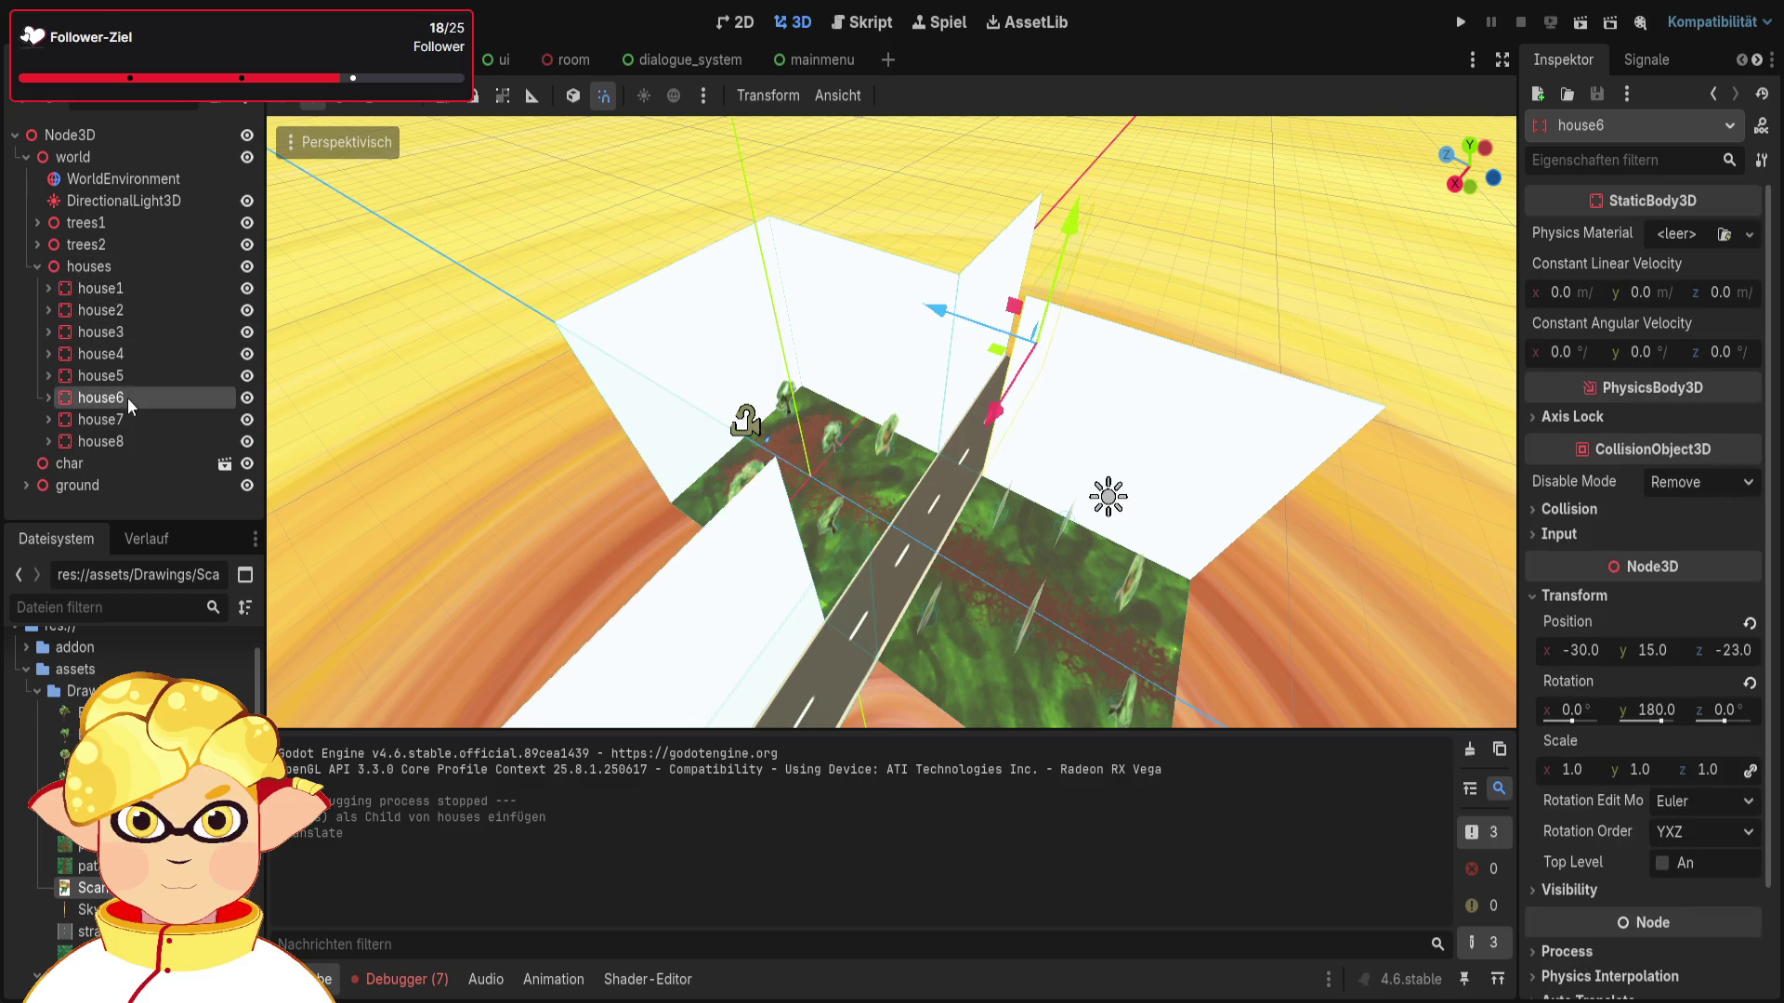
left_click(128, 419)
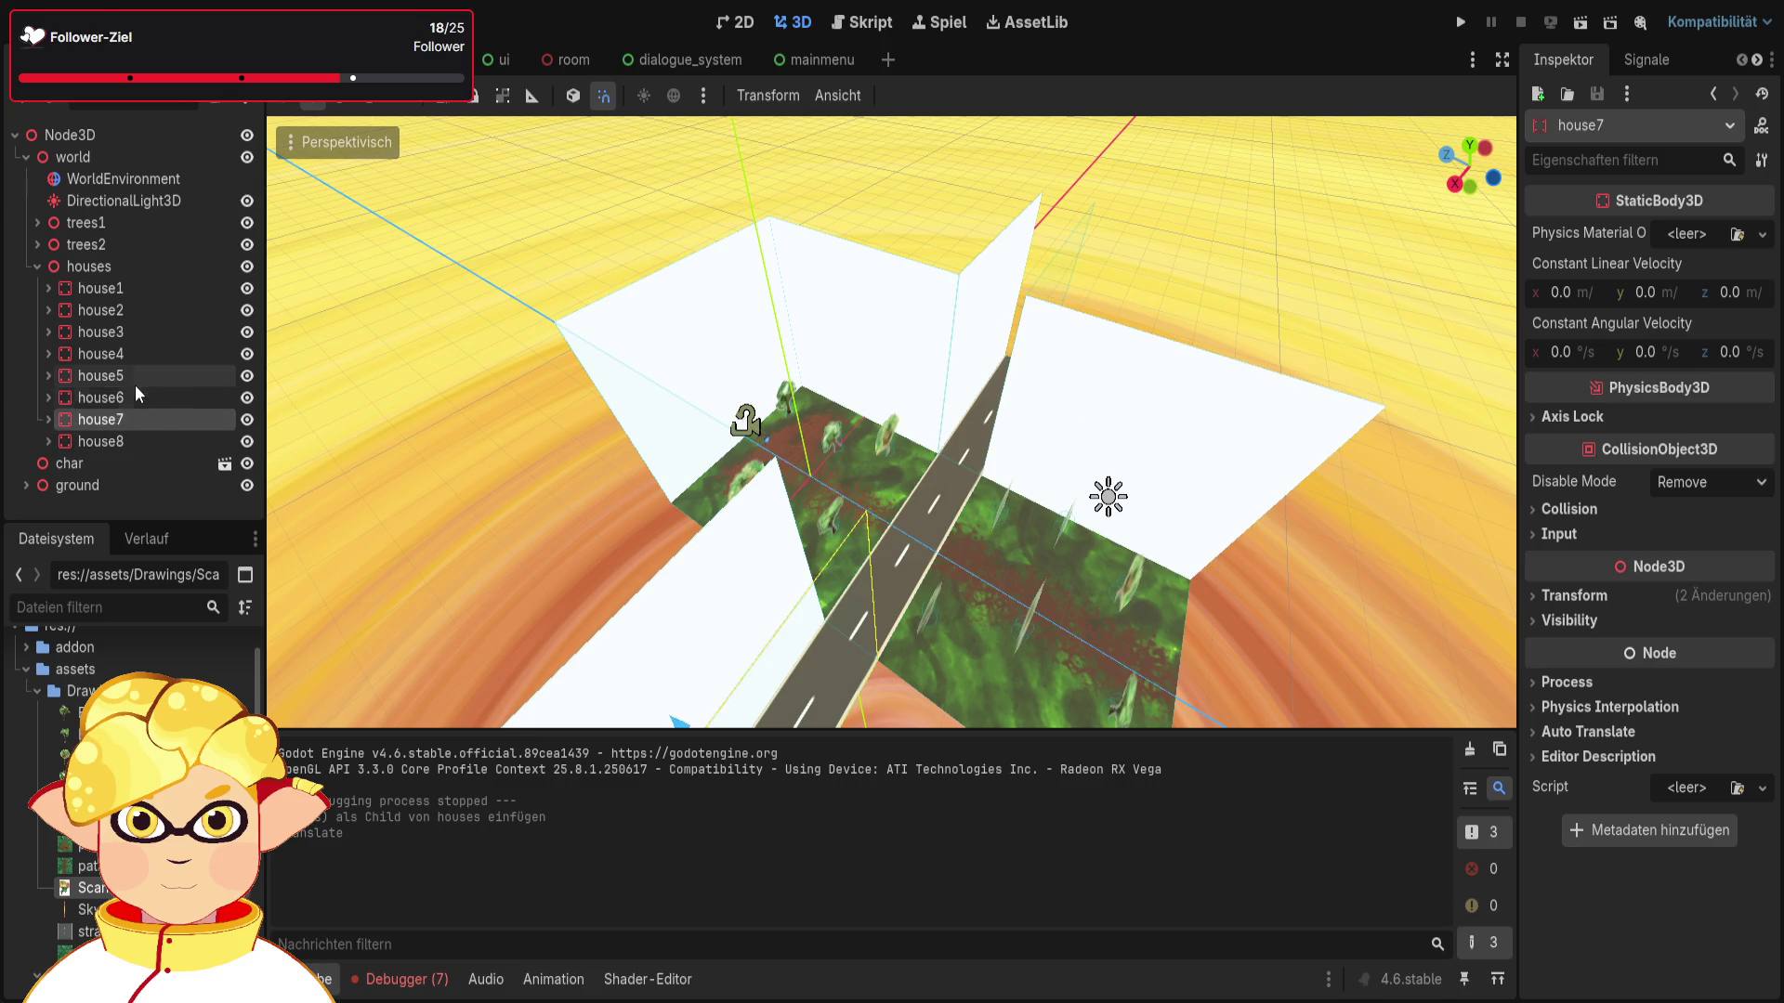
left_click(137, 353)
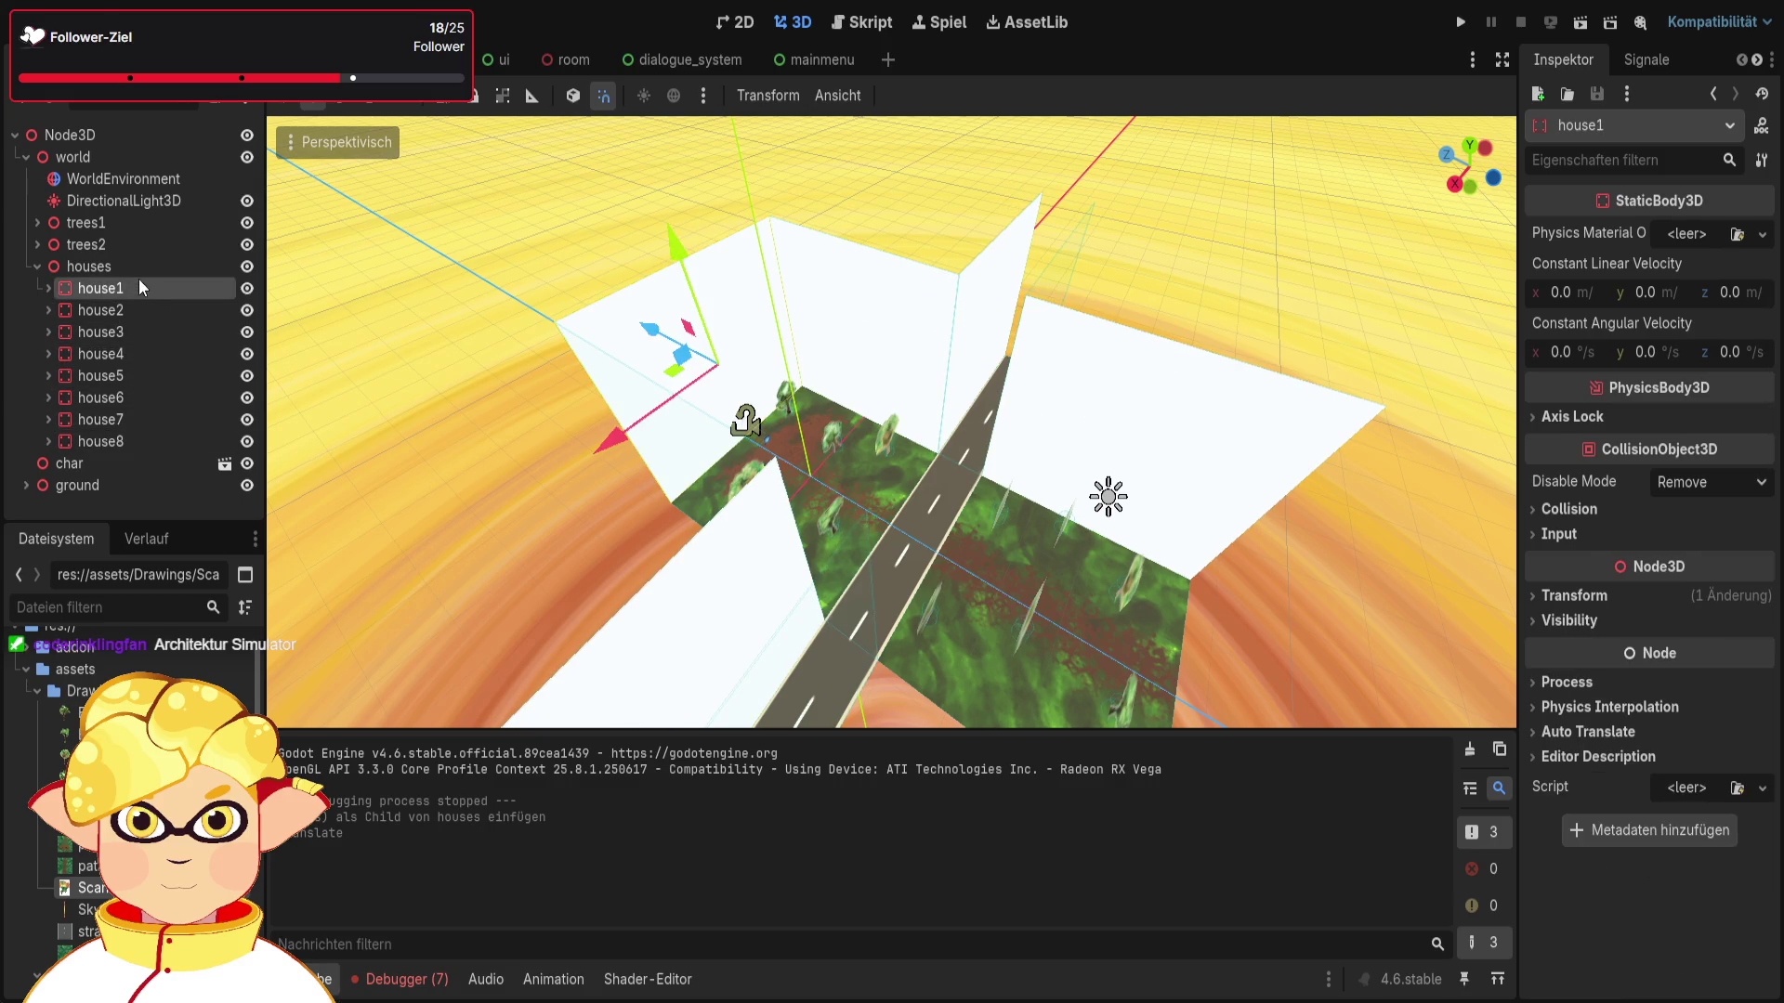
left_click(112, 288)
Step: Select the house2 wall and cut out the copy mistakenly pasted inside it
left_click_drag(557, 353, 700, 450)
left_click(700, 450)
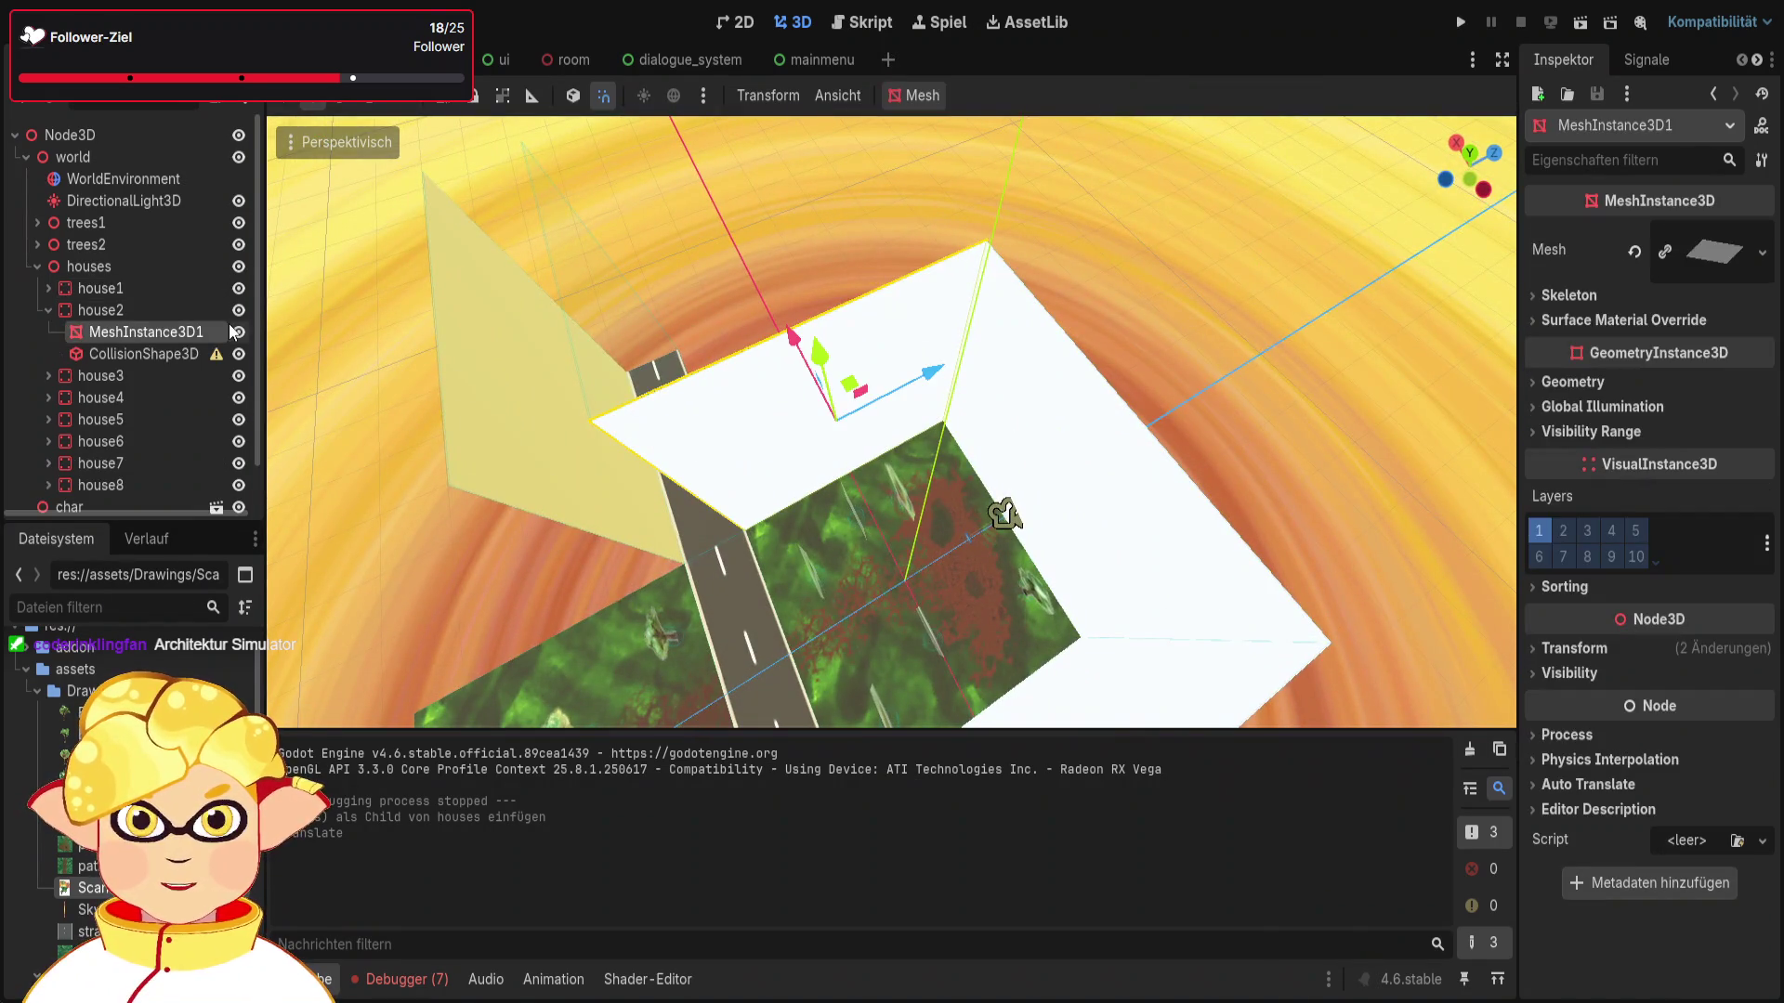
left_click(87, 310)
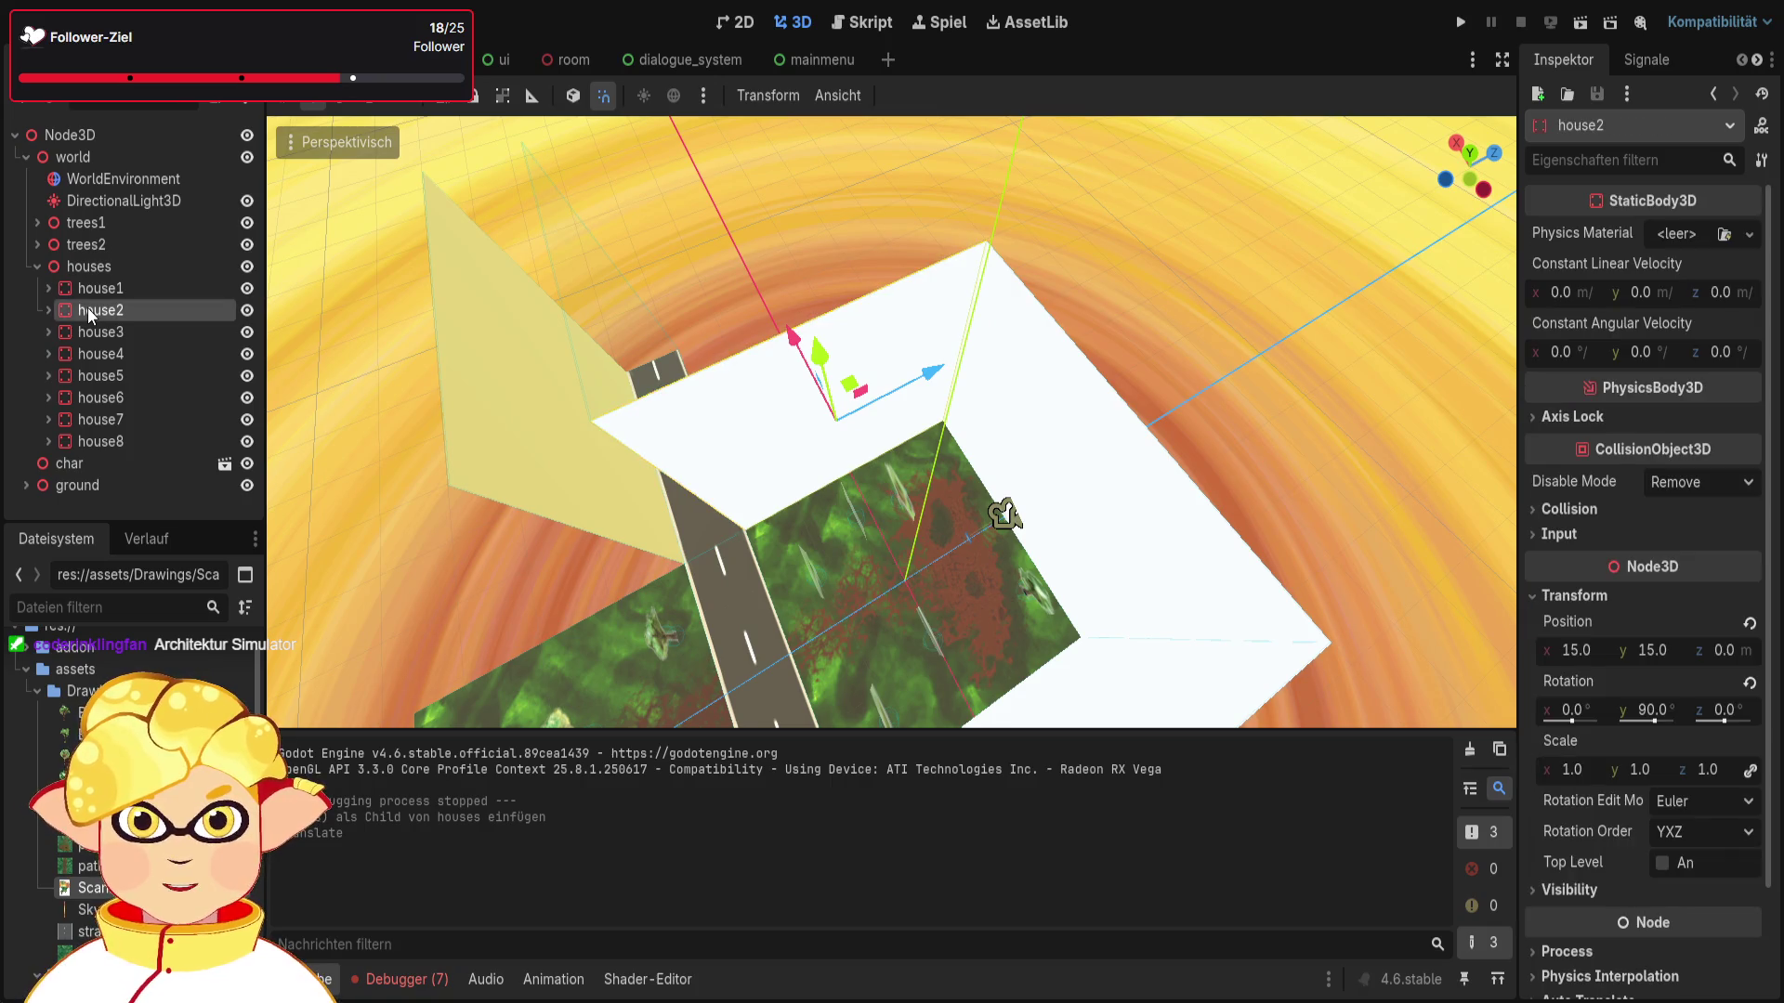
key("ctrl+v")
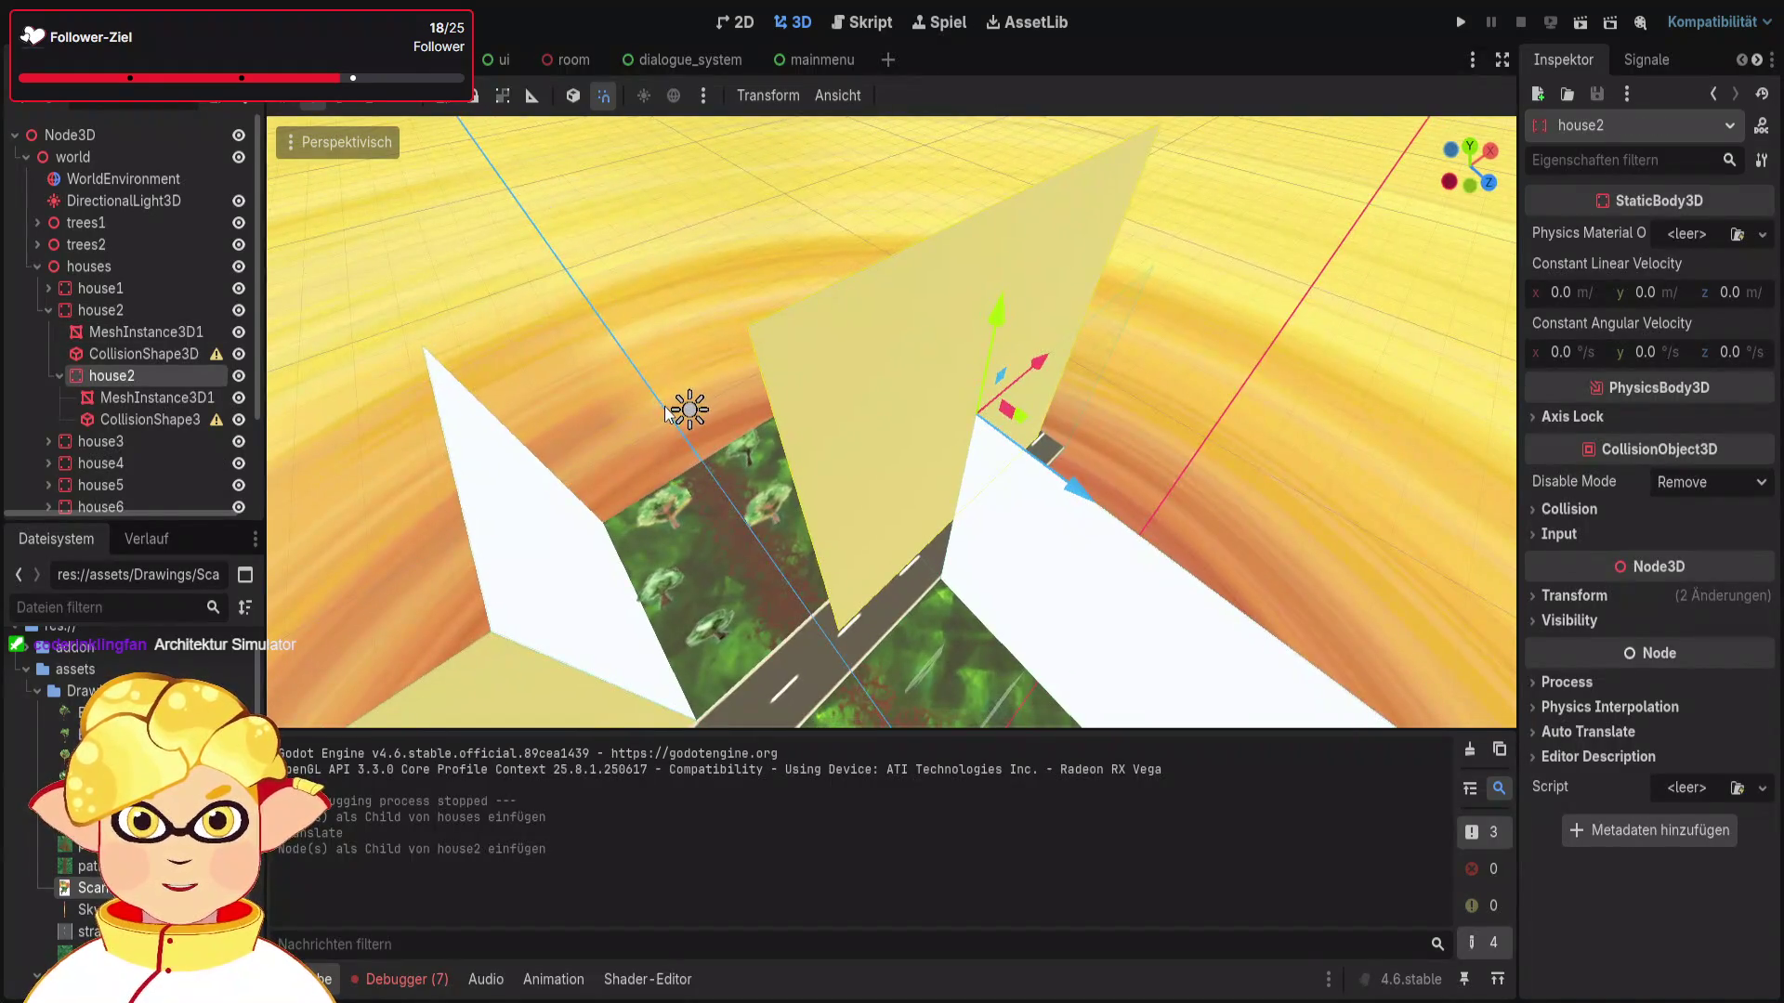
key("ctrl+x")
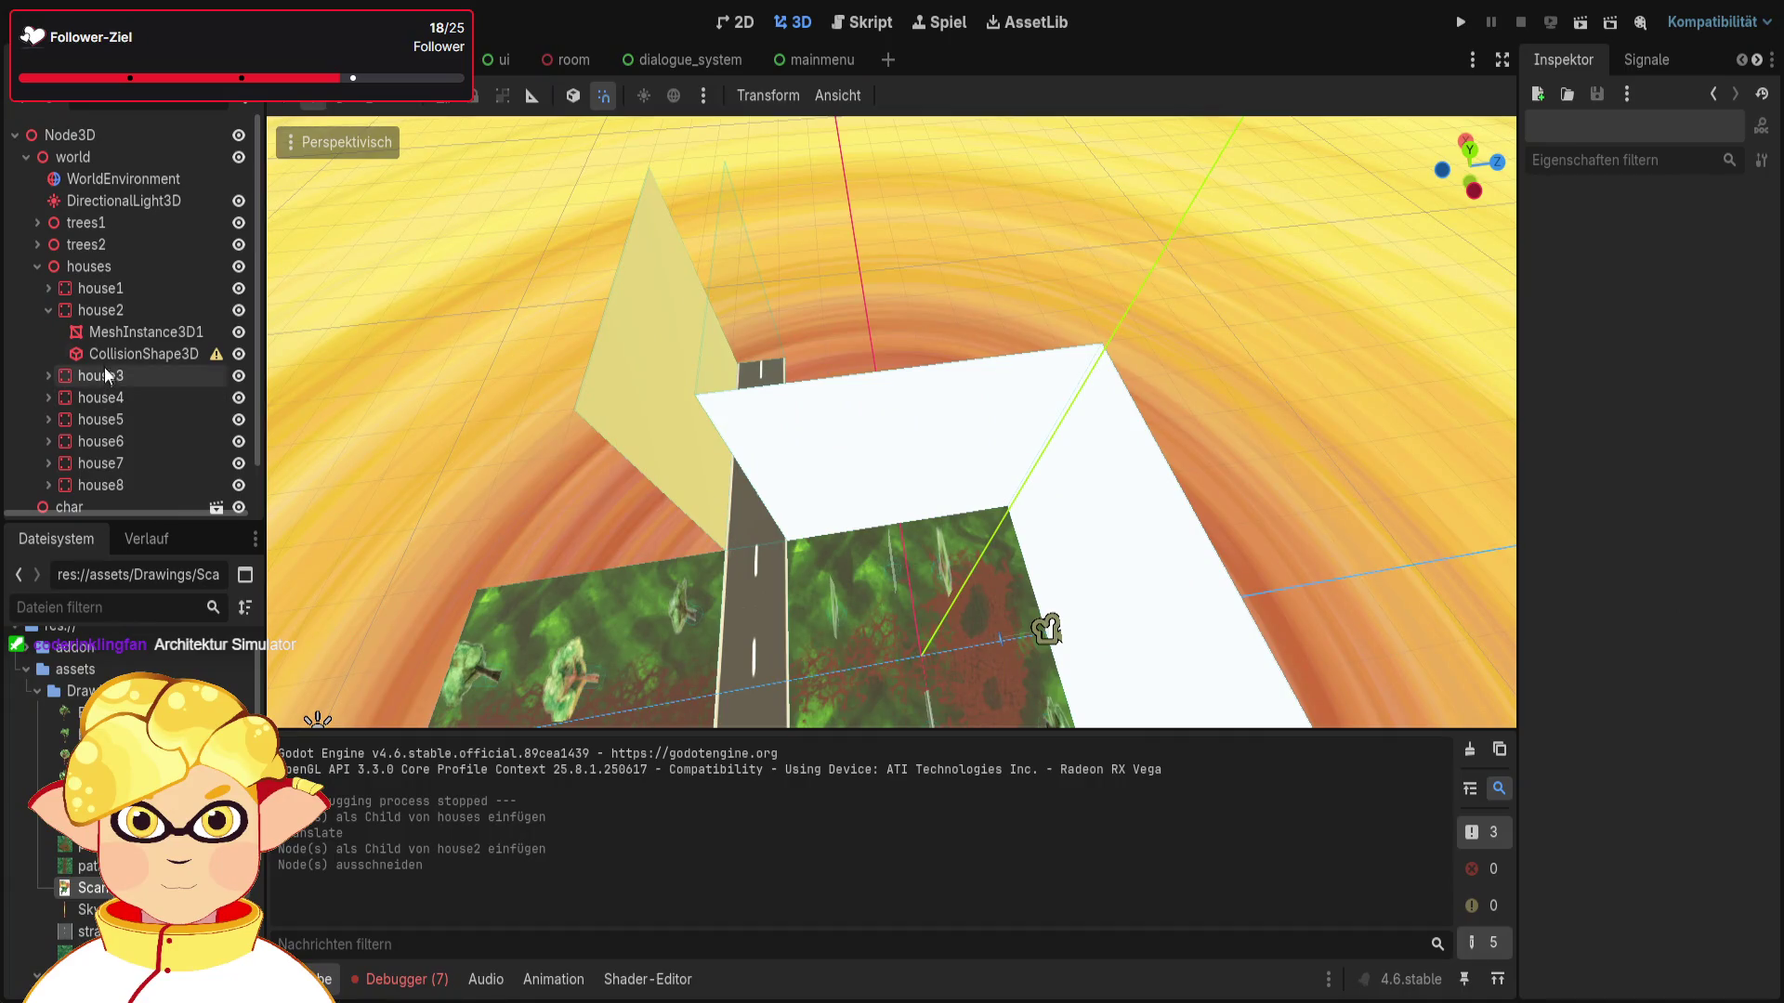
Step: Paste the wall copy under houses as house9, move it left along the street, then save and run
left_click(48, 311)
left_click(88, 311)
left_click(104, 268)
key("ctrl+v")
left_click_drag(990, 471, 626, 505)
left_click(1255, 445)
mouse_move(1252, 438)
left_mouse_down()
mouse_move(1134, 567)
mouse_move(959, 452)
left_mouse_up()
left_click(1579, 21)
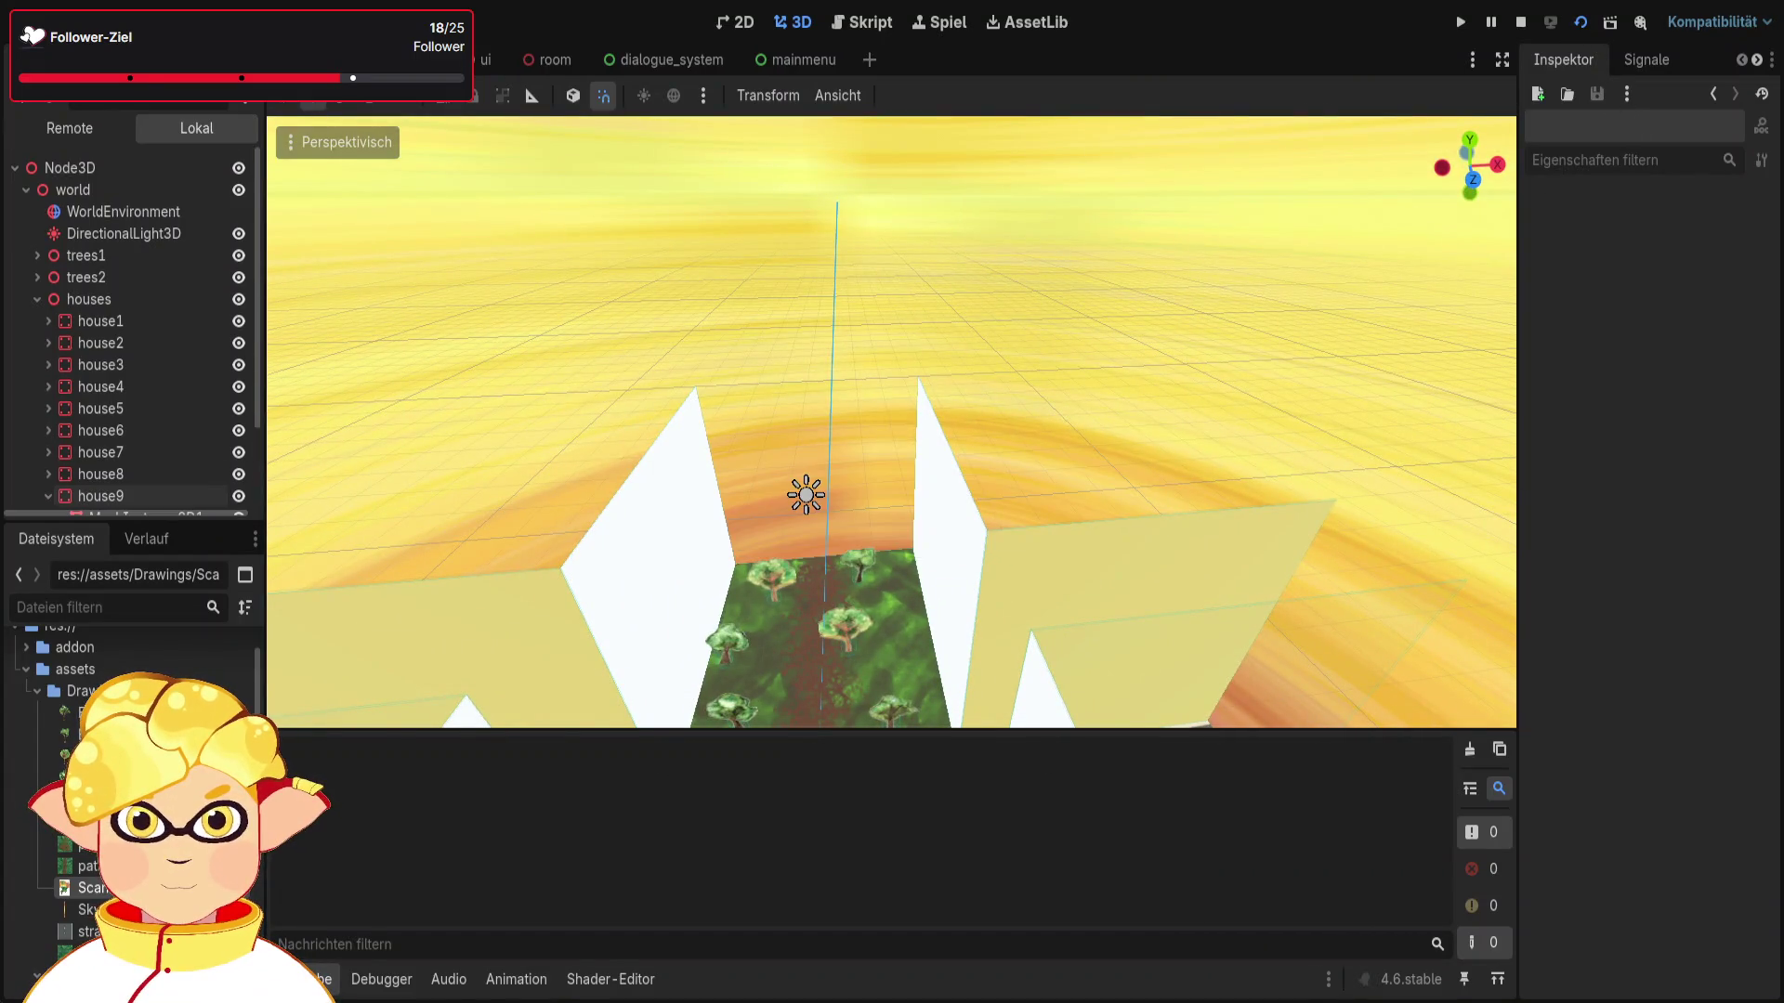
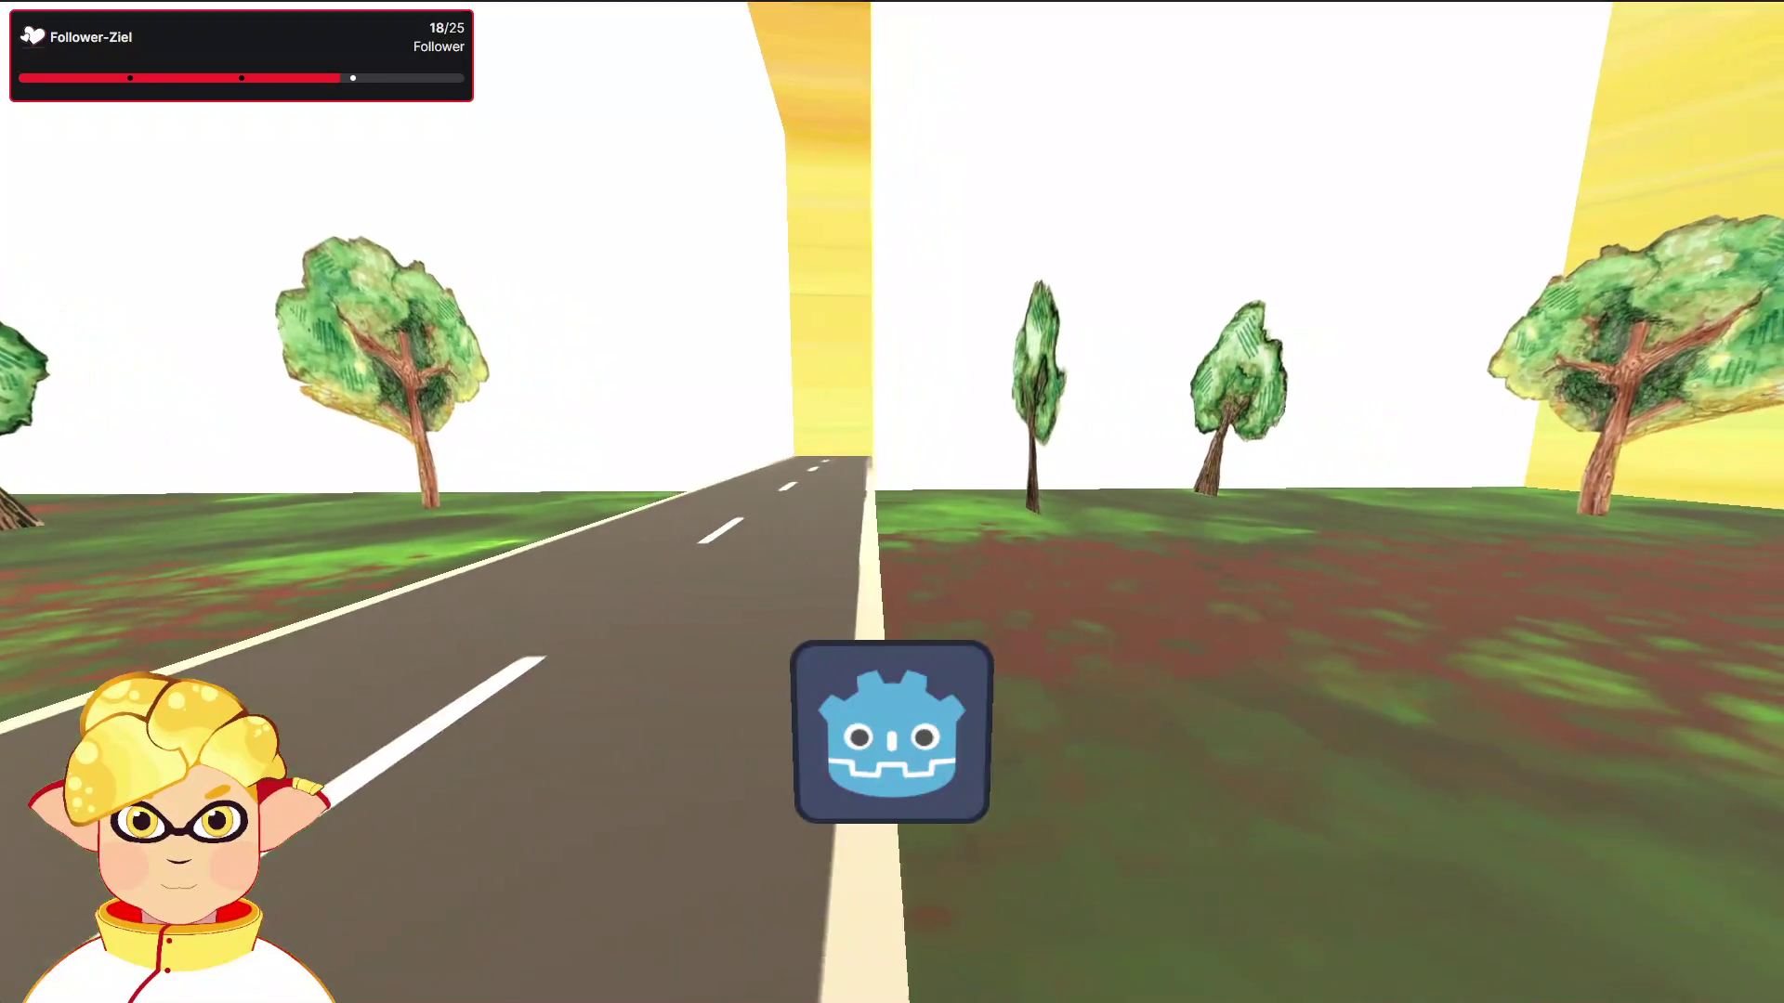
Step: Stop the running game and centre an overhead view on the road and grass
key("F8")
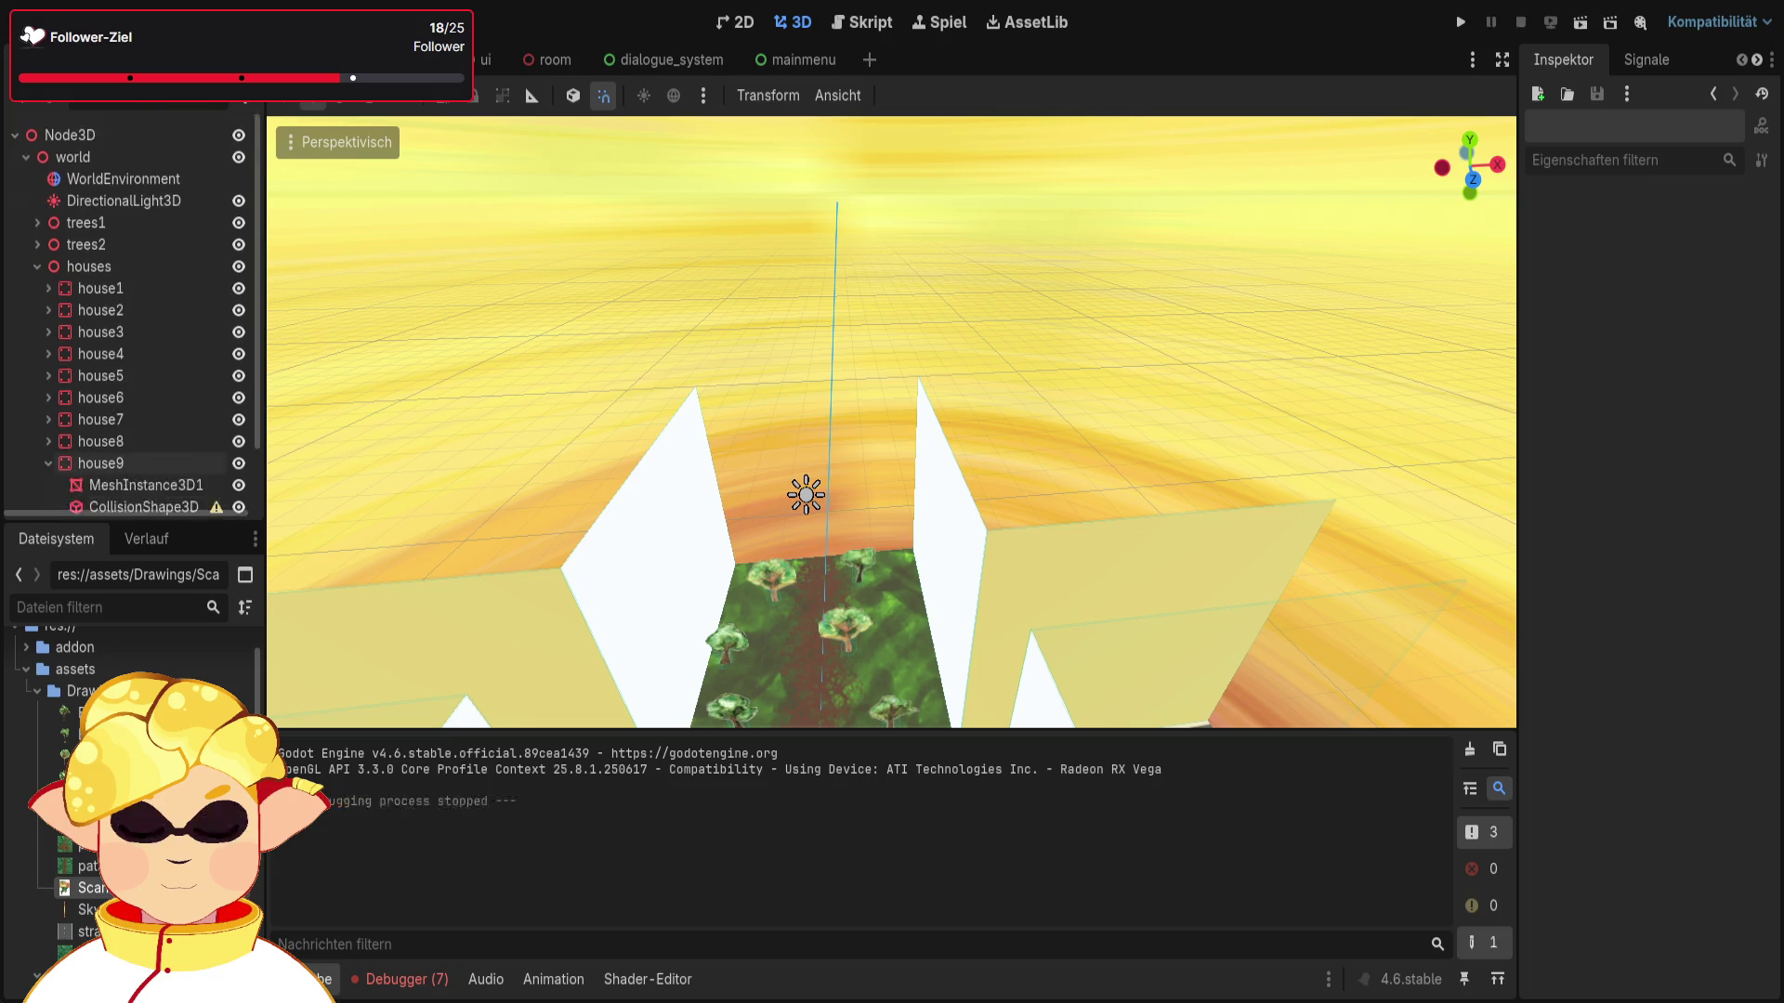
left_click_drag(1024, 527, 748, 310)
mouse_move(1114, 555)
left_mouse_down()
mouse_move(1114, 669)
mouse_move(1114, 556)
mouse_move(853, 337)
mouse_move(817, 197)
left_mouse_up()
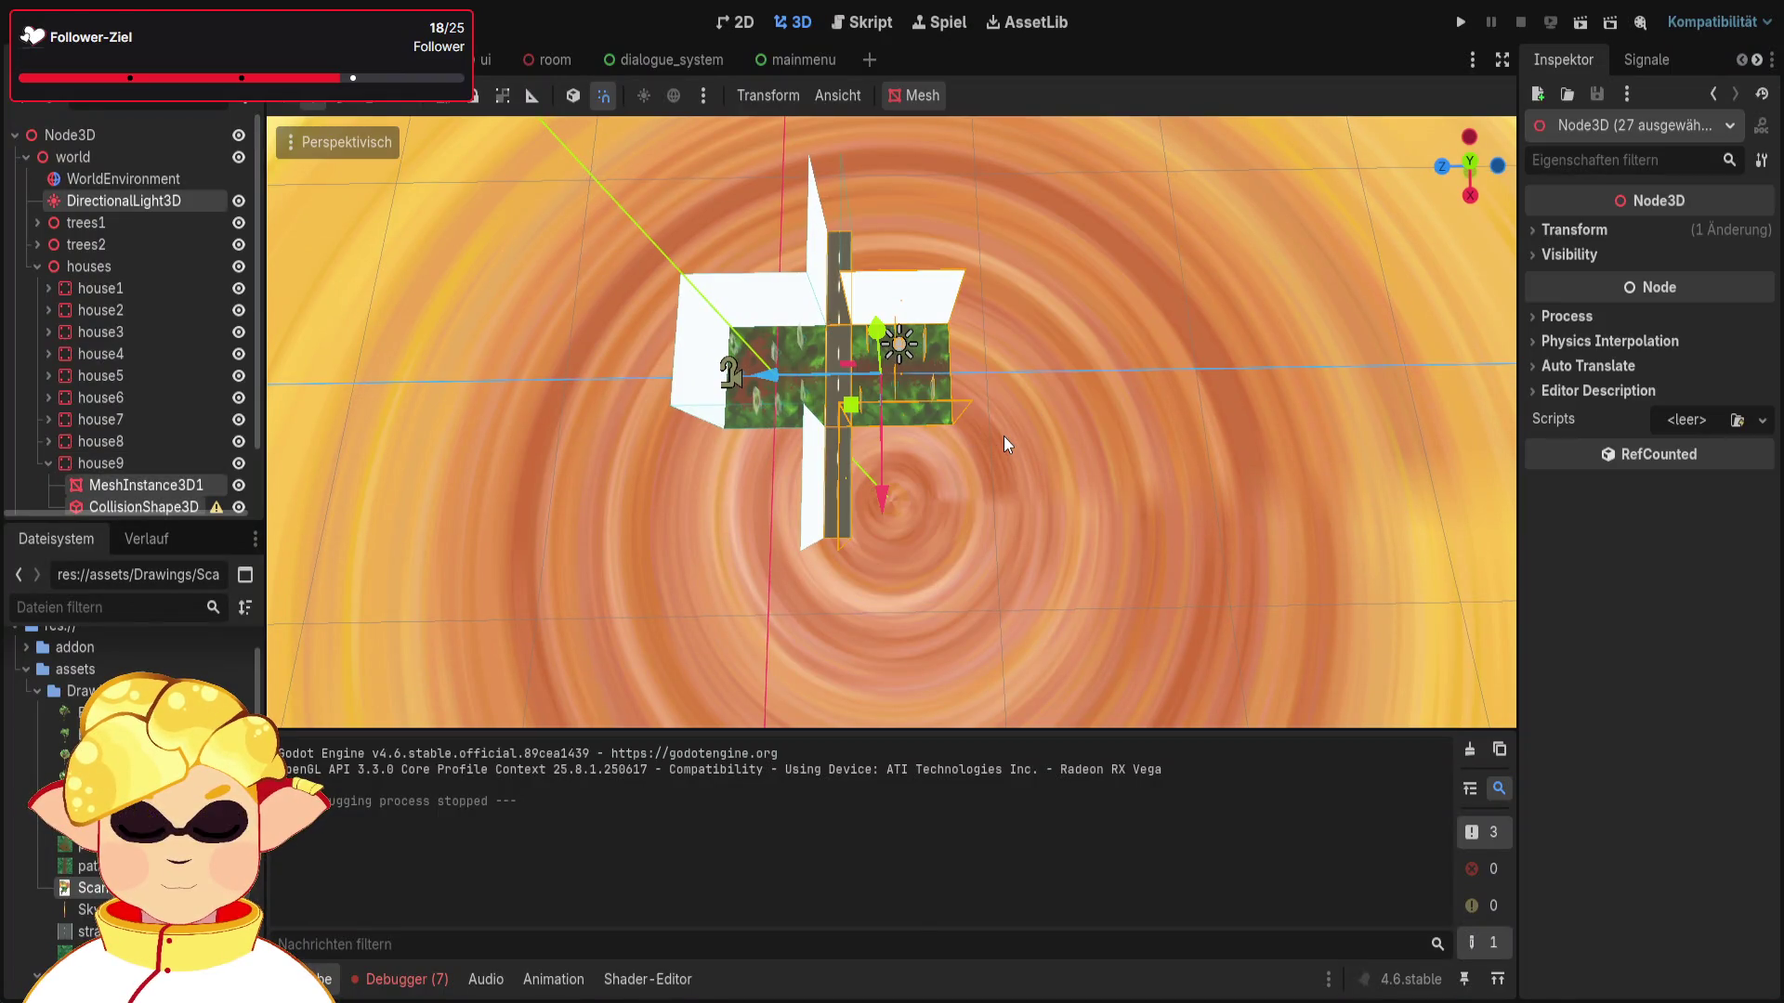
Step: Collapse the houses group, clear the selection, and view the road from an oblique angle
left_click(37, 266)
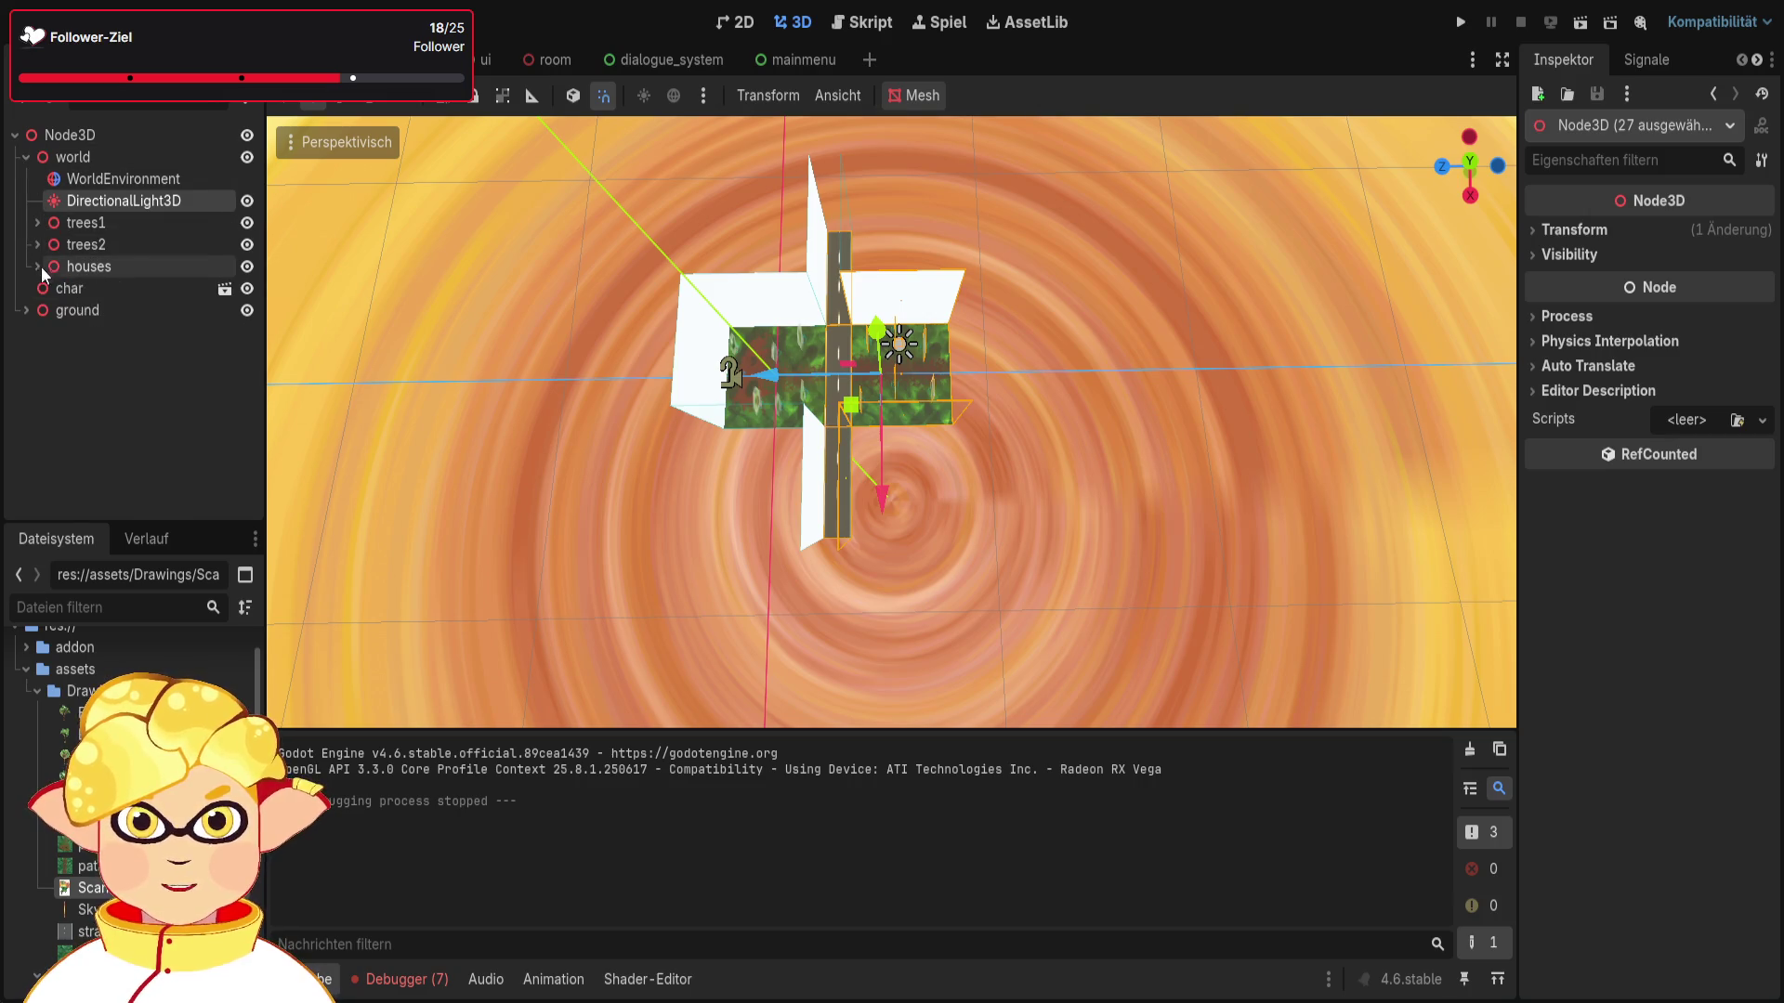
left_click(108, 379)
mouse_move(699, 487)
left_mouse_down()
mouse_move(929, 525)
mouse_move(760, 532)
mouse_move(1141, 664)
left_mouse_up()
key("KP_1")
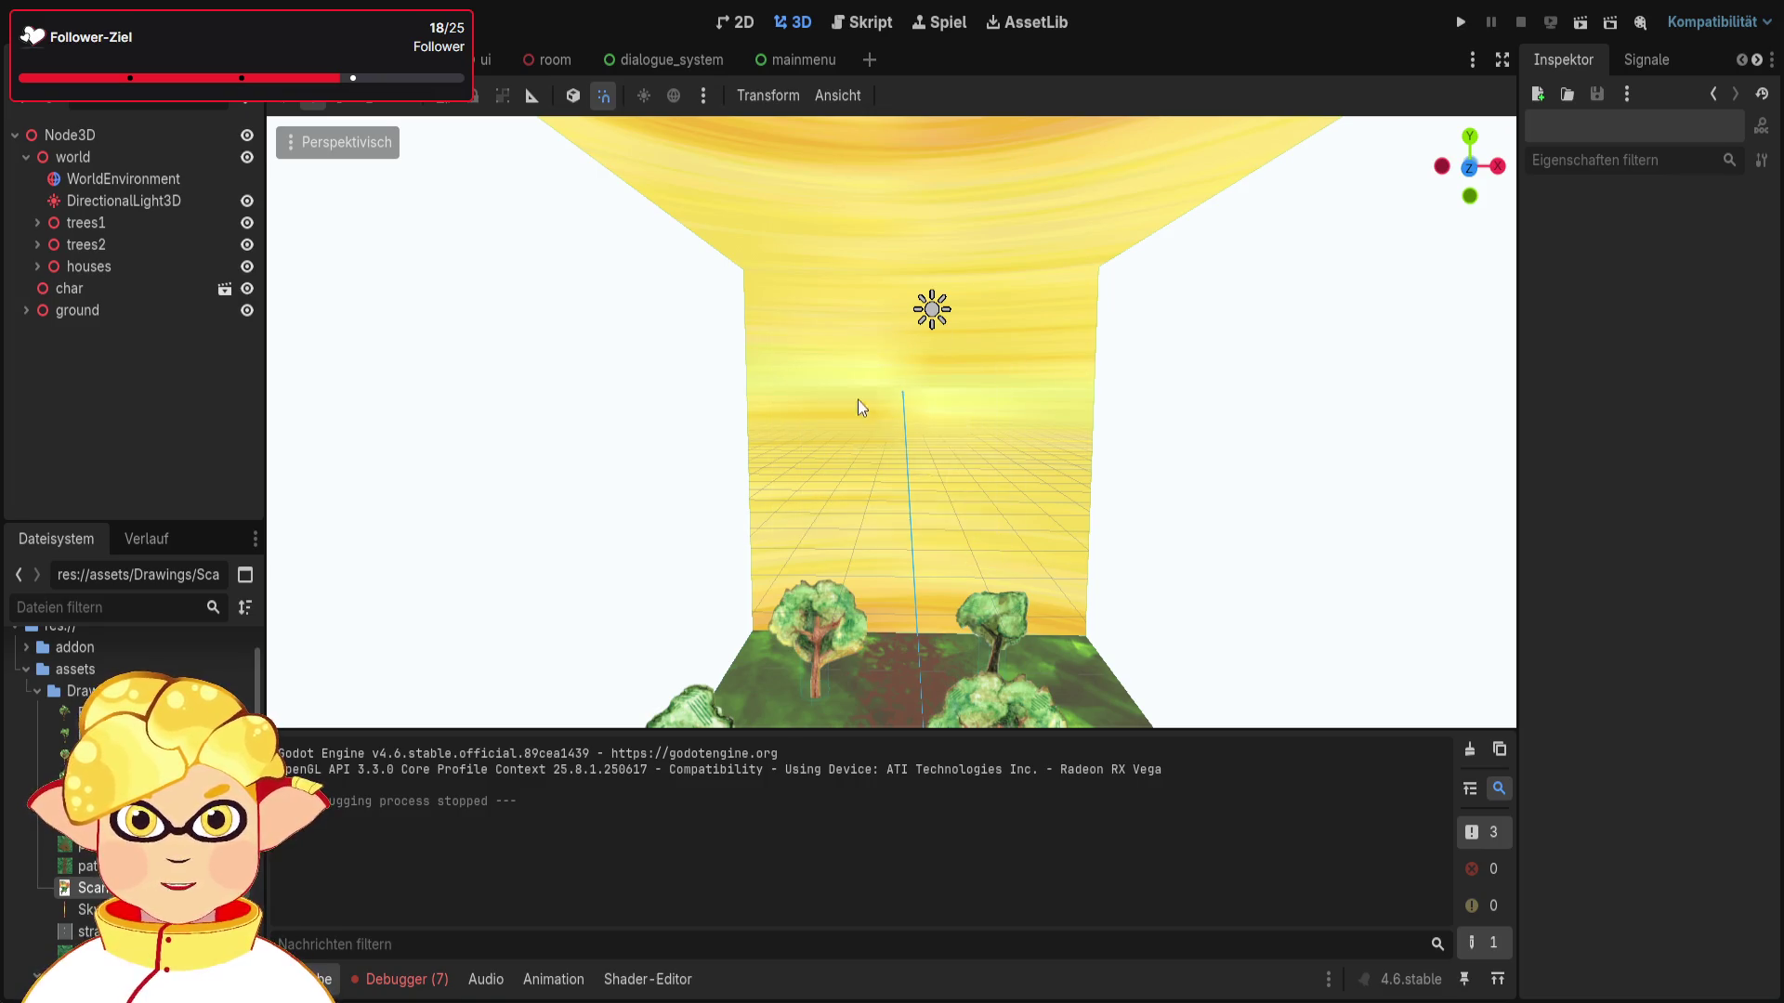
left_click_drag(855, 412, 1521, 37)
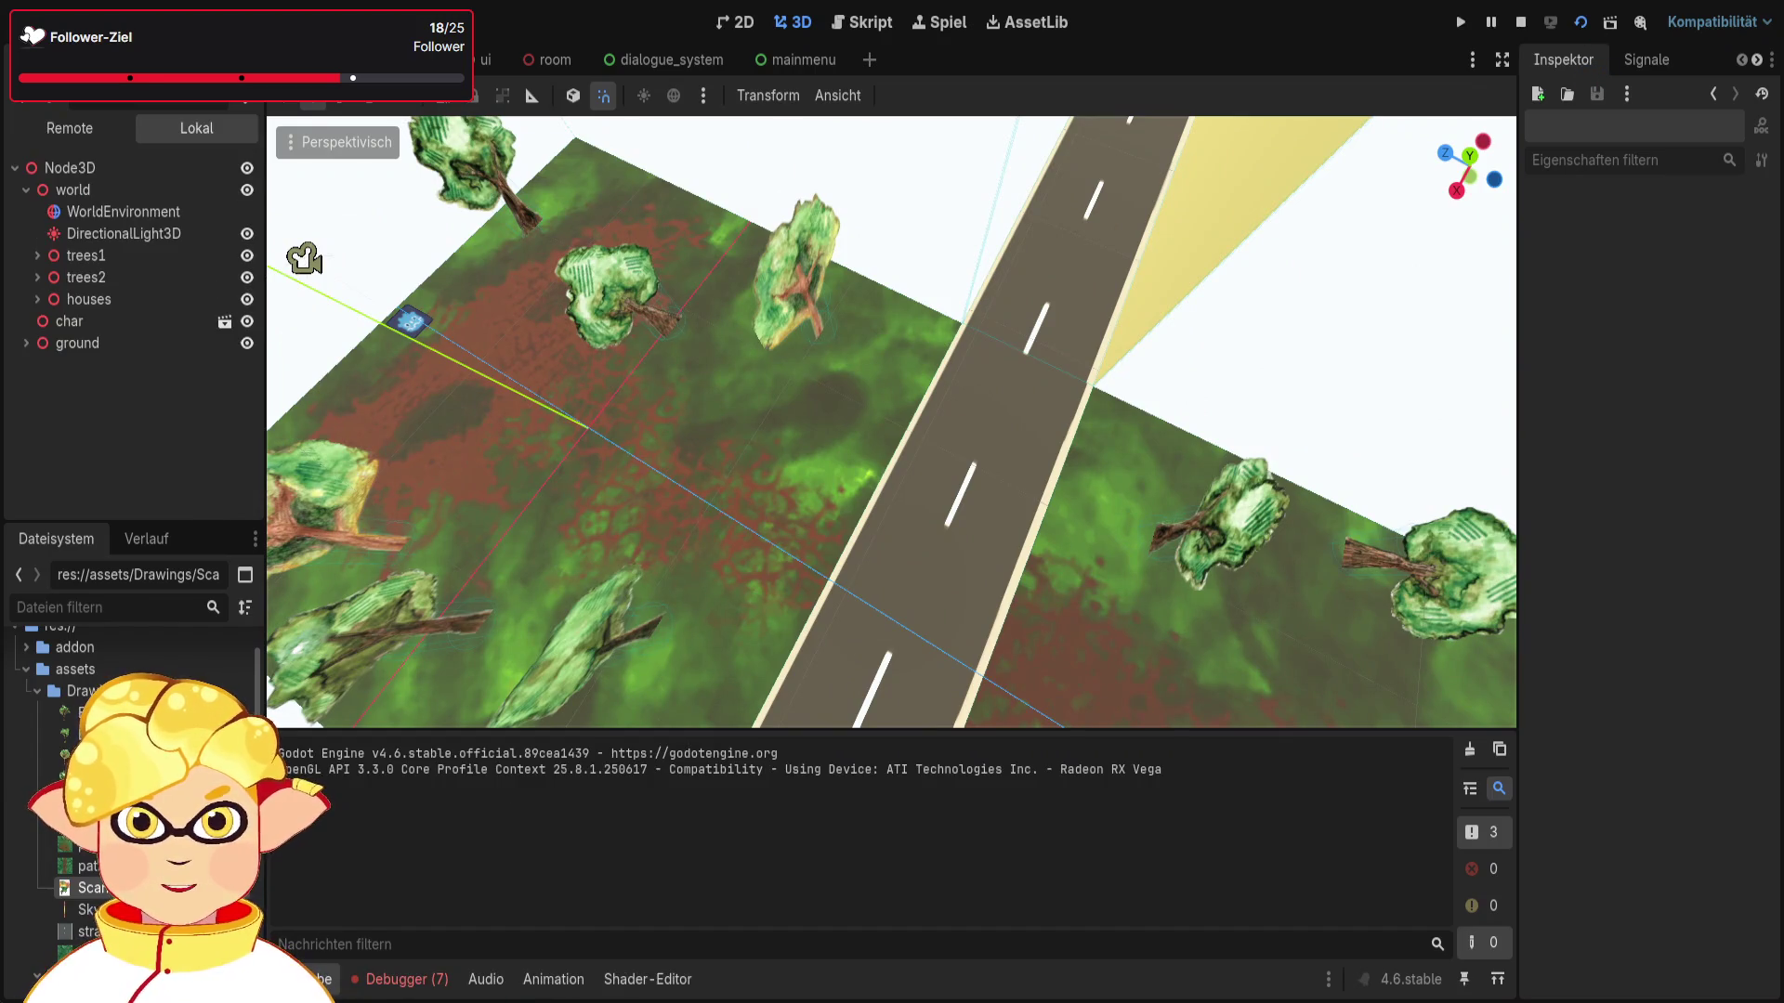
Step: Run the scene with F6 and walk down the road past the walls
key("F6")
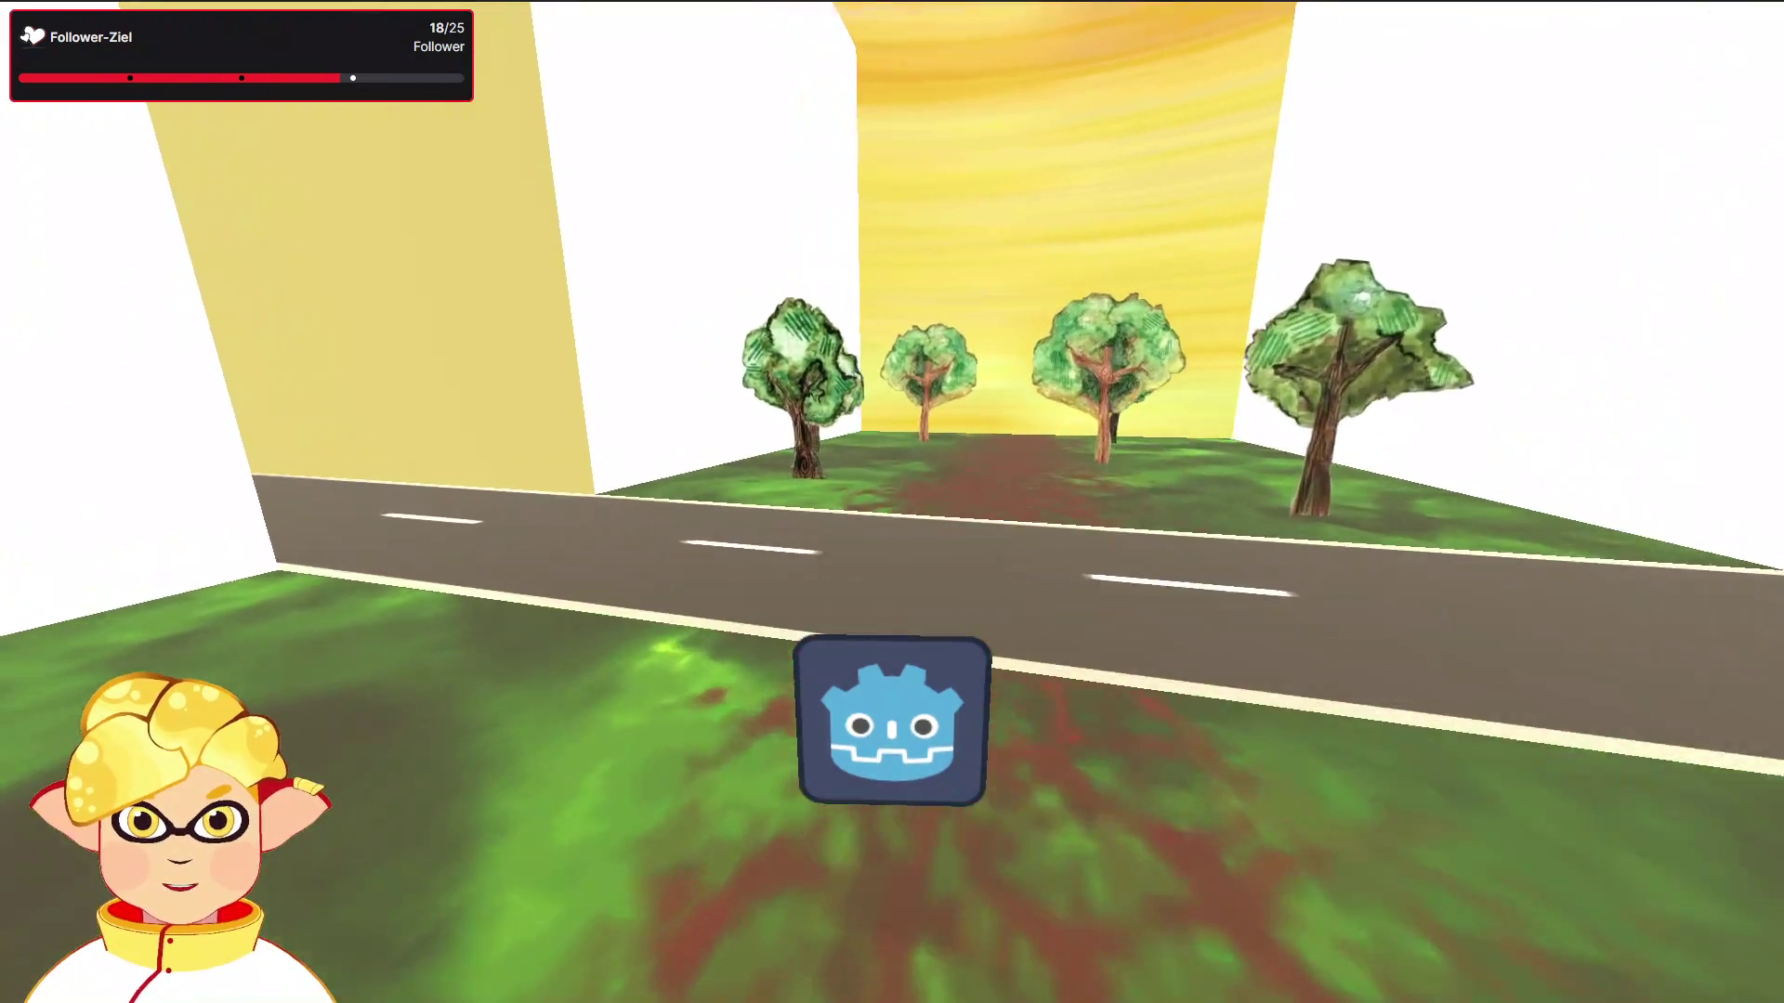
key("a")
key("w")
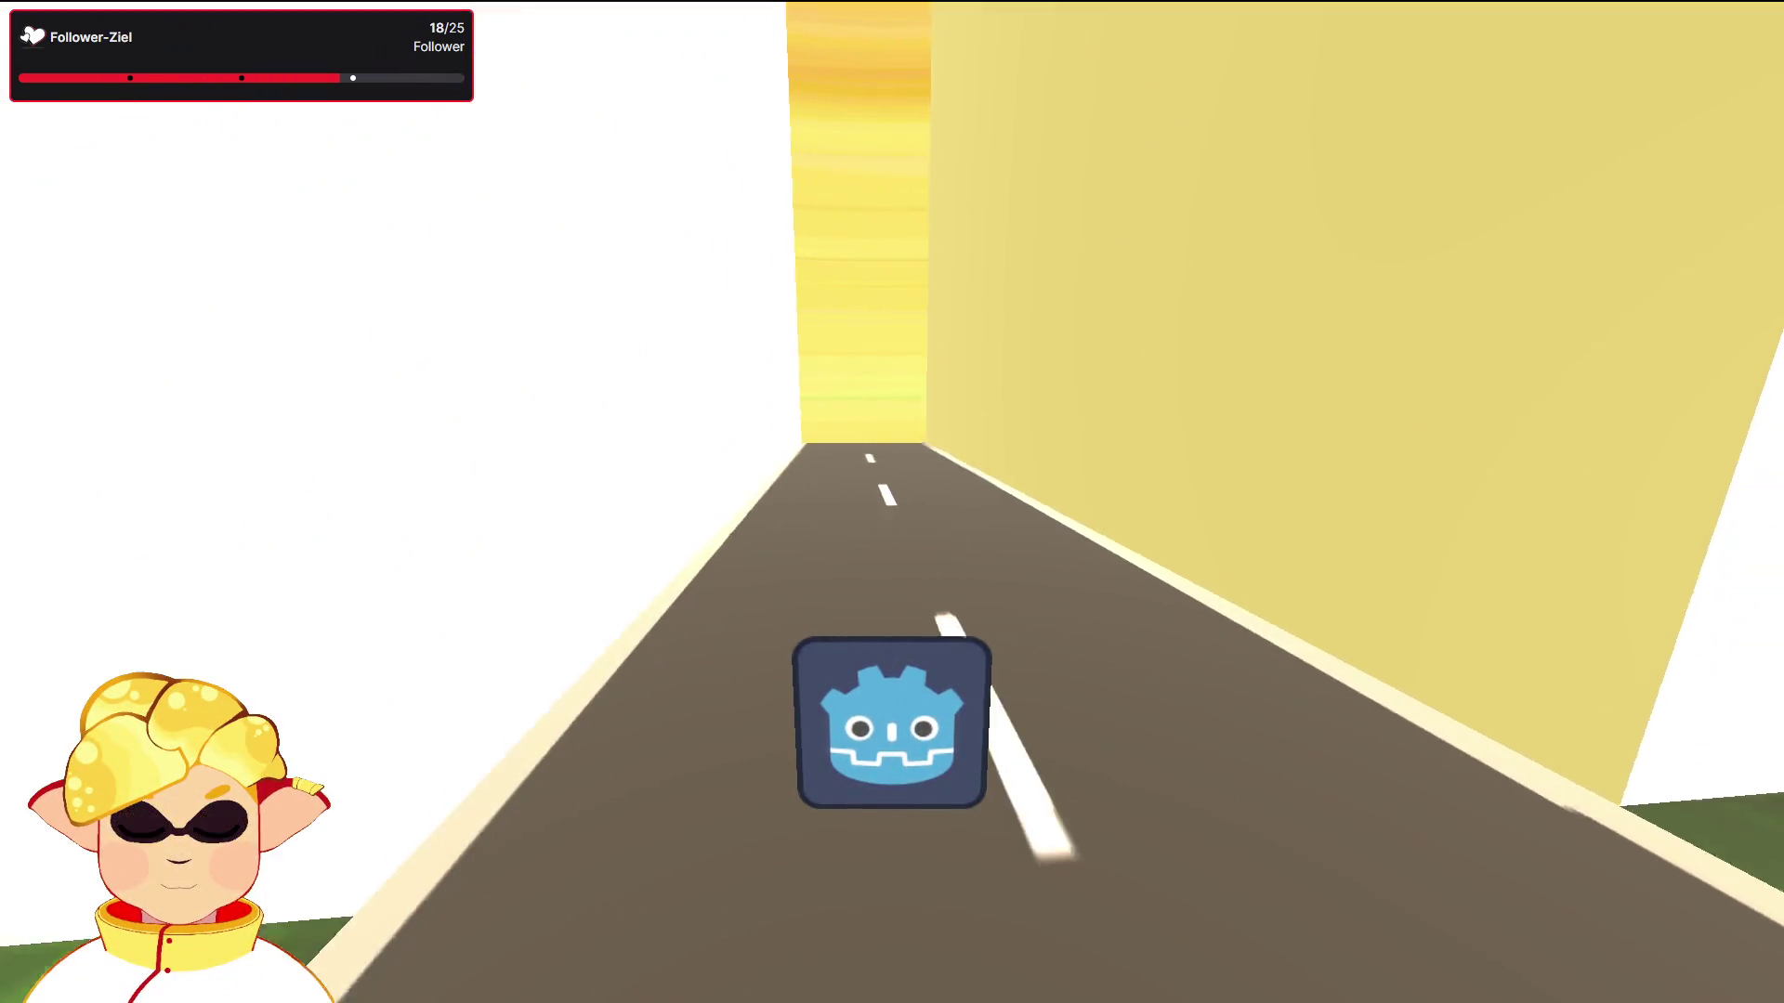
key("d")
key("a")
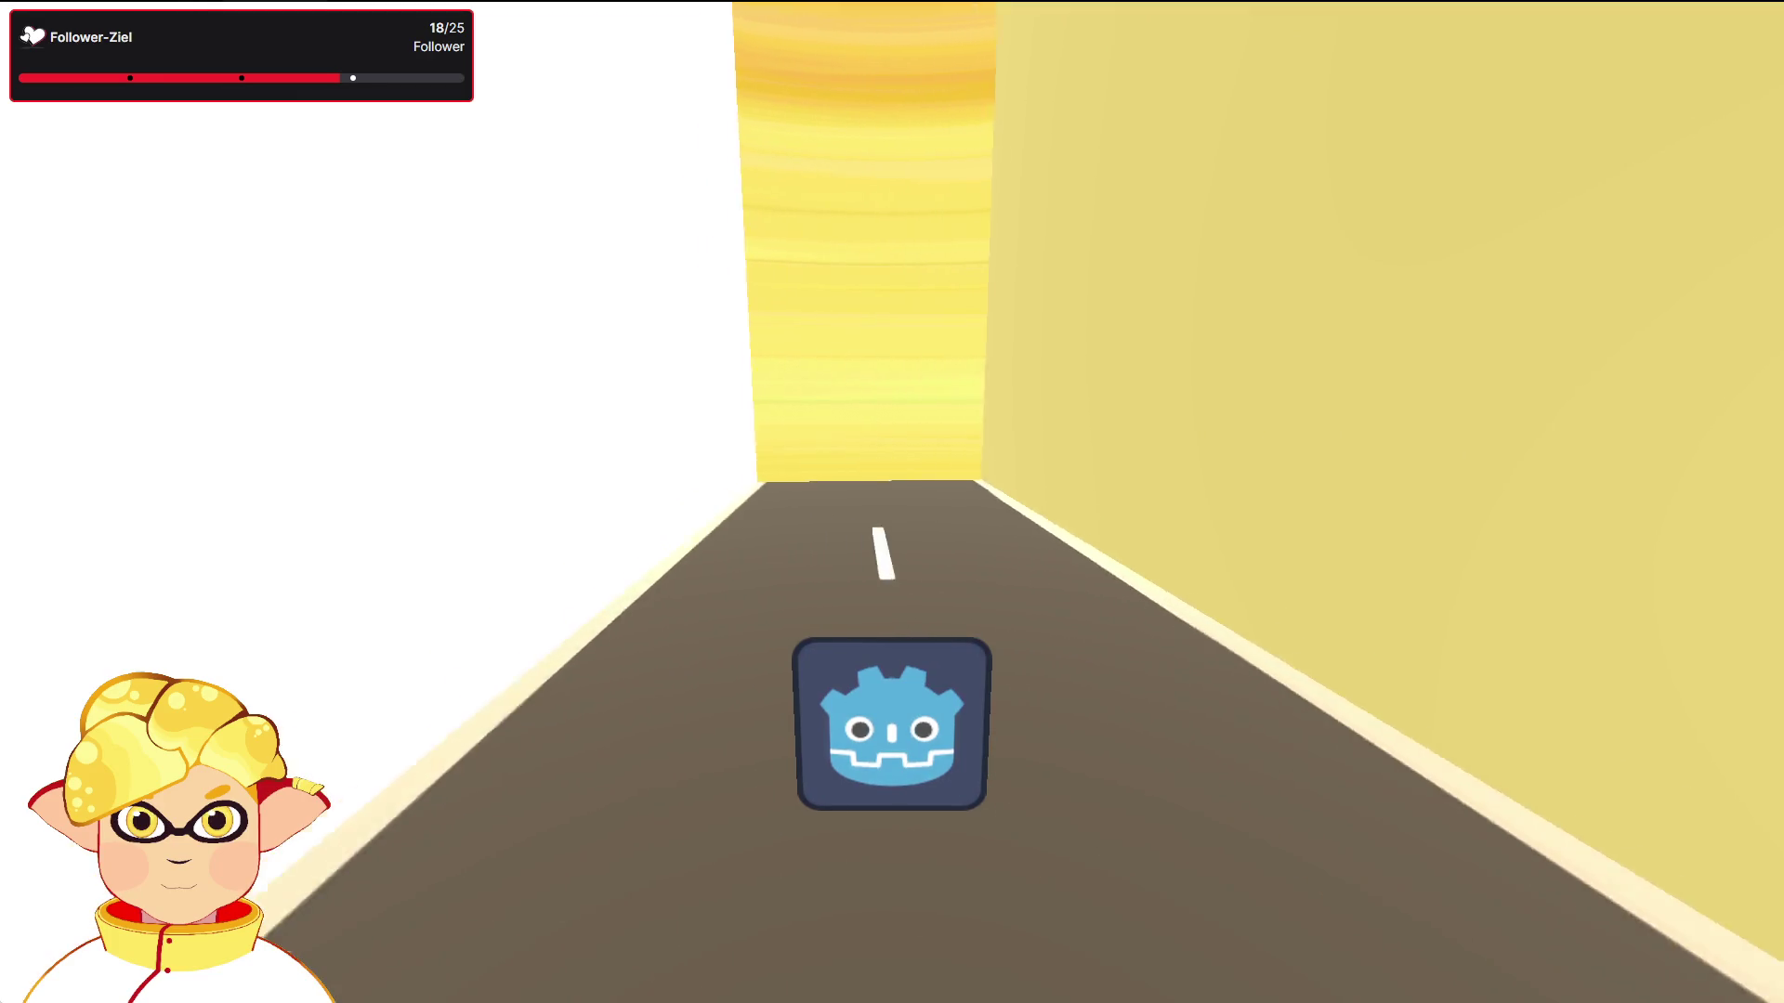
key("d")
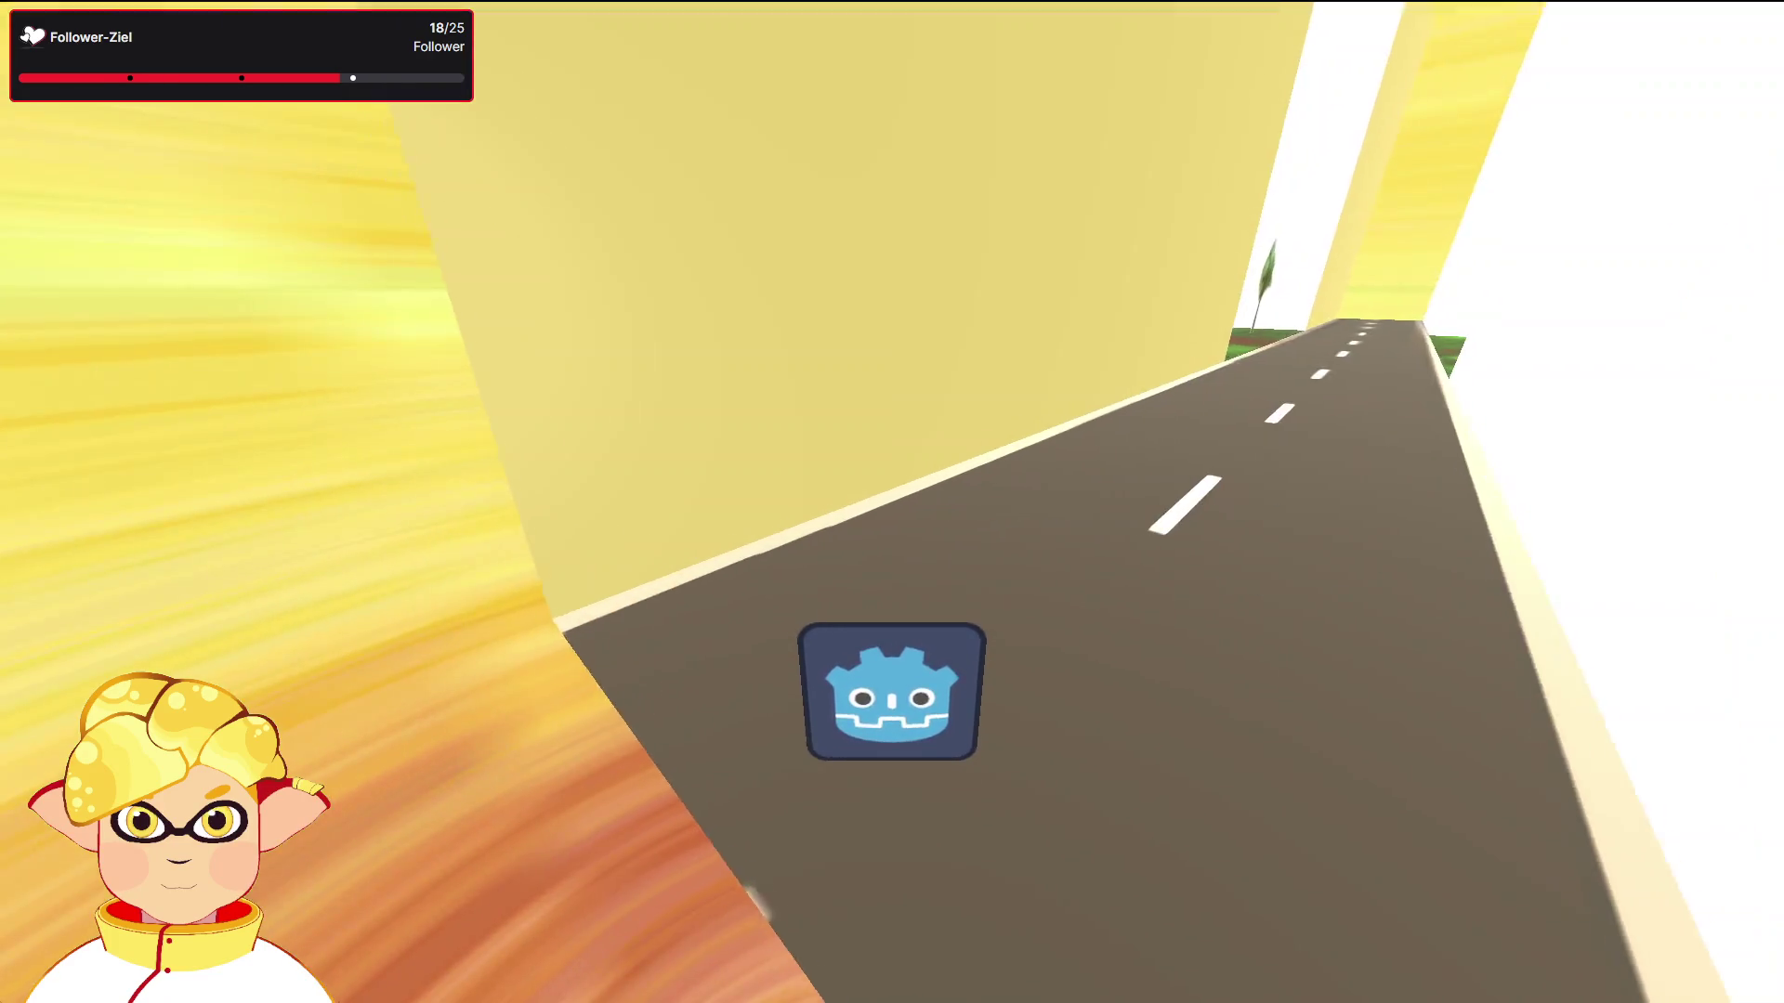
key("d")
key("w")
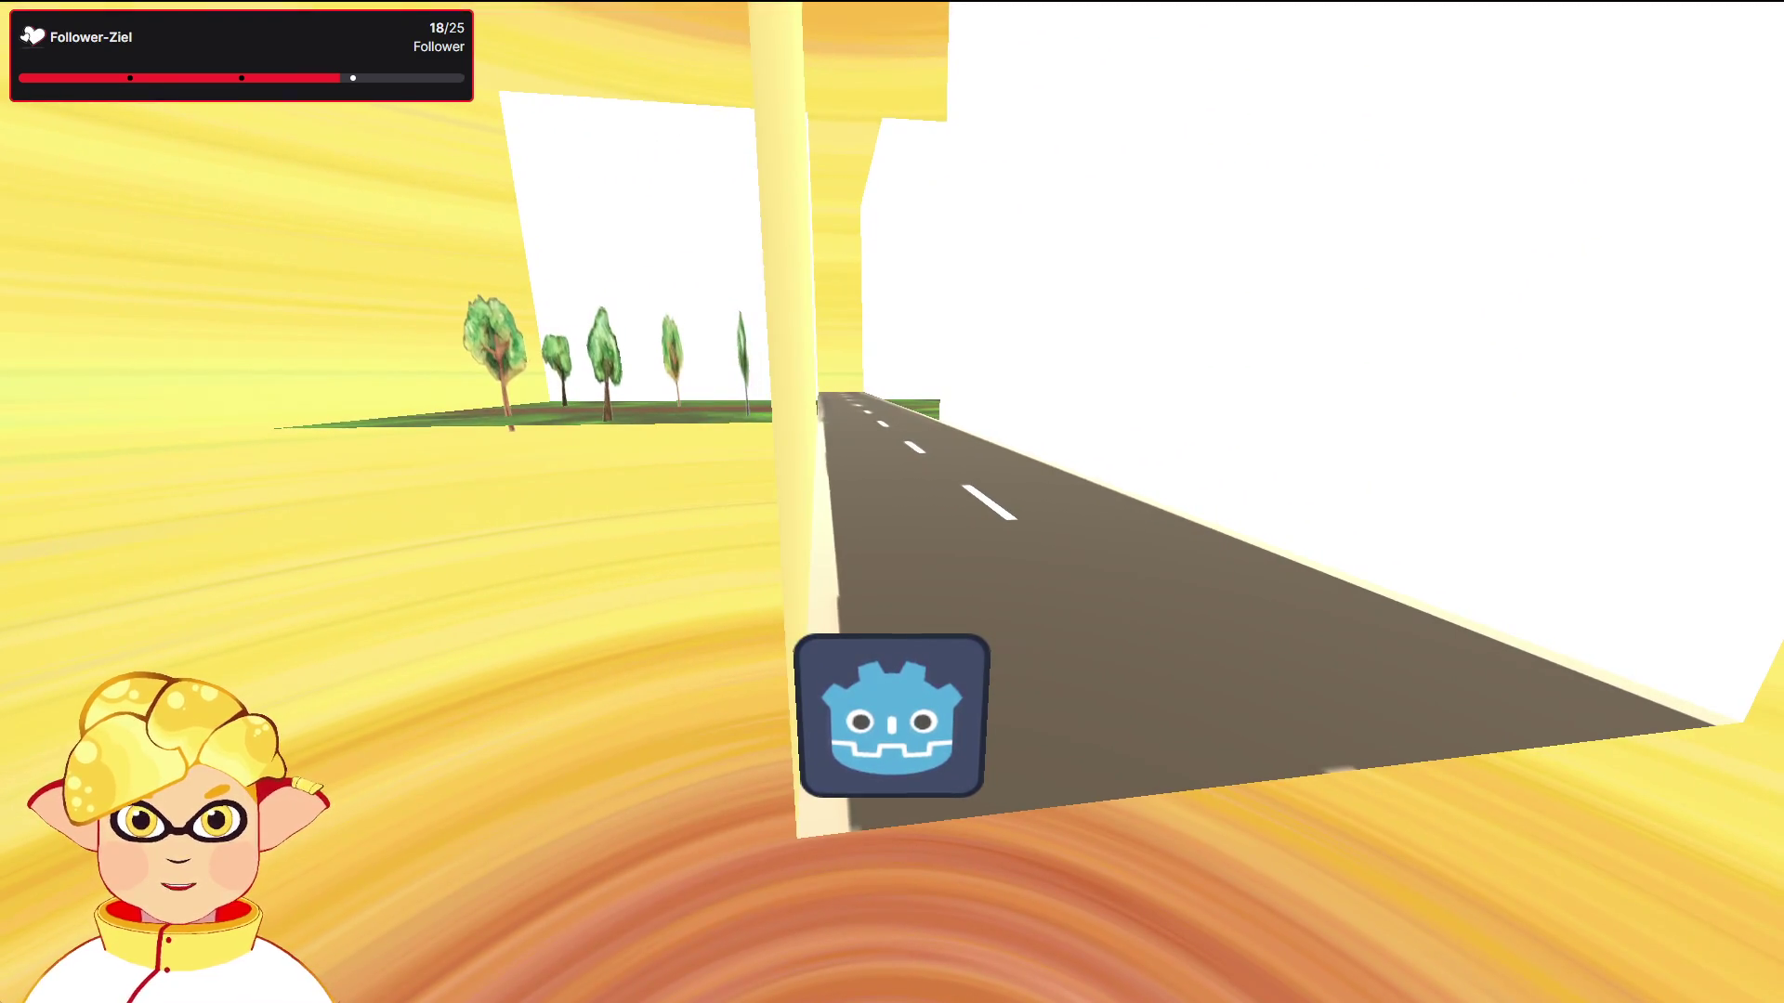
key("d")
key("w")
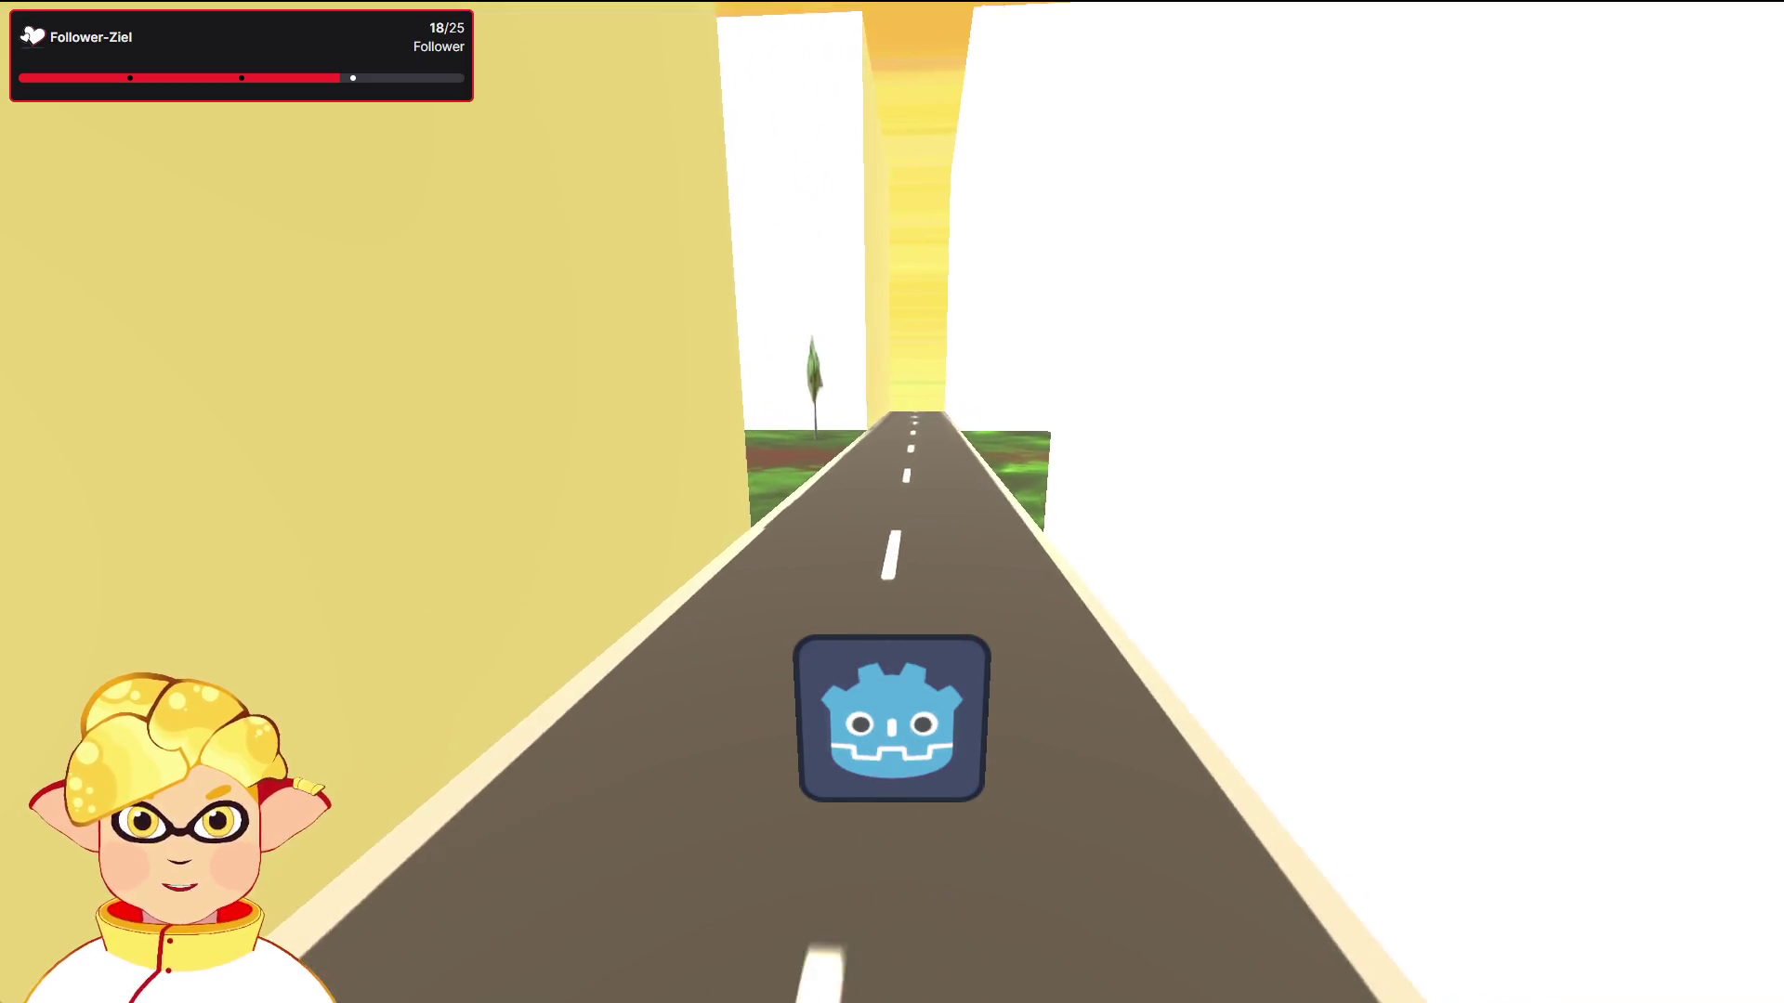
key("w")
Step: Head off the road into the trees, then stop the game
key("d")
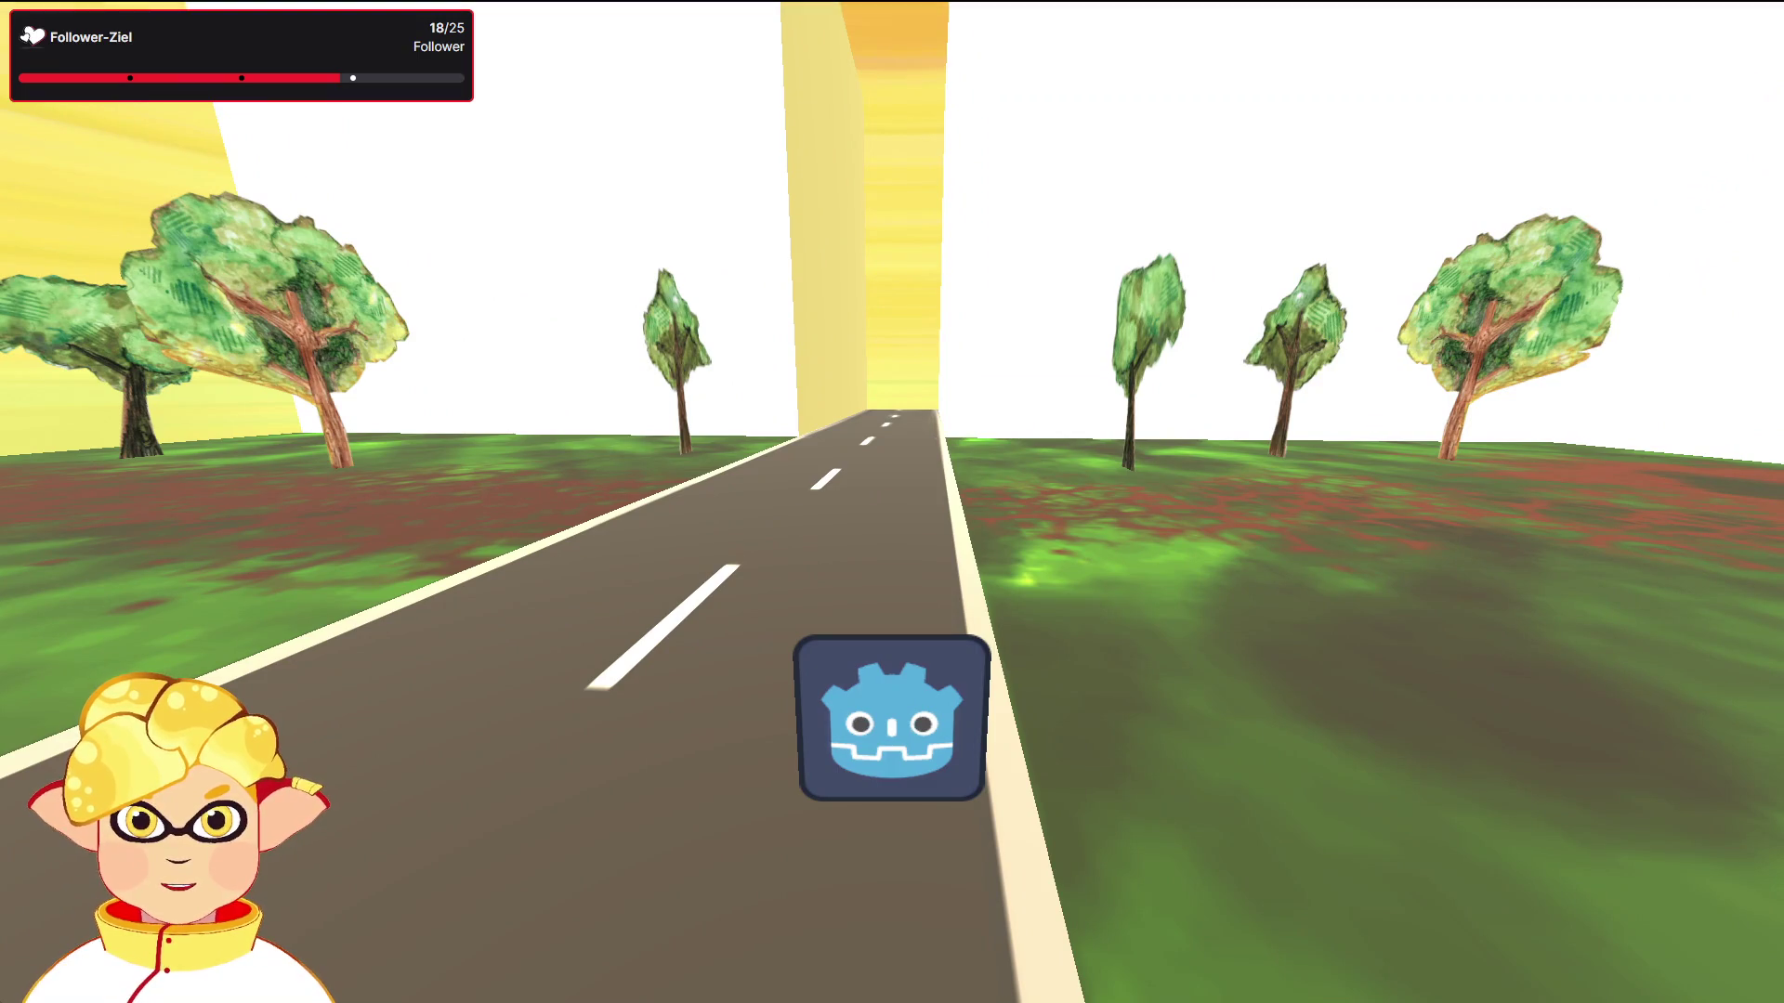
key("a")
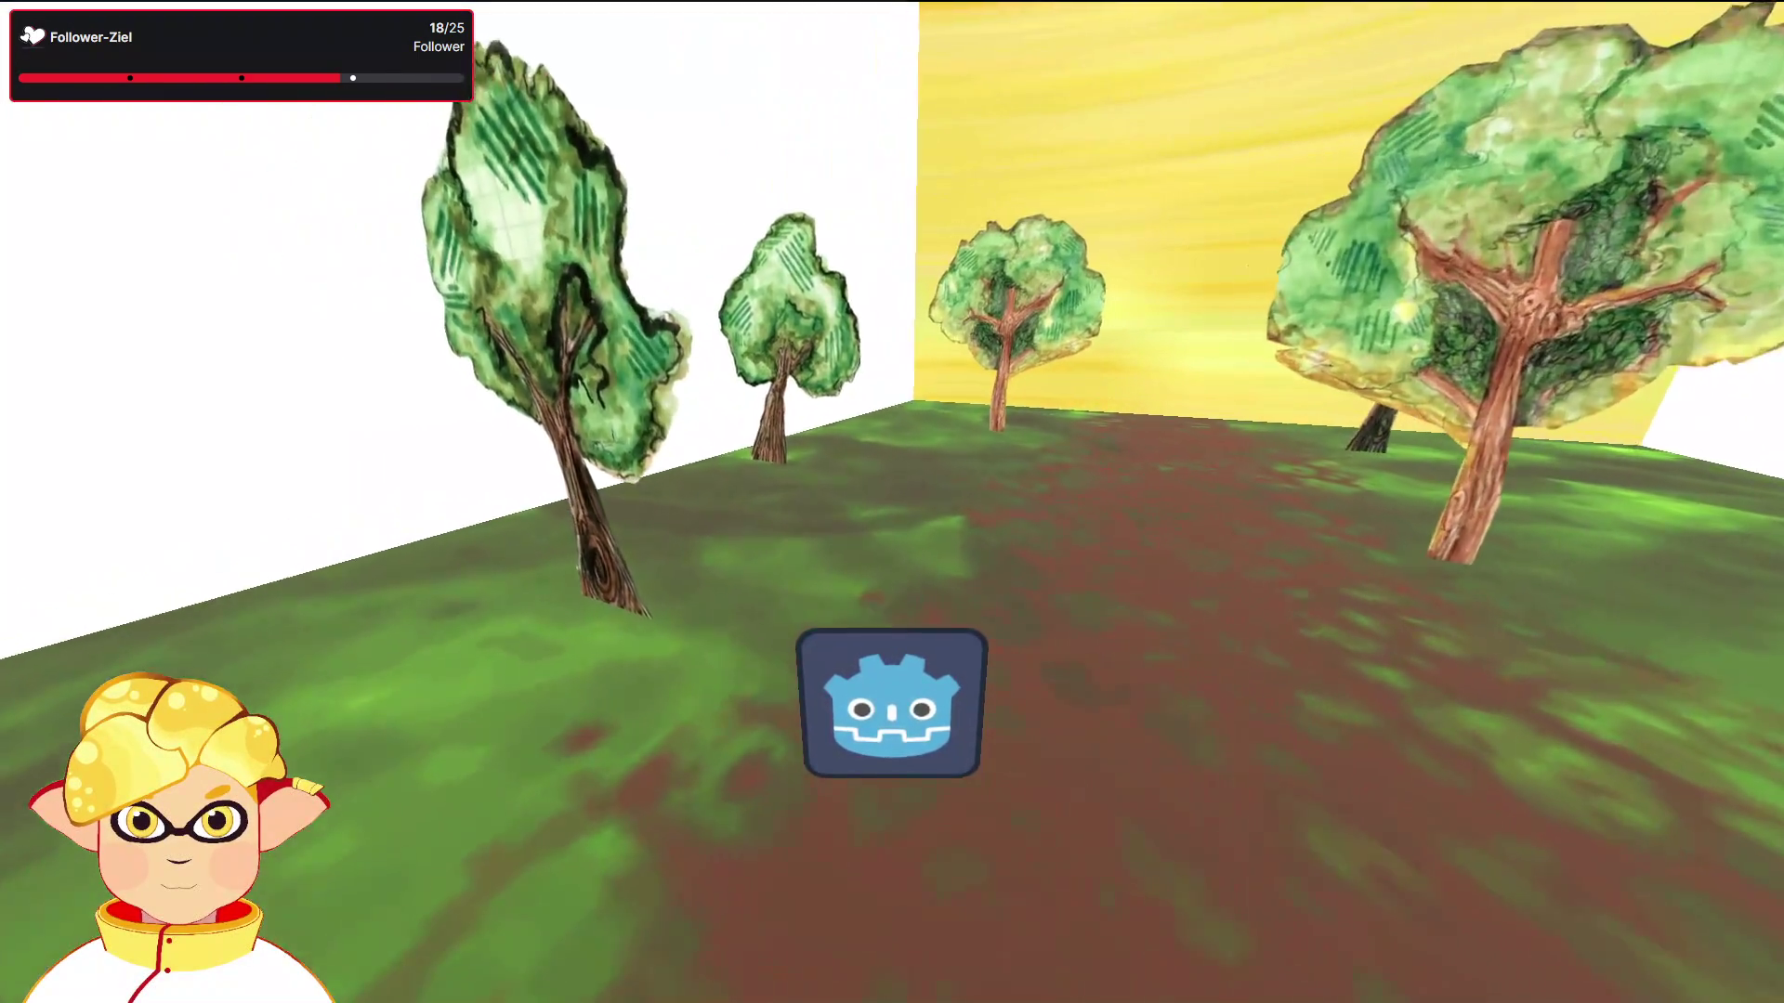
key("a")
key("s")
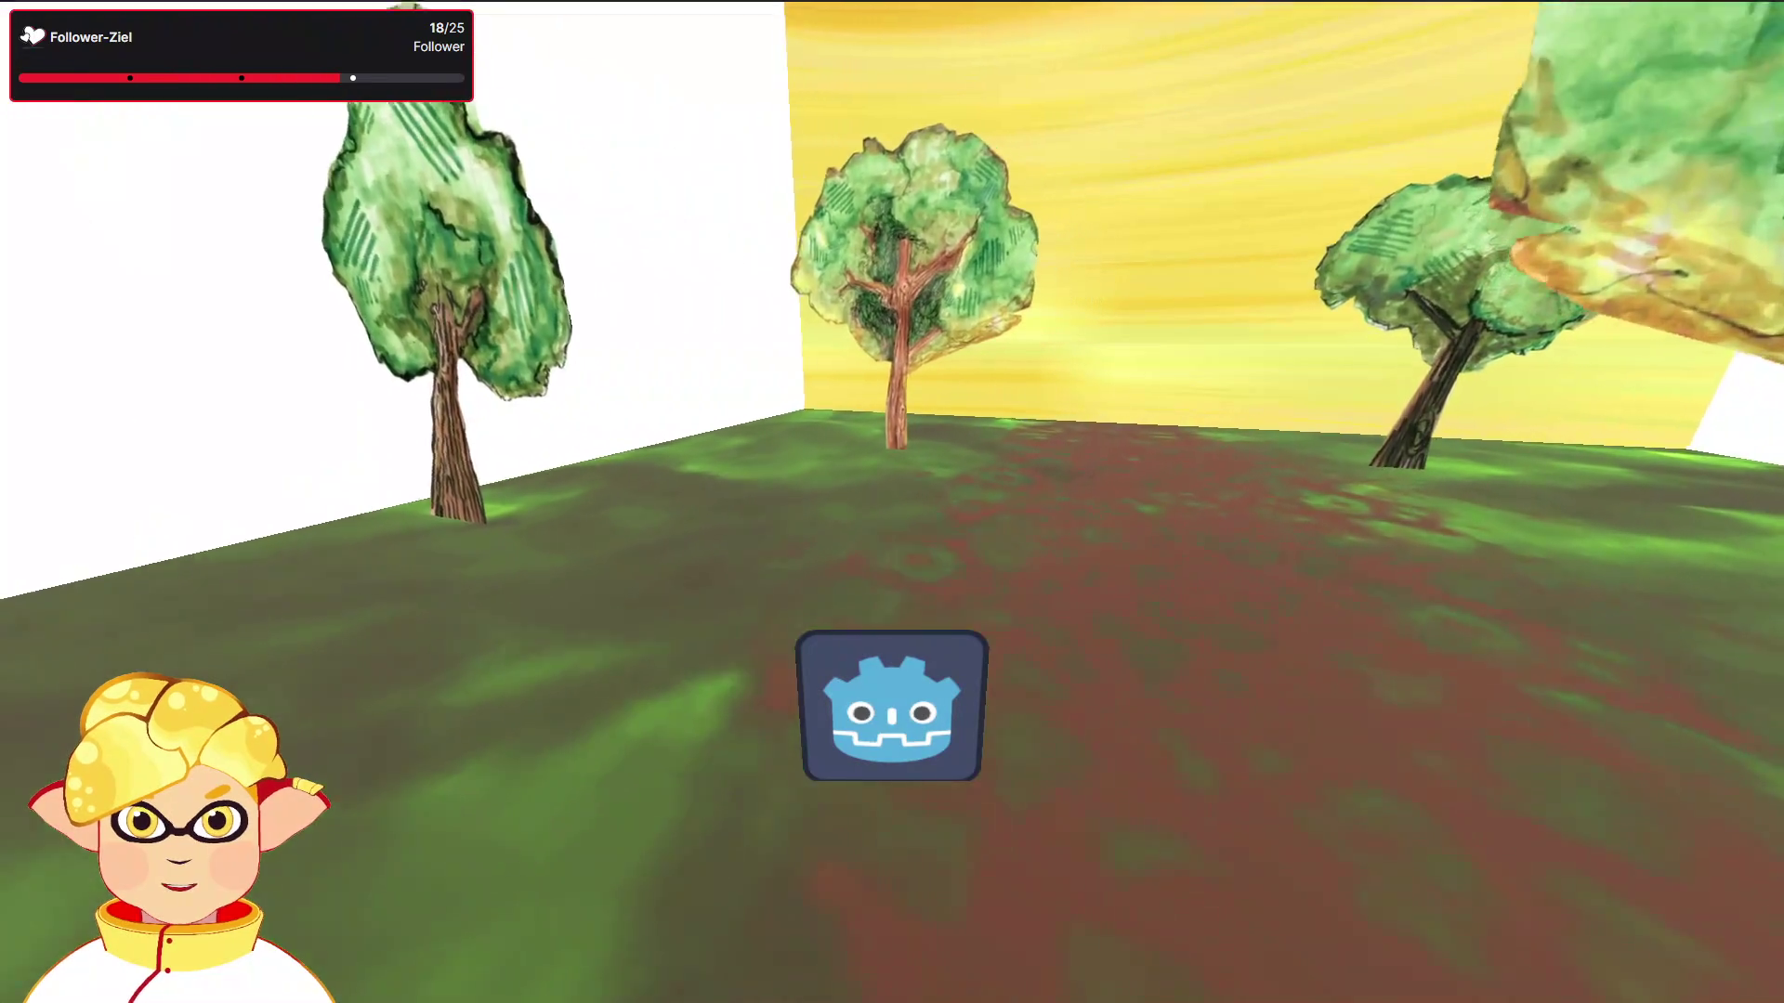
key("w")
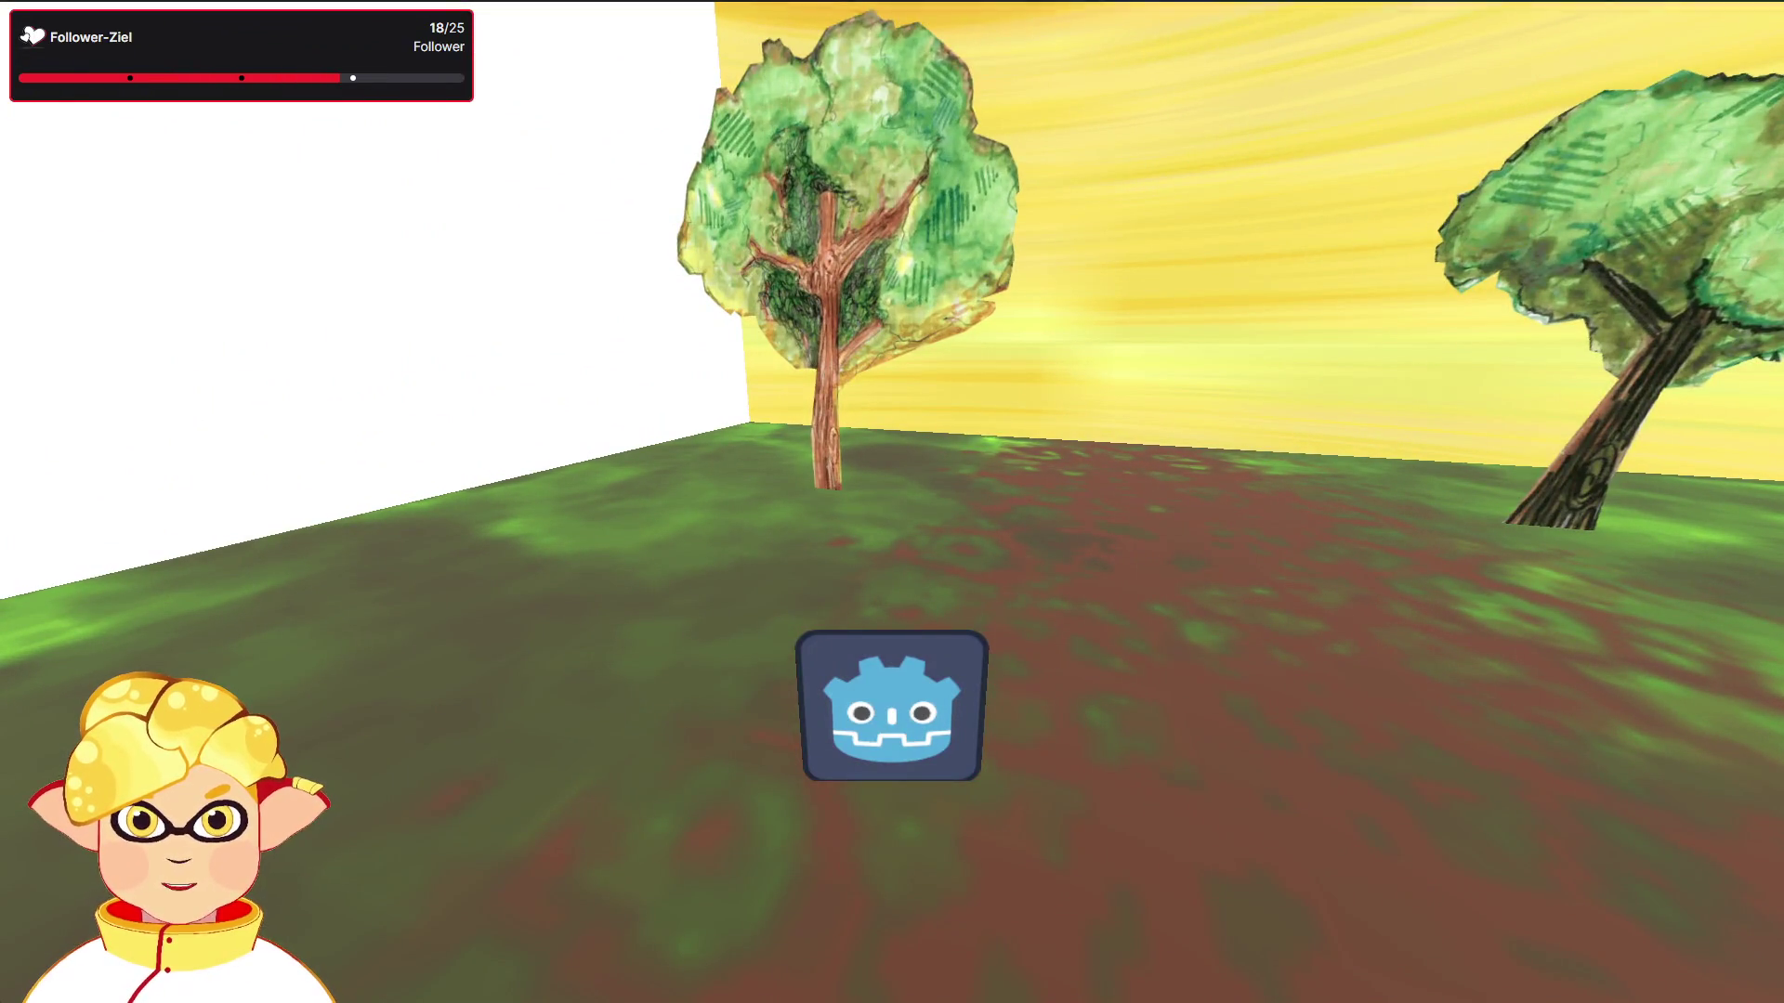
key("F8")
scroll(892, 515, "down", 10)
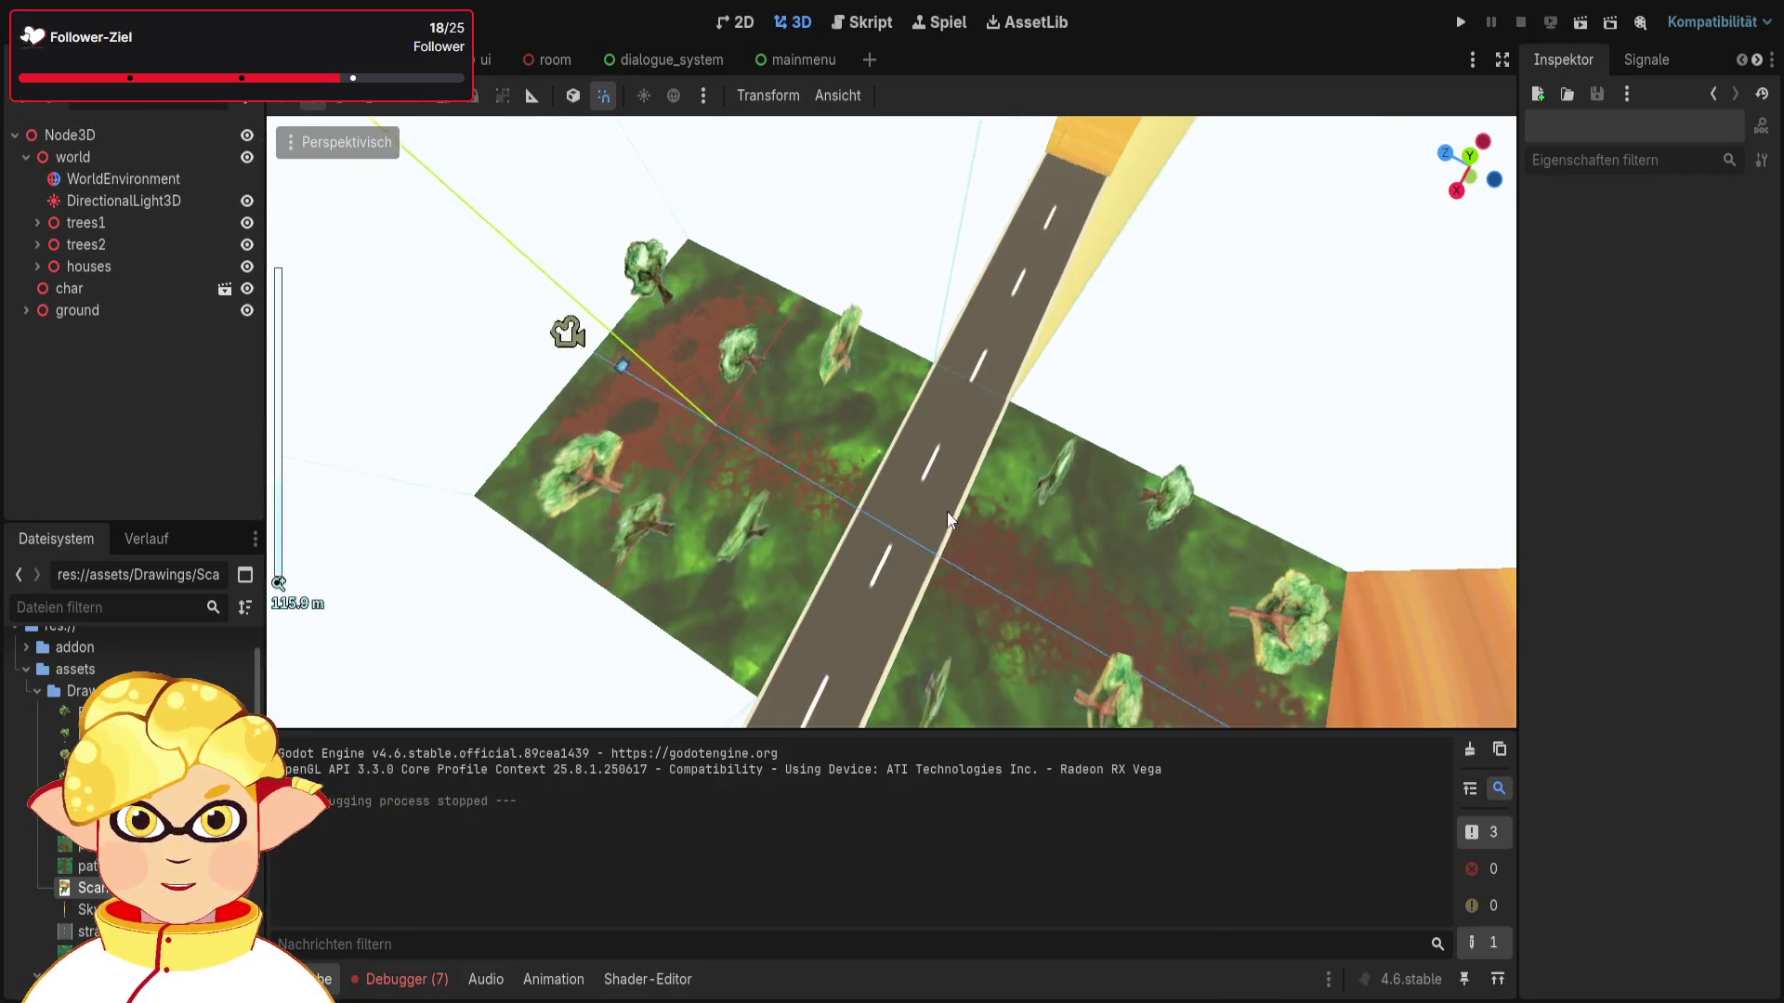
Step: Zoom the 3D viewport in and out, then save the road scene
scroll(892, 422, "up", 5)
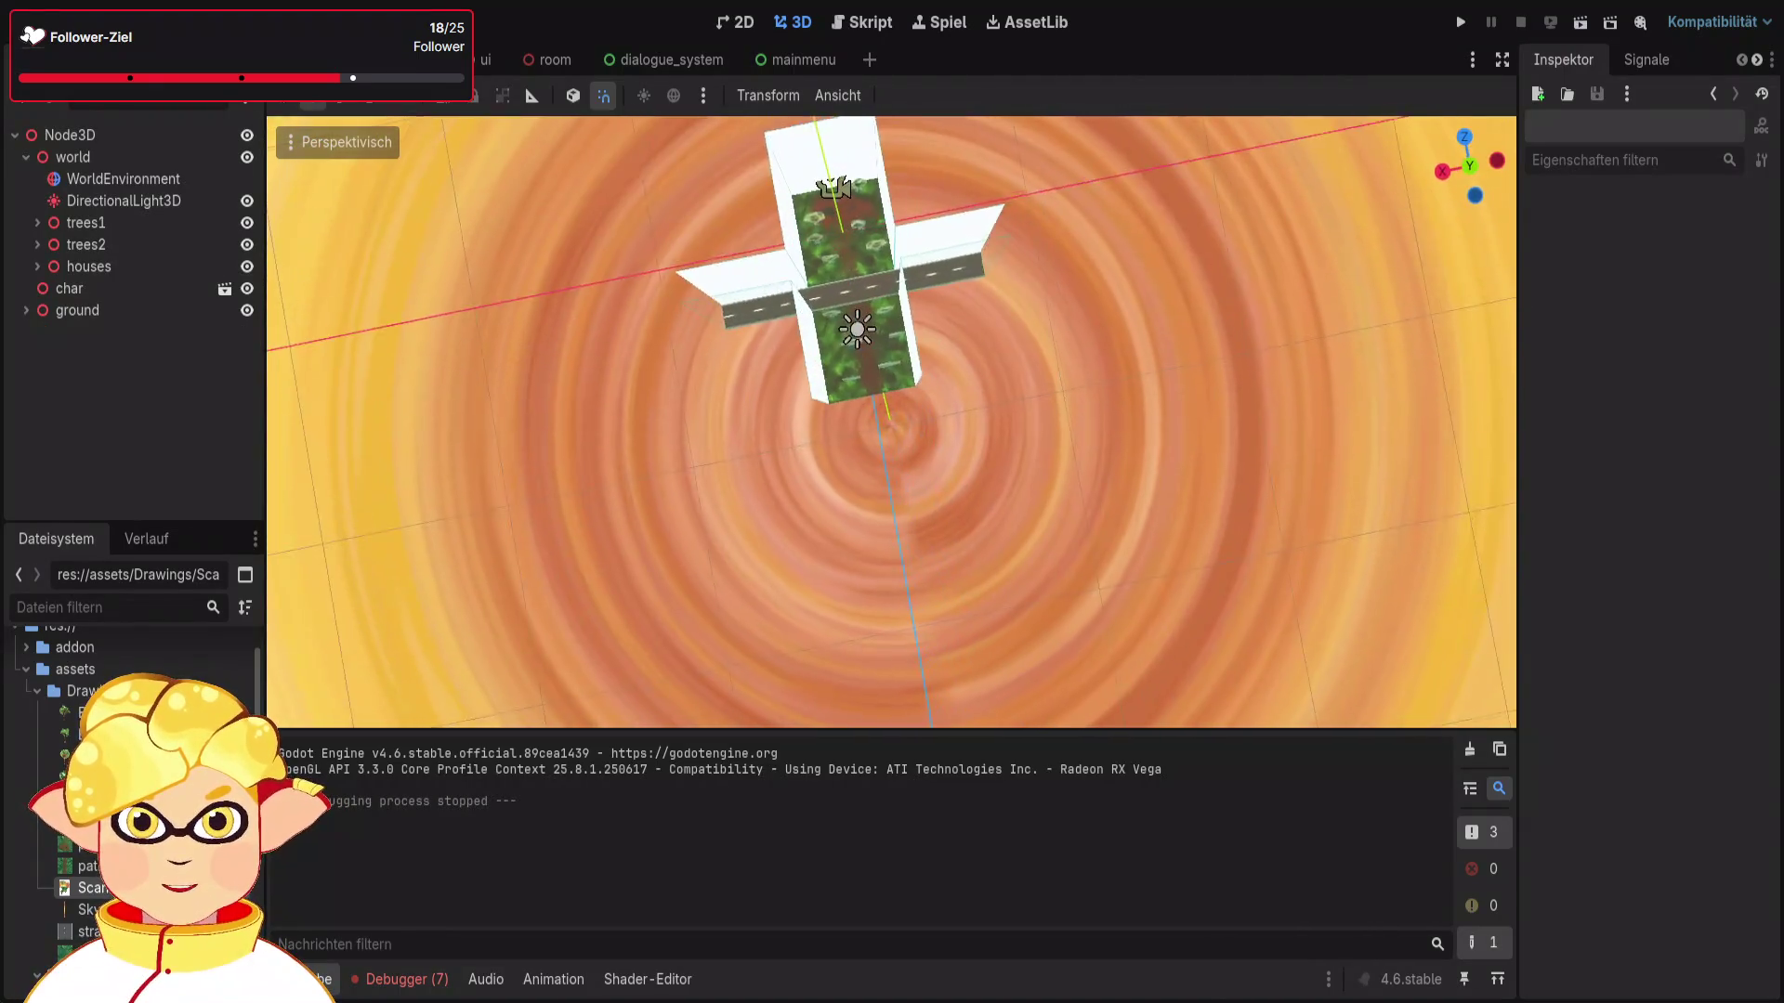
scroll(892, 421, "up", 5)
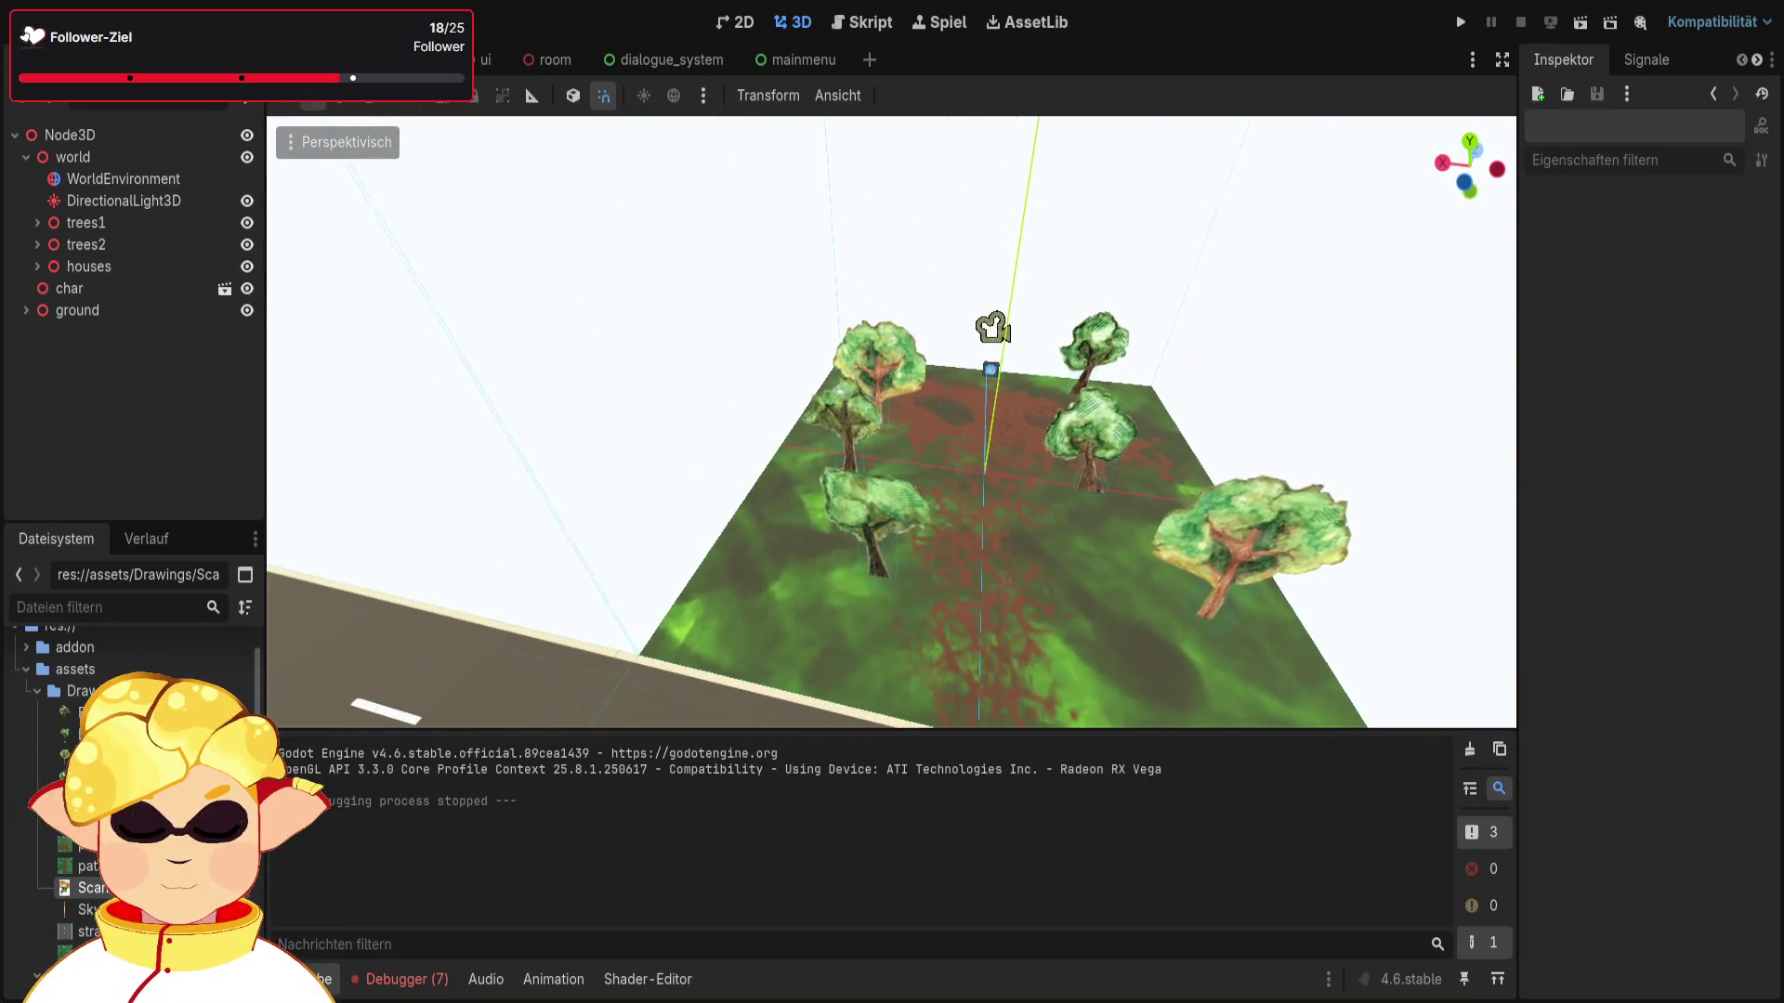
scroll(728, 207, "up", 5)
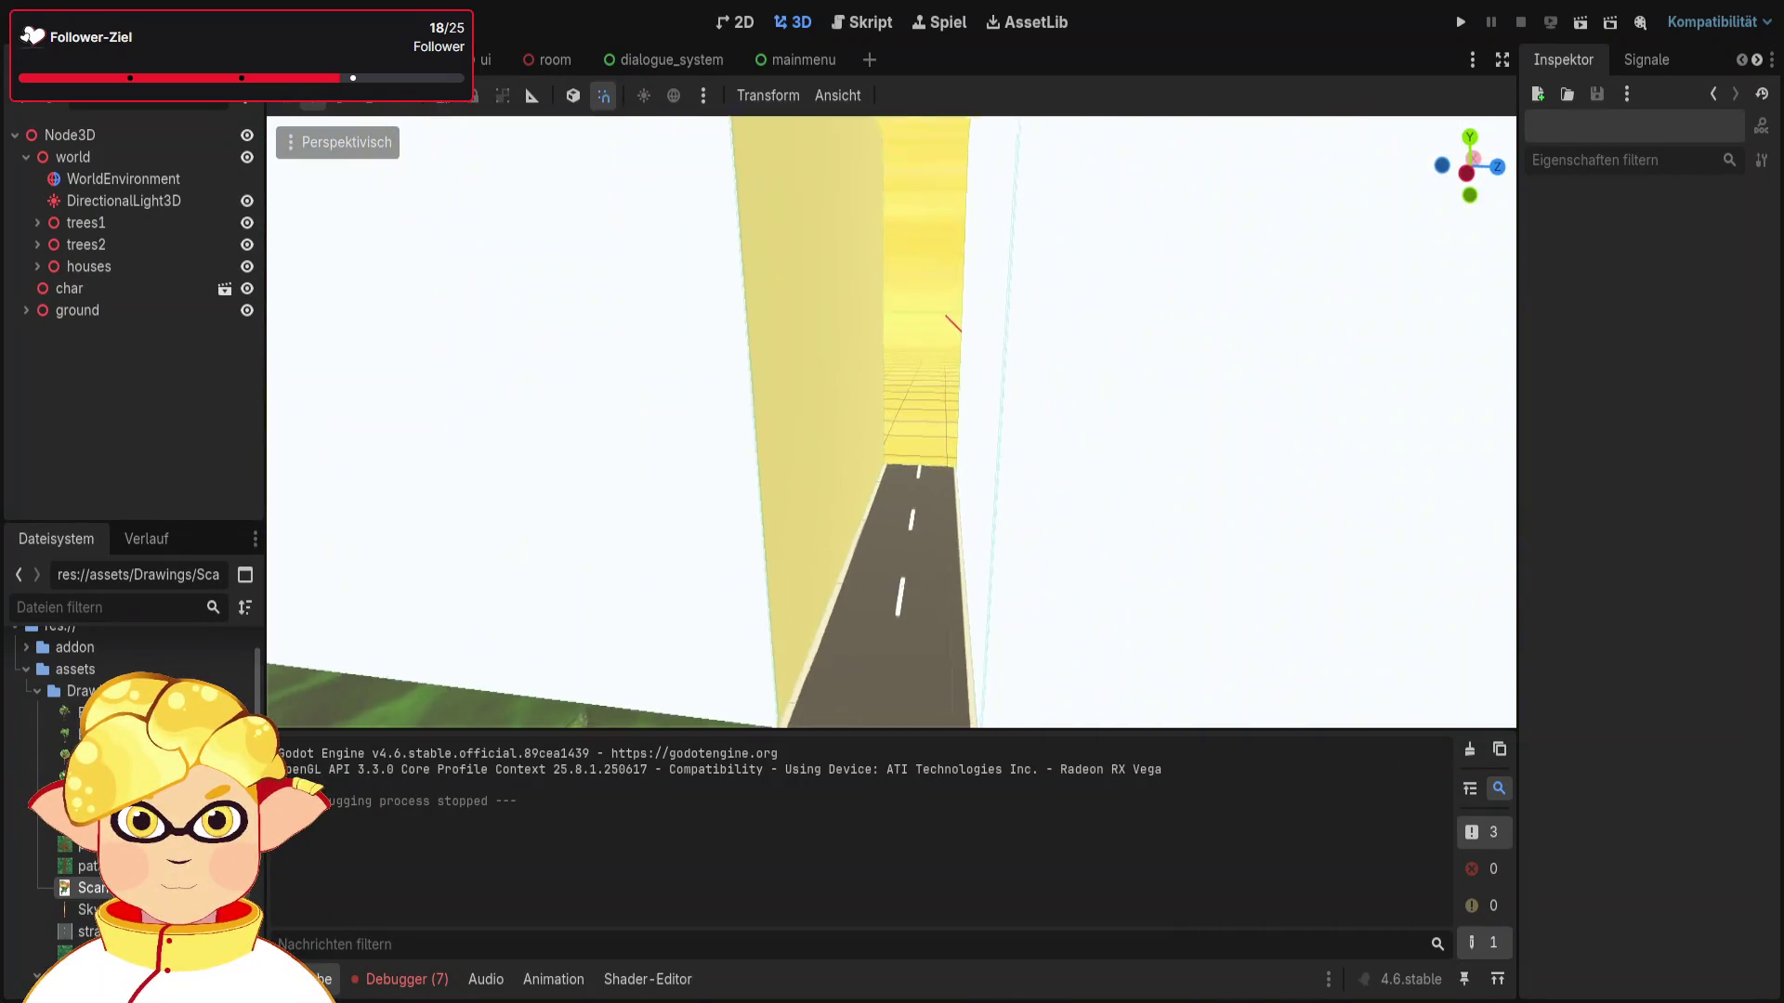
scroll(892, 422, "down", 5)
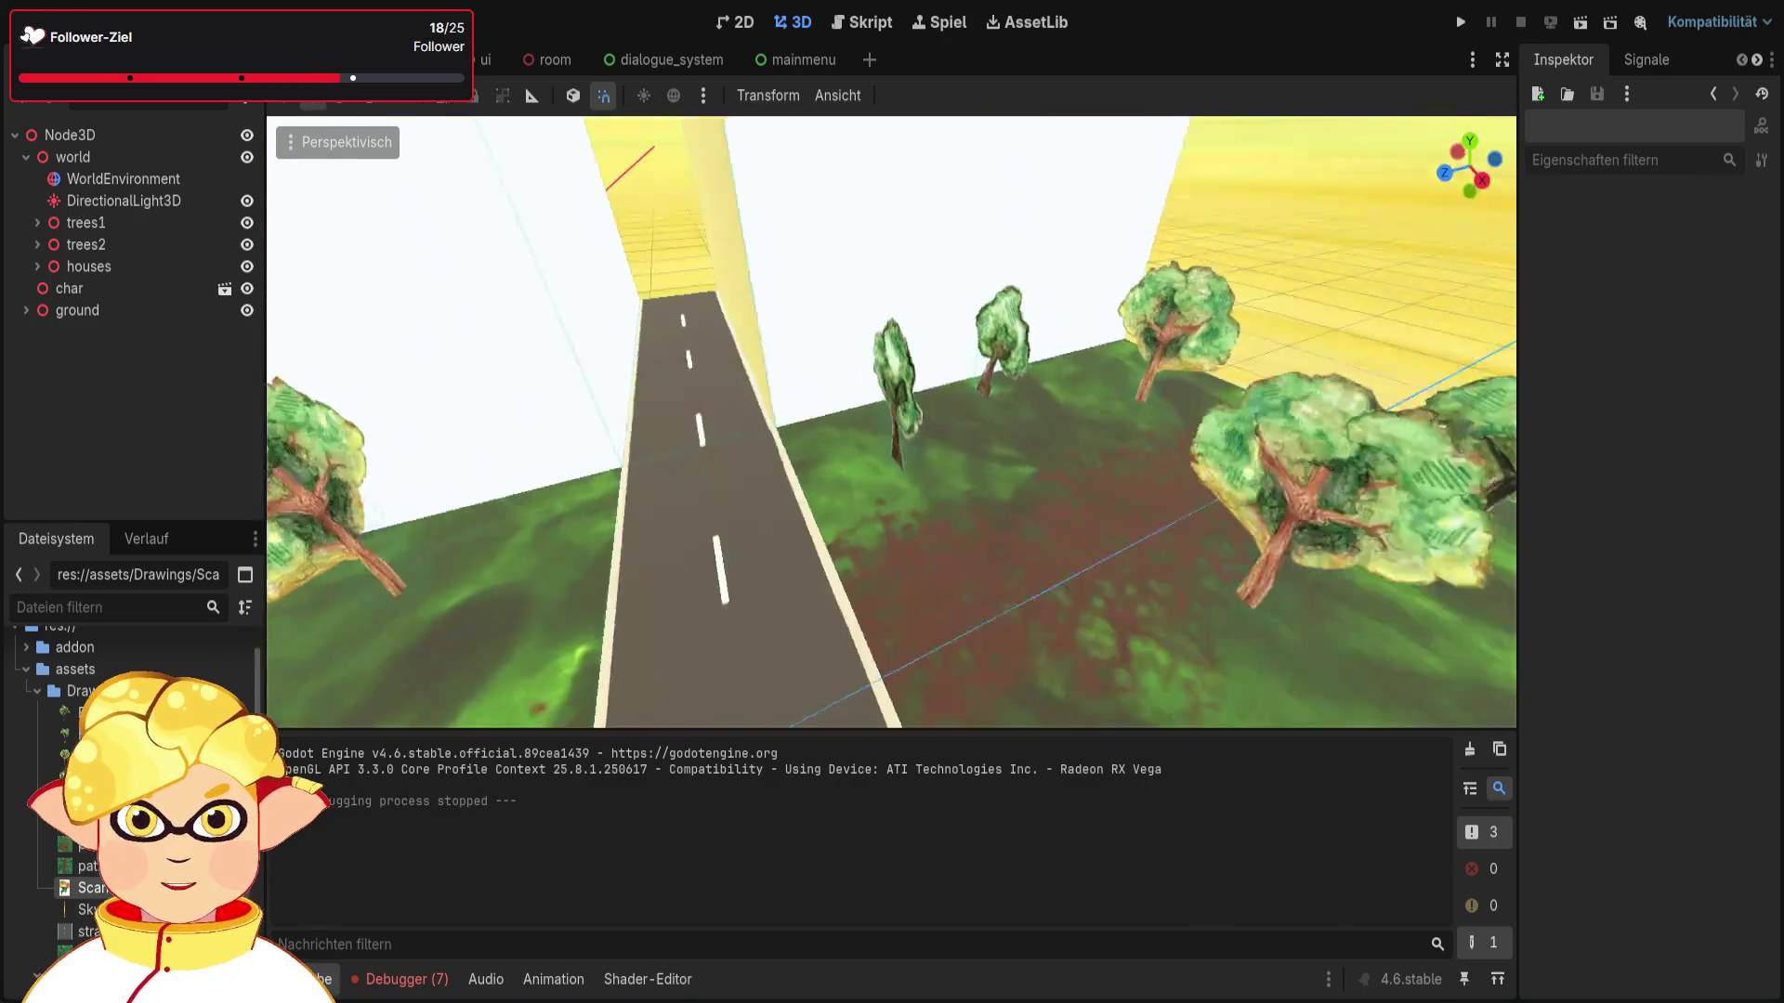
scroll(892, 422, "down", 5)
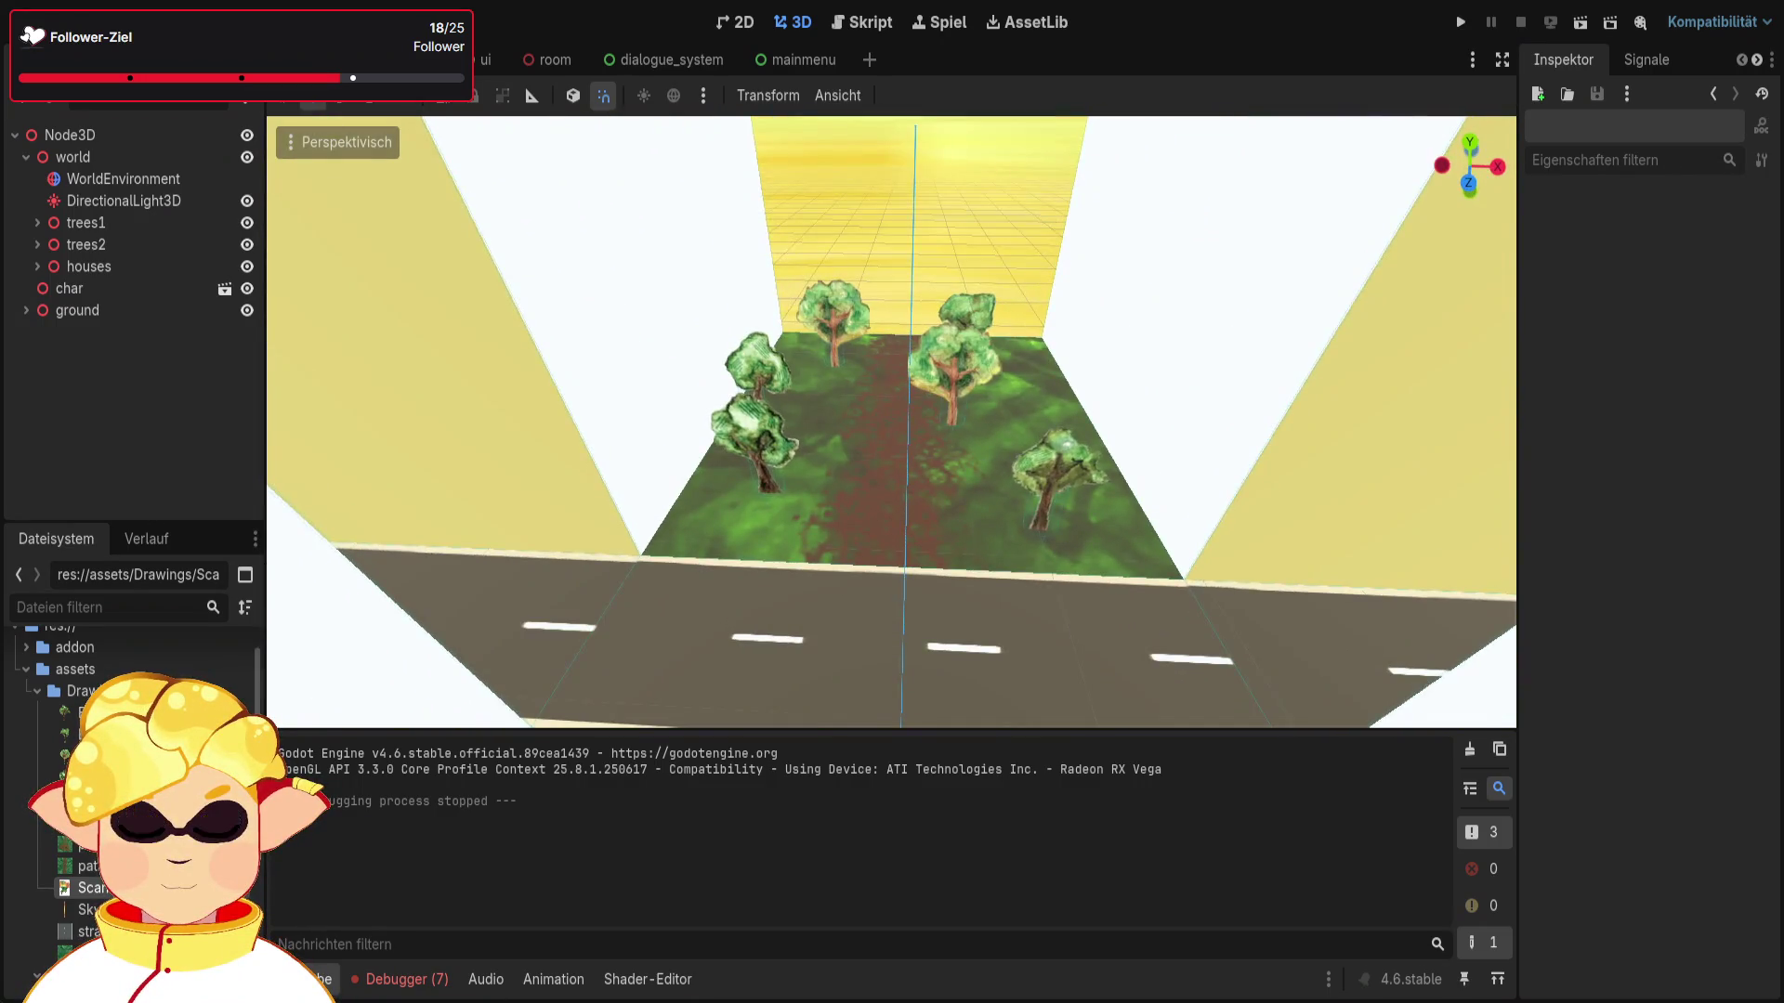
scroll(892, 421, "up", 5)
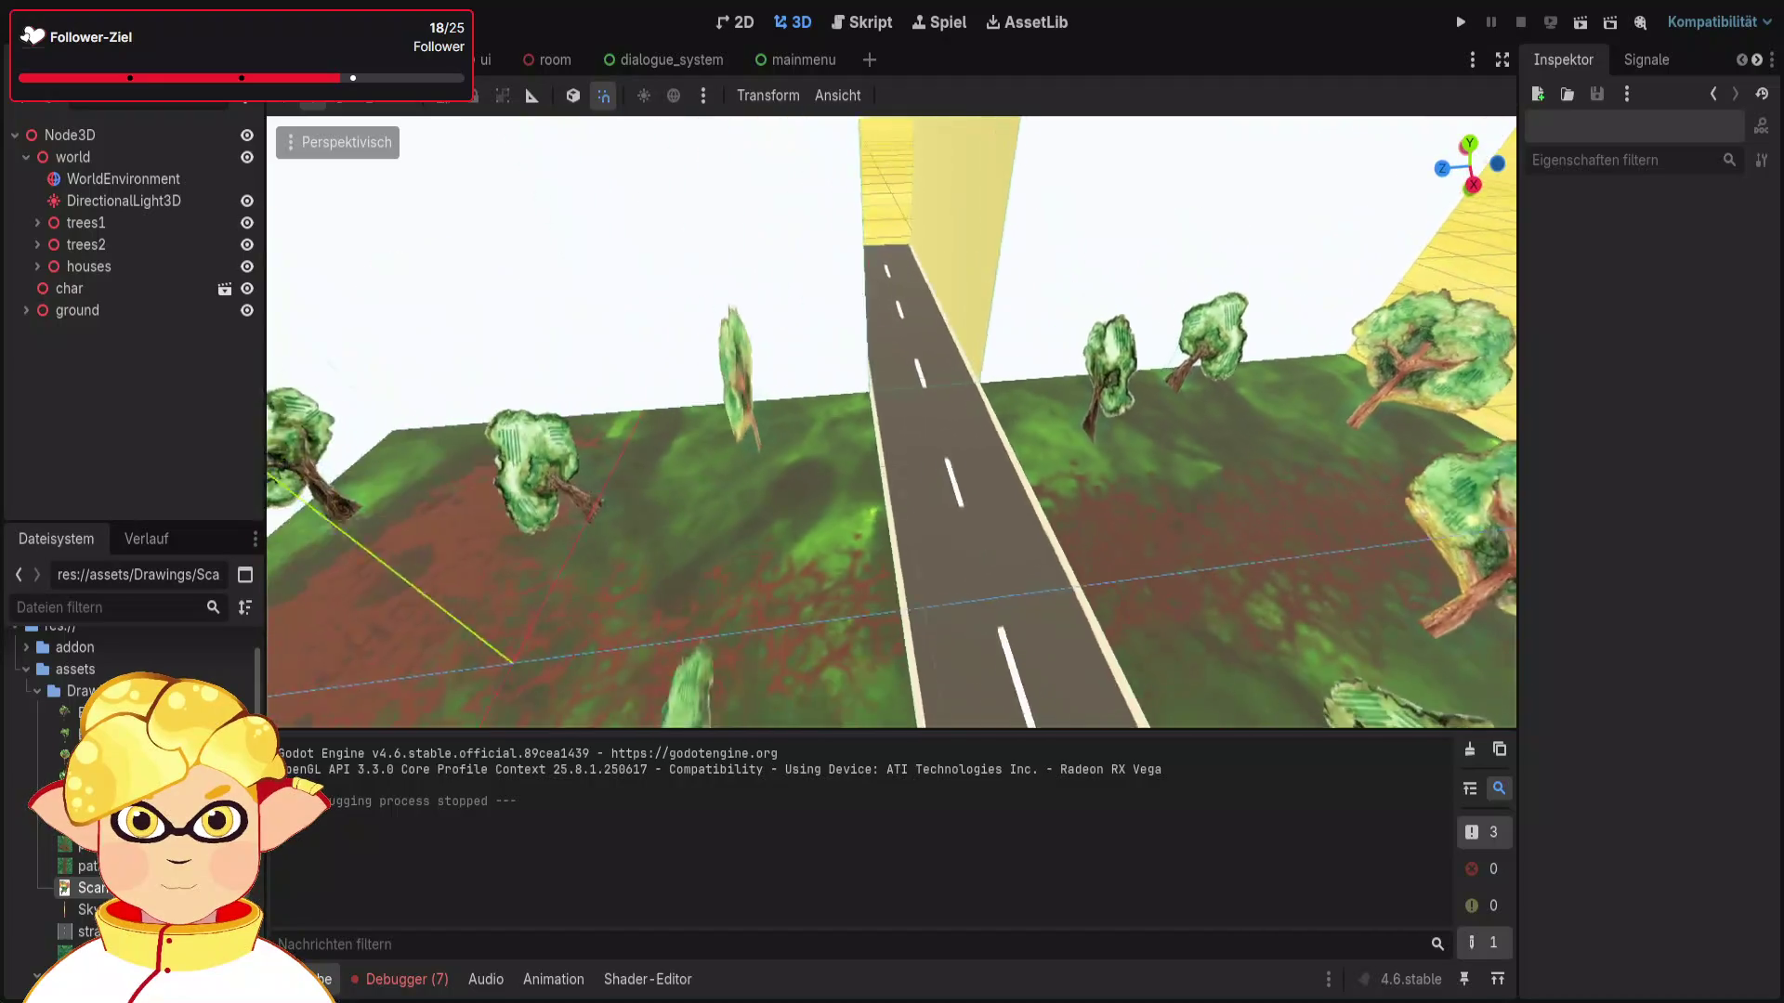
scroll(1002, 535, "up", 5)
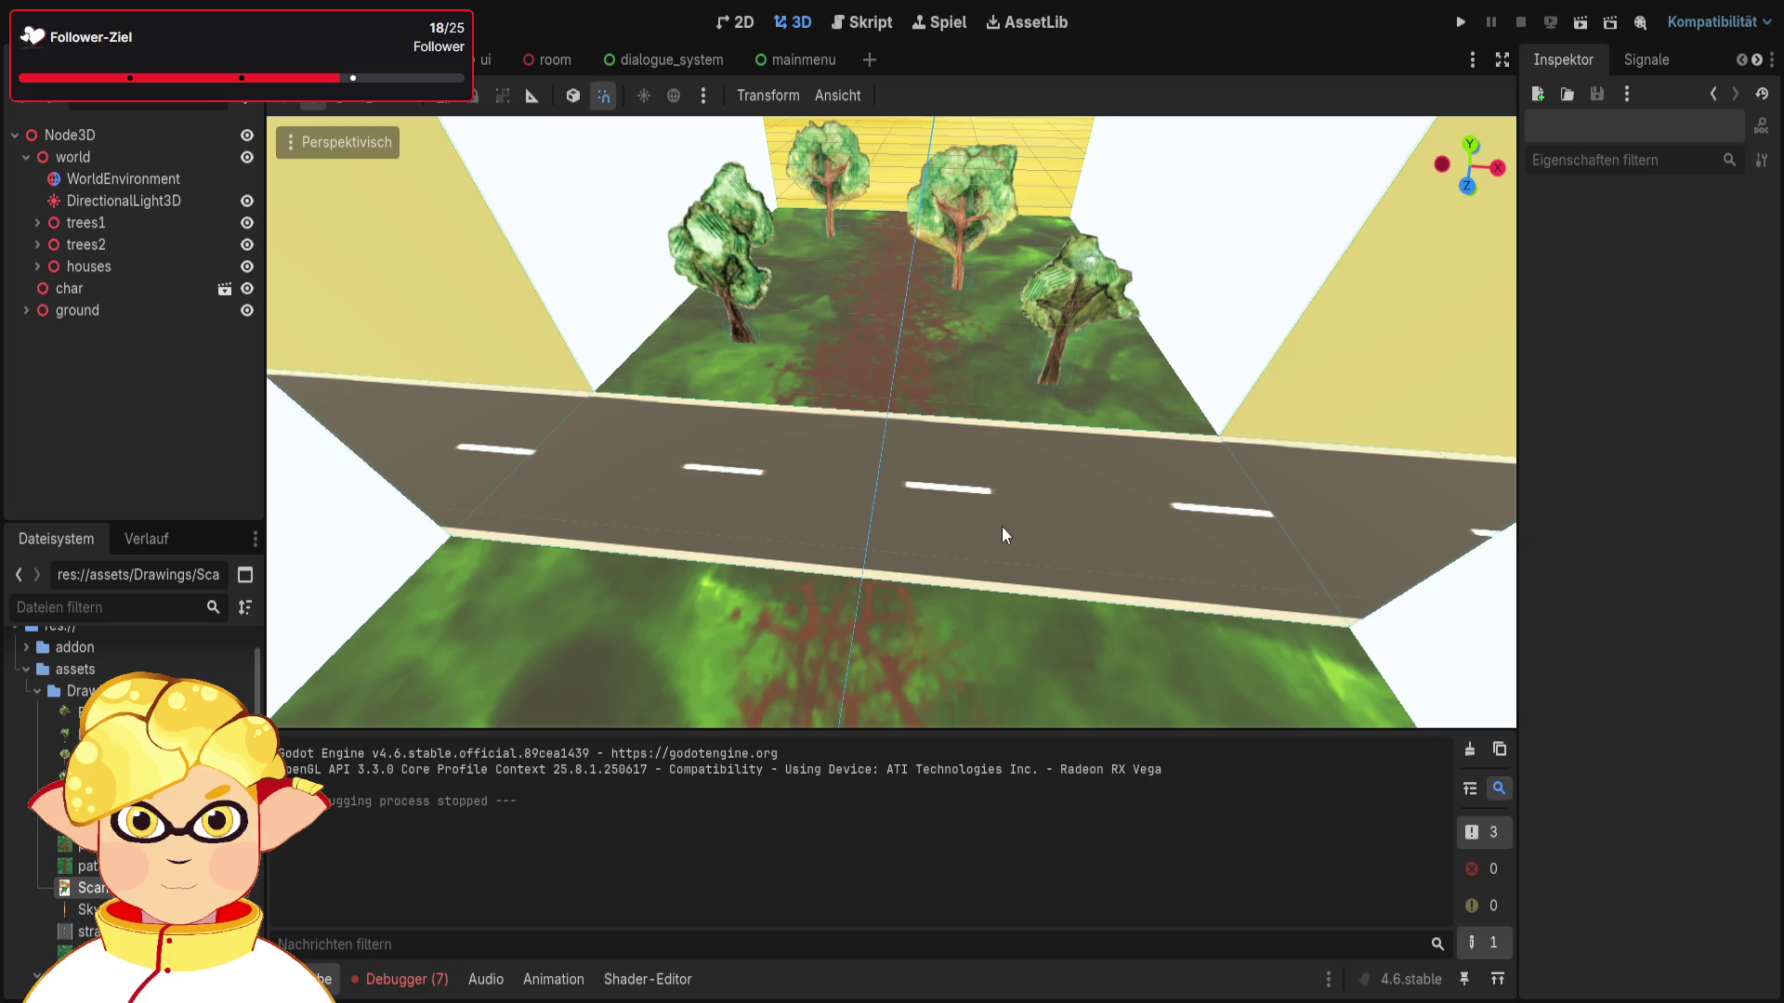
key("ctrl+s")
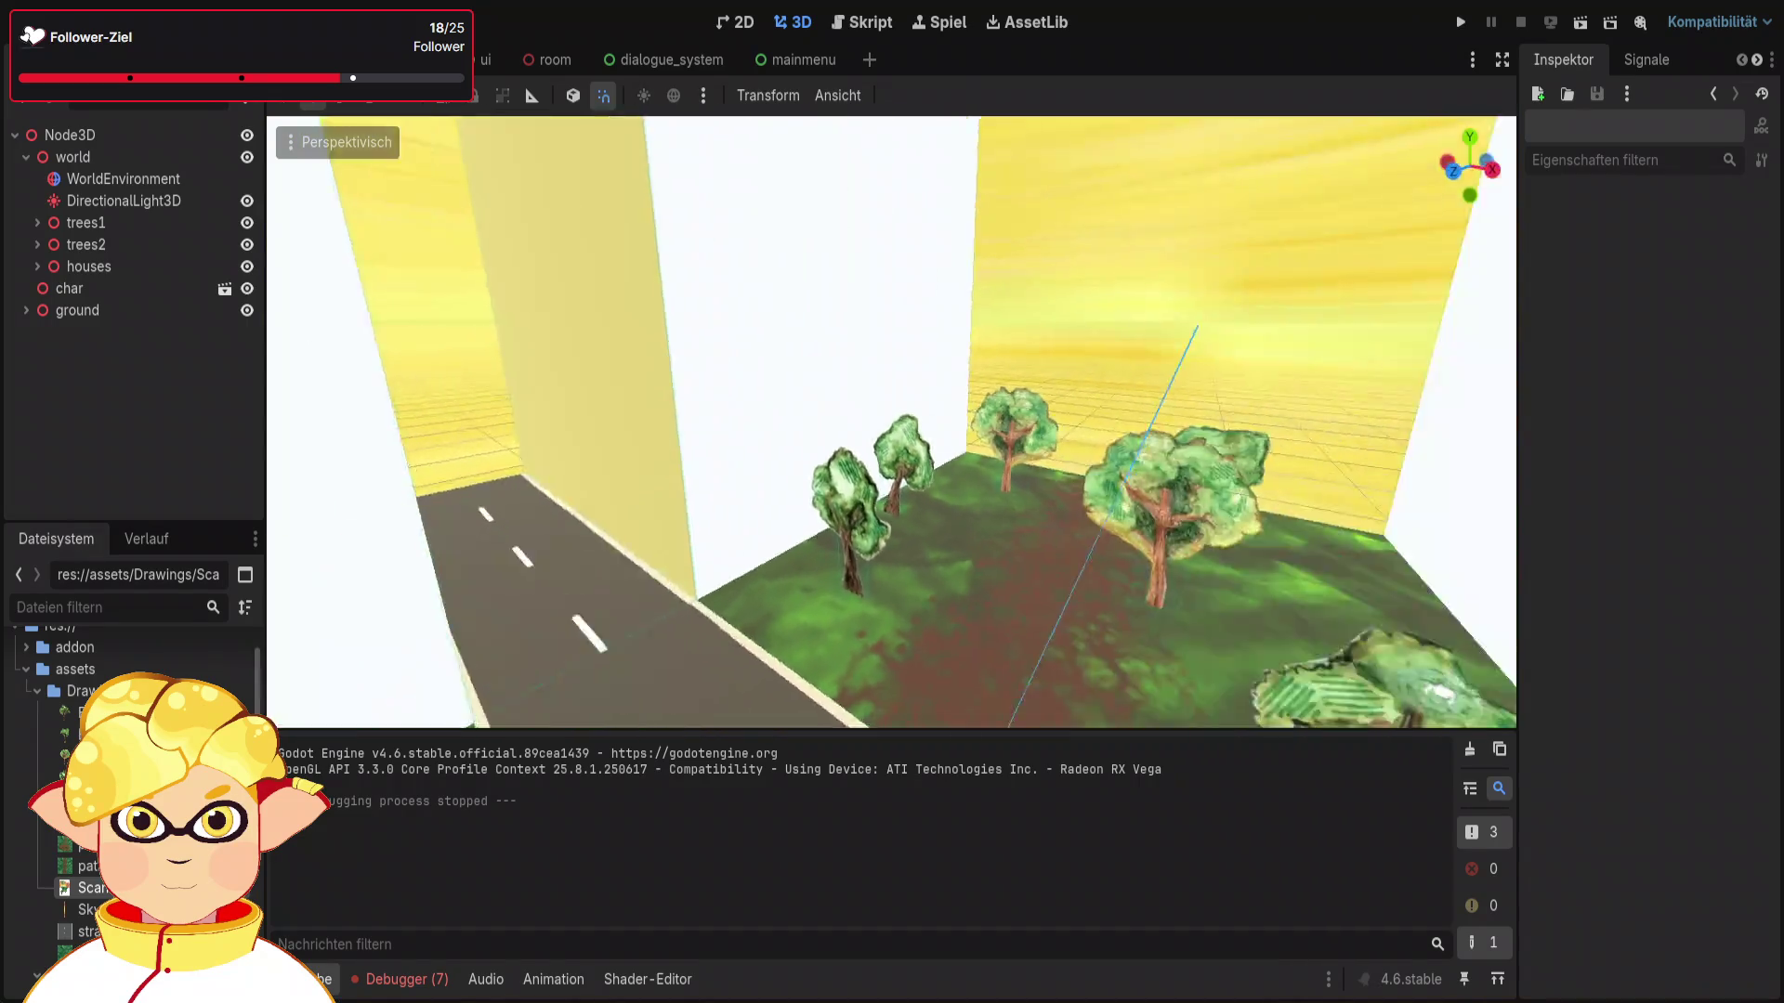
Step: Run the current scene for a brief playtest, then stop it
left_click_drag(892, 418, 1382, 87)
left_click(1579, 19)
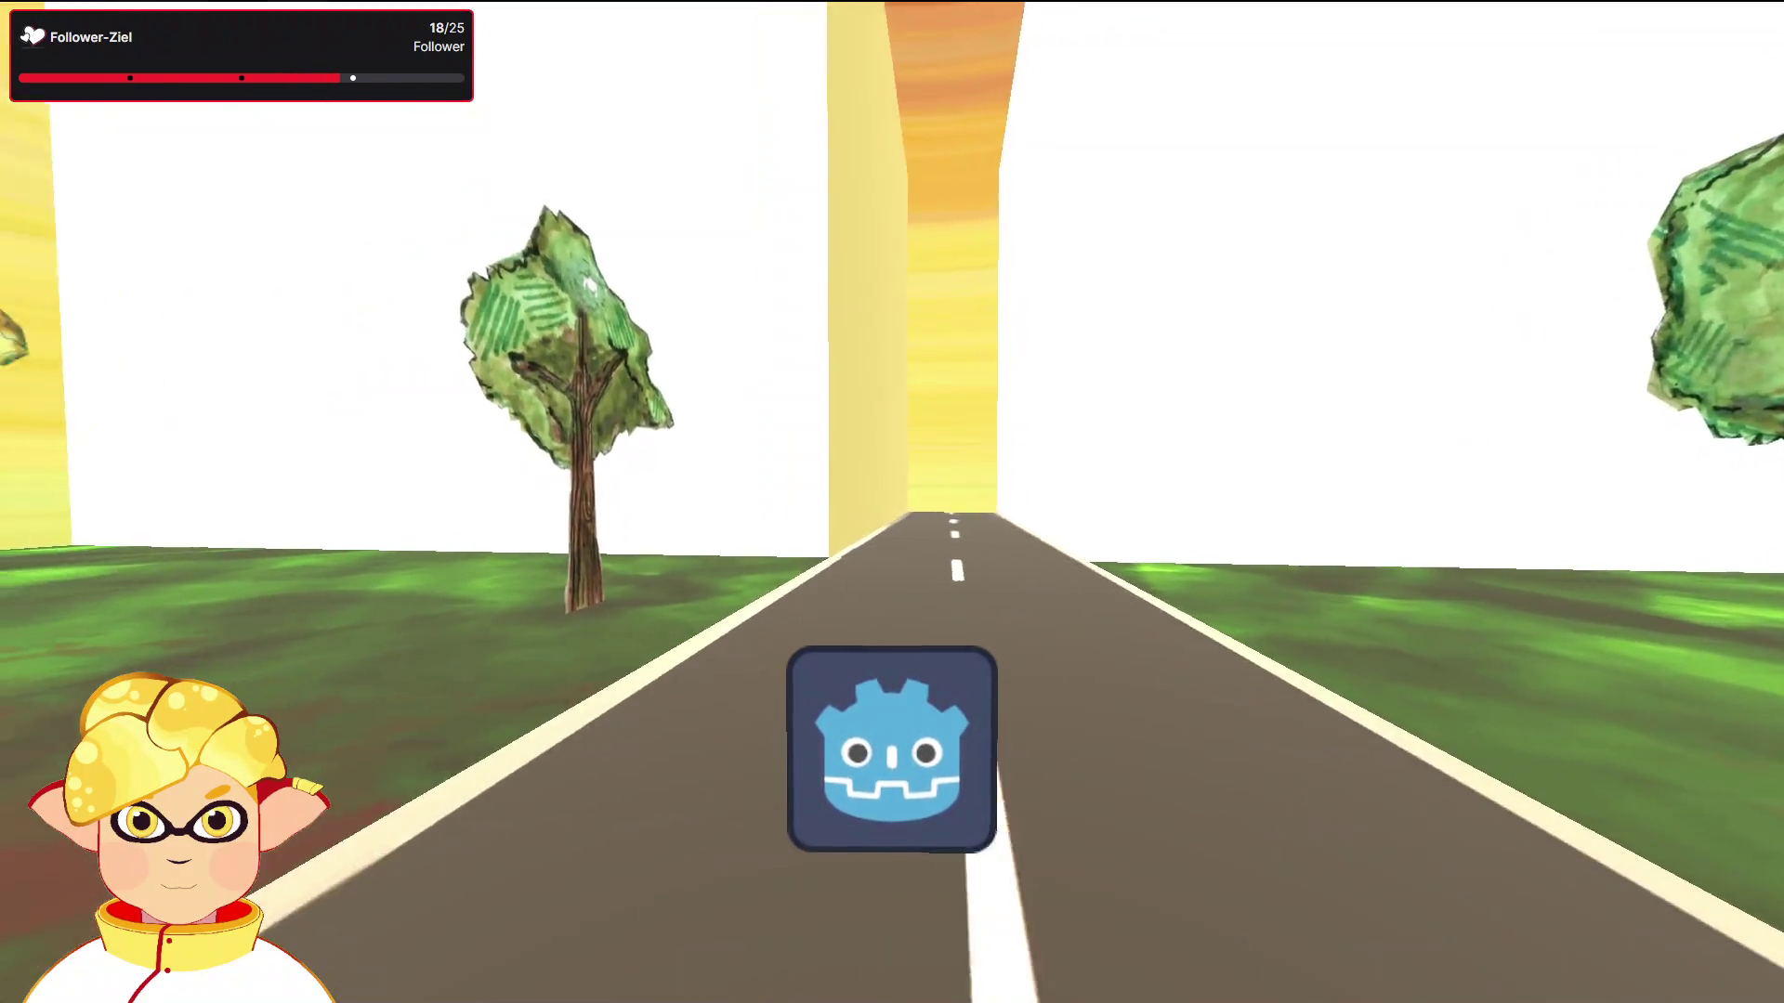
key("F8")
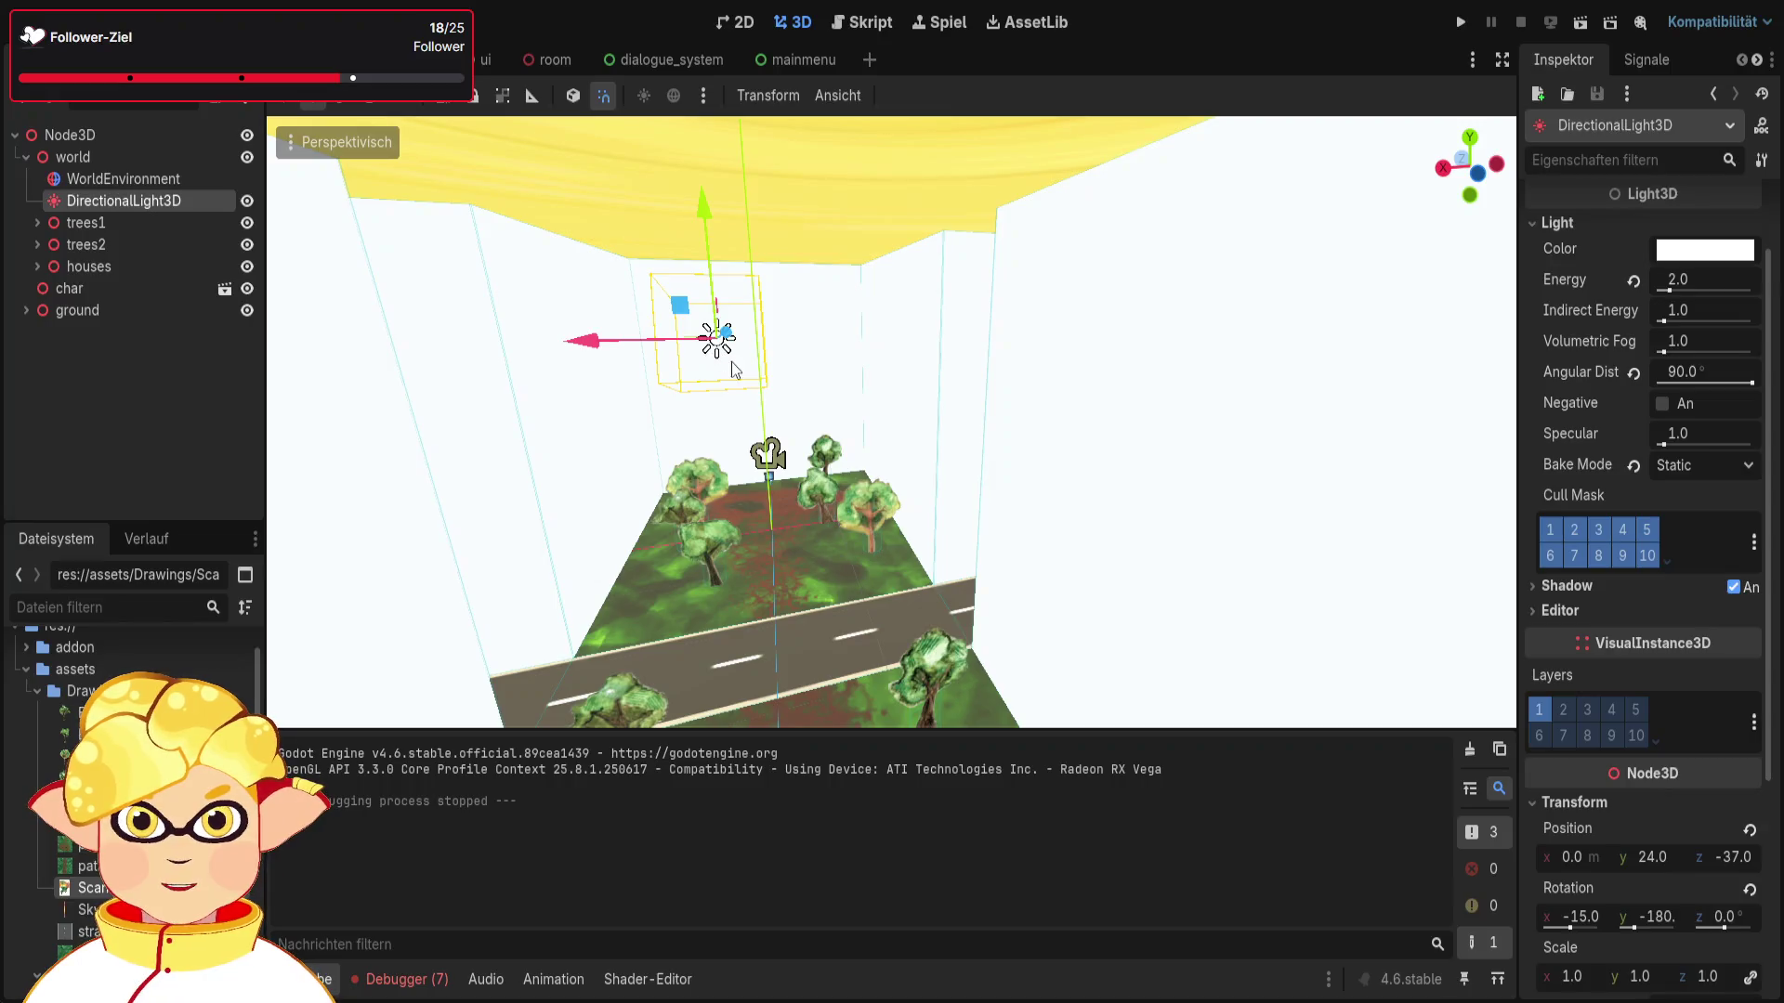
Step: Undo the sun light's Indirect Energy change, then select WorldEnvironment to view its settings
mouse_move(890, 423)
left_mouse_down()
mouse_move(836, 437)
mouse_move(800, 400)
mouse_move(744, 428)
left_mouse_up()
left_click_drag(1039, 455, 794, 489)
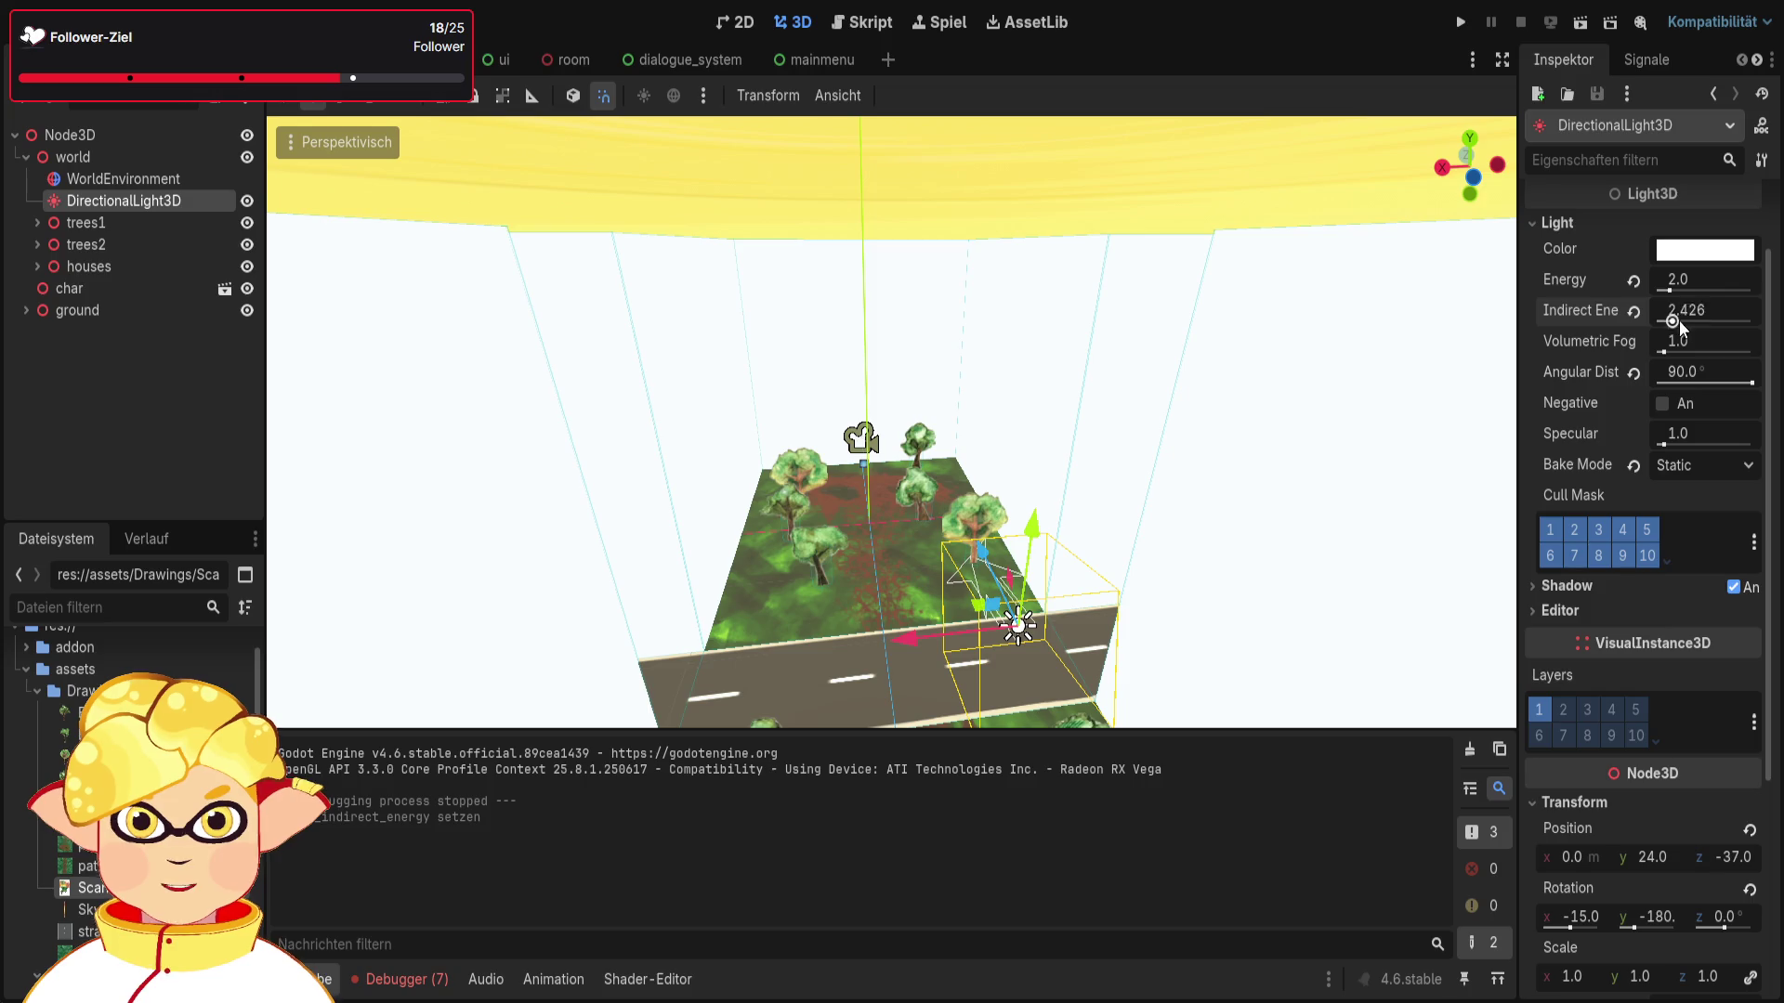
mouse_move(892, 418)
left_mouse_down()
mouse_move(873, 436)
mouse_move(864, 400)
mouse_move(892, 428)
mouse_move(882, 390)
left_mouse_up()
mouse_move(1449, 377)
left_mouse_down()
mouse_move(1421, 384)
mouse_move(1449, 377)
mouse_move(1201, 275)
mouse_move(1154, 231)
left_mouse_up()
key("ctrl+z")
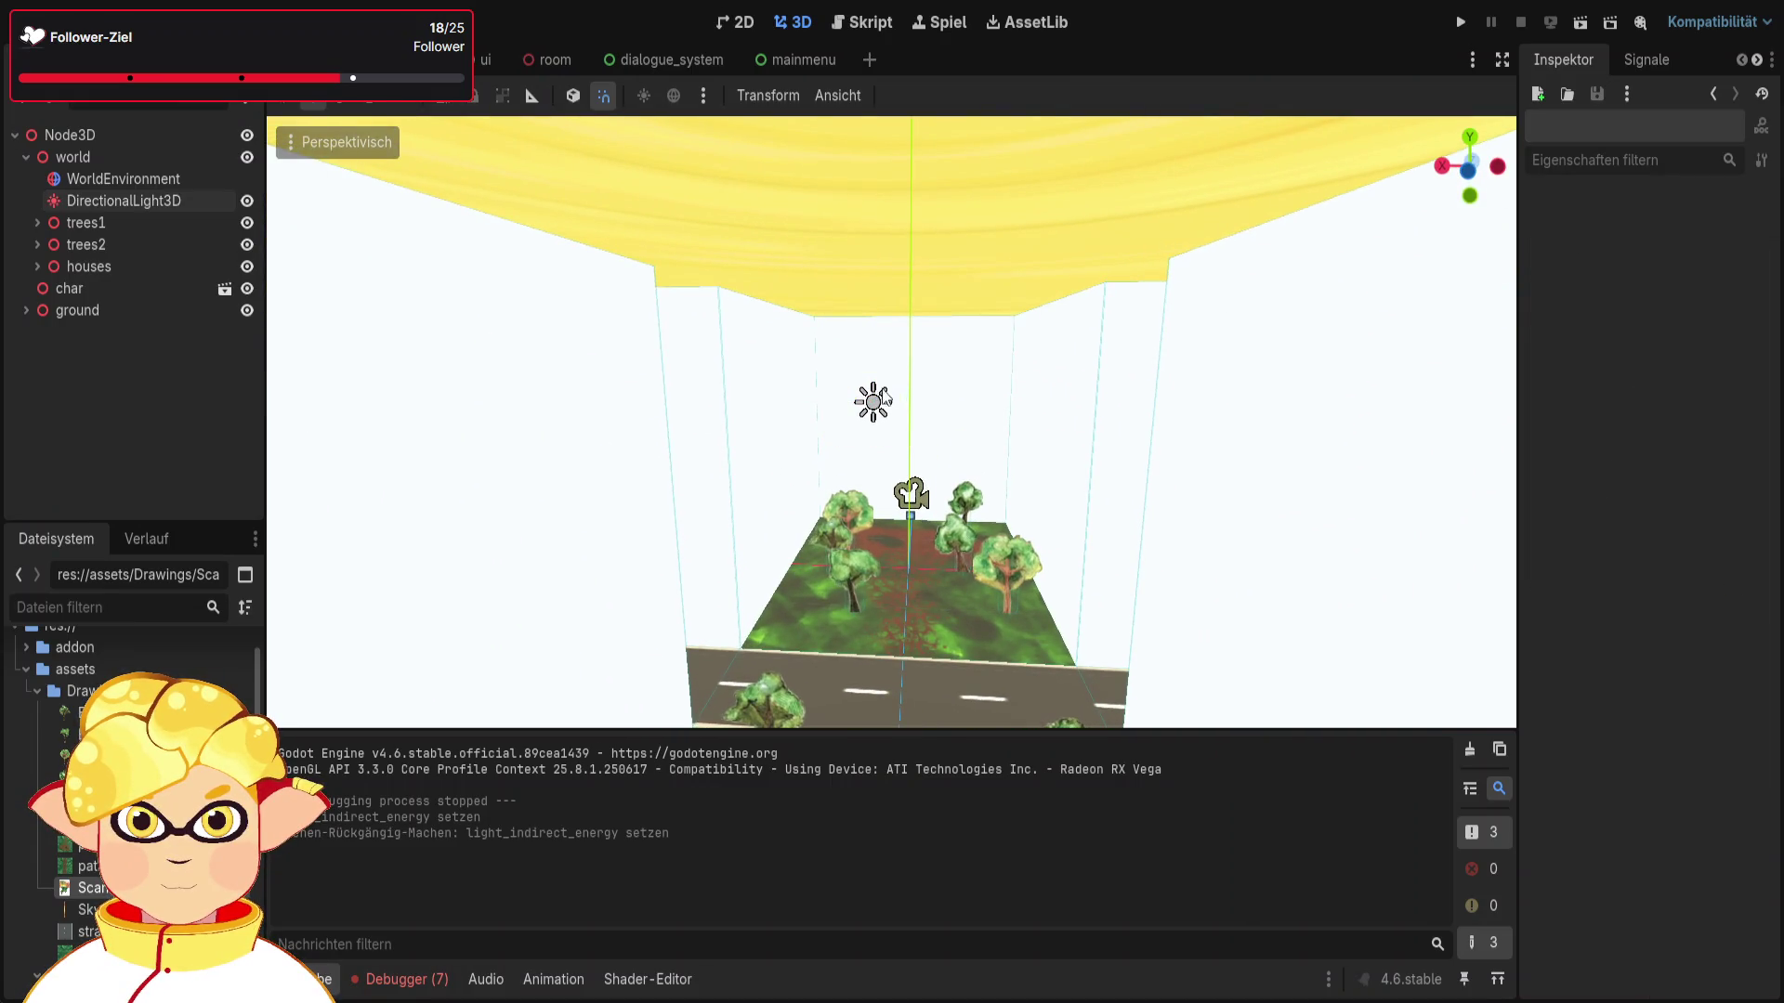
left_click(878, 404)
left_click(104, 179)
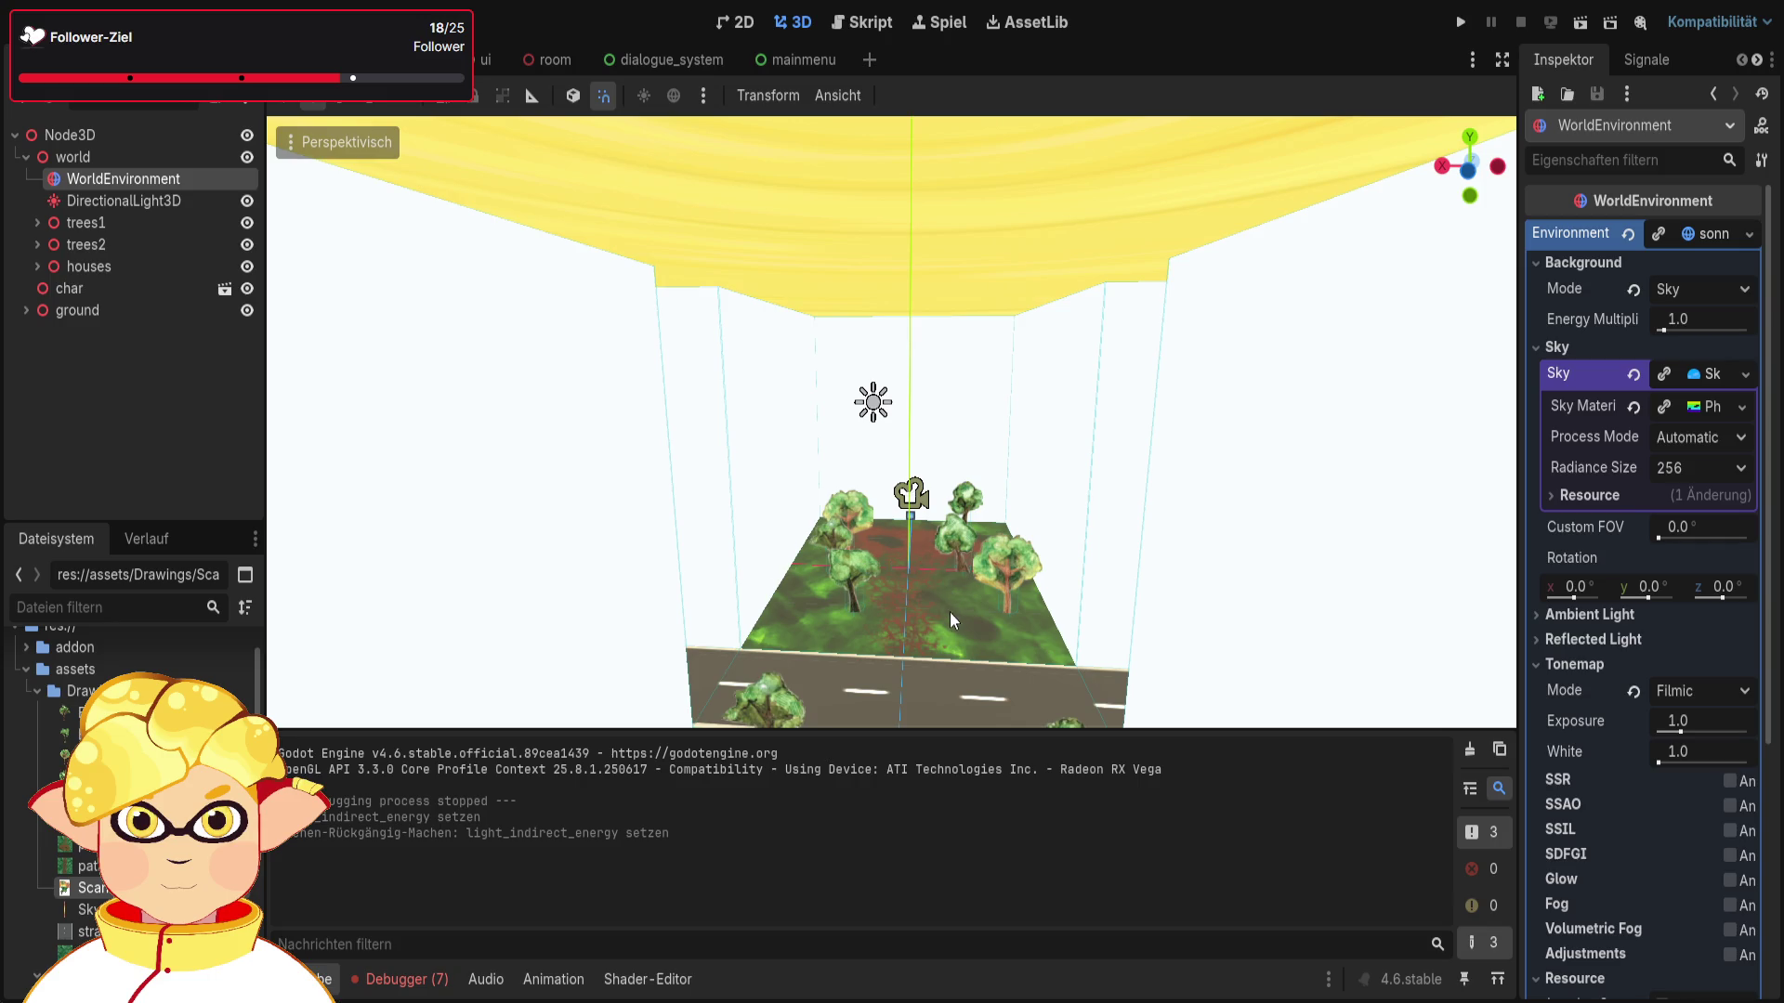
Step: Add an OmniLight3D and raise it above the scene
key("ctrl+a")
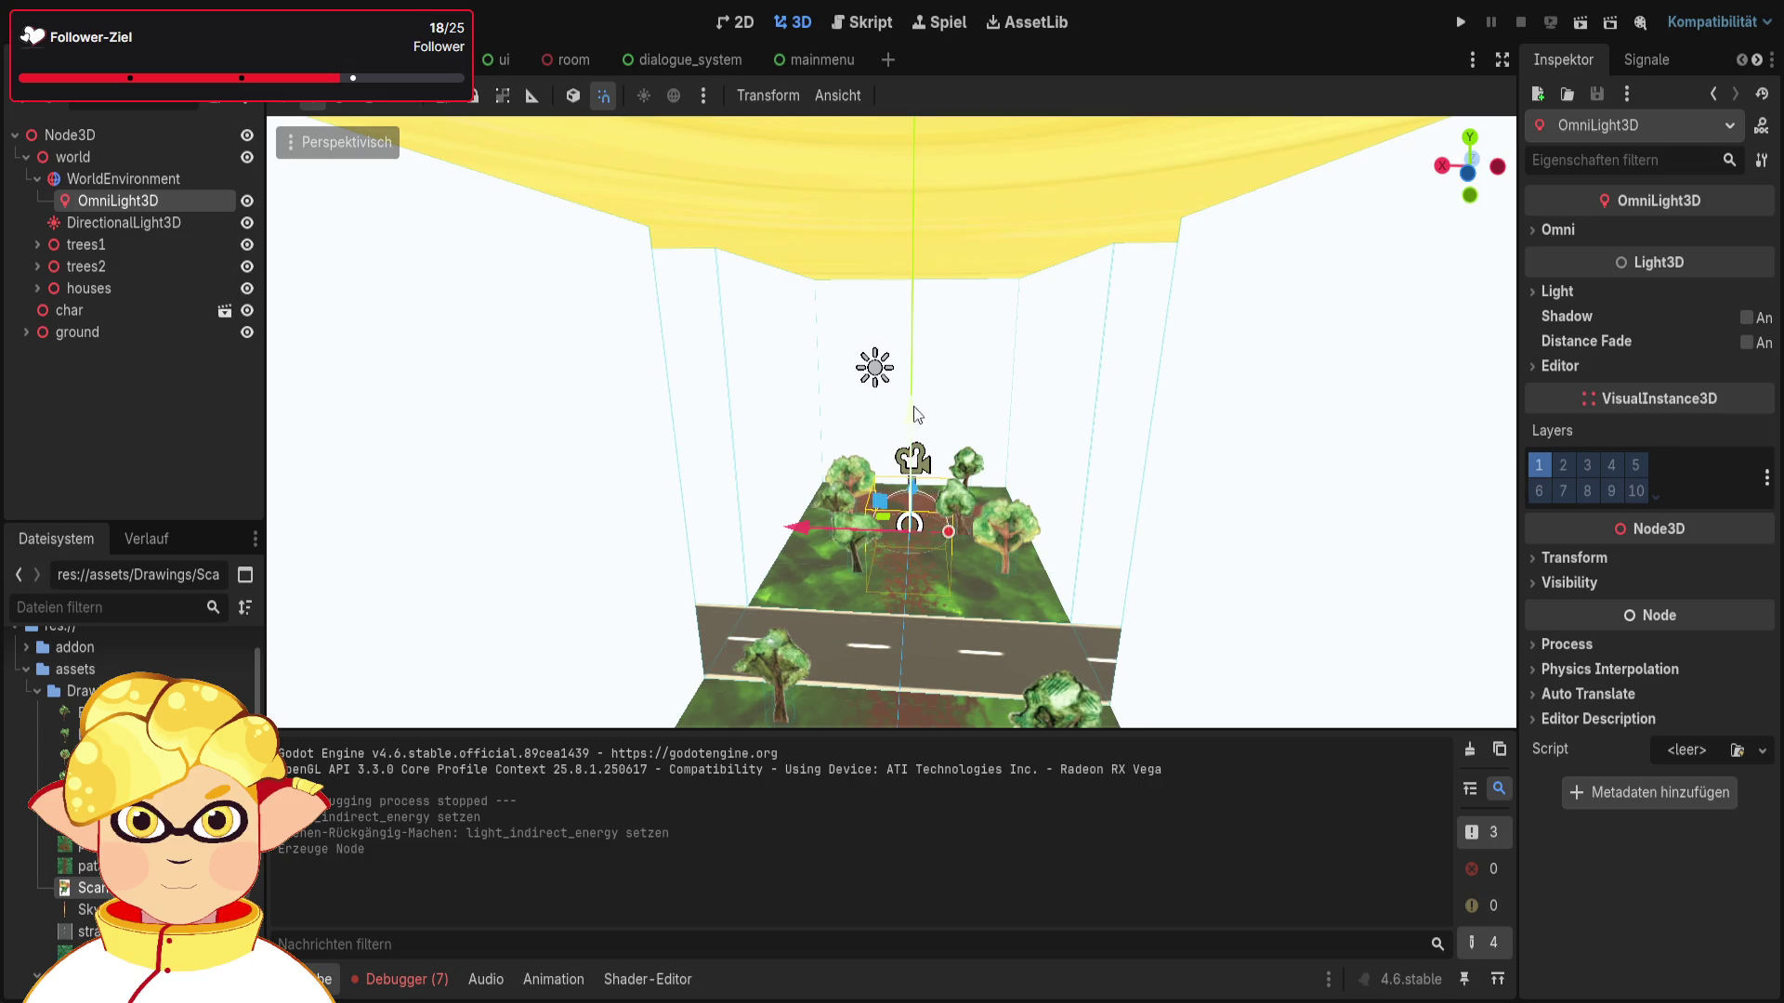
left_click_drag(931, 234, 927, 220)
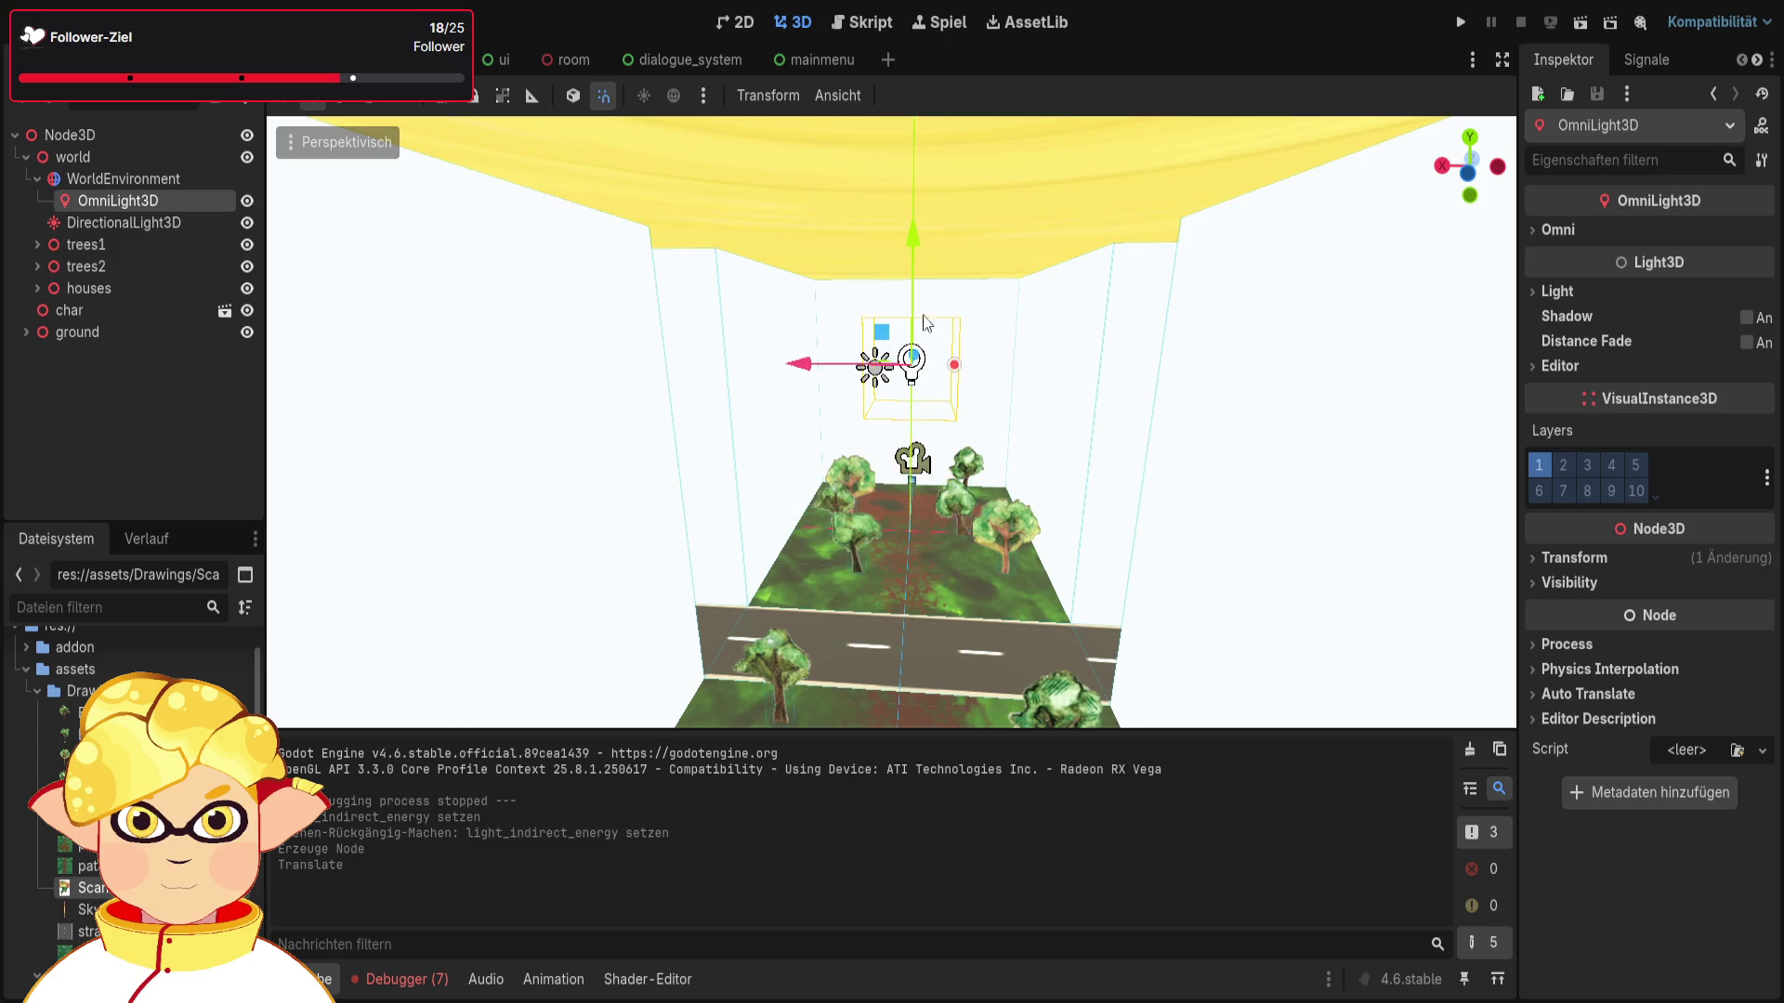
mouse_move(920, 375)
left_mouse_down()
mouse_move(945, 386)
mouse_move(930, 418)
mouse_move(1018, 395)
mouse_move(1077, 510)
left_mouse_up()
Step: Cut the DirectionalLight3D and move OmniLight3D under world, above WorldEnvironment
left_click(159, 228)
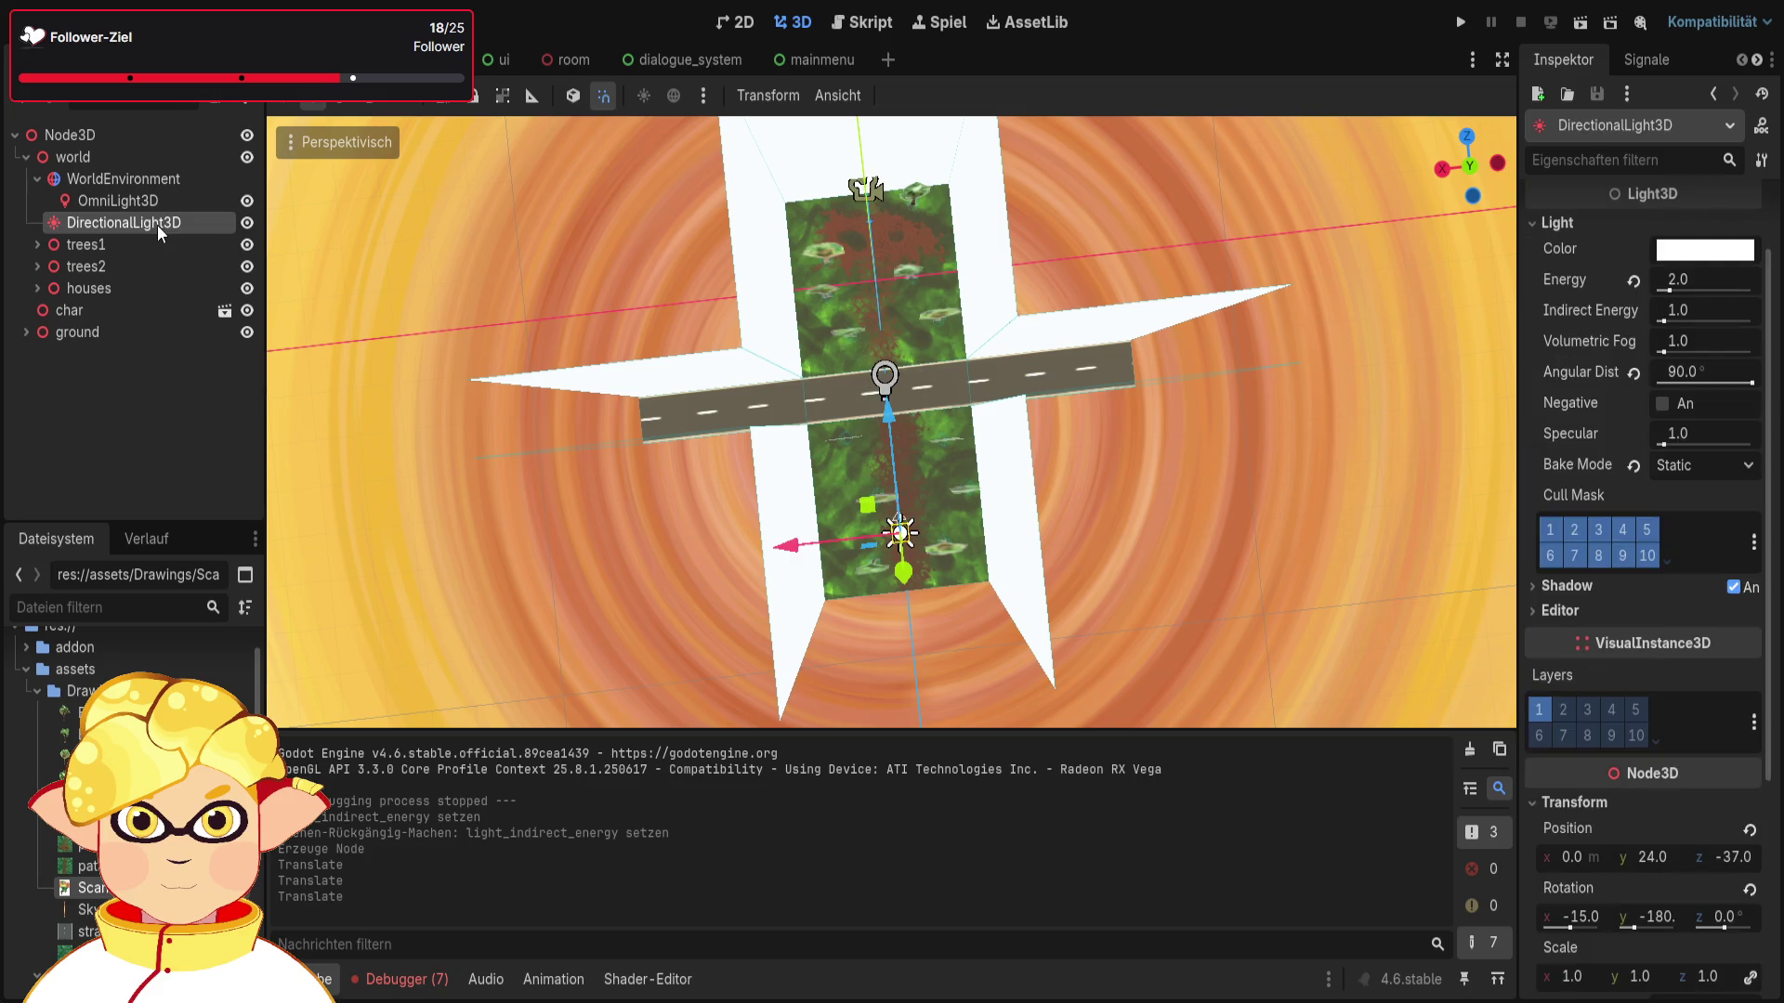
key("ctrl+x")
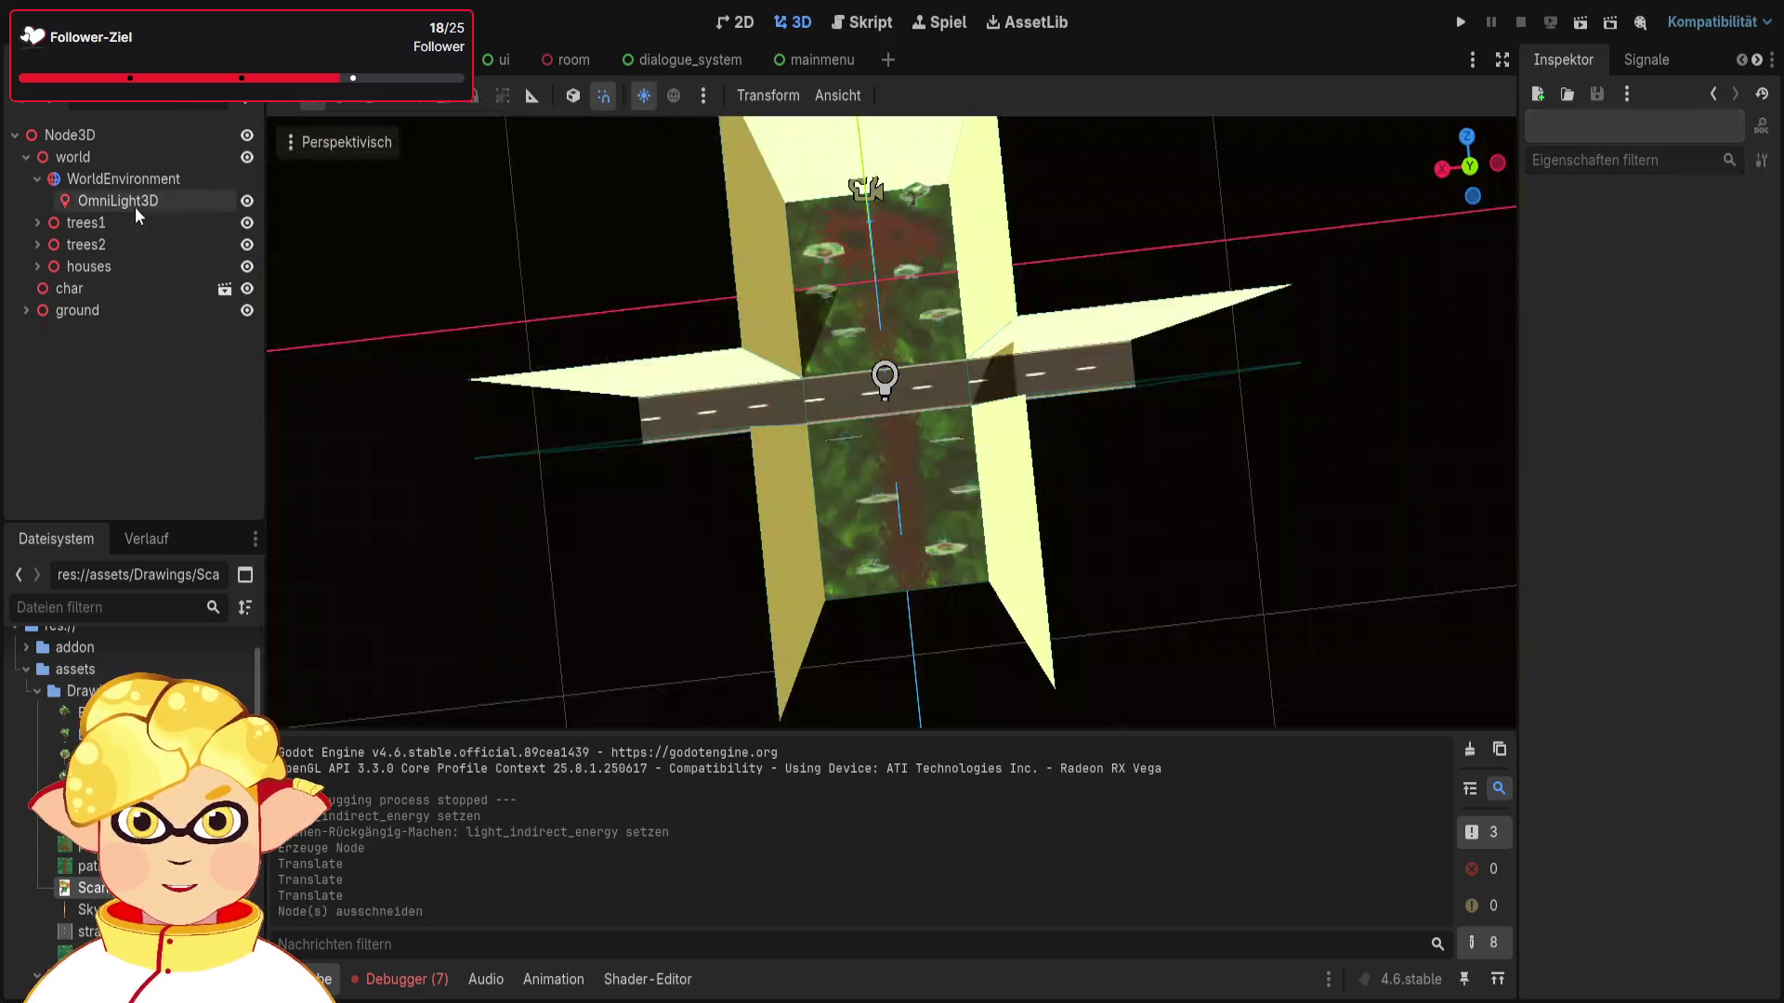
left_click_drag(135, 208, 123, 158)
left_click_drag(115, 156, 115, 156)
mouse_move(106, 266)
left_mouse_down()
mouse_move(126, 243)
mouse_move(115, 170)
left_mouse_up()
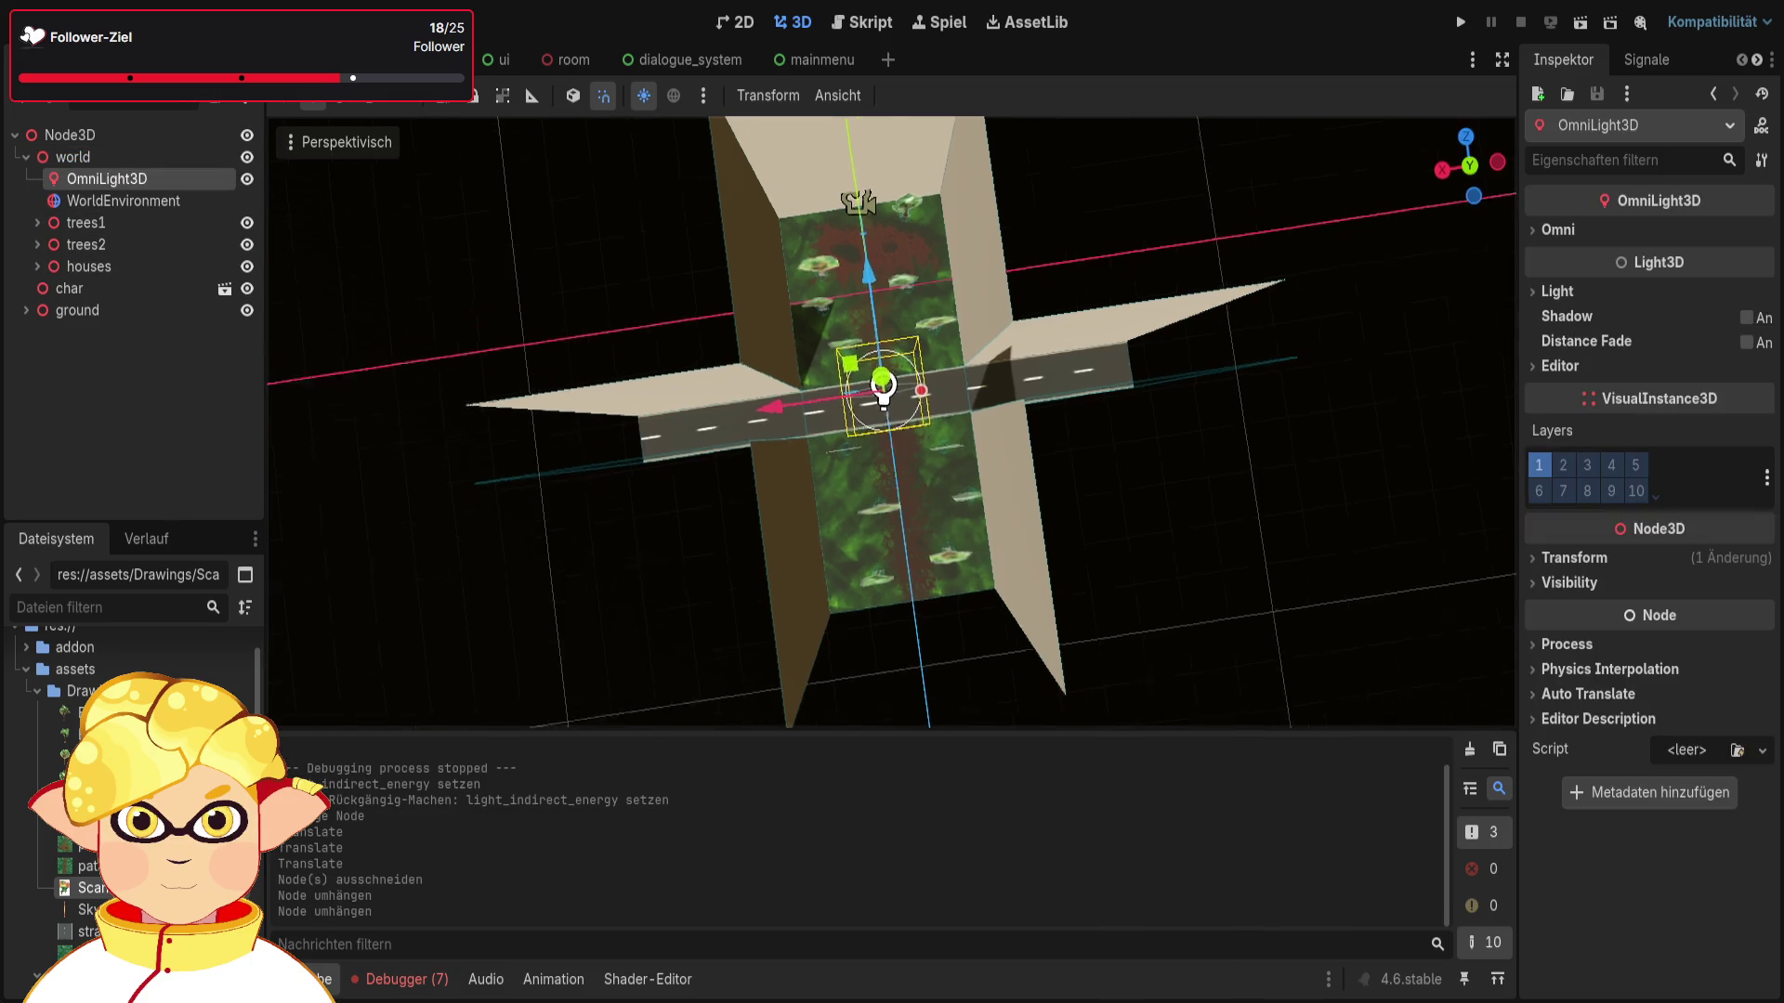
Step: Playtest the scene with only the omni light, then stop the game
left_click(1206, 529)
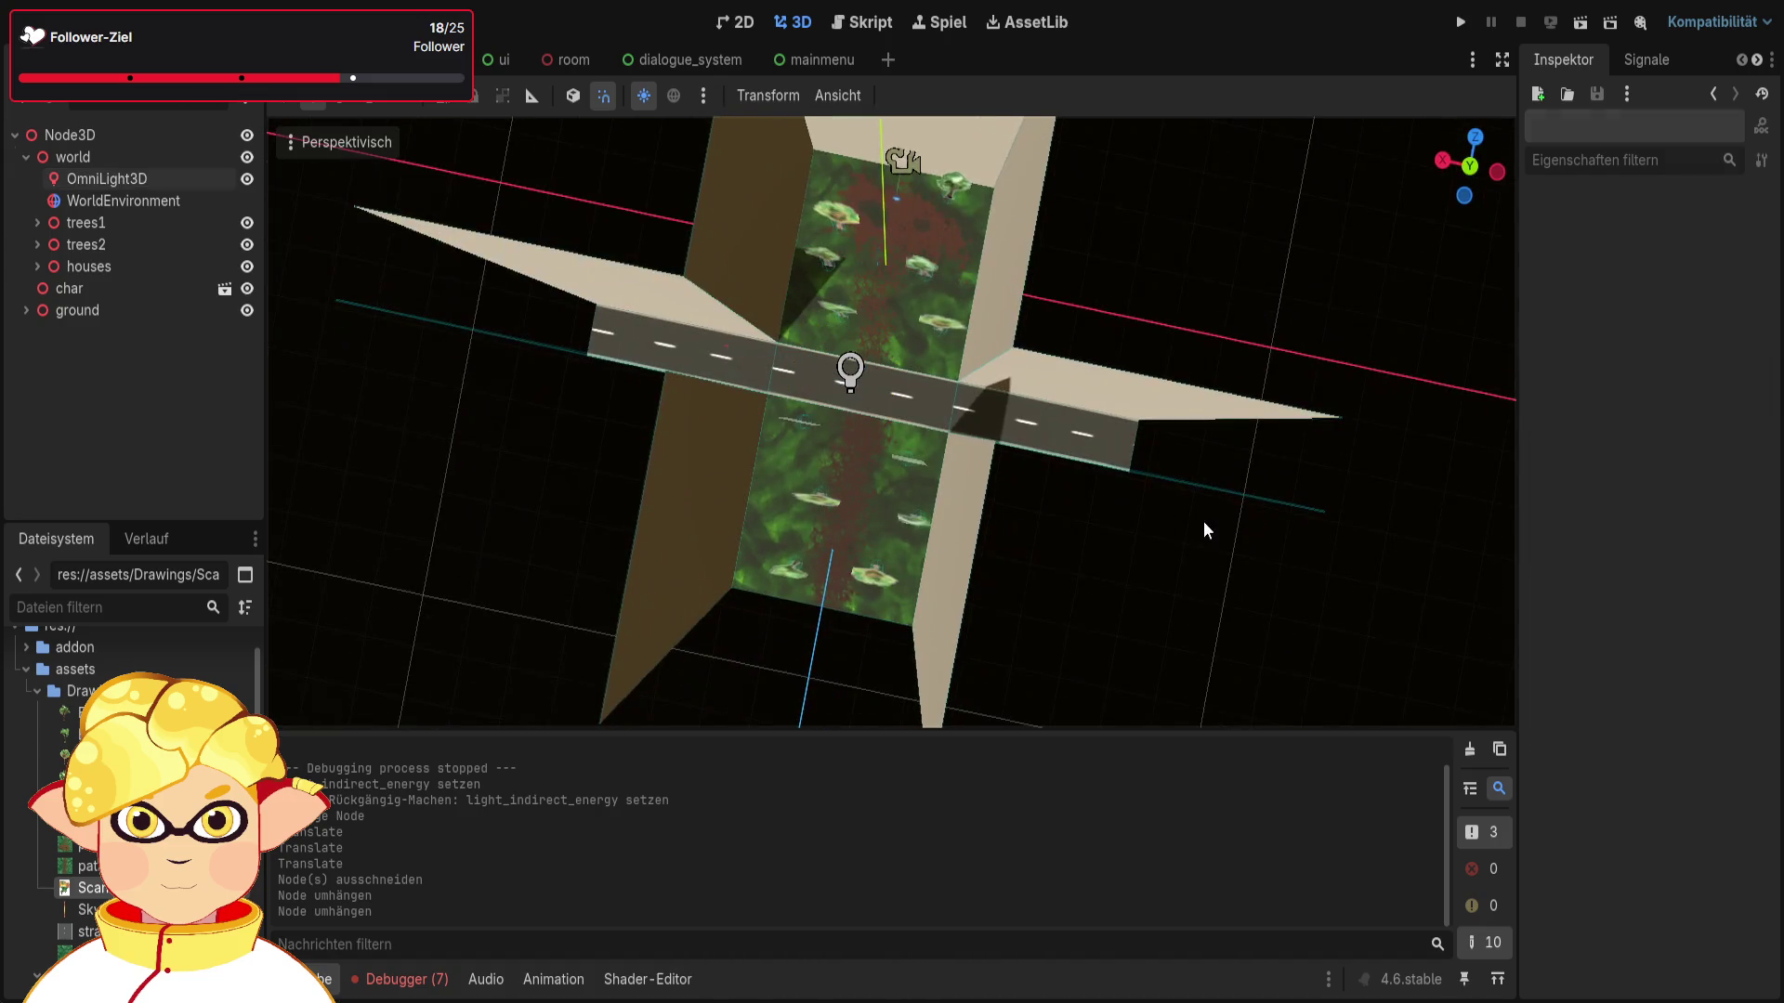
left_click(1588, 31)
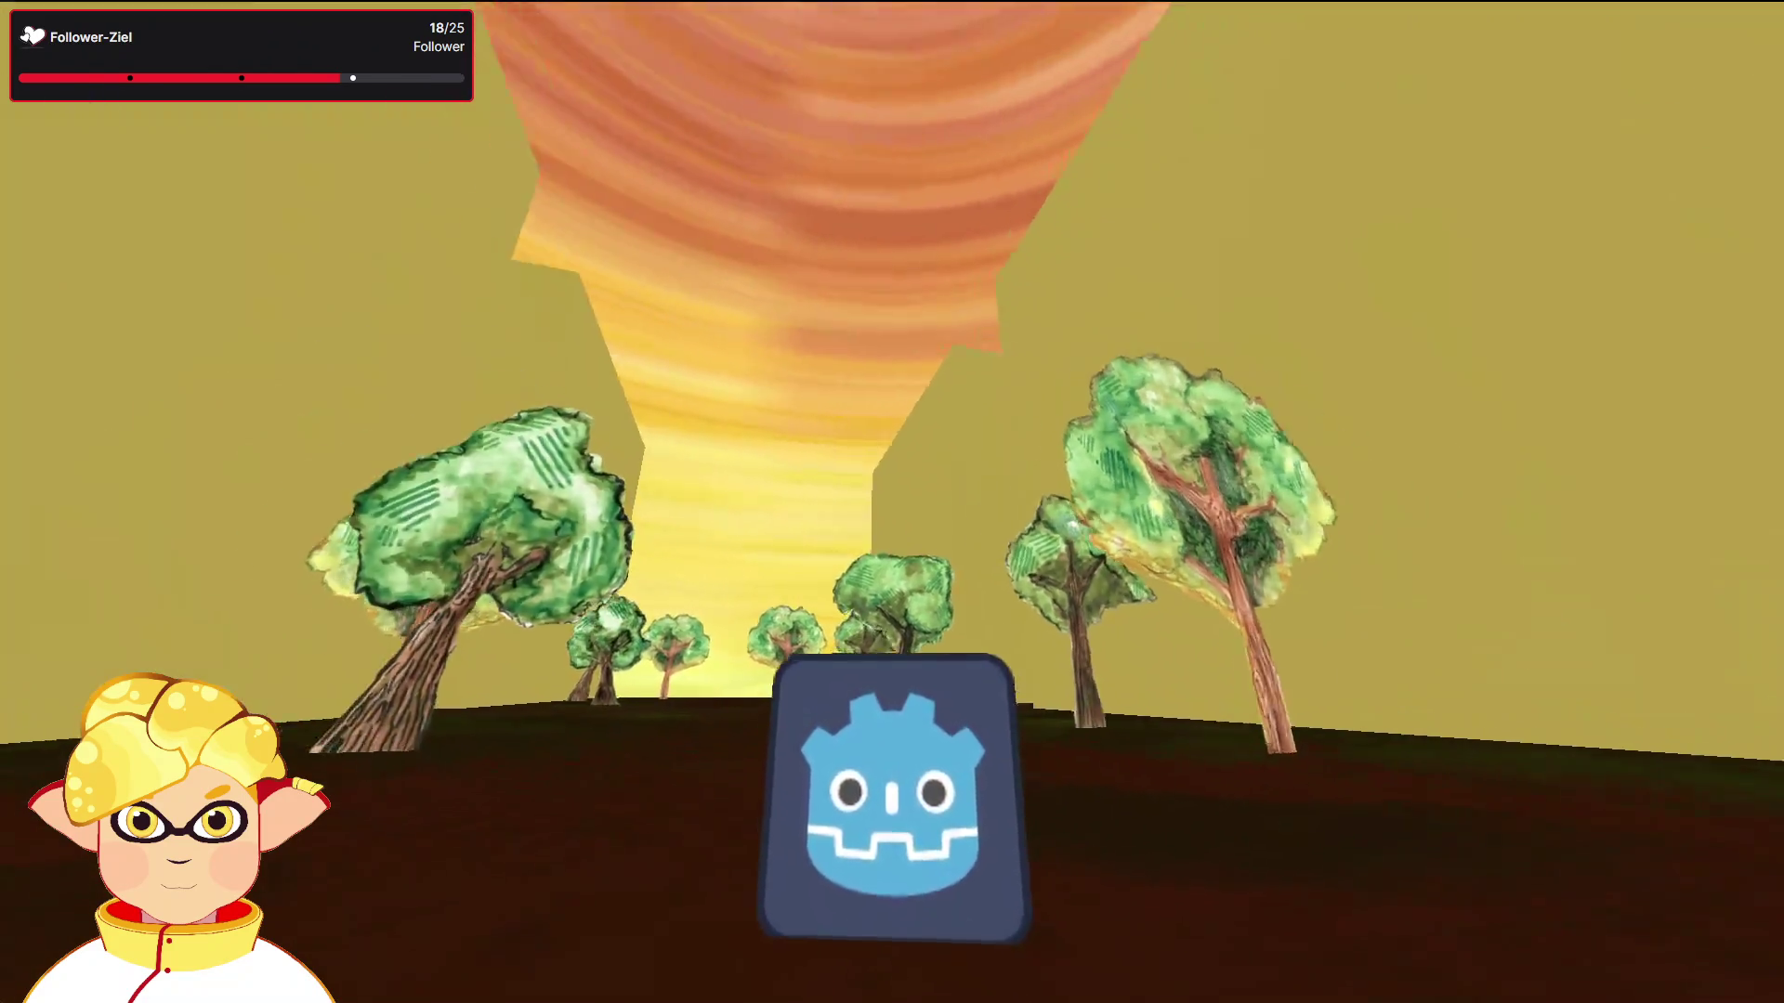
key("Escape")
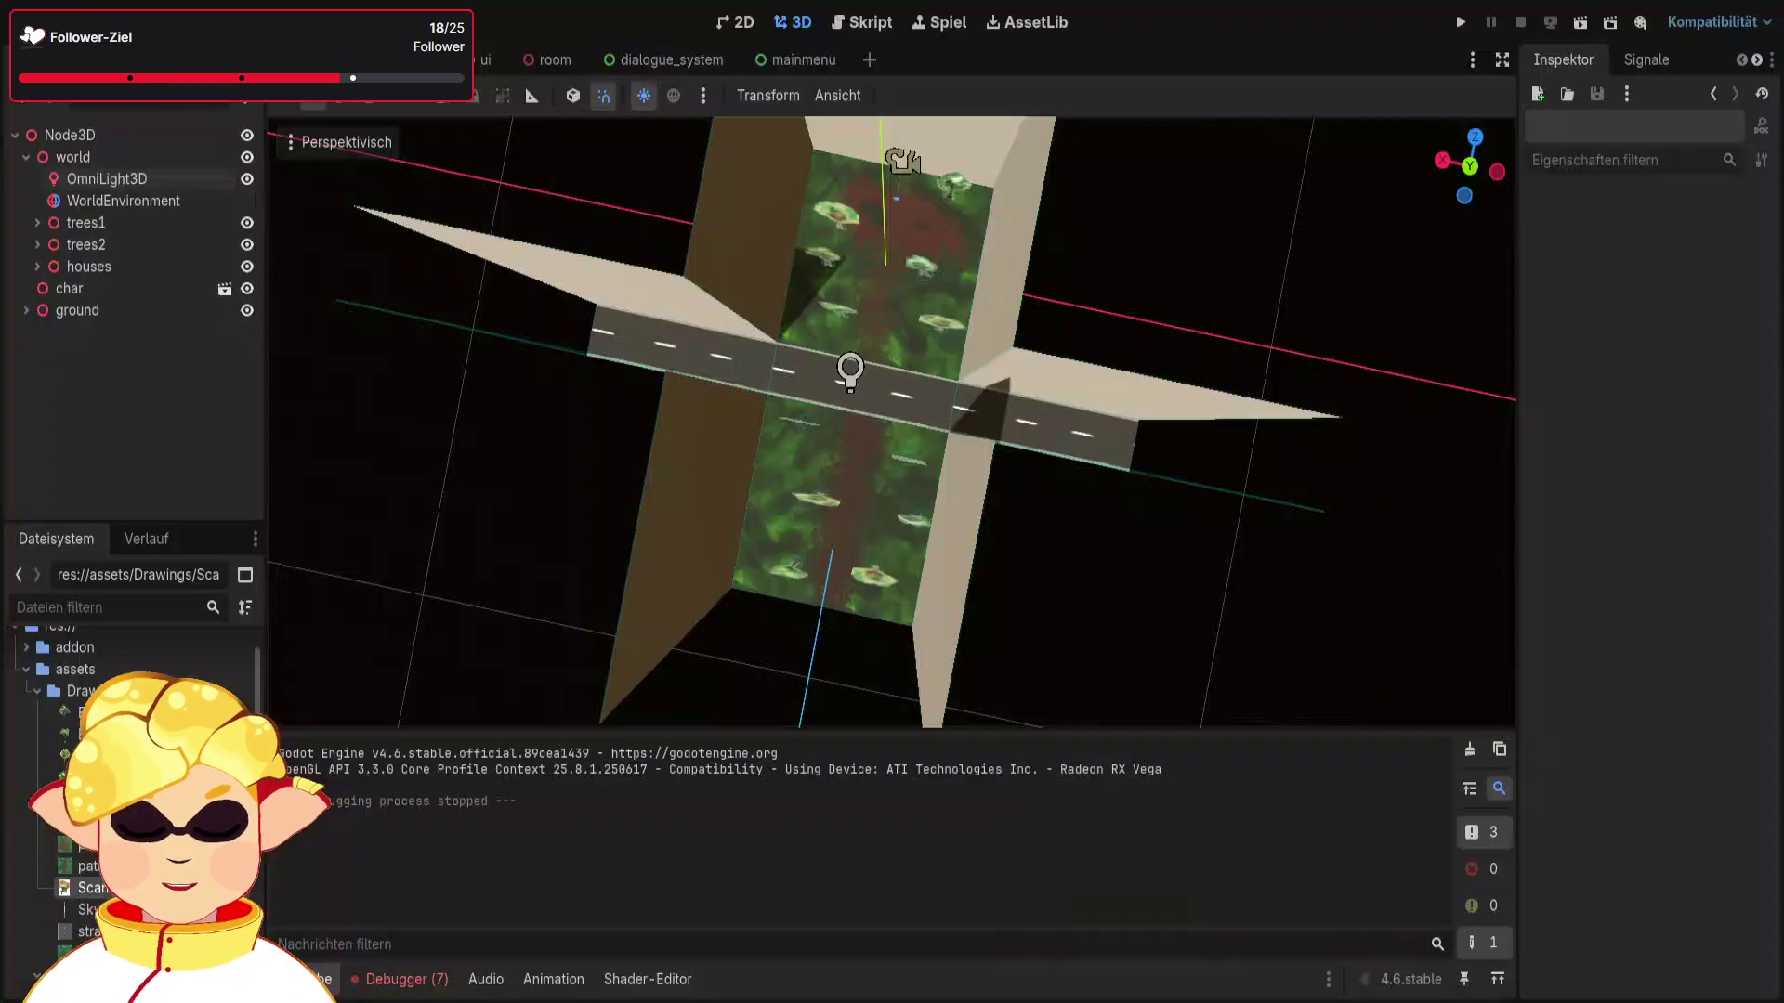
Step: Select OmniLight3D, leave its shadows off, and lower it toward the street
left_click(138, 178)
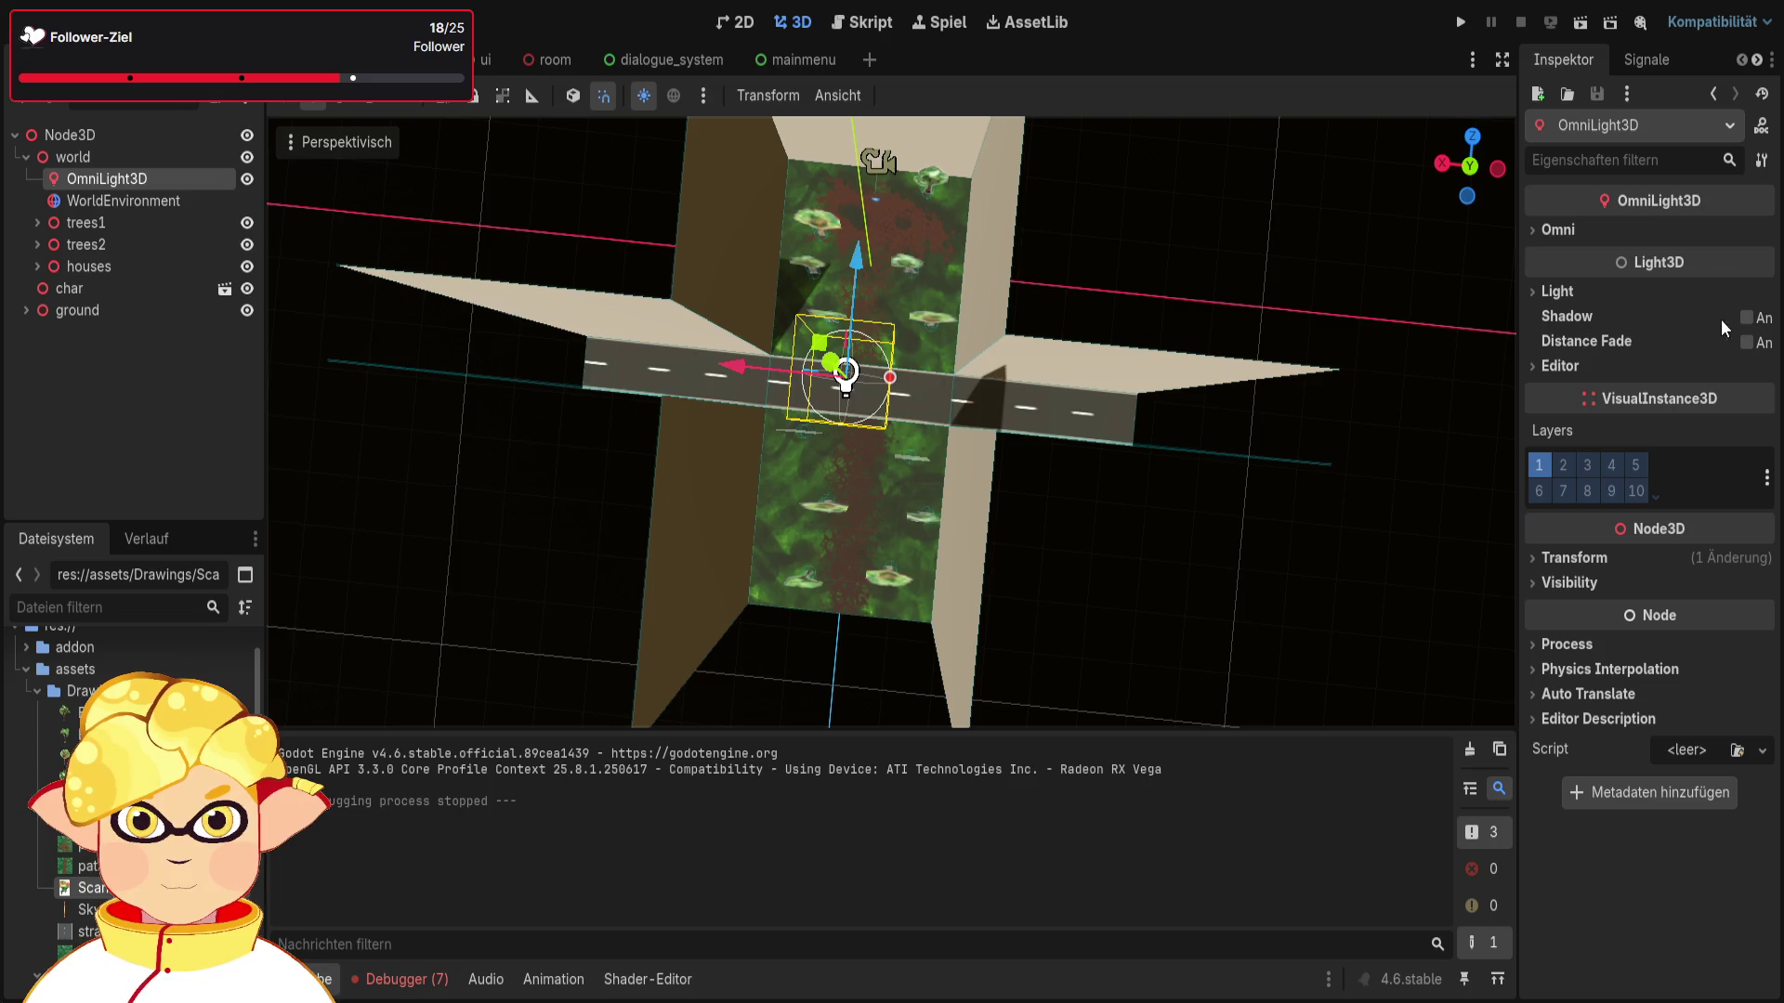
left_click(1749, 317)
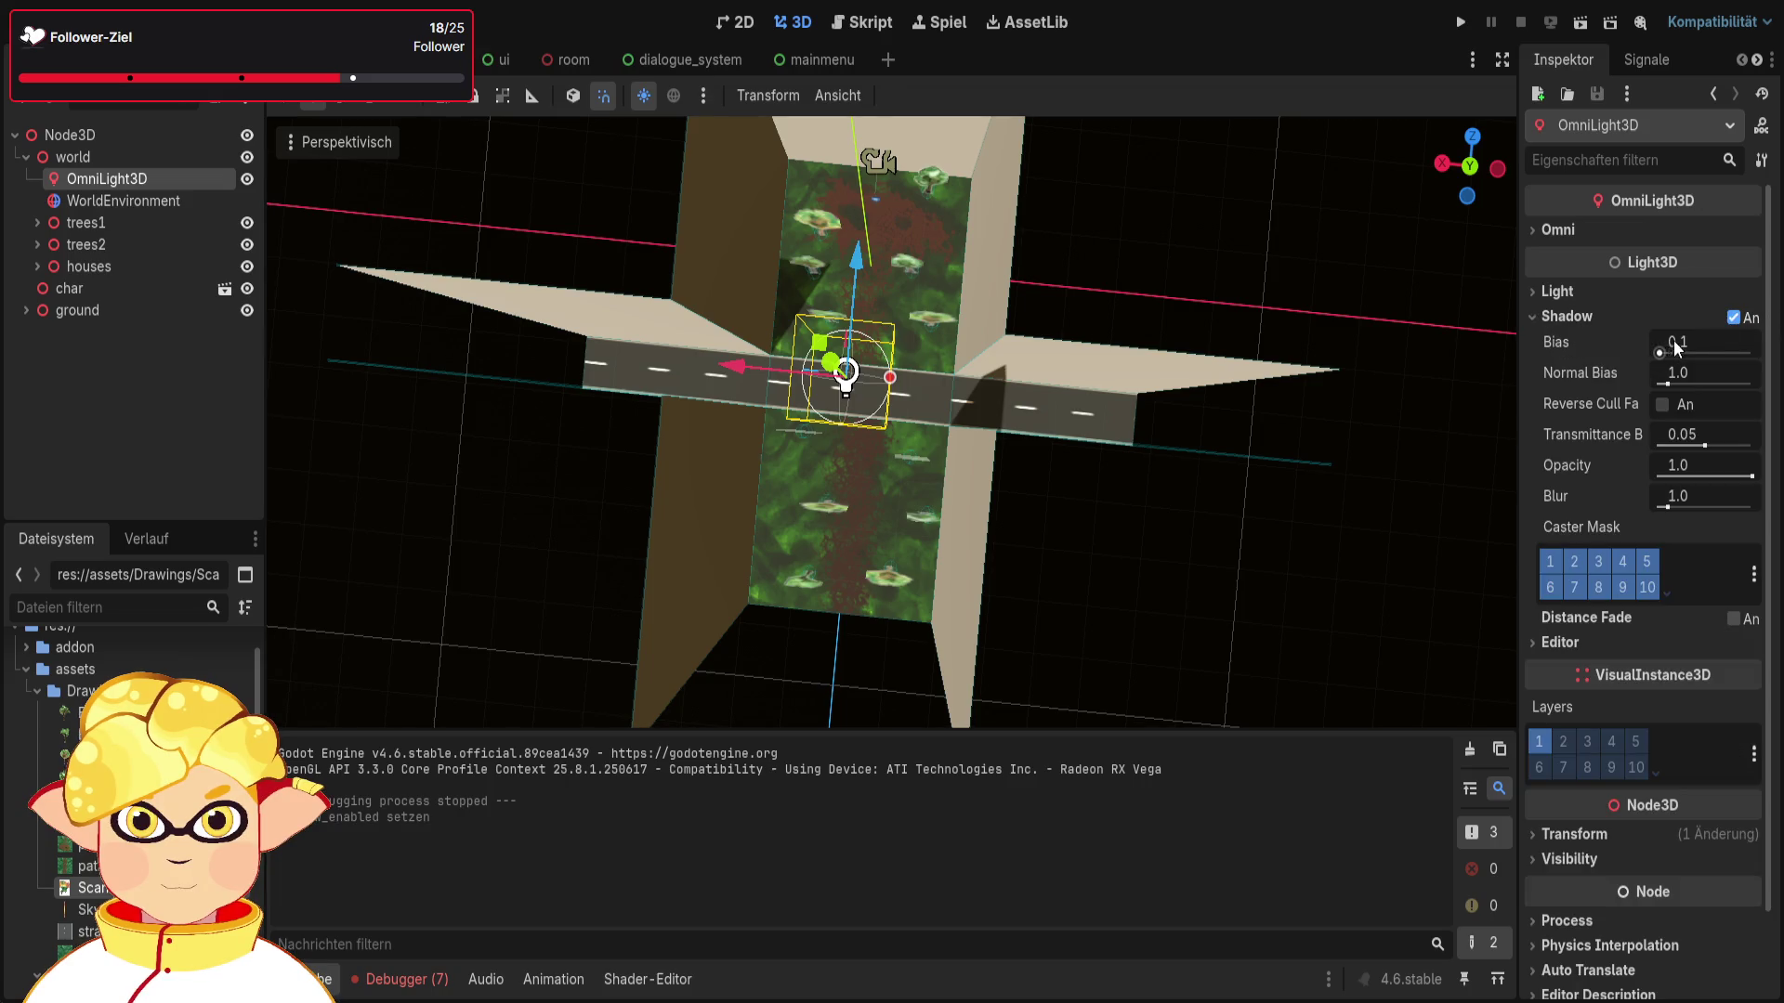
key("ctrl+z")
left_click(1672, 298)
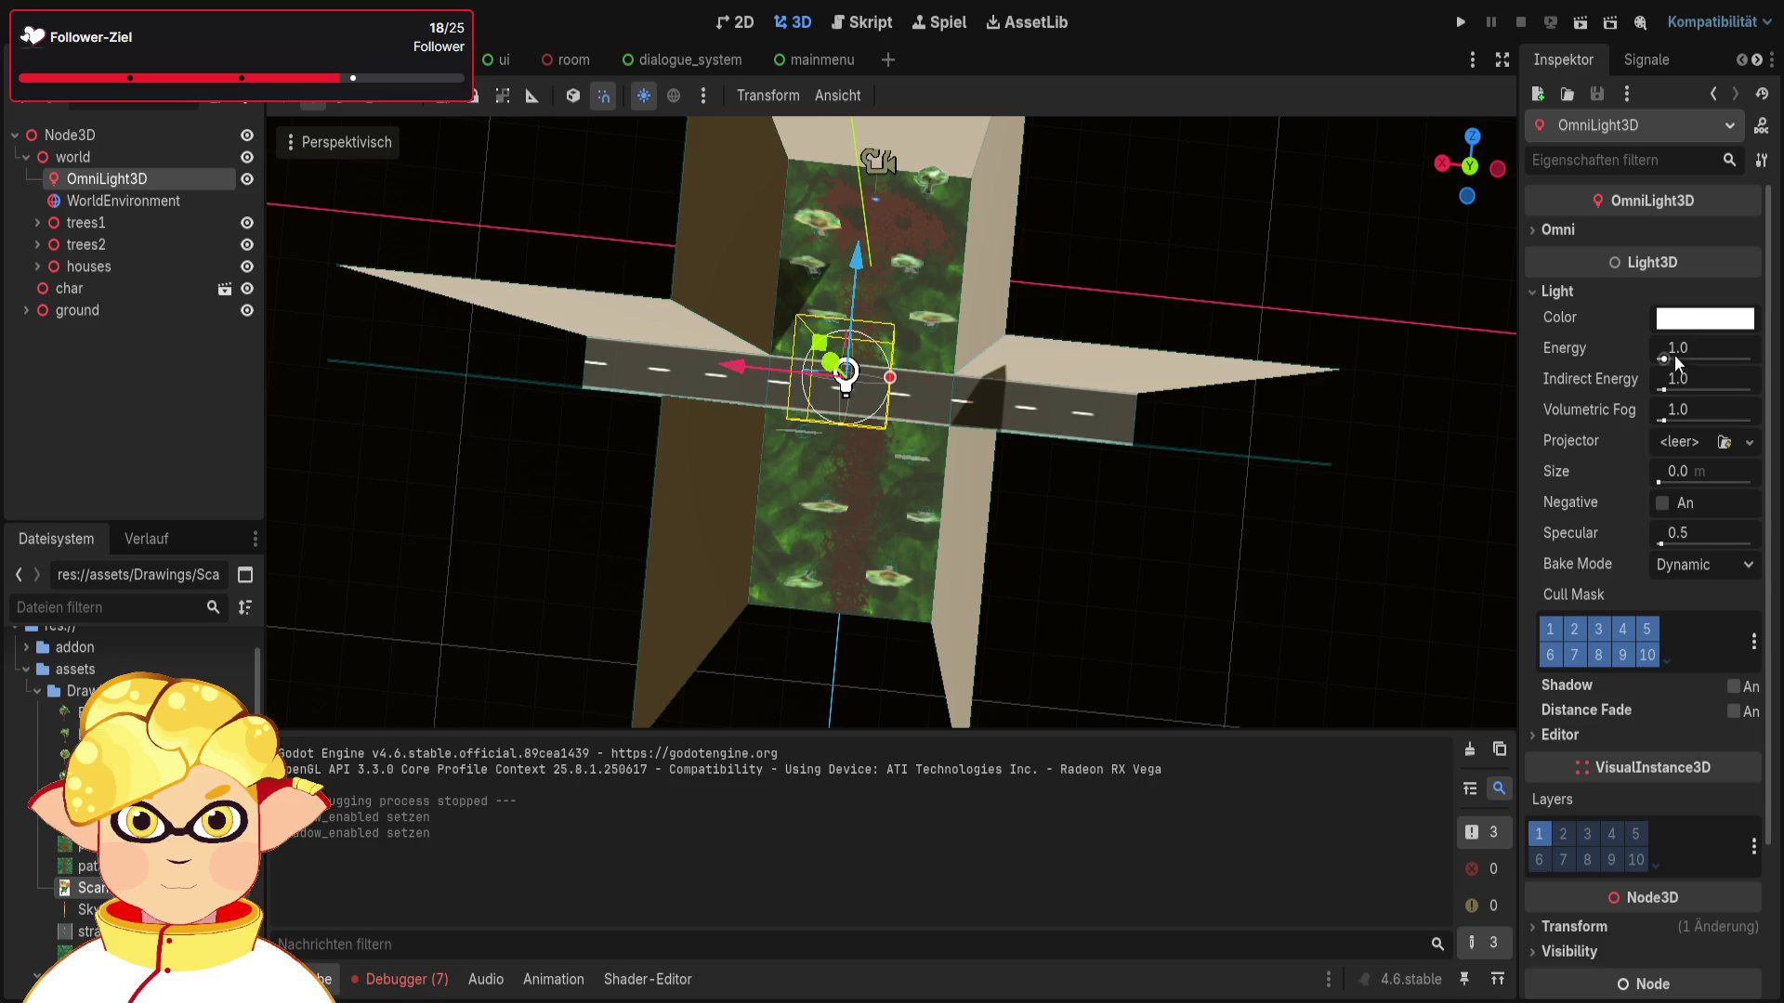
left_click_drag(1675, 357, 1682, 359)
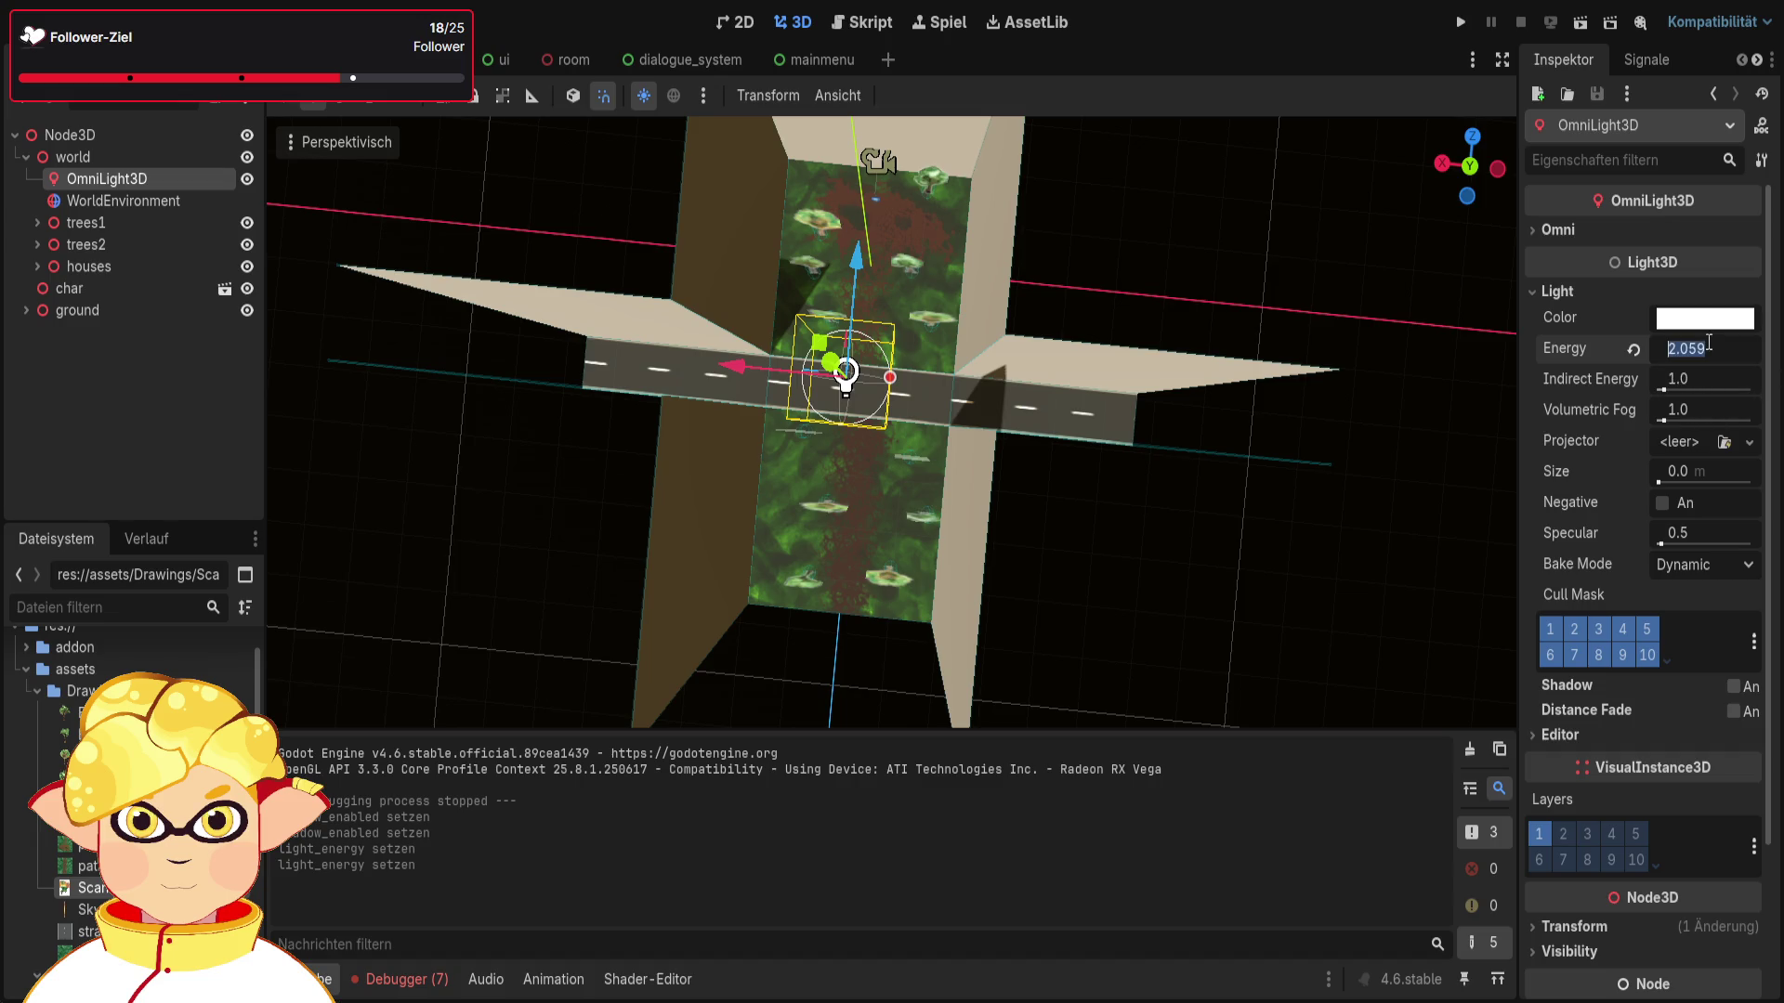
scroll(836, 368, "up", 2)
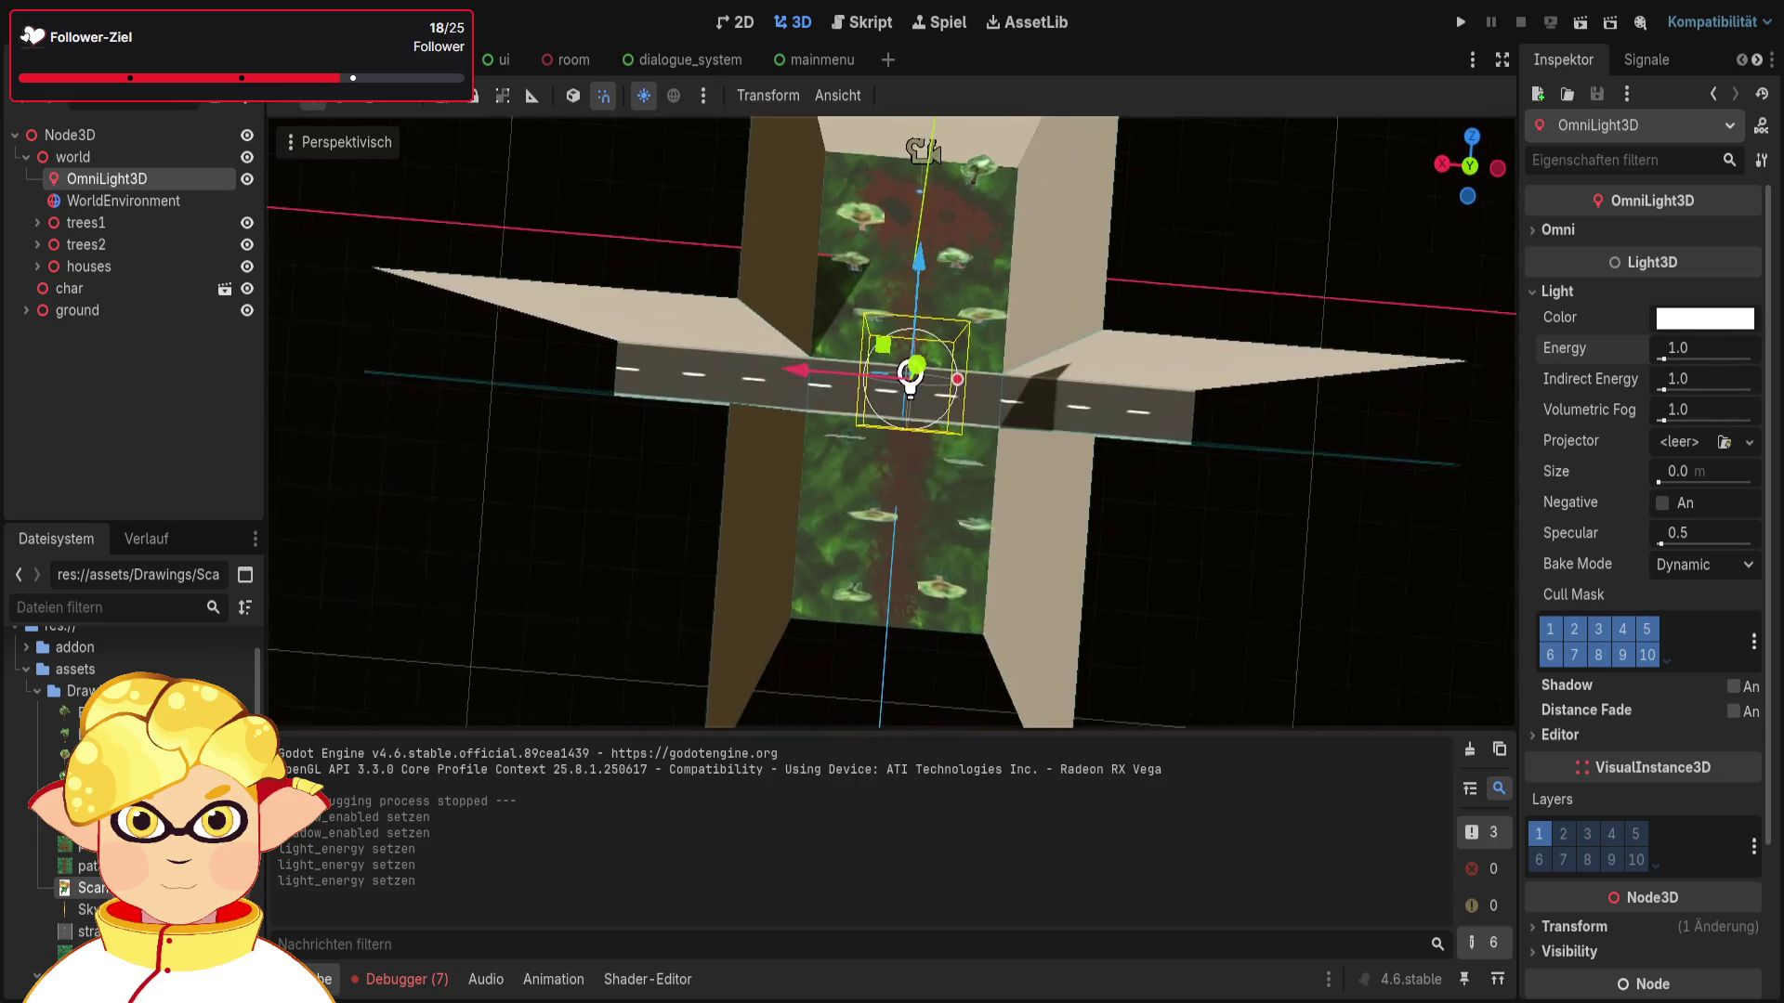
mouse_move(908, 398)
left_mouse_down()
mouse_move(917, 424)
mouse_move(916, 402)
left_mouse_up()
scroll(916, 400, "up", 5)
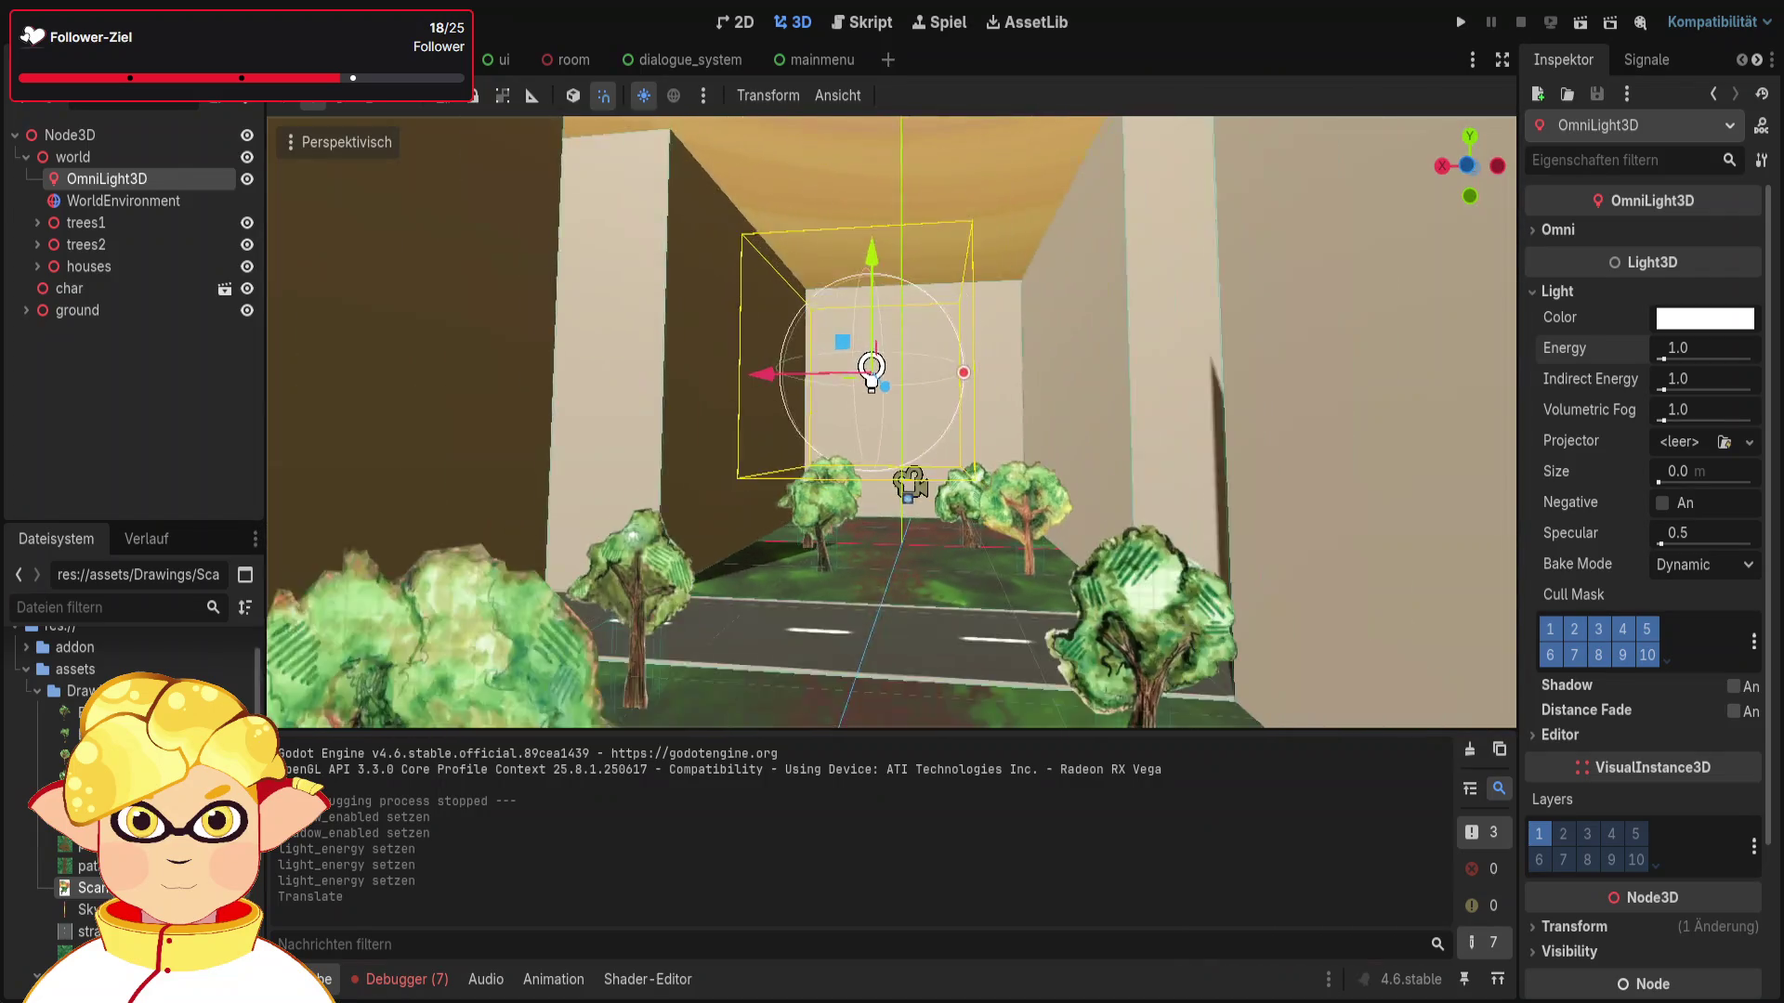
key("w")
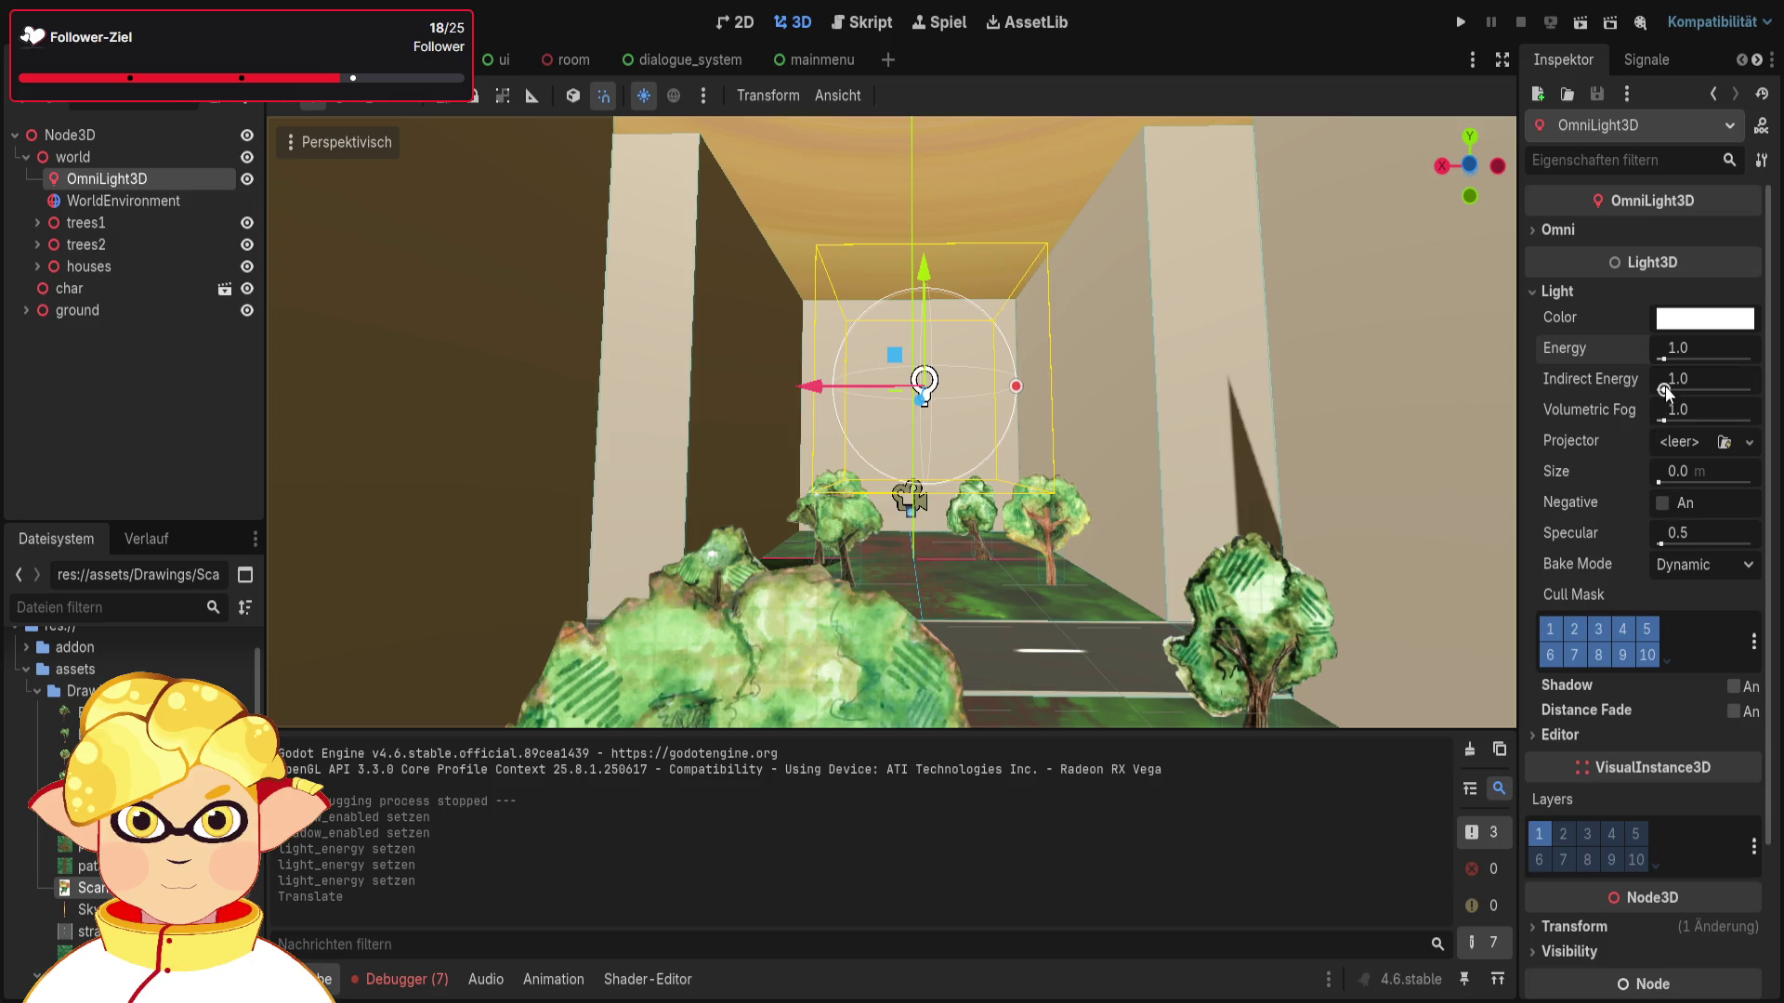
Step: Set Energy 3.0, Volumetric Fog 1.0, Indirect Energy 16.0 and Size 1.0 m, then playtest
left_click_drag(1664, 360, 1678, 363)
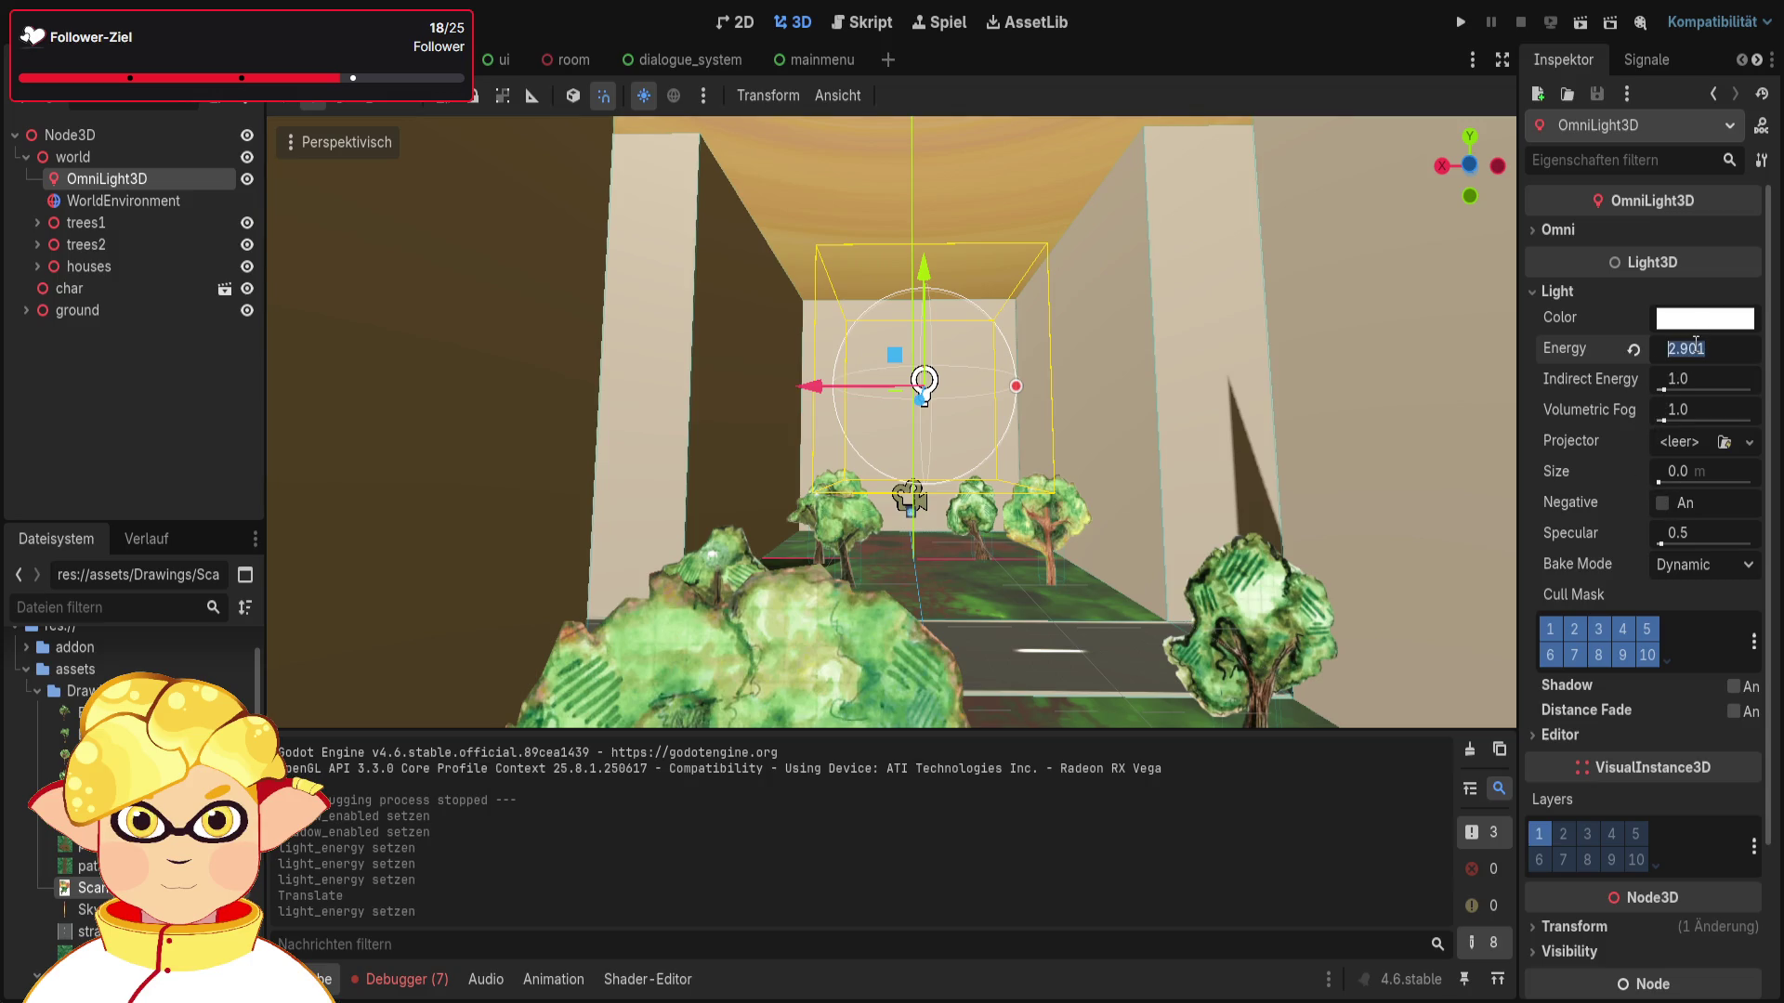
type("3")
key("Return")
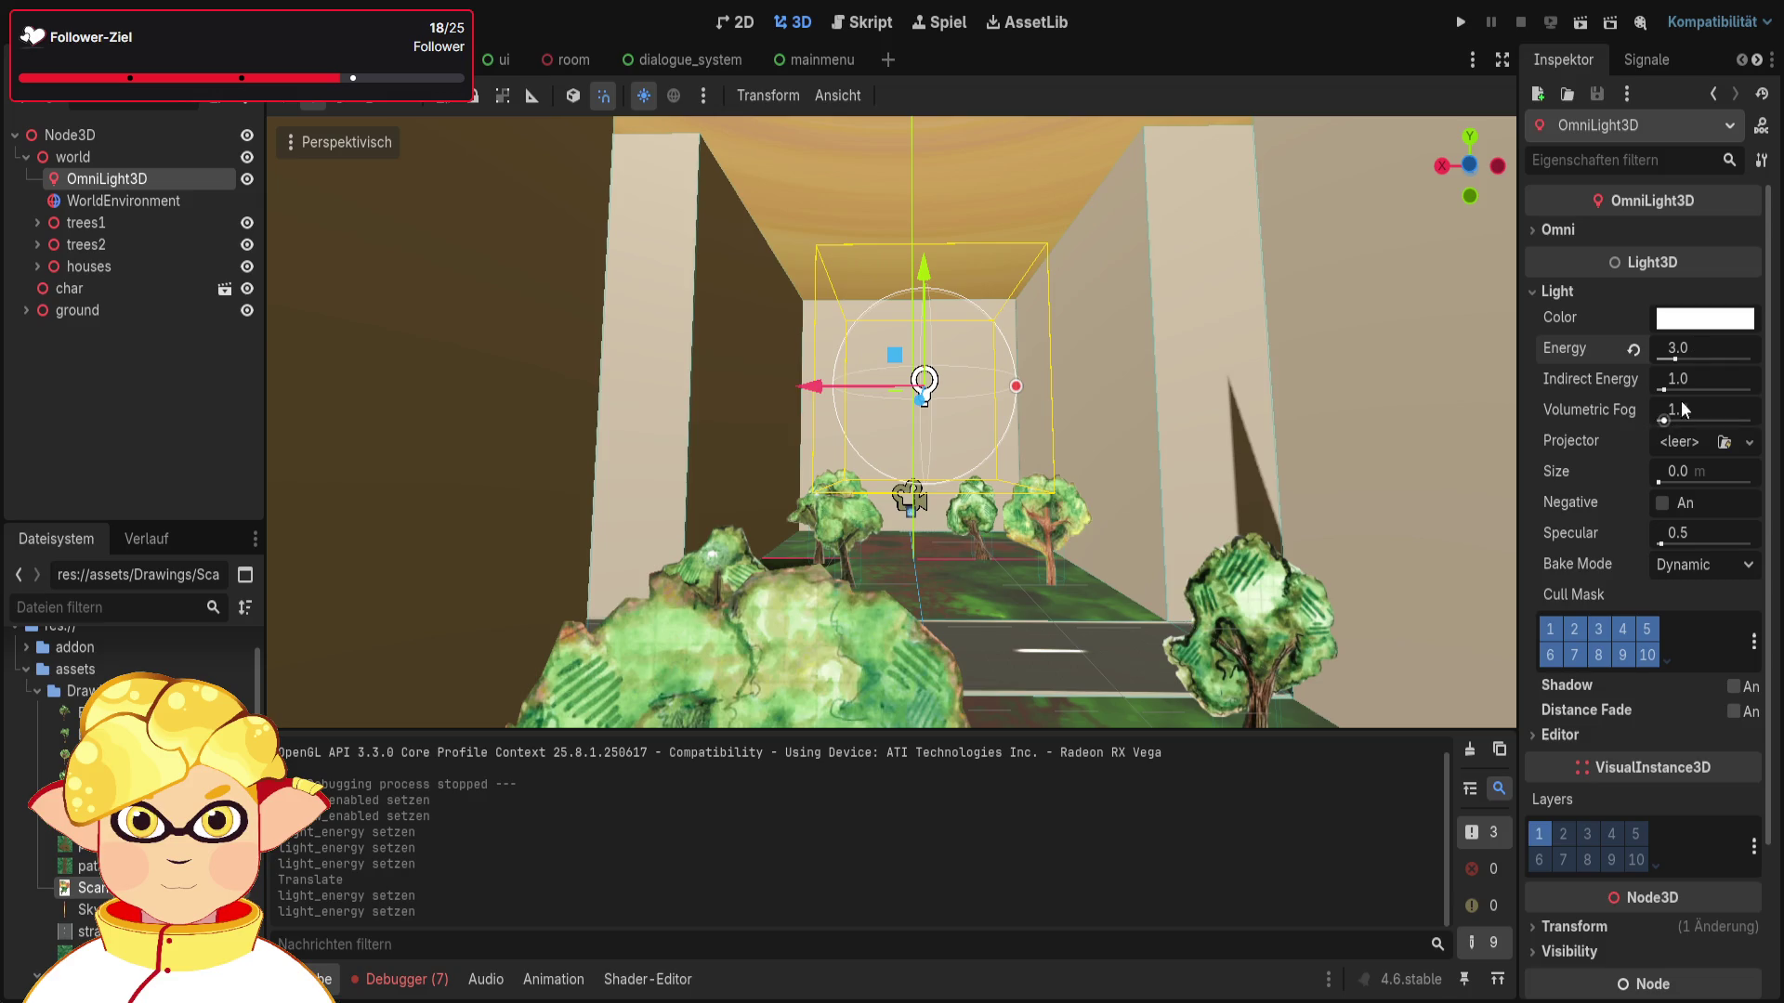
left_click_drag(1670, 420, 1676, 420)
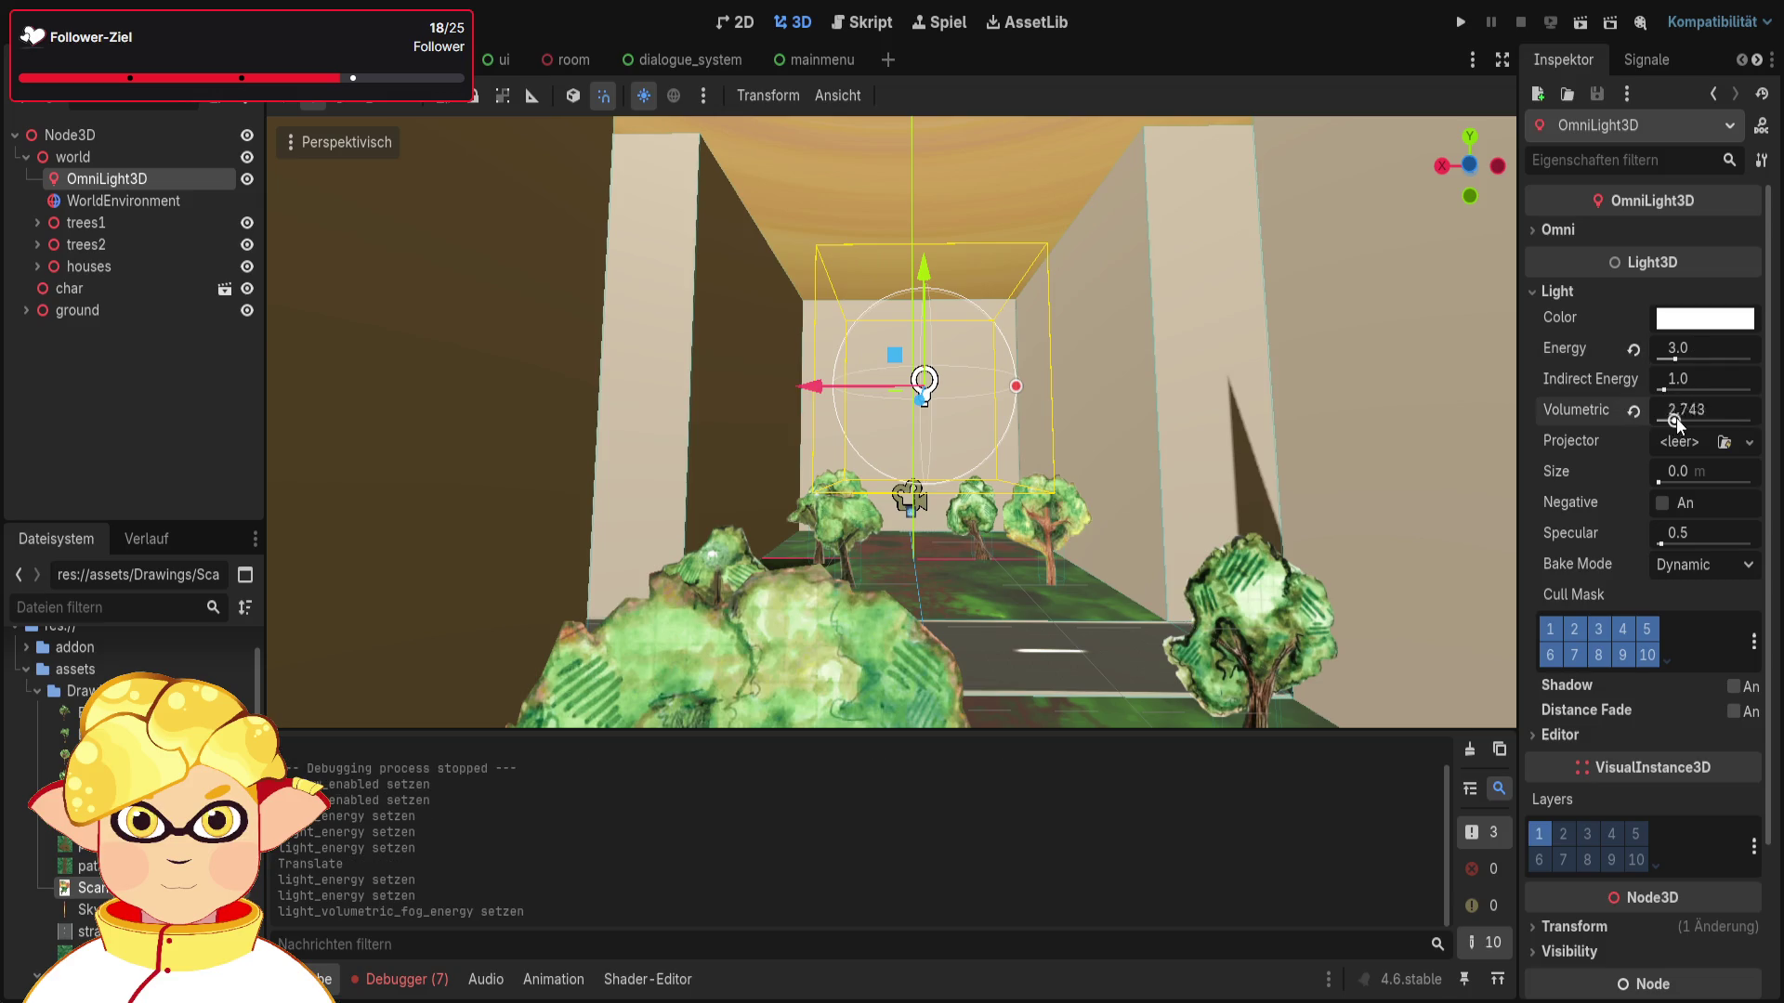
left_click(1715, 407)
type("1")
key("Return")
left_click_drag(1664, 390, 1704, 390)
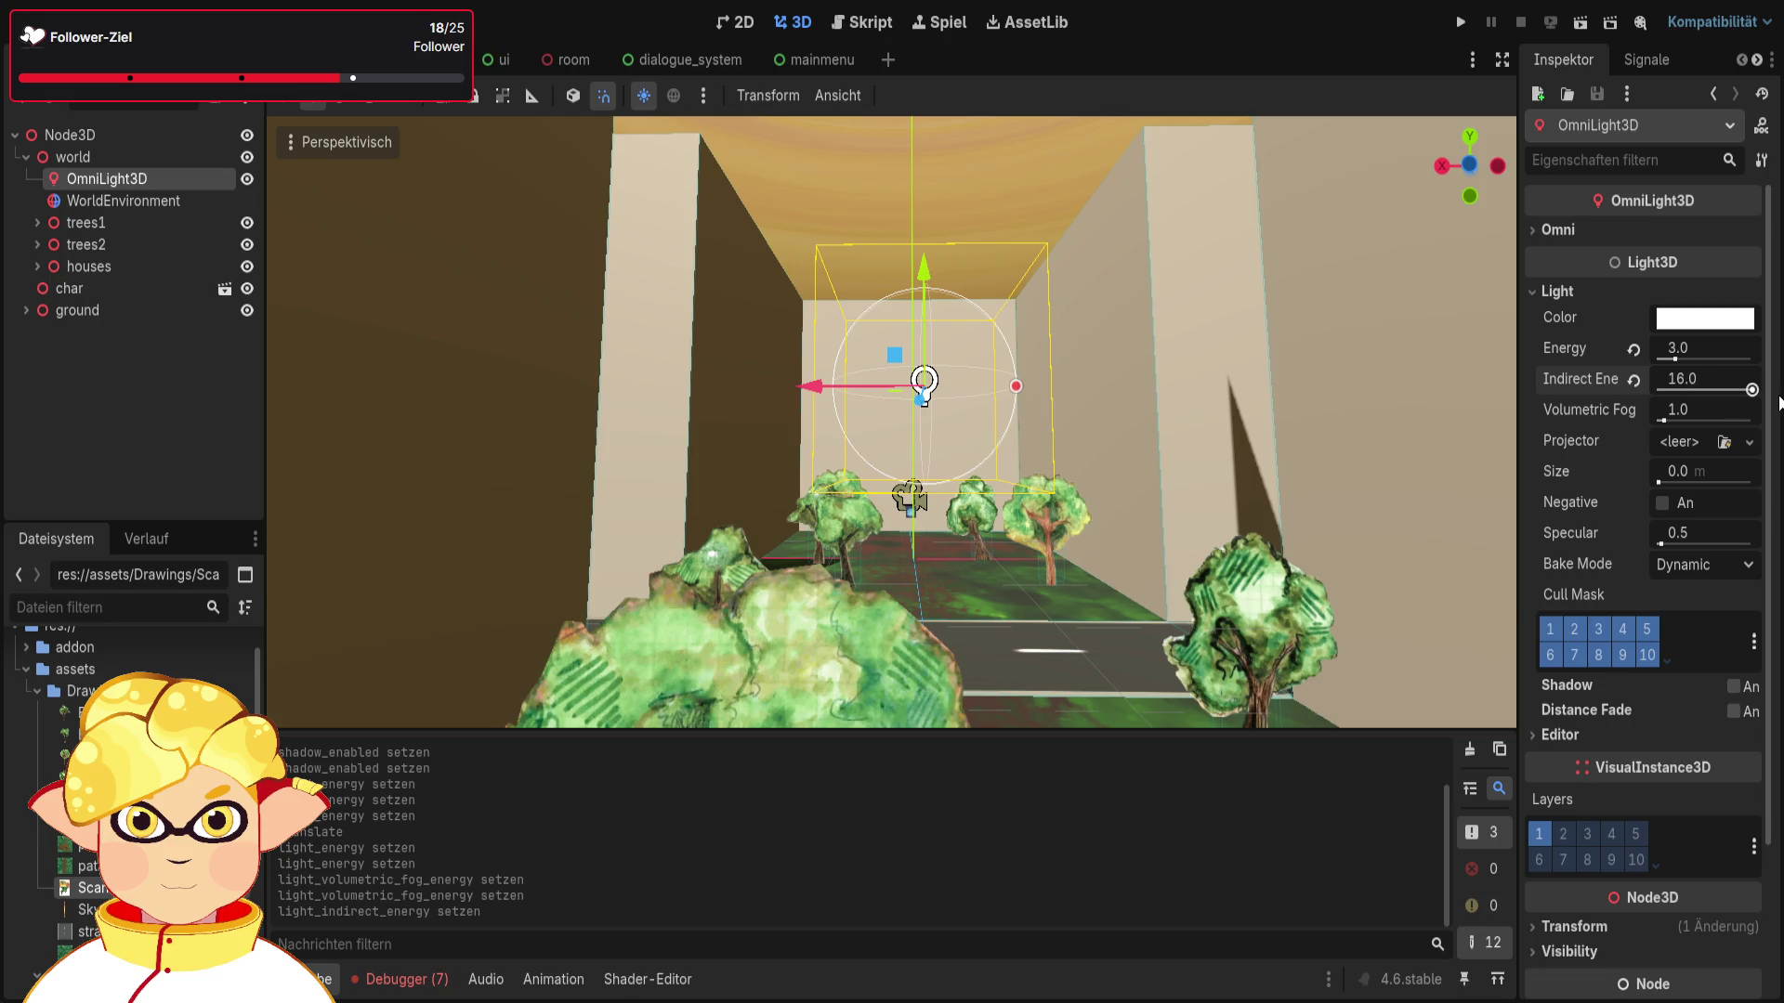
left_click(1664, 480)
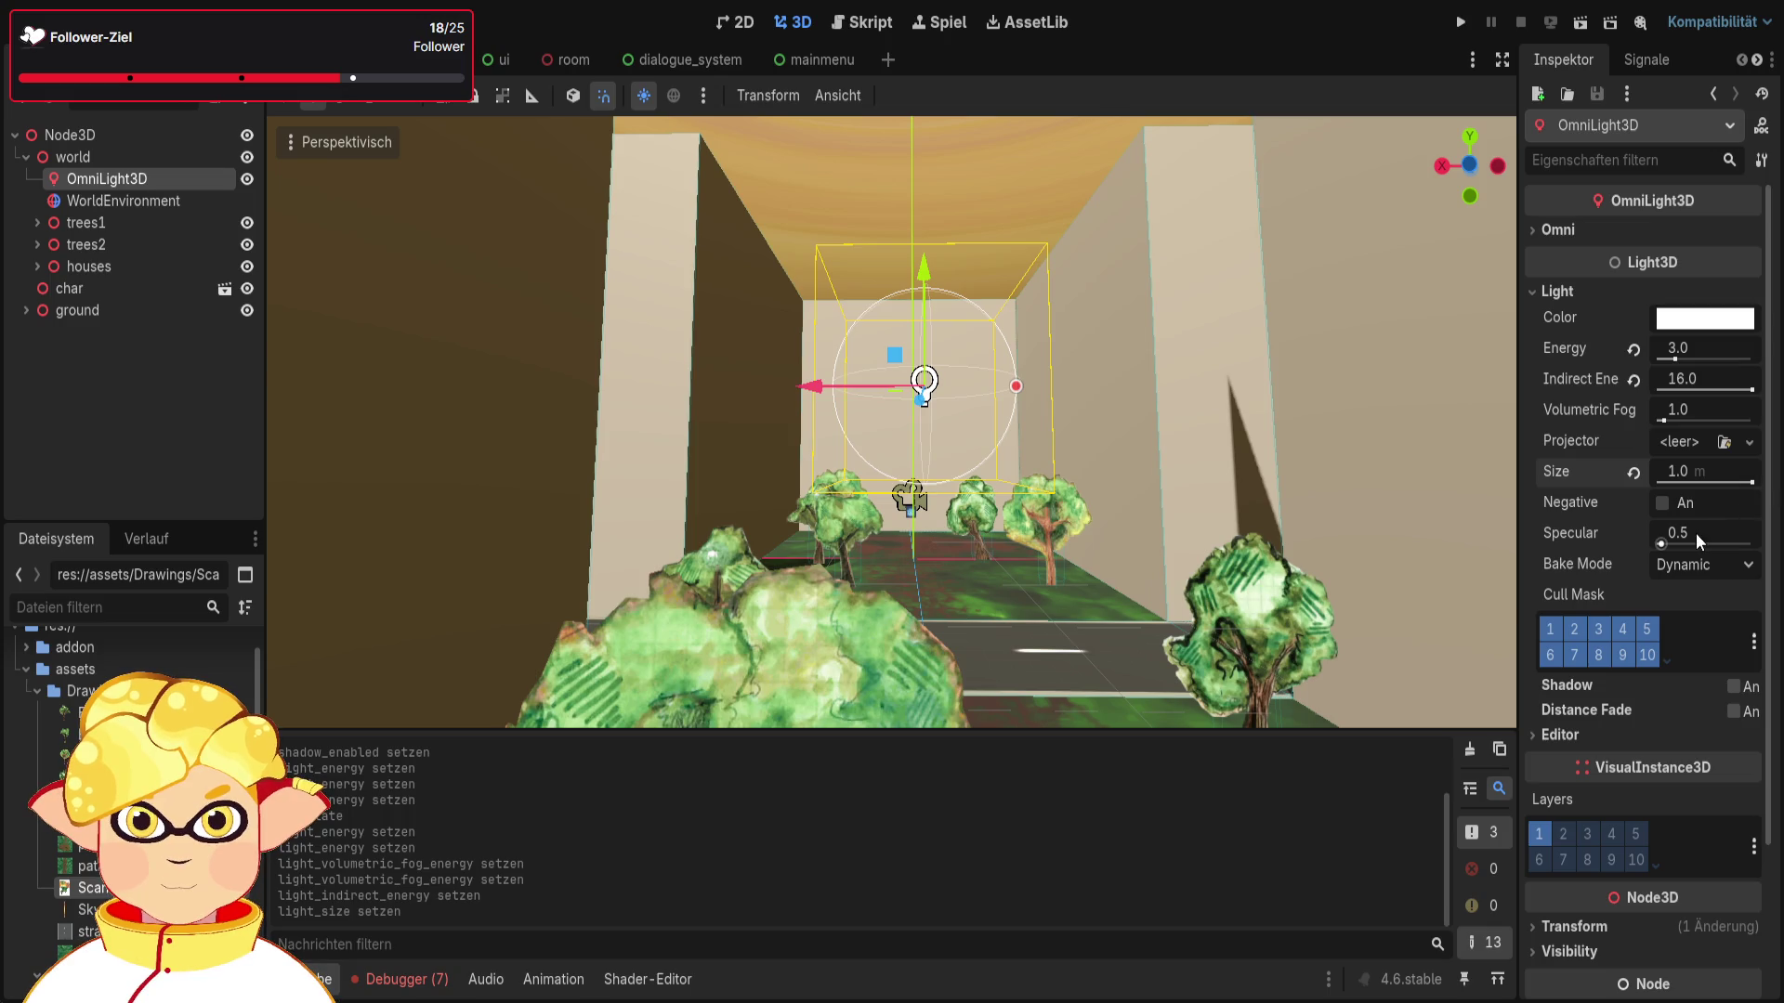
key("F5")
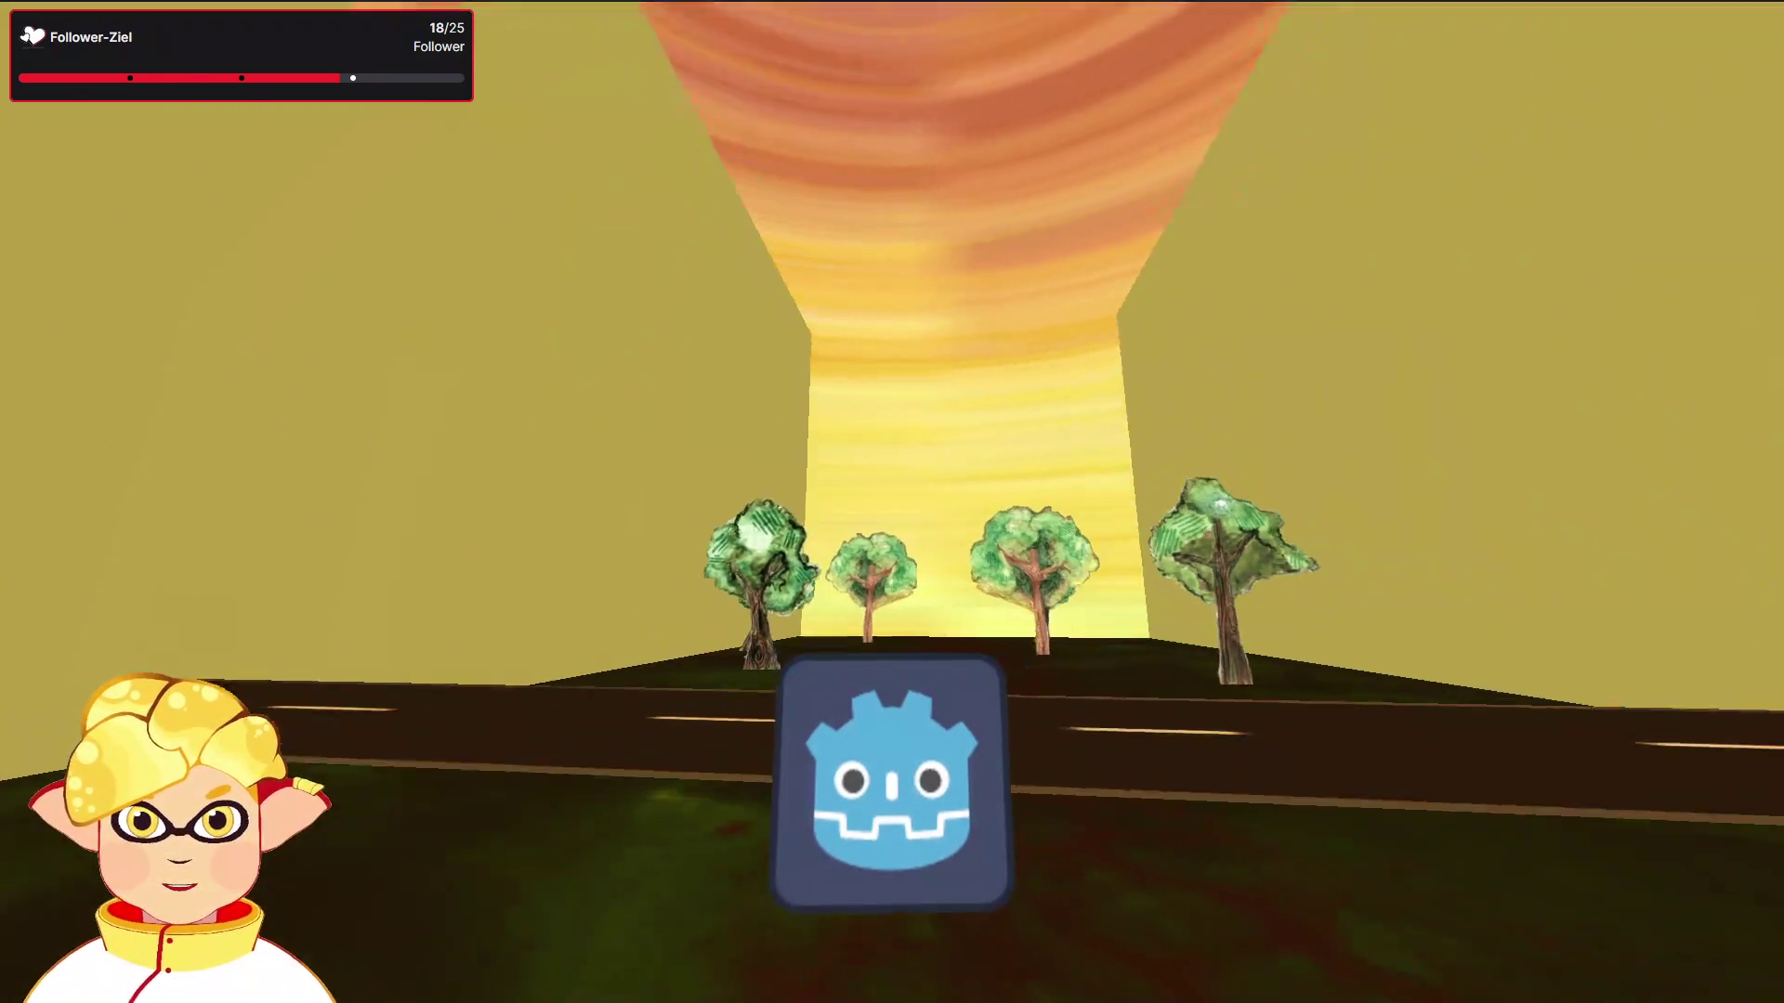
key("F8")
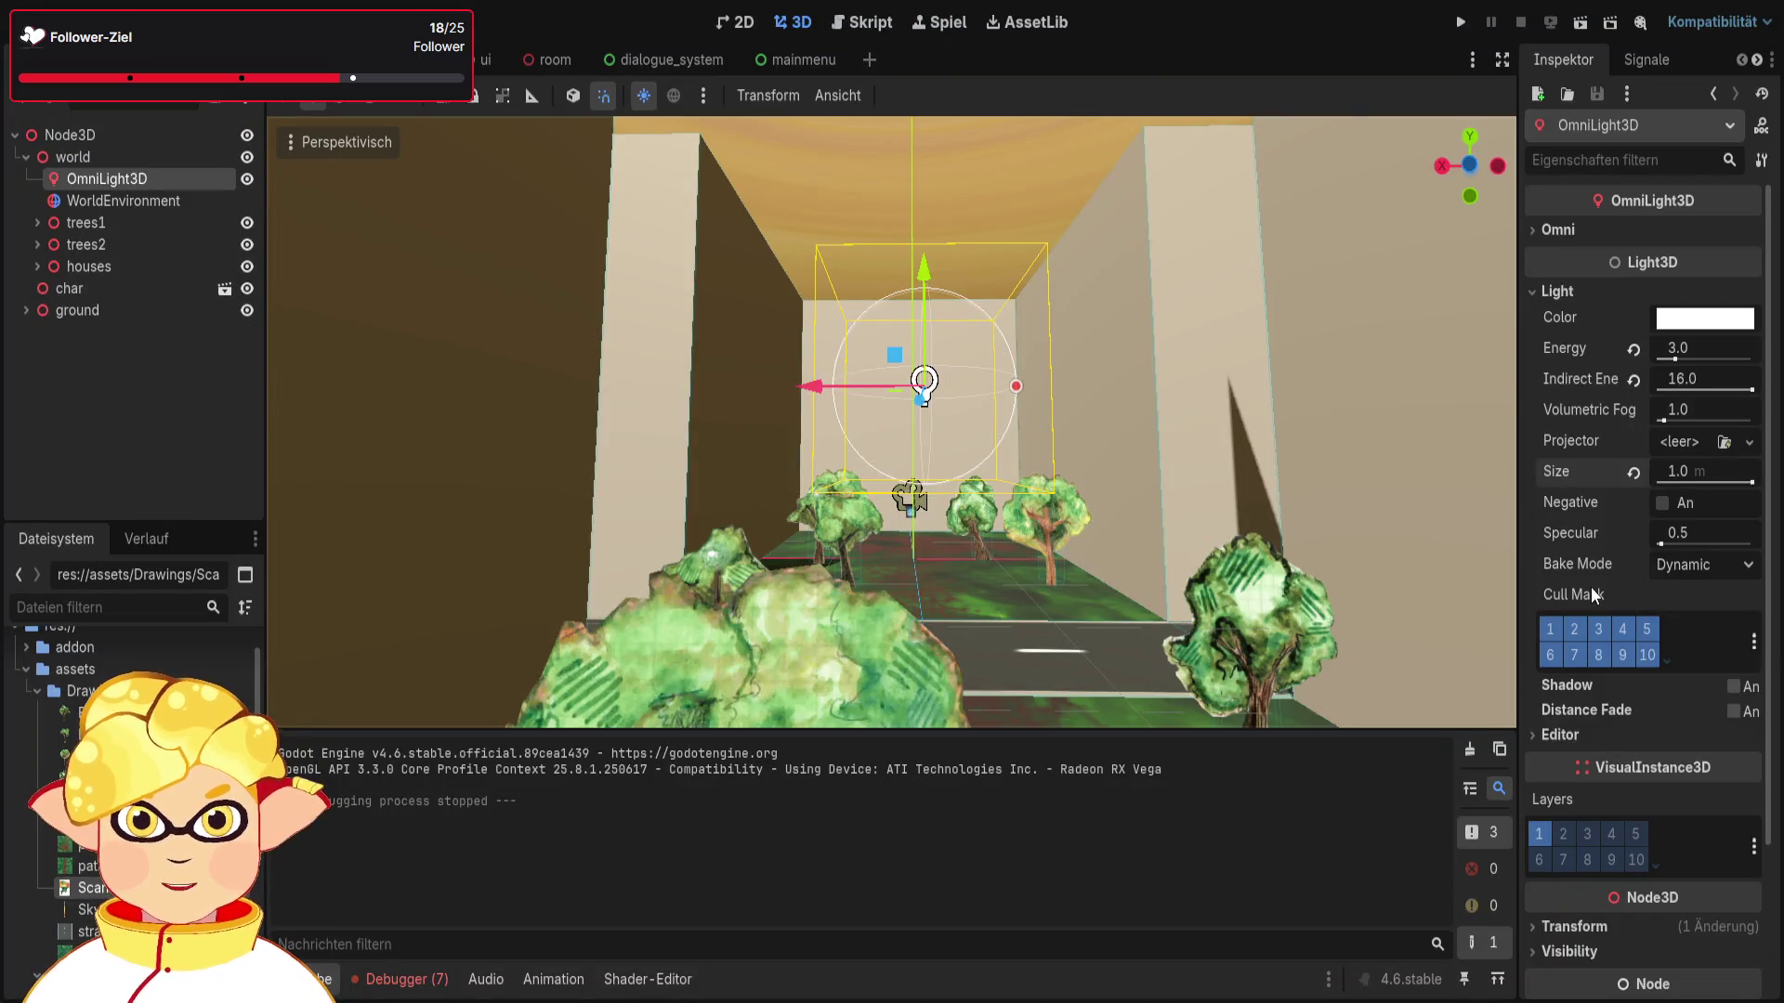
Step: Enable omni light shadows with raised bias, reverse cull face and transmittance bias
left_click(1734, 687)
mouse_move(1654, 717)
left_mouse_down()
mouse_move(1732, 716)
mouse_move(1709, 743)
left_mouse_up()
left_click(1662, 774)
mouse_move(1705, 815)
left_mouse_down()
mouse_move(1744, 815)
mouse_move(1766, 865)
left_mouse_up()
scroll(1596, 786, "down", 5)
scroll(1596, 786, "up", 5)
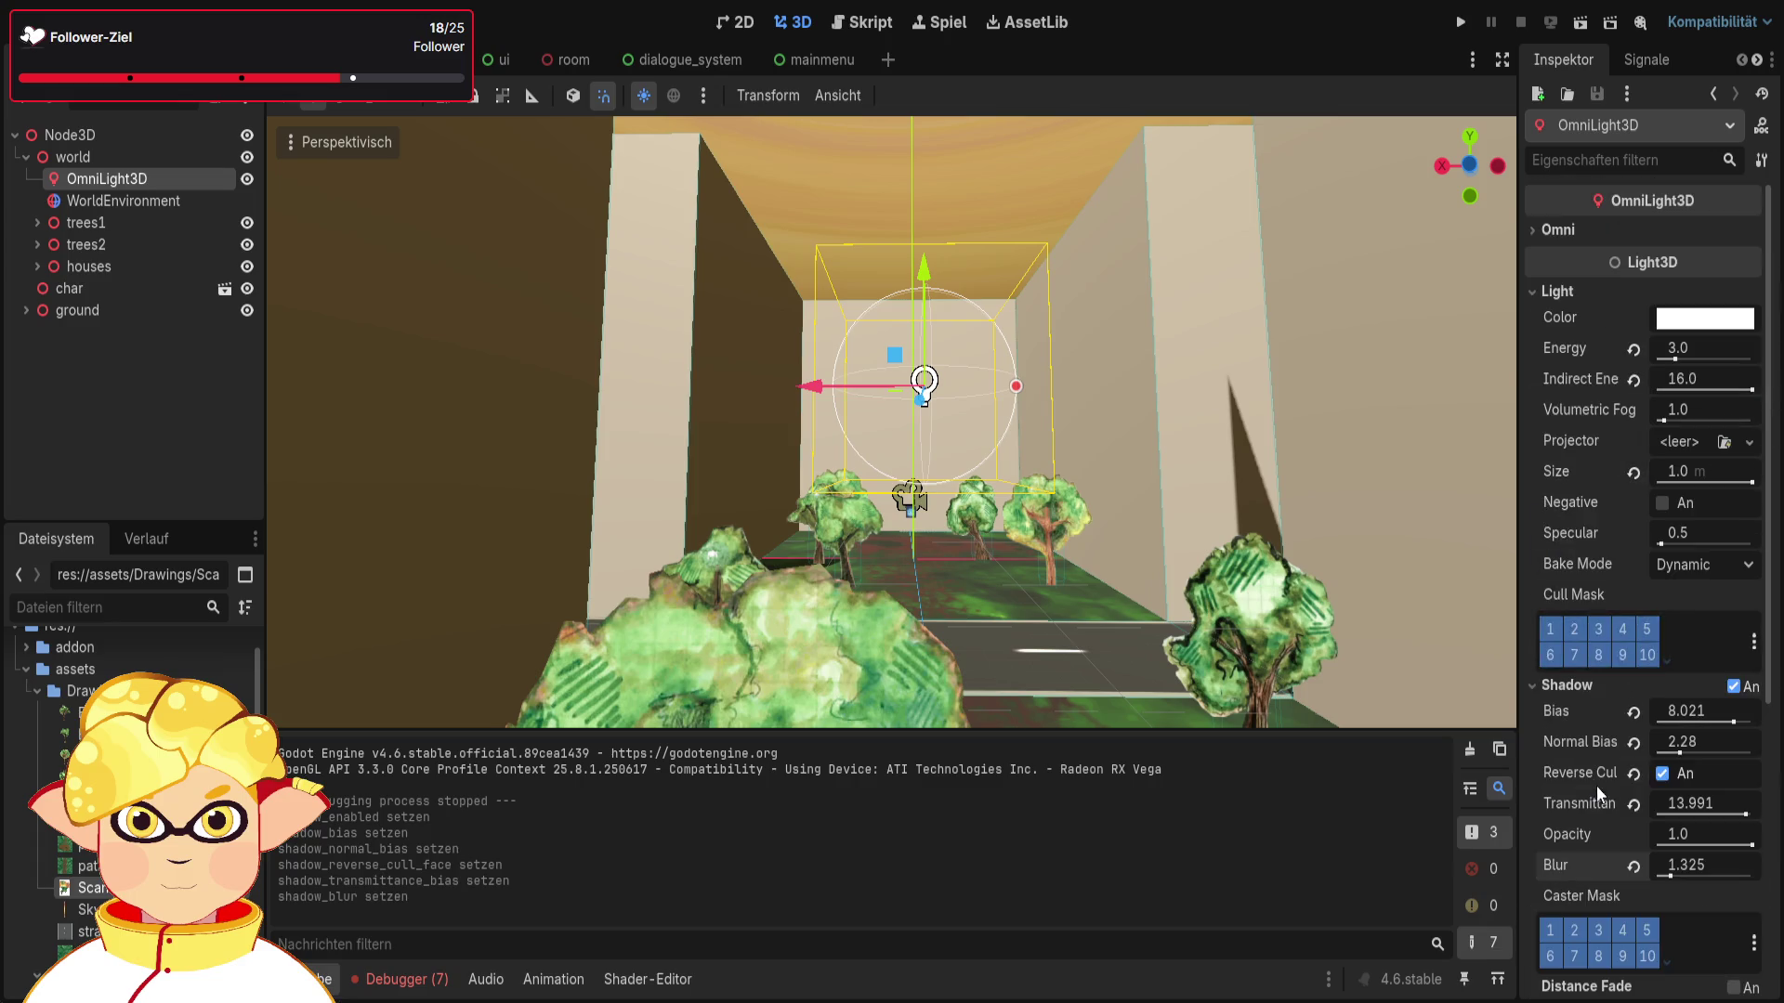
Step: Undo the shadow changes and drag the Omni Range up to 4096.0
left_click(1595, 232)
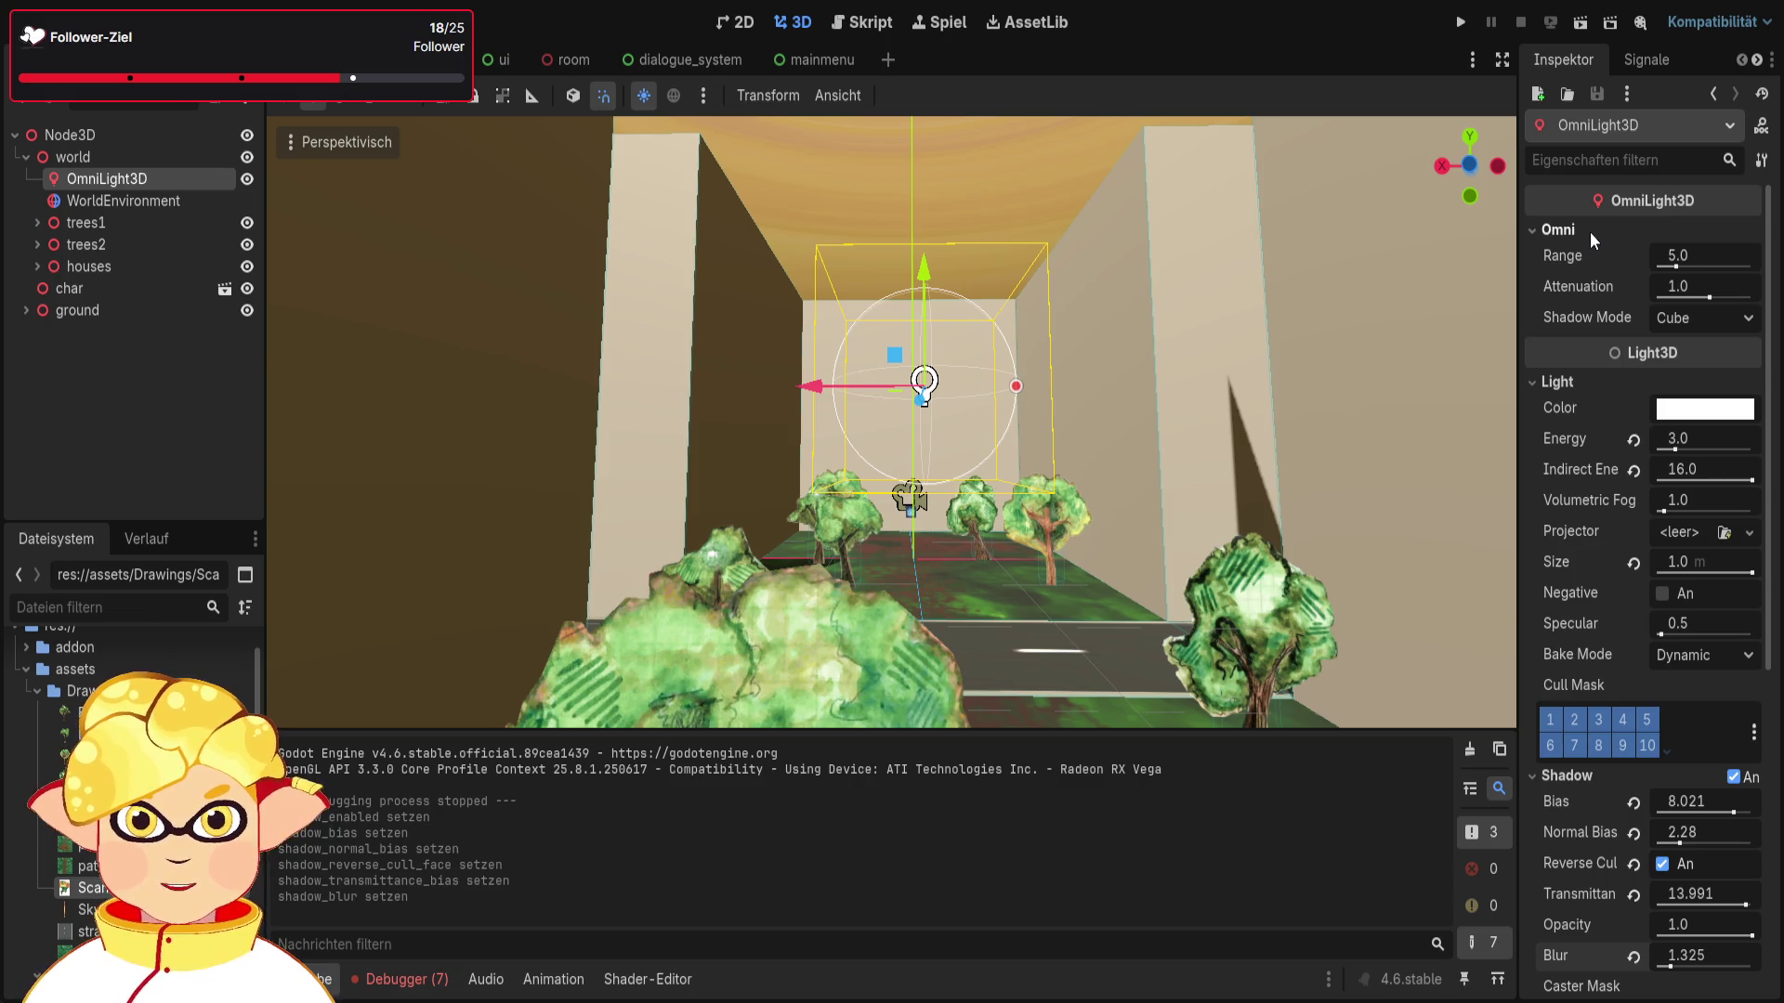
key("ctrl+z")
key("ctrl+z")
key("ctrl+z")
key("ctrl+z")
key("ctrl+z")
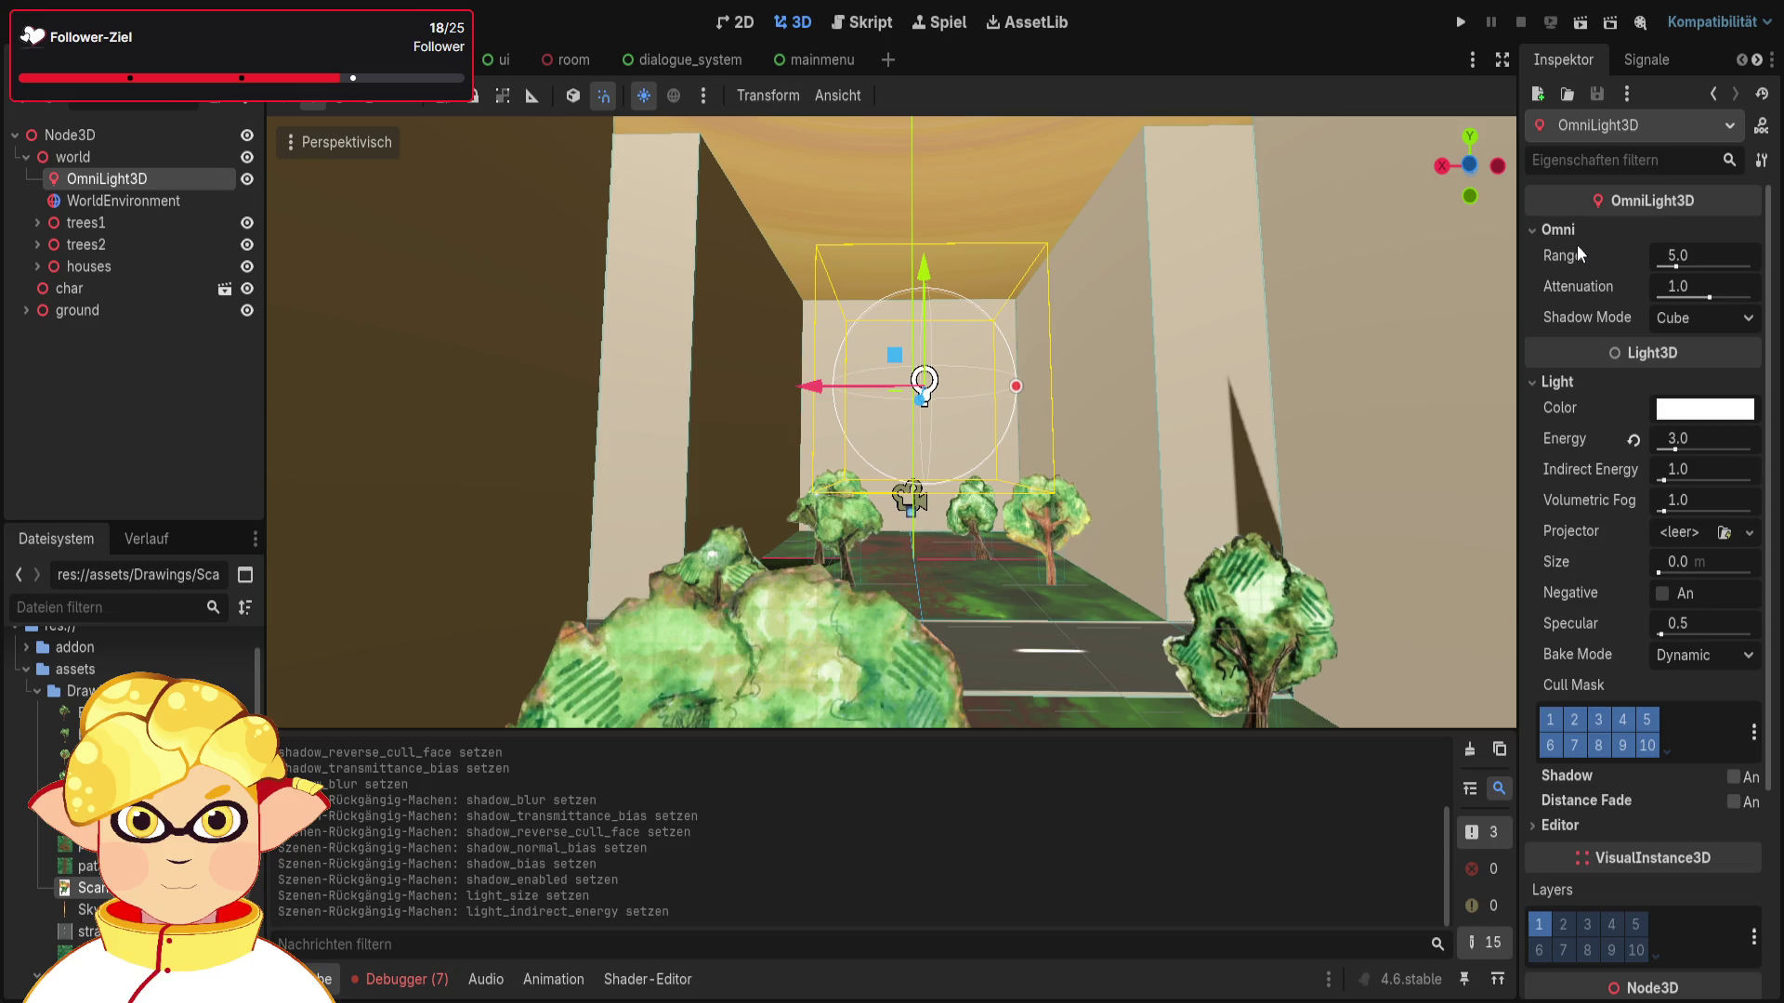
left_click_drag(1685, 266, 1758, 279)
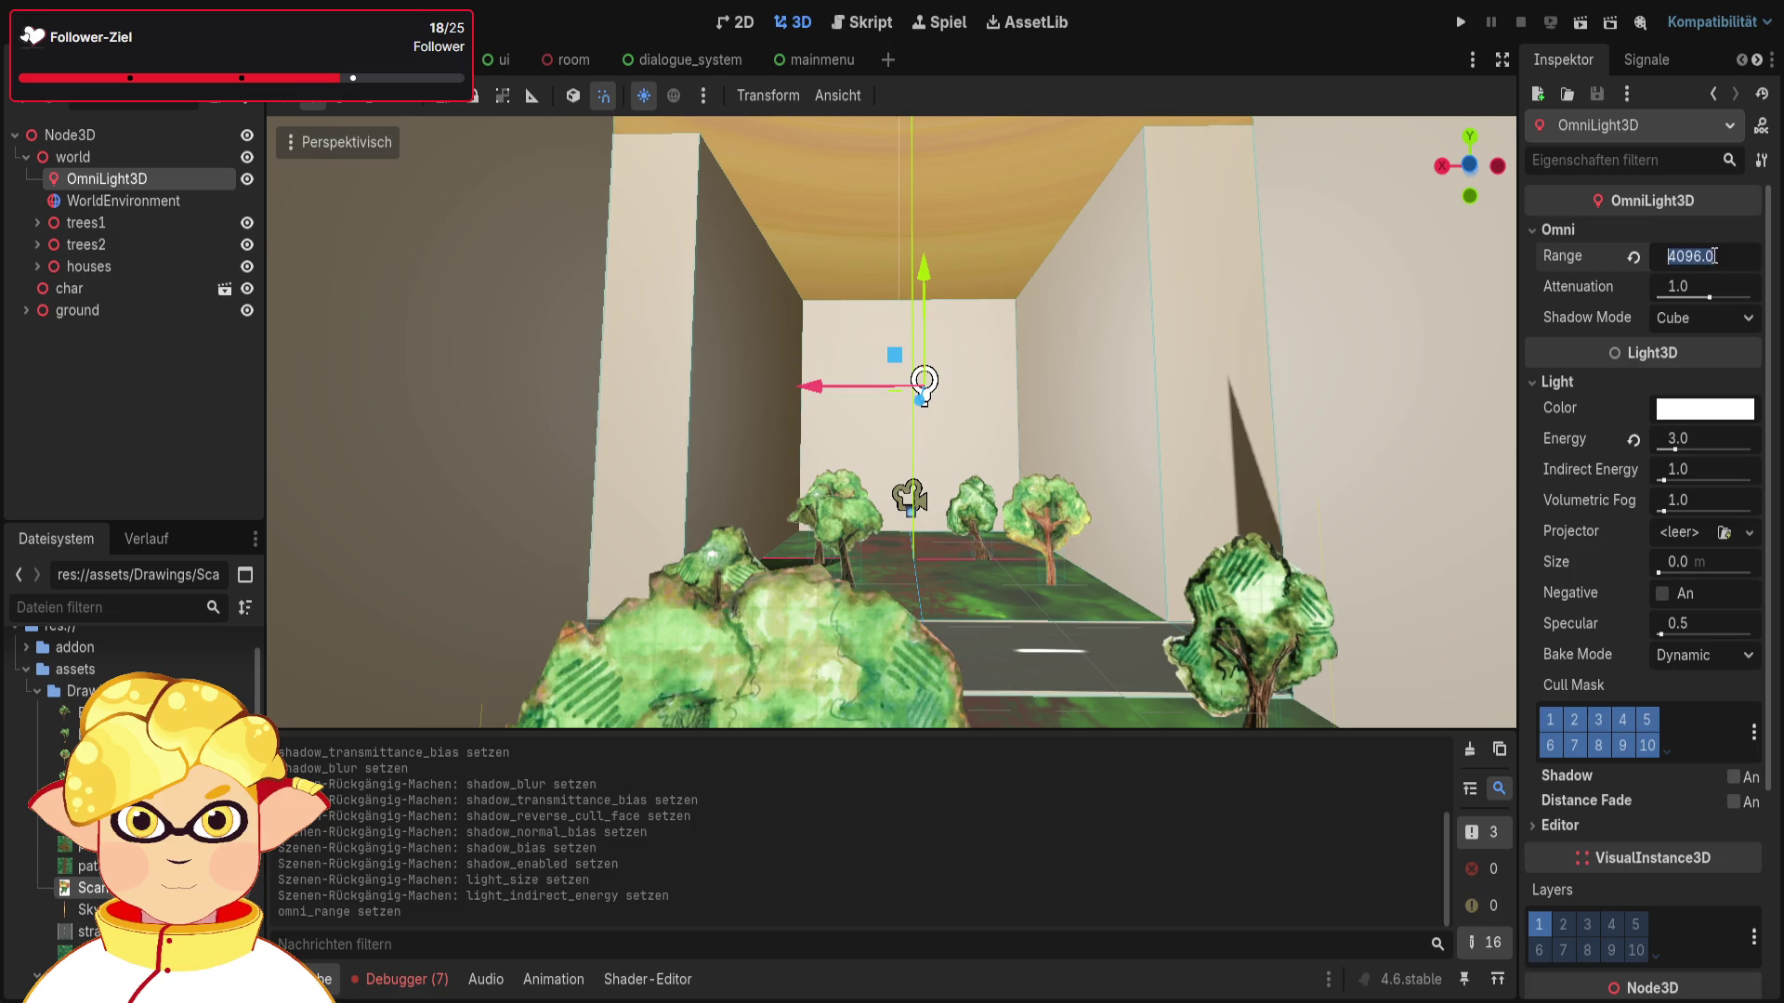
Step: Set the omni light's Range to 500.0 and frame the view on the light
type("0")
key("Return")
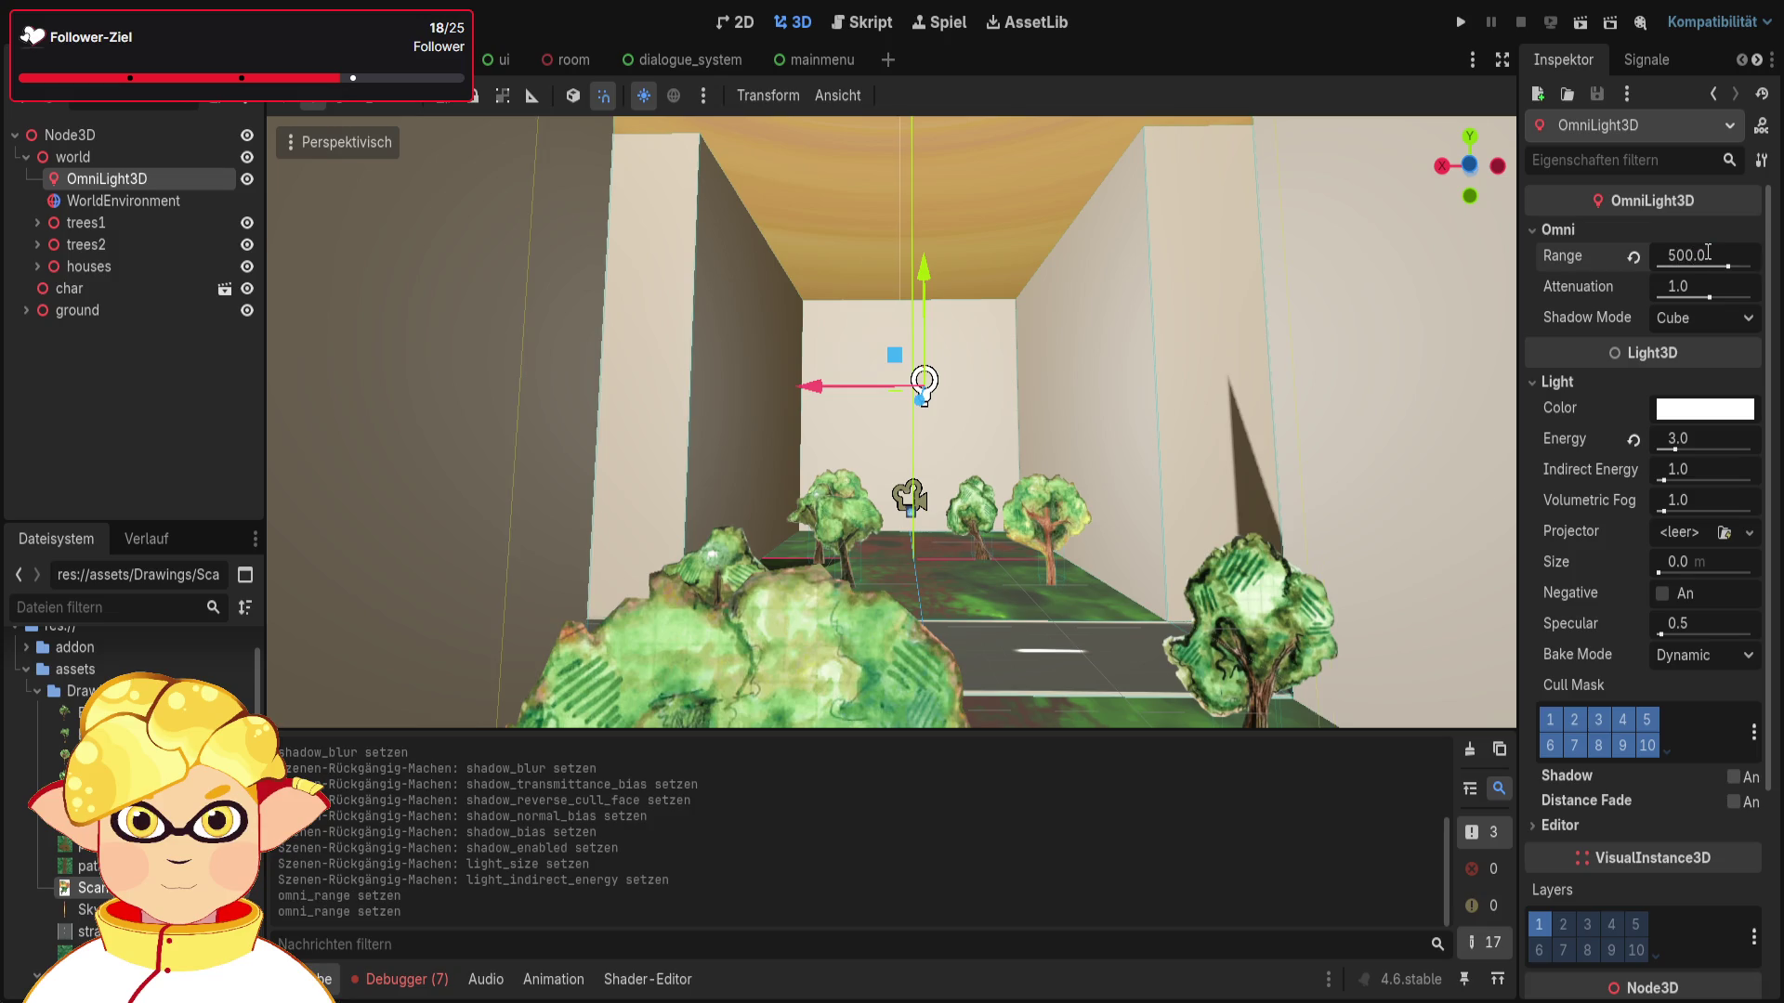
scroll(1245, 304, "down", 5)
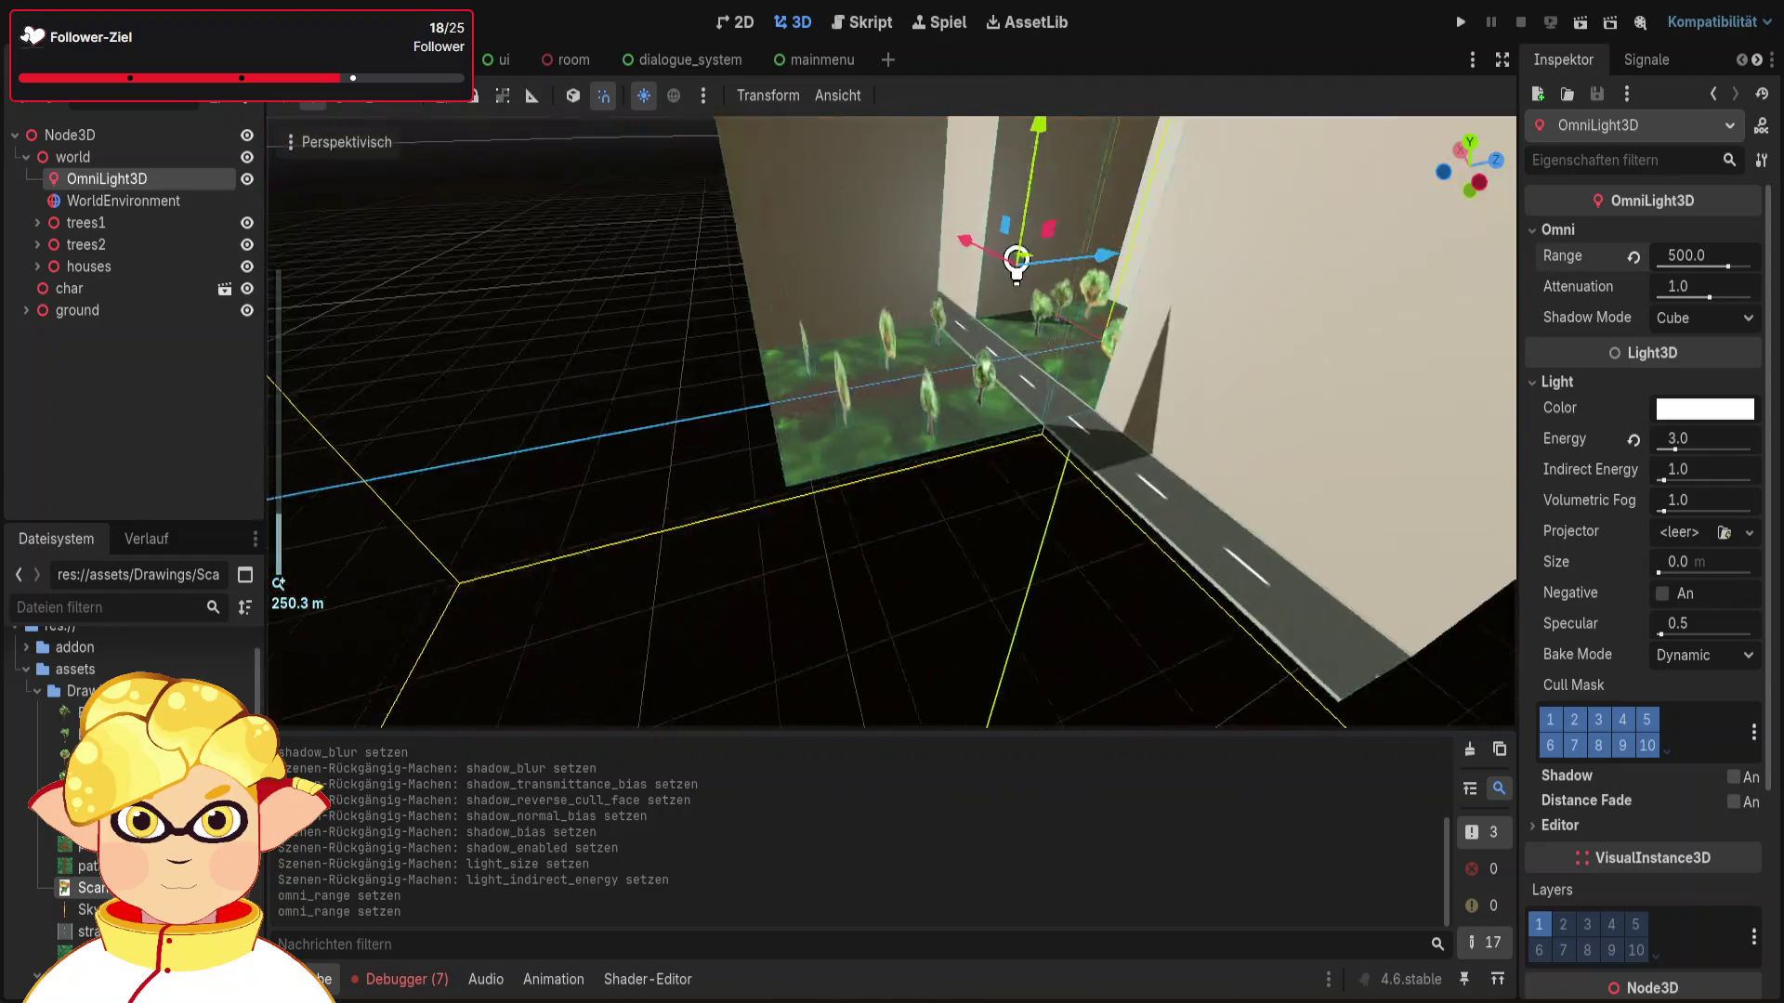
key("f")
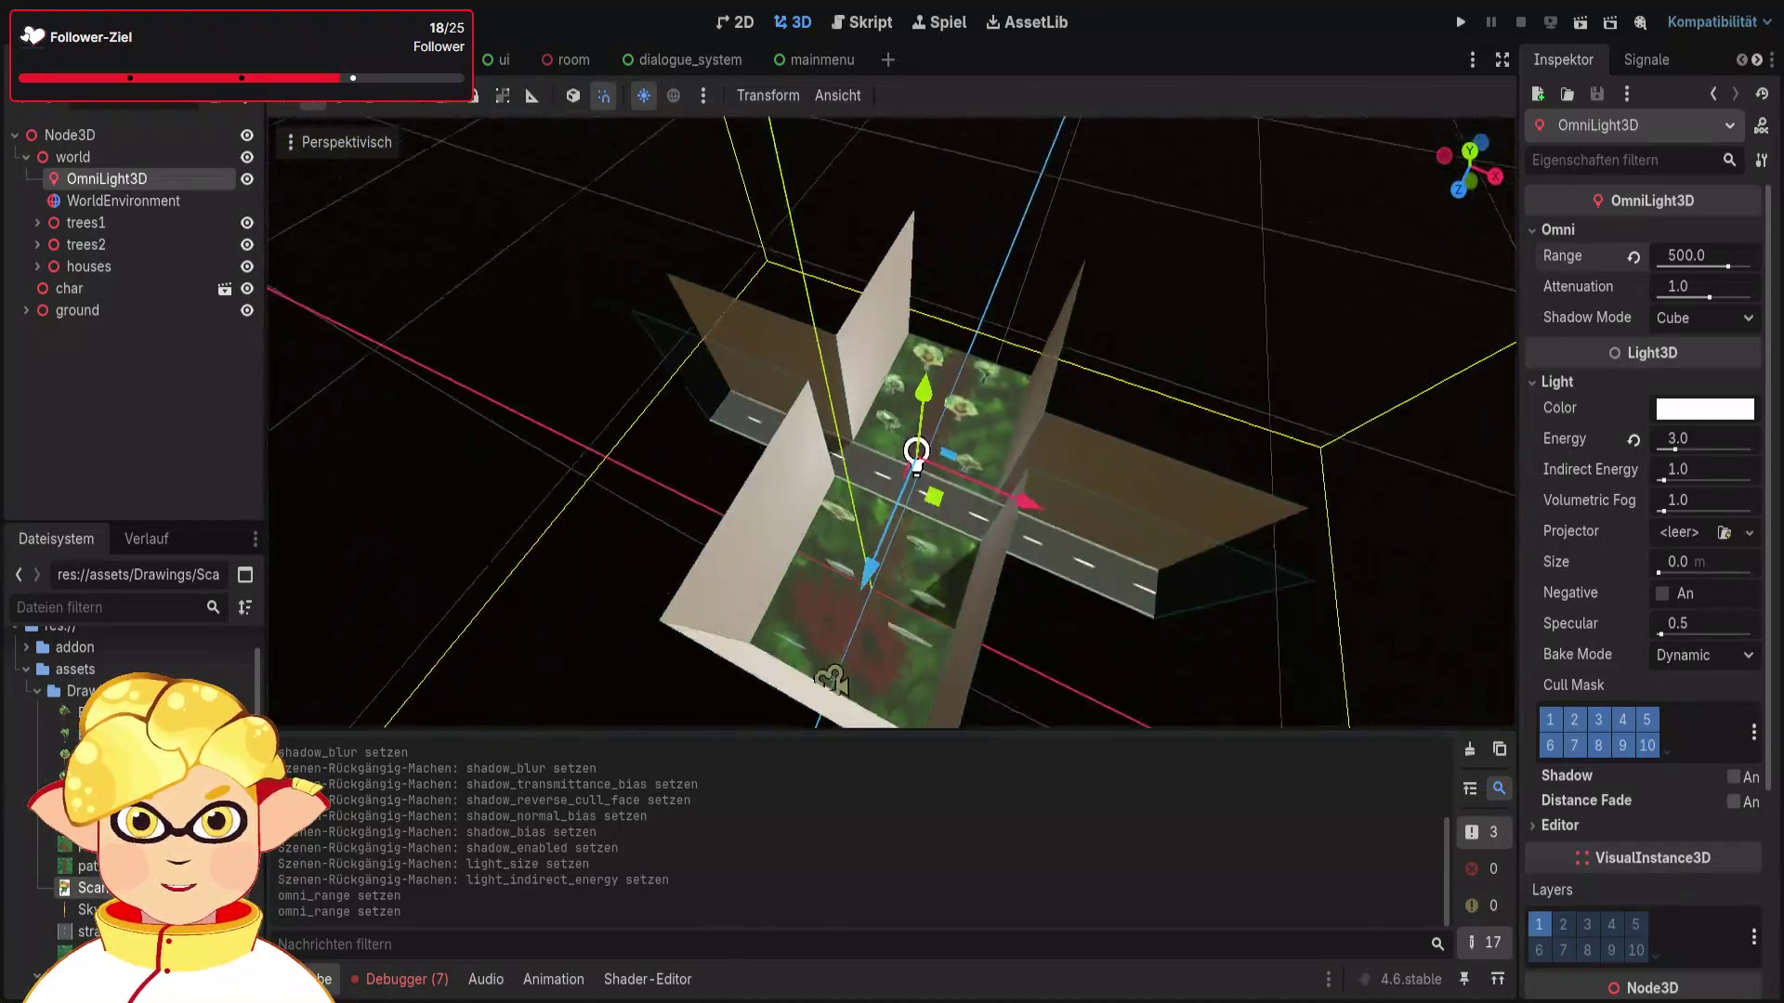
scroll(1247, 311, "up", 3)
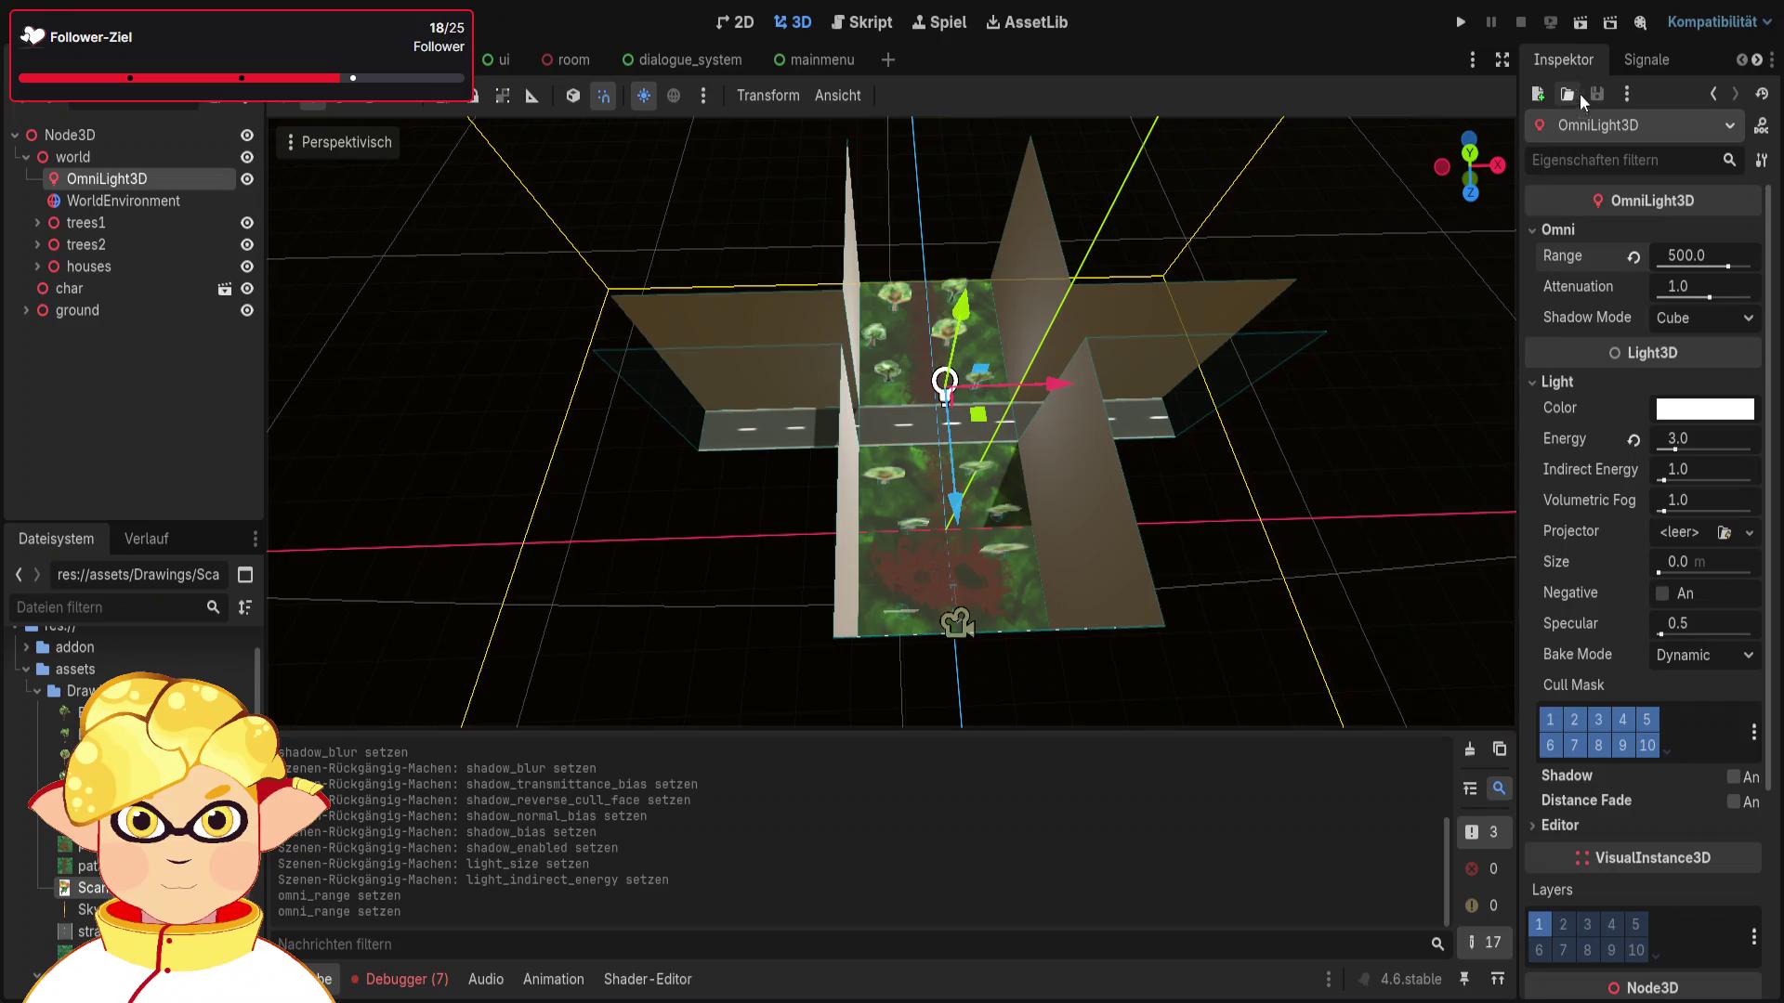
Step: Playtest the lighting, then try lowering the light and undo the move
left_click(1579, 22)
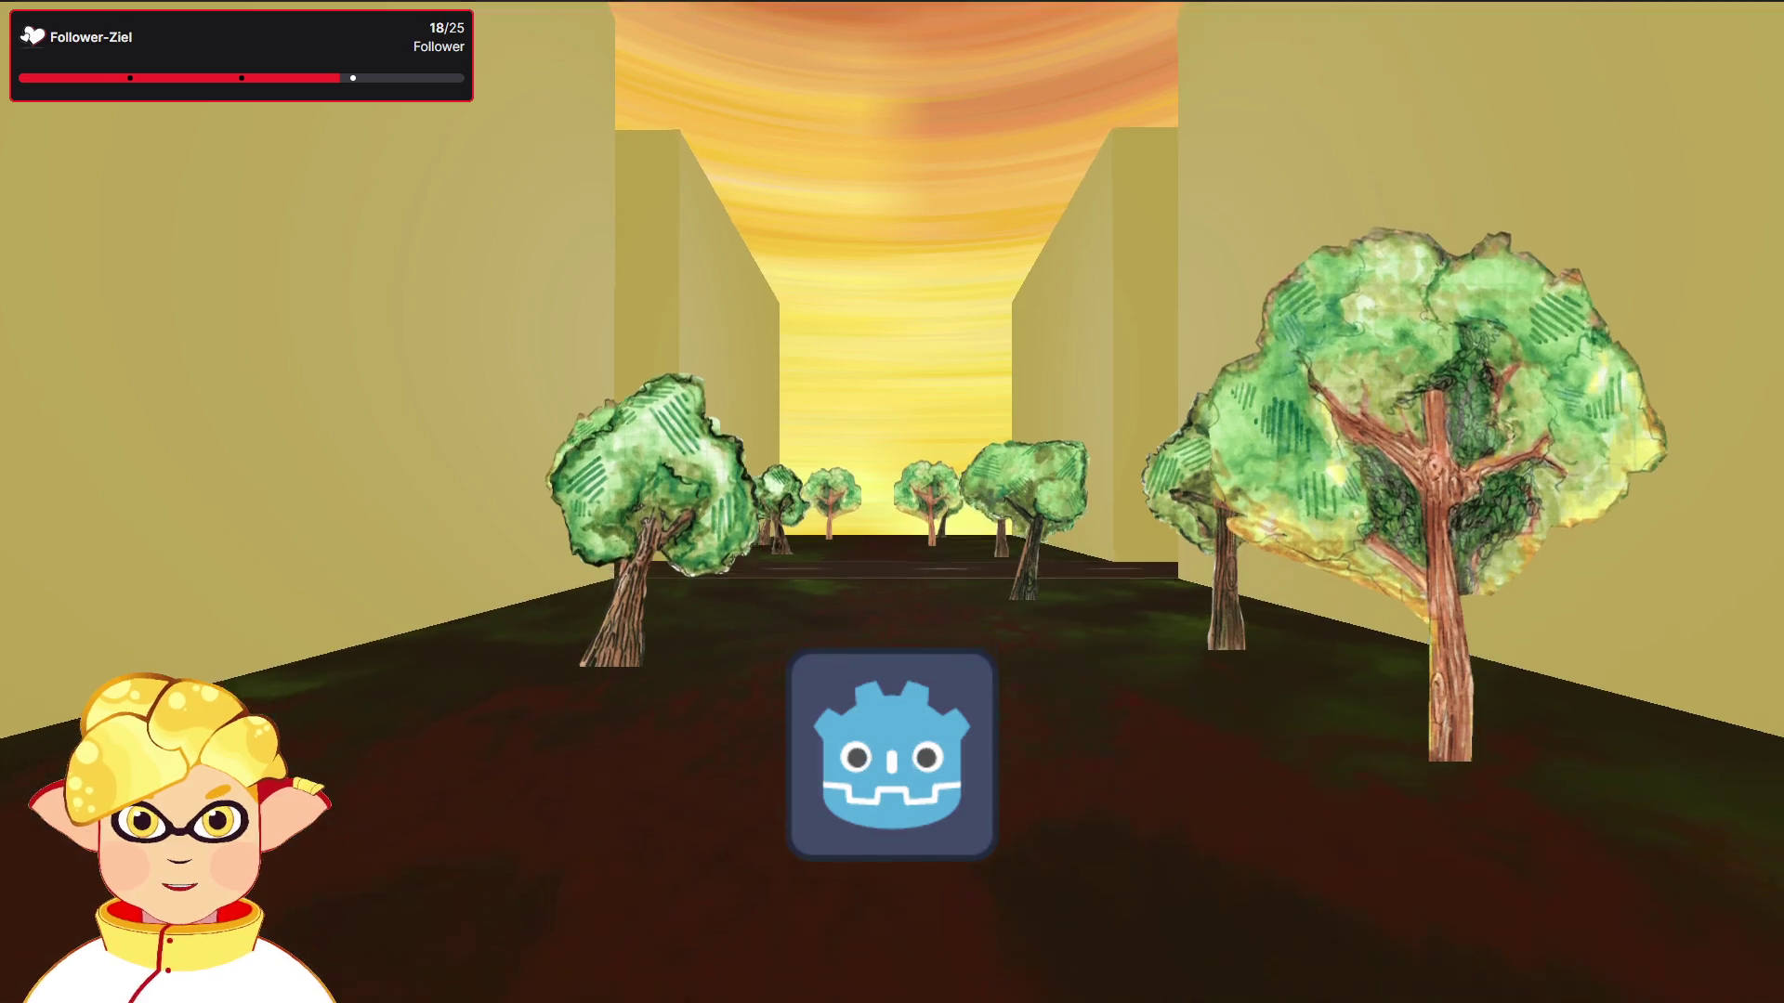
key("Escape")
mouse_move(958, 305)
left_mouse_down()
mouse_move(956, 351)
mouse_move(975, 231)
mouse_move(929, 381)
left_mouse_up()
key("ctrl+z")
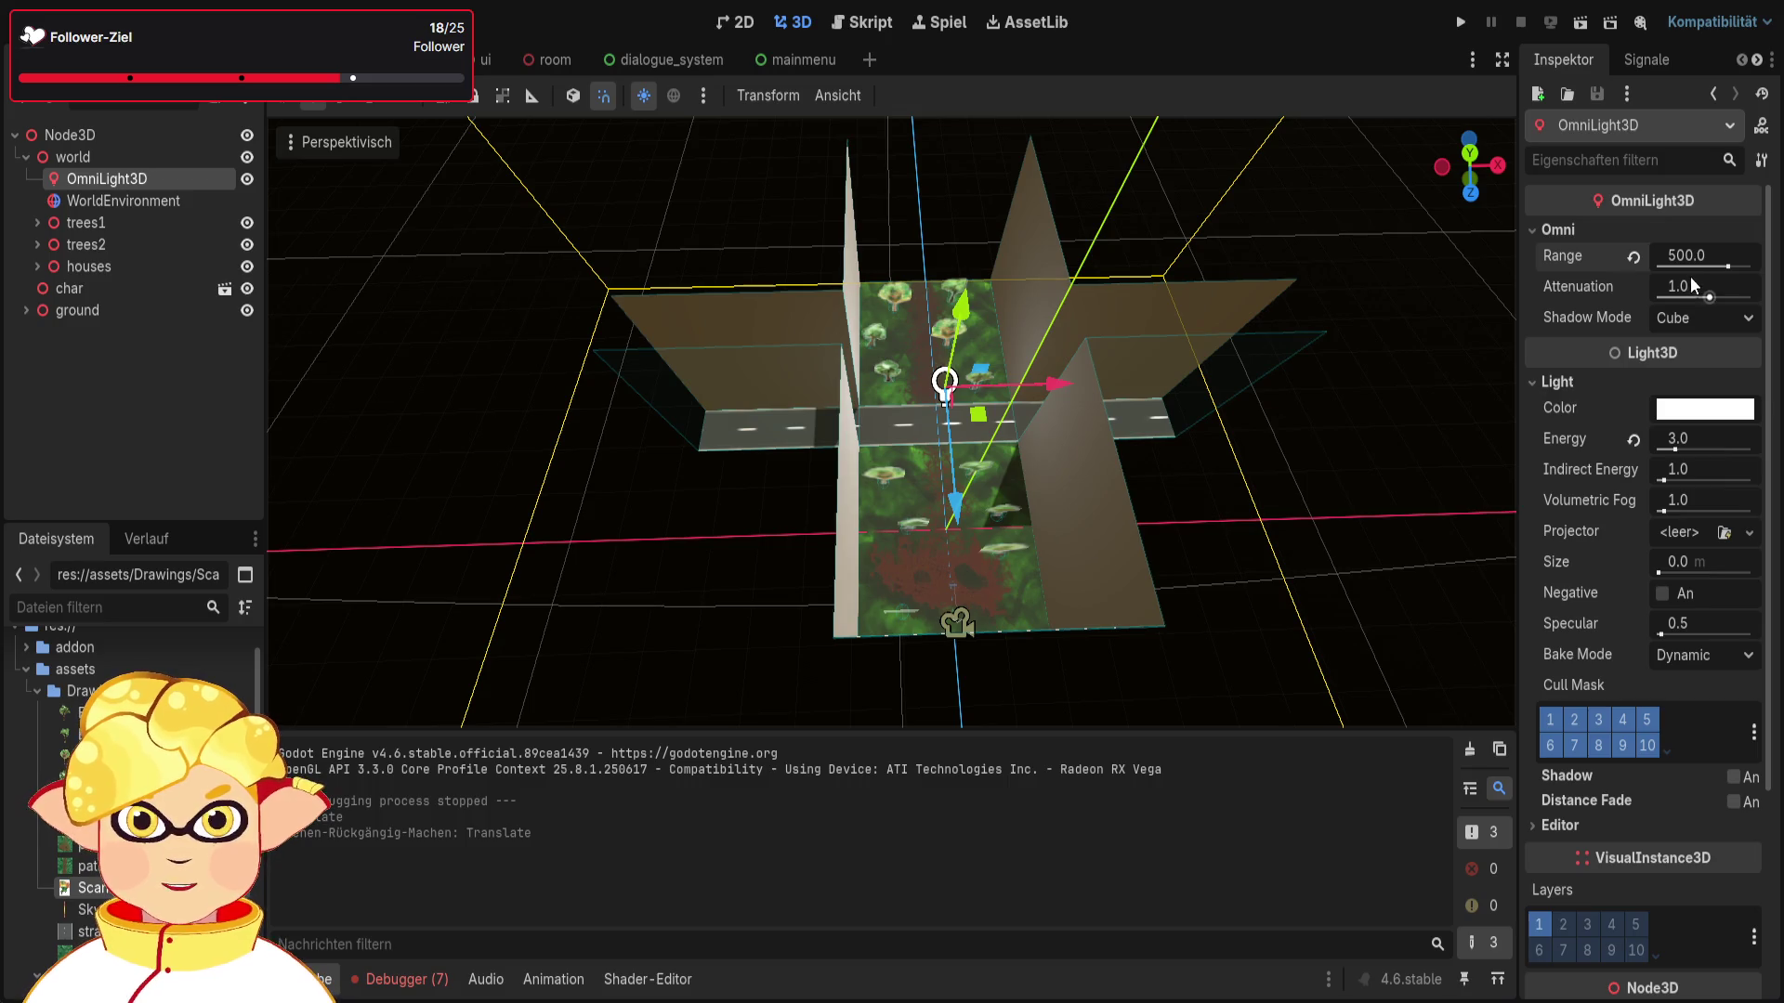
Step: Set the omni light's Range to 20 and check it in a quick playtest
left_click(1696, 266)
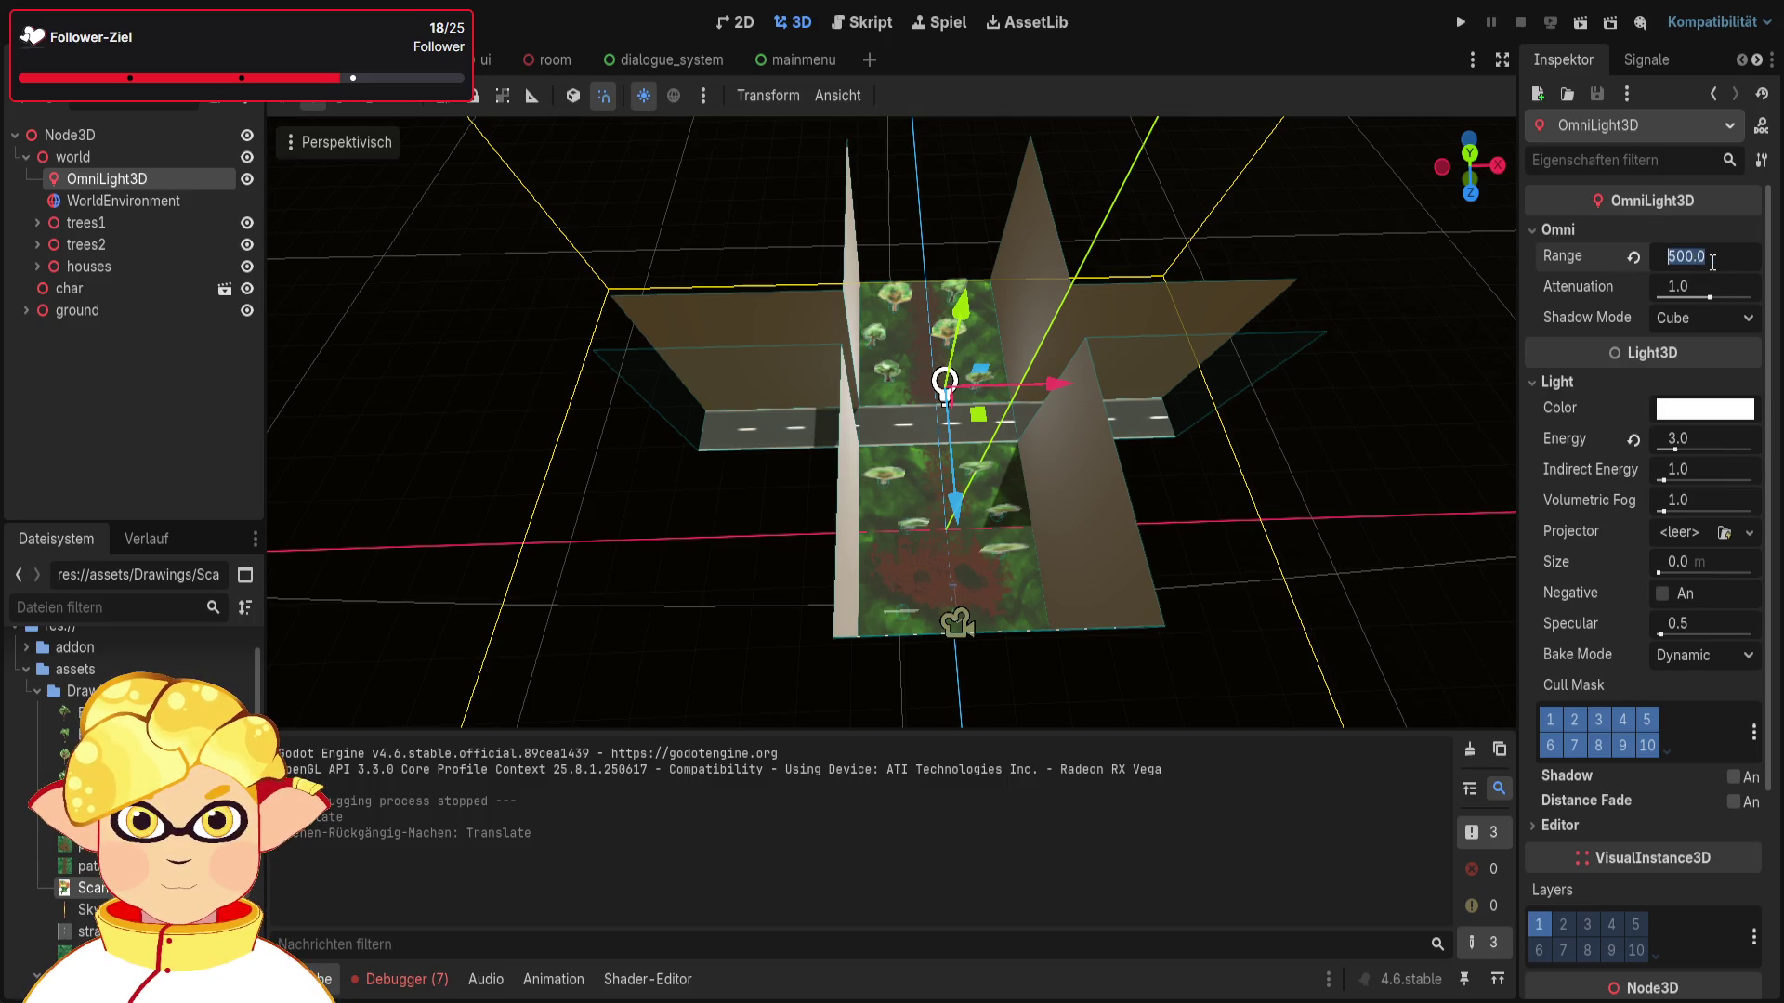
type("20")
key("Return")
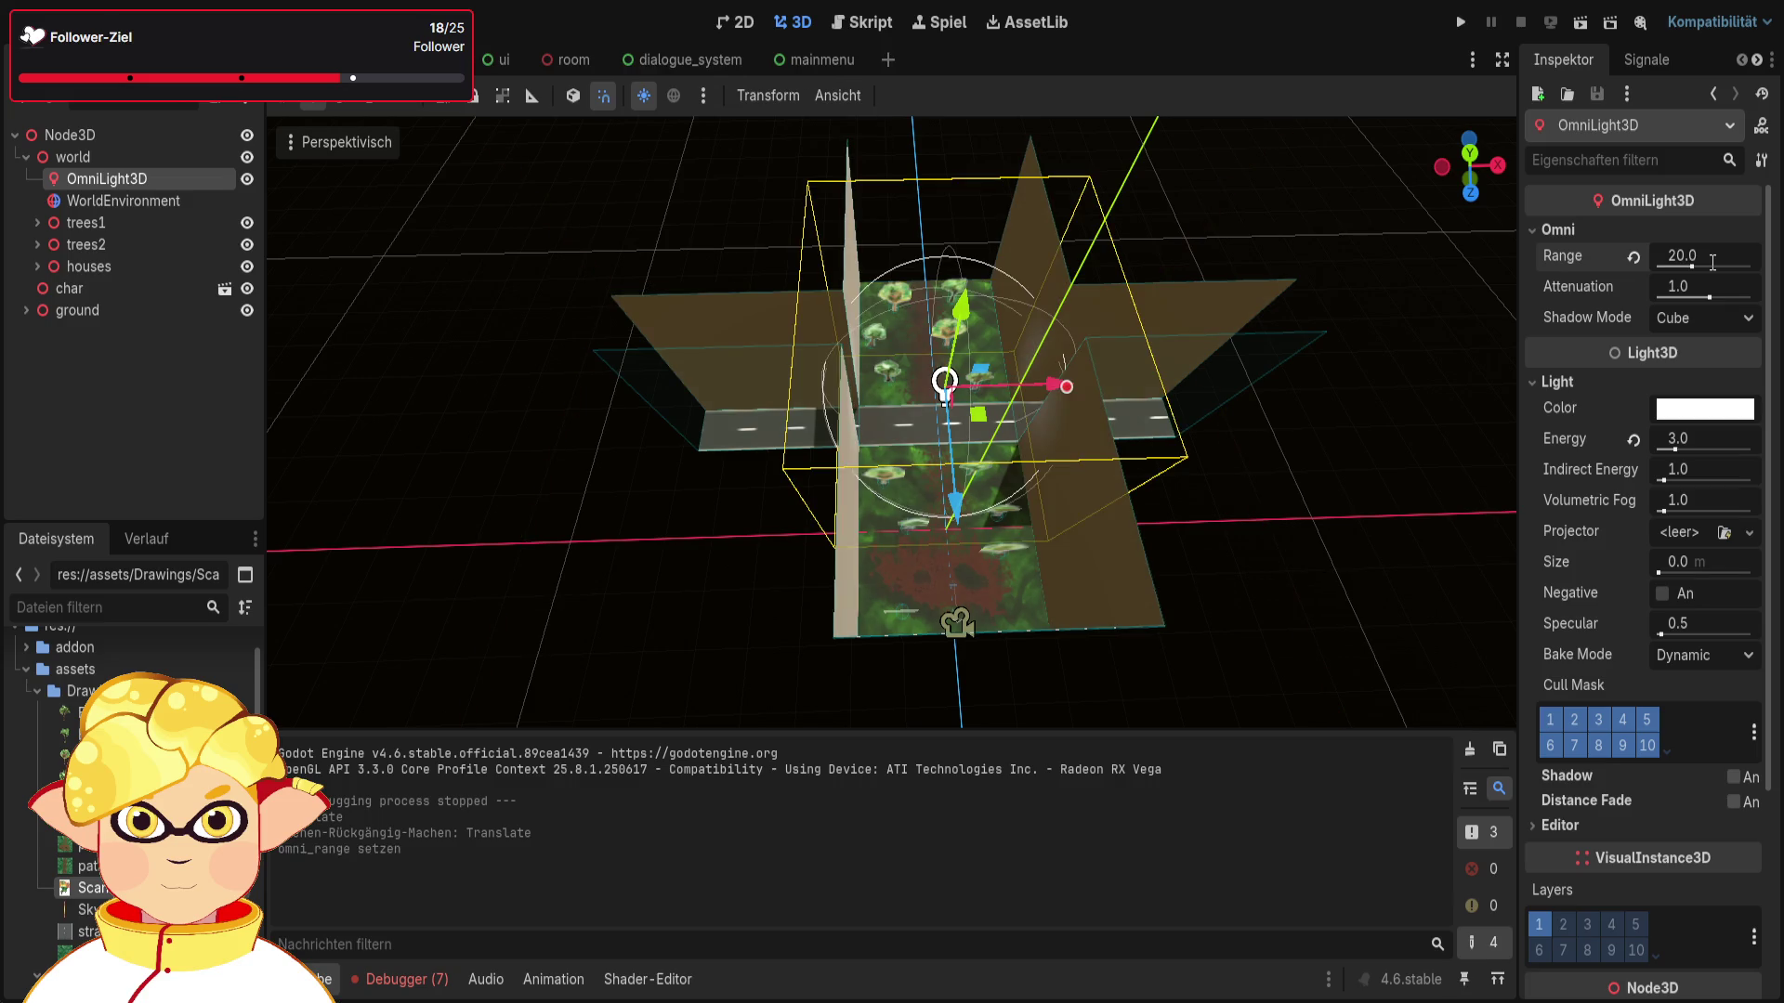
left_click(1566, 31)
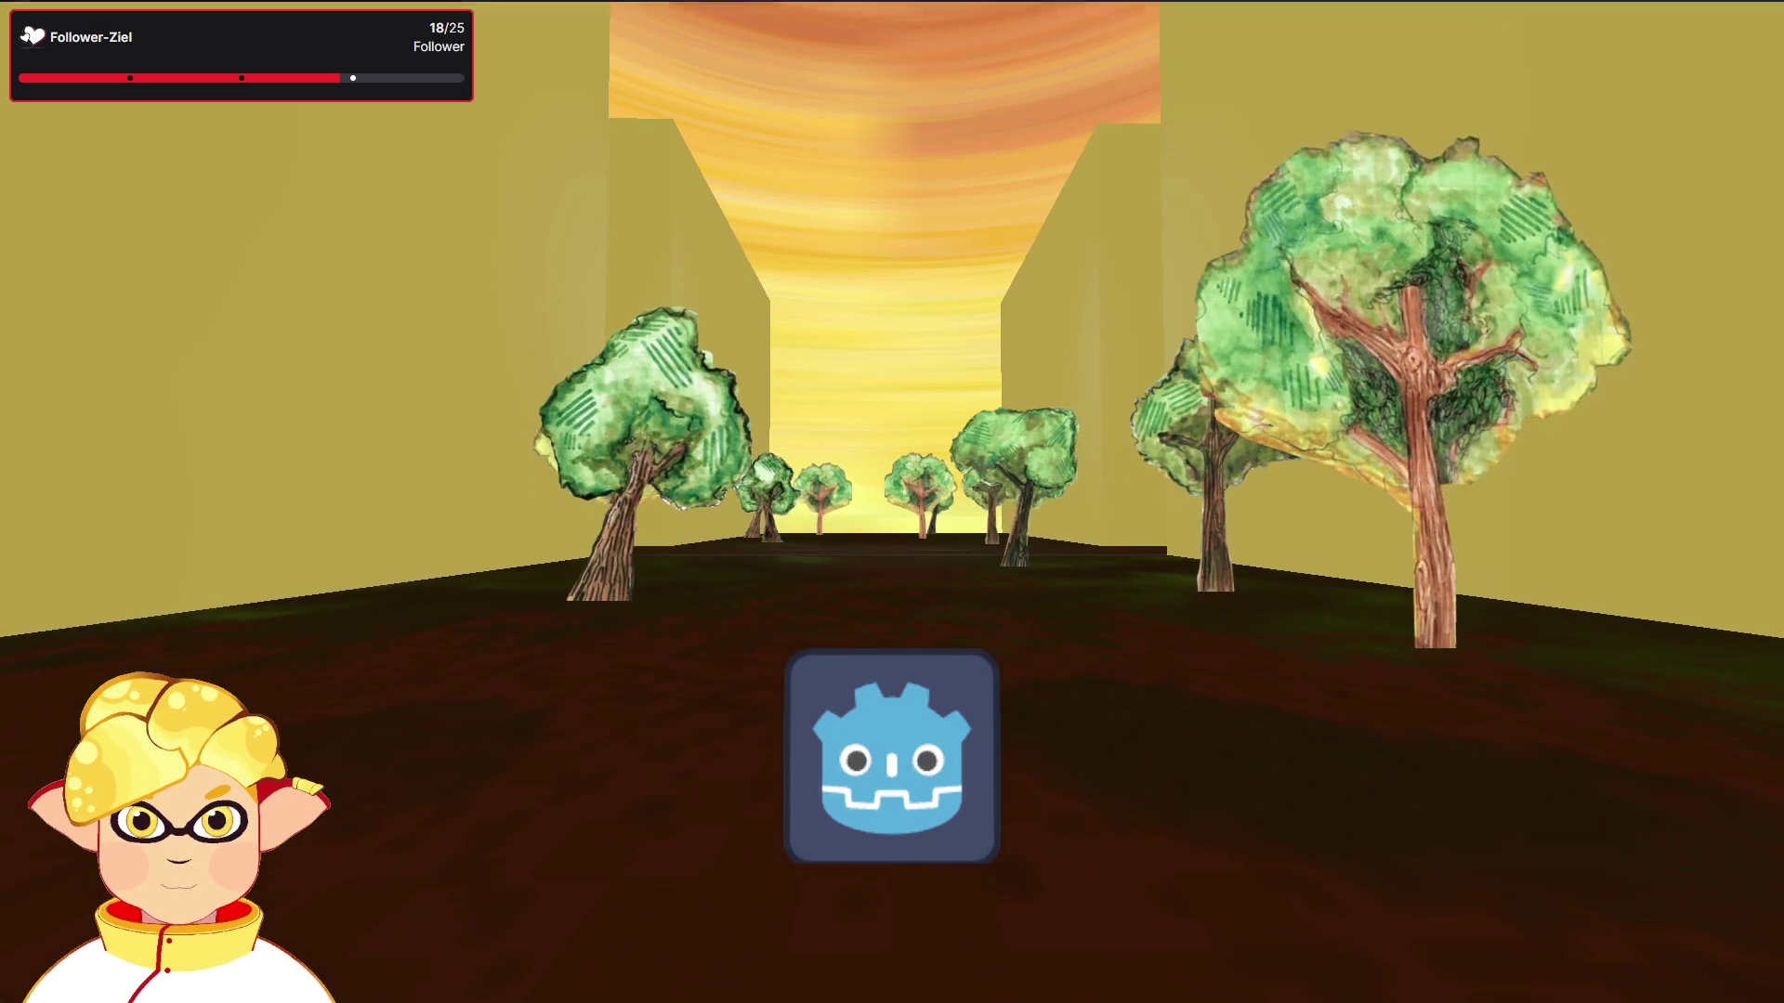
key("Escape")
Step: Lower the light two units toward the trees, tweak indirect energy, and set Attenuation to 10
left_click_drag(810, 516, 841, 408)
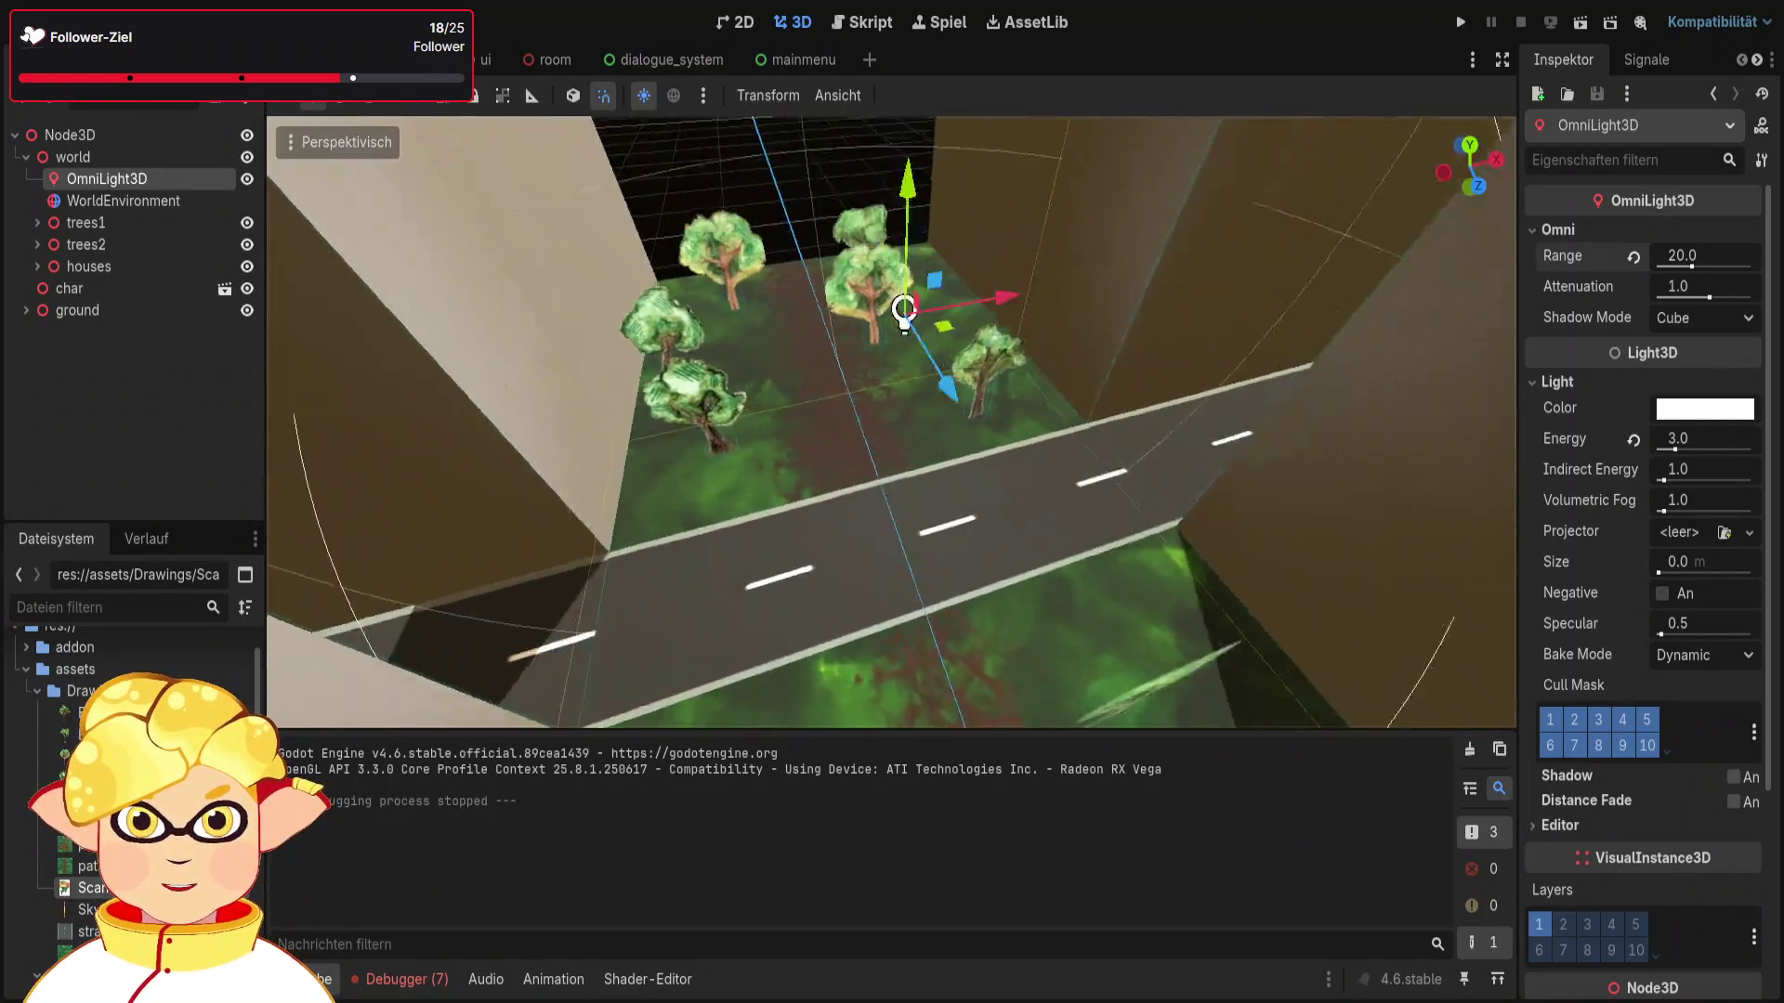
mouse_move(788, 354)
left_mouse_down()
mouse_move(786, 388)
mouse_move(1148, 560)
mouse_move(1104, 524)
left_mouse_up()
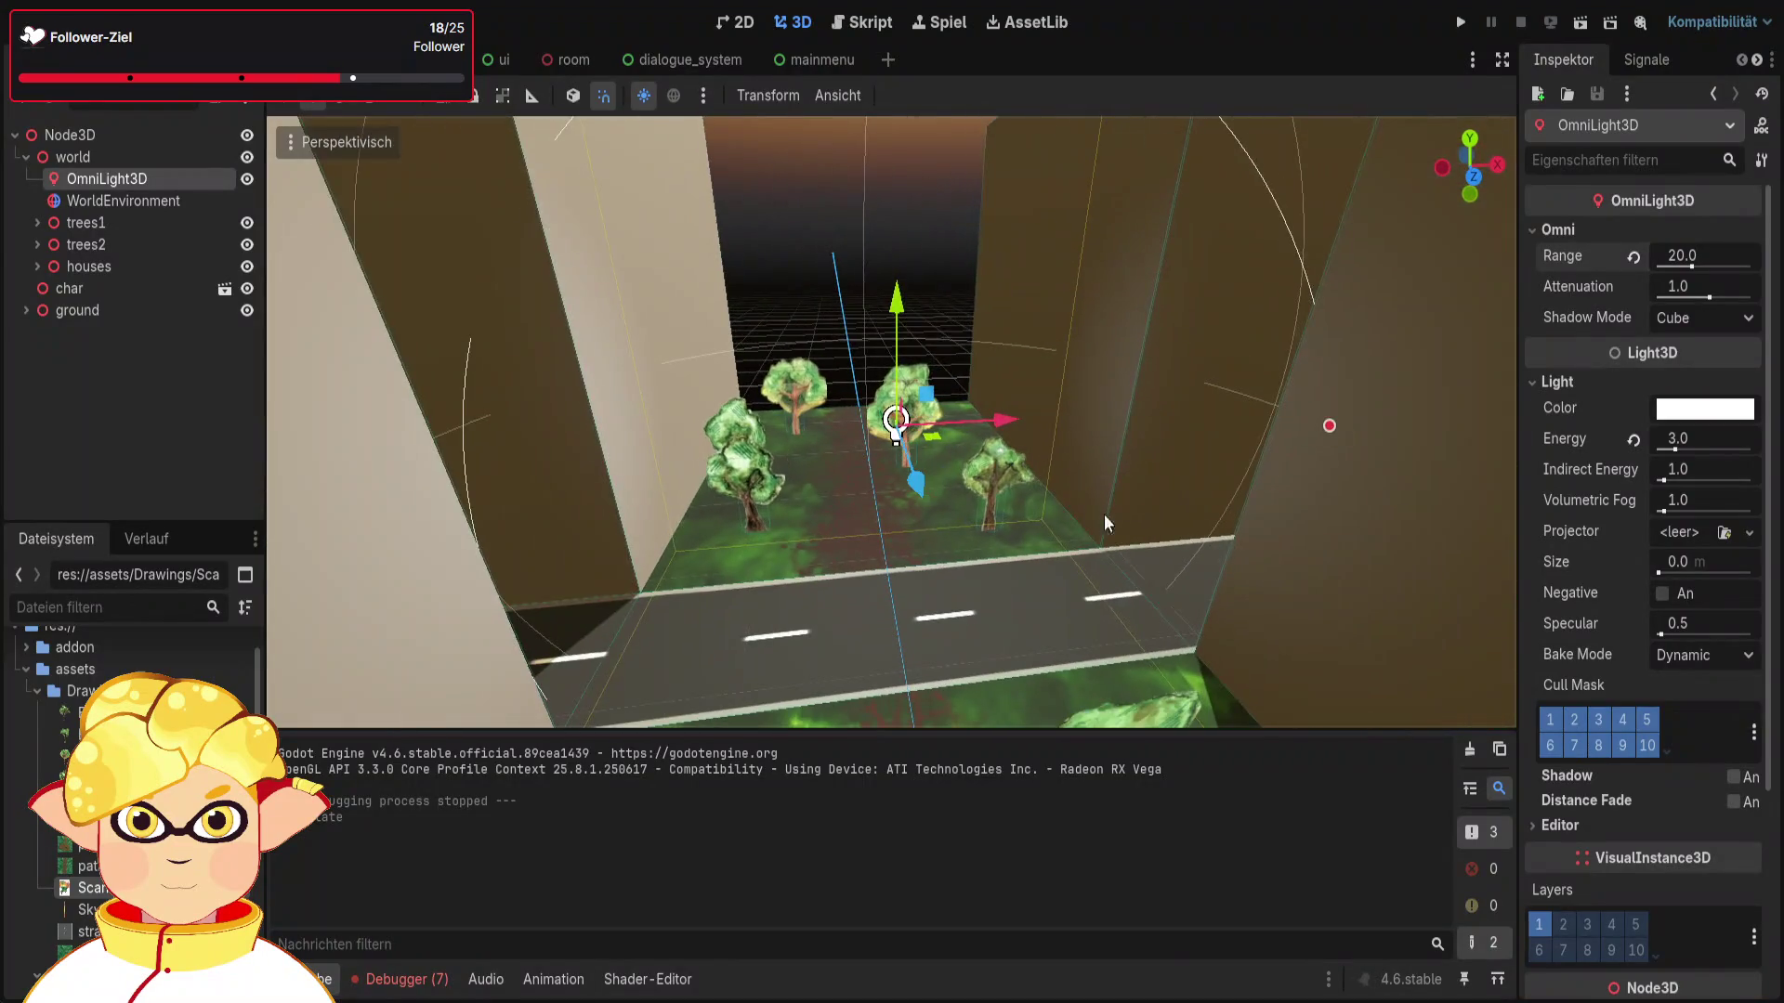
left_click(1667, 480)
left_click_drag(1712, 482, 1708, 485)
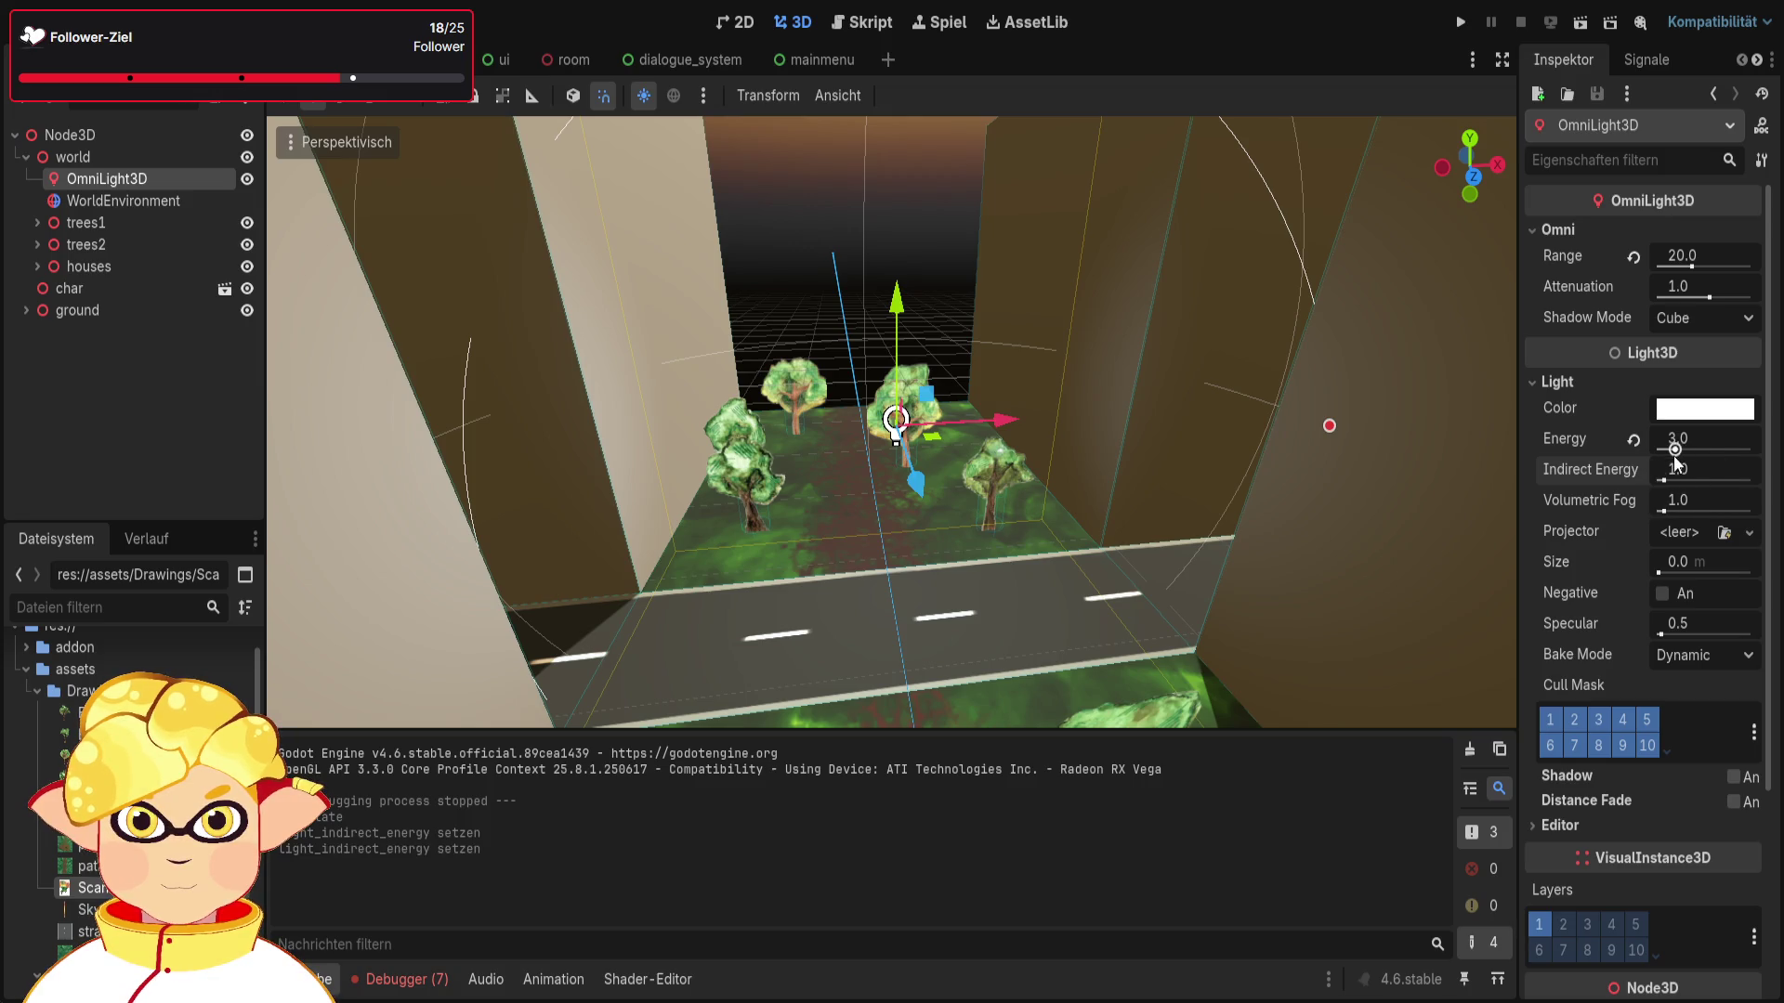
mouse_move(1708, 298)
left_mouse_down()
mouse_move(1670, 294)
mouse_move(1713, 298)
left_mouse_up()
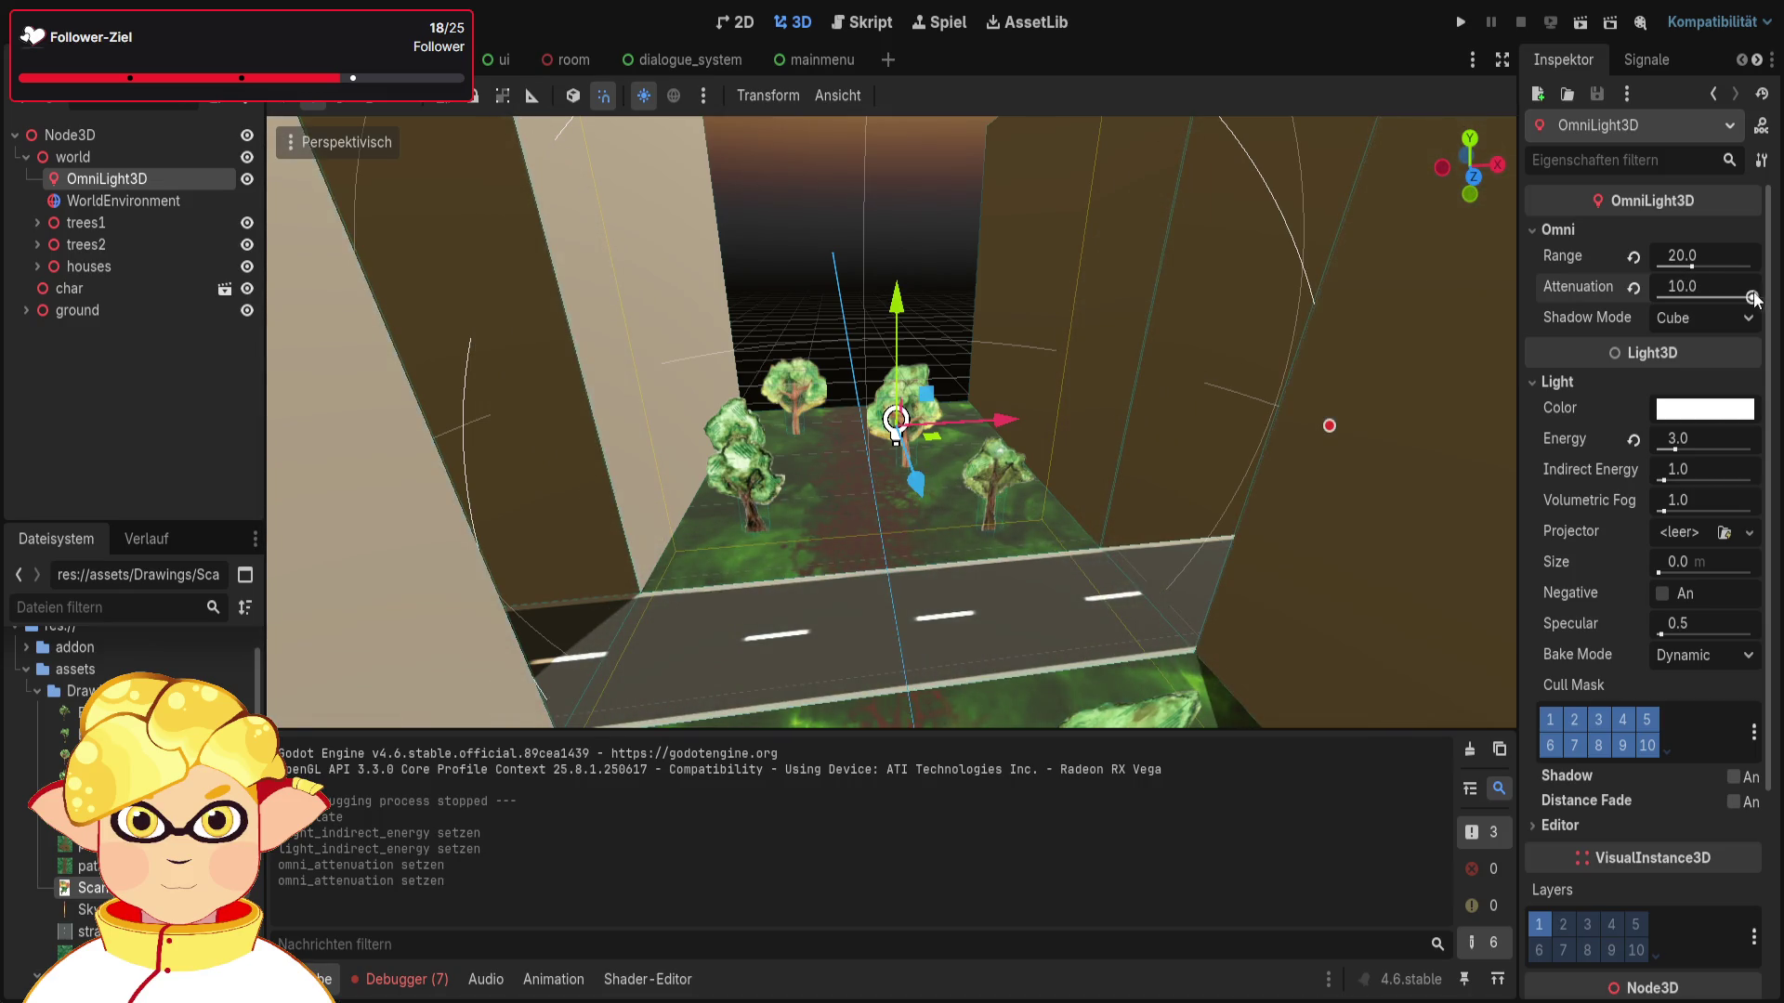
Step: Playtest the lighting again and reselect the omni light
left_click(1590, 31)
key("Escape")
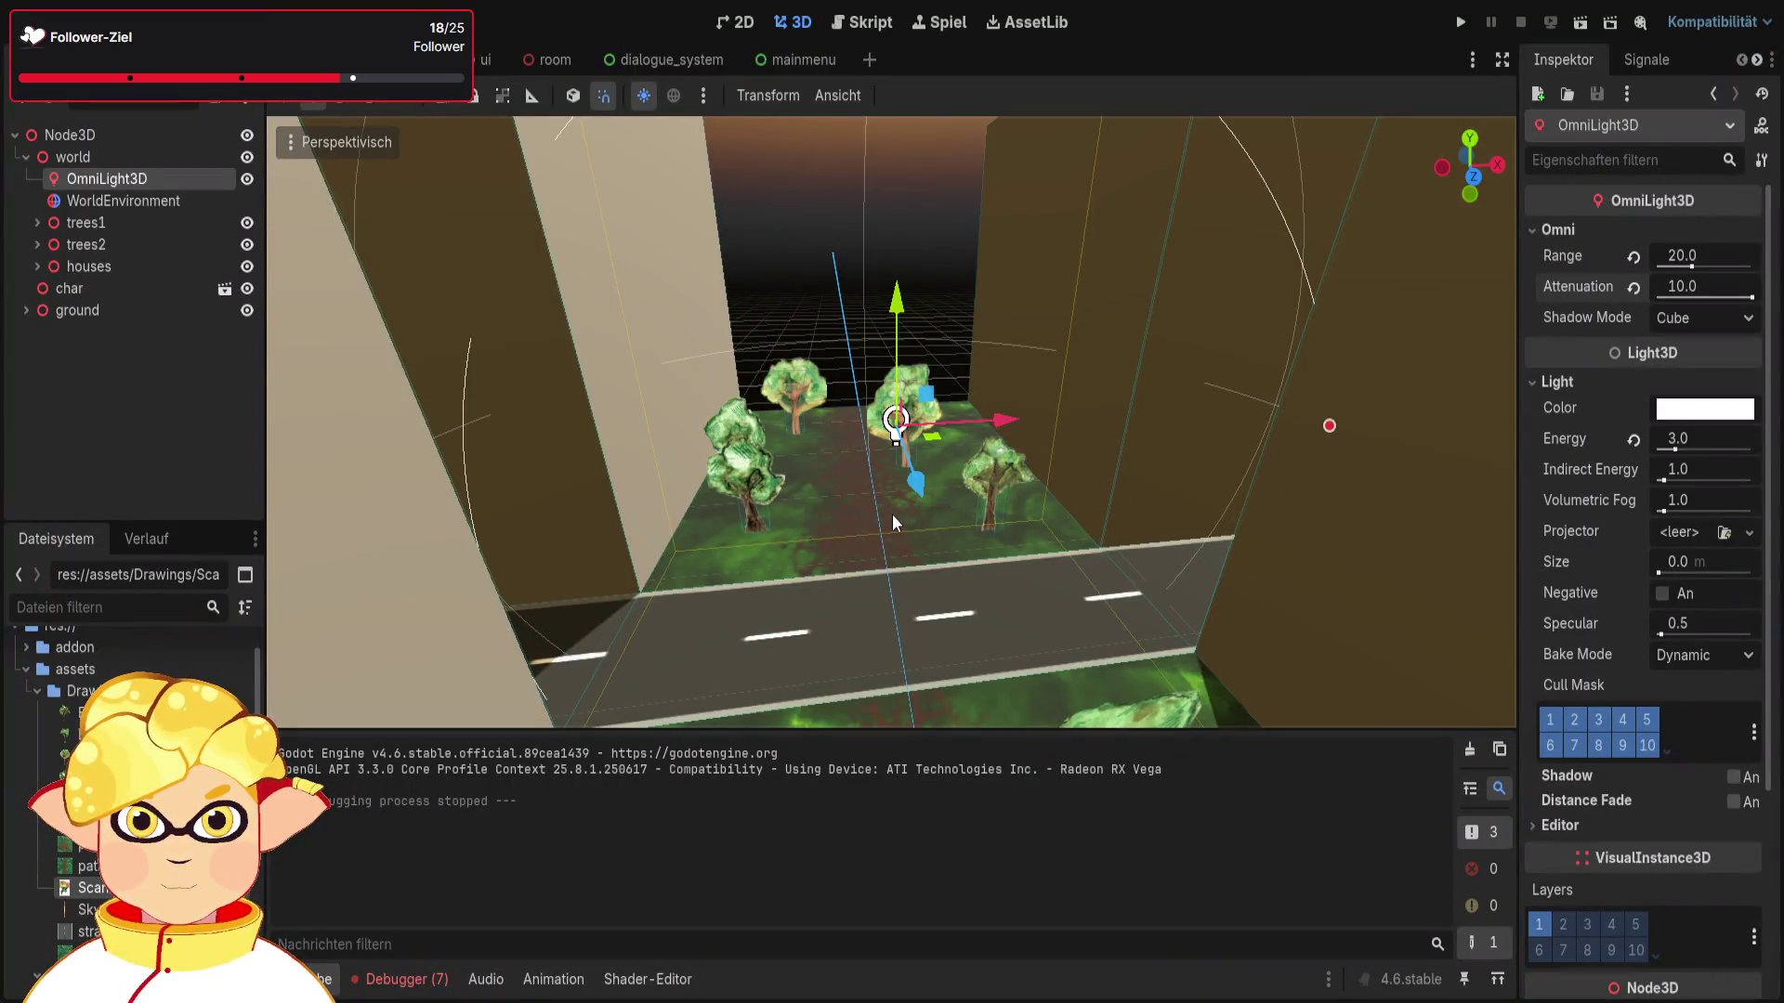
left_click(172, 206)
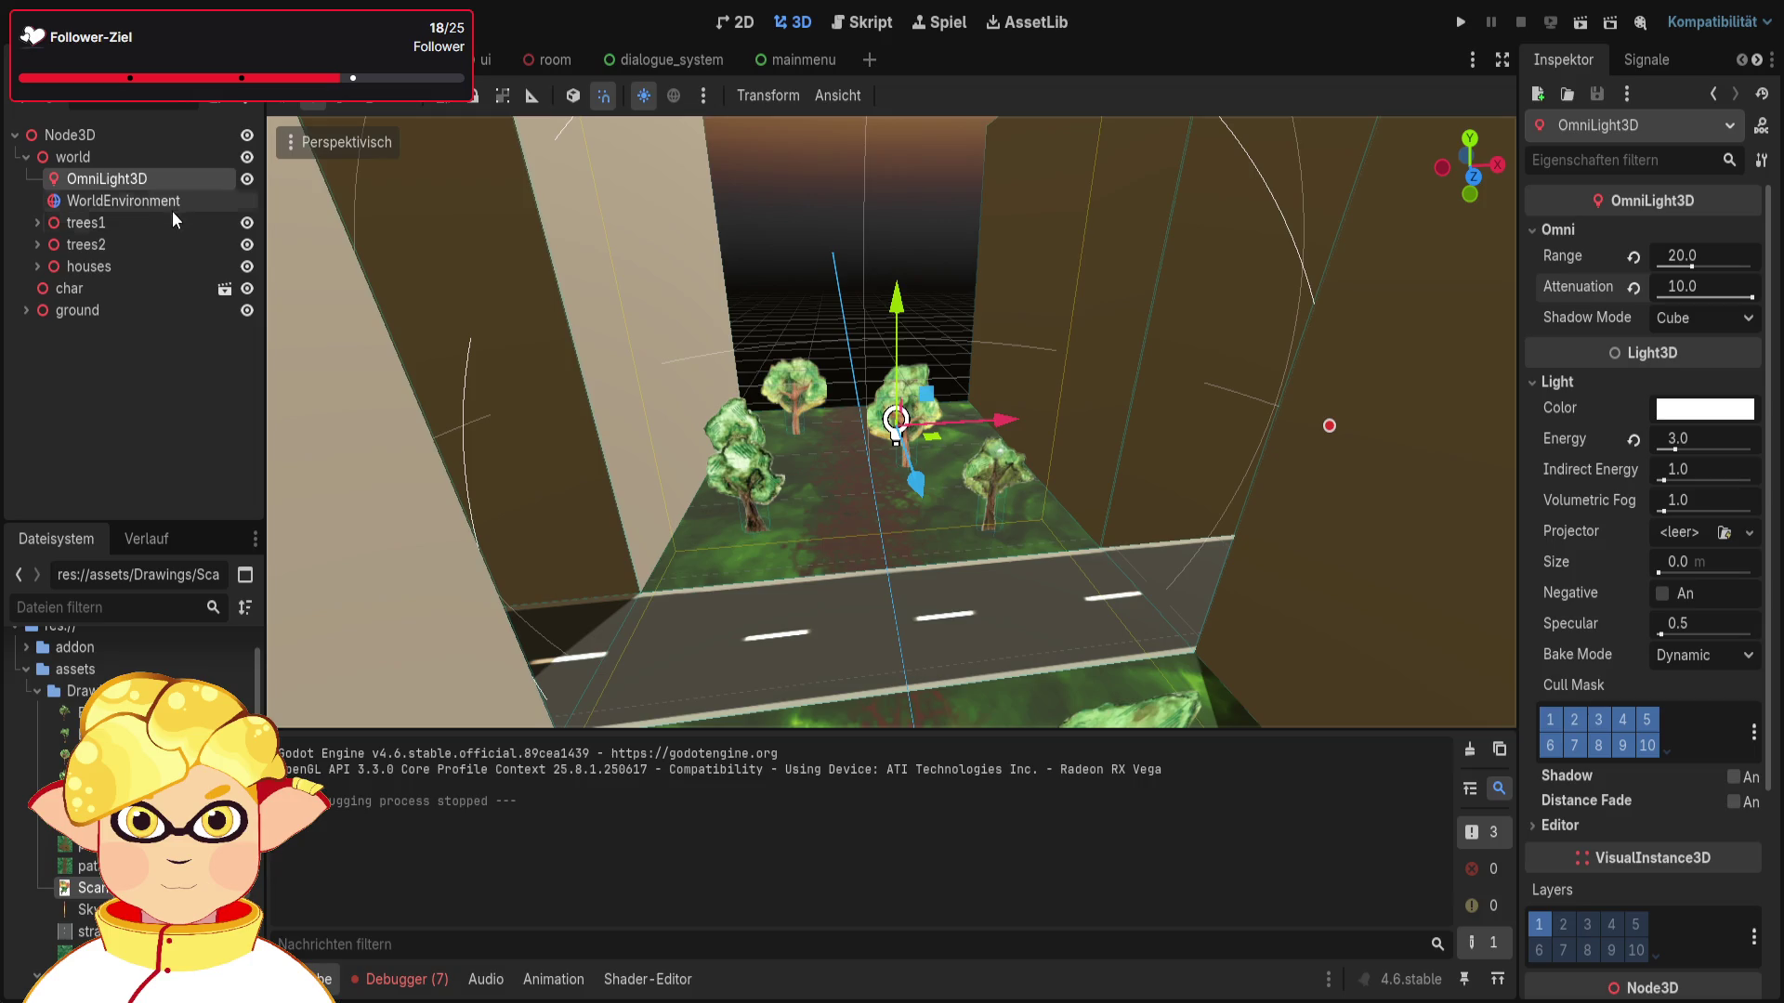
Step: Cut the OmniLight3D out of the scene
left_click(171, 176)
key("ctrl+x")
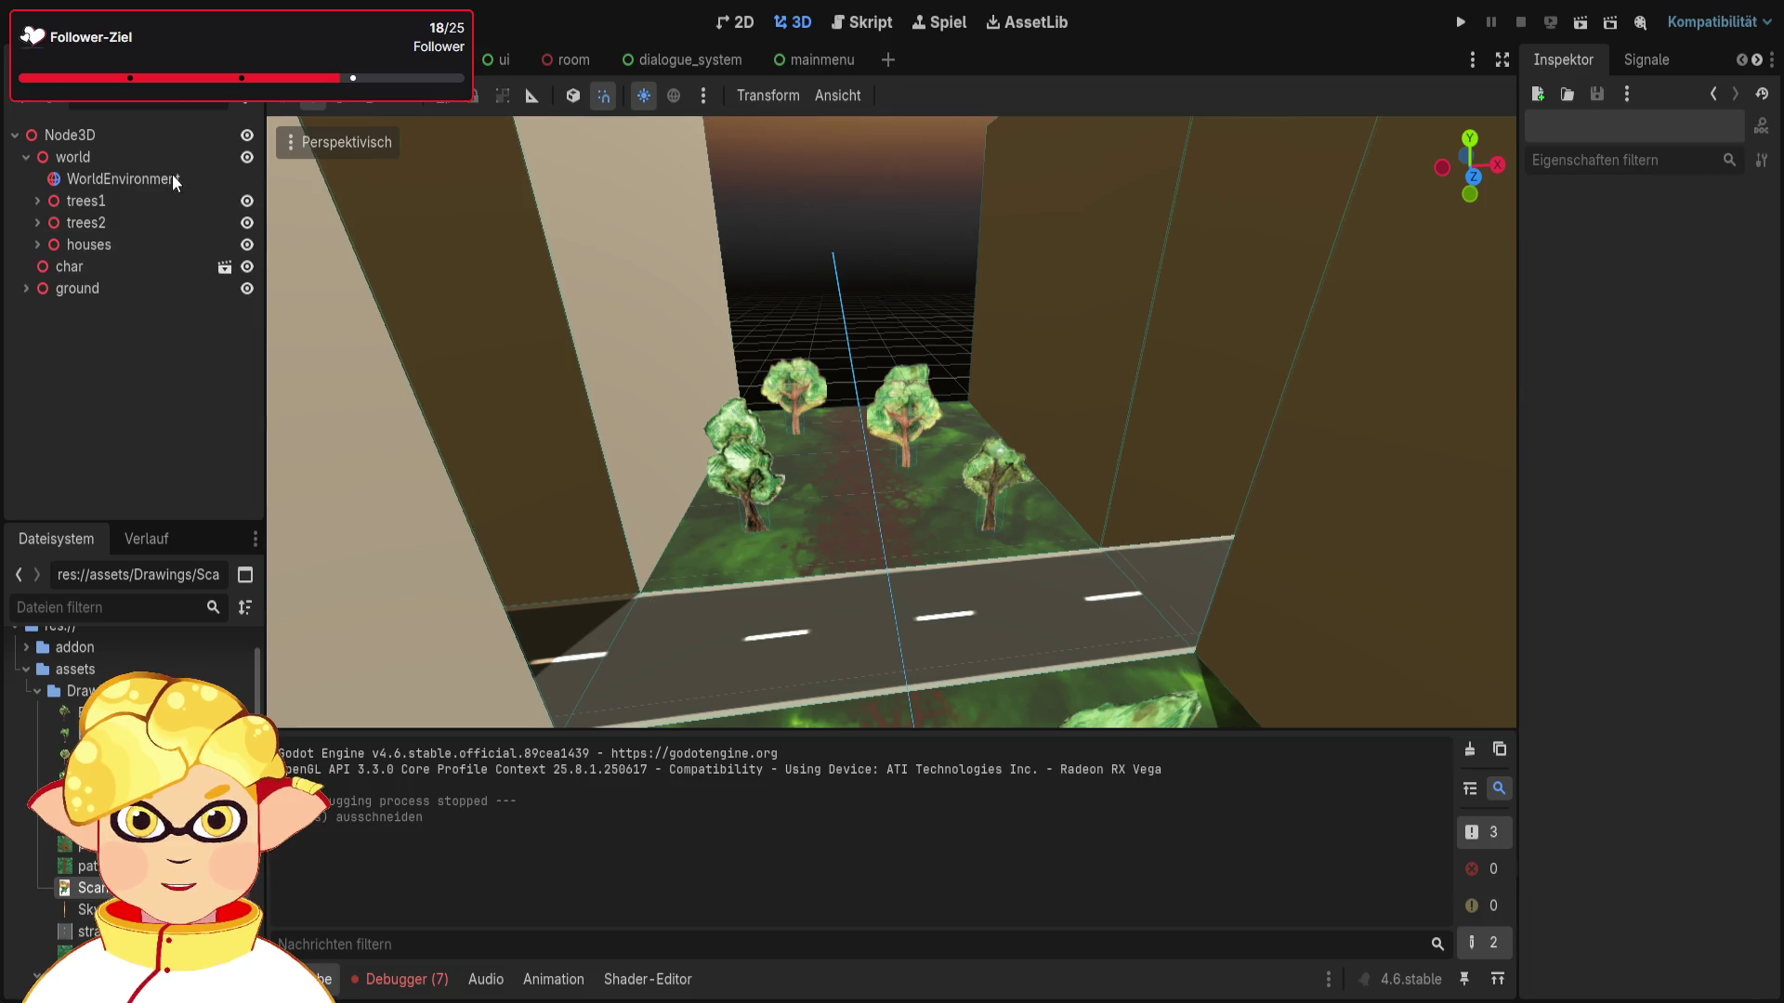
left_click(132, 153)
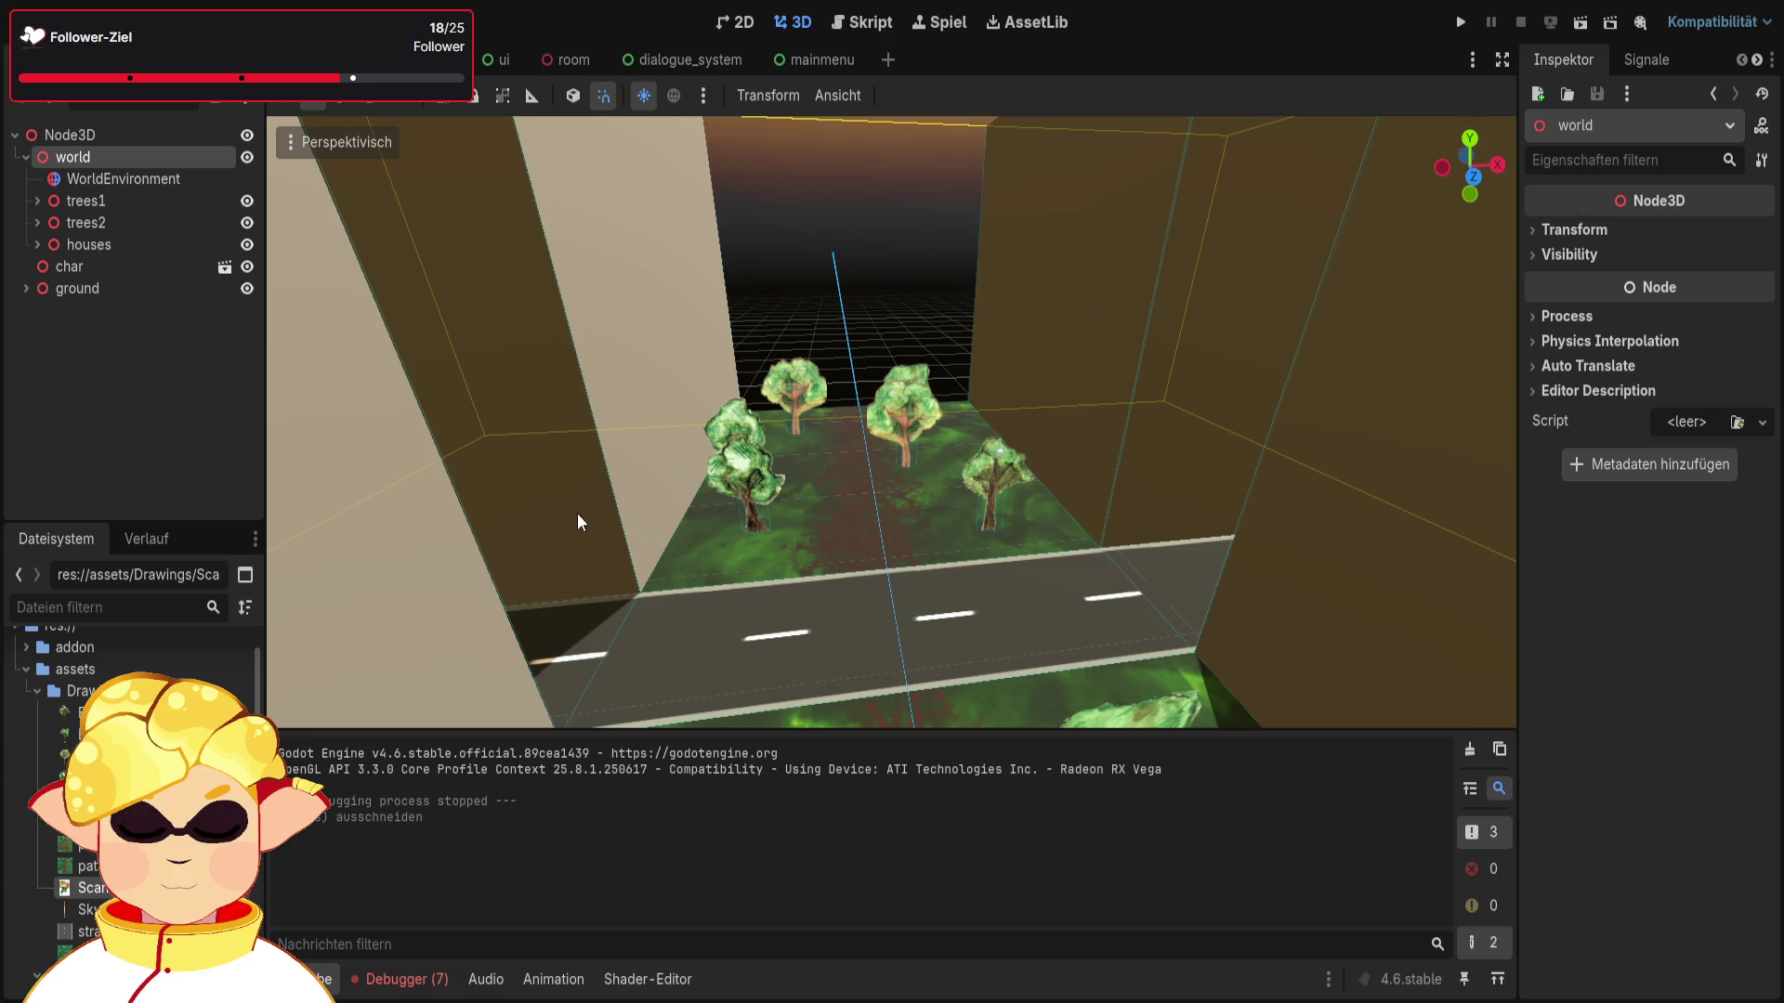
Step: Adjust the preview sun's direction and energy, add it as a sun light, and run the scene
mouse_move(617, 270)
left_mouse_down()
mouse_move(577, 279)
mouse_move(640, 265)
mouse_move(678, 204)
mouse_move(705, 199)
mouse_move(824, 203)
mouse_move(905, 231)
mouse_move(812, 151)
mouse_move(589, 271)
mouse_move(436, 318)
mouse_move(617, 521)
mouse_move(632, 279)
mouse_move(525, 242)
mouse_move(499, 297)
mouse_move(414, 283)
mouse_move(473, 277)
mouse_move(473, 263)
left_mouse_up()
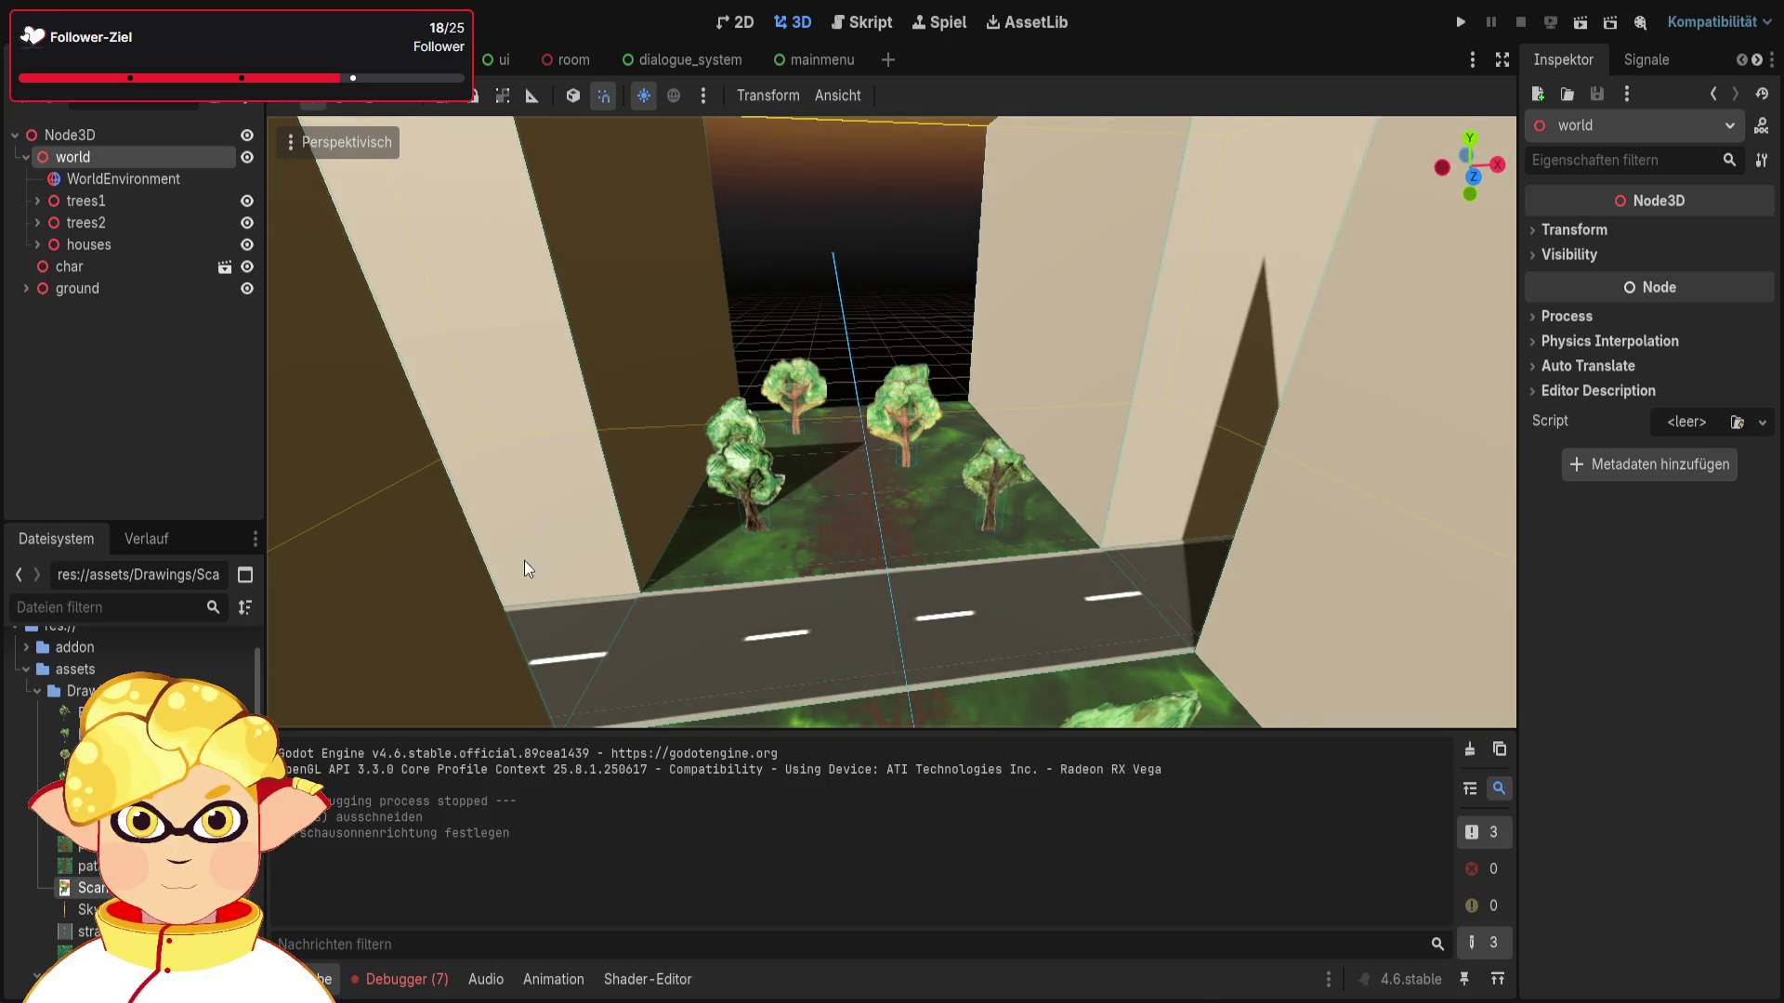
left_click_drag(511, 514, 512, 512)
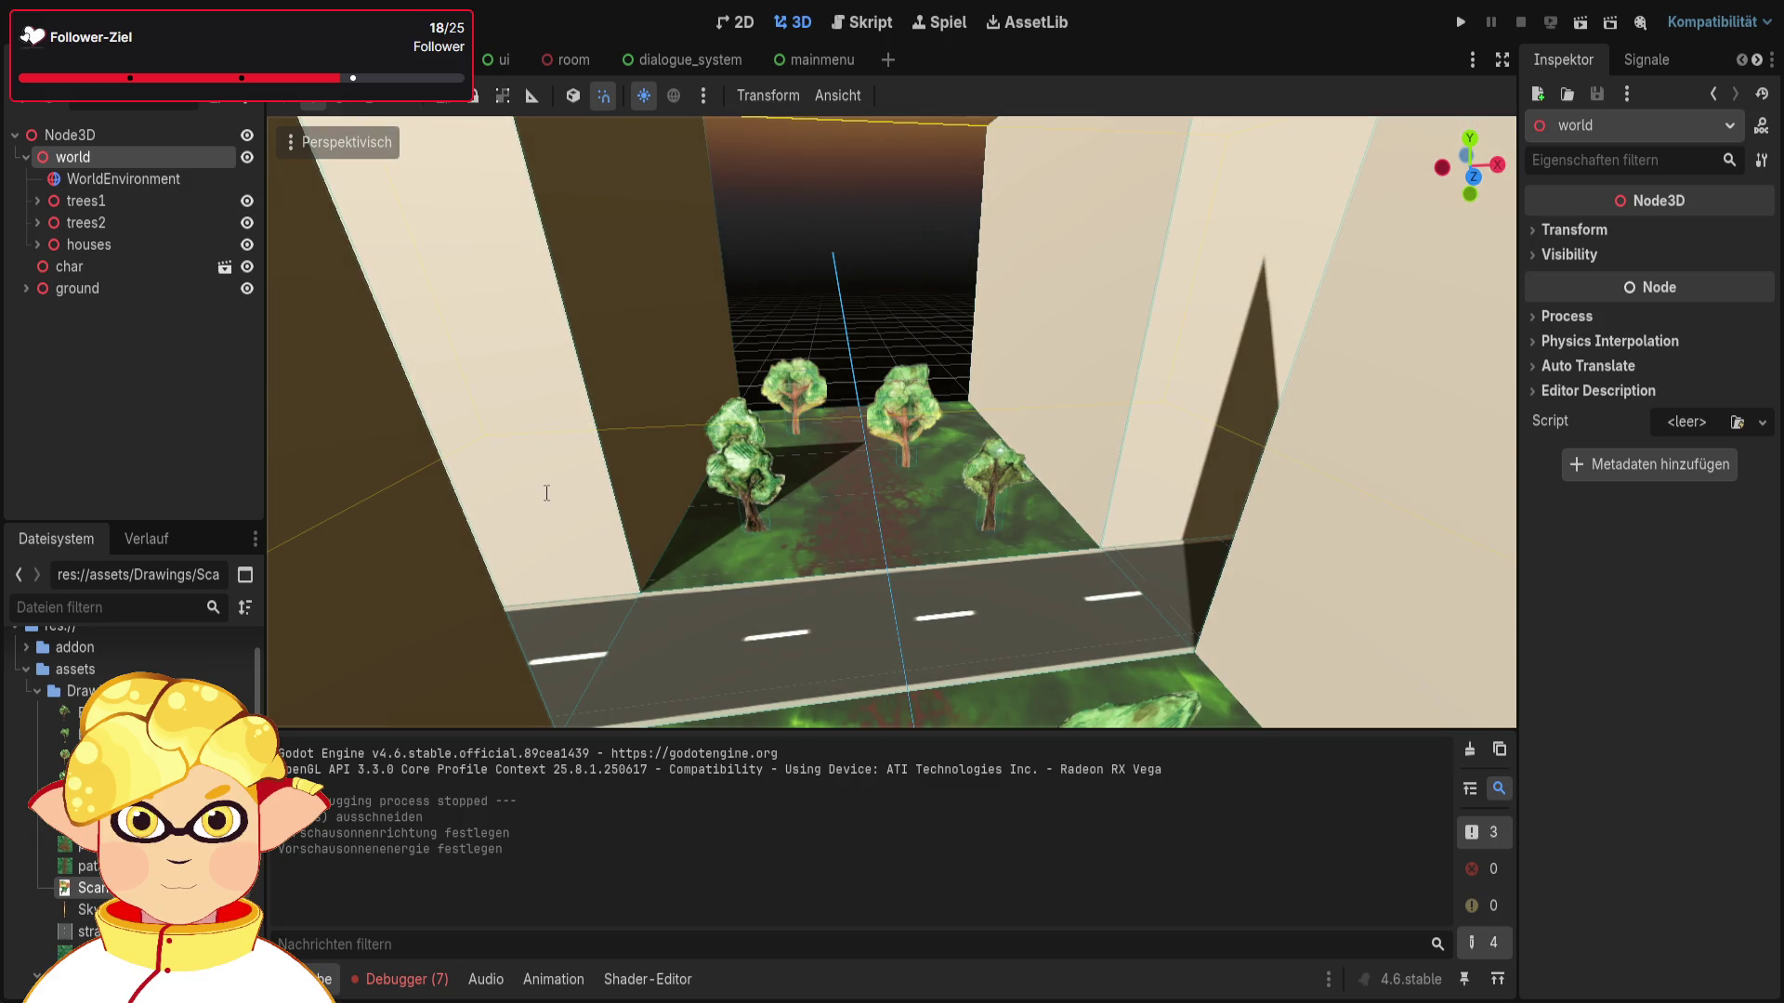
left_click(587, 606)
left_click(1582, 22)
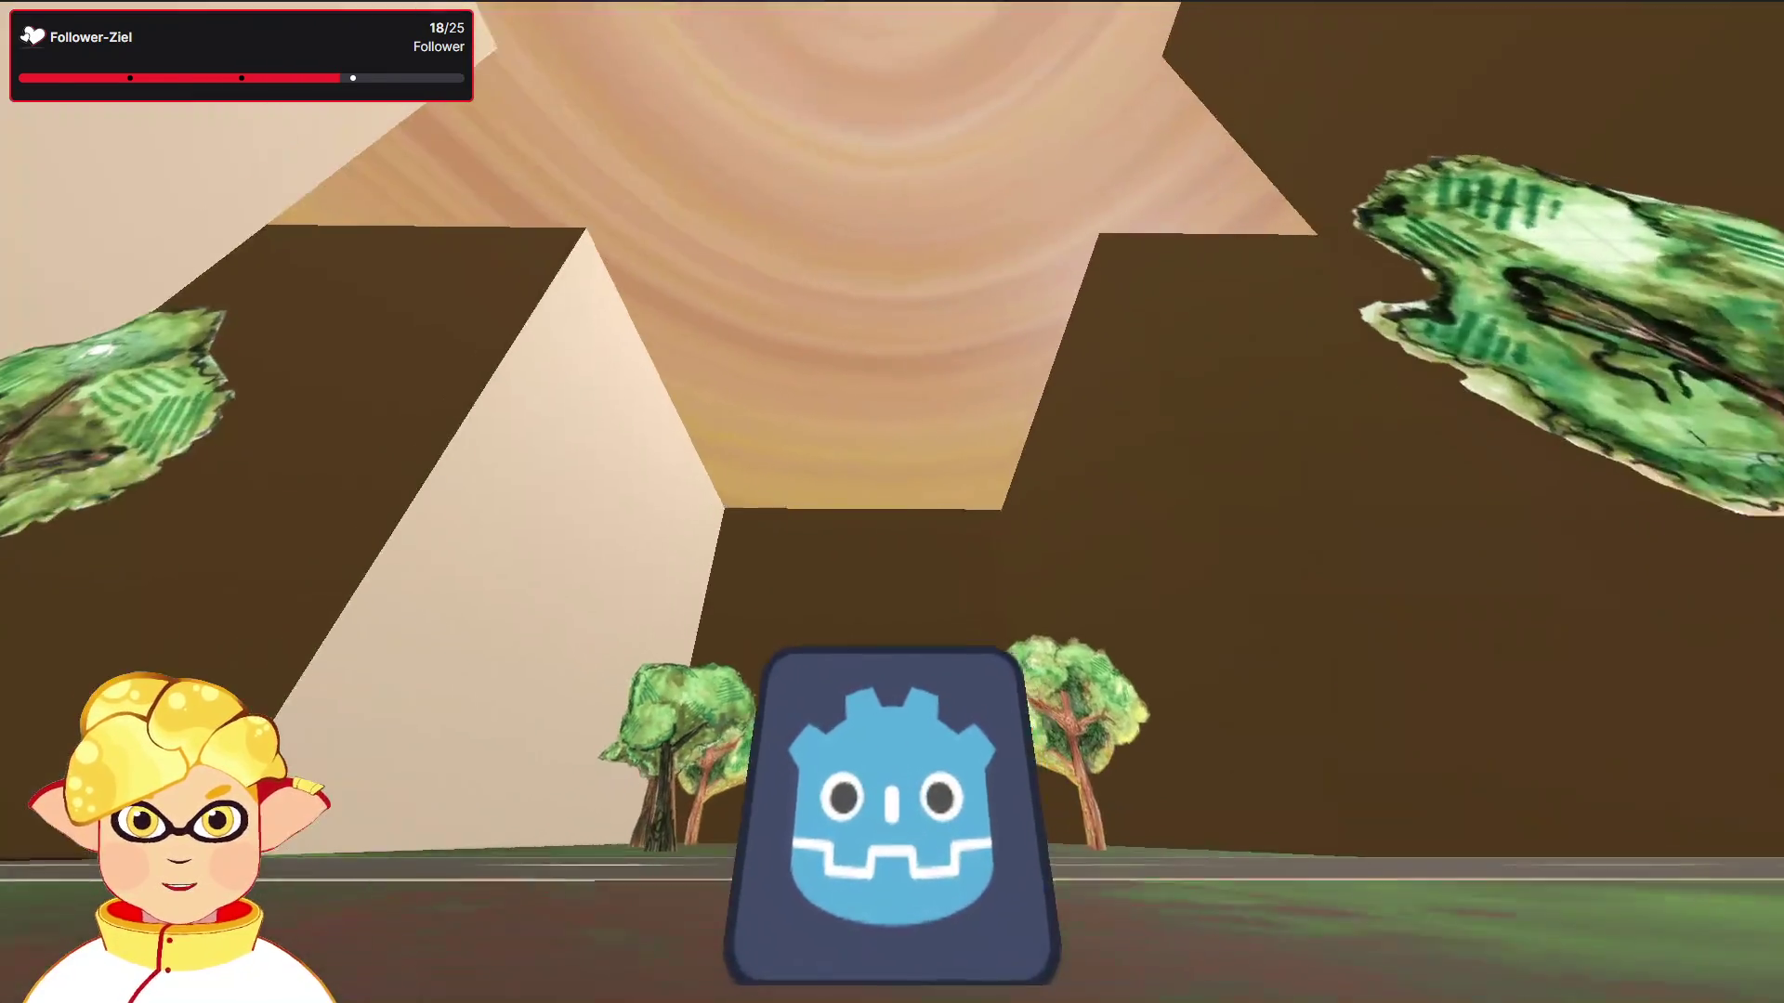
Step: Close the game and drag WorldEnvironment up to be Node3D's first child
key("F8")
left_click_drag(604, 366, 605, 366)
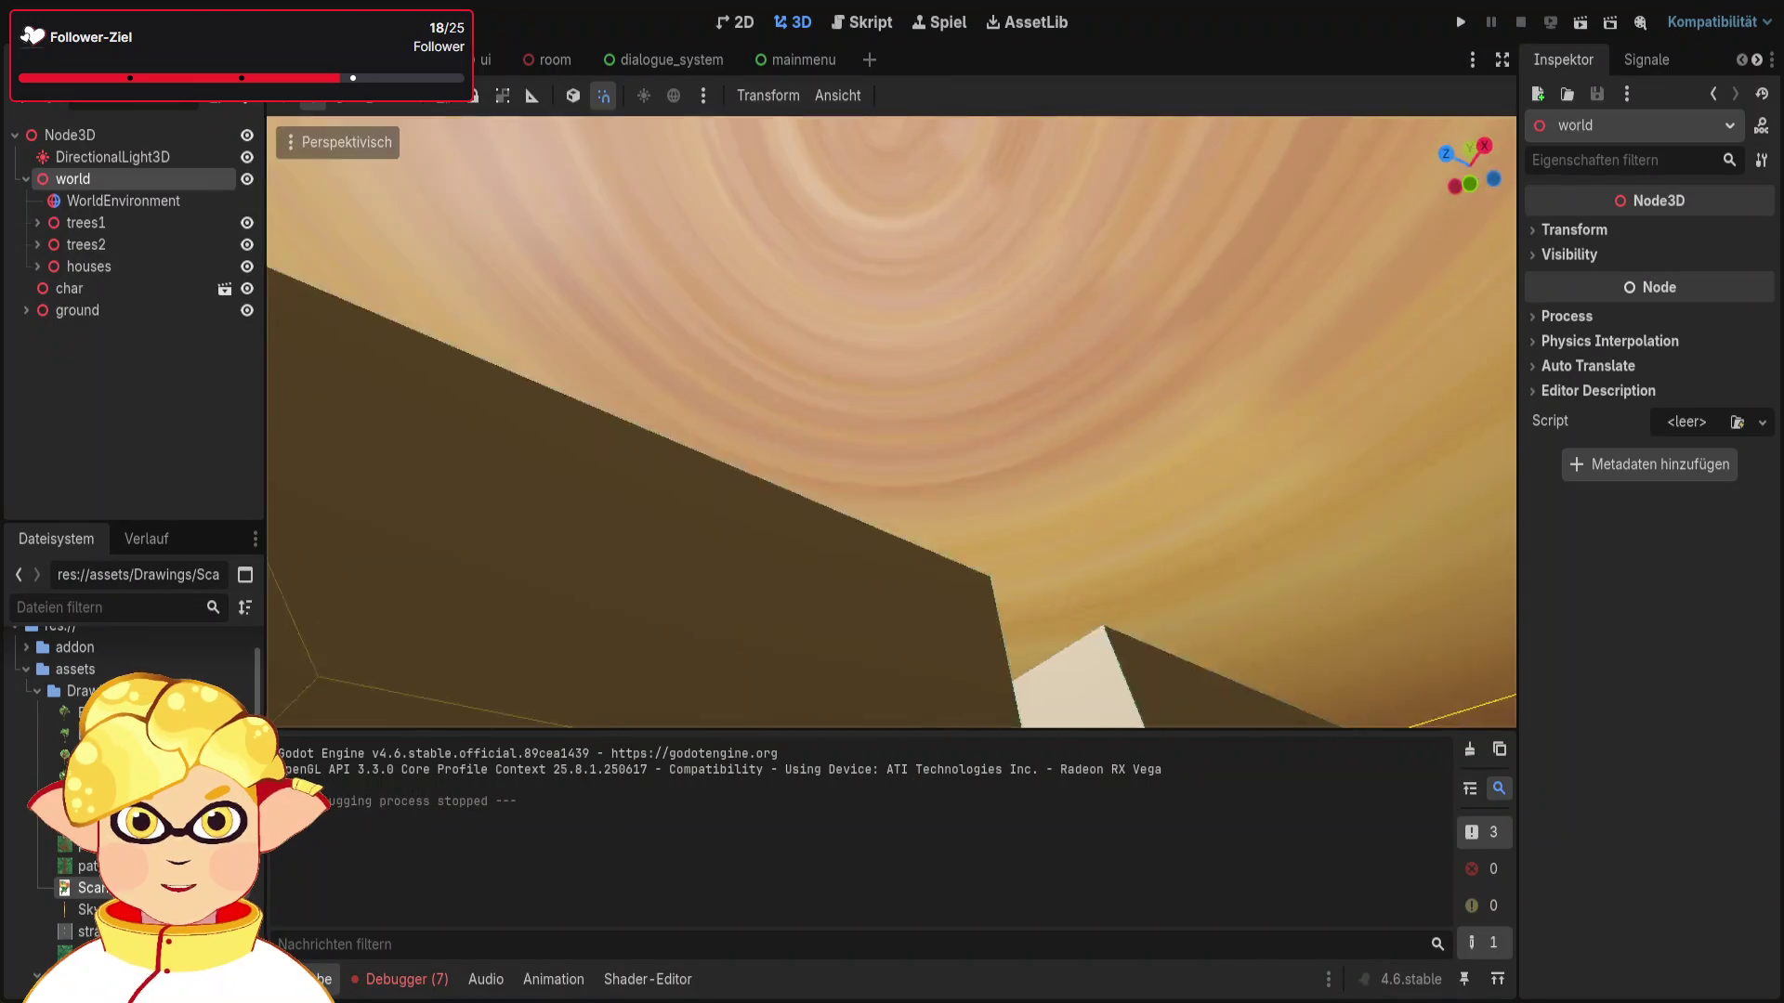
left_click(136, 158)
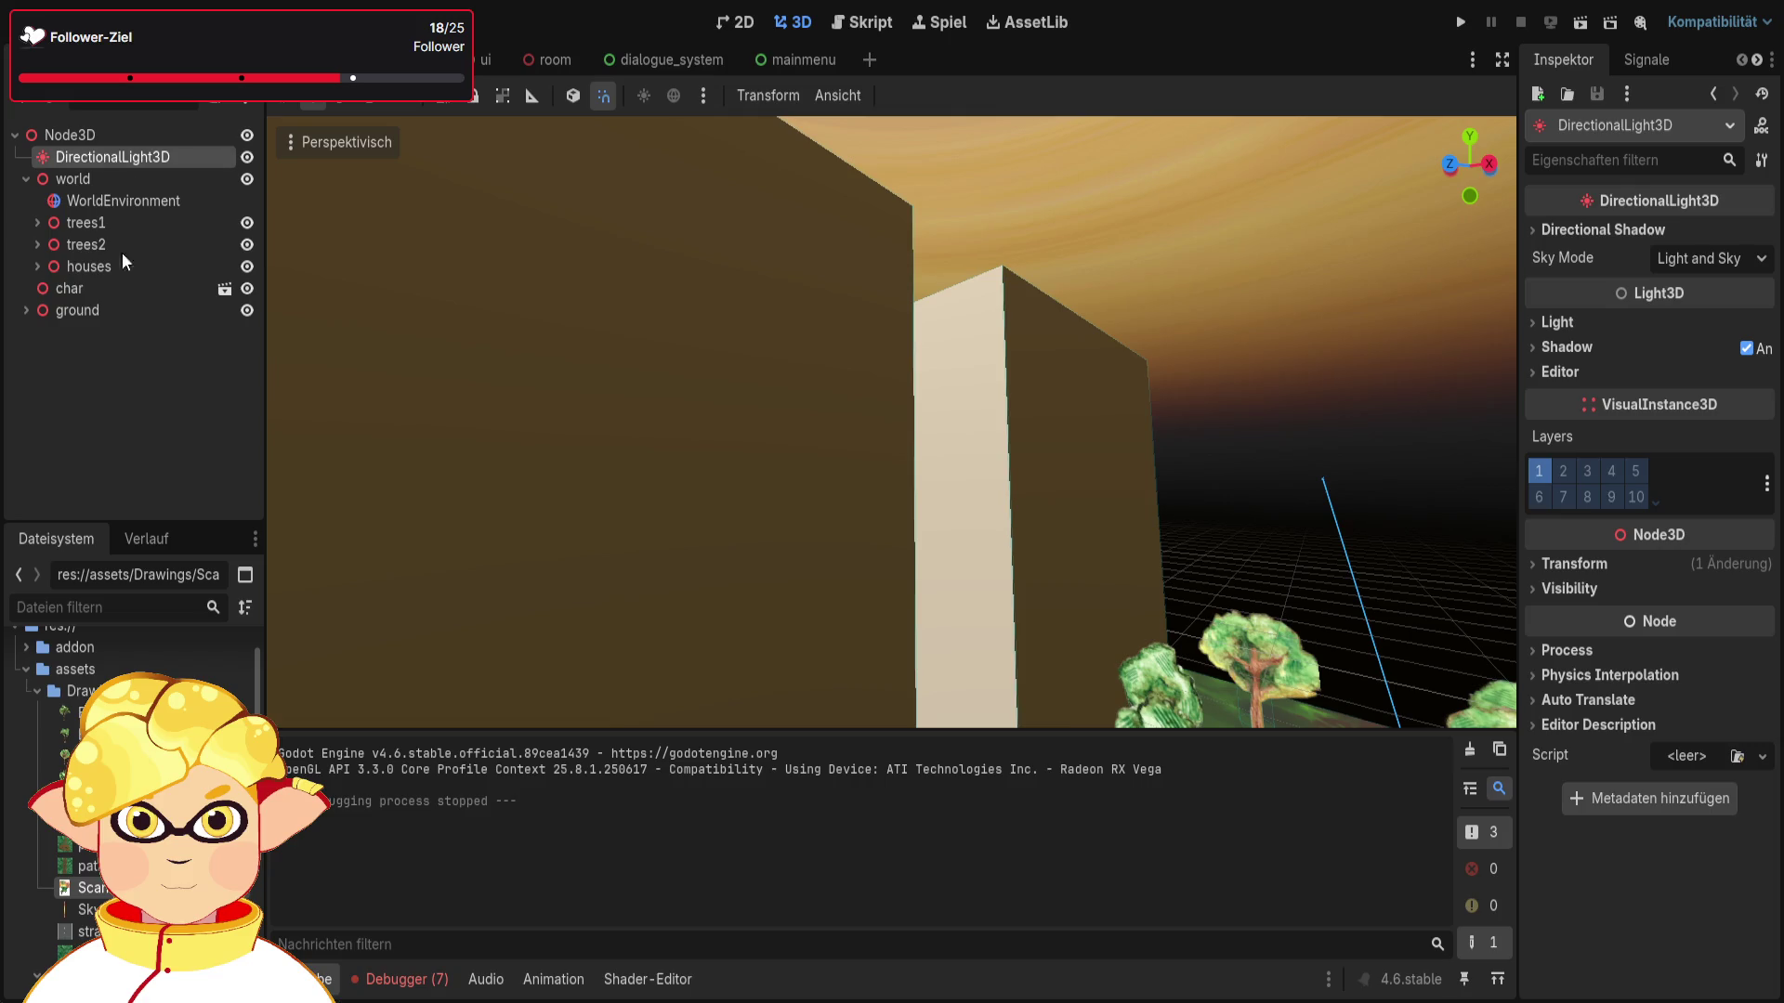
left_click(121, 179)
left_click(120, 204)
left_click_drag(119, 205, 108, 135)
left_click_drag(147, 316, 124, 149)
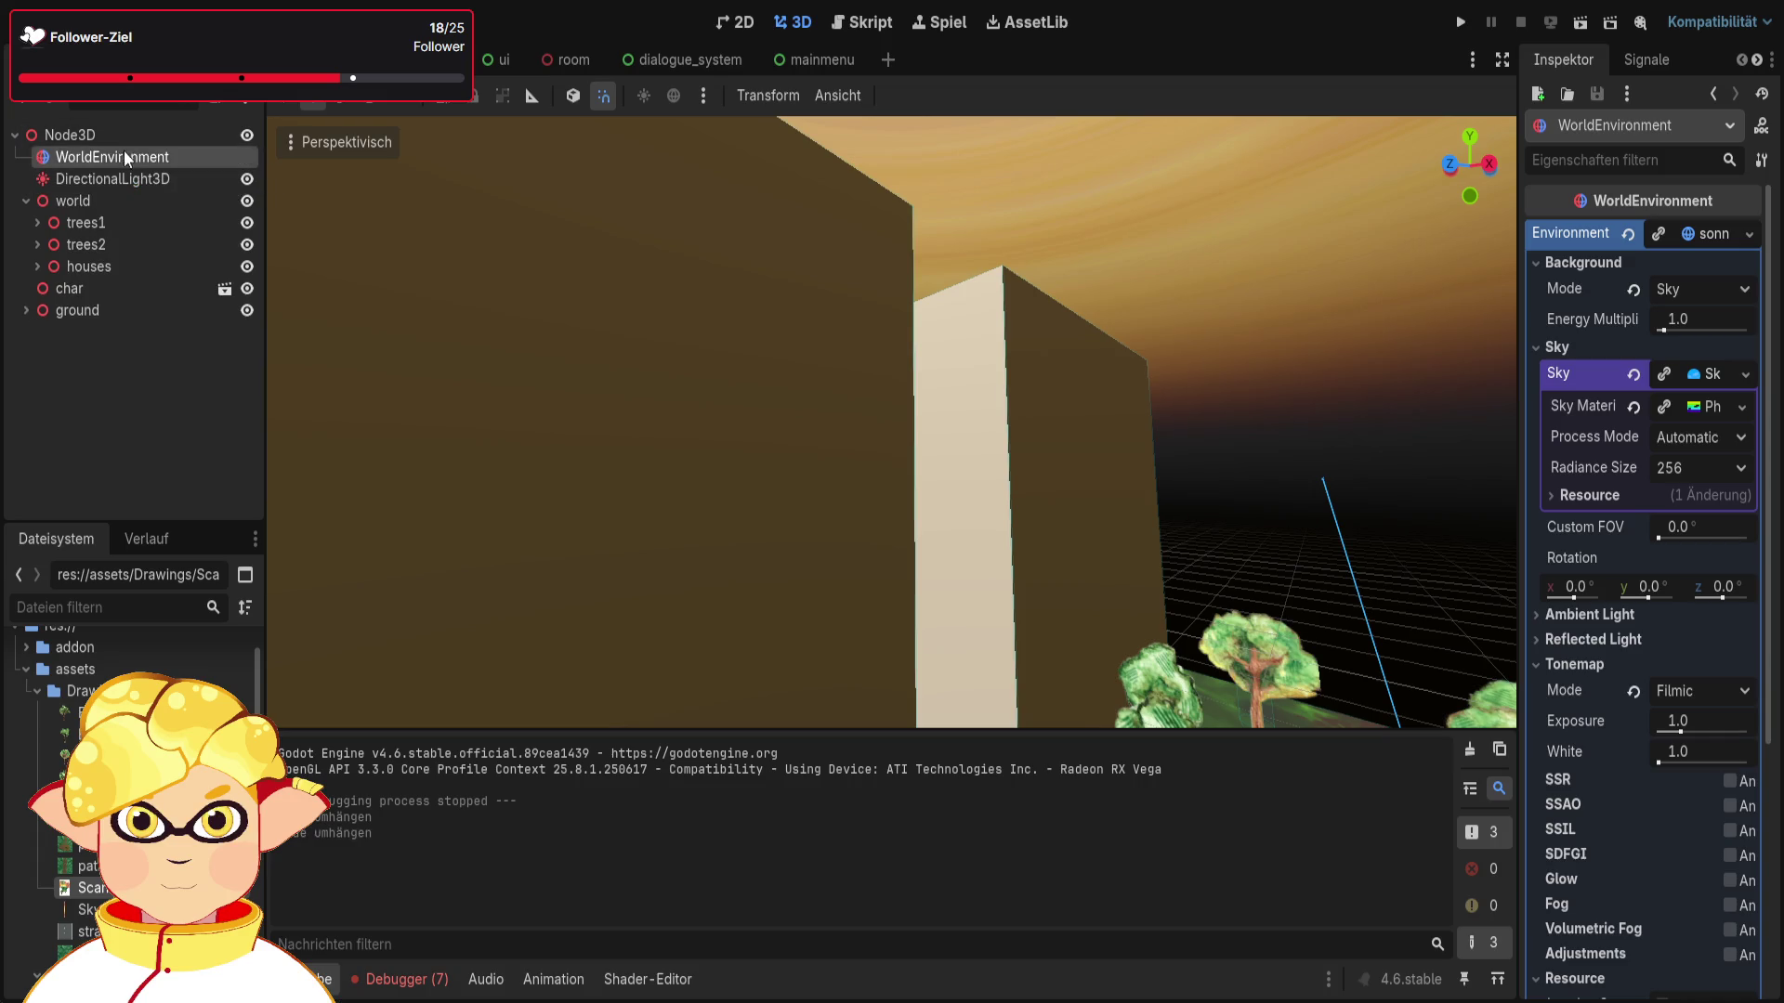
Step: Frame and raise the DirectionalLight3D, then cut it from the scene with Ctrl+X
left_click(121, 179)
left_click_drag(582, 342, 582, 342)
key("f")
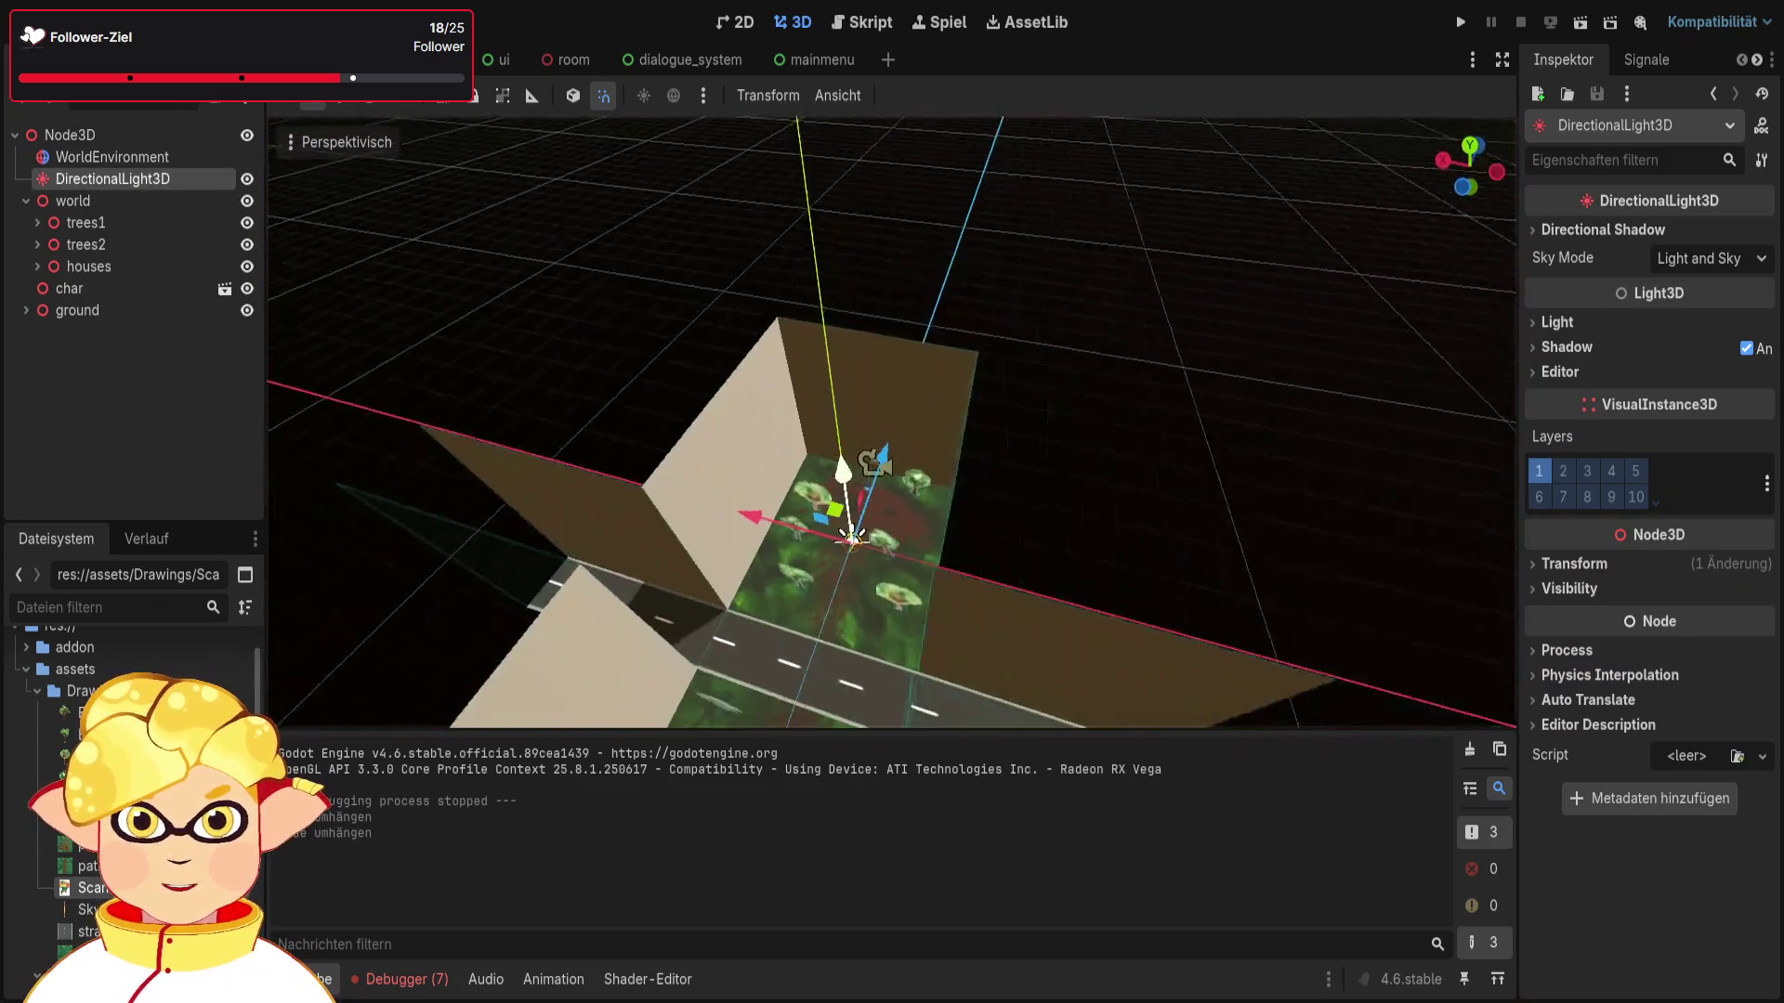
mouse_move(790, 372)
left_mouse_down()
mouse_move(933, 198)
mouse_move(927, 217)
left_mouse_up()
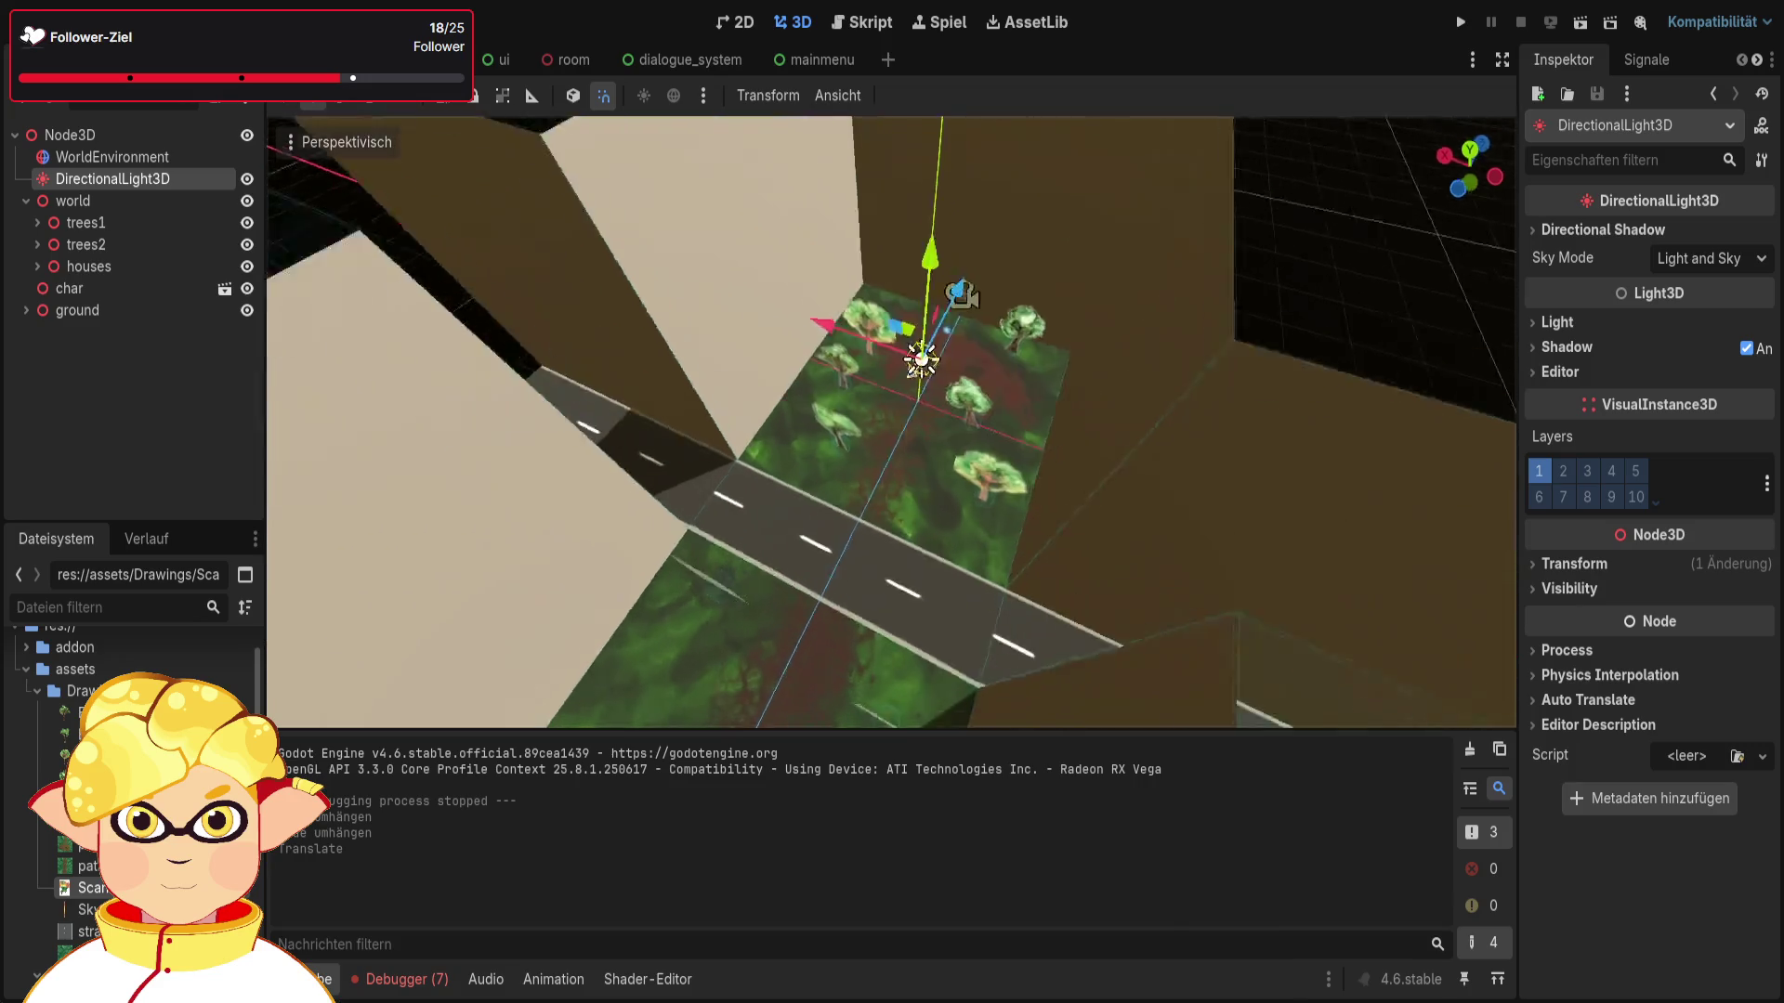
left_click_drag(940, 366, 937, 215)
left_click_drag(1056, 561, 1162, 557)
scroll(1154, 503, "down", 5)
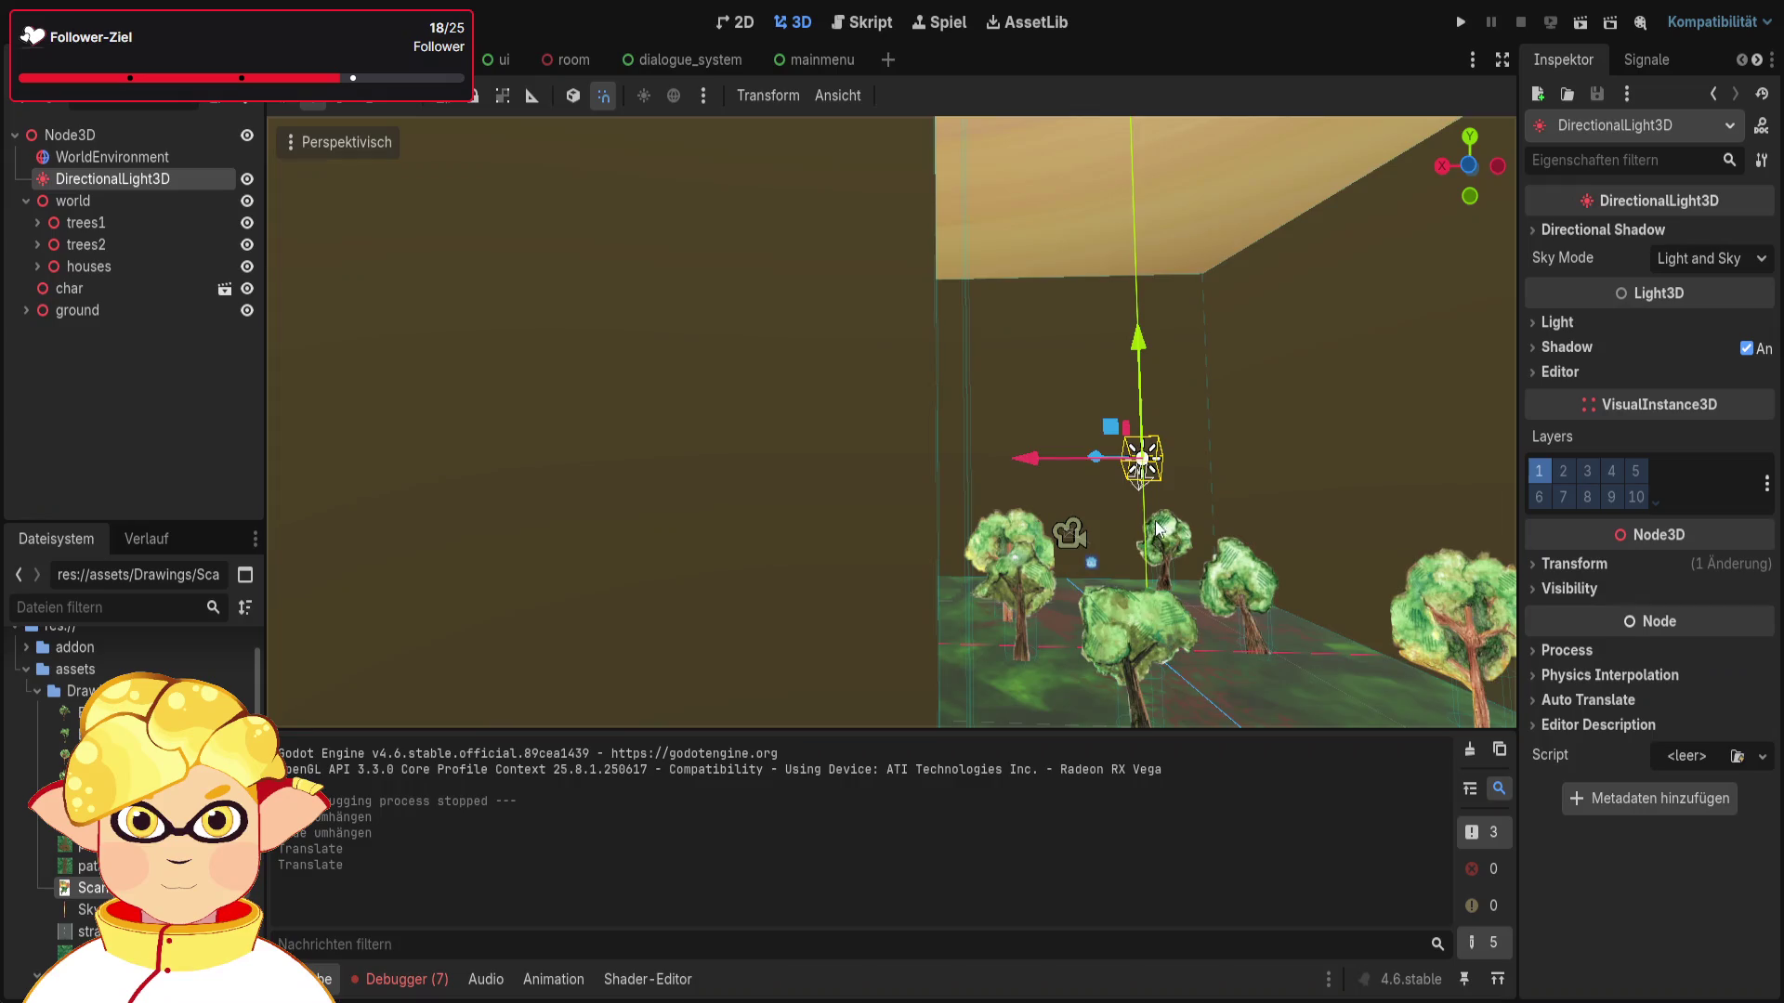
left_click_drag(1050, 376, 1058, 124)
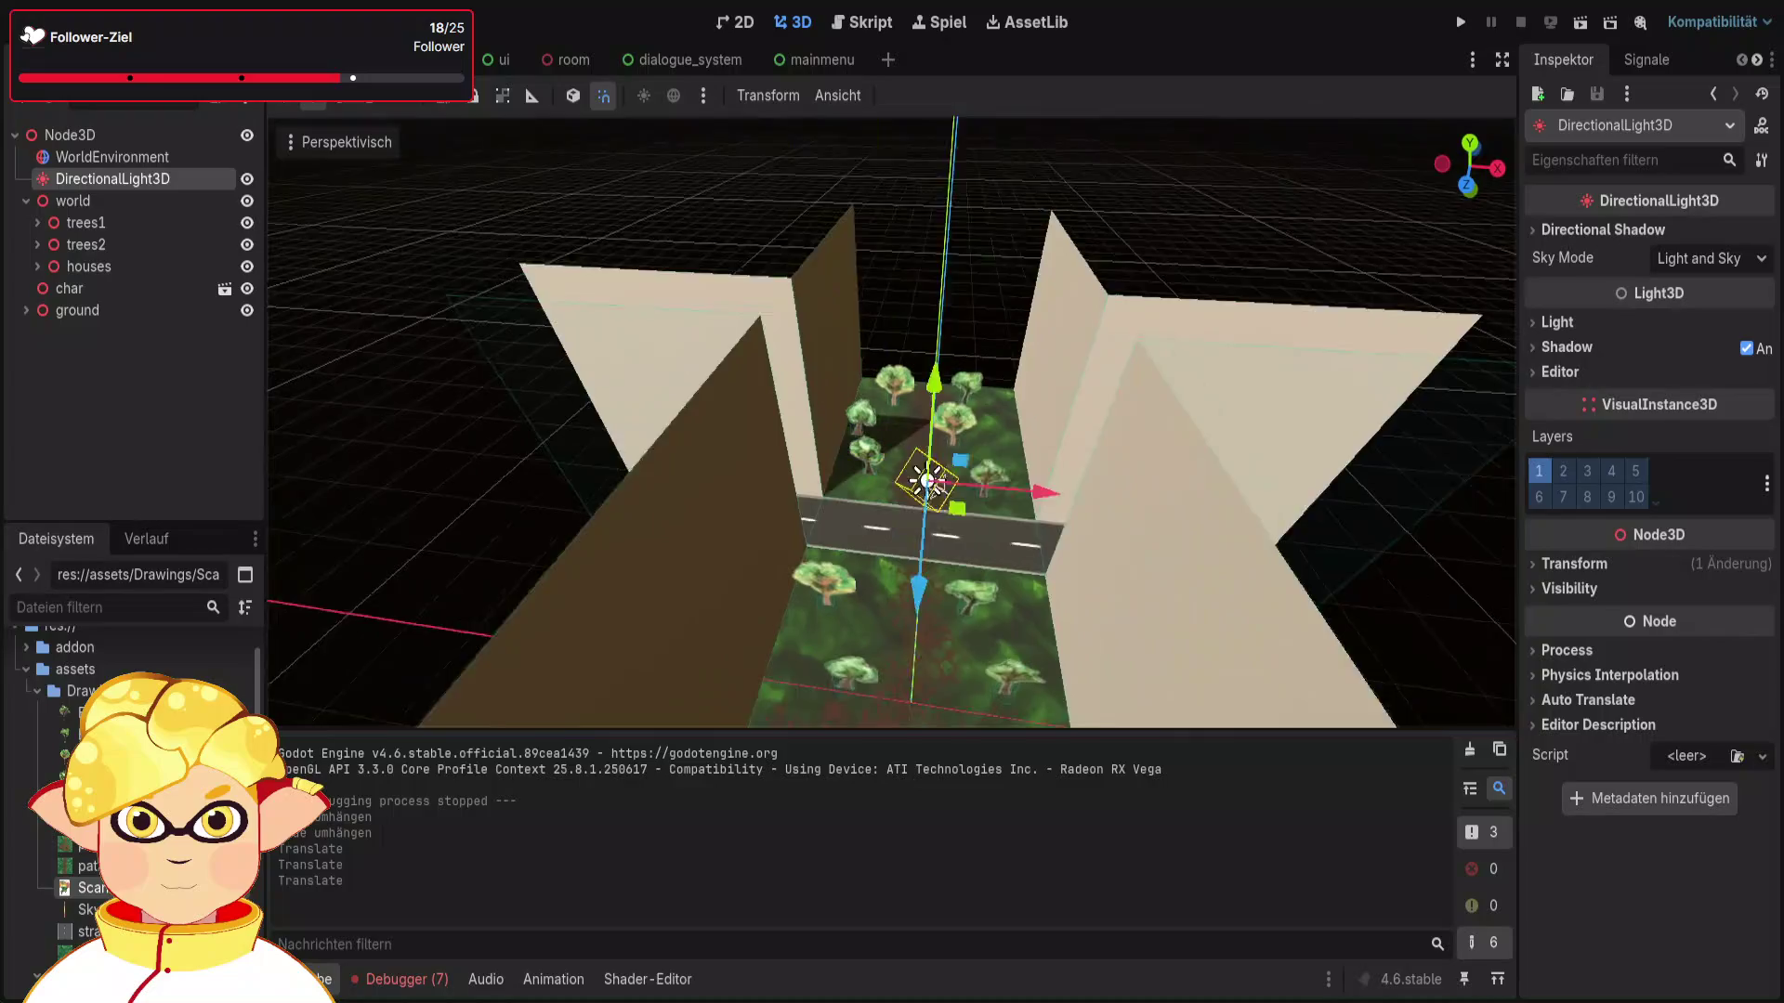
key("ctrl+x")
scroll(1223, 350, "up", 3)
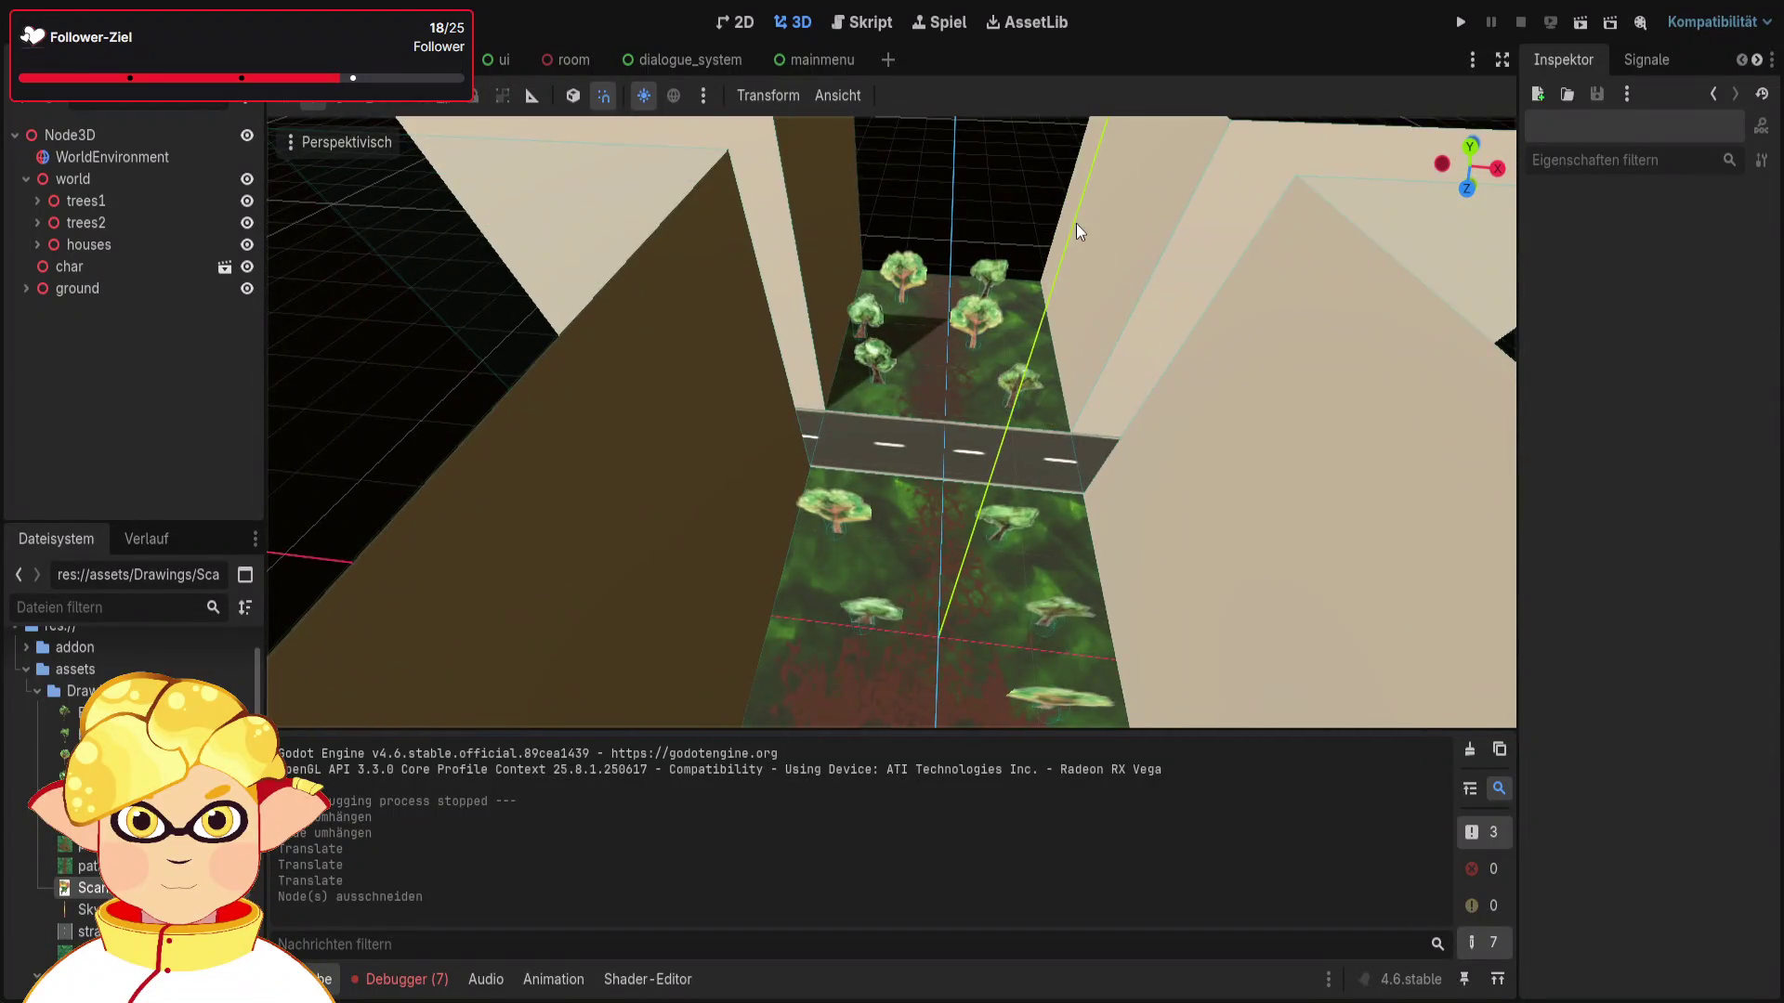
Step: Change the preview sun's direction, azimuth and energy, then add it to the scene
mouse_move(645, 570)
left_mouse_down()
mouse_move(618, 290)
mouse_move(638, 282)
mouse_move(583, 239)
mouse_move(573, 191)
mouse_move(589, 267)
mouse_move(538, 263)
left_mouse_up()
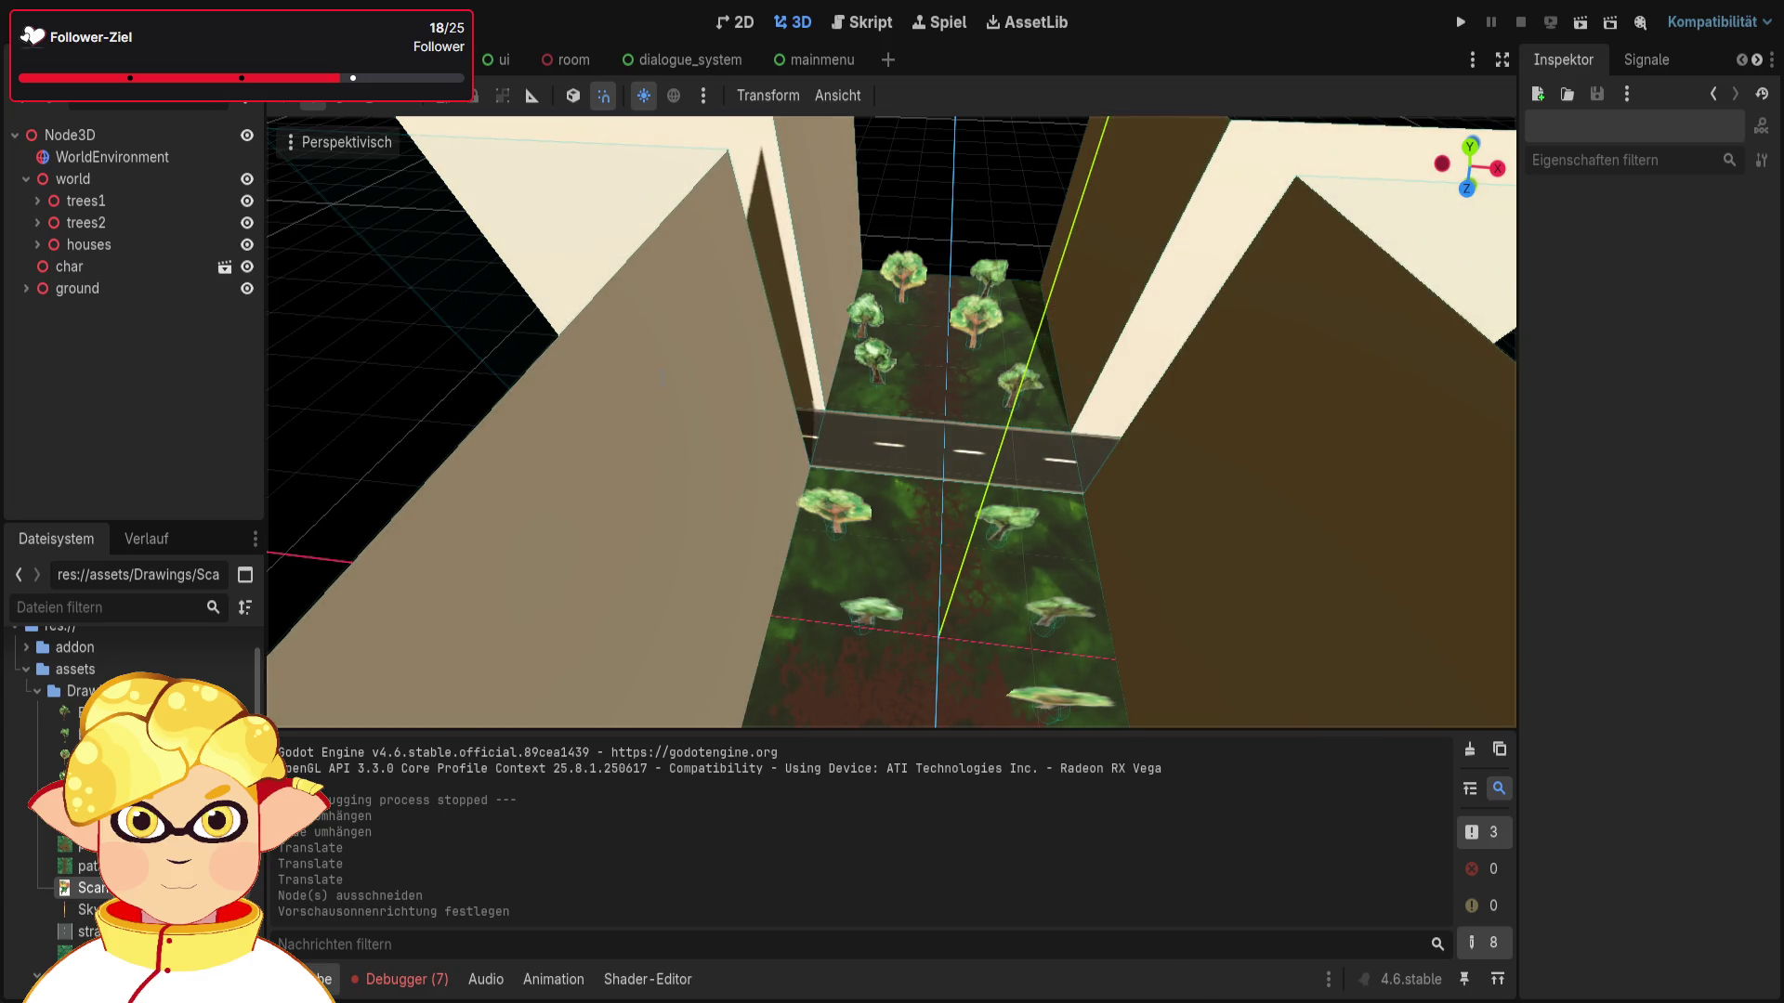
left_click_drag(593, 358, 562, 358)
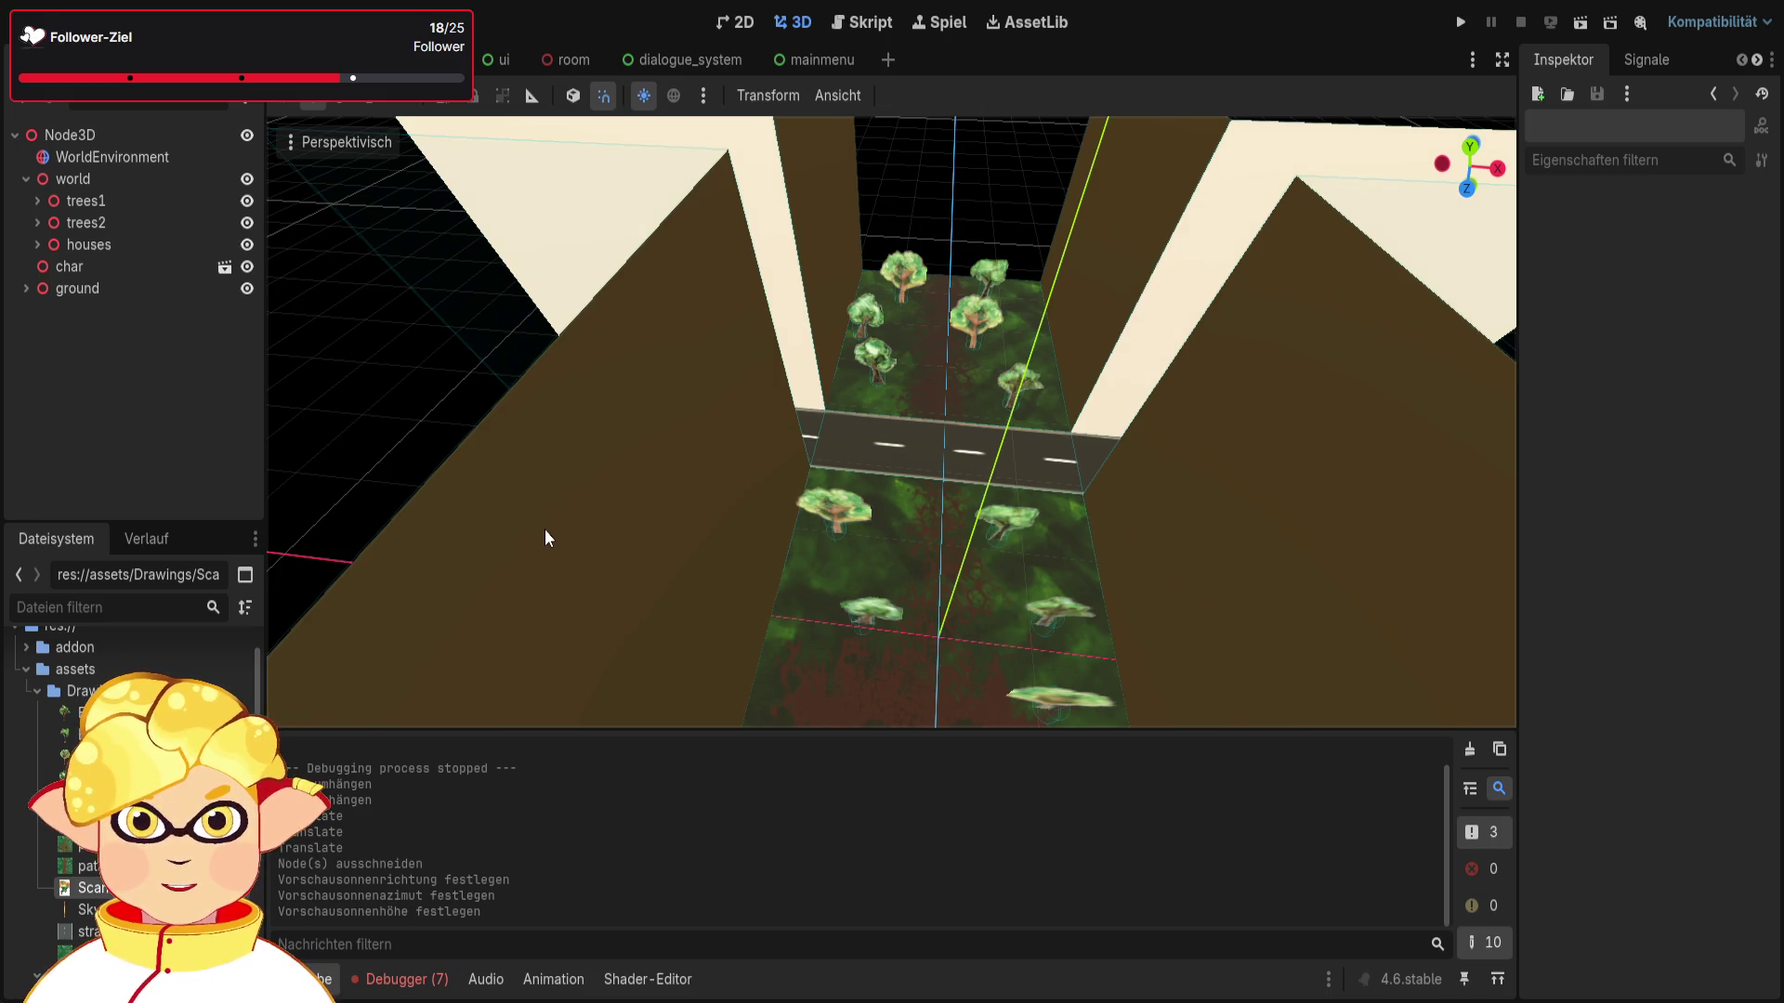
left_click_drag(504, 502, 514, 506)
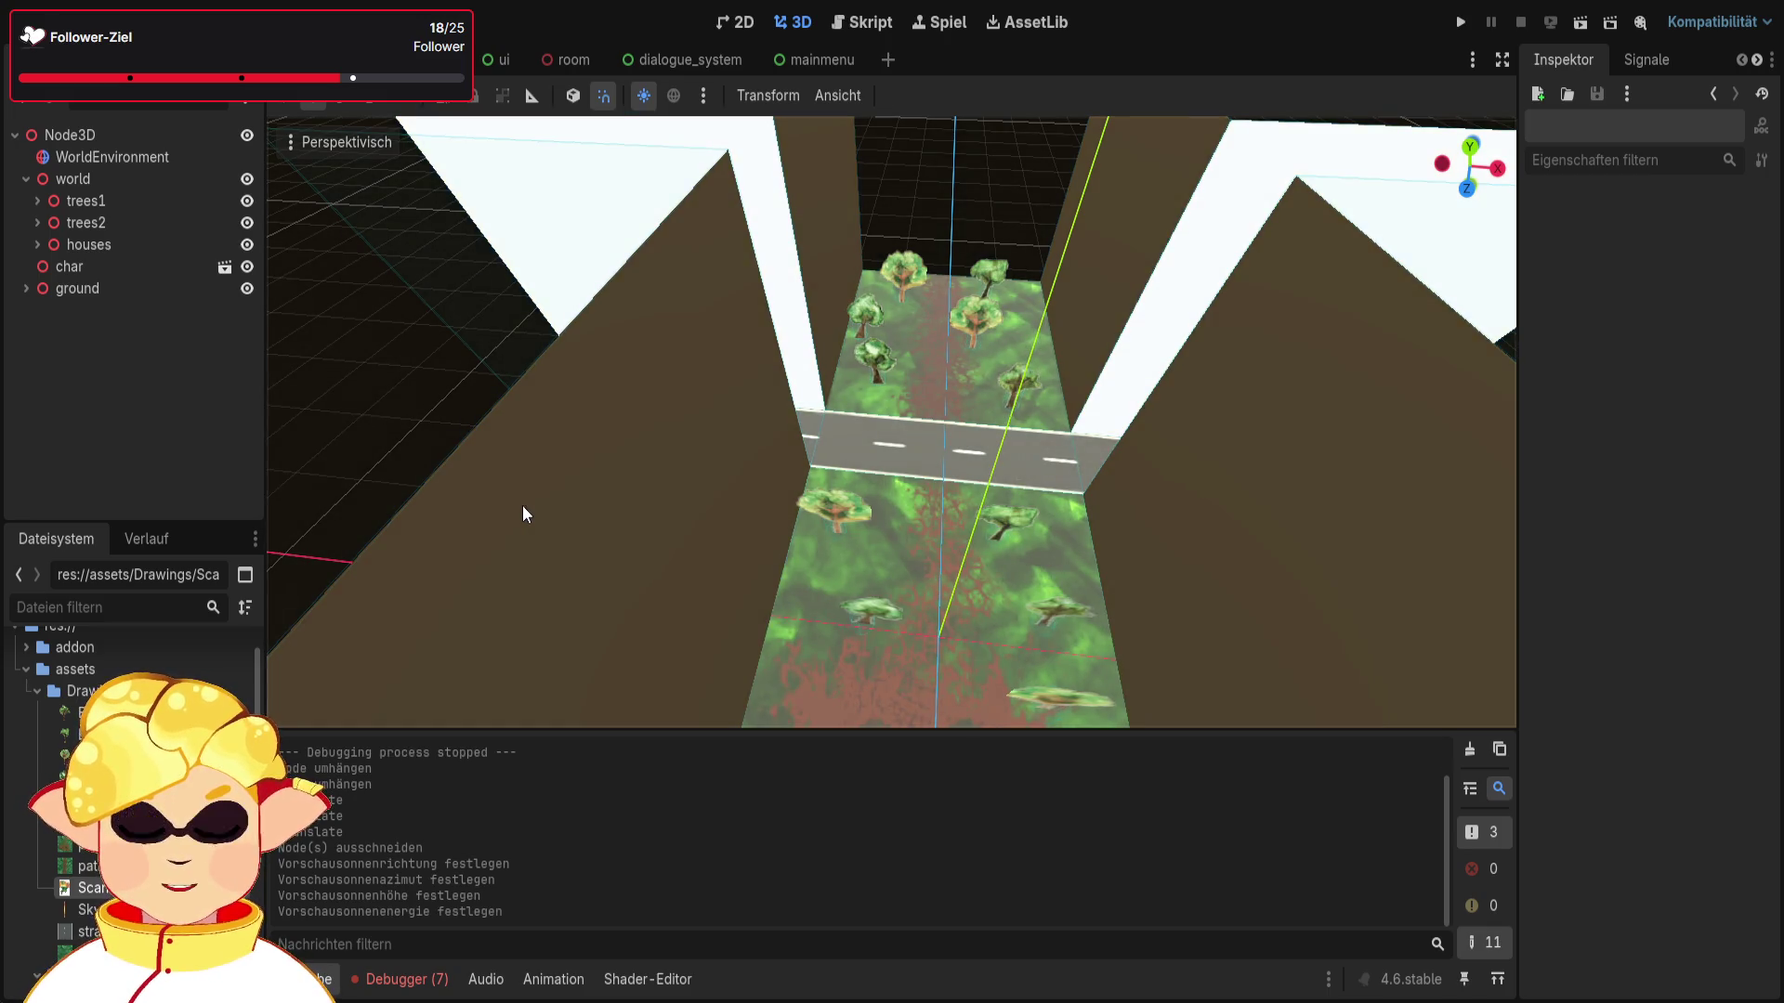
left_click(595, 601)
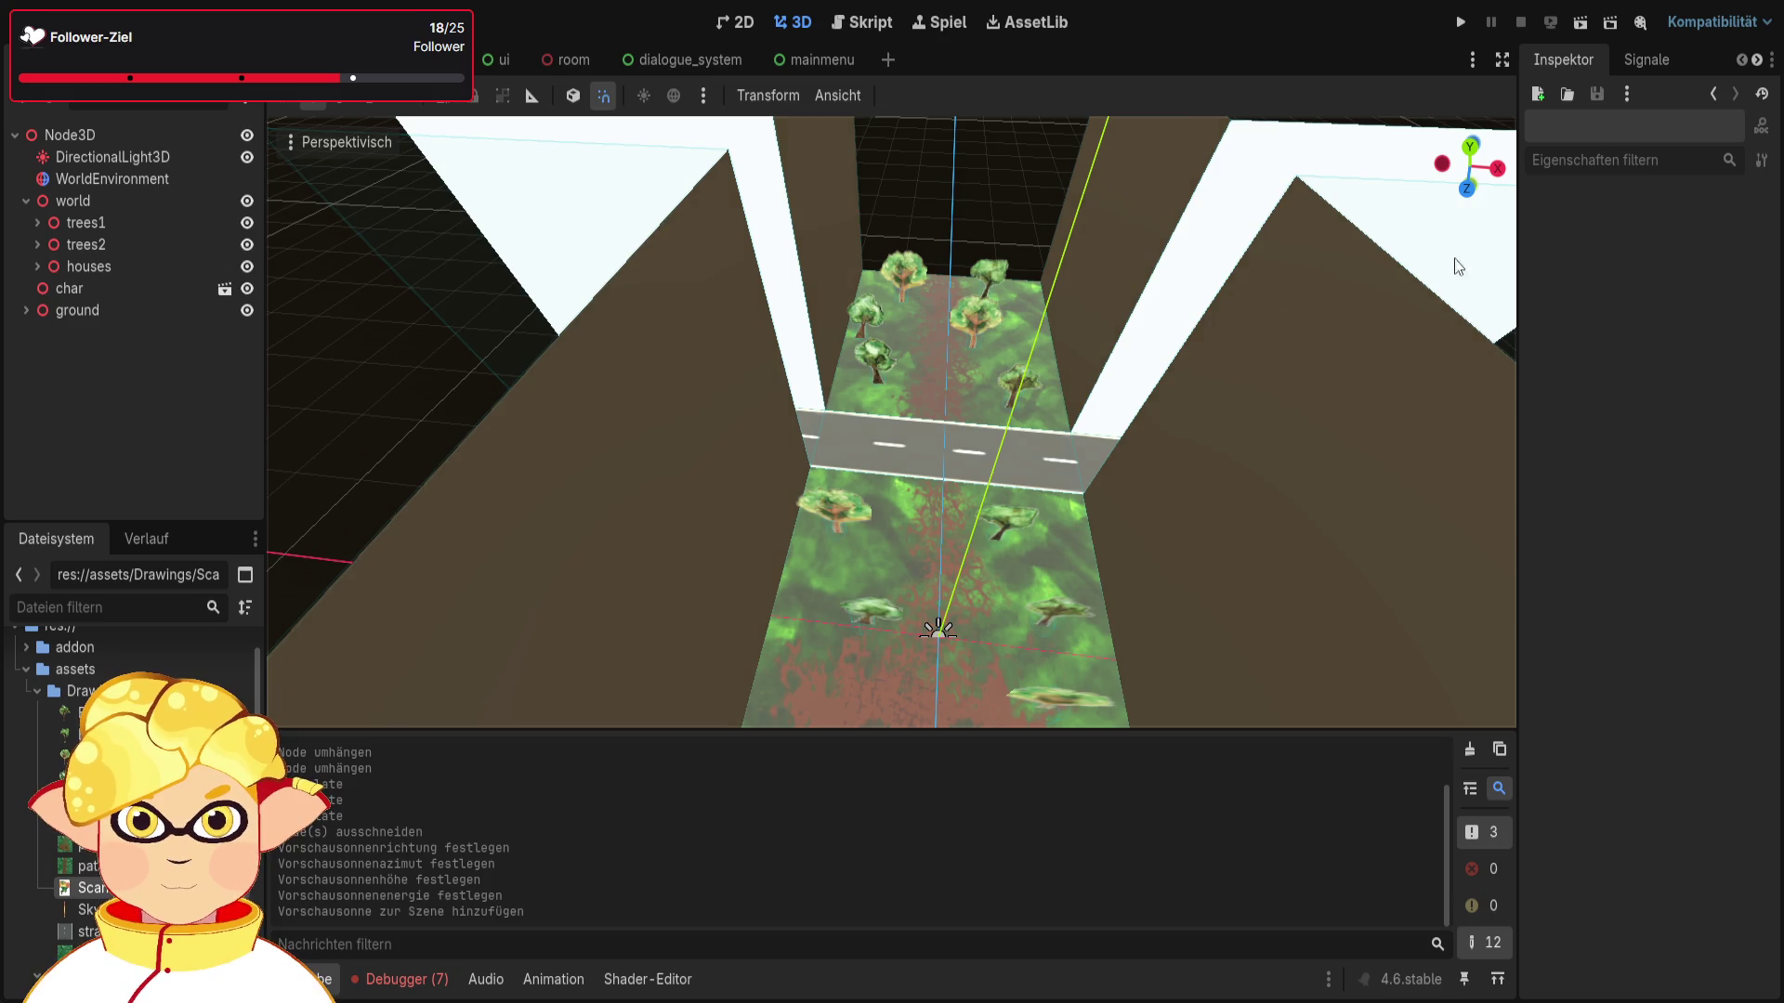
Step: Playtest the new sun light, then select the DirectionalLight3D and move it higher
left_click(1582, 23)
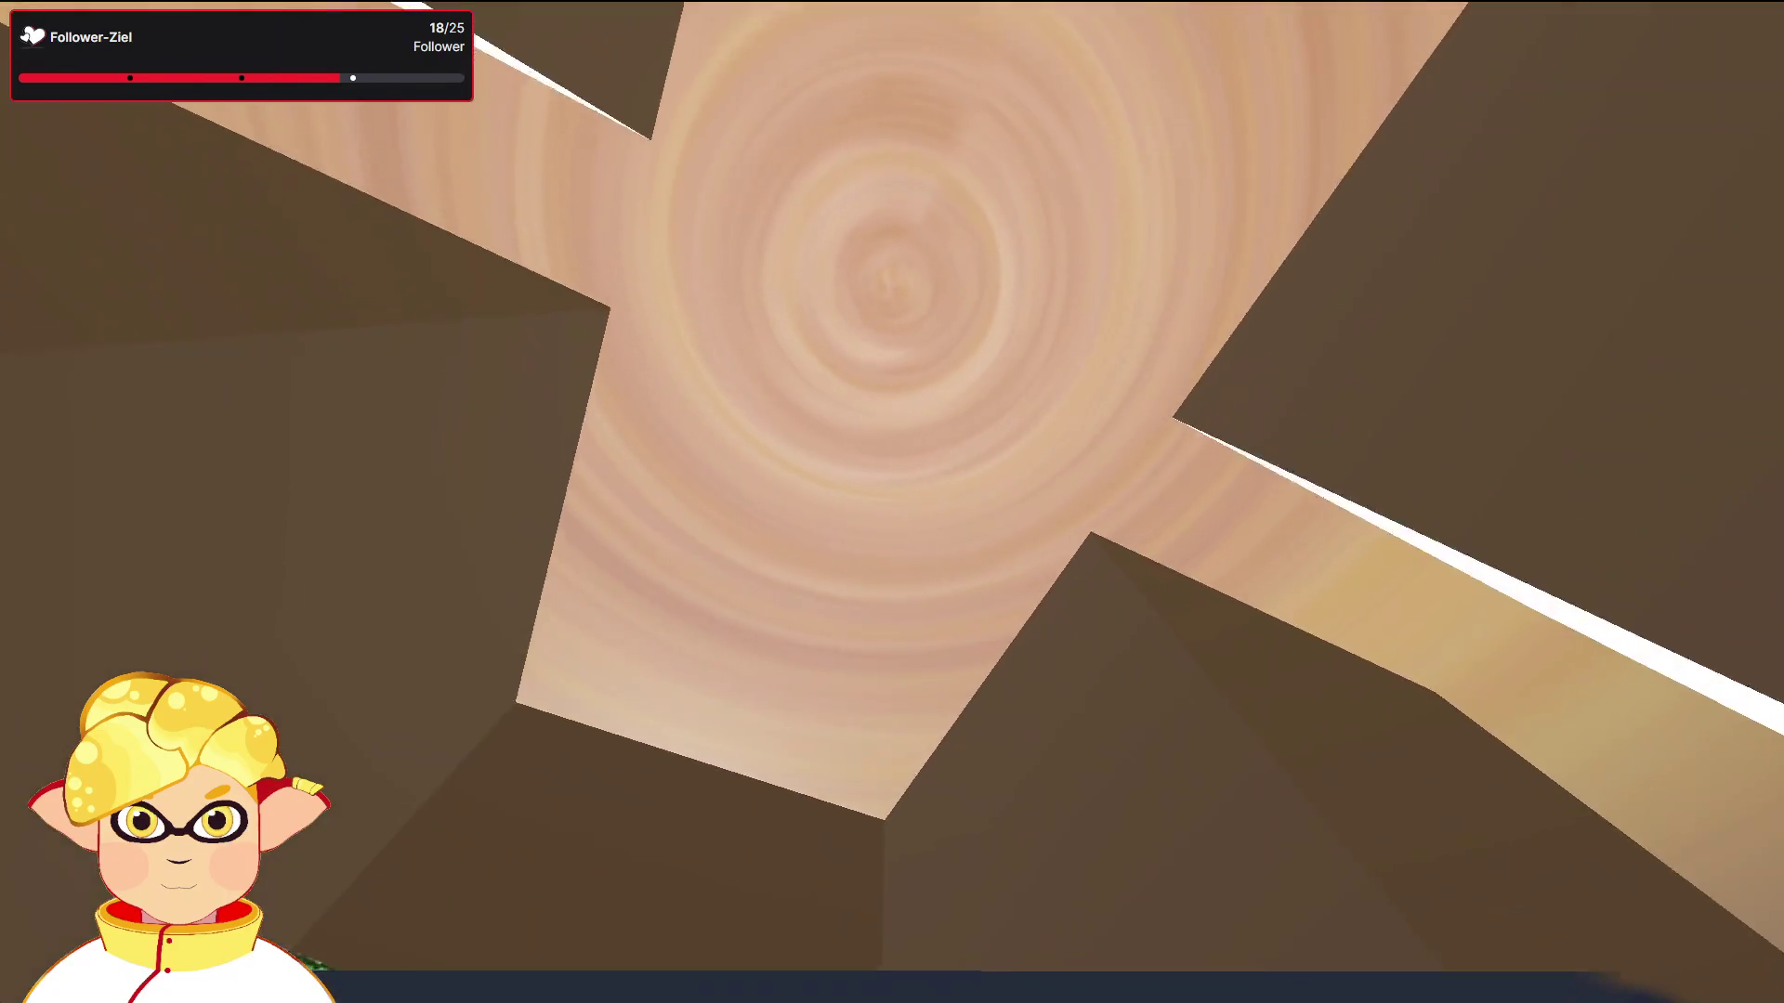
key("Escape")
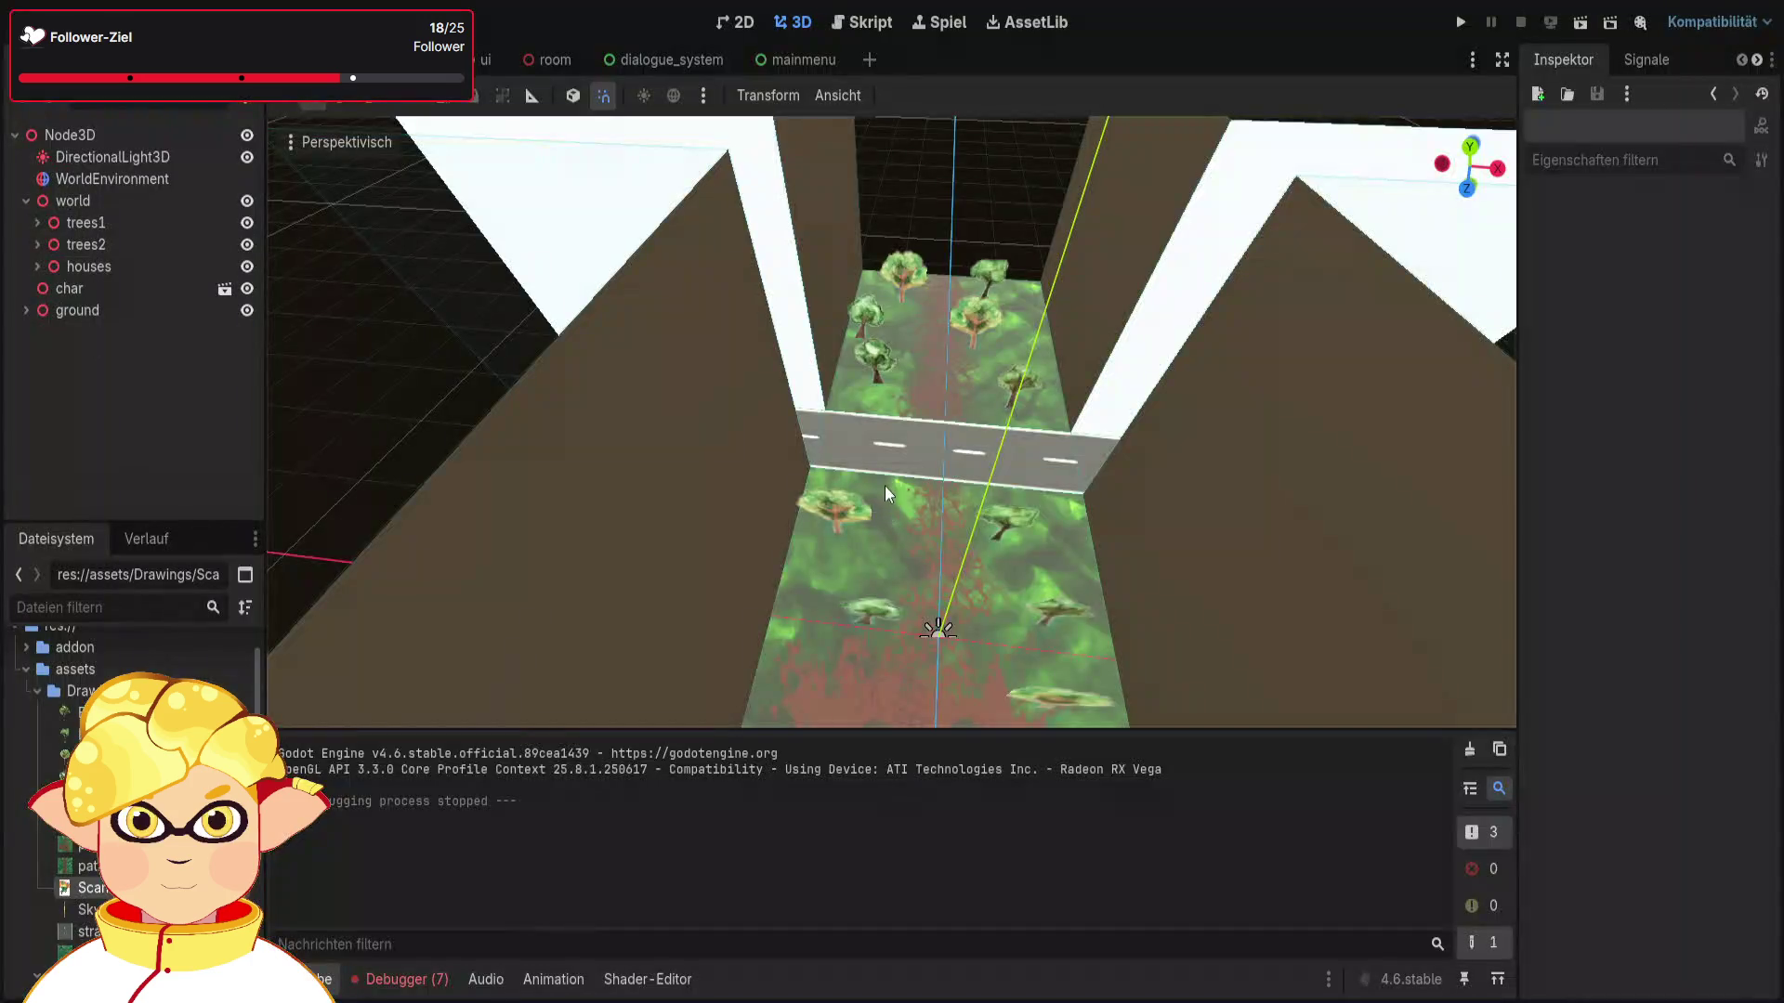
left_click(130, 158)
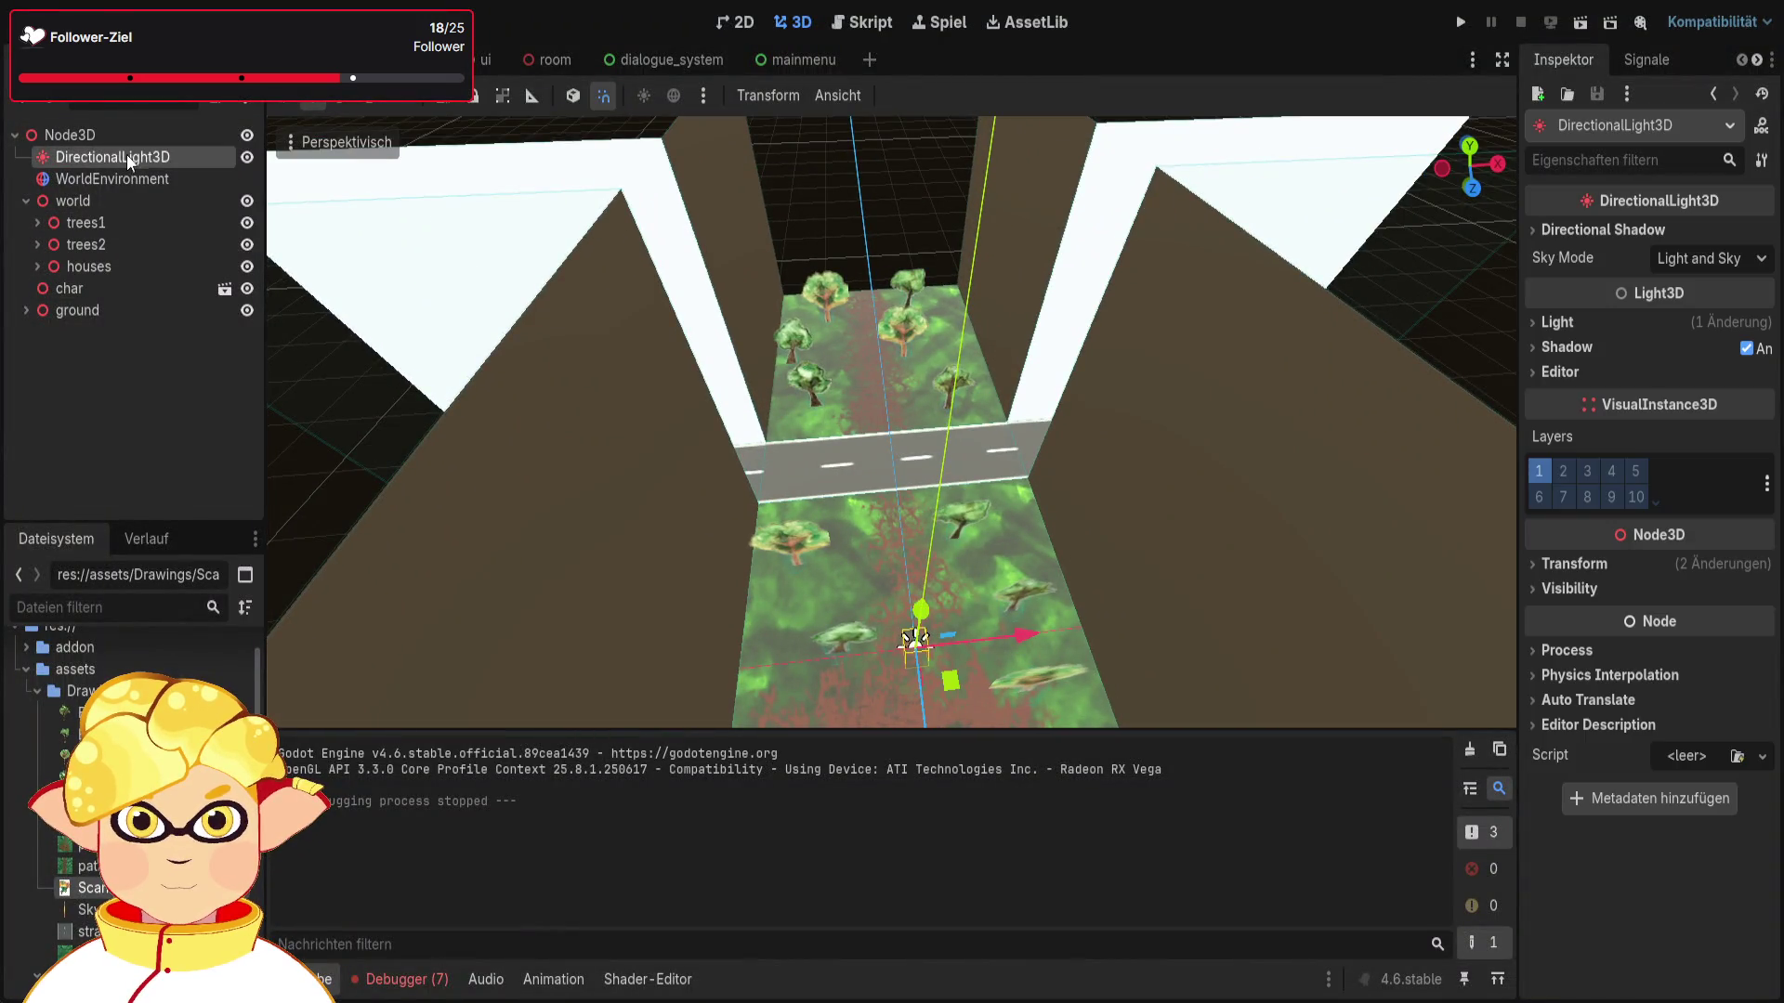
left_click_drag(906, 617, 939, 437)
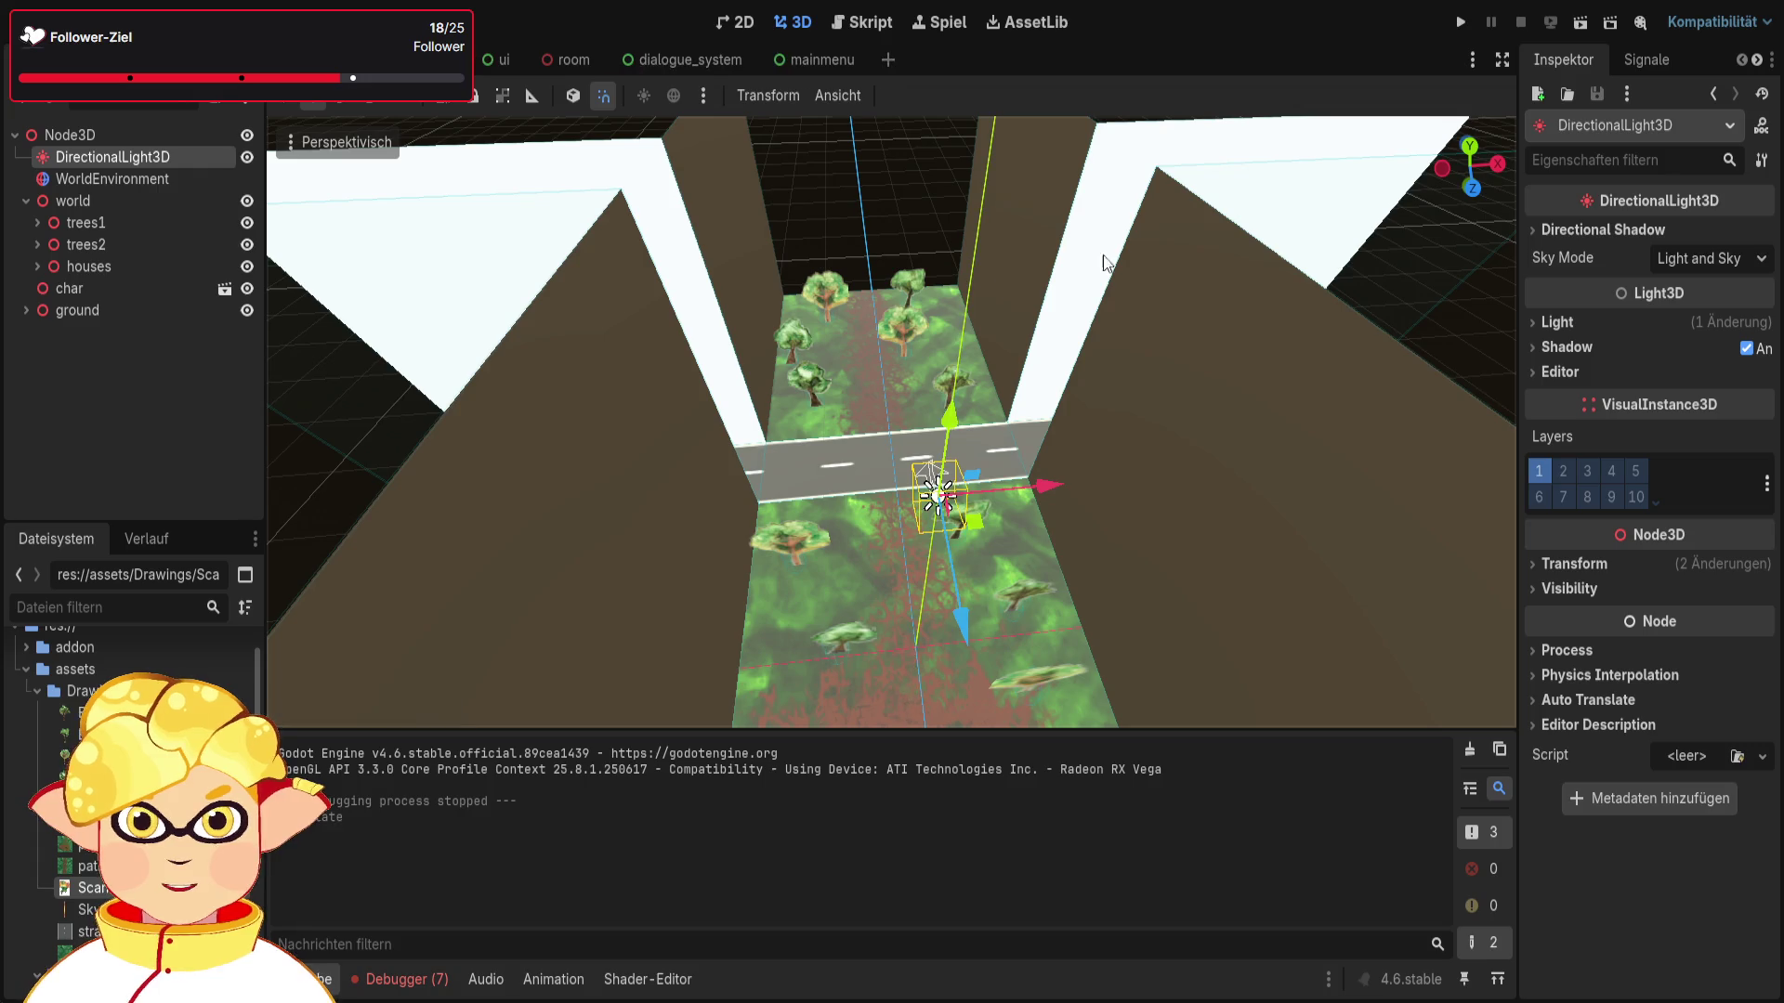
Step: Test-run the scene, then slide the sun light along the corridor to about 0, 23, -51
left_click(1585, 23)
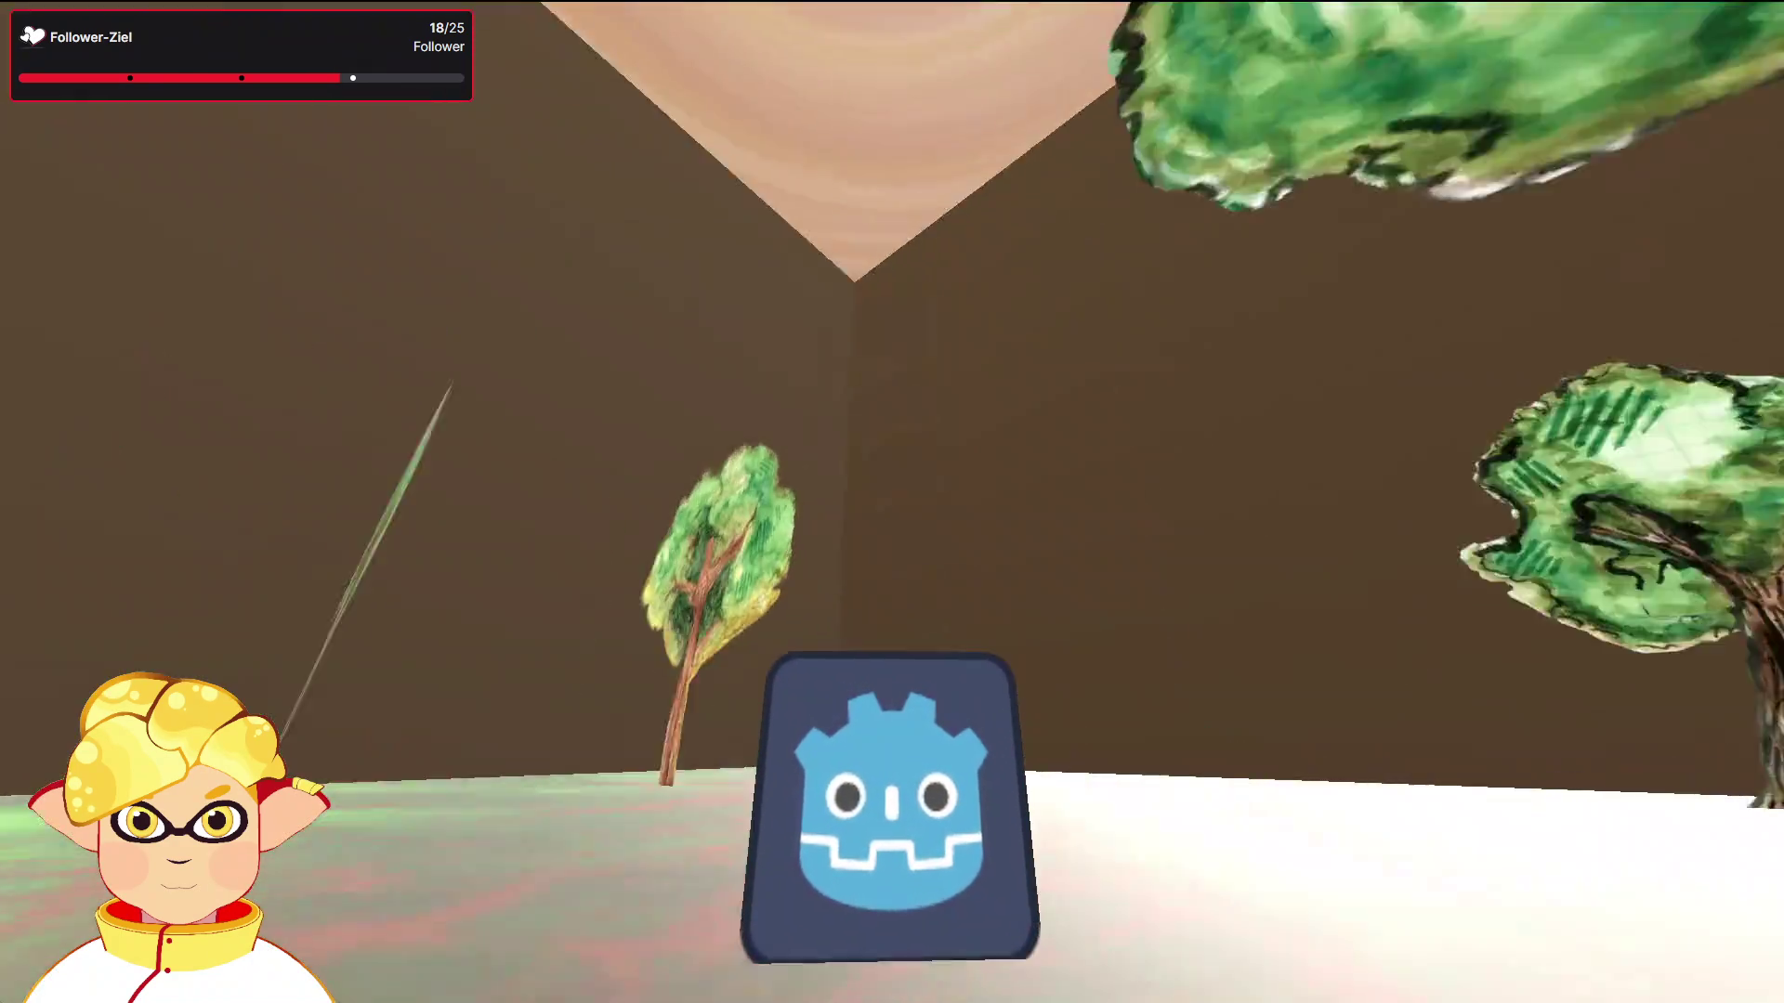
key("Escape")
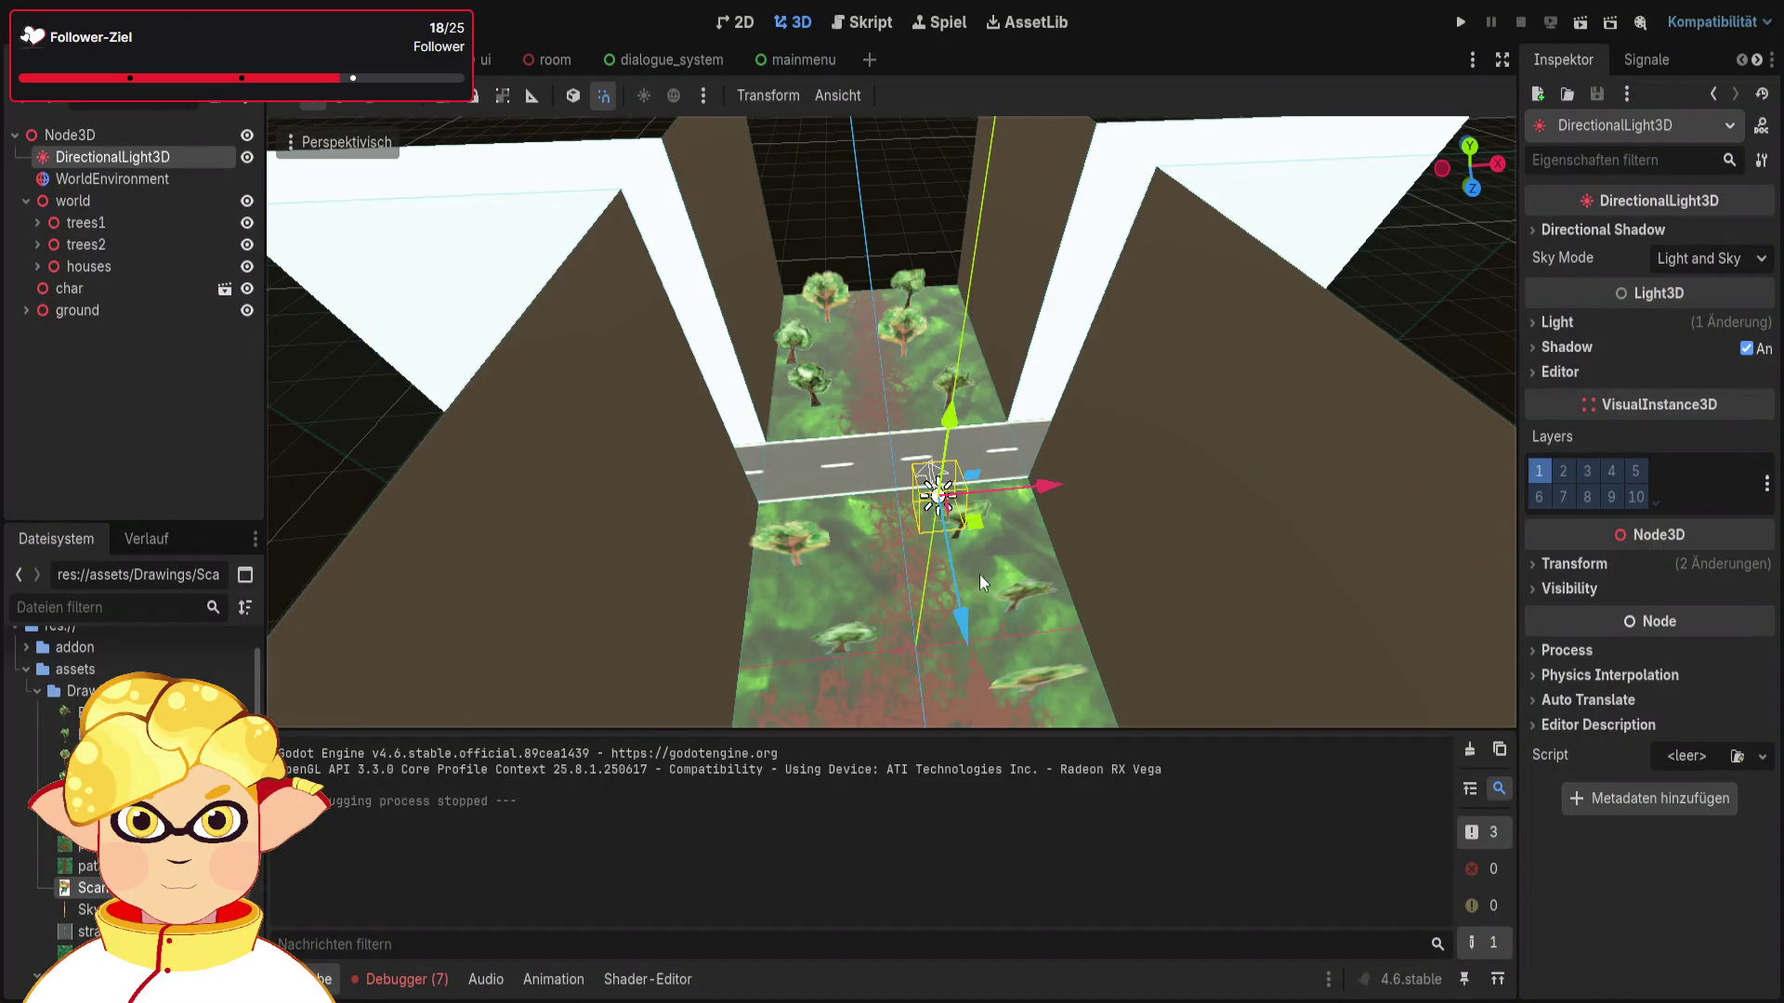
left_click_drag(981, 632, 906, 243)
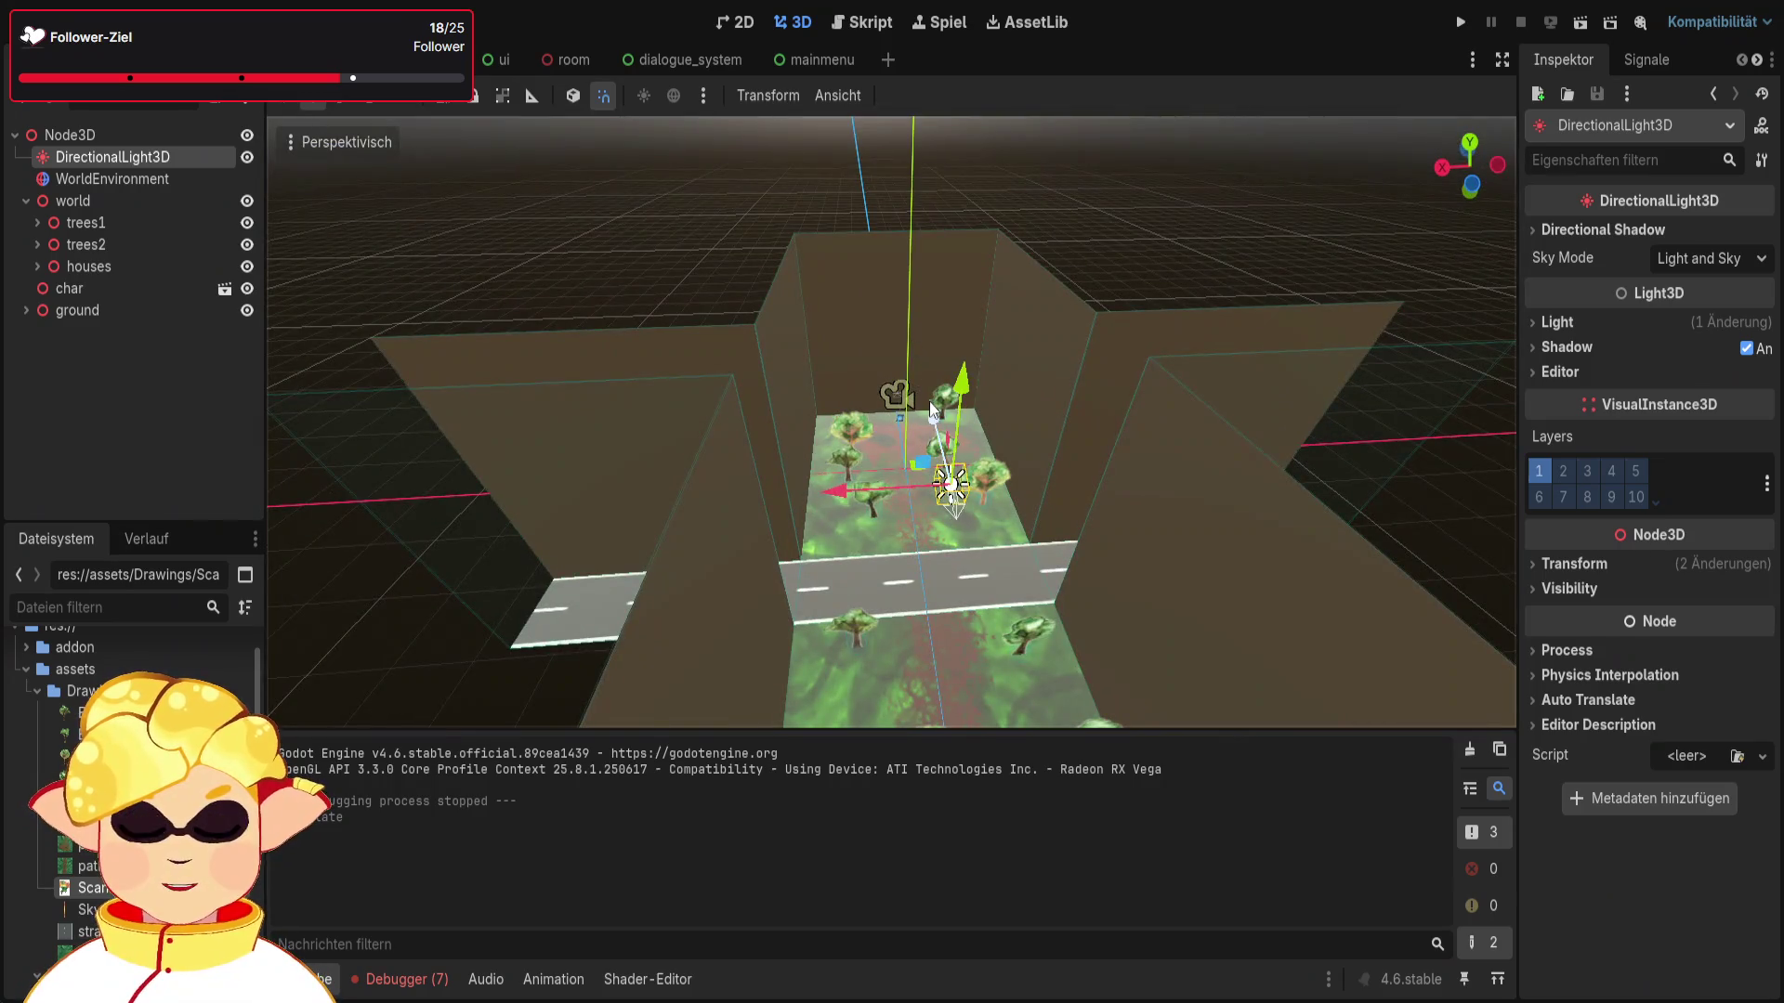
key("ctrl+z")
scroll(946, 517, "up", 3)
left_click_drag(707, 490, 851, 475)
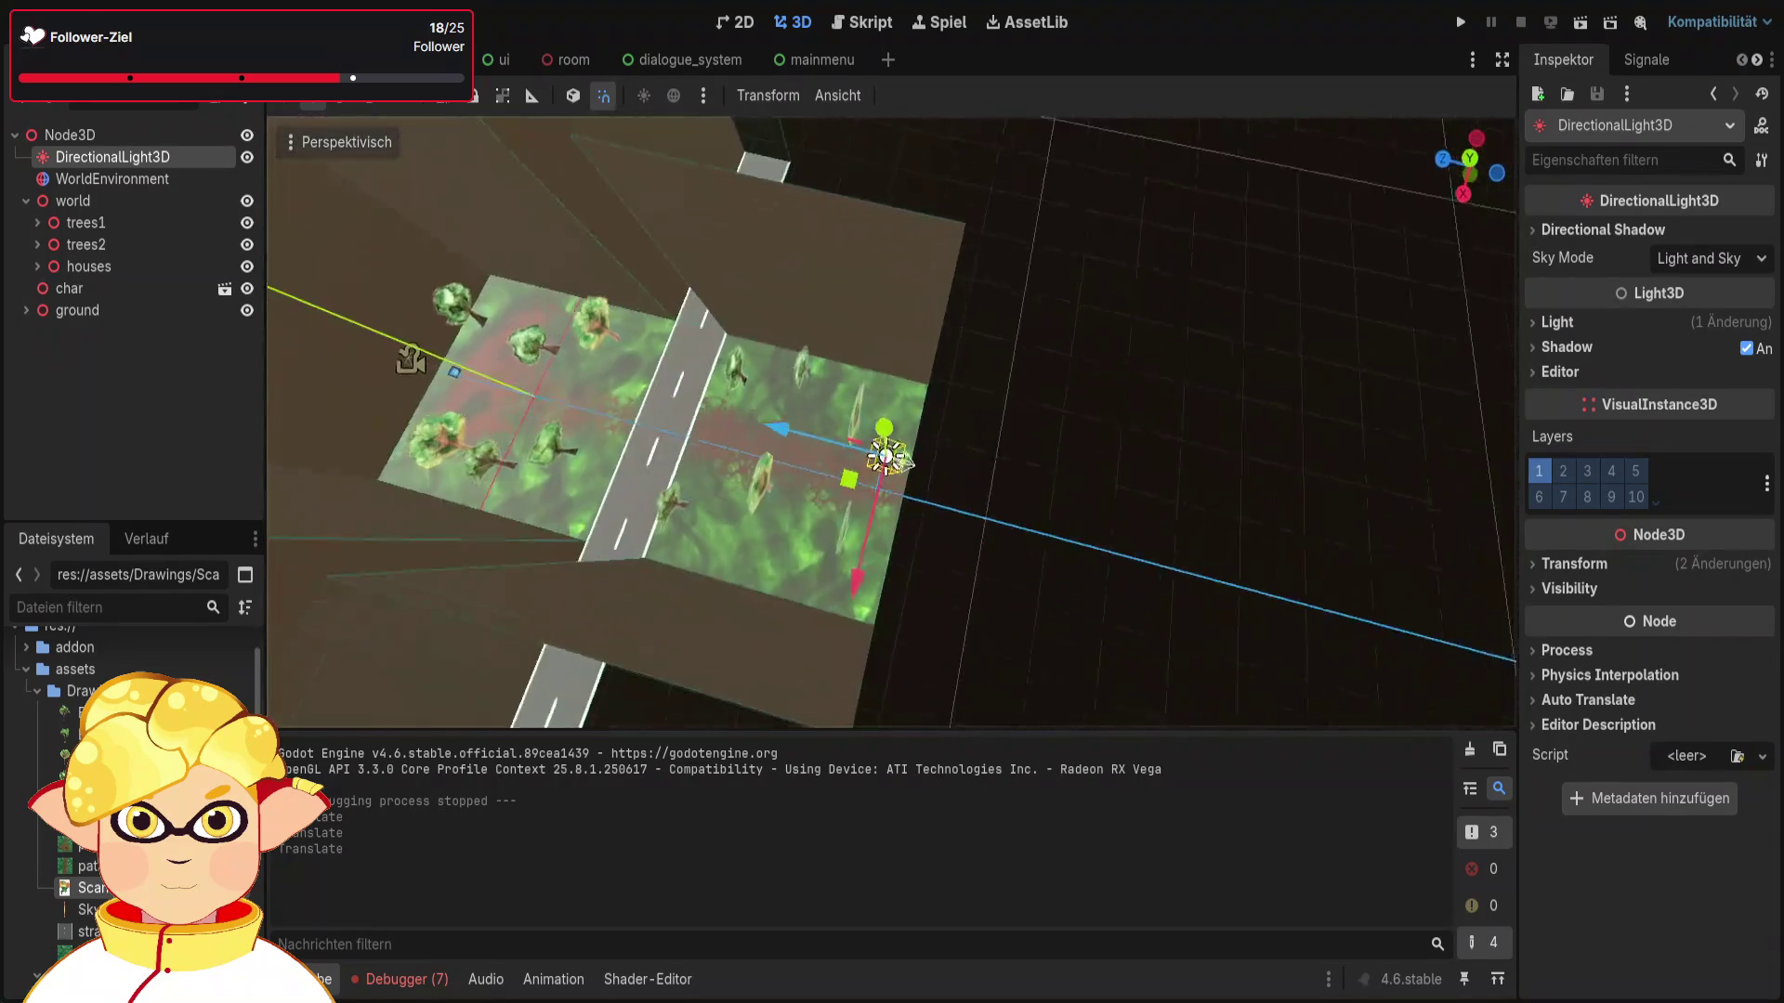
left_click(1615, 565)
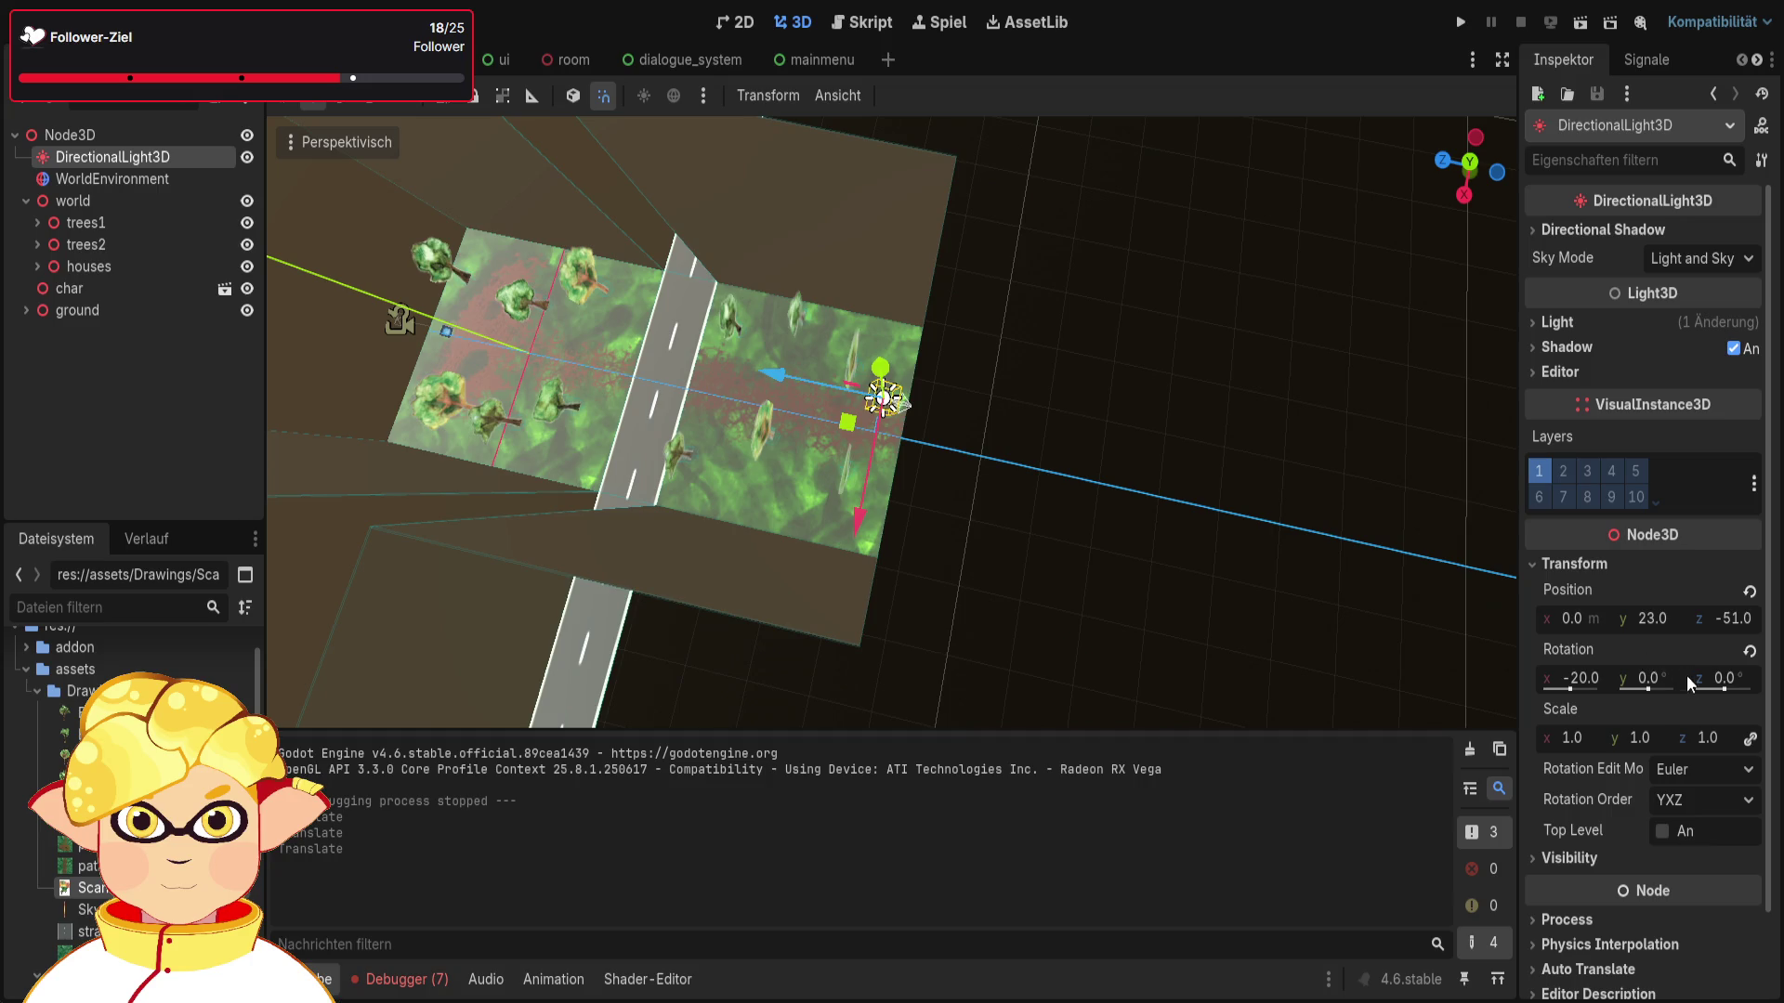
Step: Set the sun light's position to y 25, z -50 and its Y rotation to 180°
left_click(1730, 619)
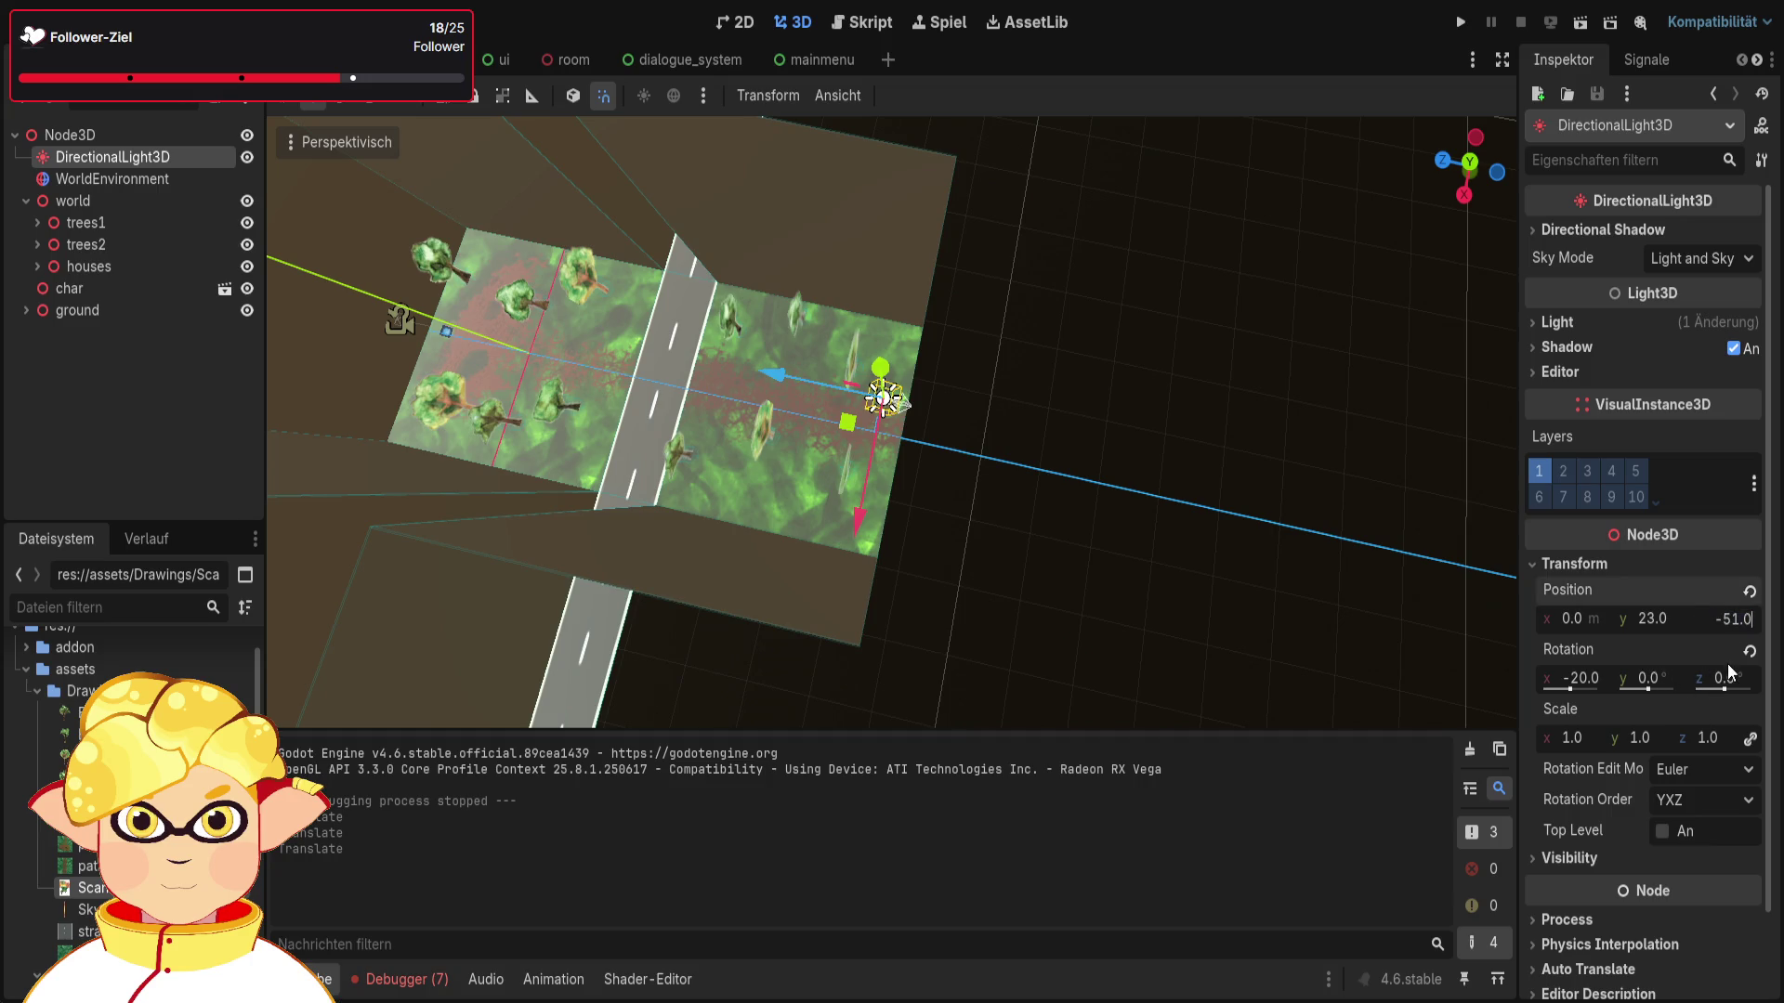
left_click(1663, 617)
key("BackSpace")
type("5")
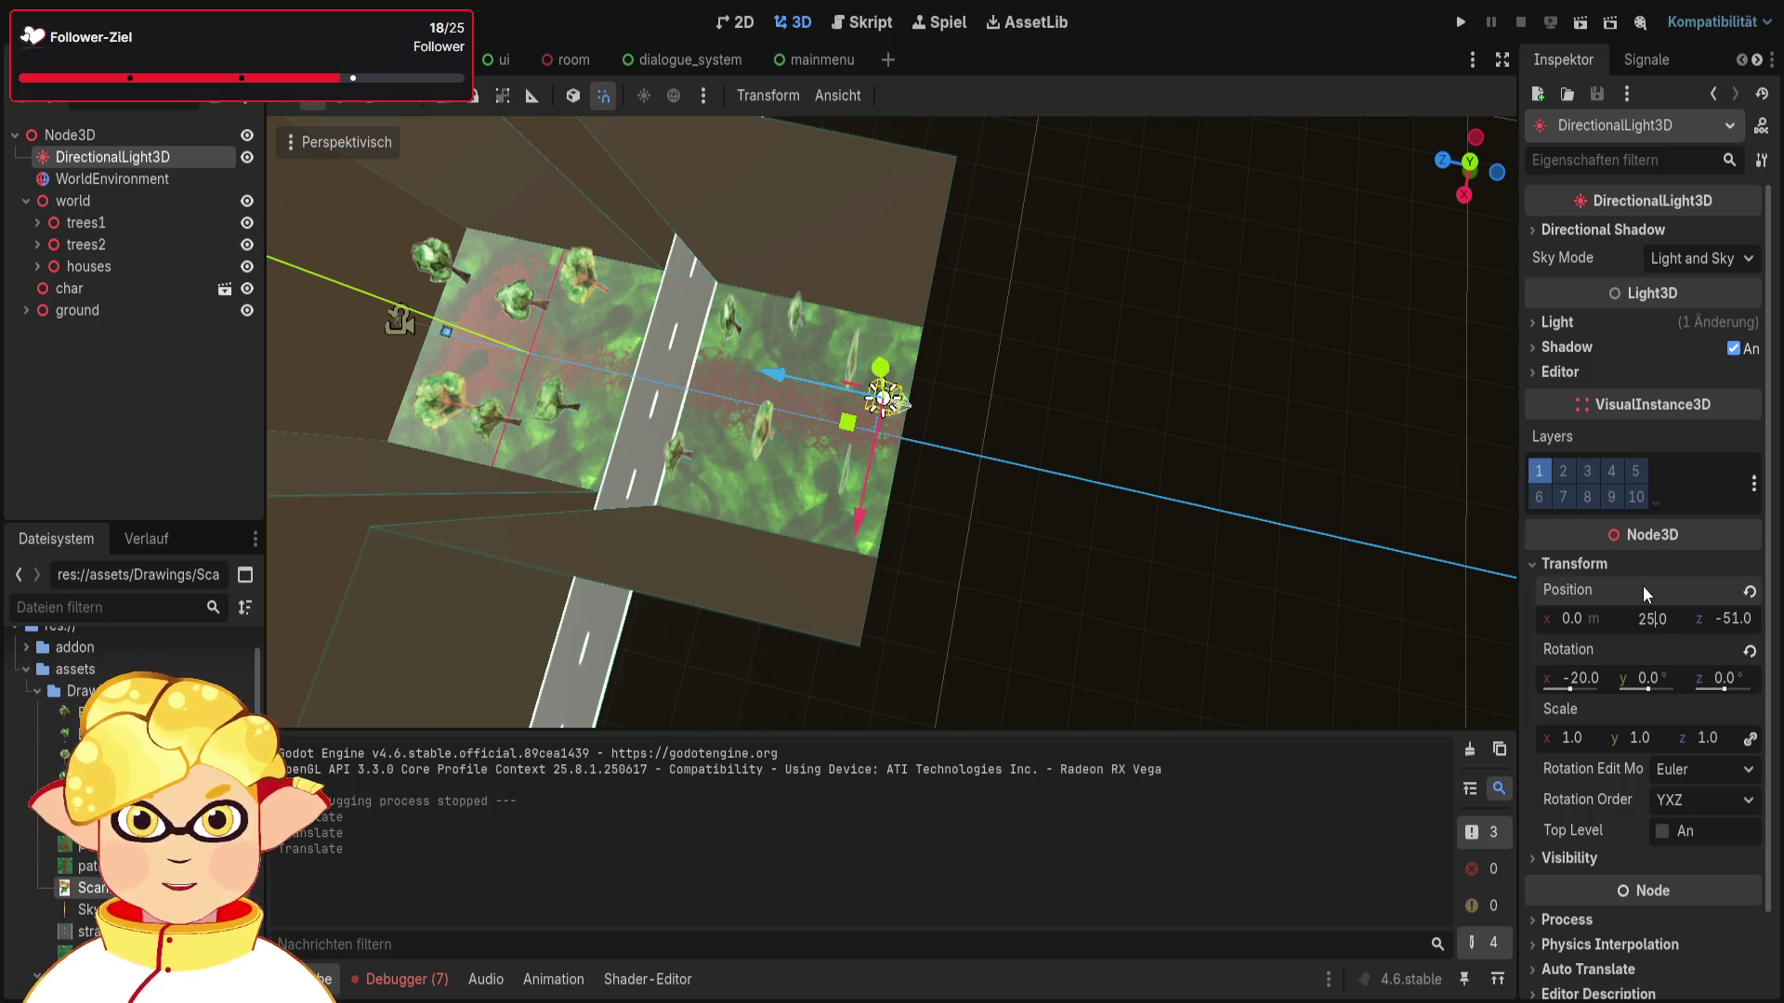
left_click(1735, 621)
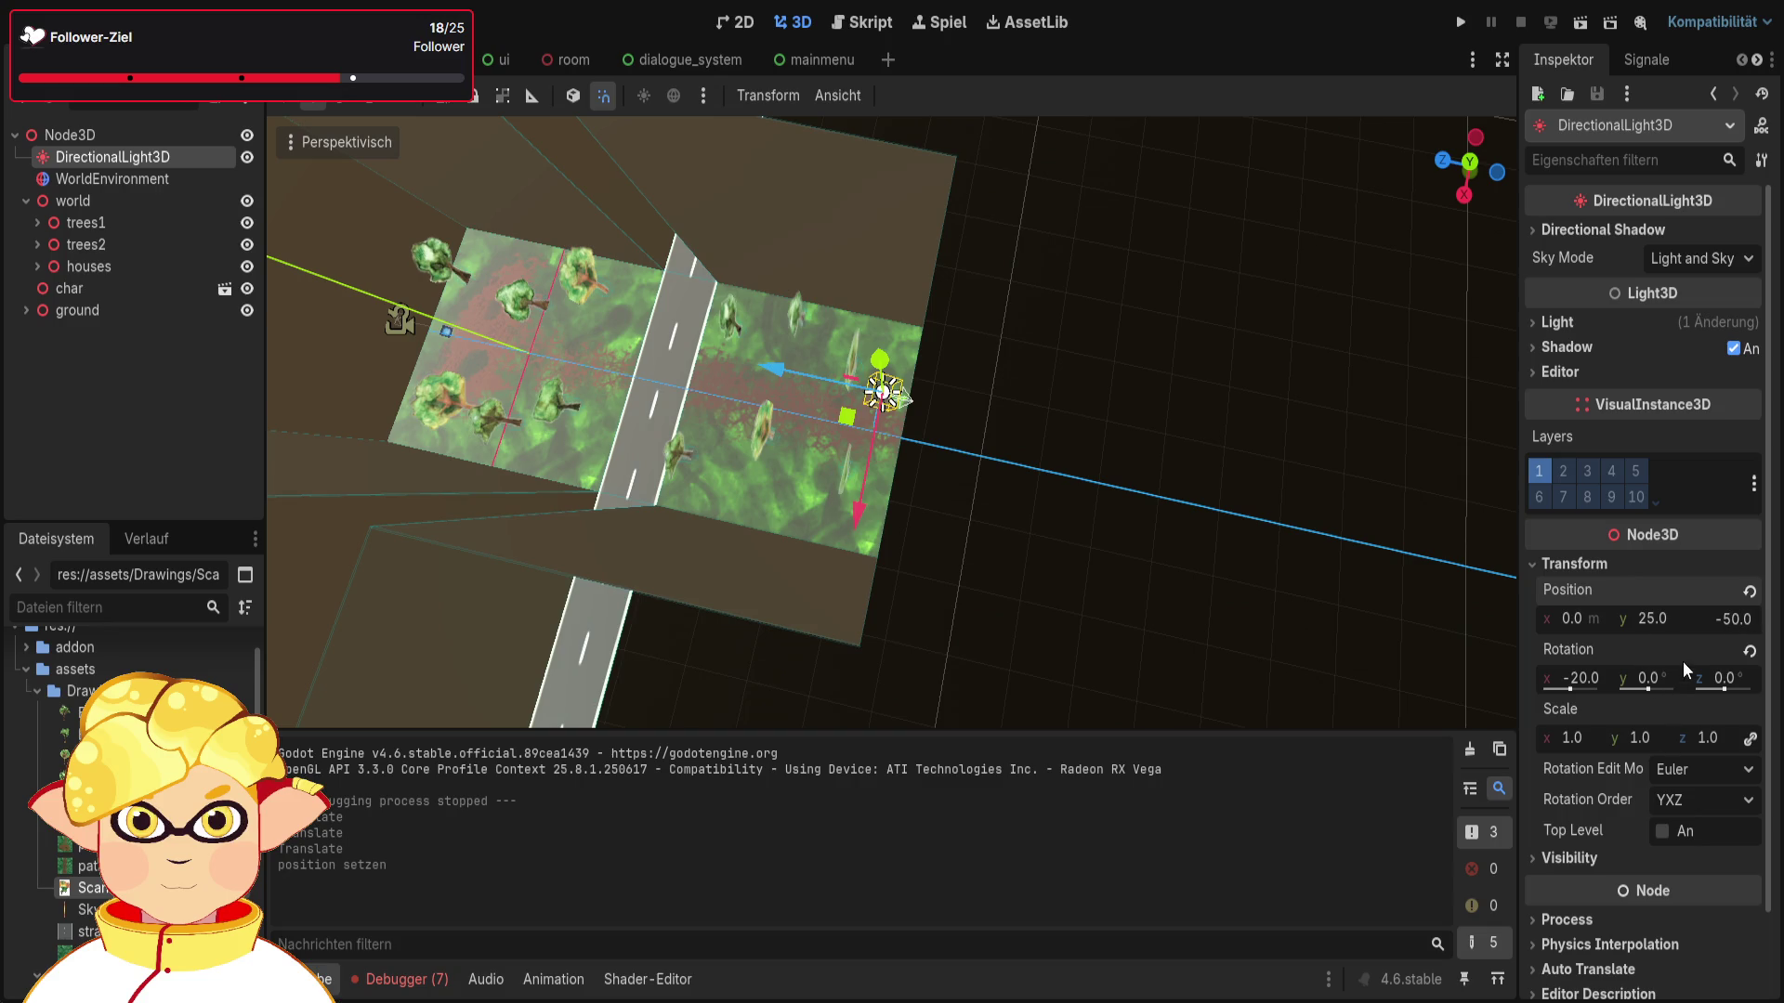
key("Return")
left_click(1661, 674)
type("180")
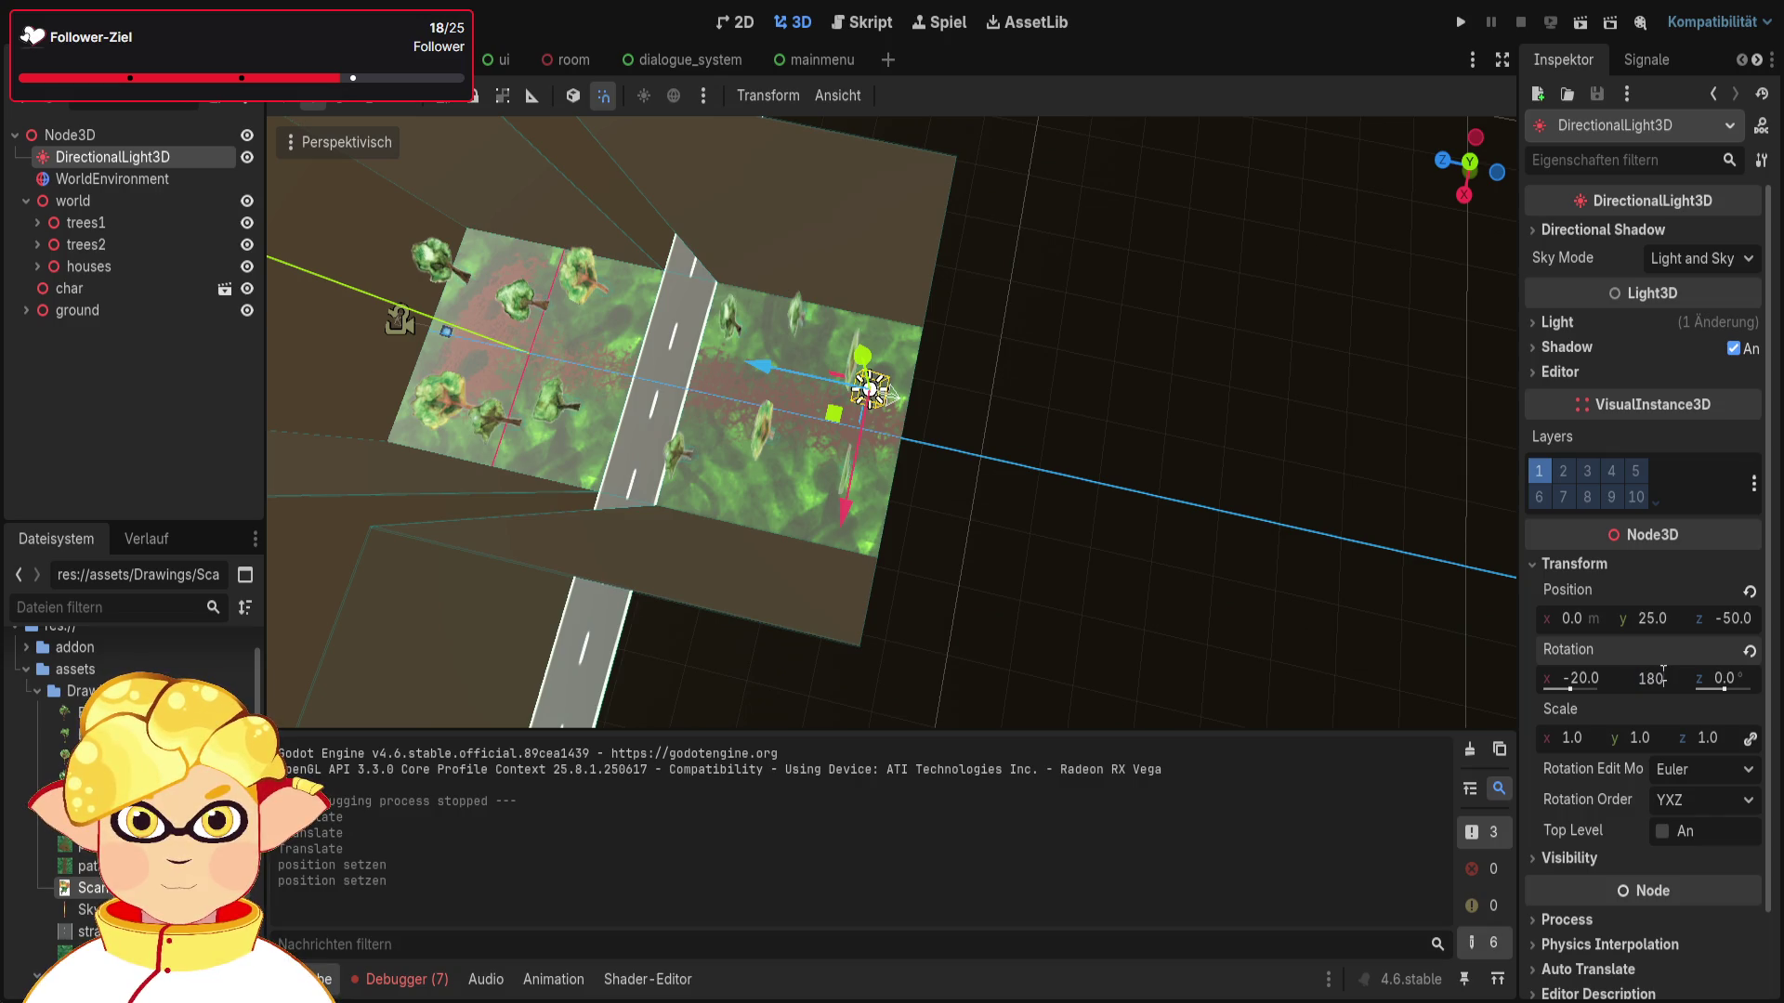
key("Return")
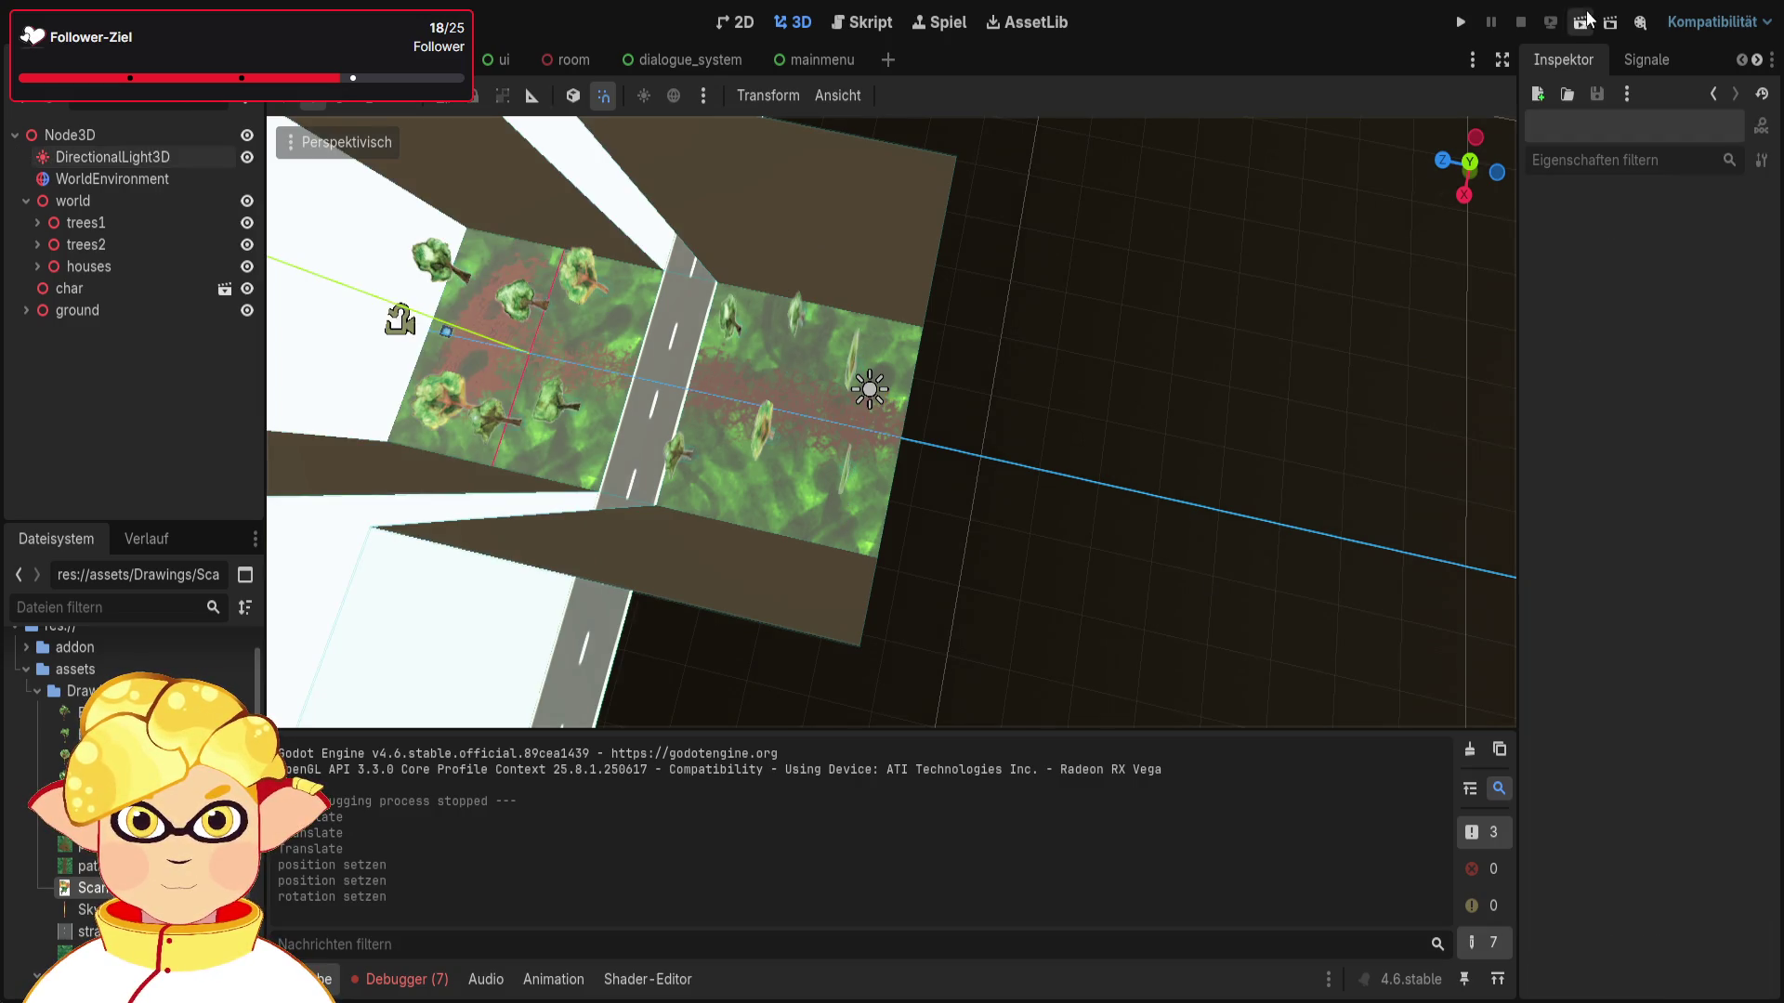
Step: Test-run the scene, then lower the light's Energy to 1 and run it again
left_click(1582, 21)
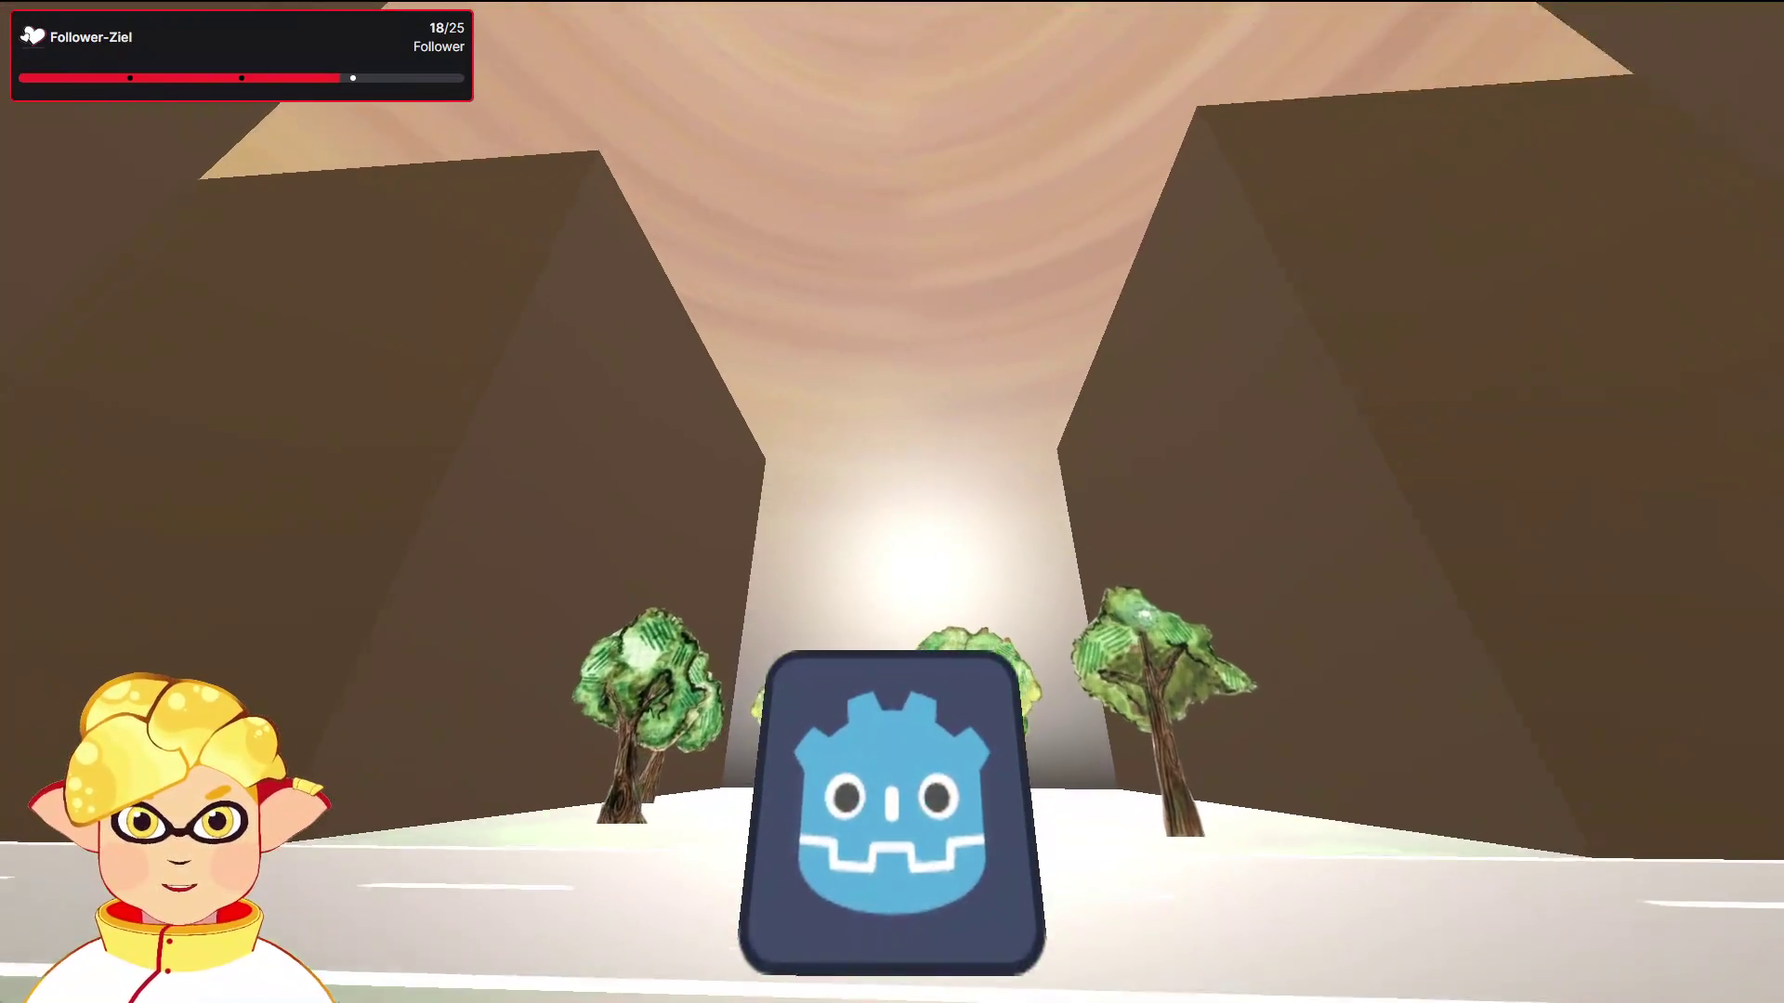
key("Escape")
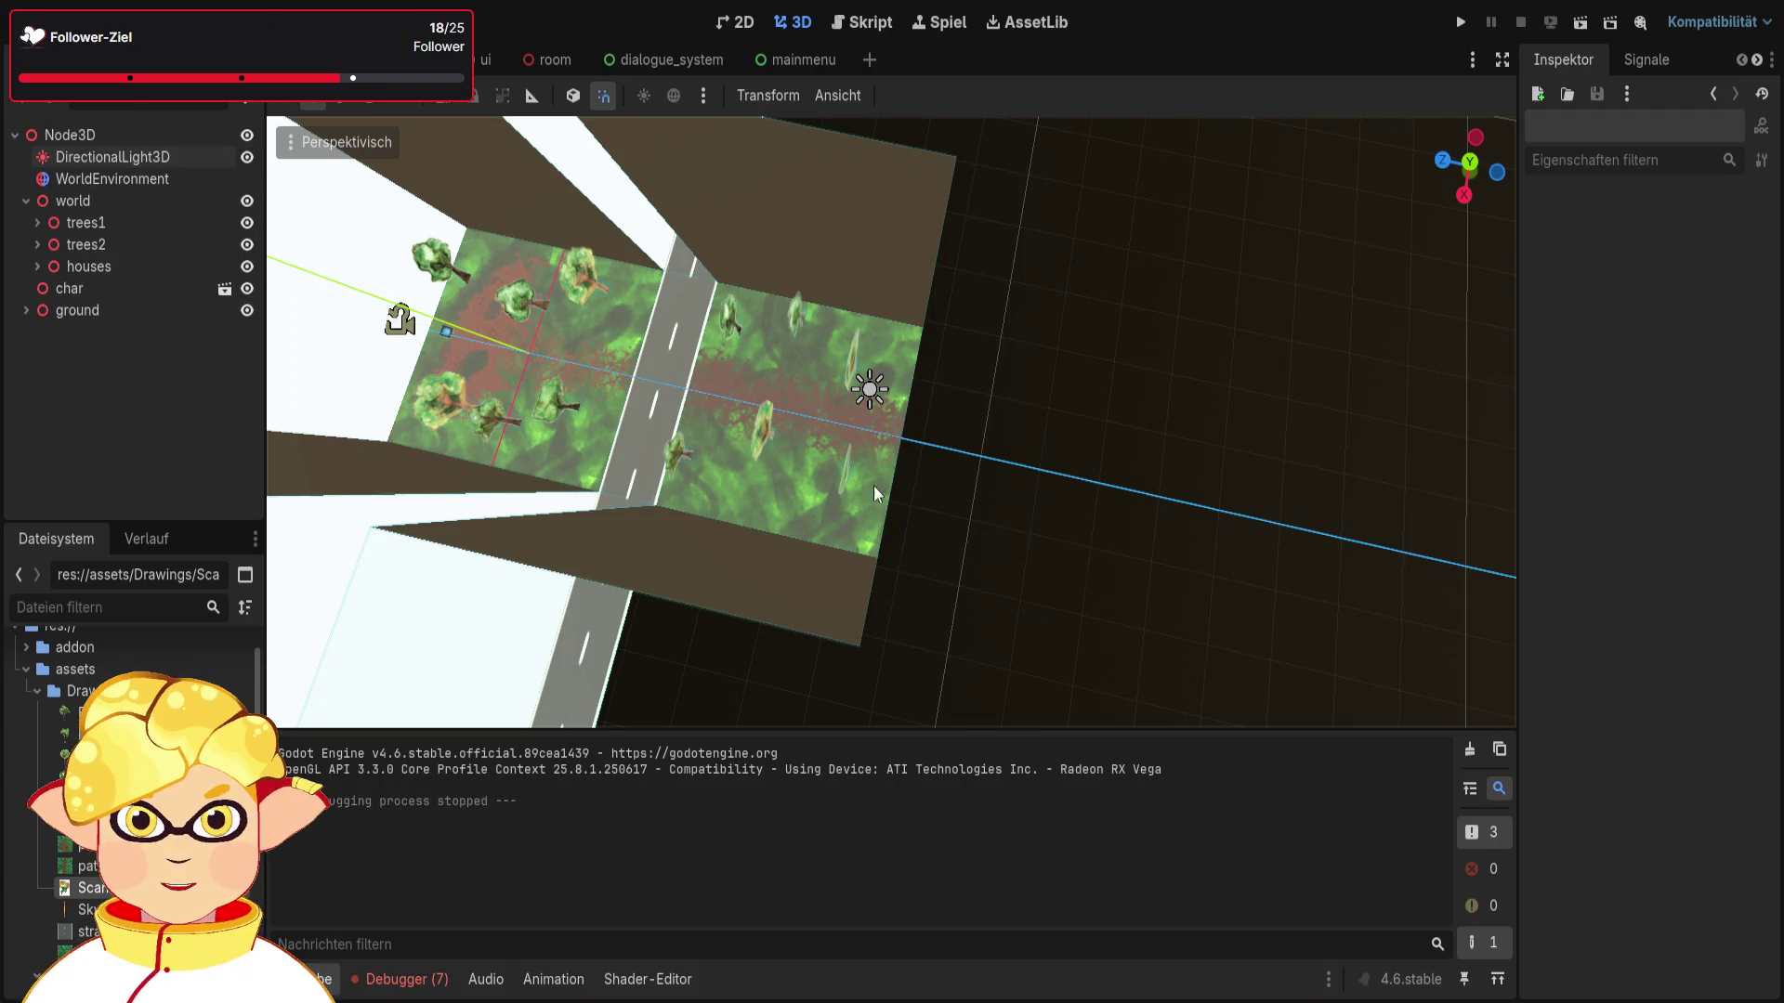
left_click(876, 393)
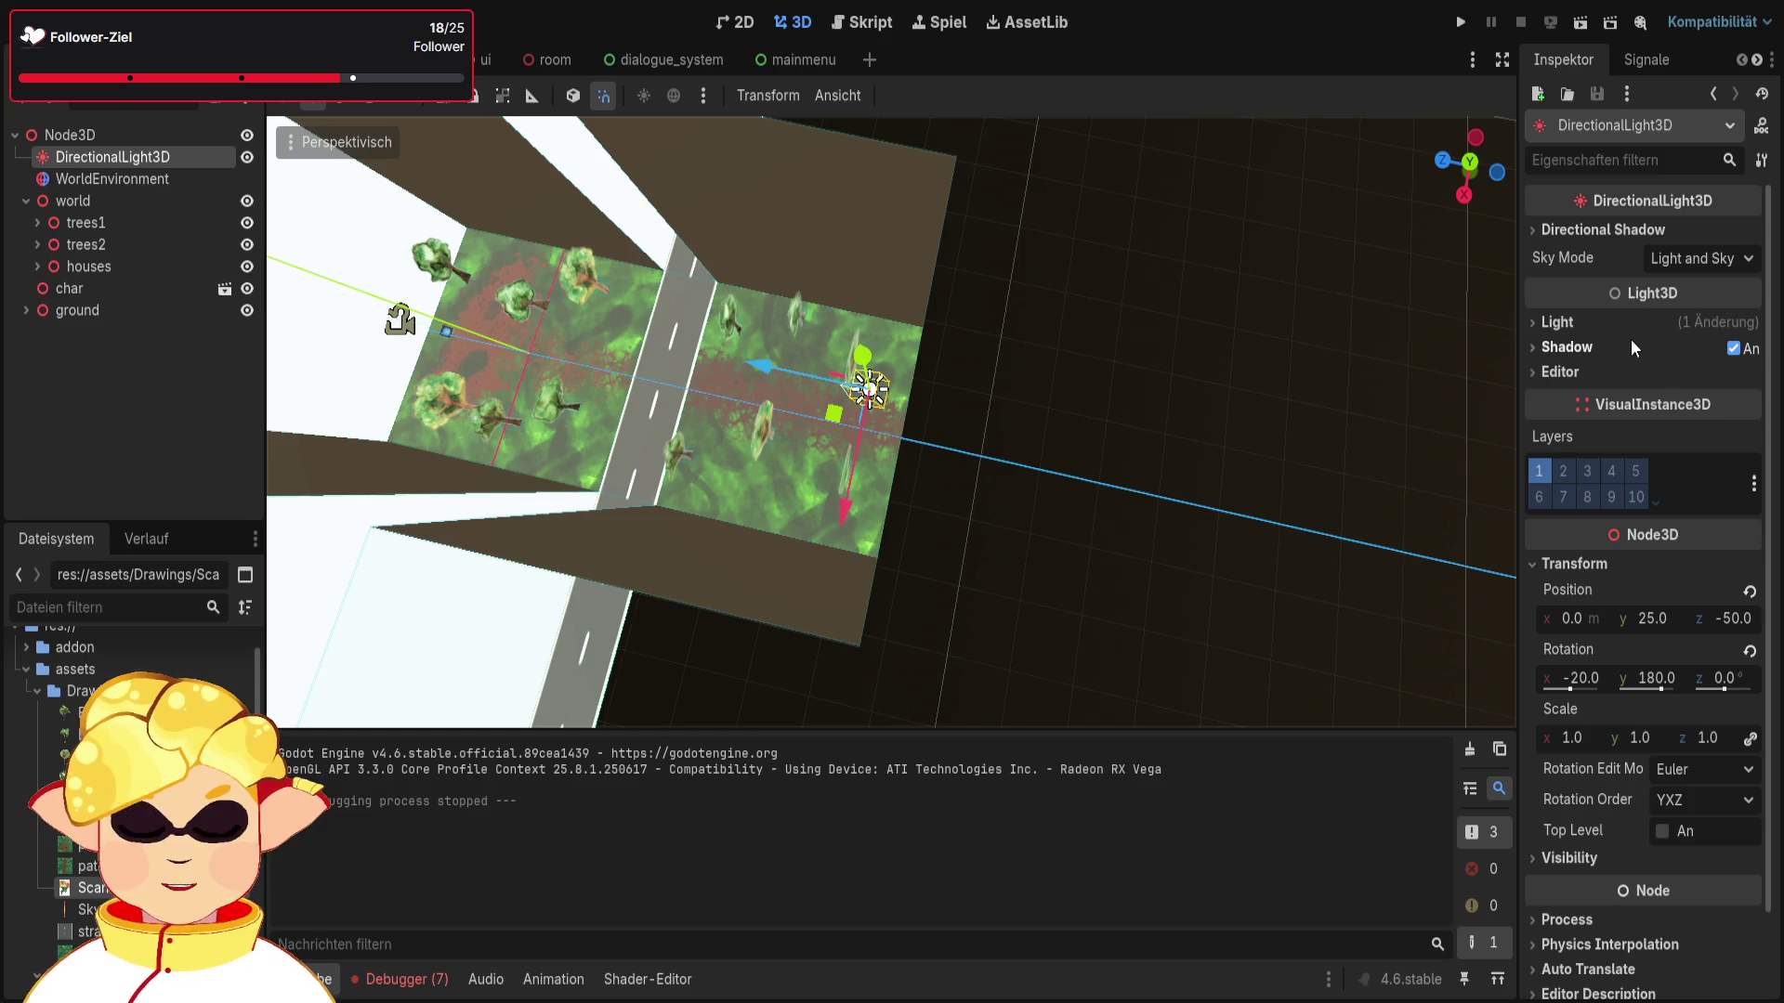
left_click(1557, 321)
left_click(1680, 379)
type("1")
key("Return")
left_click(1579, 28)
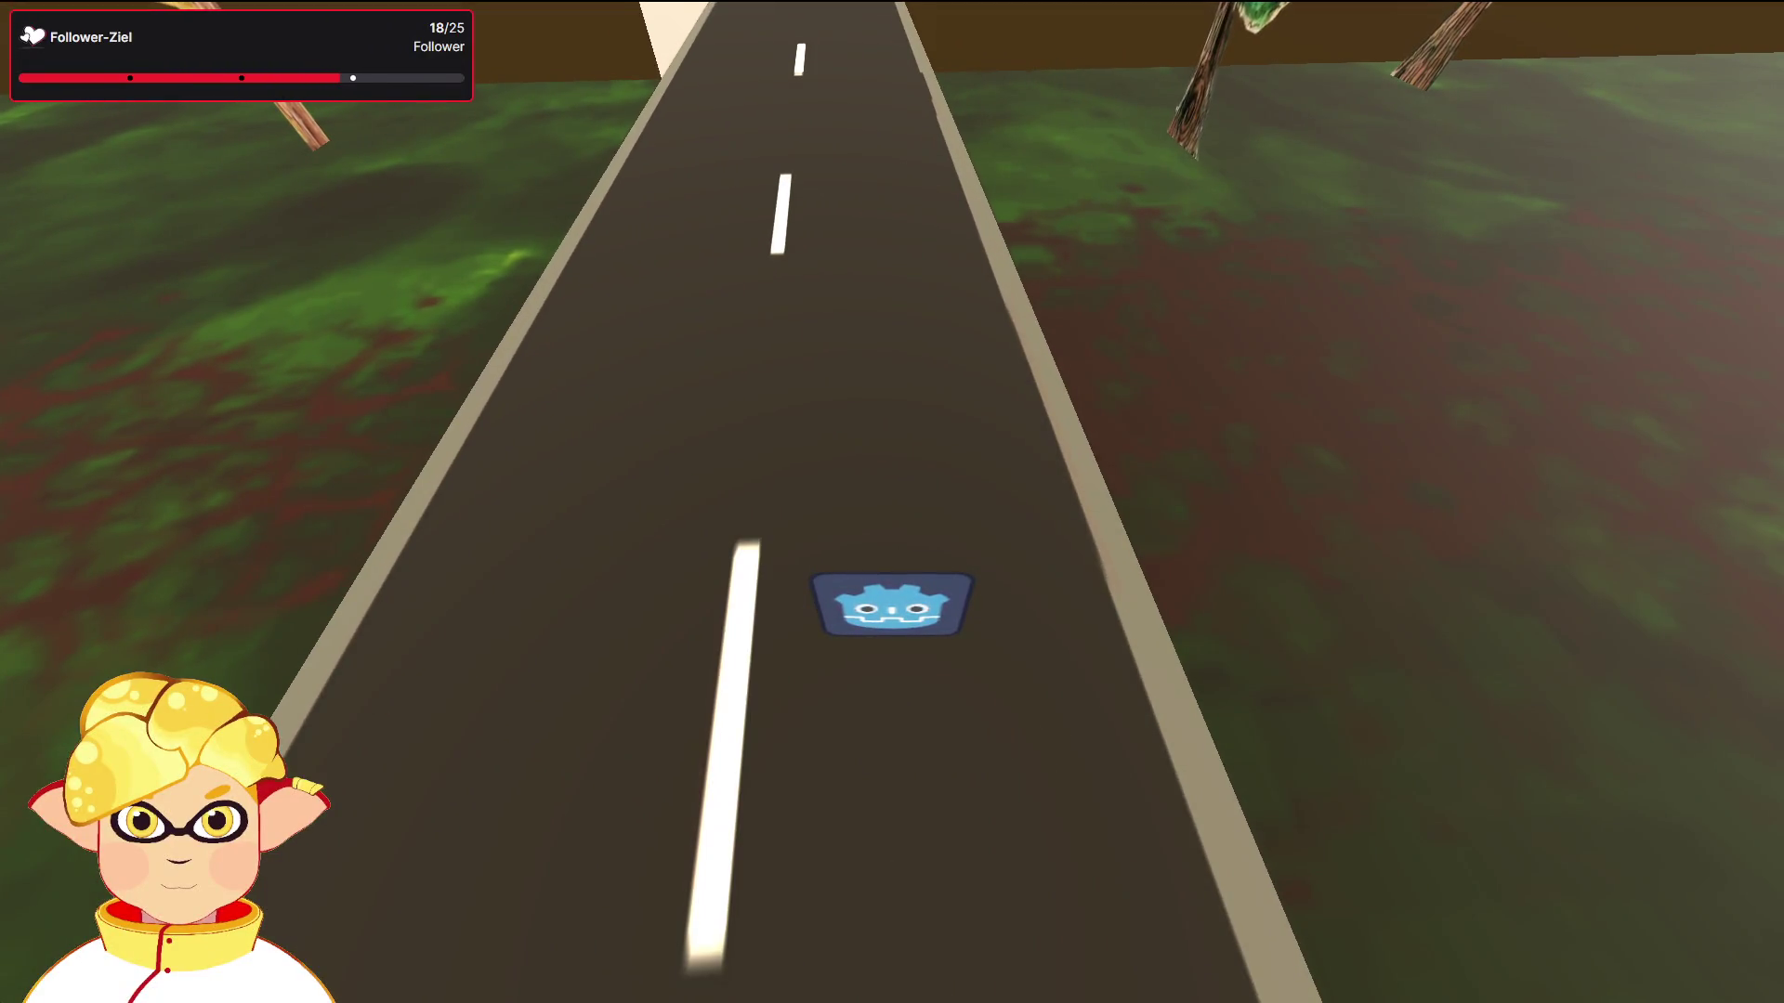
key("Escape")
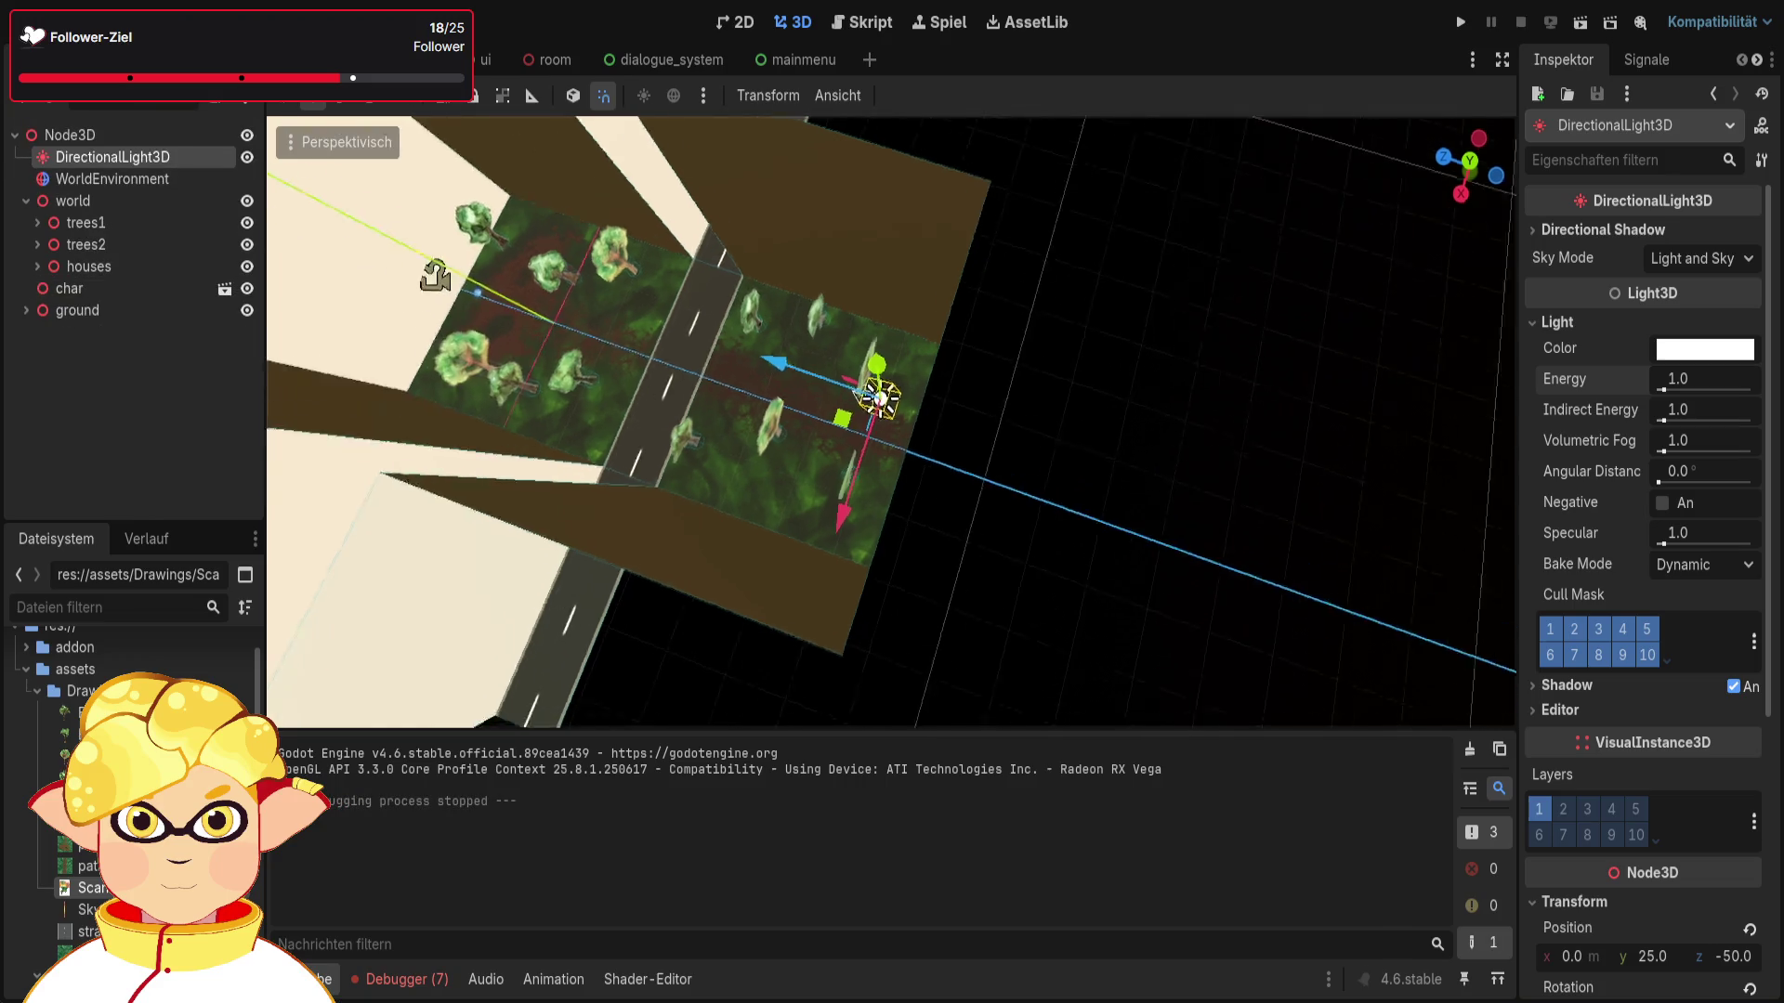
left_click(1129, 459)
left_click(102, 223)
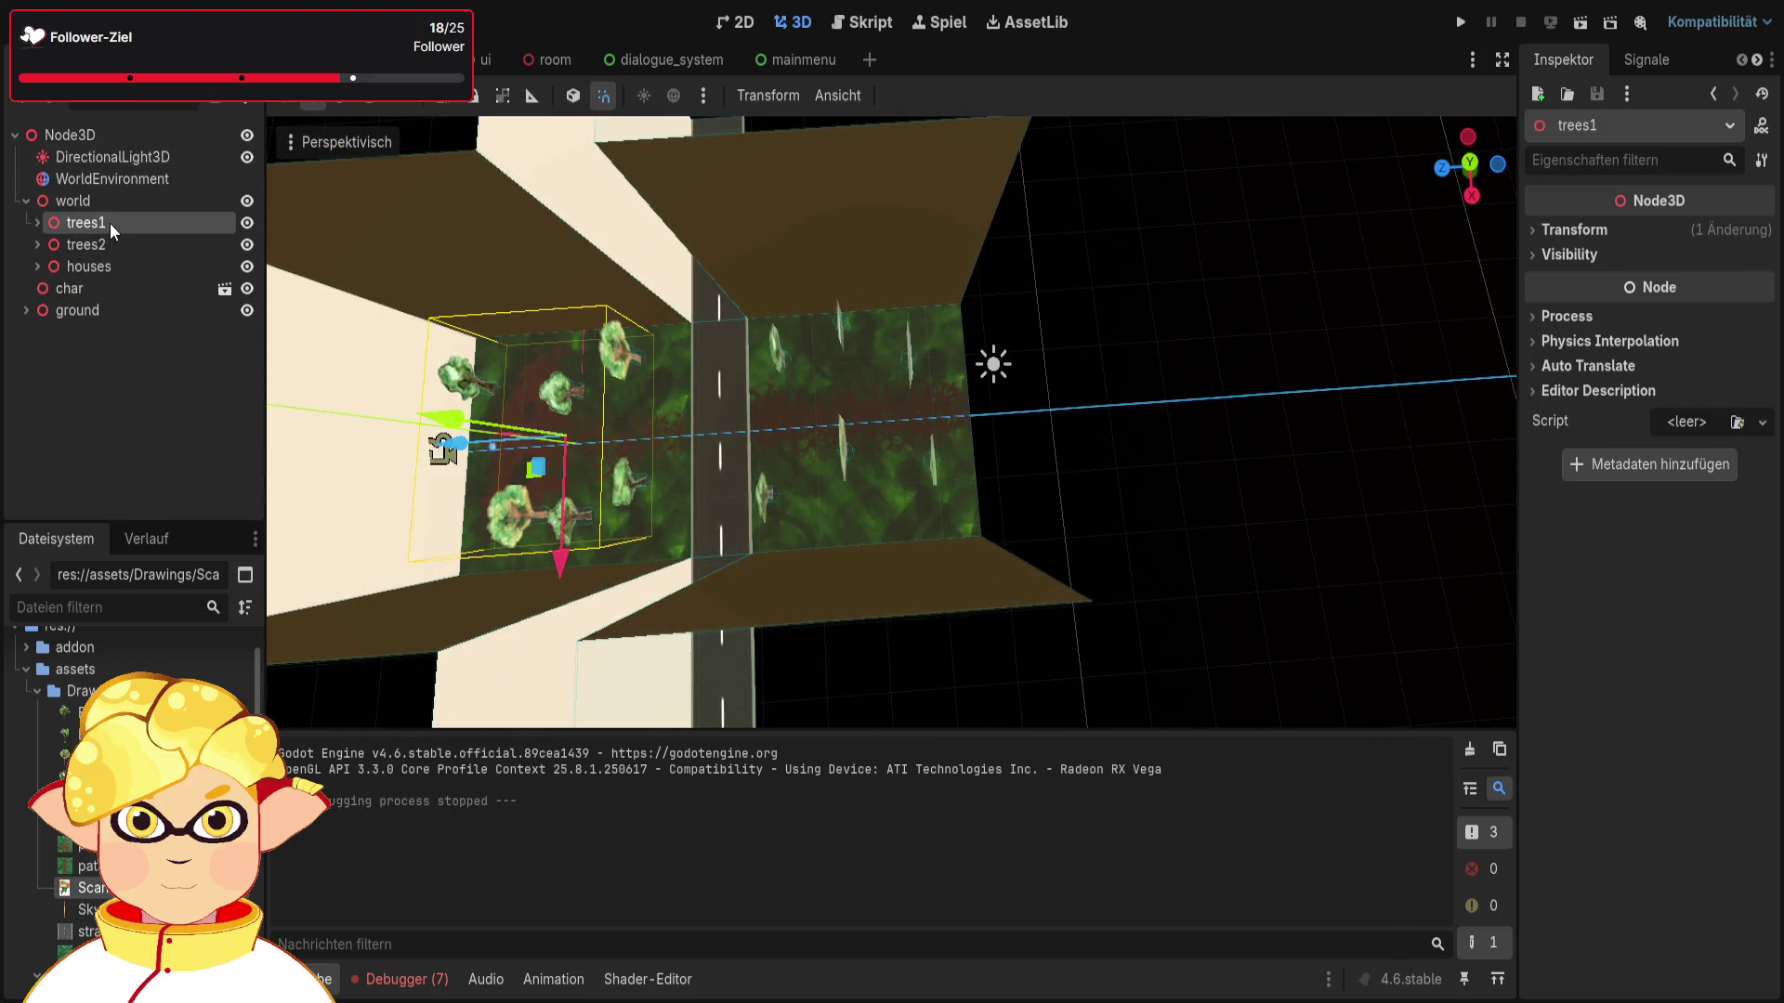
Step: Drag the ground node into world, expand it and select groundmesh1 to show its material's Albedo
left_click(27, 201)
left_click(46, 287)
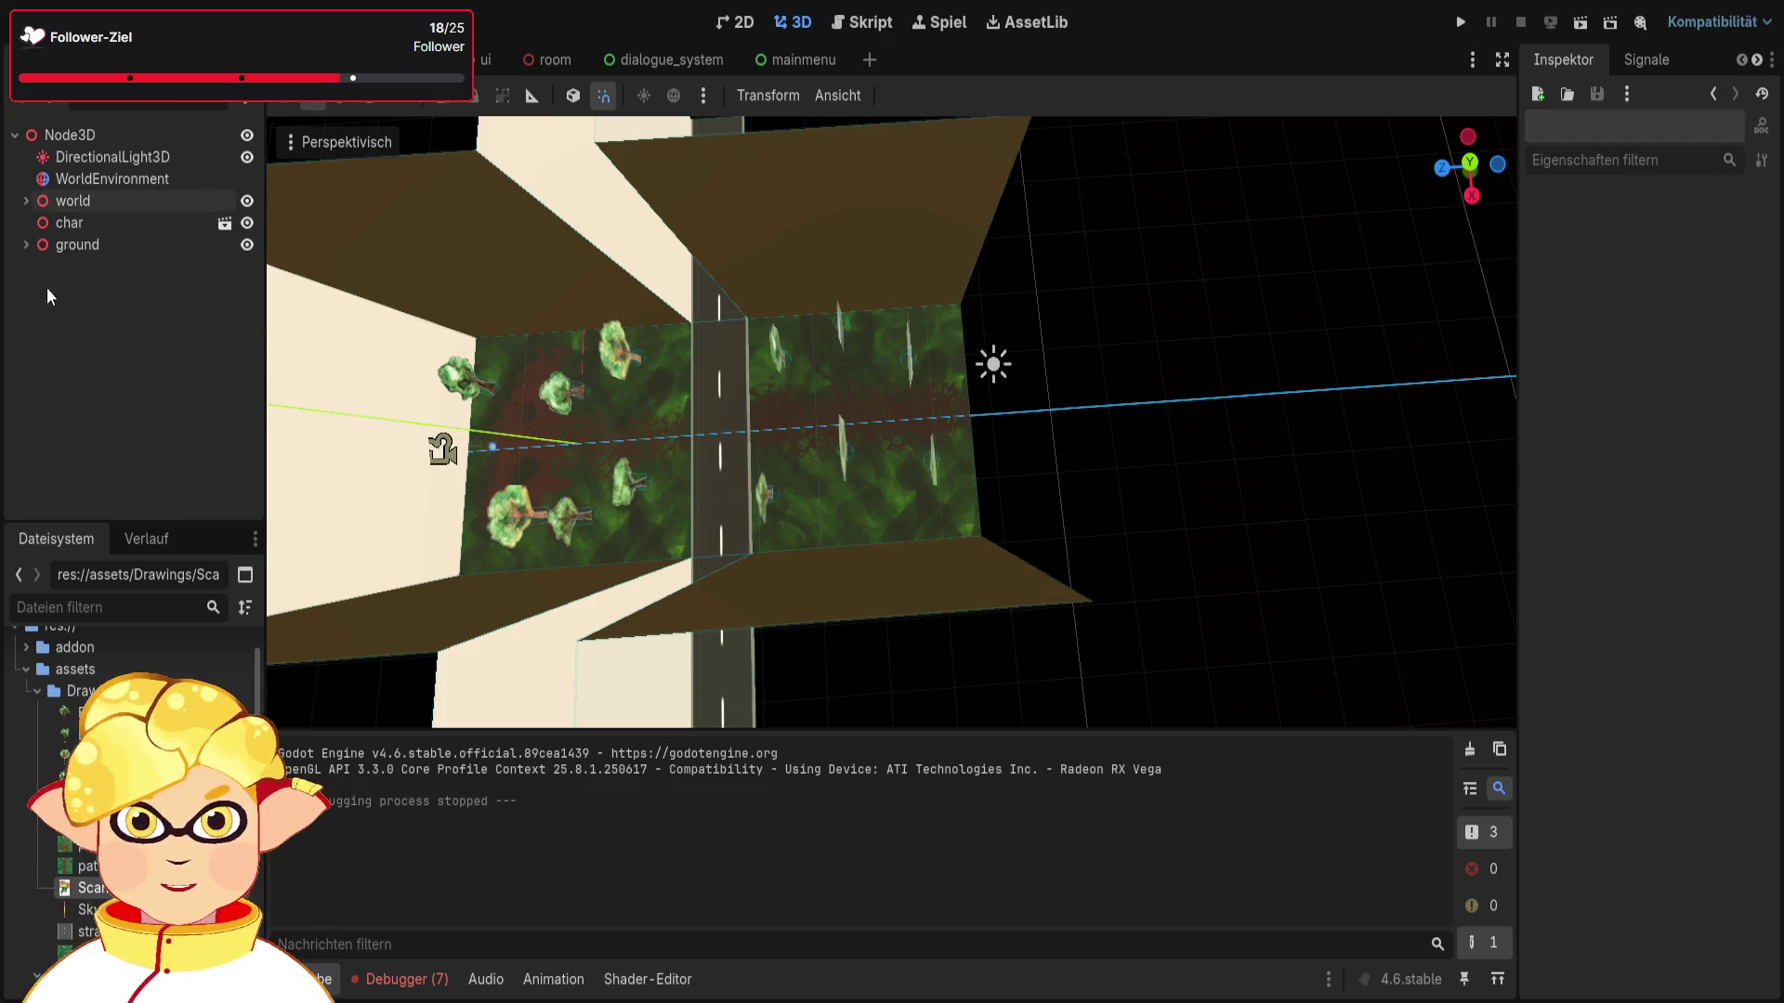
left_click(63, 243)
mouse_move(64, 244)
left_mouse_down()
mouse_move(81, 243)
mouse_move(83, 203)
left_mouse_up()
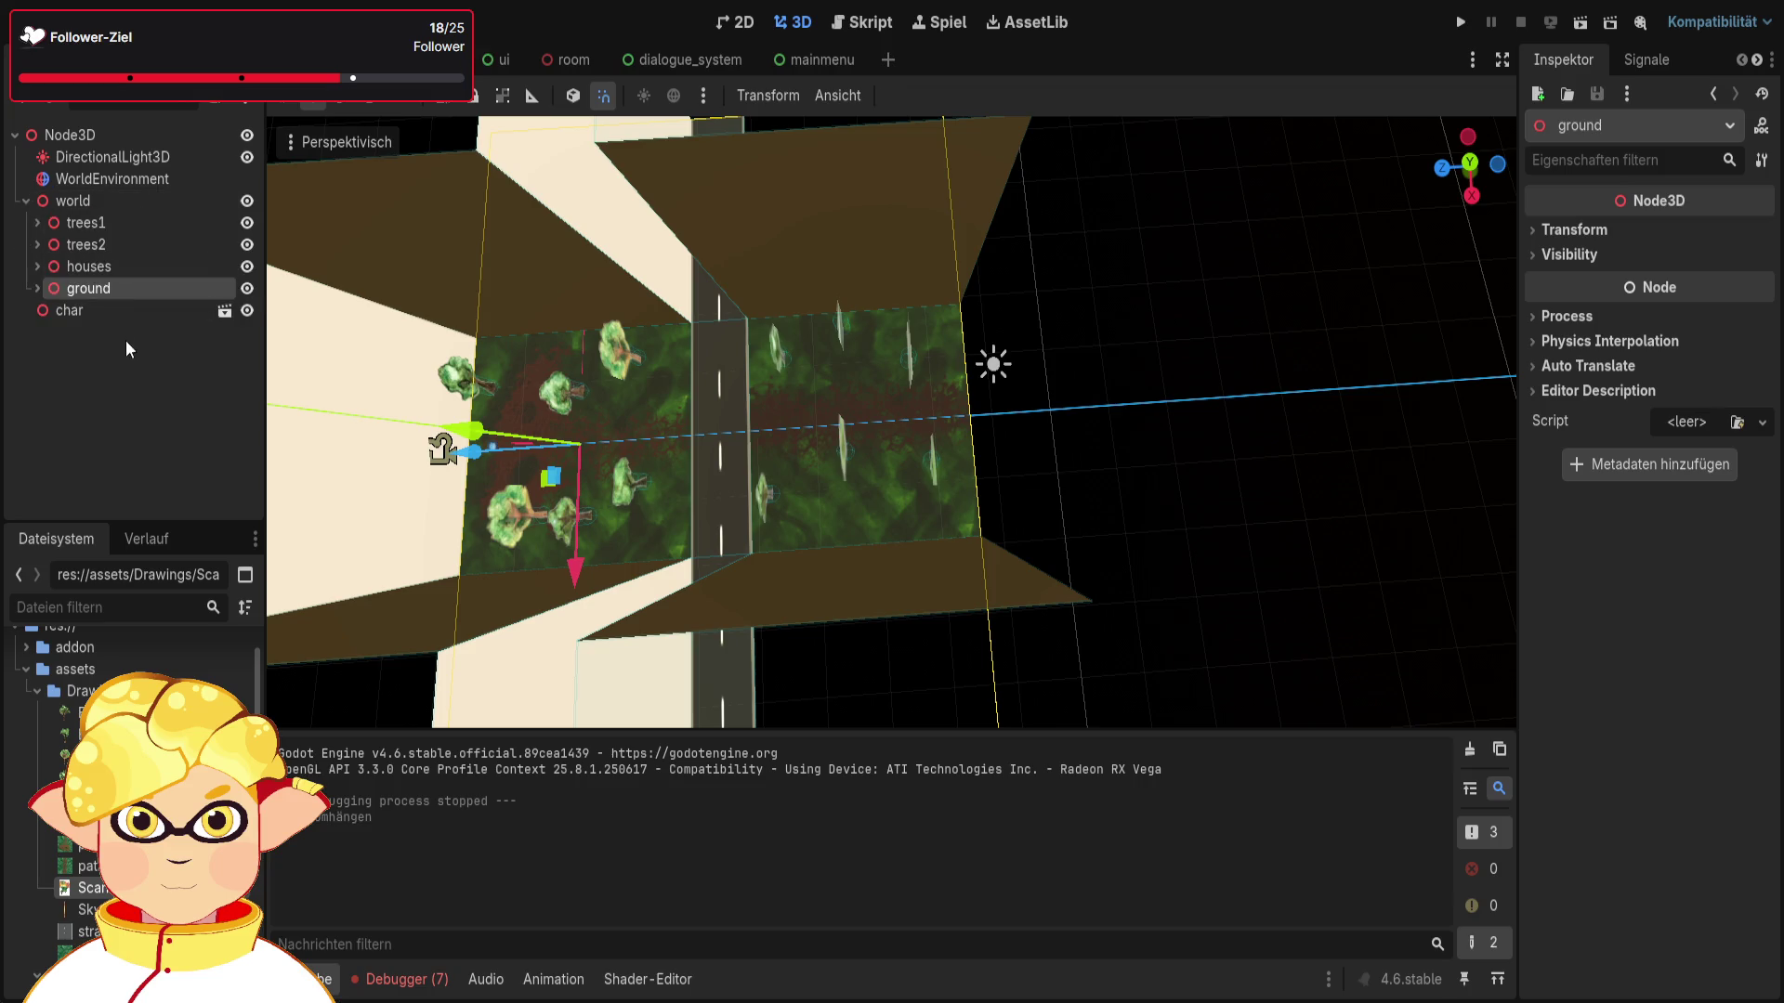
left_click(132, 360)
left_click(36, 288)
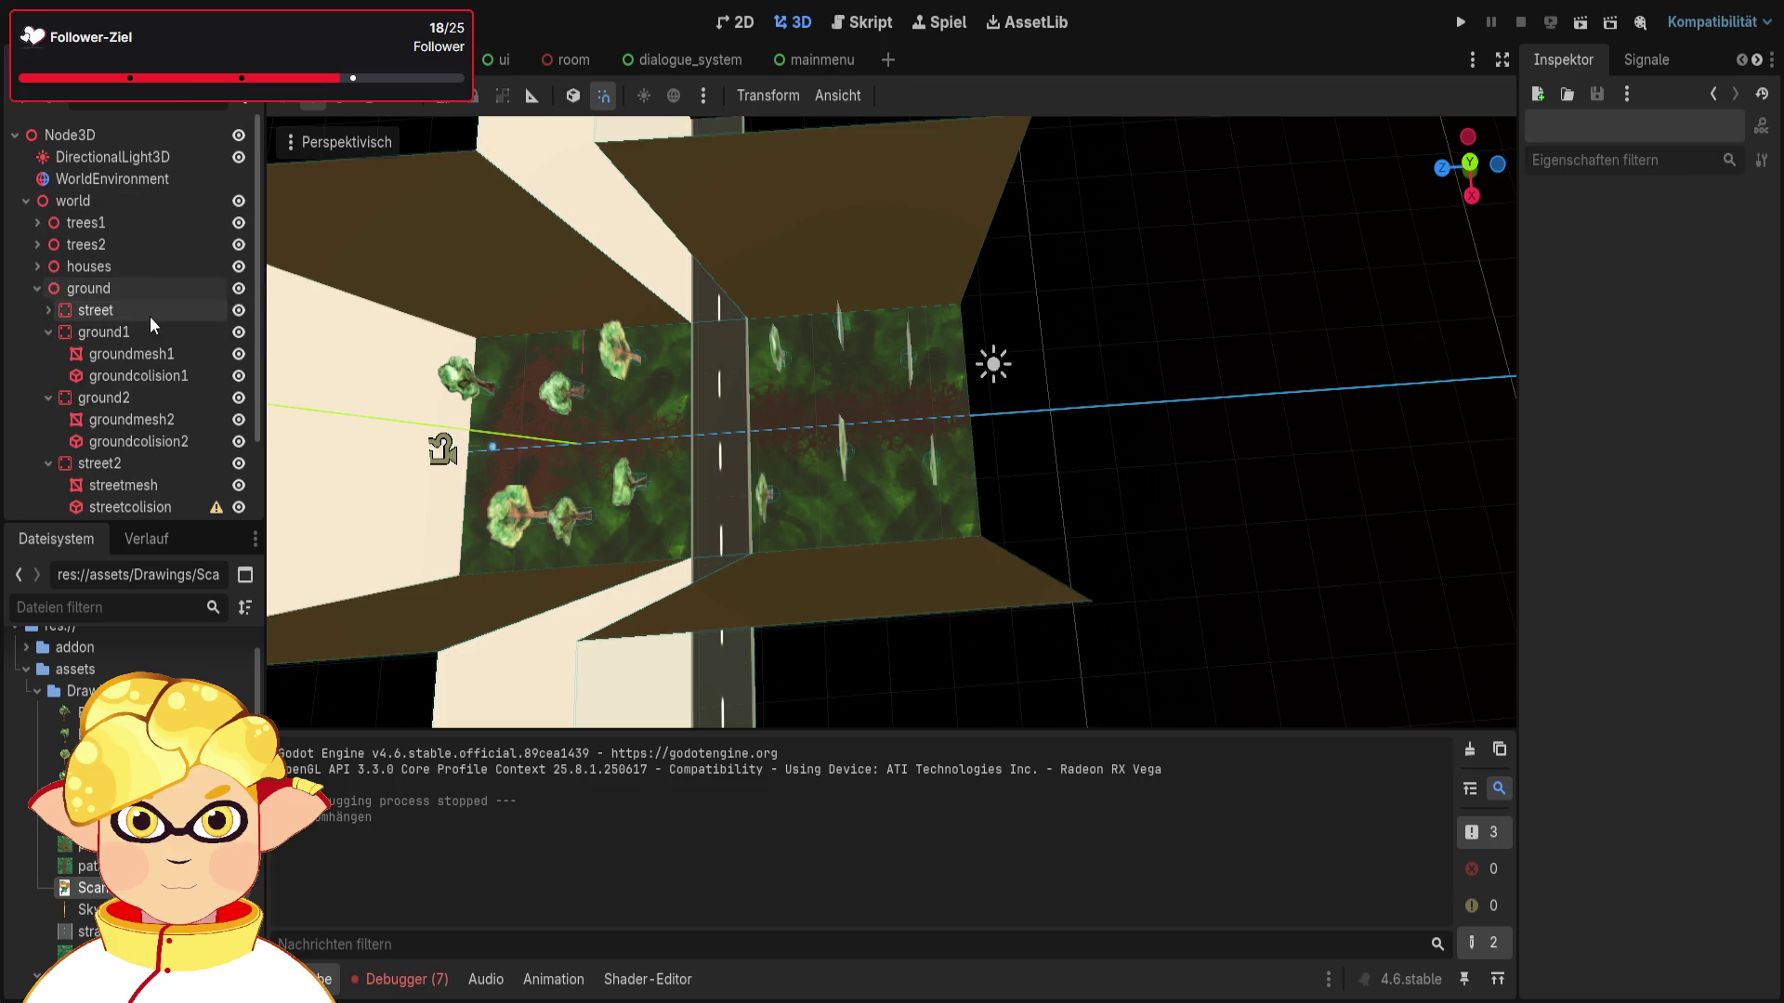
left_click(72, 351)
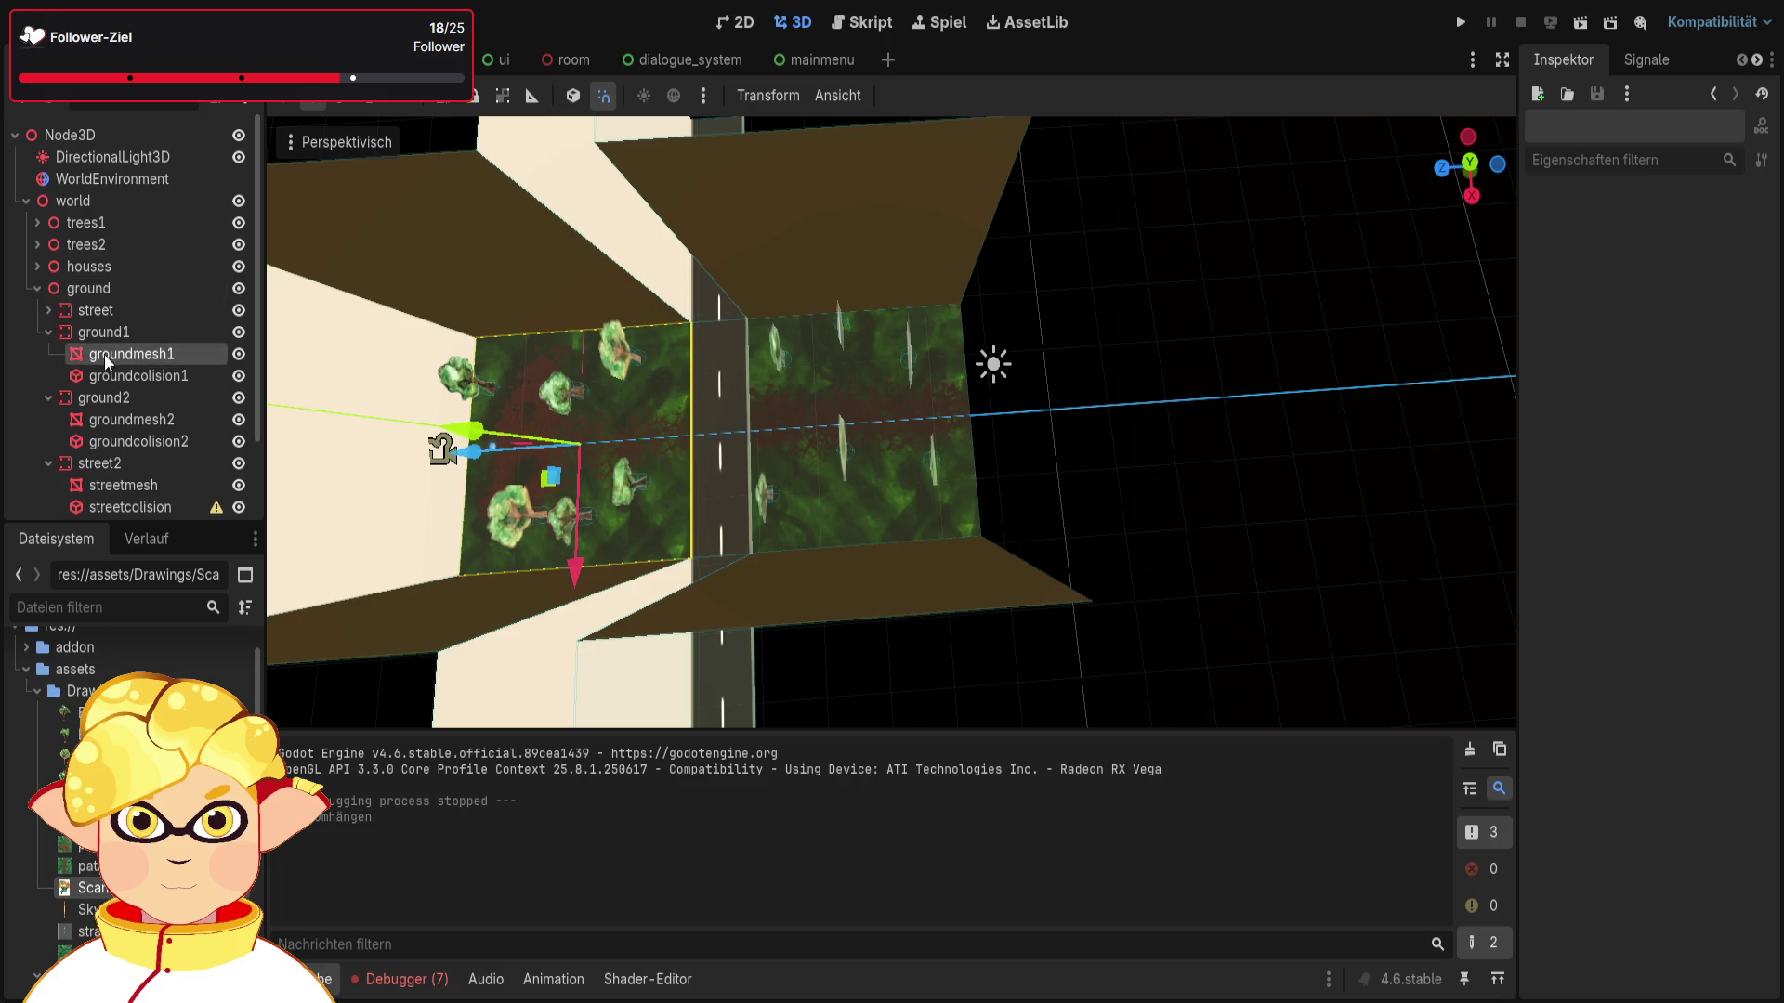
scroll(1047, 423, "up", 2)
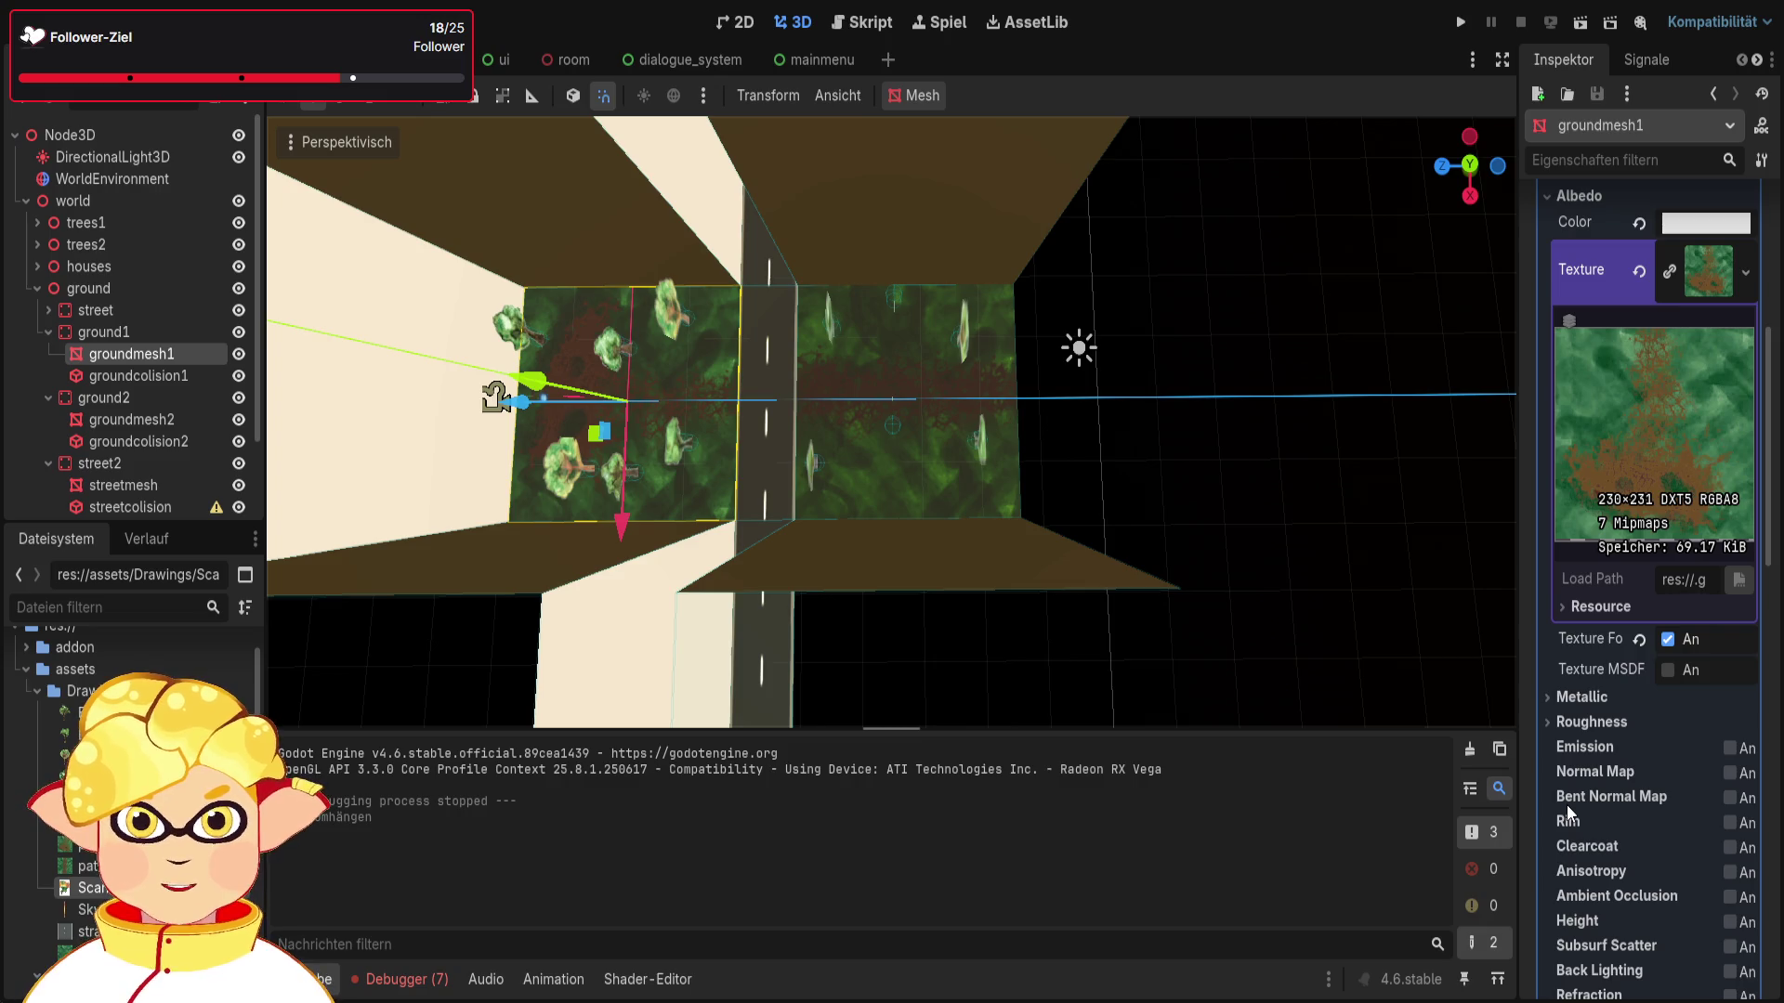
Step: Reset the albedo colour of groundmesh1 and groundmesh2 to white and test-run the scene
key("ctrl+z")
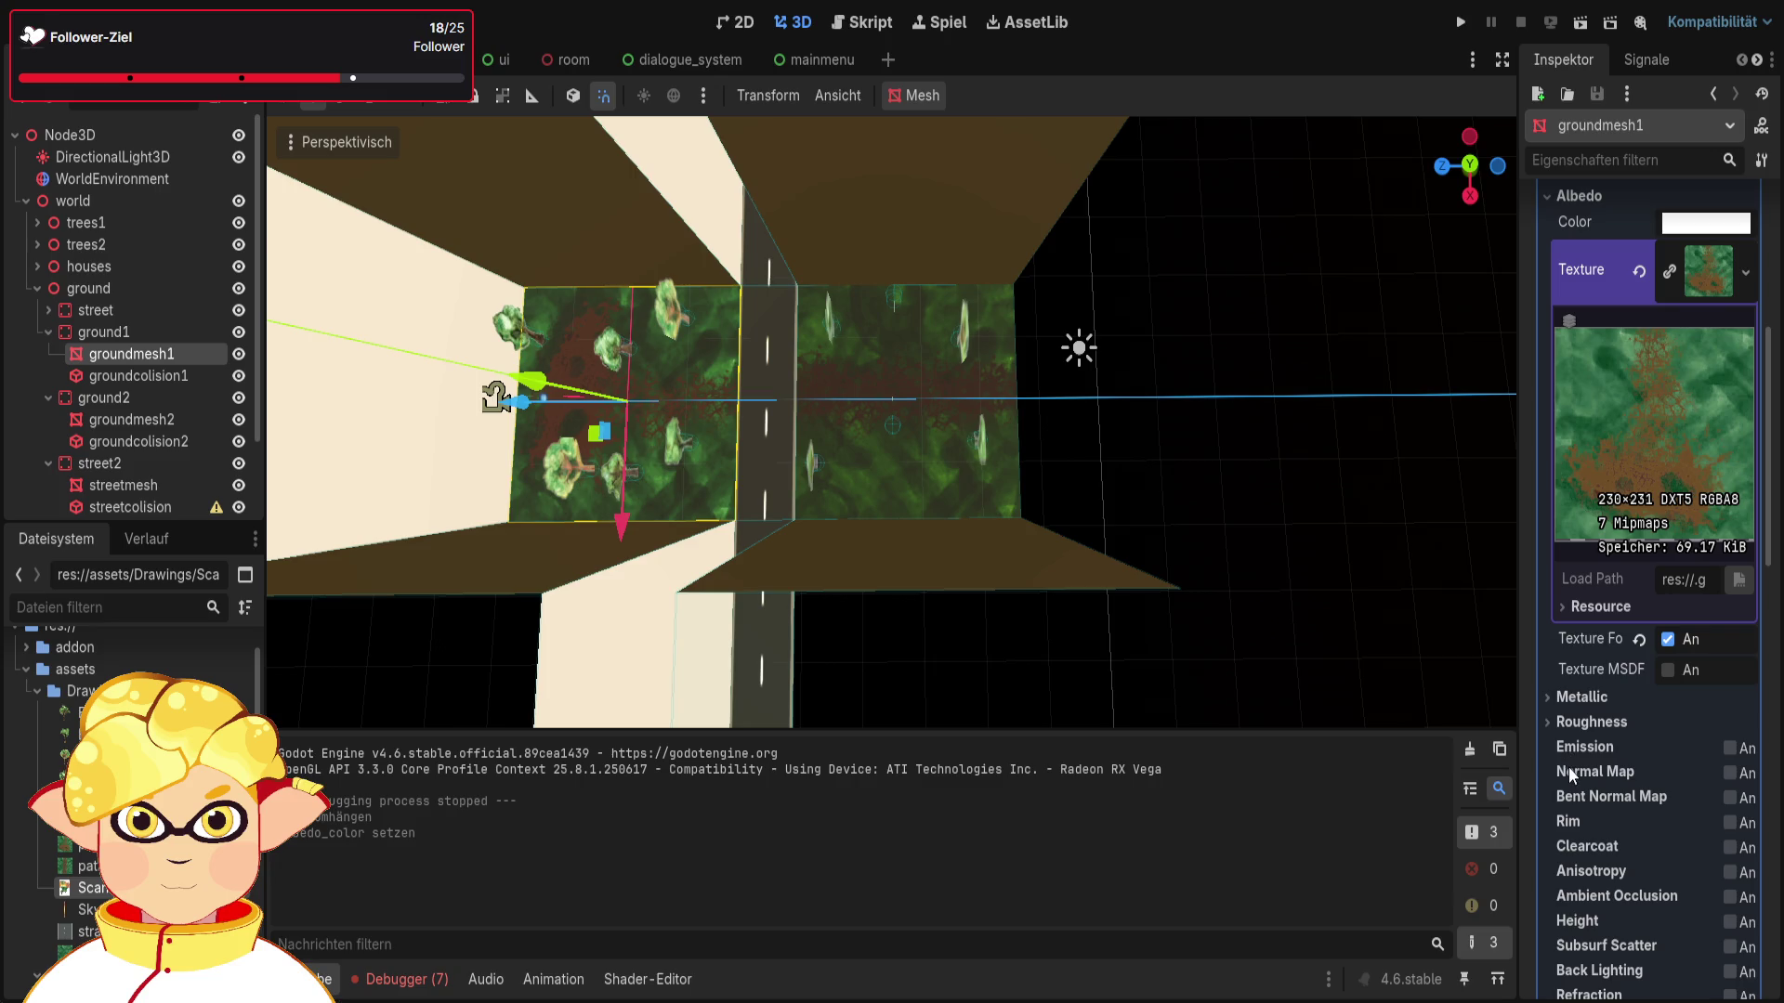
left_click(116, 418)
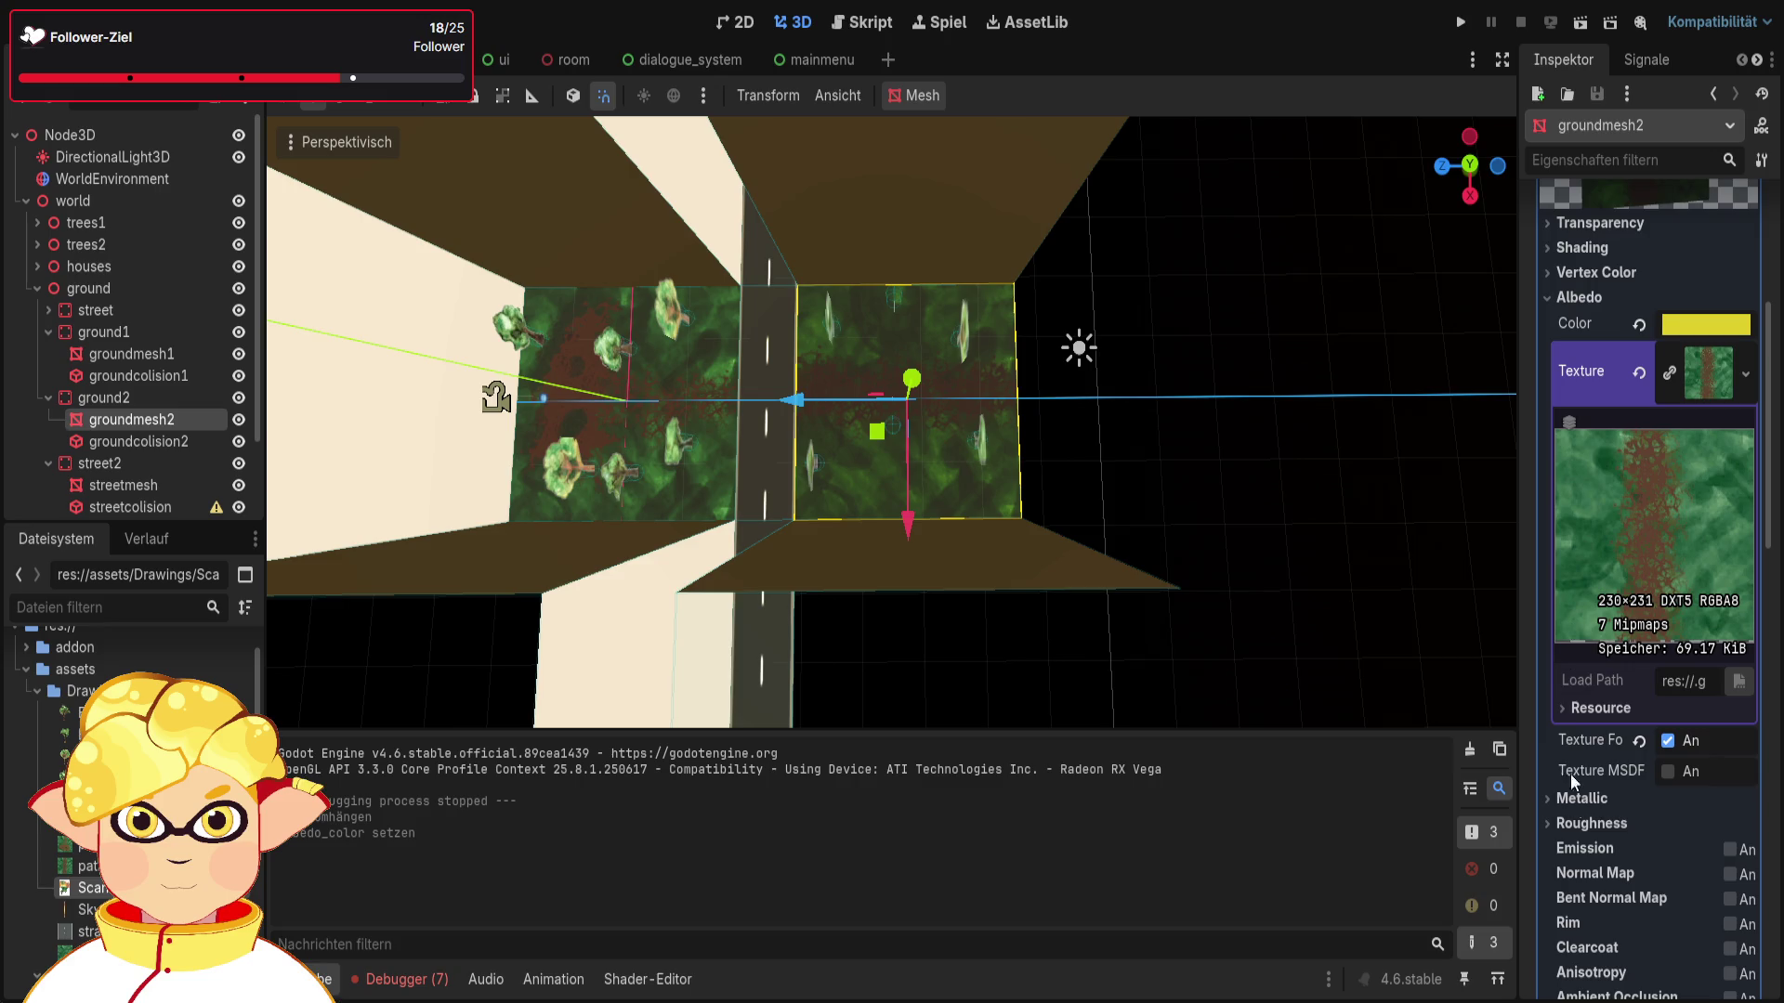
key("ctrl+z")
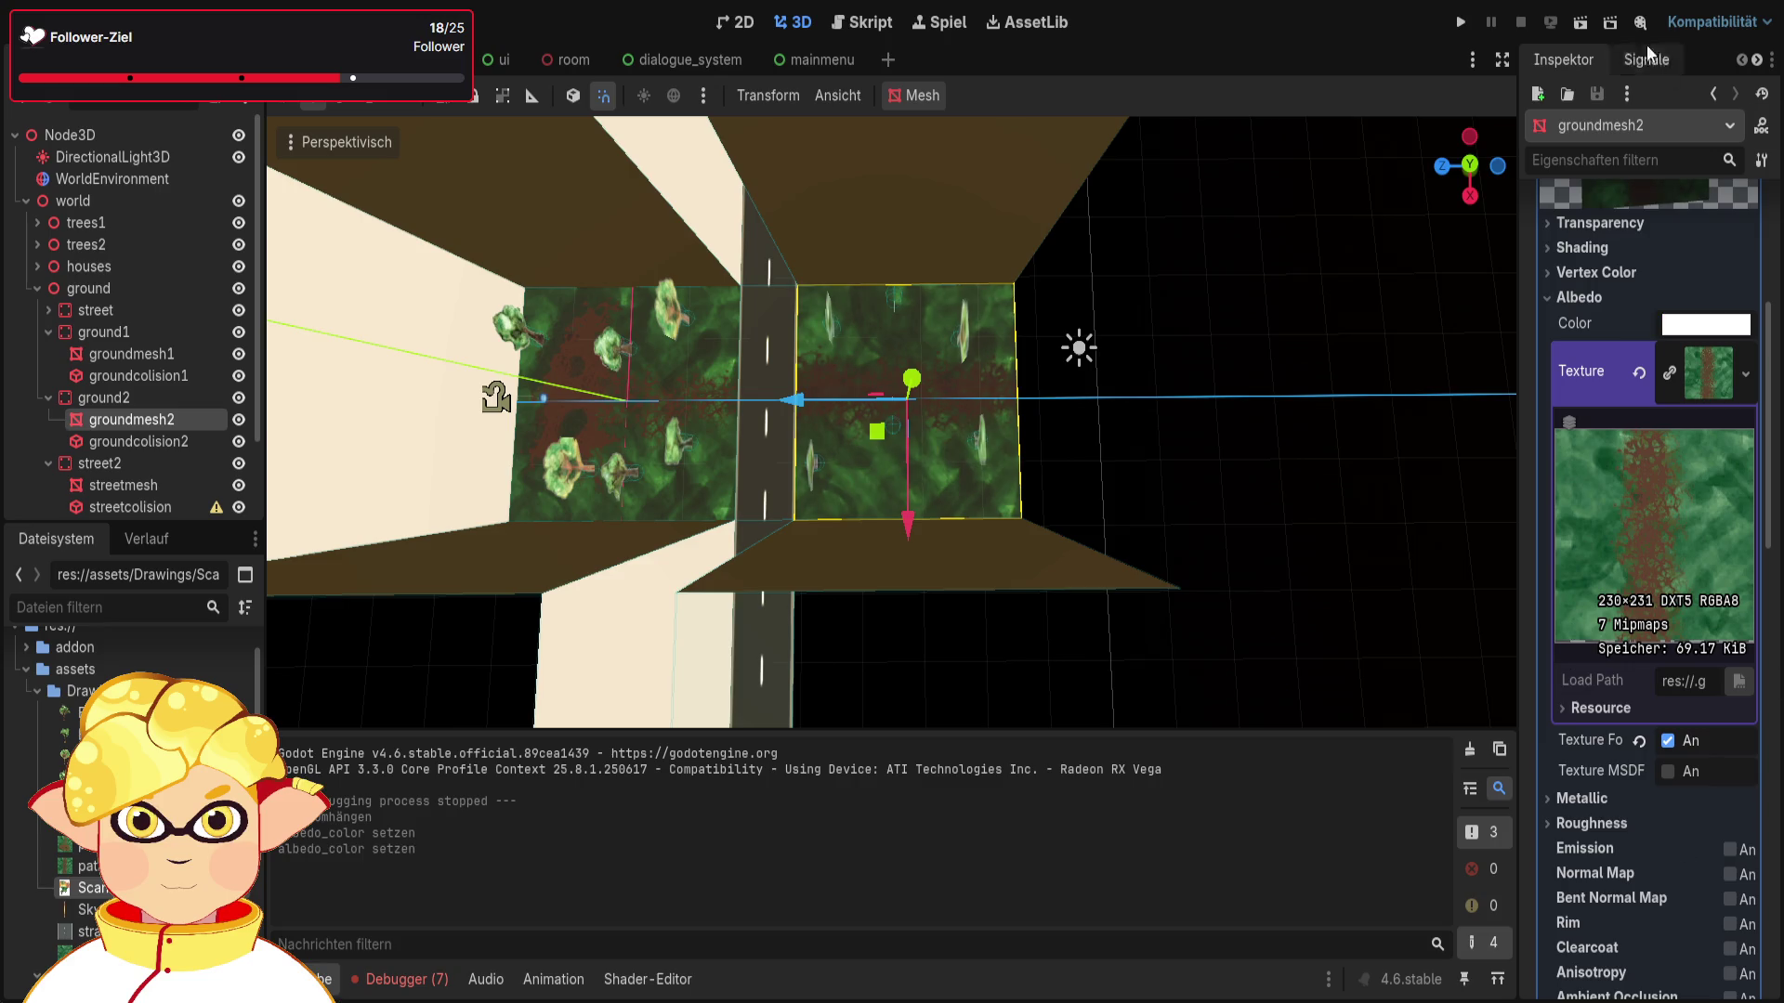
left_click(1580, 26)
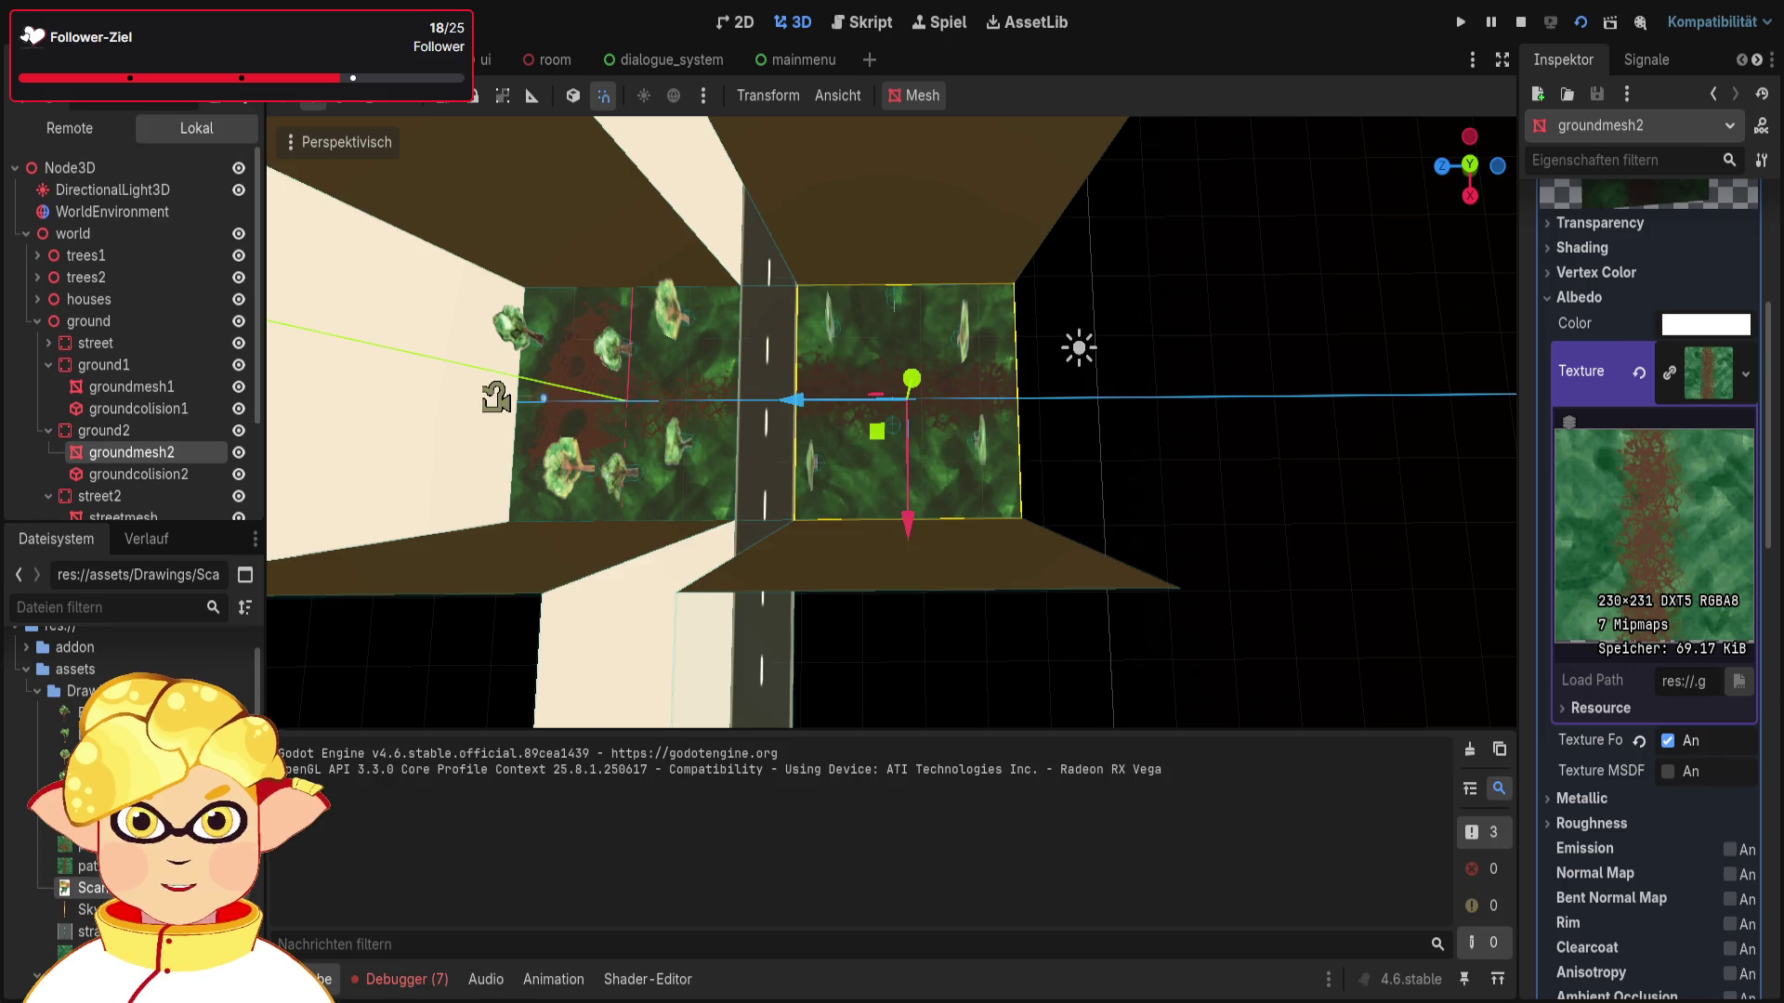
key("Escape")
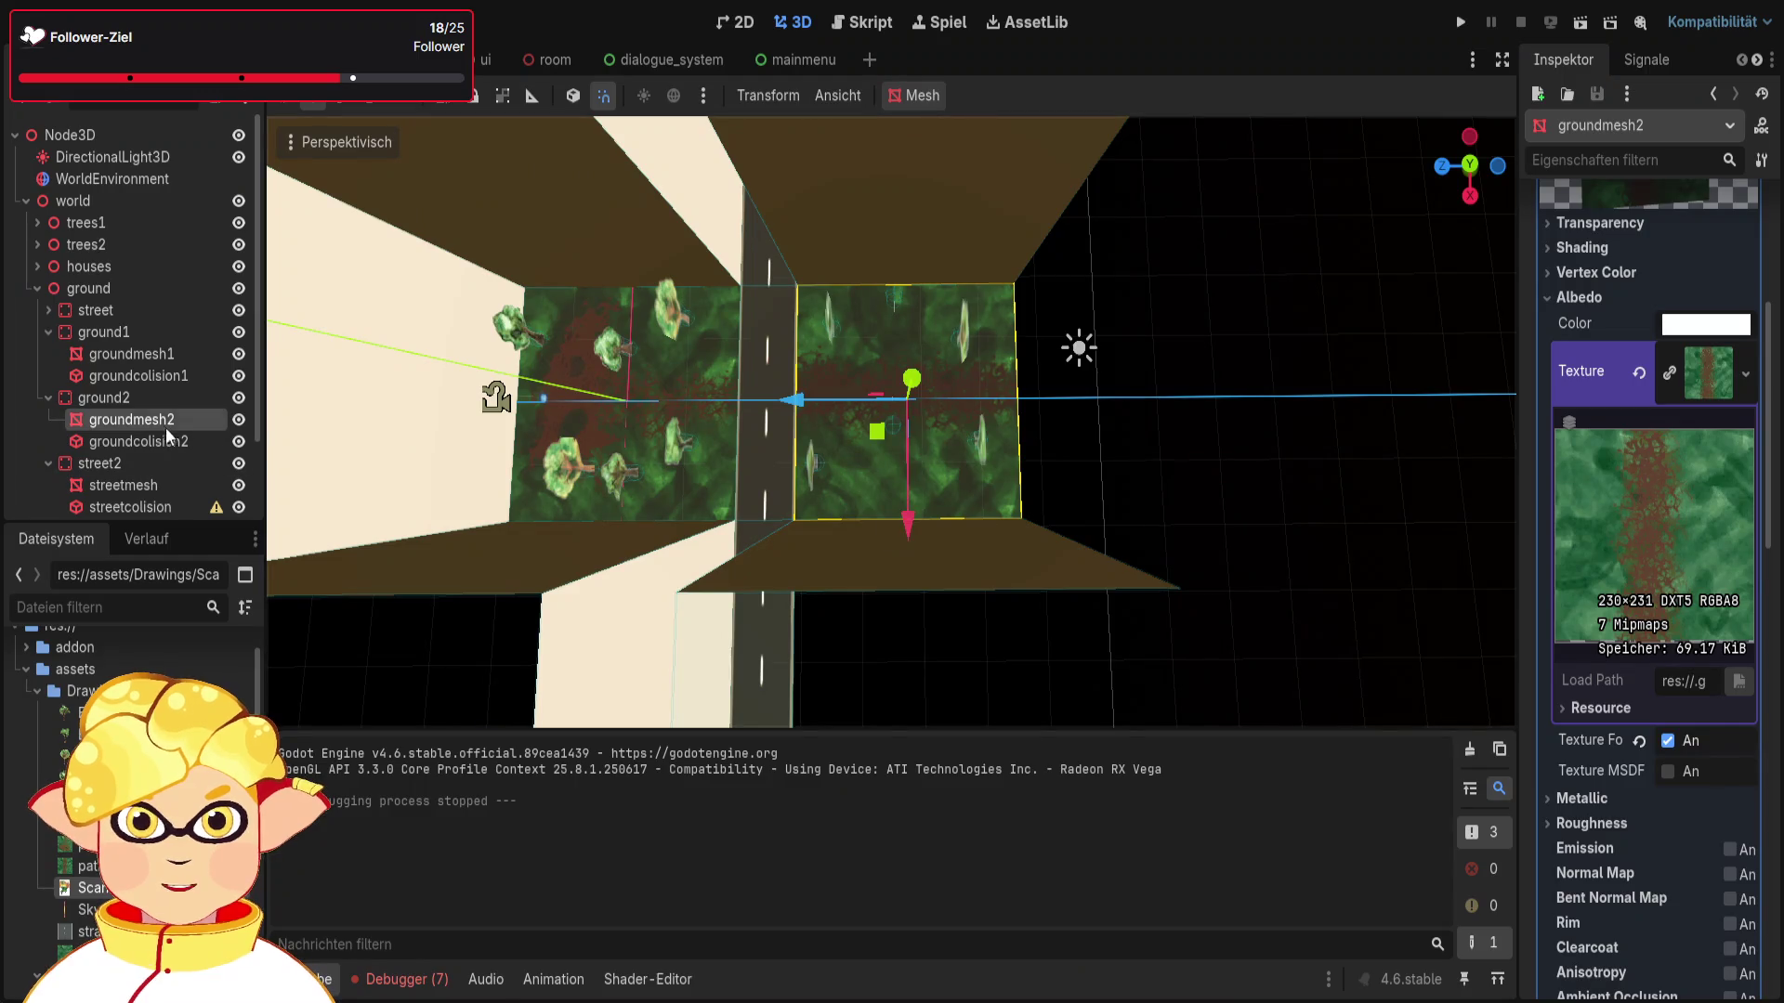
Step: Drag groundmesh1's Roughness slider to a new value and run the scene again
left_click(156, 358)
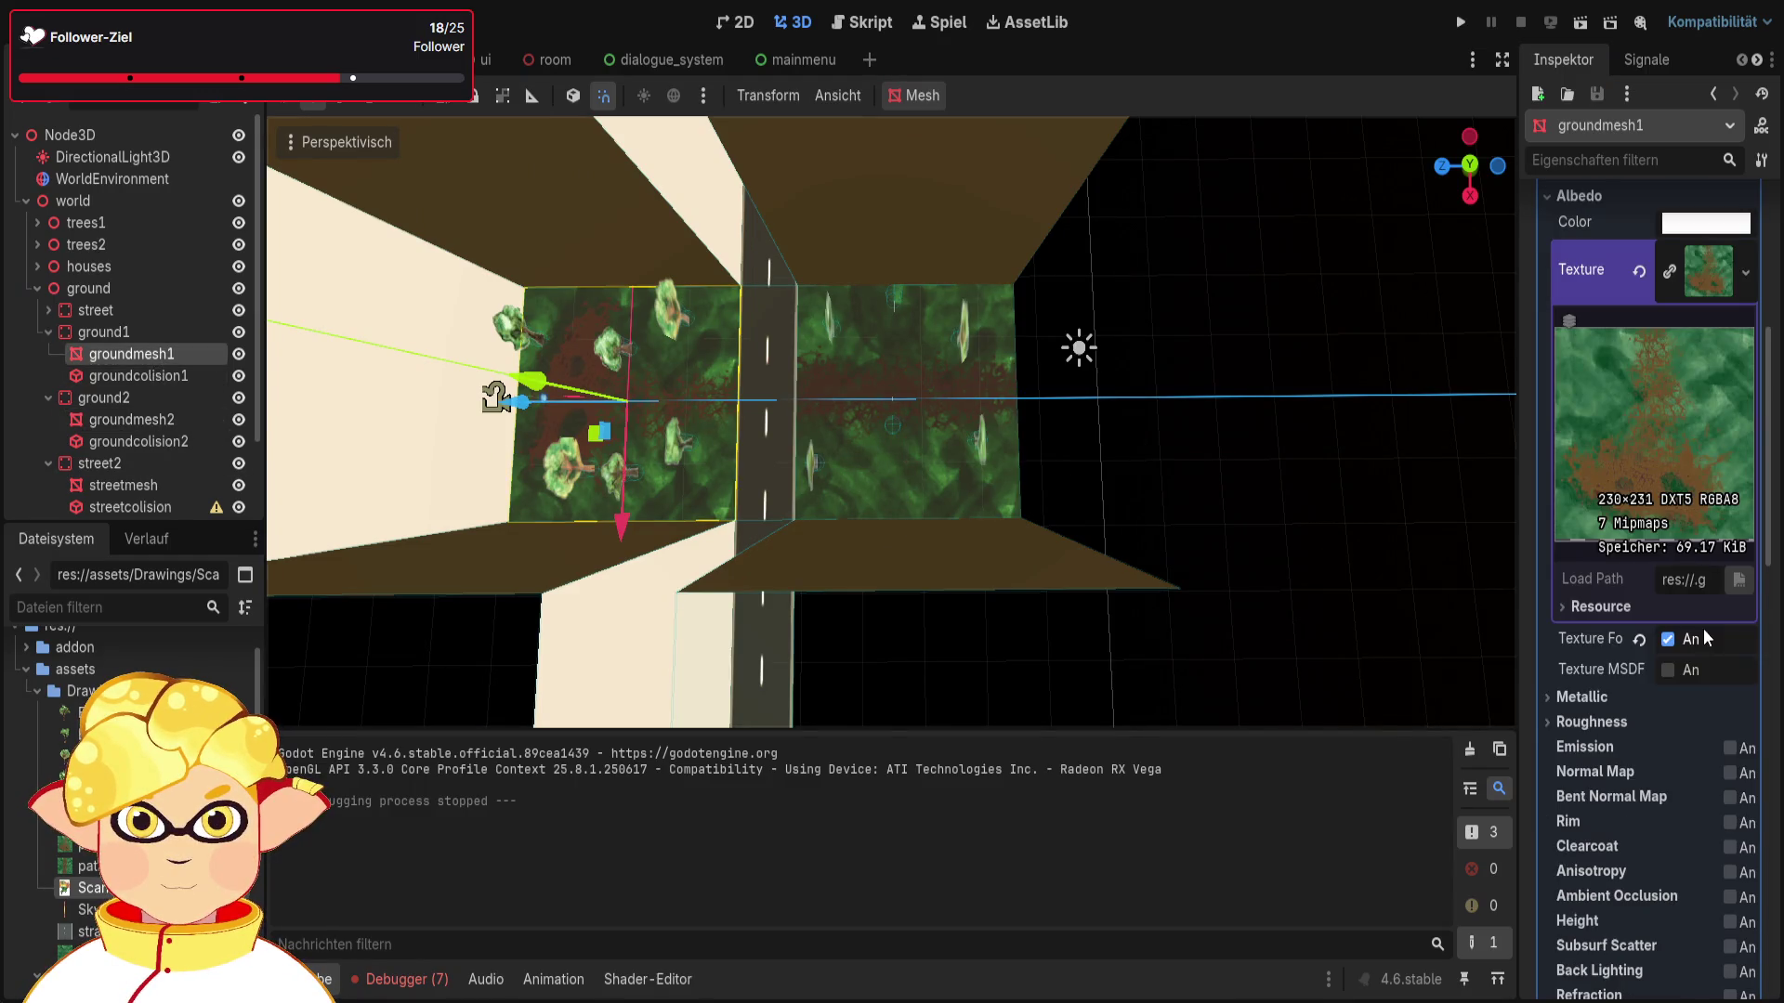
scroll(1673, 650, "down", 2)
left_click(1607, 630)
left_click_drag(1664, 647, 1570, 647)
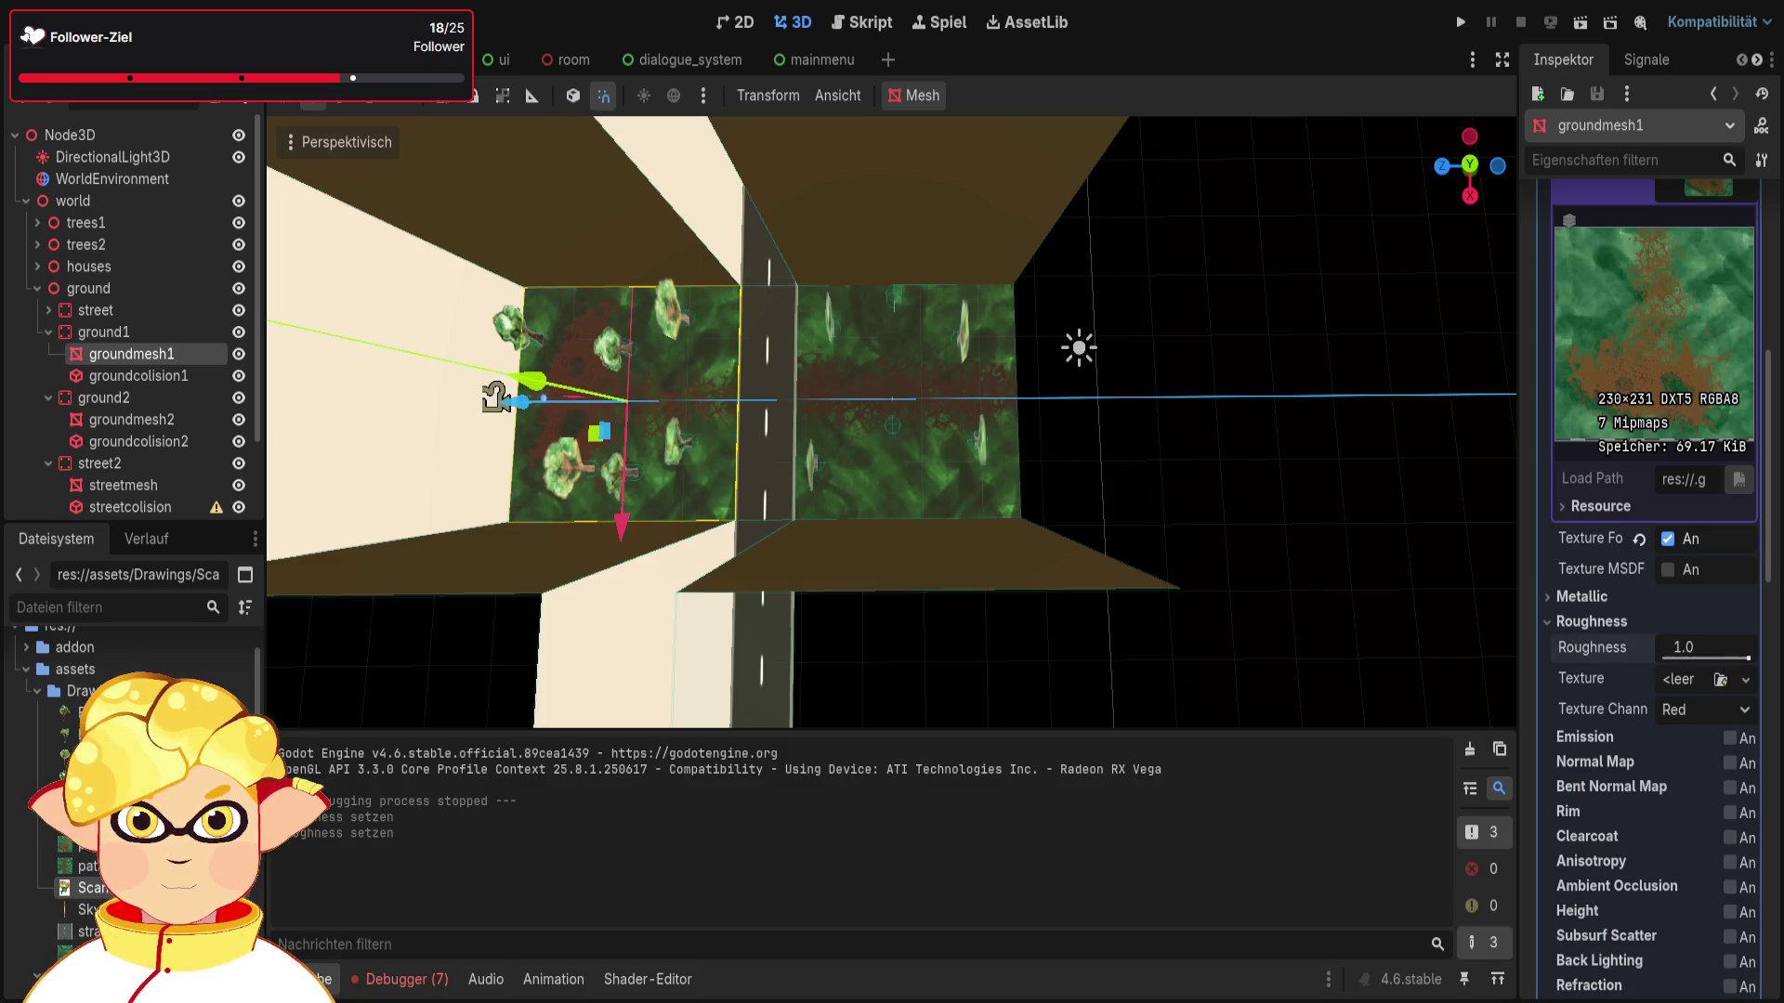
left_click(1581, 26)
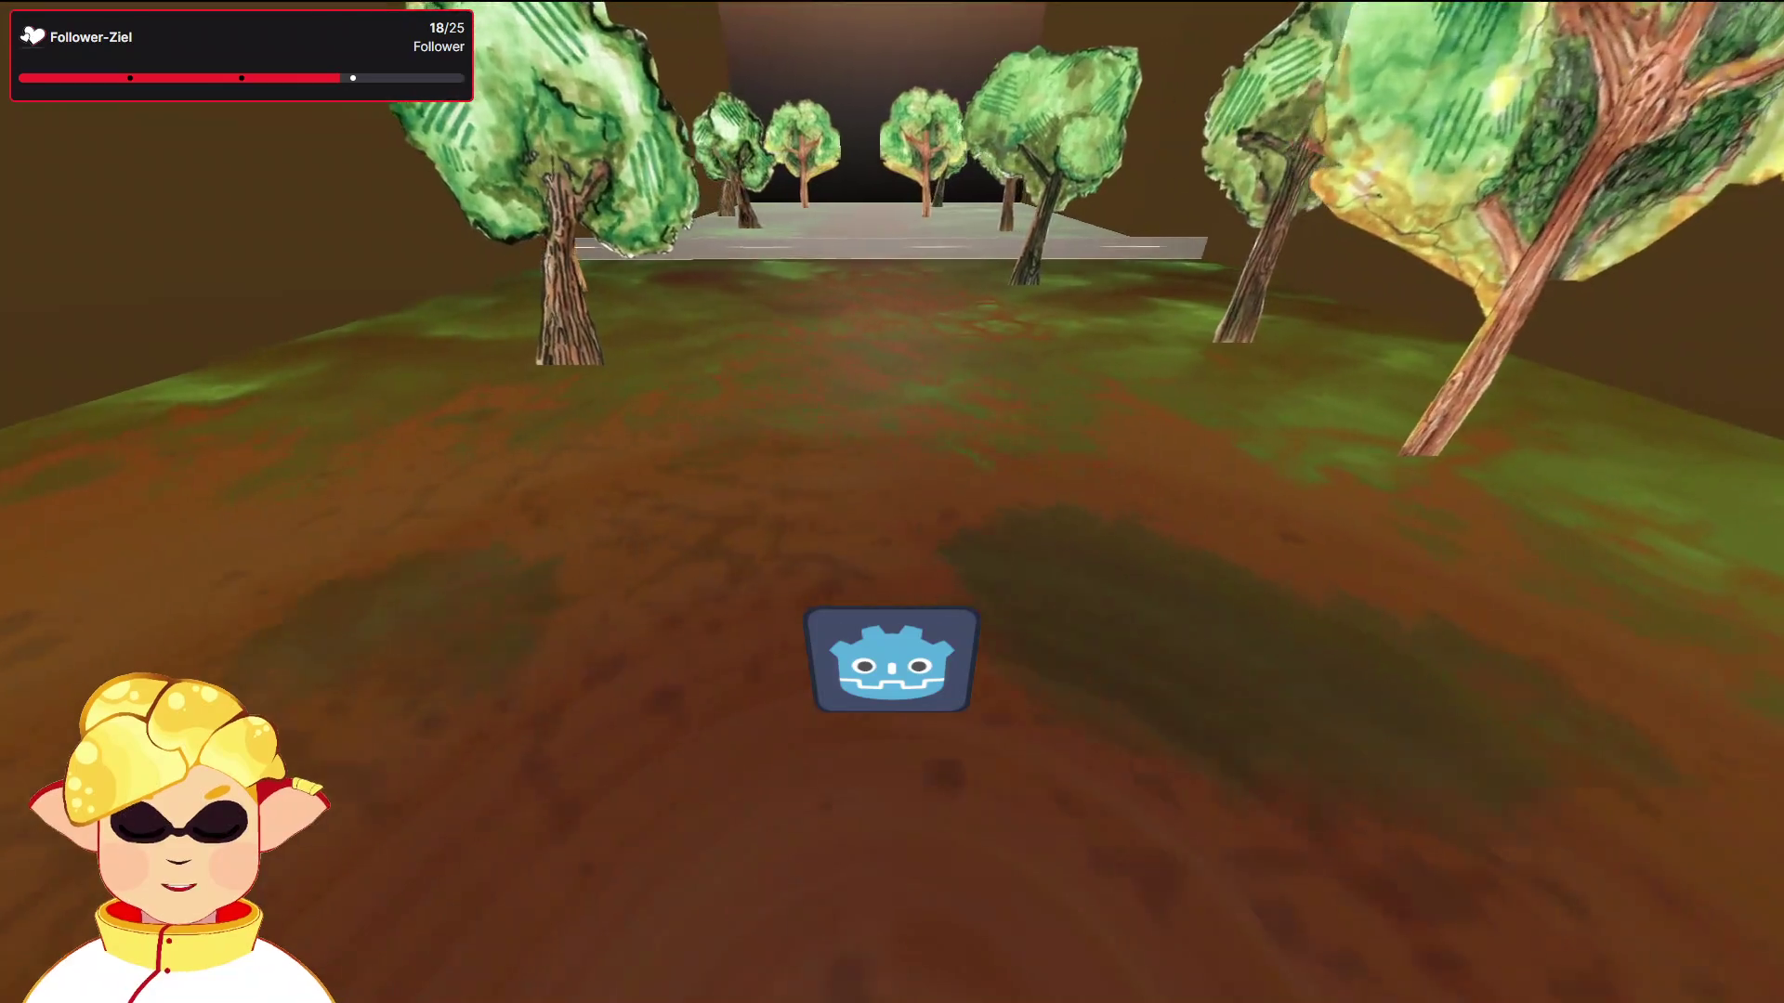
Step: Set the ground material's Roughness to 1.0, trying the Gray channel before returning to Red
key("F8")
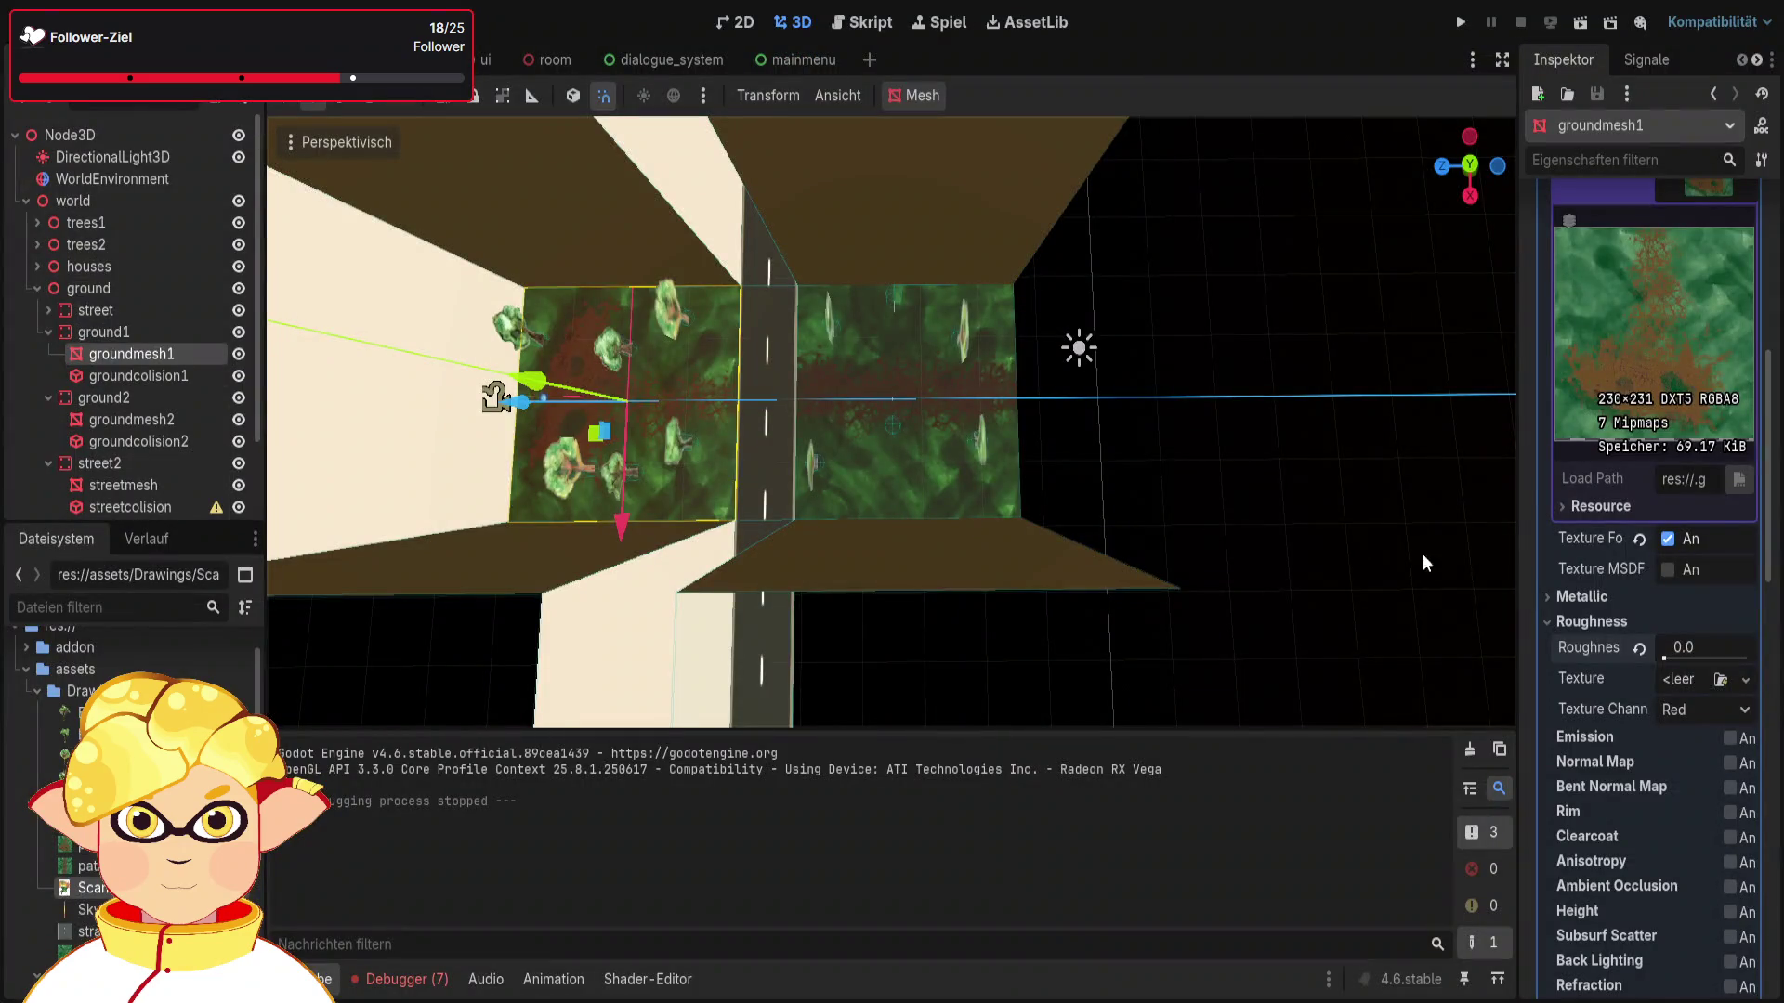
left_click_drag(1664, 658, 1718, 660)
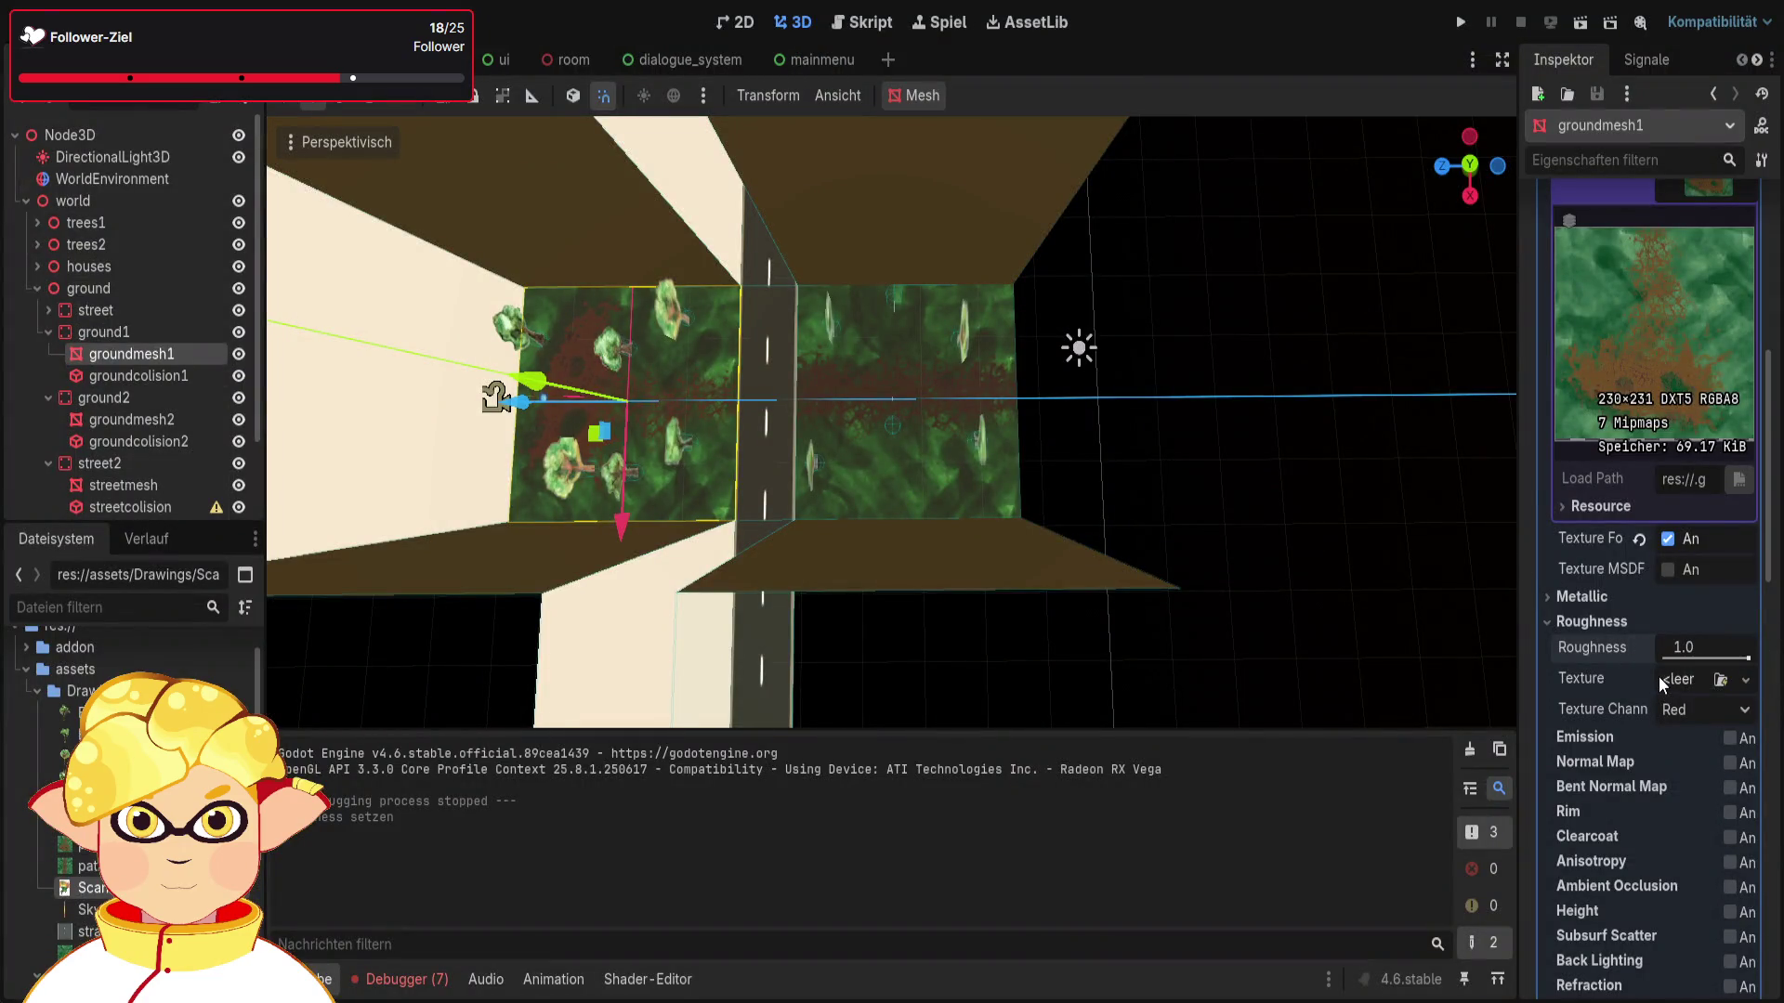
scroll(1658, 676, "down", 2)
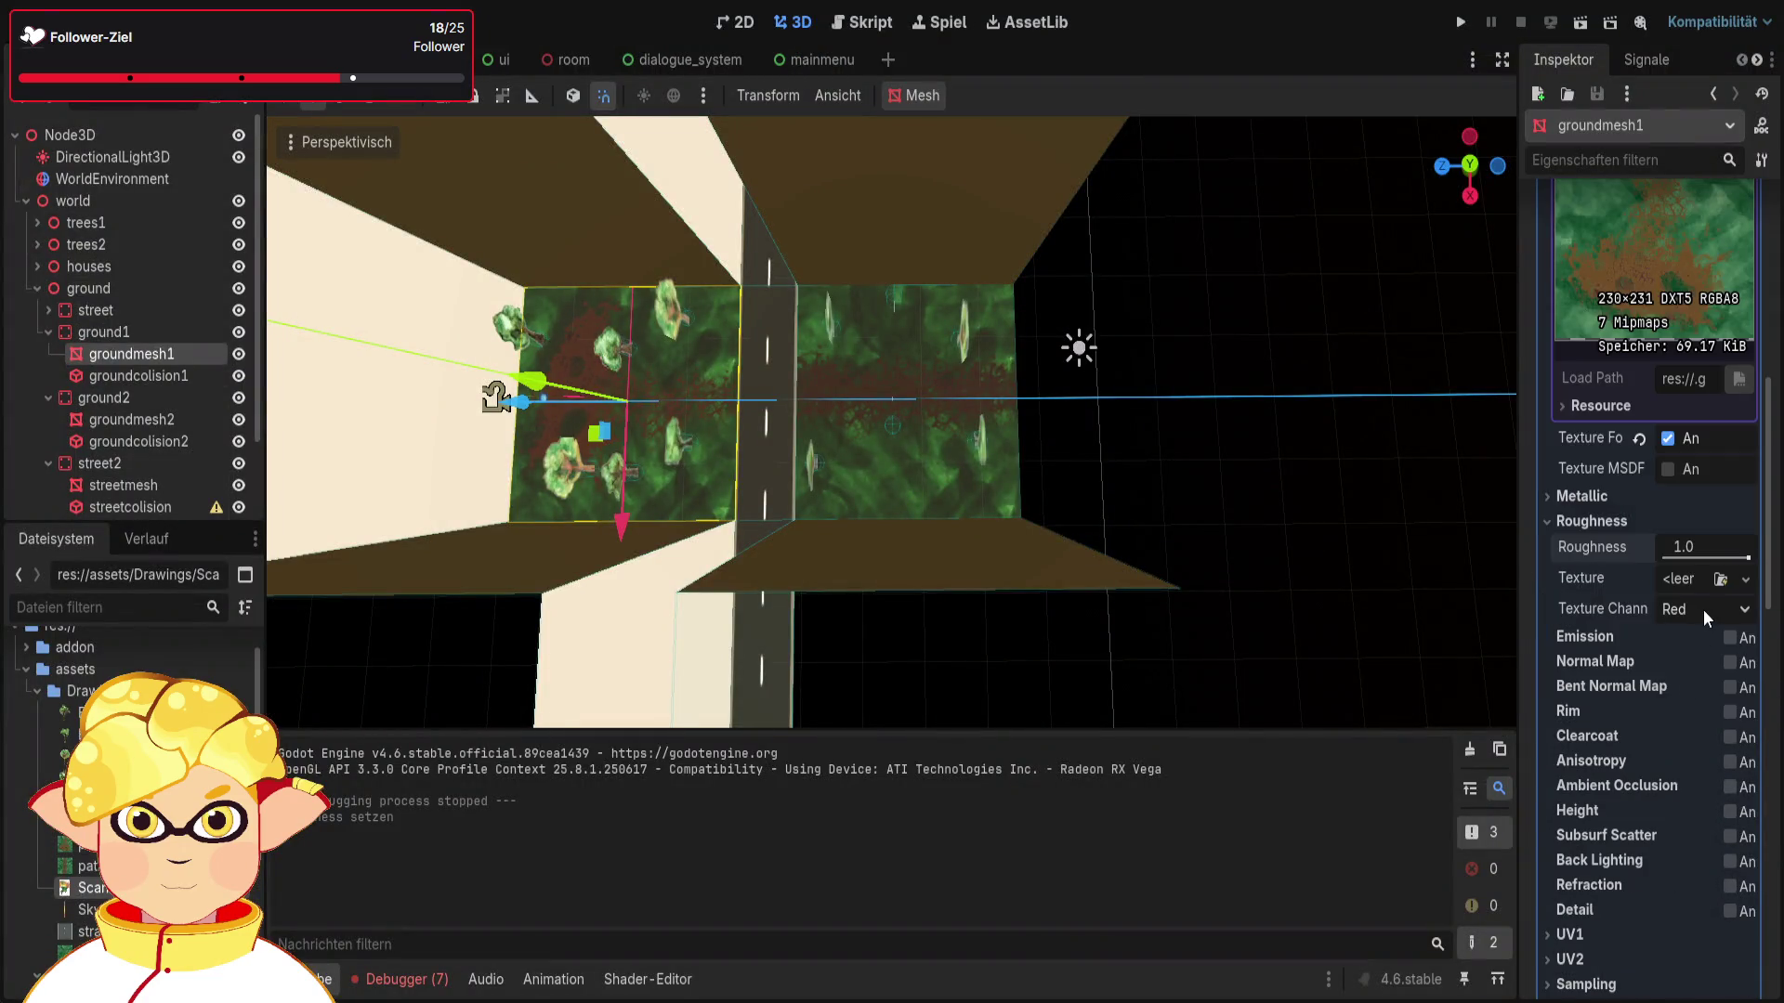
left_click(1709, 734)
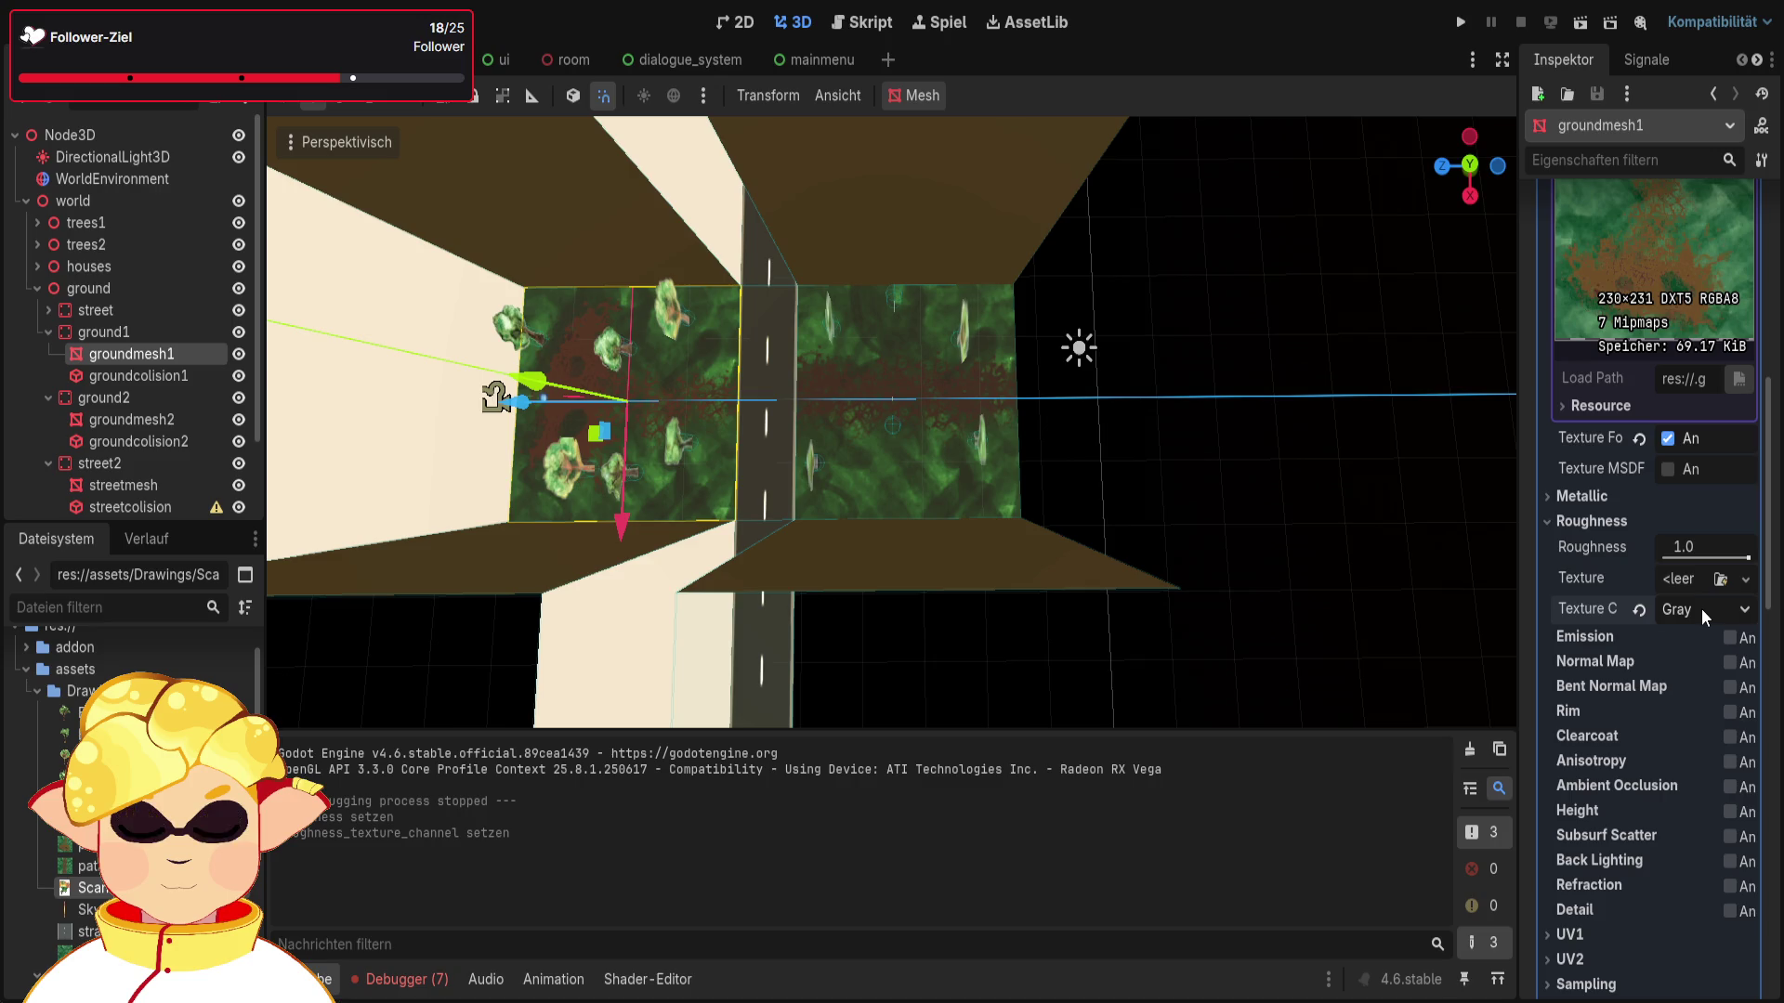
left_click(1702, 610)
left_click(1699, 639)
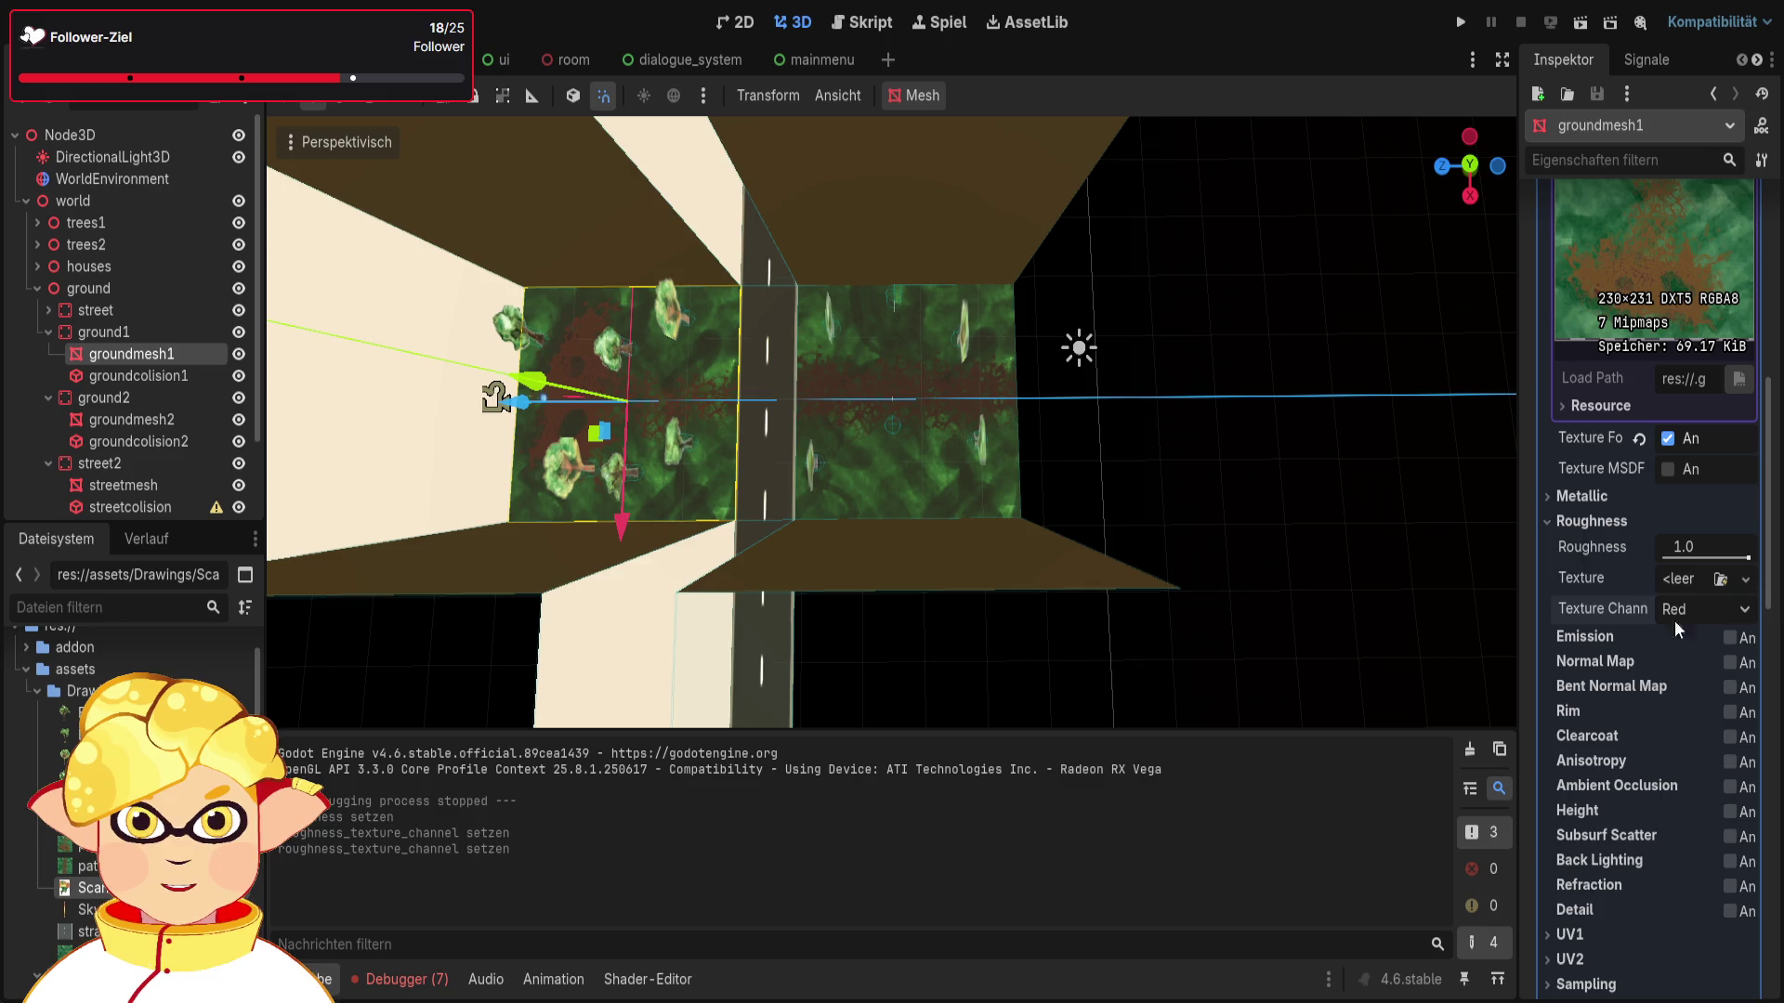
left_click(1589, 522)
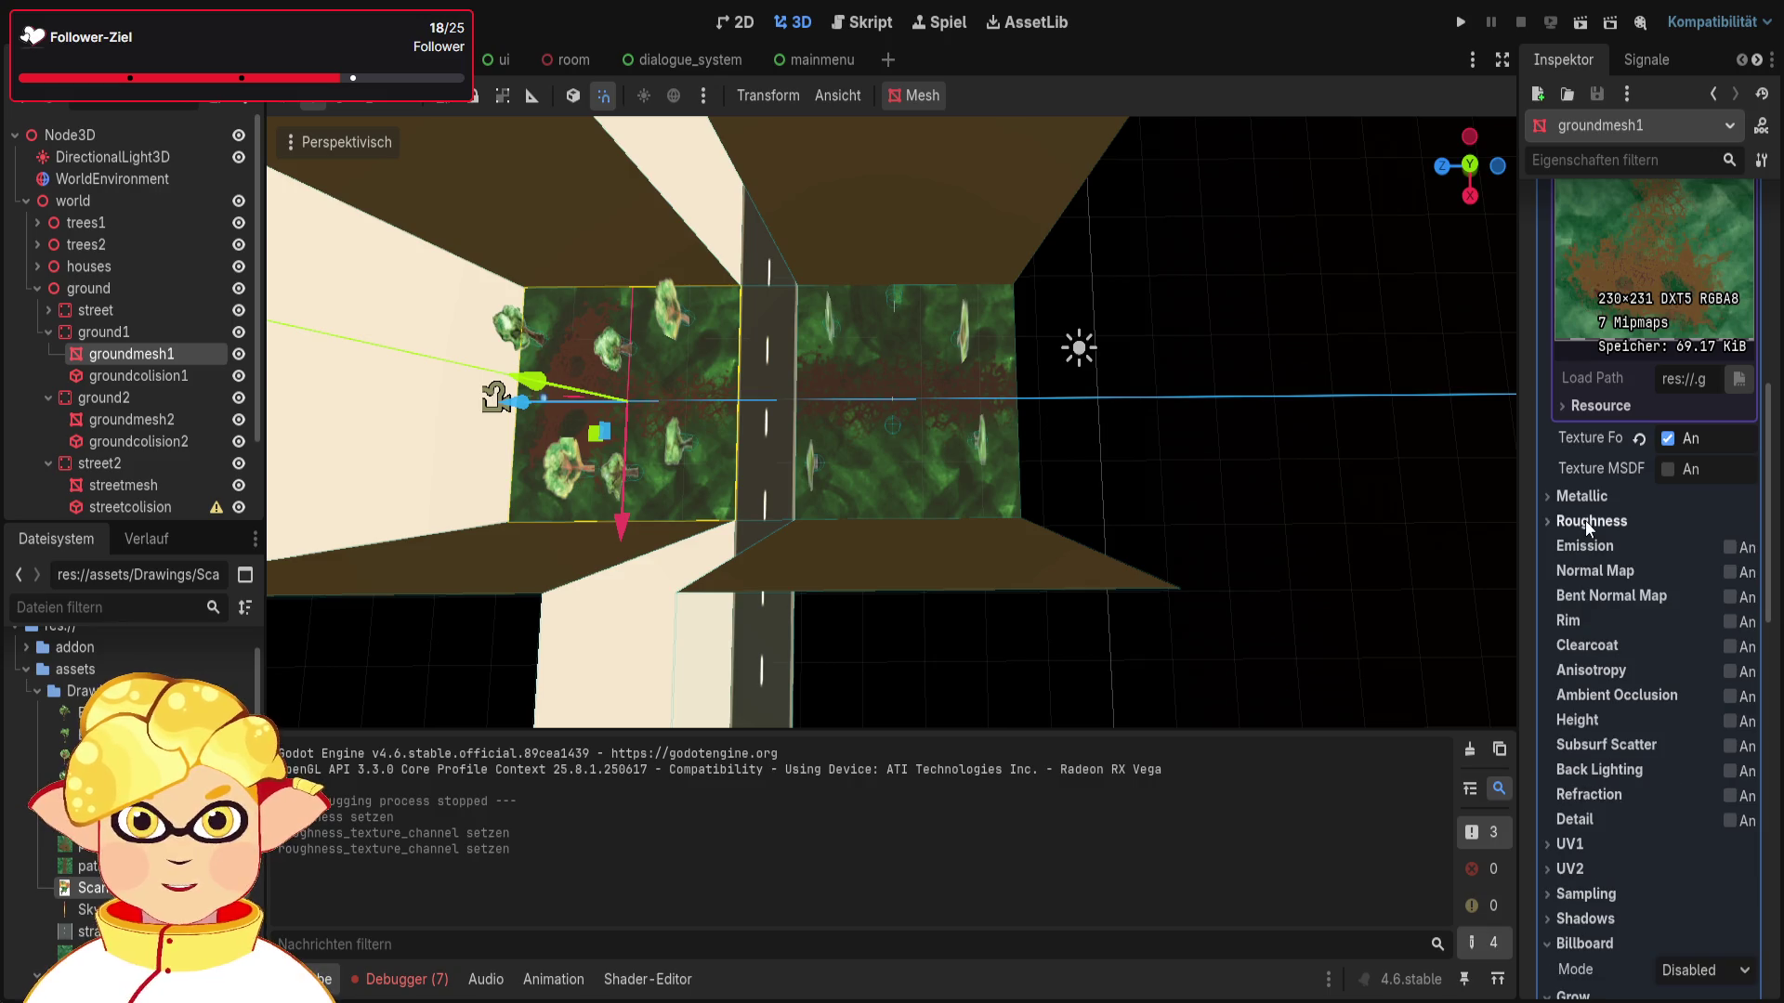
Step: Try Emission and turn it off, then enable the Normal Map and run the scene
left_click(1730, 548)
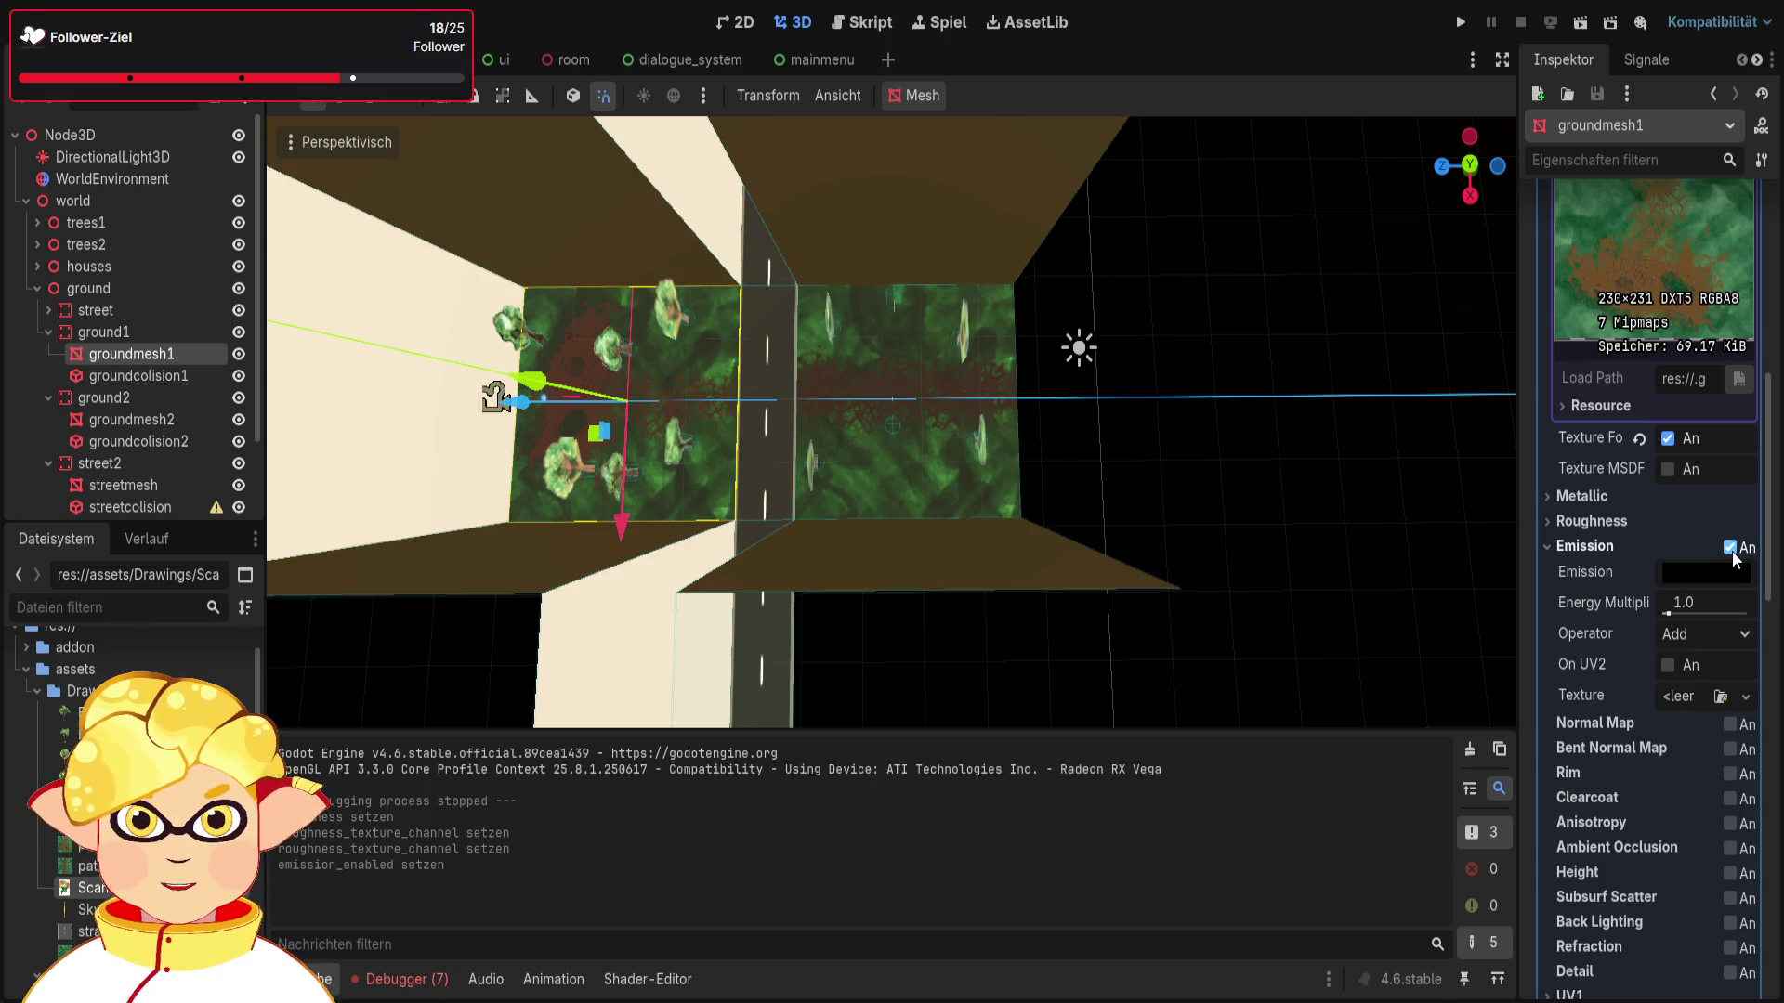
left_click(1730, 548)
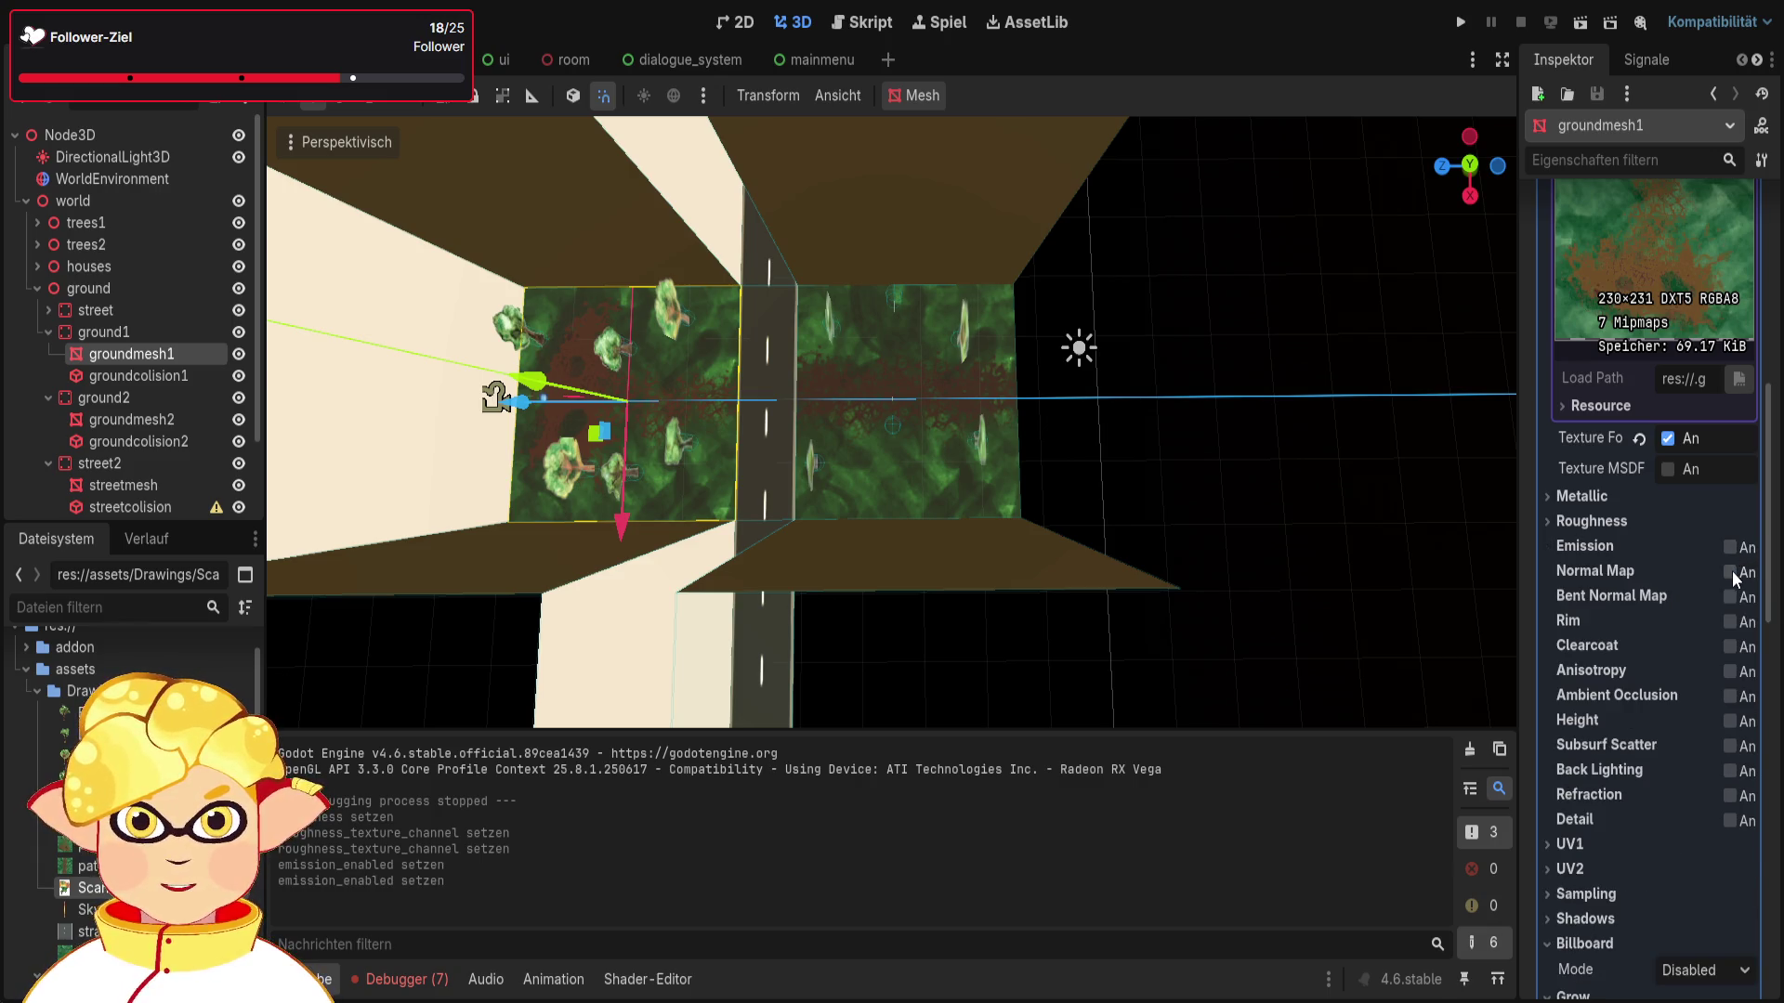
left_click(1730, 572)
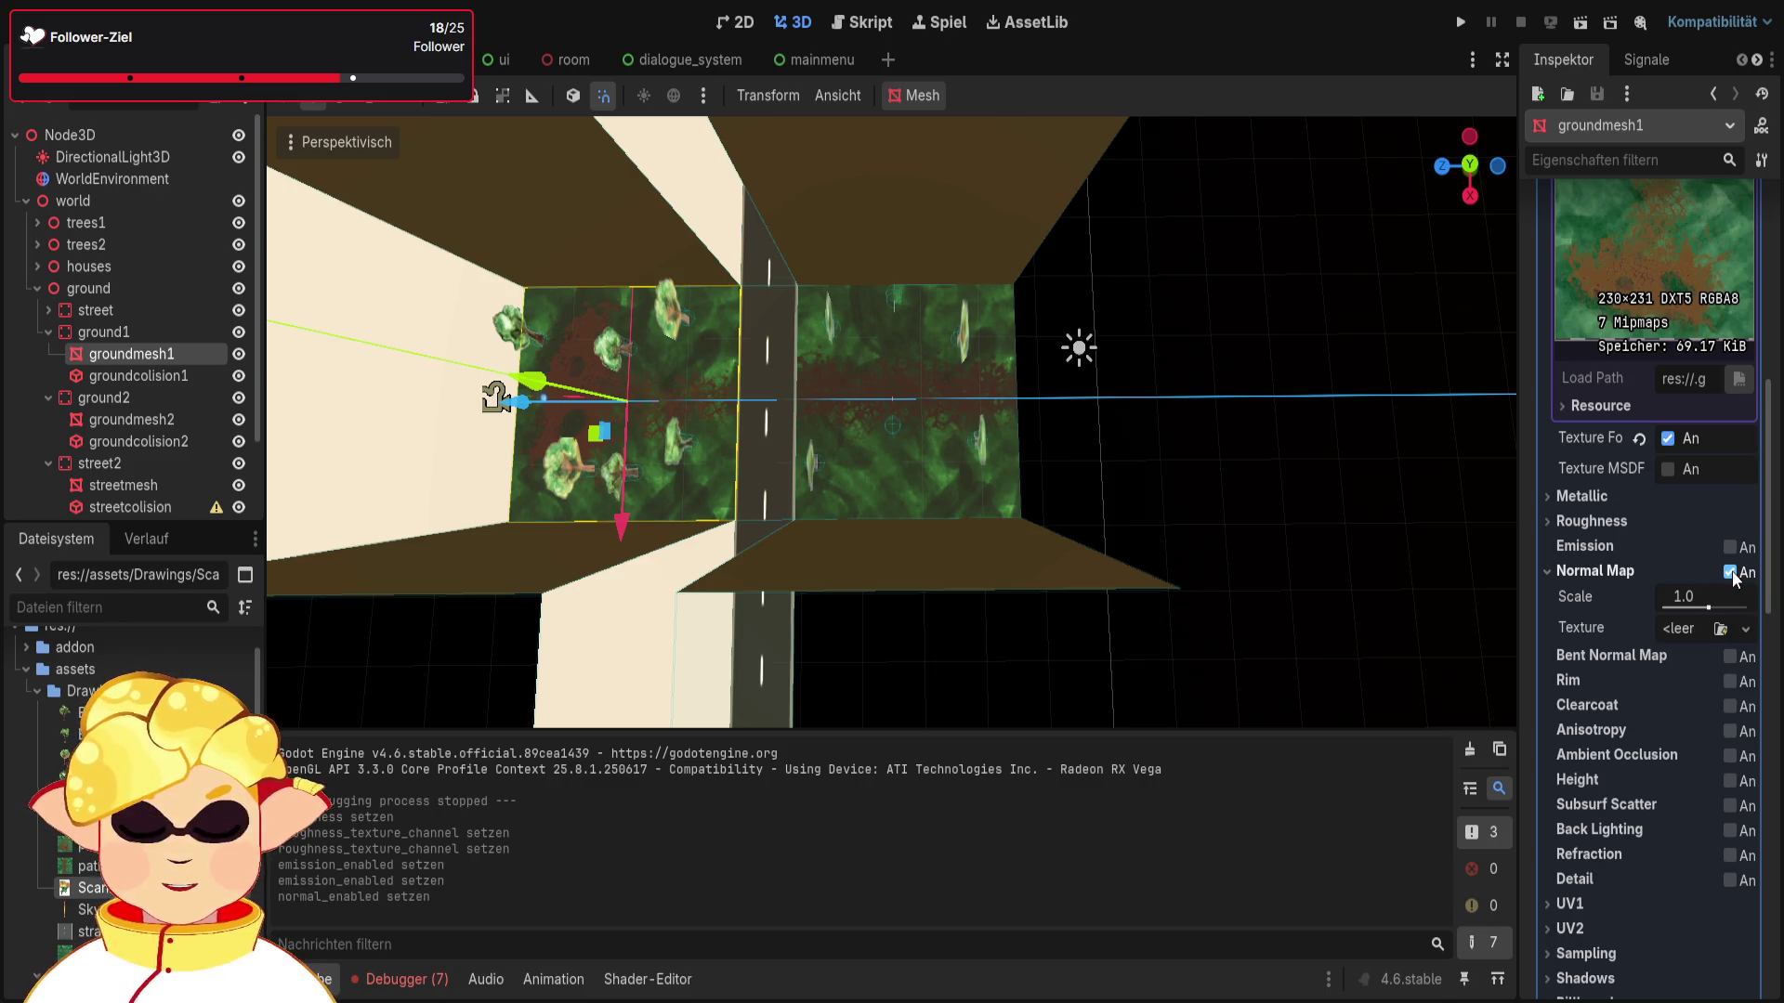
left_click(1599, 28)
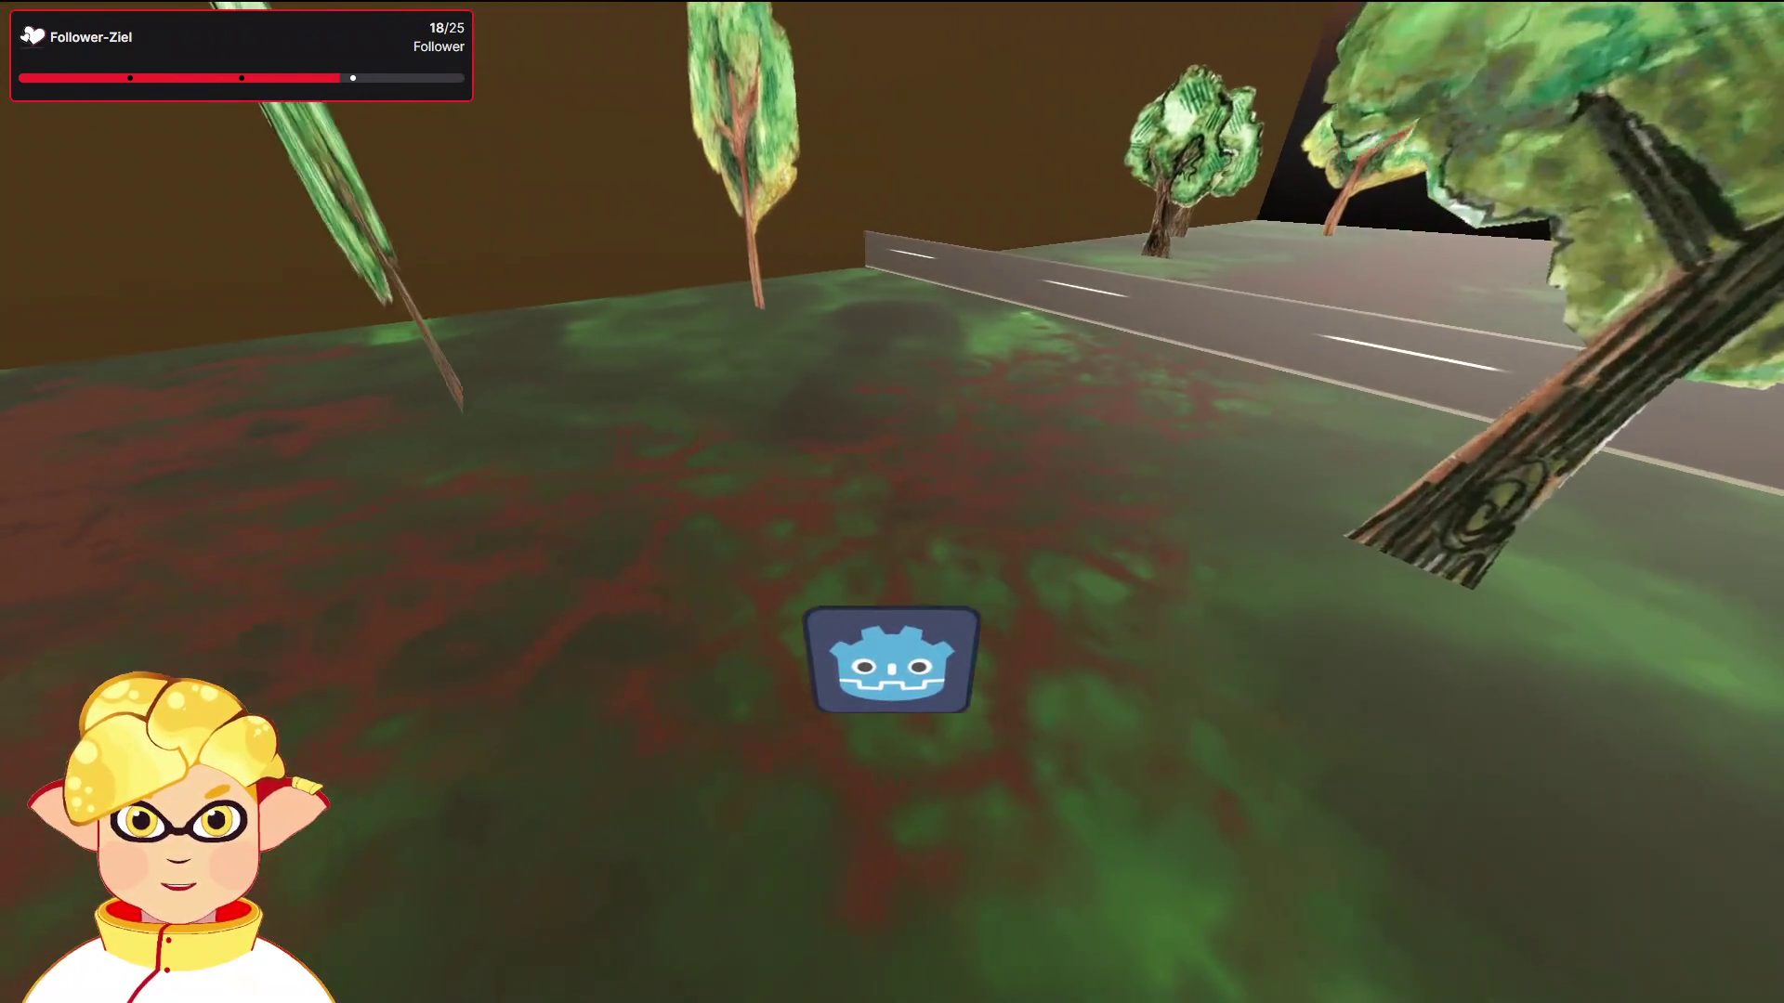
Step: Raise the Normal Map scale strongly, then switch the Normal Map off
key("F8")
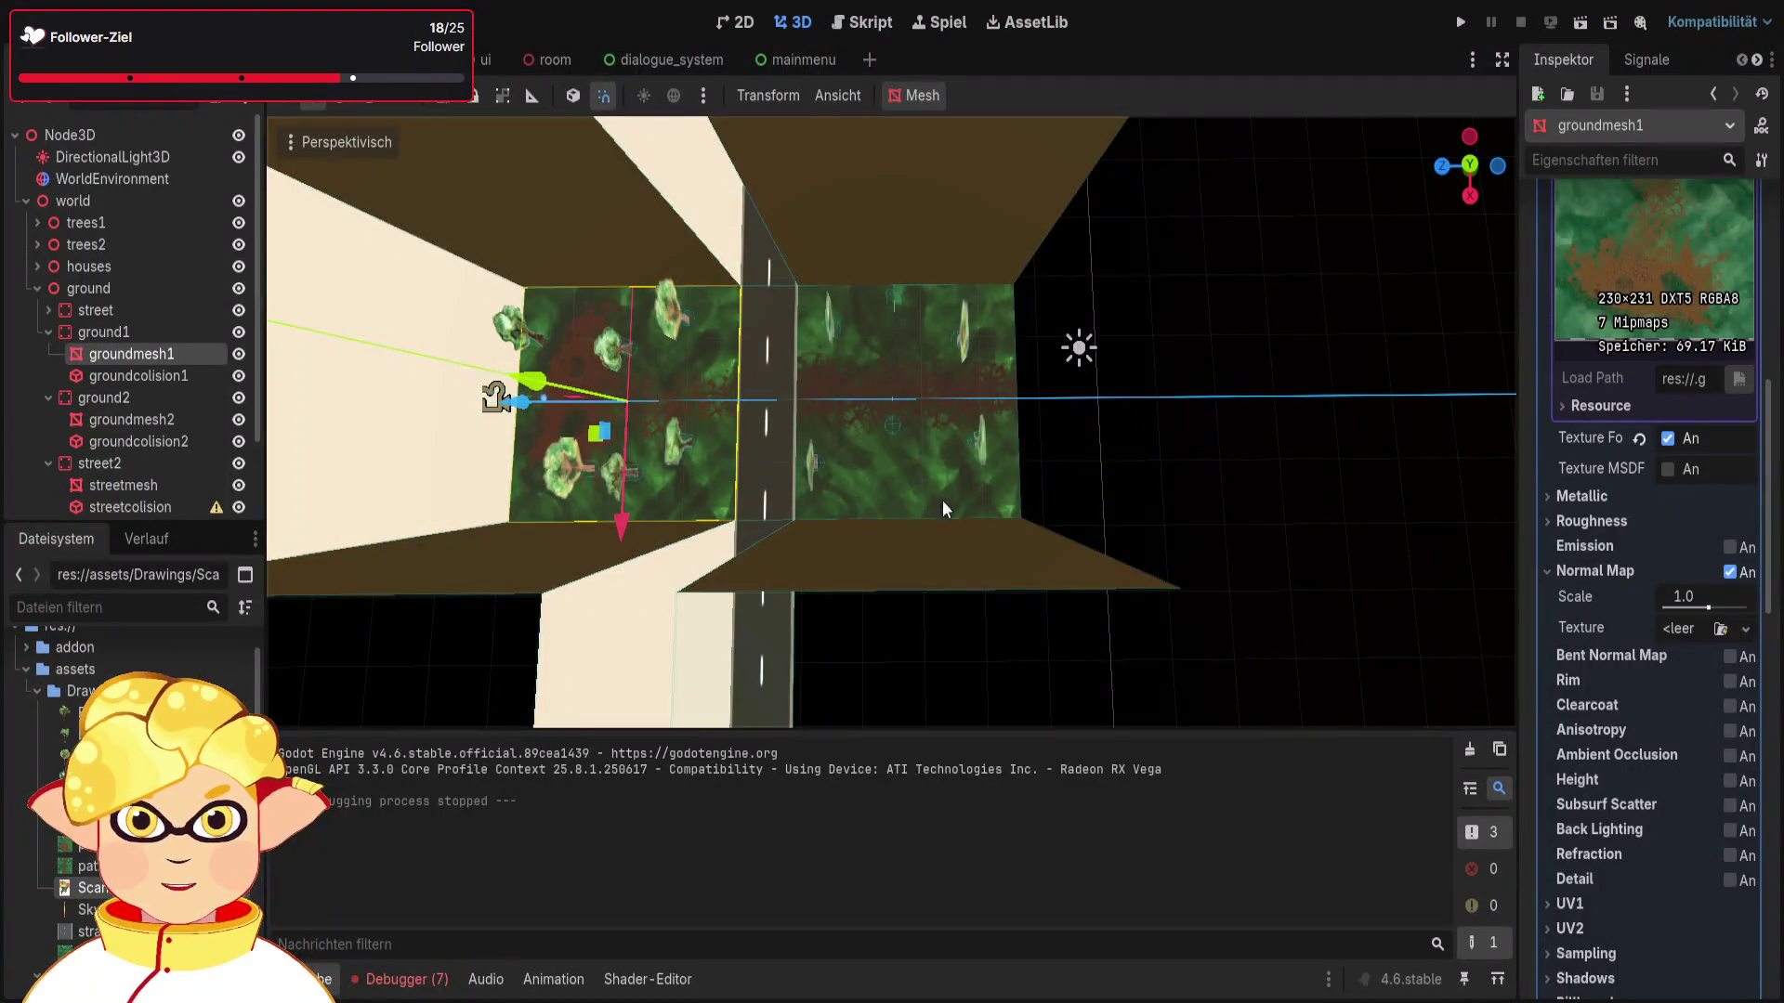
left_click_drag(1708, 609, 1771, 620)
left_click(1730, 571)
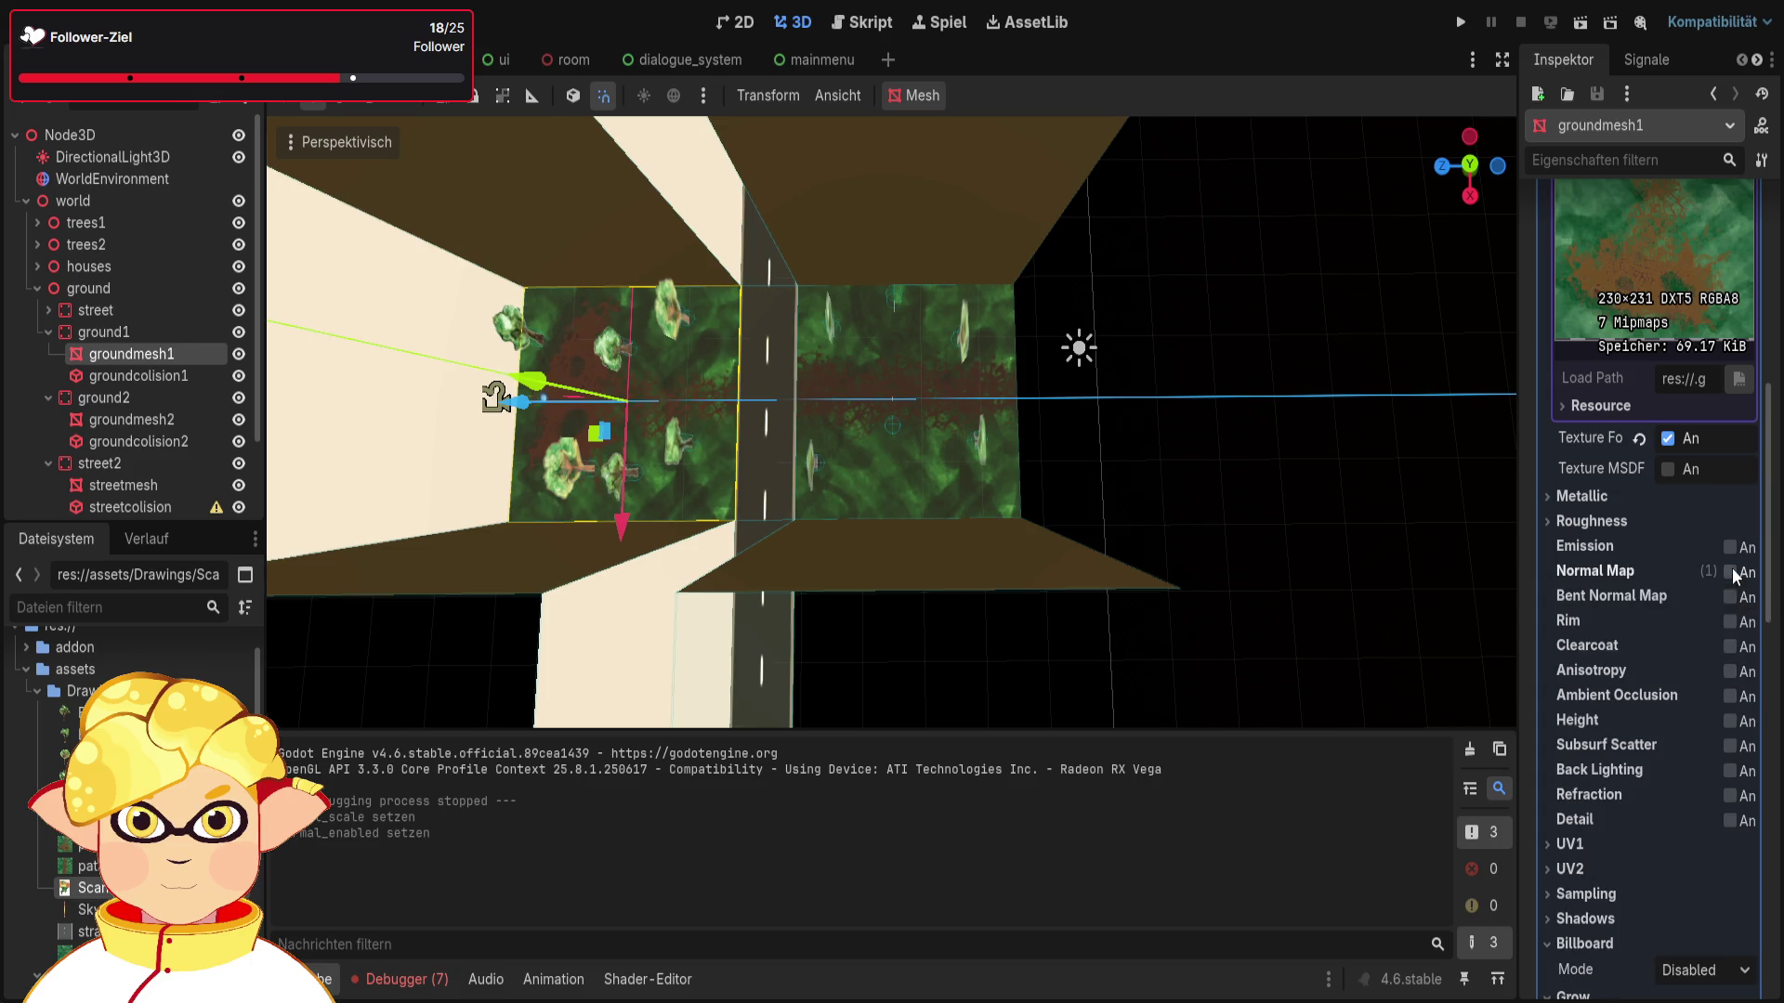
left_click(1730, 572)
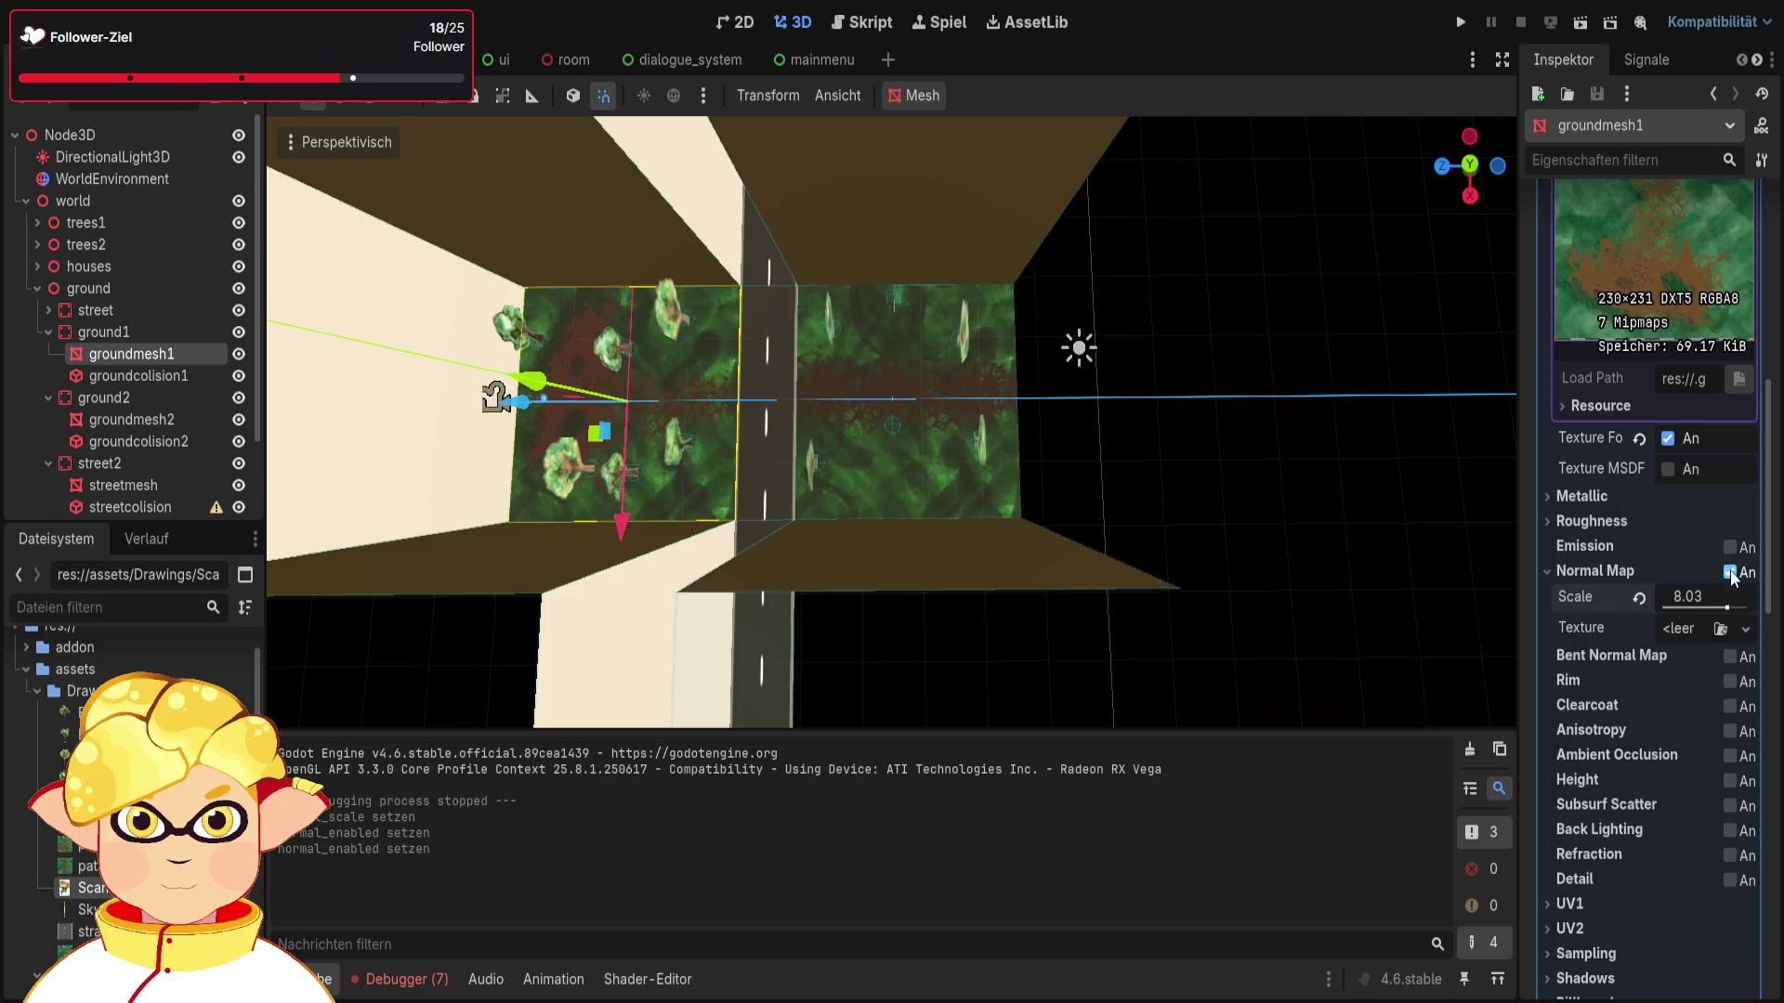
left_click(1688, 599)
left_click(1730, 571)
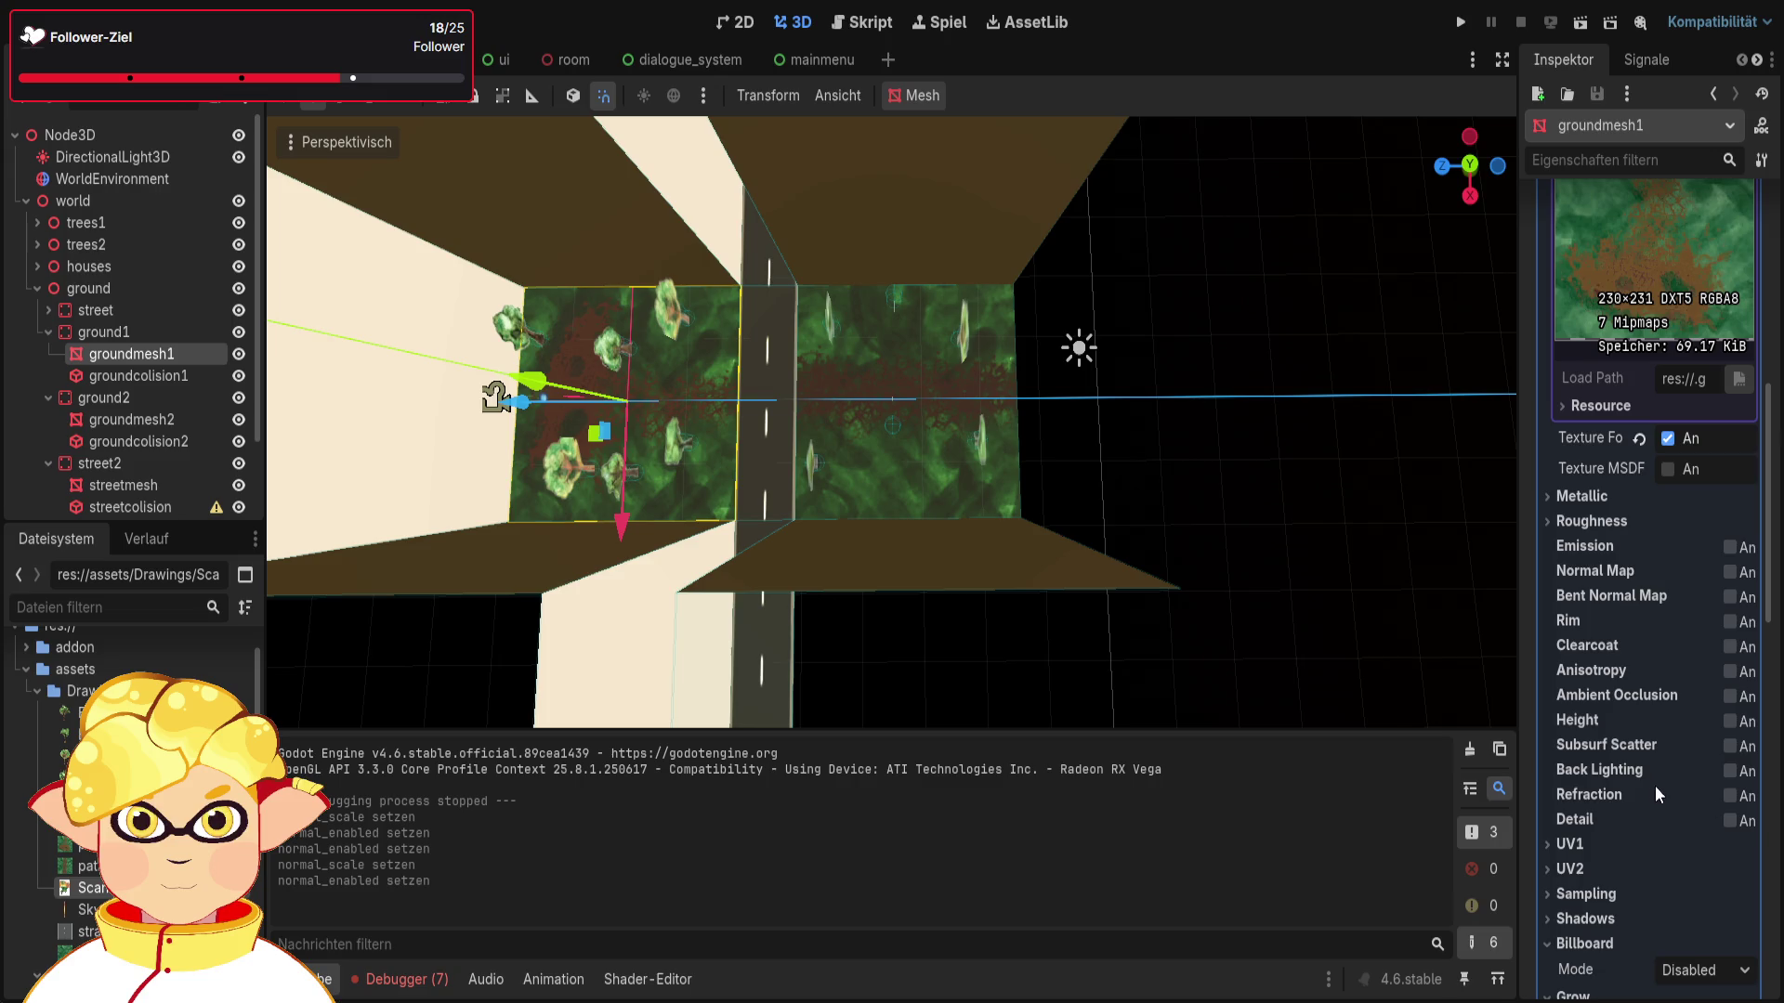
Step: Enable Refraction at scale 1.0, test it in two runs, then reset its scale and turn it off
left_click(1728, 796)
scroll(1651, 784, "down", 2)
mouse_move(1700, 728)
left_mouse_down()
mouse_move(1768, 740)
mouse_move(1663, 732)
left_mouse_up()
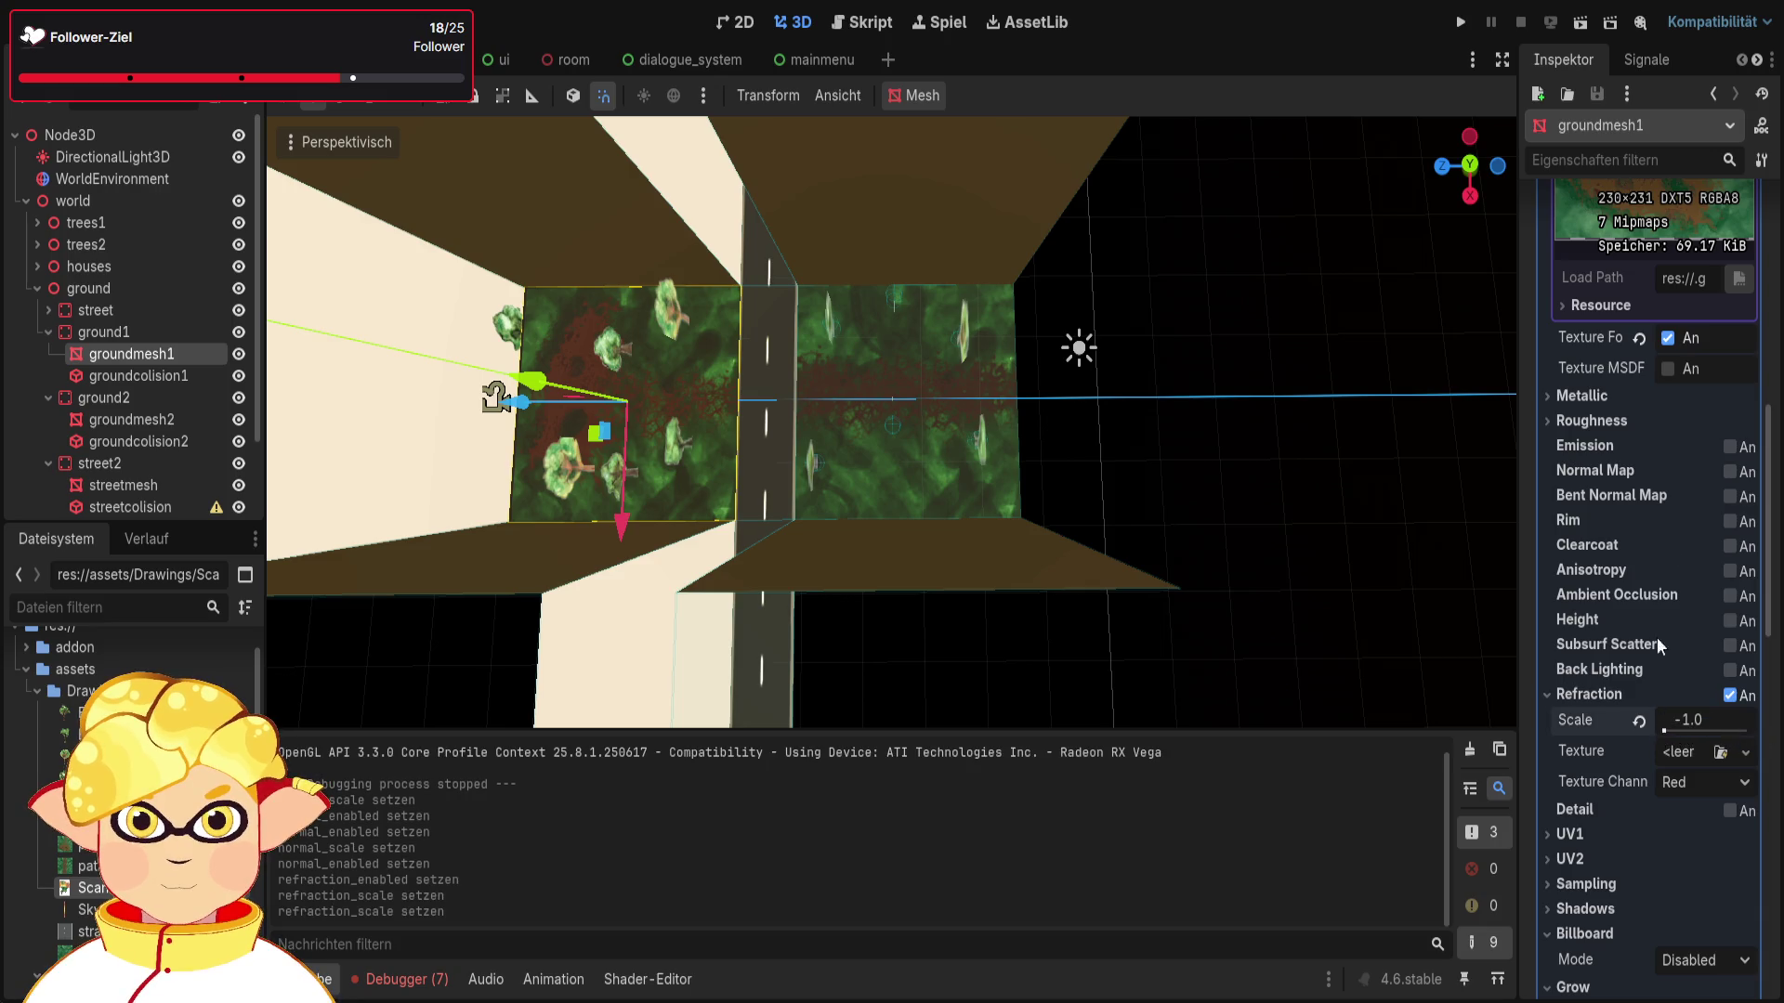
left_click(1581, 25)
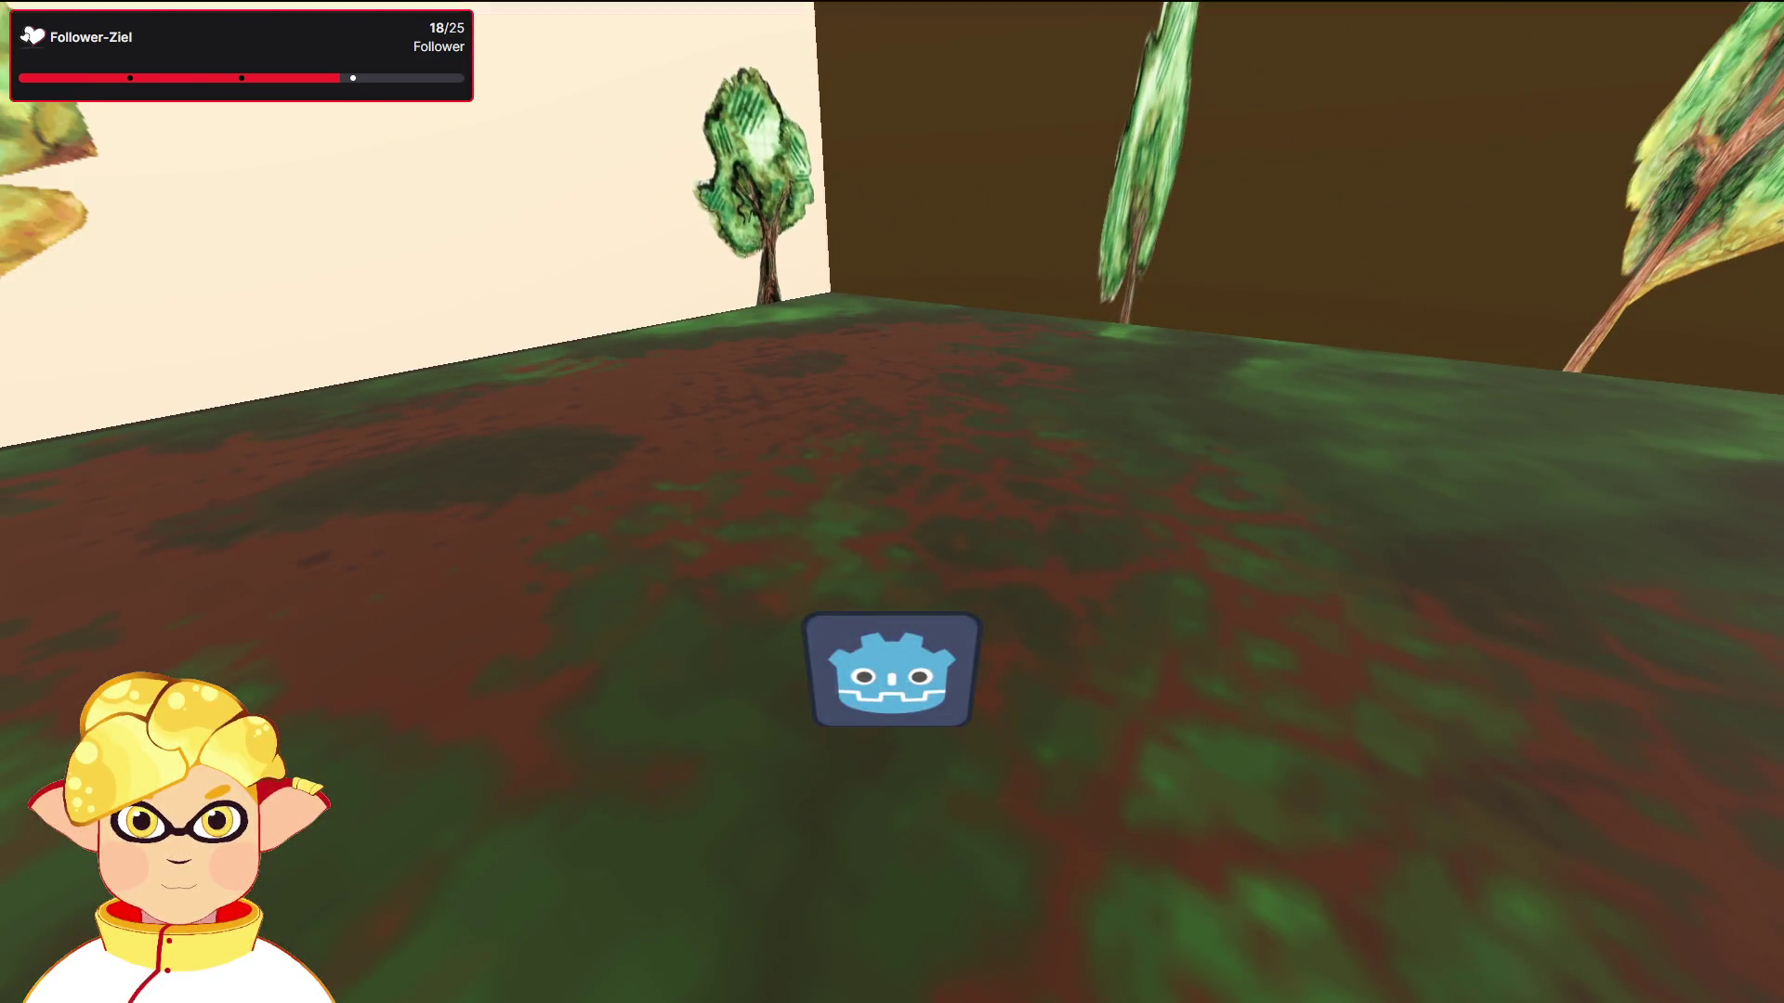
key("alt+F4")
key("F6")
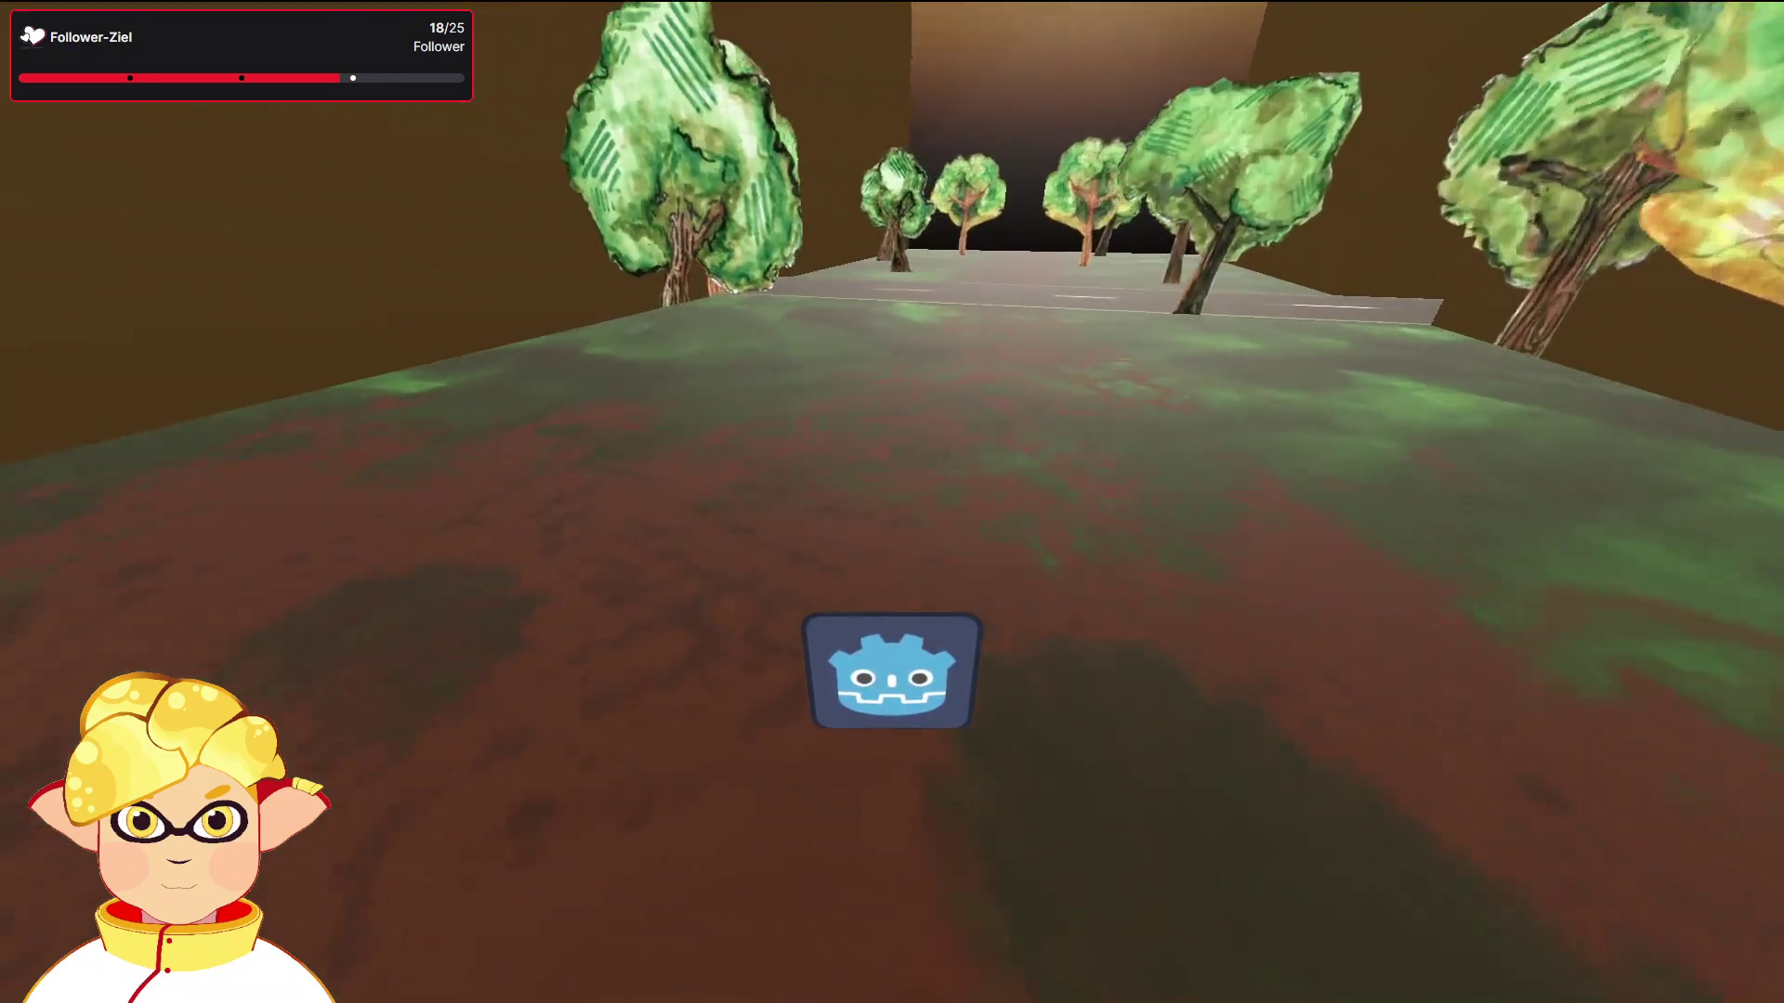
key("alt+F4")
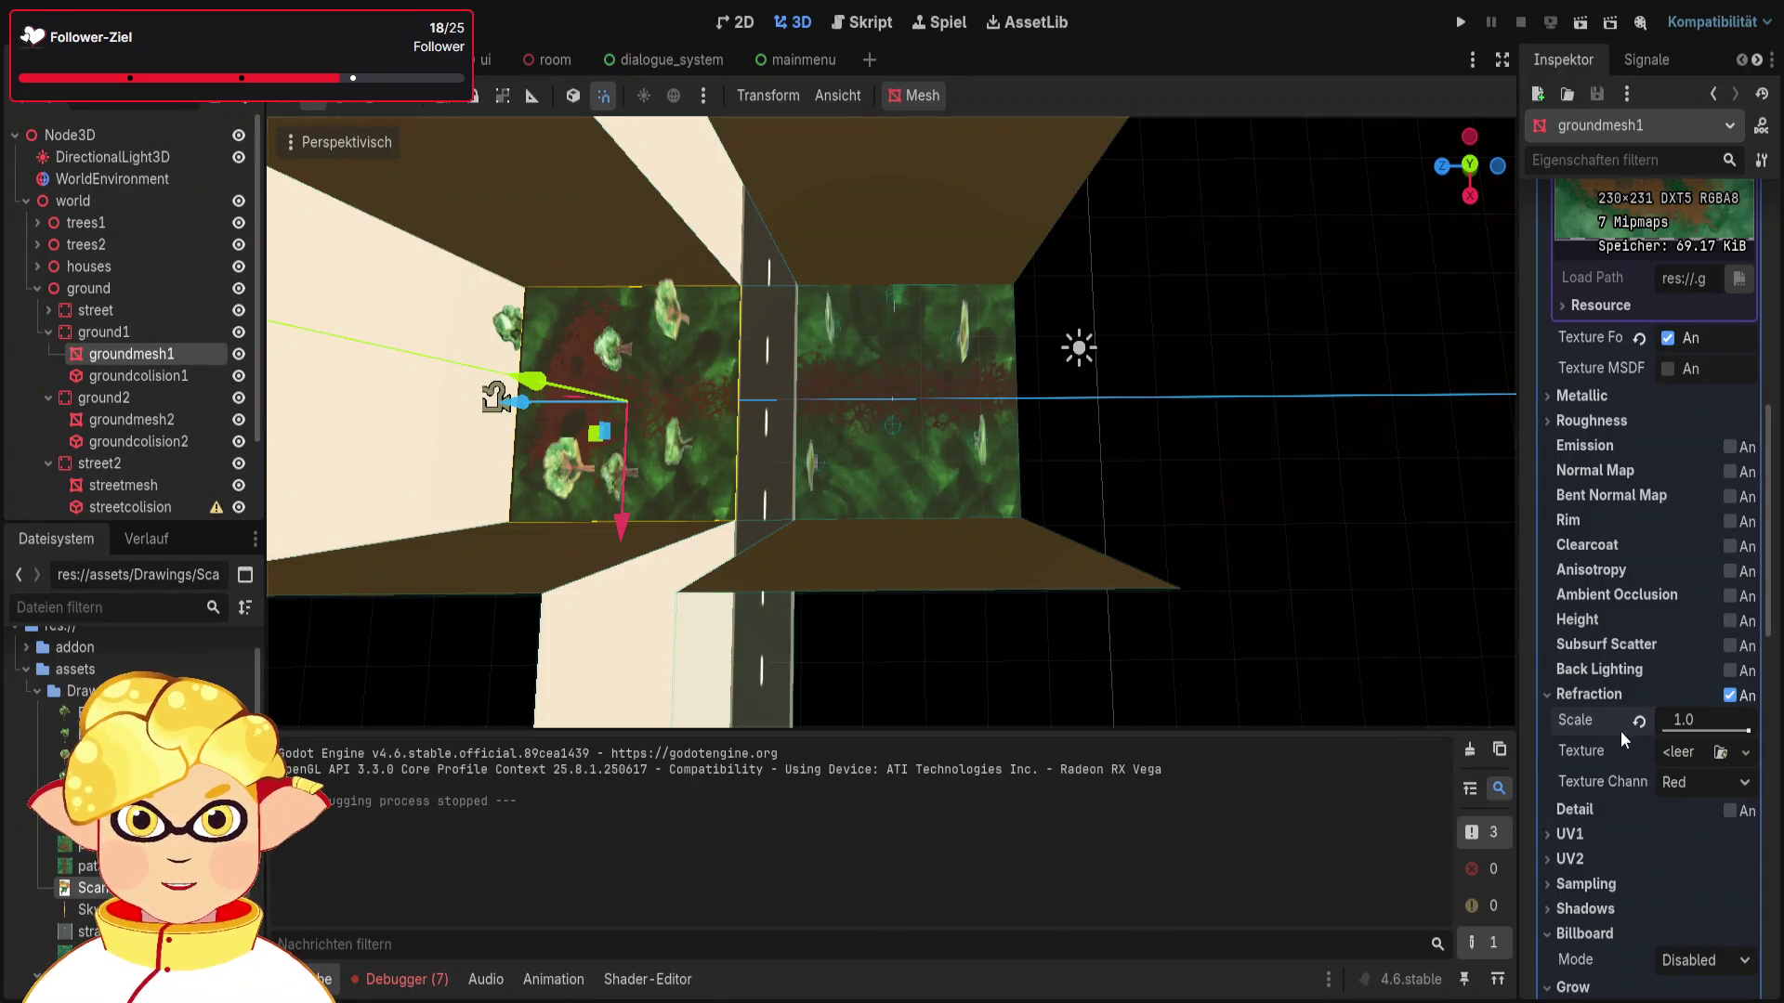
left_click(1639, 721)
left_click(1730, 695)
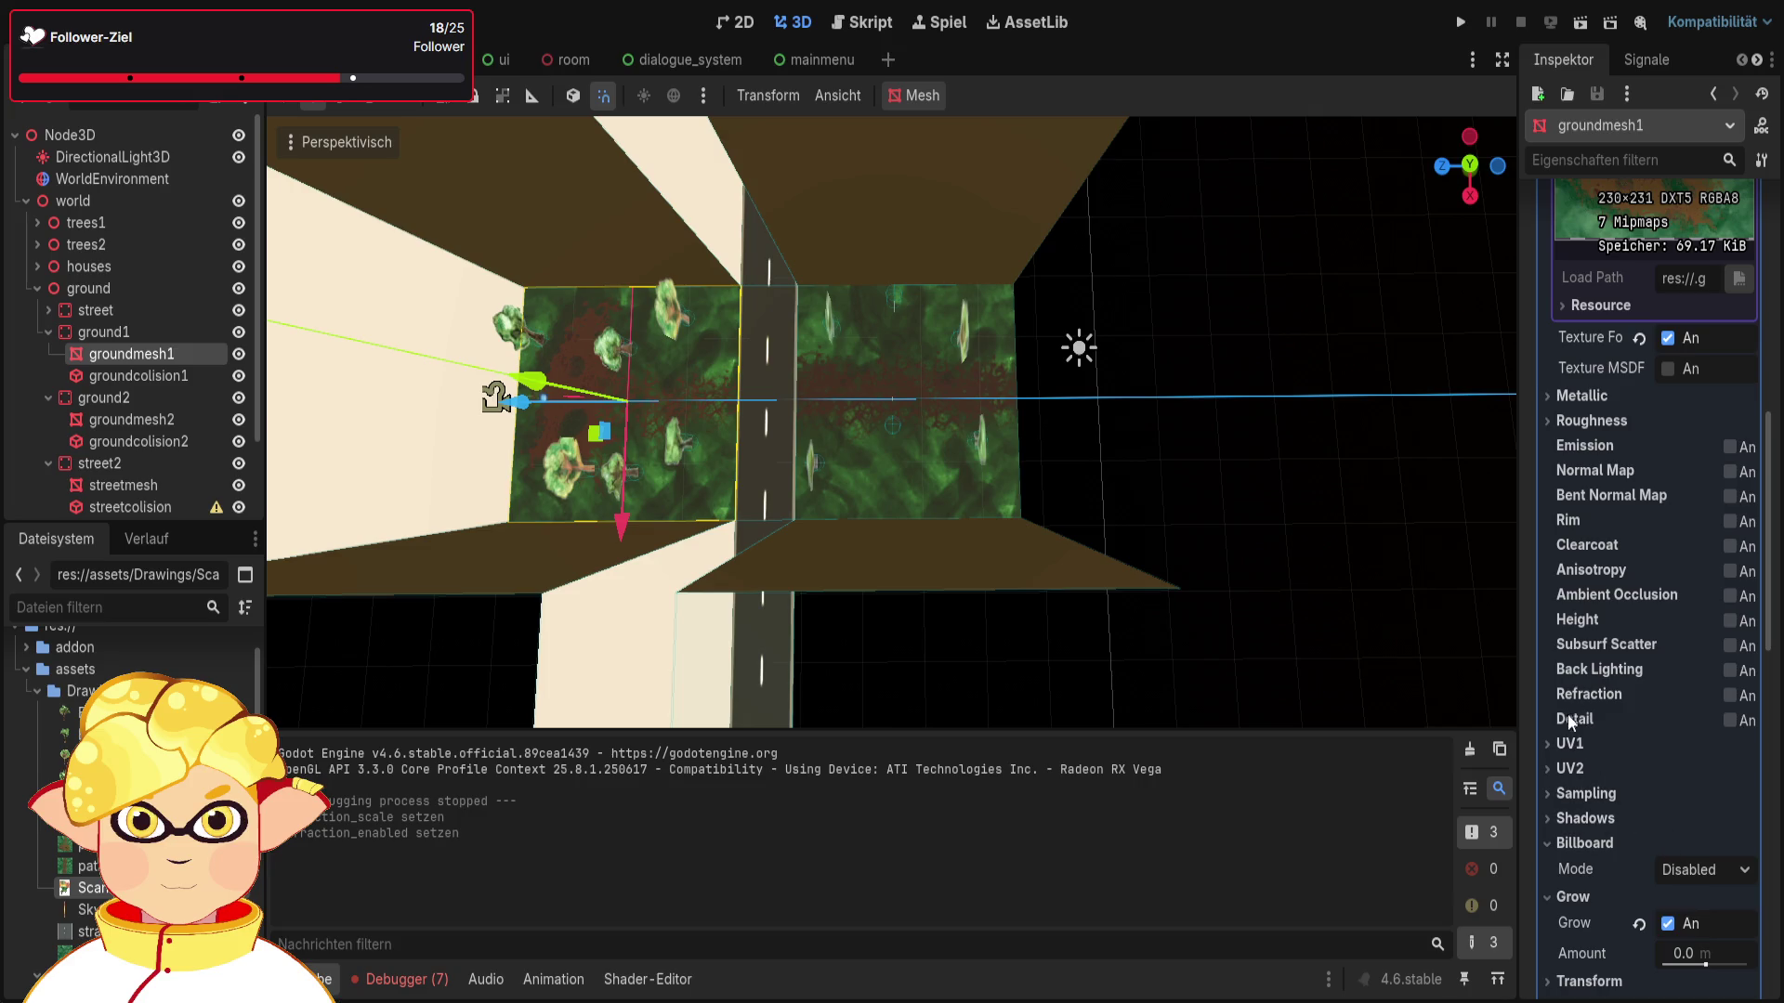
Step: Briefly try Grow at amount 1.758, then switch it off and collapse its settings
scroll(1572, 732, "down", 3)
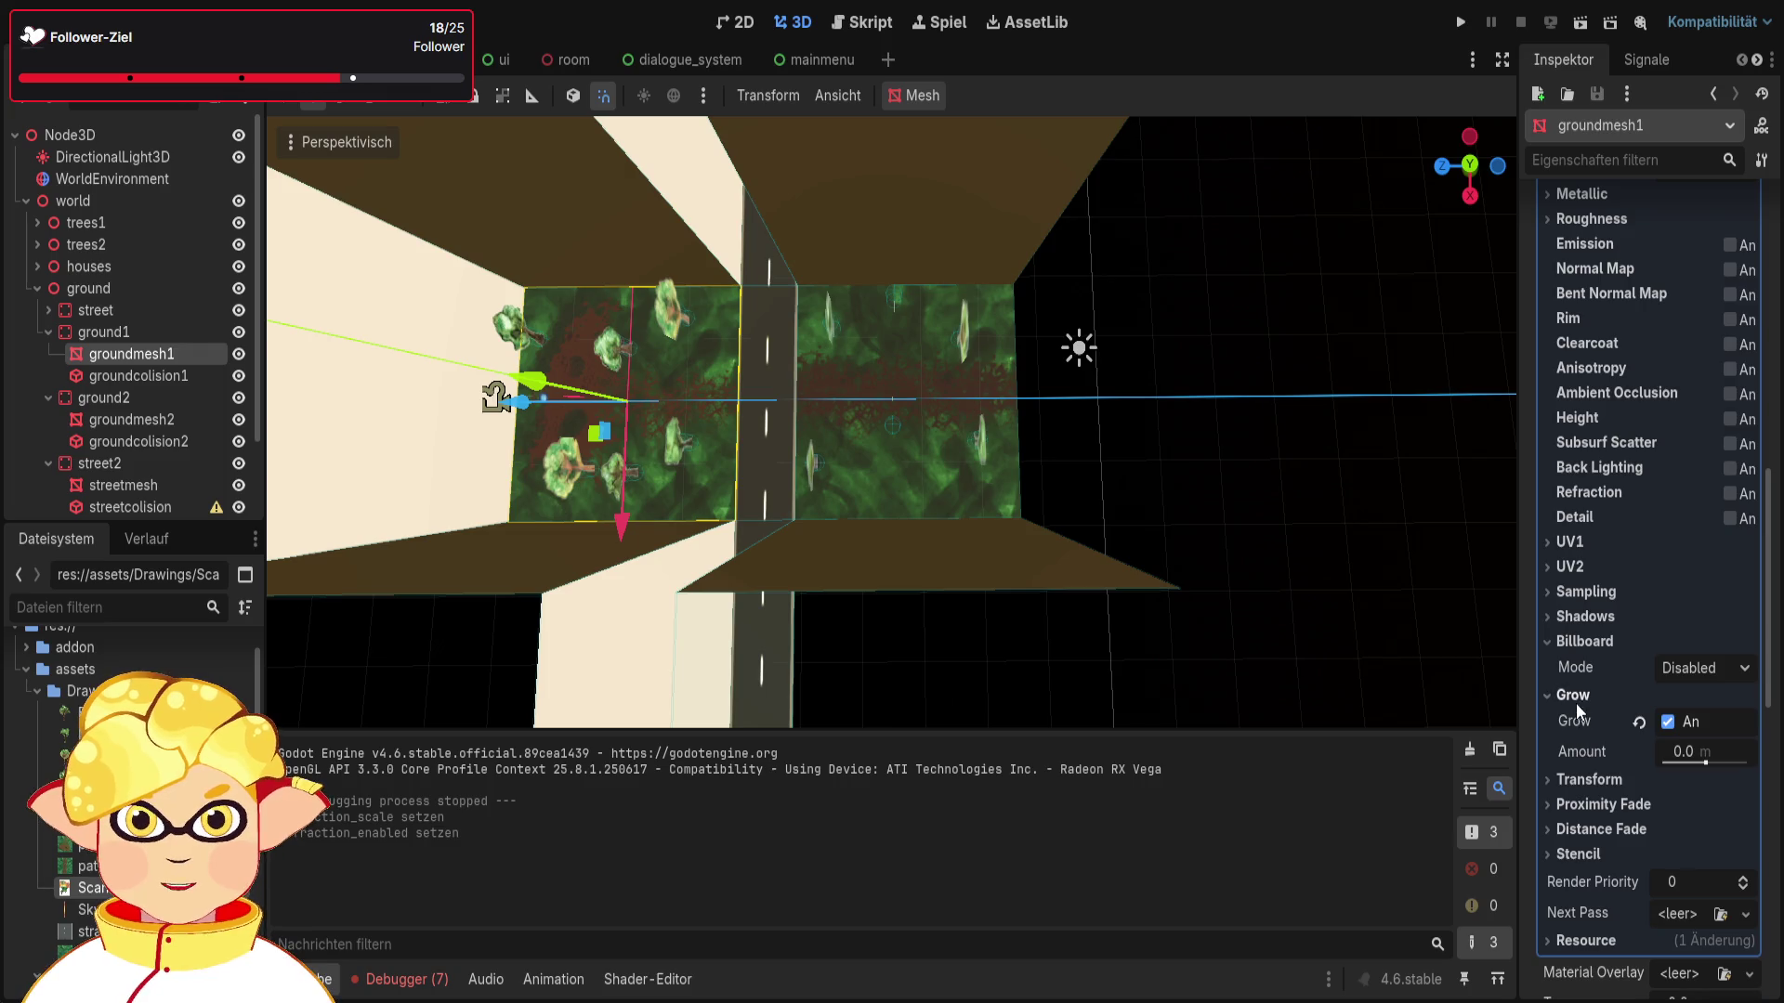
left_click(1668, 722)
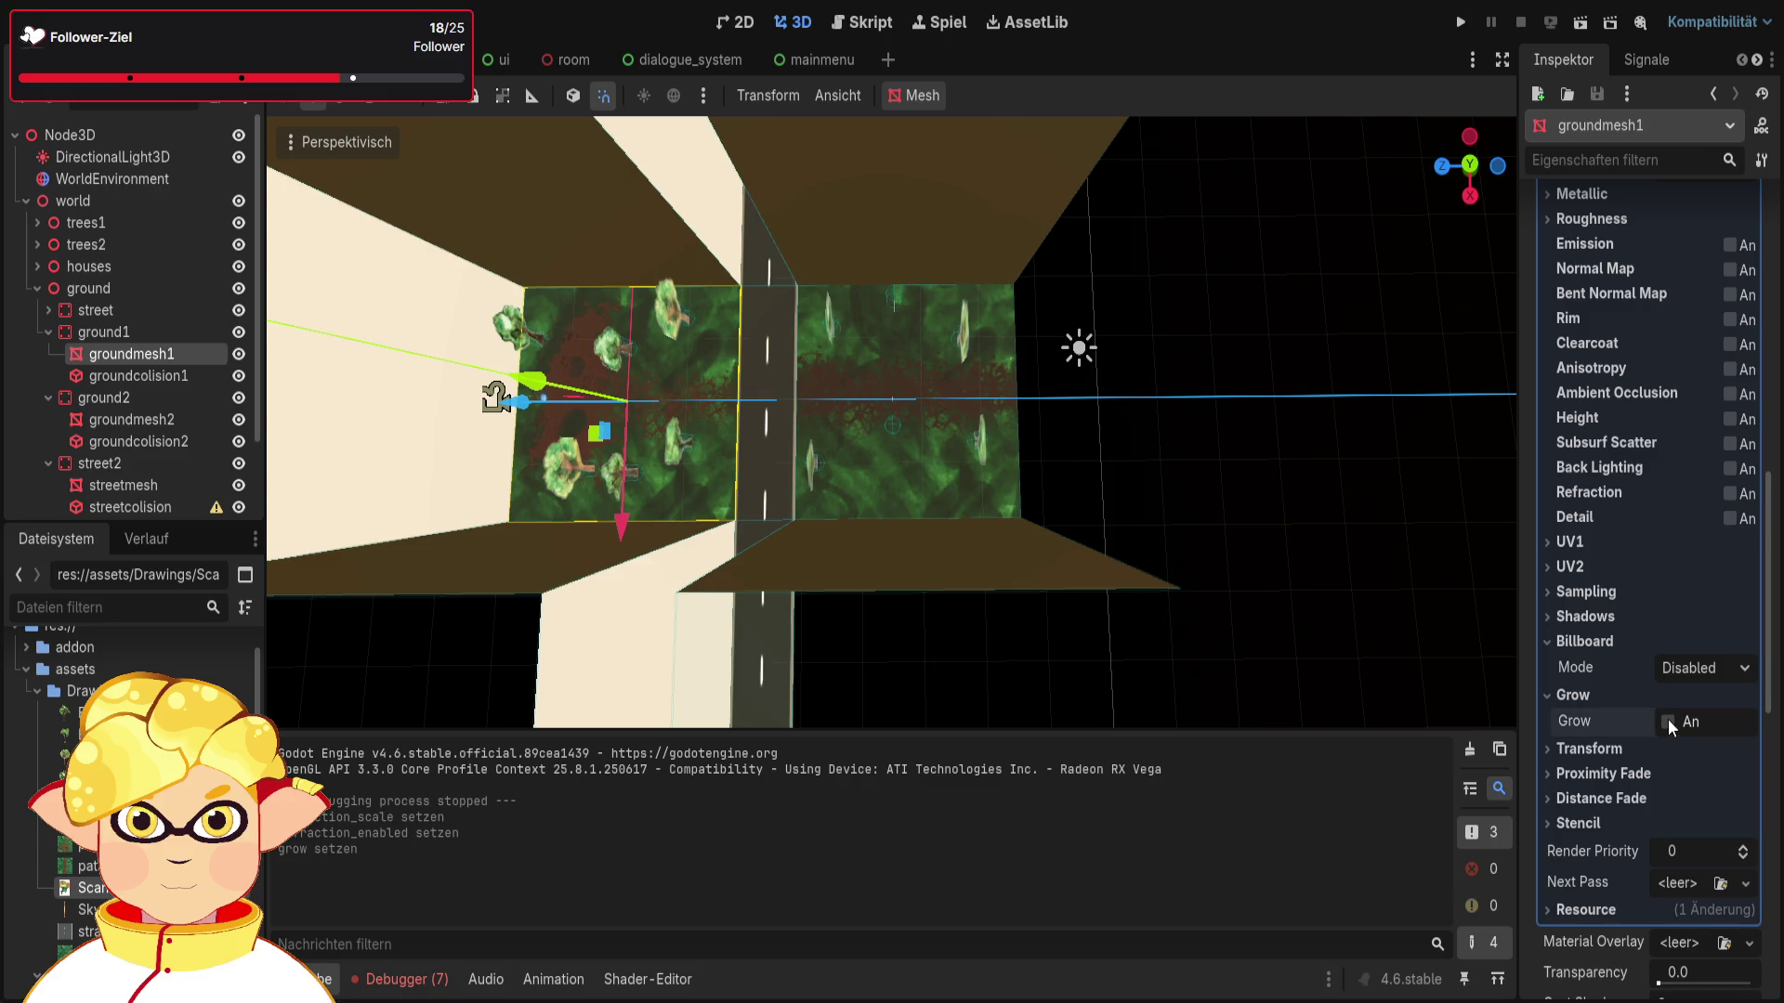
left_click(1667, 721)
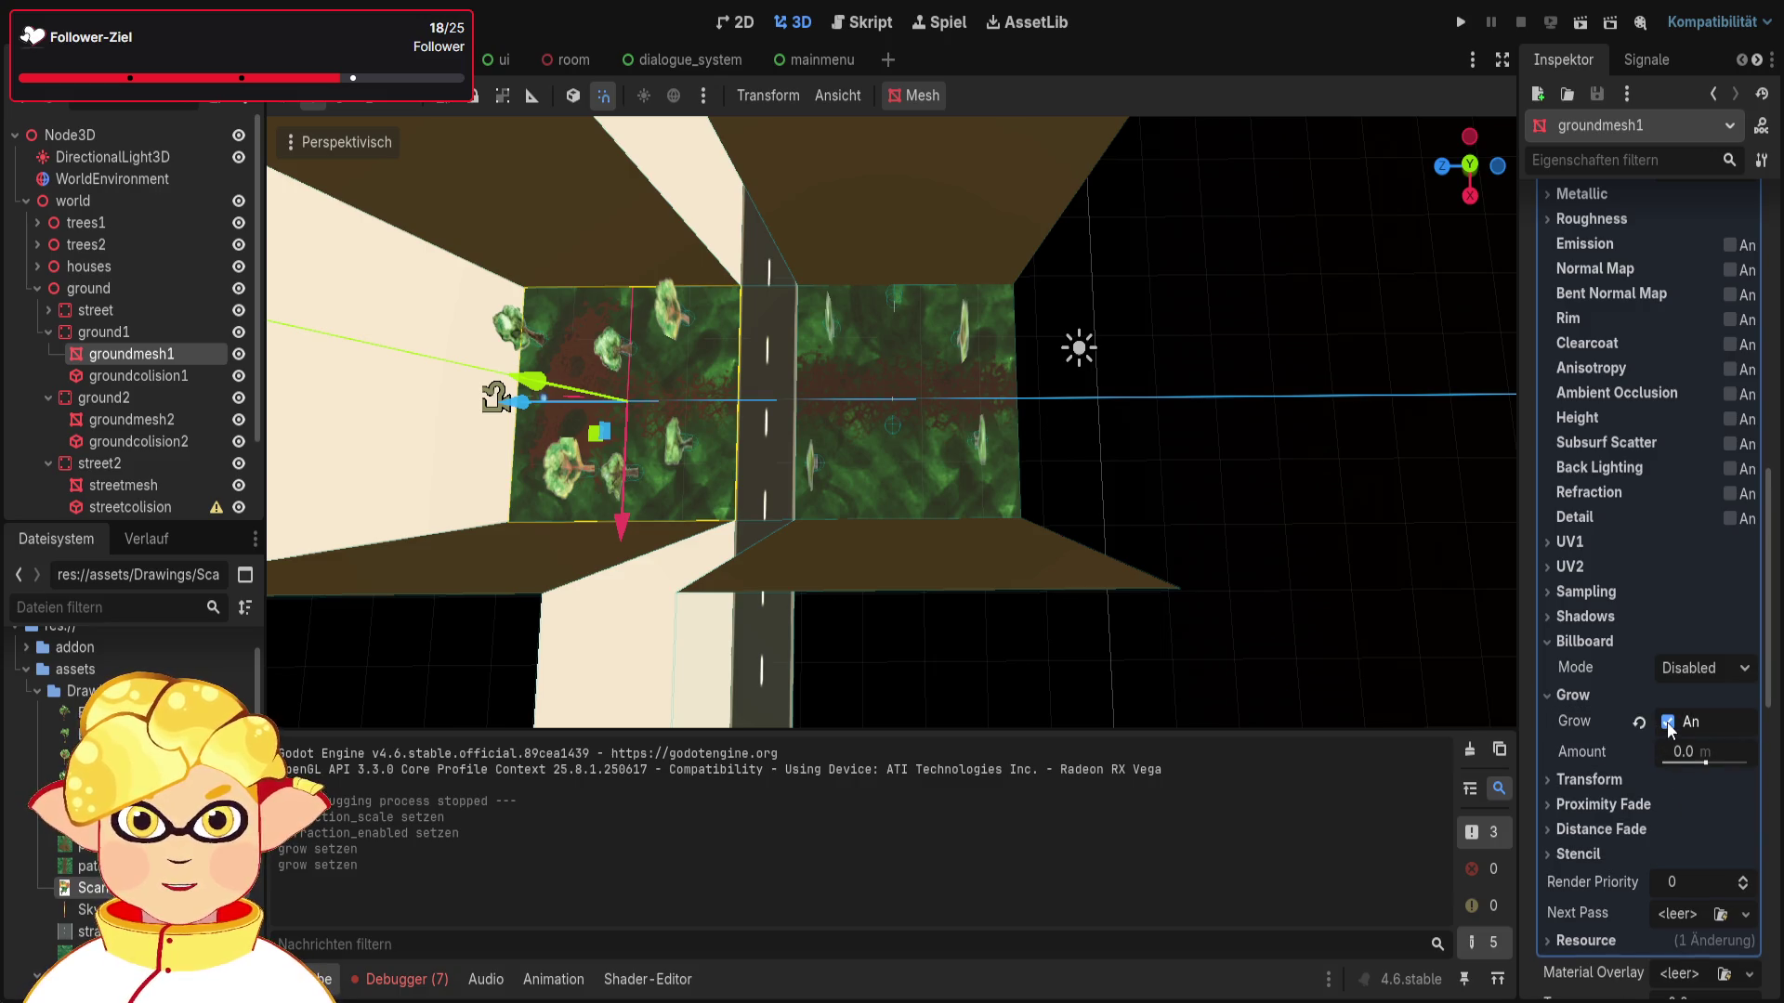
left_click_drag(1704, 761, 1703, 761)
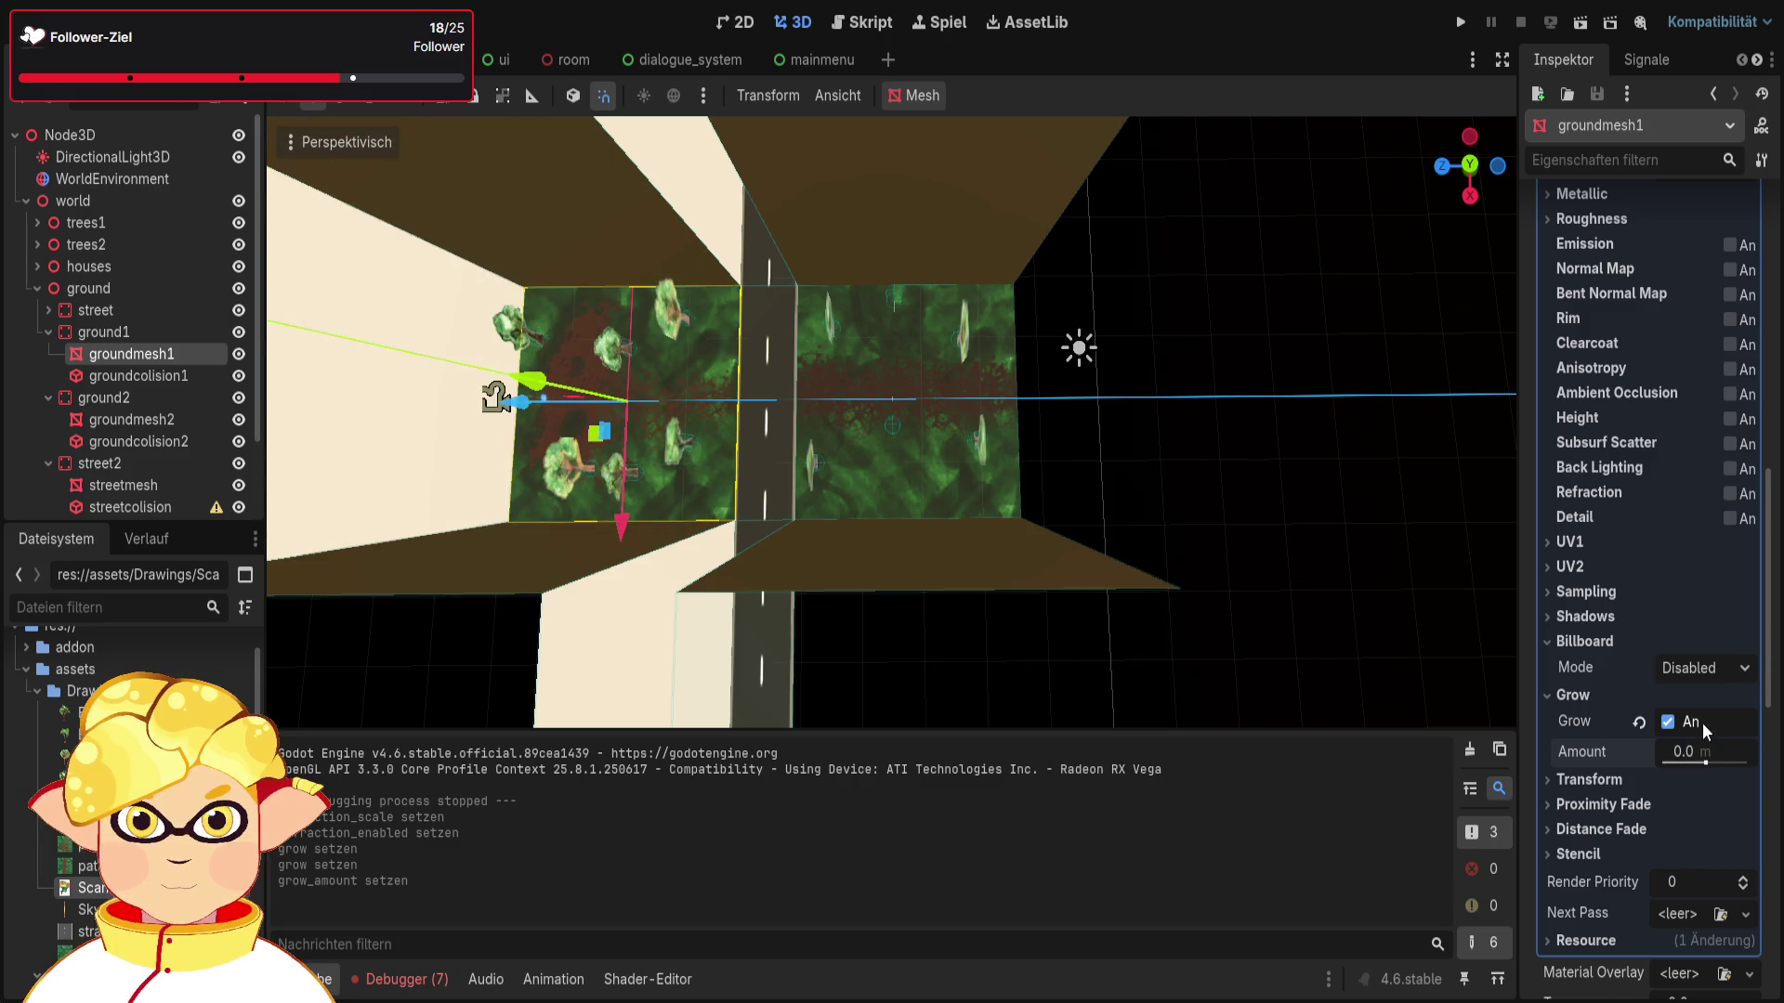
left_click(1675, 724)
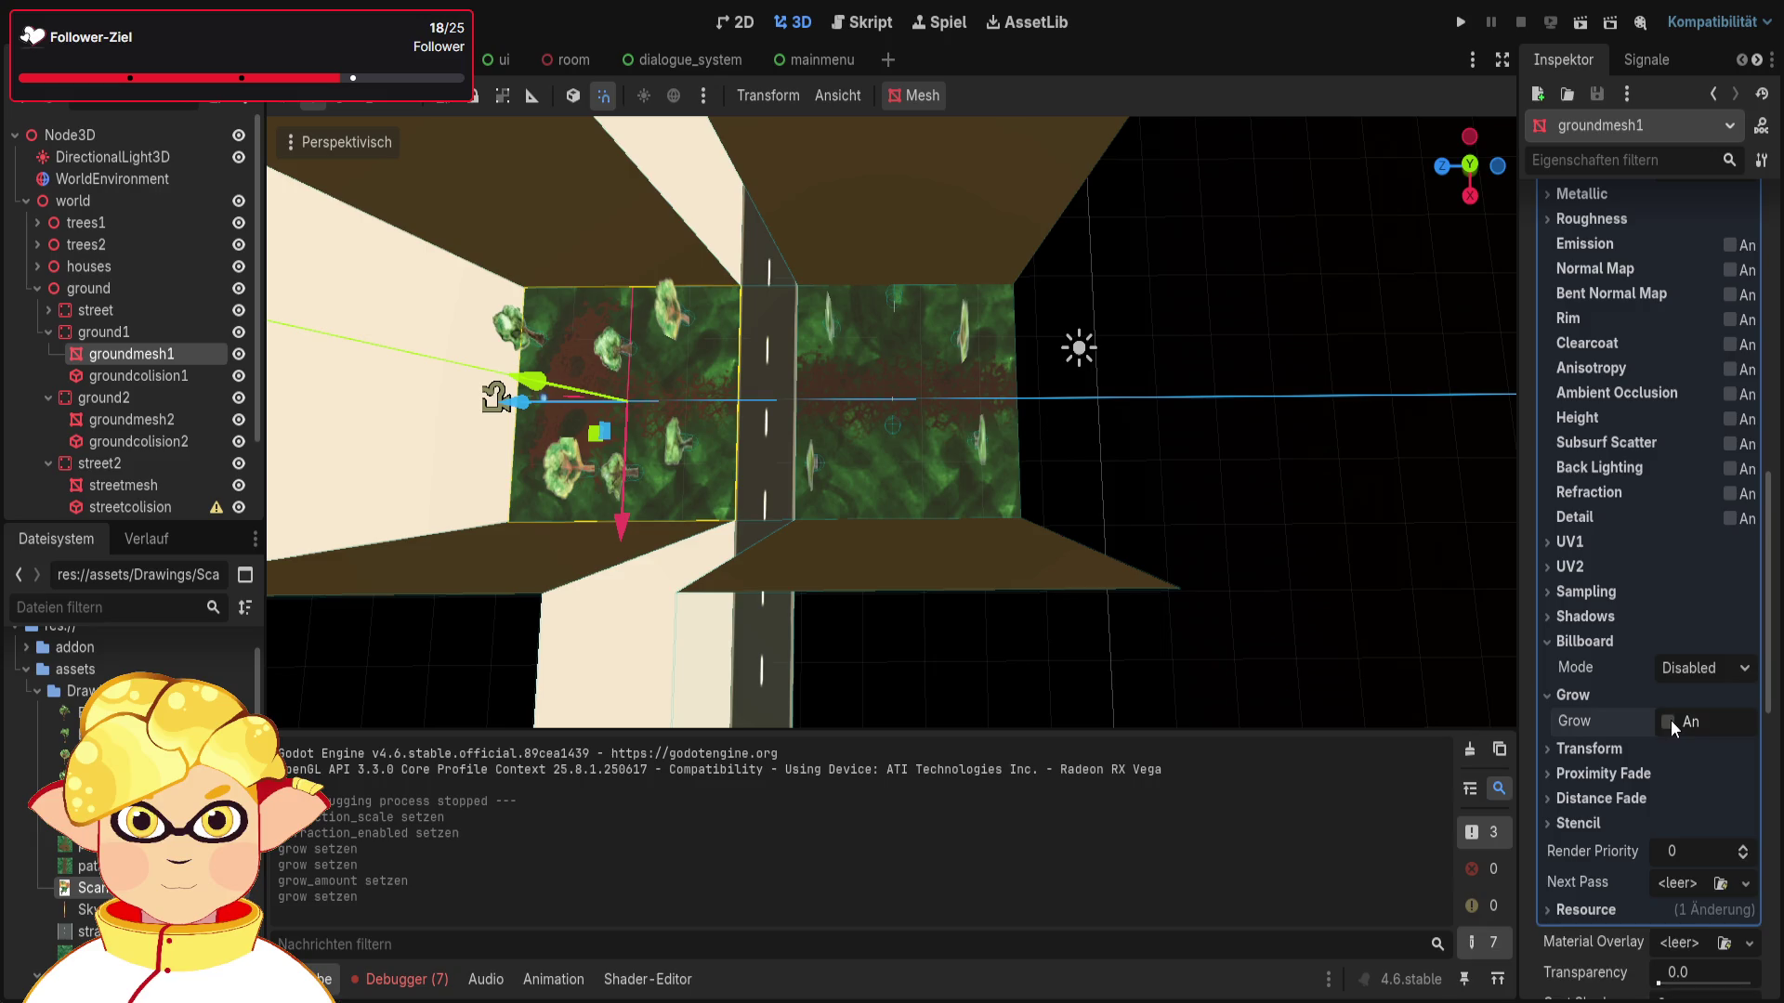
left_click(1669, 723)
left_click(1575, 699)
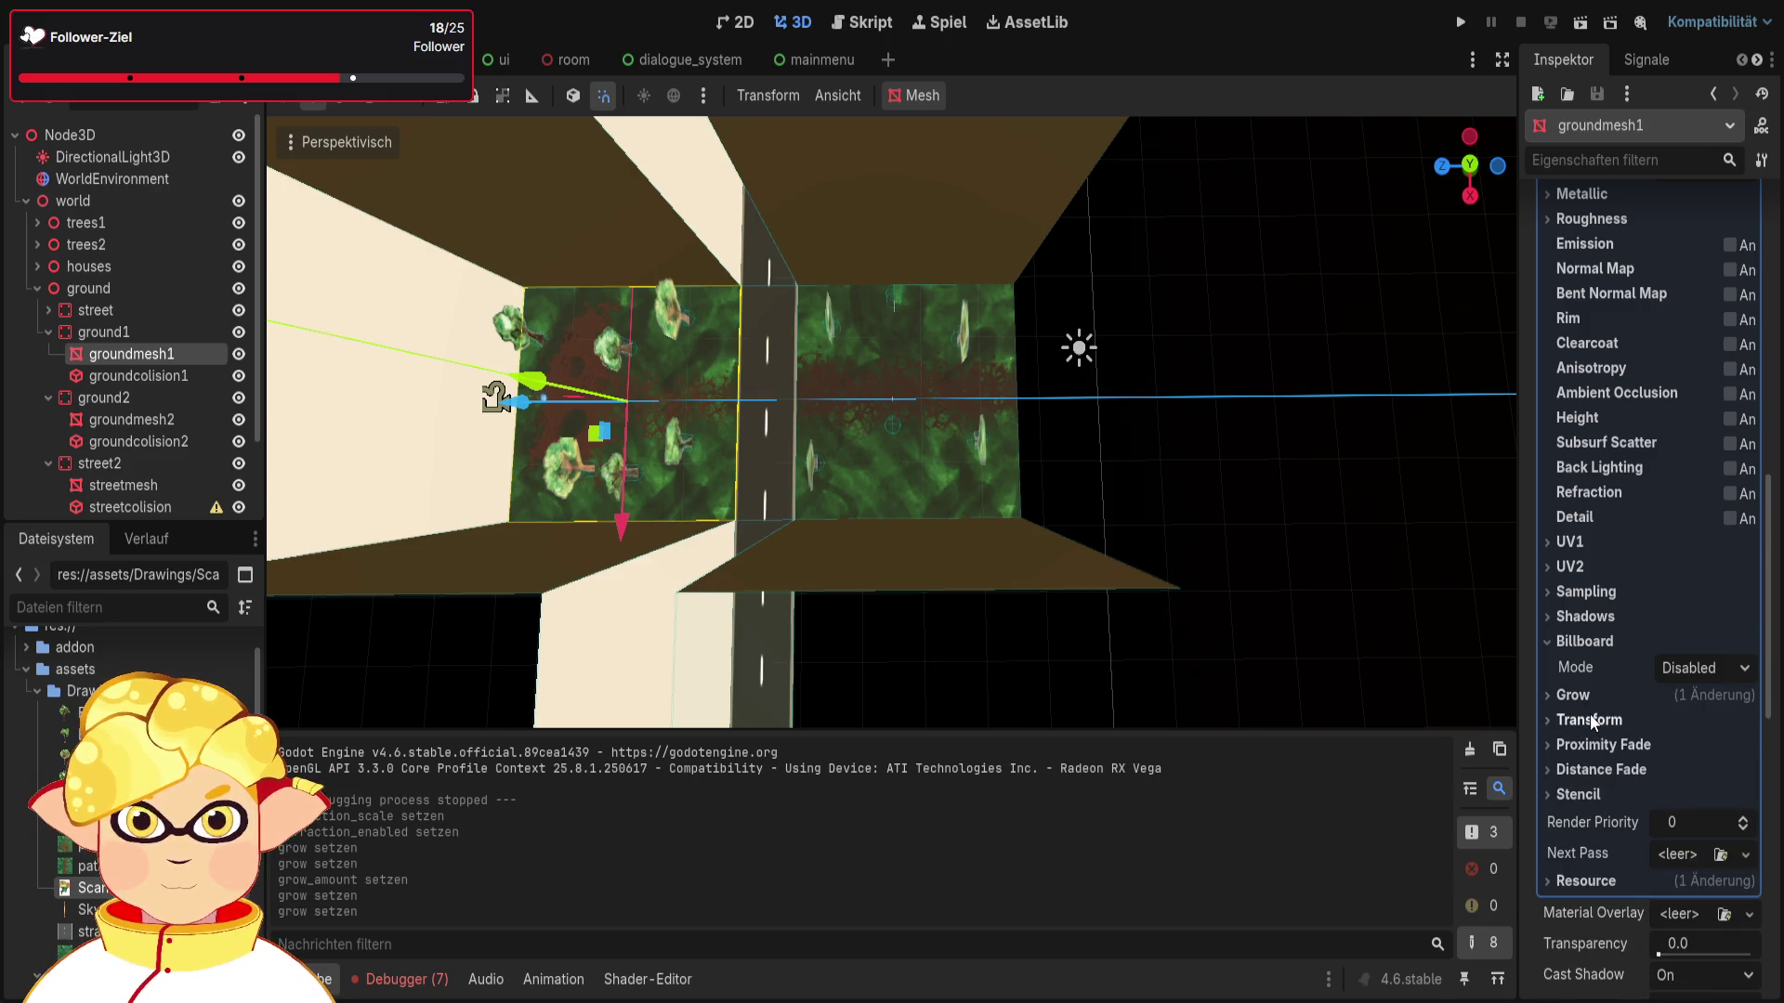
scroll(1584, 706, "up", 3)
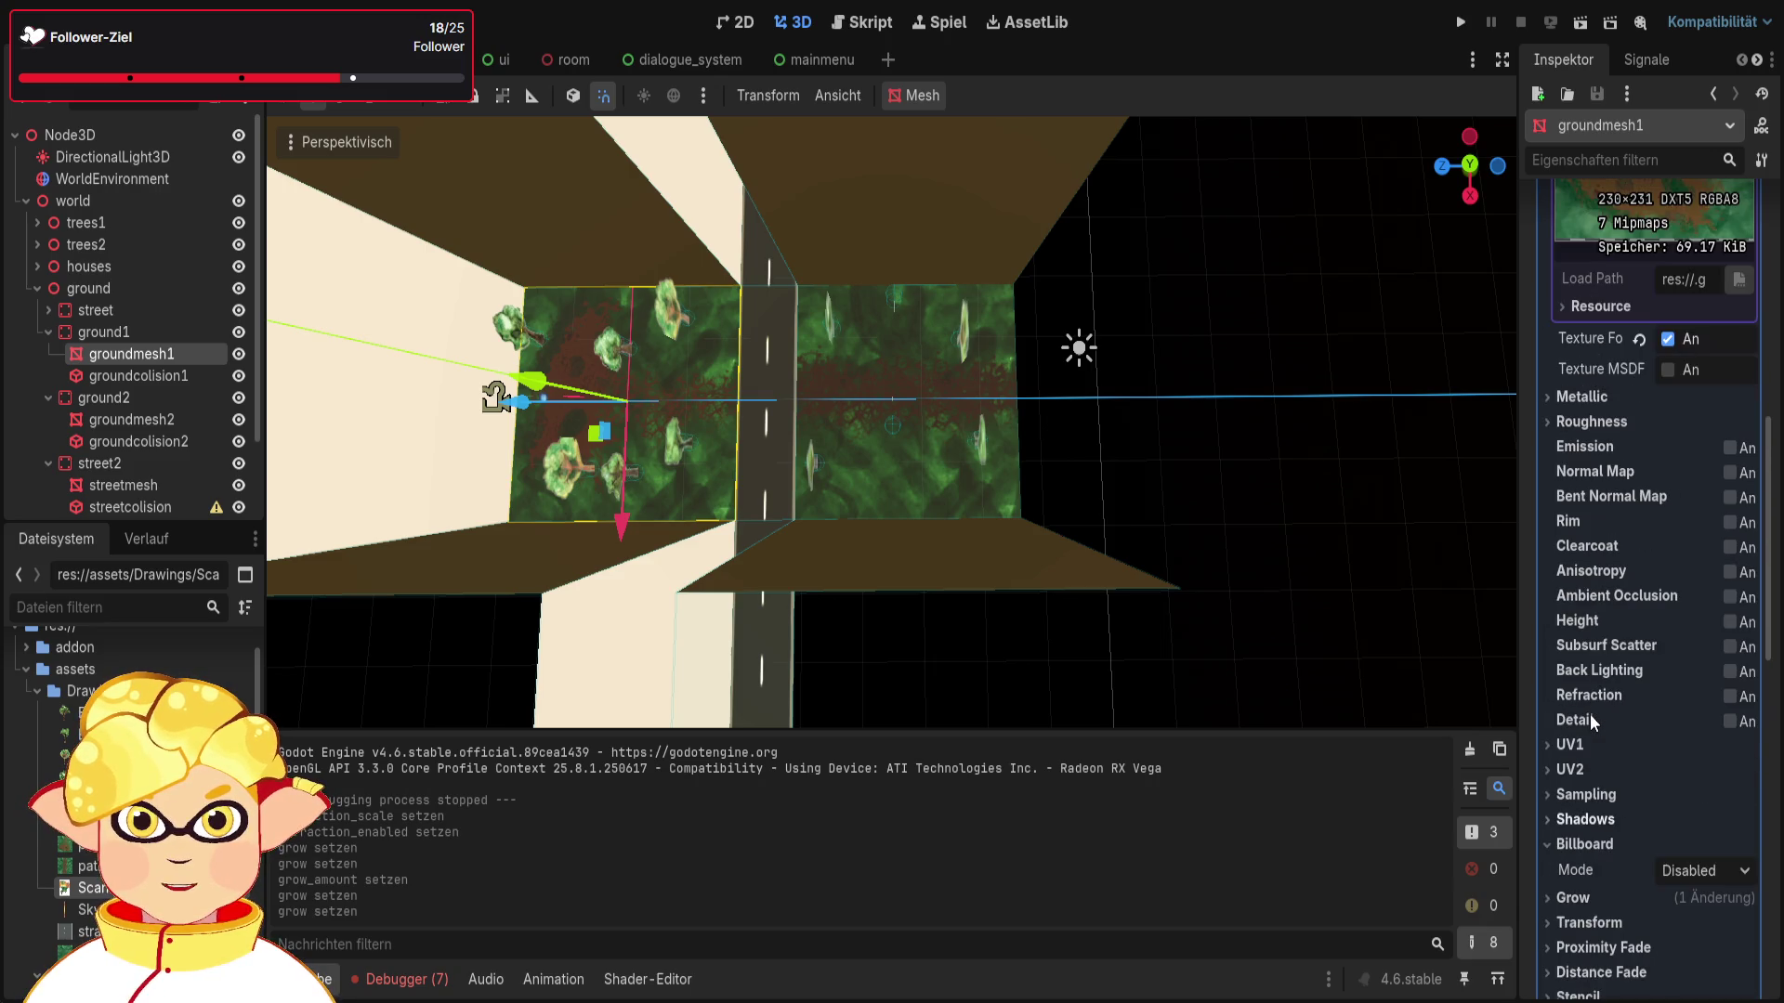
Step: Paste a noise roughness texture with a FastNoise generator into the current ground material
left_click(1592, 422)
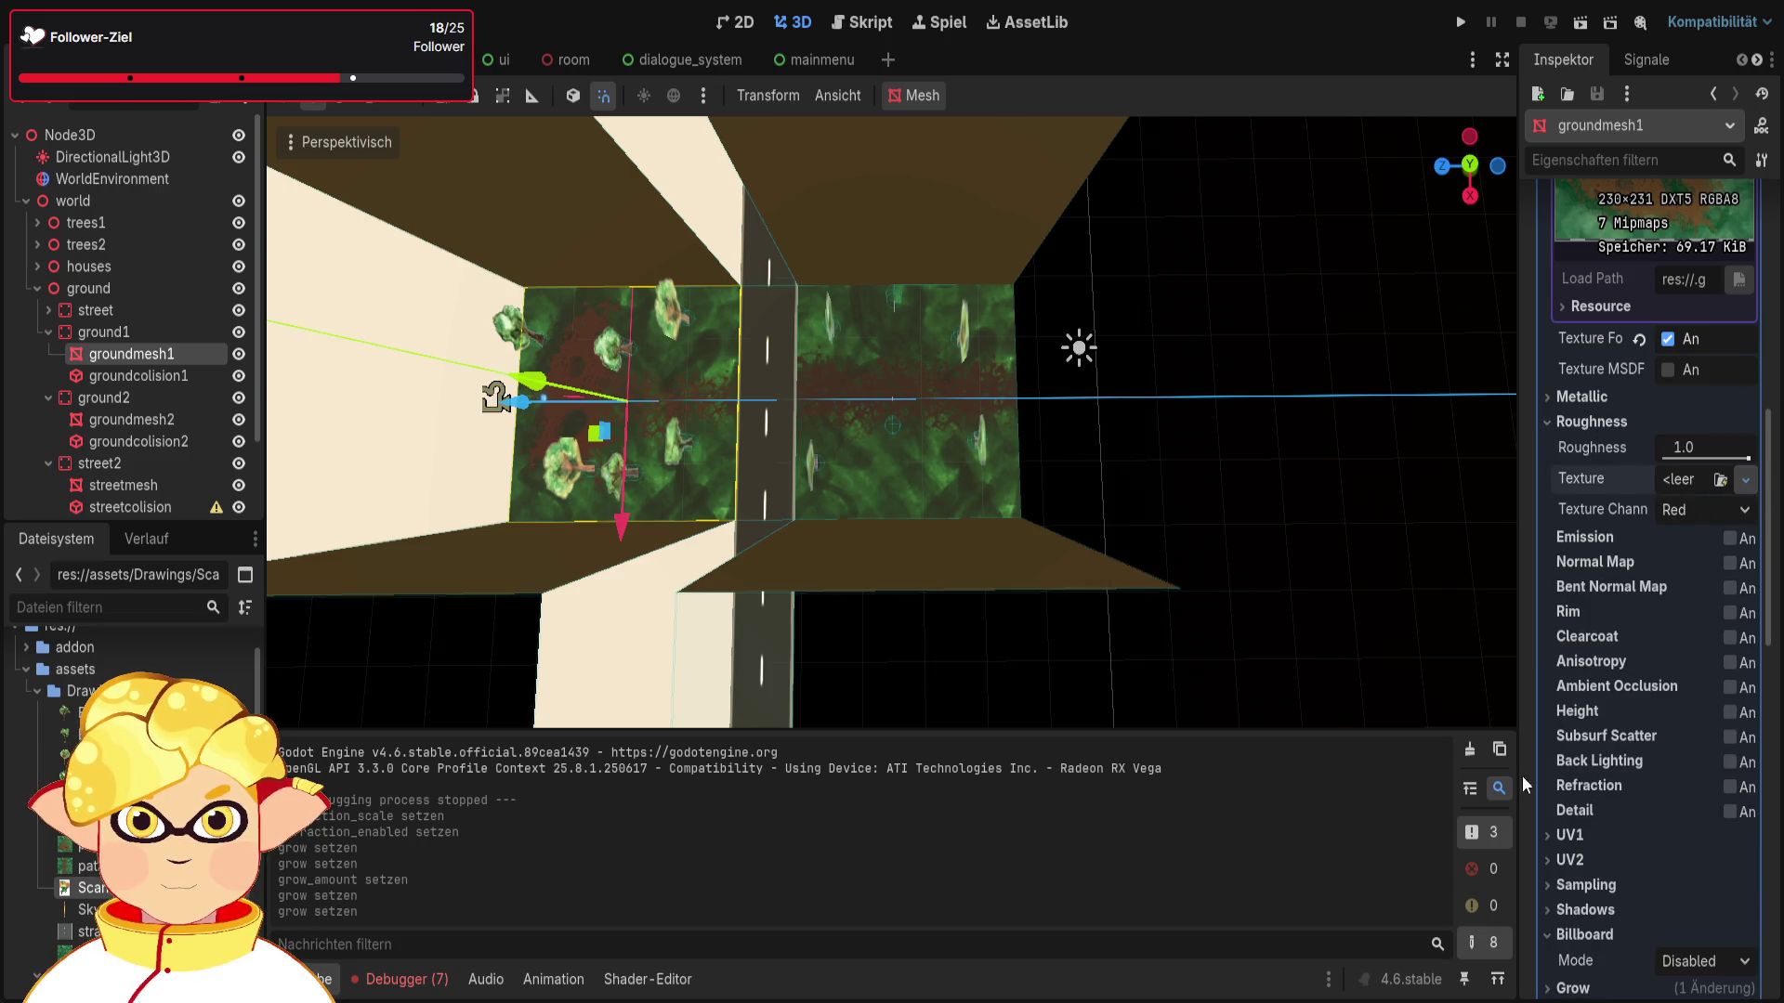
key("ctrl+v")
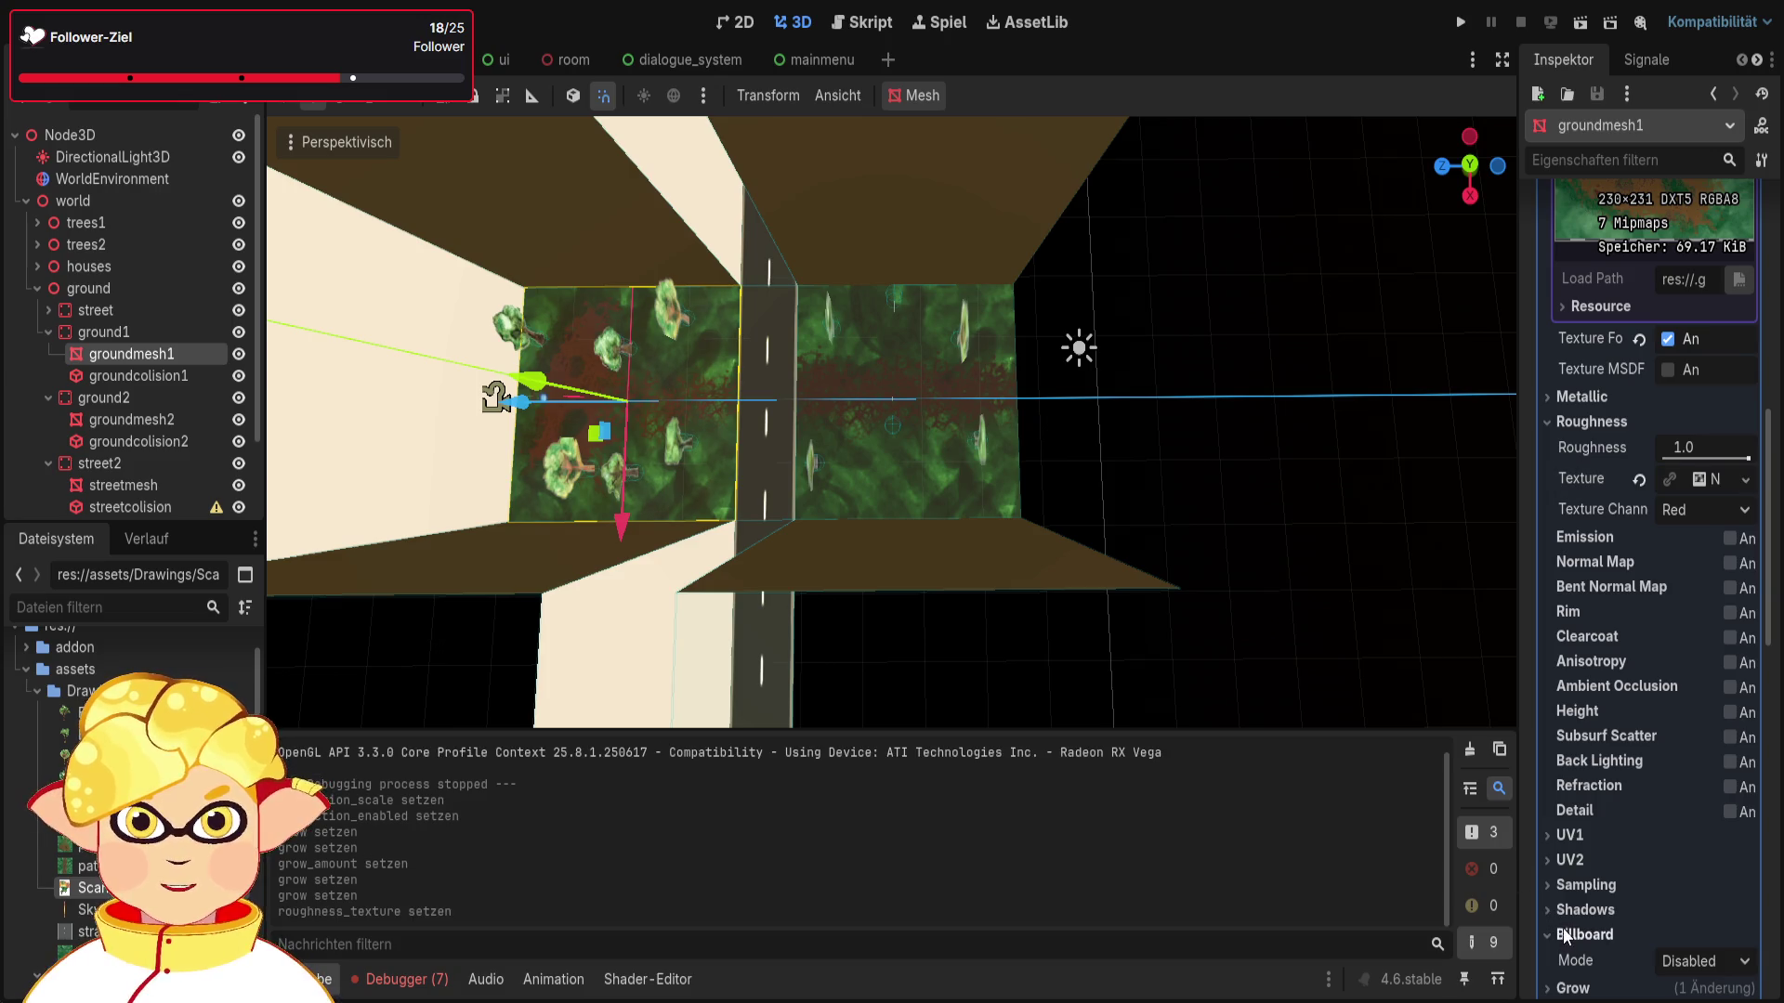
left_click(1697, 480)
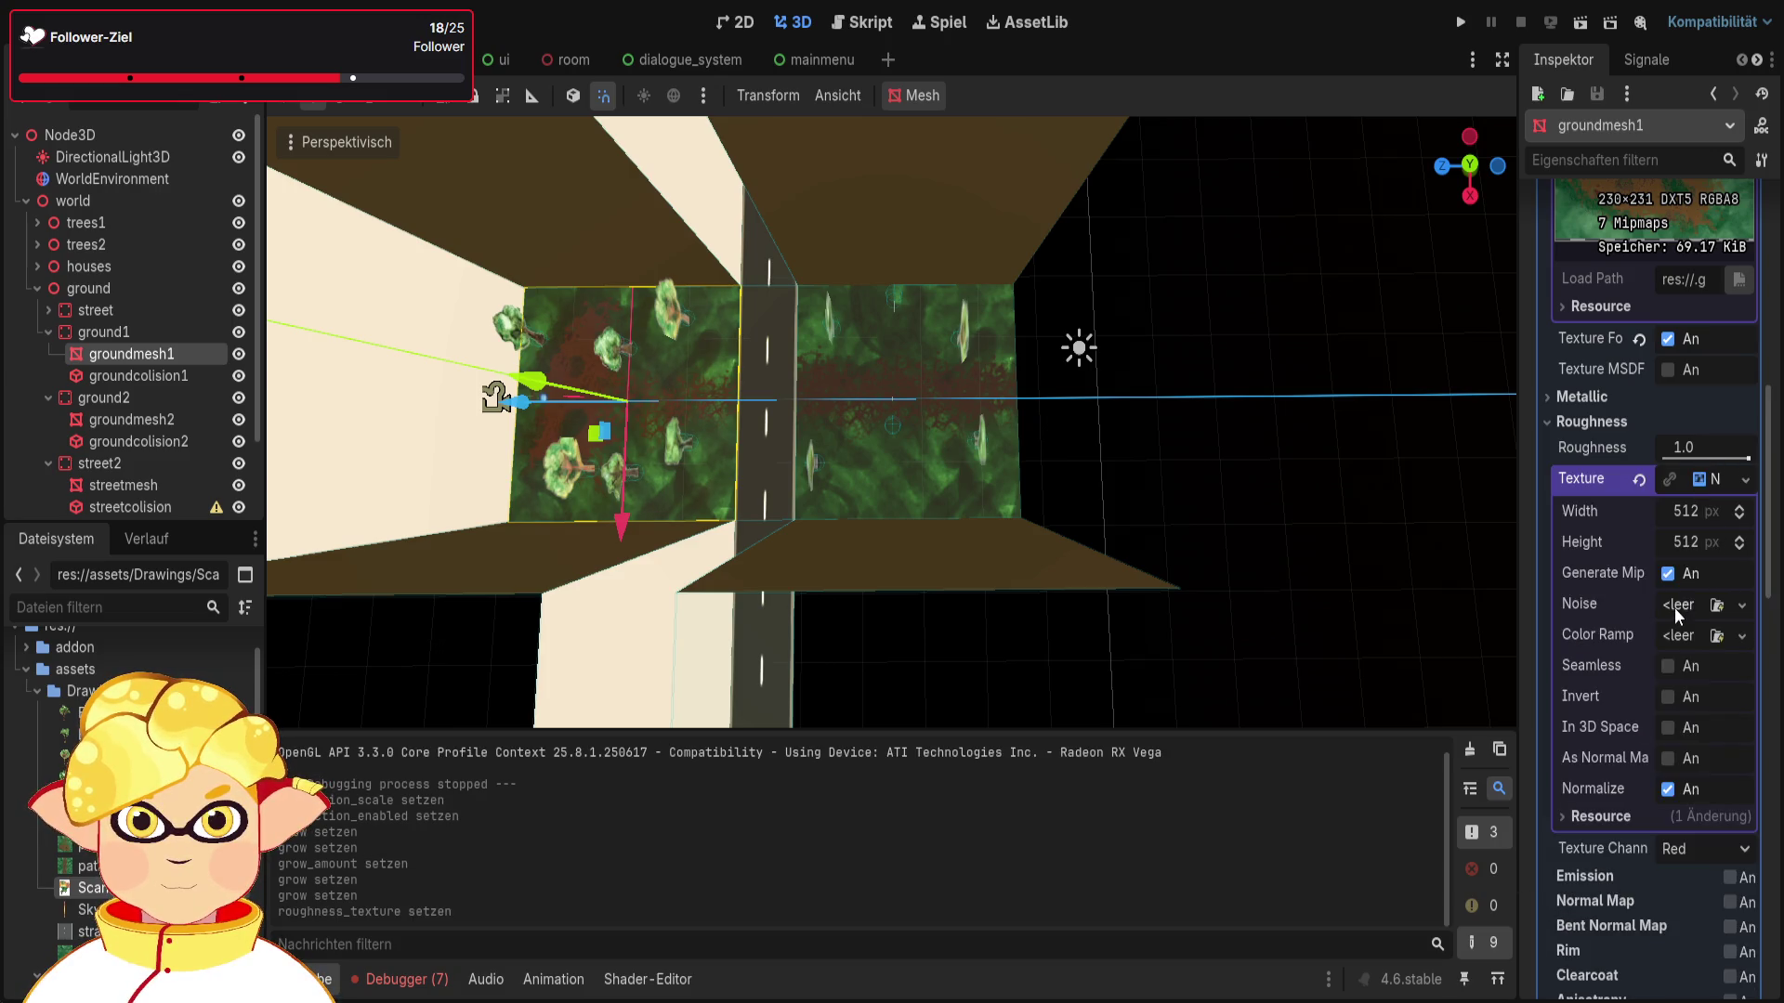
key("ctrl+v")
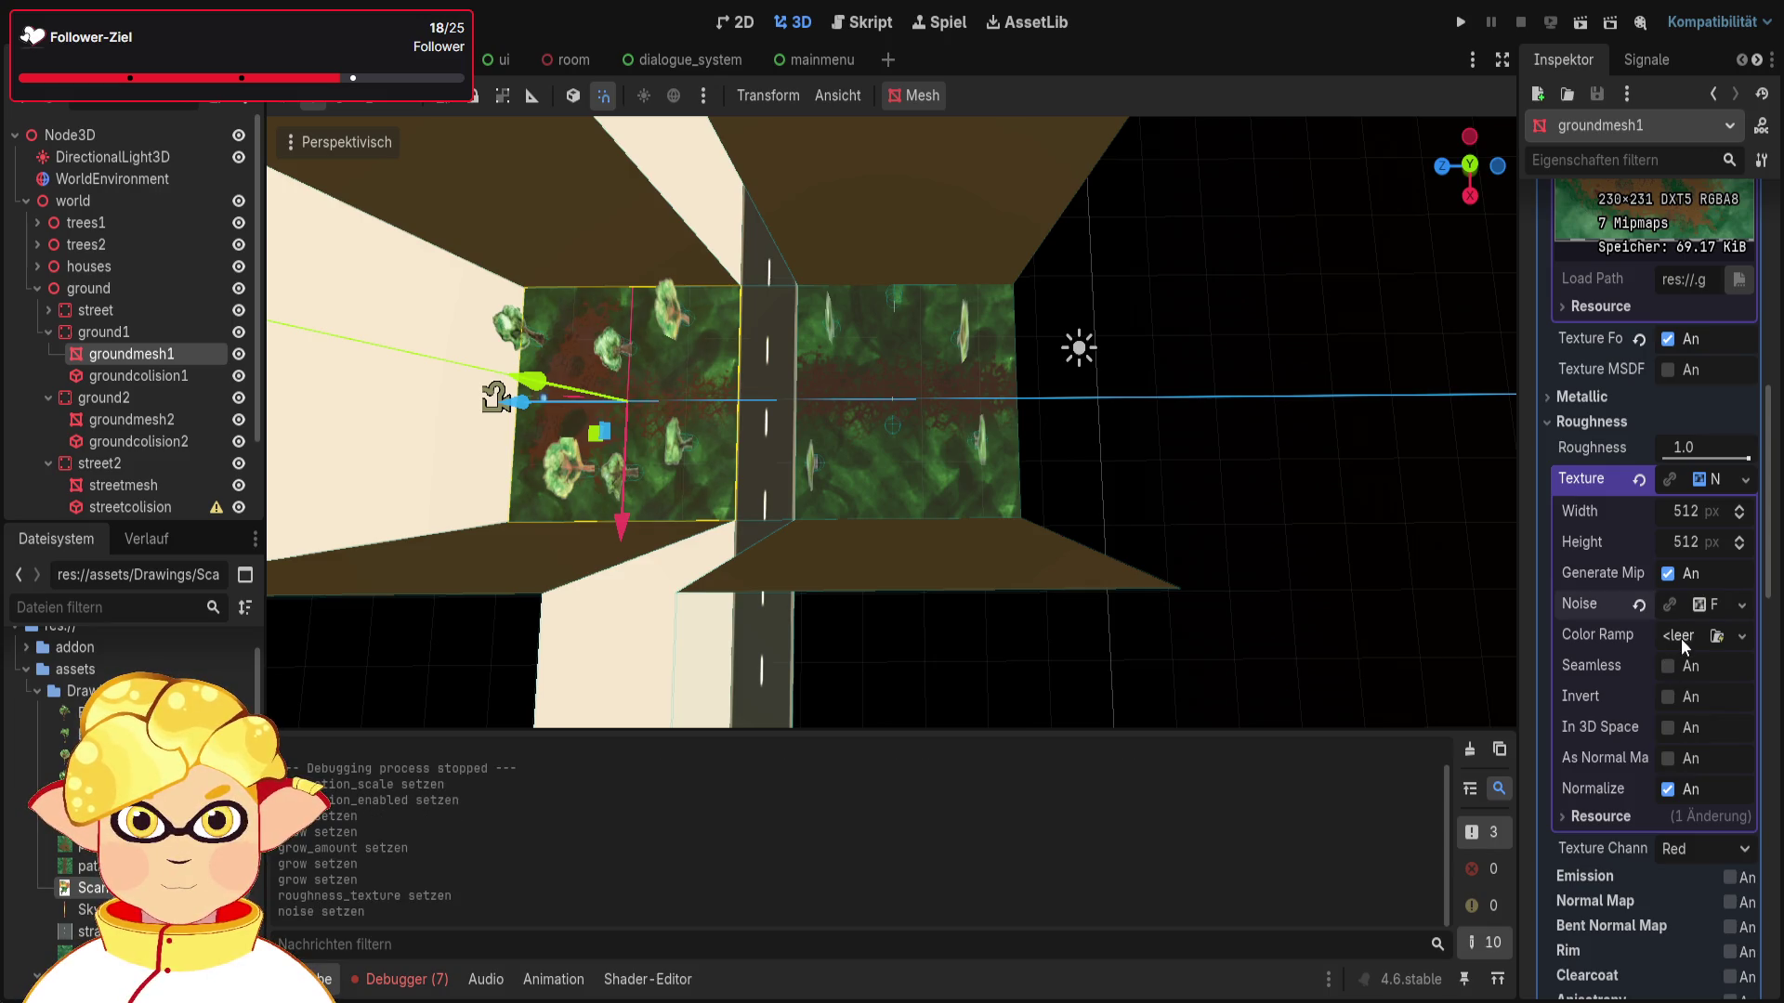
Step: Select groundmesh2 and give its roughness a new NoiseTexture2D texture
left_click(153, 409)
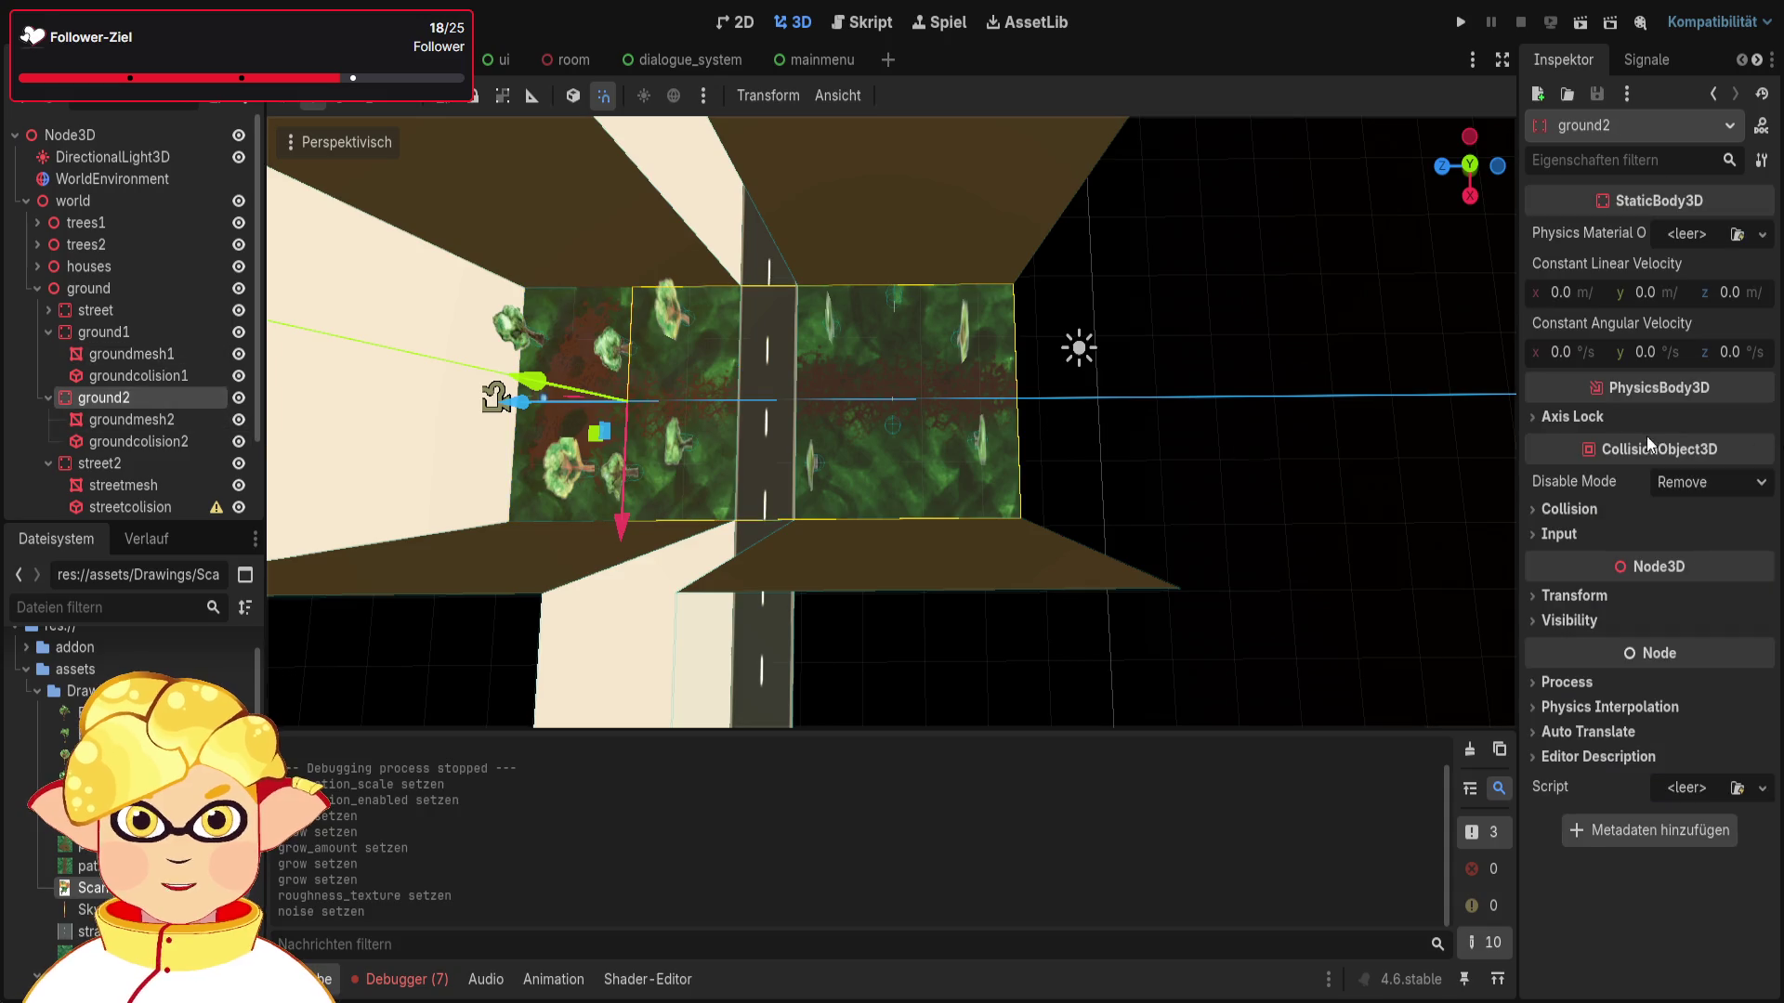
left_click(153, 422)
scroll(1705, 489, "down", 2)
scroll(1655, 505, "up", 2)
scroll(1617, 598, "down", 5)
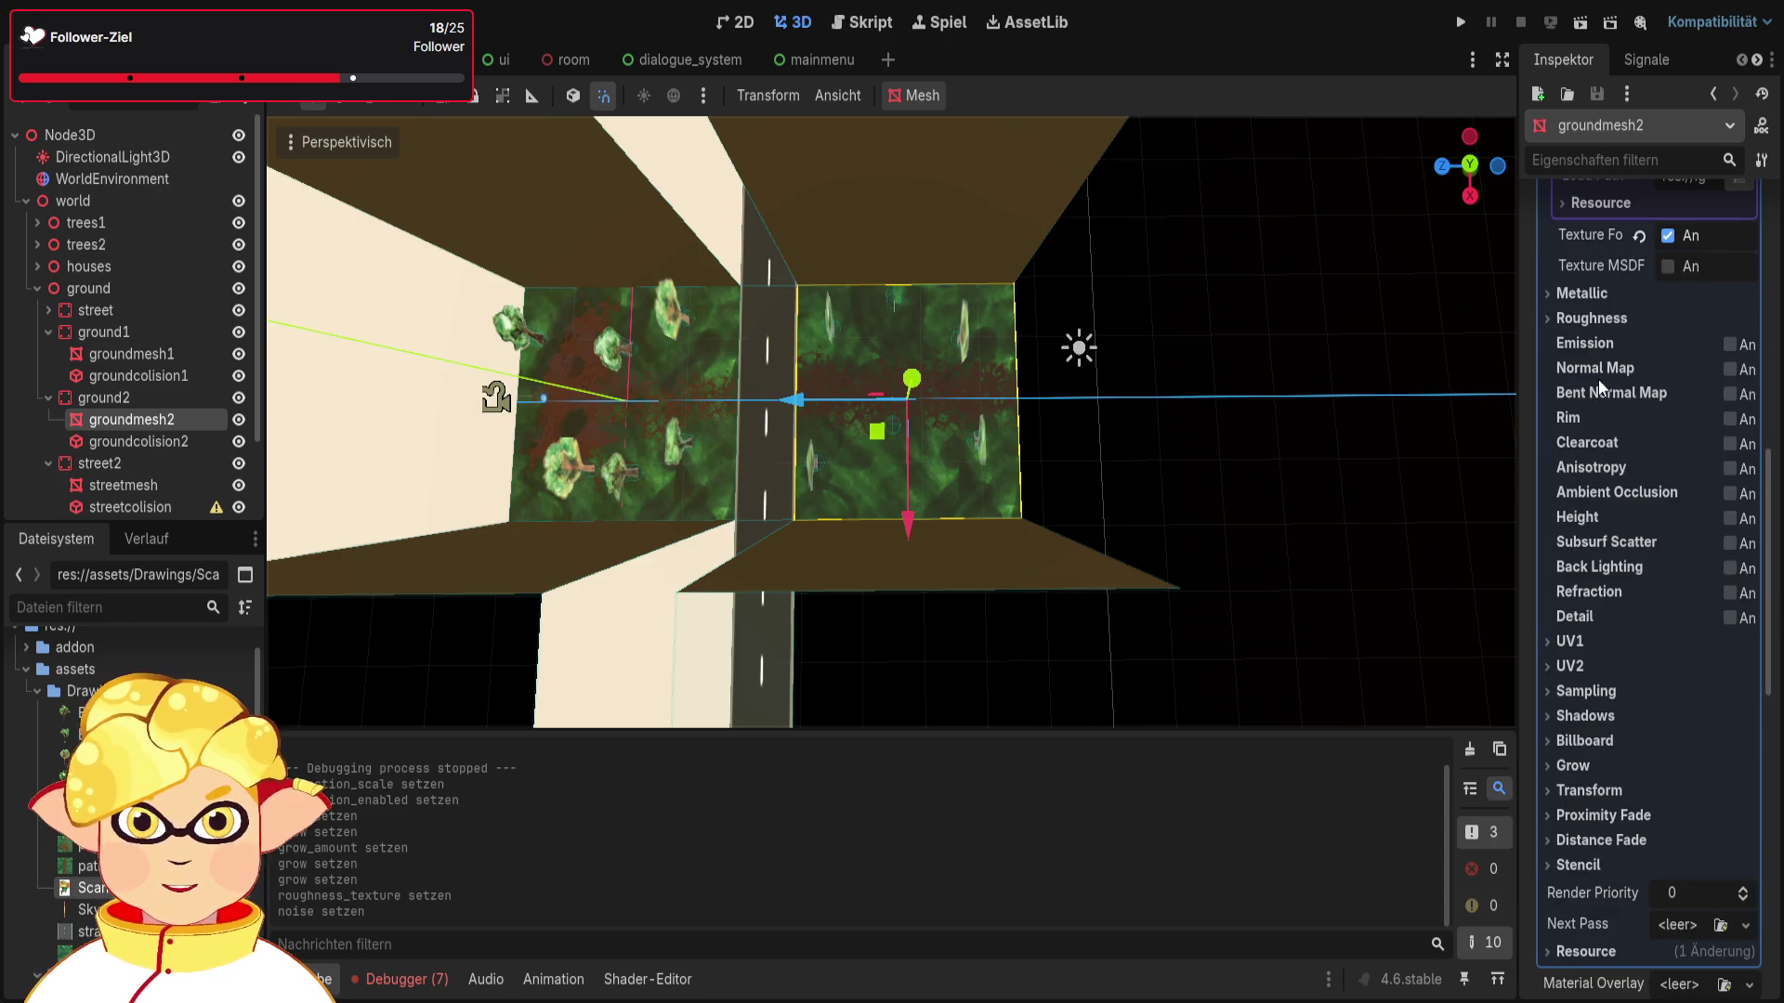
scroll(1594, 365, "up", 2)
scroll(1594, 365, "up", 2)
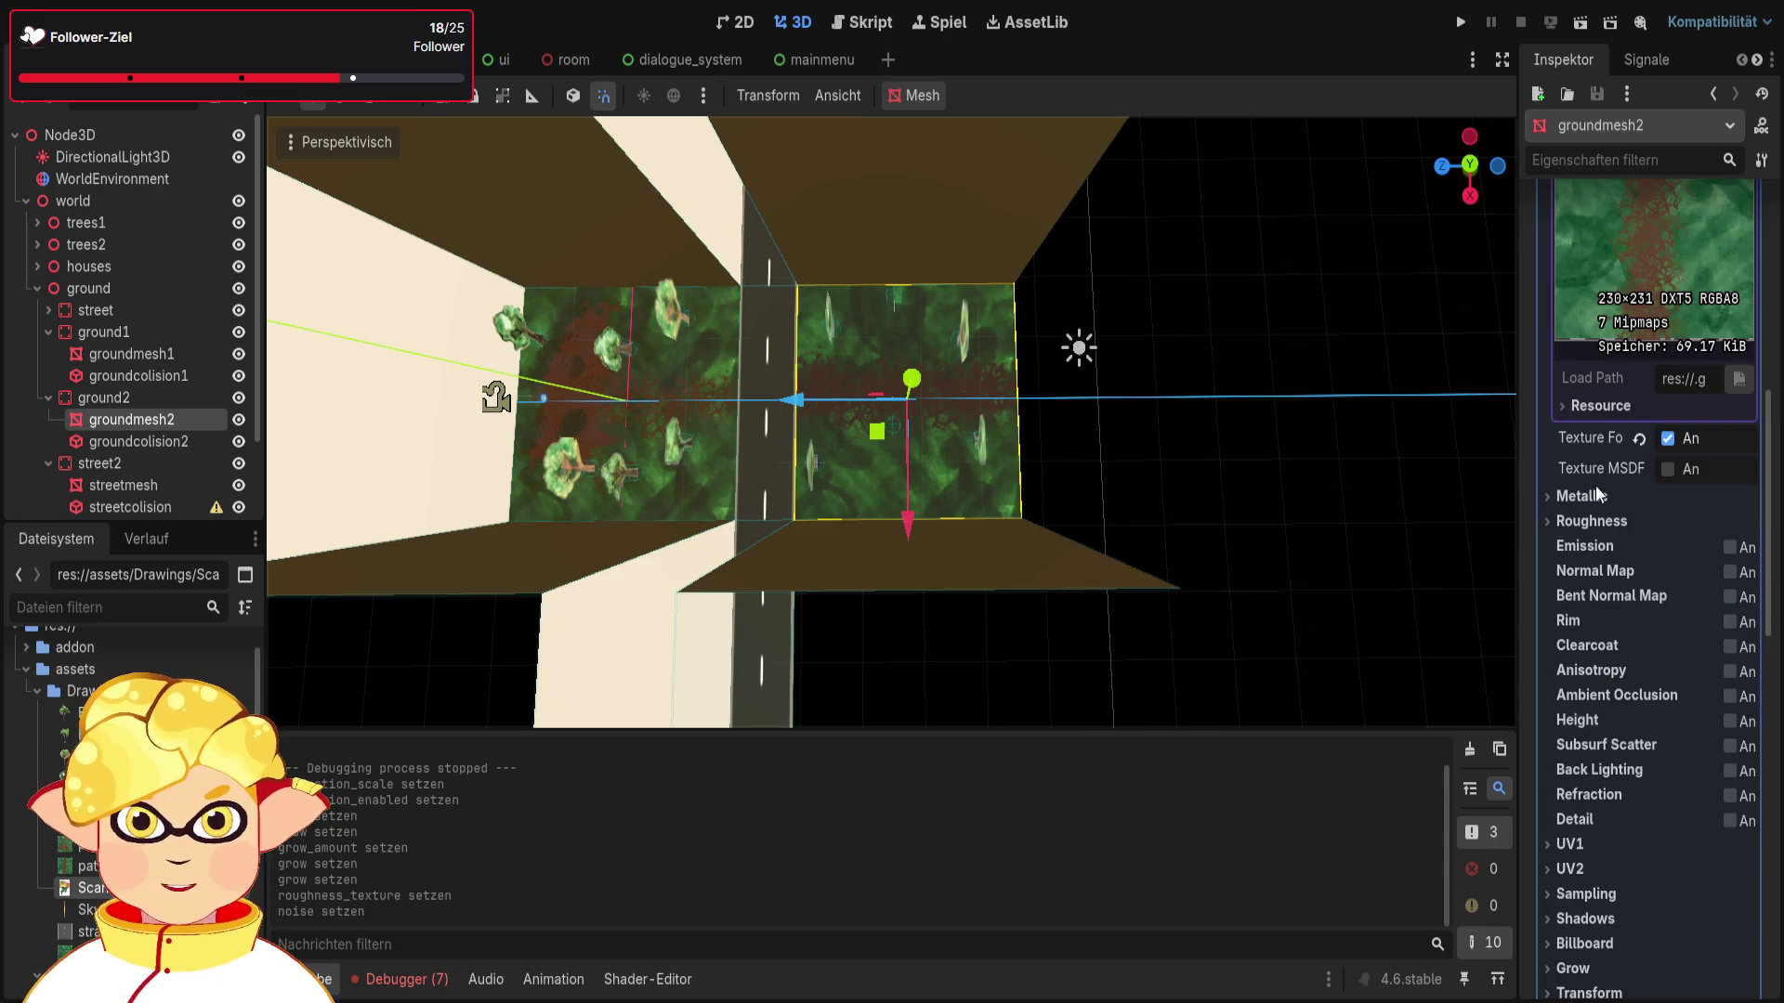
left_click(1594, 518)
left_click(1727, 586)
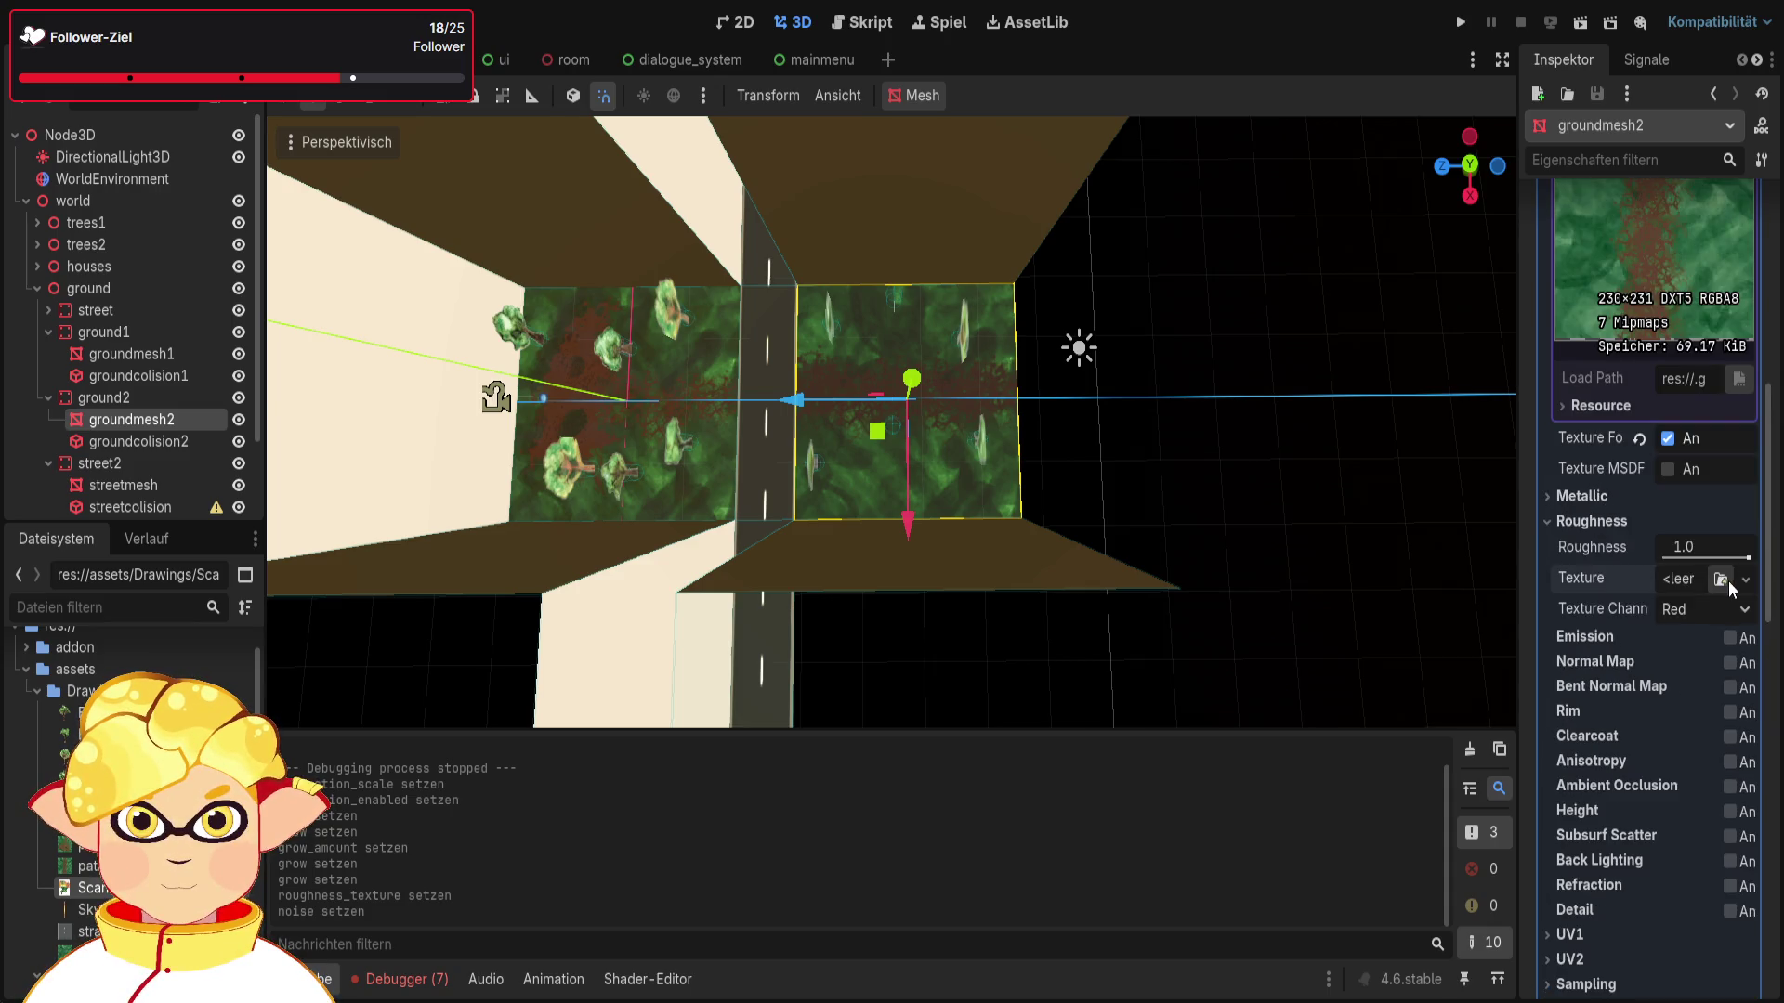
left_click(1746, 579)
left_click(1563, 920)
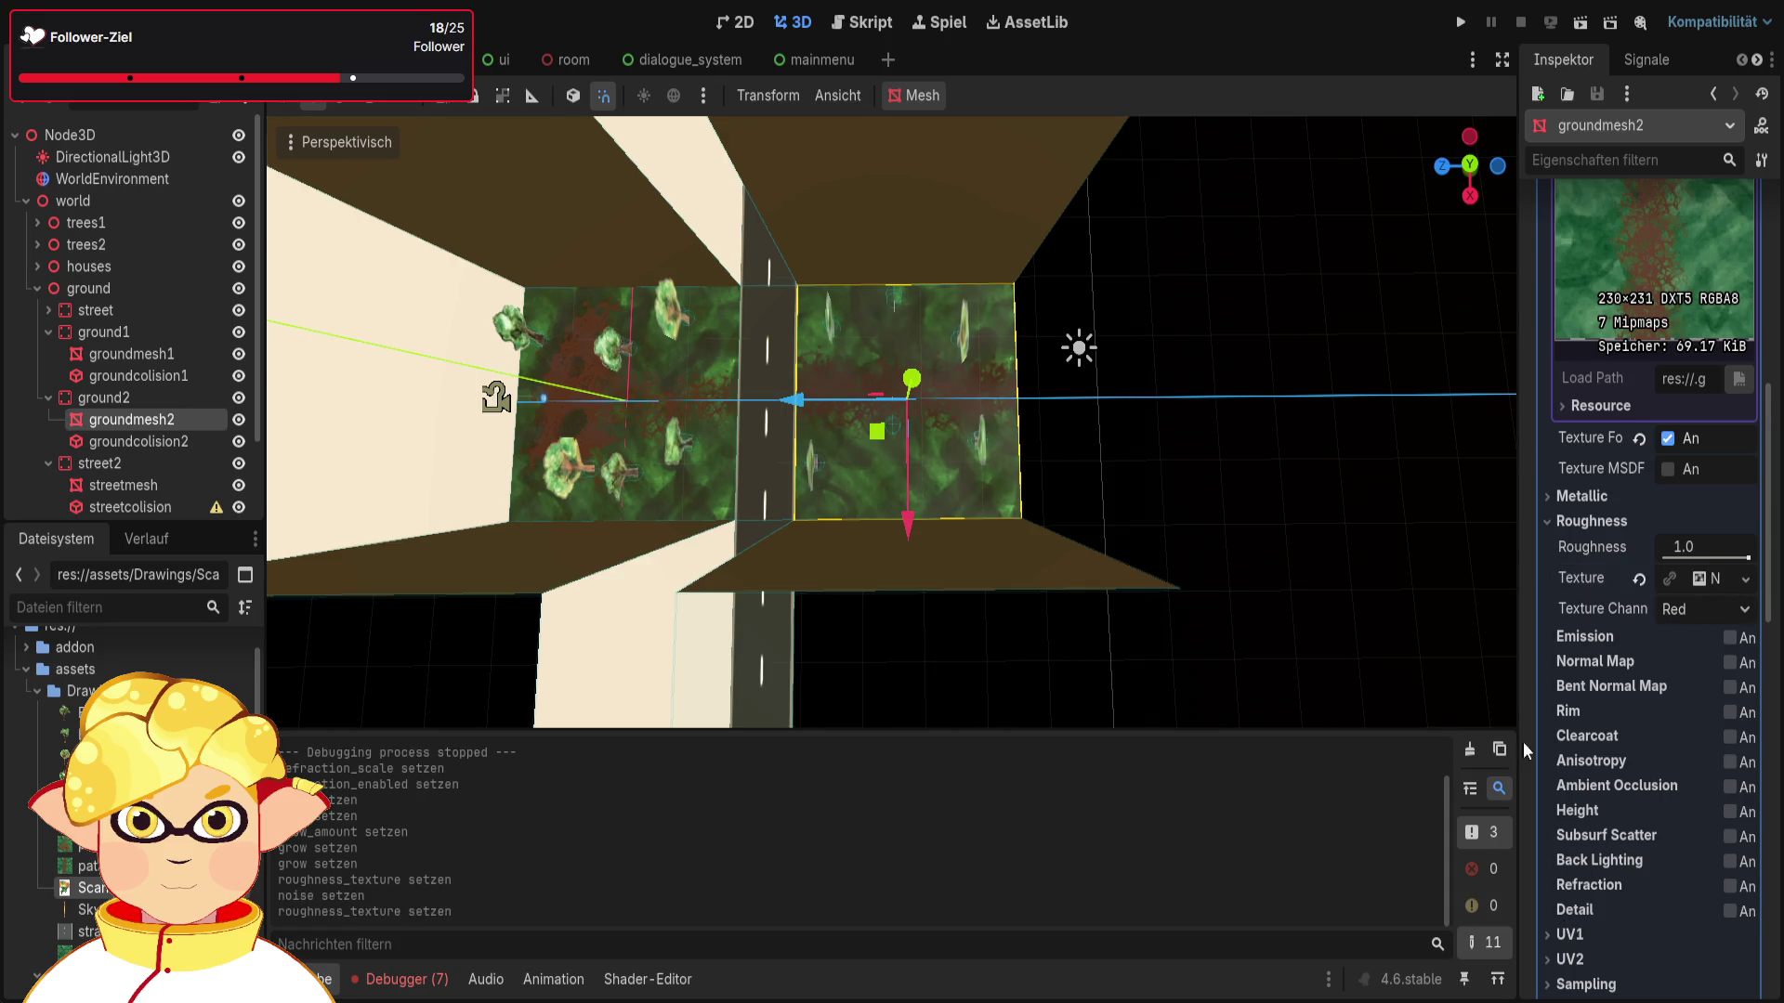
Step: Assign a new FastNoiseLite generator to the noise texture's Noise slot
left_click(1702, 582)
left_click(1669, 706)
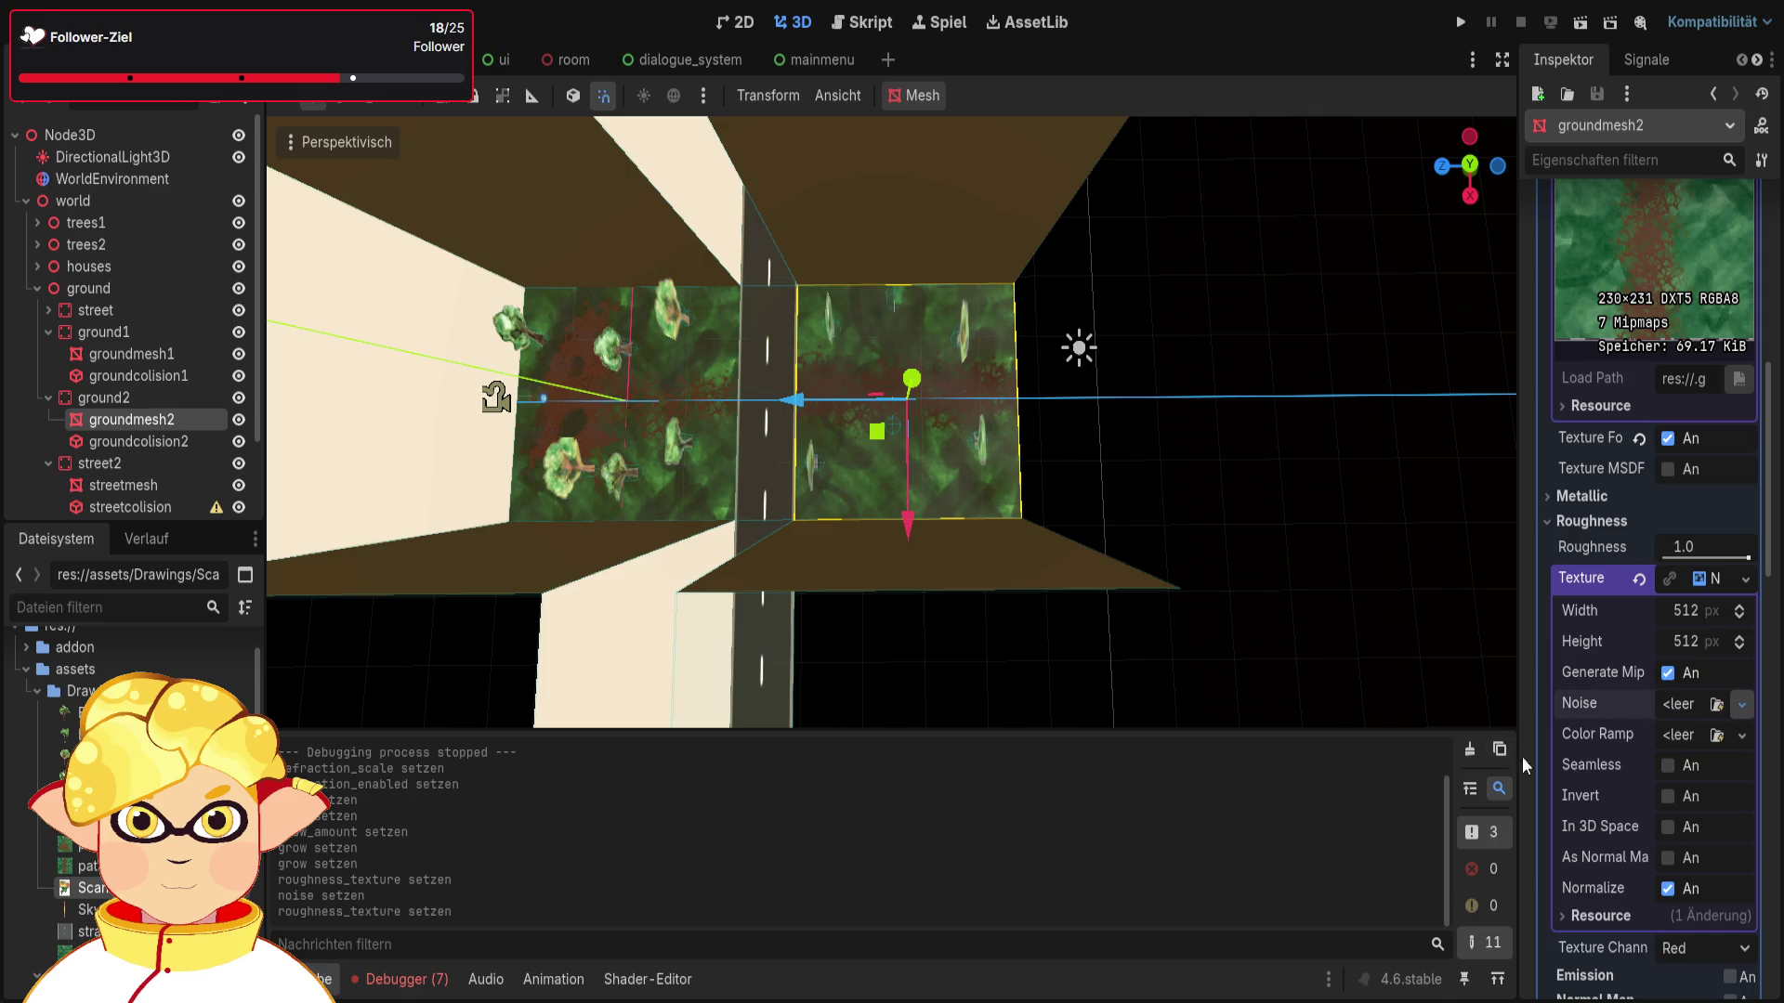
left_click(1663, 766)
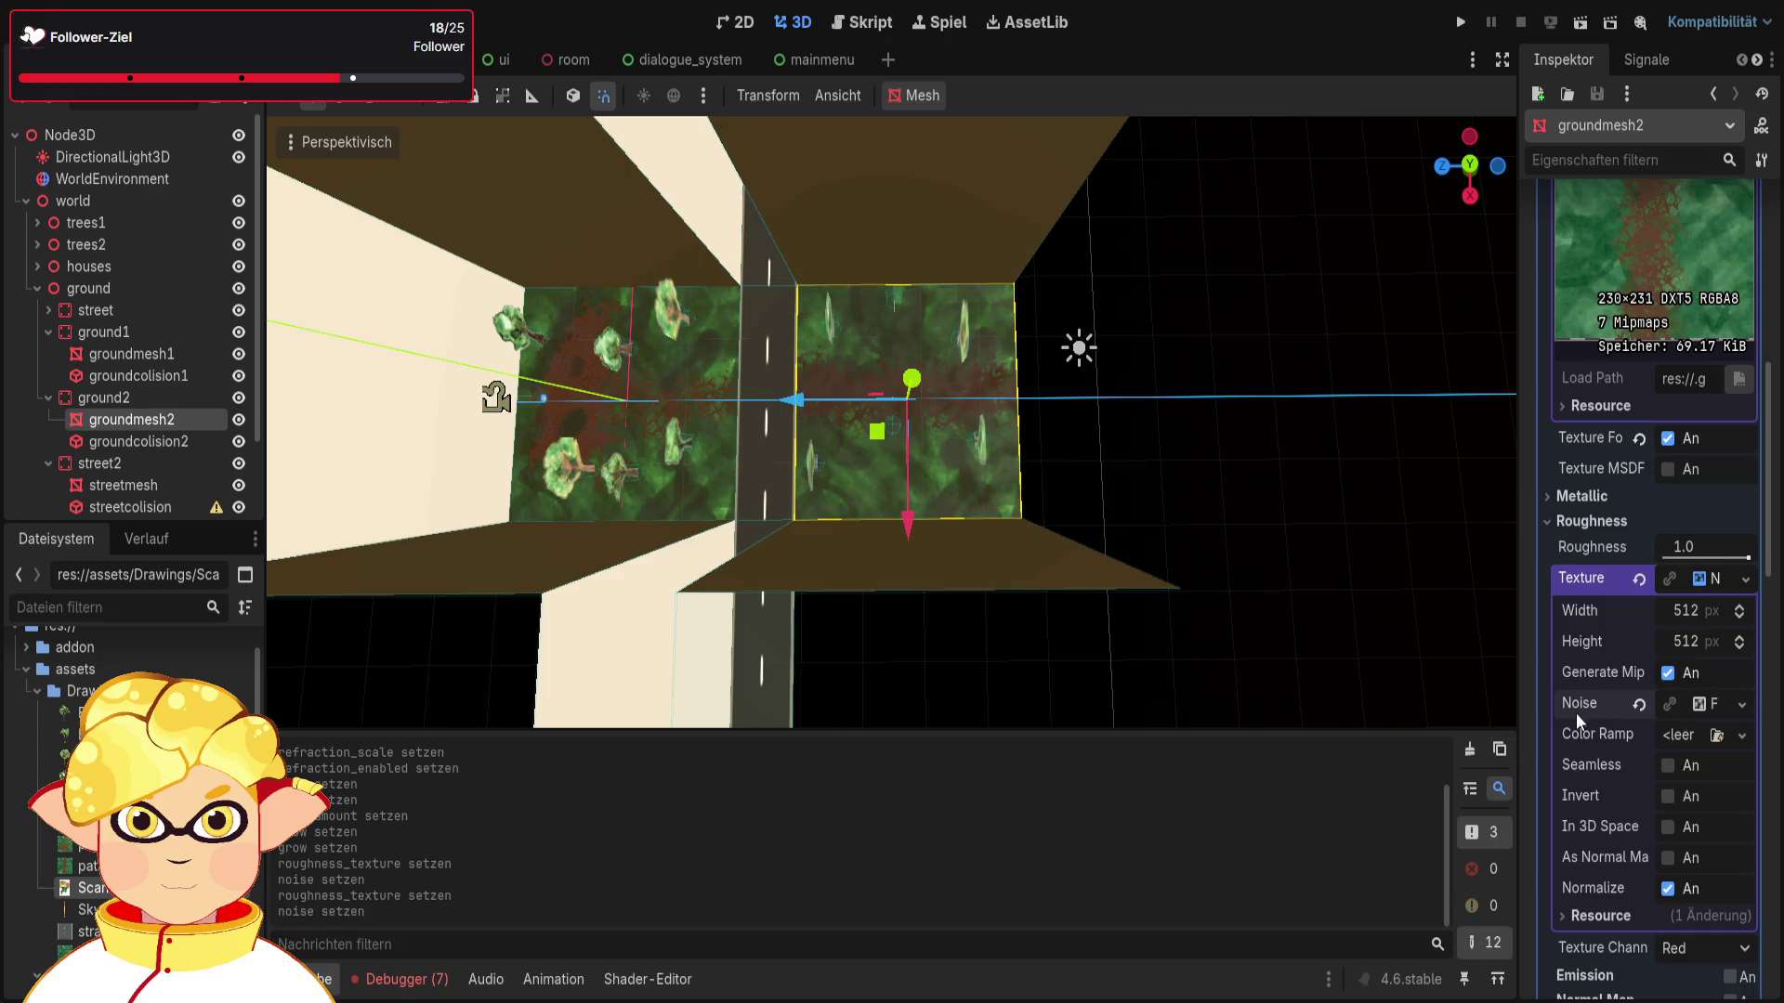
Step: Playtest the scene, walking across the road into the trees to inspect the ground
left_click(1578, 23)
key("w")
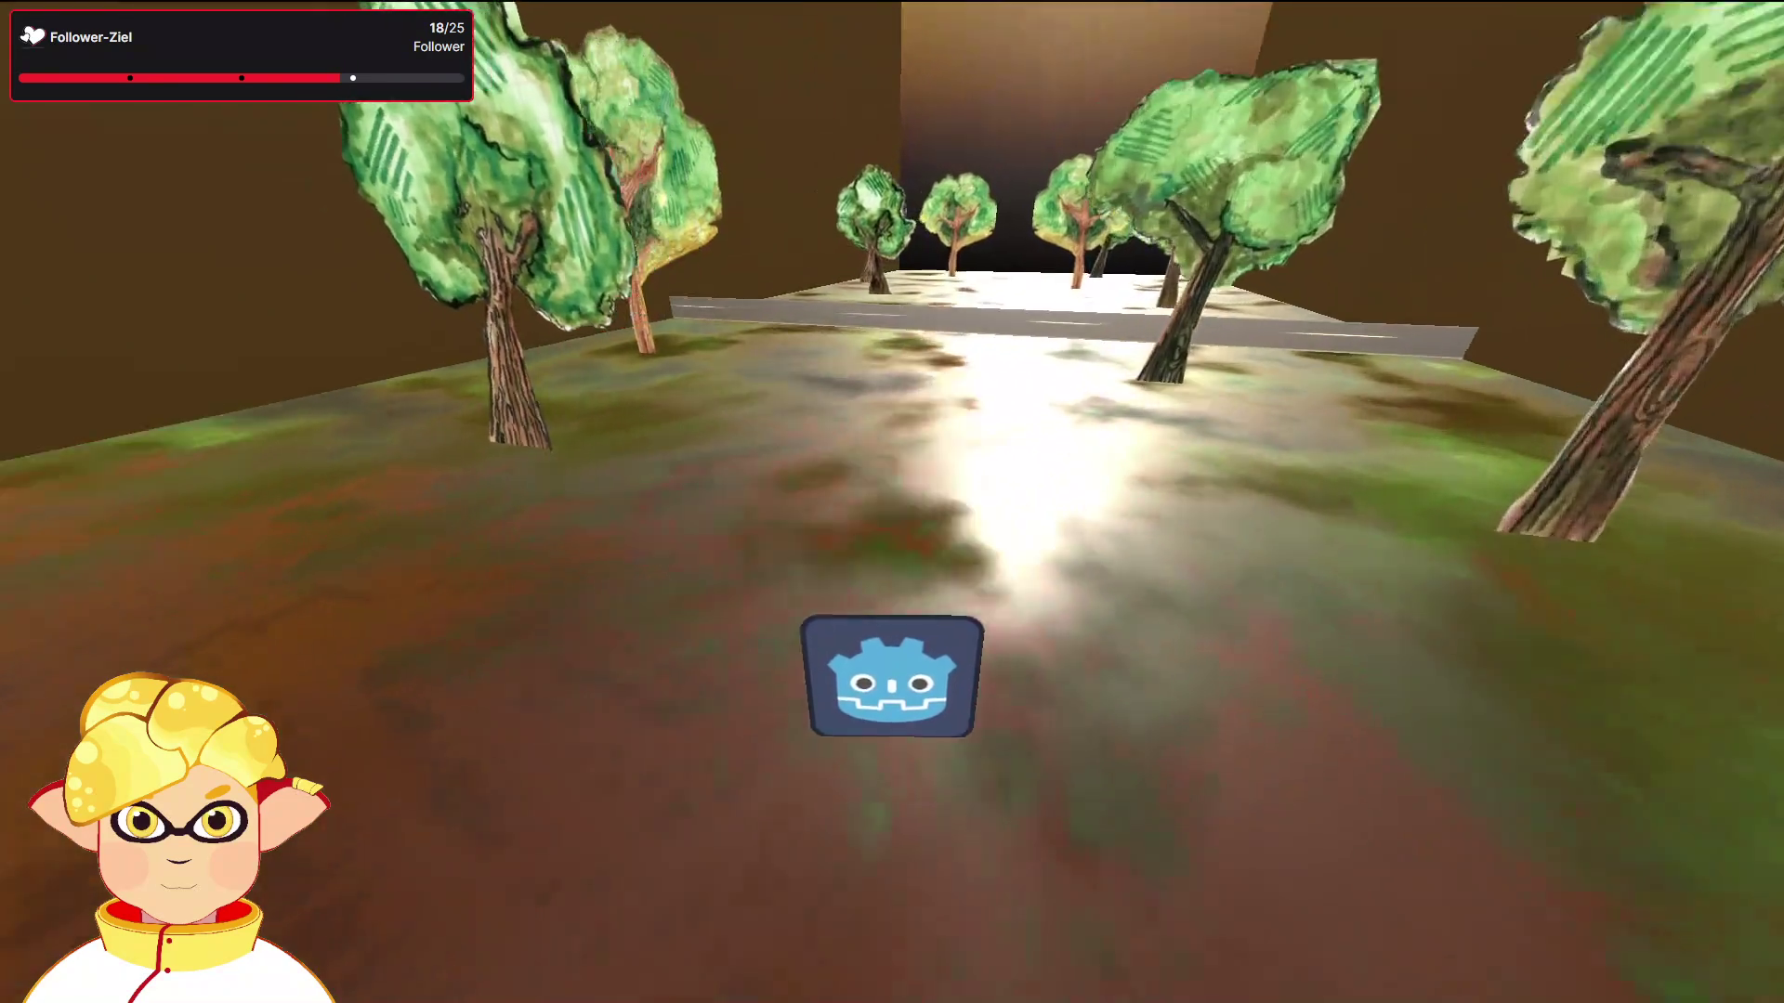
key("w")
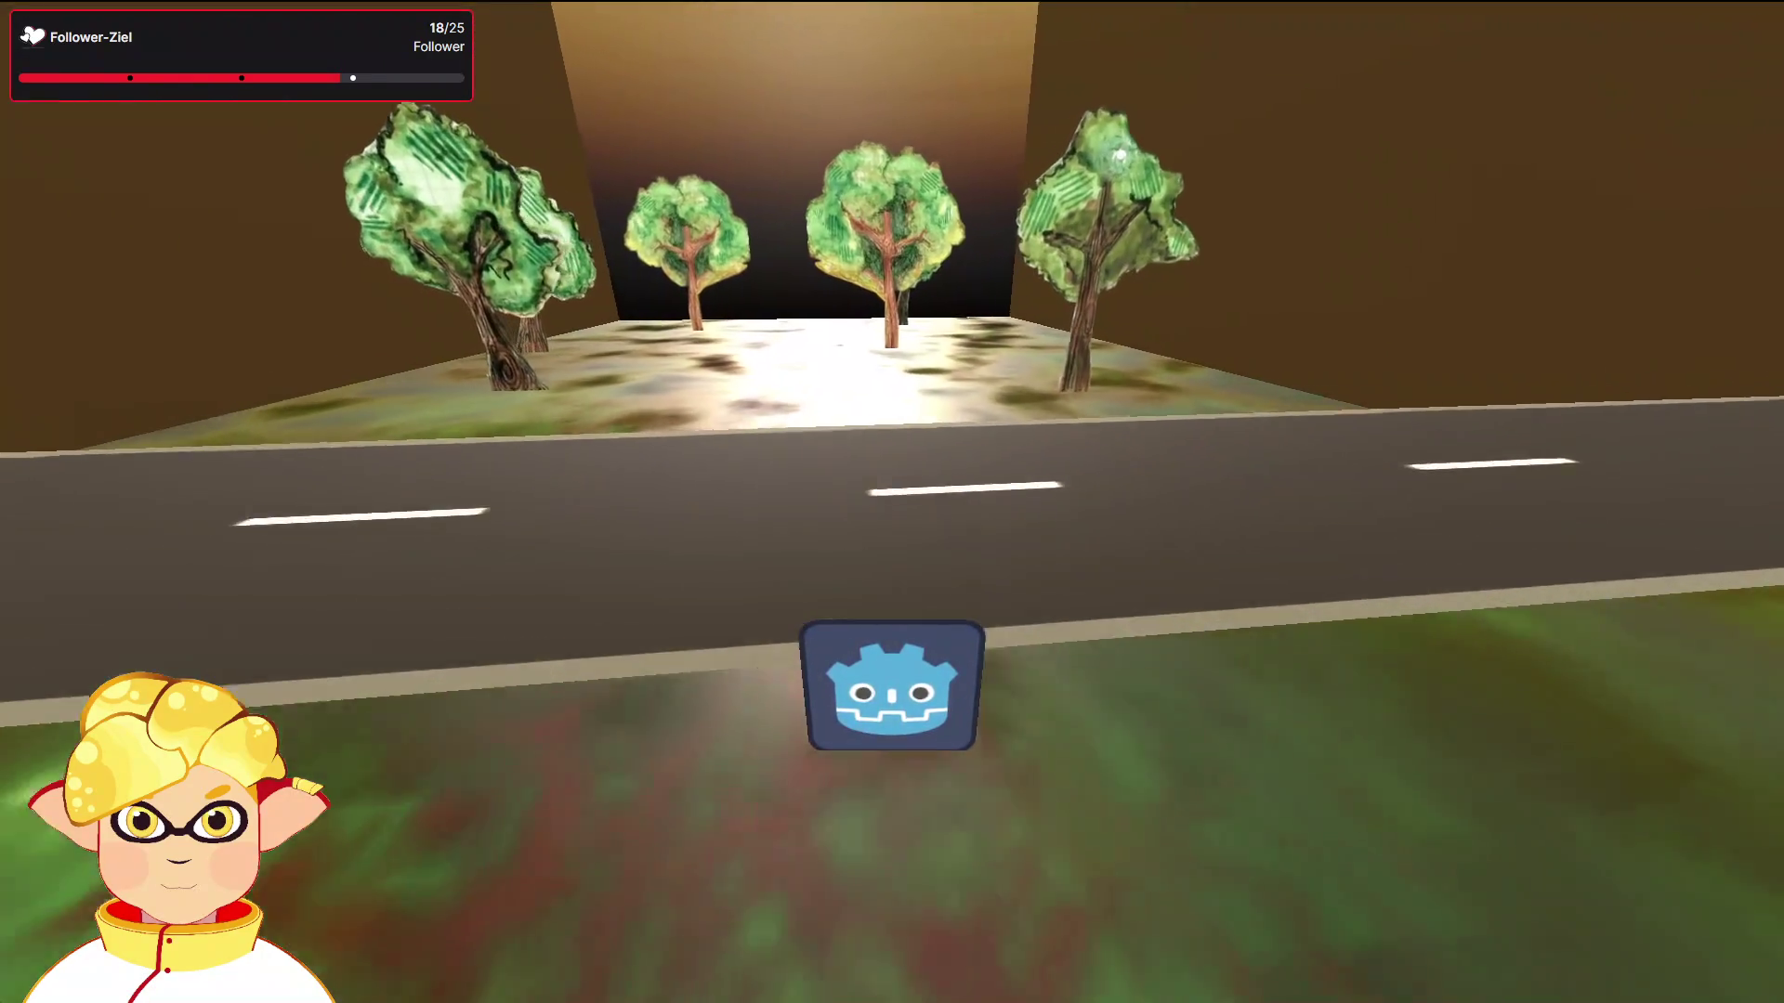
key("w")
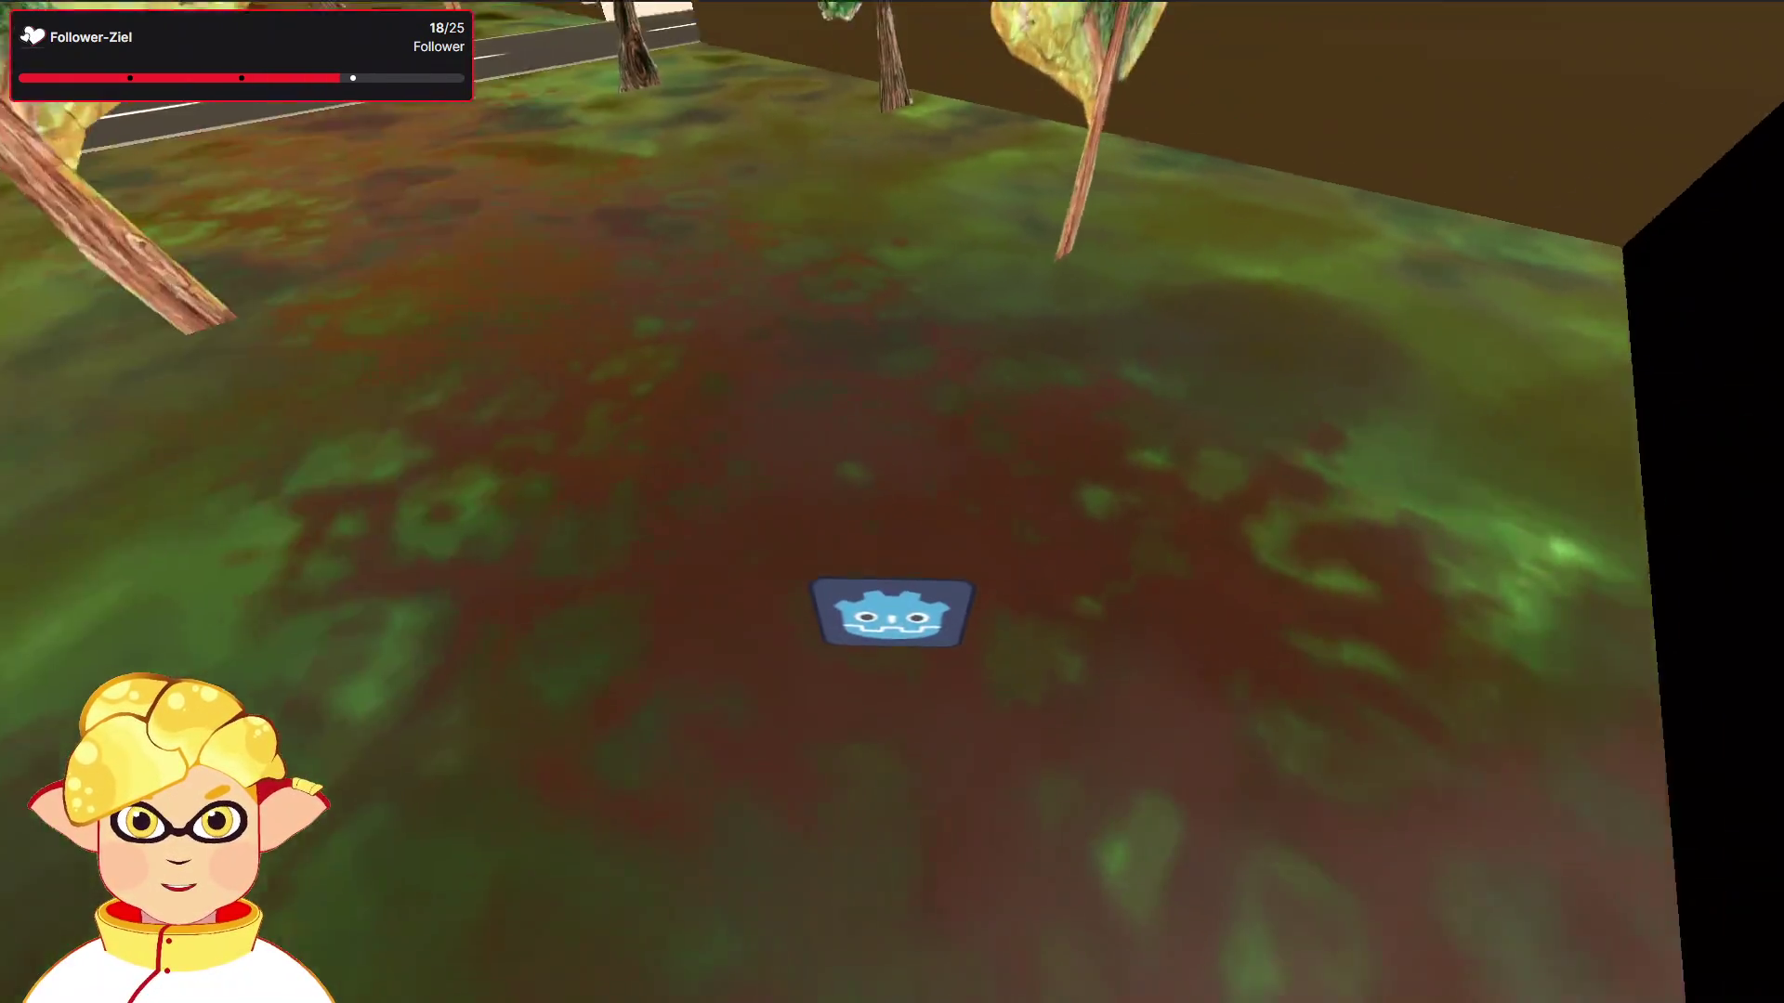
key("Escape")
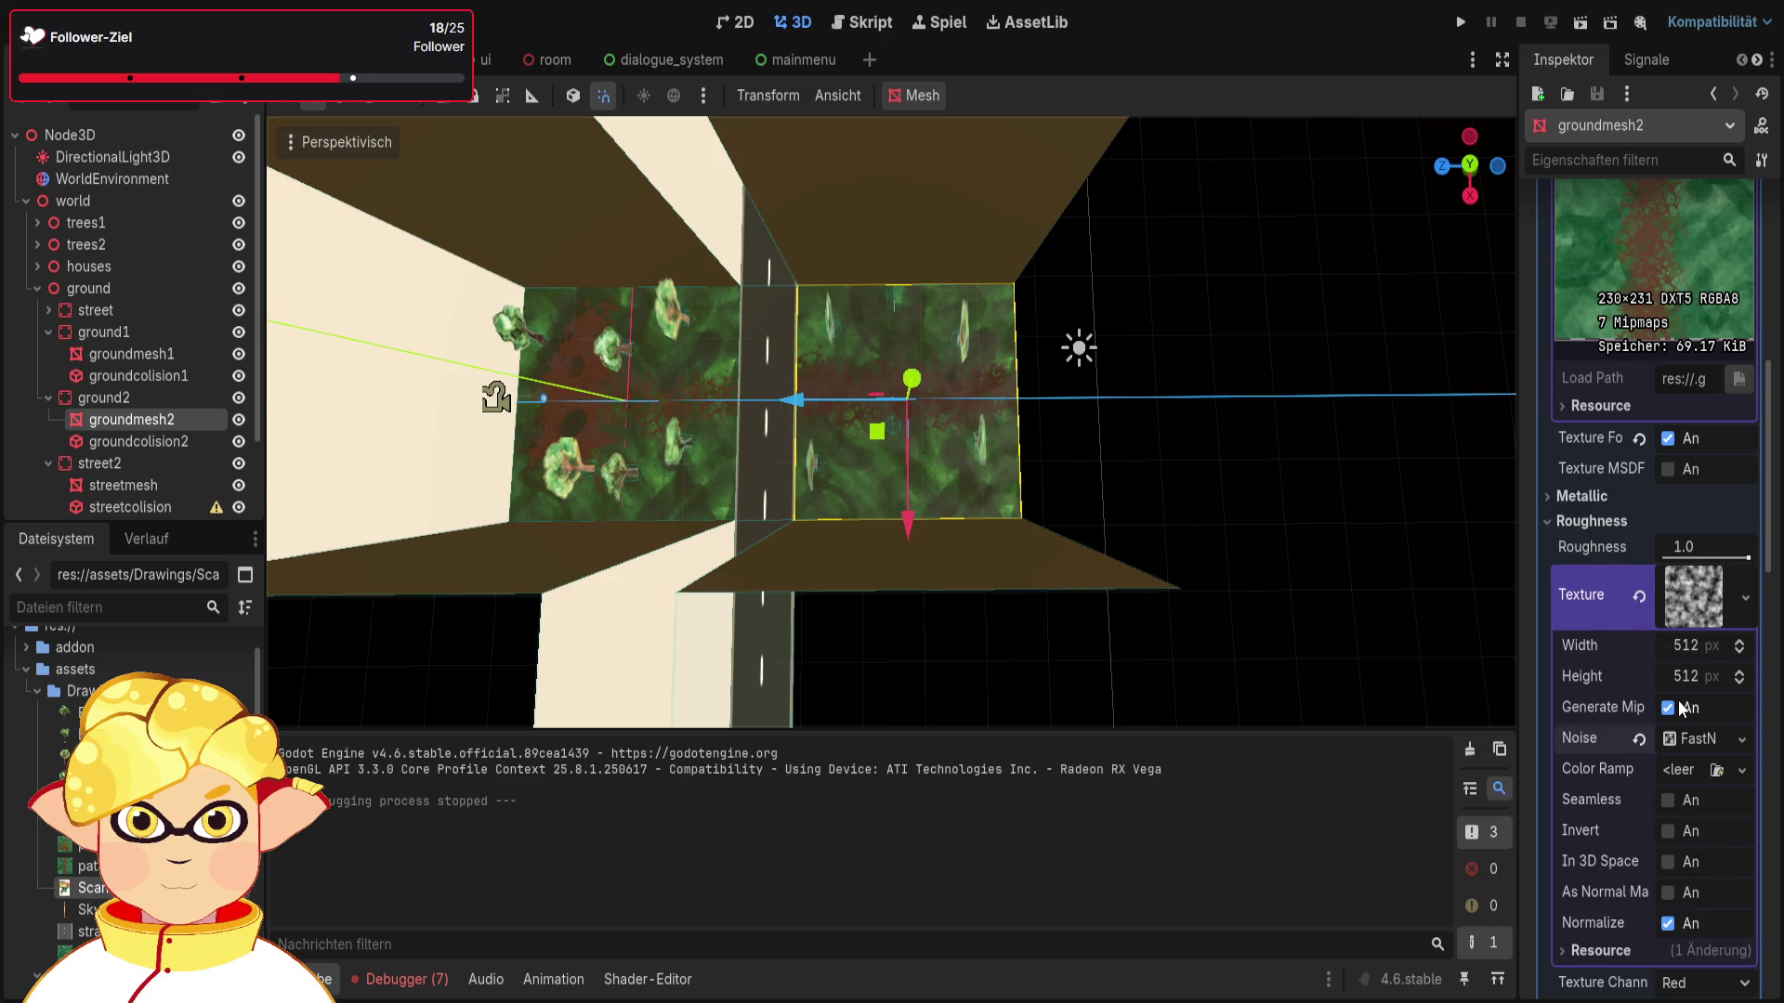
Step: Undo the FastNoiseLite generator and noise roughness texture on the ground materials
scroll(1678, 706, "down", 2)
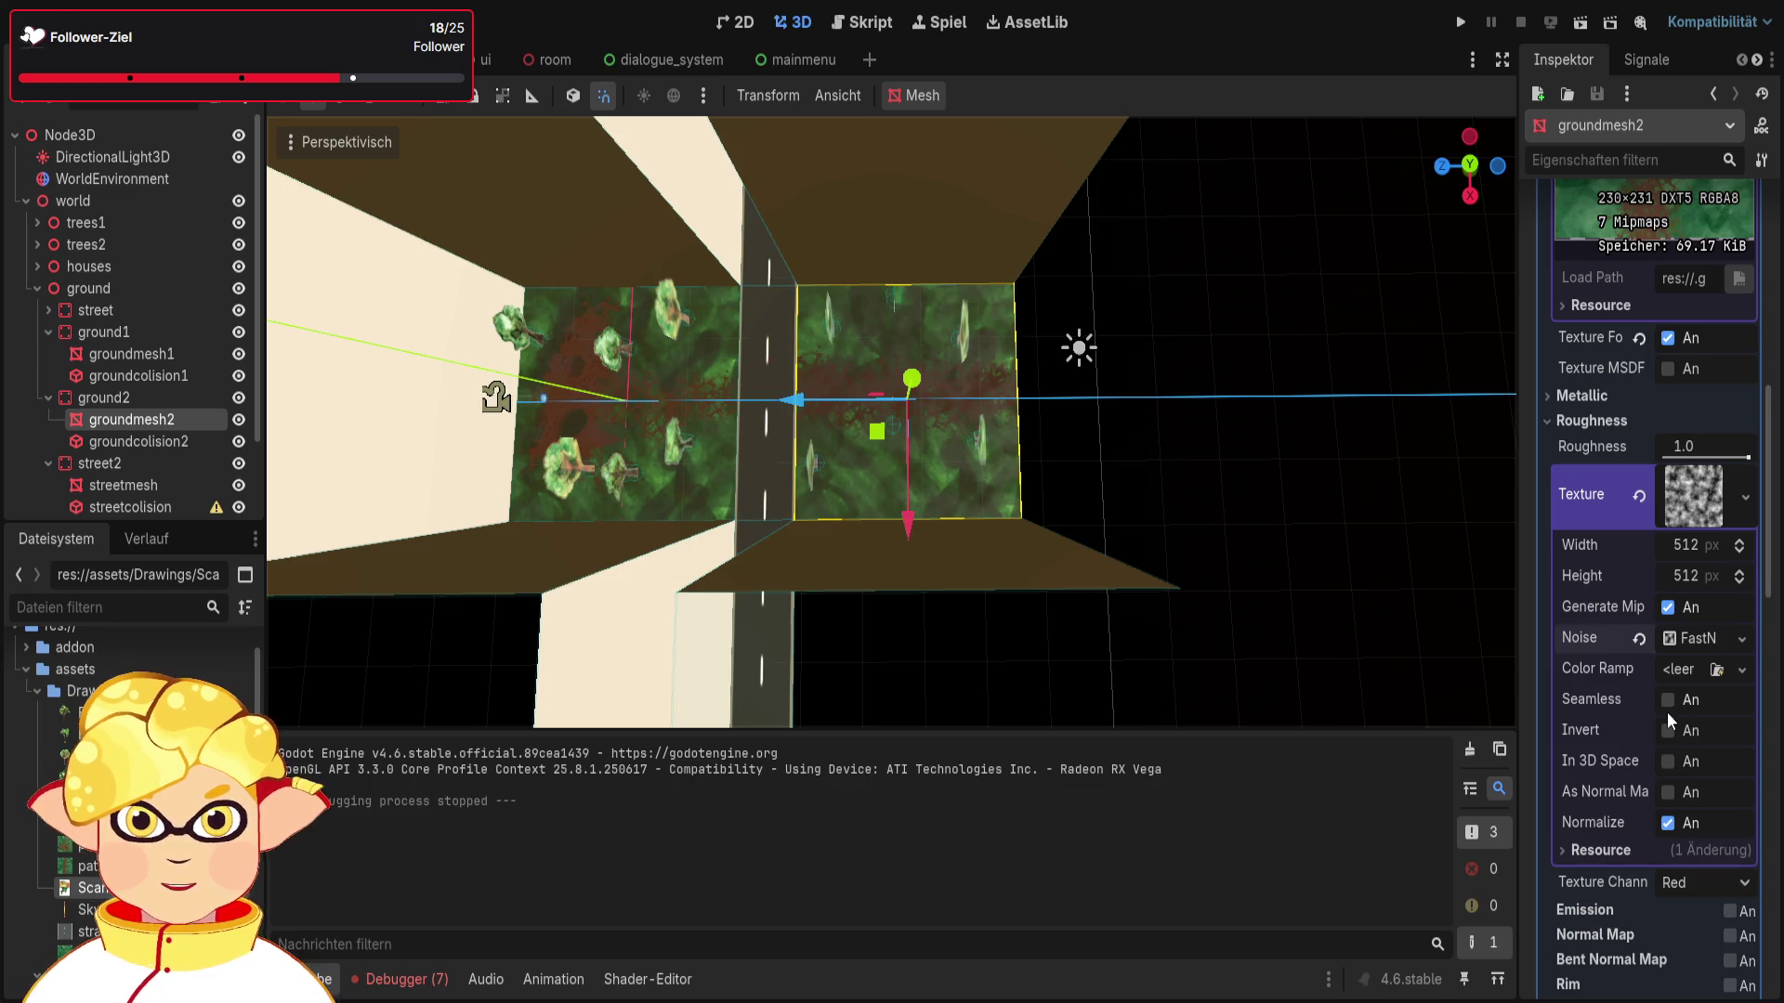
key("ctrl+z")
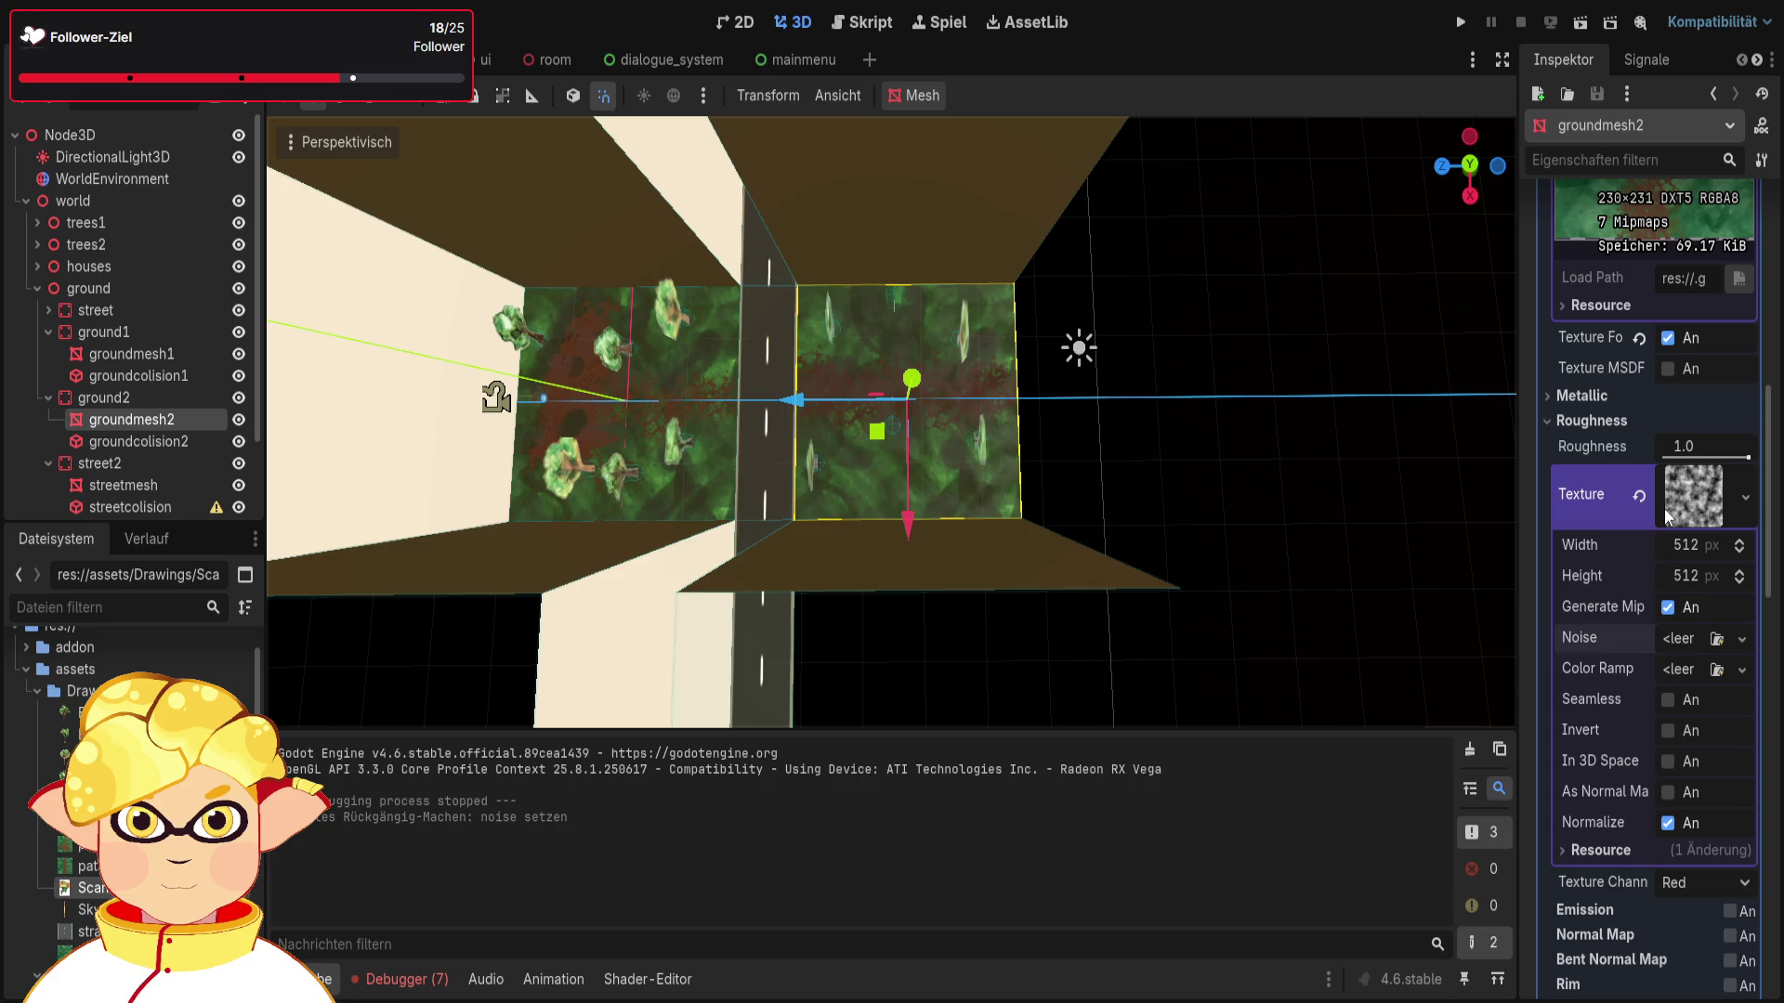
key("ctrl+z")
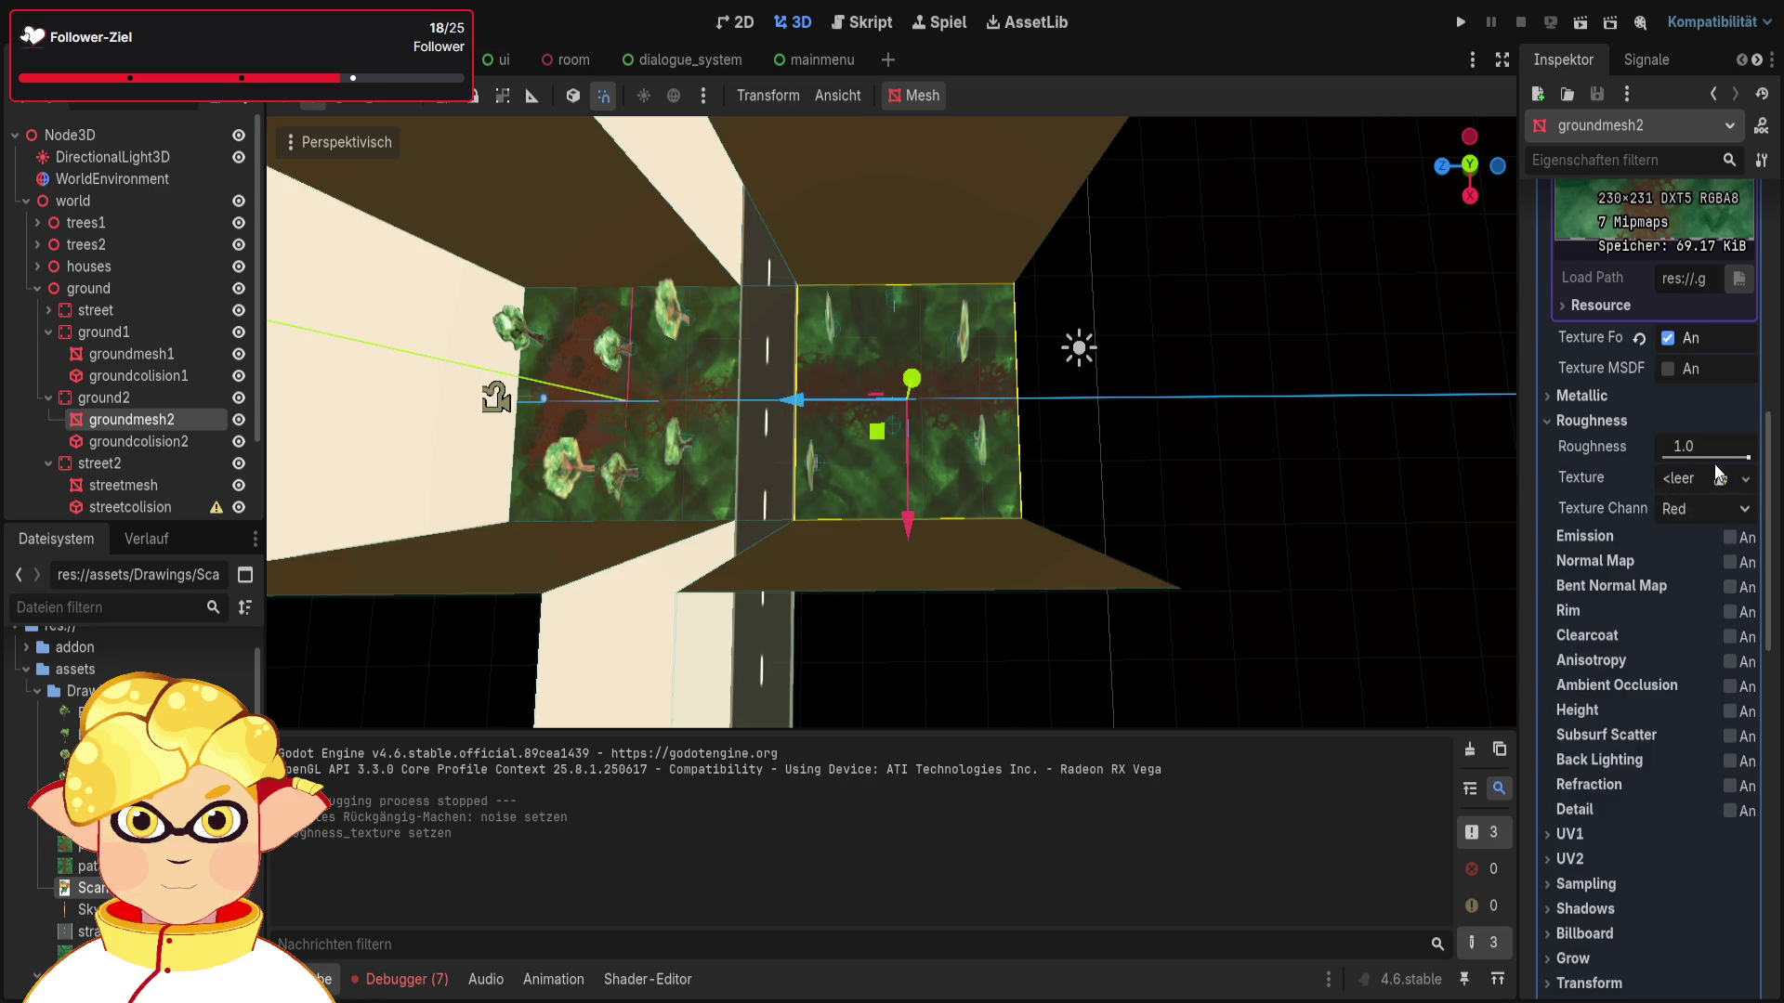
left_click(139, 354)
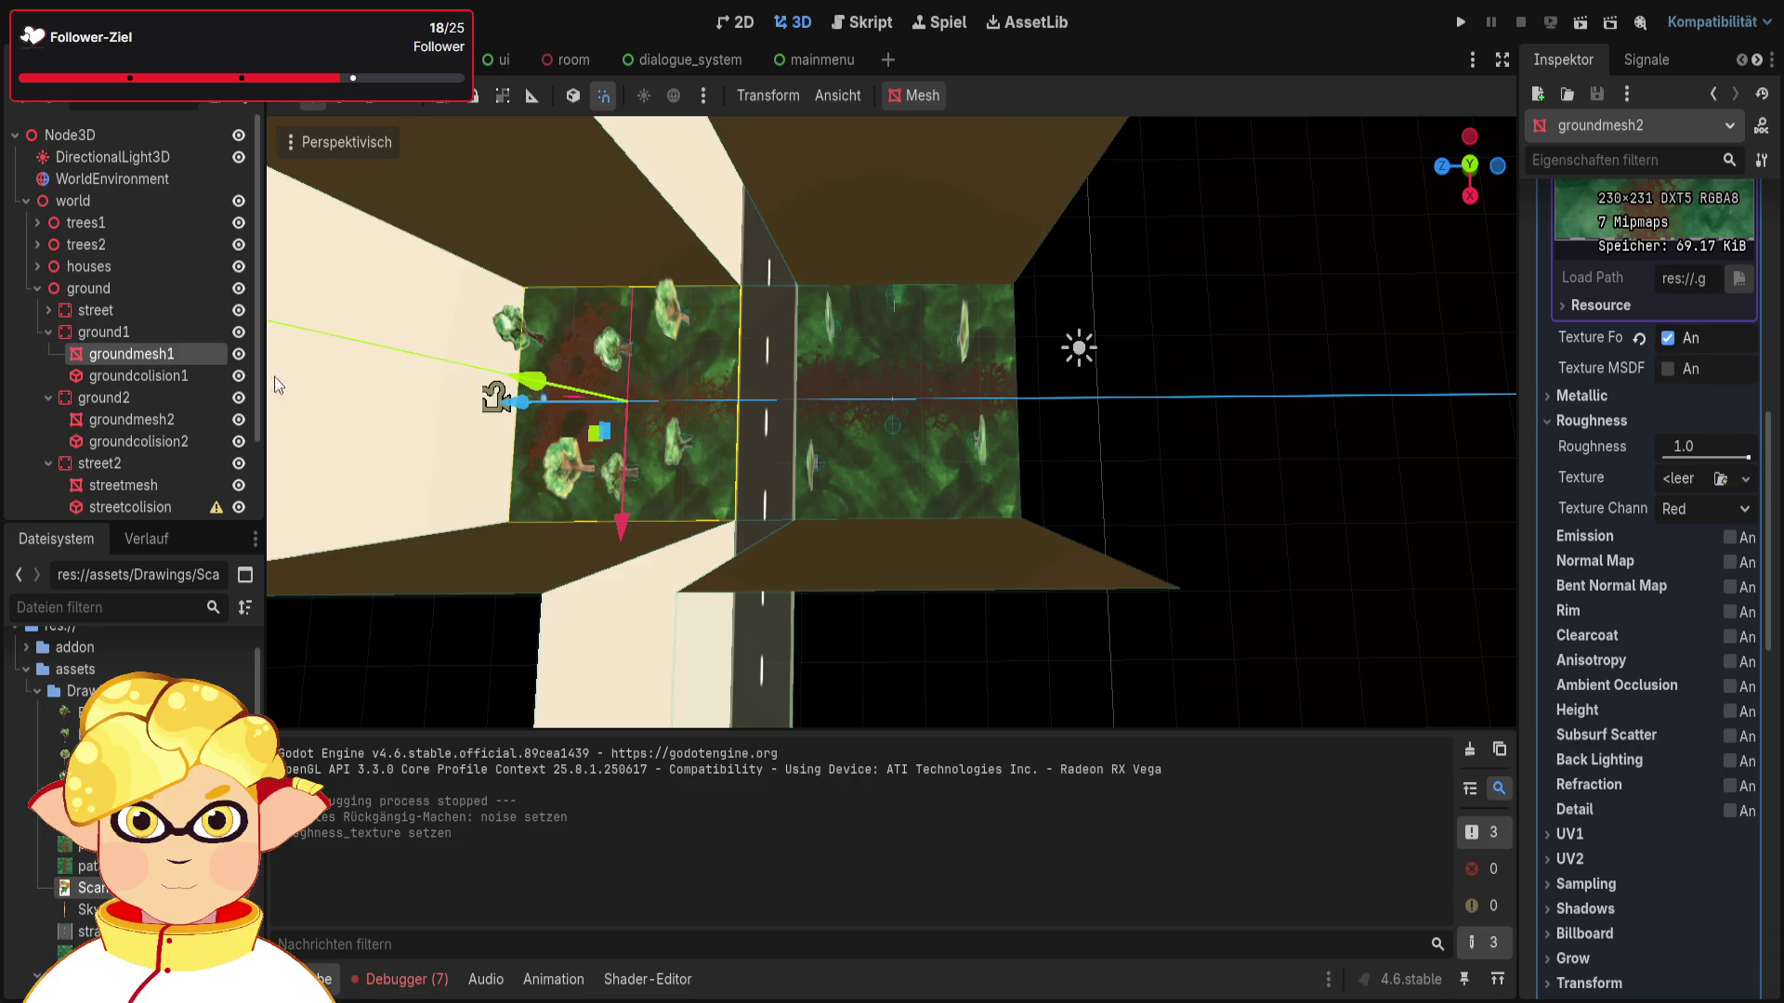
key("ctrl+z")
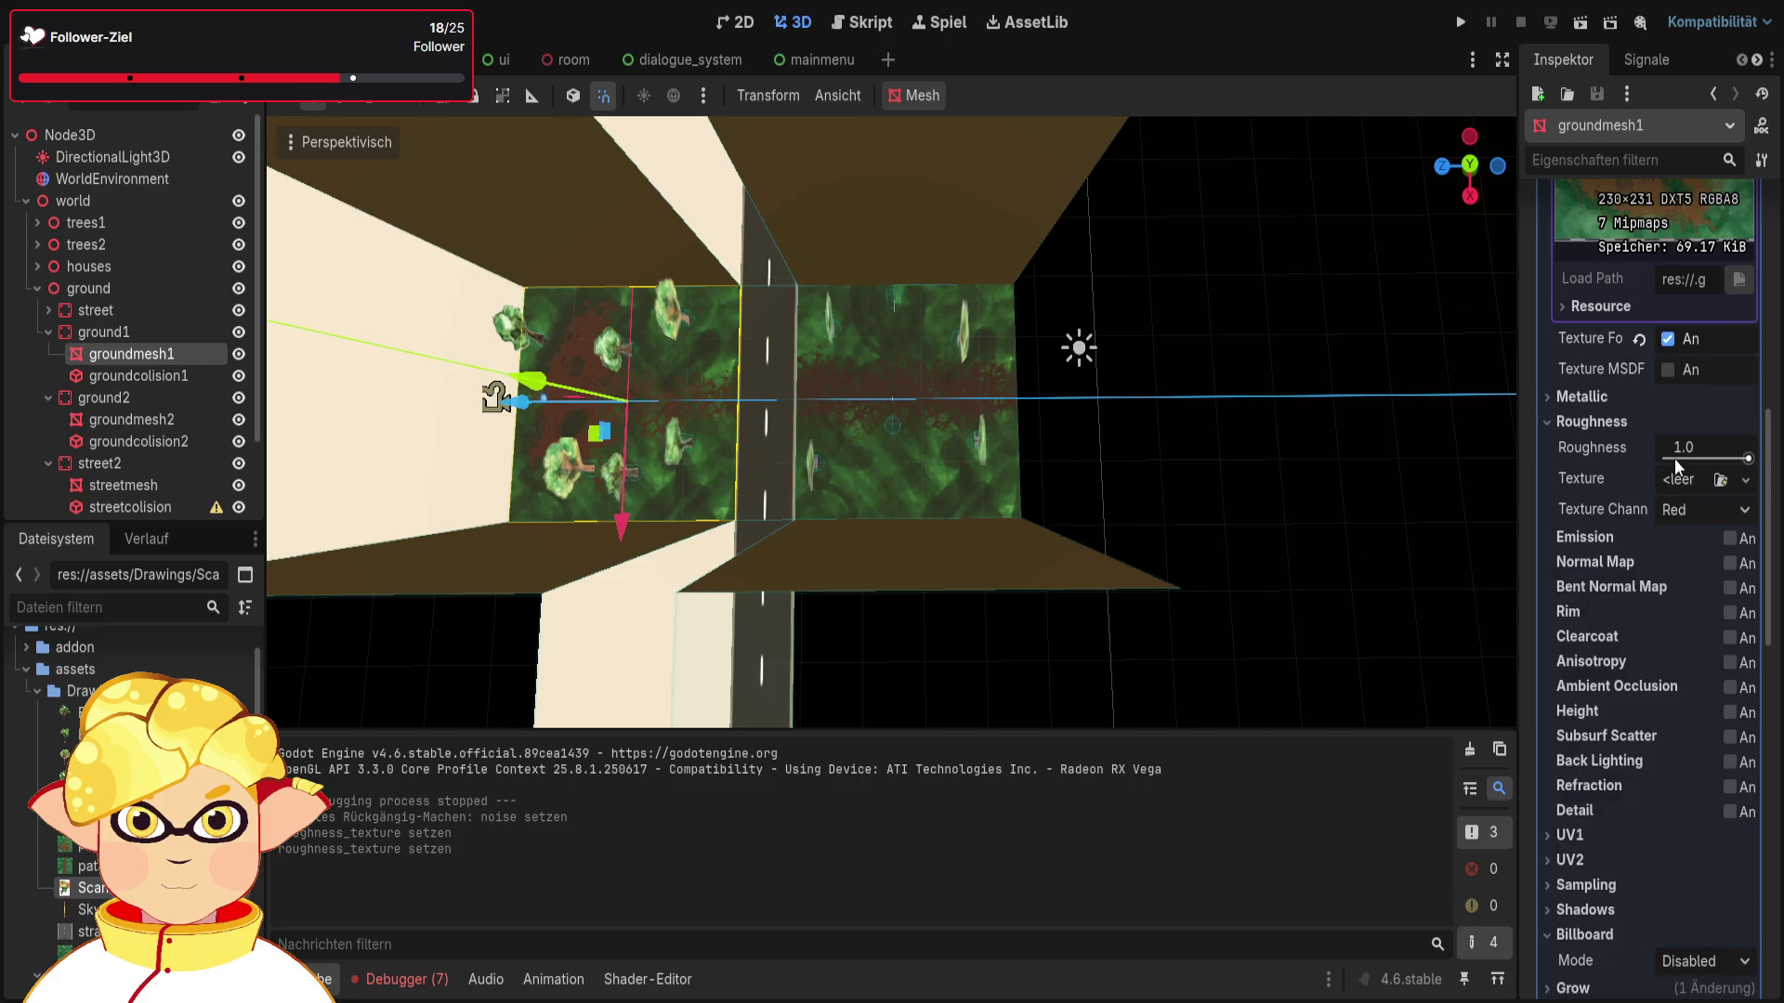
Step: Make groundmesh1's material fully metallic at 1.0 and preview it in a test run
left_click(1596, 398)
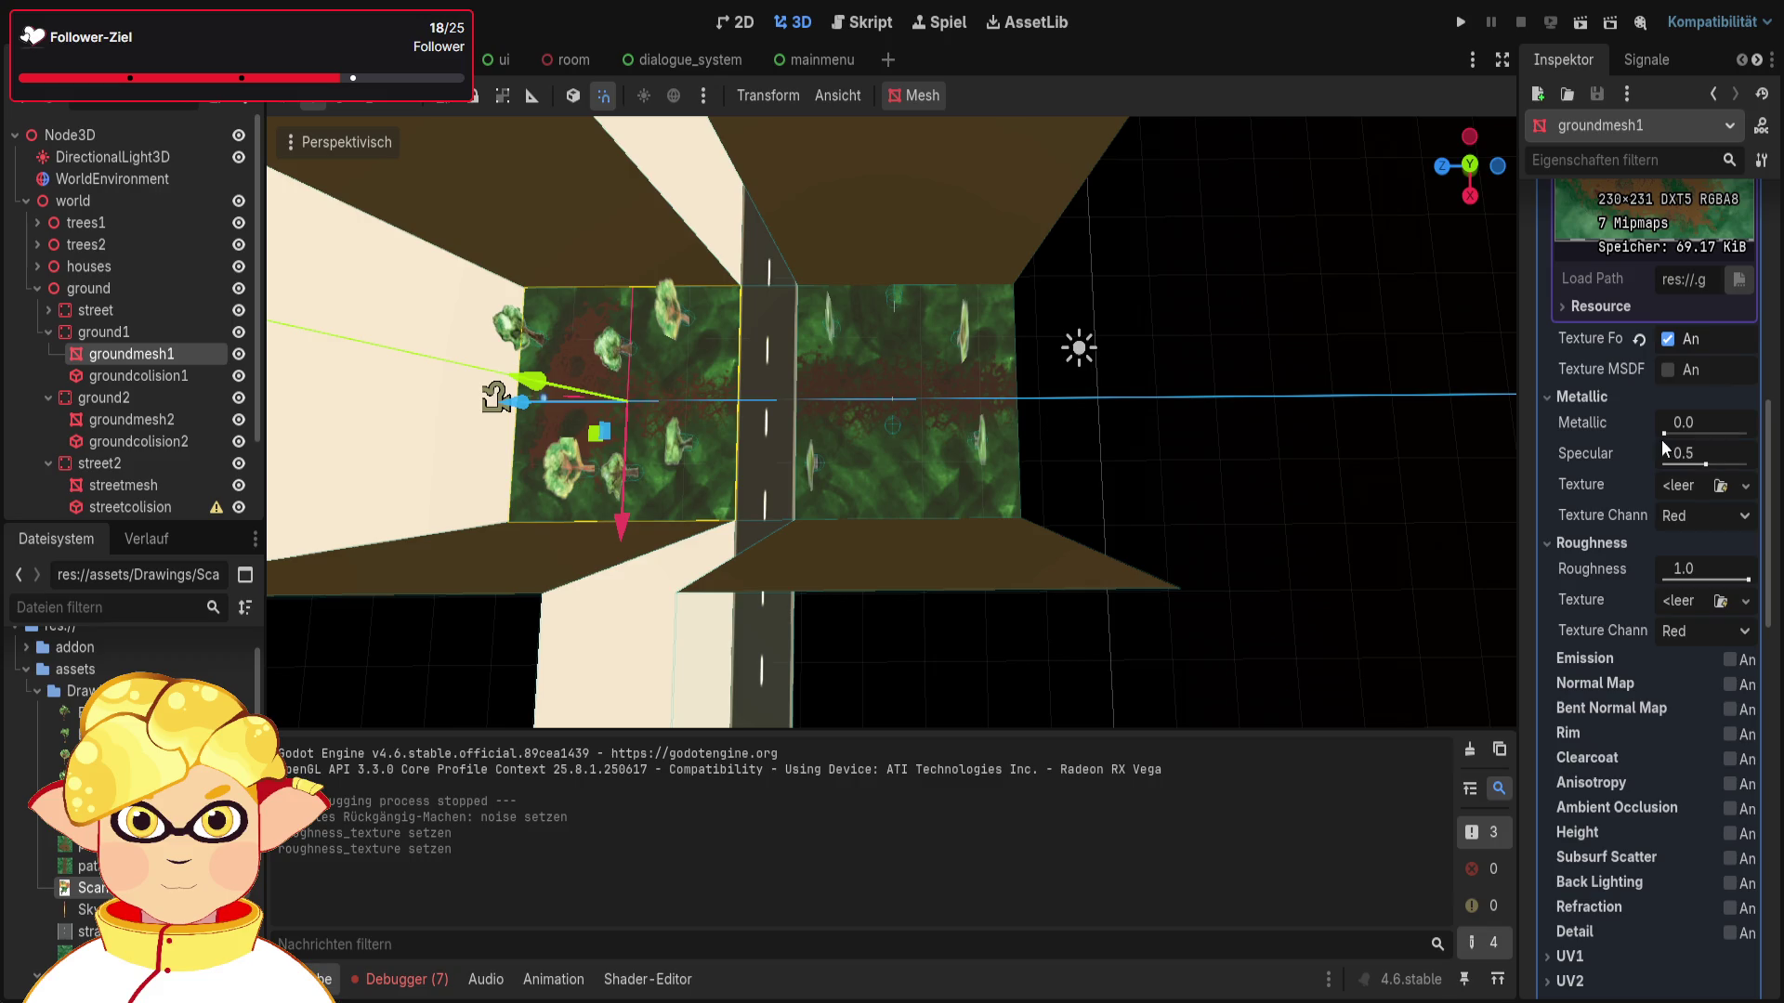
left_click_drag(1663, 433, 1749, 433)
left_click(1583, 28)
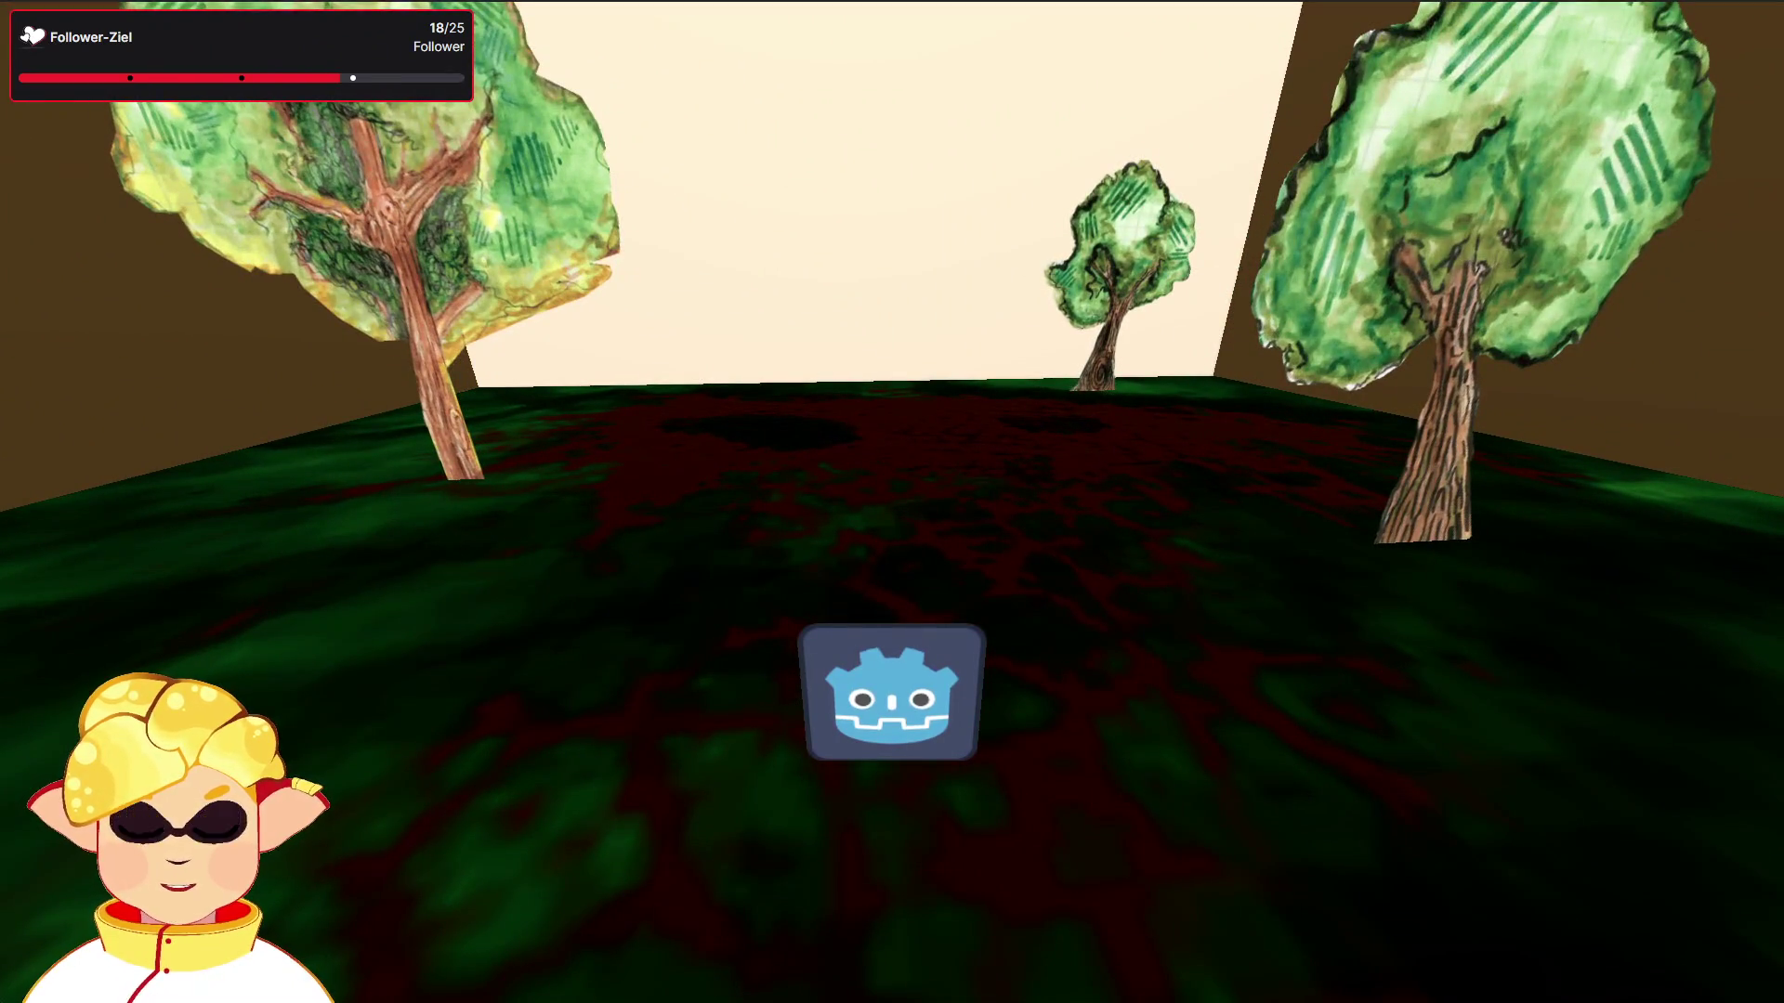
key("F8")
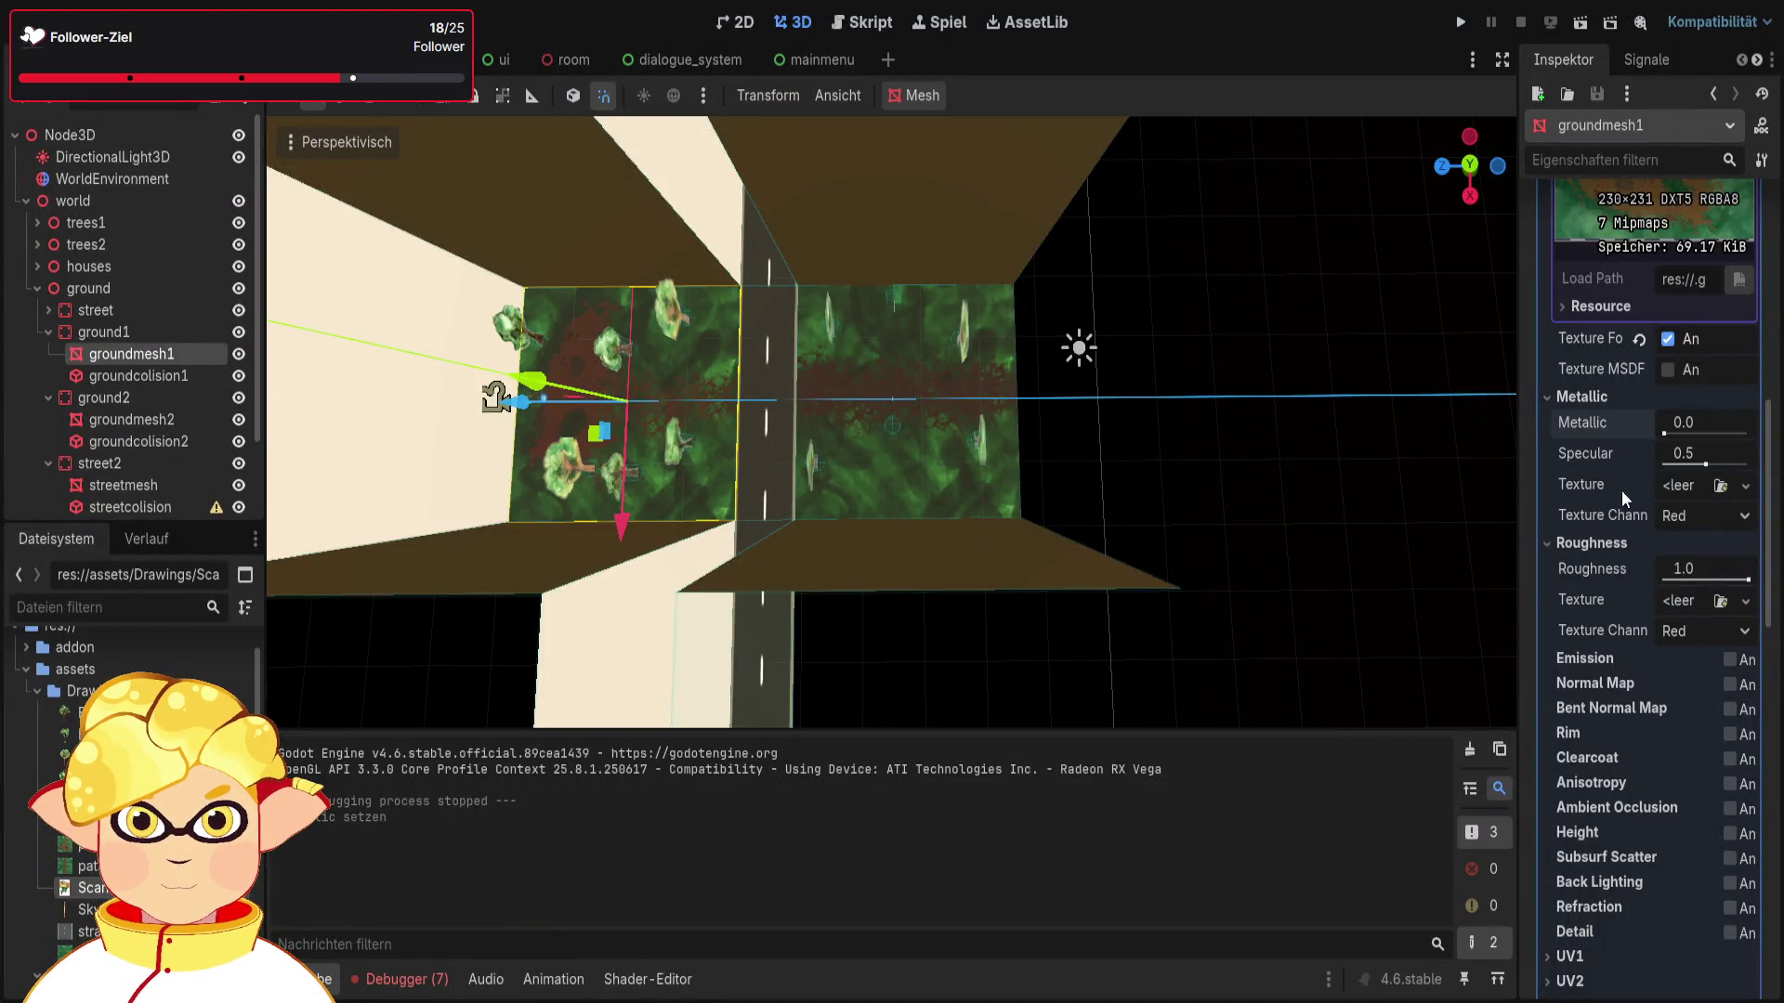
scroll(1652, 446, "up", 5)
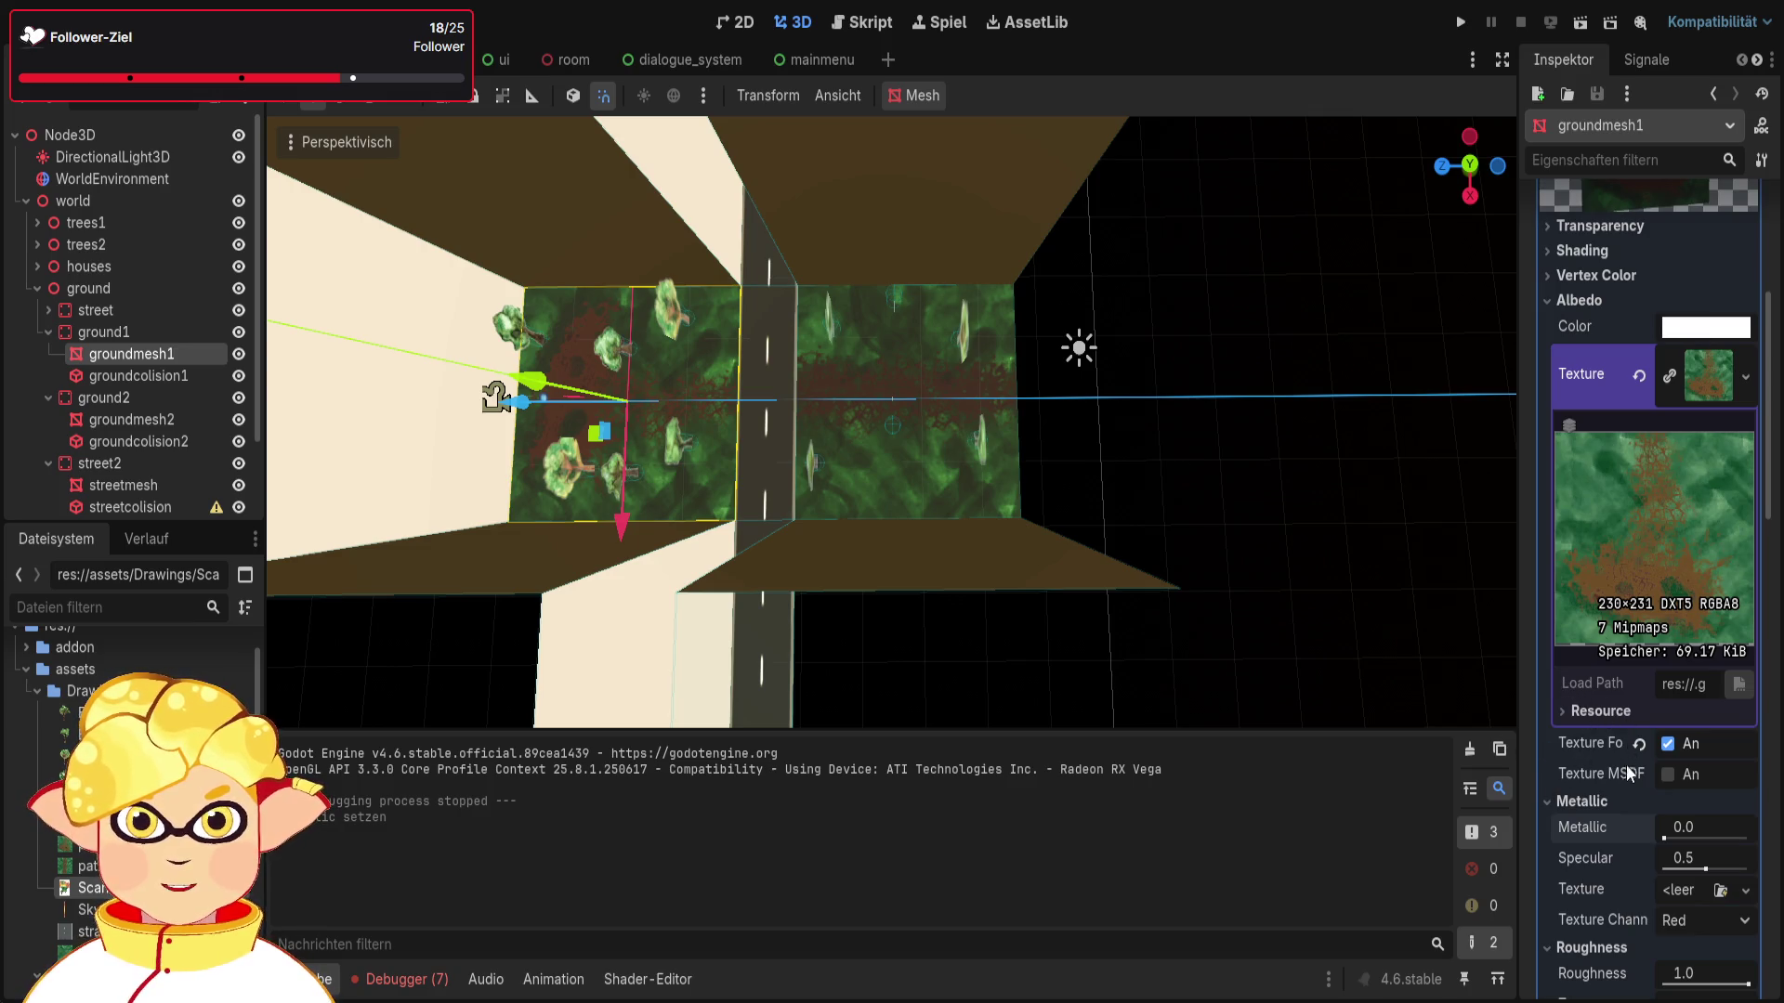
key("ctrl+z")
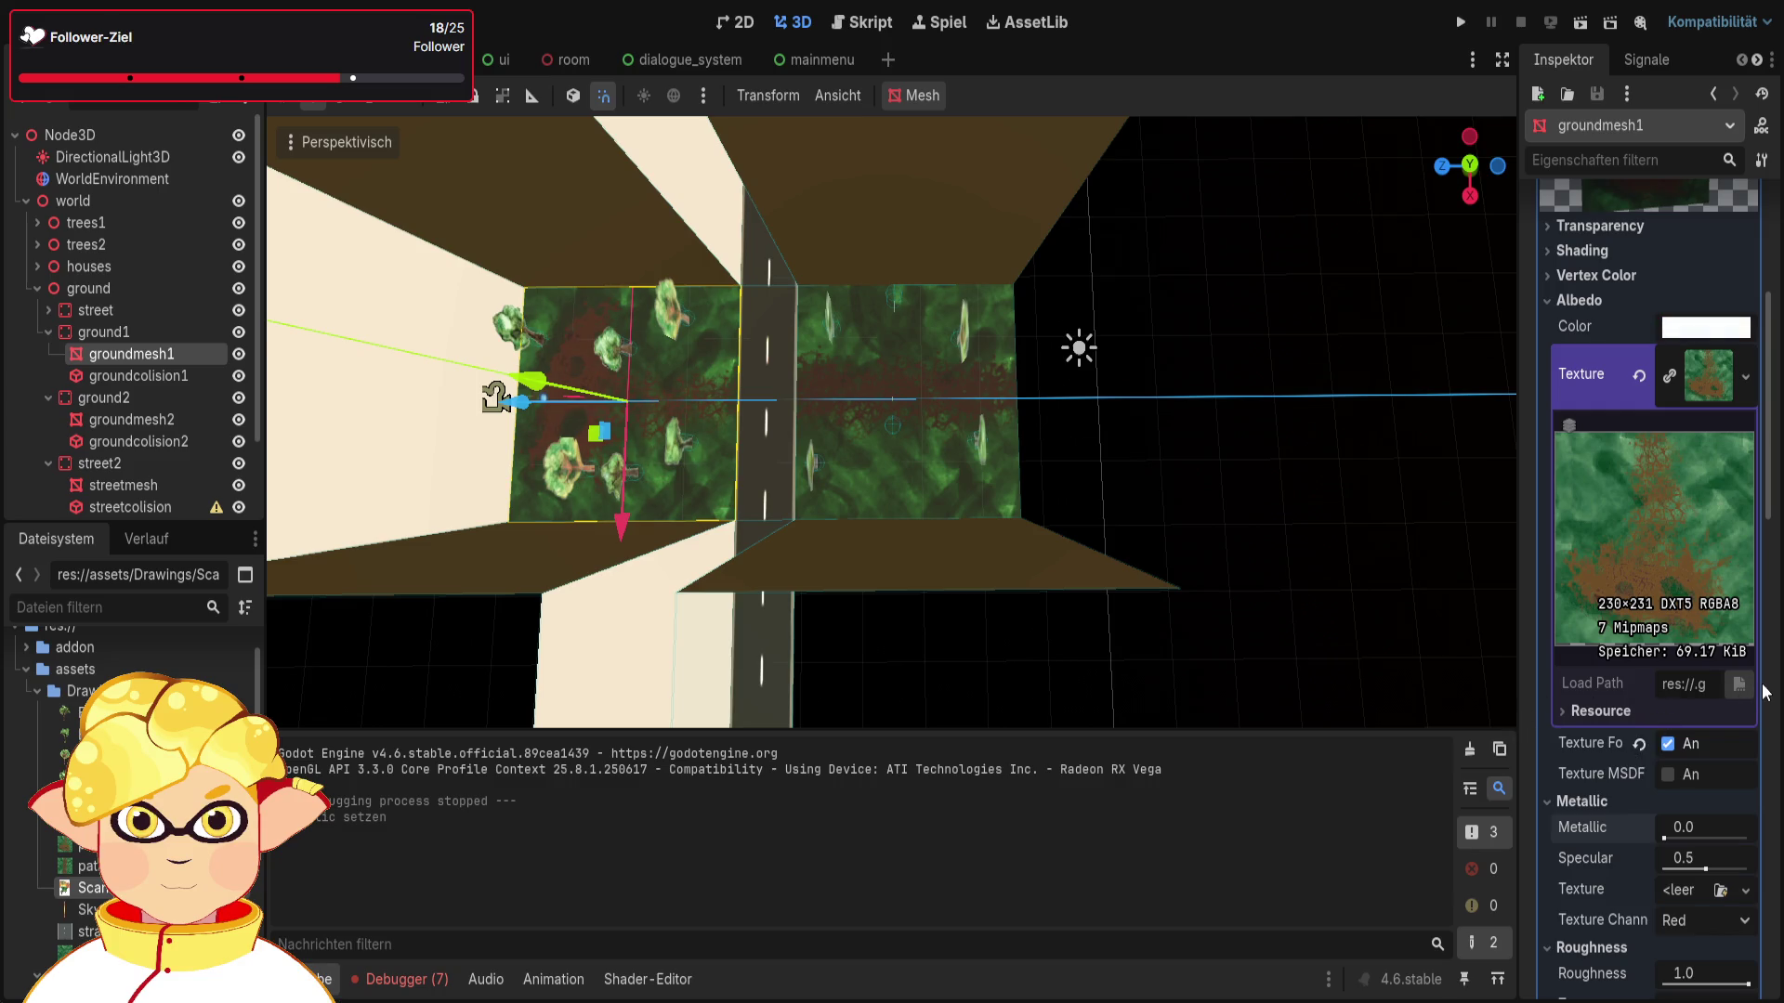
key("ctrl+z")
key("ctrl+z")
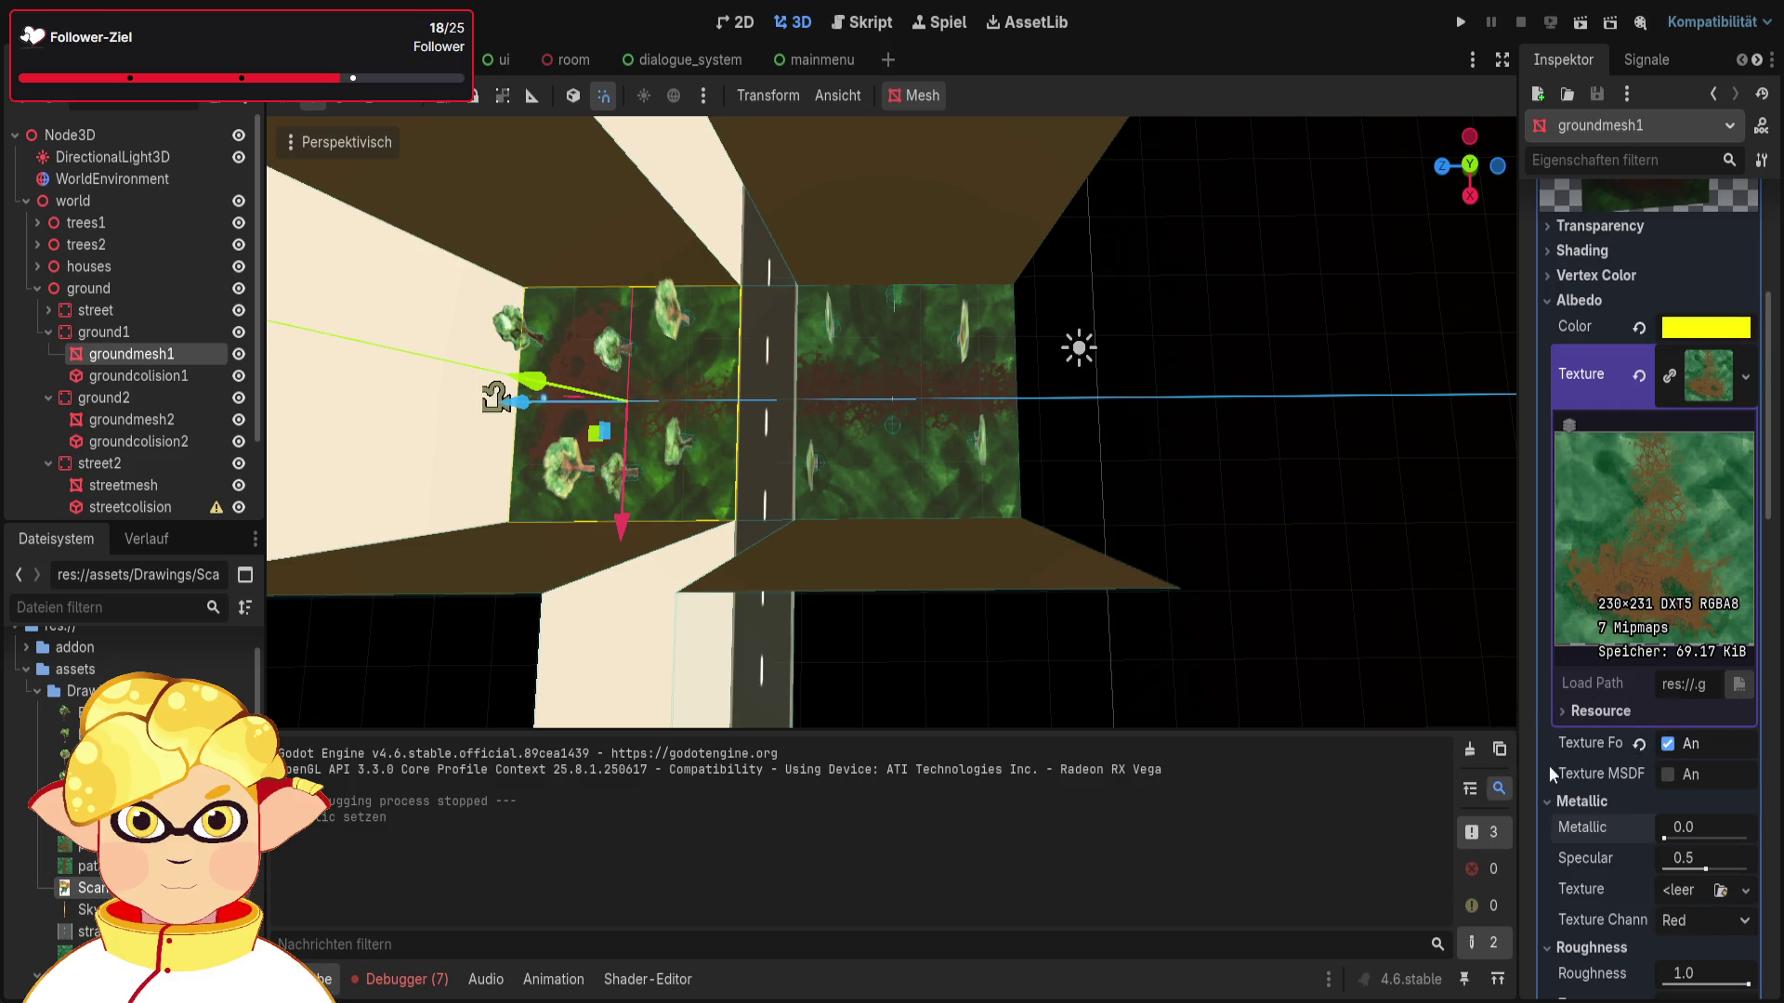
key("ctrl+z")
key("ctrl+z")
key("ctrl+z")
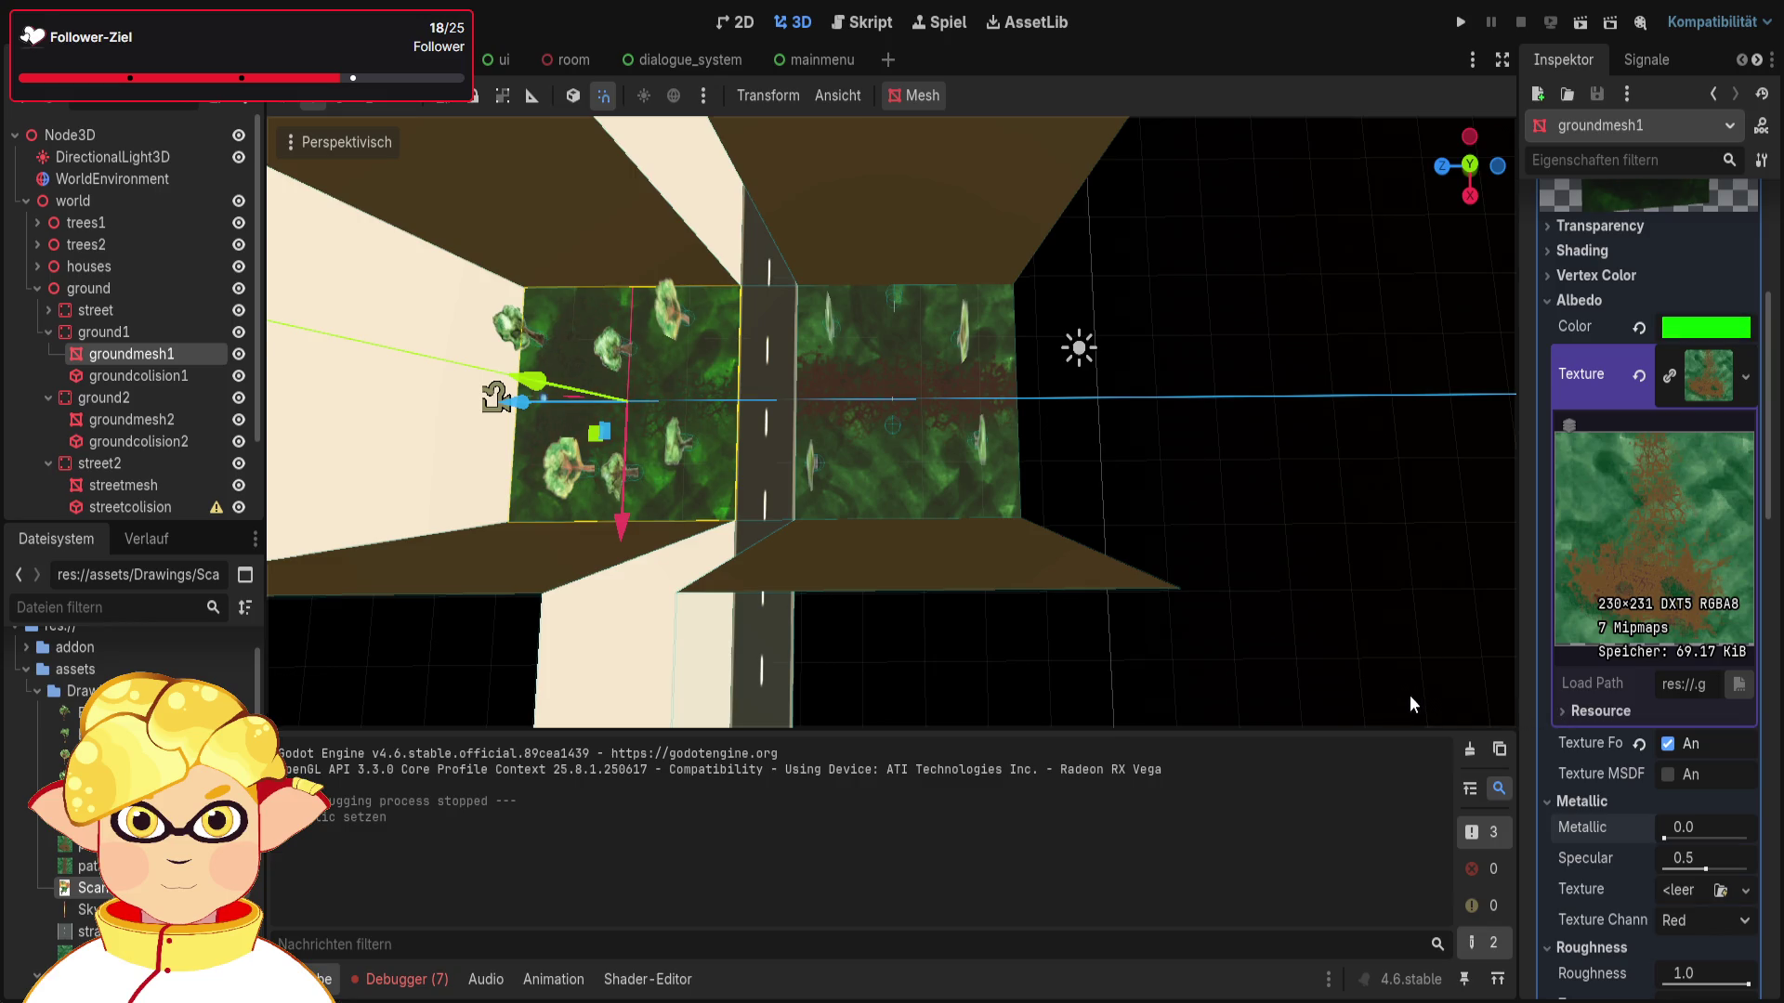
key("ctrl+z")
left_click(1580, 22)
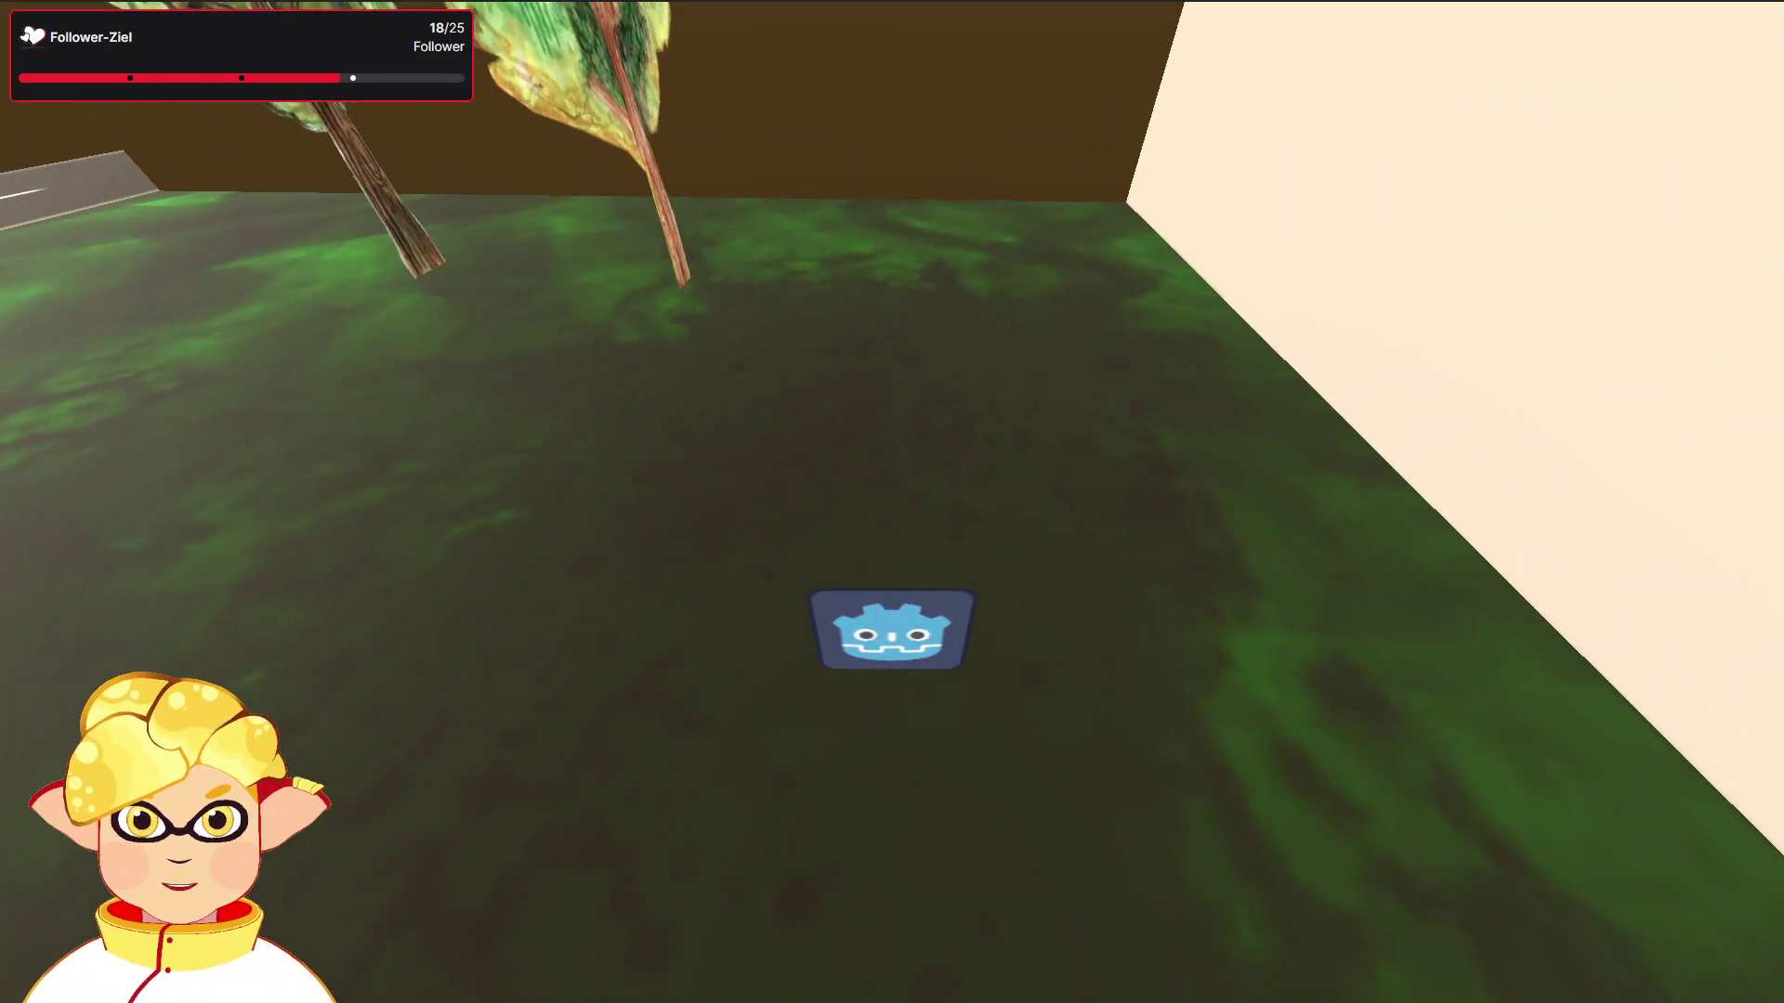
key("F8")
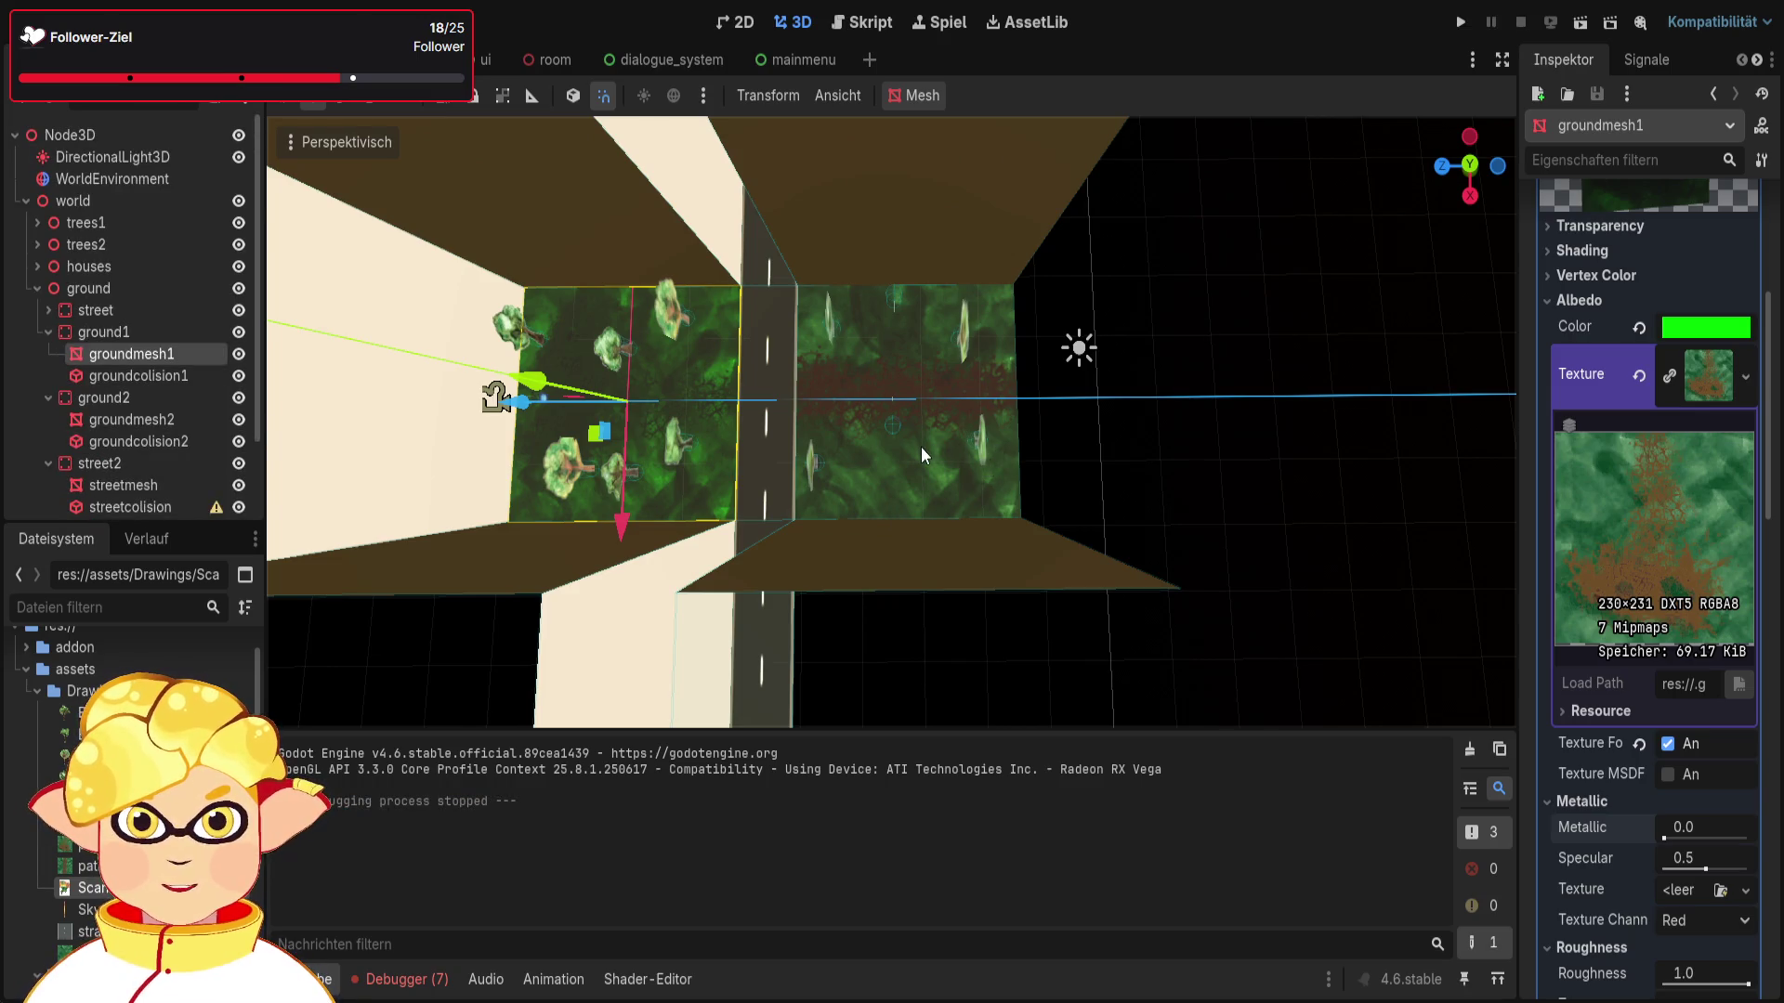
key("ctrl+z")
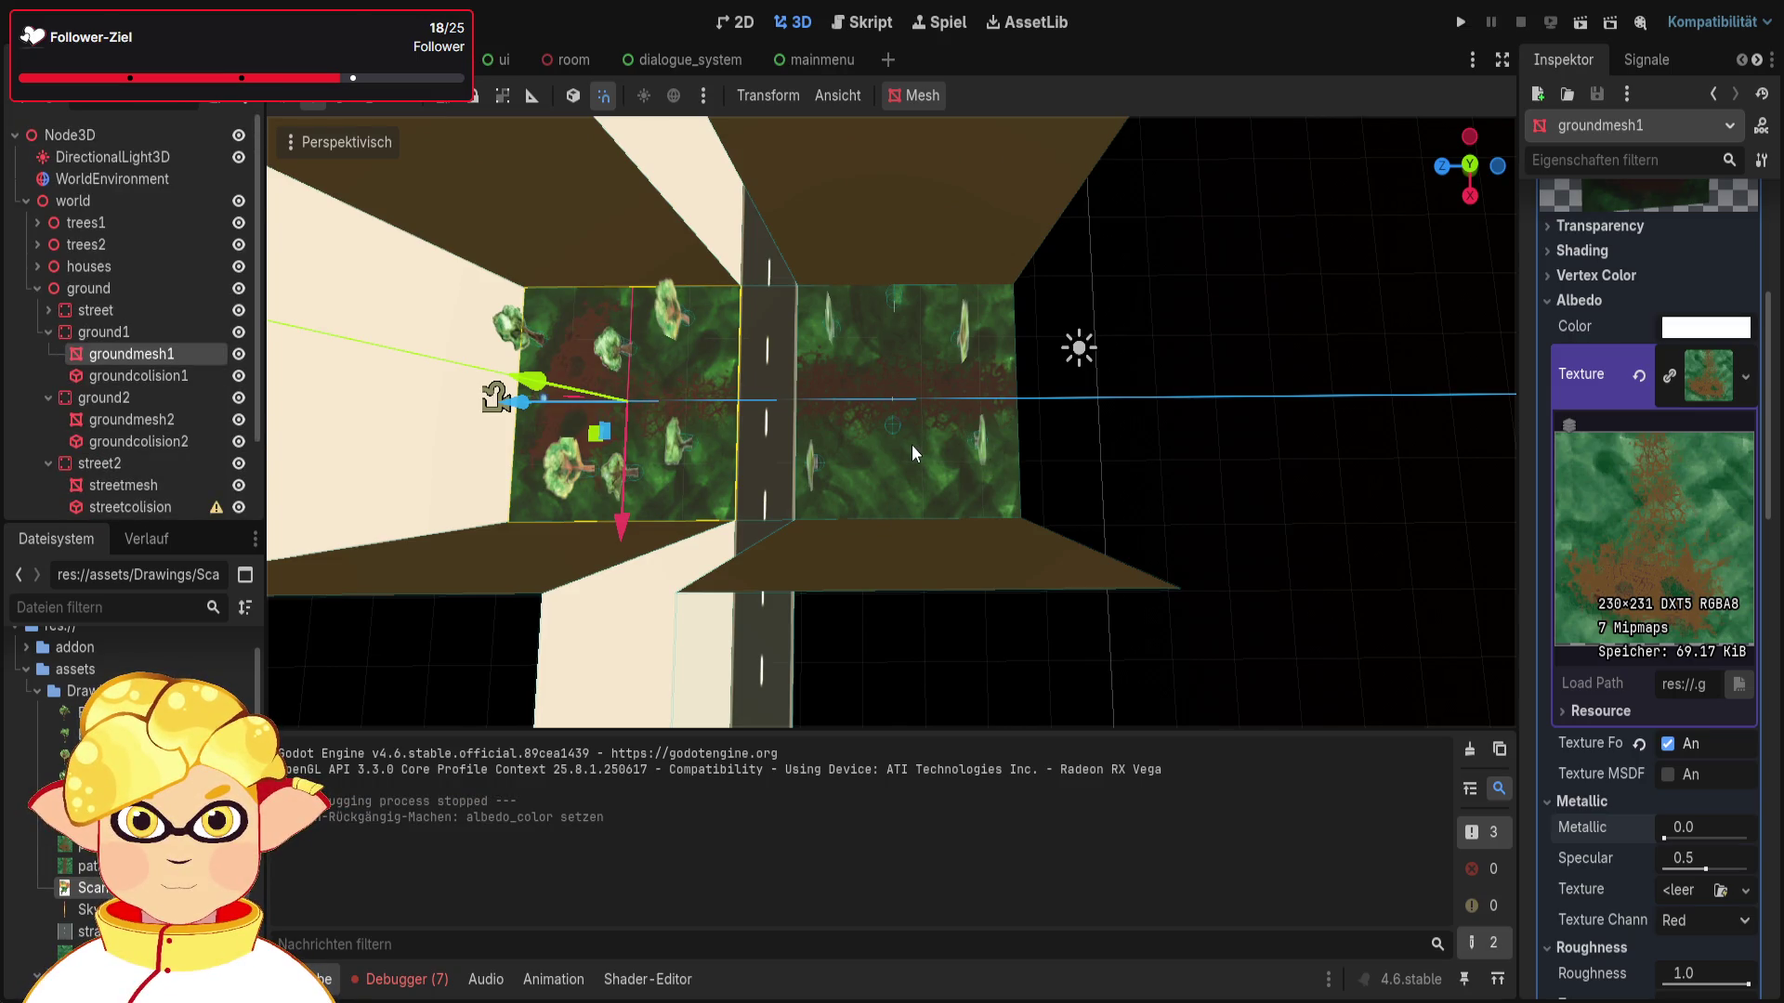
scroll(149, 344, "down", 2)
Step: Set the sun light's energy to exactly 3.0 and test-run the brighter scene
scroll(148, 344, "up", 2)
left_click(130, 158)
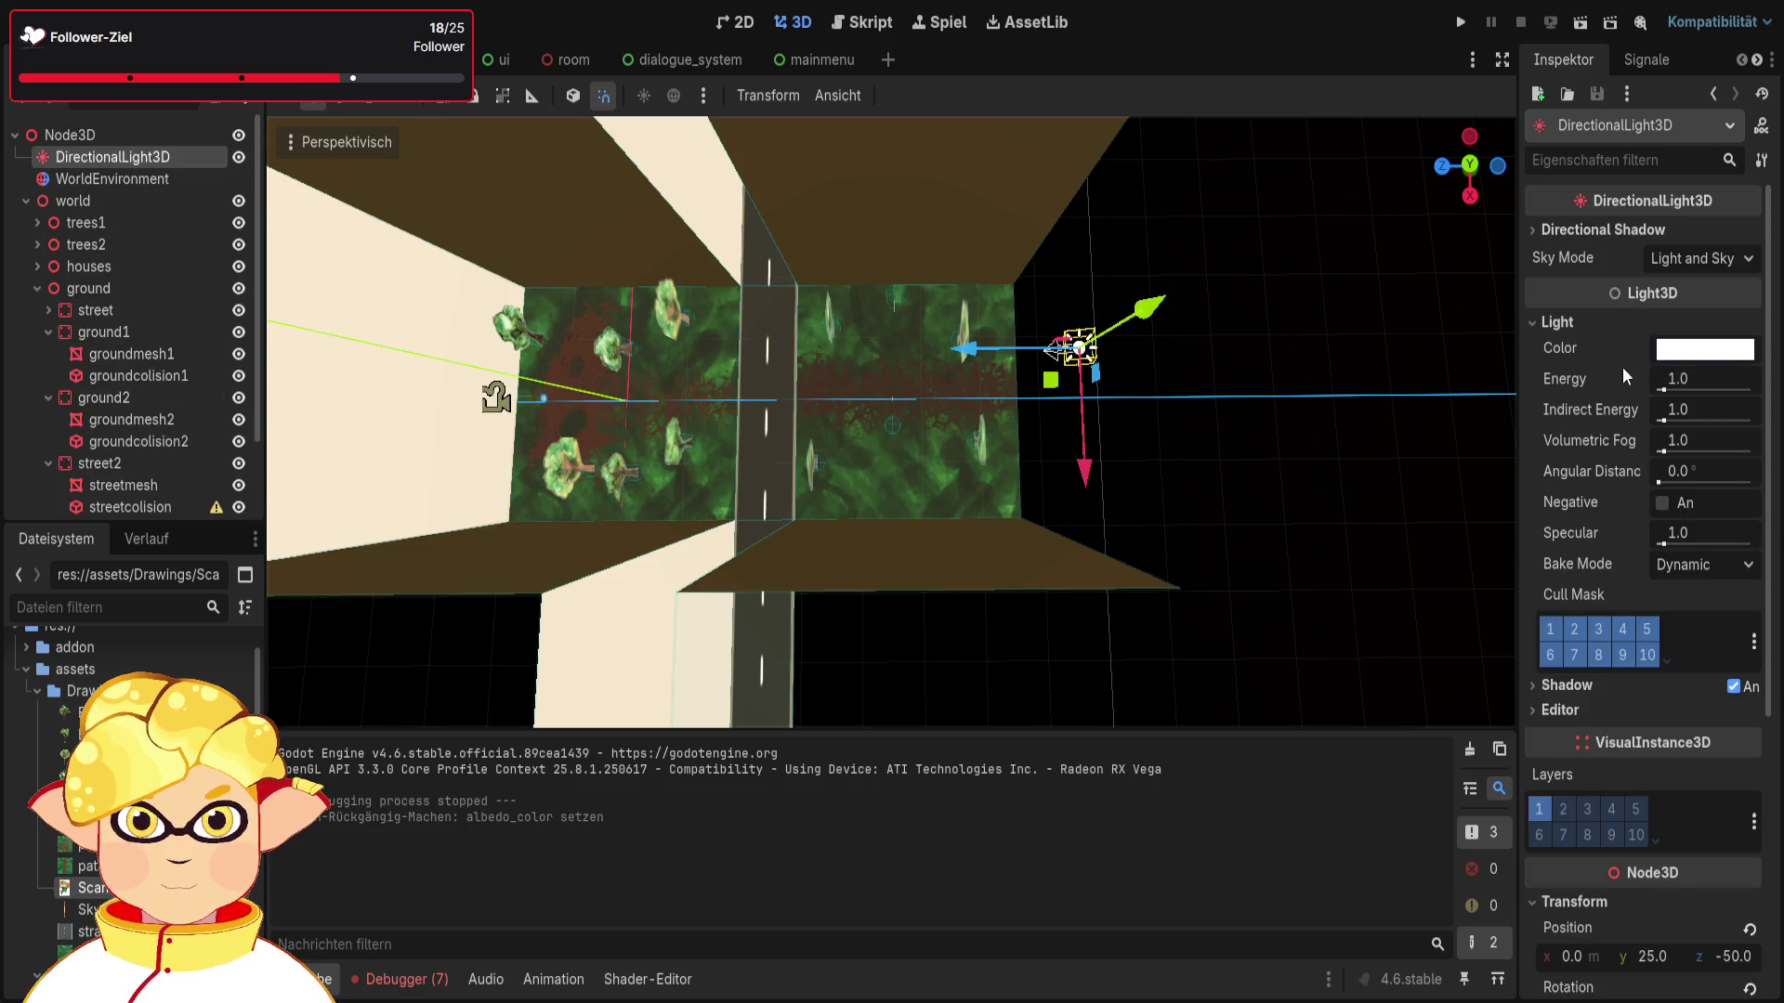
left_click_drag(1662, 388, 1674, 385)
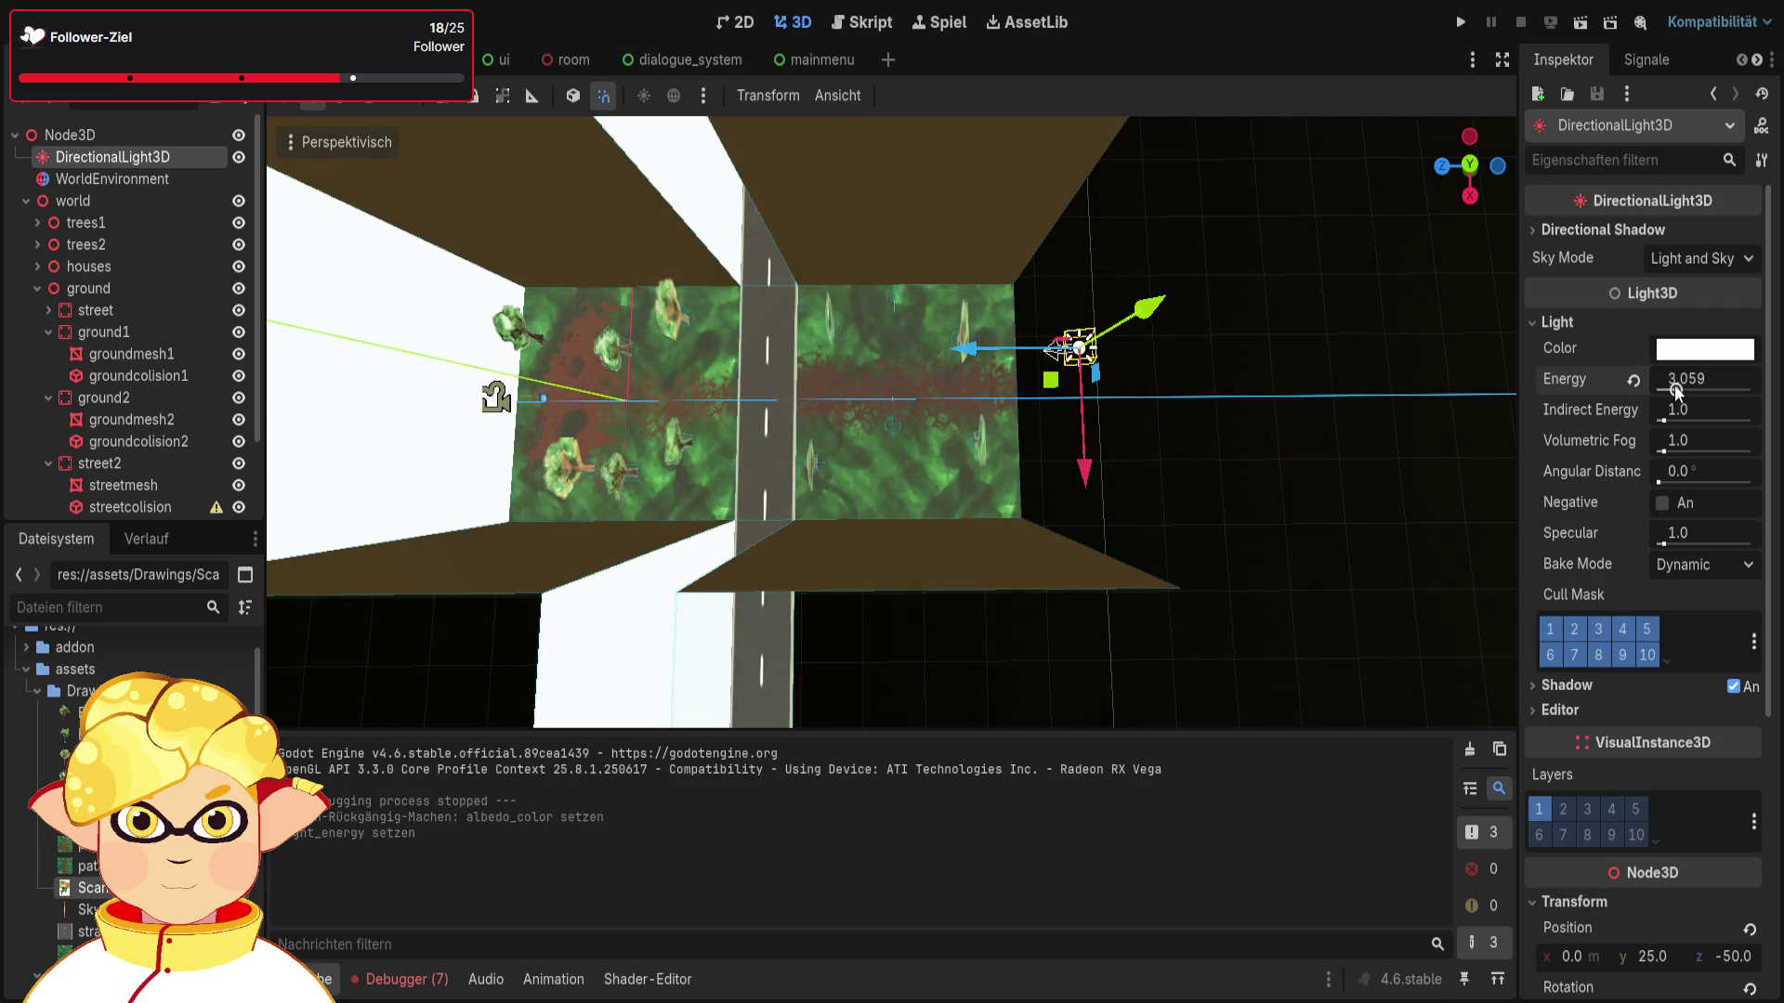
left_click(1717, 376)
type("3")
key("Return")
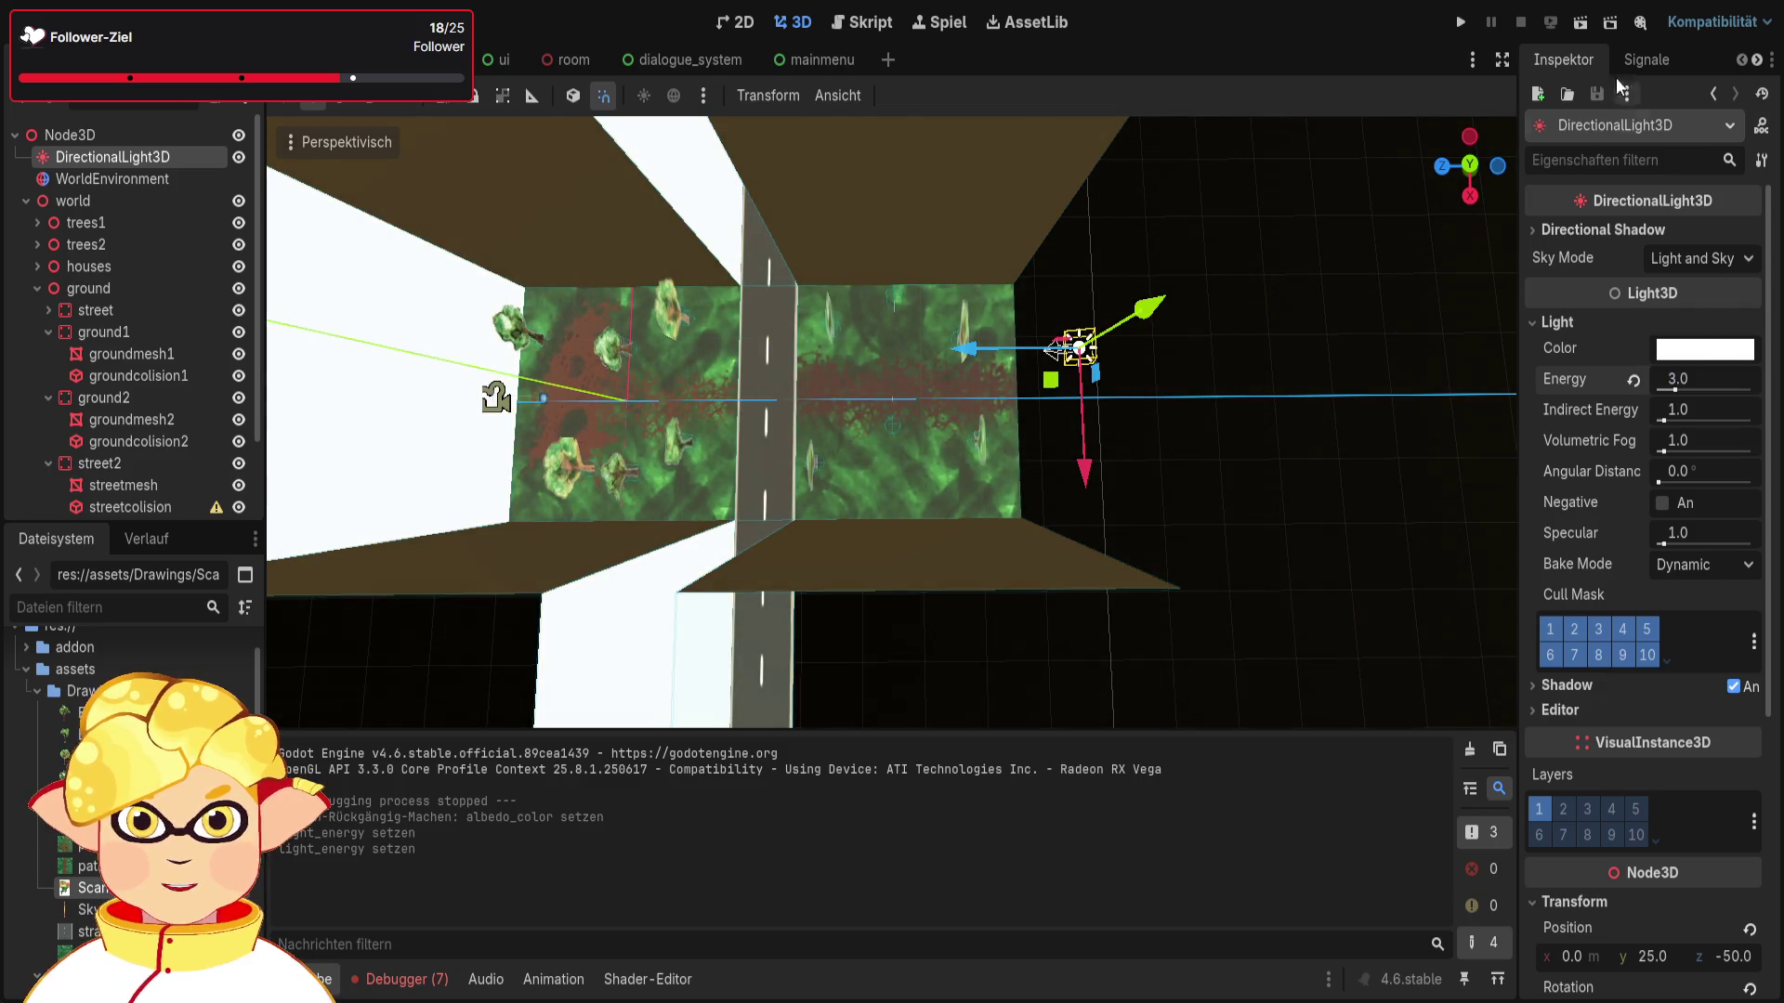
left_click(1579, 21)
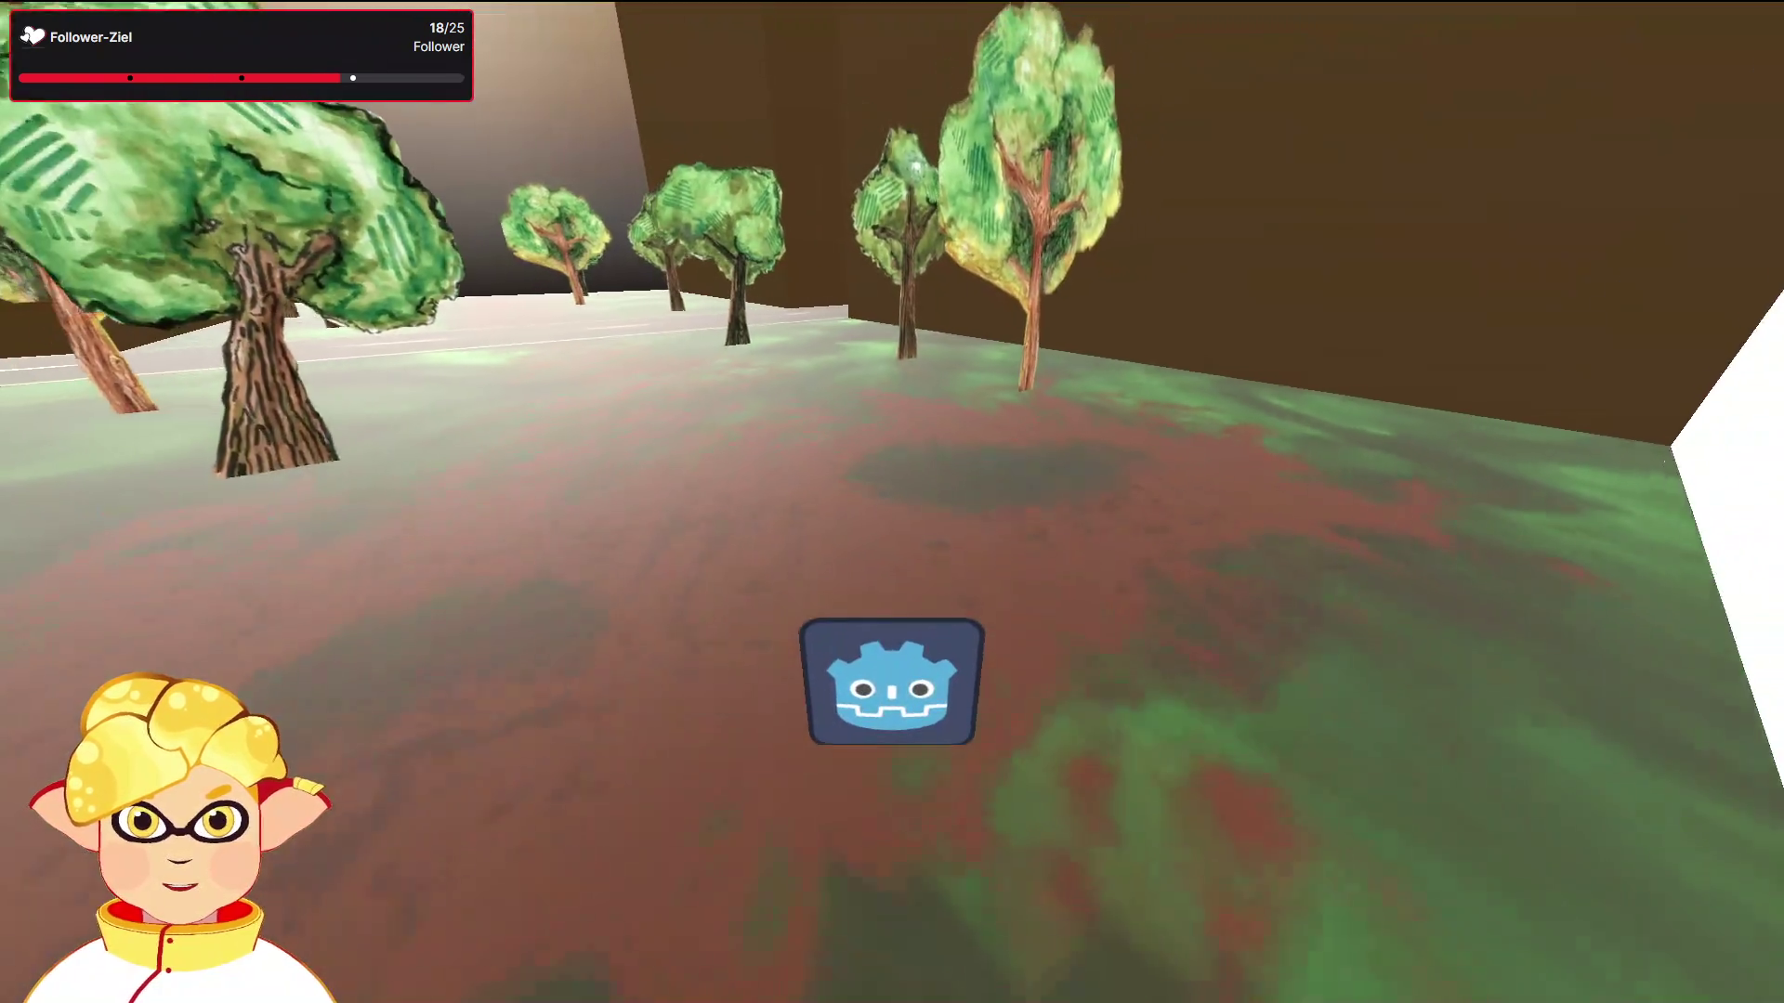
key("F8")
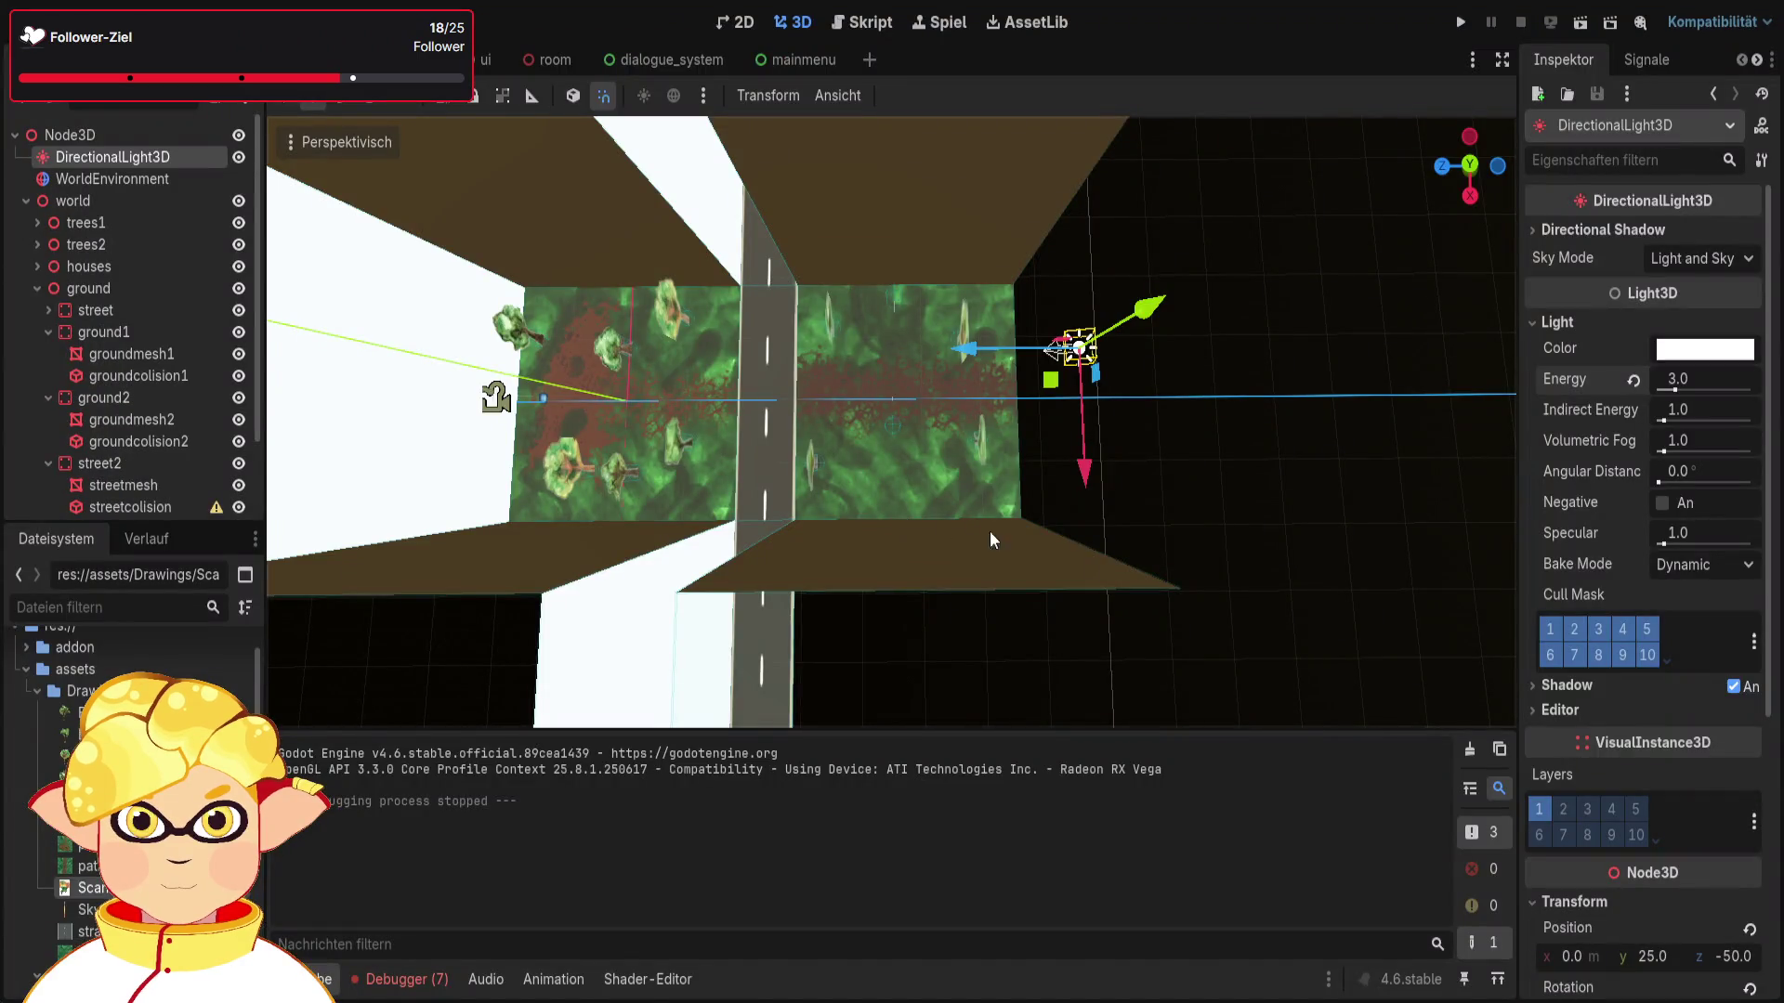
Step: Set the sun light's bake mode to Static and preview the lighting in a test run
left_click(1701, 565)
left_click(1703, 607)
left_click(1580, 22)
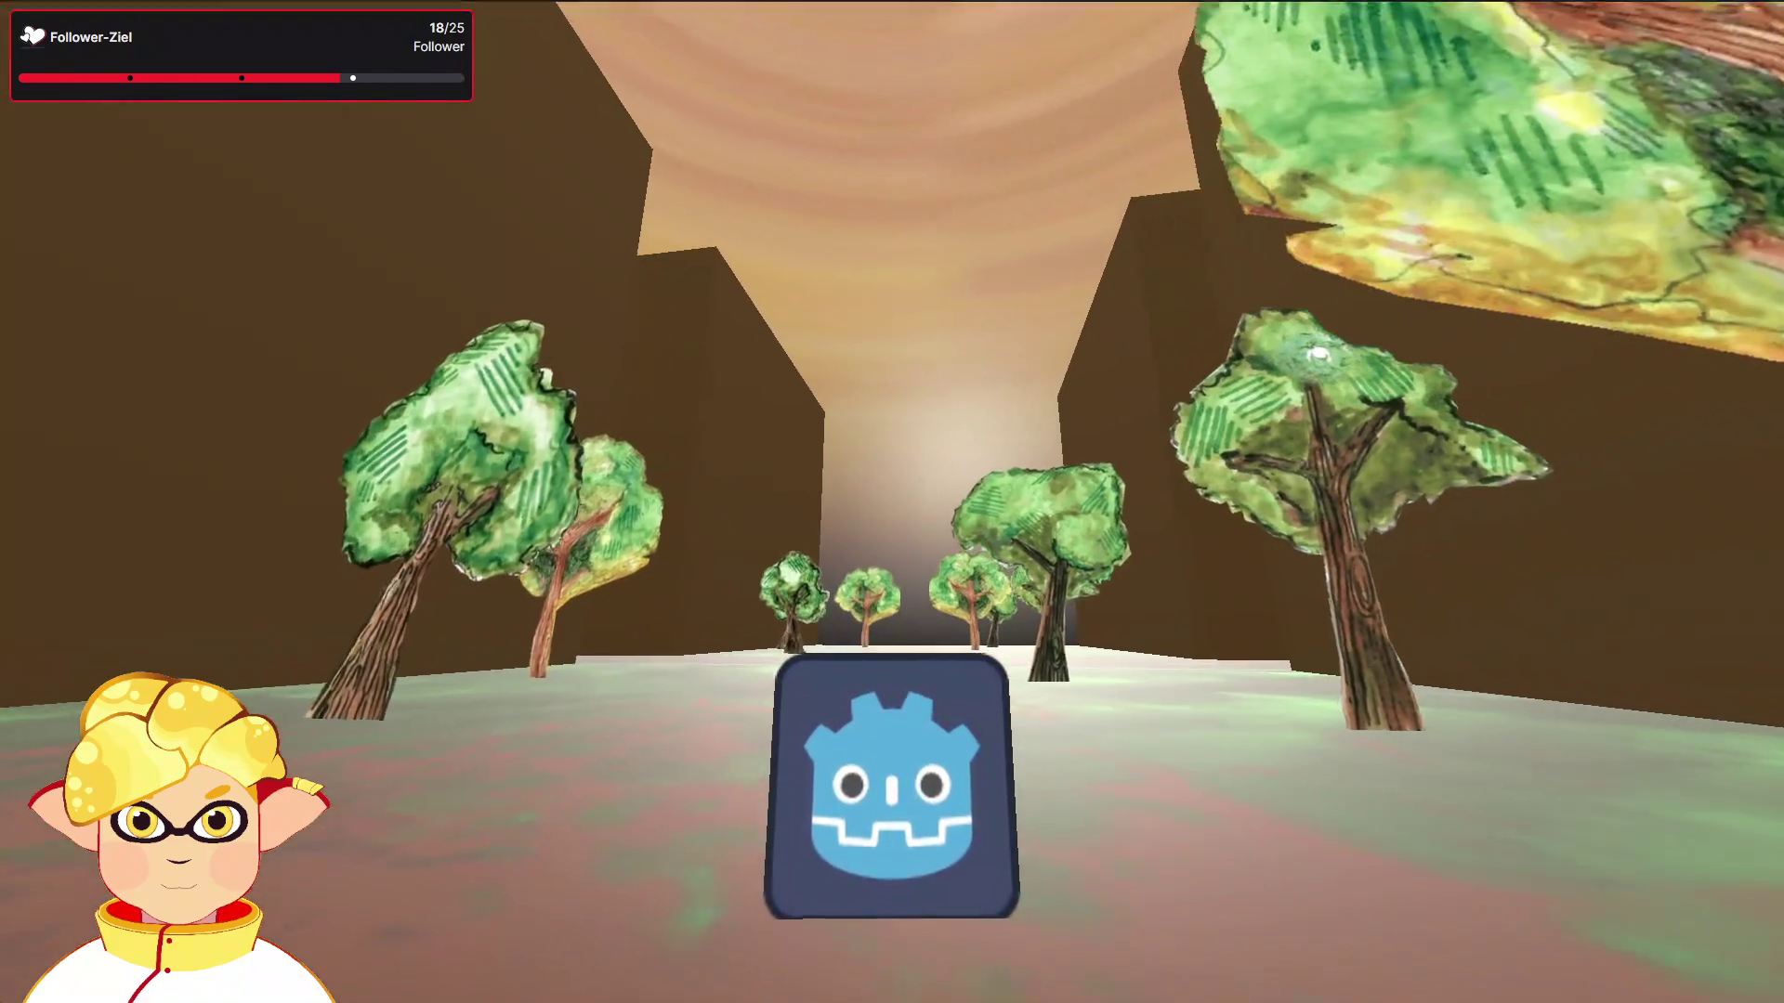
key("F8")
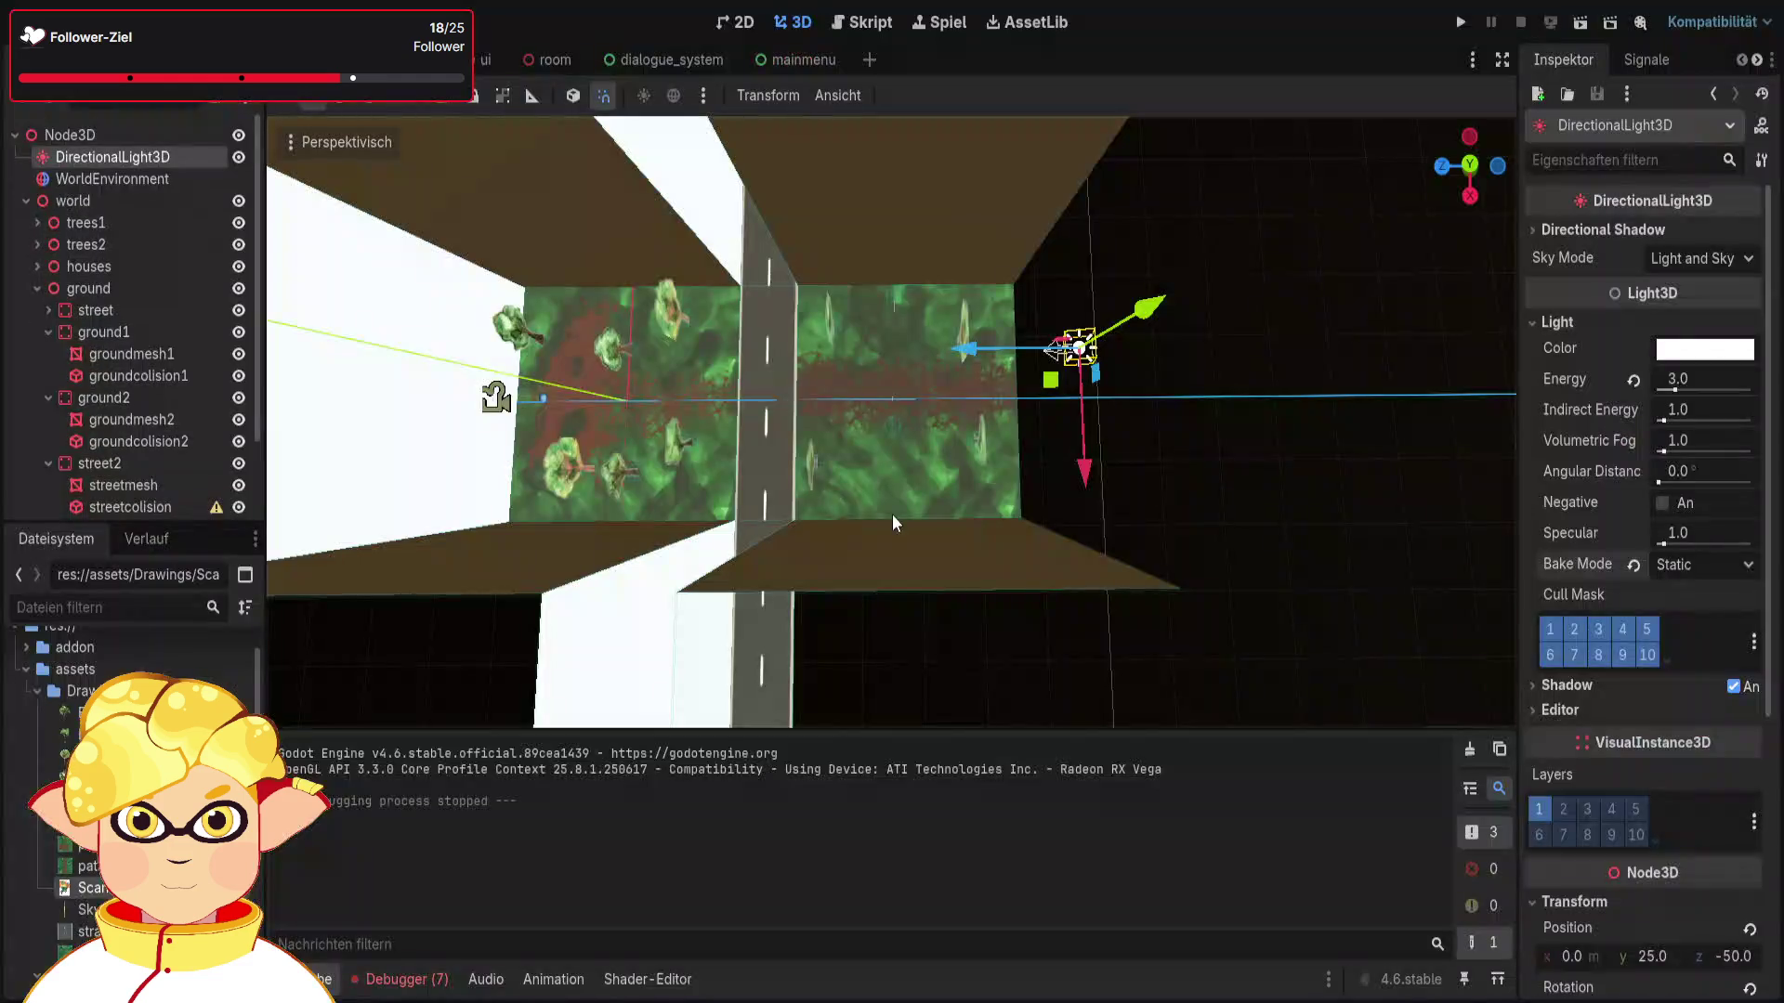
Step: Turn off the sun light's shadows and test-play the shadowless lighting twice
scroll(1198, 428, "down", 5)
scroll(1145, 467, "up", 5)
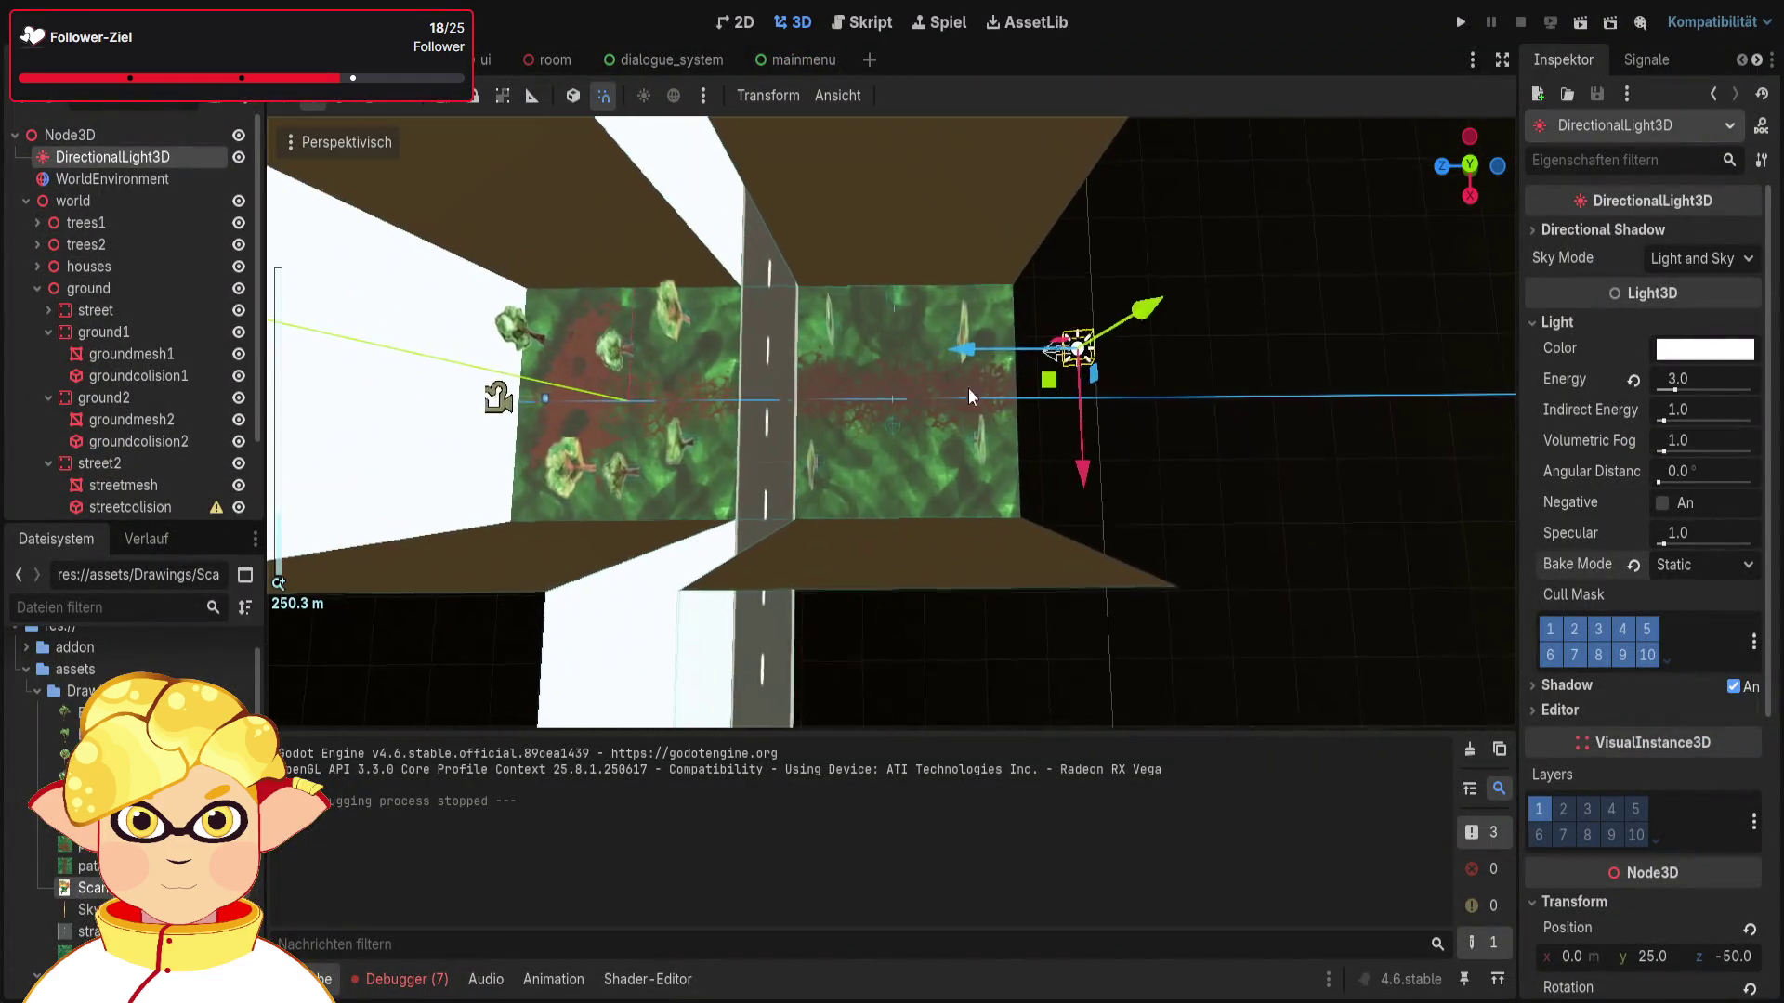
left_click_drag(1202, 450, 1202, 450)
left_click_drag(1287, 497, 1287, 497)
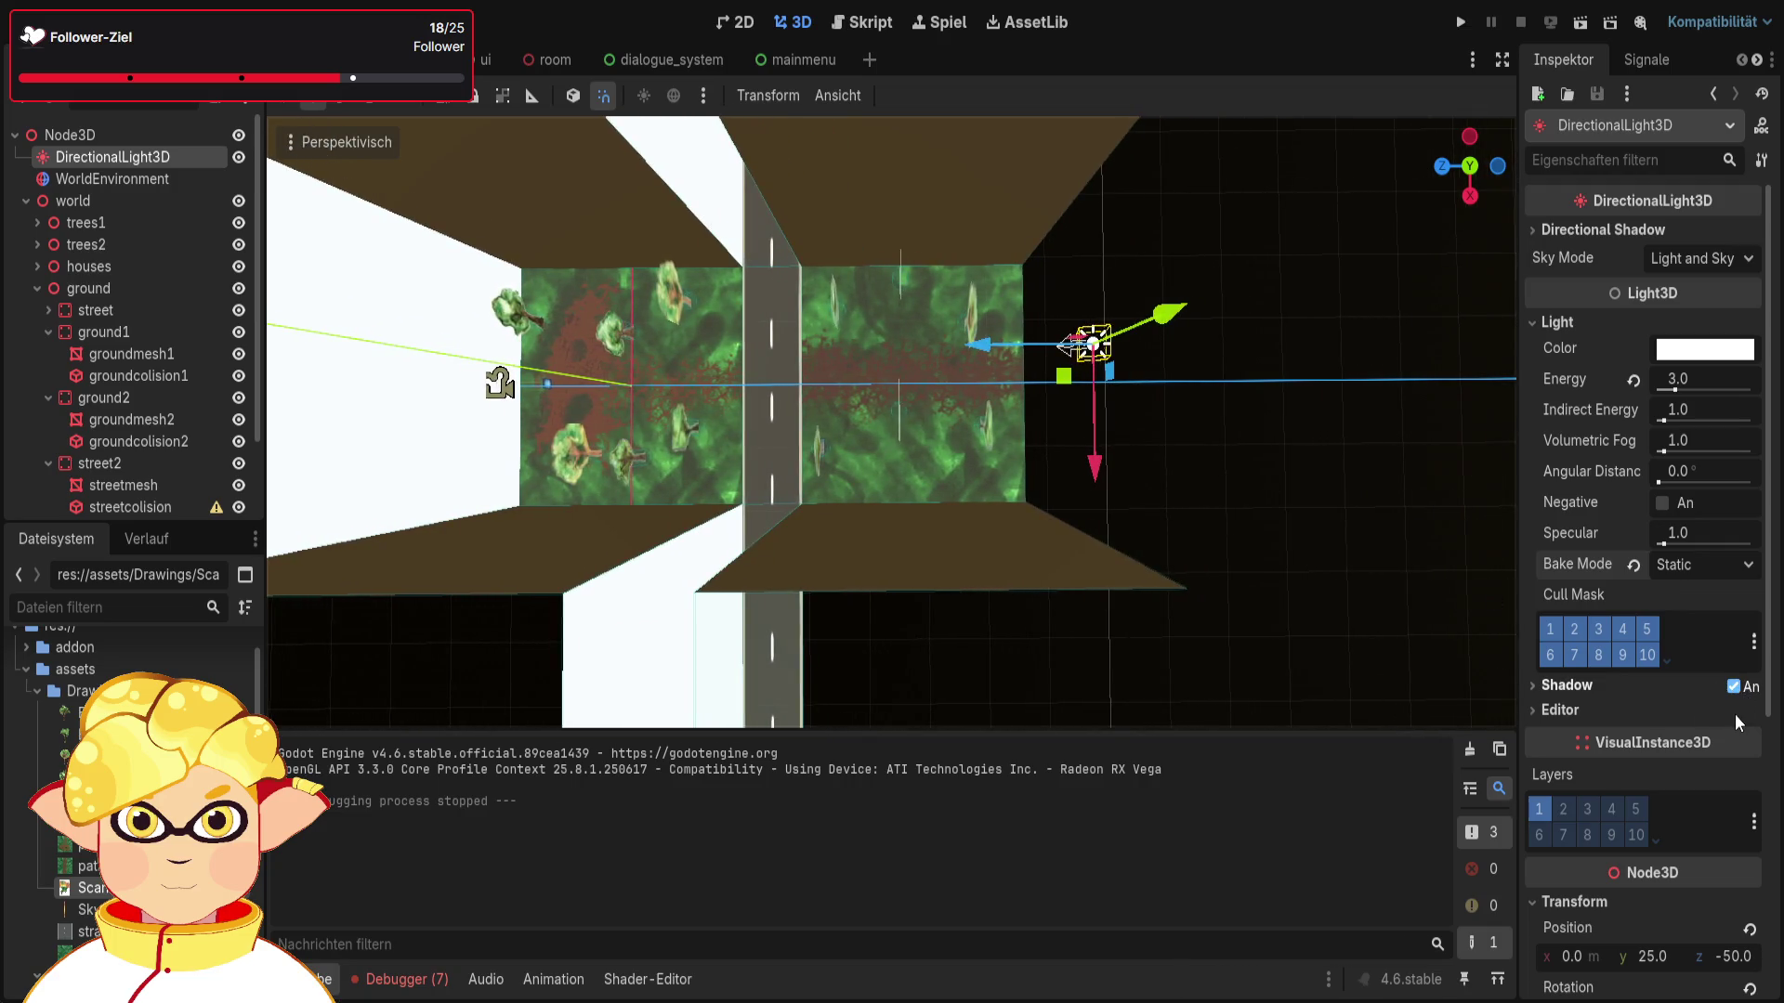
left_click(1734, 688)
left_click(1460, 30)
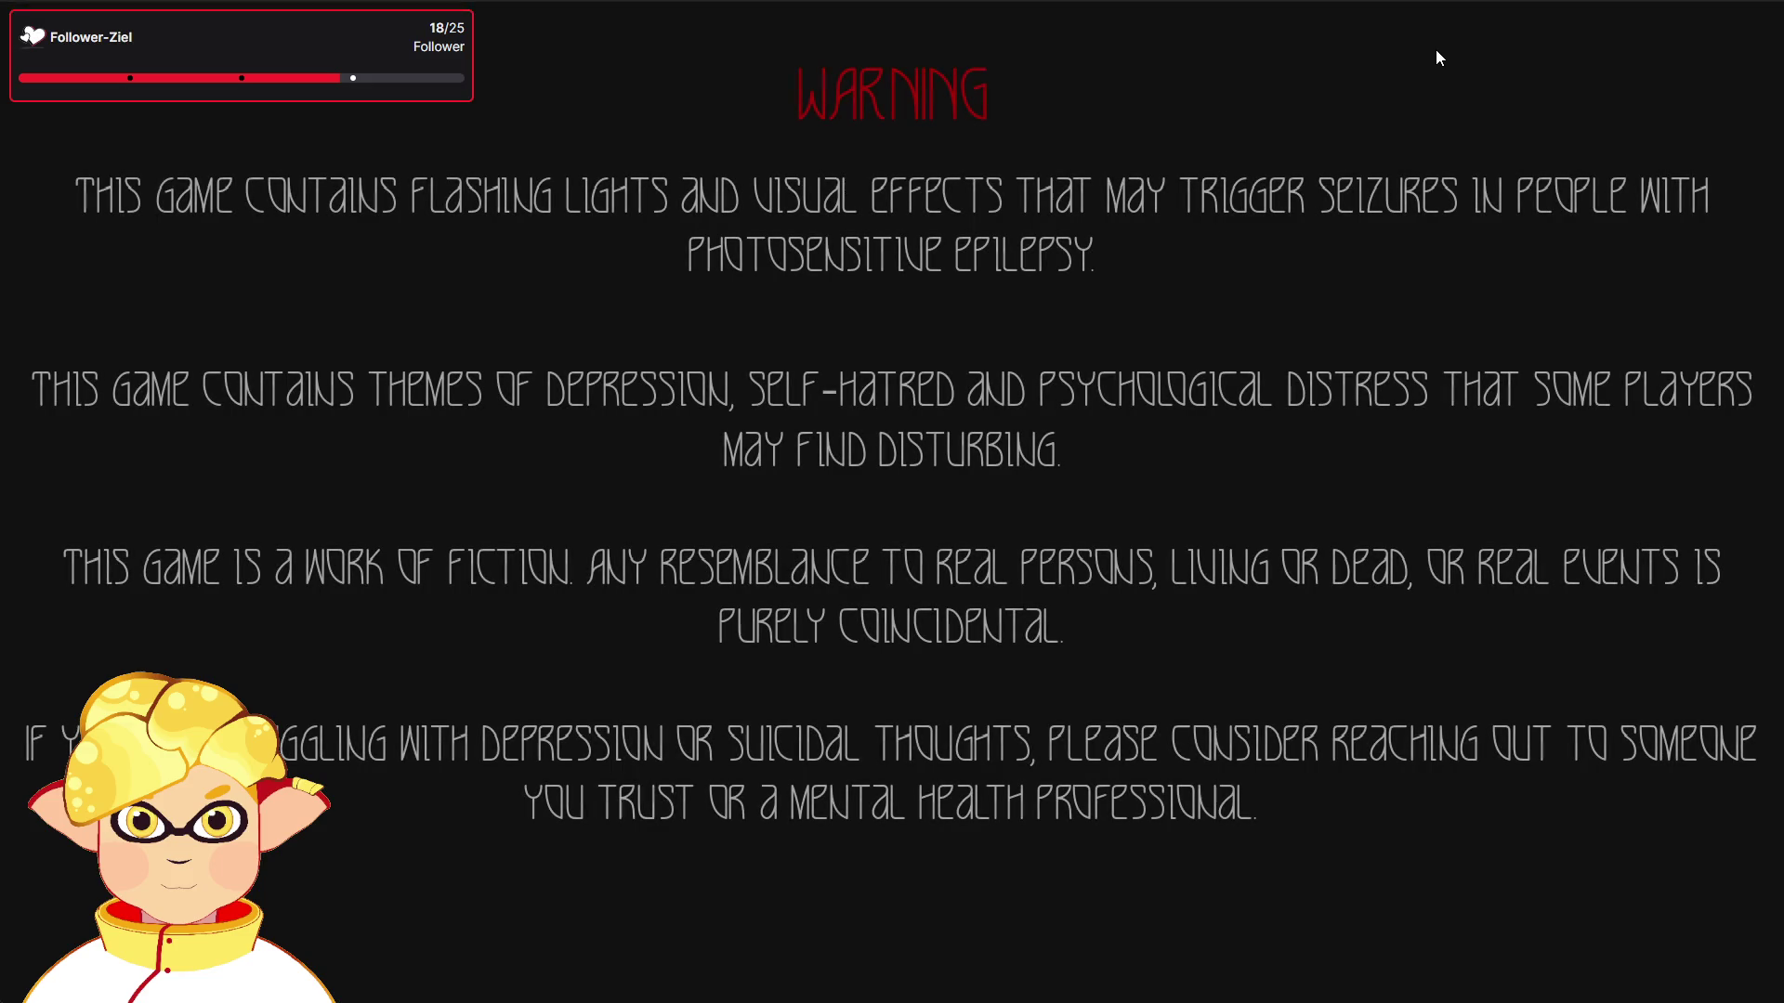
key("alt+F4")
left_click(1579, 22)
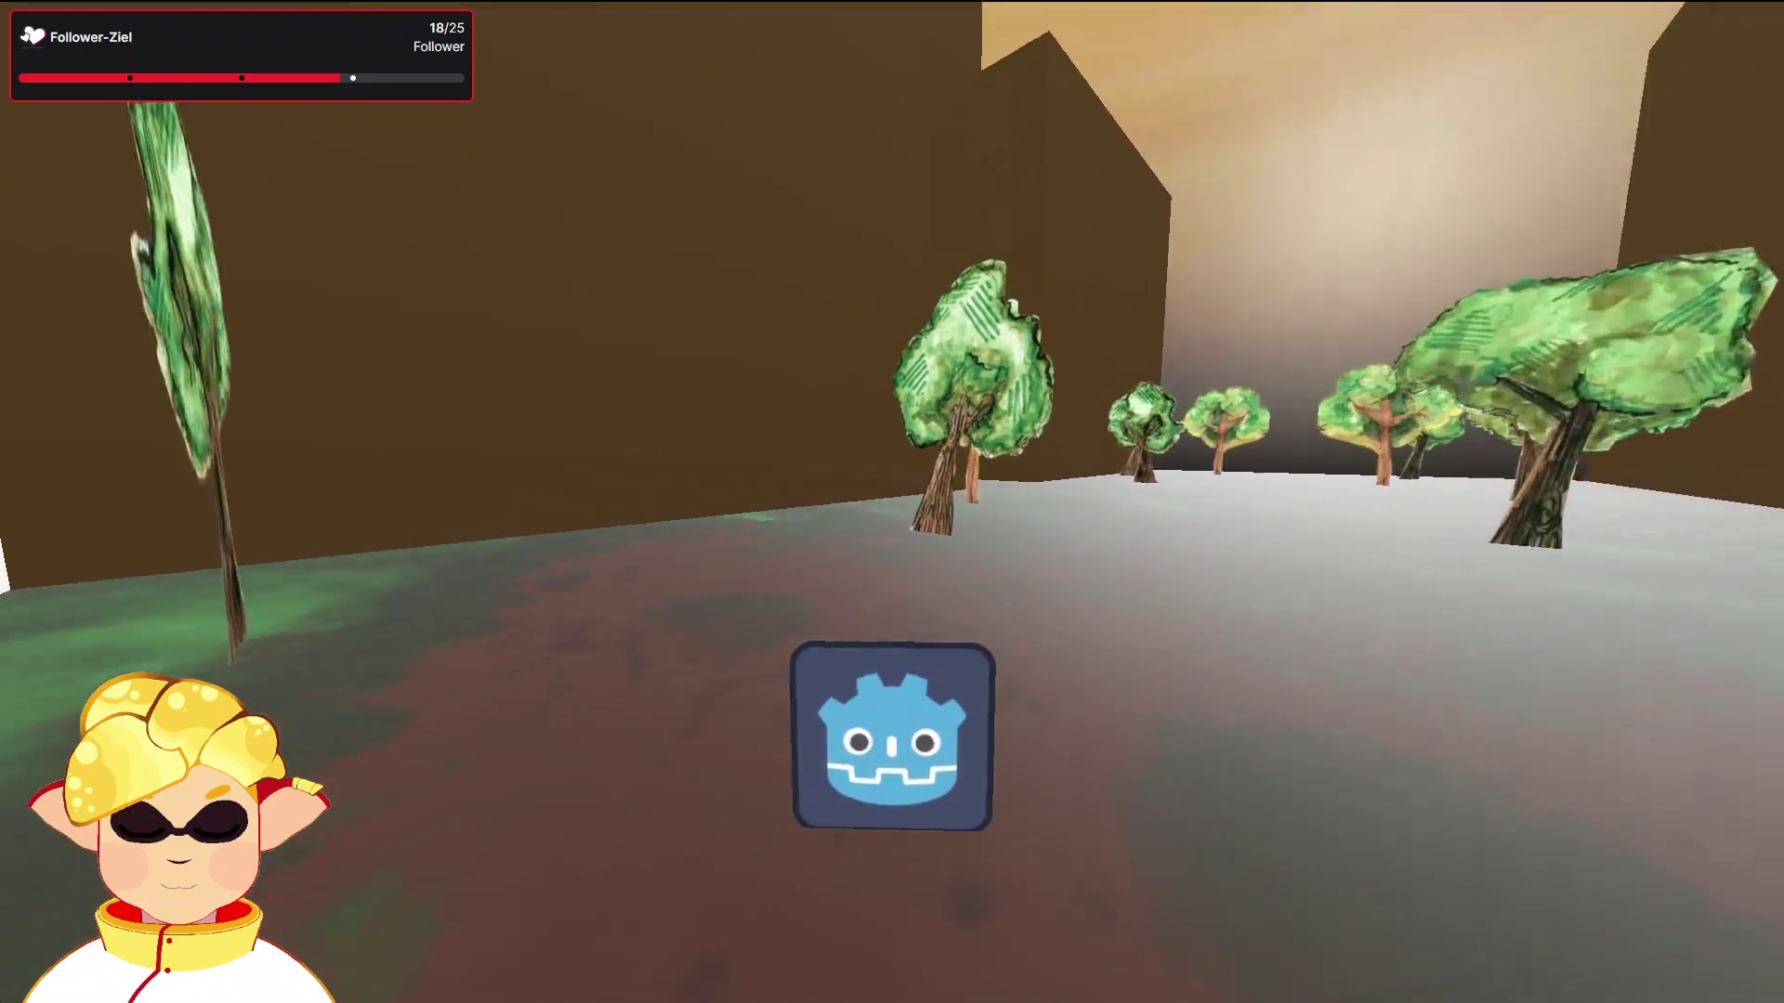
key("alt+F4")
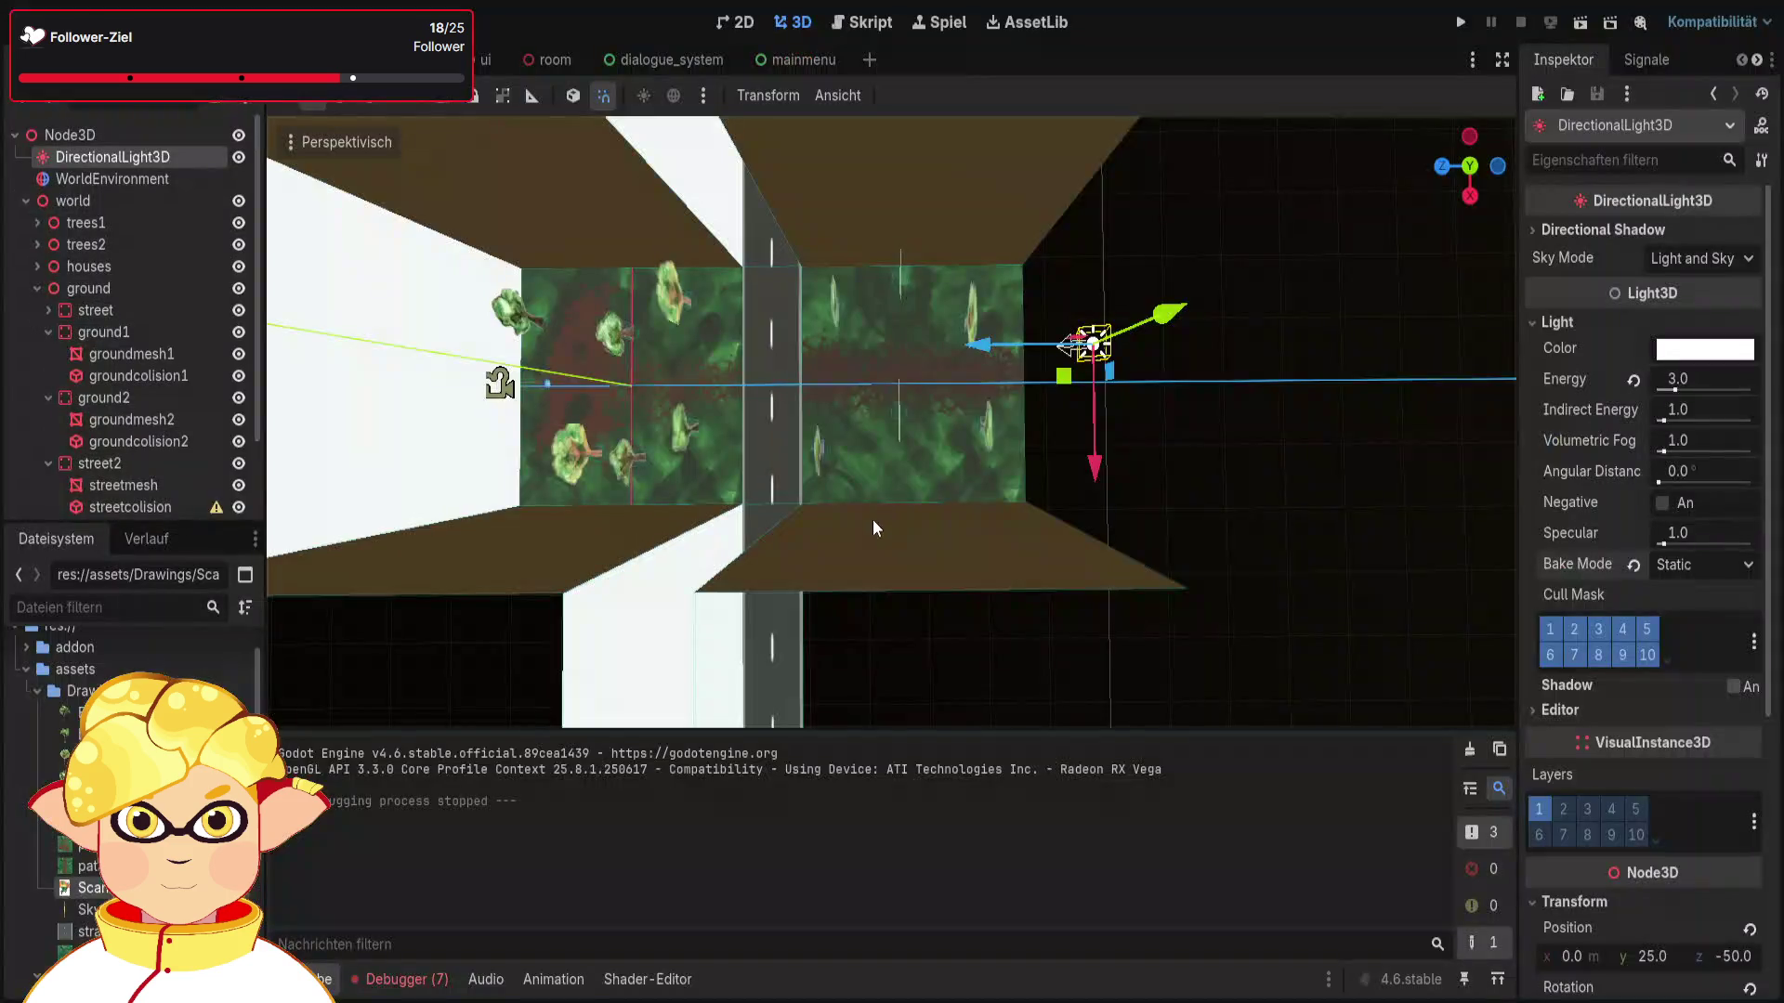
left_click(706, 456)
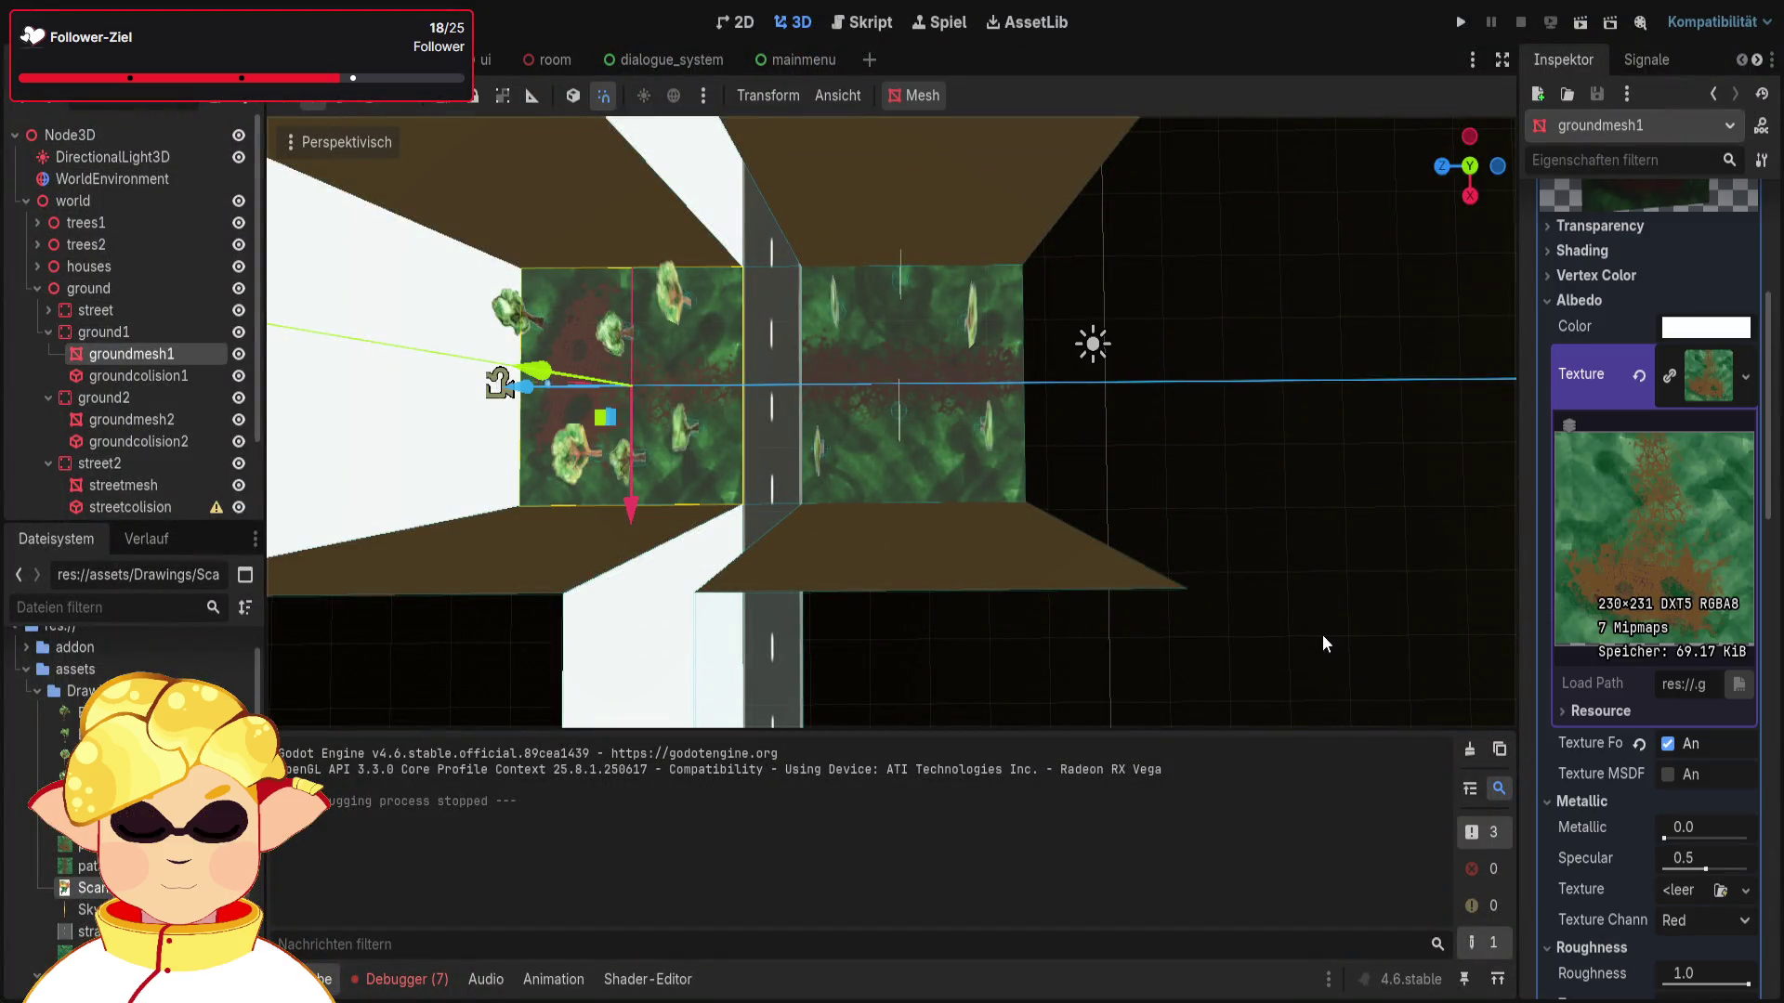
Step: Uncheck Texture Force sRGB on groundmesh1 and groundmesh2, test-running in between
scroll(1642, 667, "down", 2)
left_click(1668, 643)
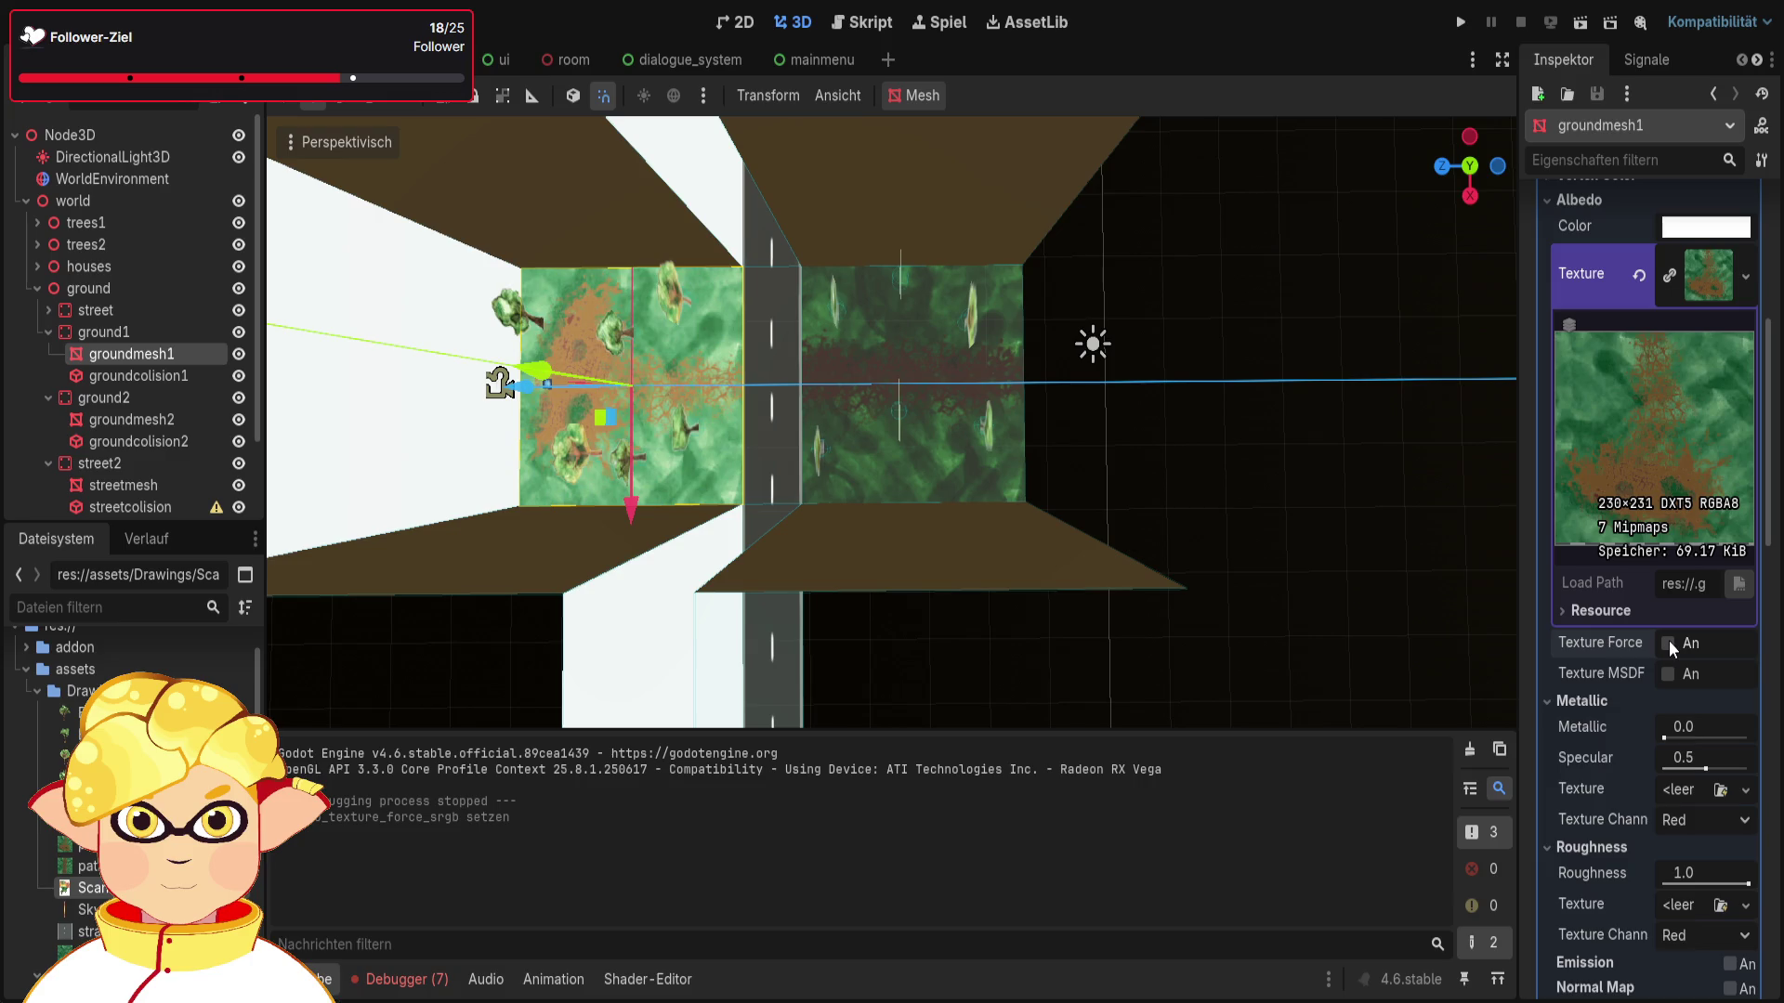
left_click(1577, 37)
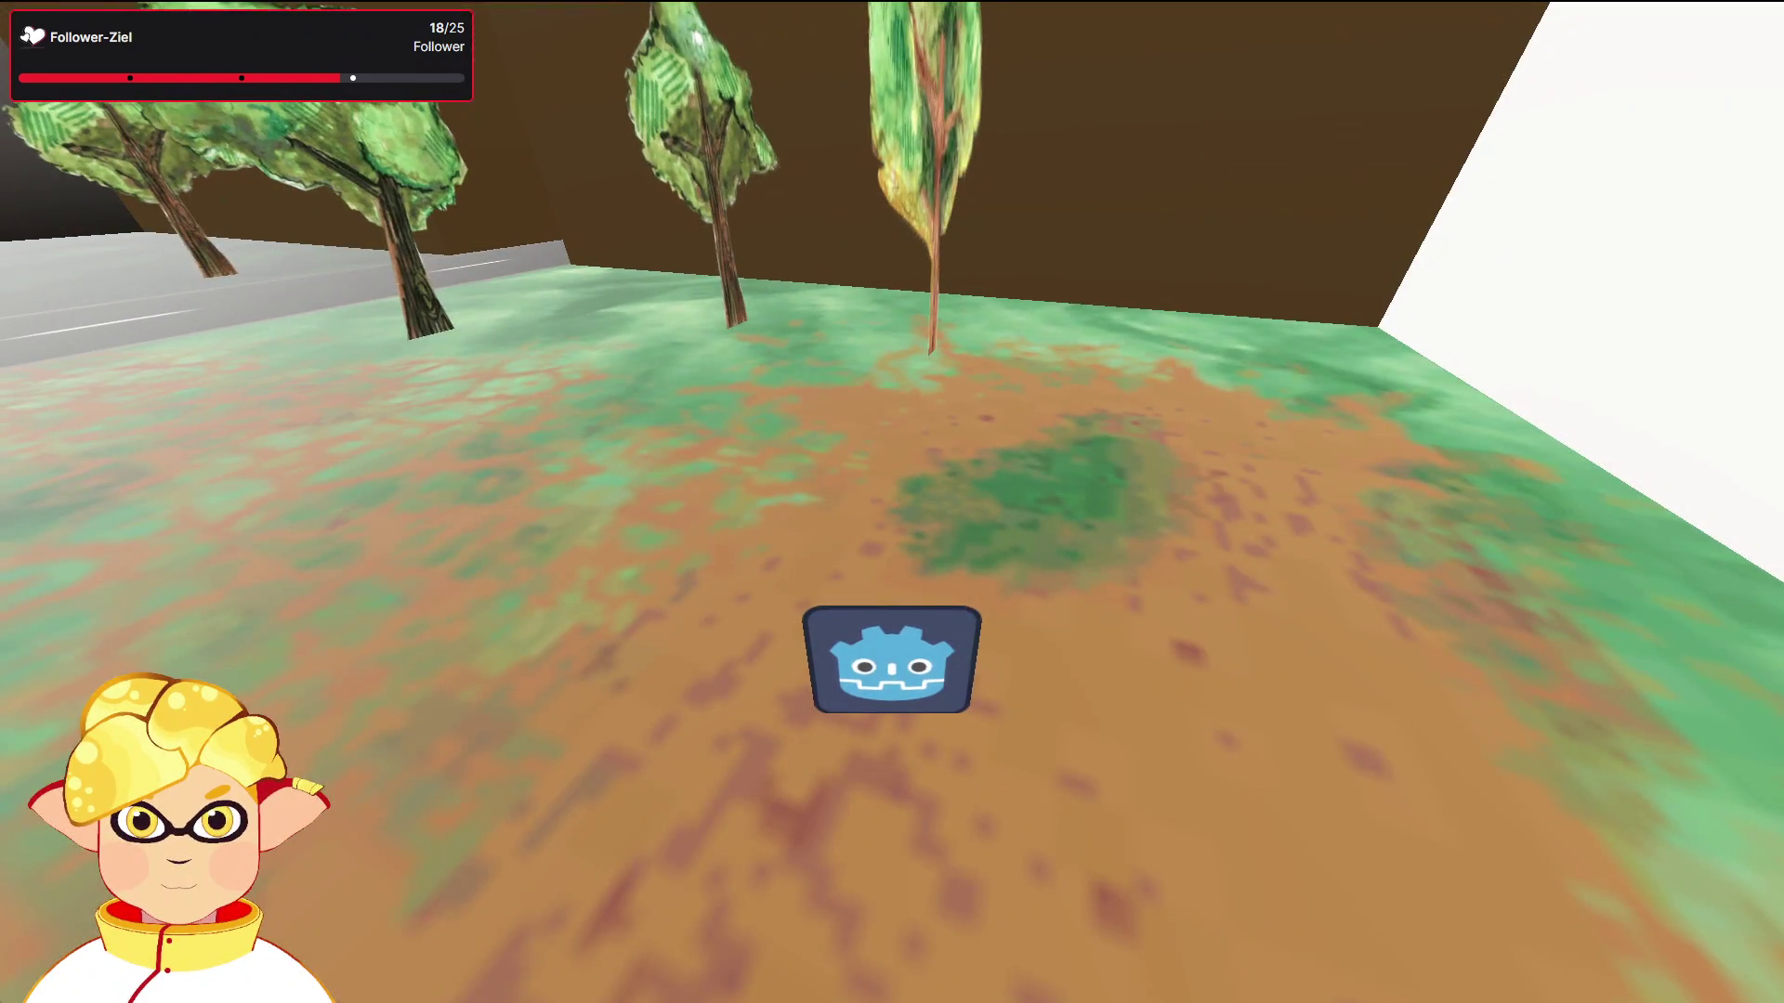
key("alt+F4")
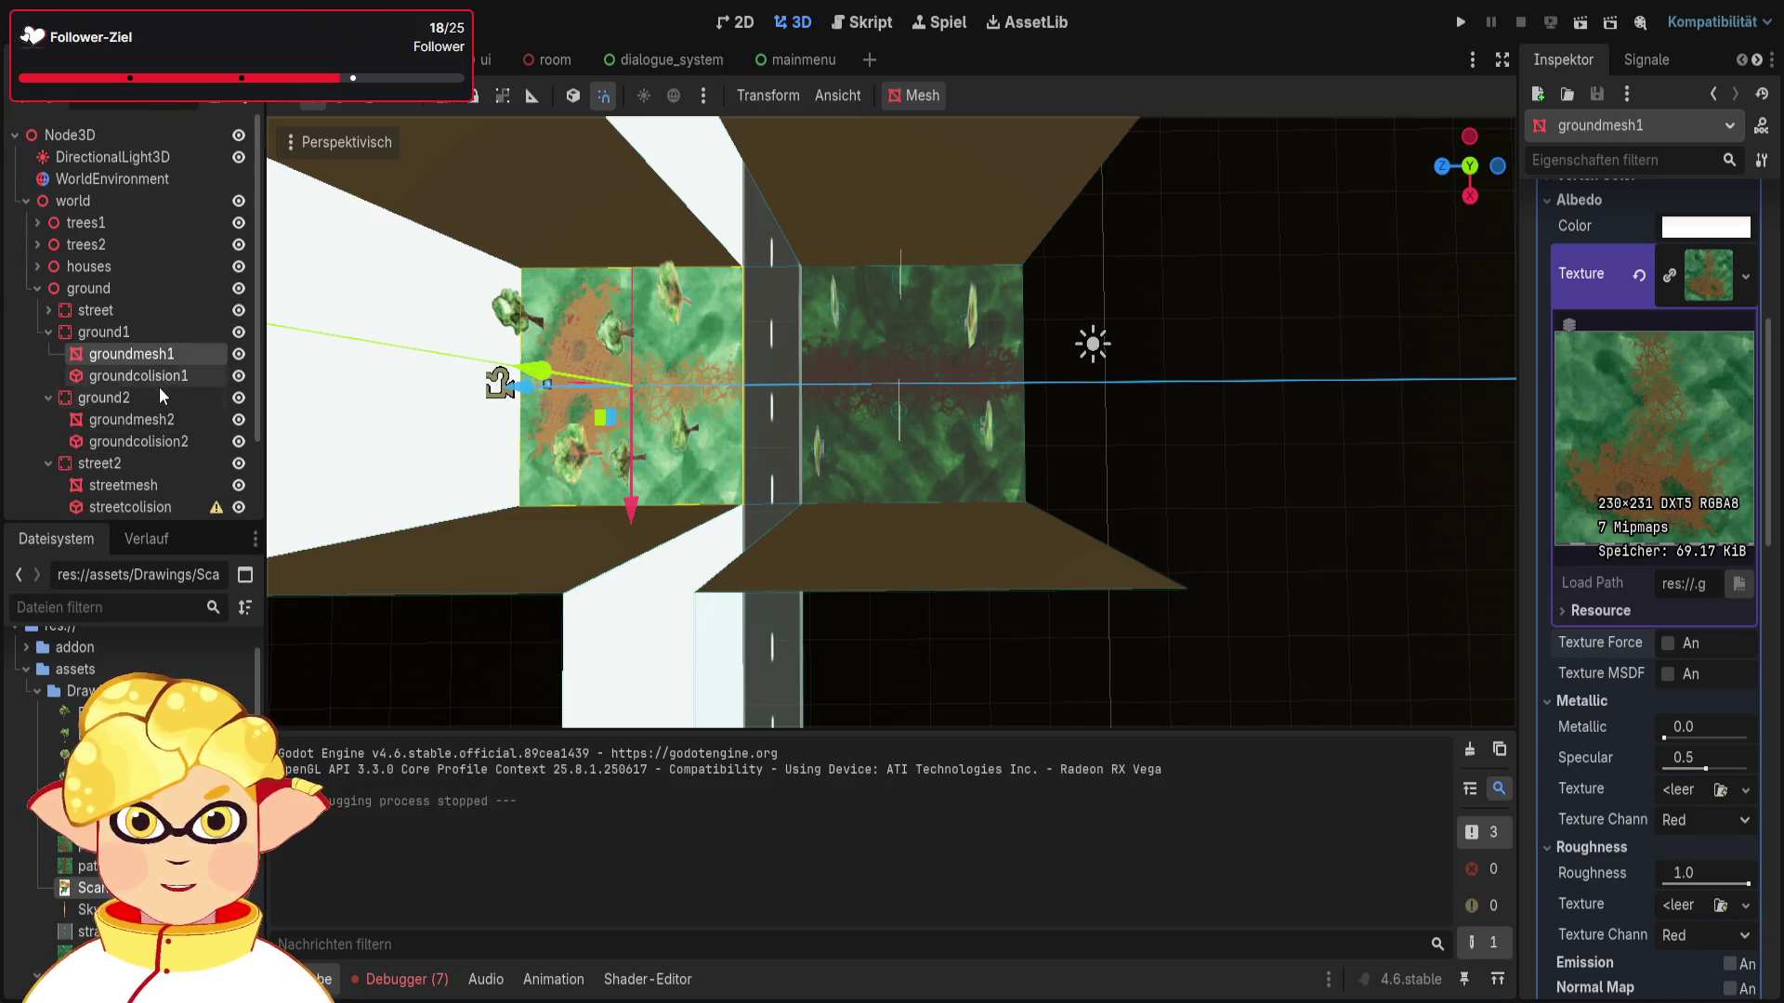
left_click(139, 419)
left_click(1667, 337)
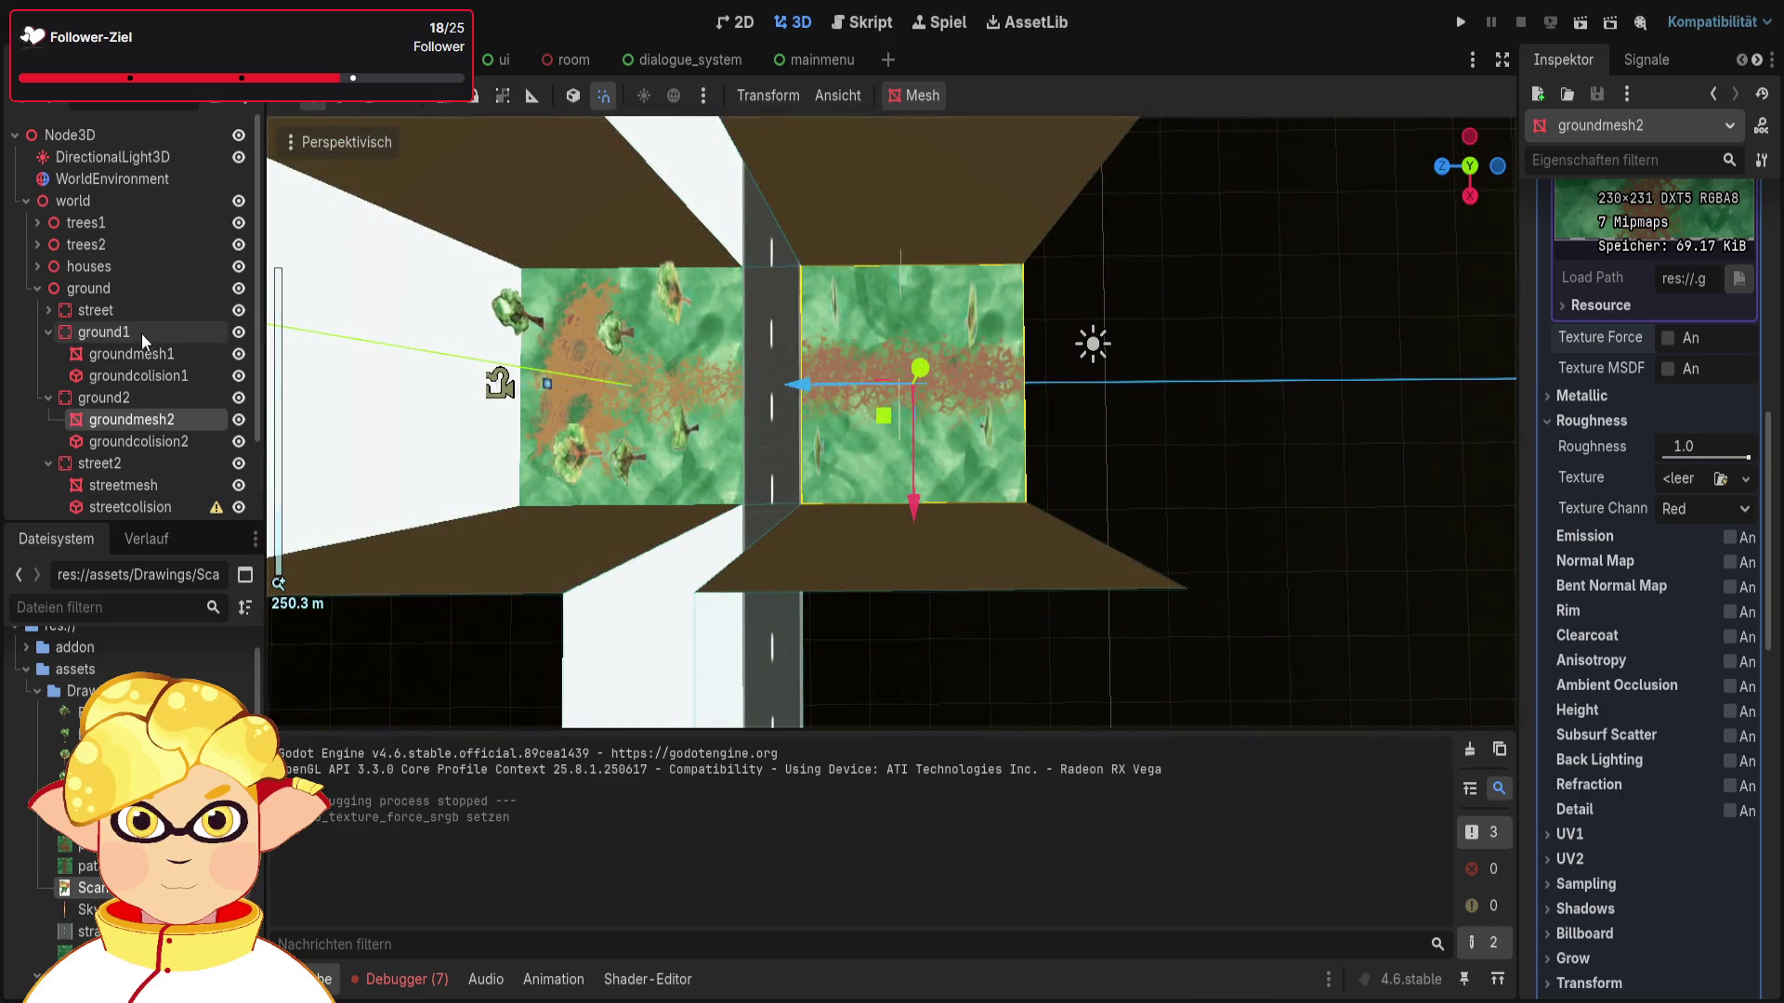
Step: Give groundmesh1's albedo a light mint-green tint, then apply the tint to groundmesh2
left_click(136, 349)
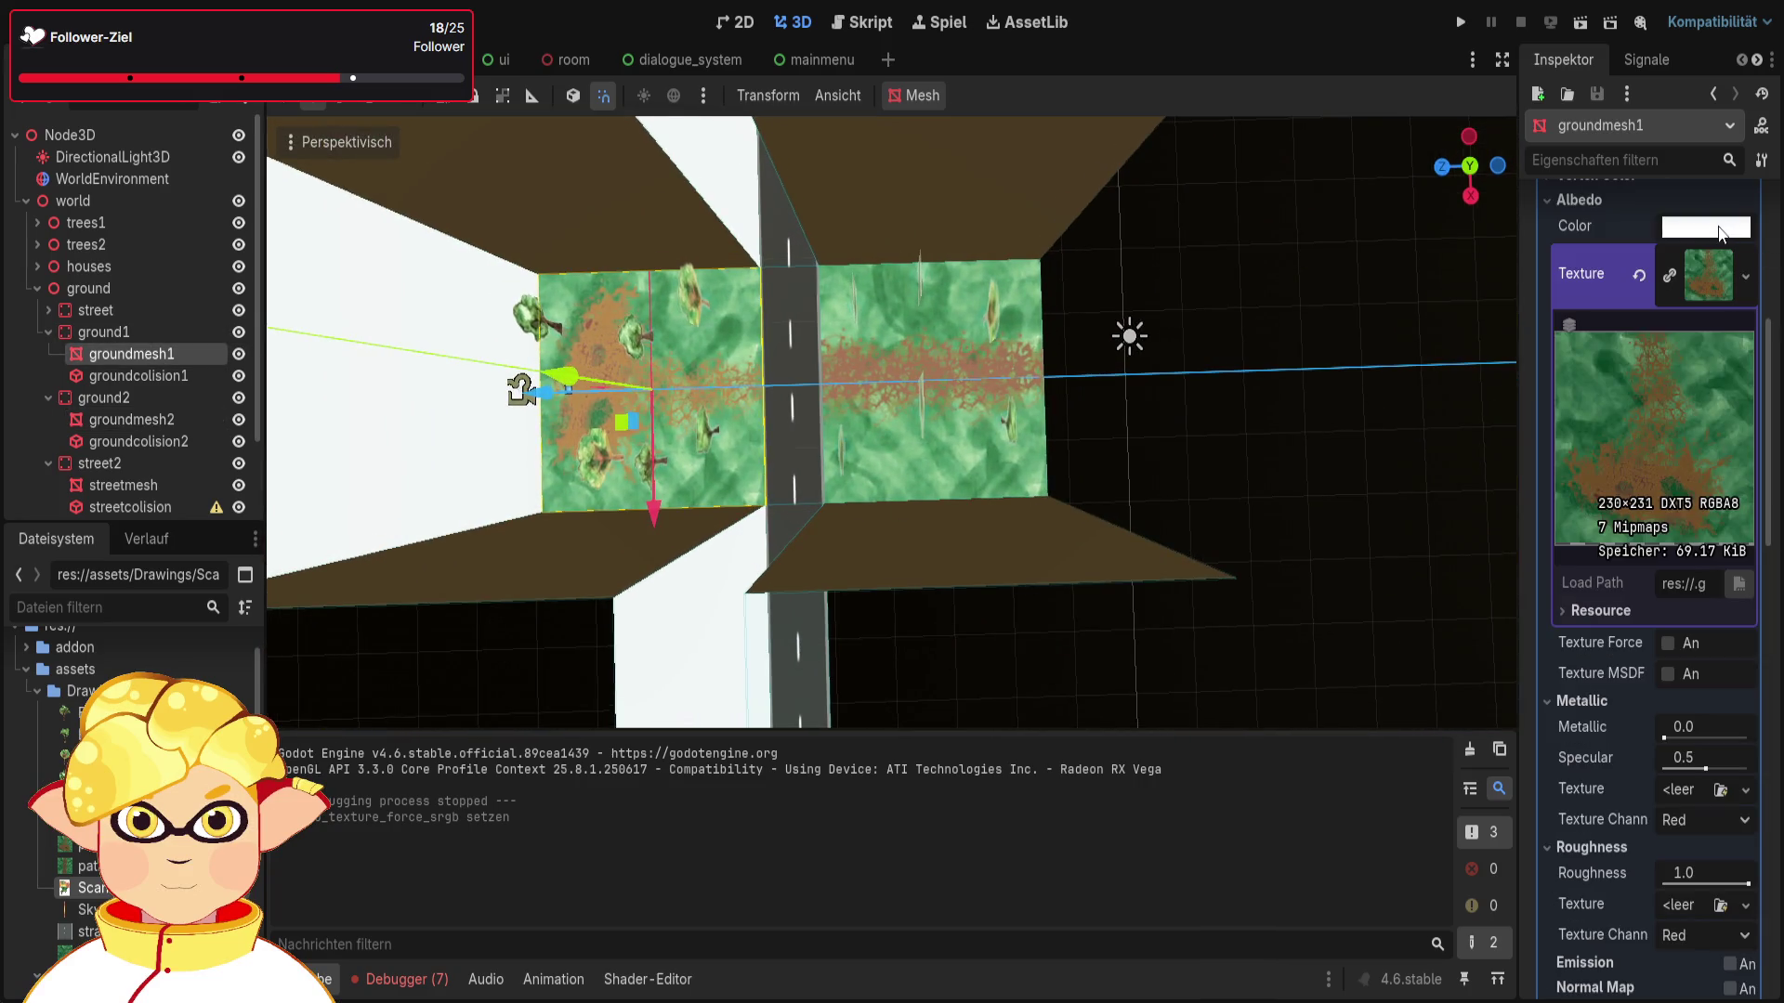
key("ctrl+z")
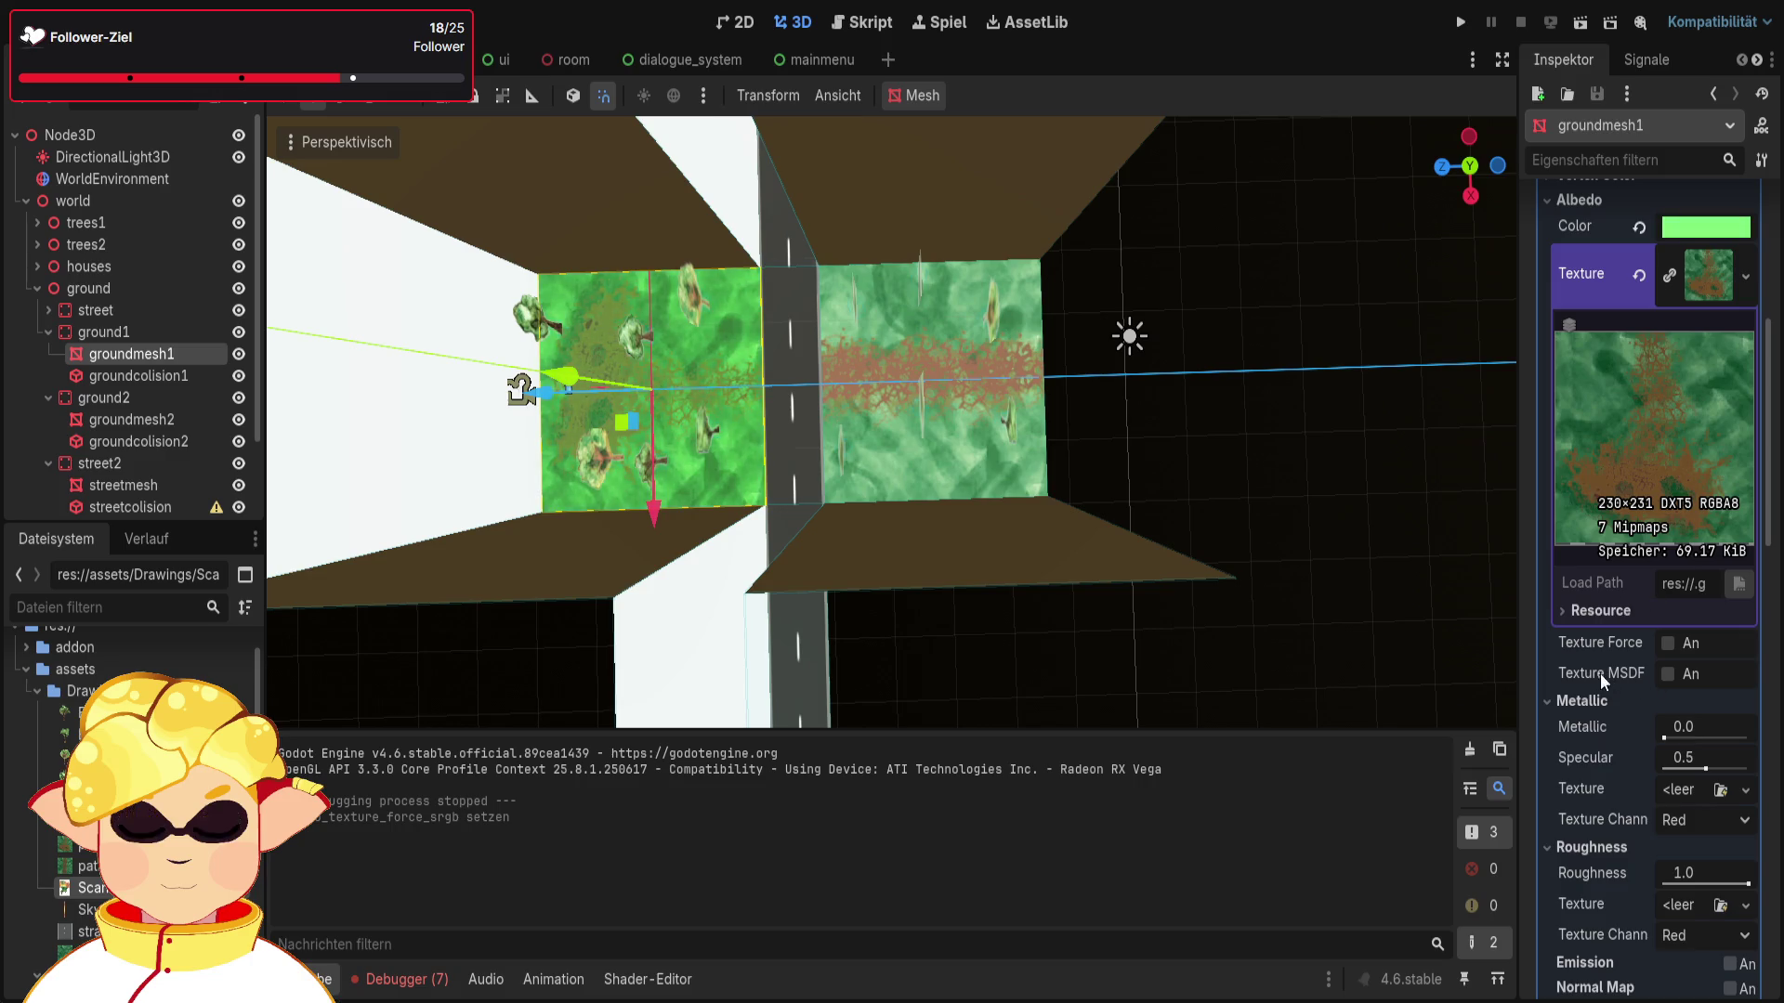
key("ctrl+z")
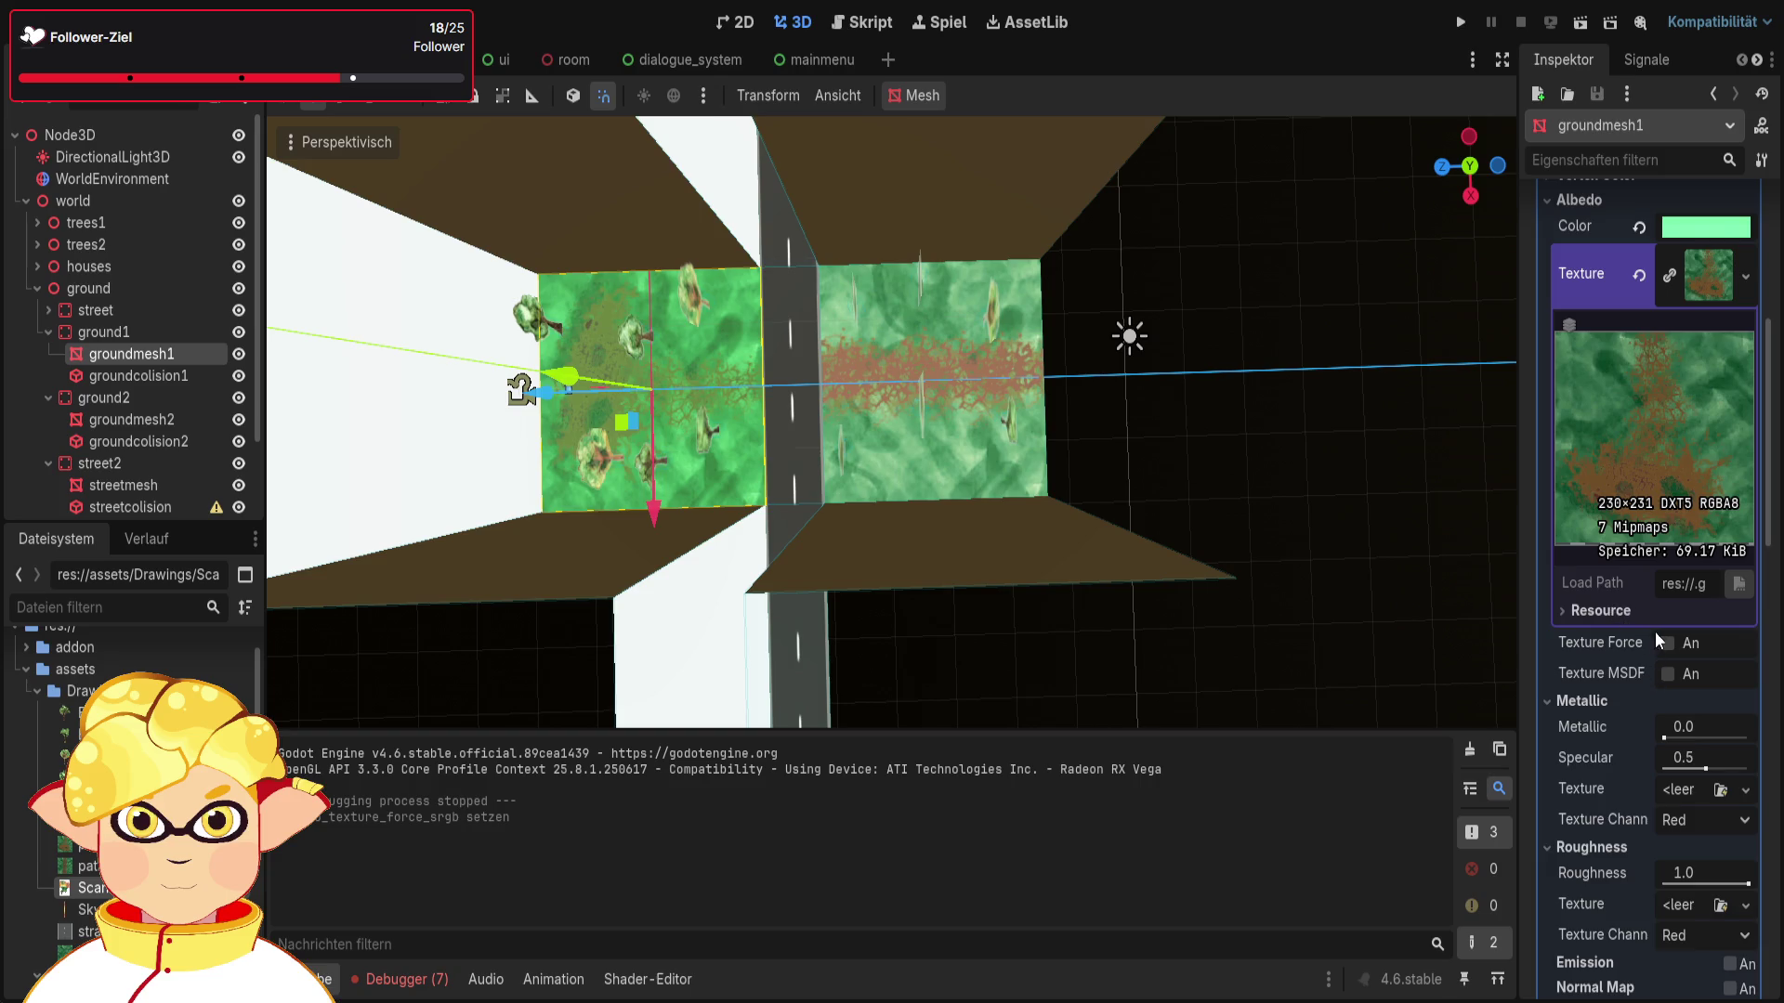
key("ctrl+z")
key("ctrl+shift+z")
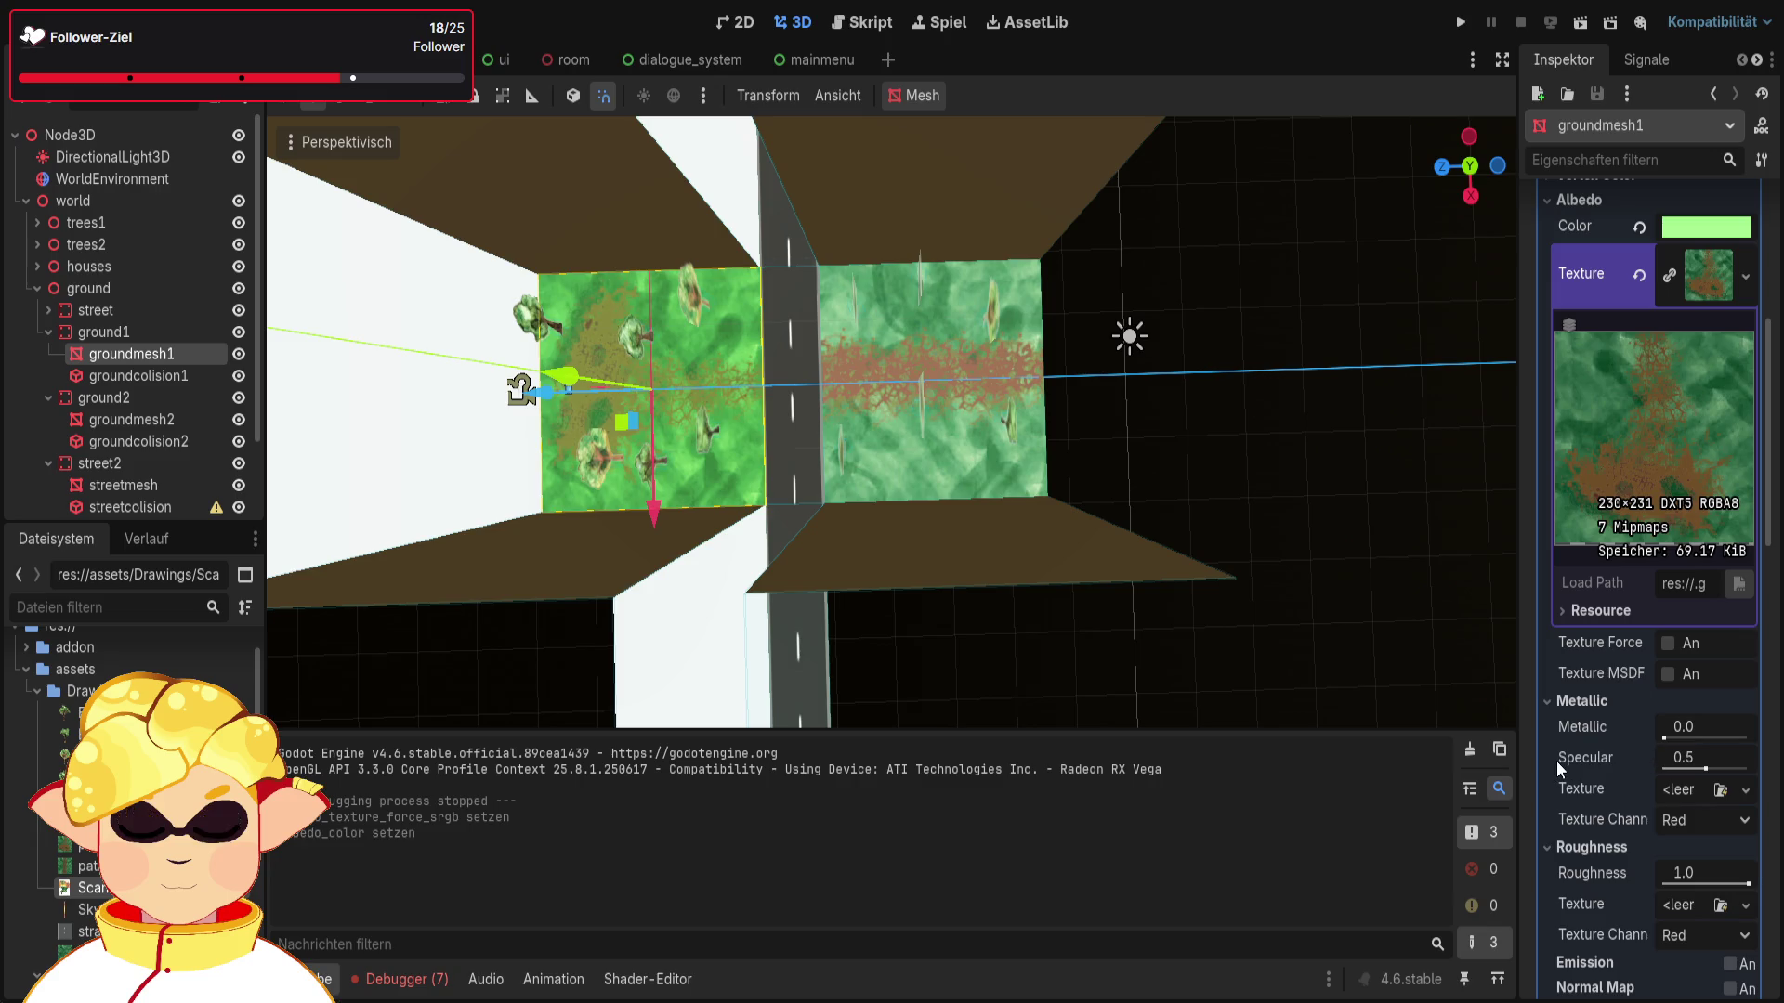
key("ctrl+z")
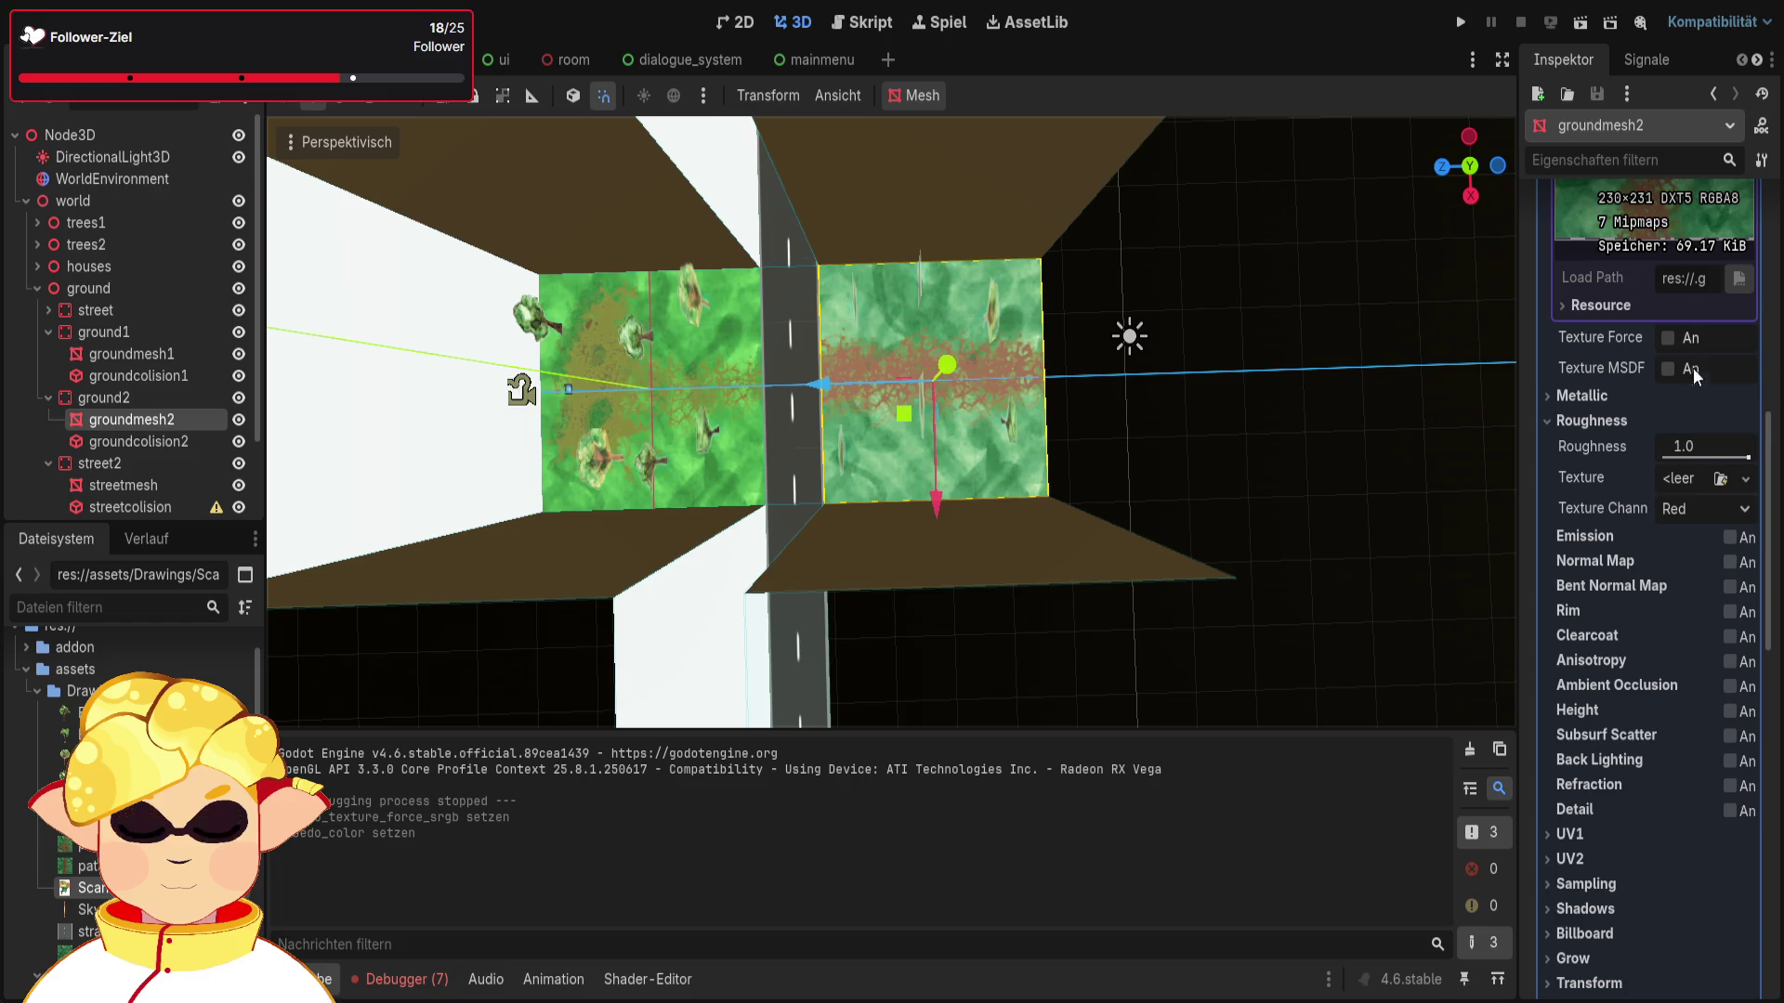
scroll(1693, 368, "up", 5)
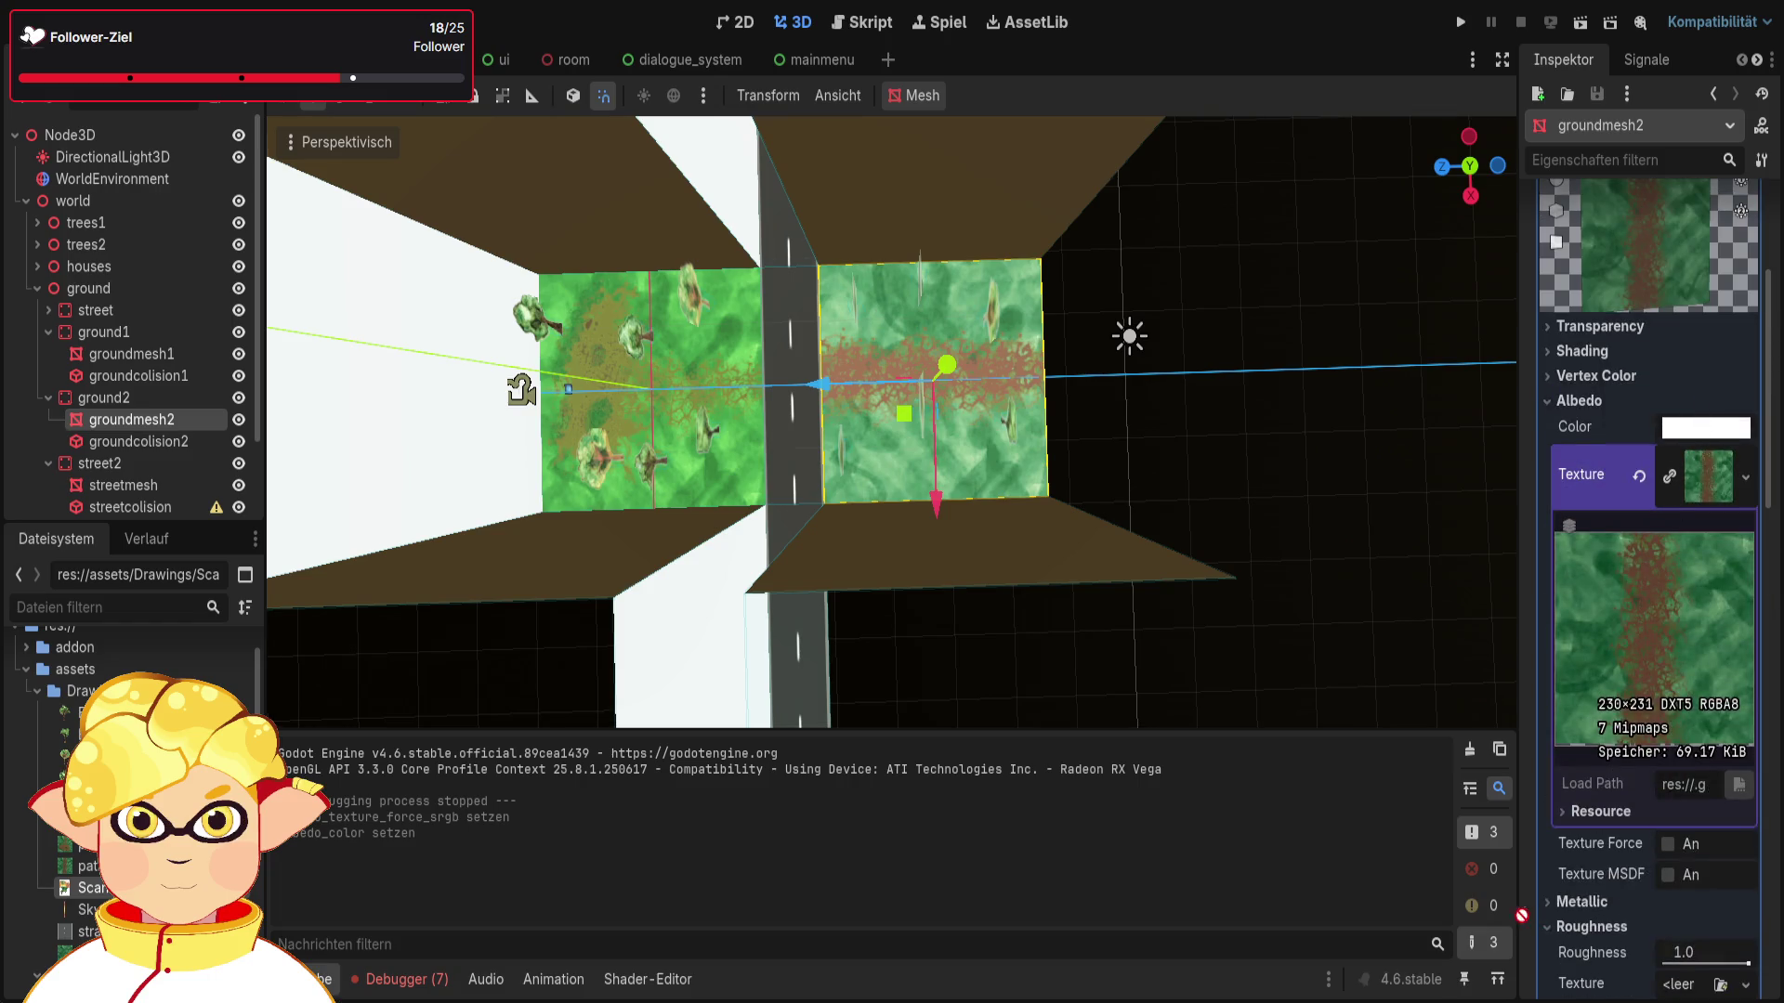
key("ctrl+shift+z")
Step: Walk the running game, undo groundmesh2's green tint, and test-run again
left_click(1575, 26)
key("w")
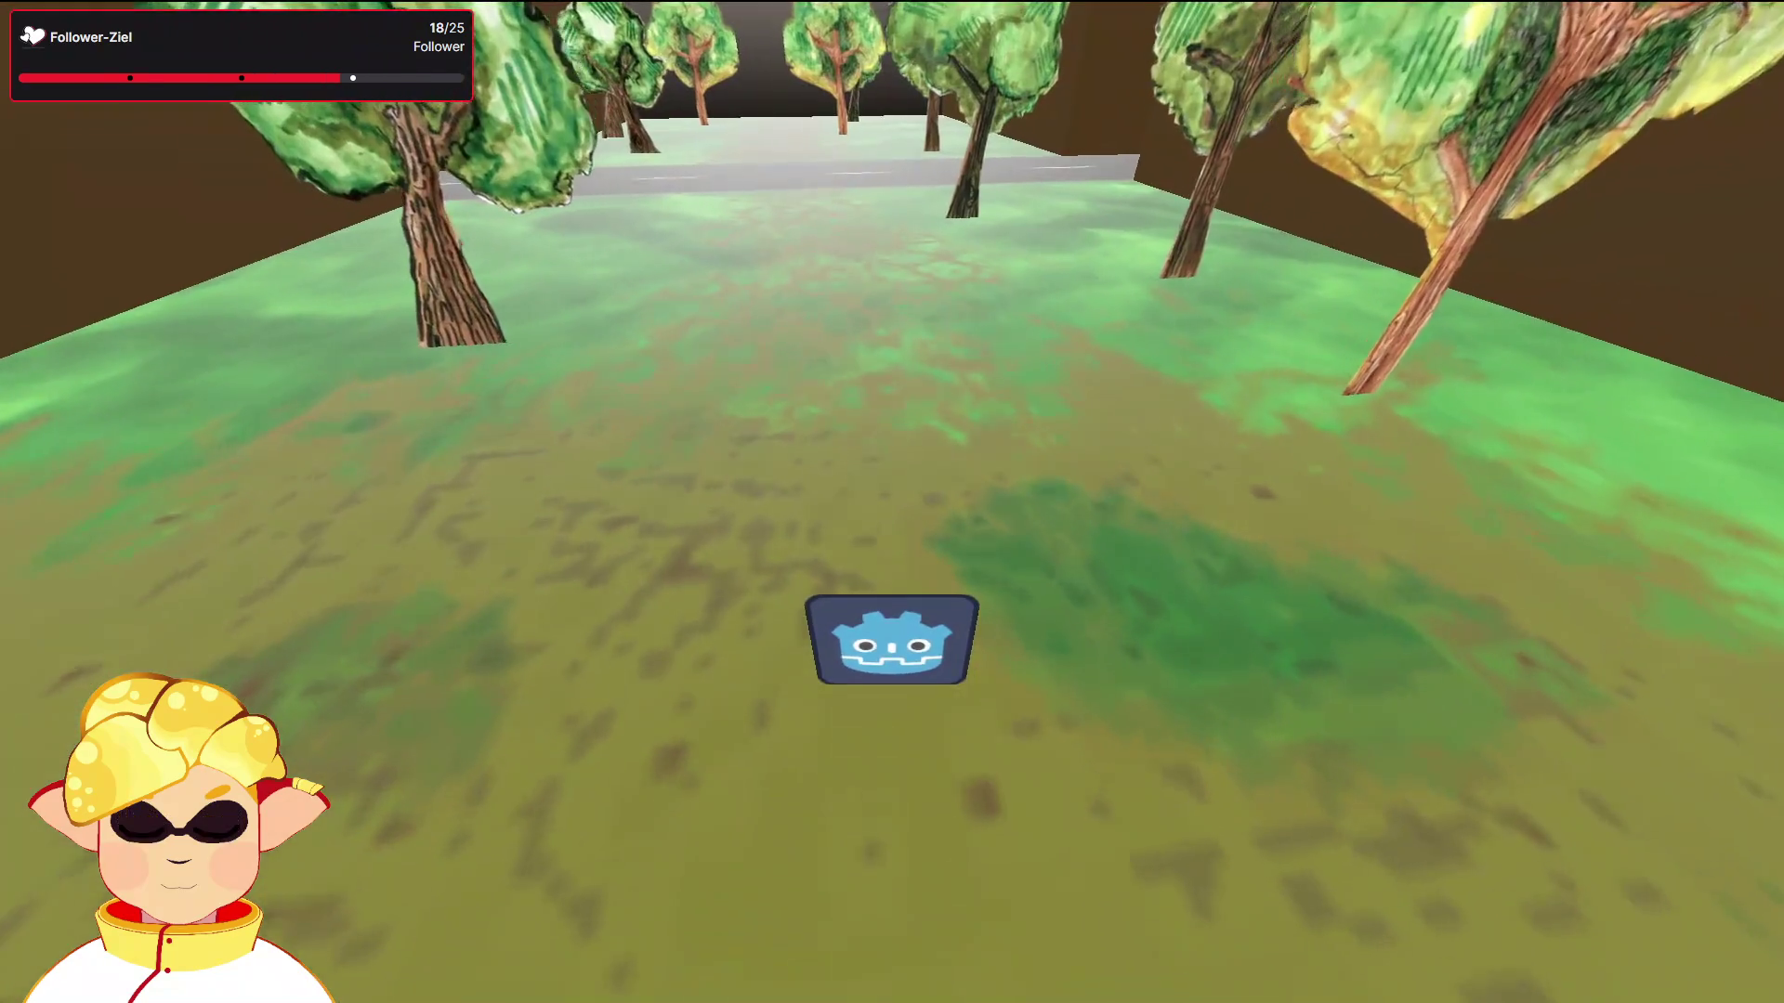
key("w")
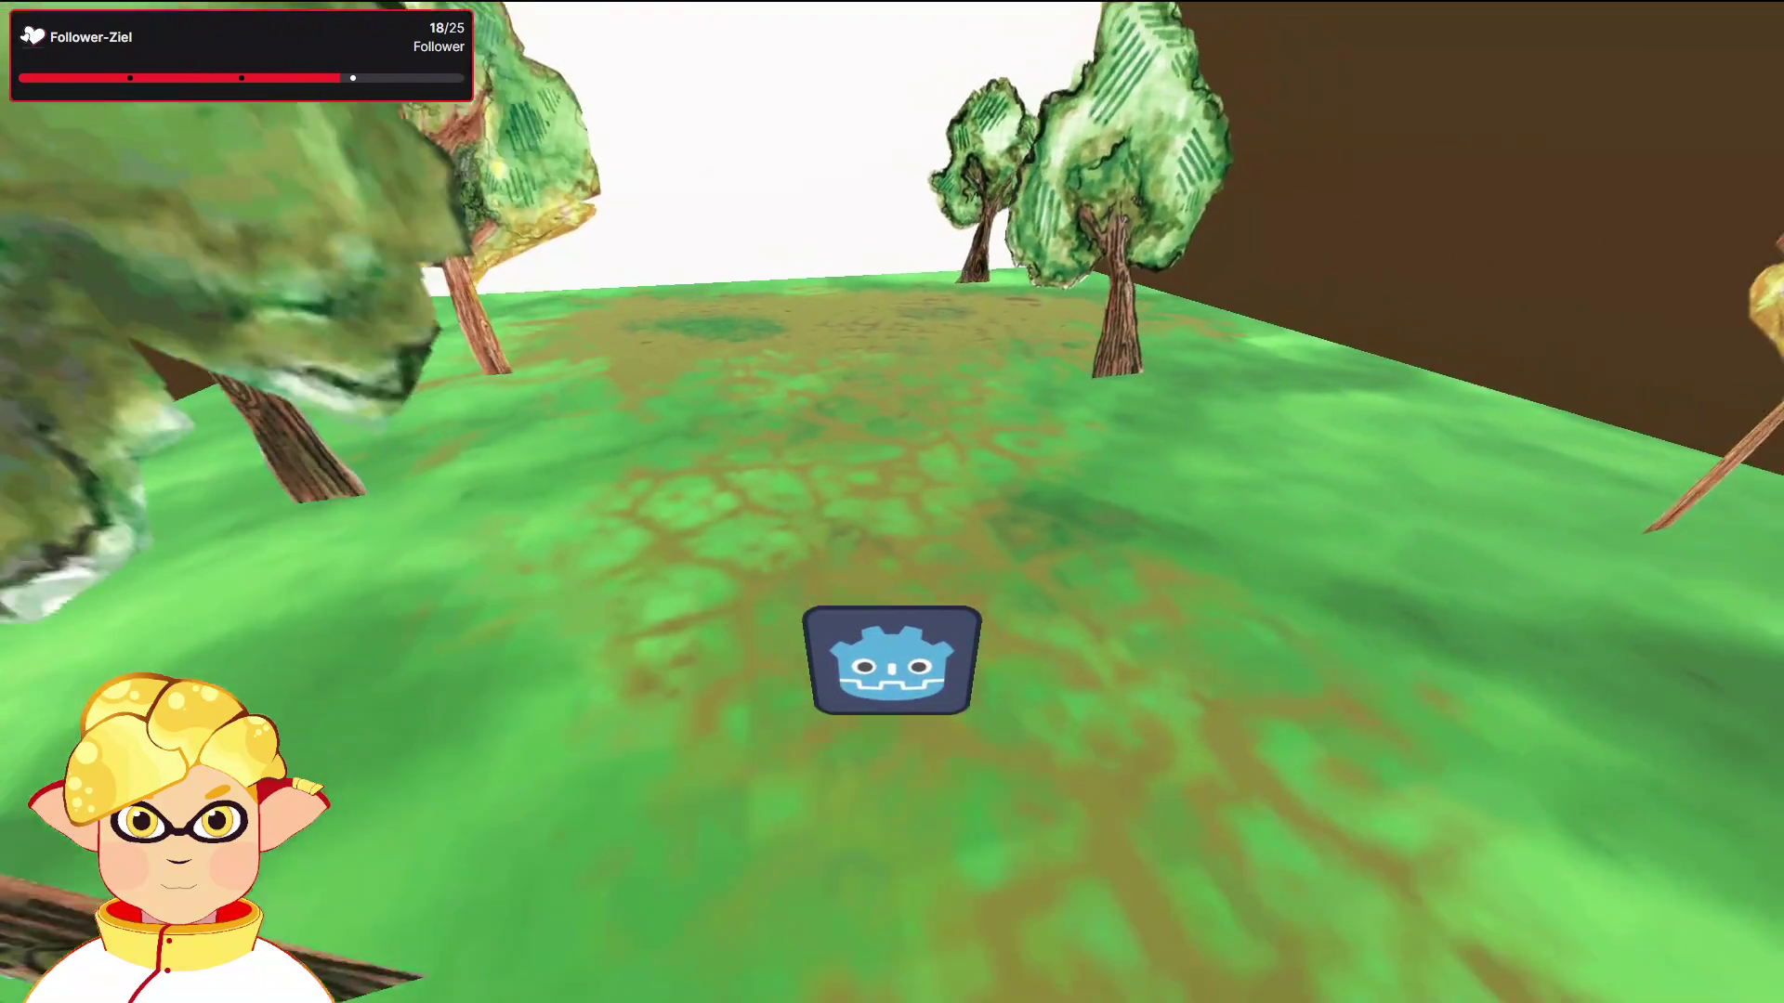
key("Escape")
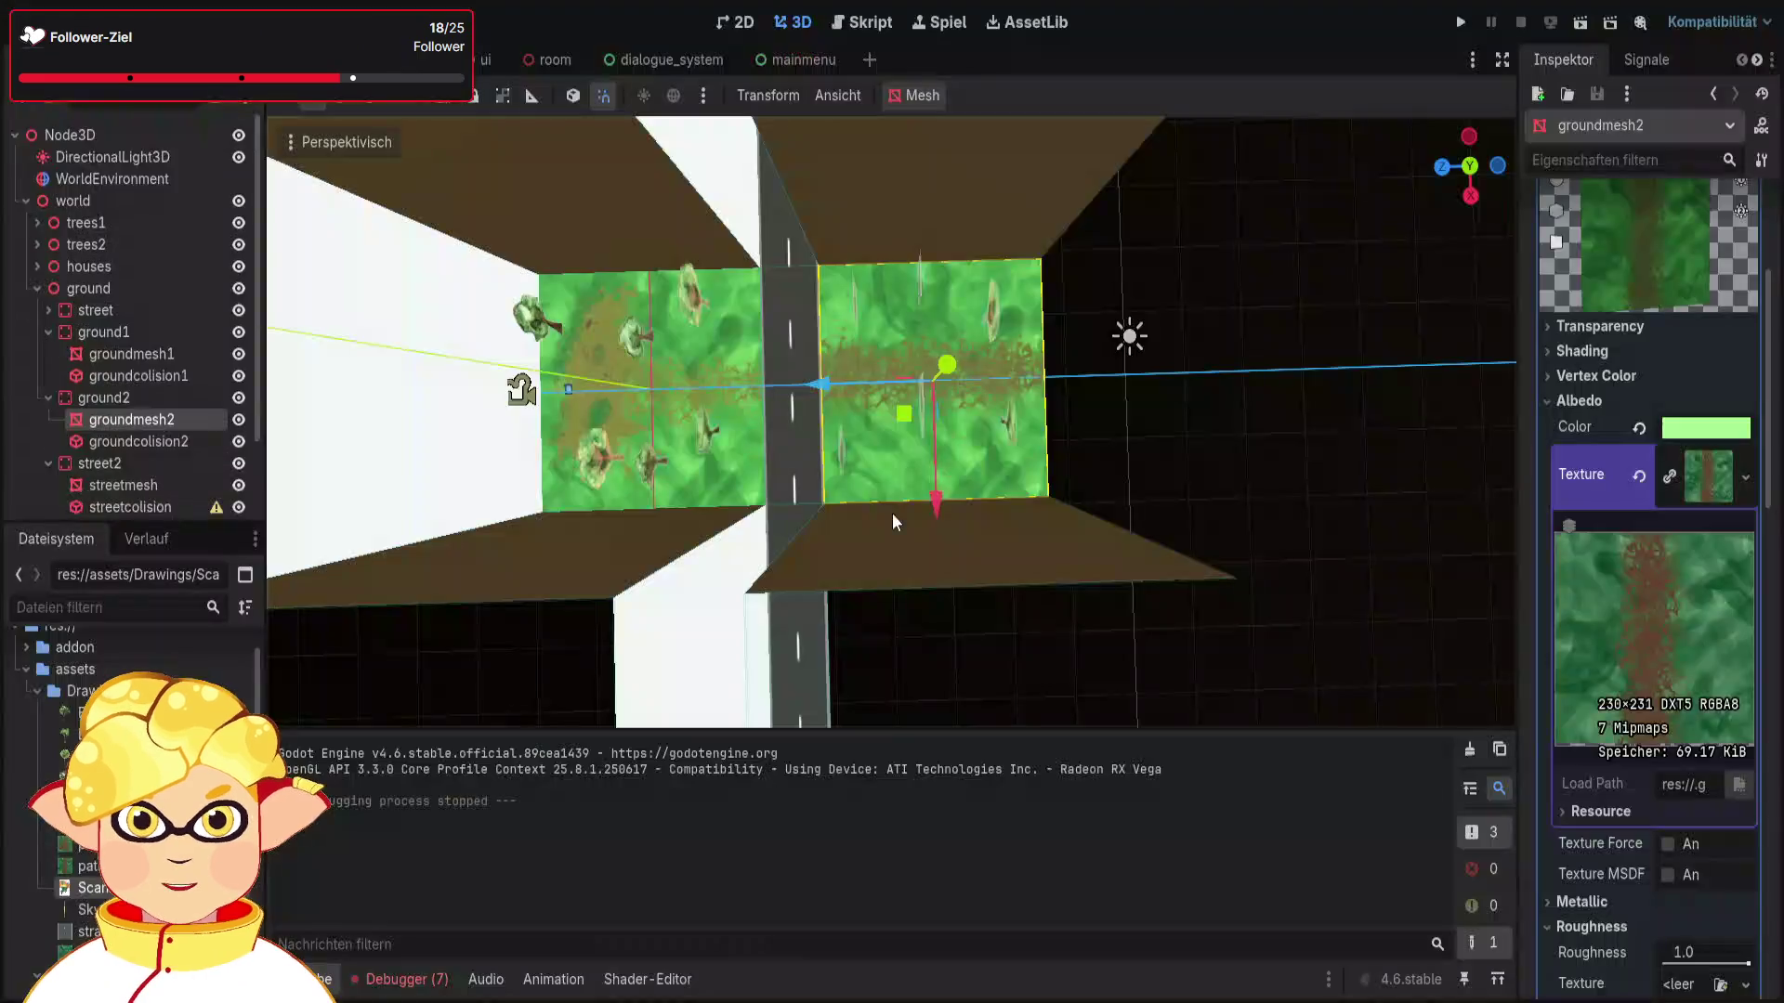
key("ctrl+z")
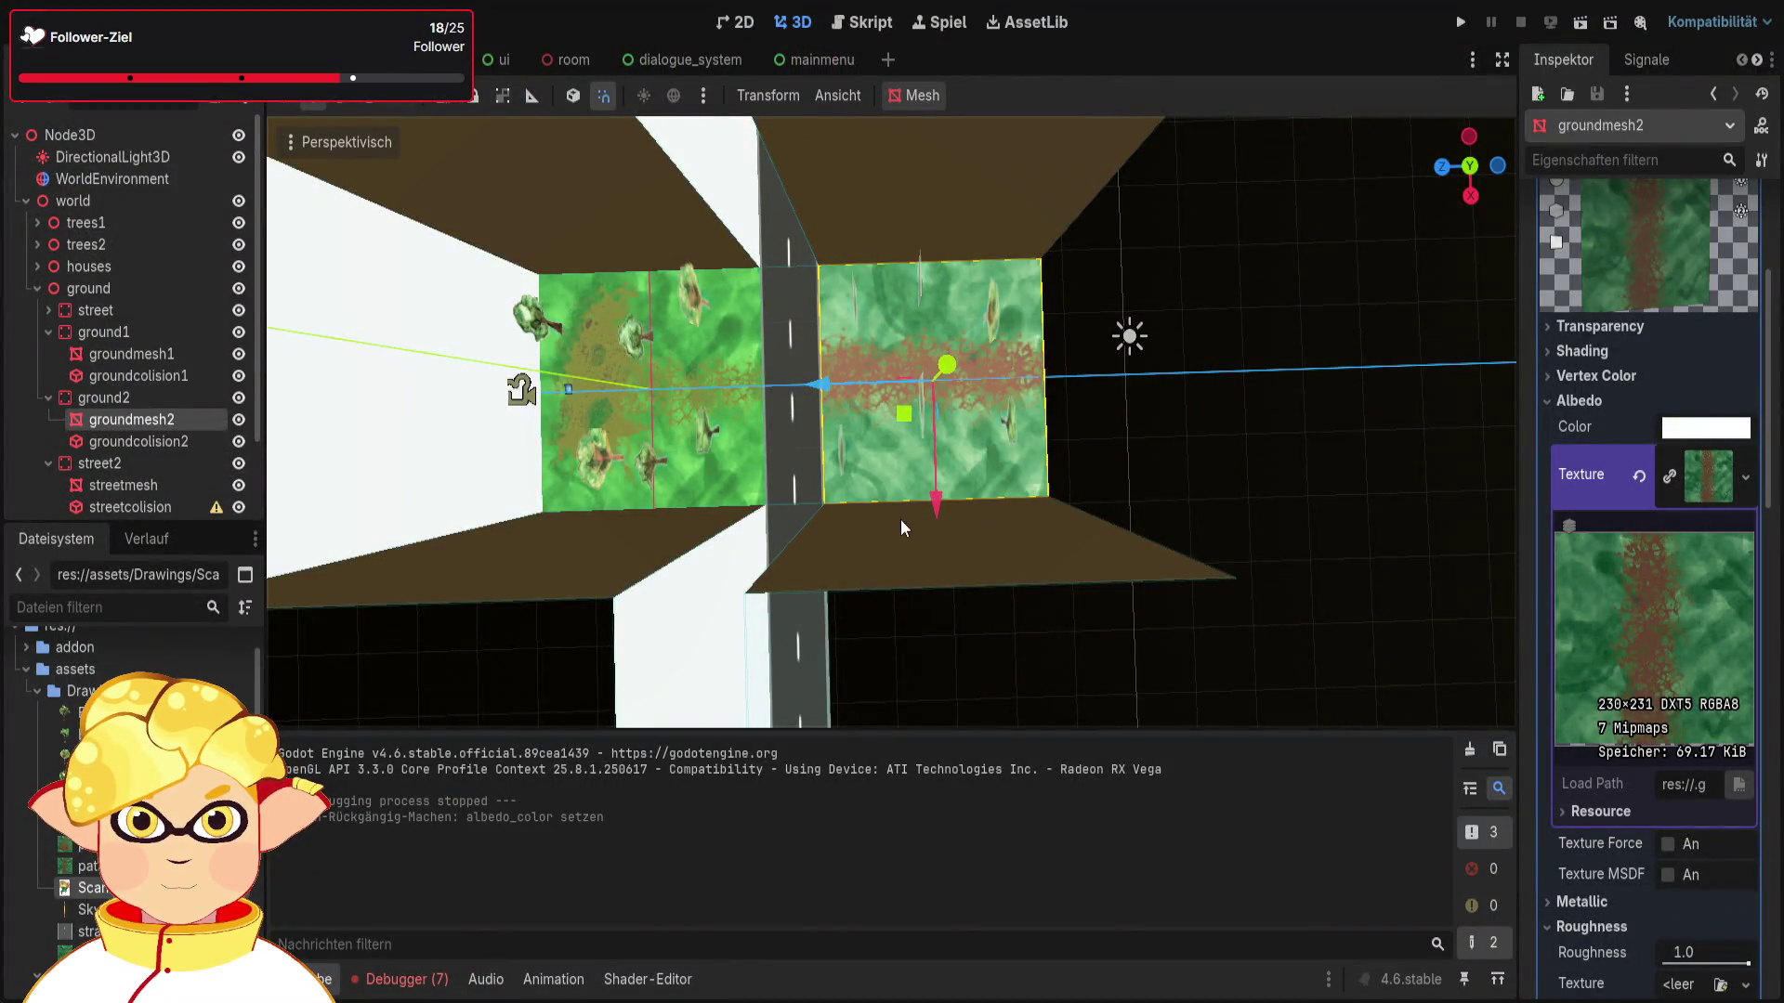
left_click(1579, 23)
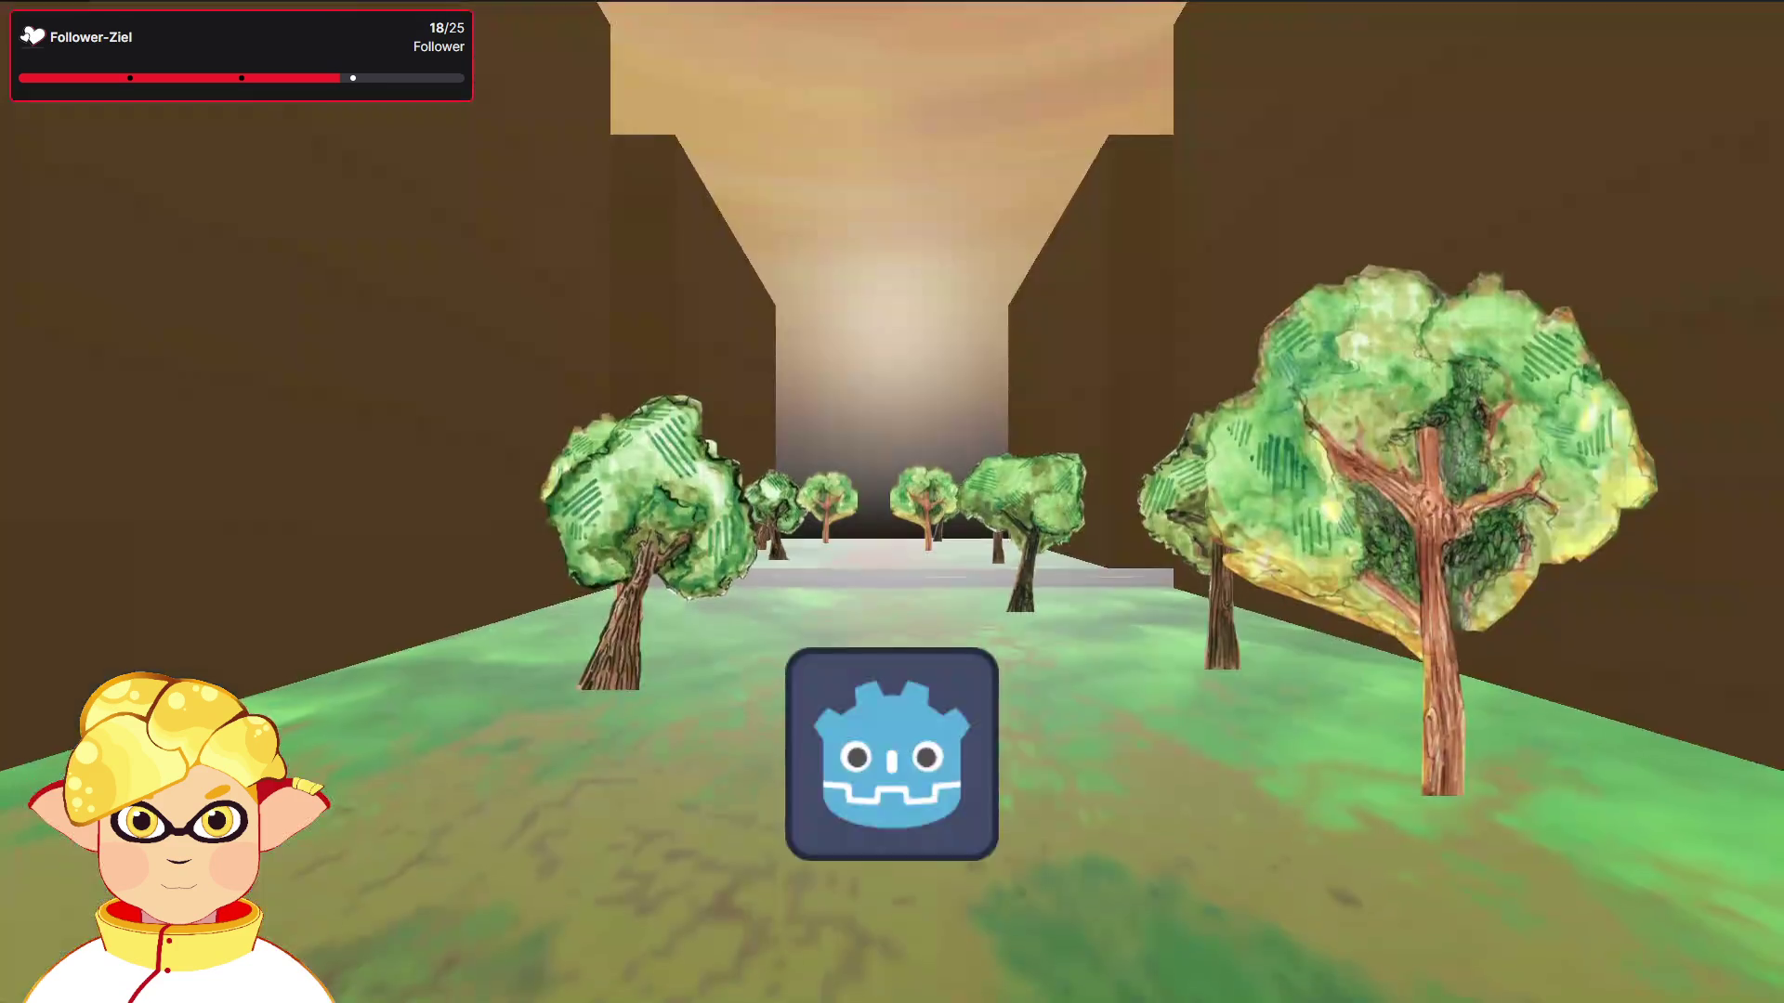
key("w")
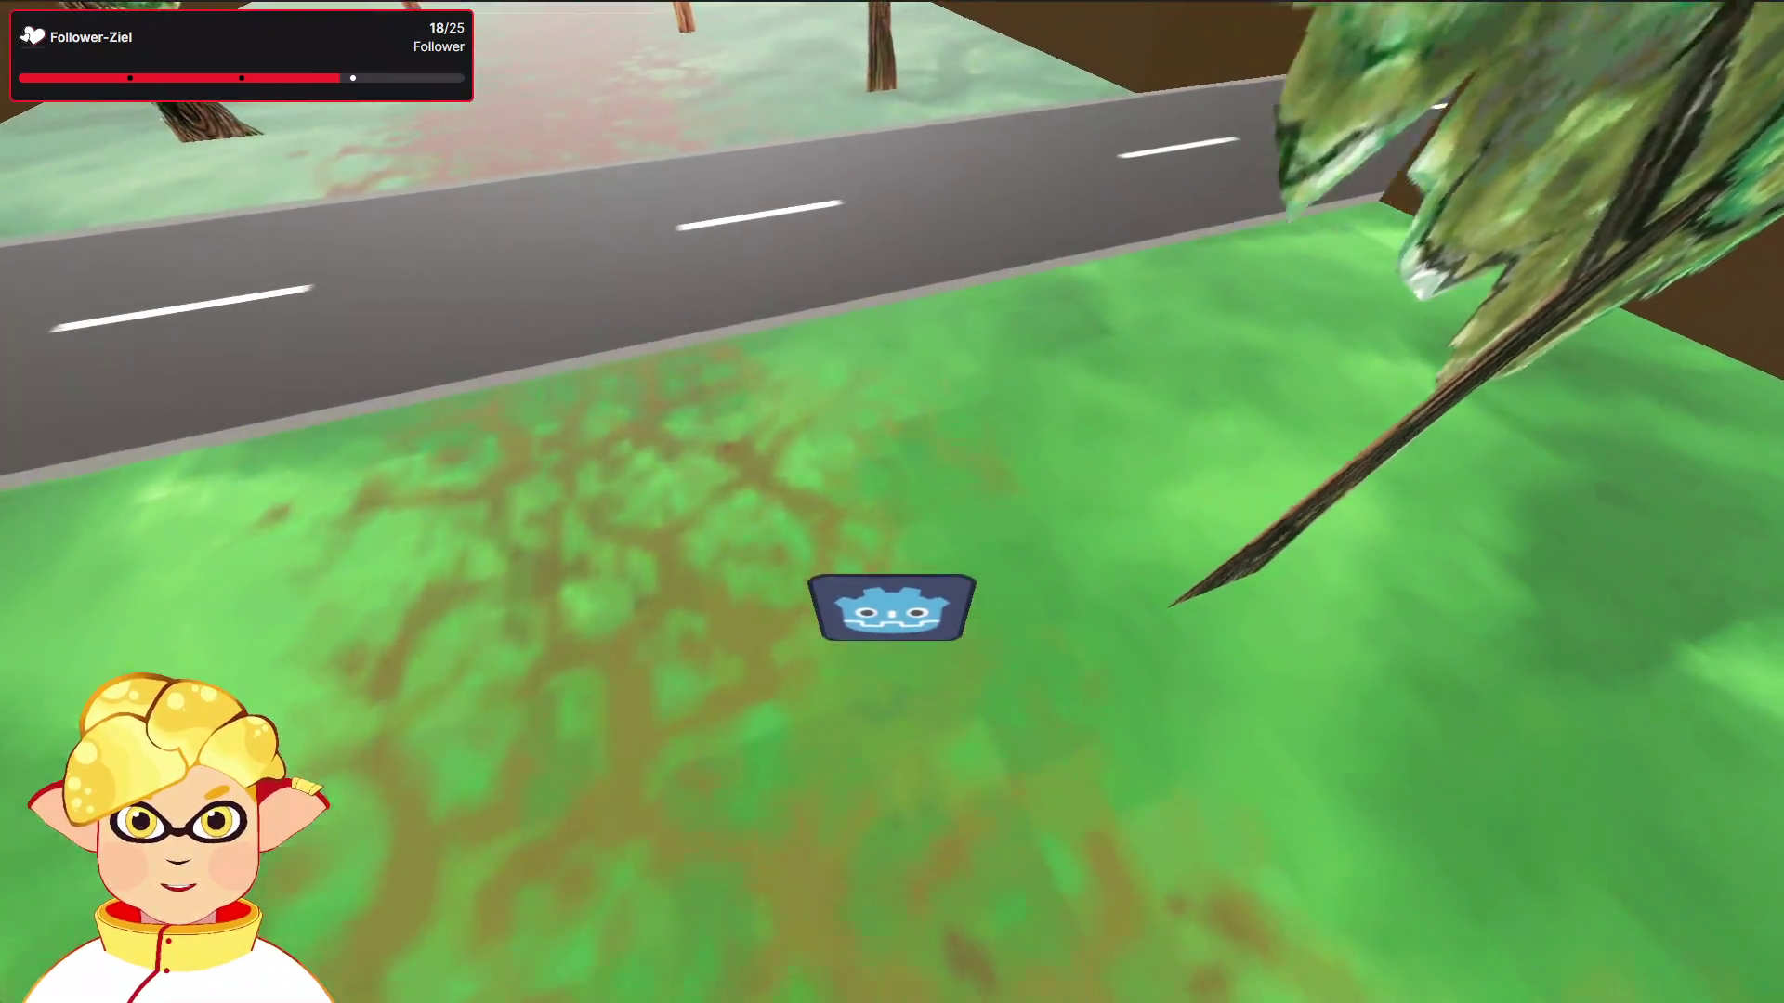
key("a")
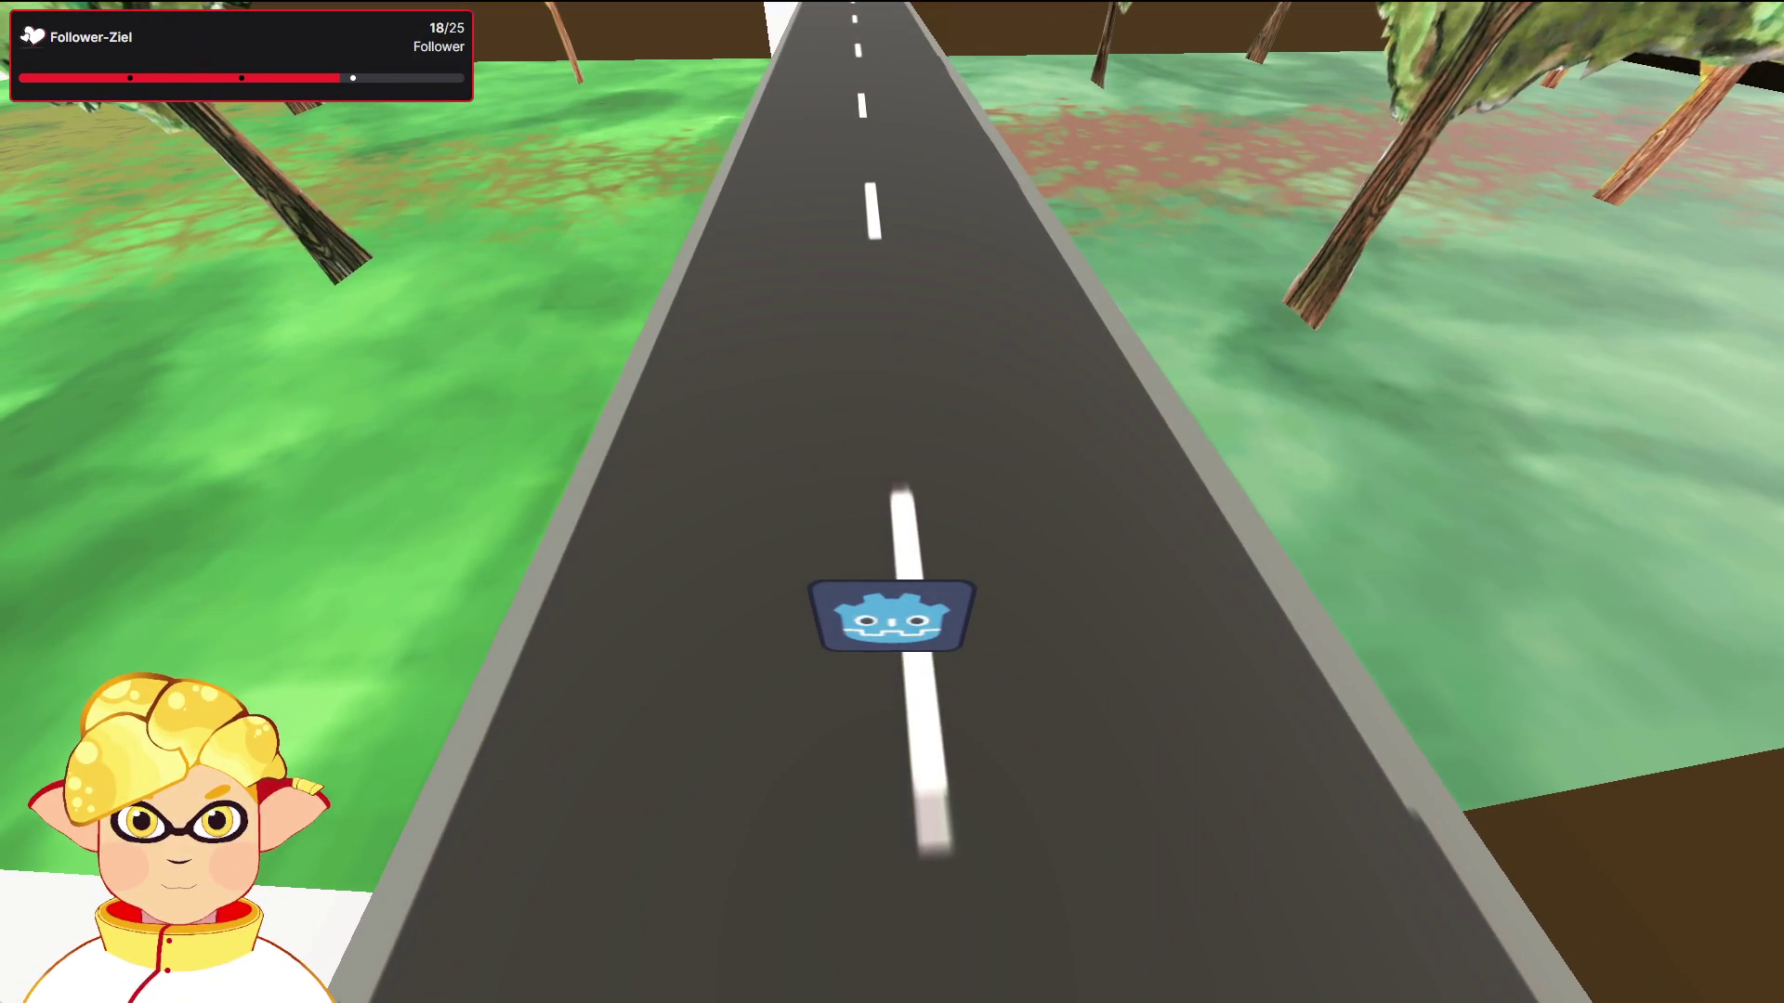
key("F8")
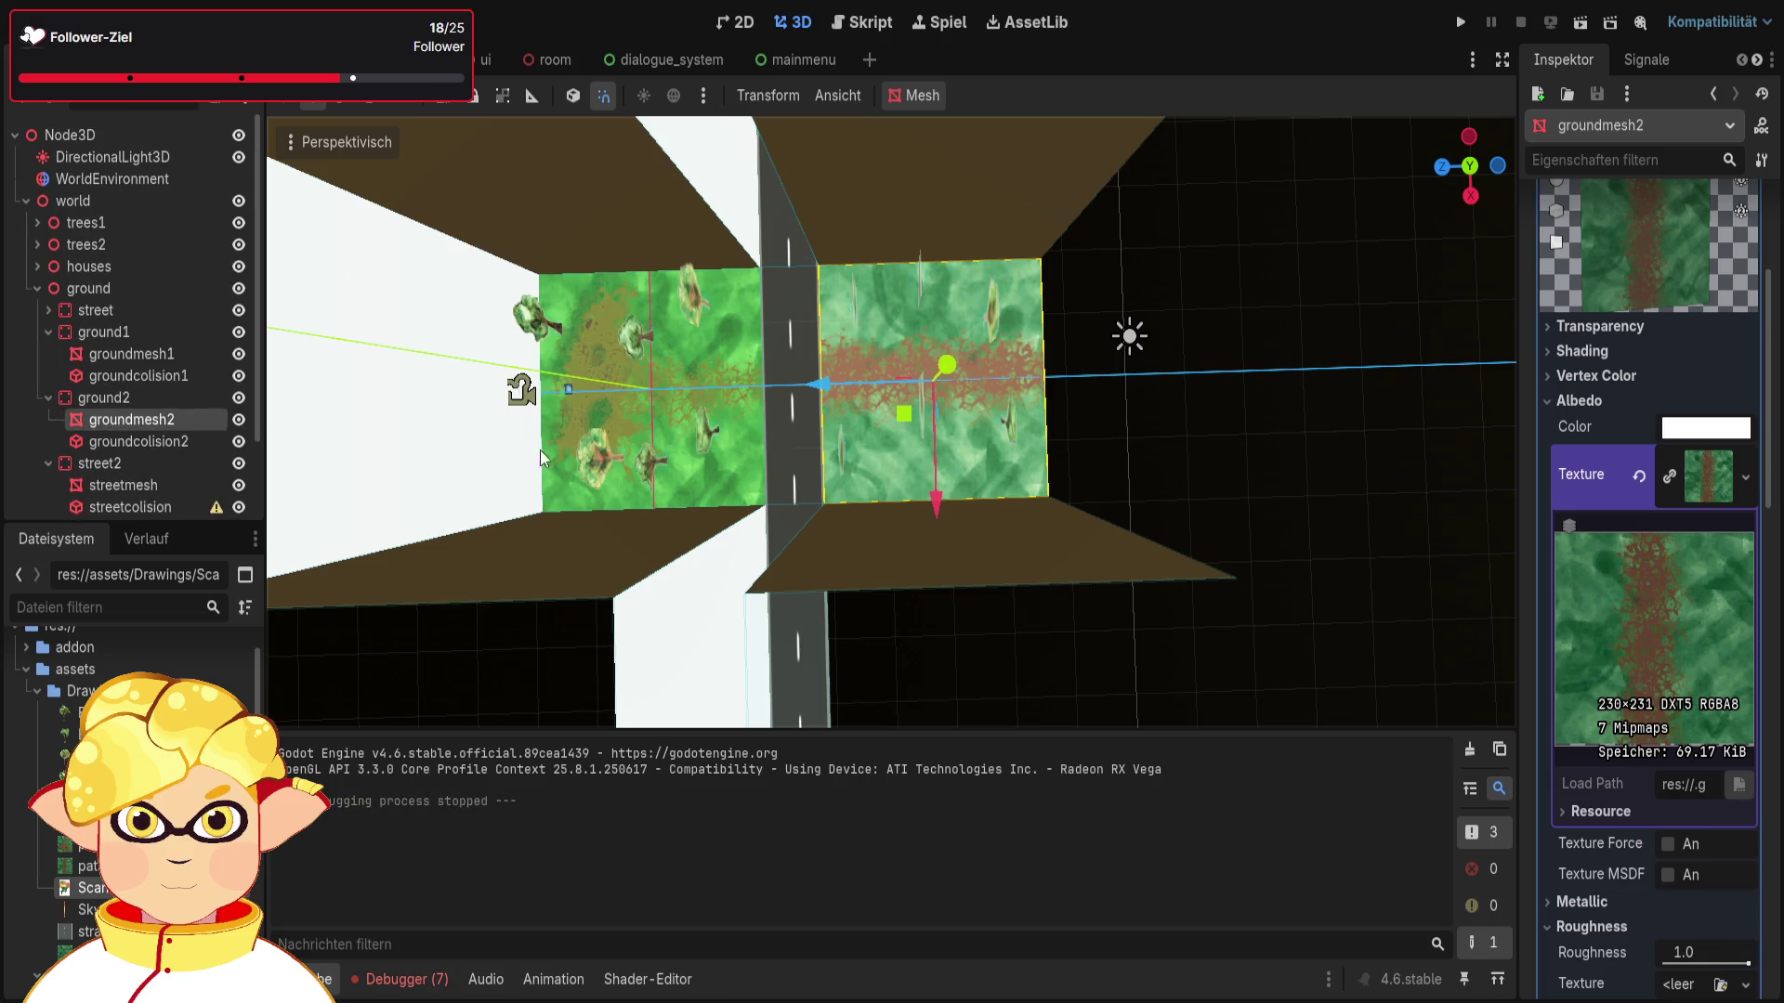
left_click(138, 351)
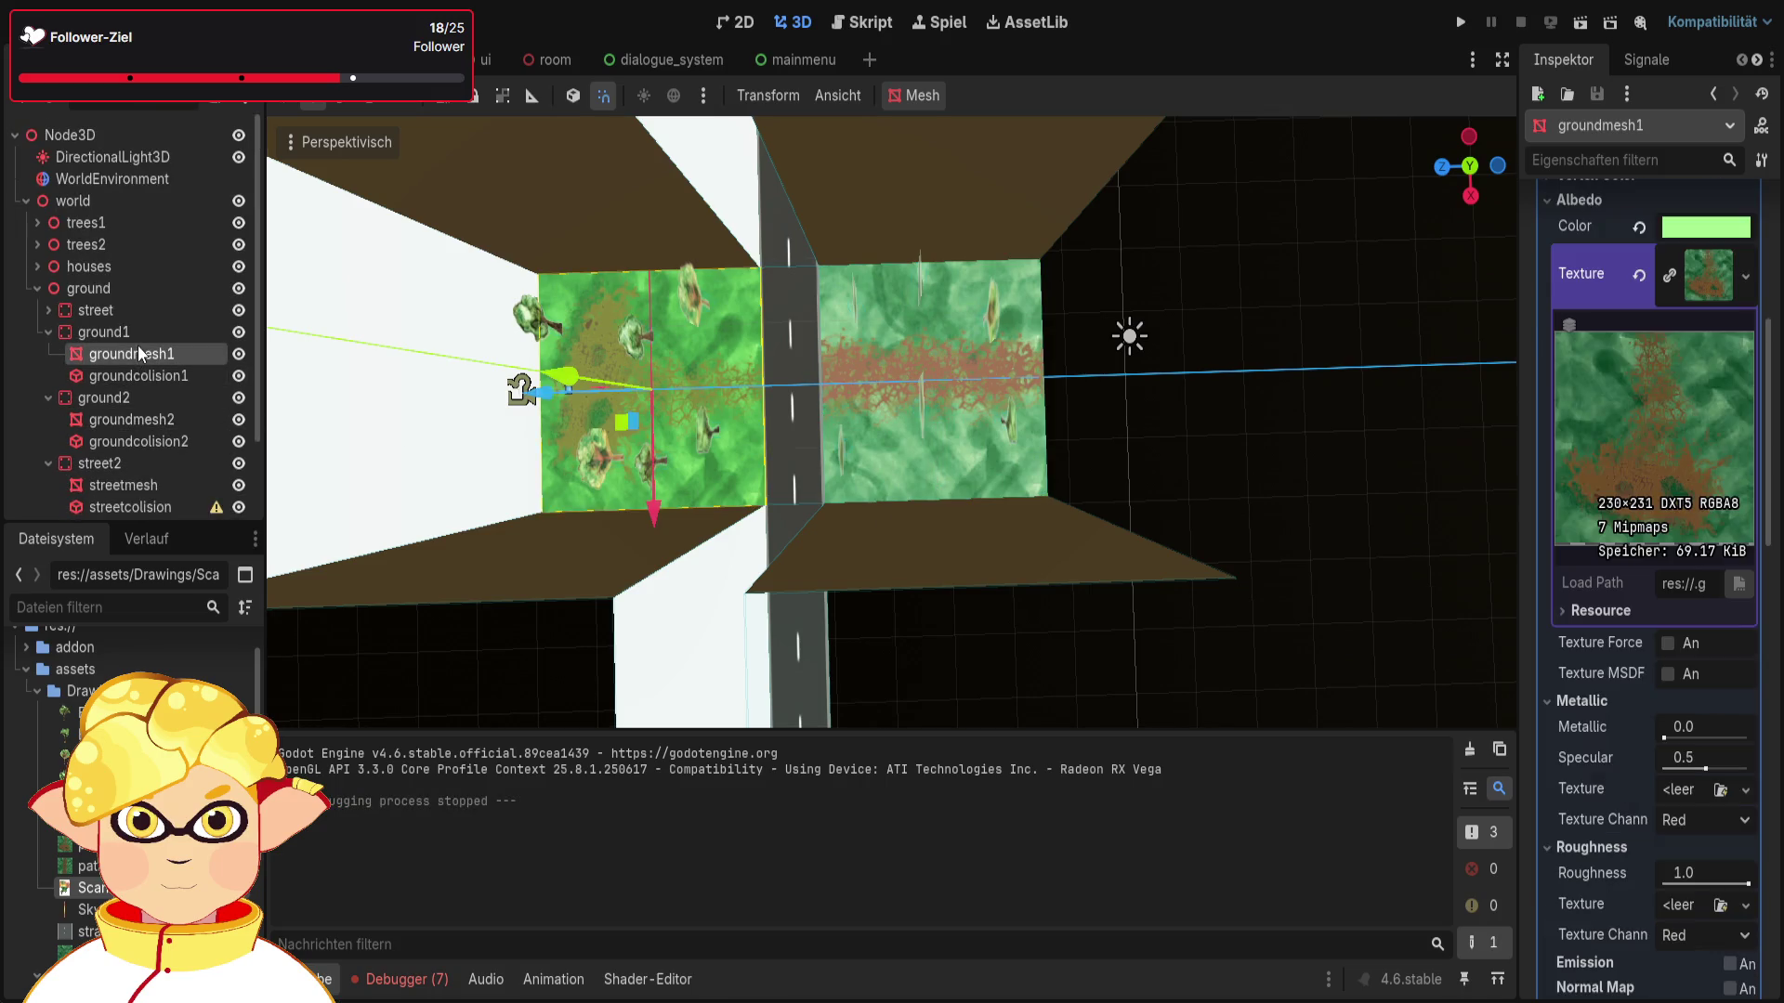
key("ctrl+z")
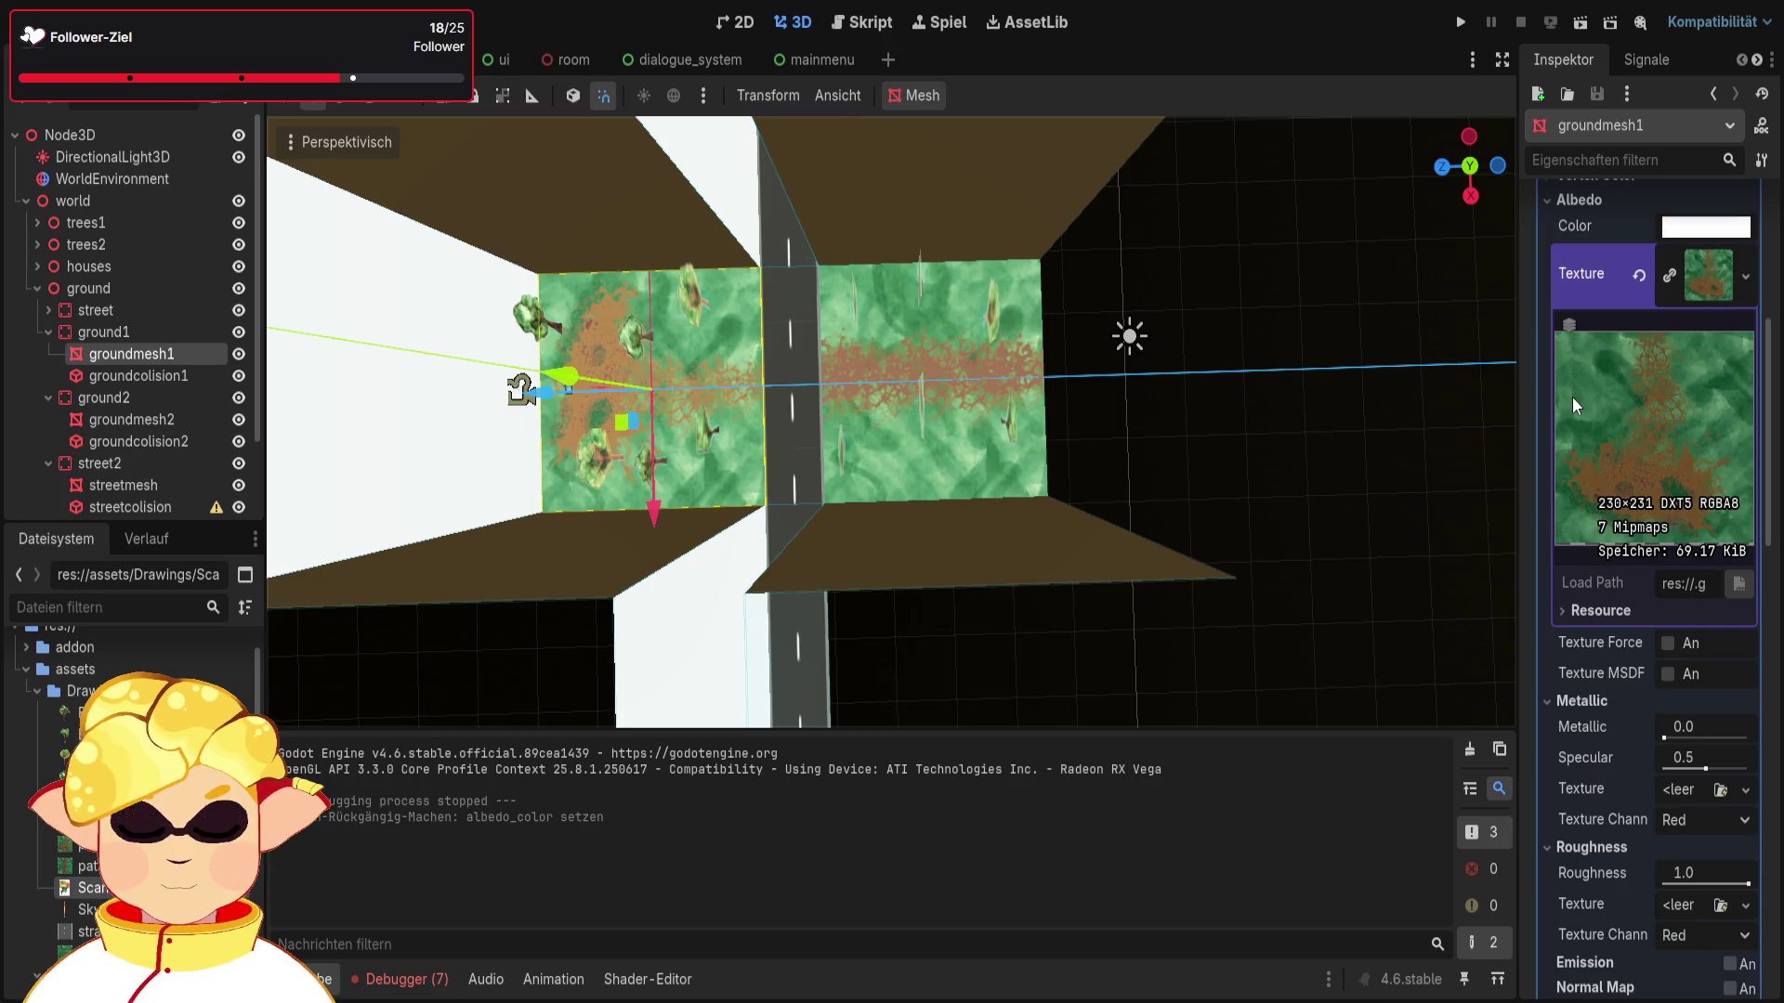
scroll(1572, 397, "down", 4)
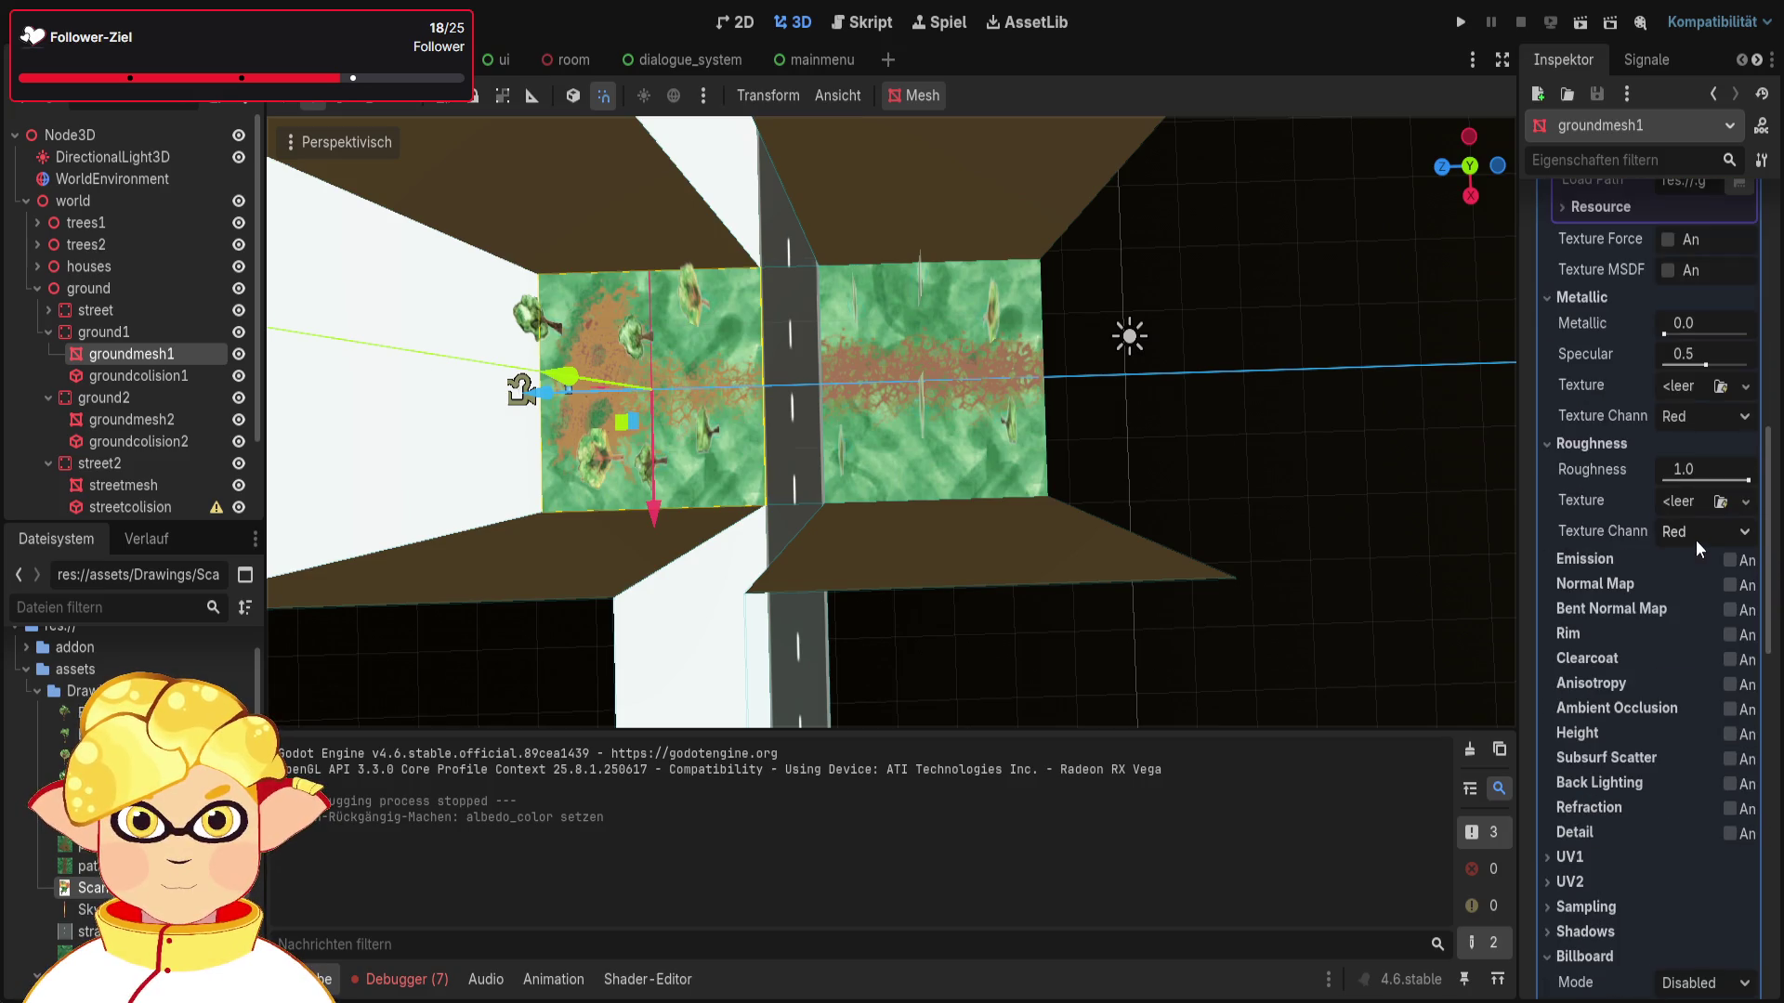
scroll(1645, 533, "down", 2)
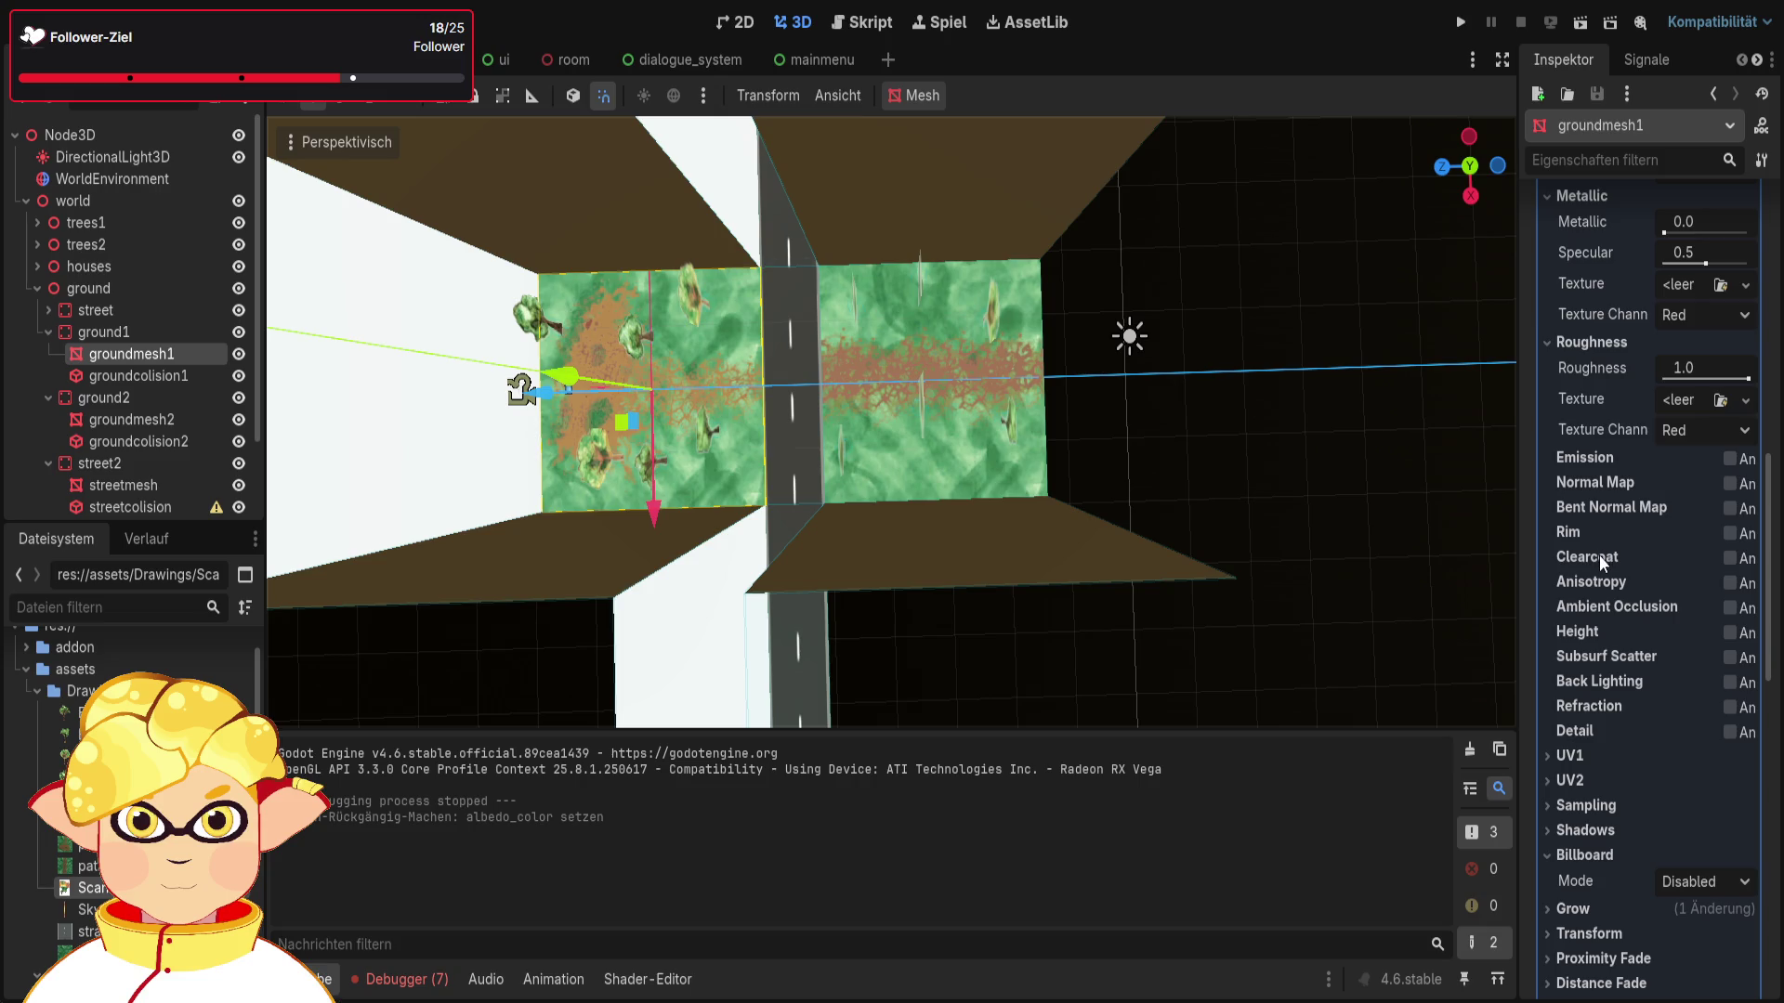
scroll(1598, 562, "down", 5)
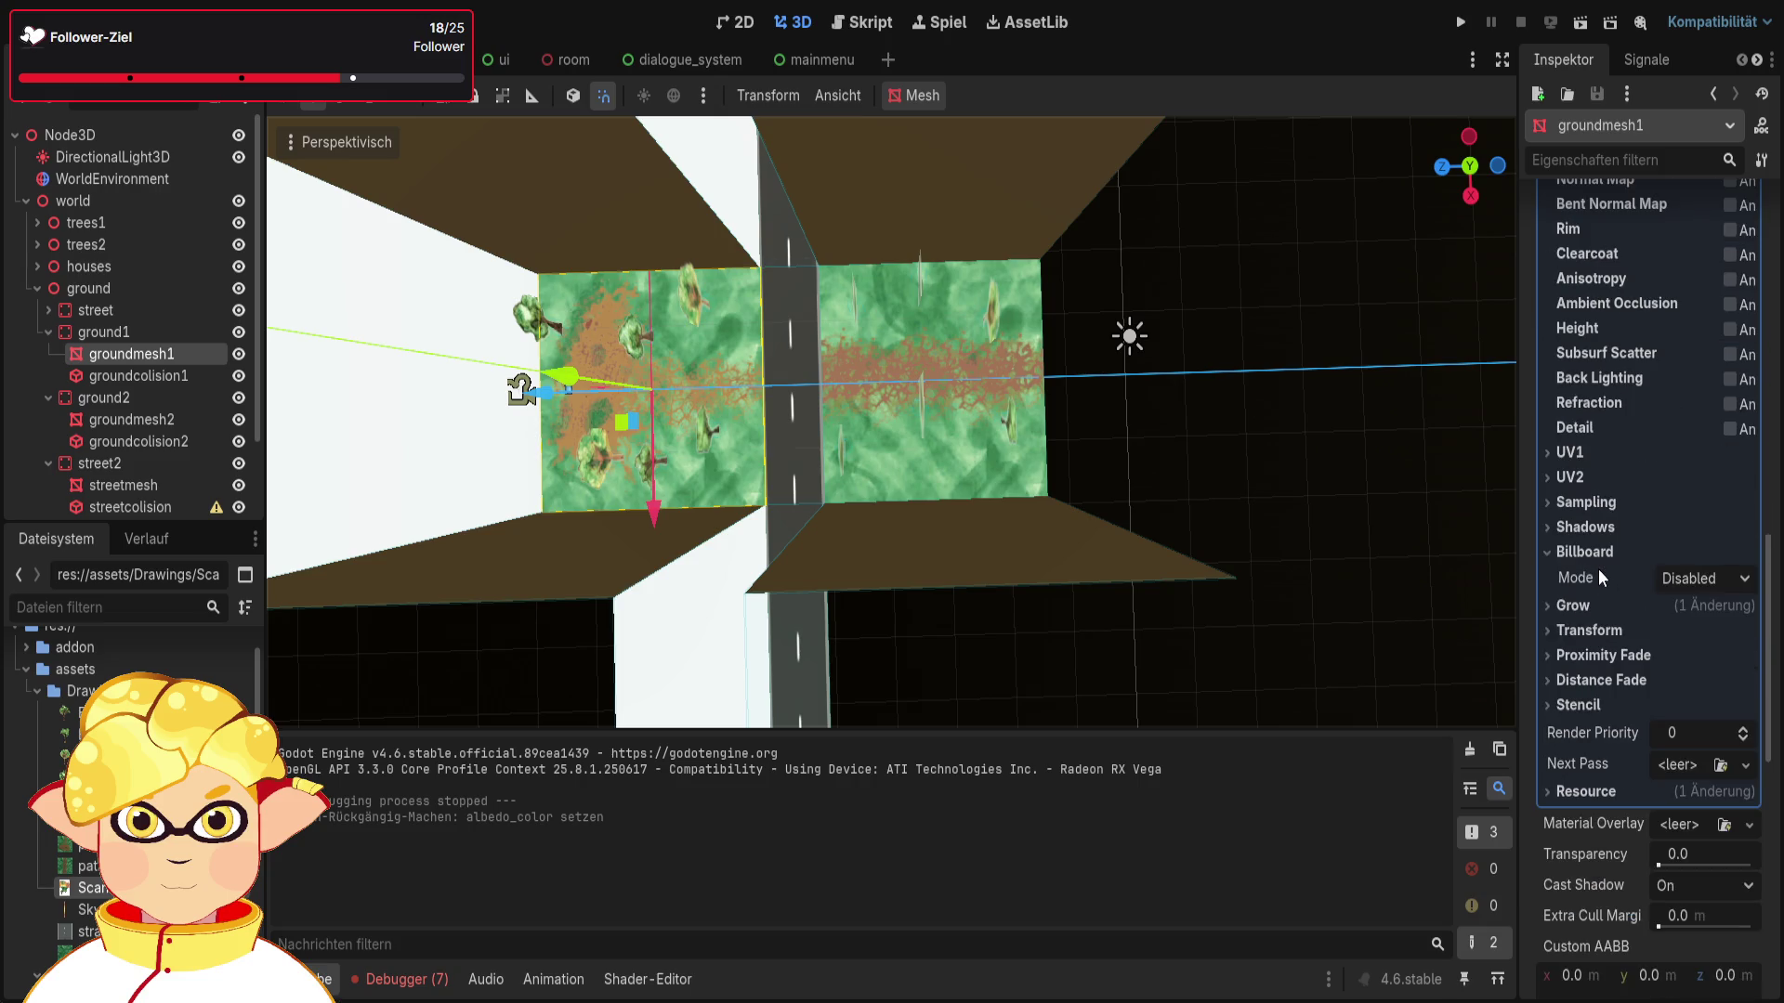
scroll(1596, 573, "down", 2)
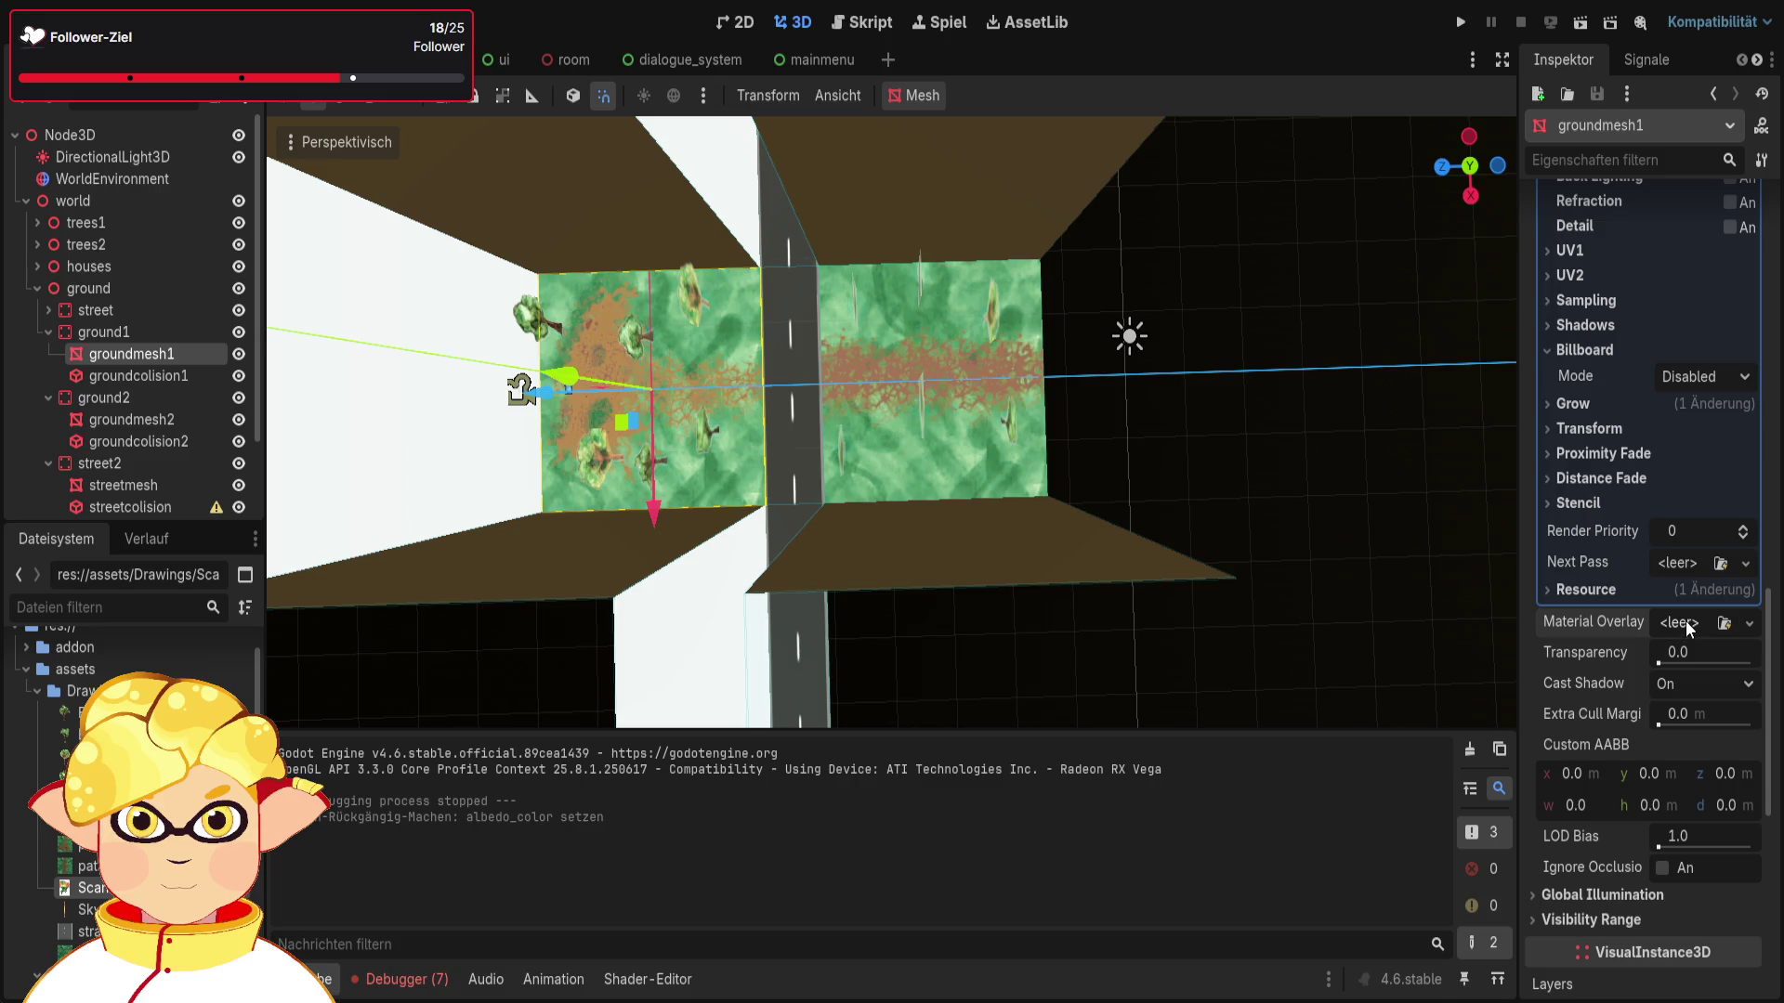
left_click_drag(1659, 656, 1751, 661)
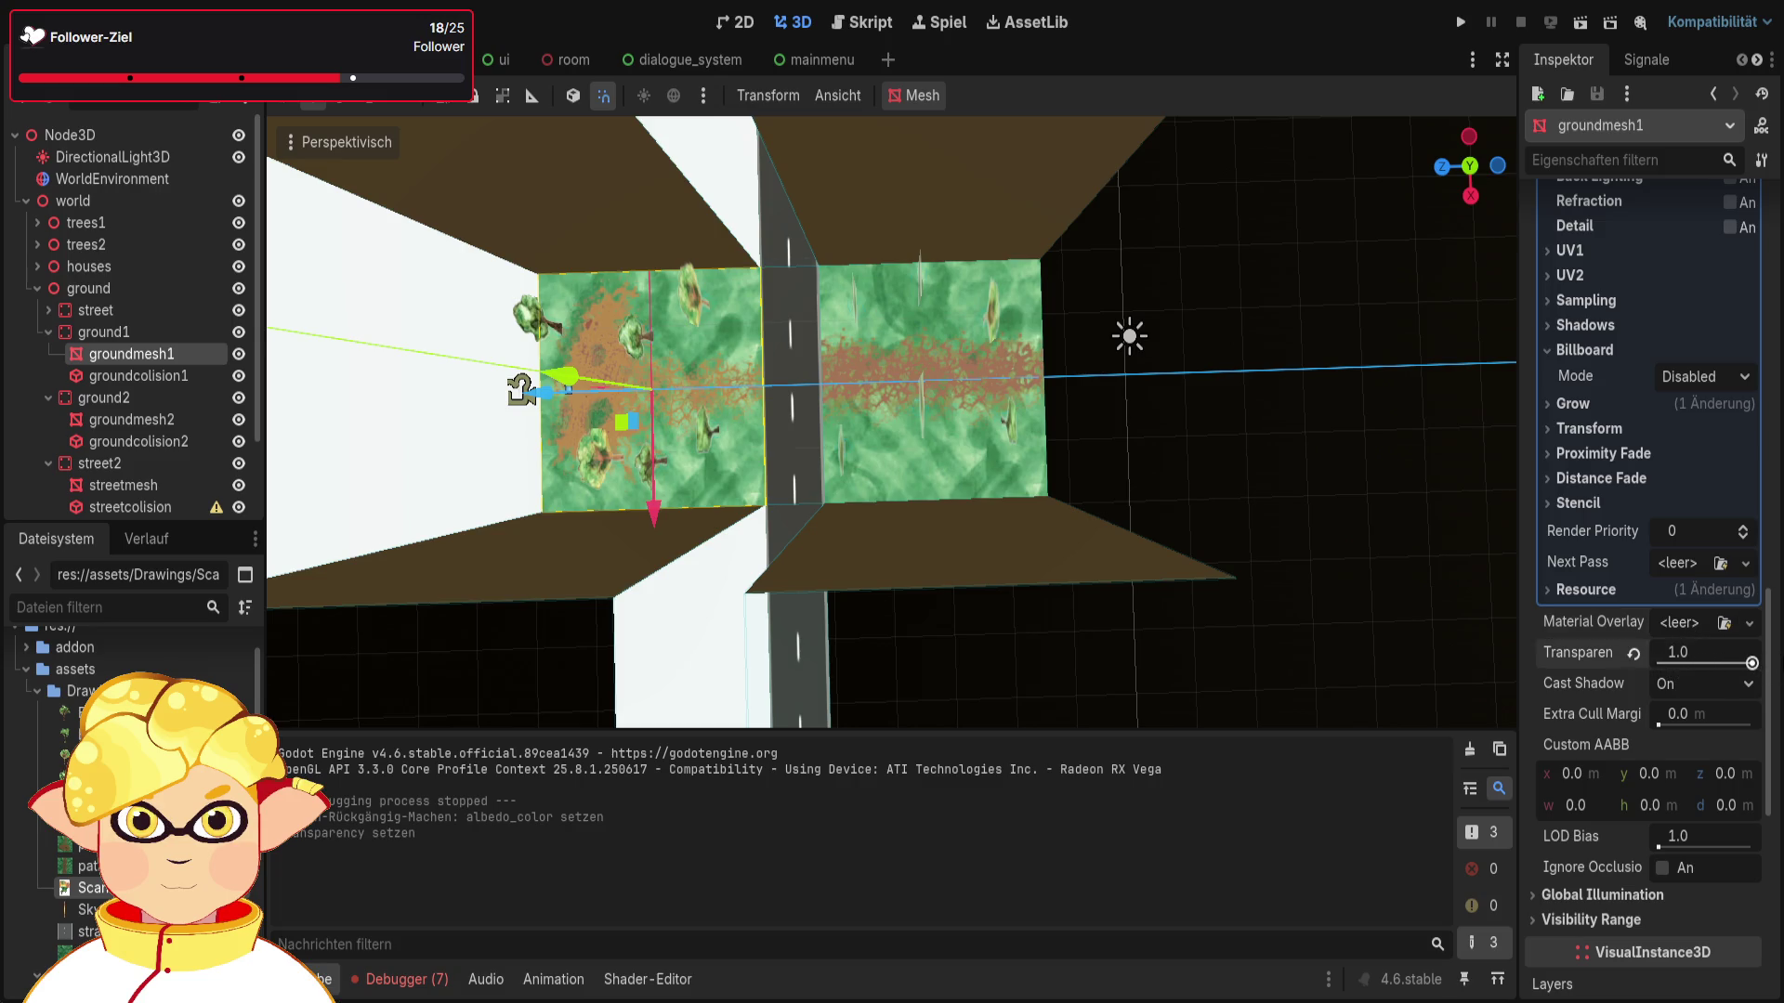
left_click(1658, 656)
scroll(1637, 656, "down", 5)
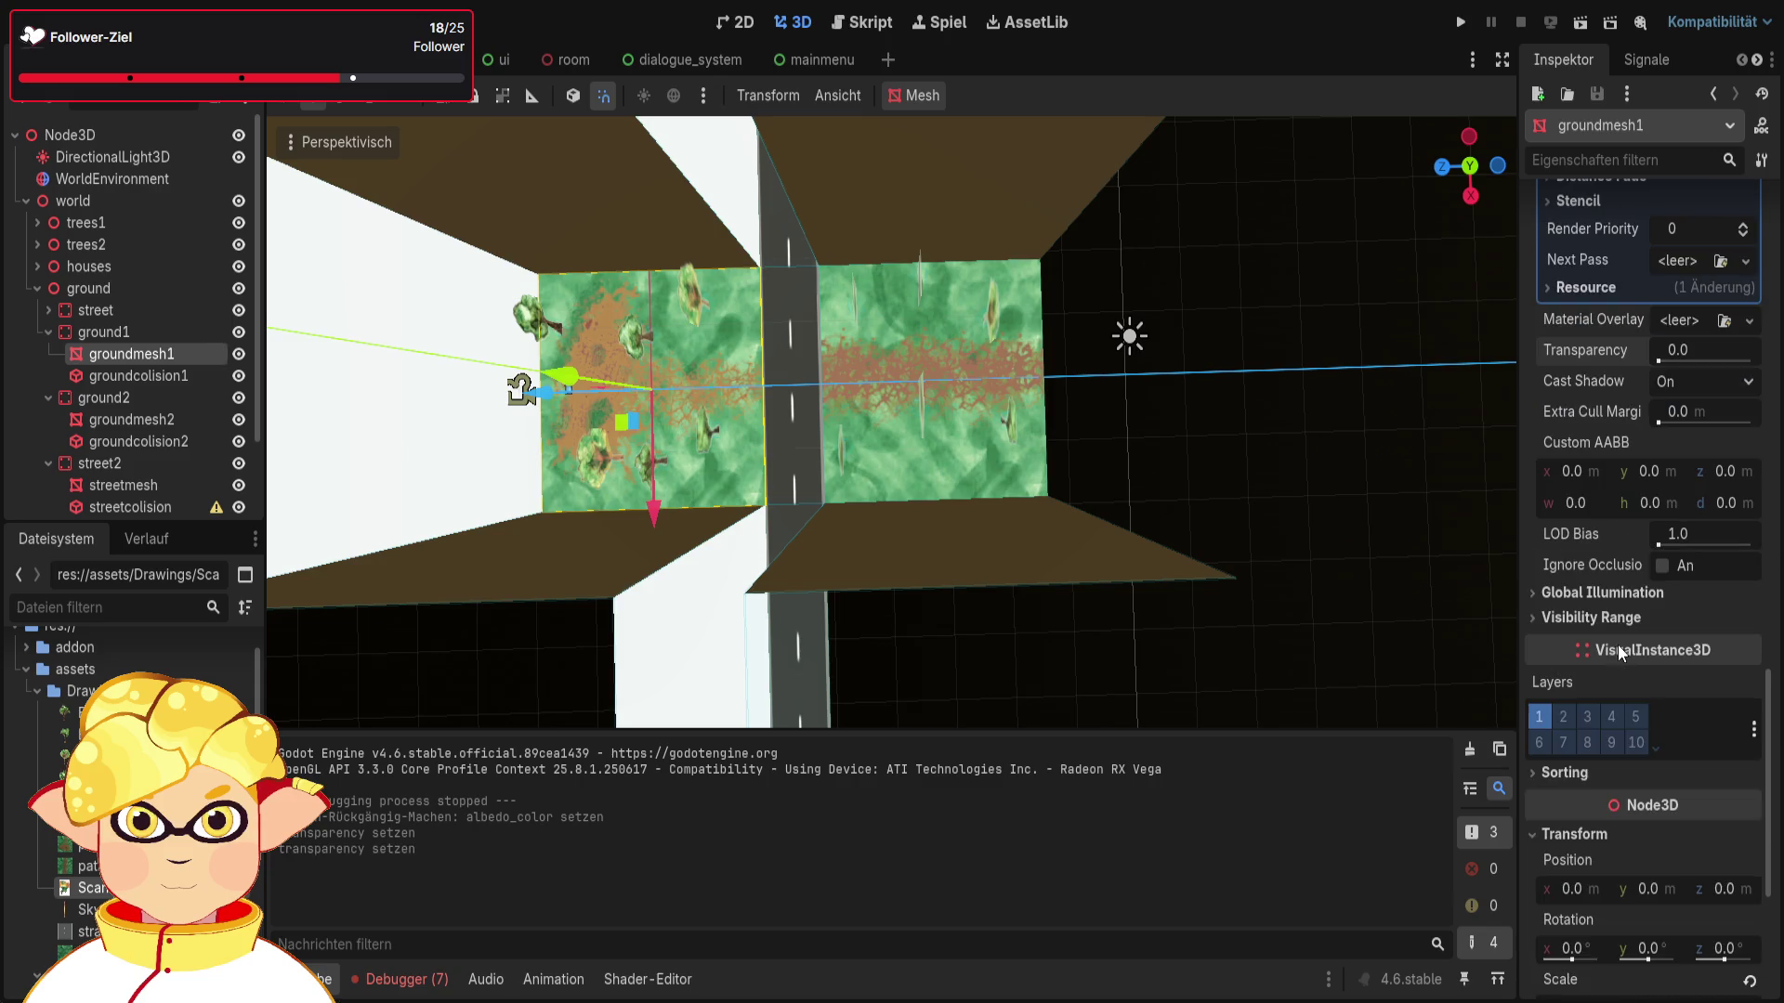
scroll(1614, 643, "down", 4)
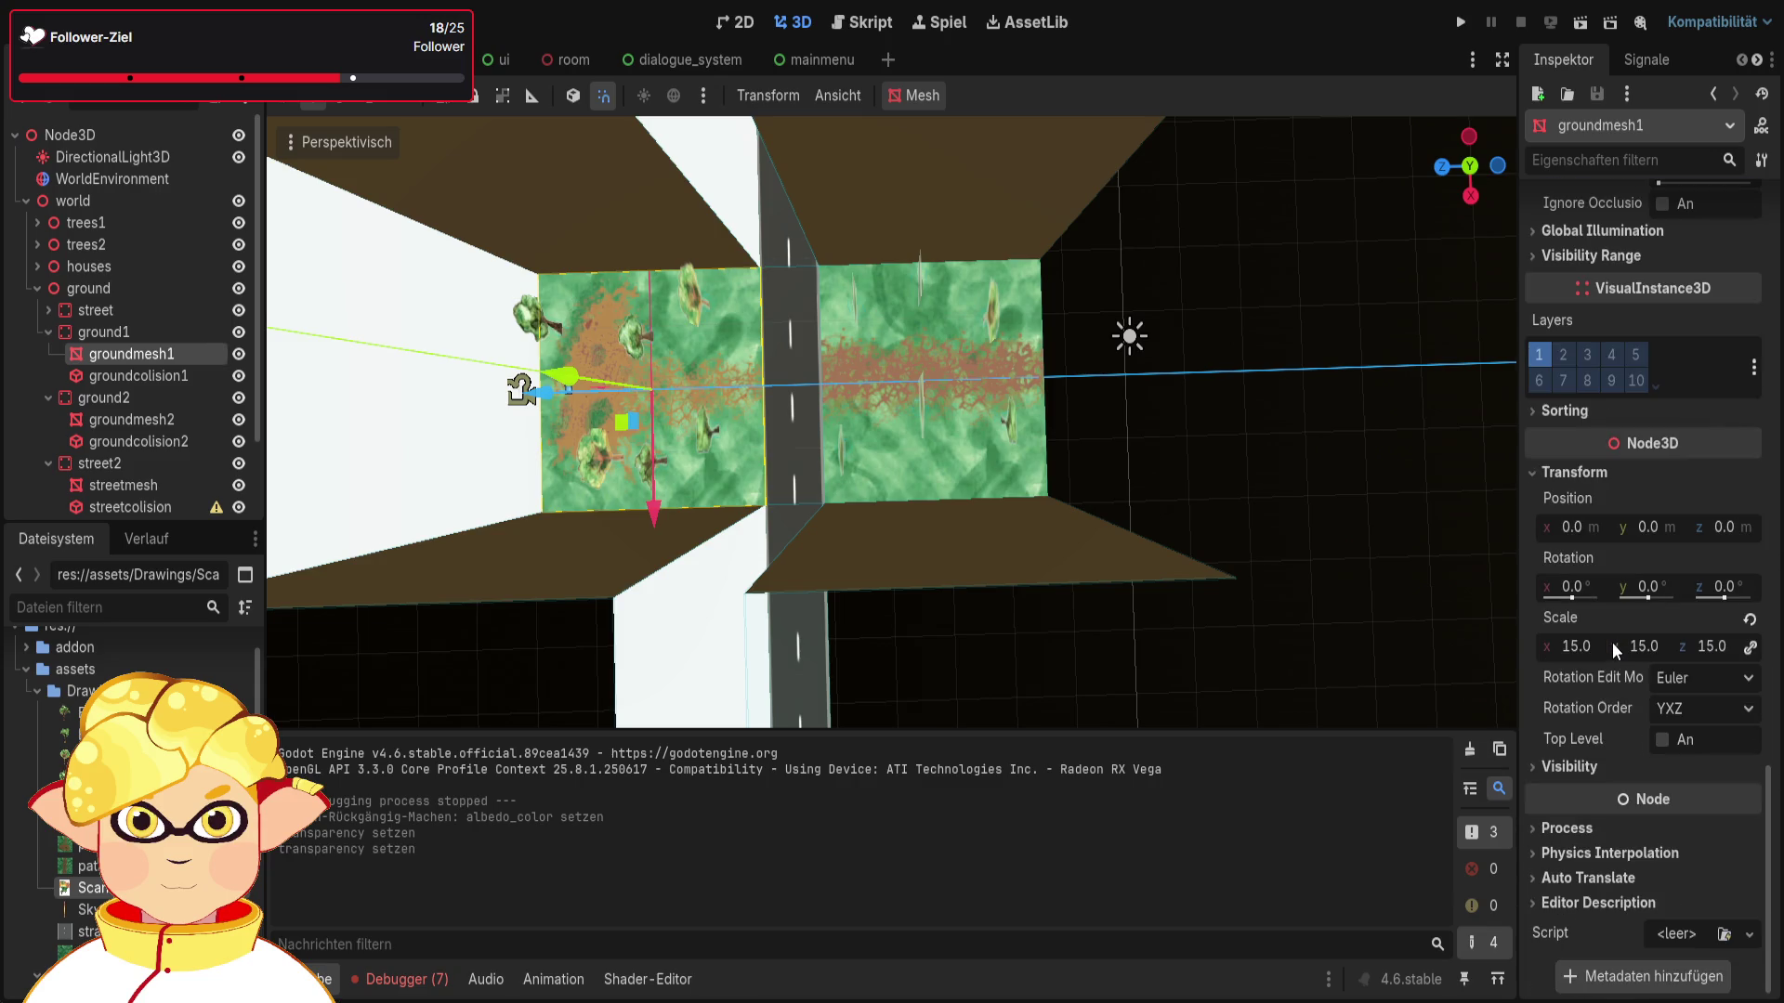
scroll(1613, 643, "up", 15)
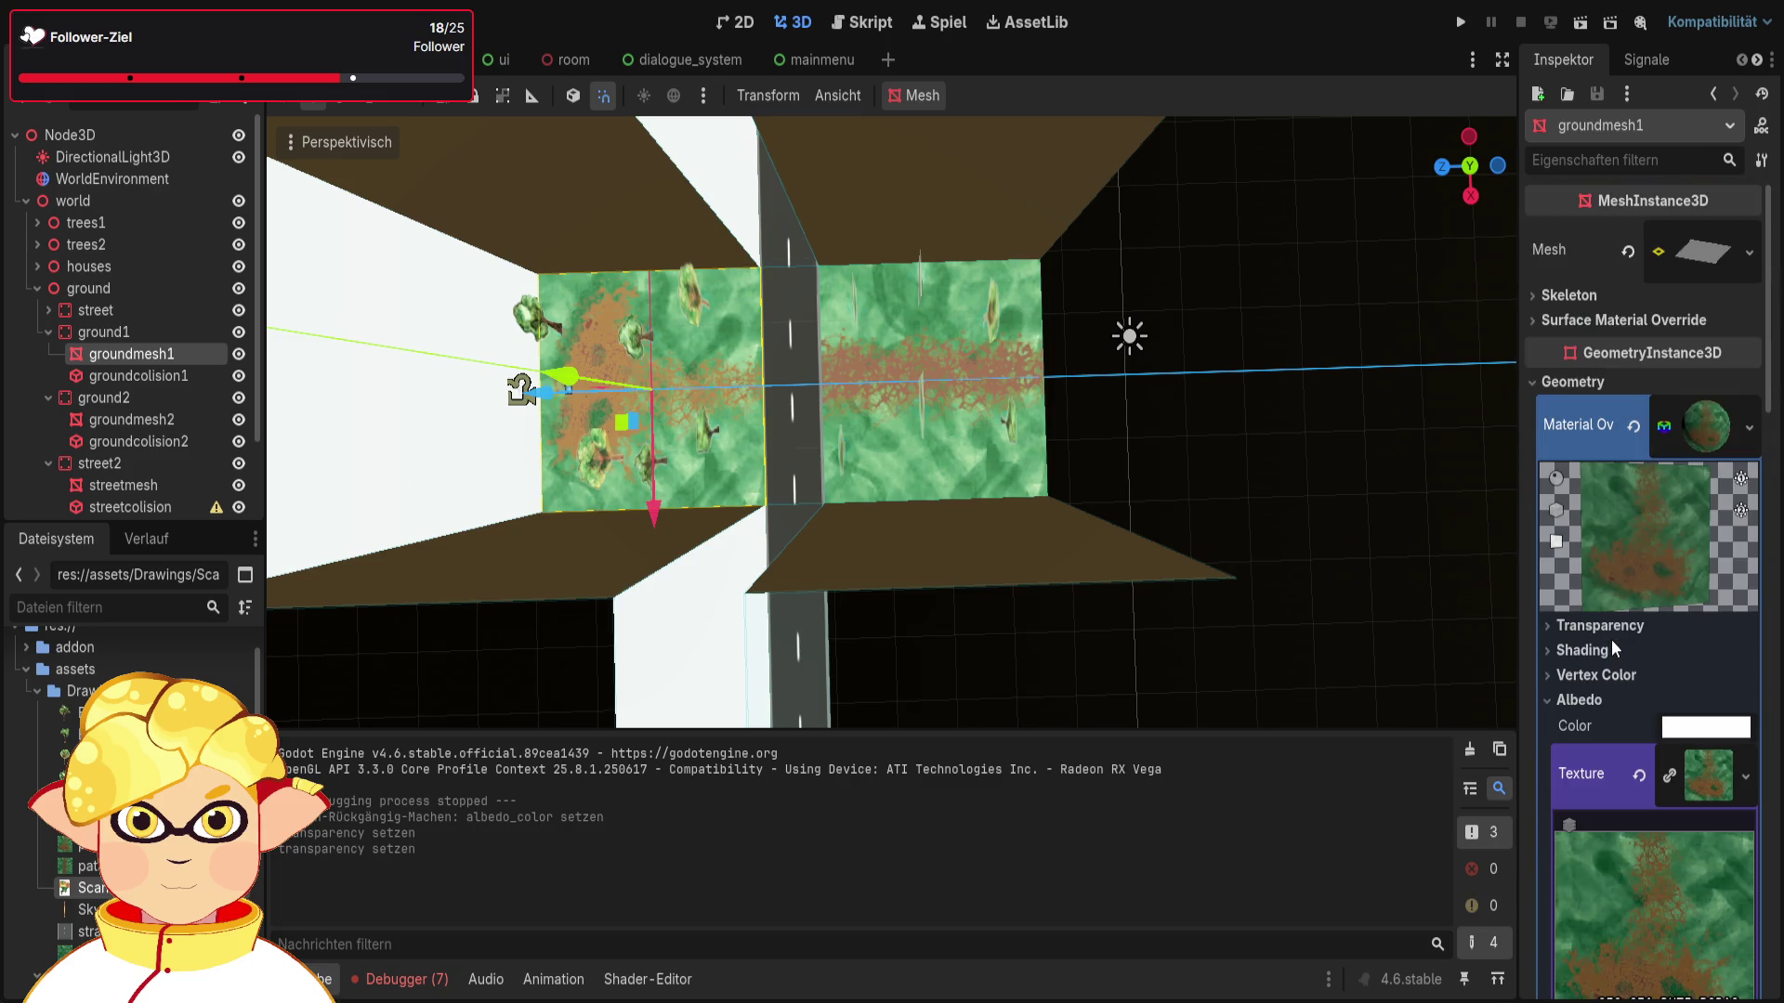
left_click(1603, 632)
left_click(1603, 631)
left_click(1599, 651)
scroll(1600, 649, "down", 2)
left_click(1596, 550)
left_click(1613, 552)
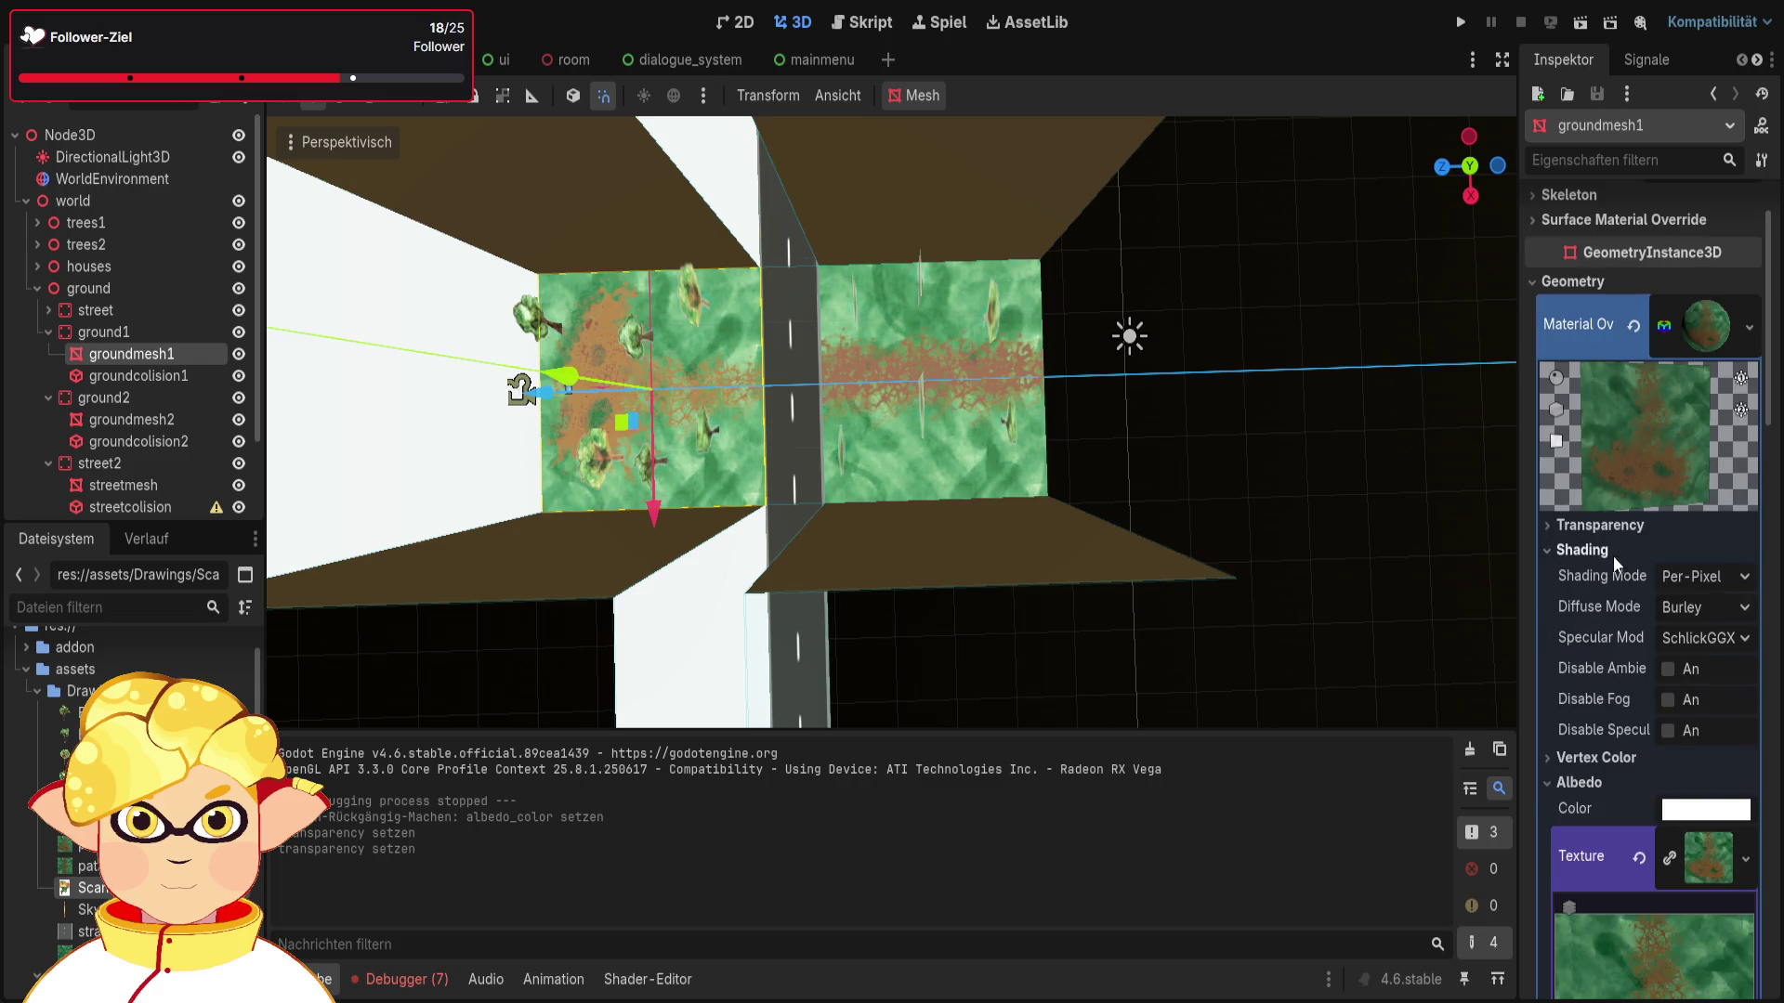
left_click(1700, 576)
left_click(1687, 604)
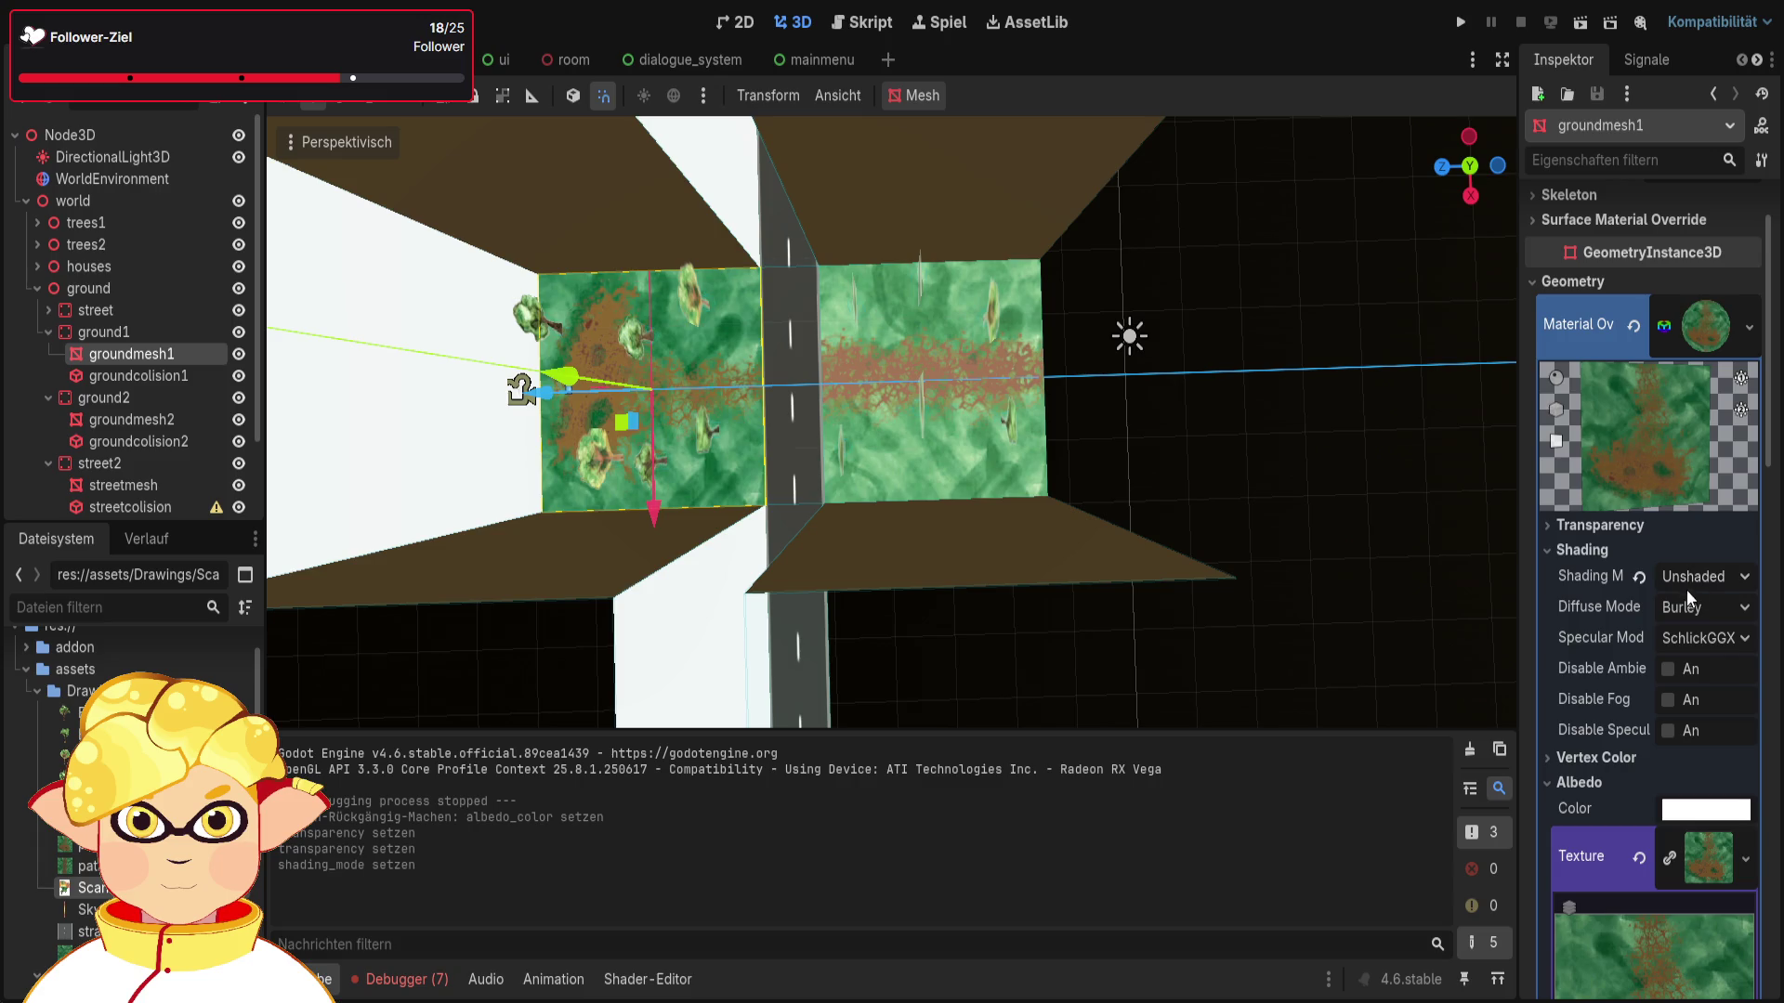
left_click(1705, 607)
left_click(1690, 666)
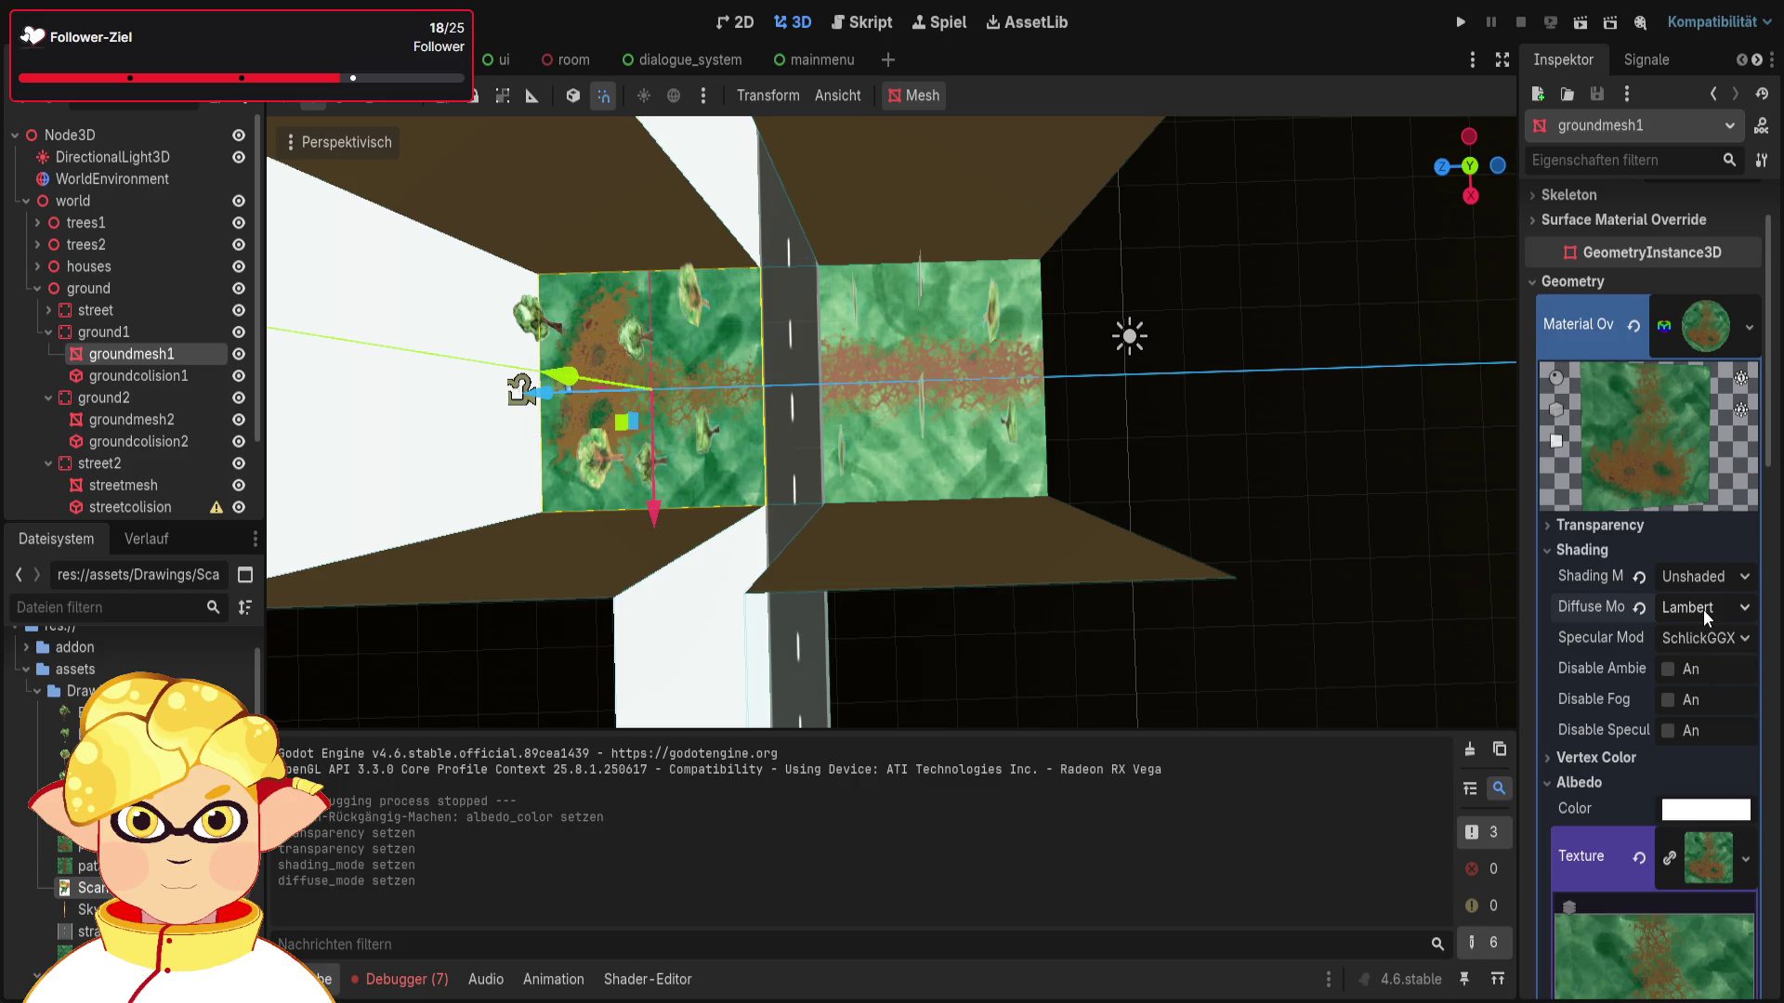
left_click(1705, 607)
left_click(1693, 635)
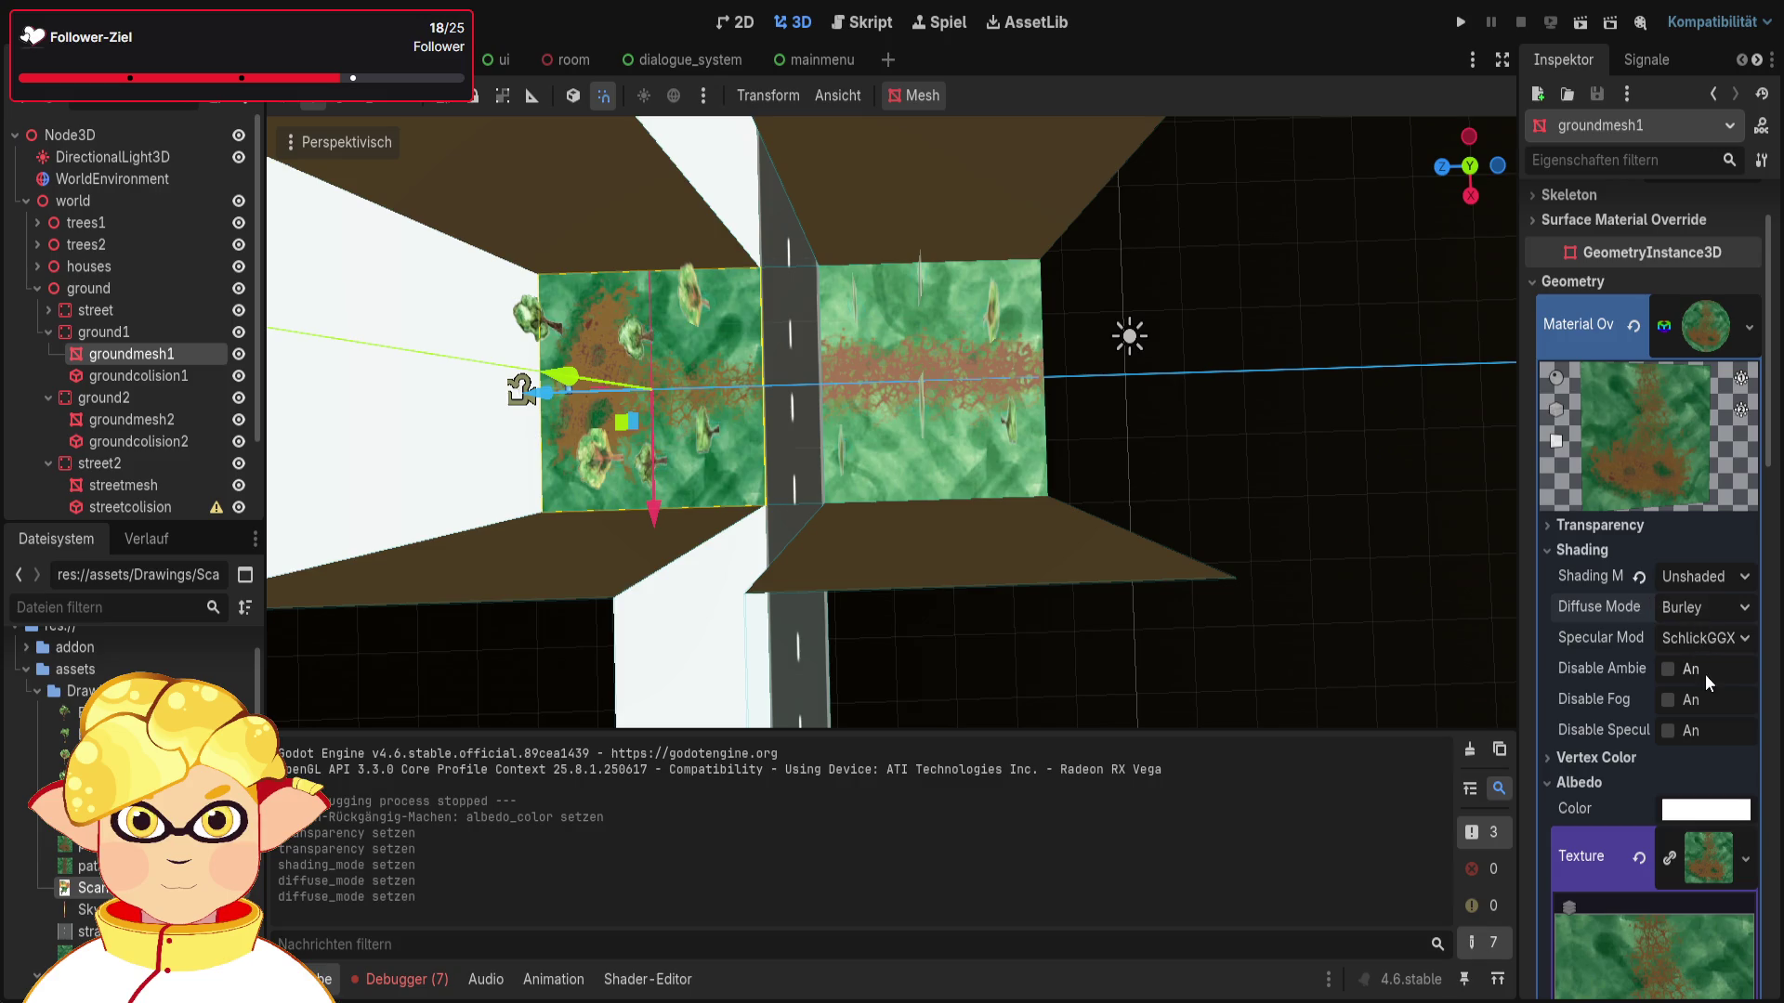
left_click(1698, 604)
left_click(1700, 728)
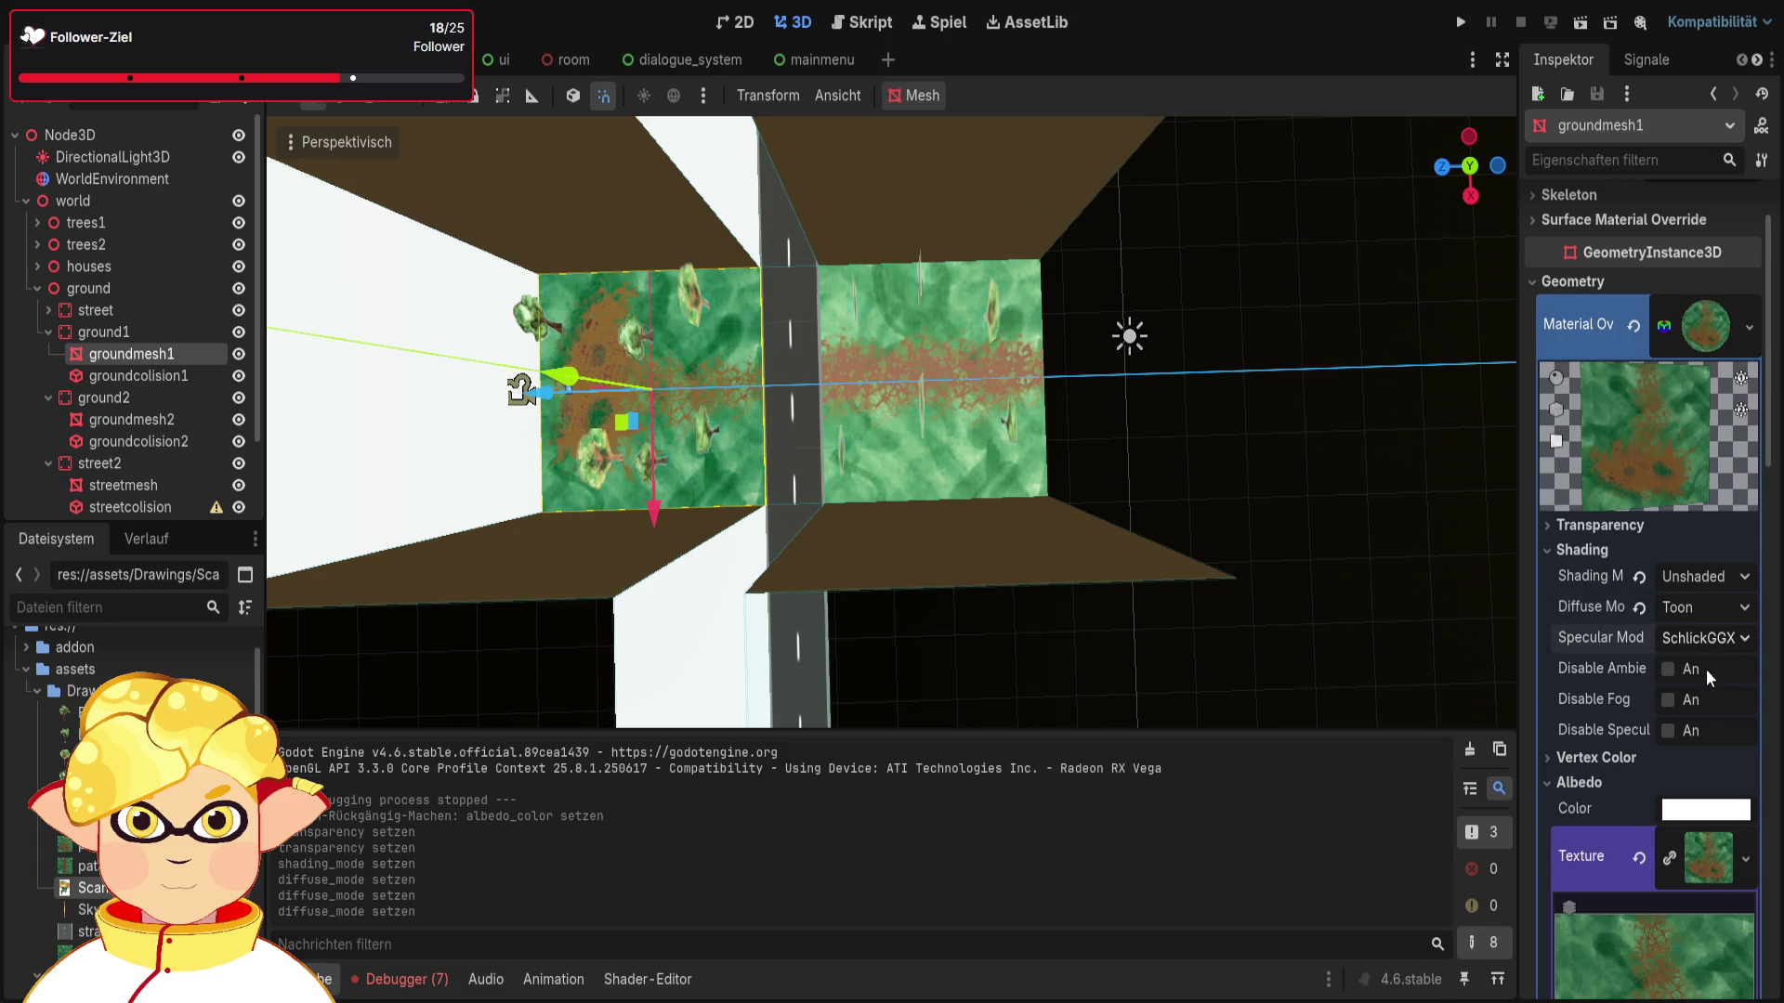
left_click(1703, 695)
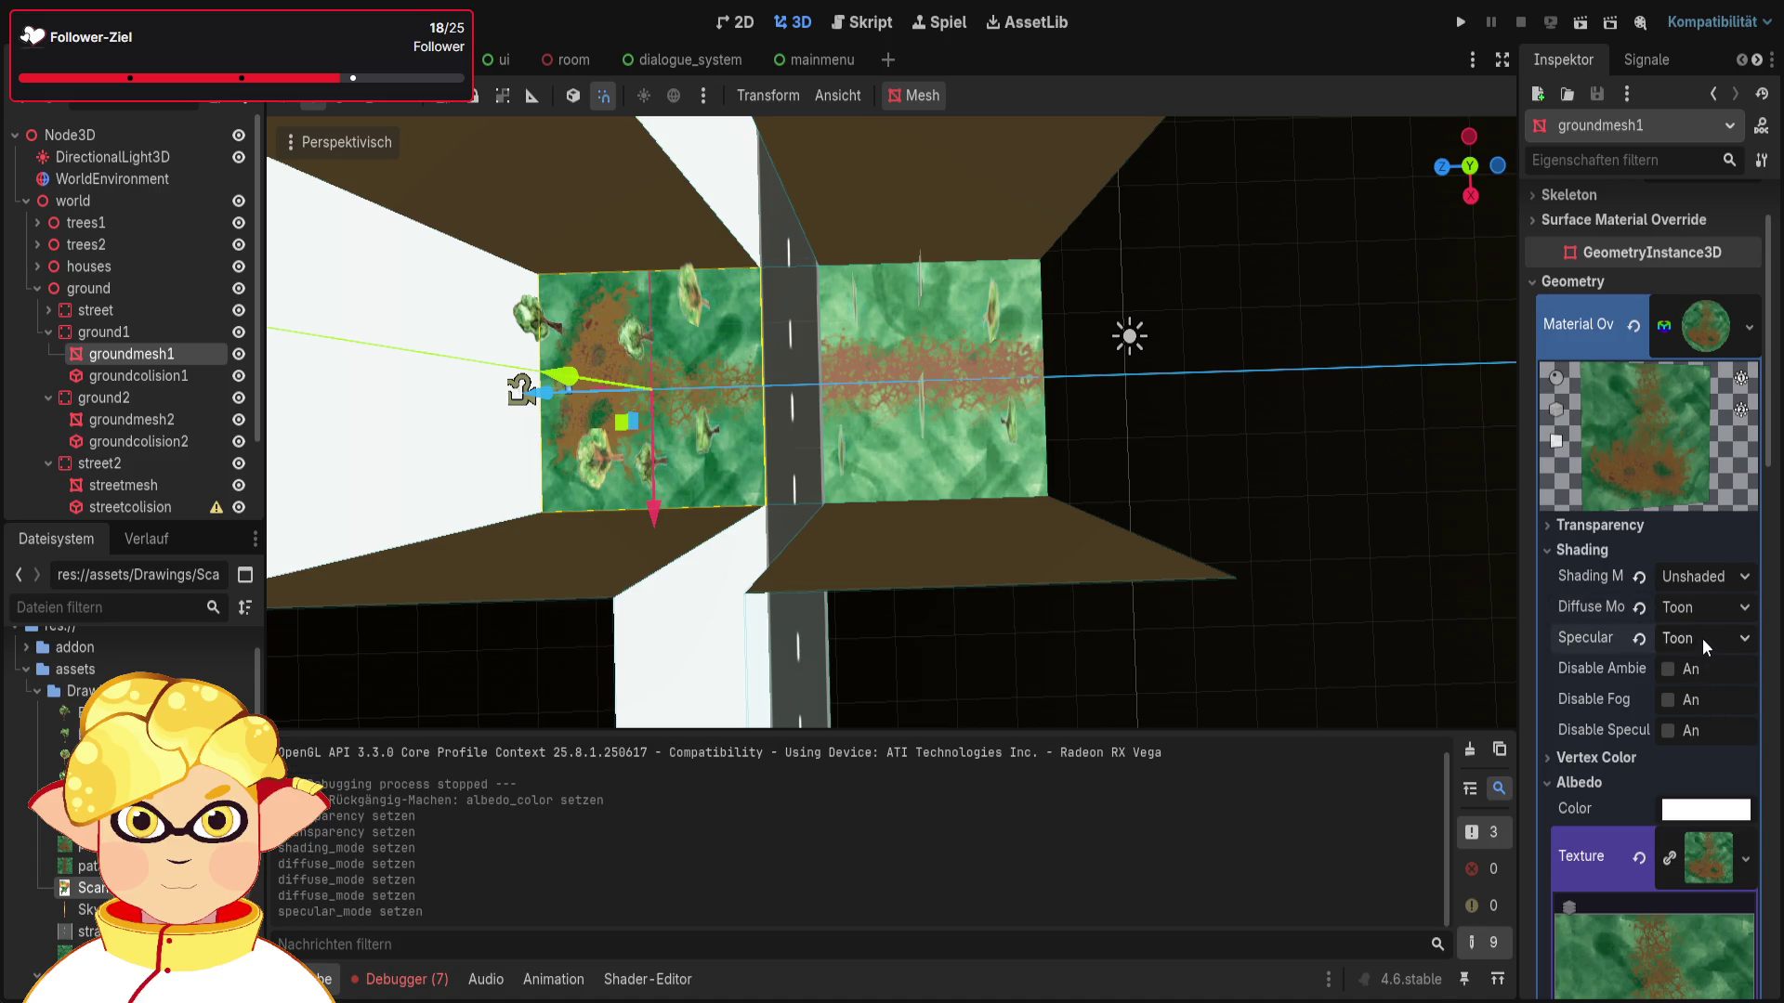
left_click(1581, 25)
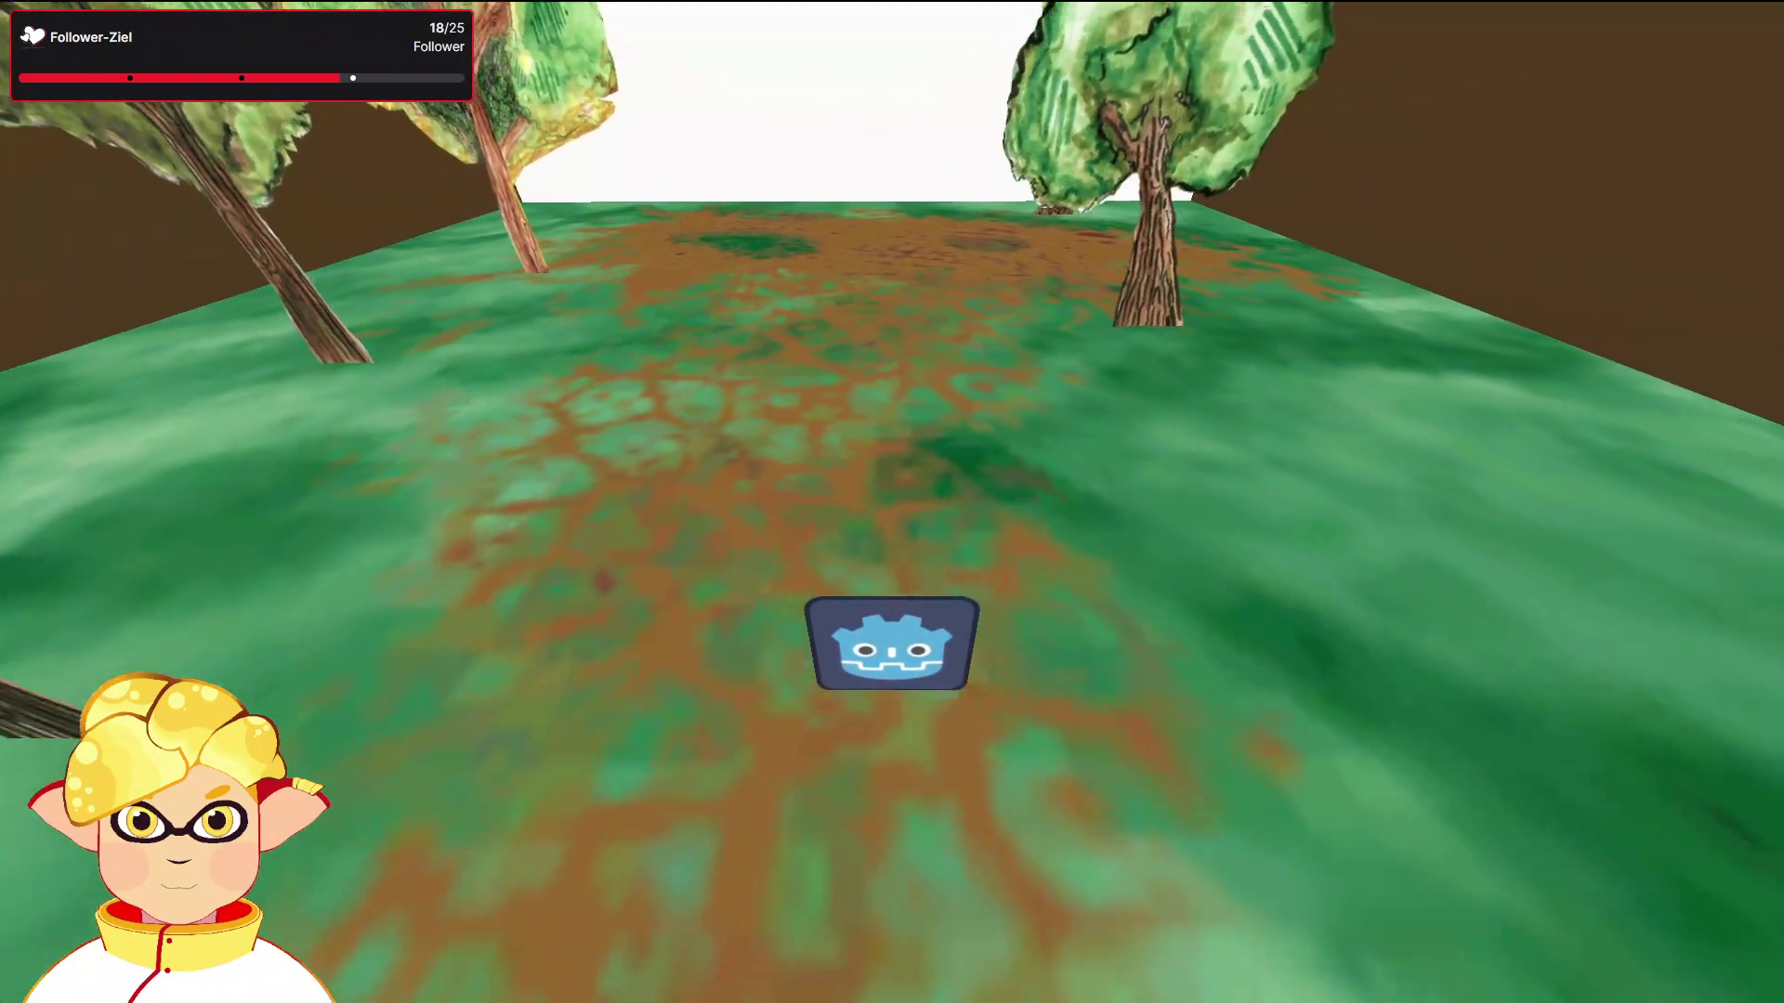
key("Escape")
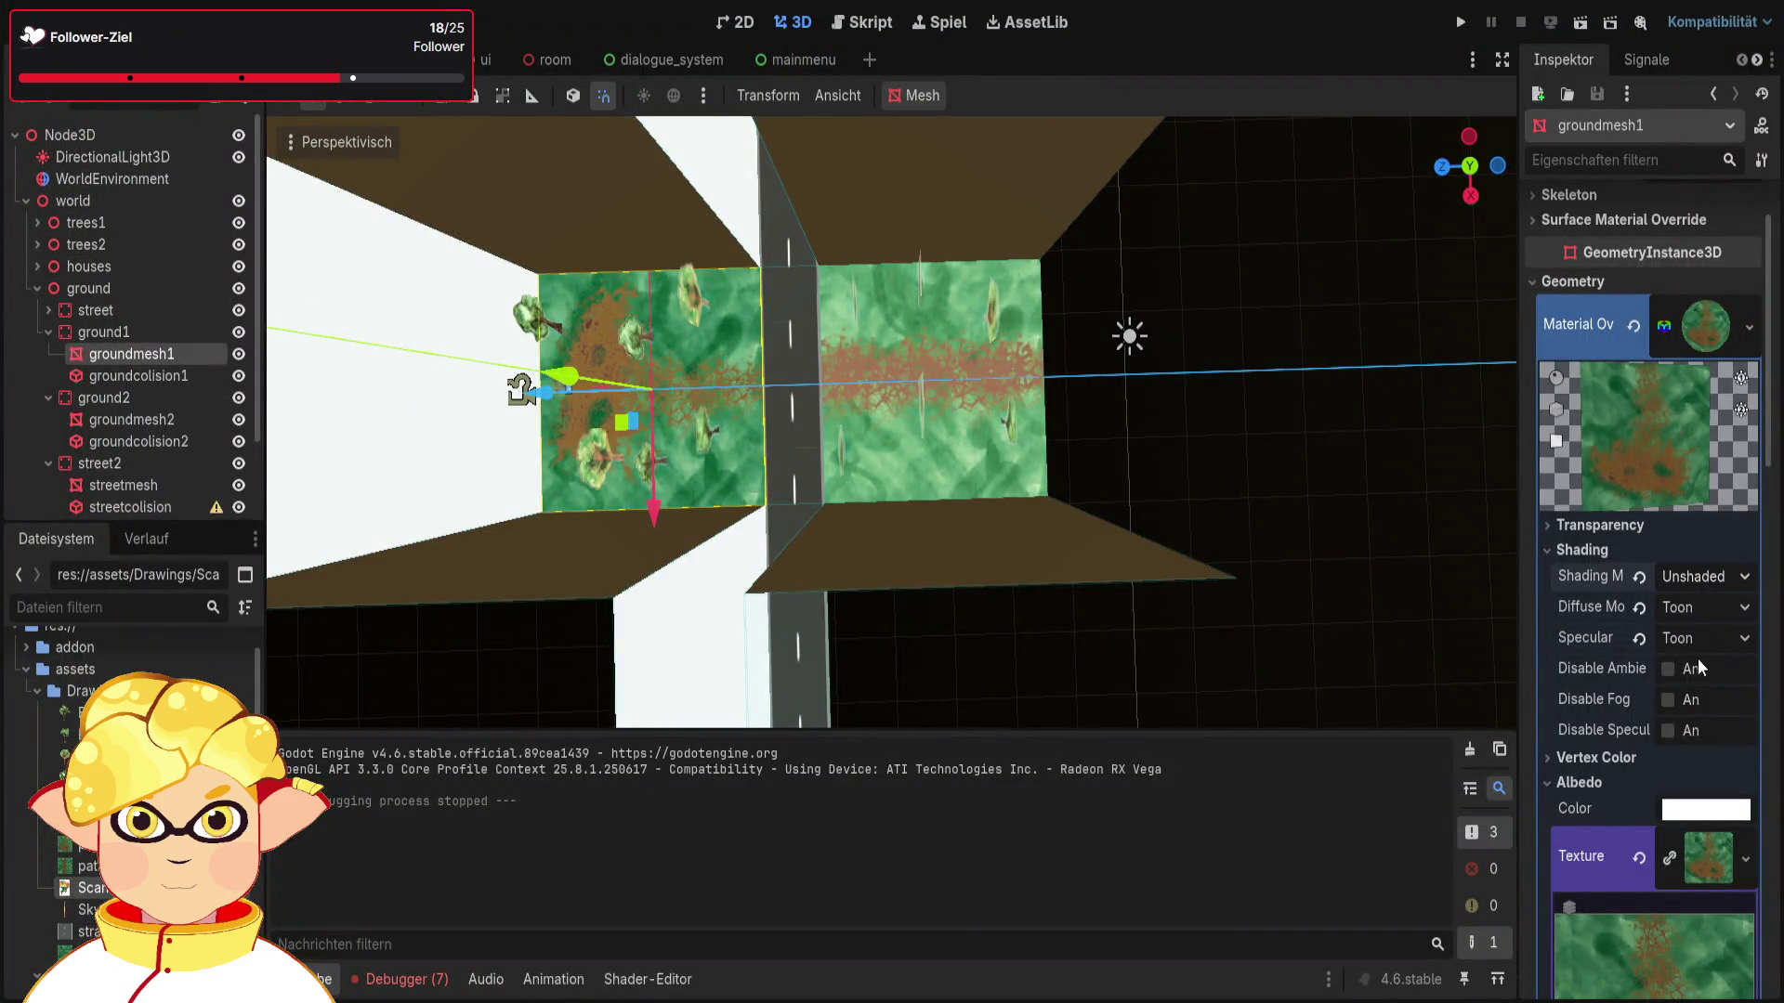
left_click(1591, 20)
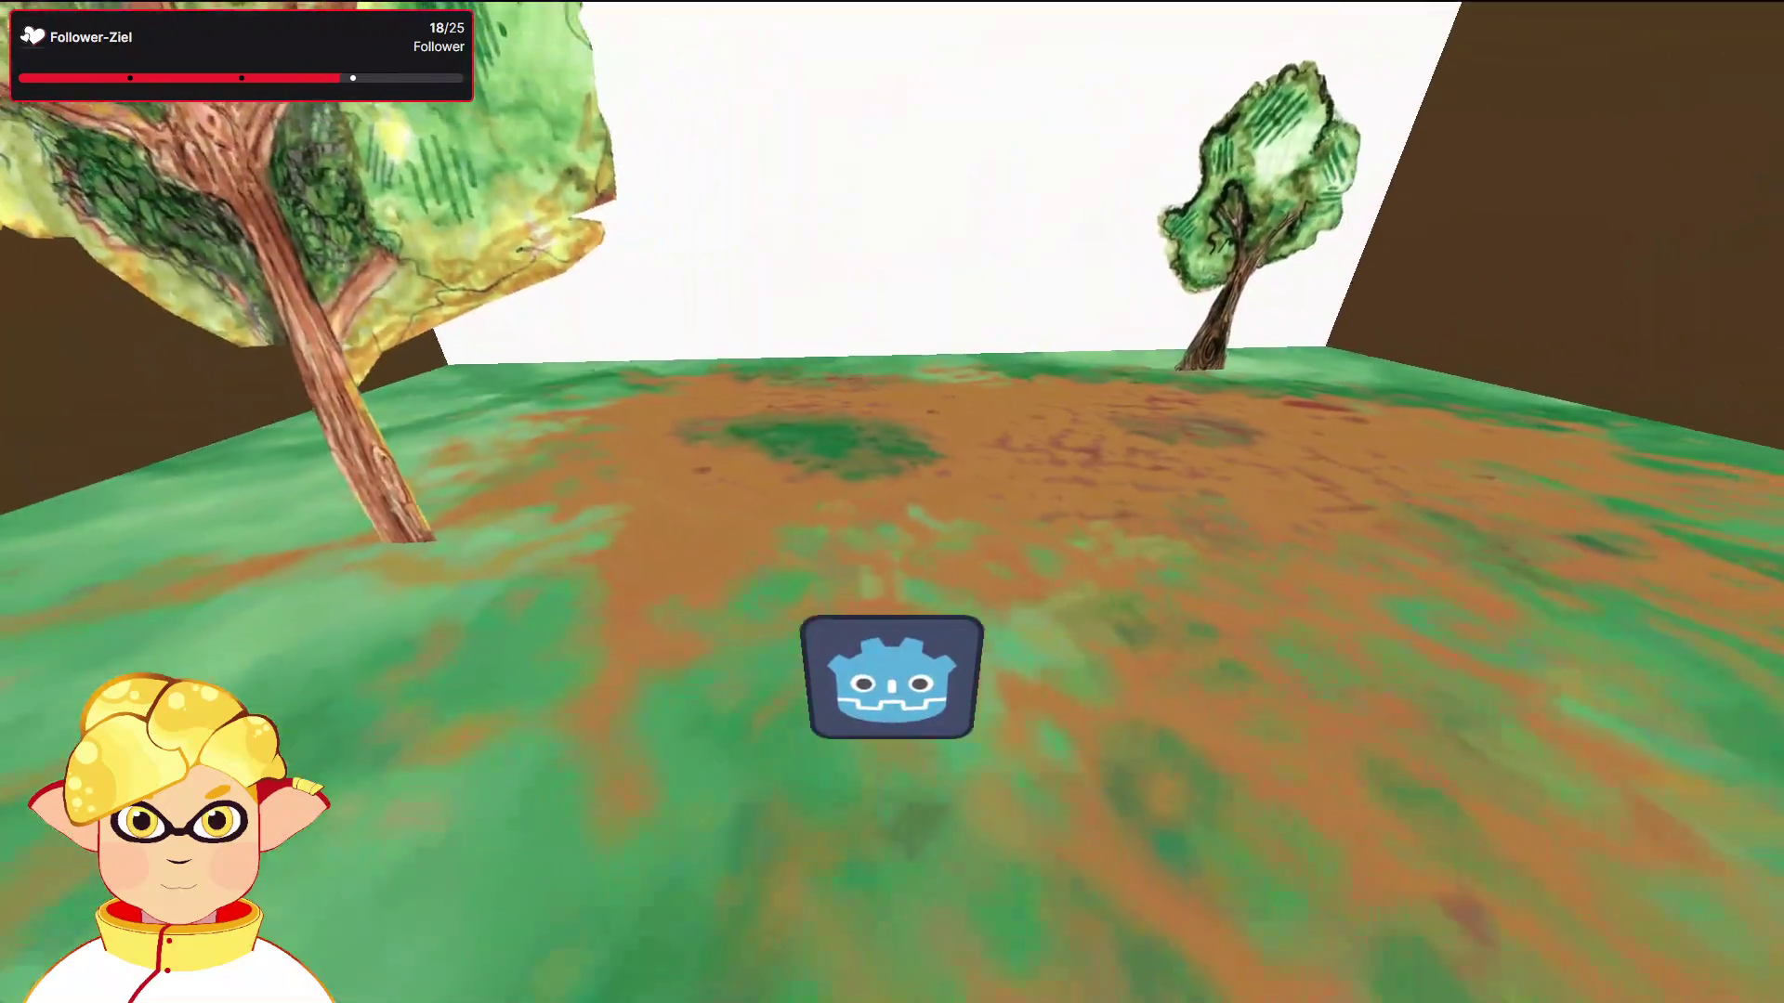
key("Escape")
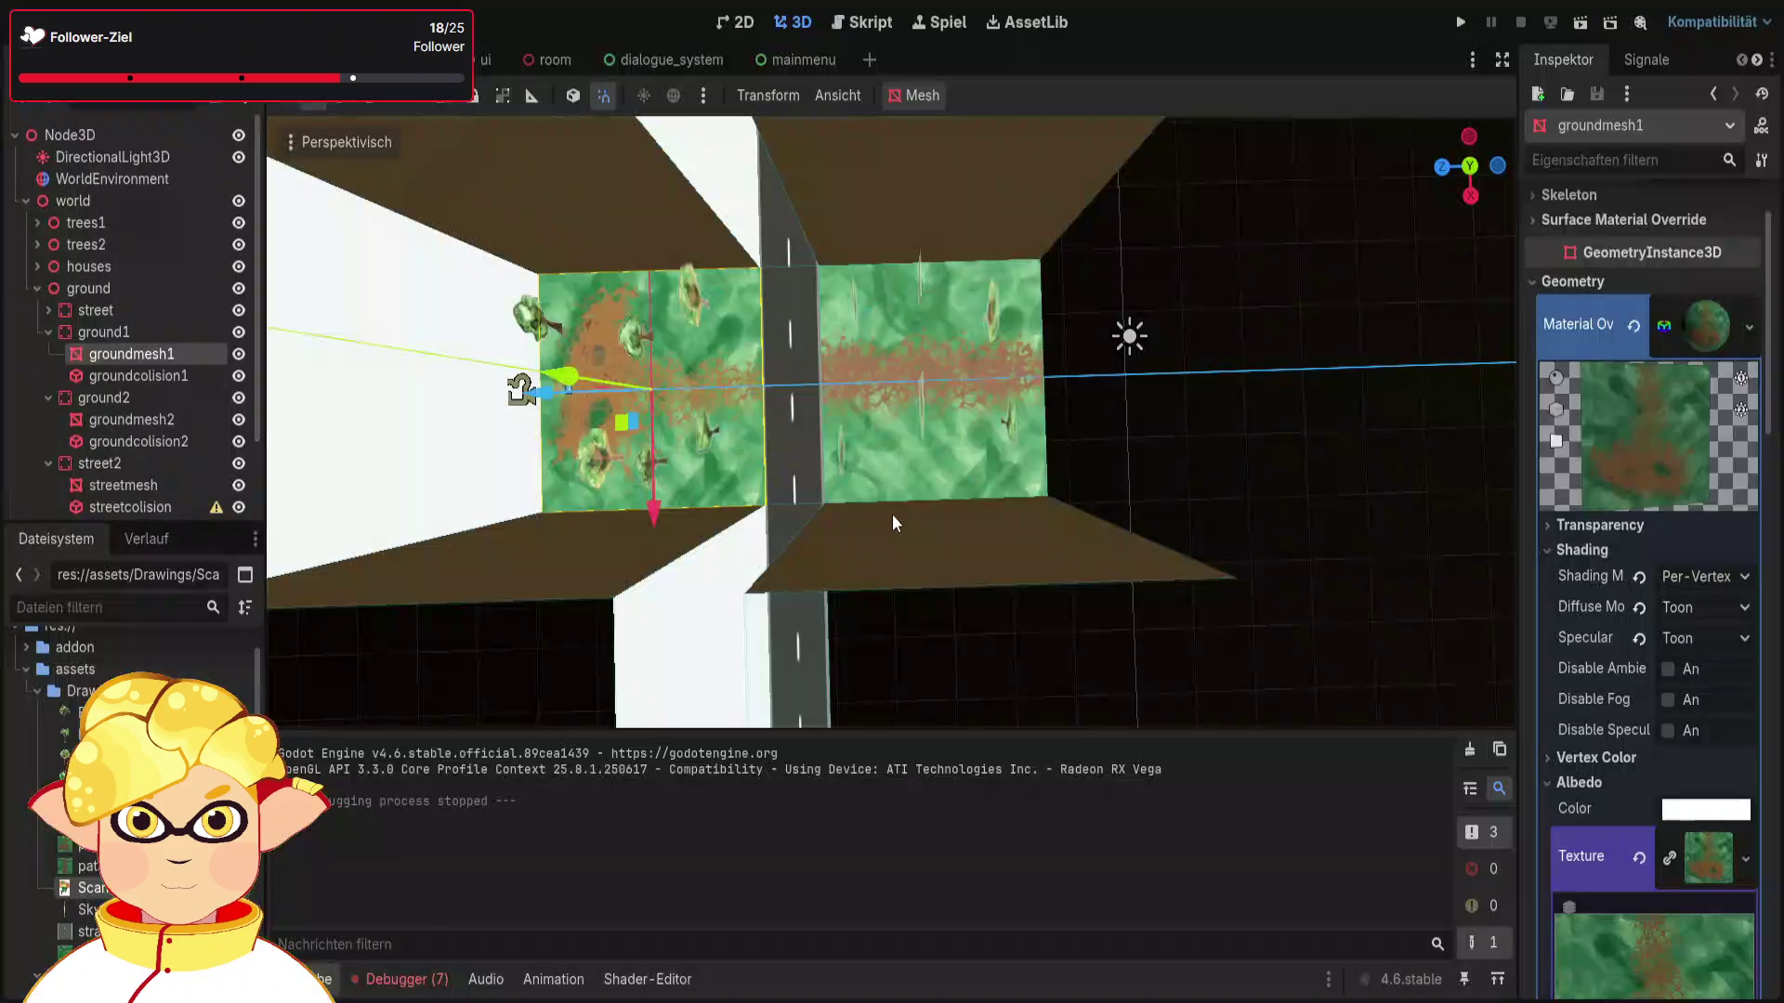
left_click(1639, 608)
left_click(1578, 22)
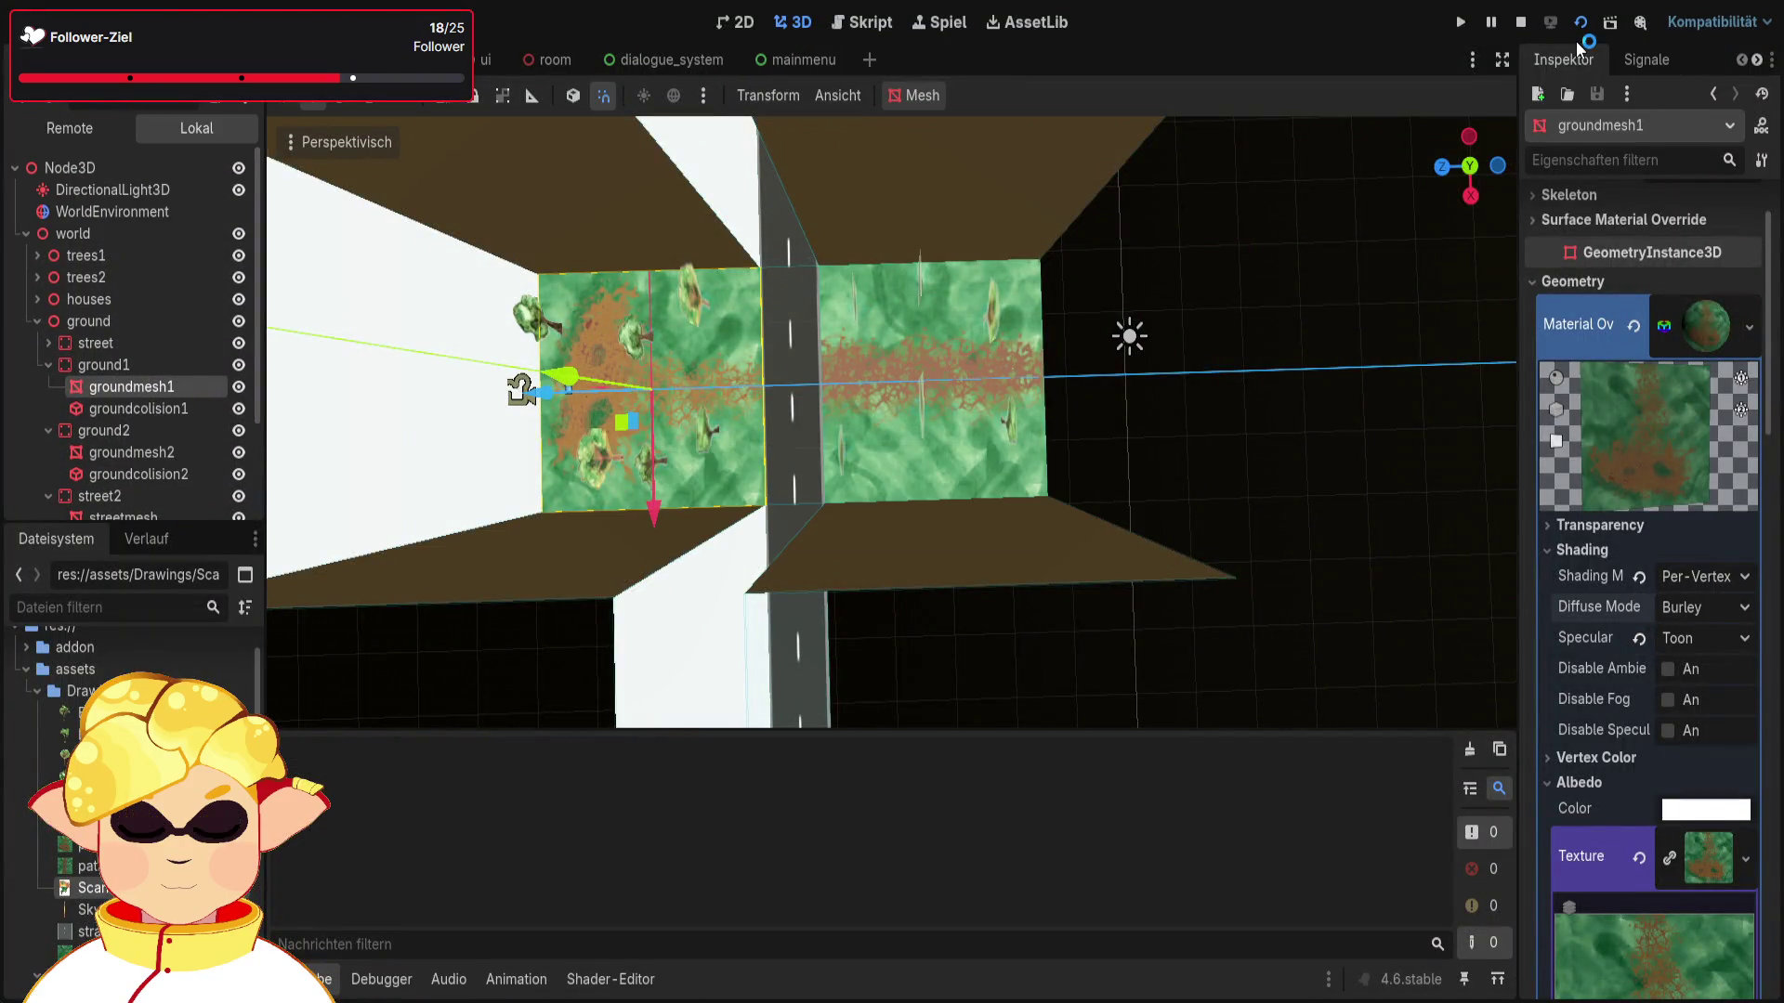
key("Escape")
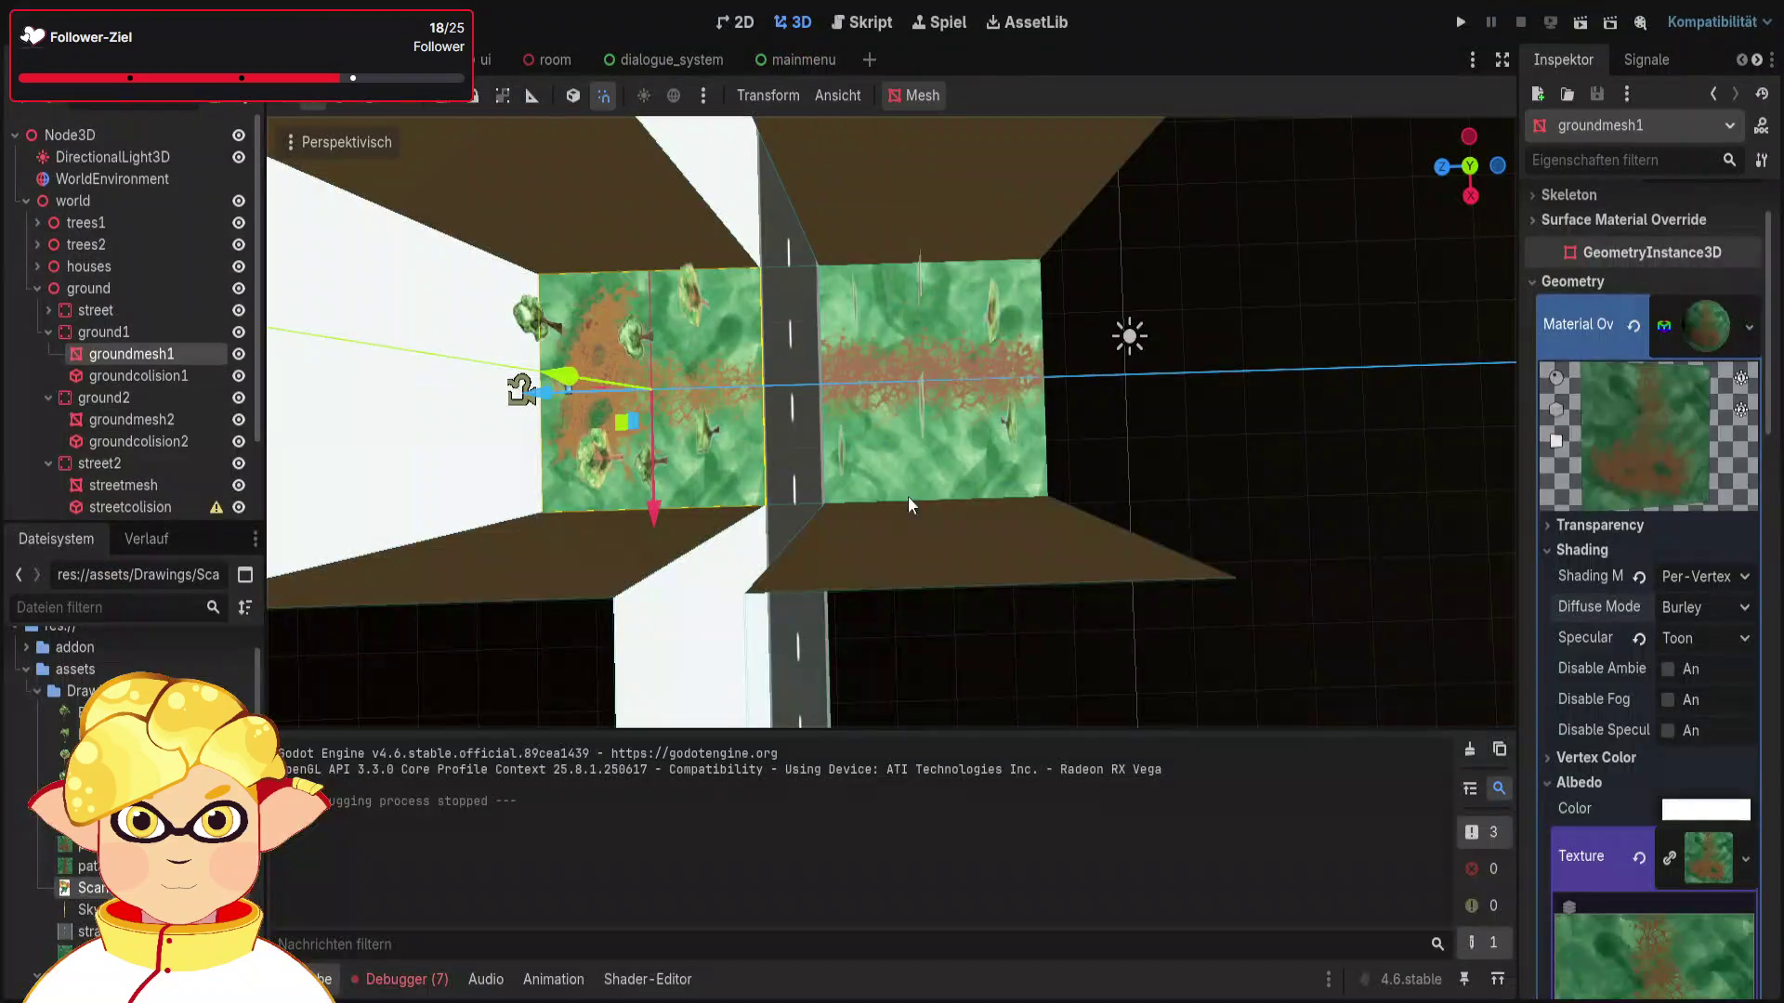
left_click(1642, 640)
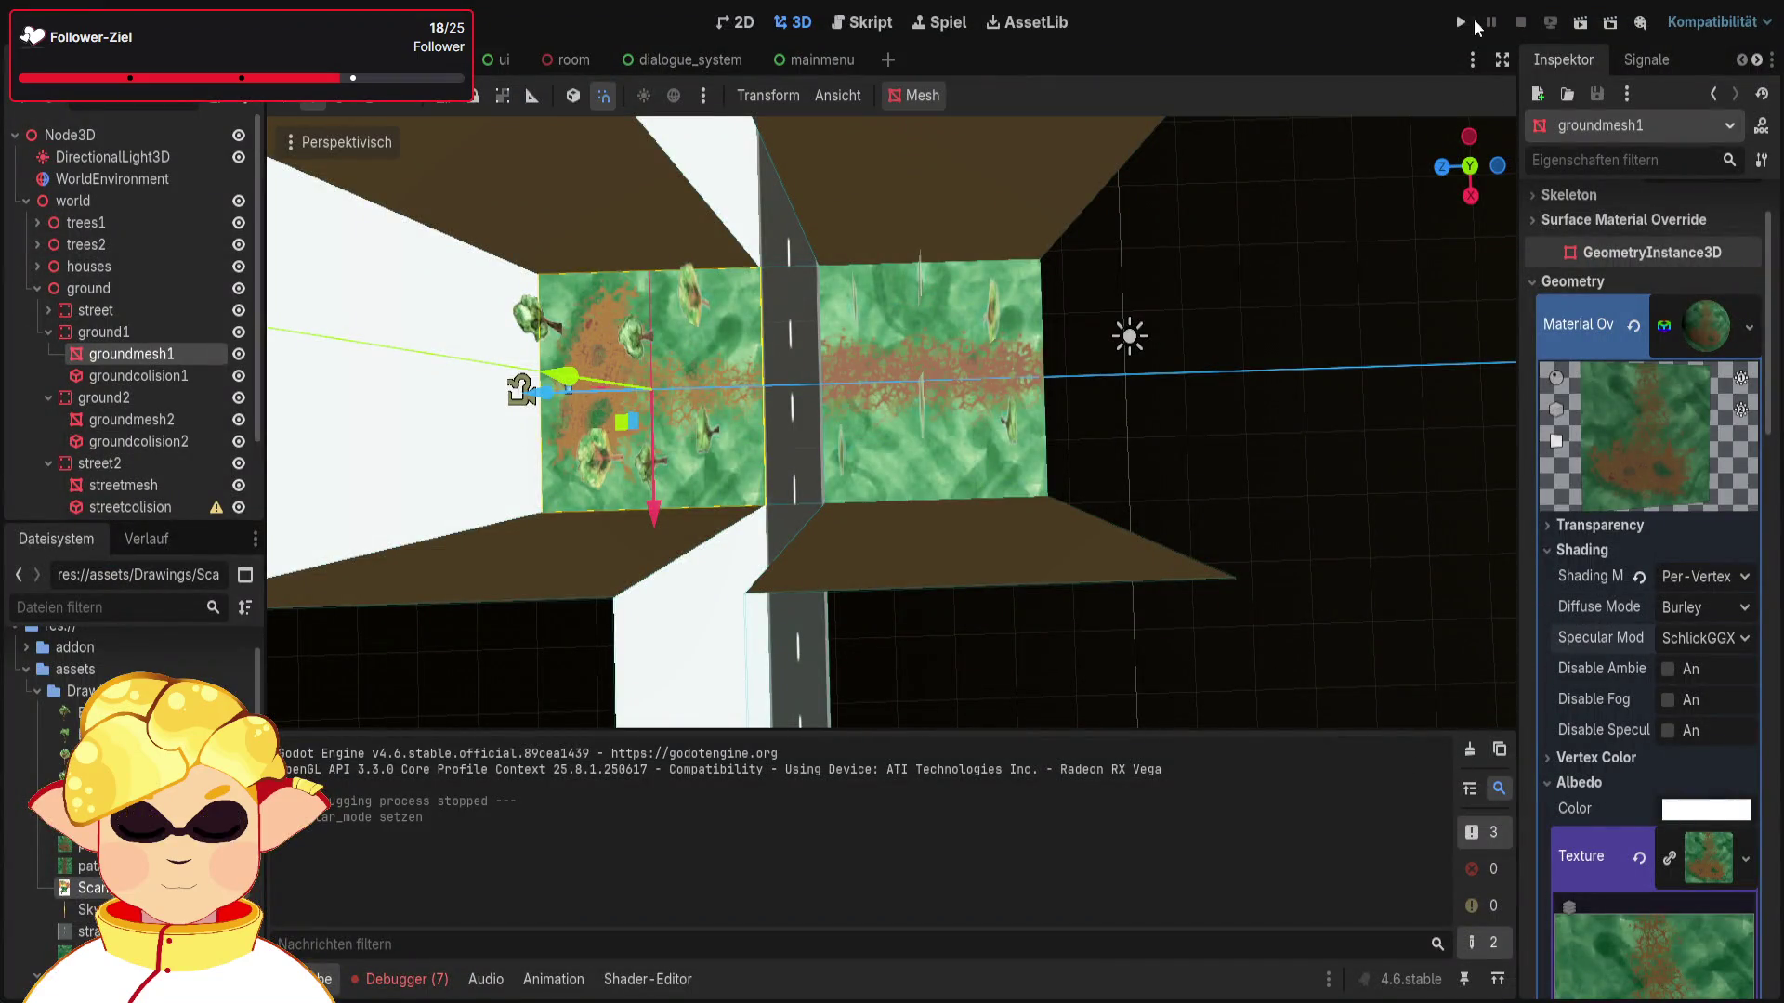
key("F5")
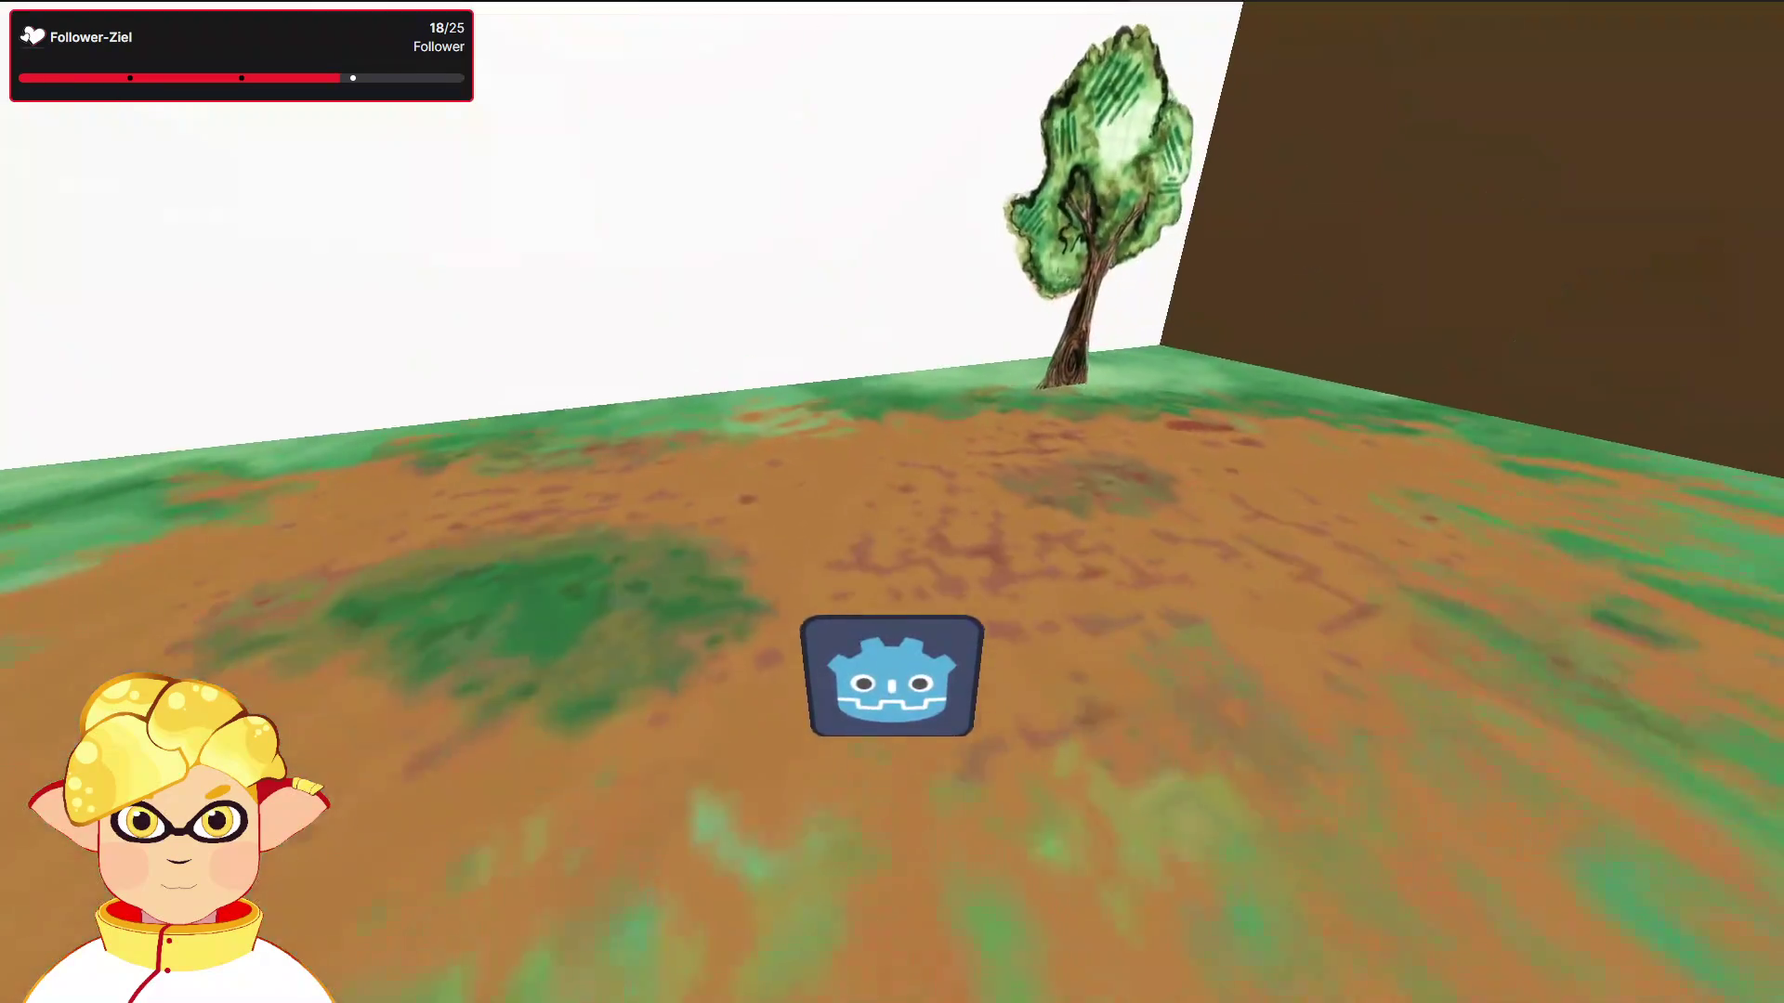
key("F8")
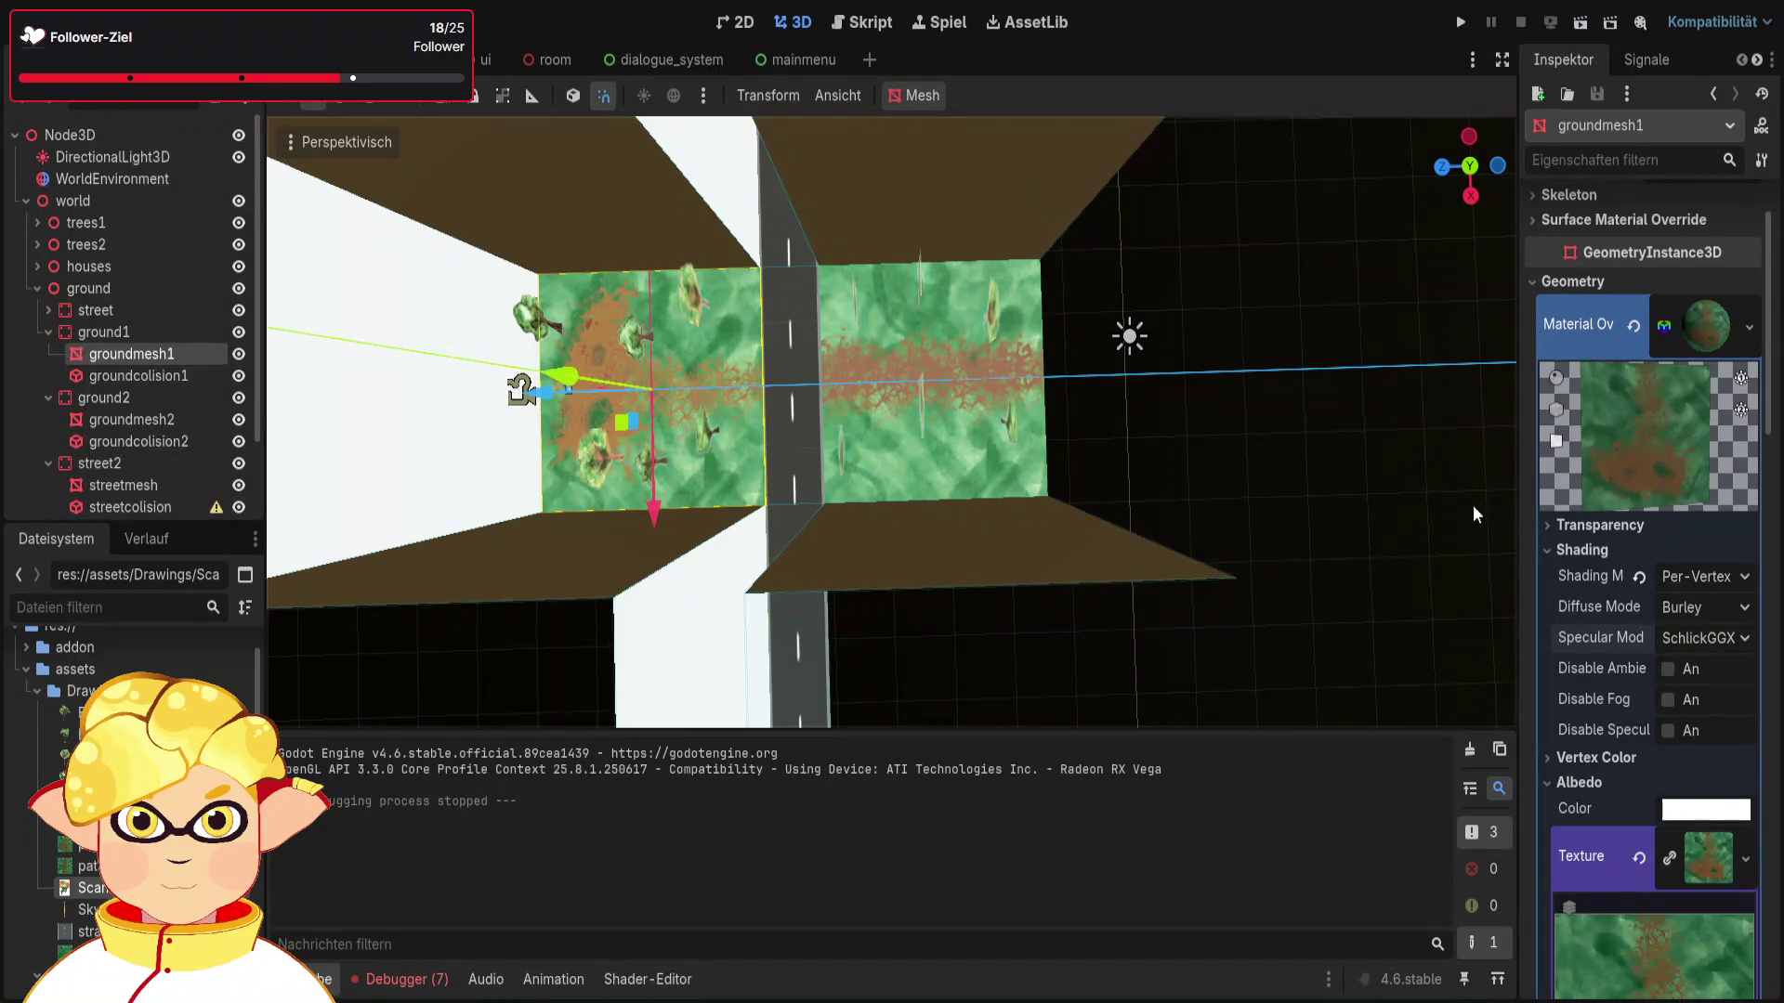
left_click(1693, 581)
left_click(1693, 605)
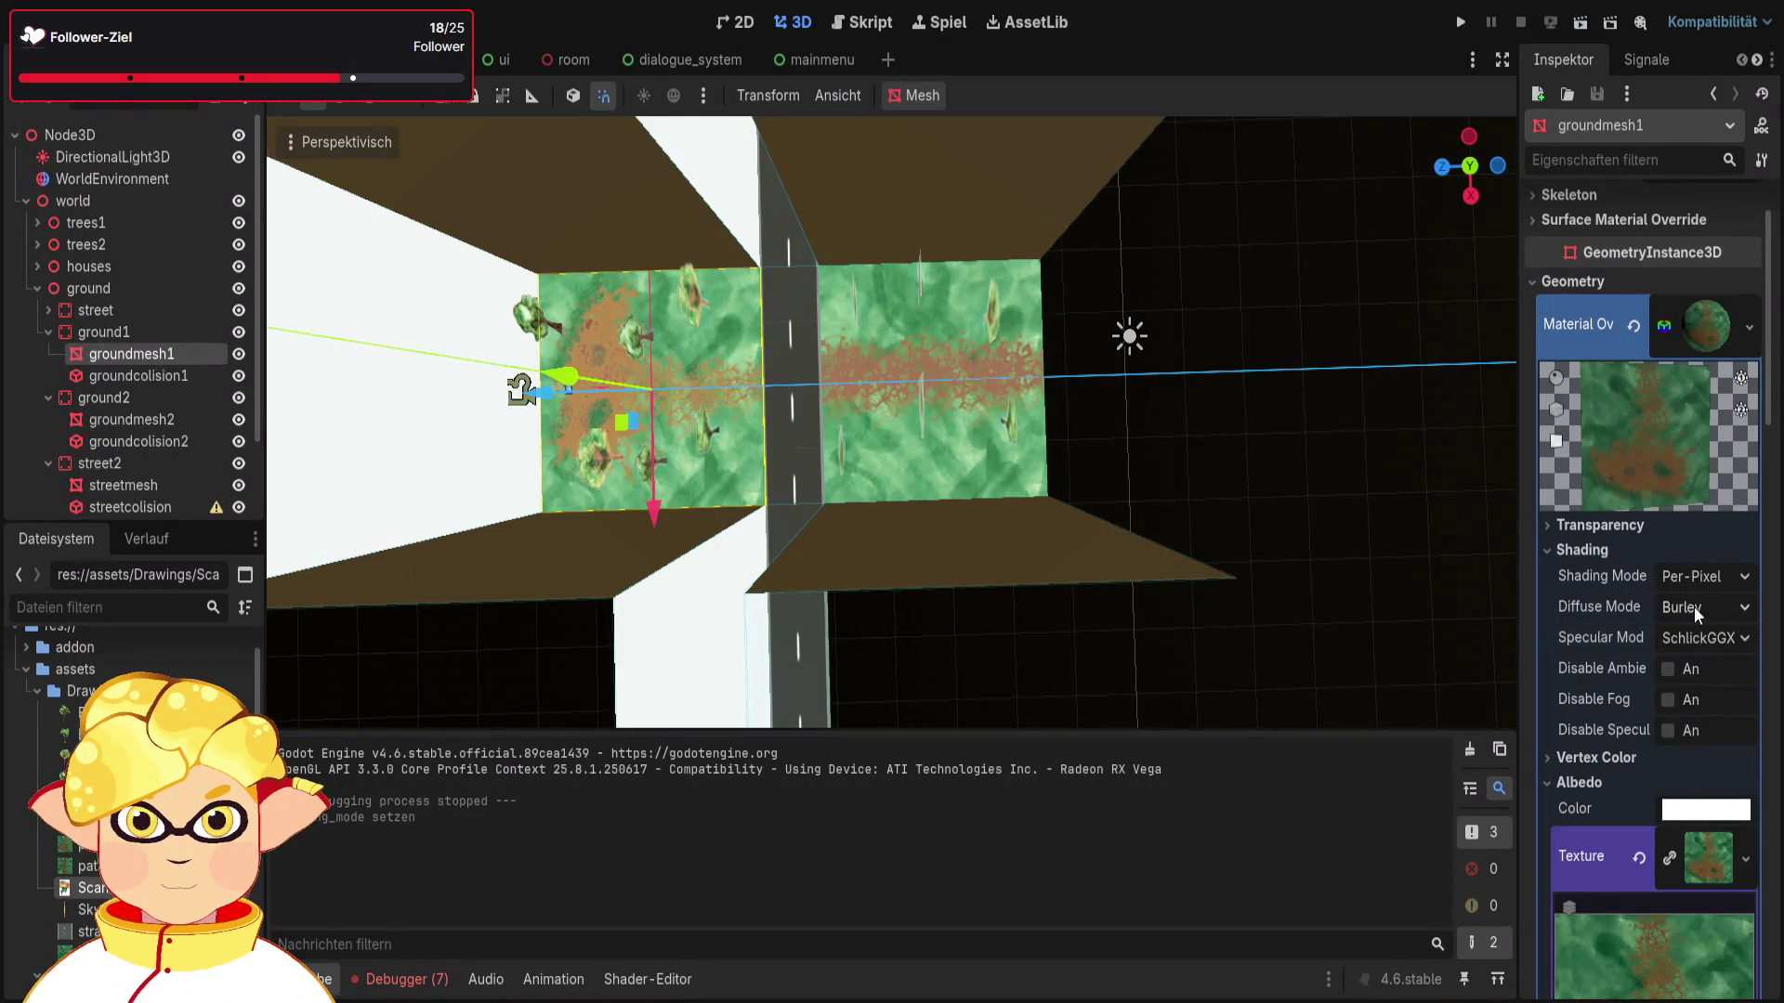
left_click(1586, 24)
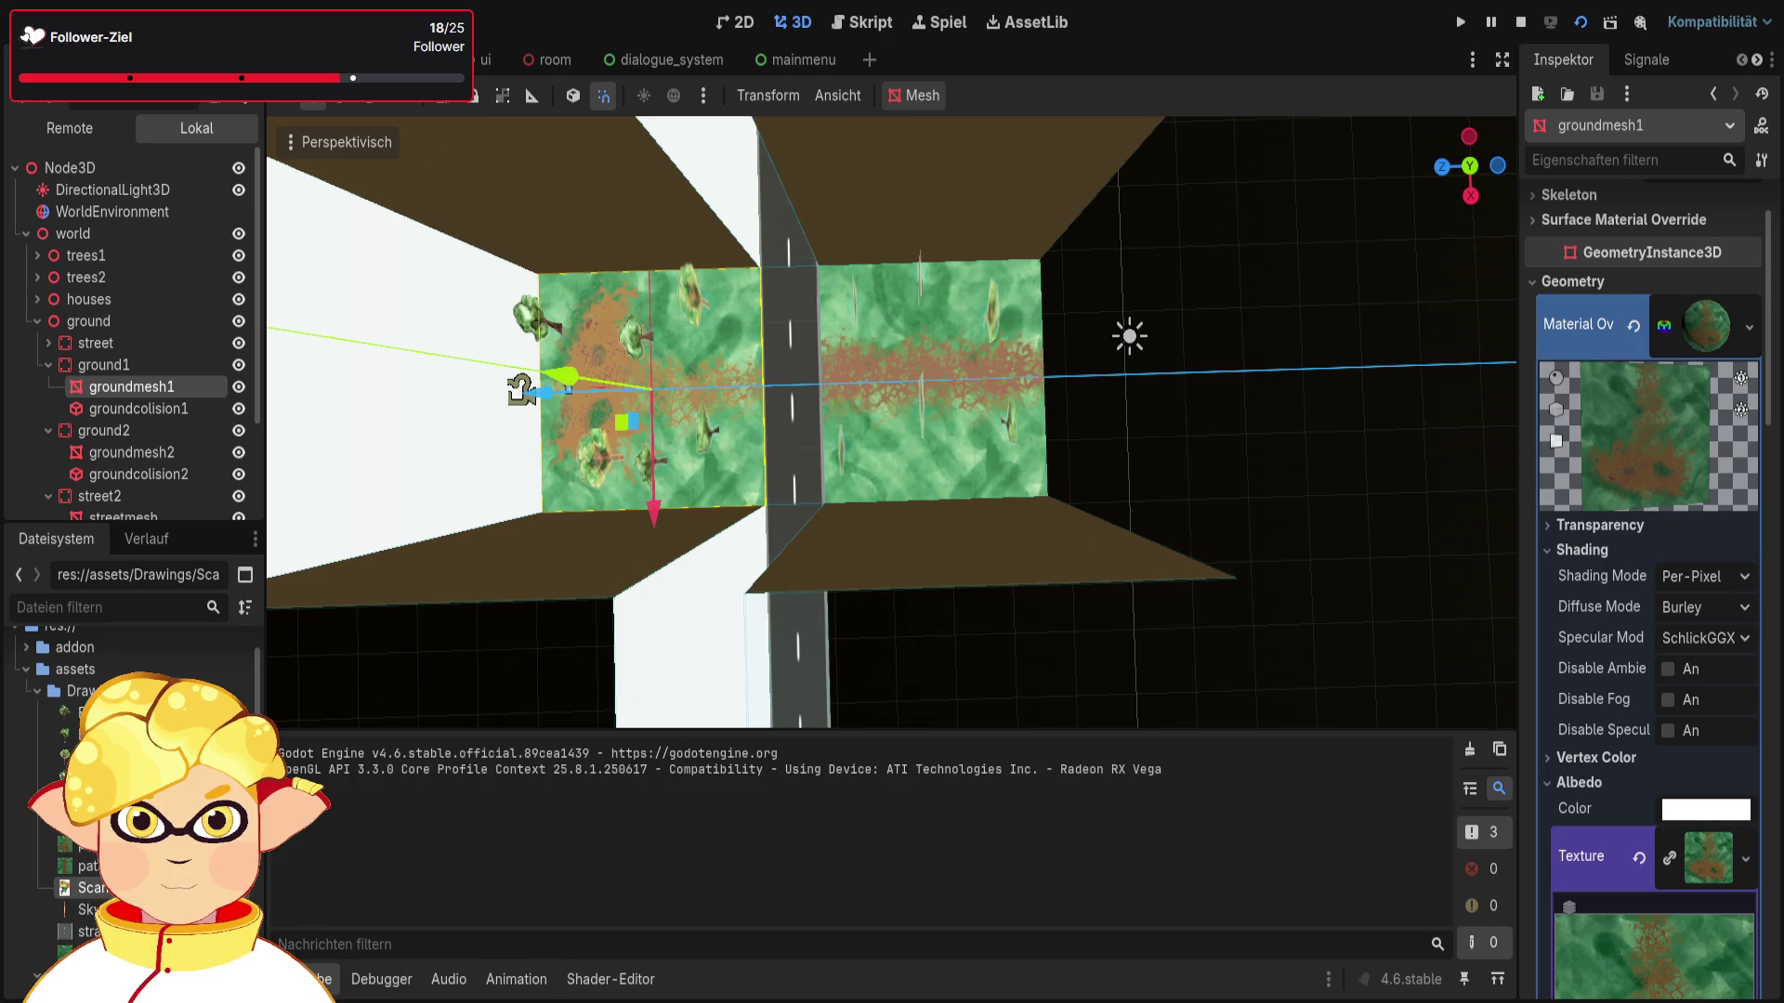
key("Left")
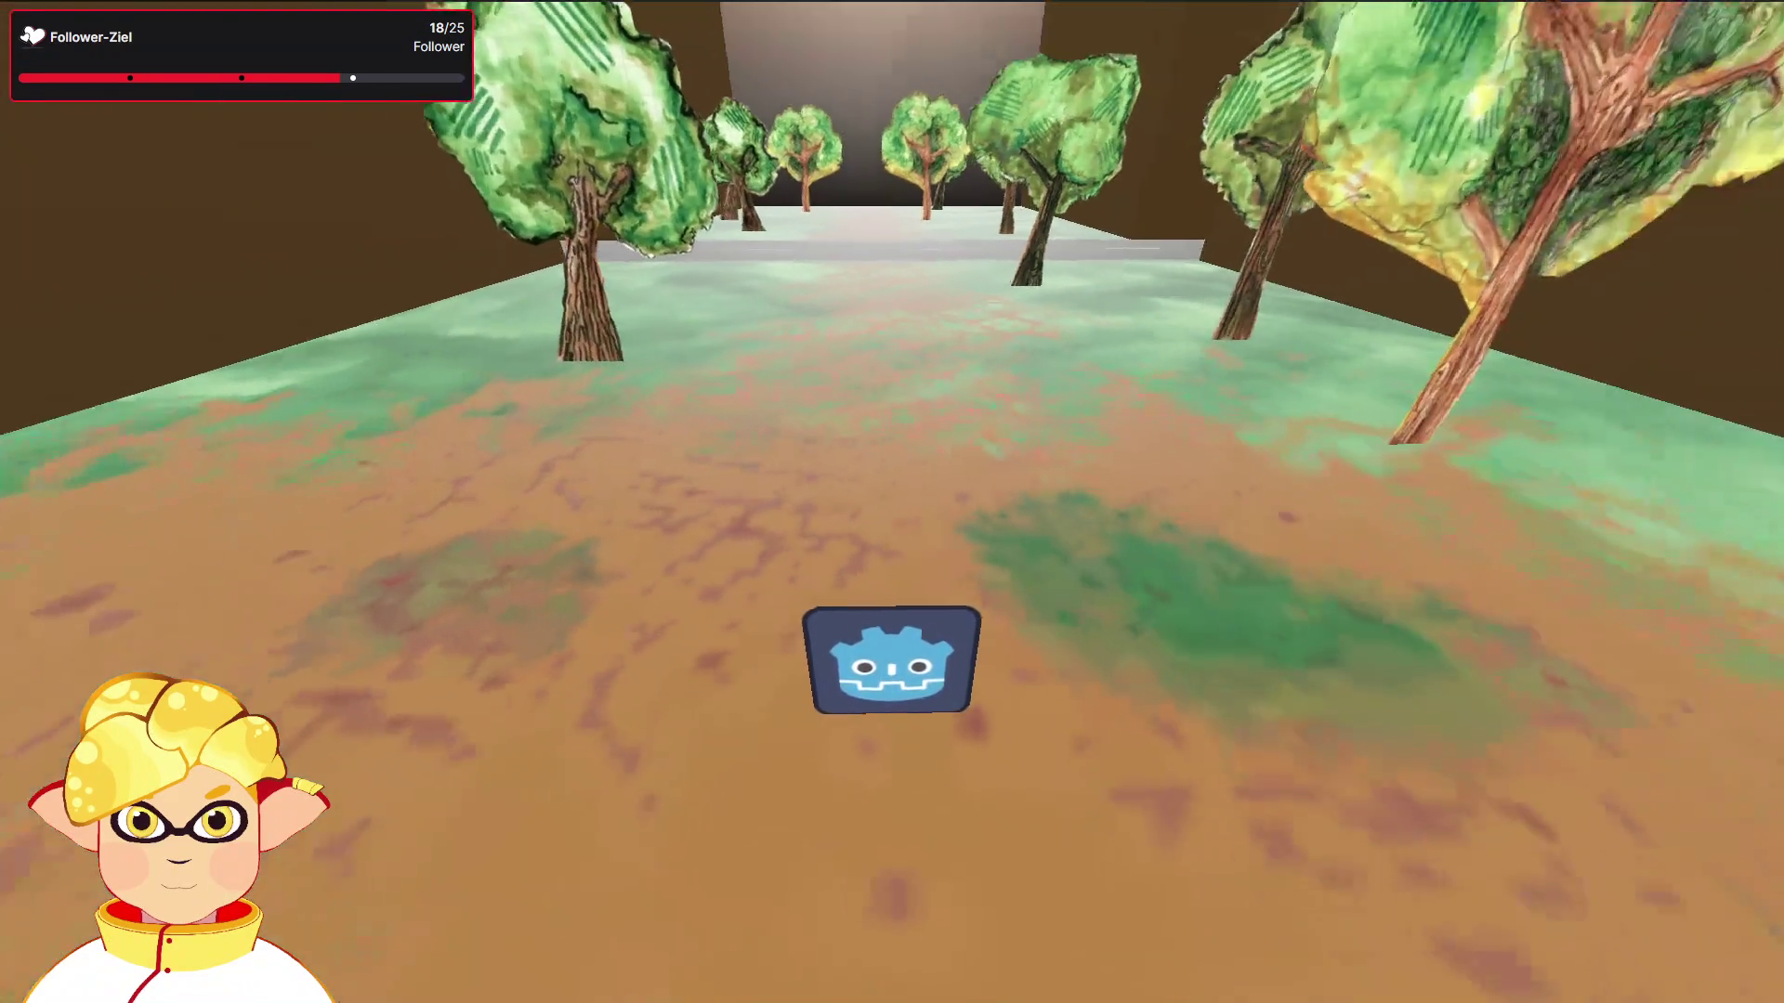
key("Down")
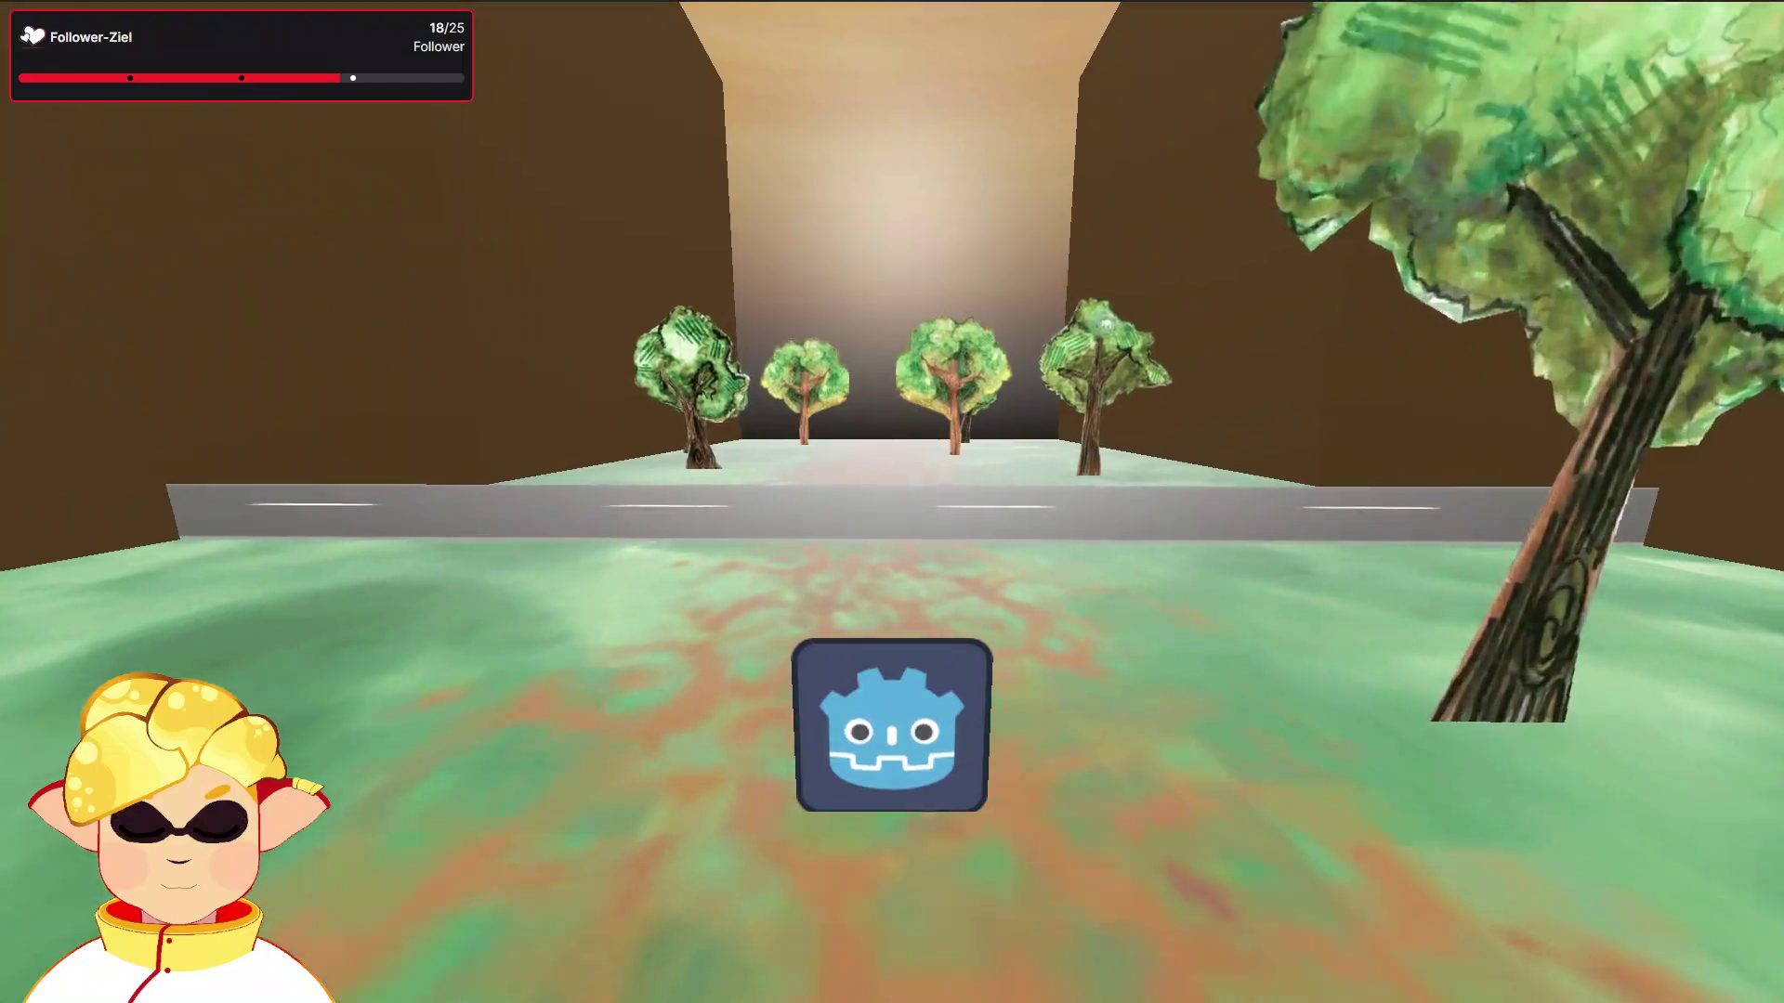
key("Left")
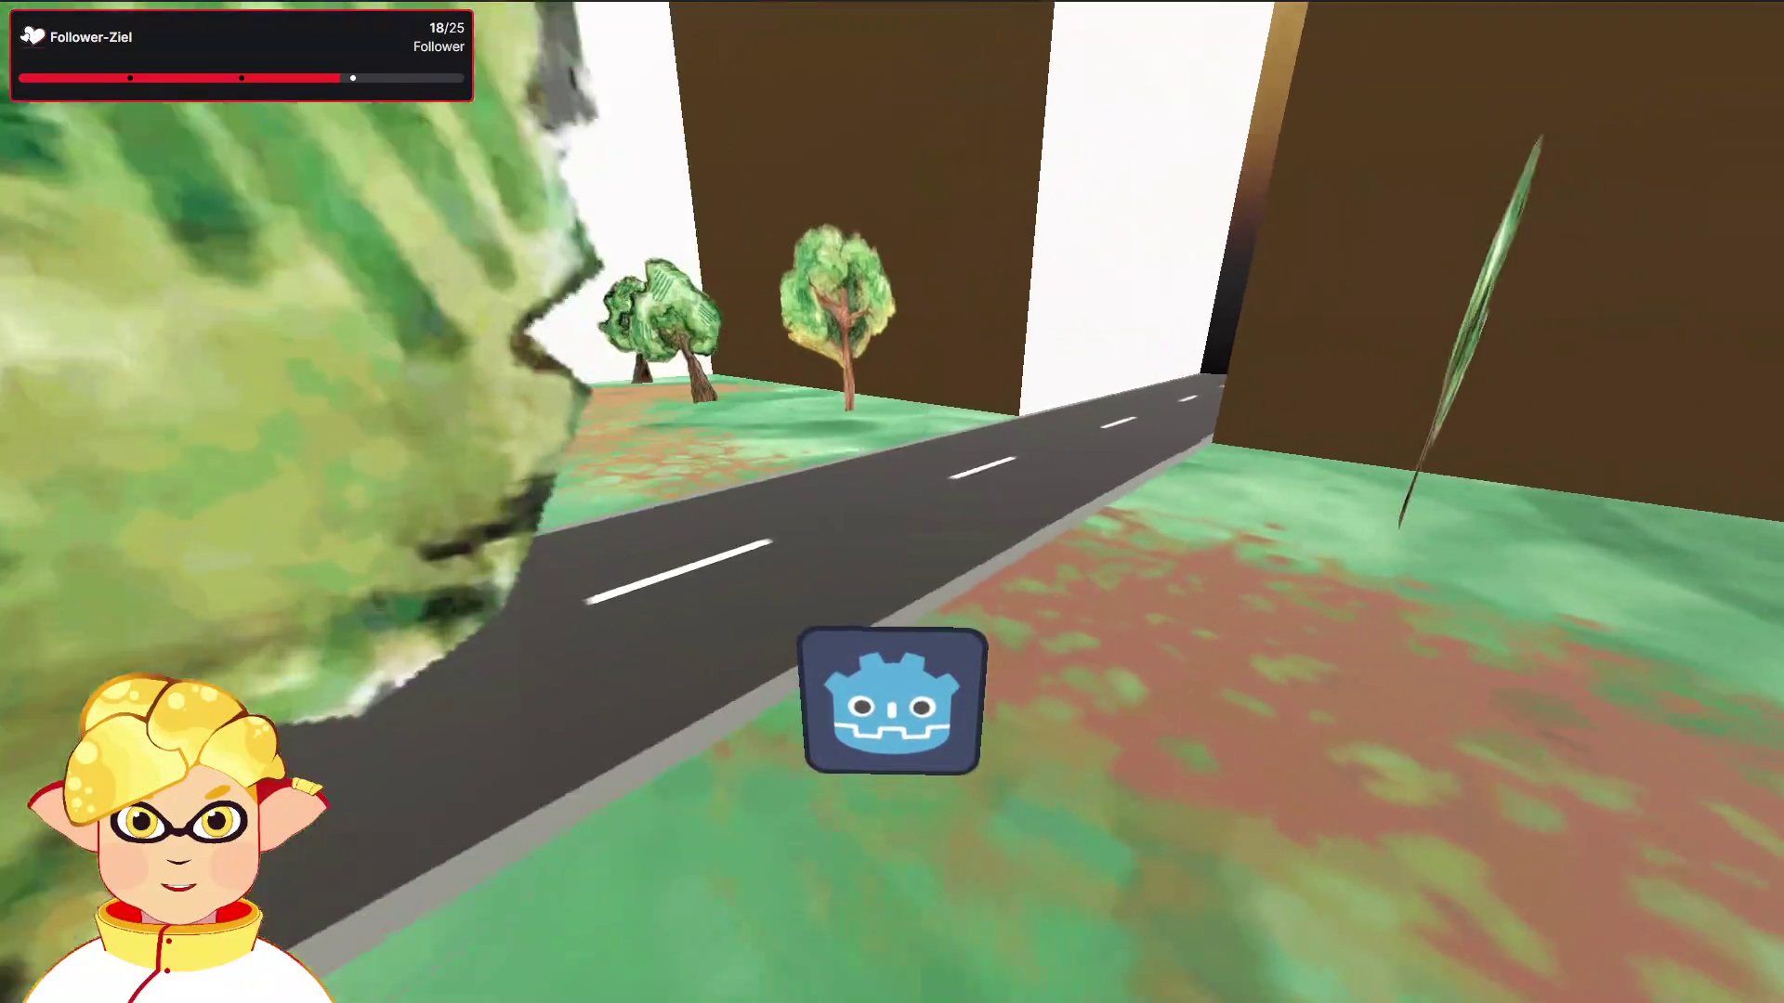
key("F8")
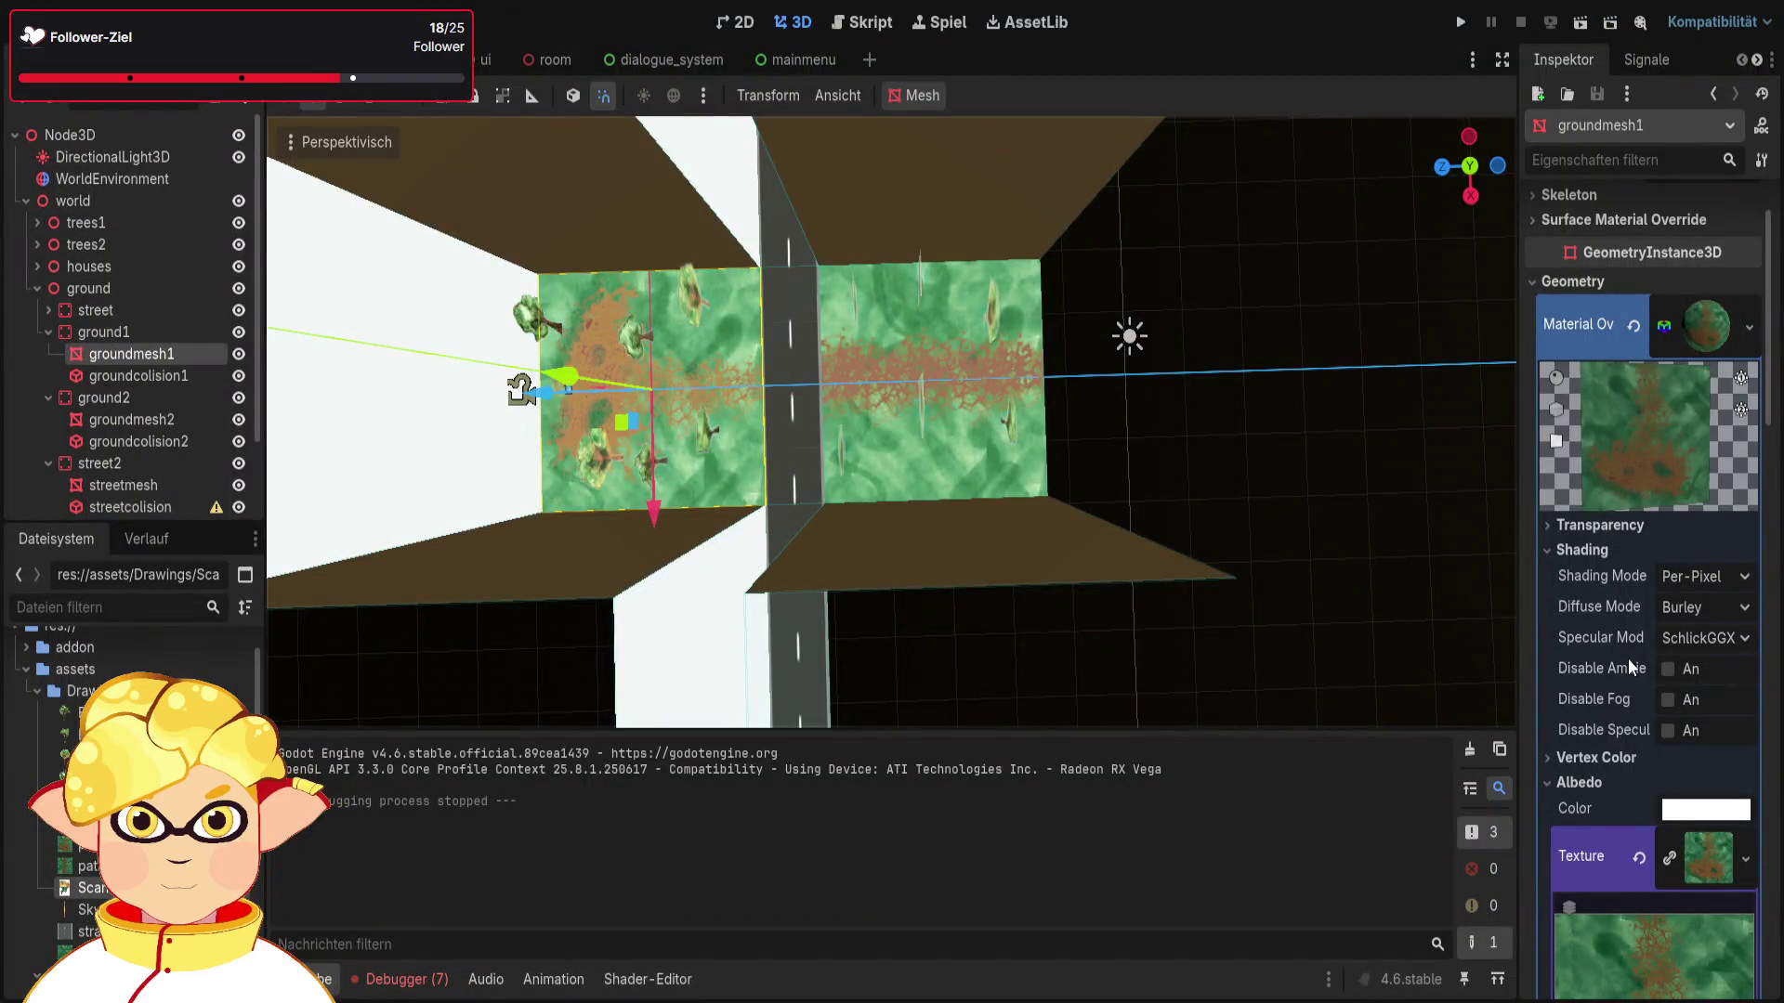
Step: Toggle the ground material's Vertex Color Use As Albedo on and back off
left_click(1597, 757)
scroll(1635, 733, "down", 1)
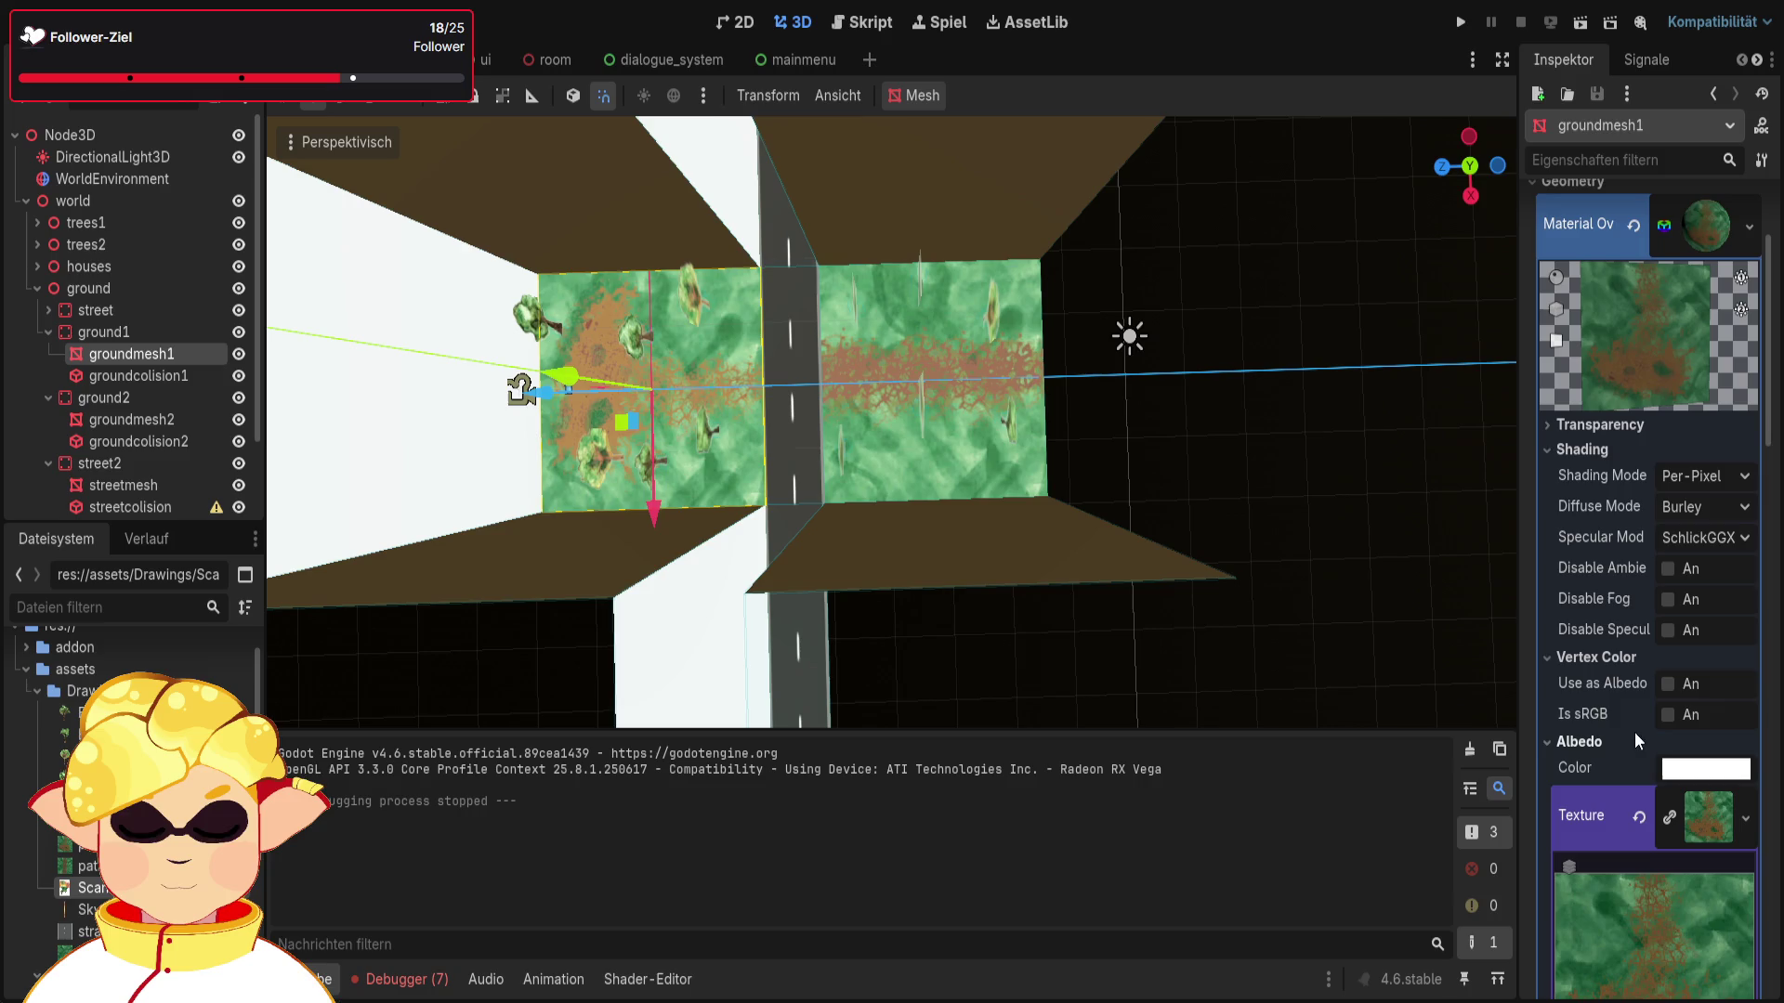
left_click(1669, 684)
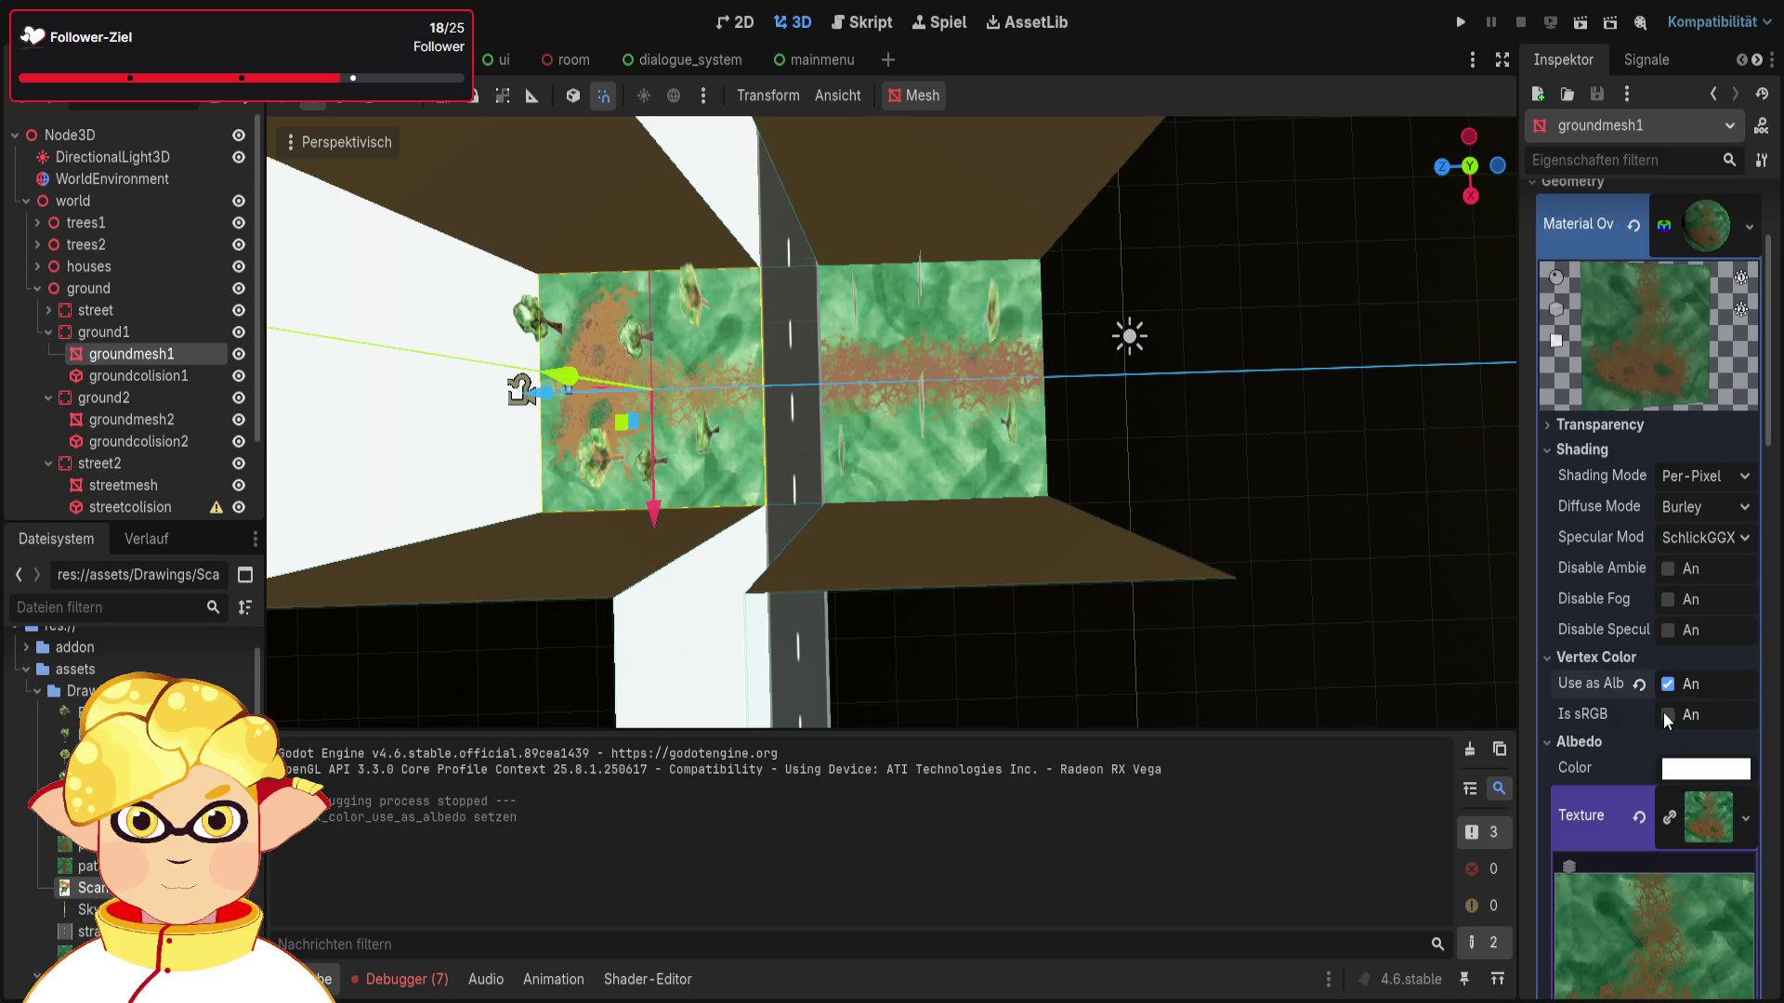
left_click(1668, 685)
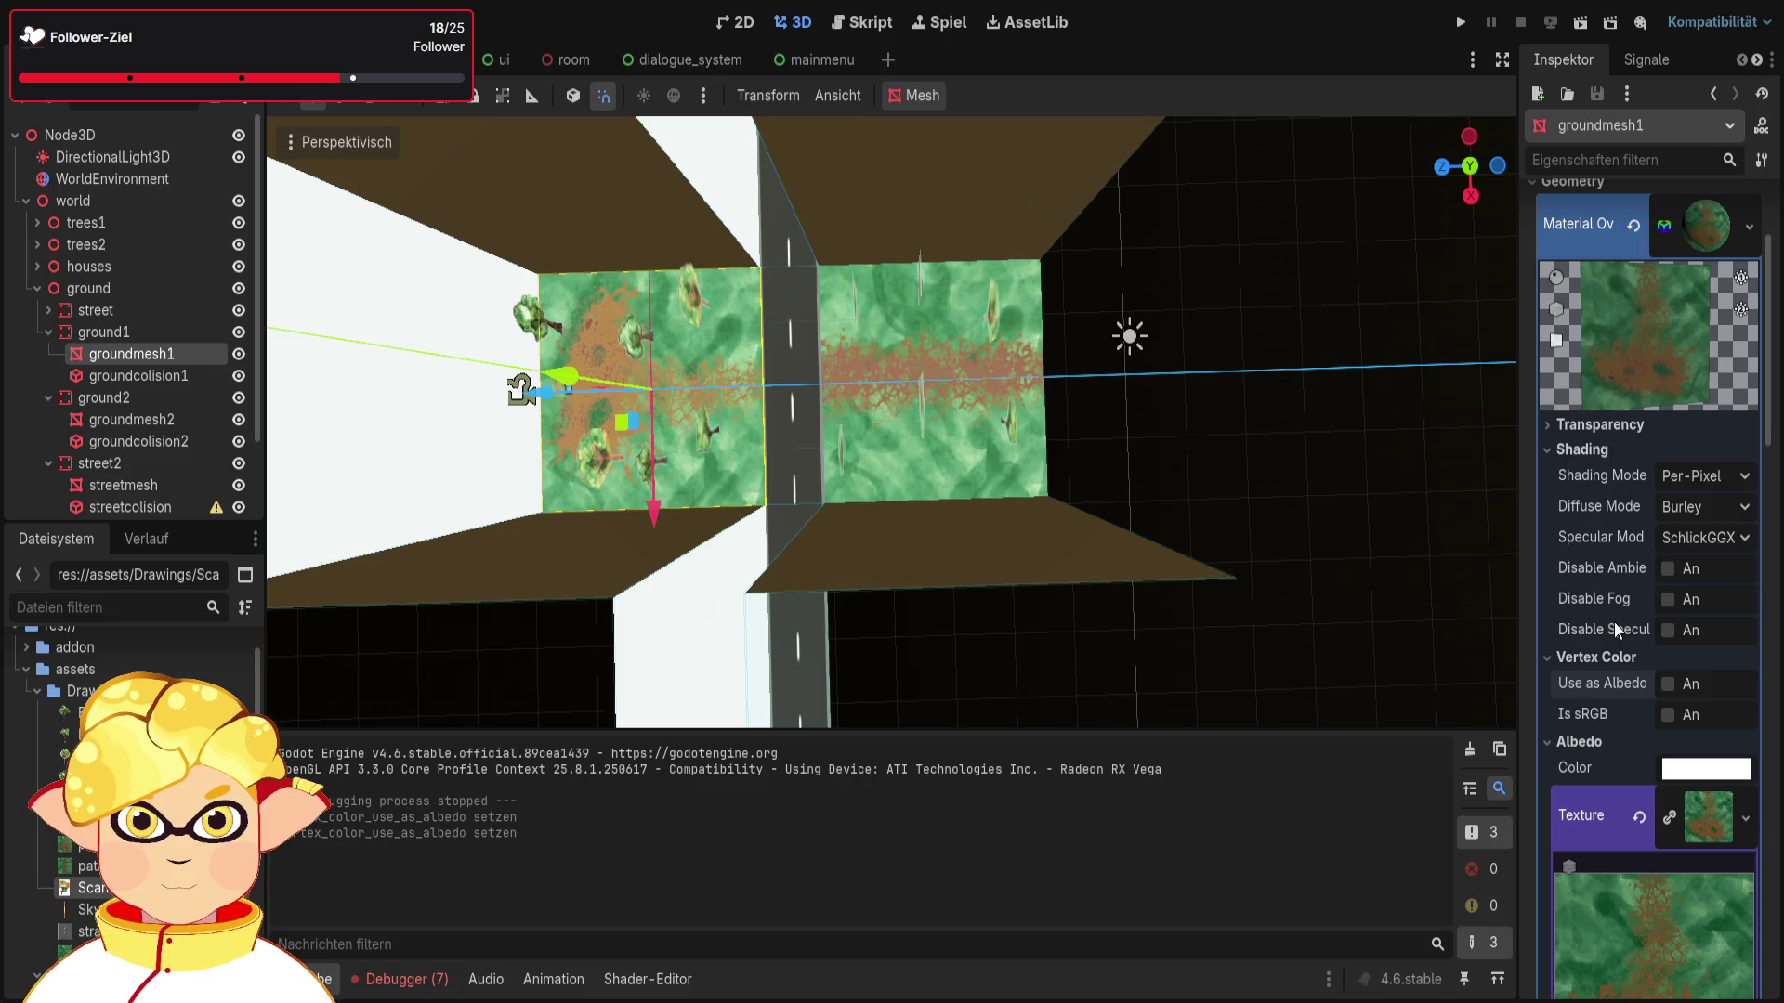
Step: Try Subtract, Multiply, Premultiplied Alpha and Mix blending, settling on Add
left_click(1614, 428)
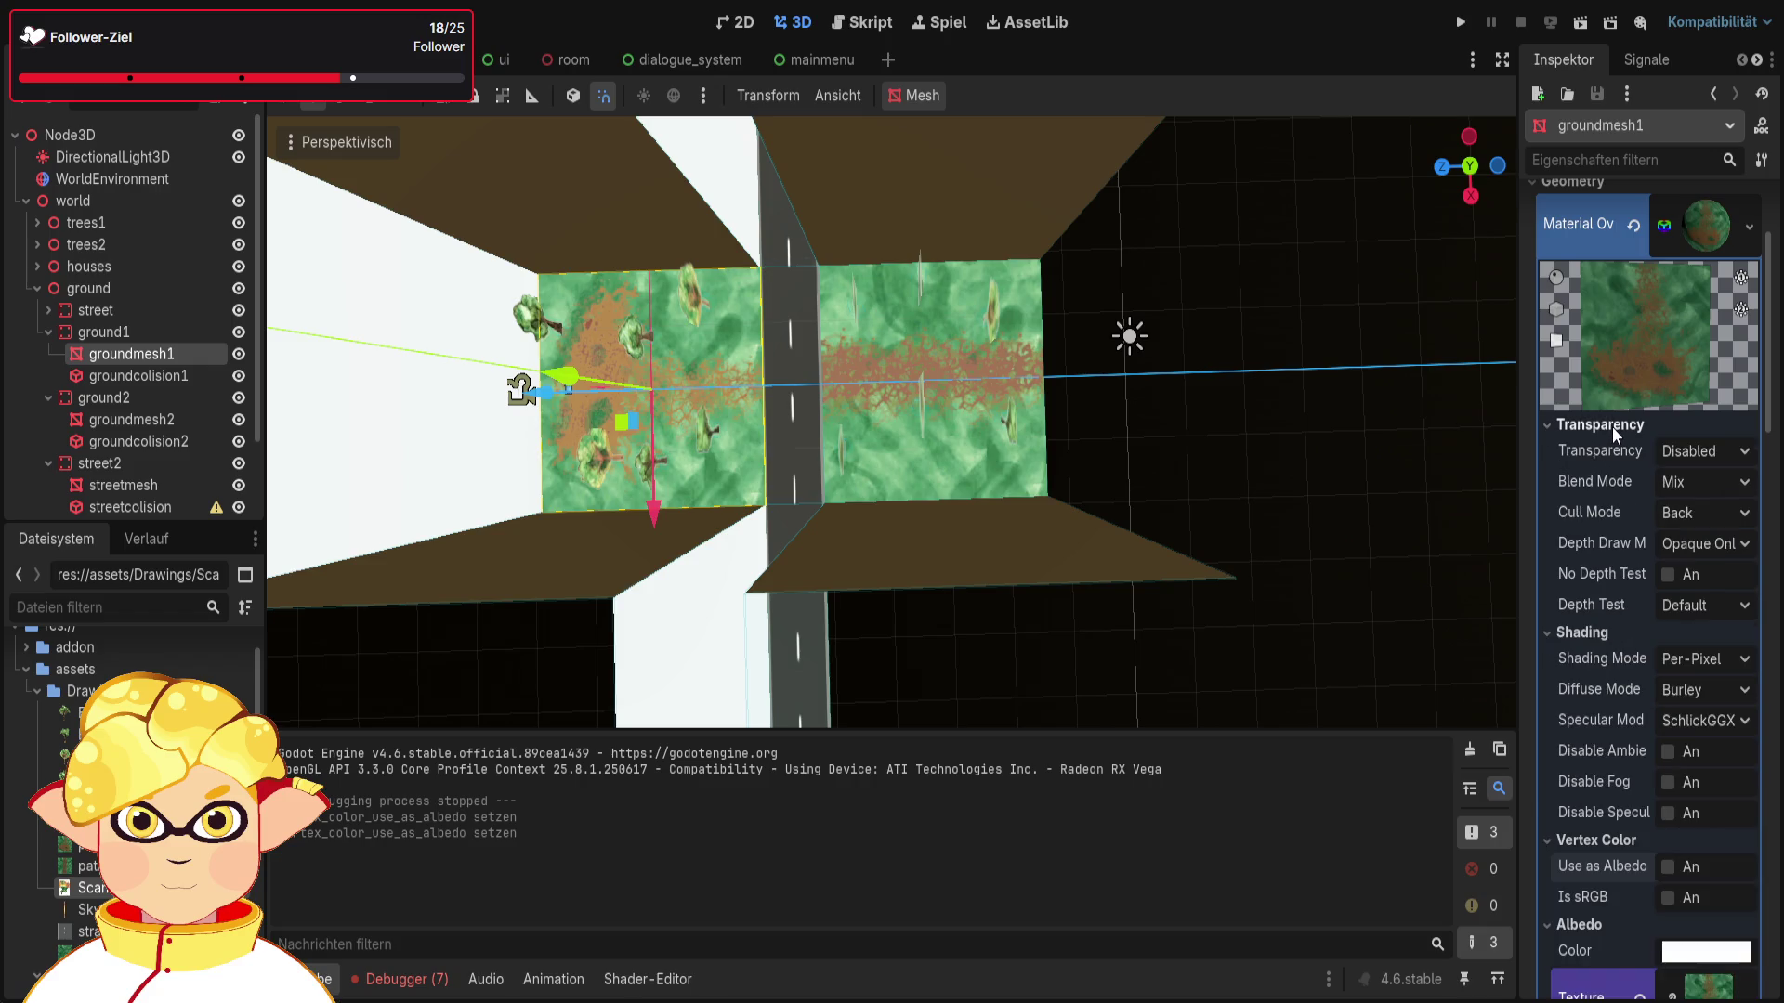
left_click(1692, 483)
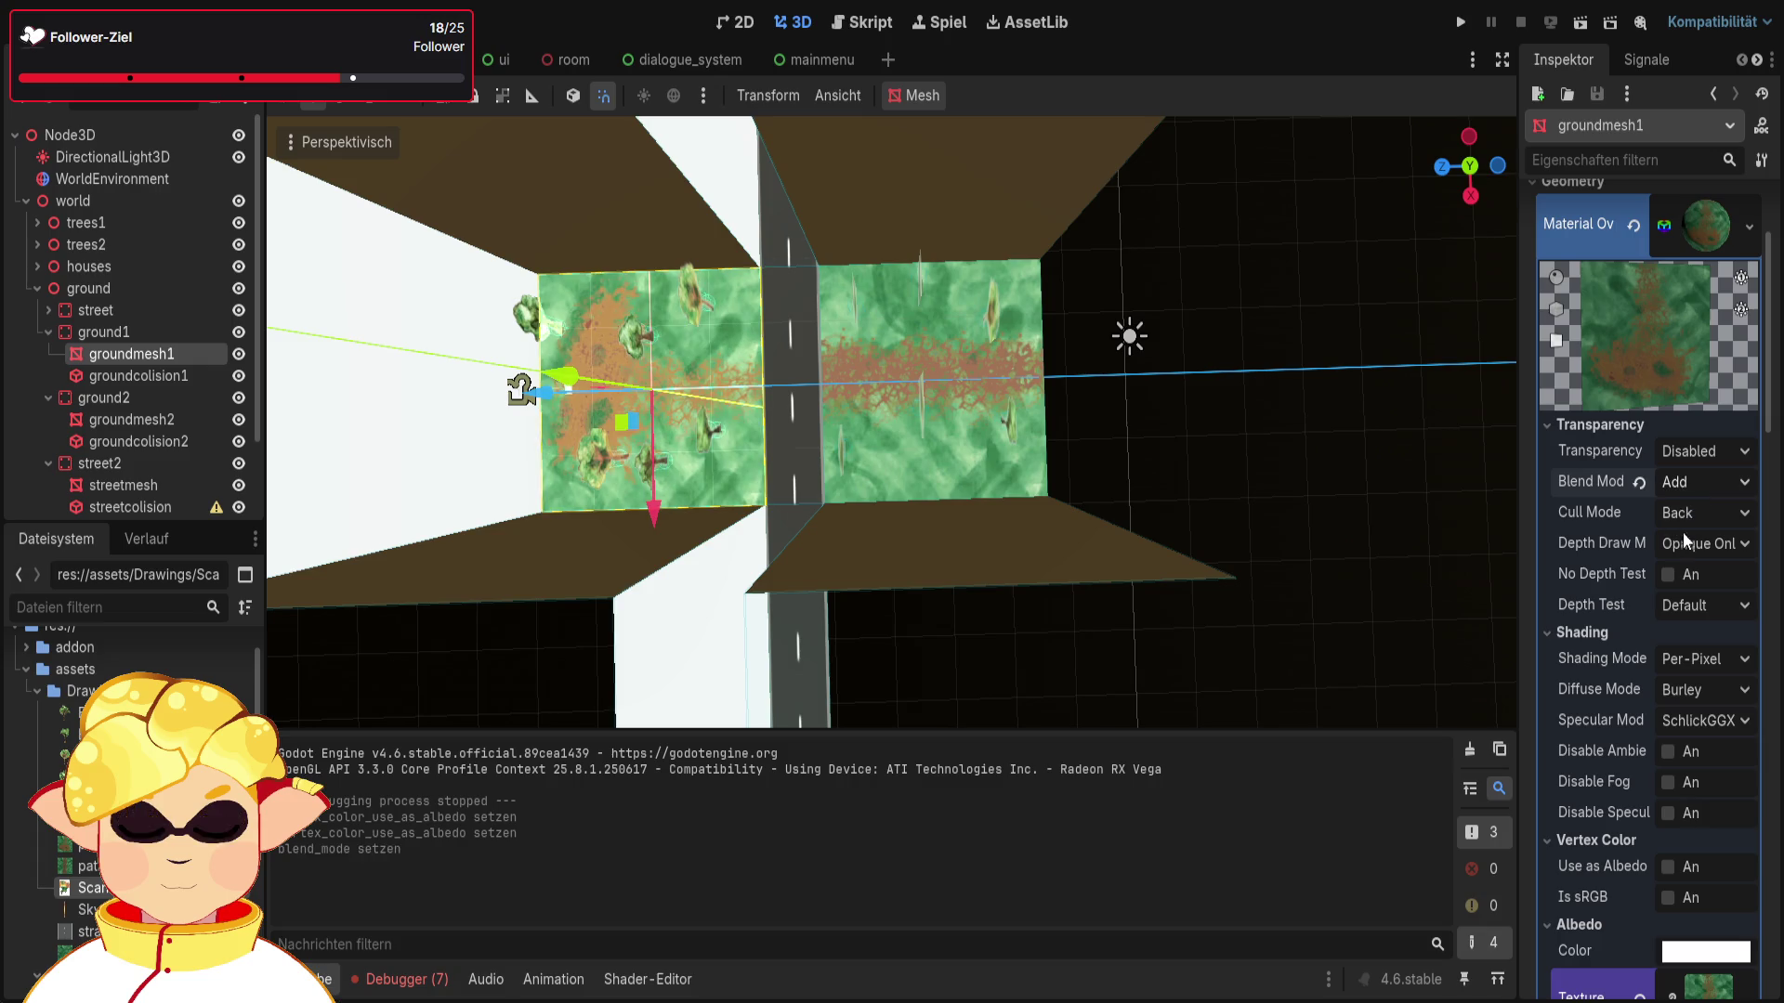
left_click(1674, 559)
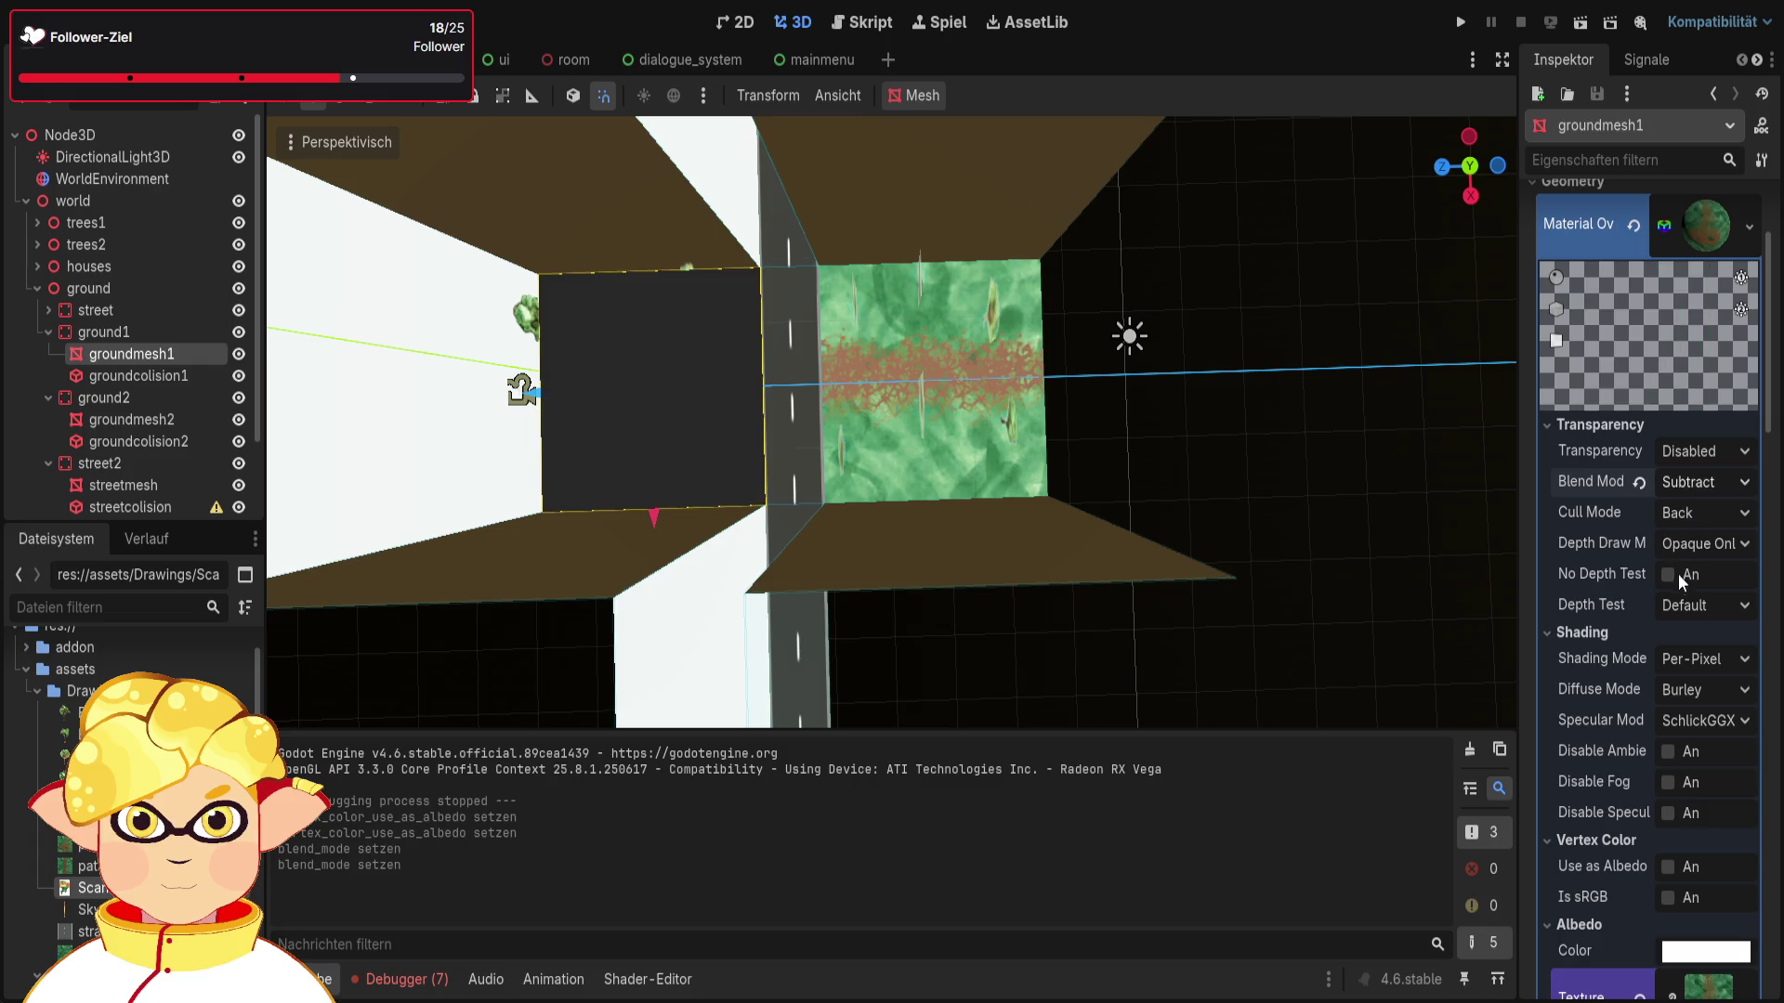
left_click(1675, 581)
left_click(1687, 483)
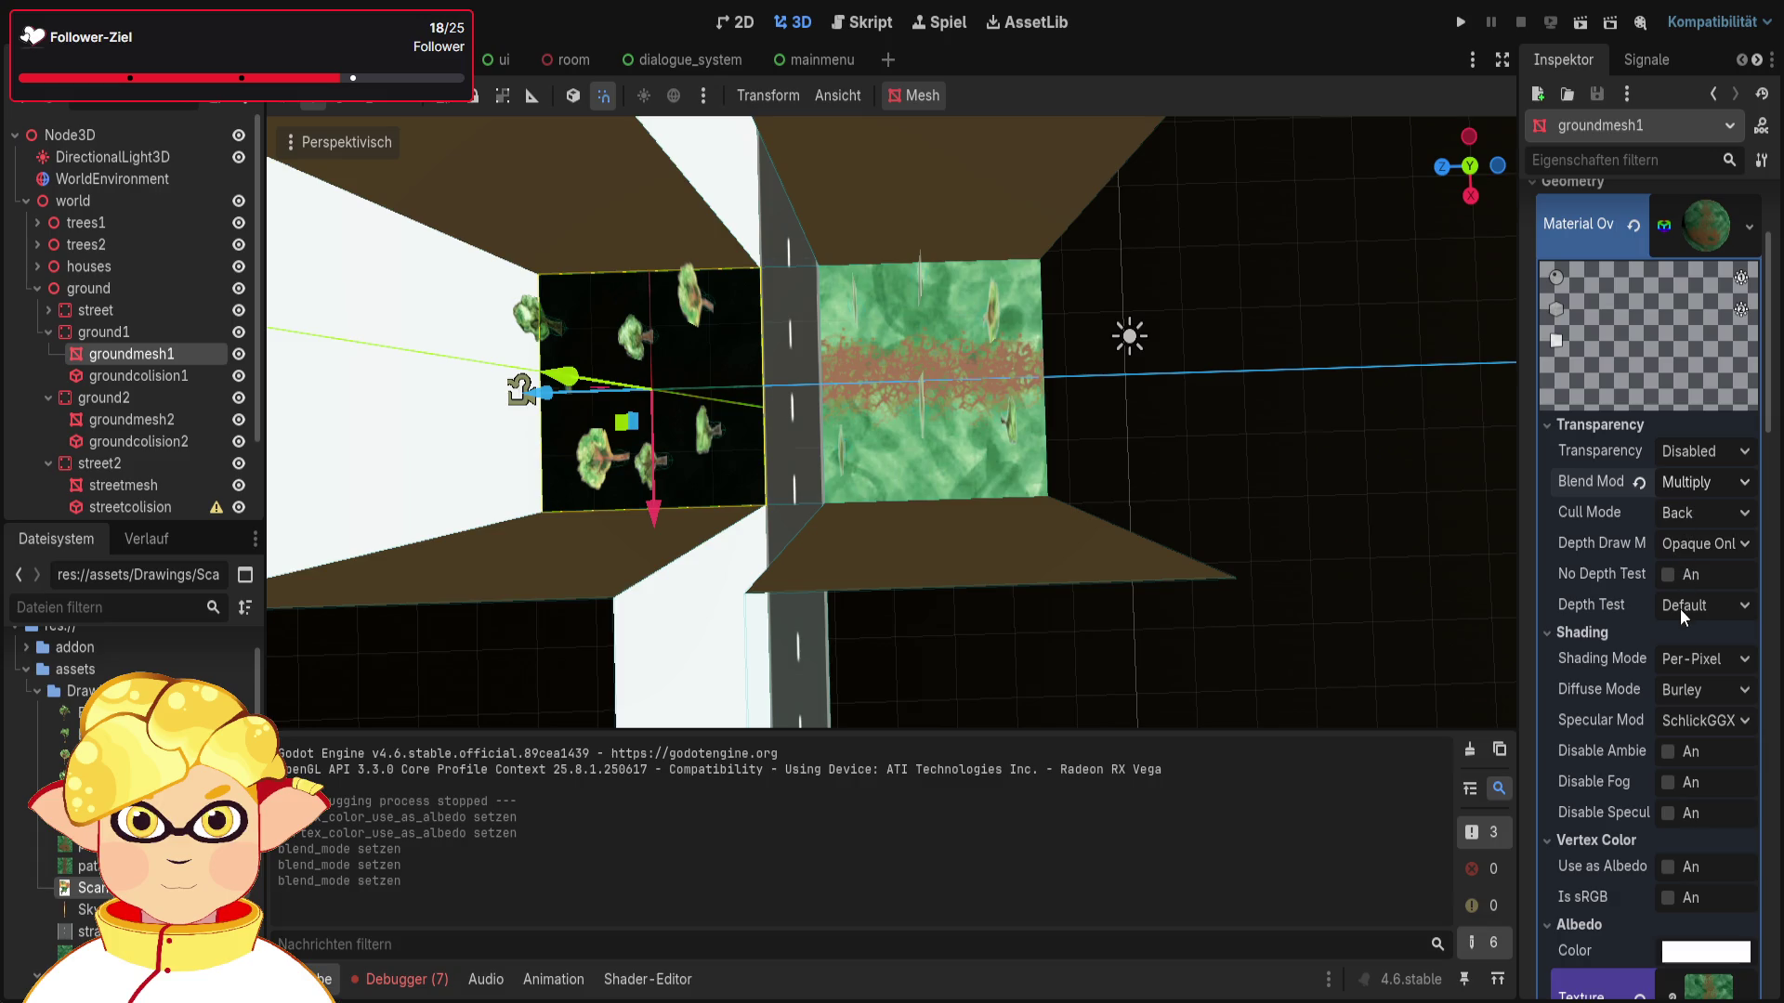
left_click(1680, 604)
left_click(1689, 484)
left_click(1689, 514)
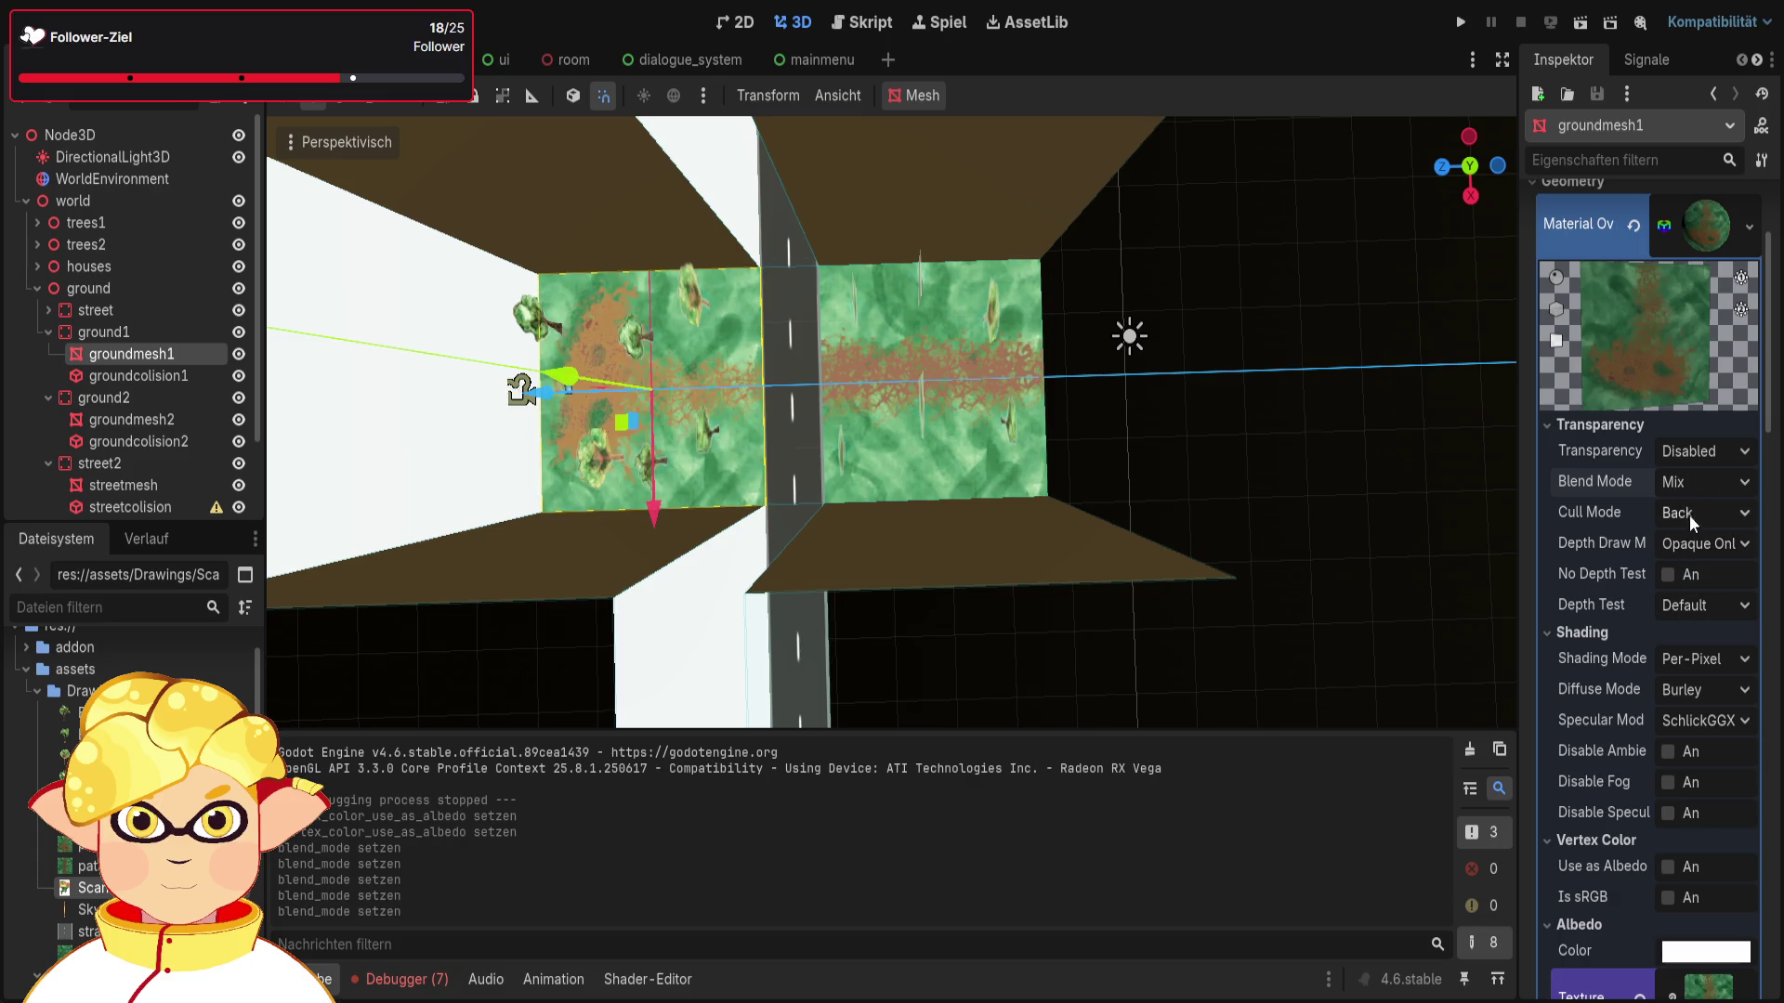
left_click(1692, 485)
left_click(1682, 539)
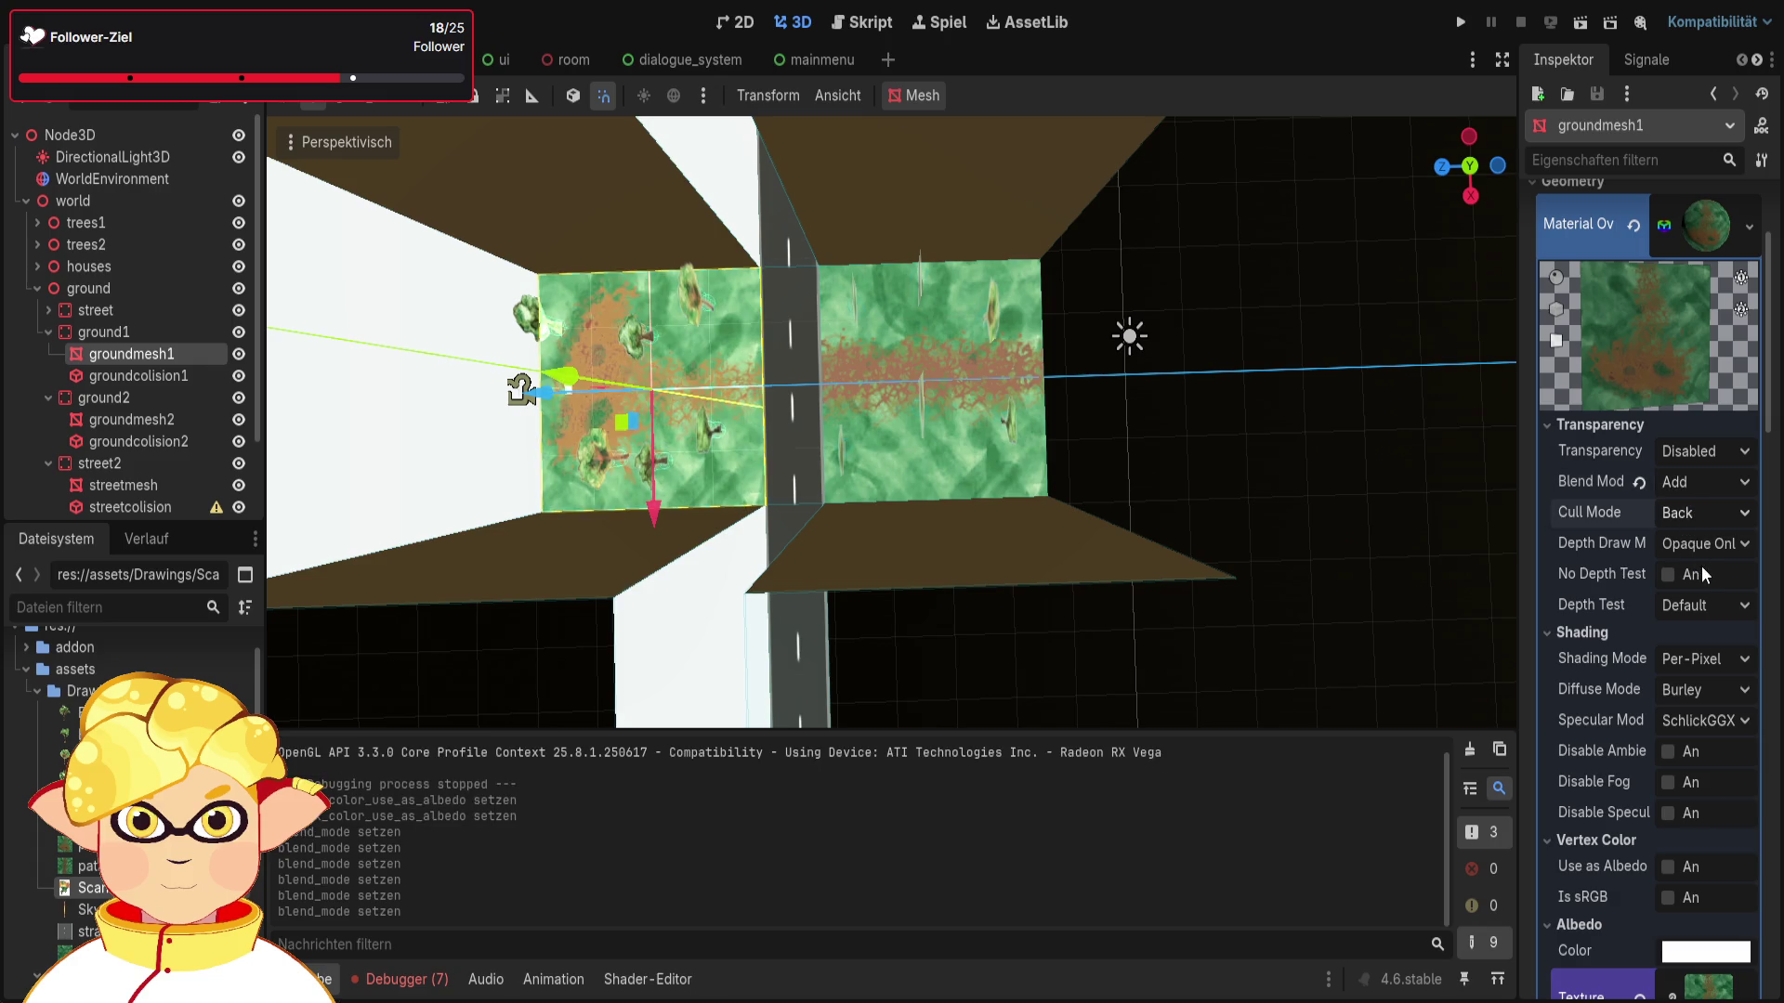
Step: Try Front and Disabled cull modes on the ground, then restore Back culling
left_click(1702, 513)
left_click(1702, 568)
left_click(1697, 511)
left_click(1697, 589)
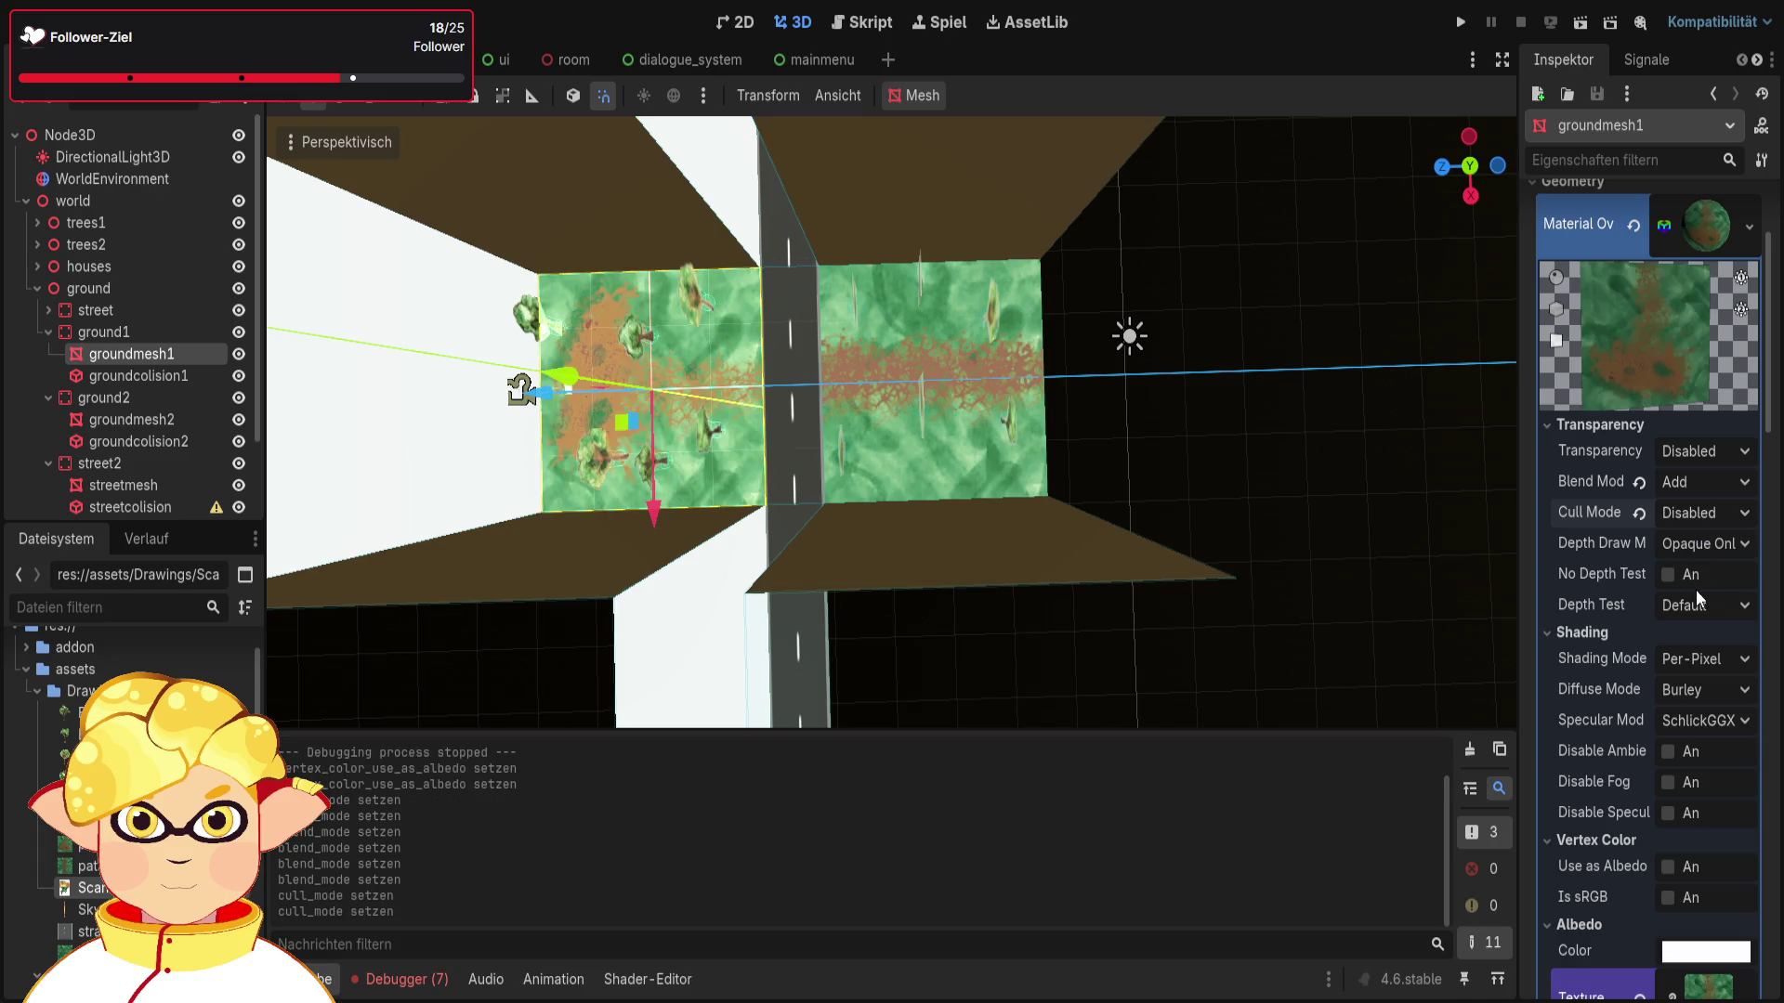
left_click(1687, 512)
left_click(1693, 561)
left_click(1693, 517)
left_click(1697, 540)
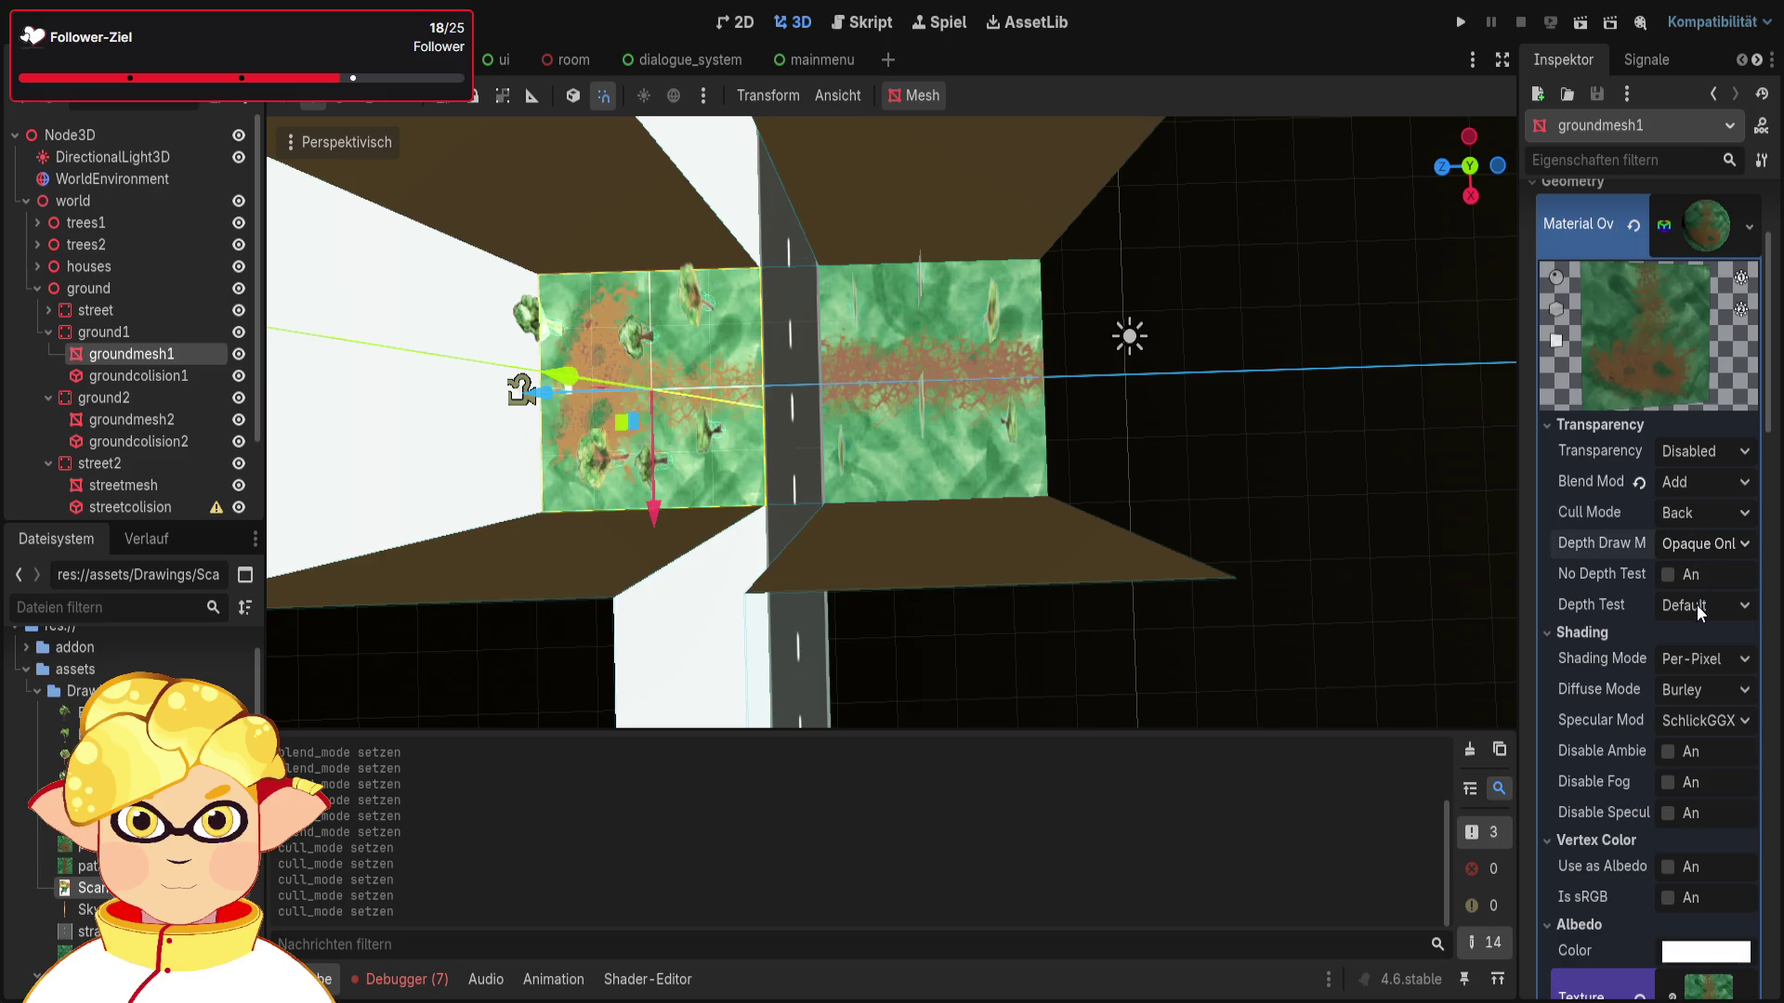
Step: Try an inverted depth test on the ground, then restore it to Default
scroll(1703, 567, "down", 1)
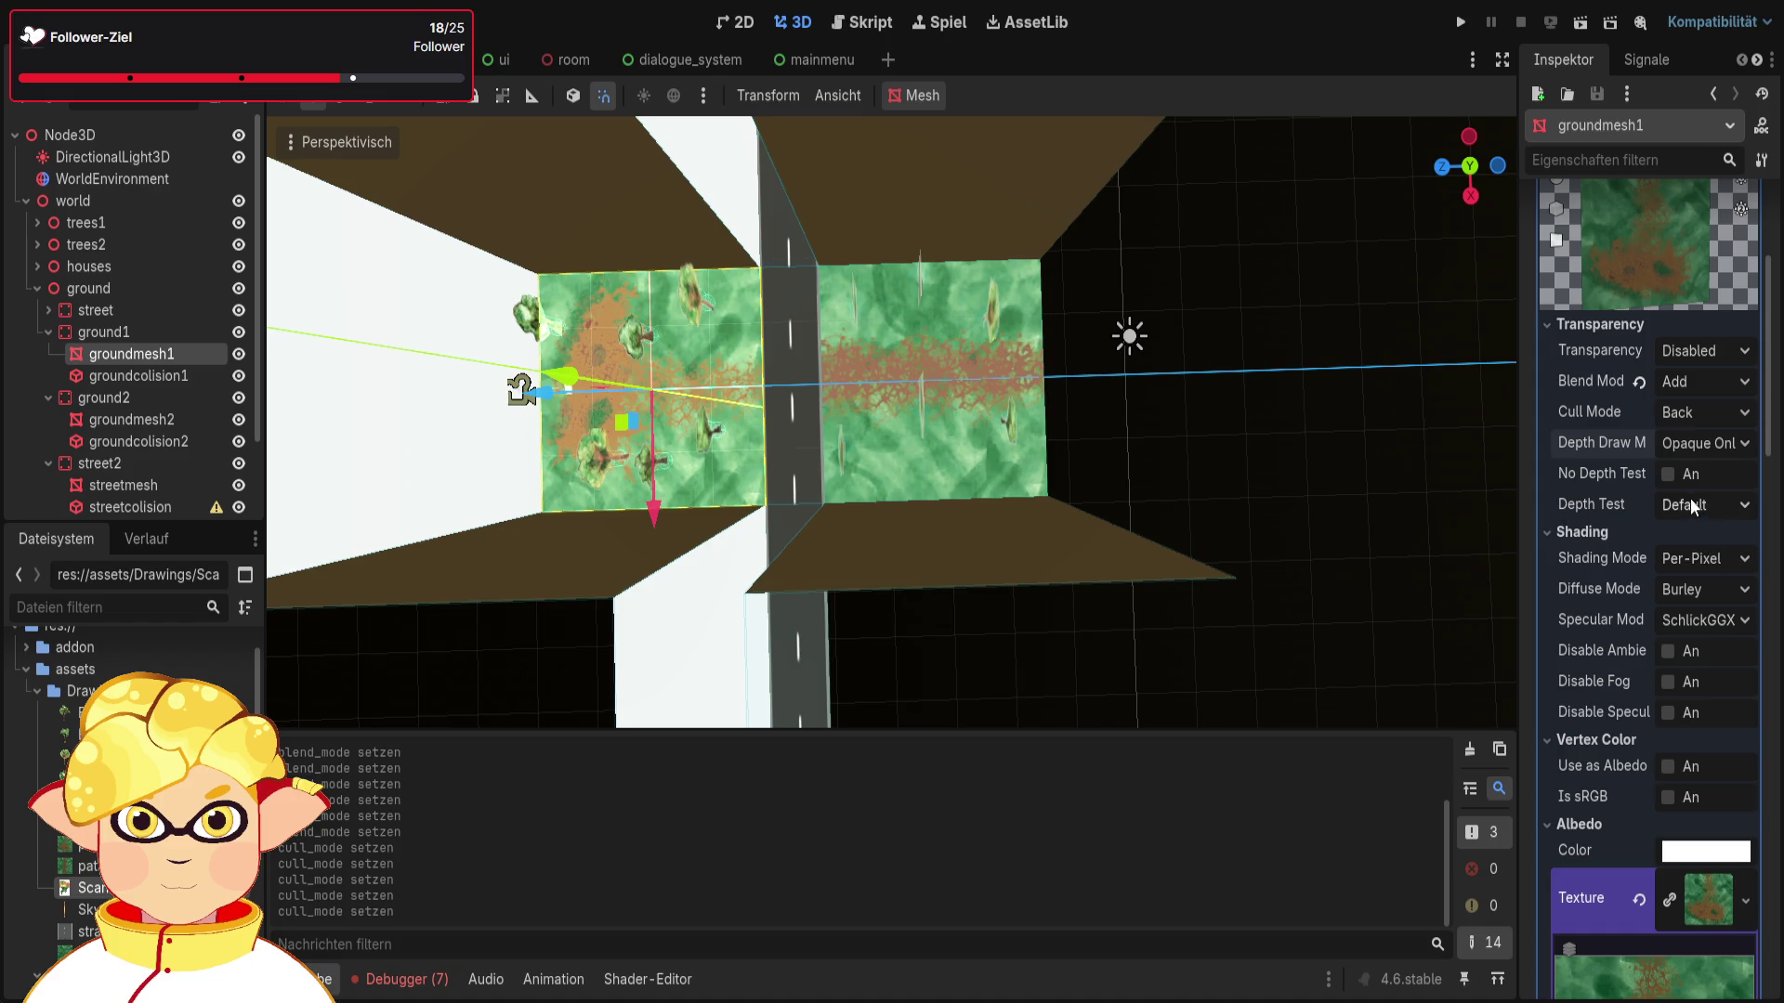
left_click(1704, 504)
left_click(1696, 544)
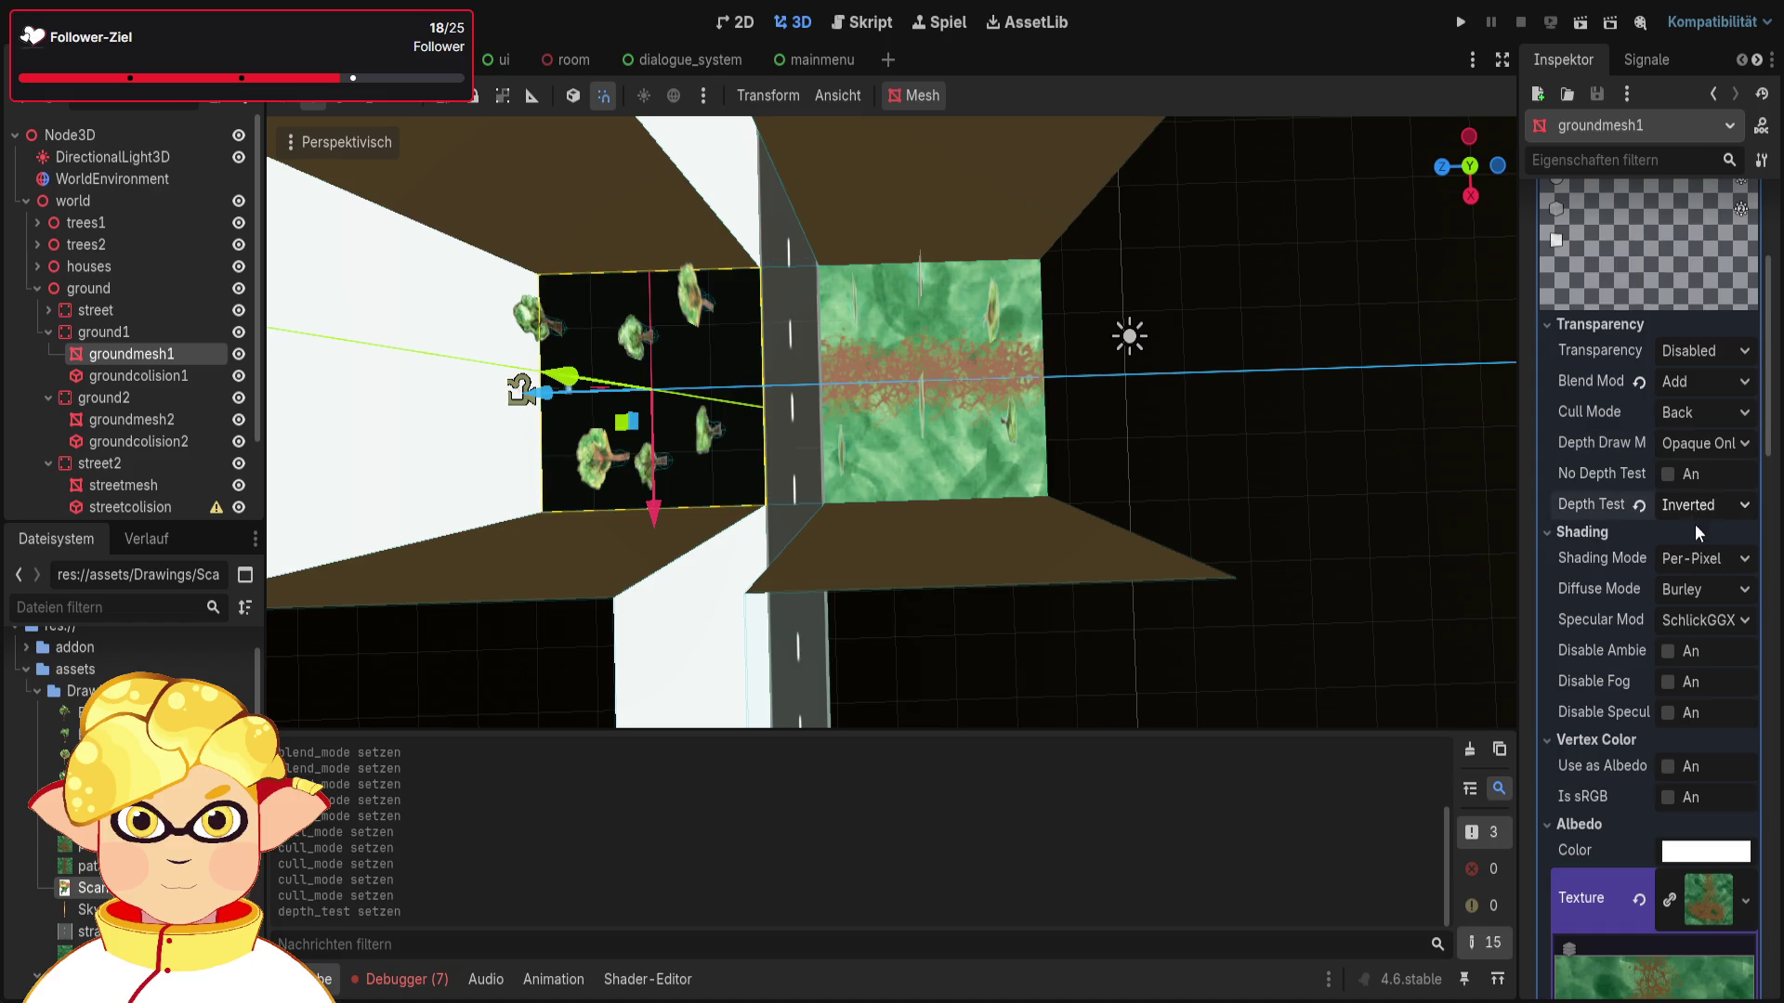
left_click(1701, 505)
left_click(1693, 523)
Step: Save and run the scene, turning the player toward the big tree
scroll(1670, 476, "down", 1)
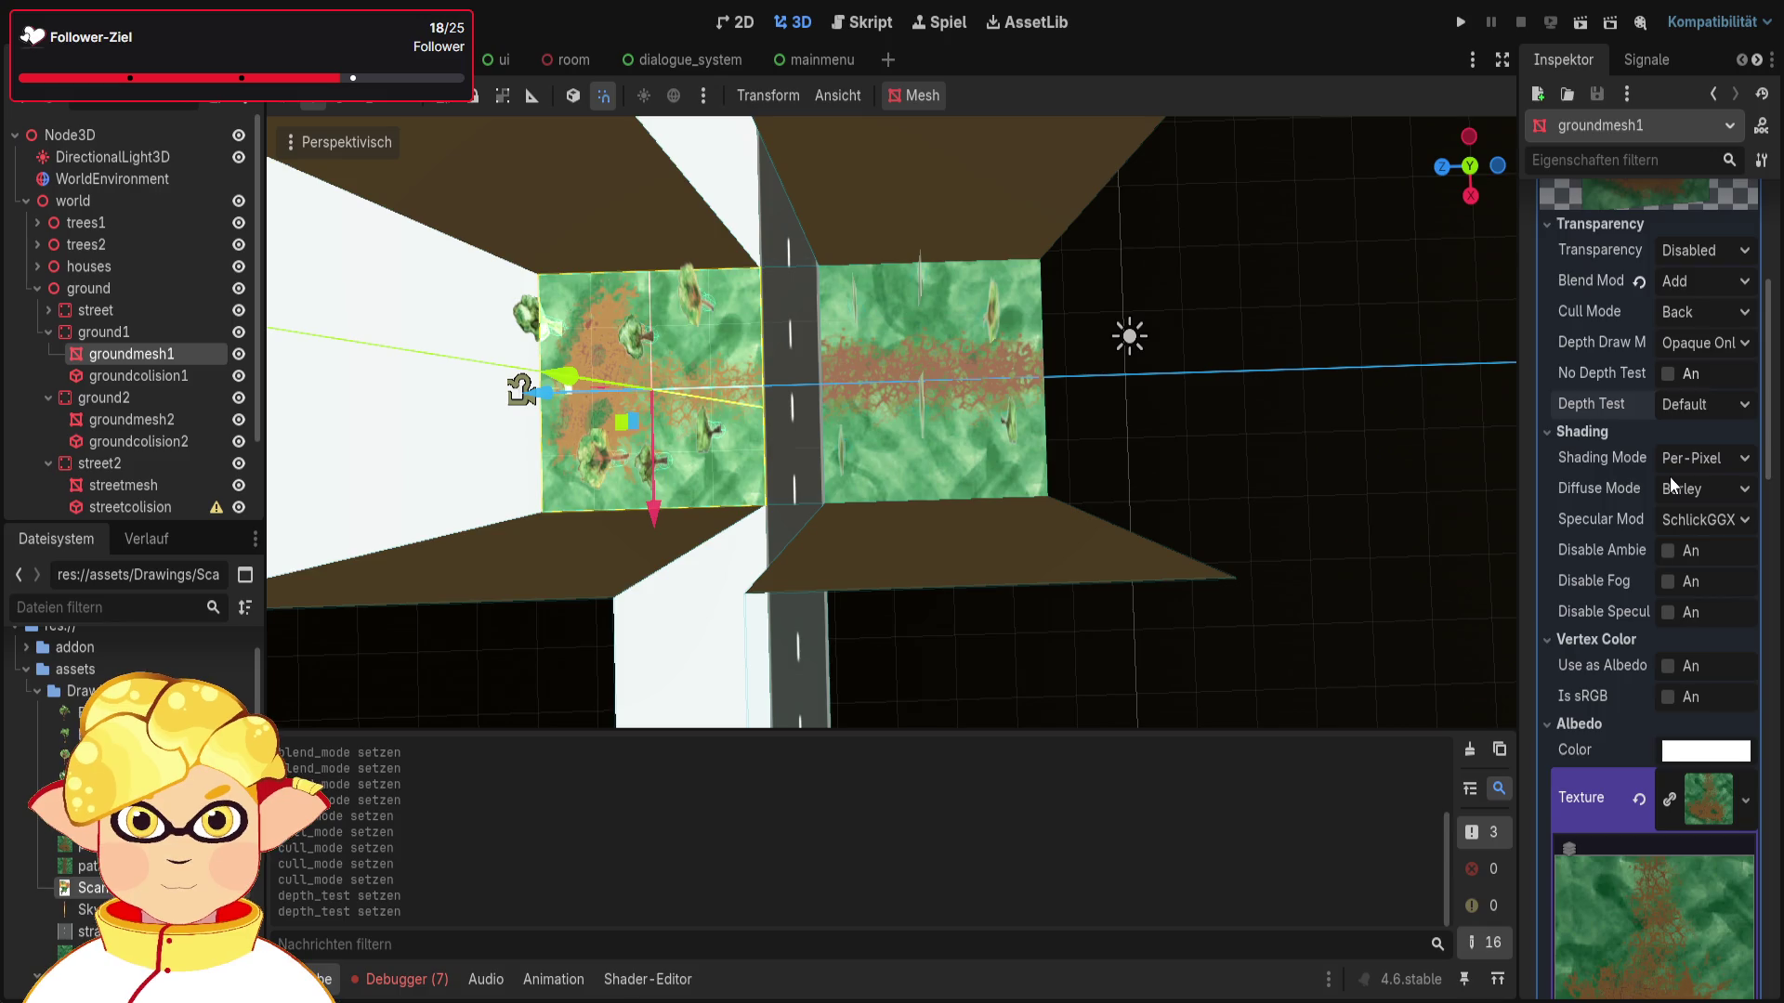
scroll(1669, 476, "down", 1)
left_click(1583, 31)
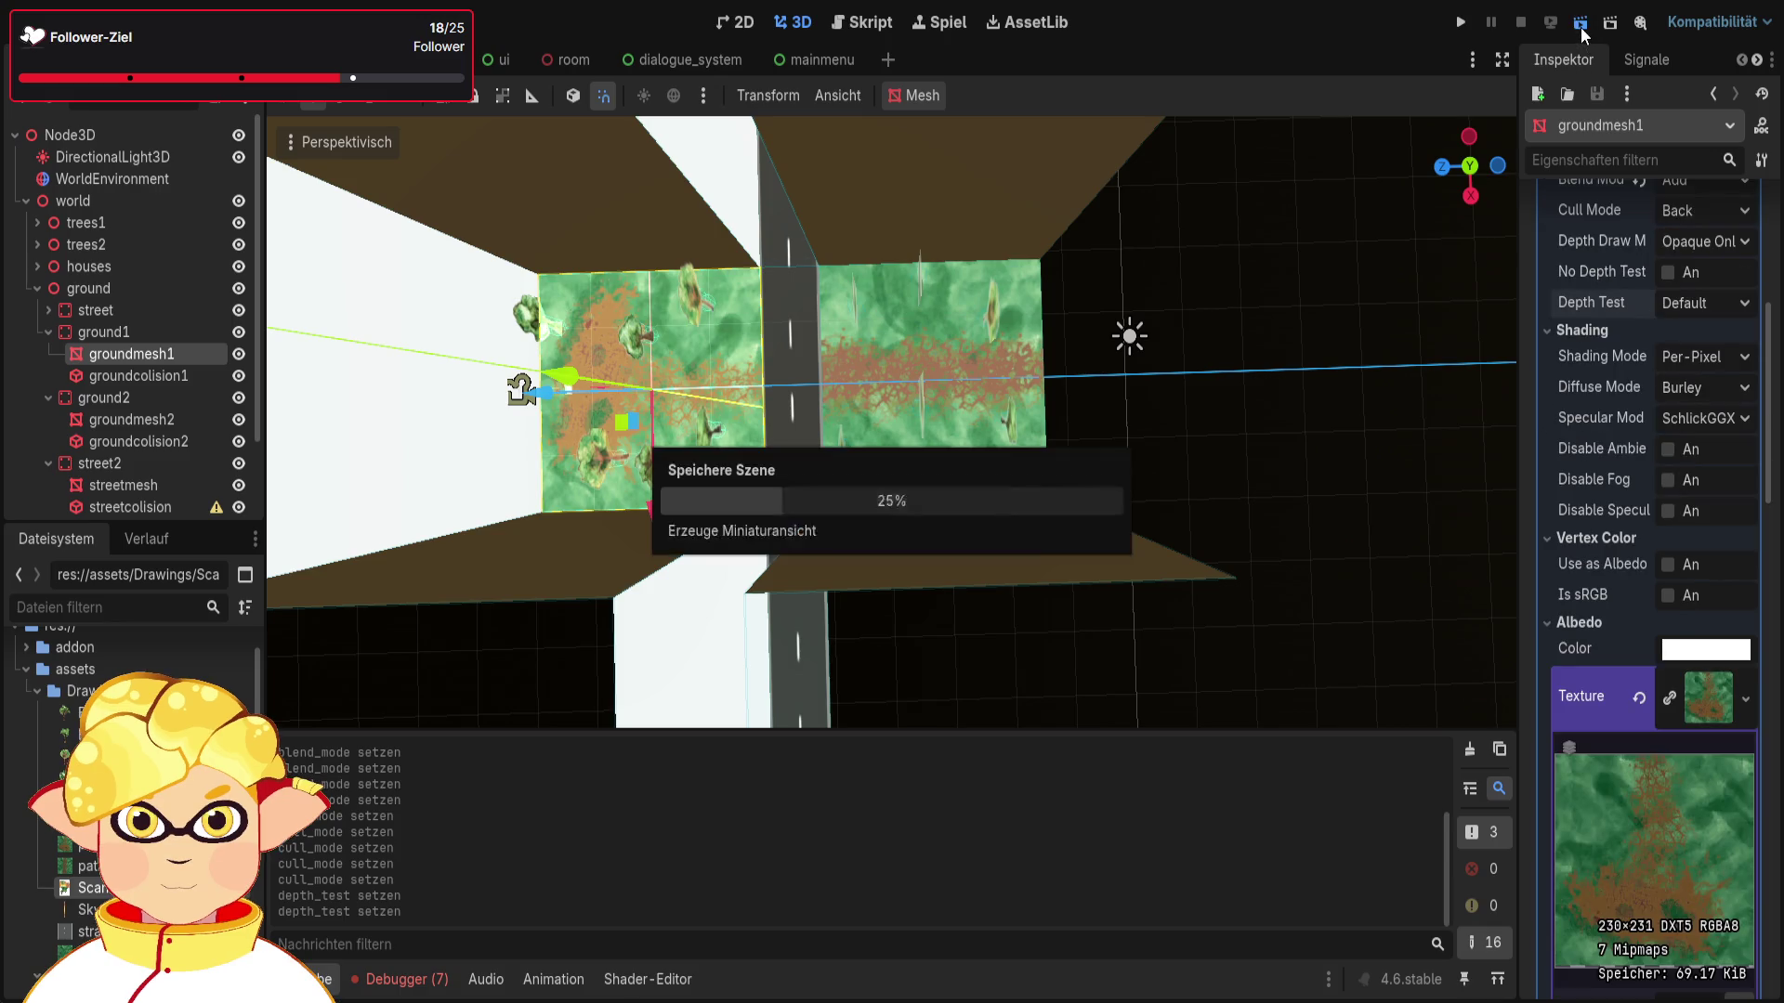
key("w")
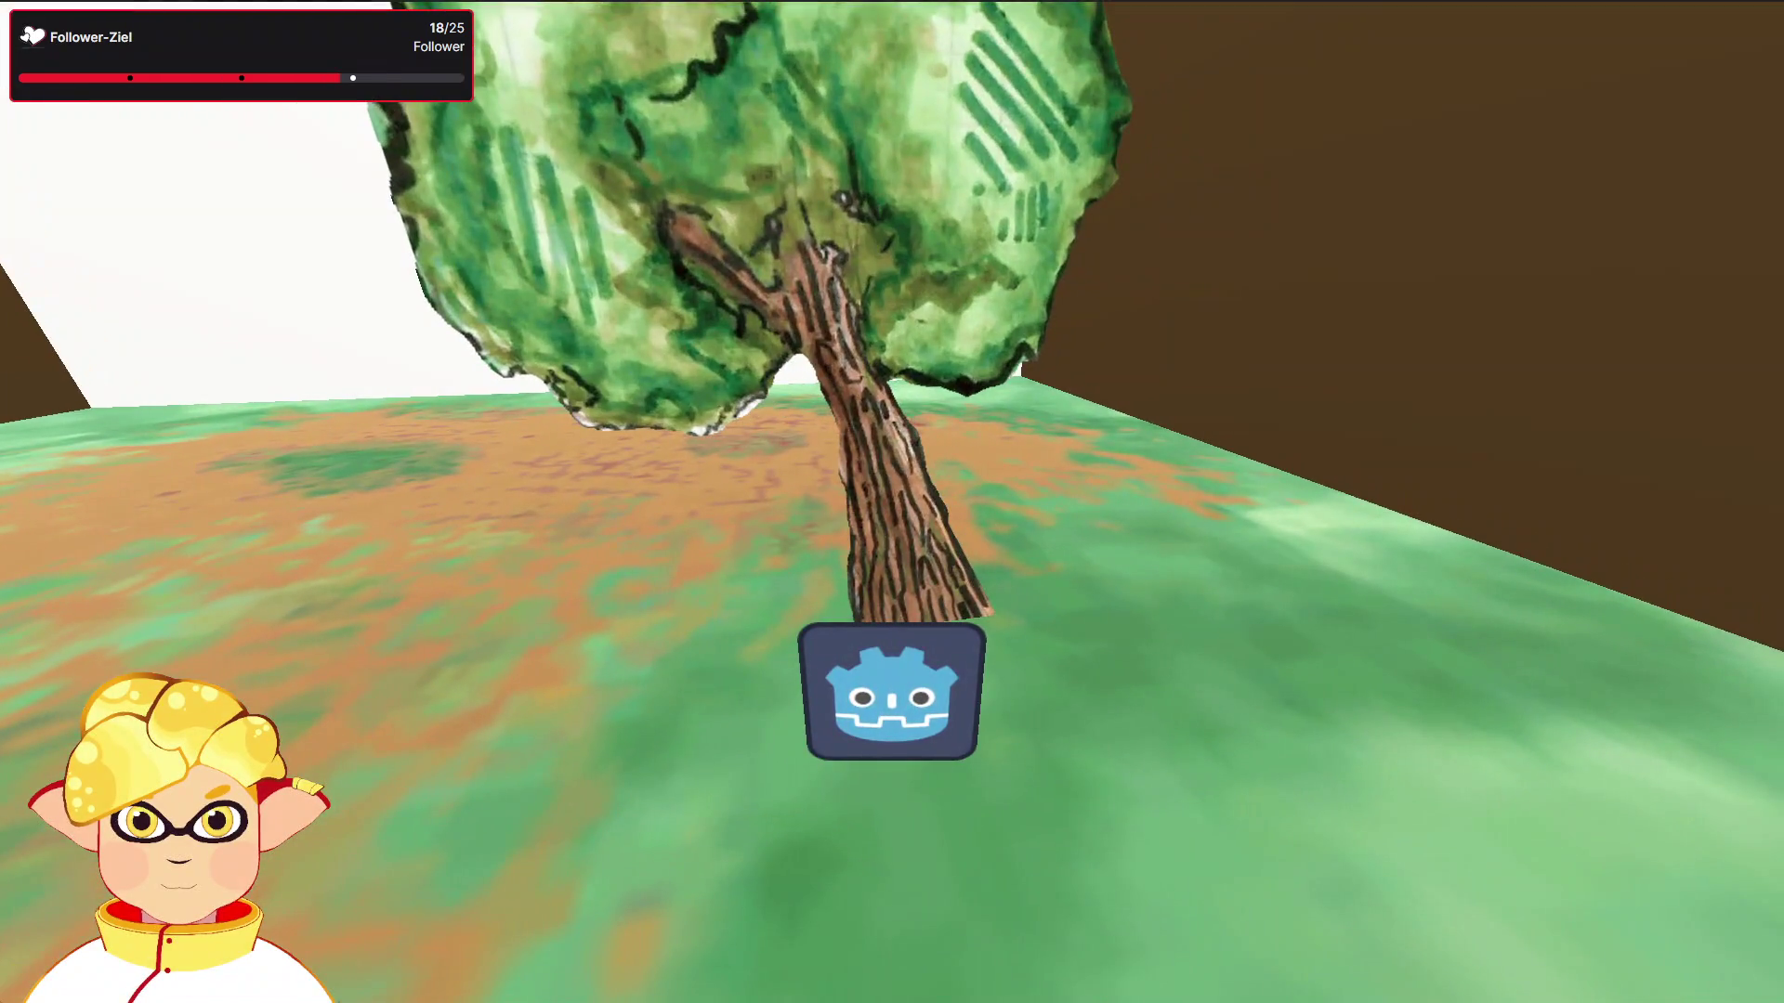
Step: Walk the player past the large trees by the wall, then close the game
key("d")
key("w")
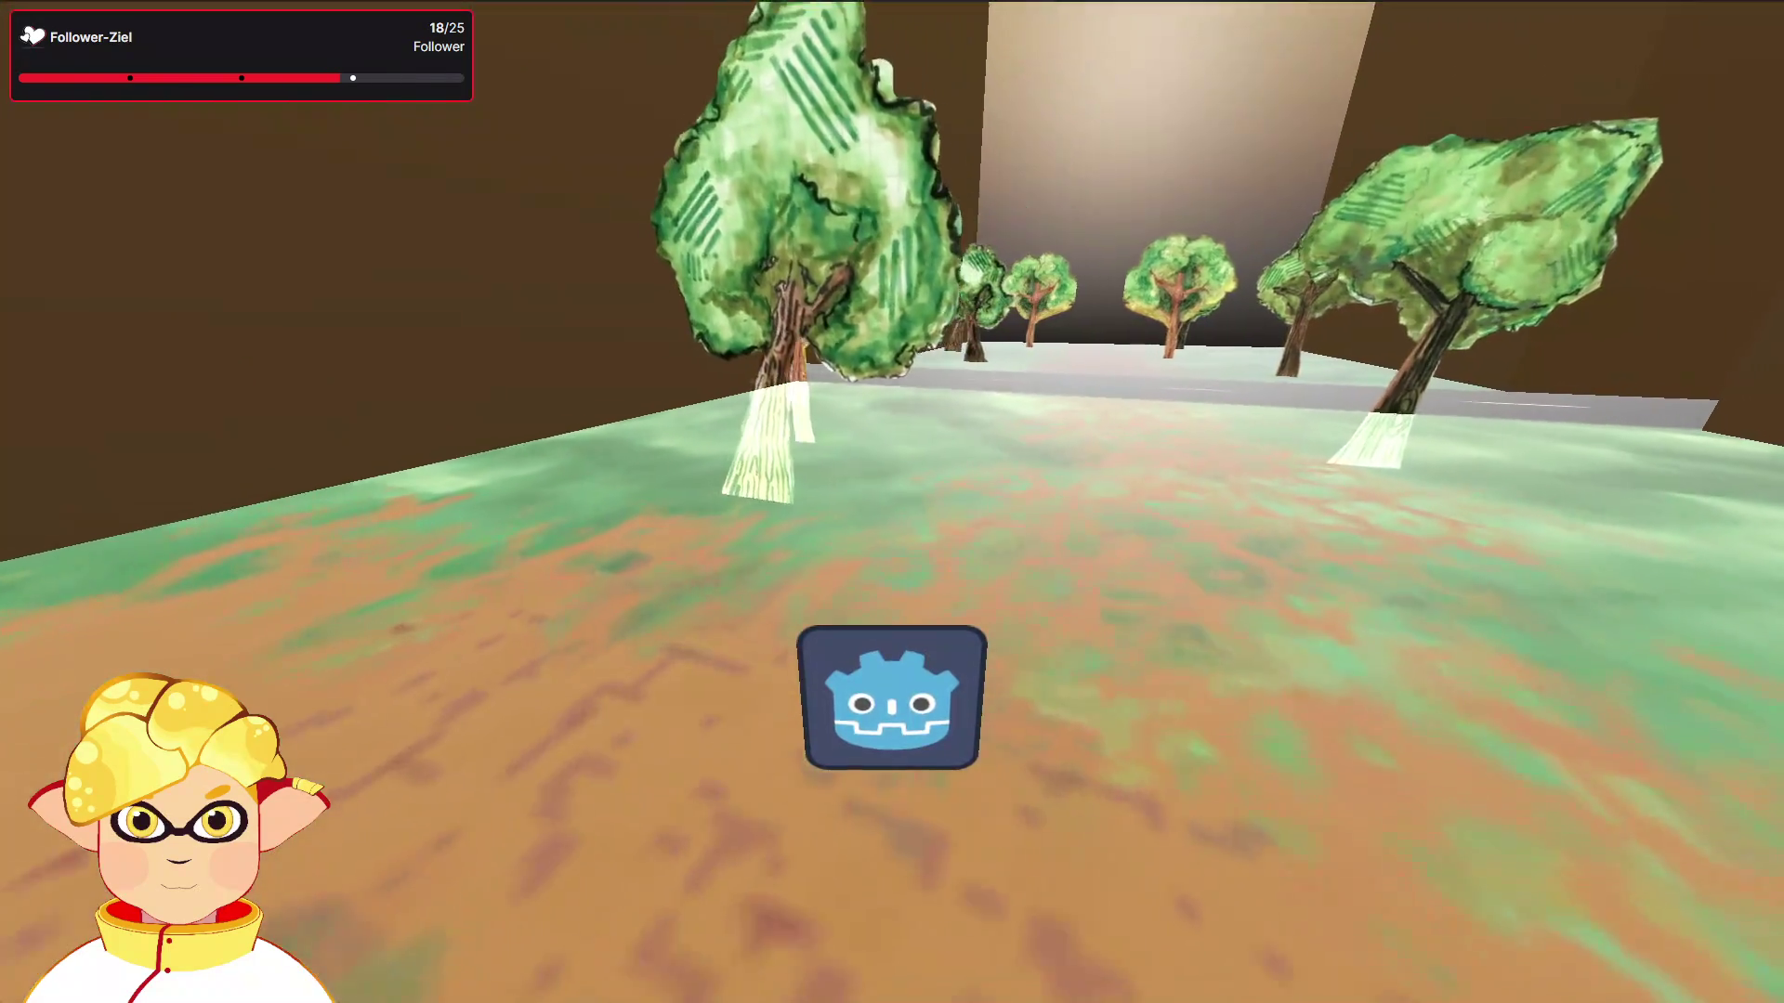
key("w")
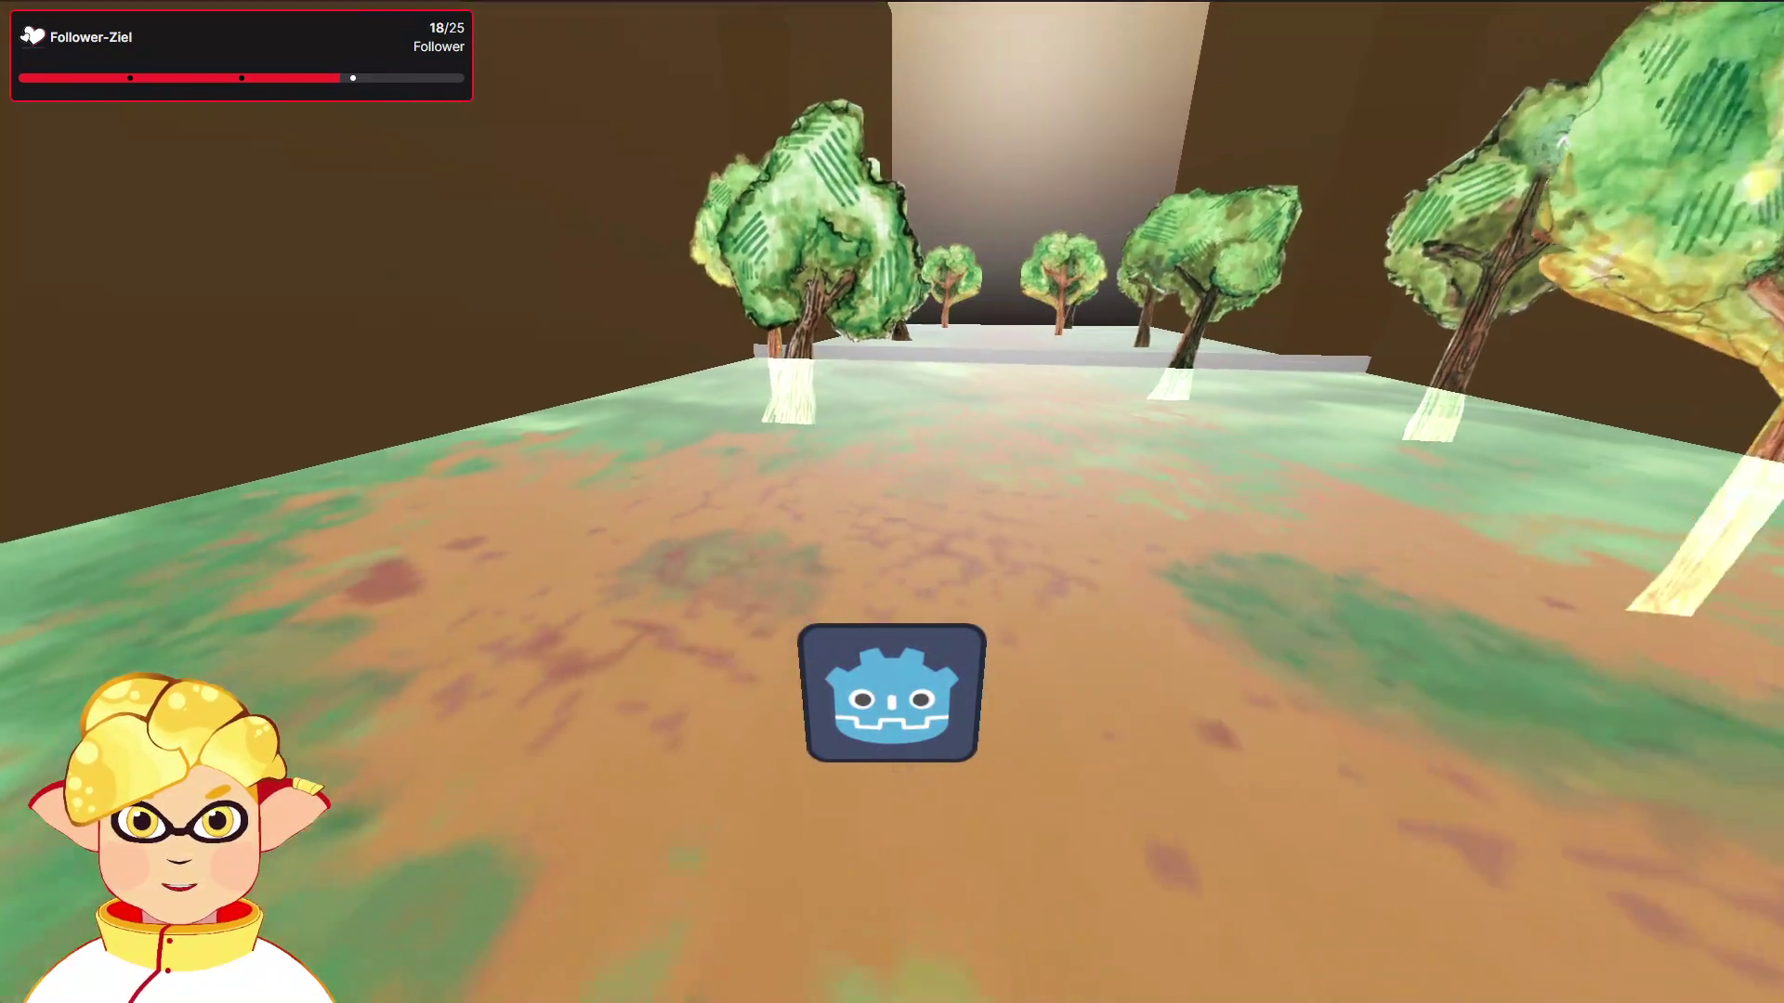
key("w")
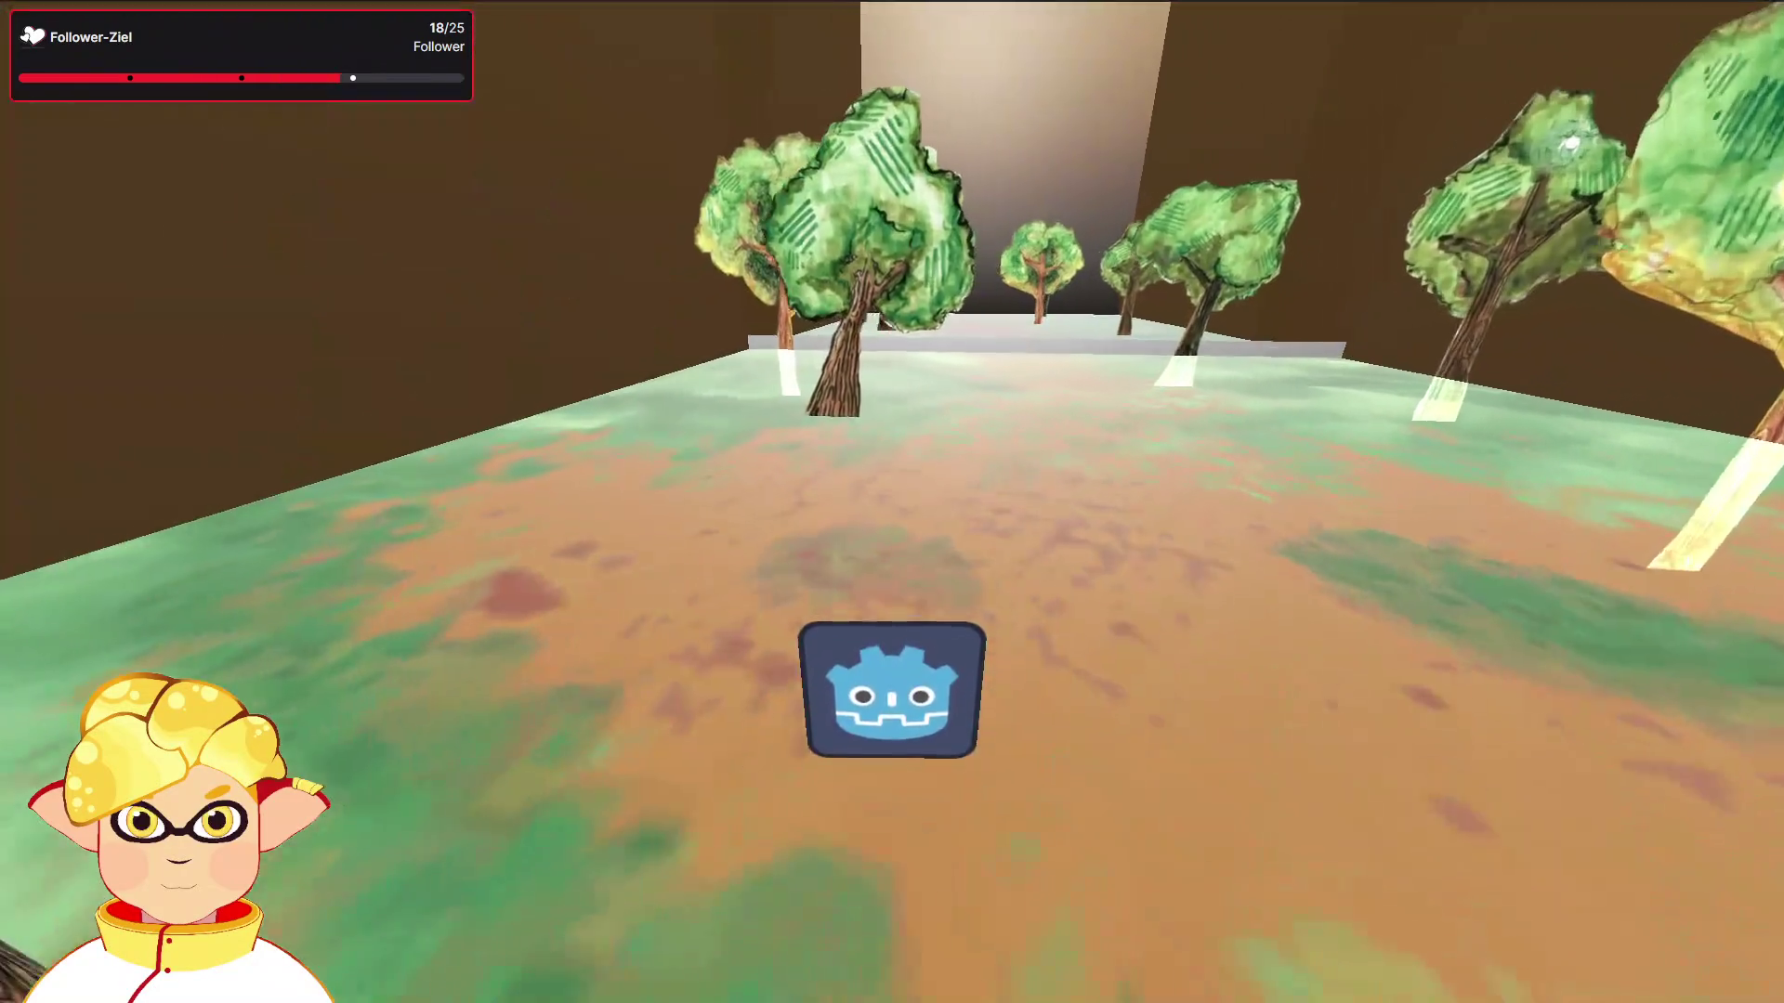
key("F8")
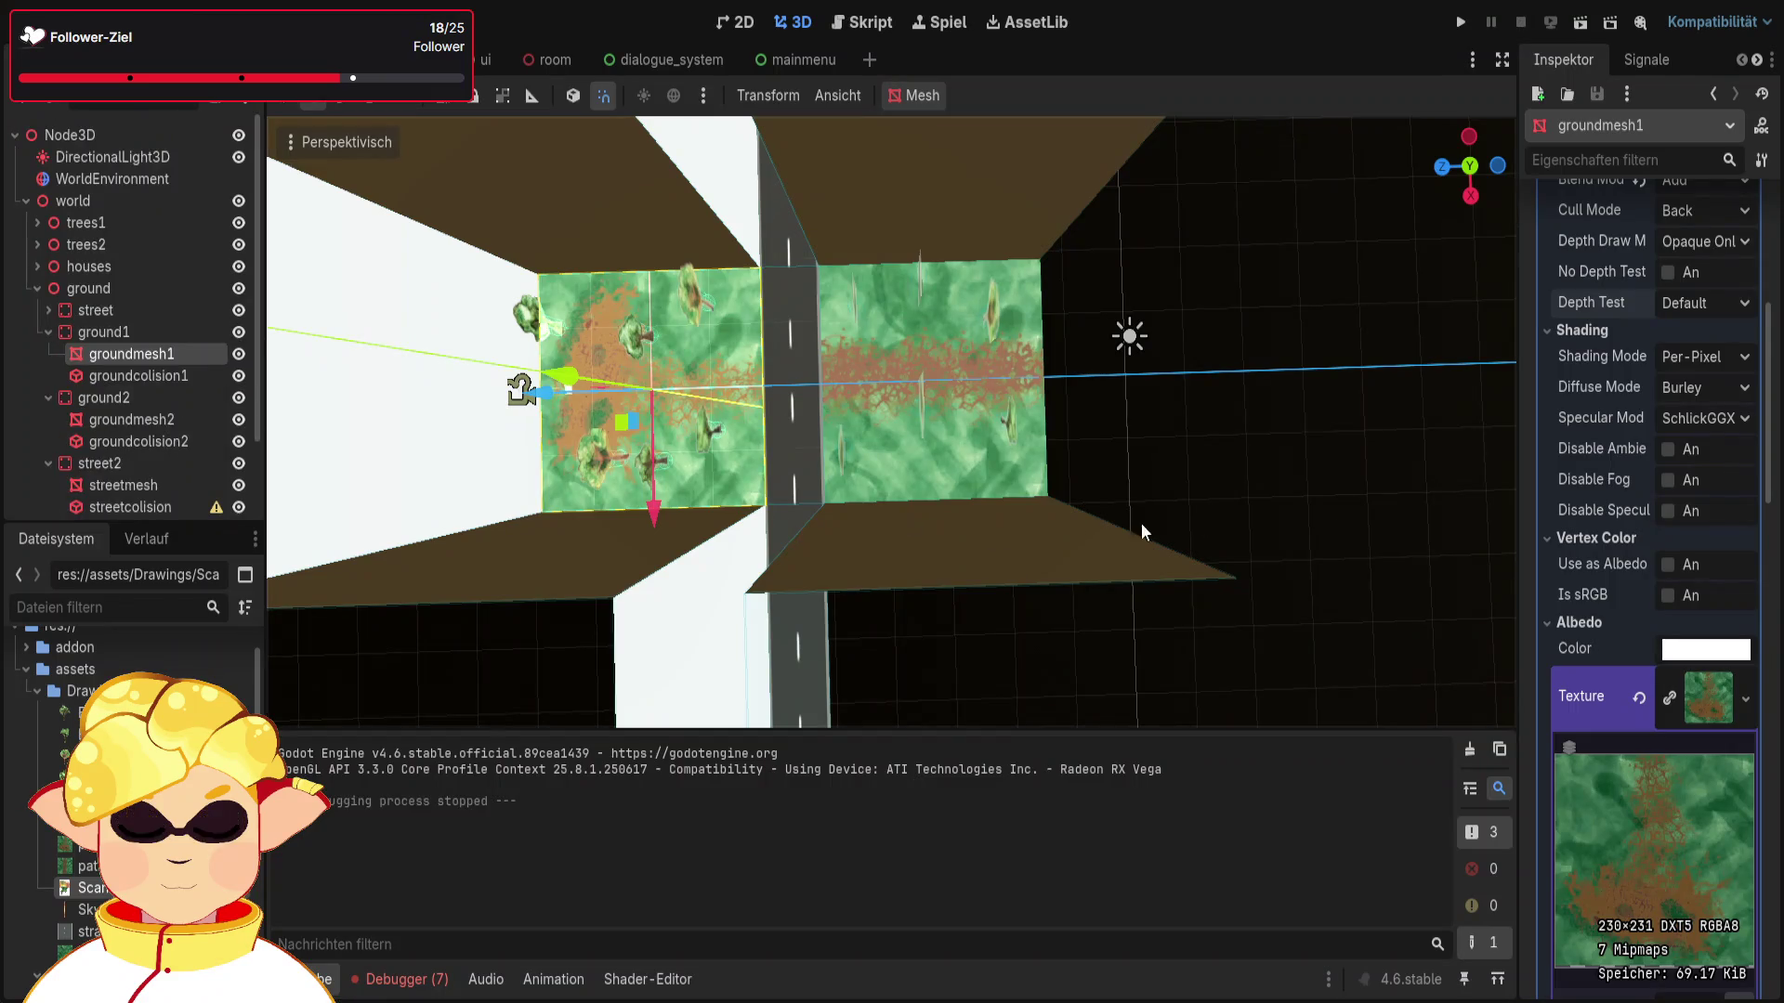
Step: Run the current scene once more and close it again
scroll(1632, 438, "up", 5)
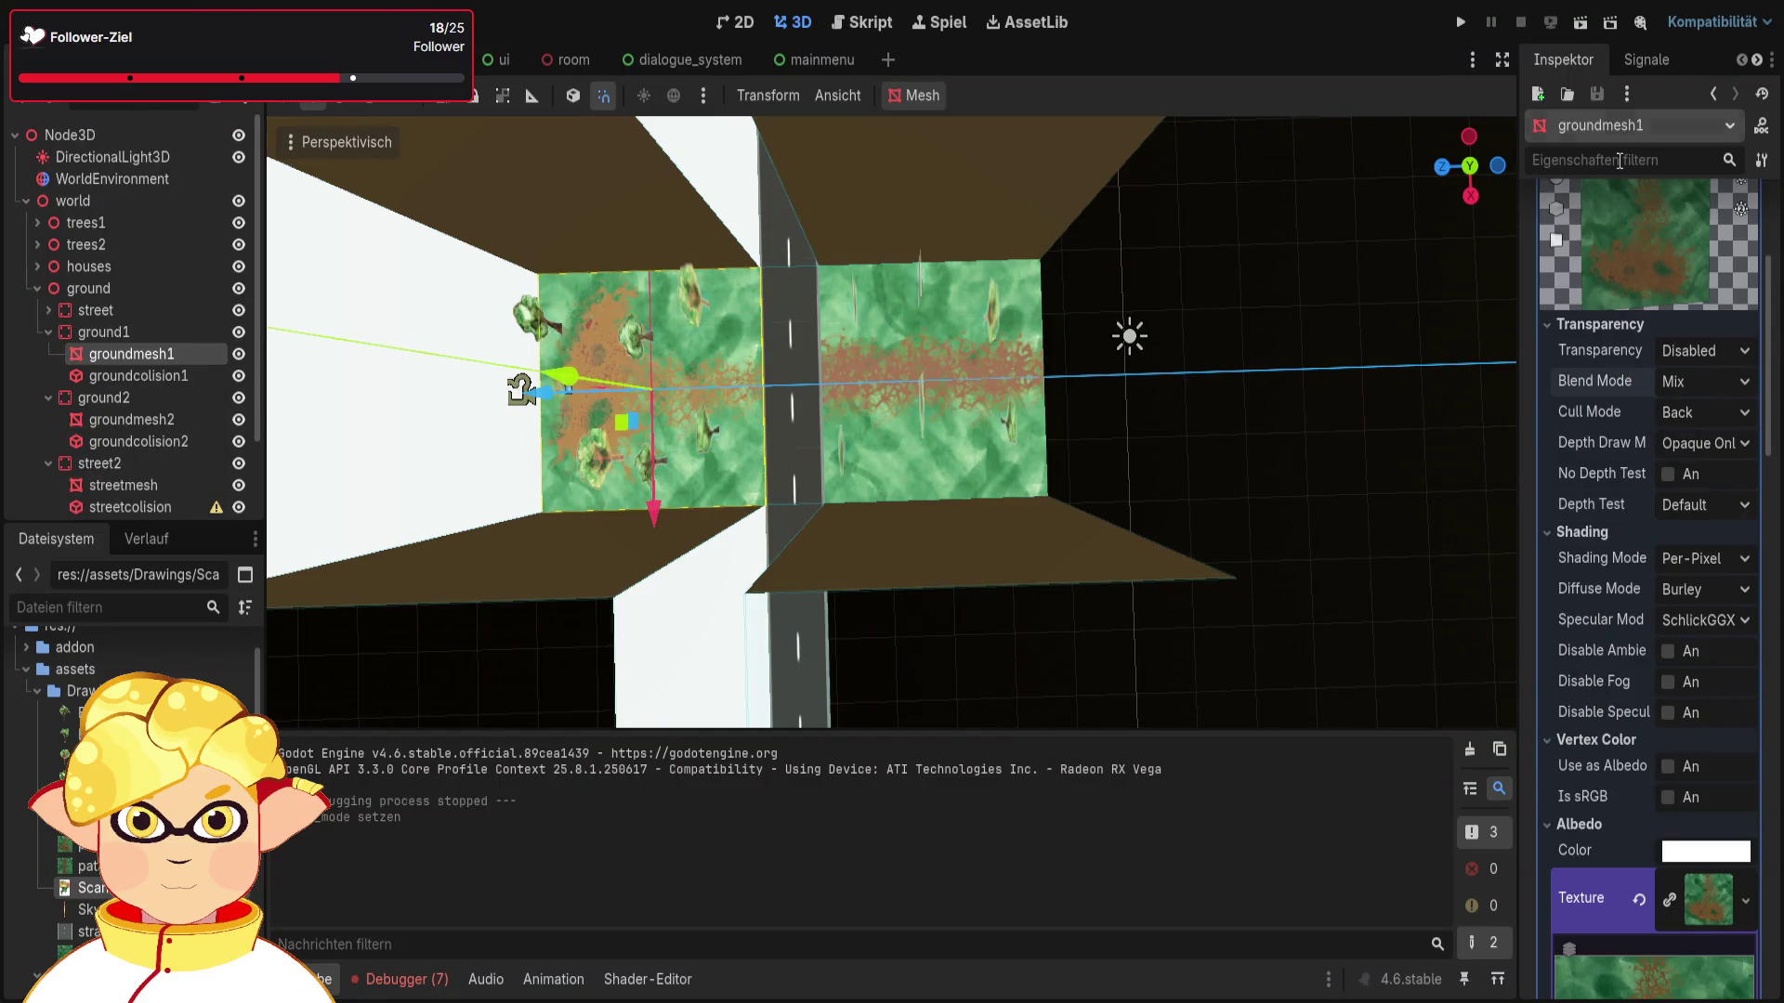
left_click(1578, 28)
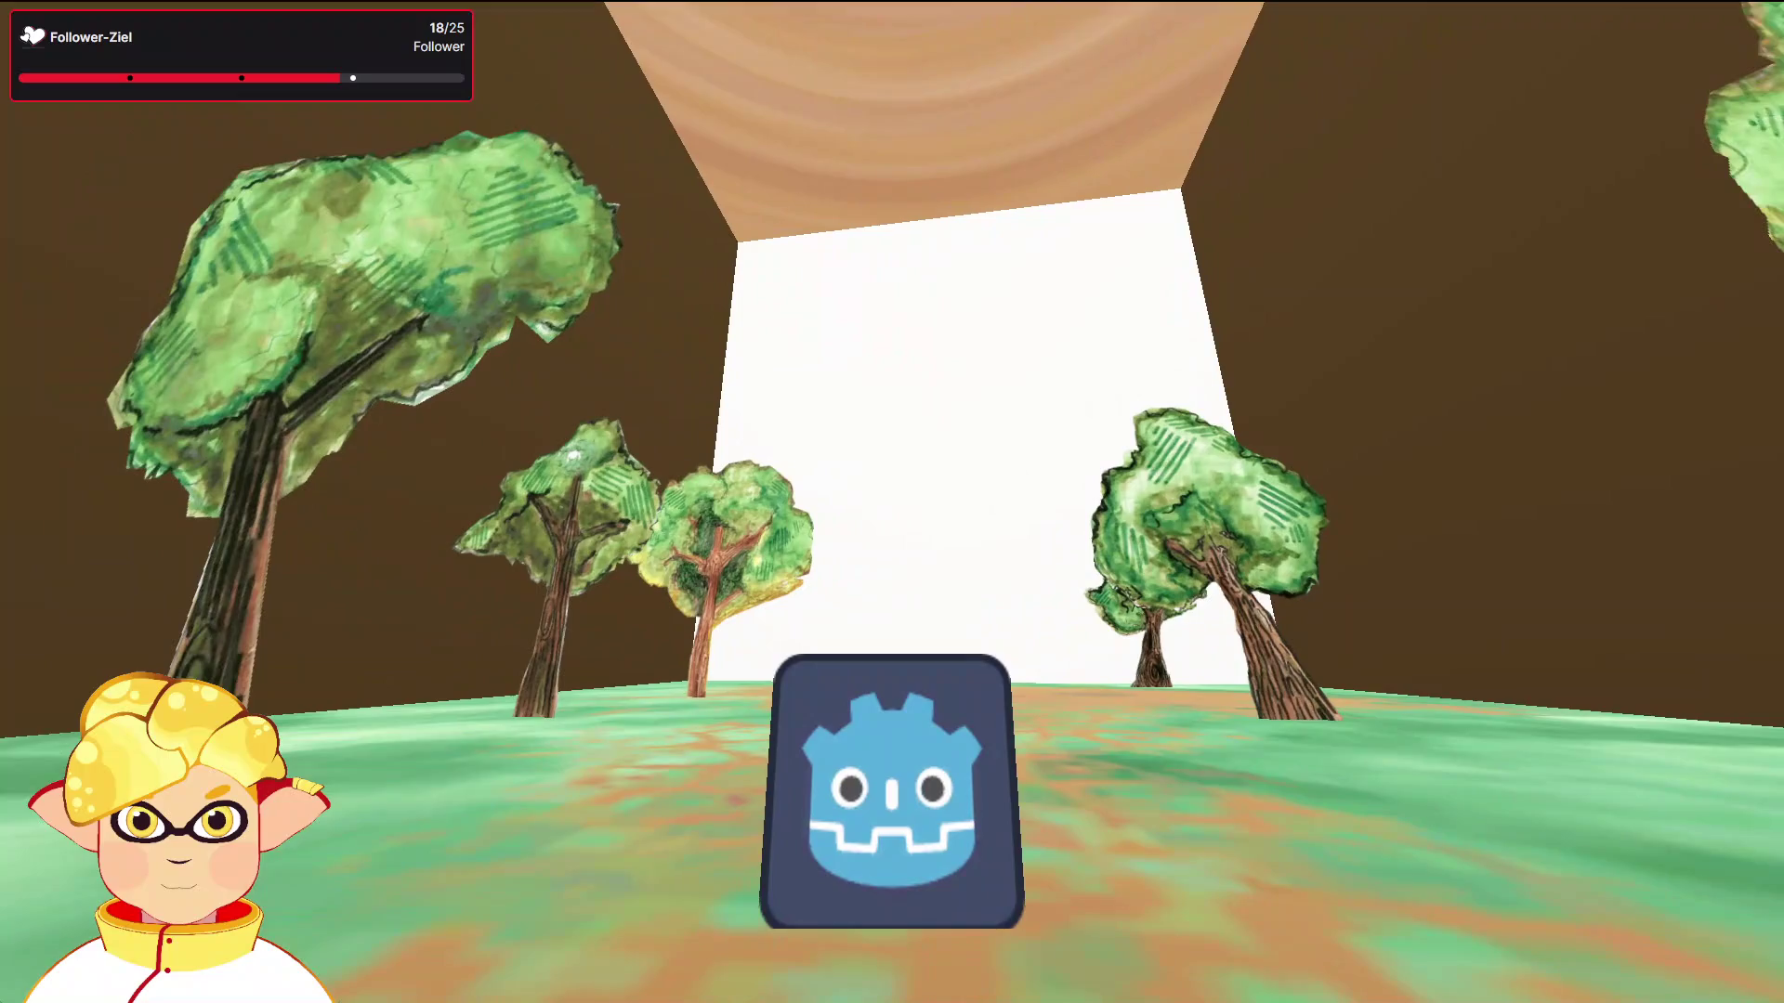
key("Escape")
left_click(76, 158)
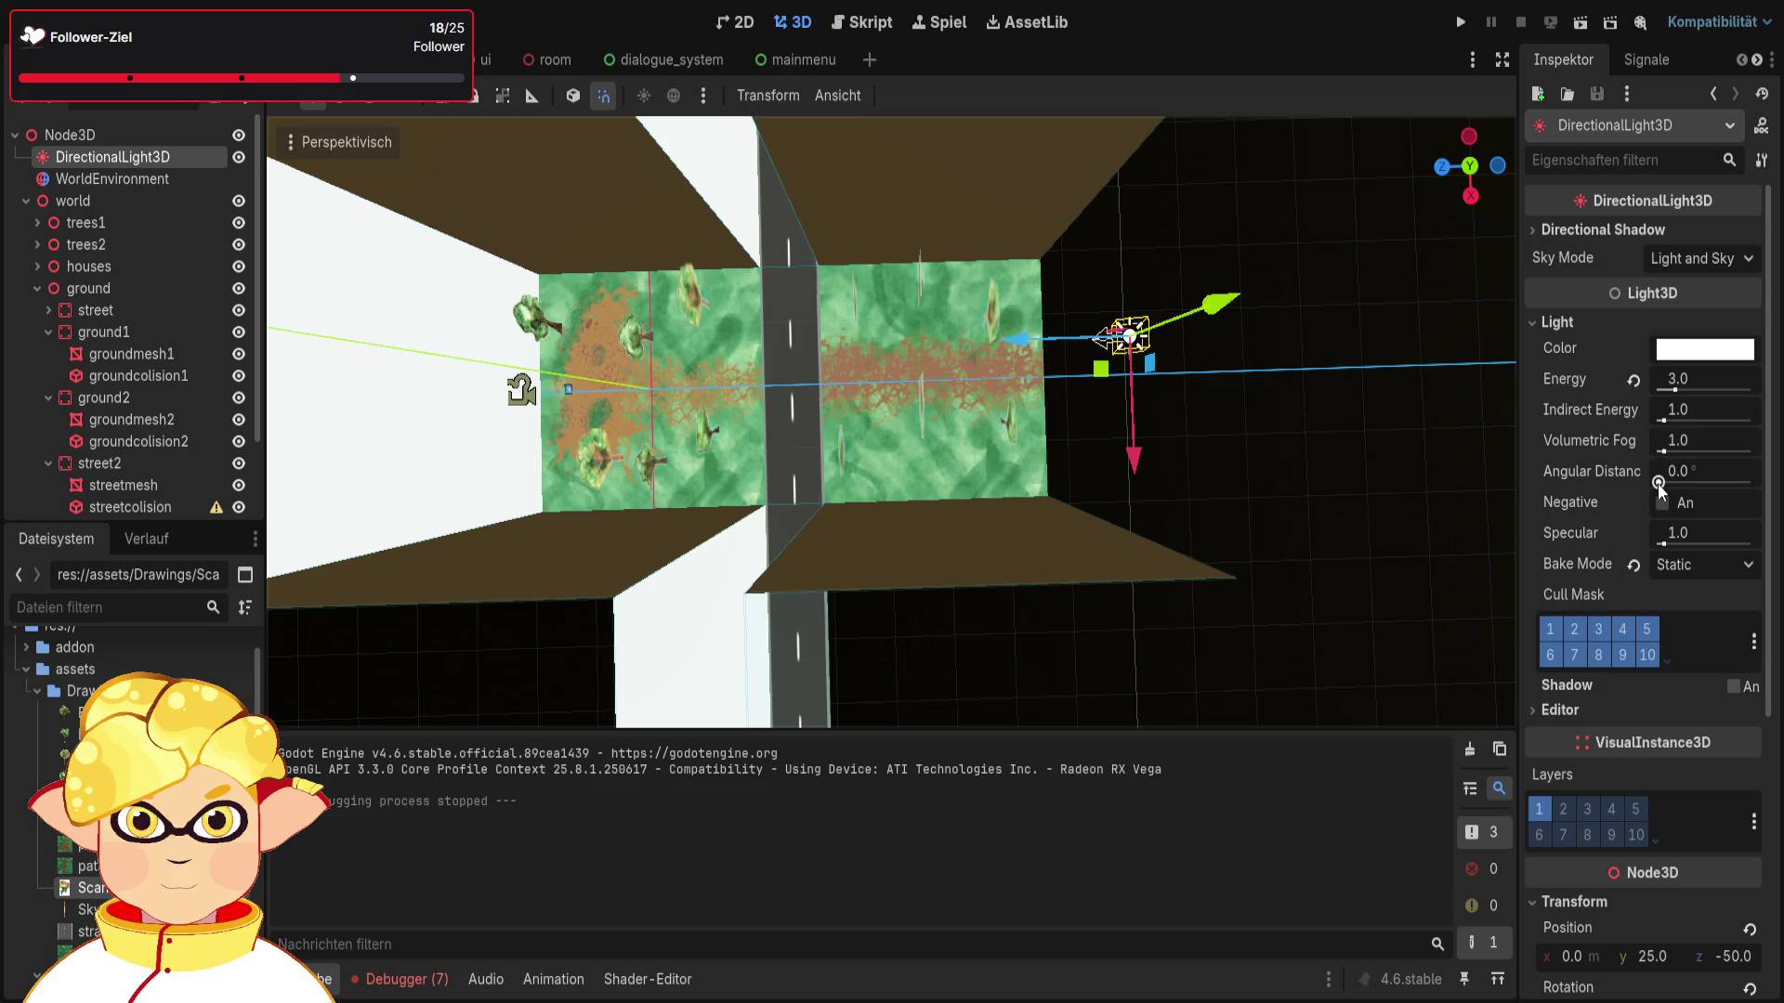
Step: Set the sun light's angular distance to 20° and playtest the softer lighting
left_click_drag(1674, 480, 1677, 478)
left_click(1693, 467)
type("20")
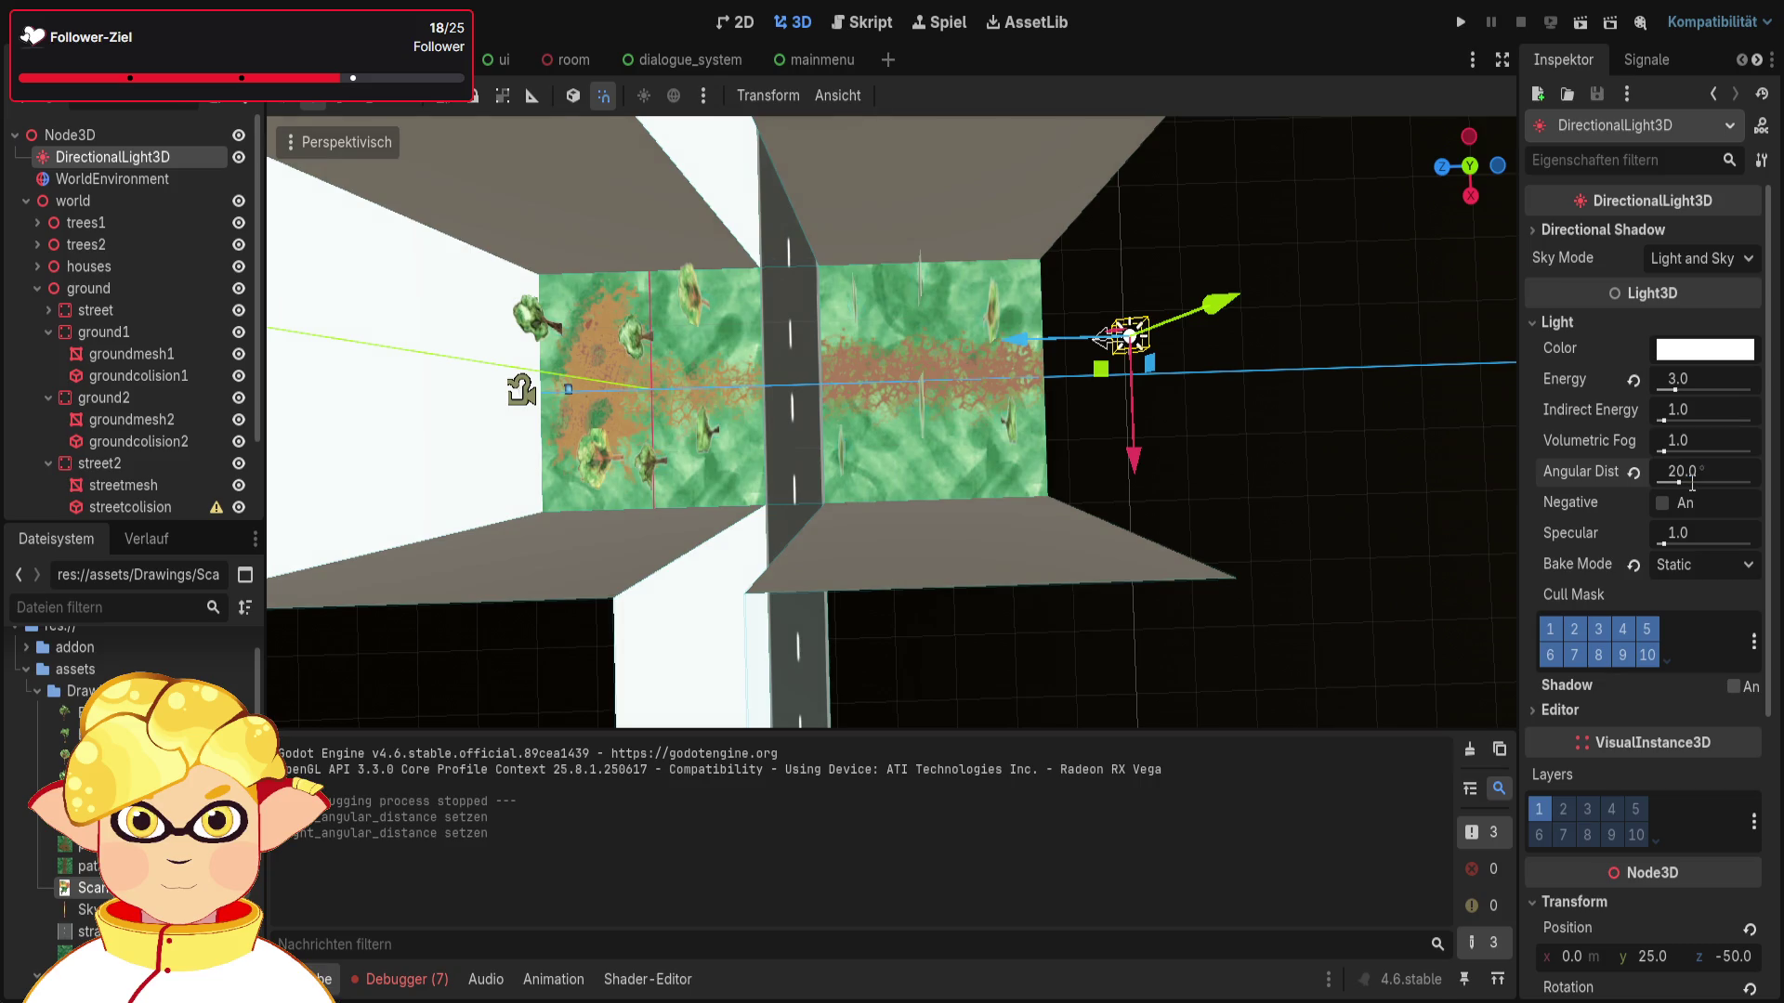
left_click(1581, 25)
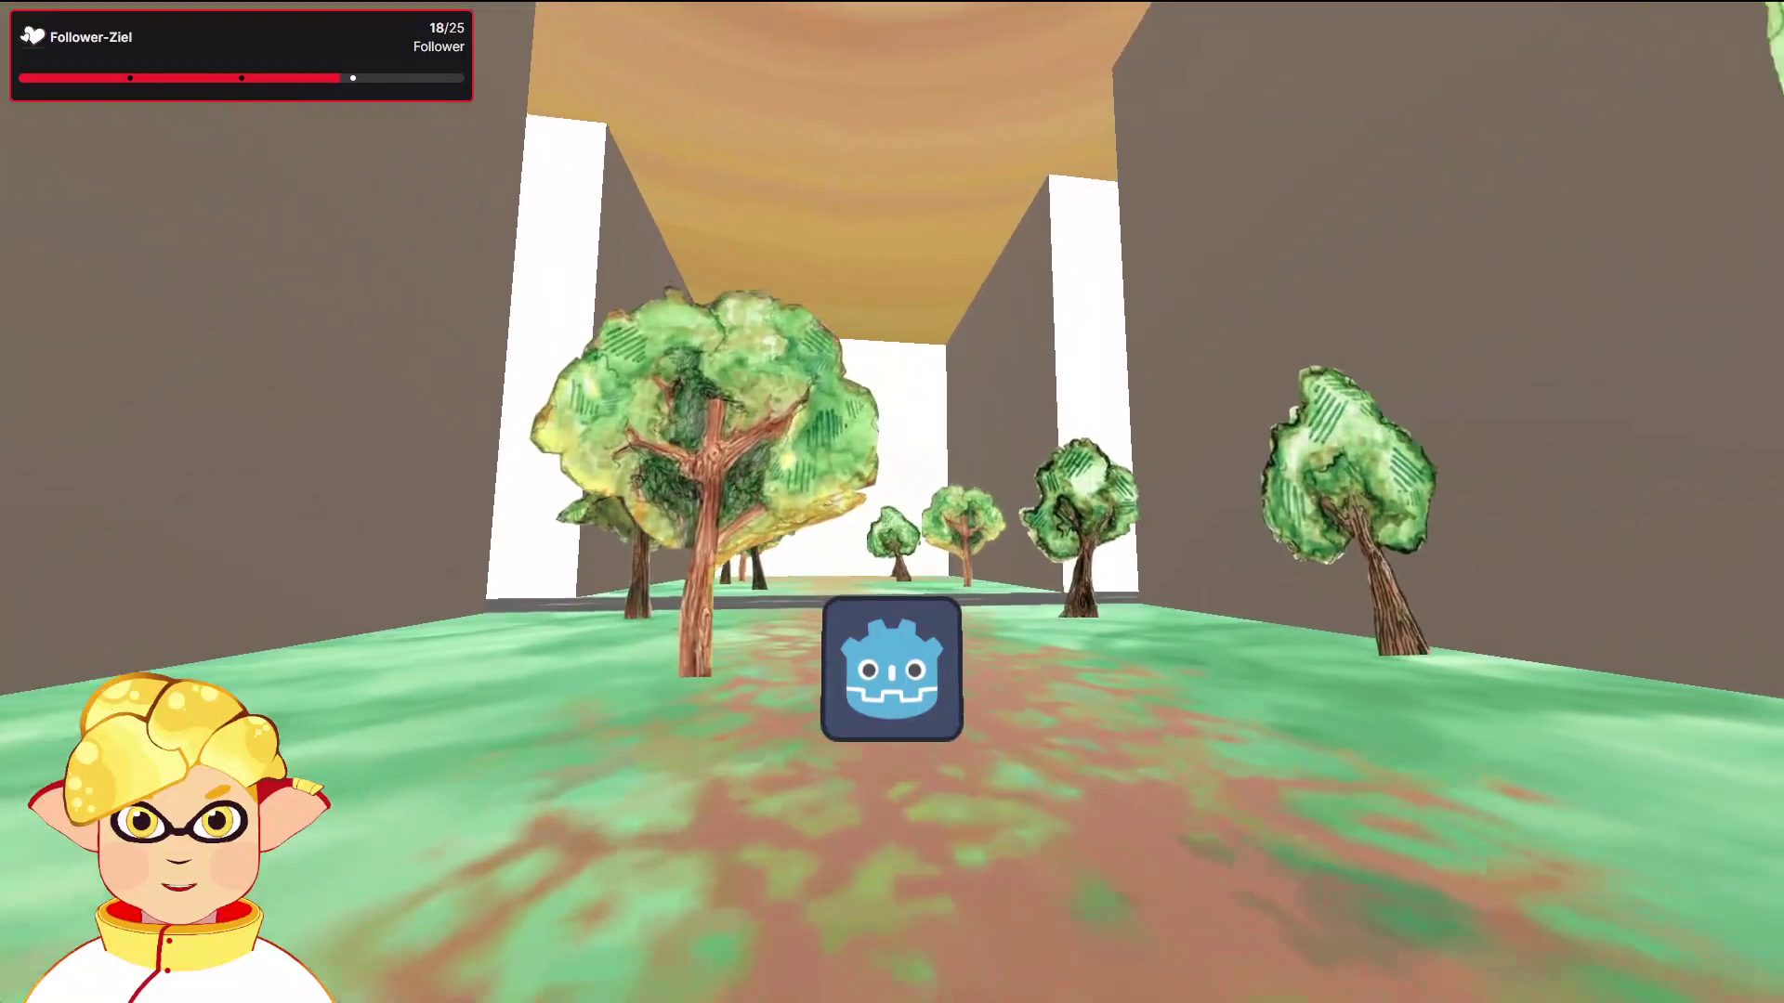
key("Escape")
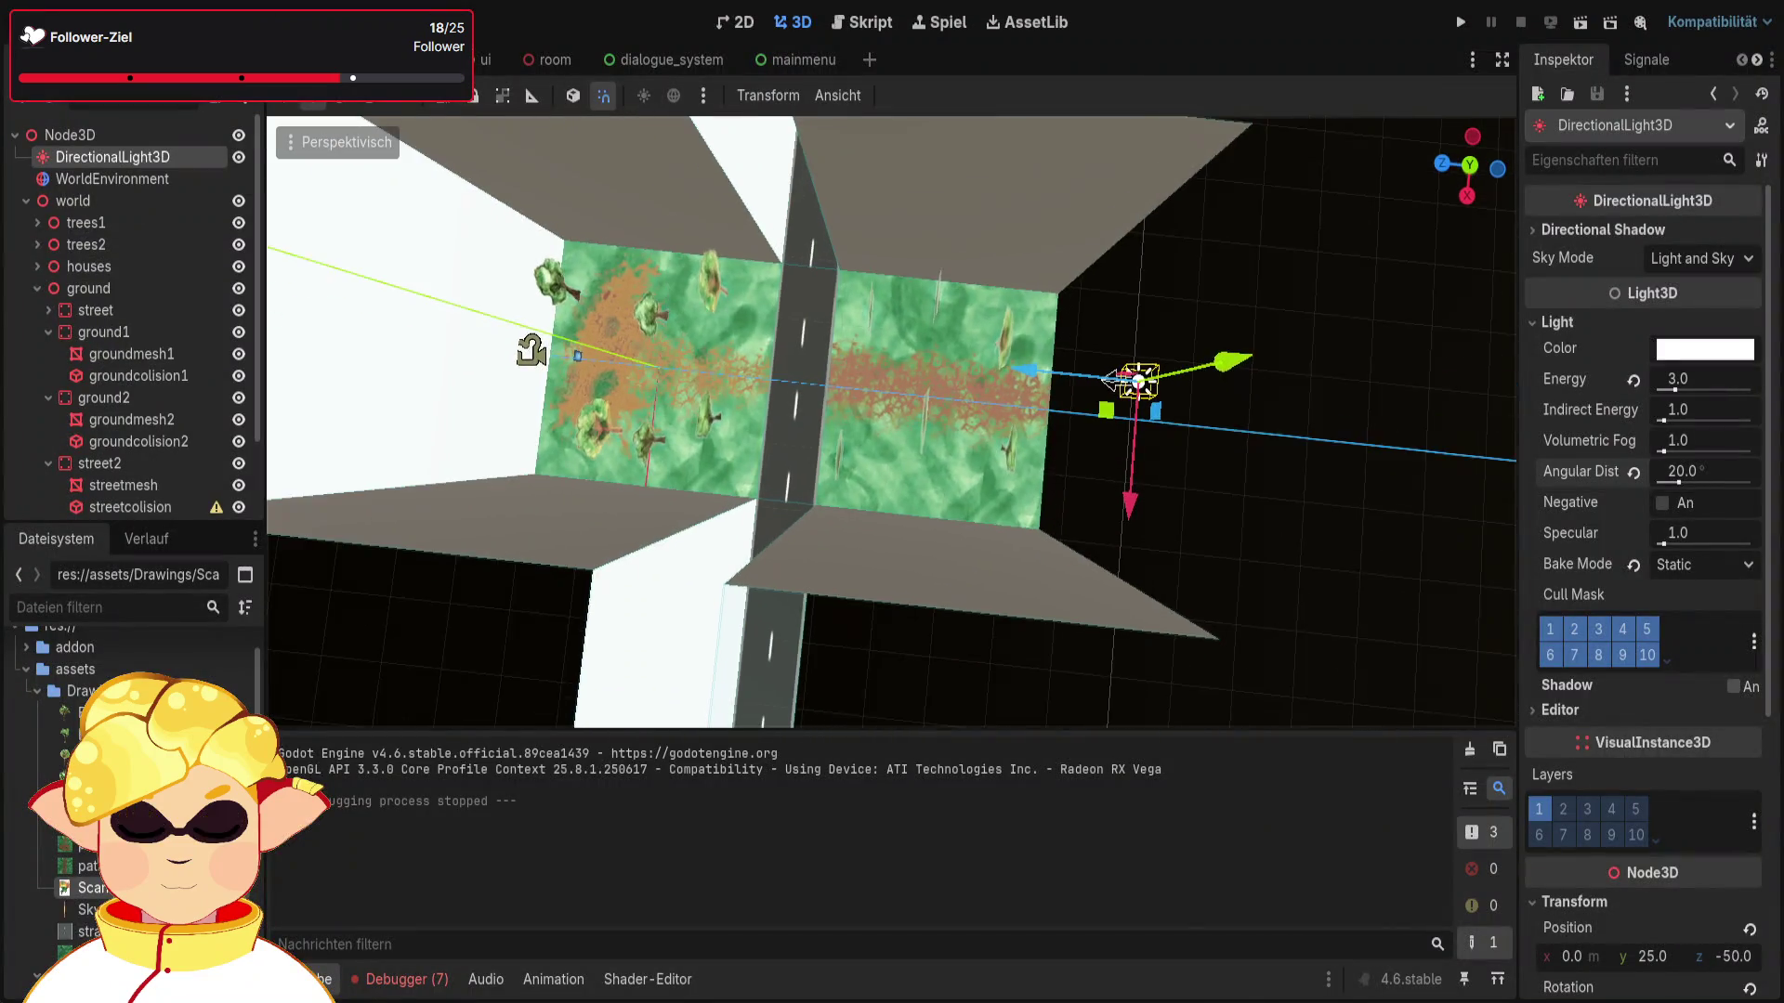
left_click(1202, 505)
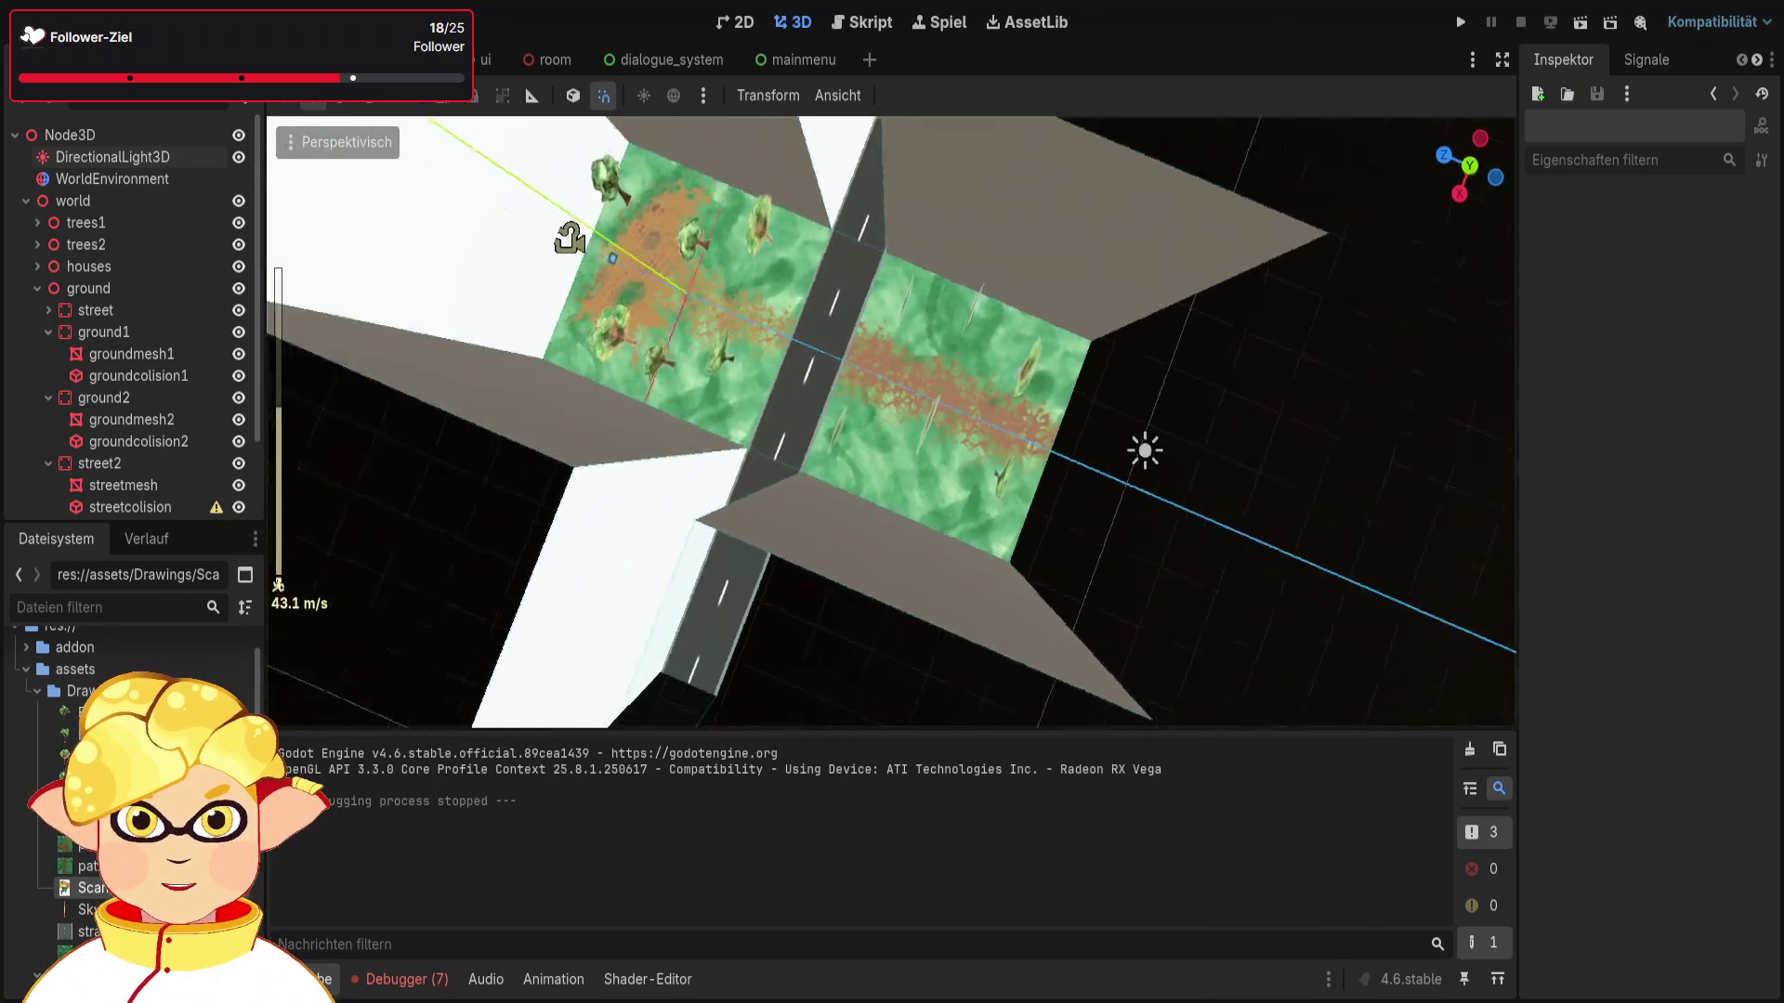
scroll(570, 238, "down", 6)
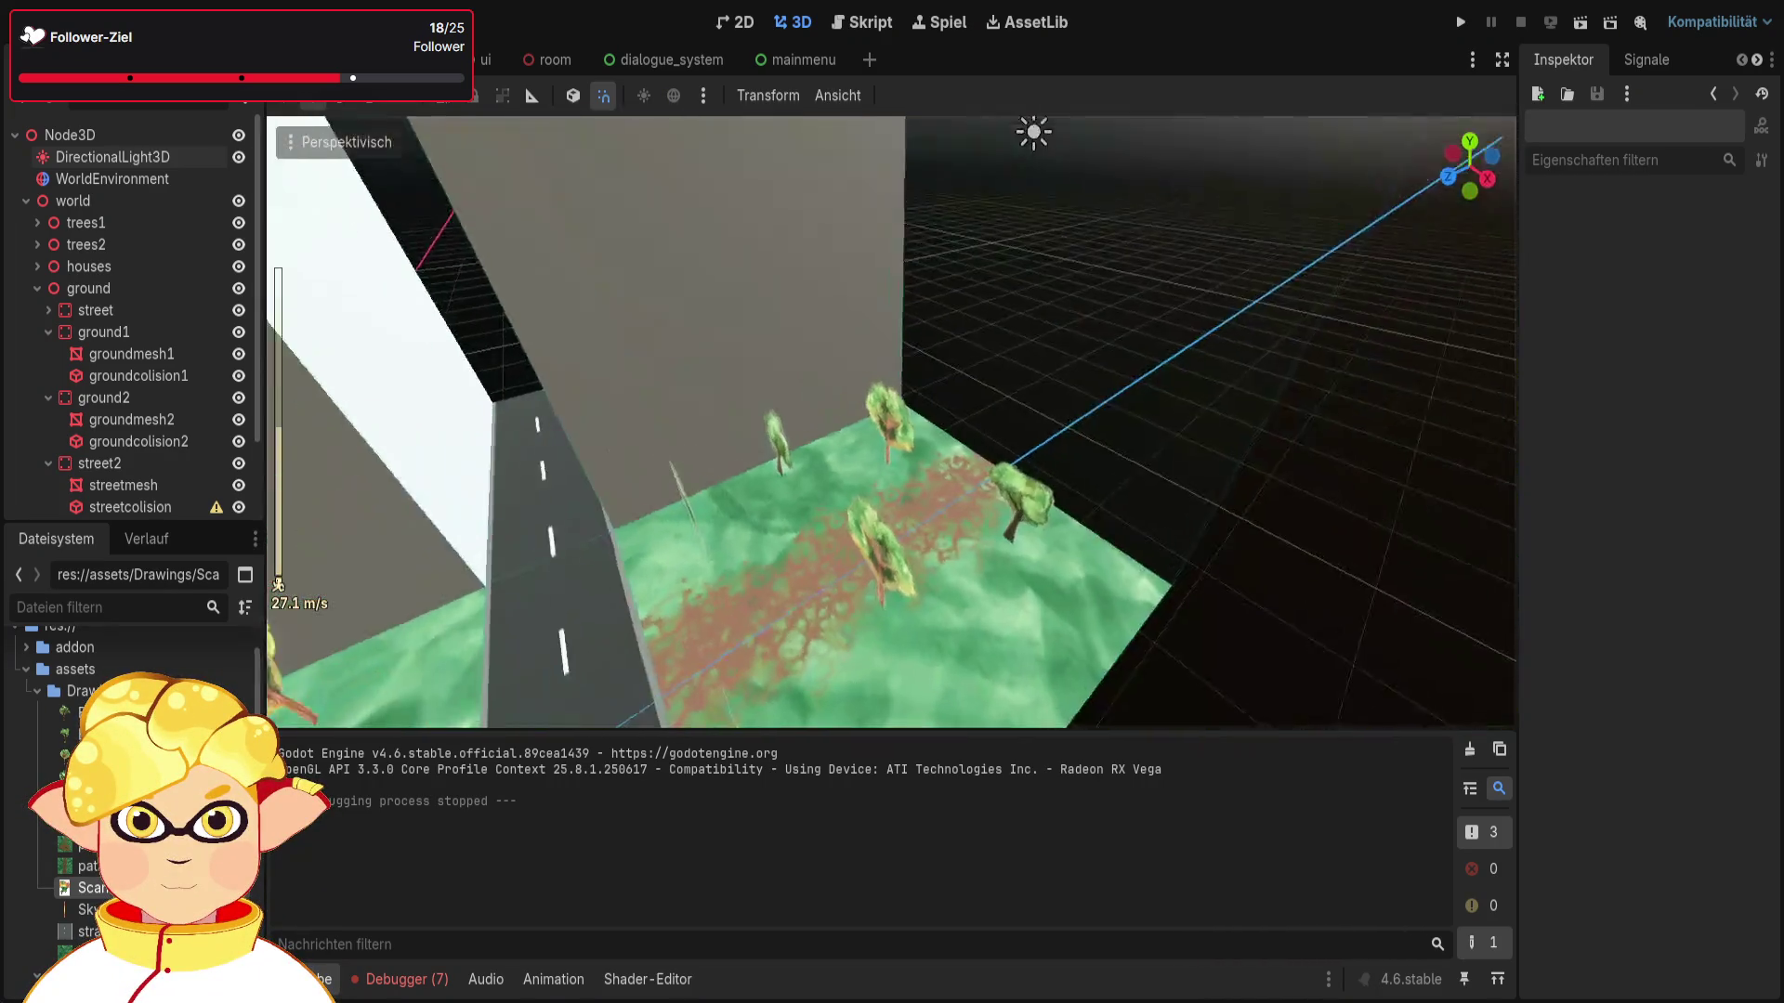
scroll(892, 423, "down", 6)
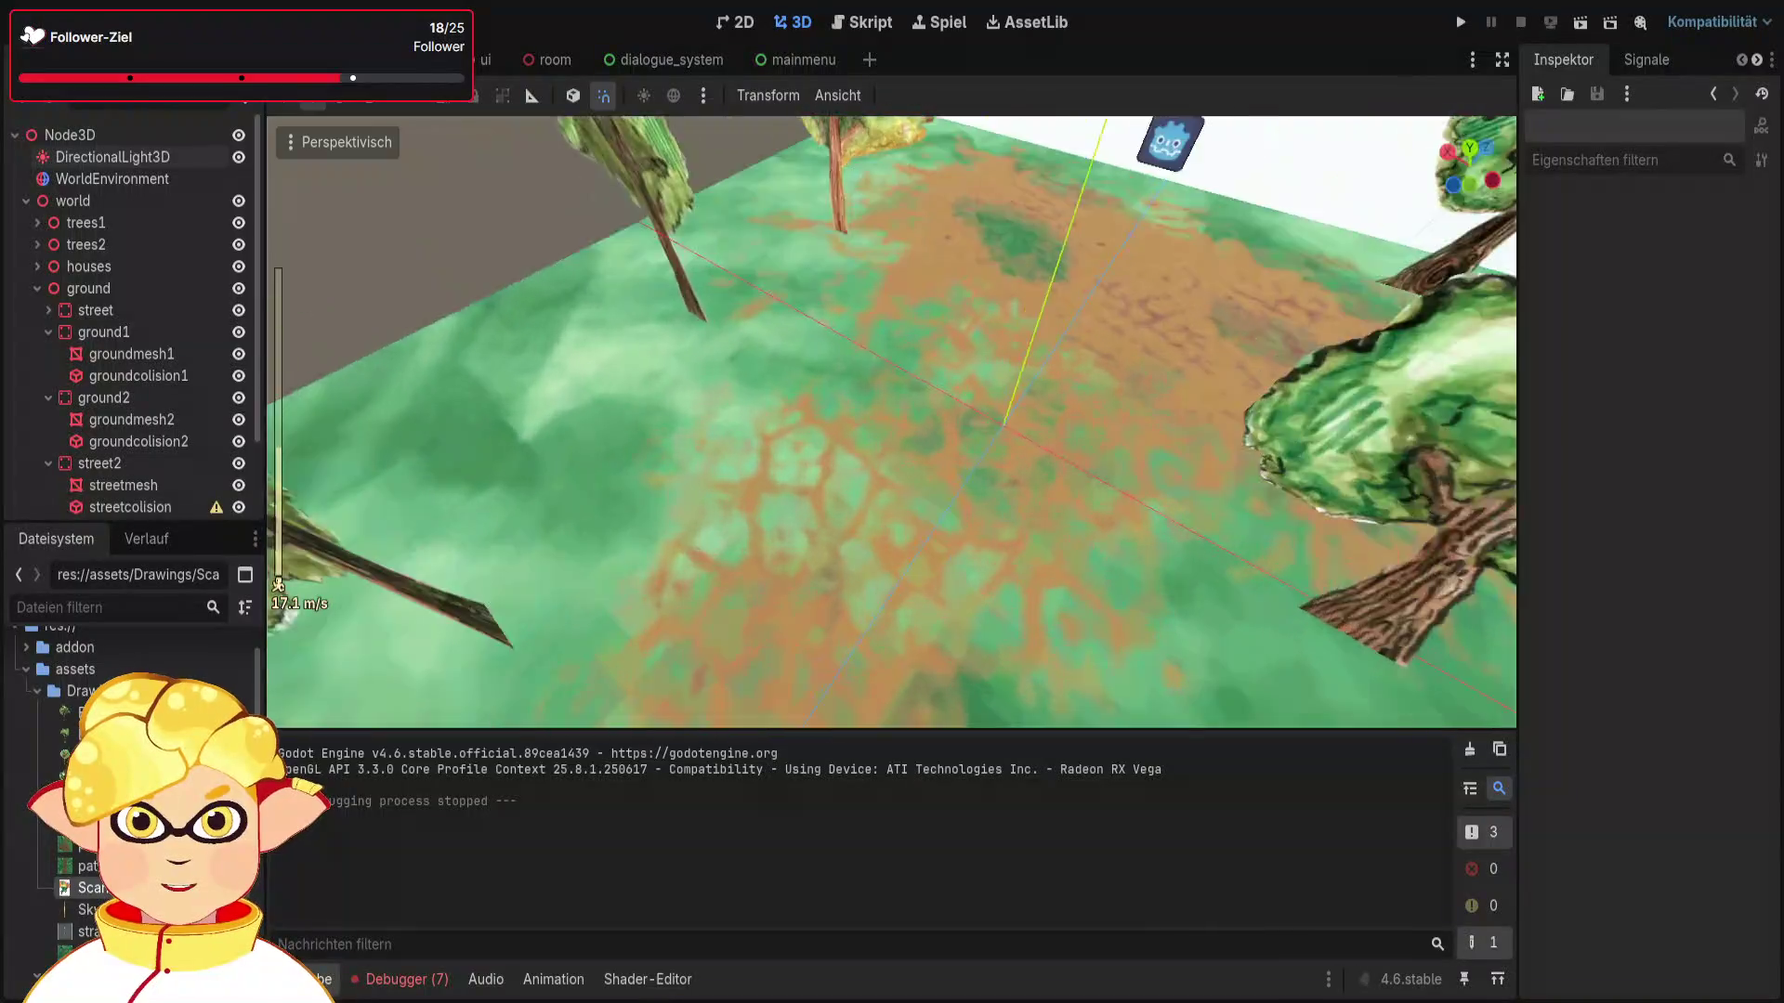